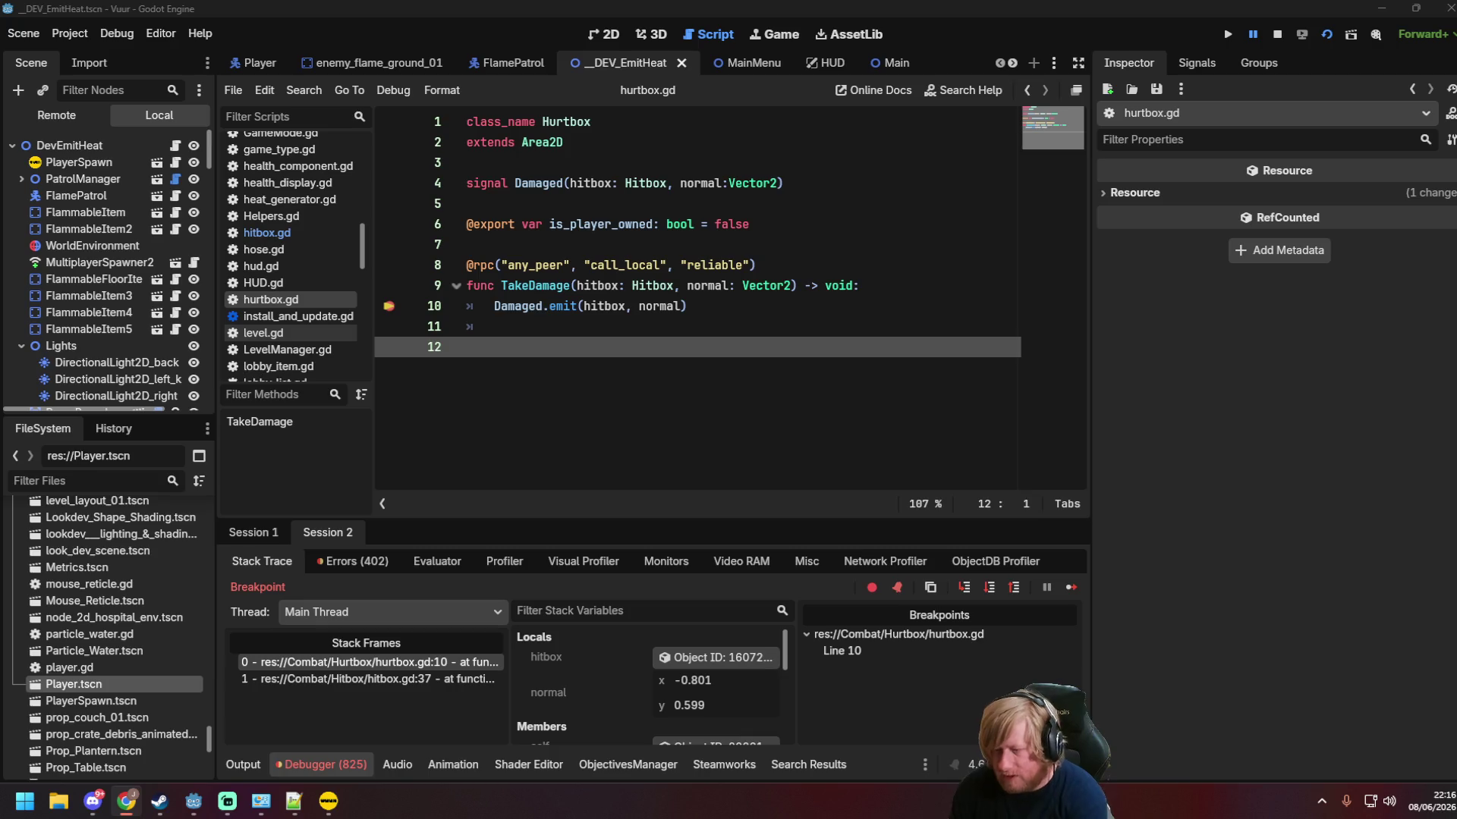
# - Change TakeDamage's parameter to hitbox_path: NodePath, resolve it with get_node, and save hurtbox.gd
pyautogui.click(638, 325)
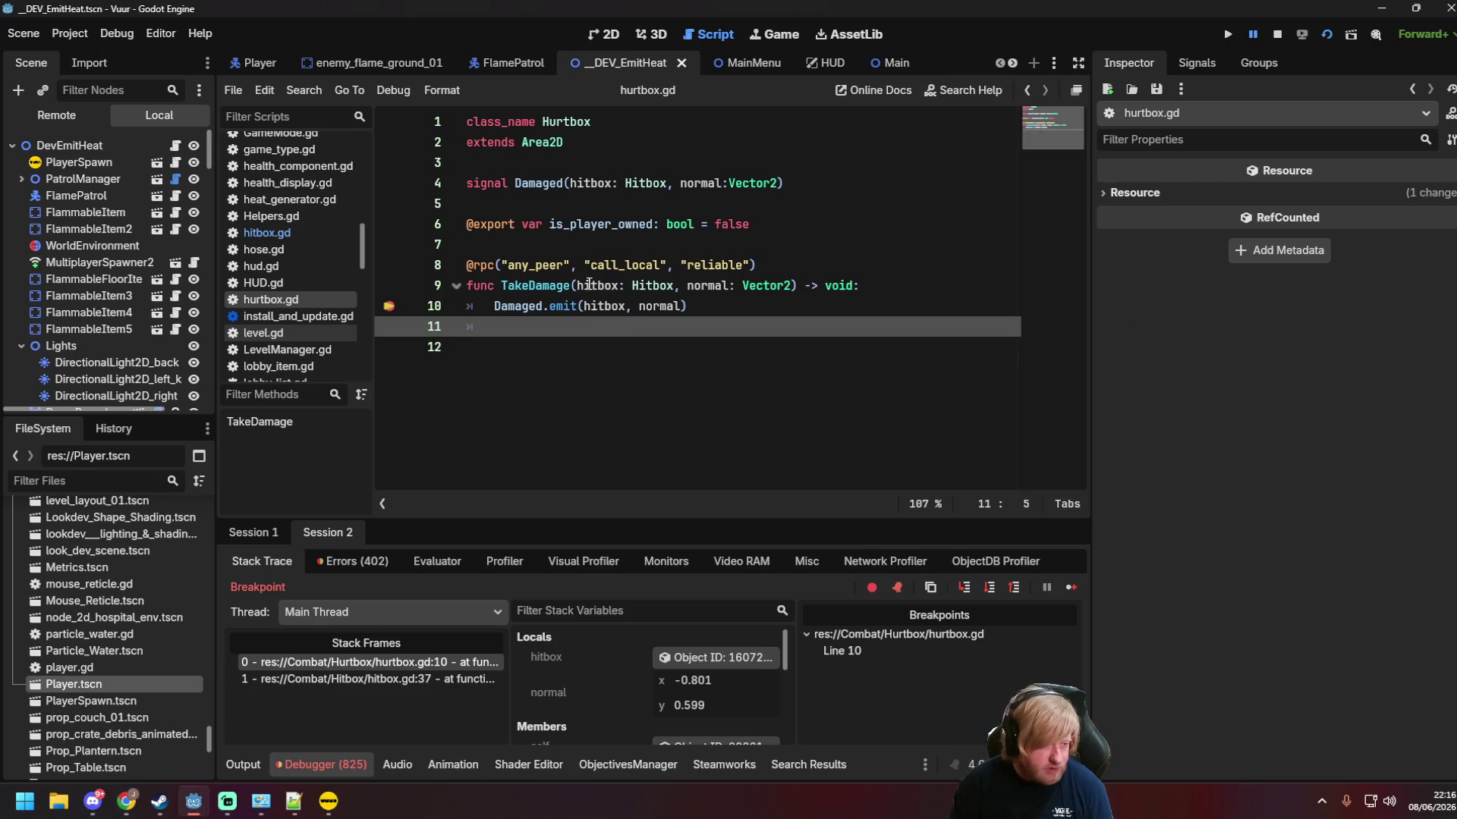
pyautogui.moveTo(576, 285); pyautogui.dragTo(676, 285)
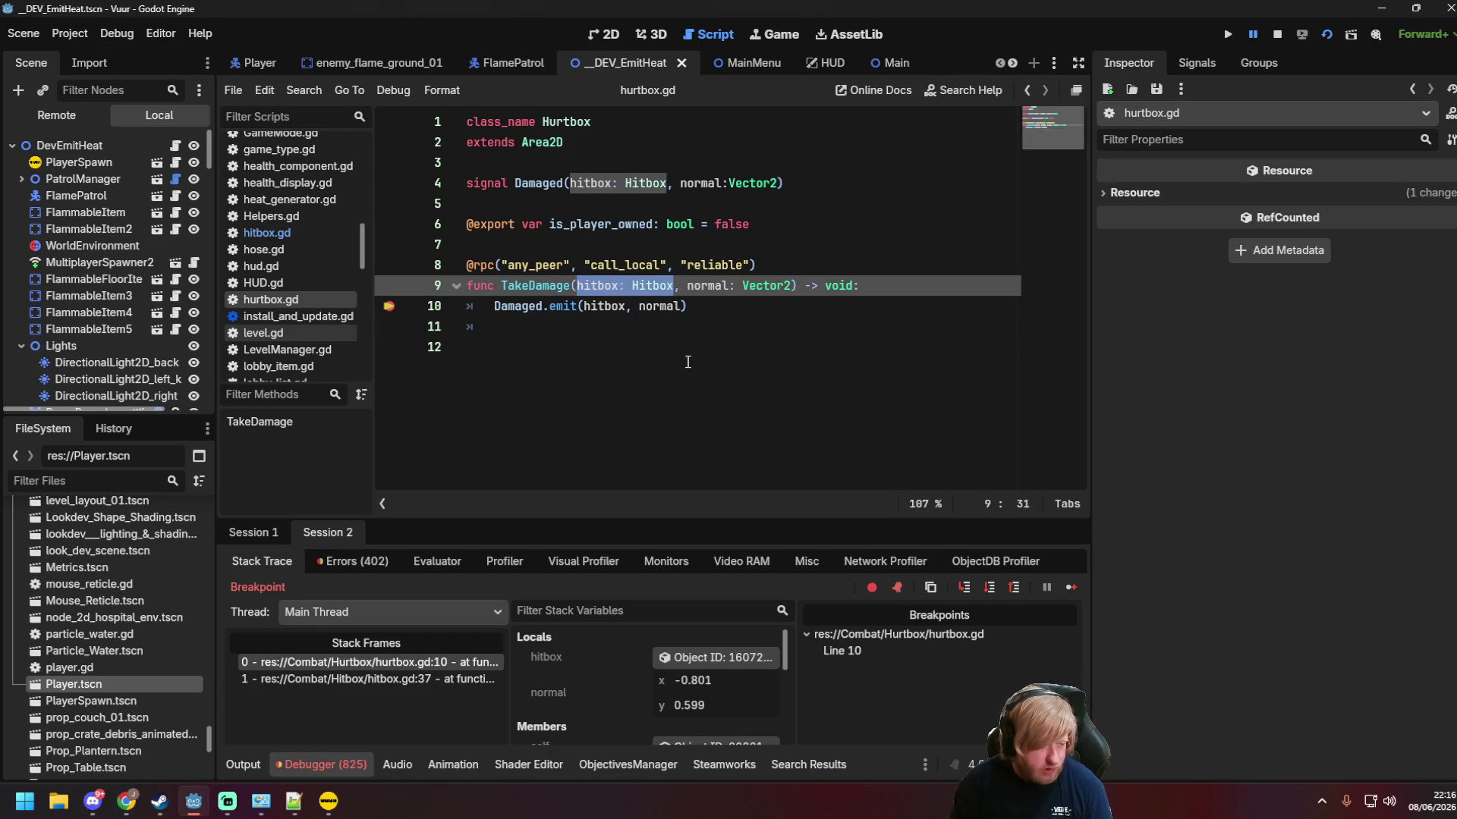
pyautogui.write('hitbox_path: NodePath')
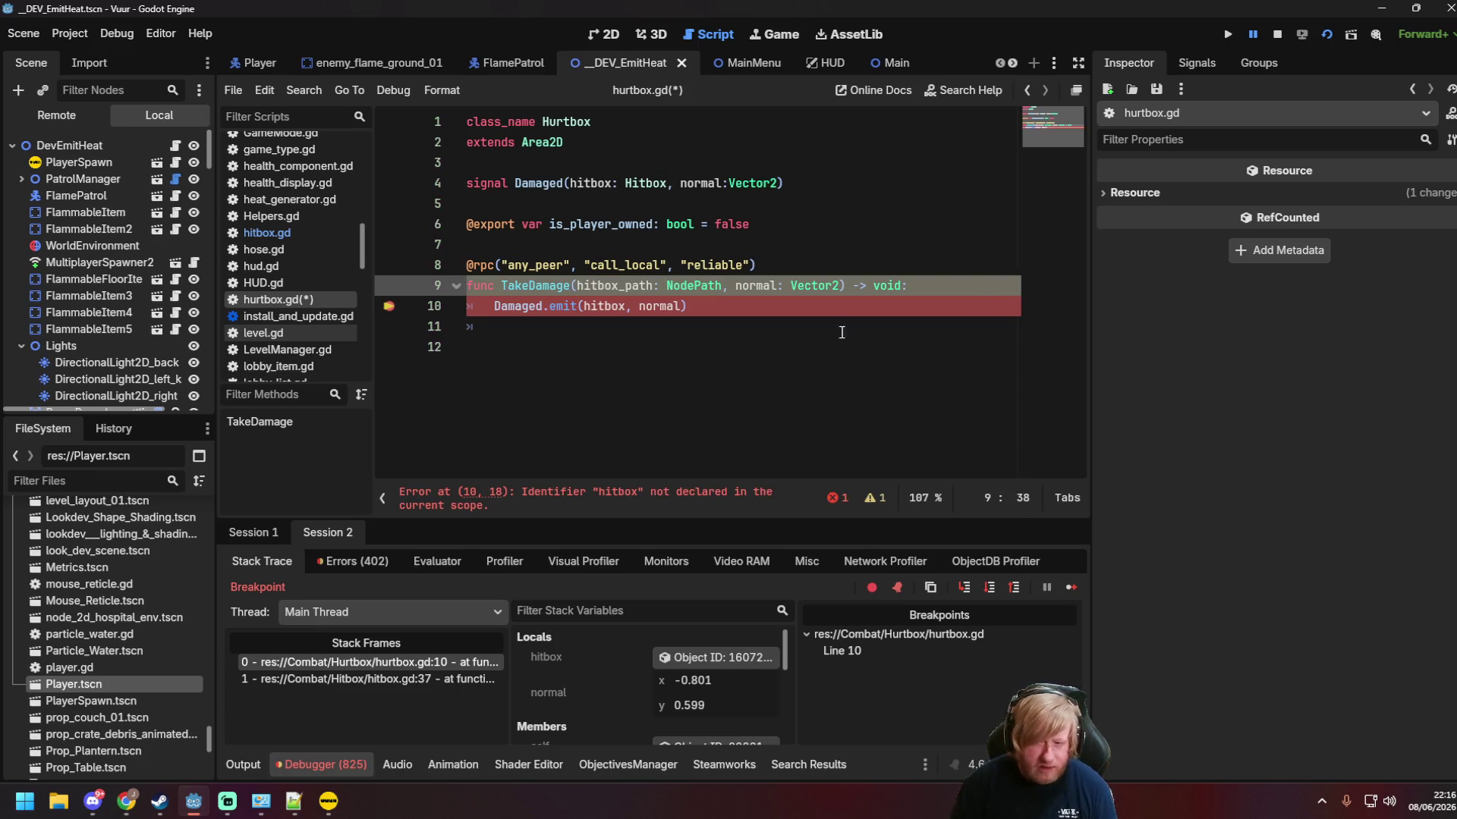
pyautogui.hotkey('alt', 'Tab')
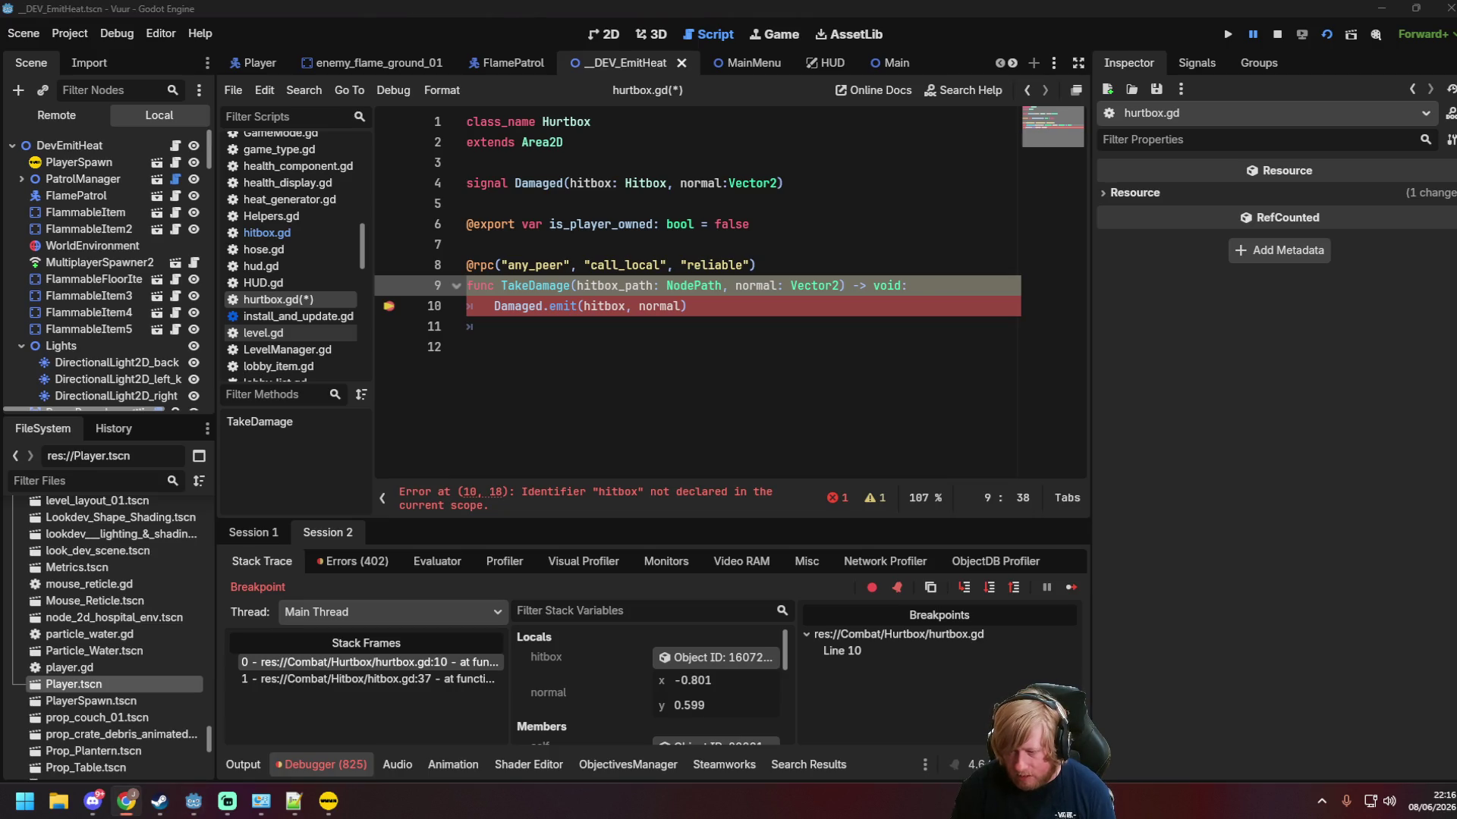
pyautogui.click(923, 286)
pyautogui.hotkey('ctrl', 'z')
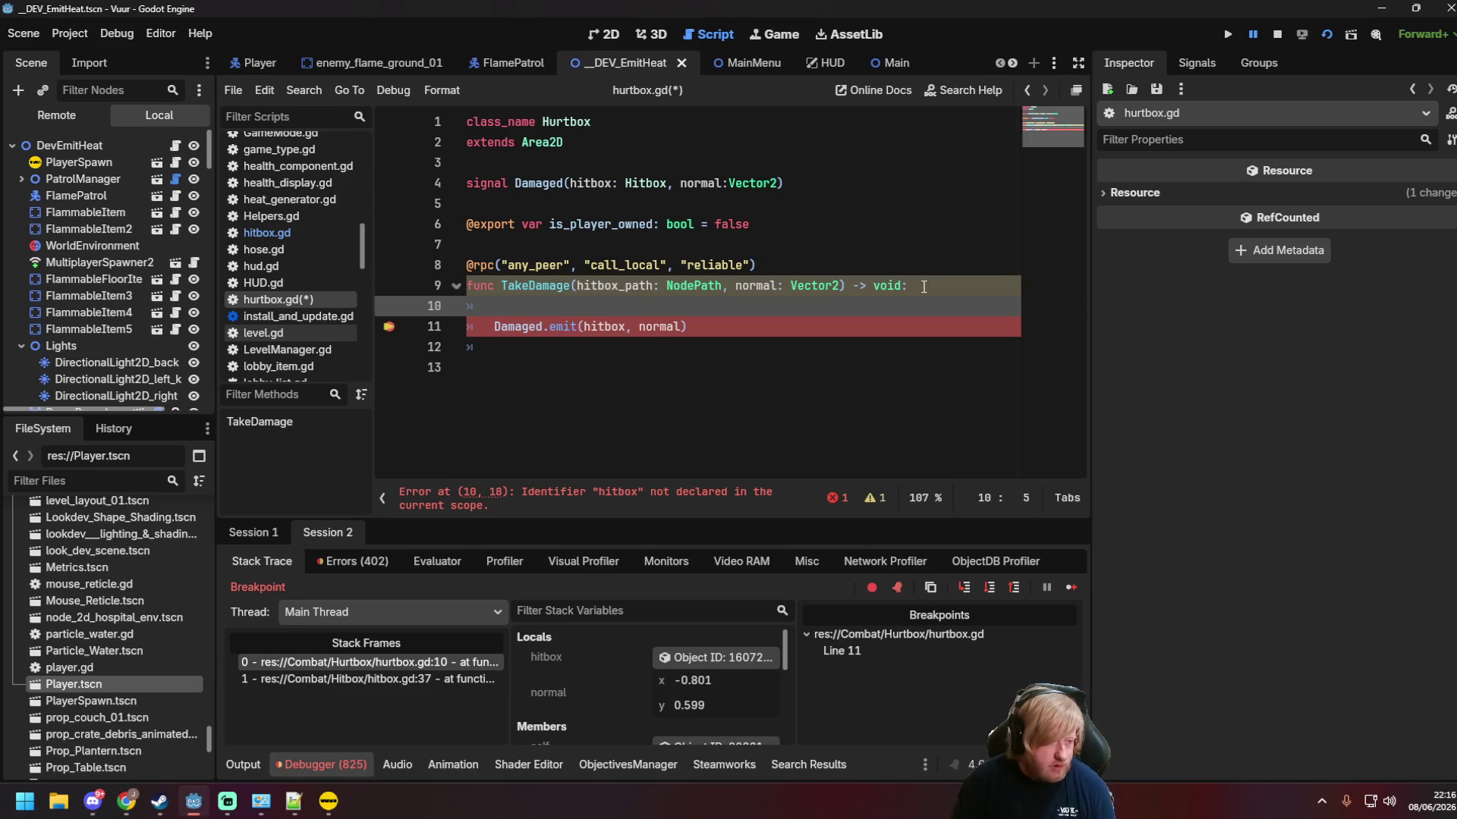
pyautogui.hotkey('ctrl', 's')
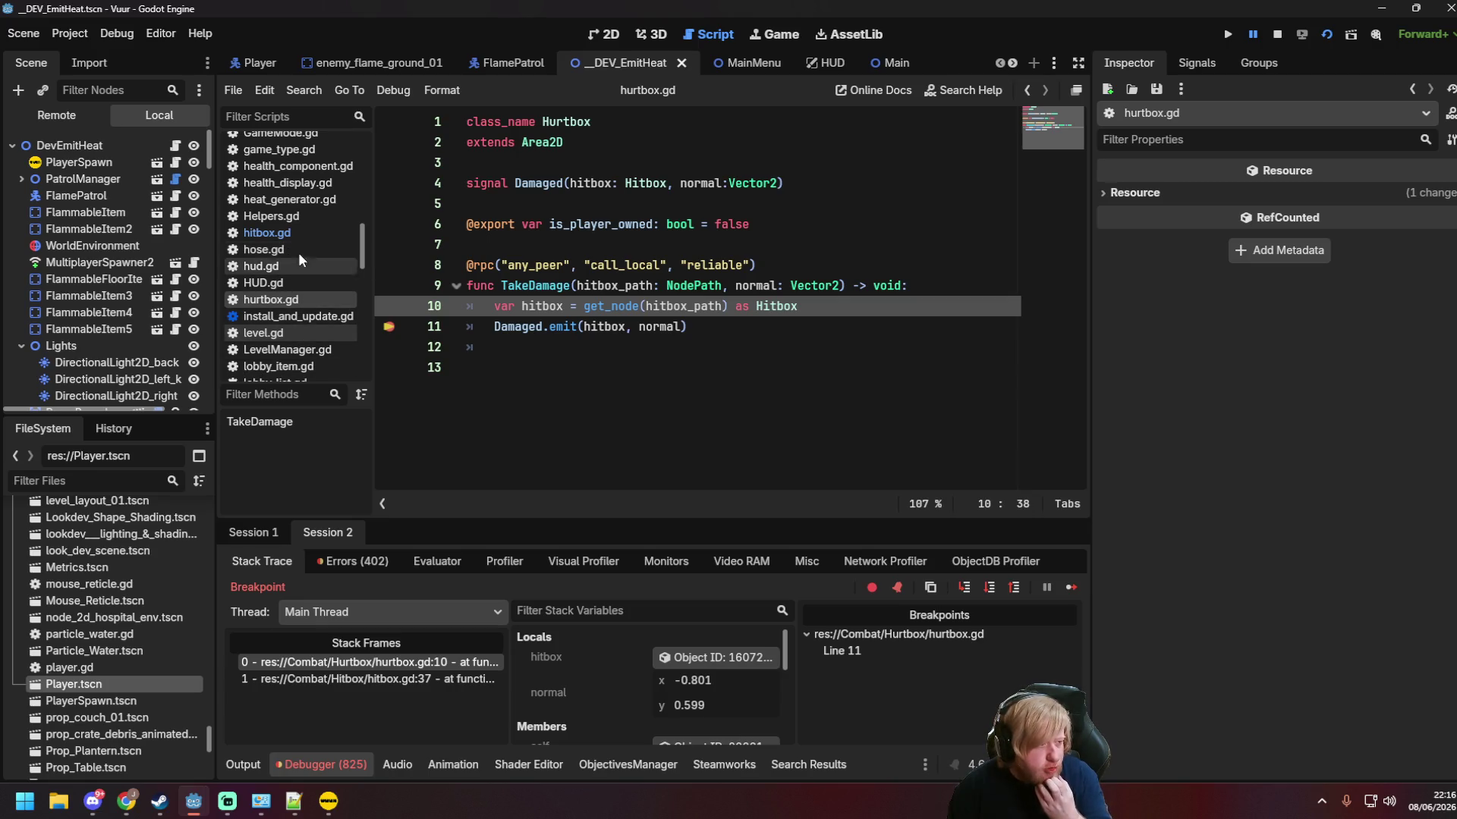
# - Inspect the TakeDamage call in hitbox.gd, jump to its definition, then return to hitbox.gd
pyautogui.click(300, 229)
pyautogui.click(680, 387)
pyautogui.click(619, 368)
pyautogui.click(592, 368)
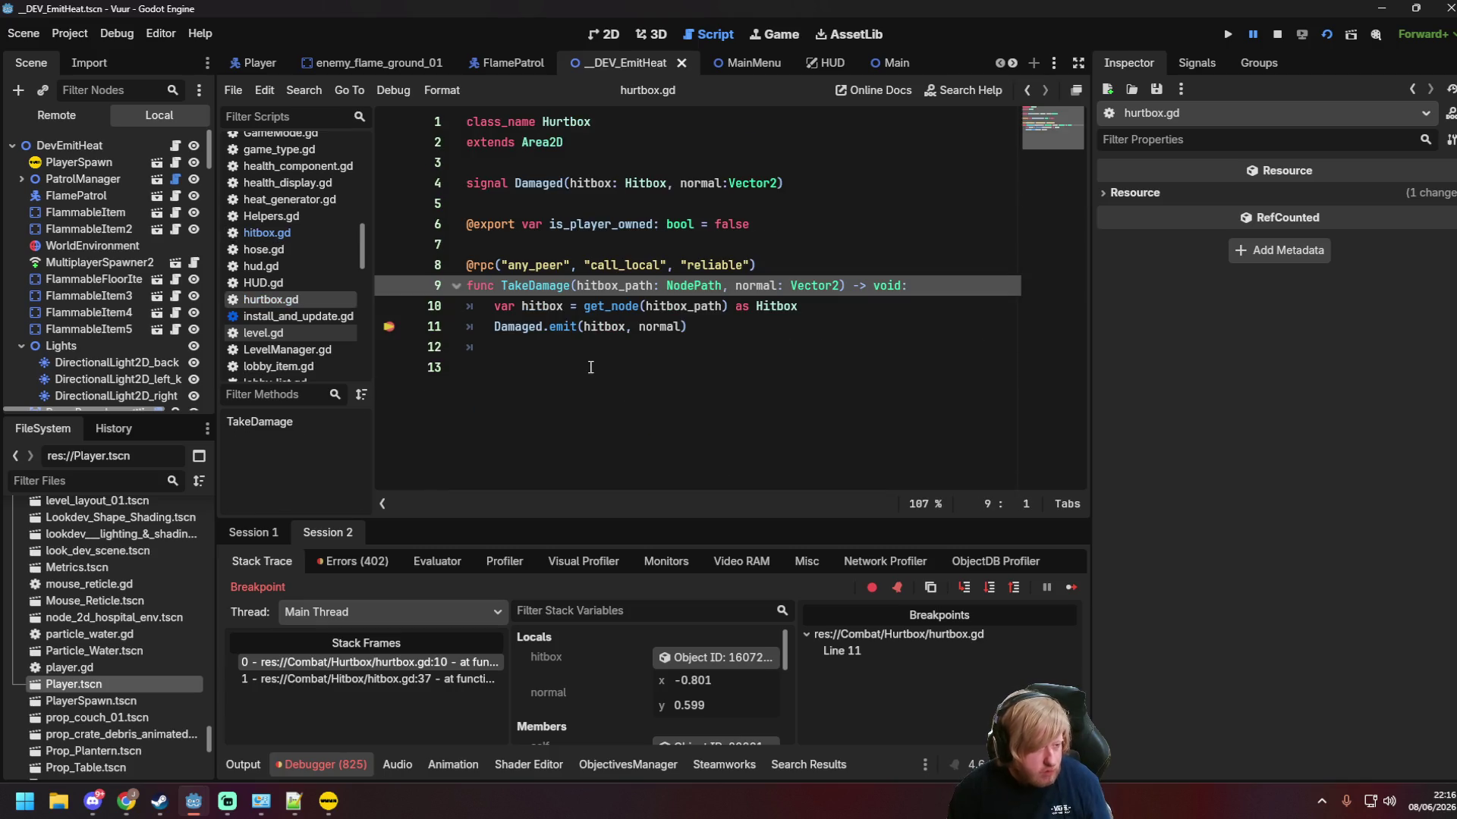
pyautogui.click(273, 233)
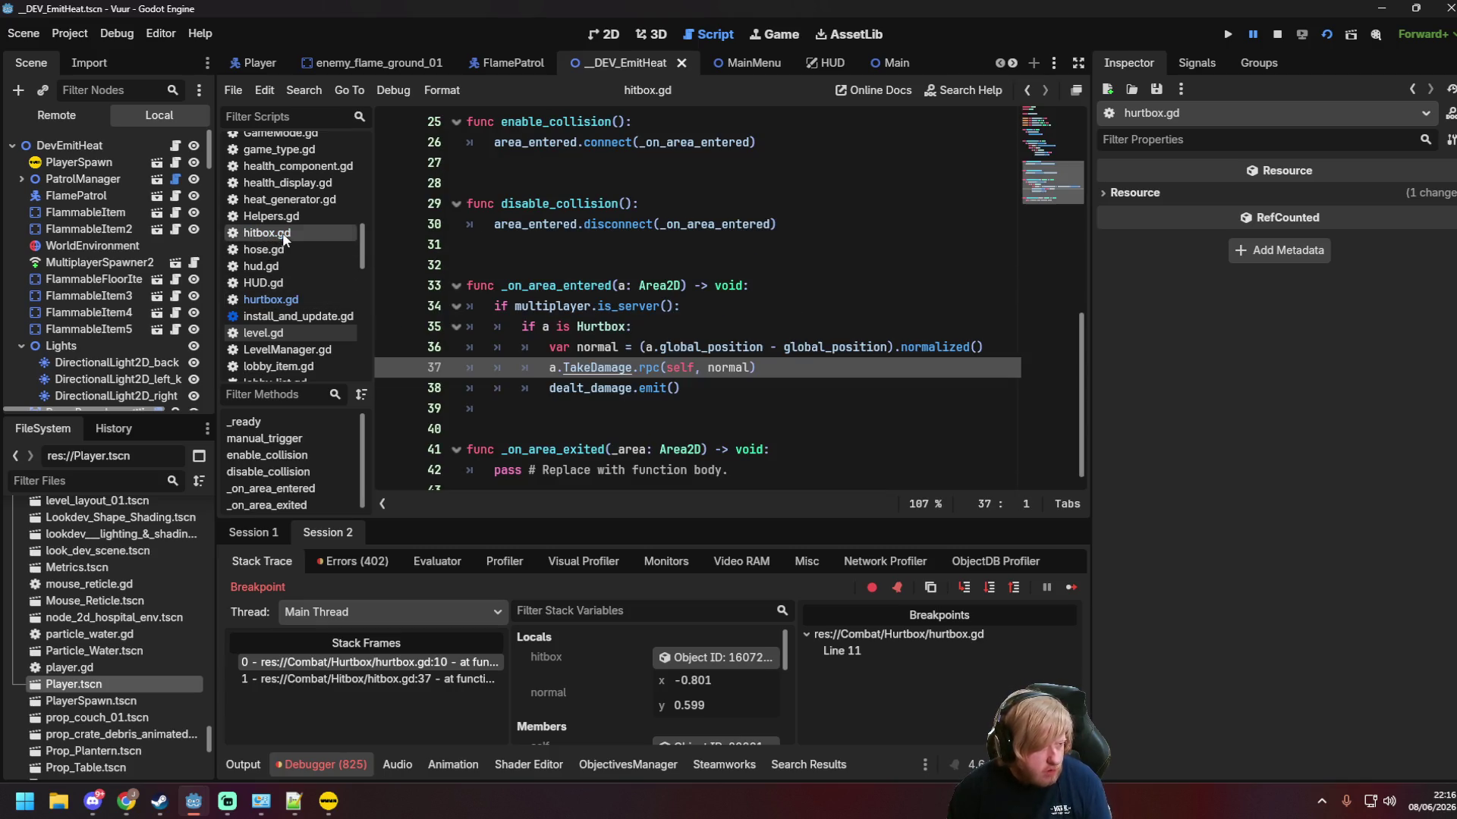
# - Make hitbox.gd's rpc call pass self.get_path() to TakeDamage and save
pyautogui.click(686, 370)
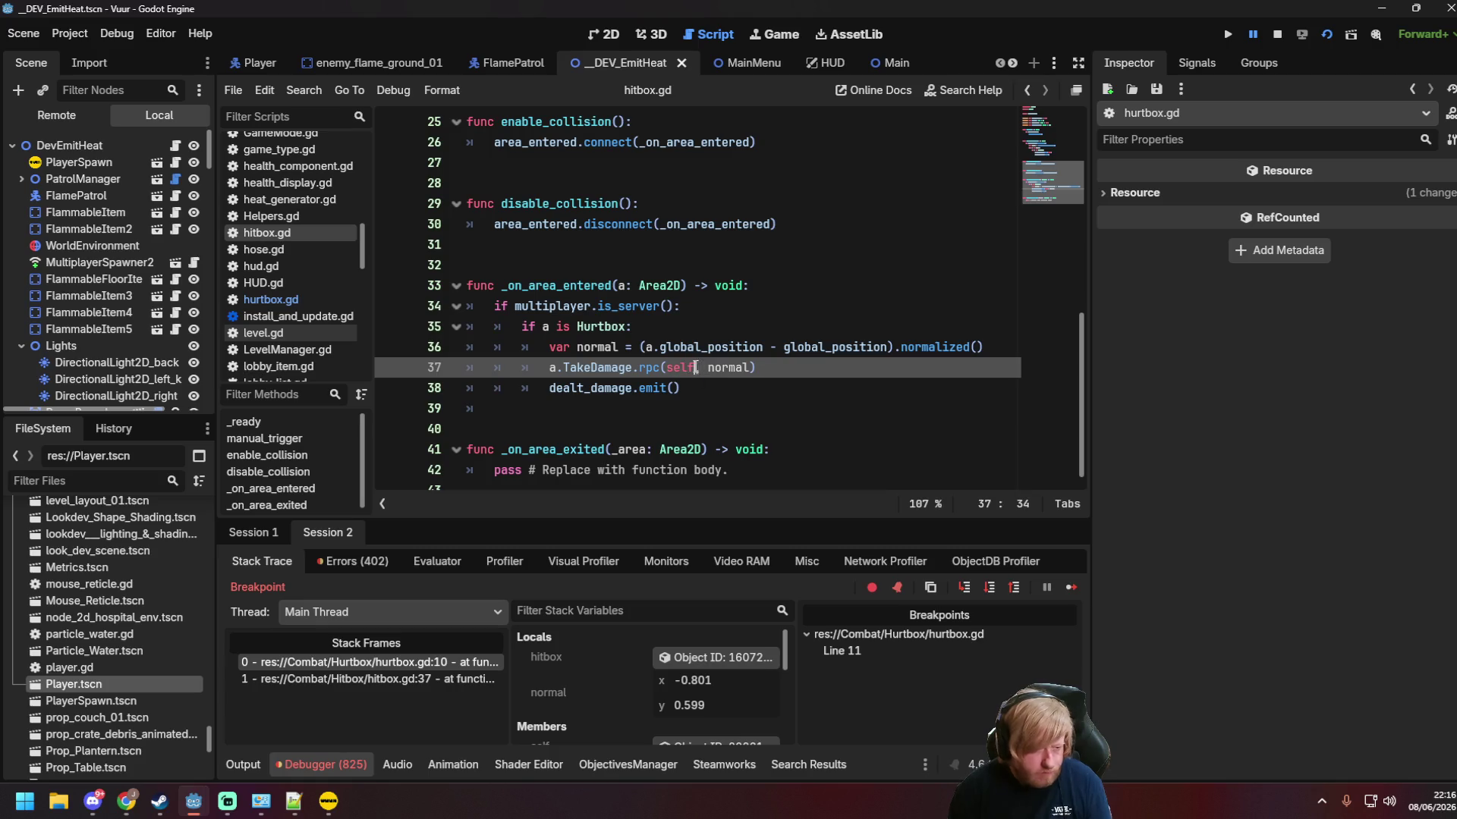
pyautogui.doubleClick(665, 370)
pyautogui.write('get')
pyautogui.write('_path')
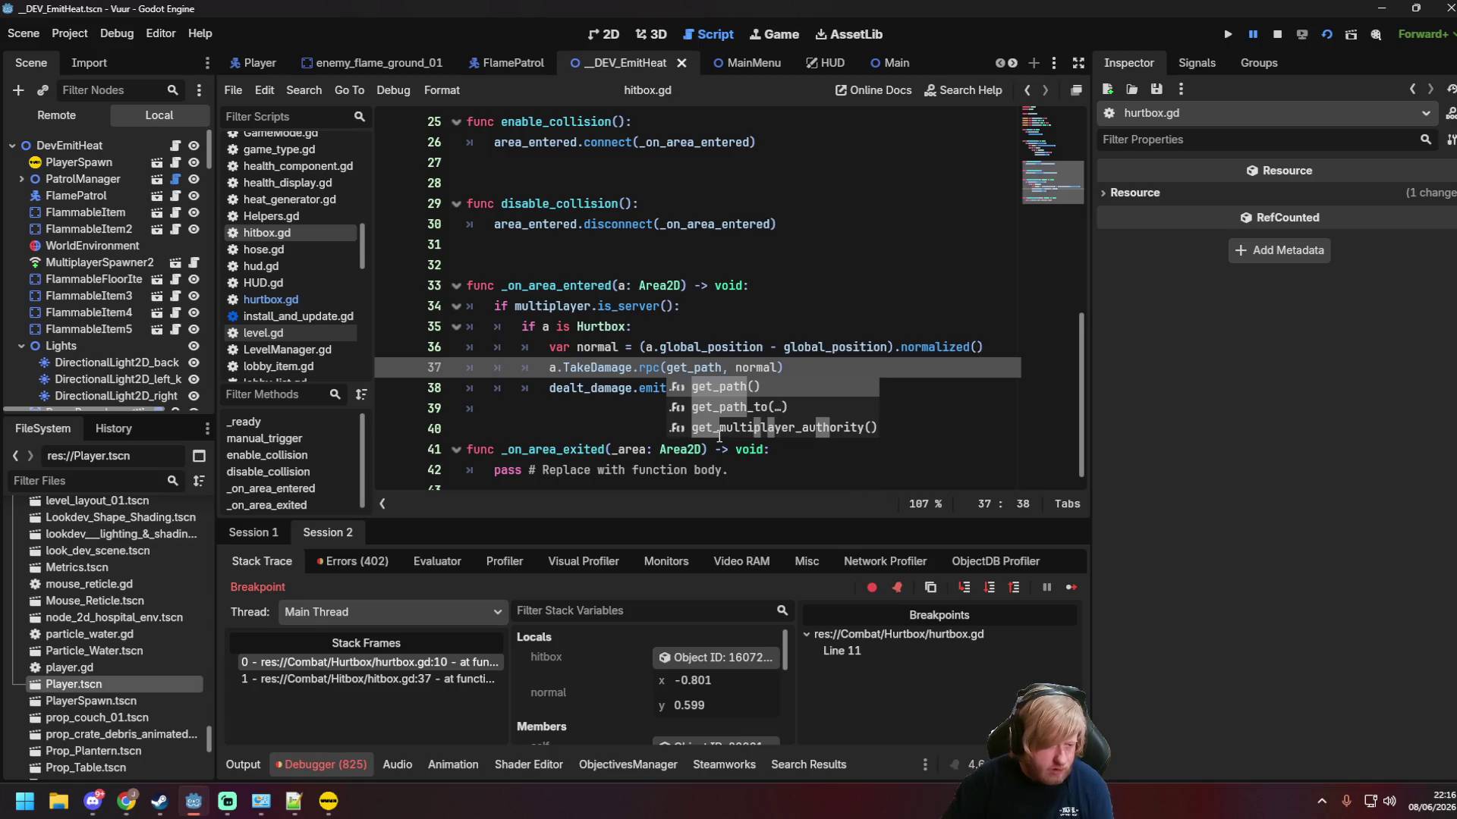
pyautogui.press('Return')
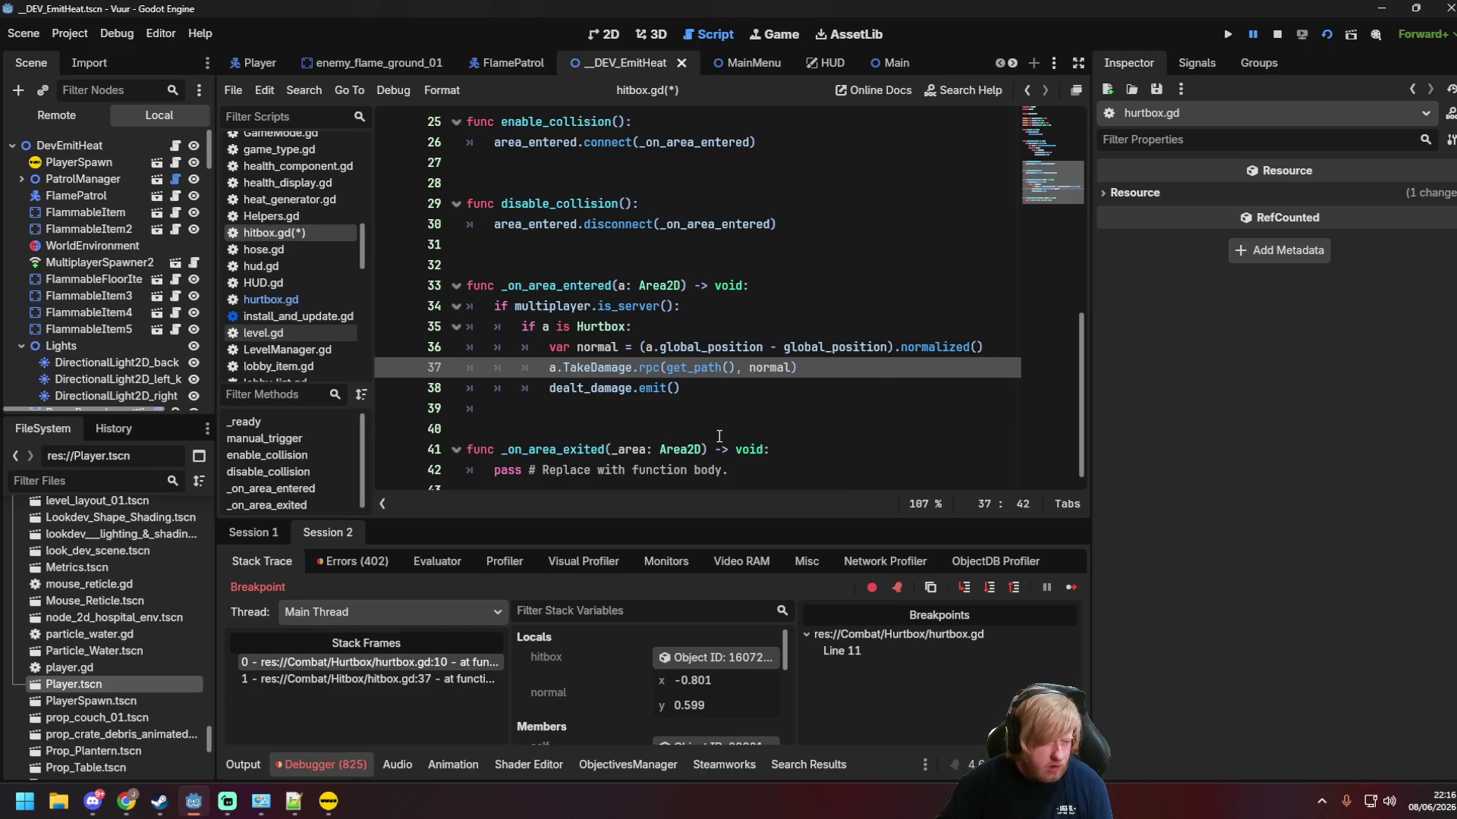
pyautogui.hotkey('ctrl', 's')
pyautogui.click(660, 369)
pyautogui.write('self.')
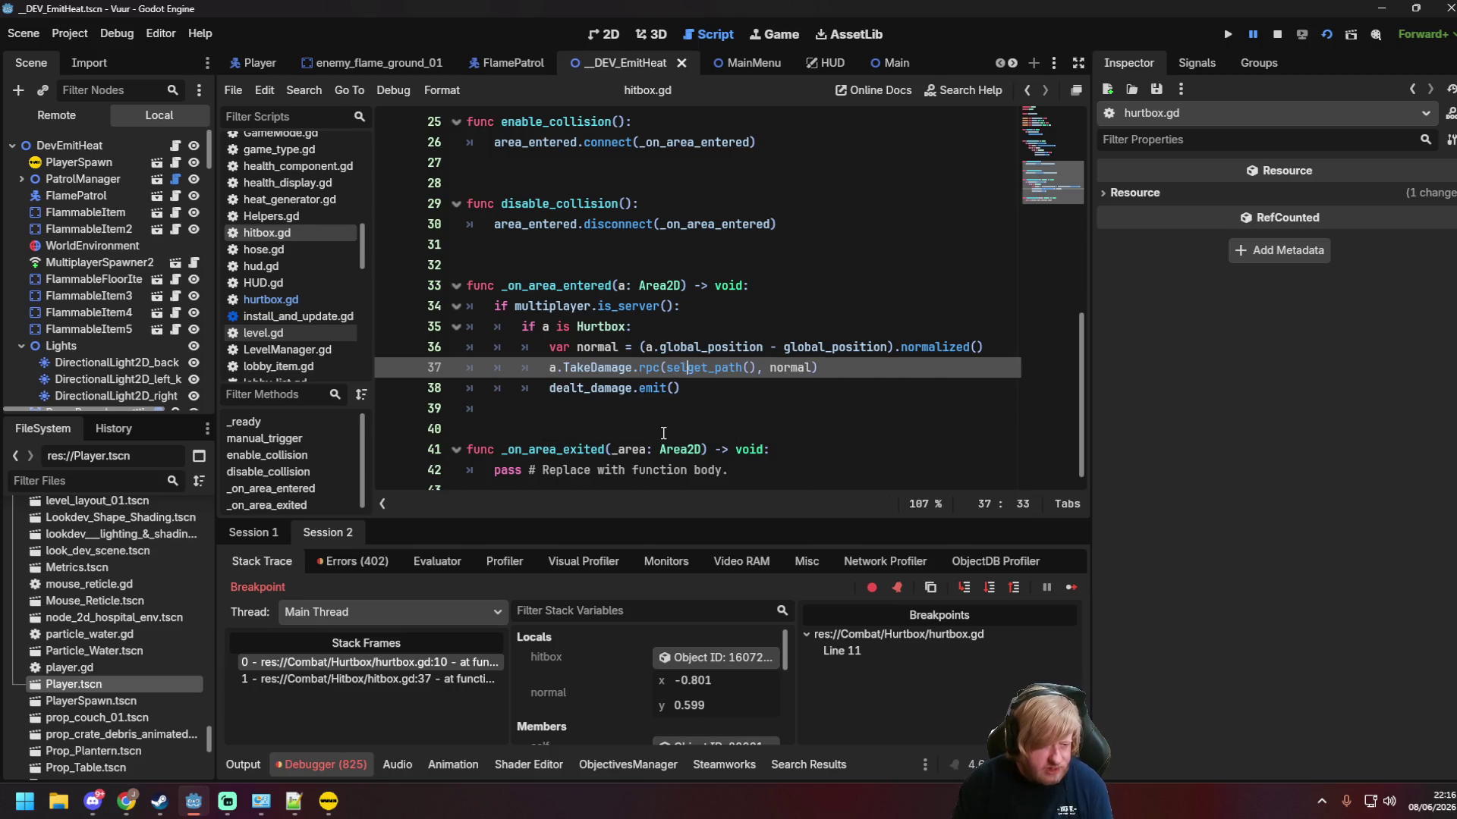
pyautogui.click(663, 410)
pyautogui.hotkey('ctrl', 's')
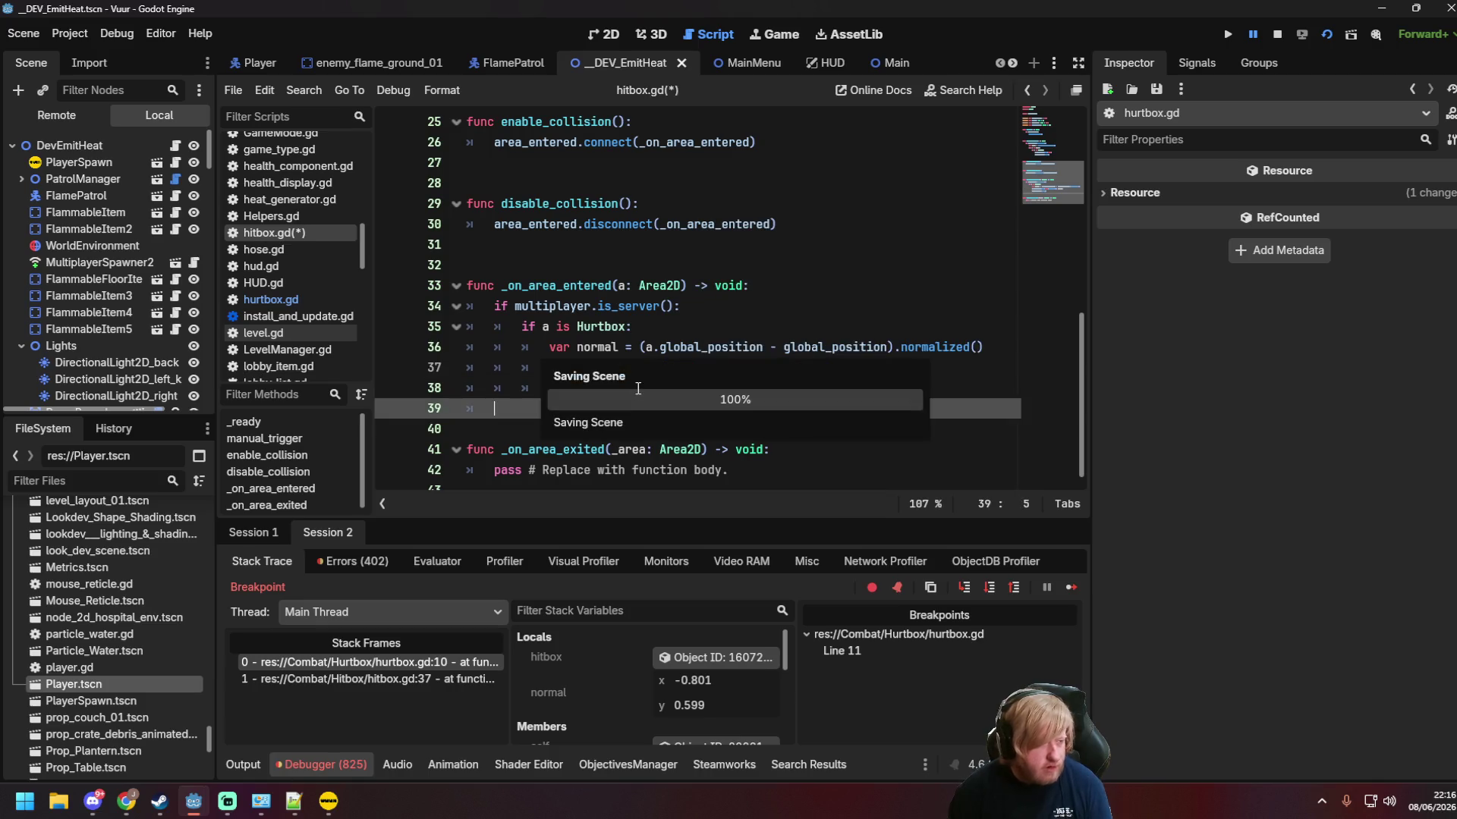
# - Remove the line-11 breakpoint in hurtbox.gd and save it
pyautogui.click(602, 351)
pyautogui.click(598, 369)
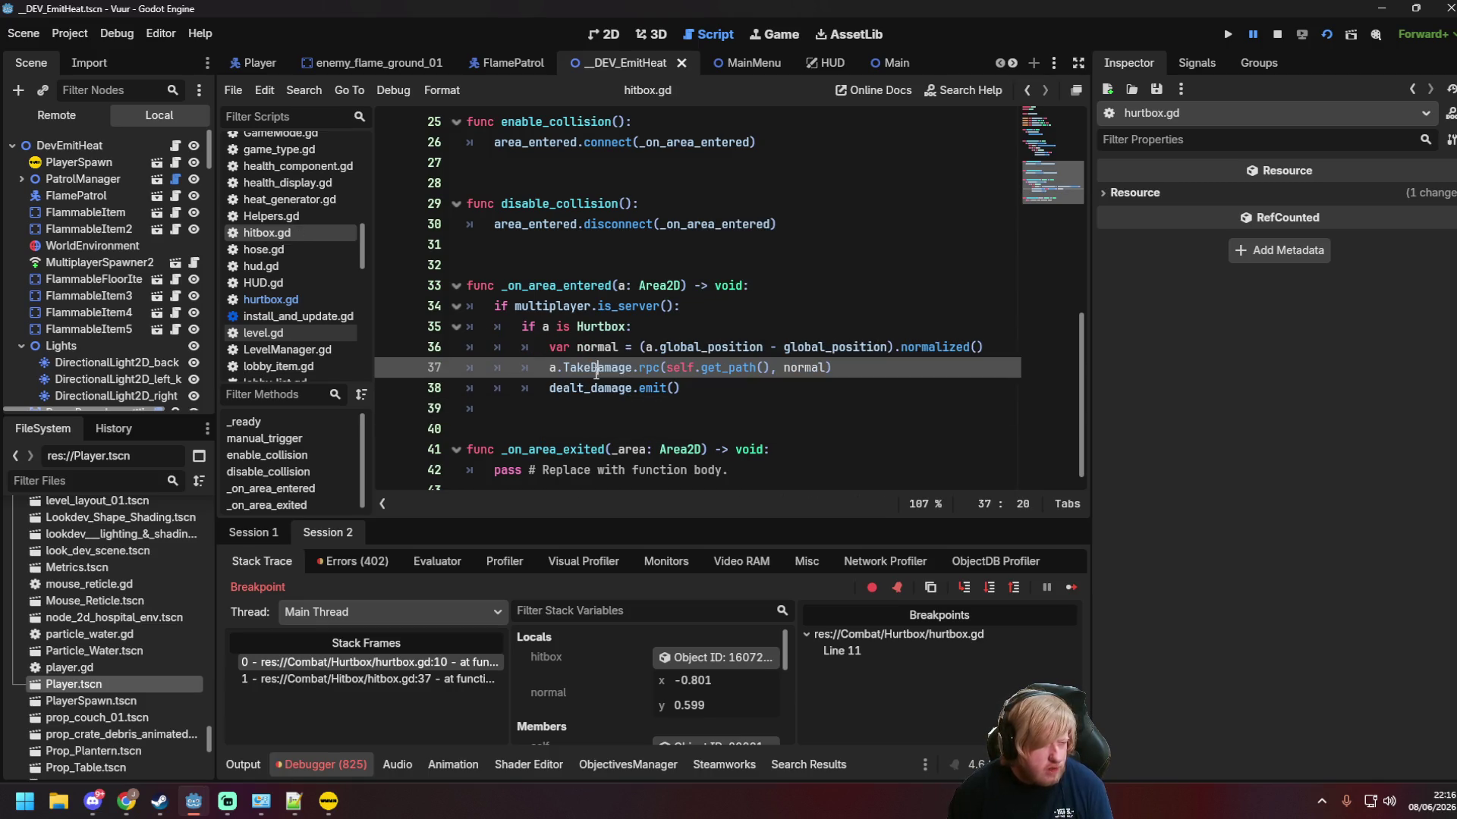
pyautogui.click(312, 302)
pyautogui.click(726, 325)
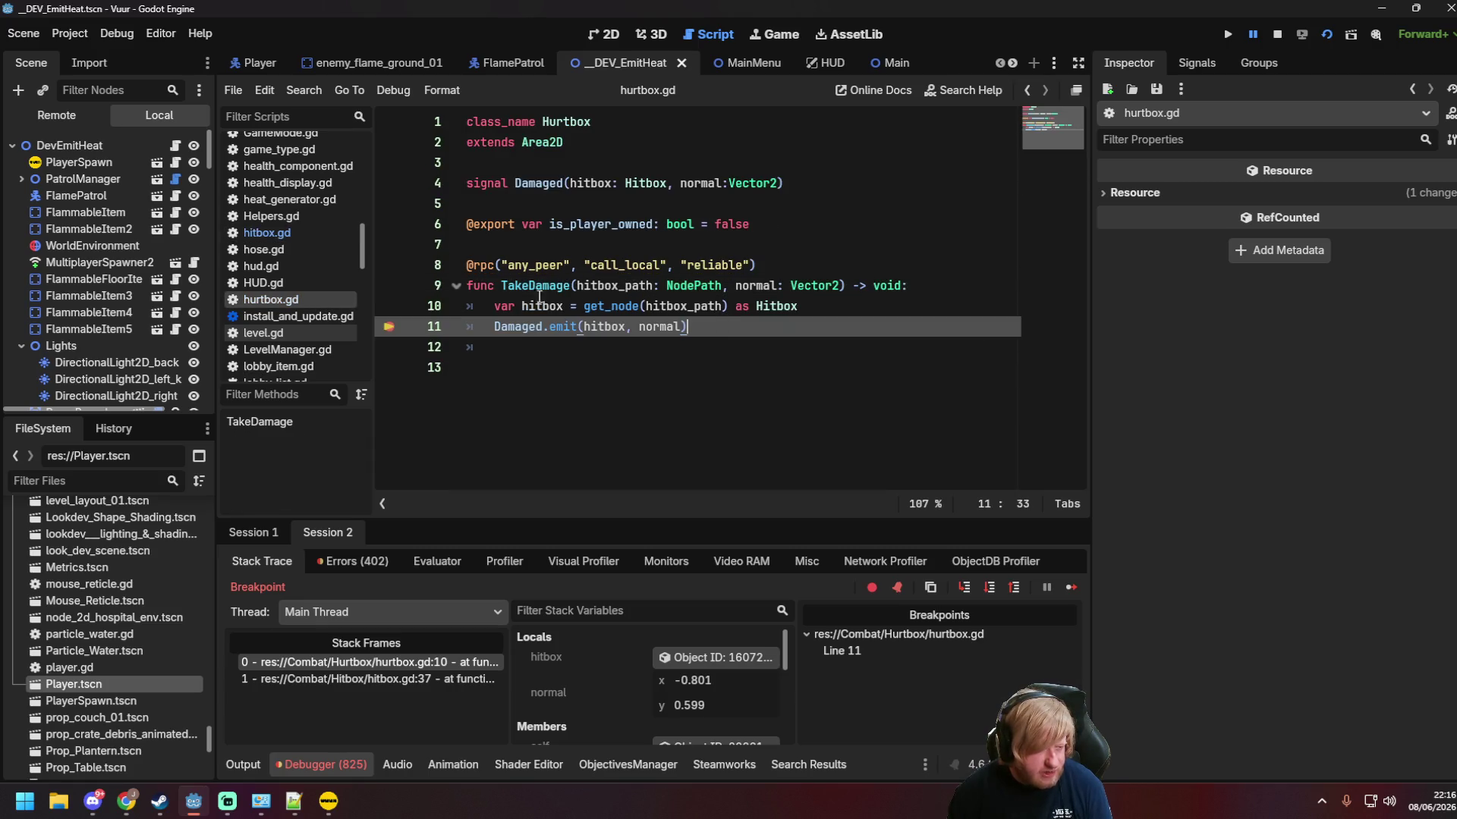
pyautogui.click(388, 326)
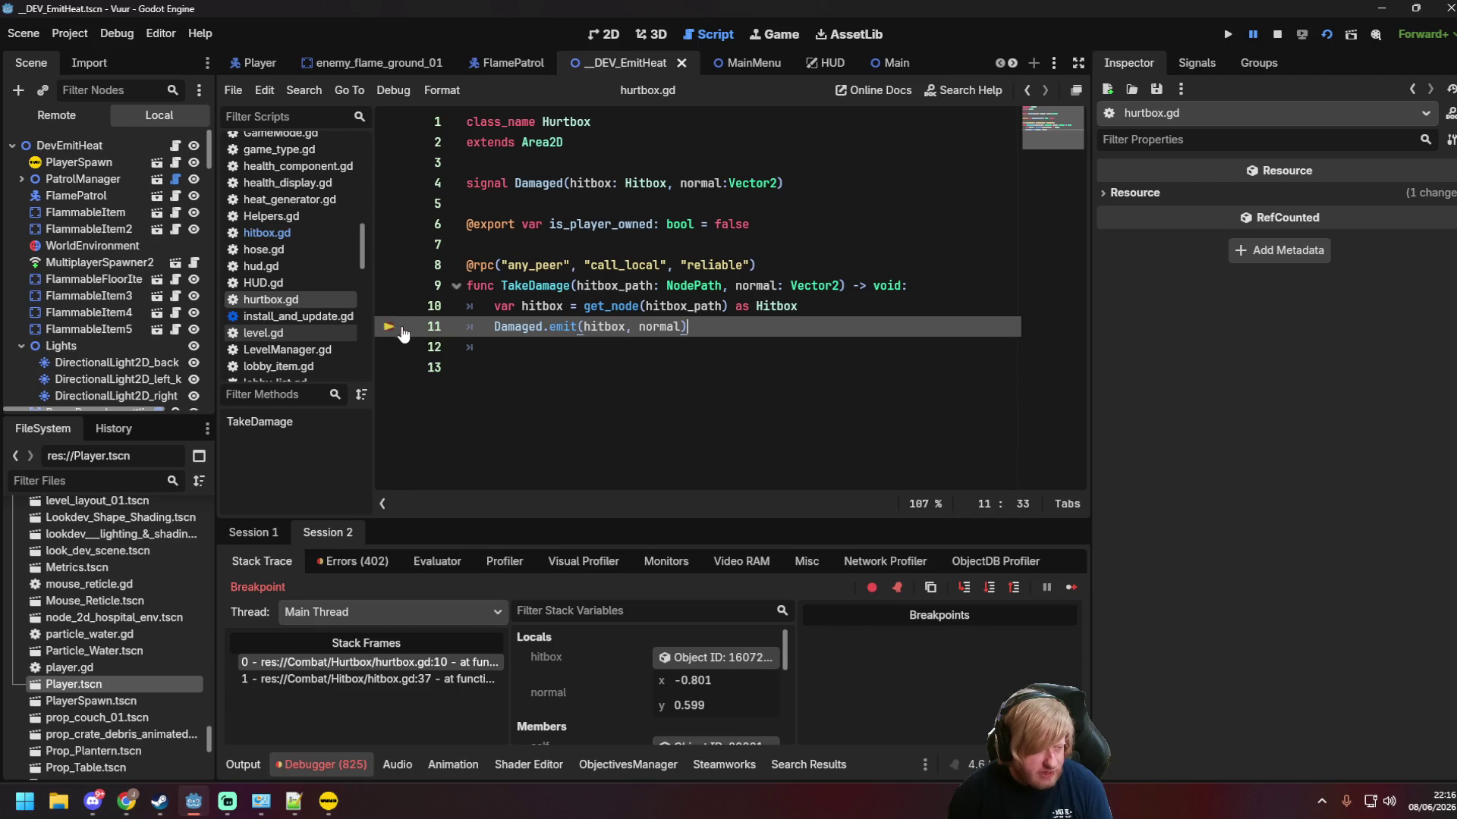
pyautogui.hotkey('ctrl', 's')
# - Save the open scripts and run the game with F5
pyautogui.hotkey('alt', 'Tab')
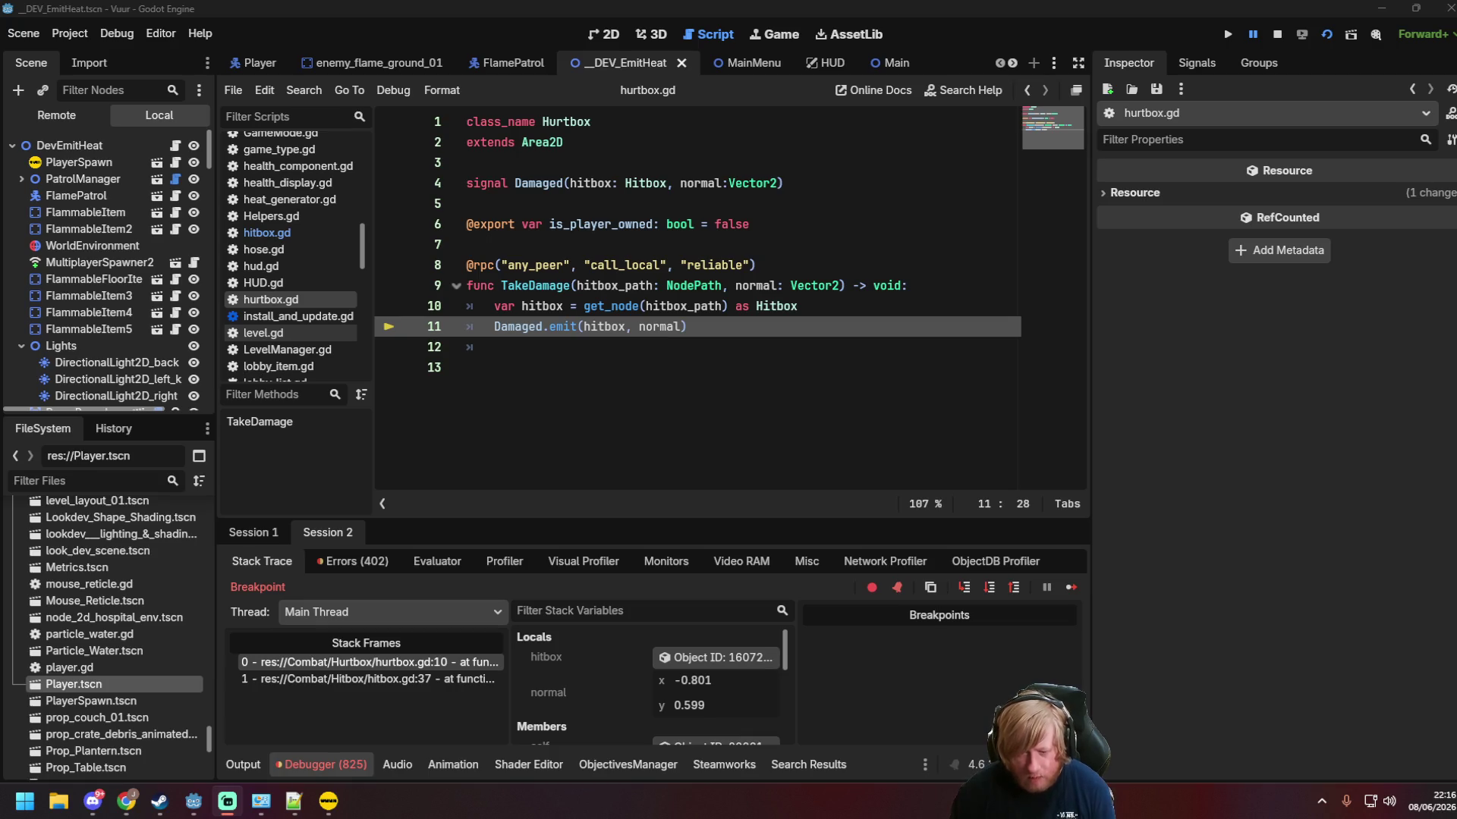
pyautogui.click(746, 415)
pyautogui.click(546, 346)
pyautogui.hotkey('ctrl', 's')
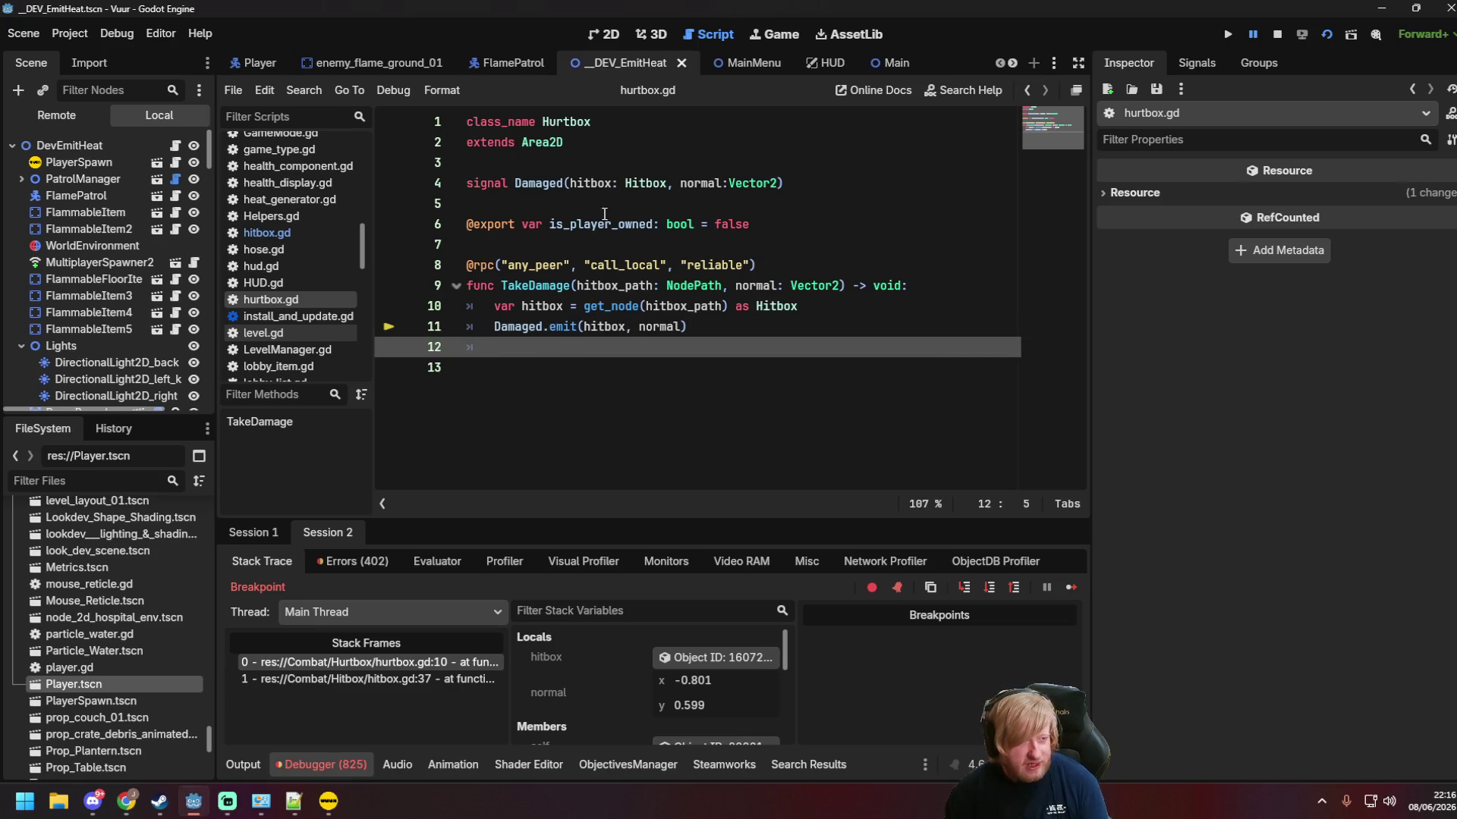
pyautogui.press('F5')
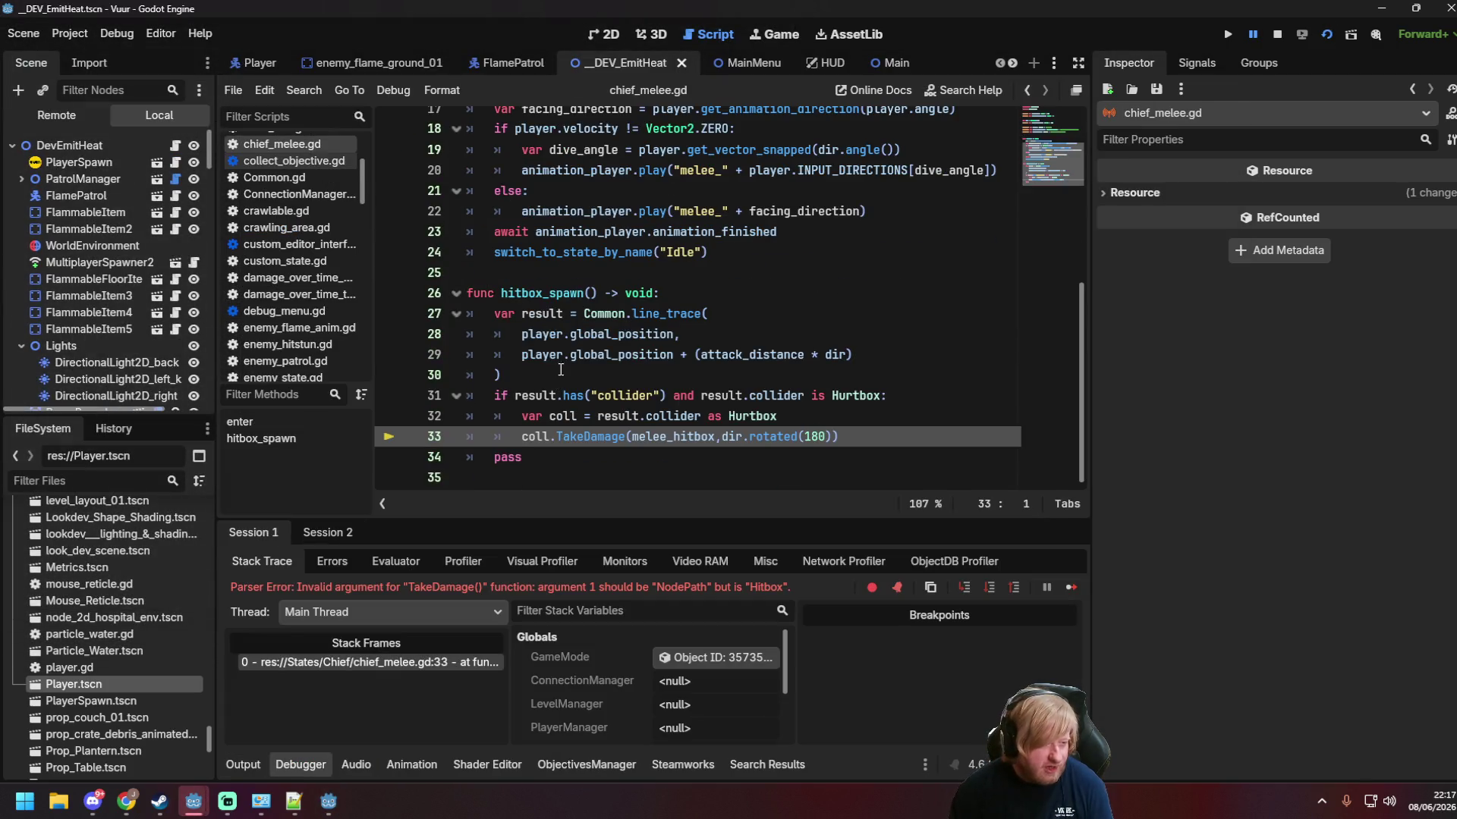
# - Pass melee_hitbox.get_path() to TakeDamage on line 33 of chief_melee.gd and save
pyautogui.moveTo(643, 451)
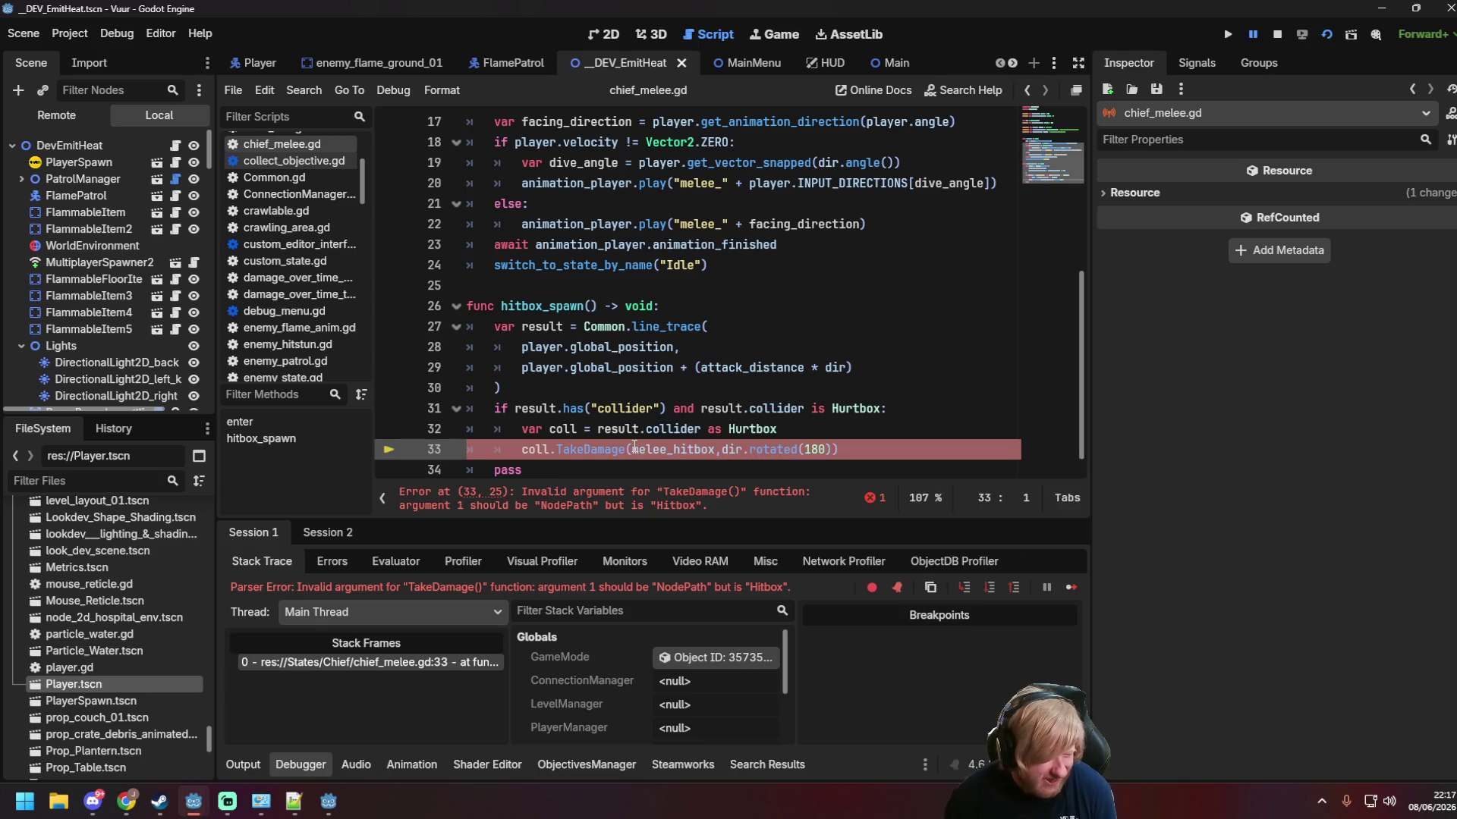
pyautogui.click(753, 428)
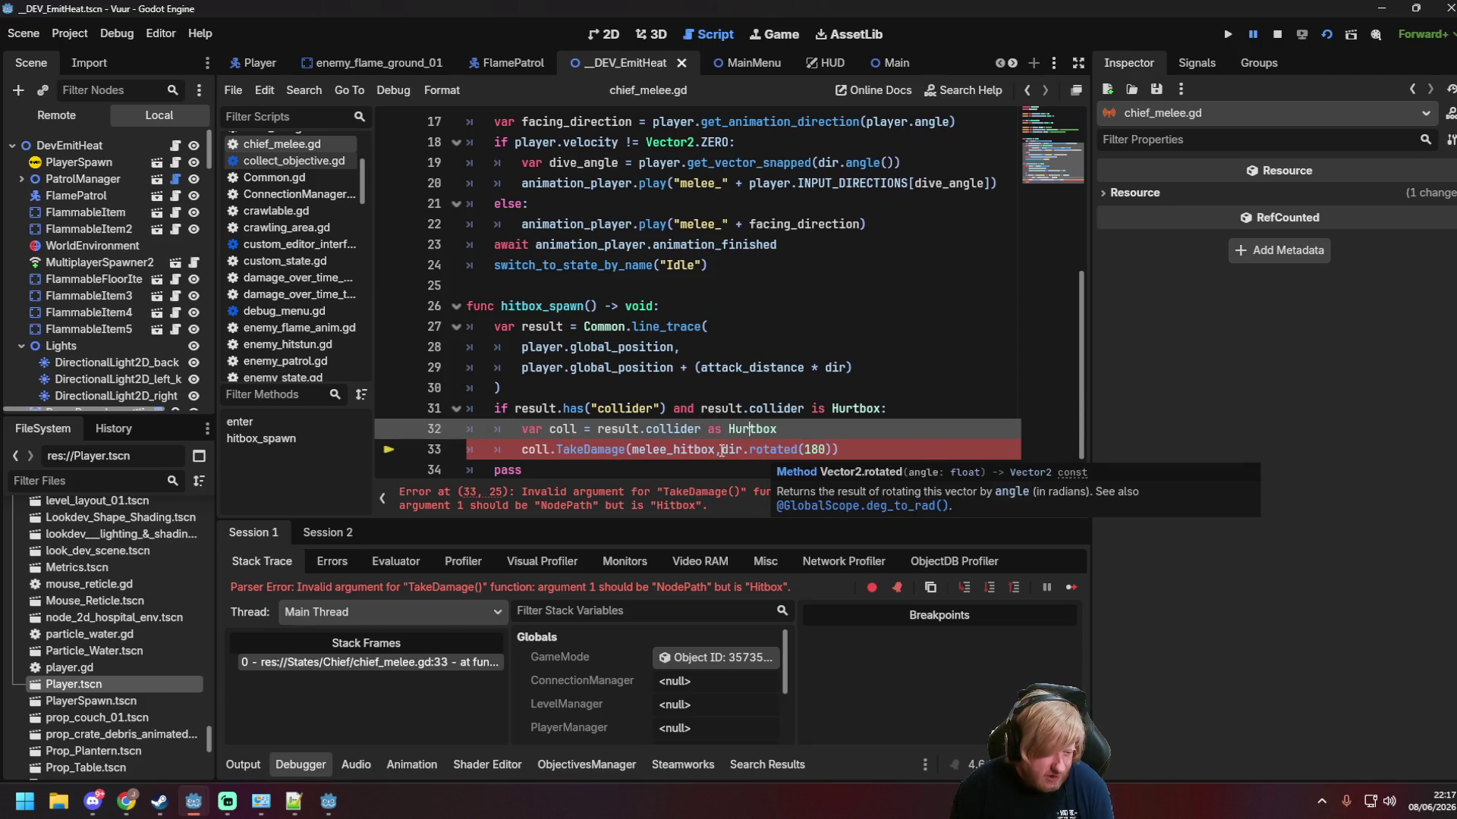
pyautogui.moveTo(632, 449); pyautogui.dragTo(709, 449)
pyautogui.click(714, 449)
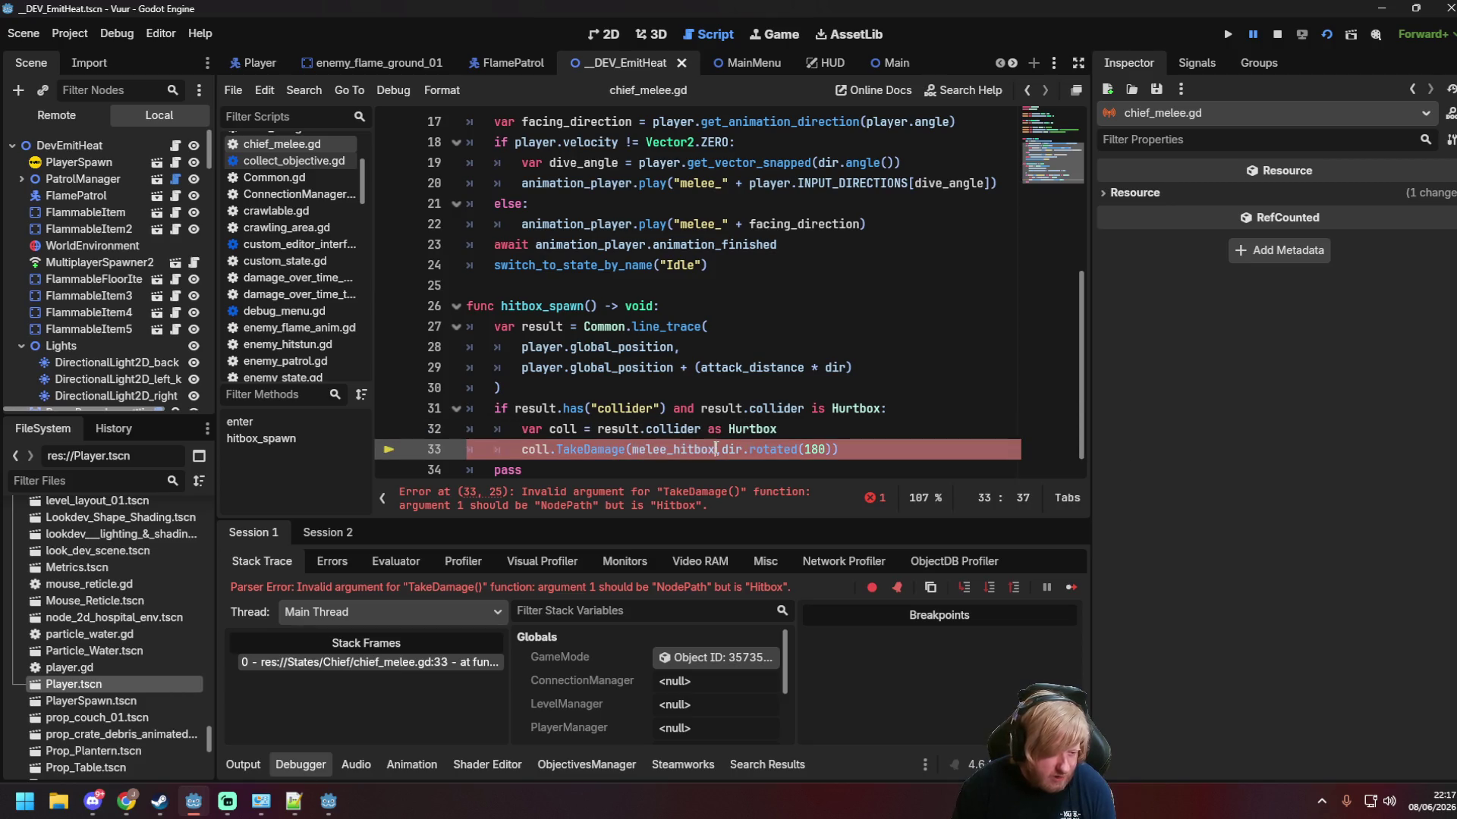
pyautogui.write('.ge')
pyautogui.write('t_path')
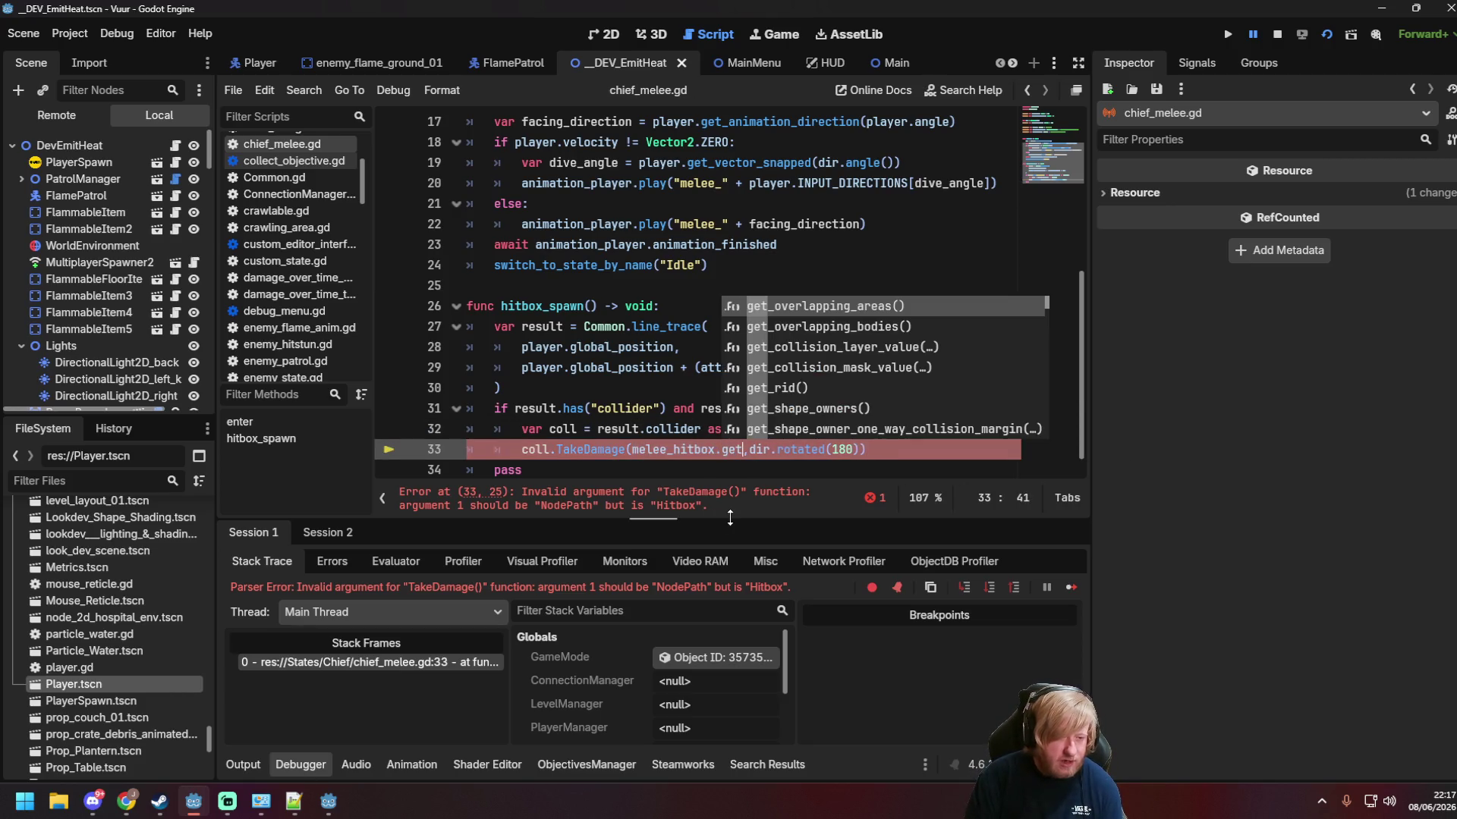
pyautogui.press('Return')
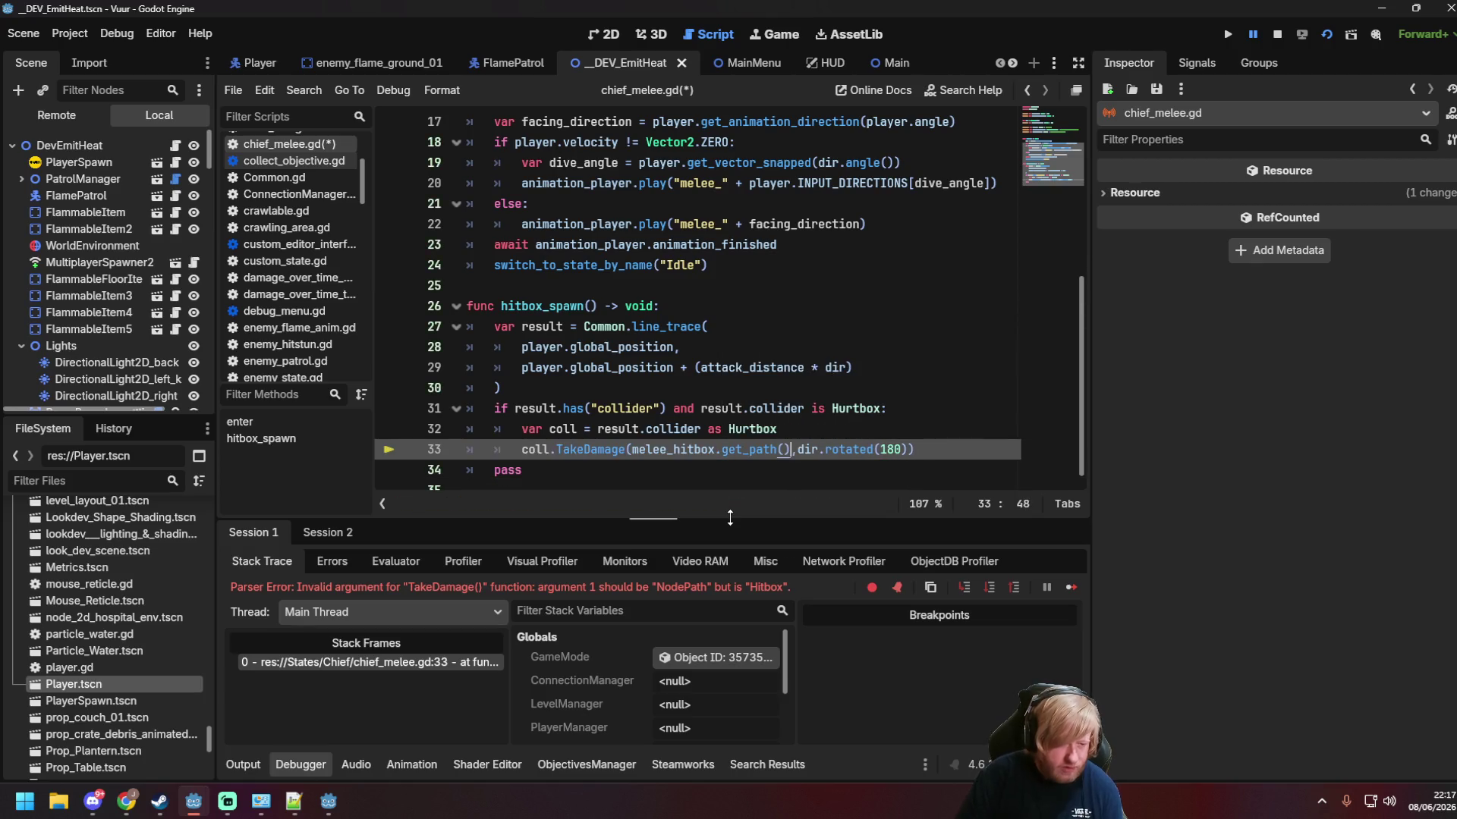
pyautogui.hotkey('ctrl', 's')
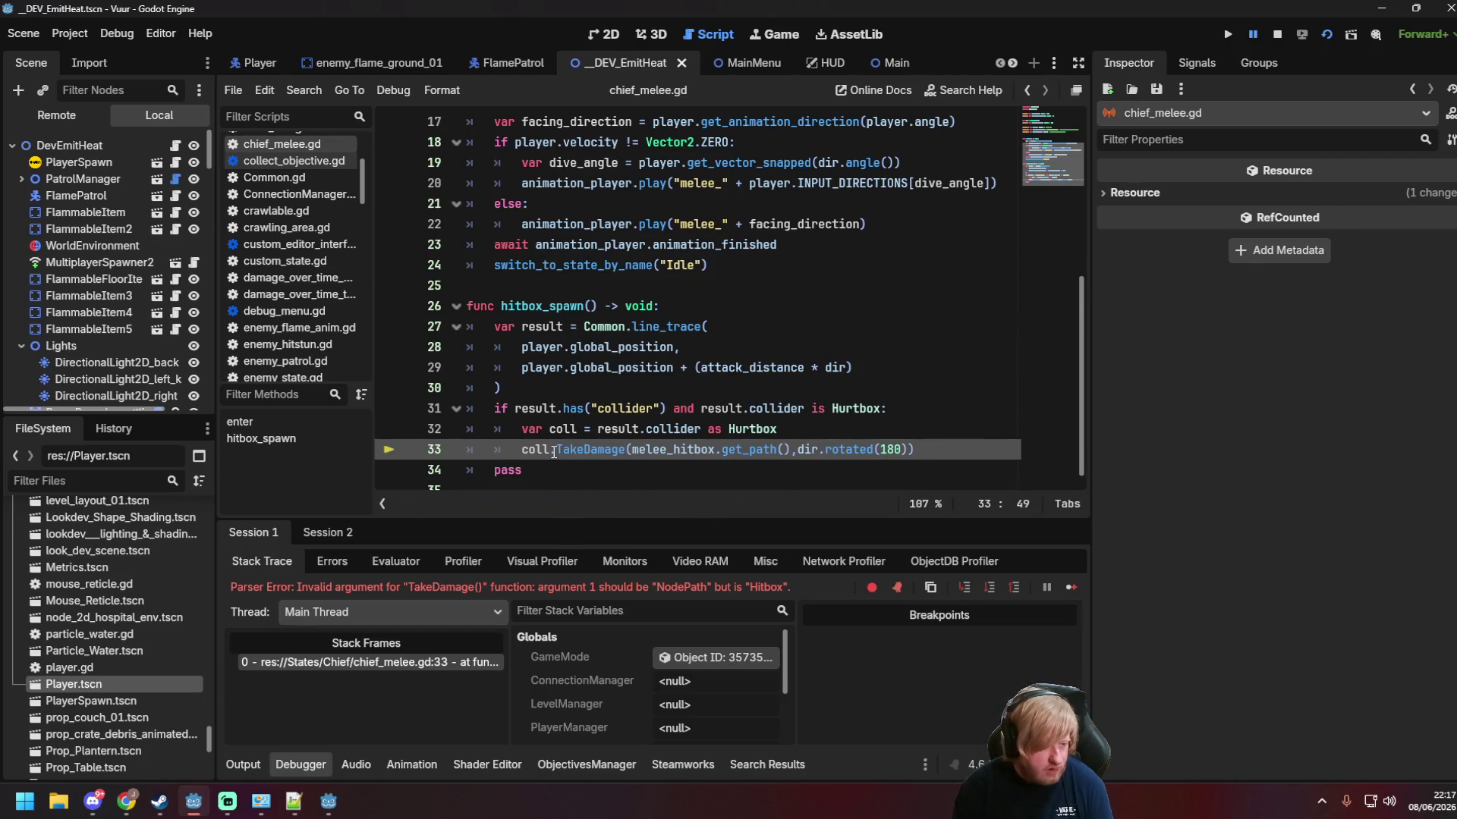
# - Start a Find in Files search for the selected TakeDamage word
pyautogui.doubleClick(556, 449)
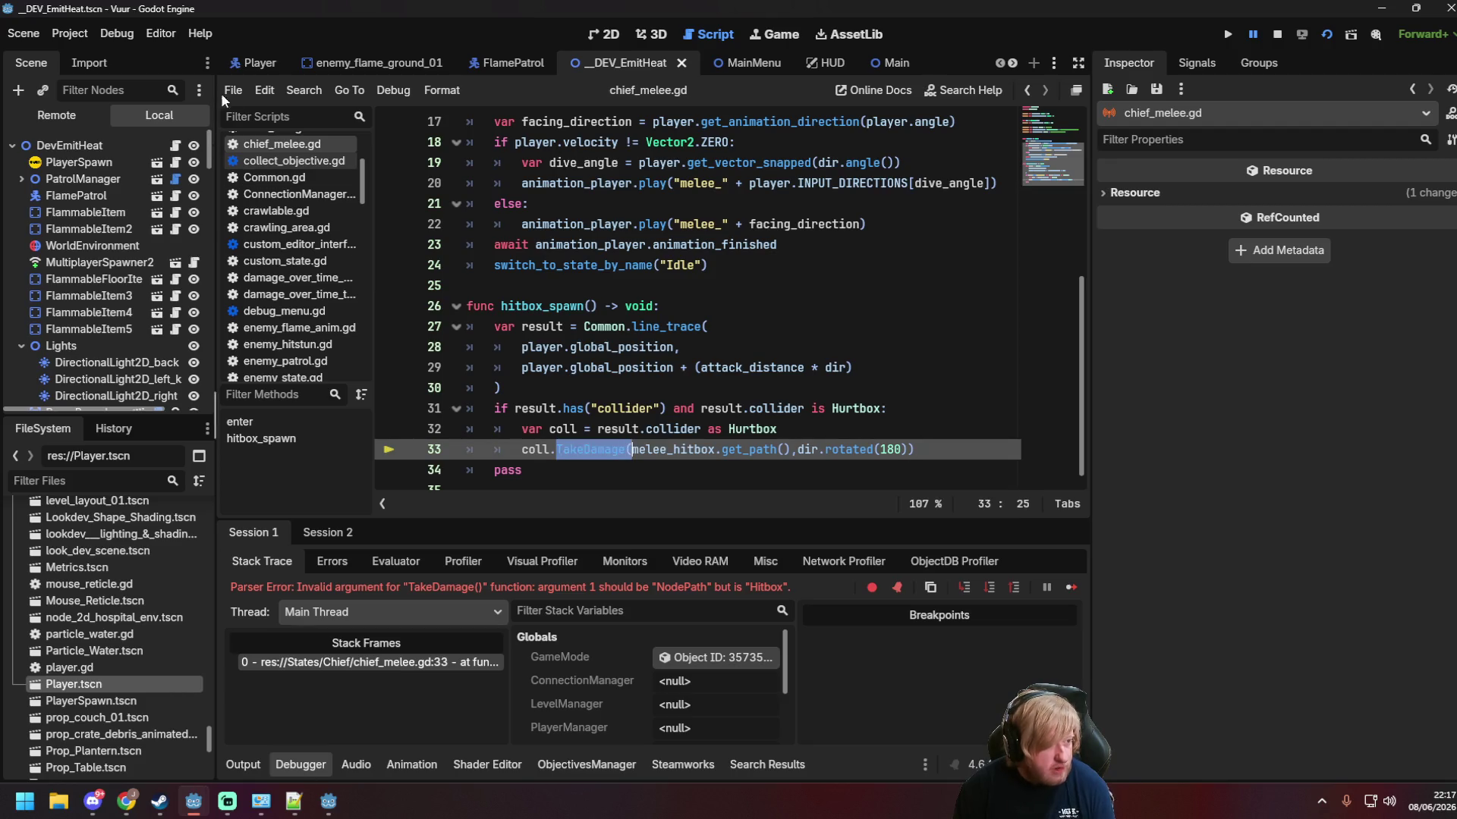
pyautogui.click(303, 89)
pyautogui.click(381, 196)
# - Search the project for "TakeDamage(" and open the damage_over_time_hitbox.gd match
pyautogui.write('(')
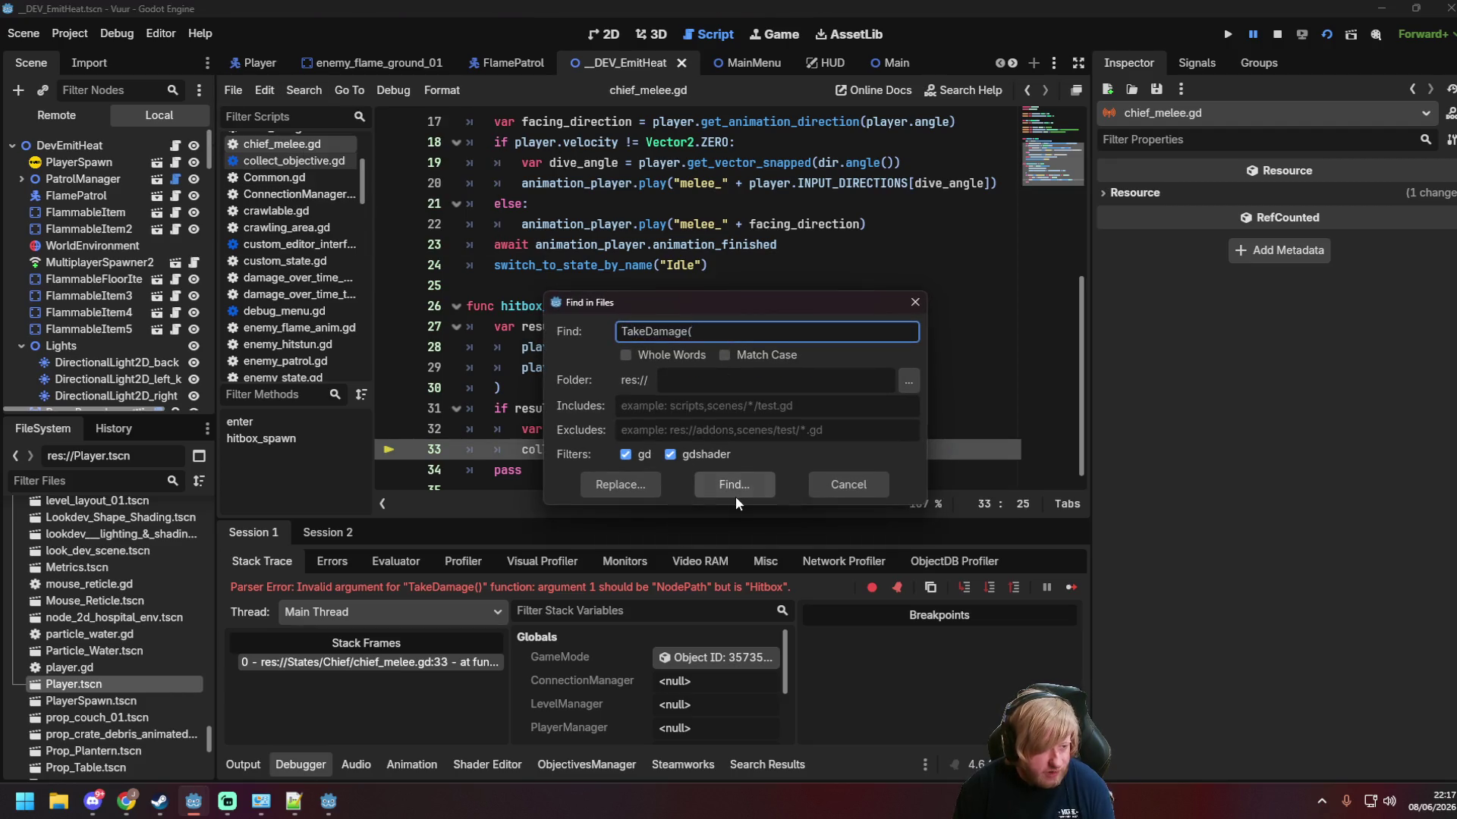
pyautogui.click(717, 482)
pyautogui.click(440, 660)
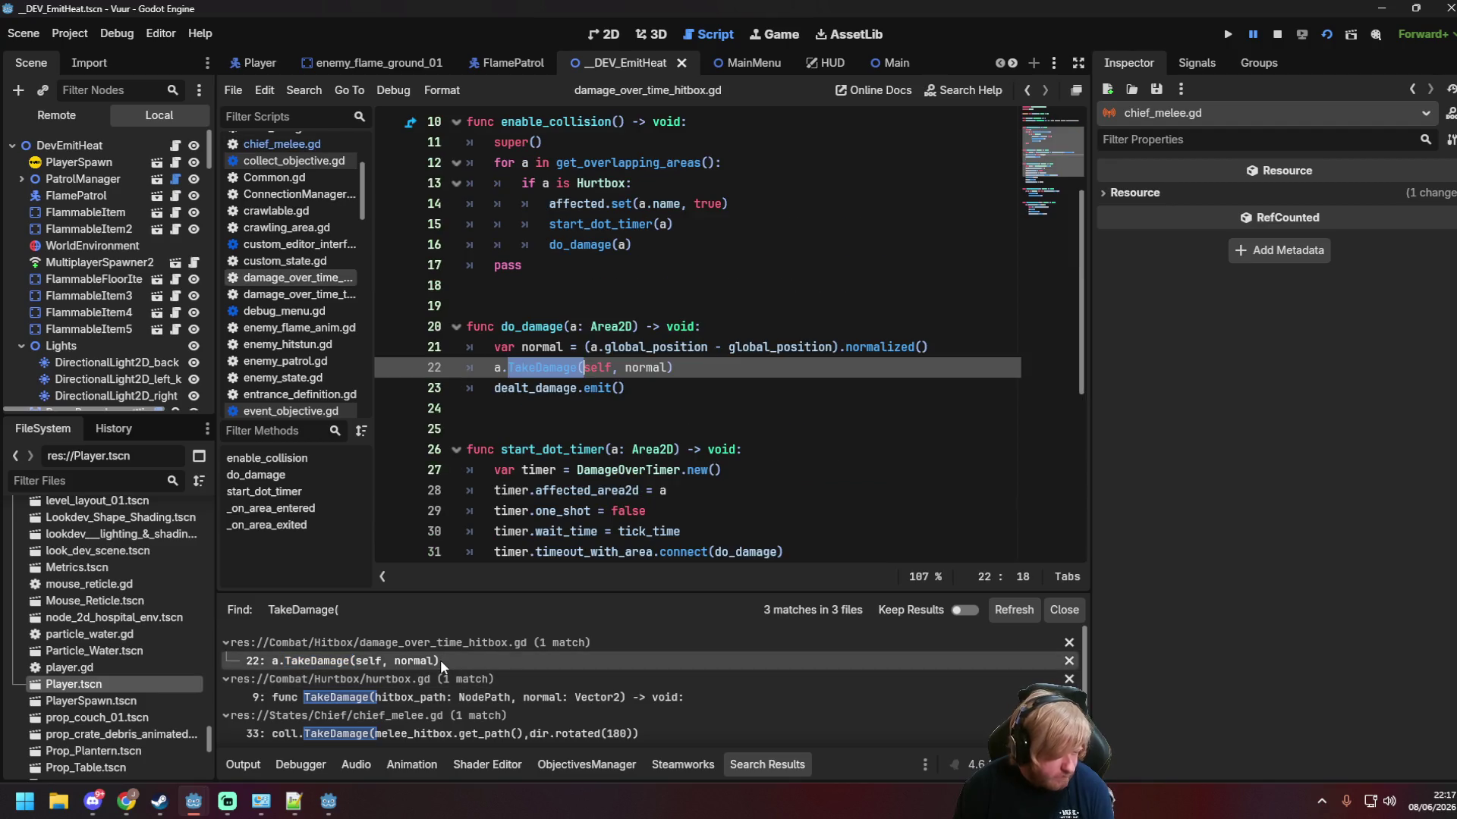
# - Change line 22 to pass self.get_path() to TakeDamage and save
pyautogui.click(611, 367)
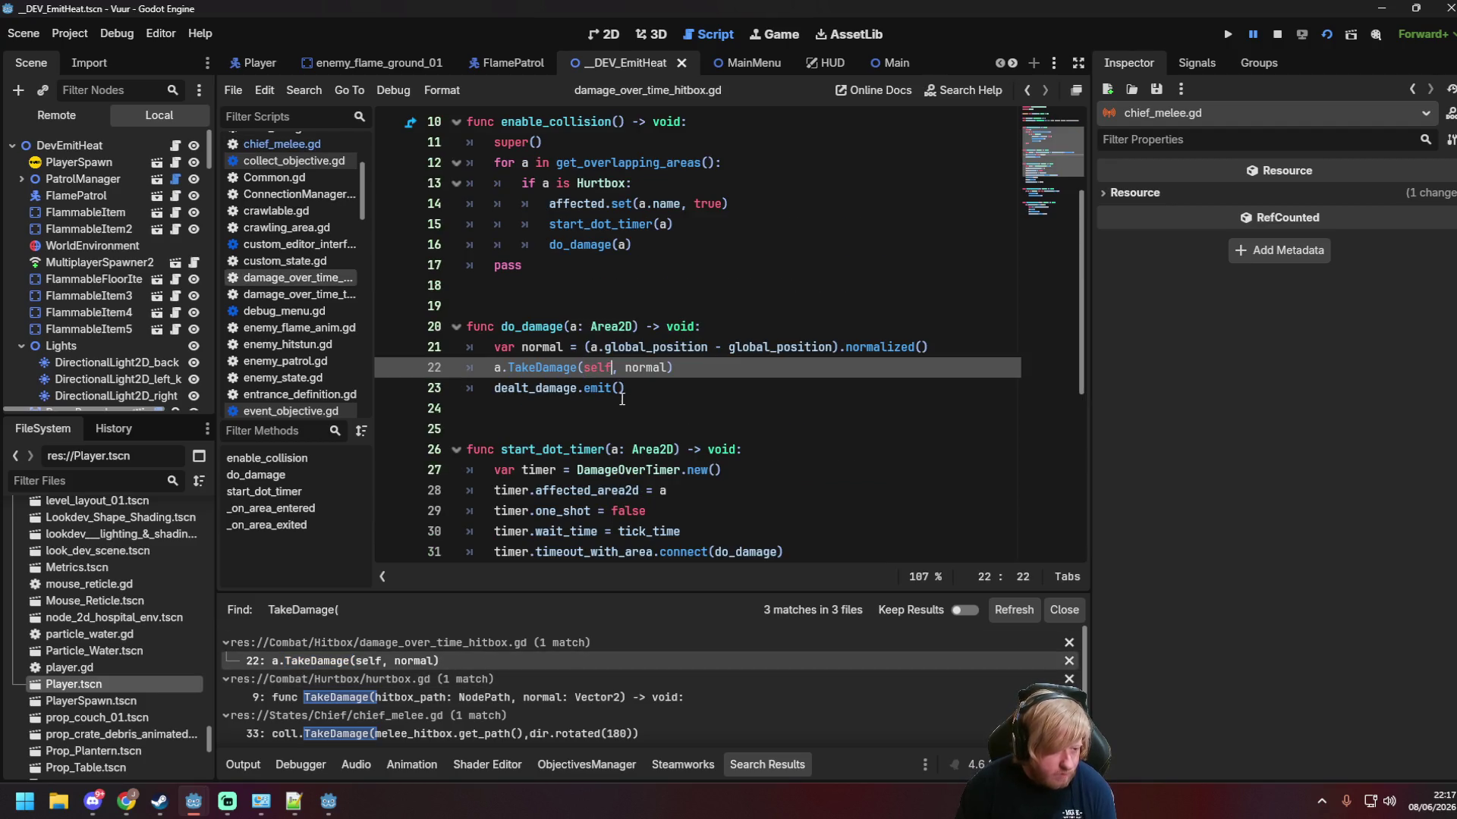
pyautogui.write('.getPath')
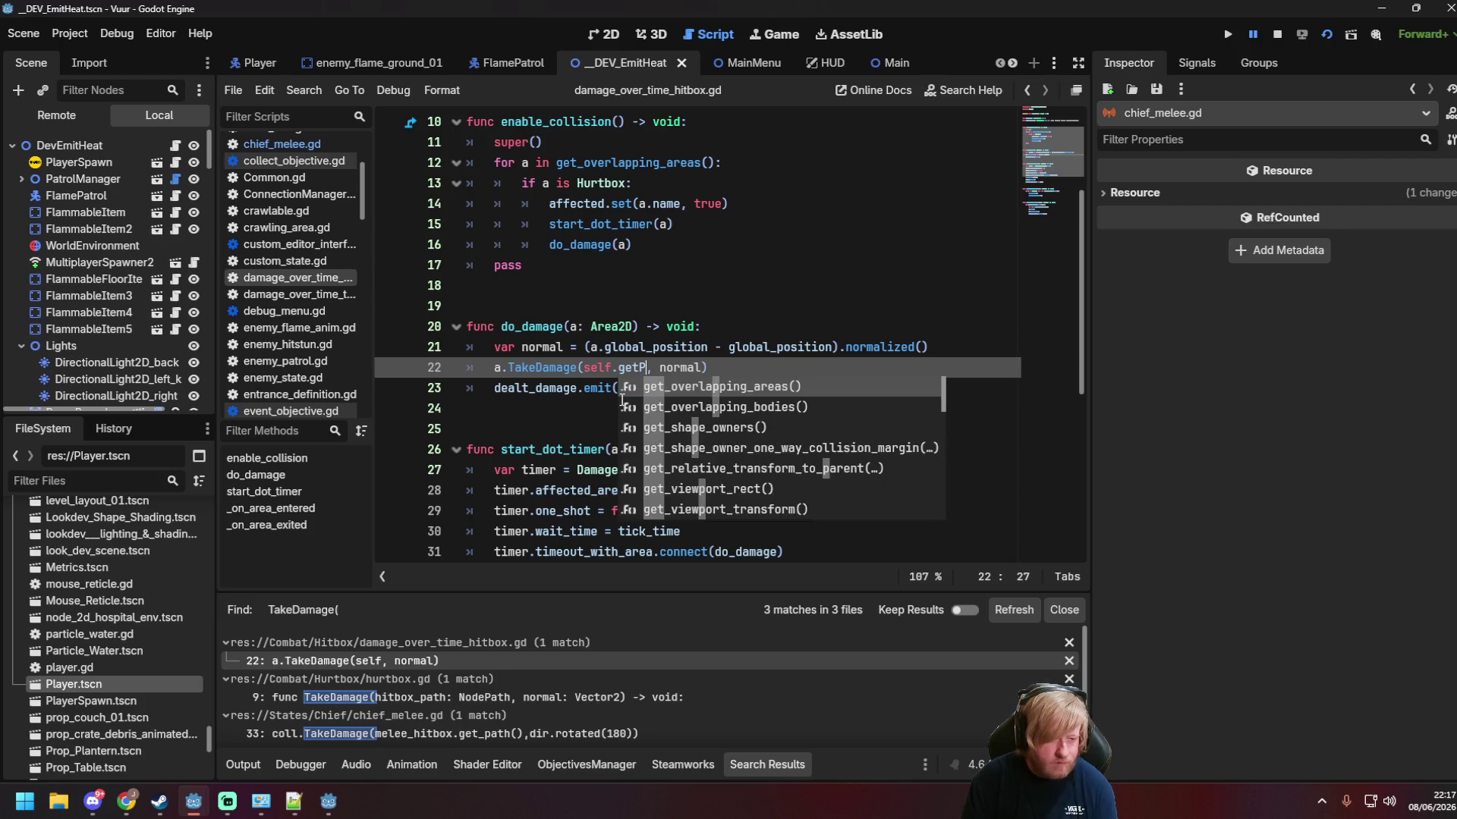
pyautogui.press('Return')
pyautogui.hotkey('ctrl', 's')
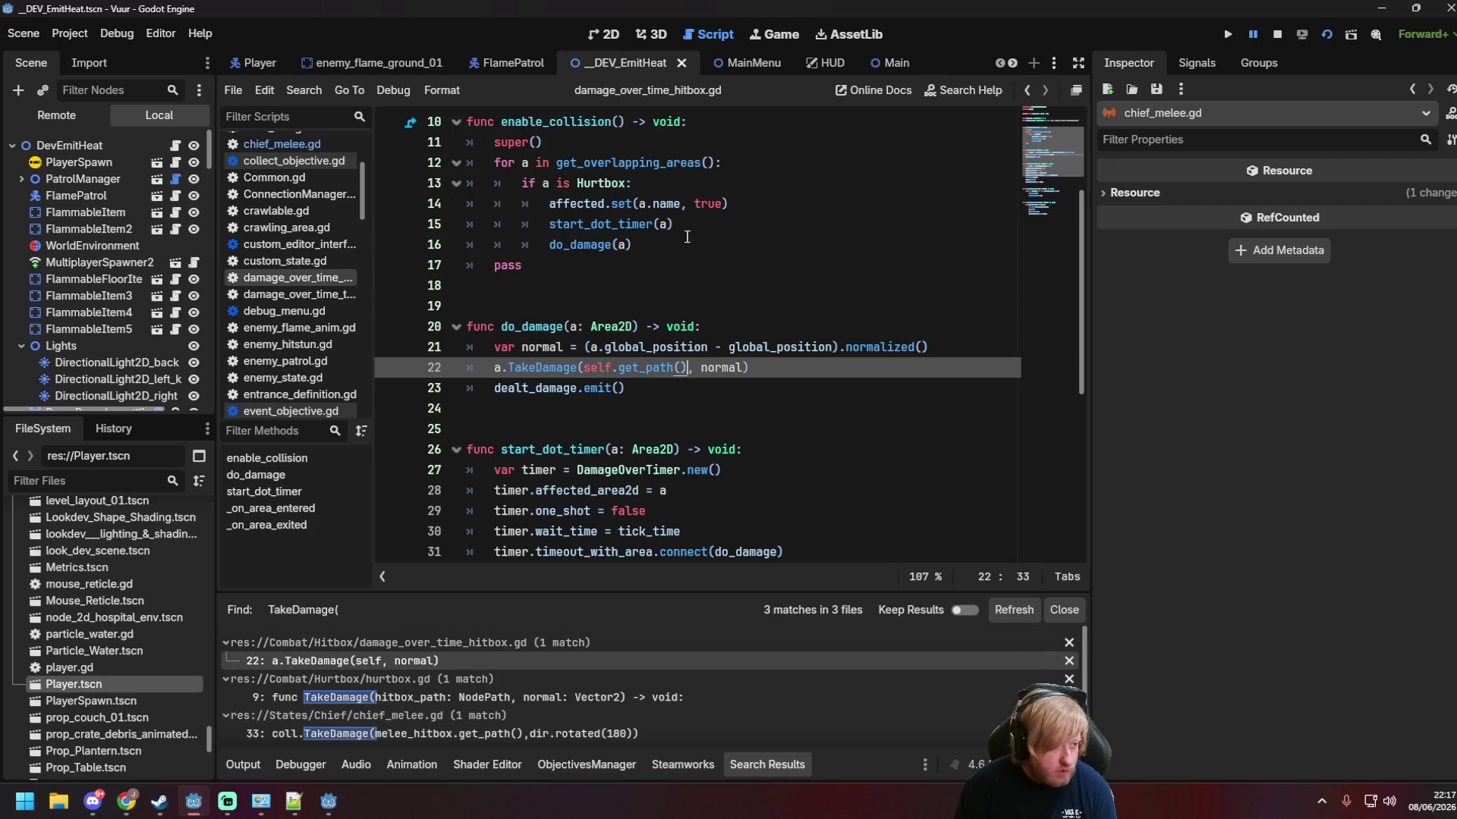
pyautogui.click(630, 244)
pyautogui.hotkey('ctrl', 's')
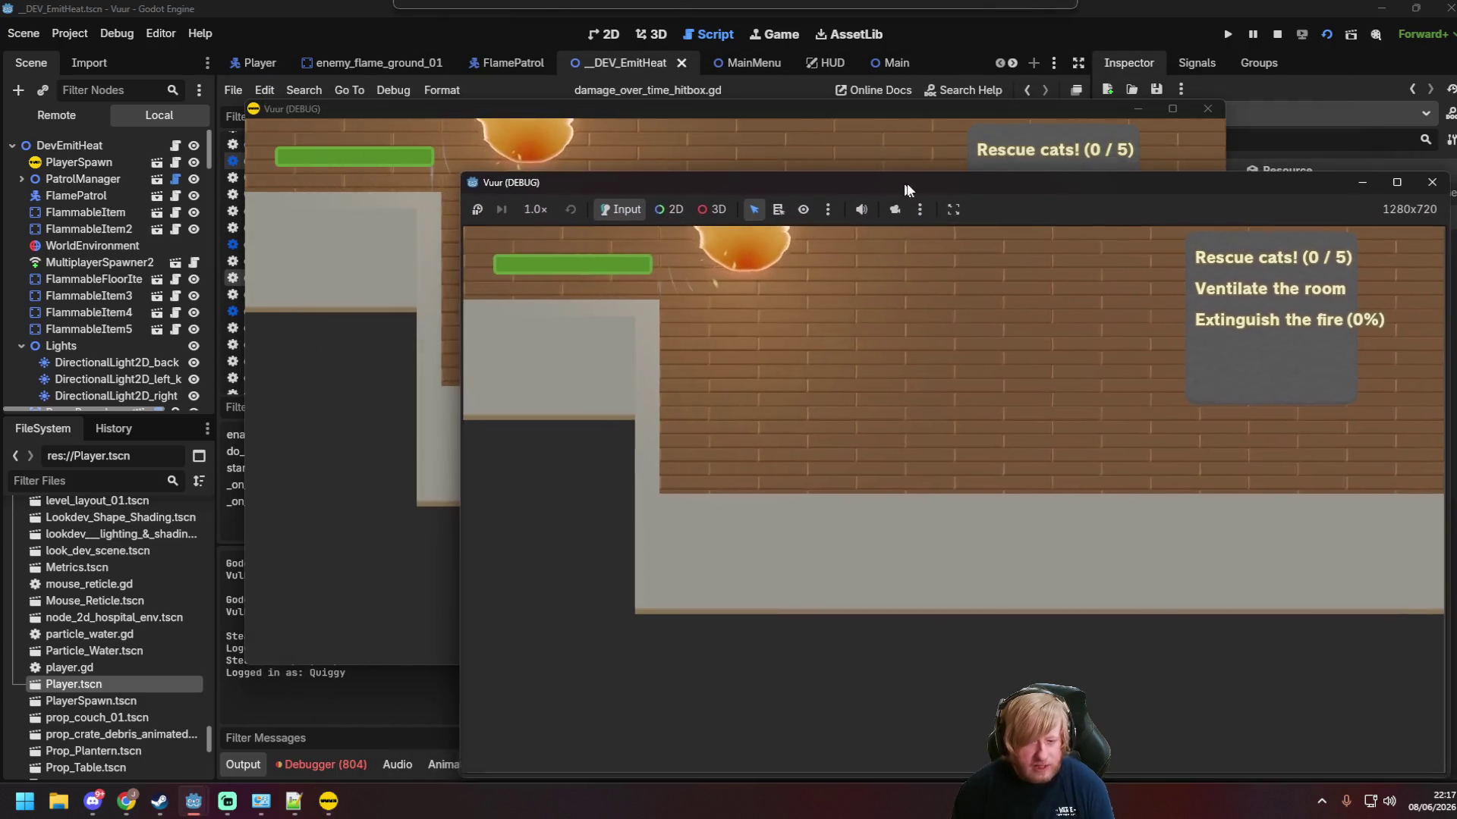
# - Arrange the two game windows, host a server in one and join from the other
pyautogui.moveTo(675, 108); pyautogui.dragTo(434, 12)
pyautogui.click(954, 426)
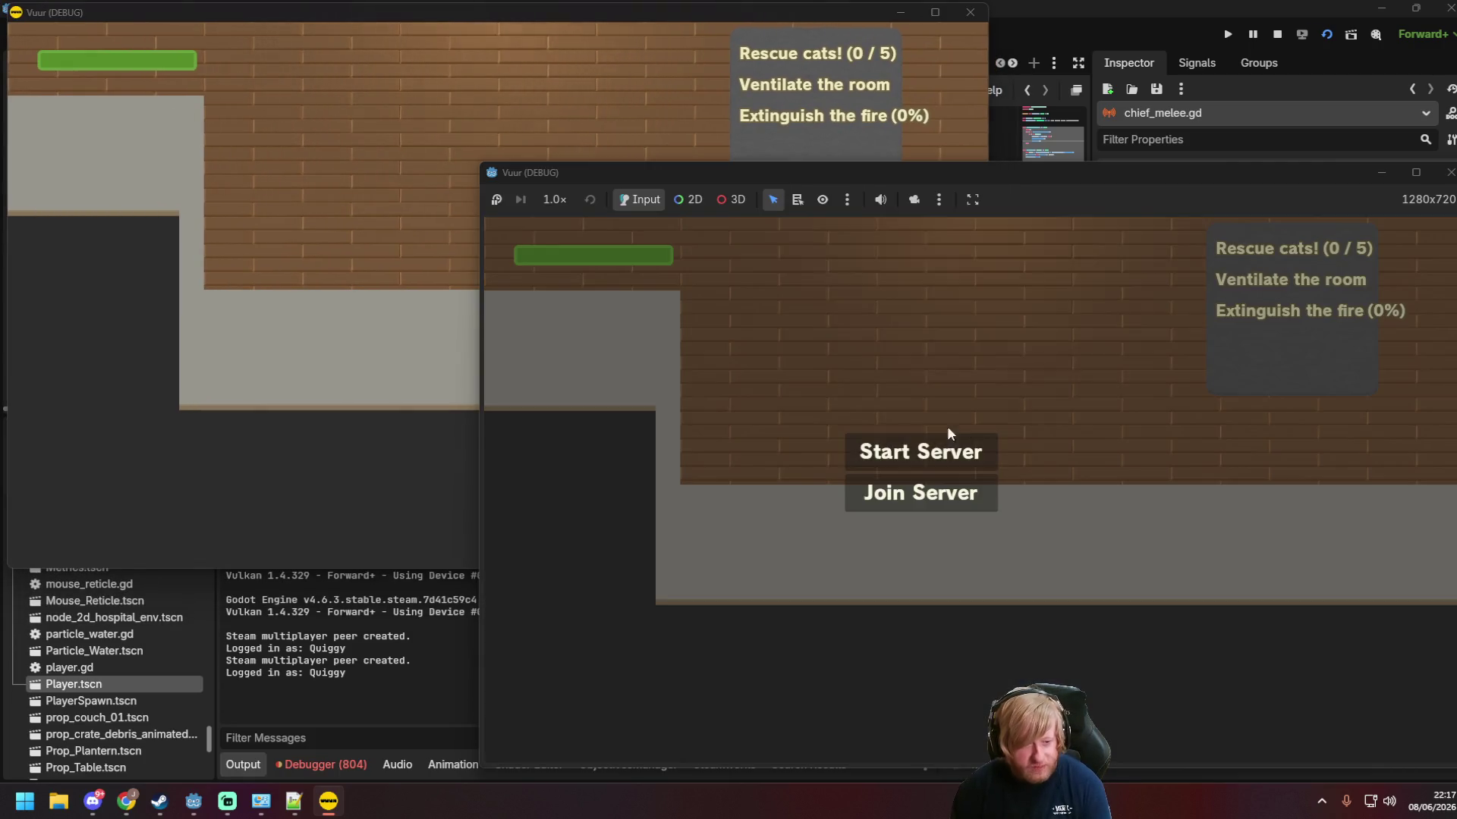
pyautogui.click(938, 449)
pyautogui.click(294, 223)
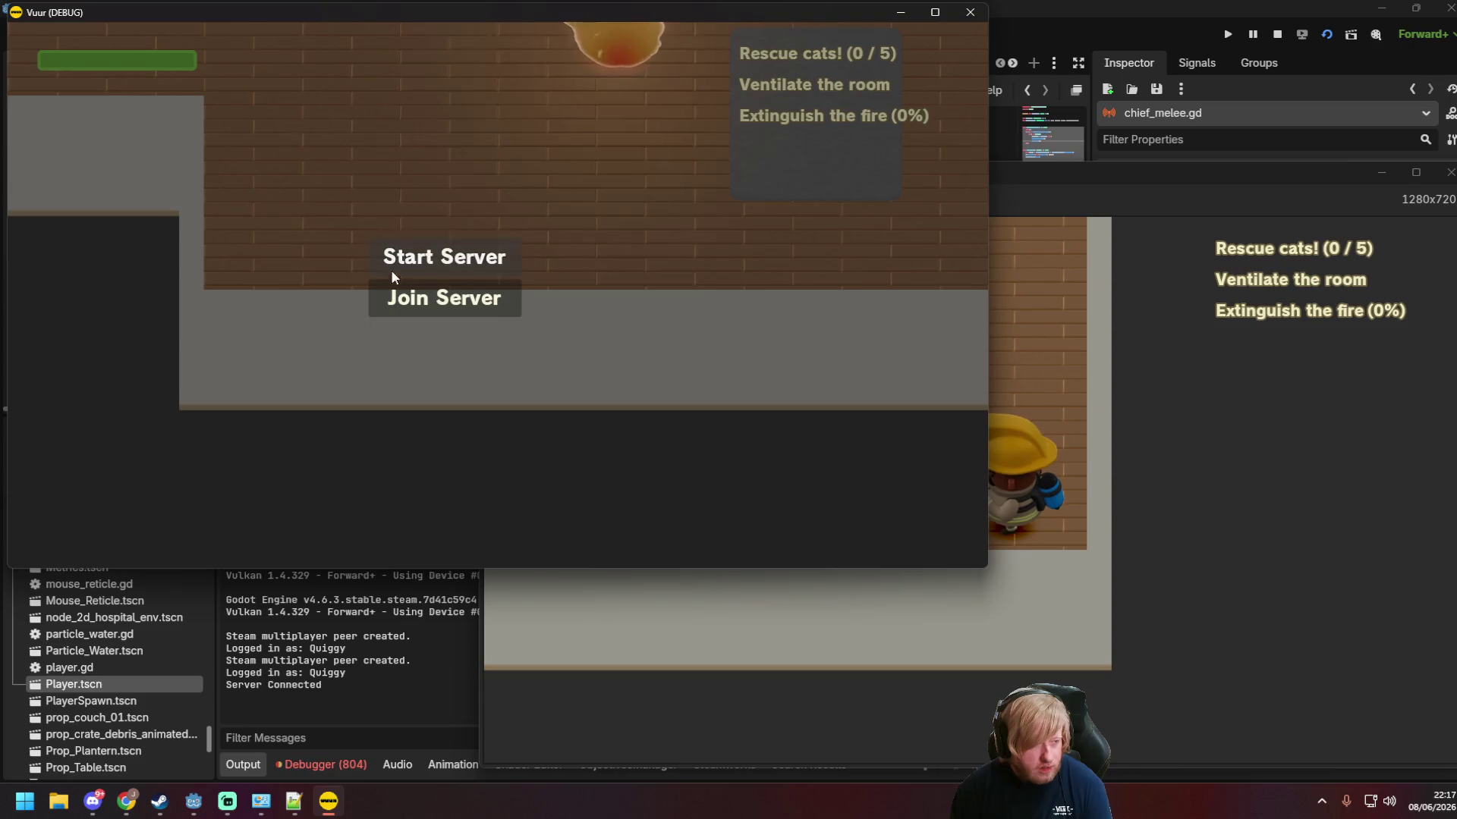
pyautogui.click(442, 296)
pyautogui.click(1058, 383)
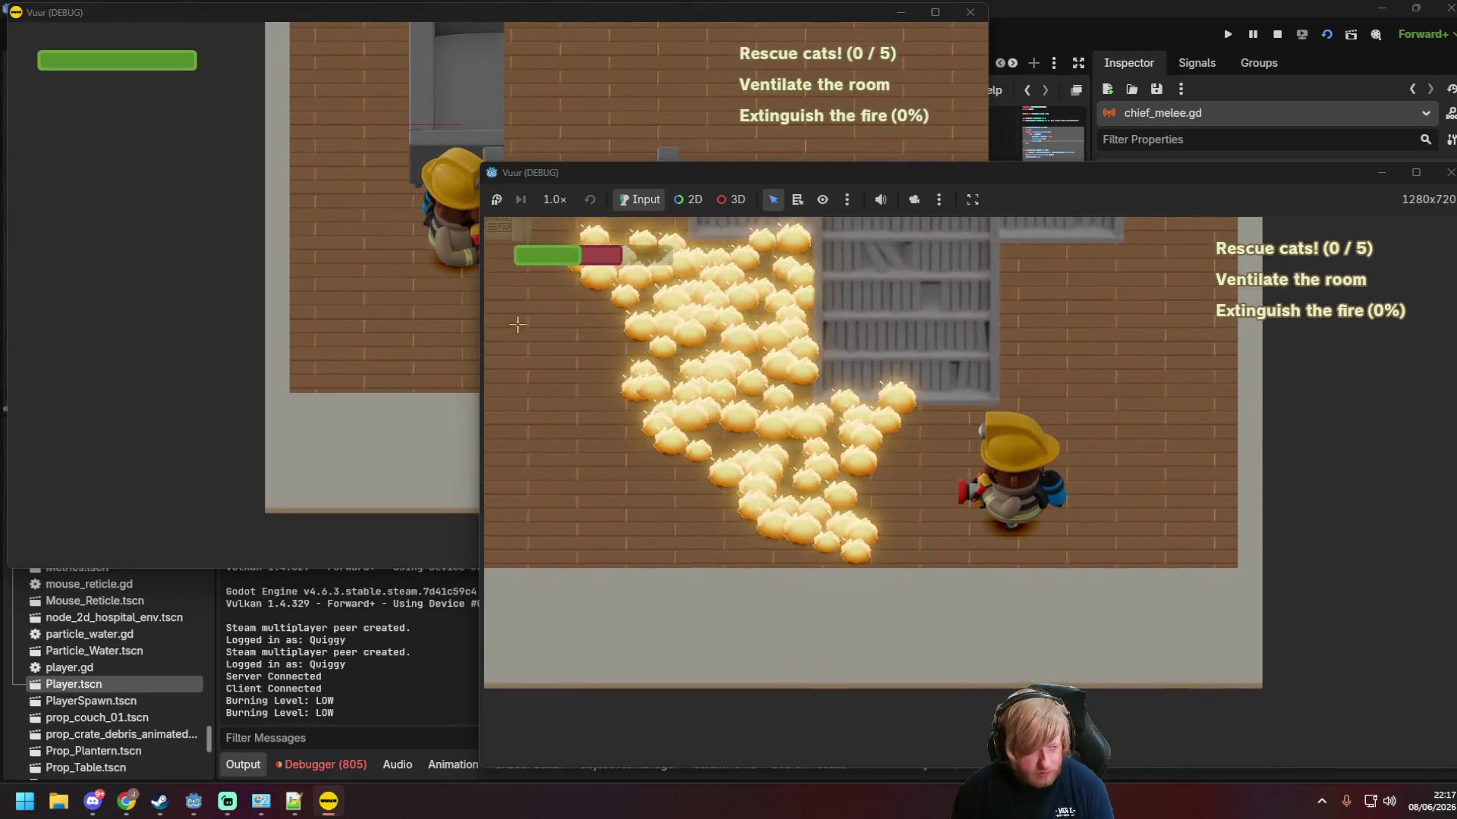
# - Walk the firefighter to the fire and spray water on it
pyautogui.click(474, 311)
pyautogui.press('d')
pyautogui.moveTo(607, 315); pyautogui.dragTo(455, 379)
pyautogui.press('w')
pyautogui.press('d')
pyautogui.press('s')
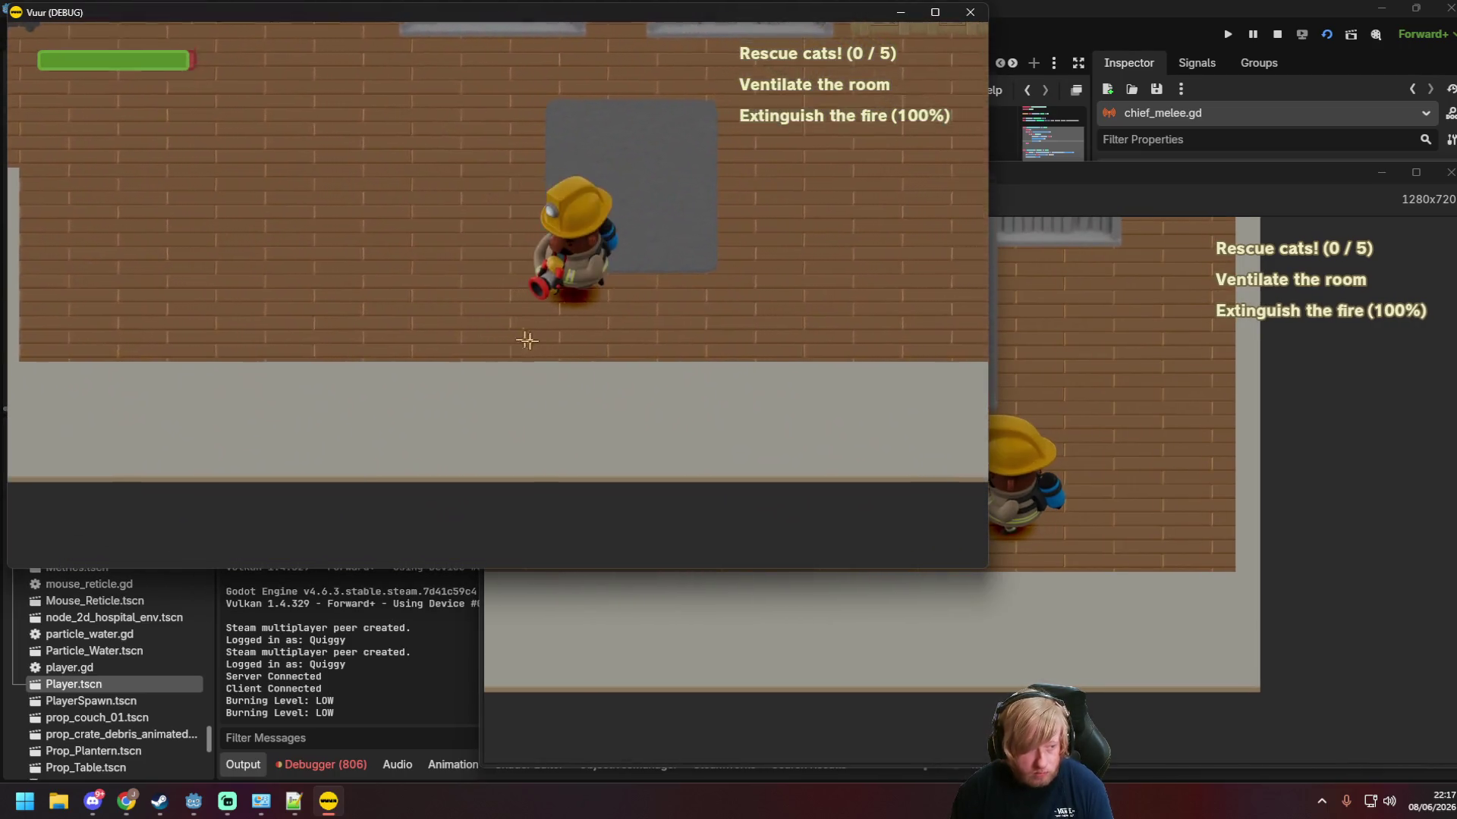
pyautogui.press('w')
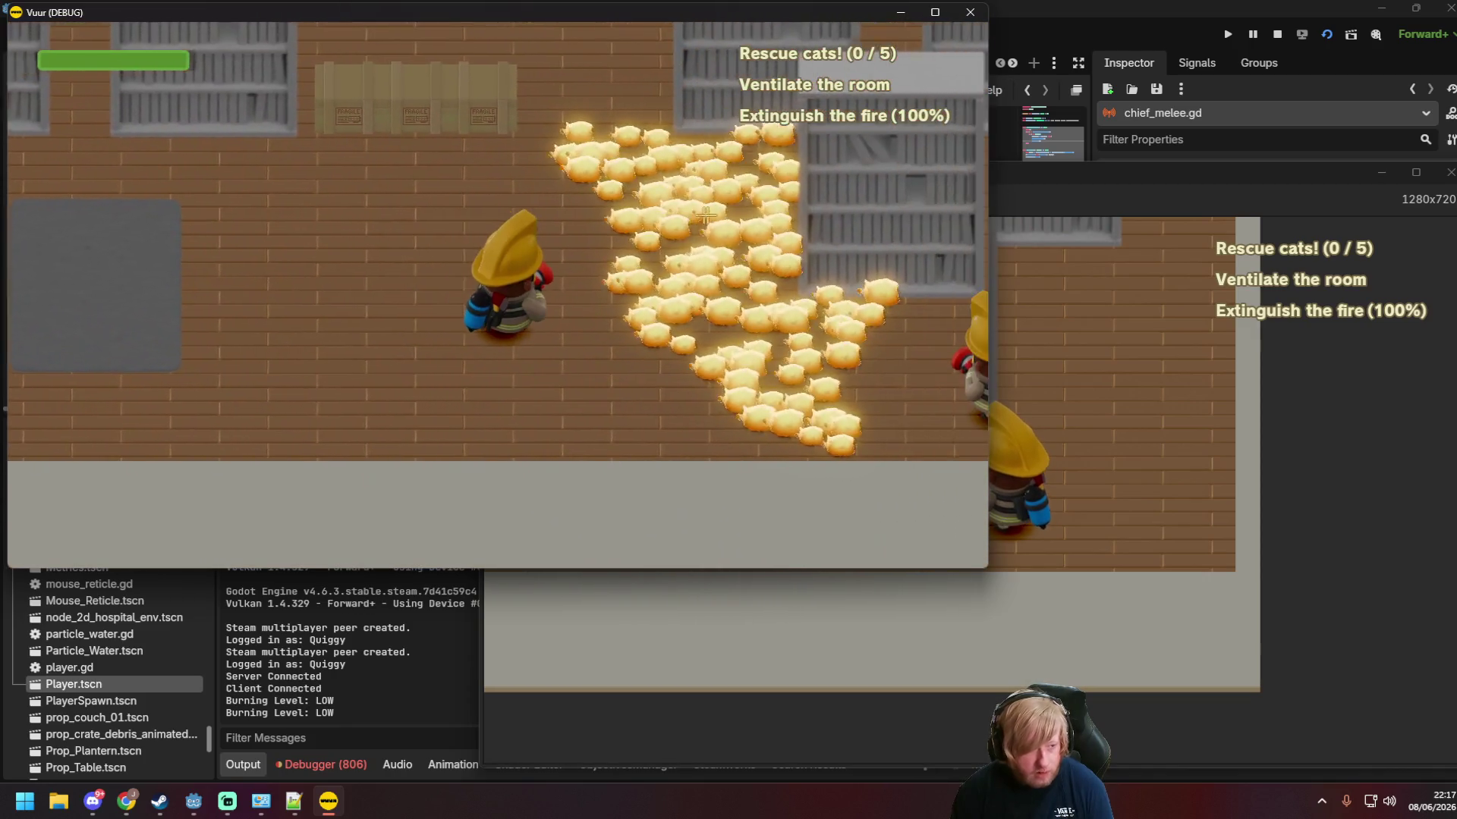
# - Move the second window aside and keep maneuvering until the fire is 100% extinguished
pyautogui.click(1035, 170)
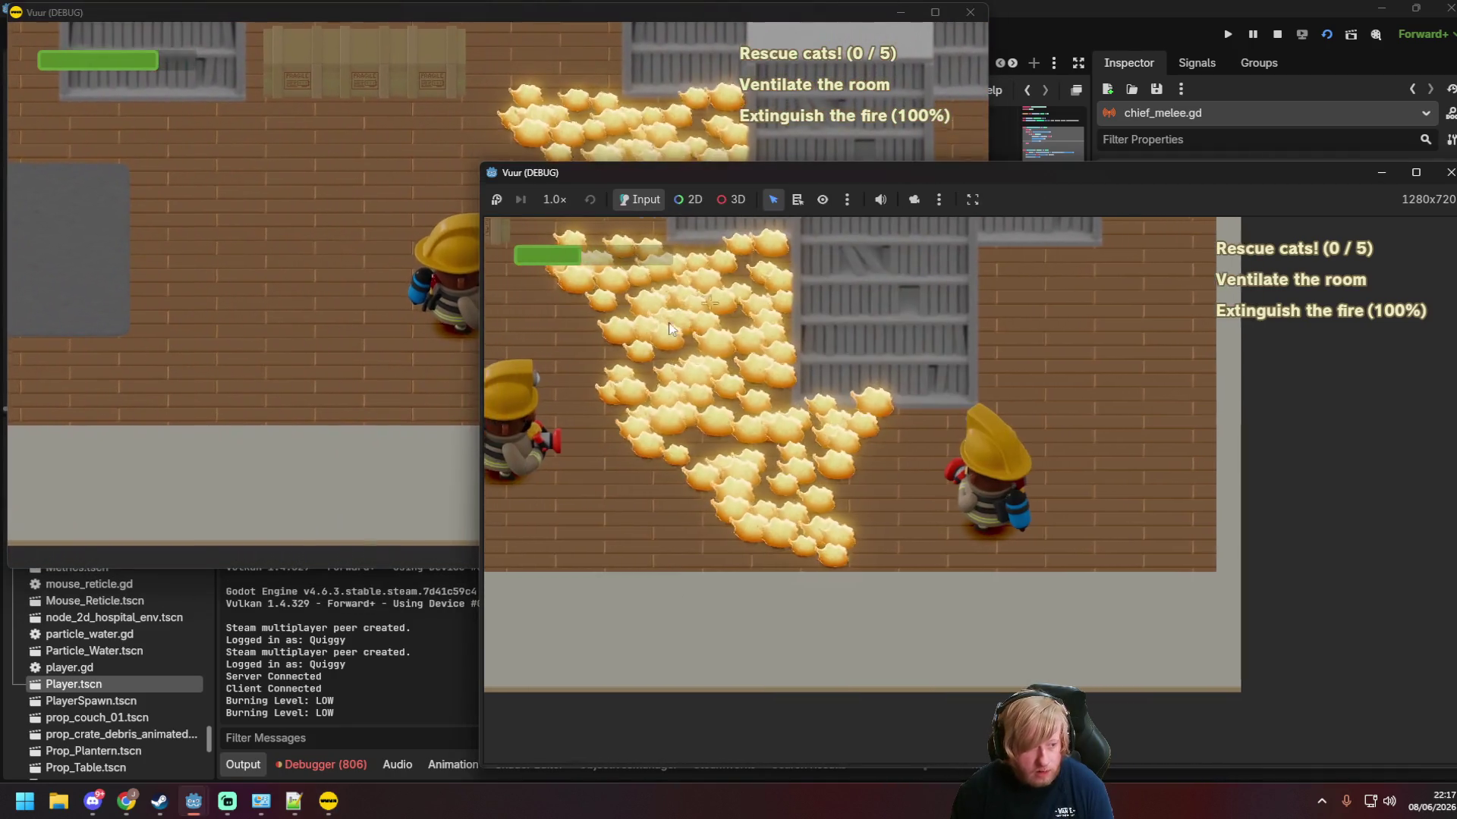
pyautogui.moveTo(705, 171); pyautogui.dragTo(1214, 163)
pyautogui.click(501, 251)
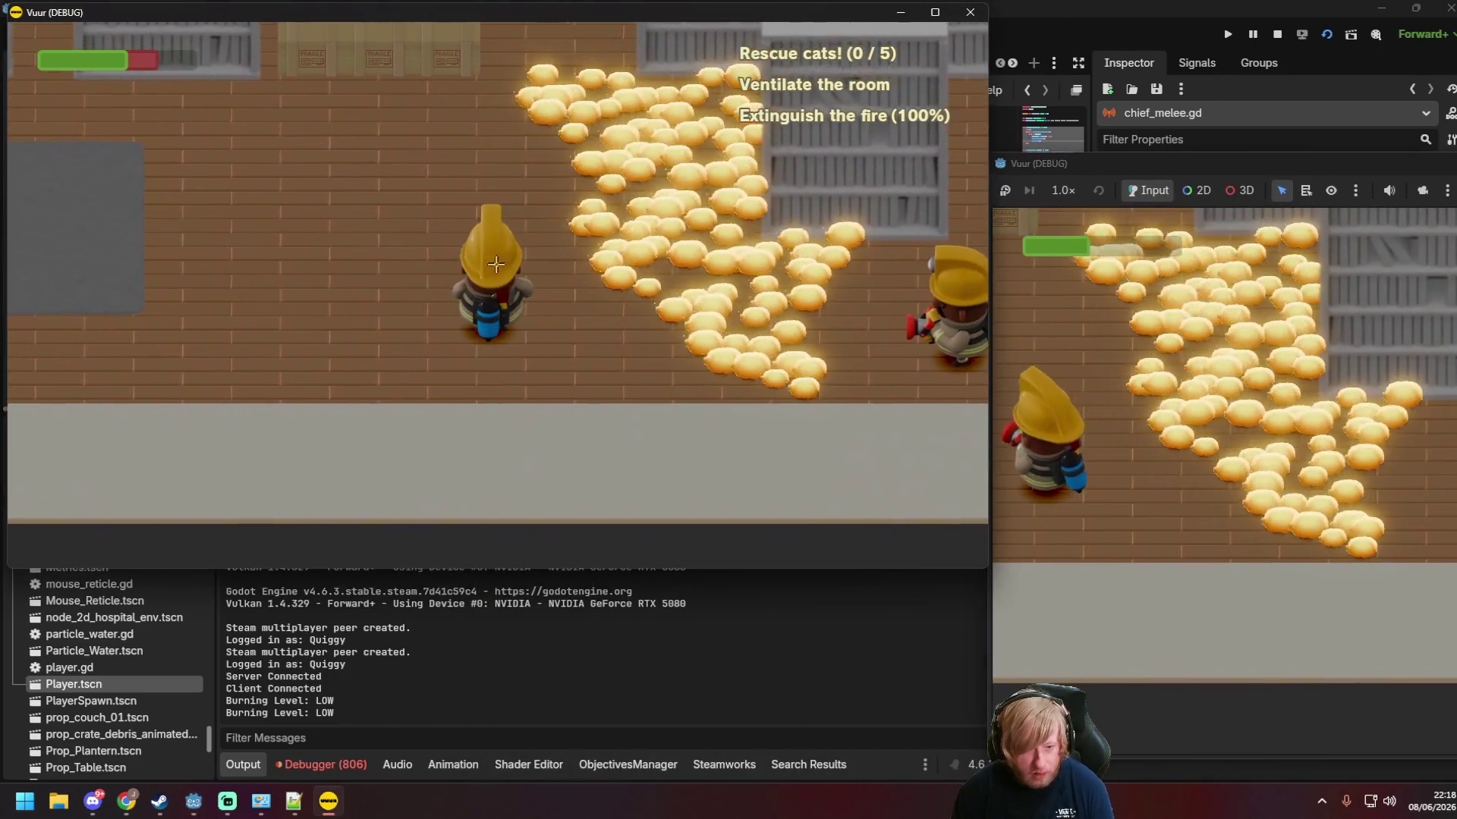
pyautogui.press('w')
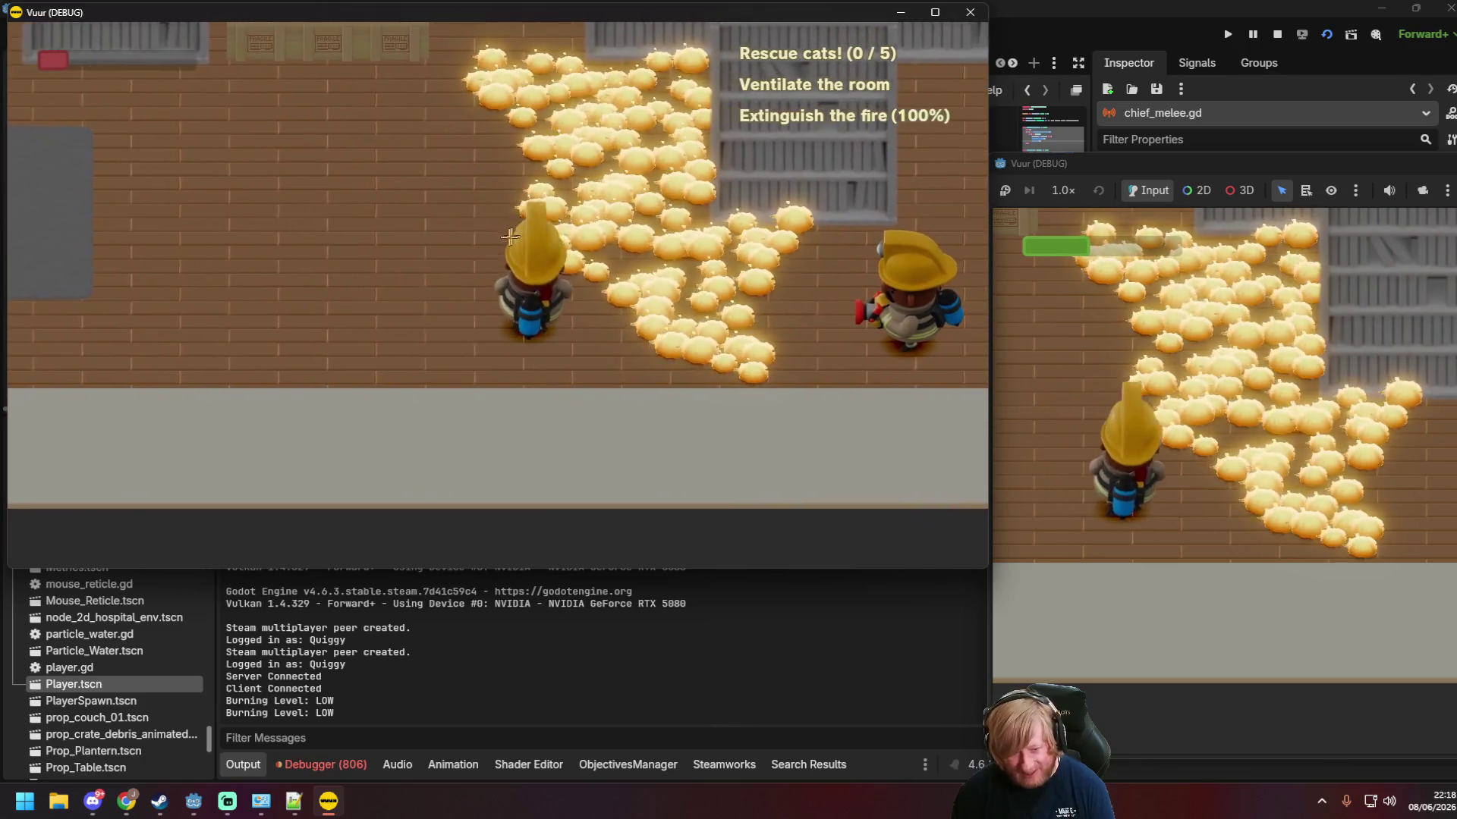
pyautogui.press('w')
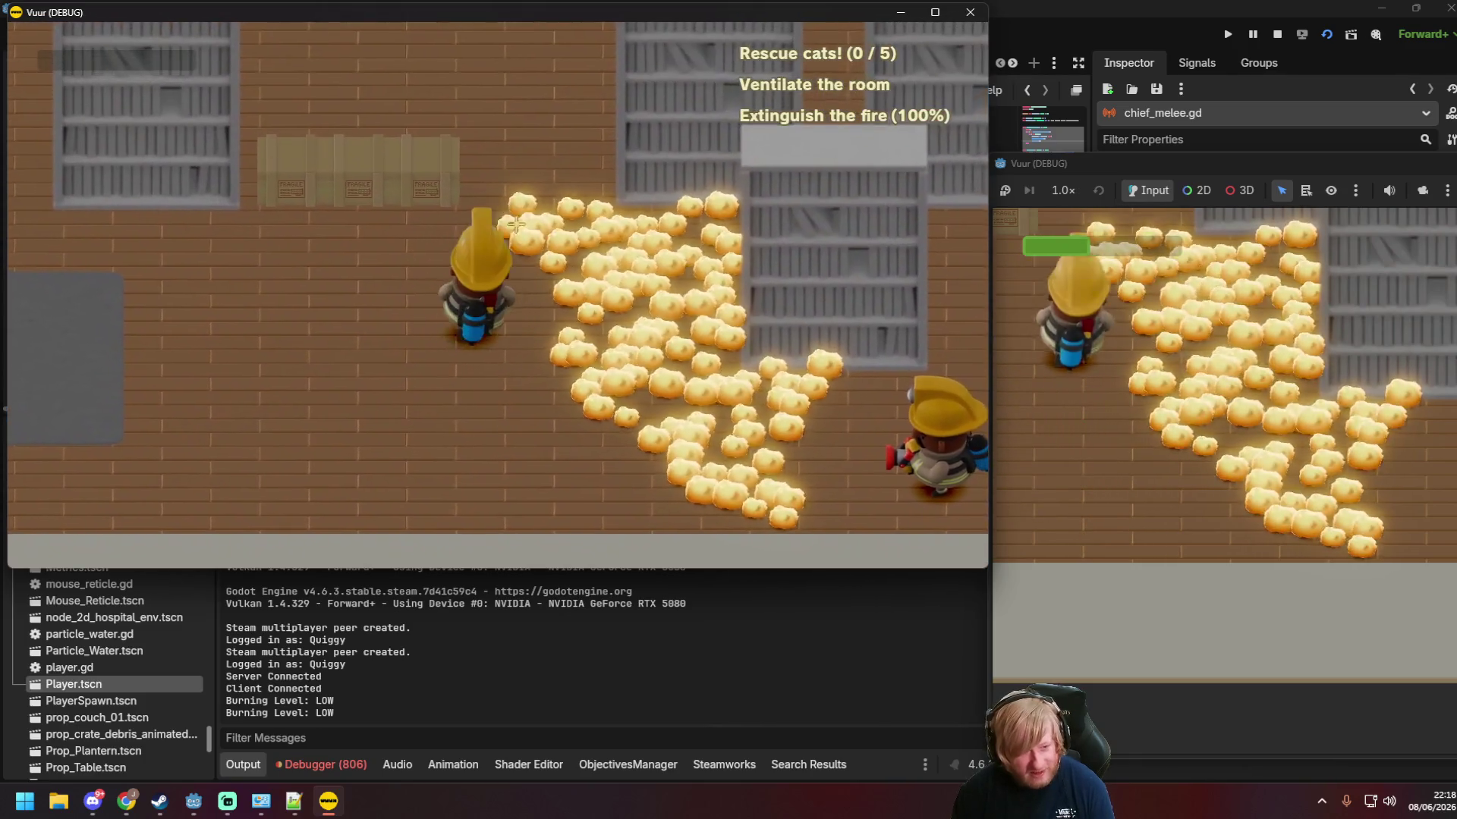
pyautogui.press('s')
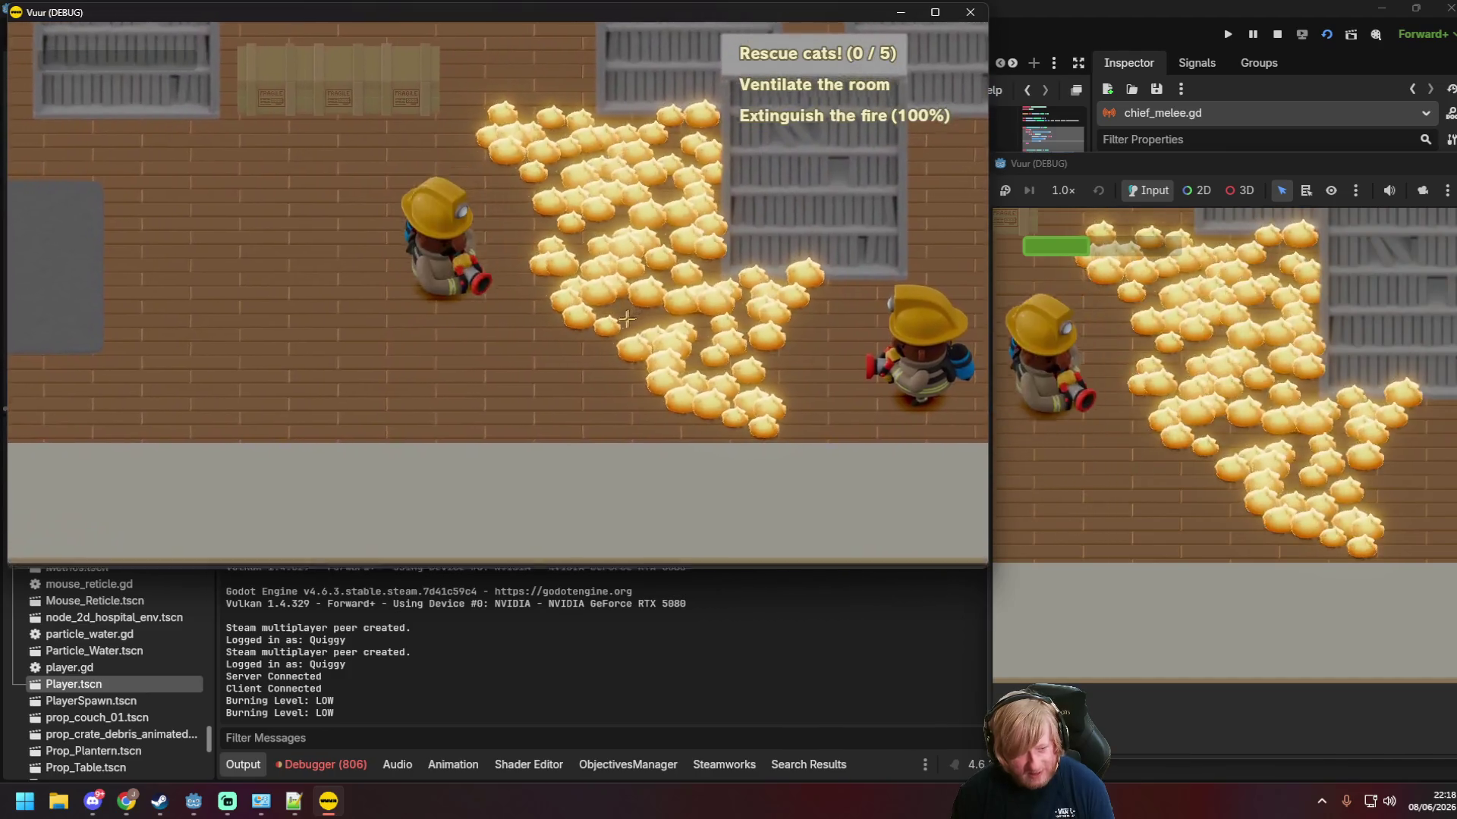
pyautogui.press('w')
pyautogui.press('a')
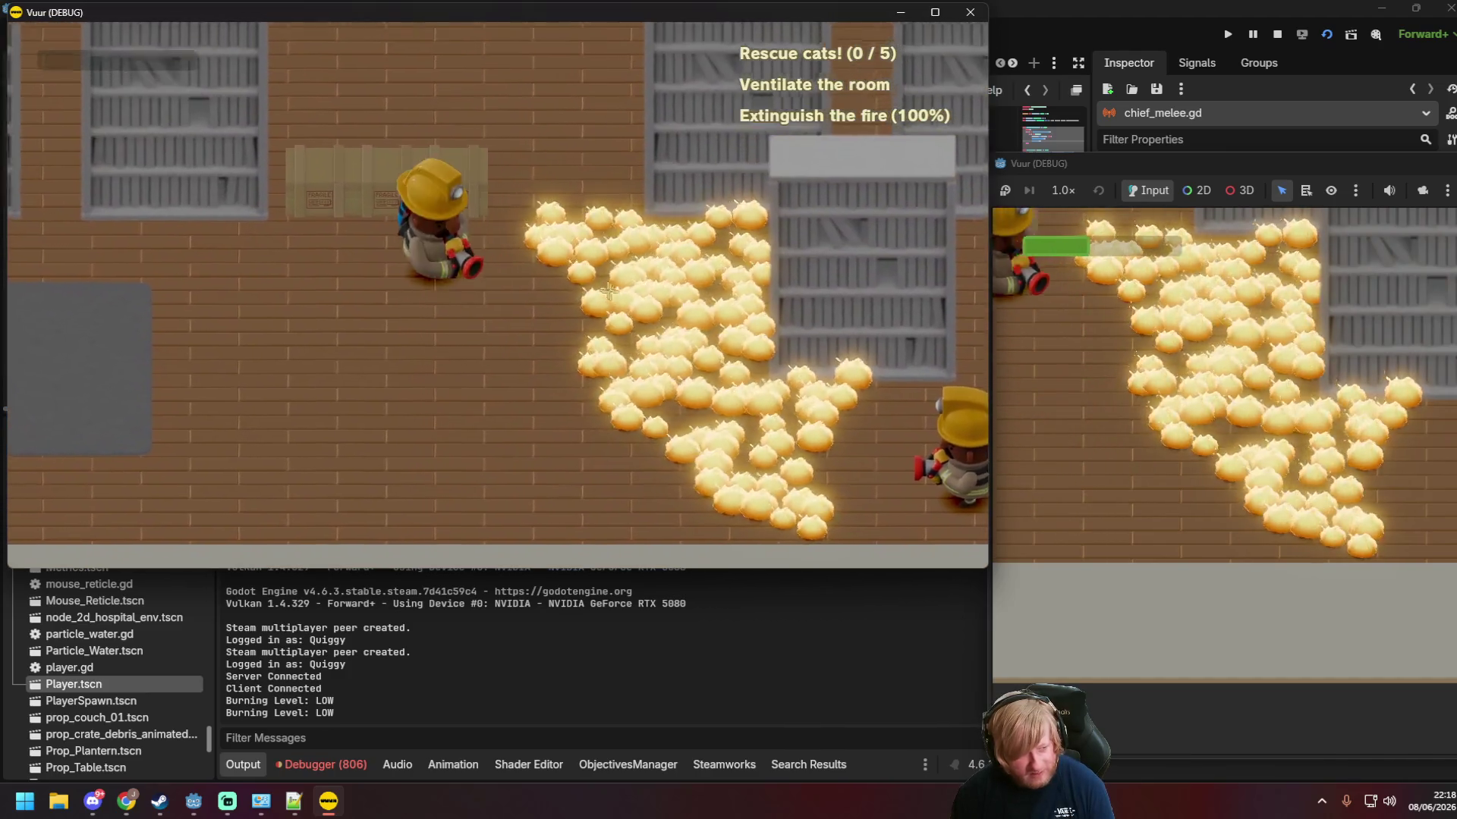
pyautogui.press('s')
pyautogui.press('d')
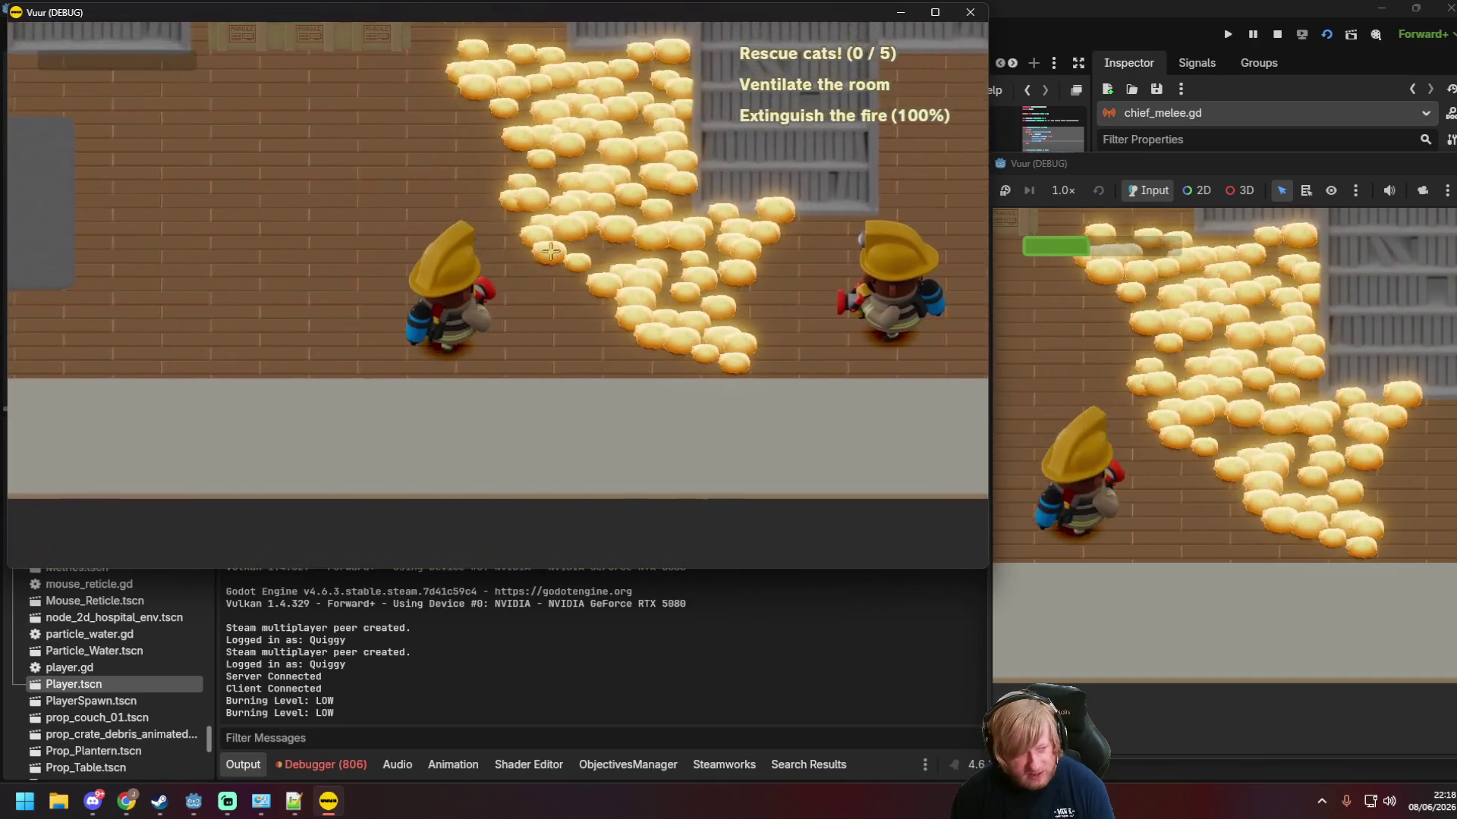
pyautogui.press('a')
pyautogui.press('w')
pyautogui.press('s')
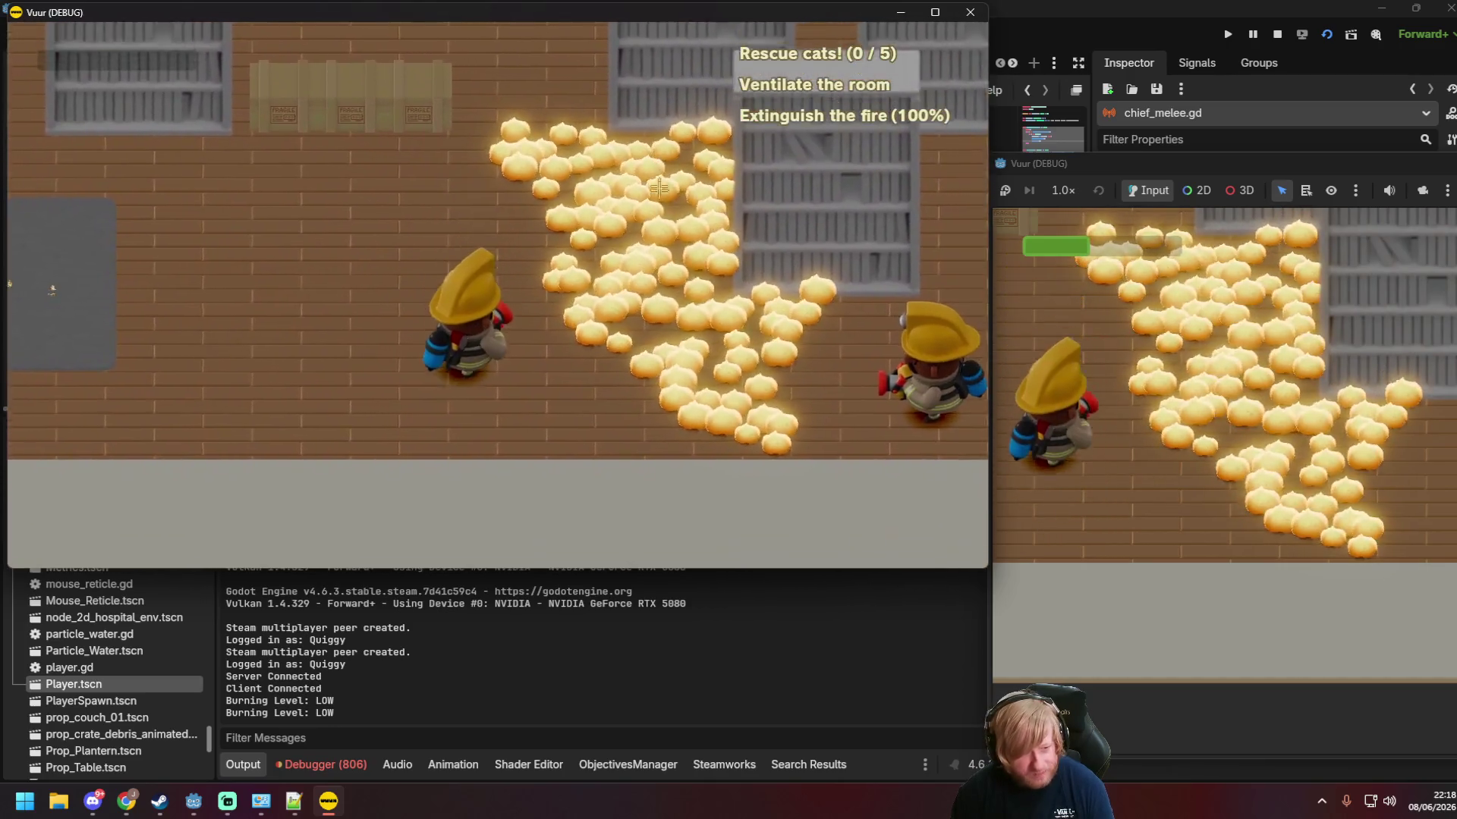
# - Close both game windows and return to the do_damage line in the script
pyautogui.click(969, 12)
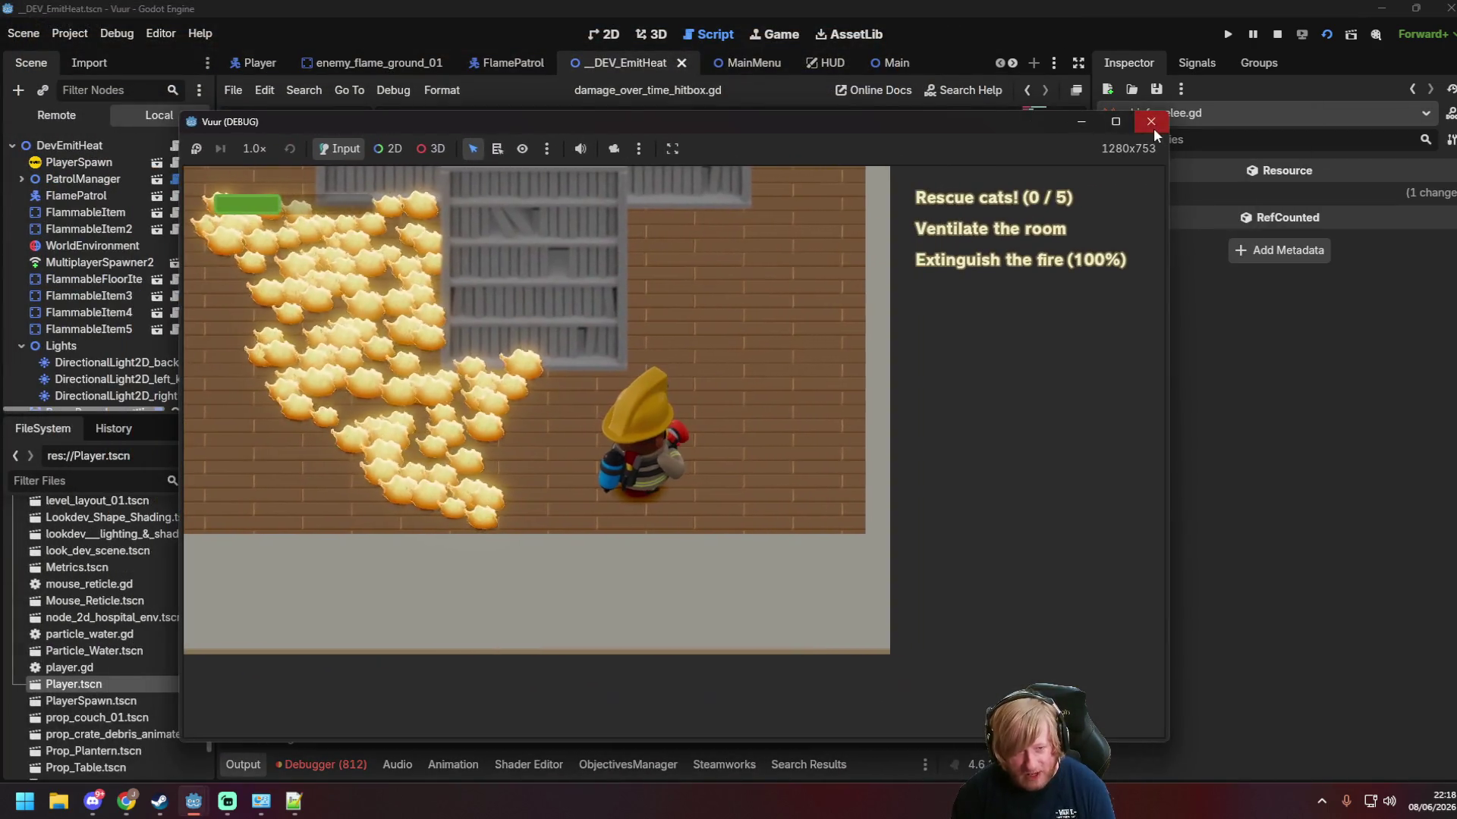
pyautogui.click(1148, 122)
pyautogui.click(684, 322)
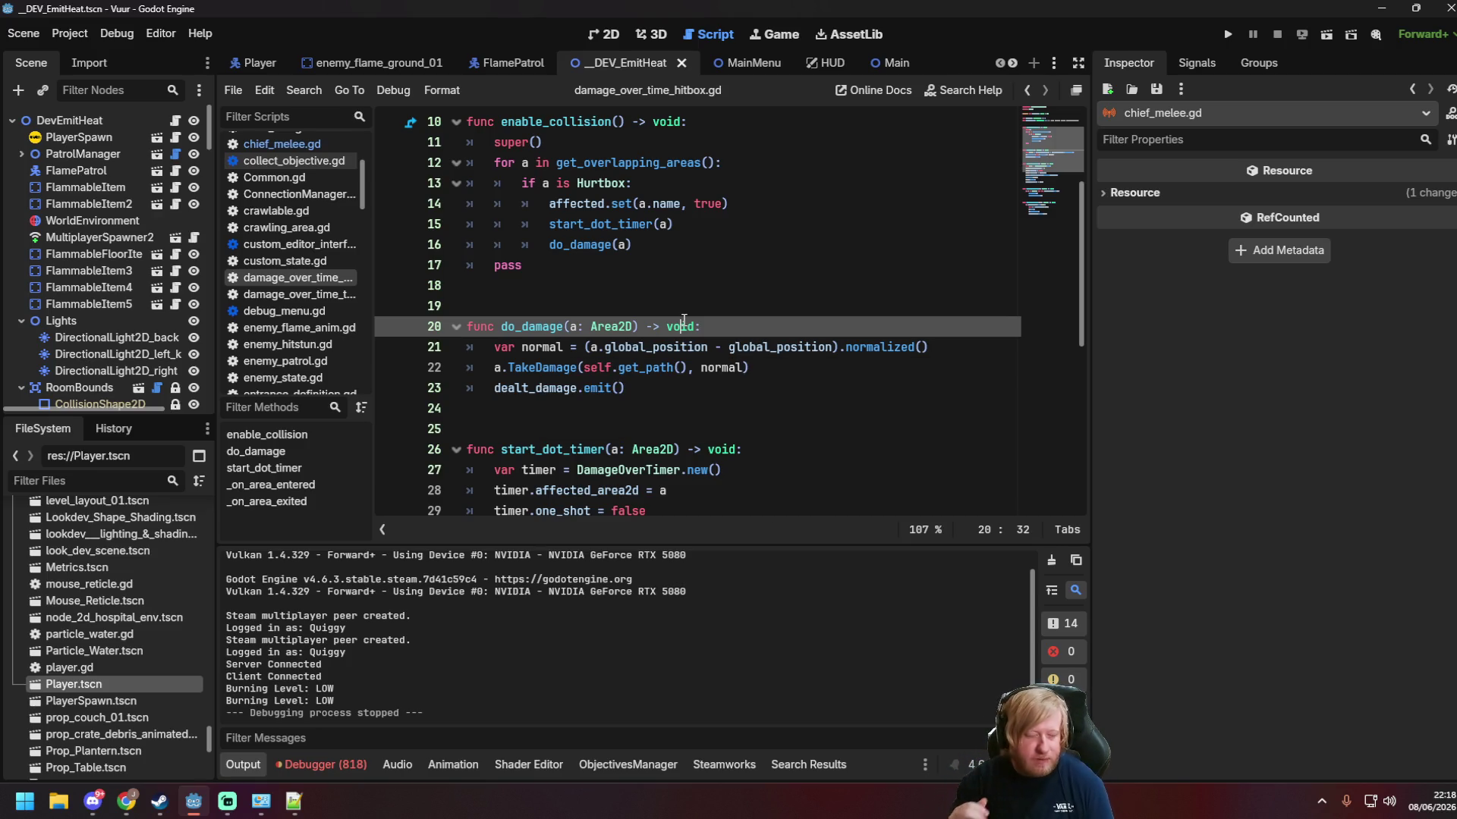
pyautogui.click(714, 328)
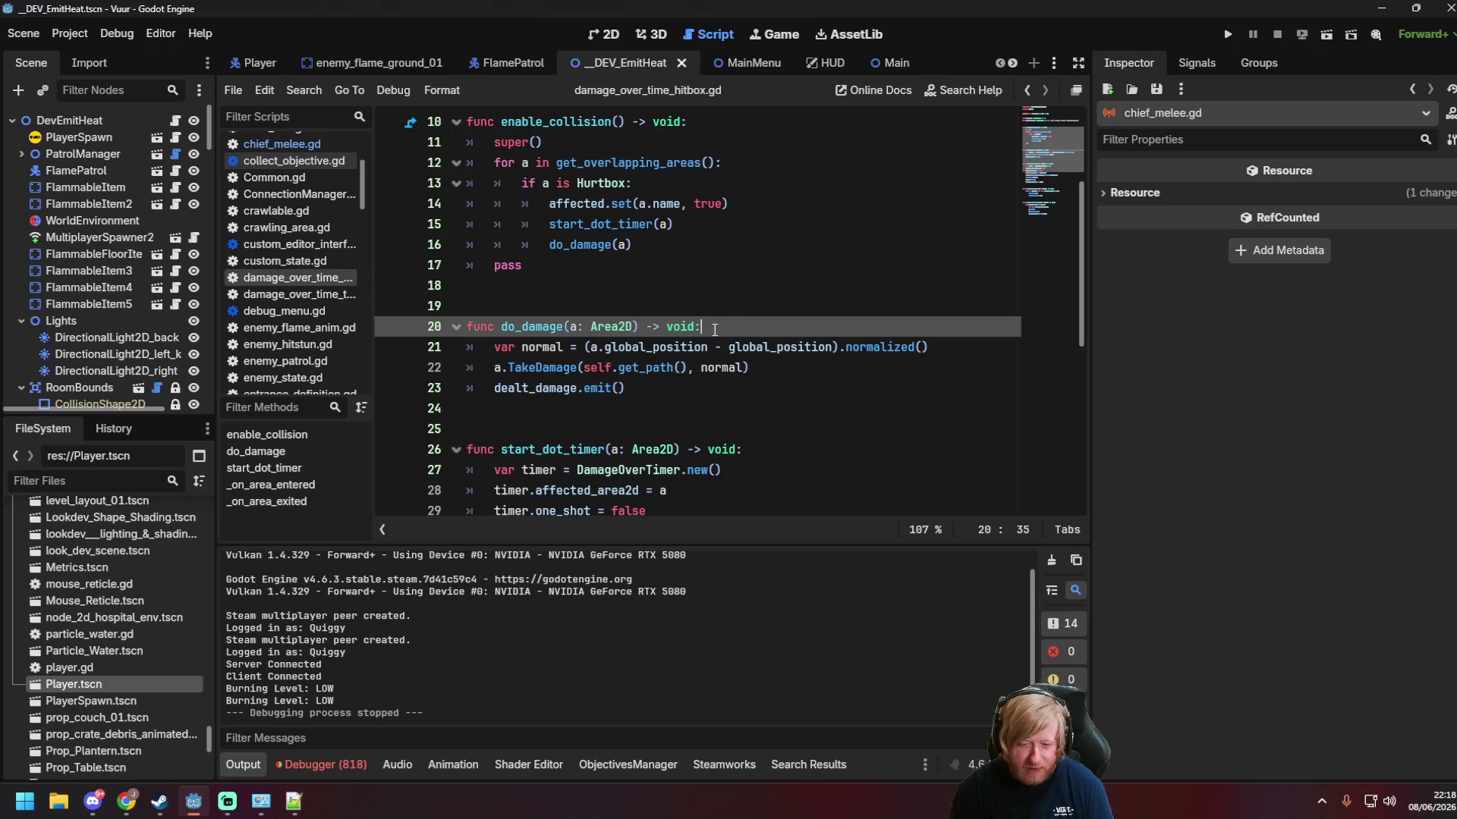
# - Save damage_over_time_hitbox.gd and switch over to Chrome's new tab page
pyautogui.click(681, 387)
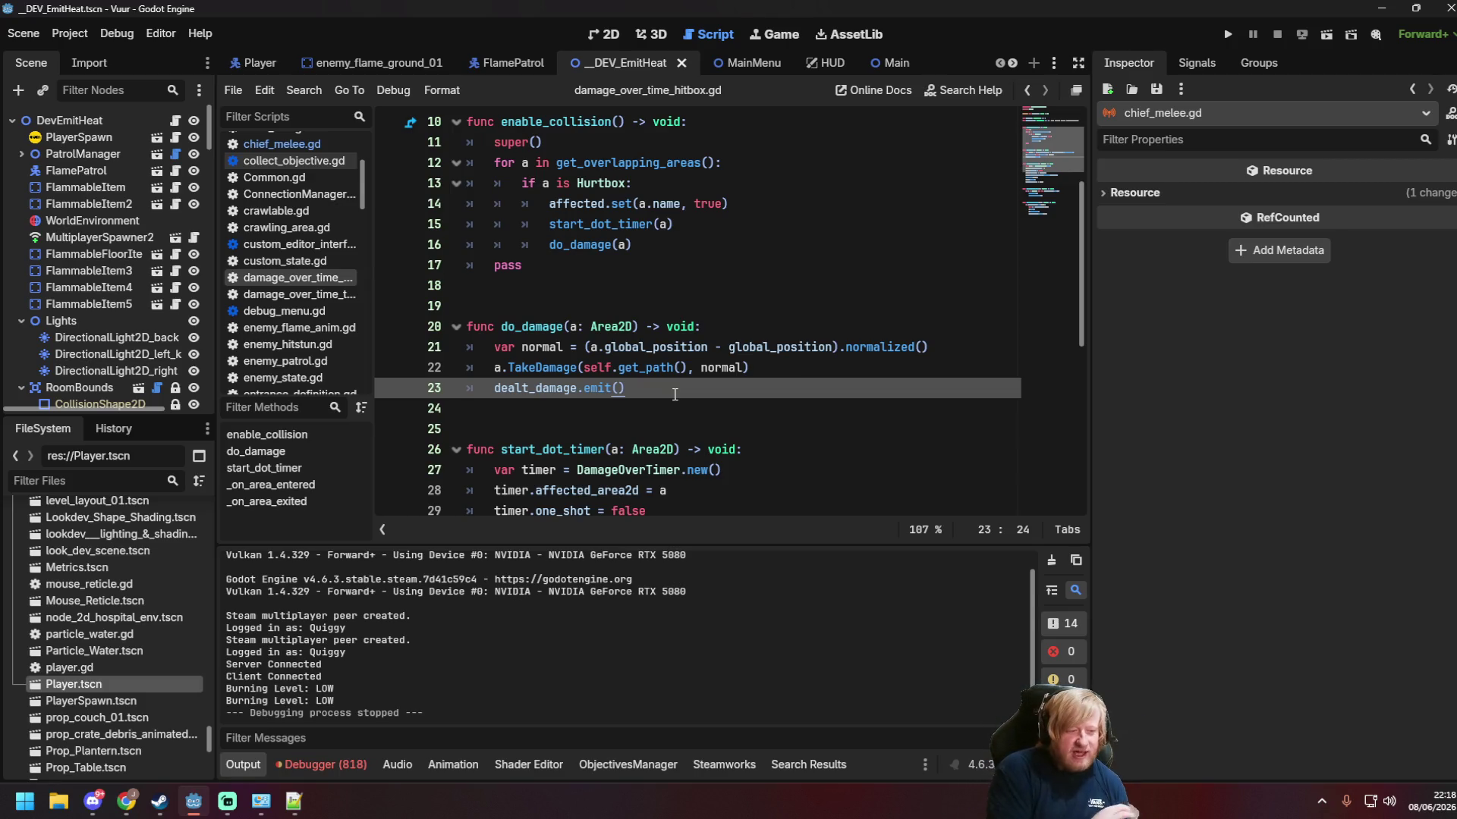
pyautogui.hotkey('ctrl', 's')
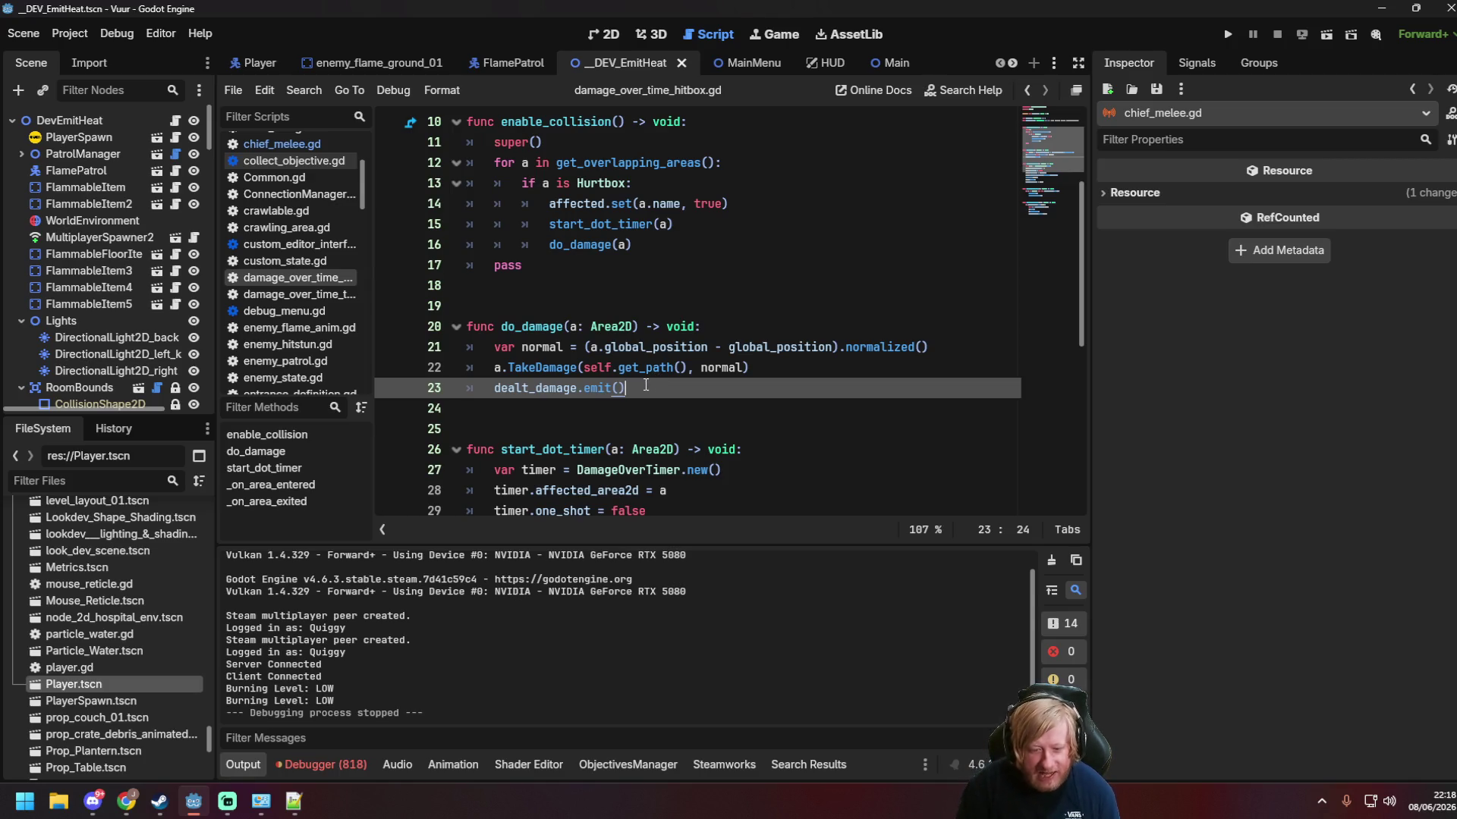
pyautogui.hotkey('alt', 'Tab')
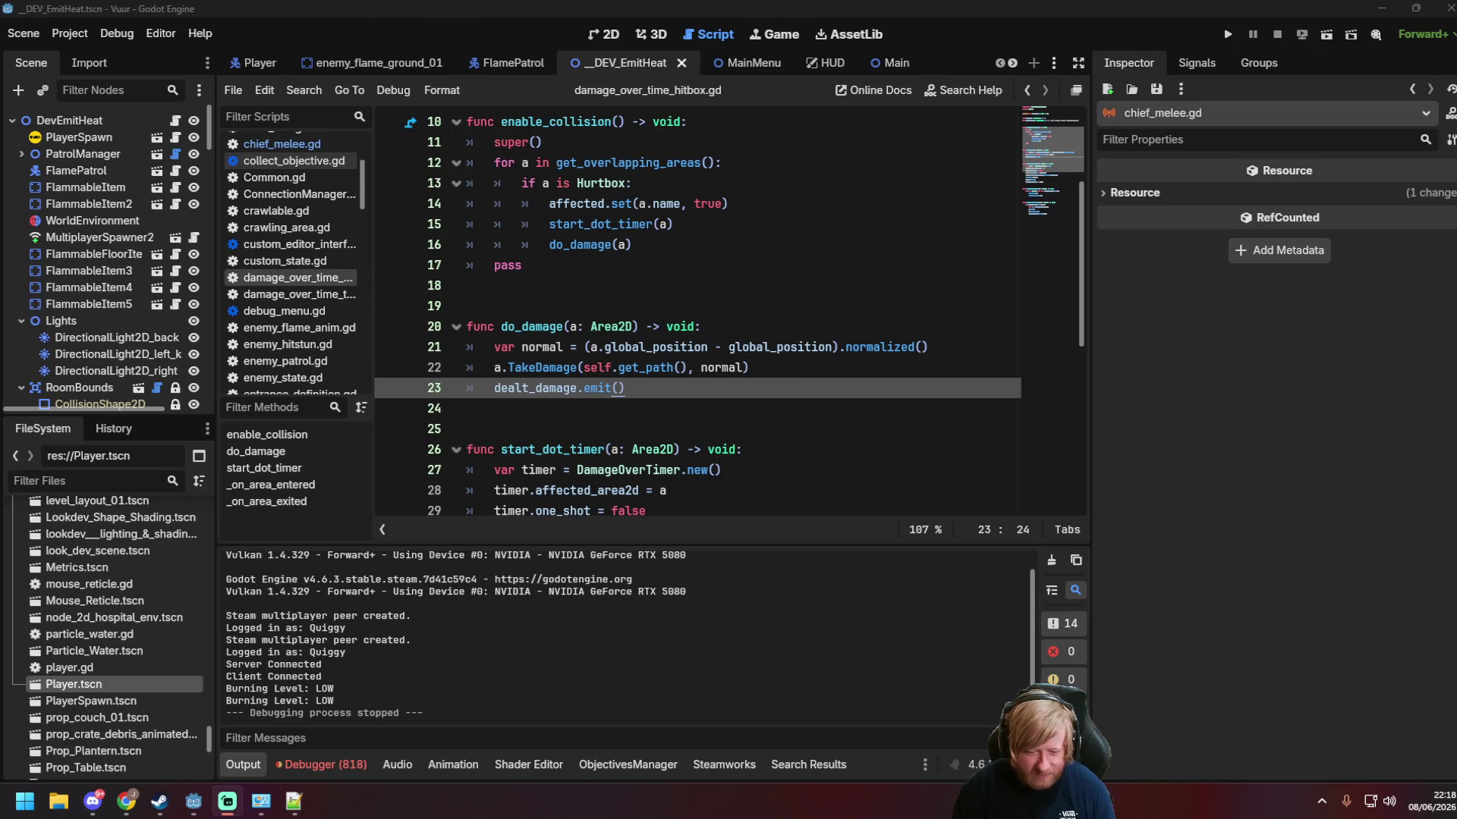
pyautogui.hotkey('alt', 'Tab')
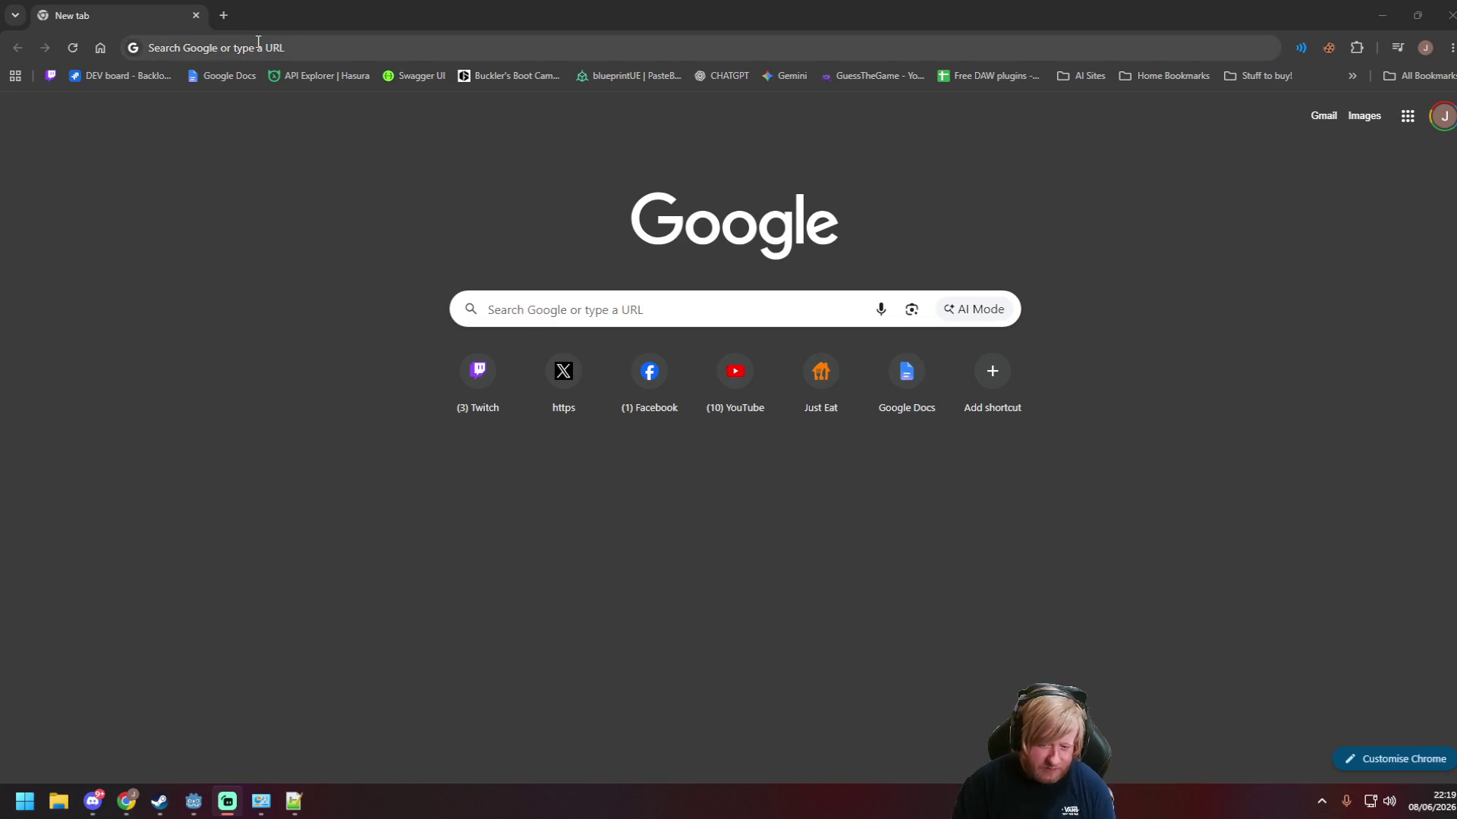
# - Open YouTube, search "The firemen snes", and play The Firemen (SNES) Playthrough
pyautogui.click(258, 47)
pyautogui.write('y')
pyautogui.press('Return')
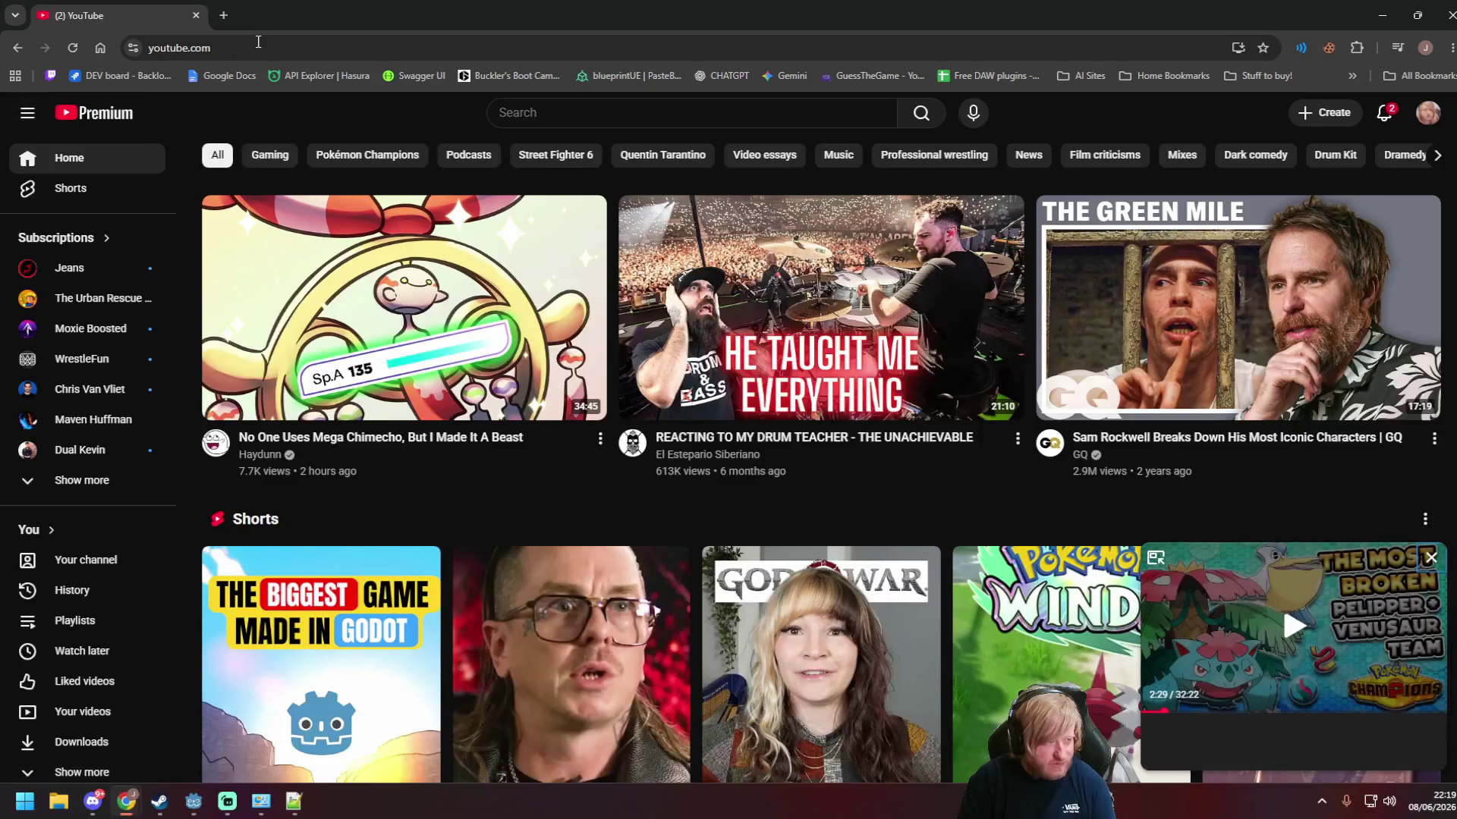
pyautogui.click(723, 113)
pyautogui.write('The fir')
pyautogui.write('emen snes')
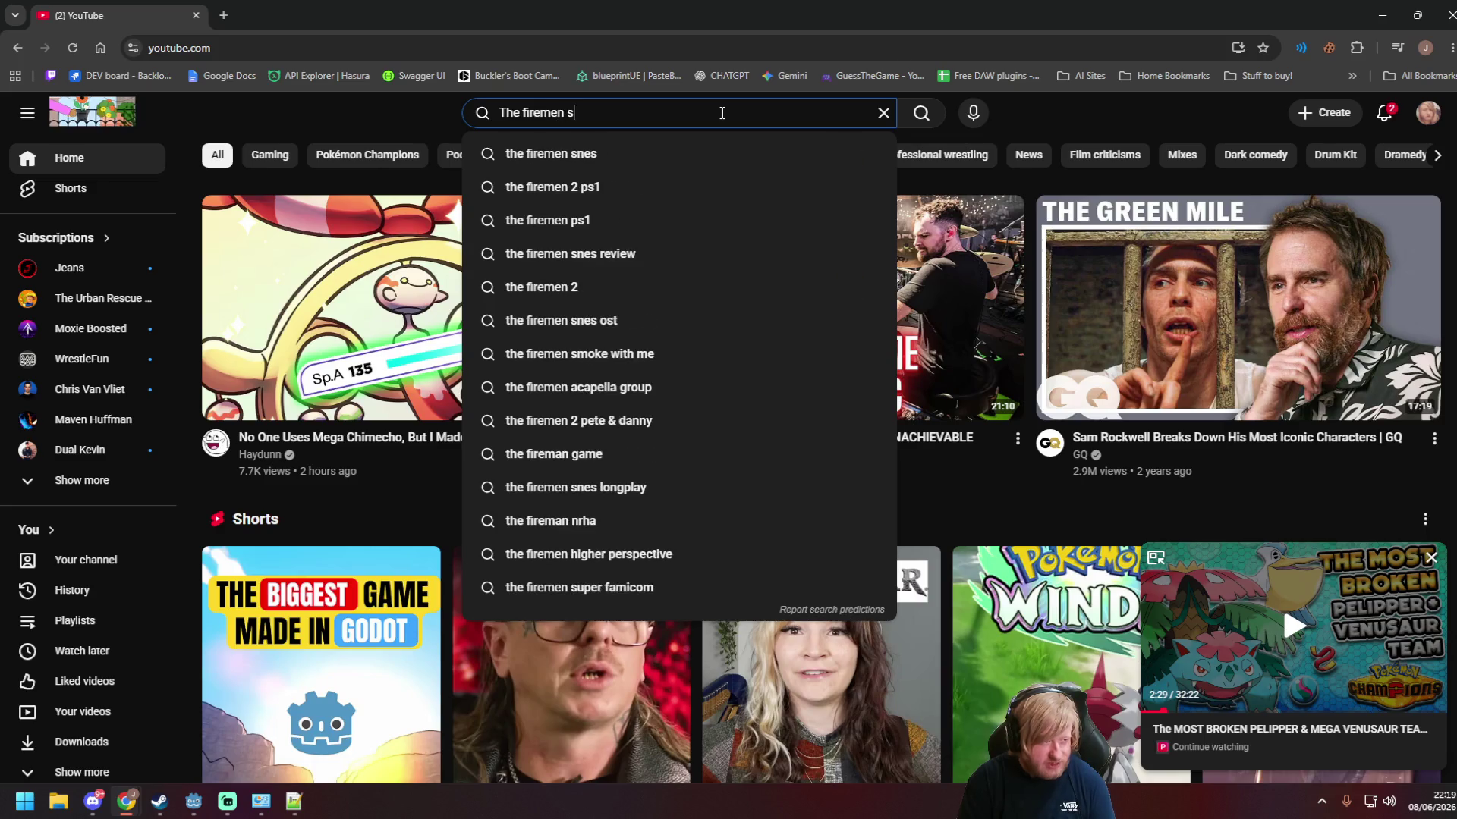
pyautogui.press('Return')
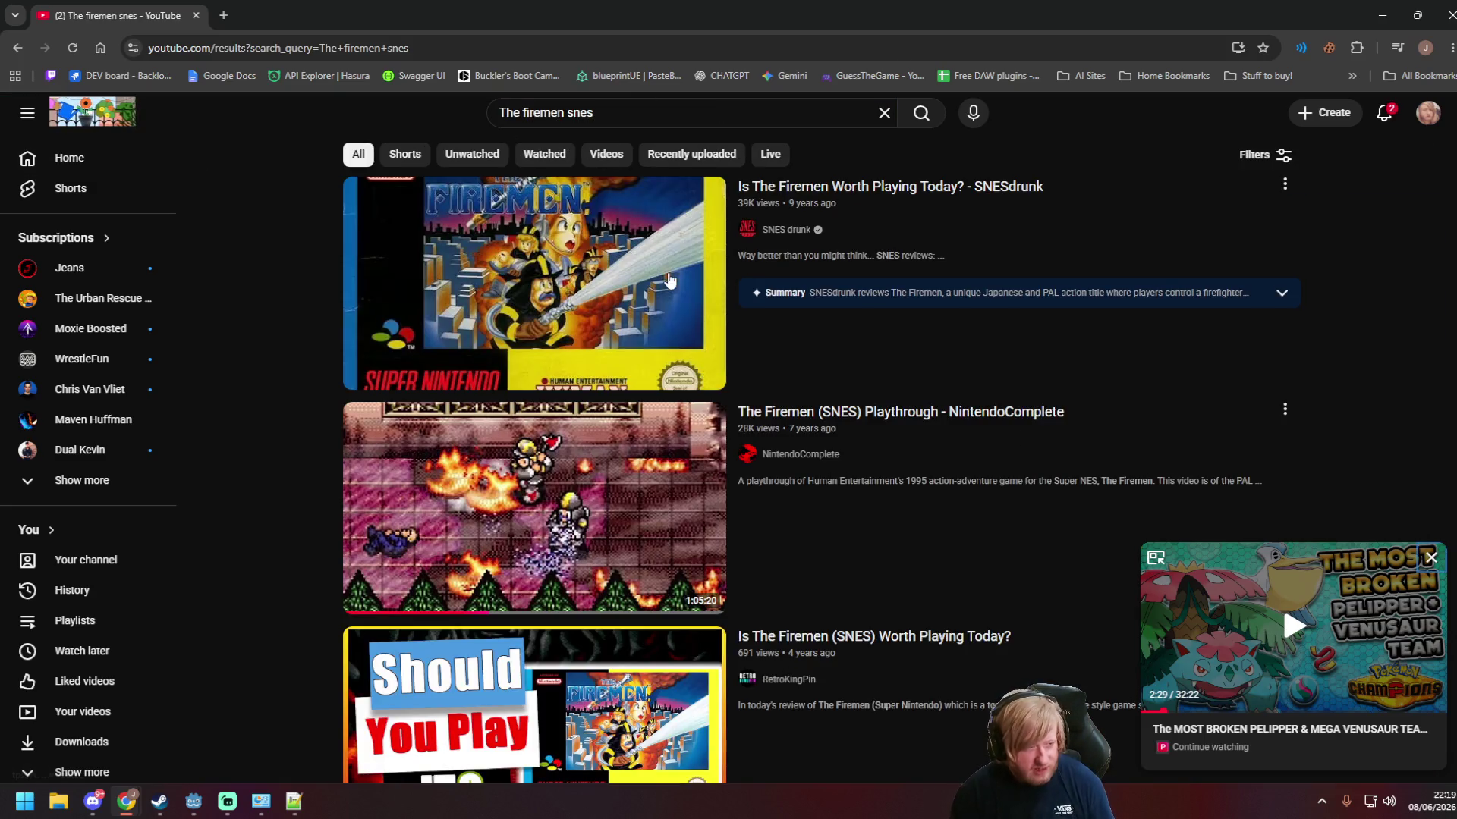
pyautogui.click(567, 522)
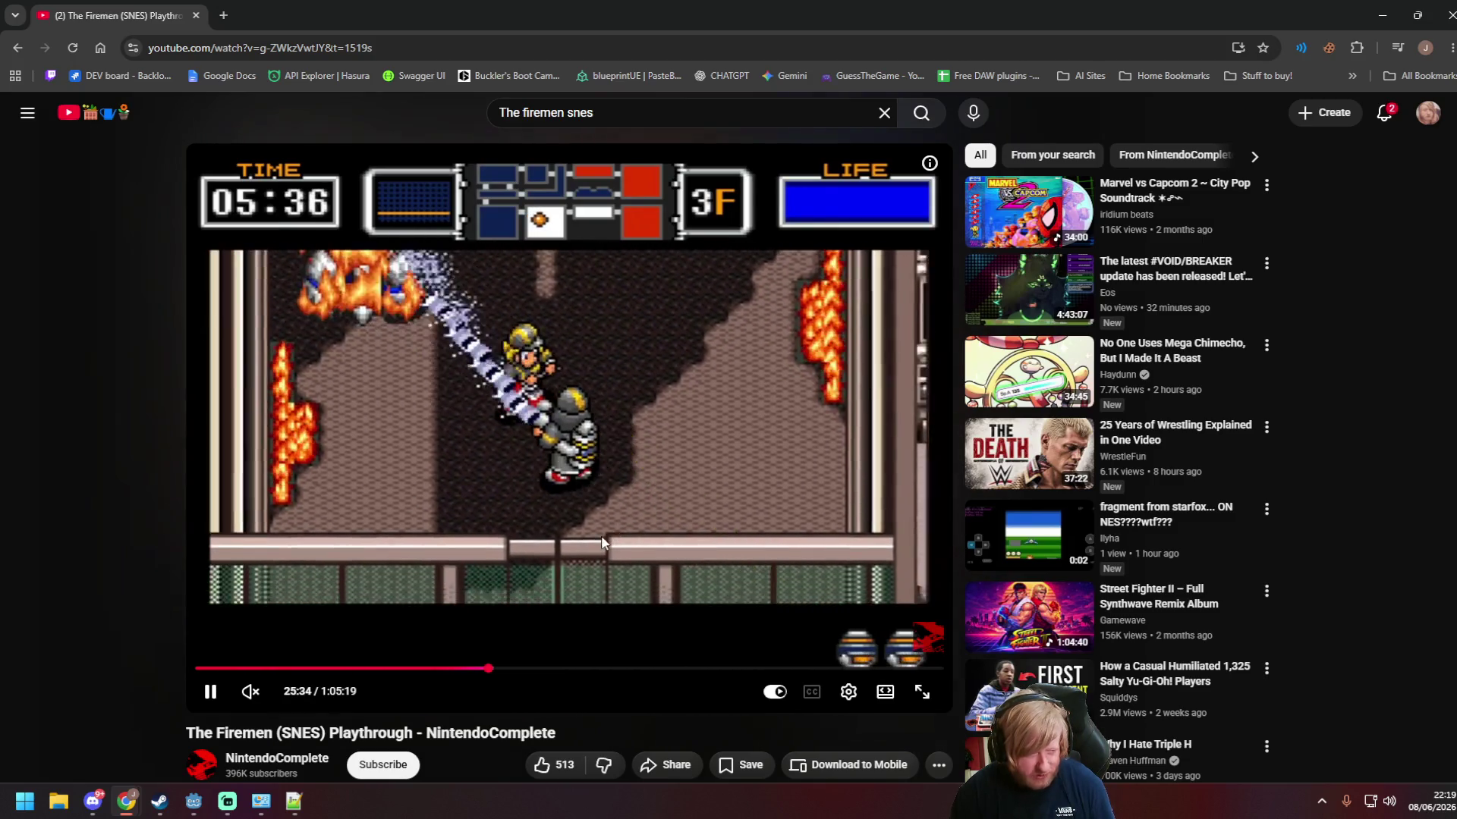
pyautogui.moveTo(937, 390)
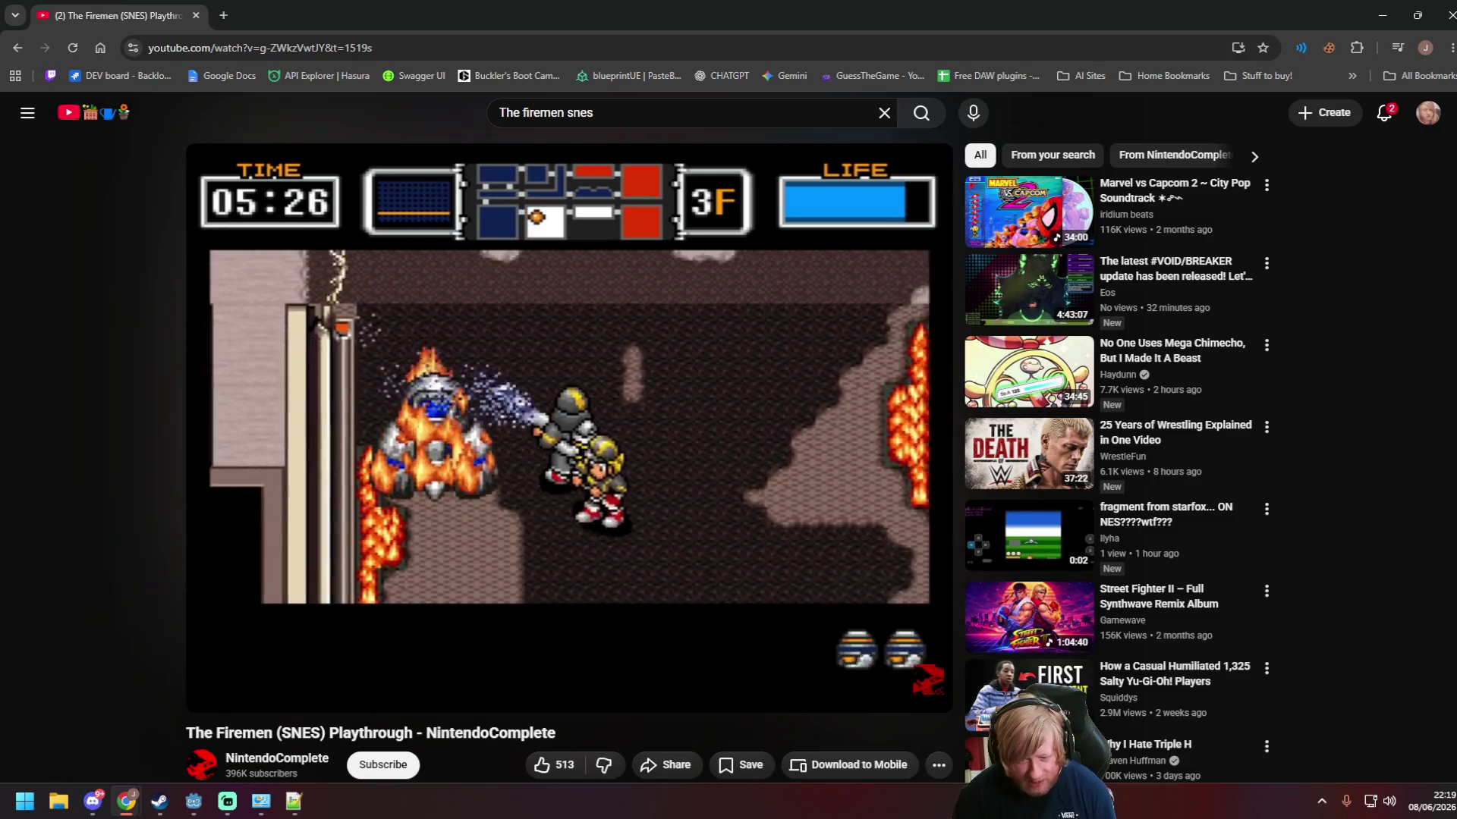
# - Pause the playthrough video and bring the Godot editor back
pyautogui.hotkey('alt', 'Tab')
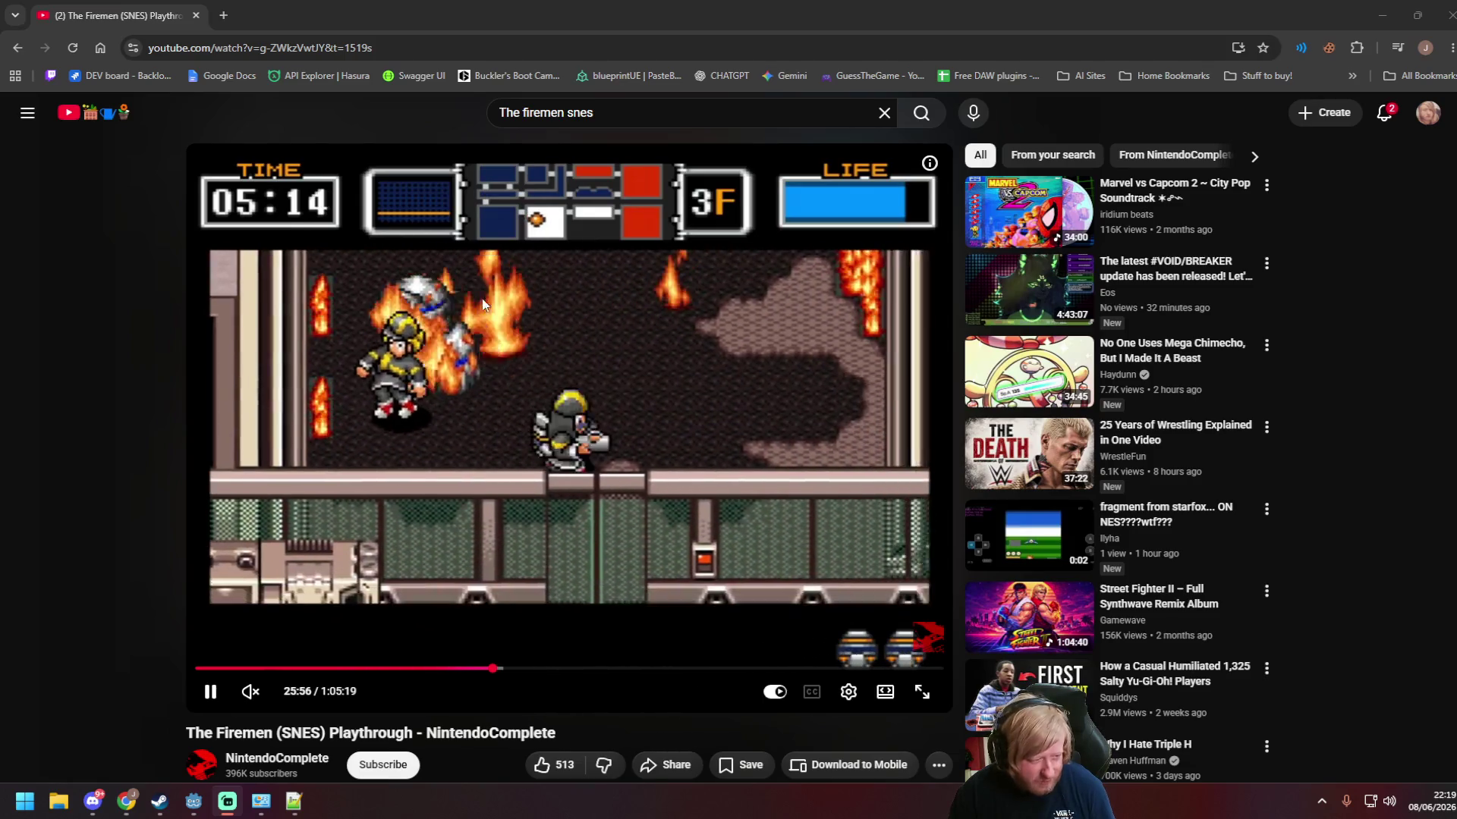
pyautogui.rightClick(379, 413)
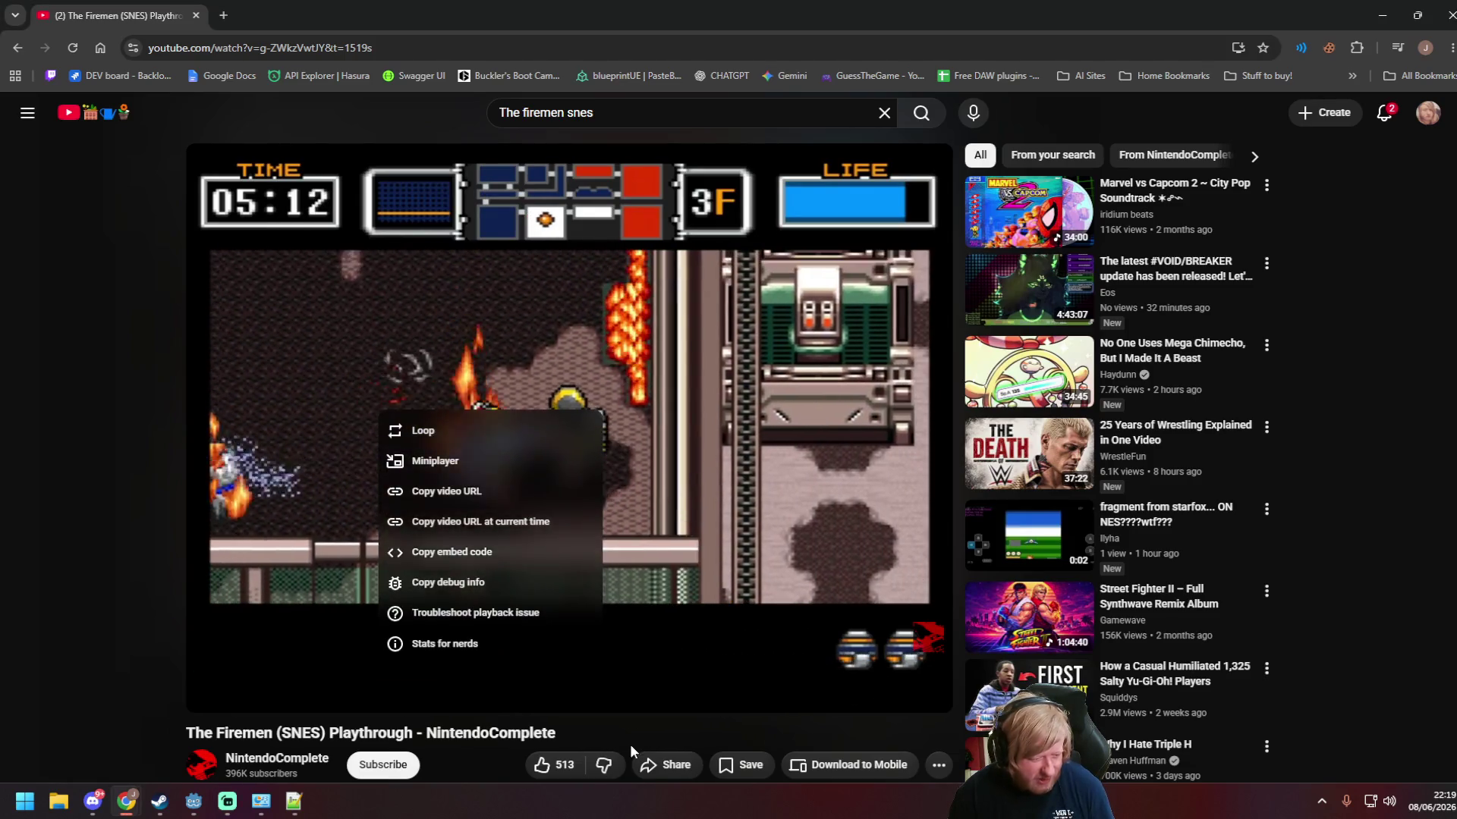
pyautogui.click(627, 731)
pyautogui.click(544, 404)
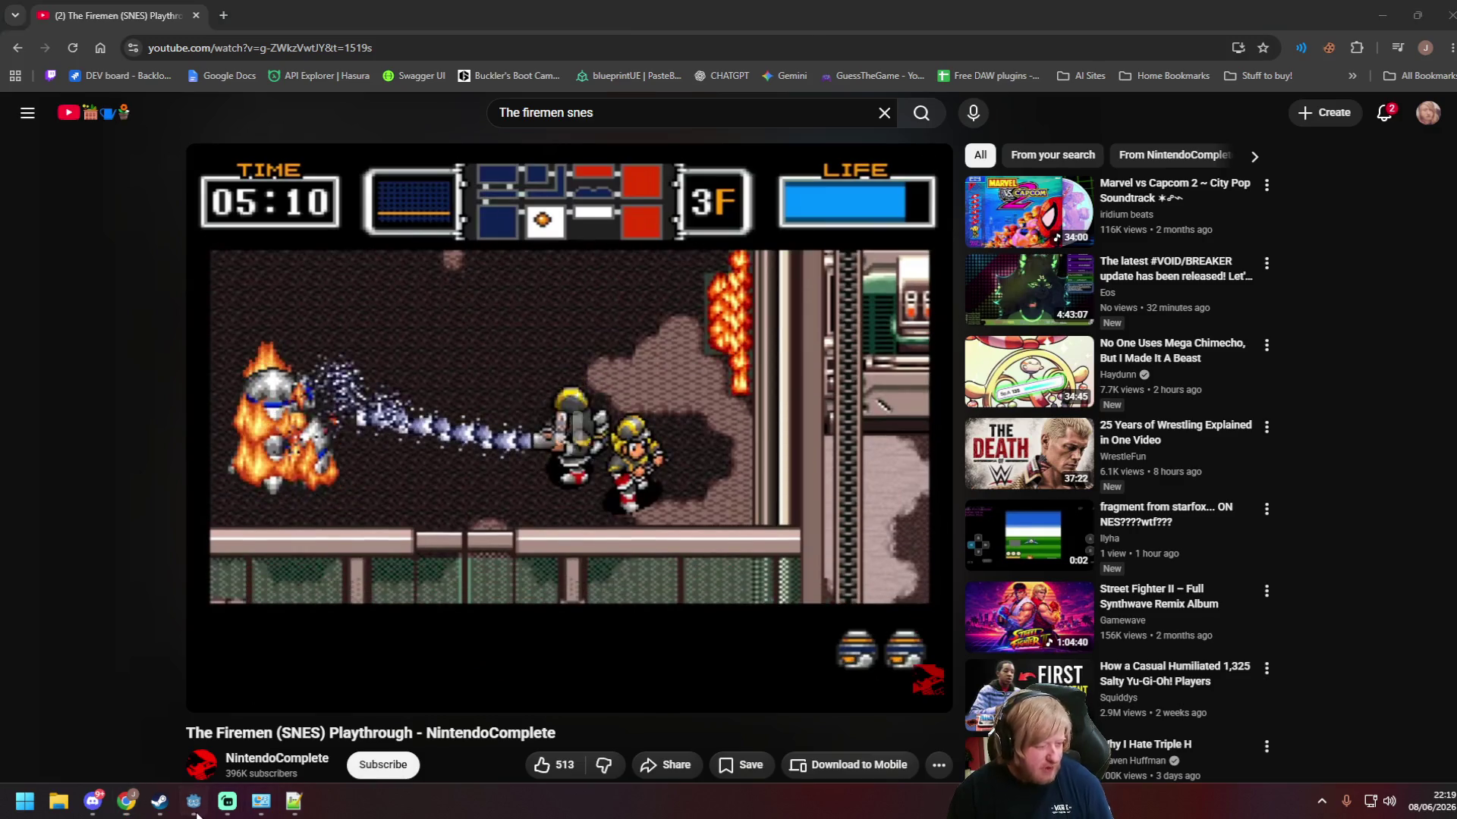
pyautogui.click(193, 801)
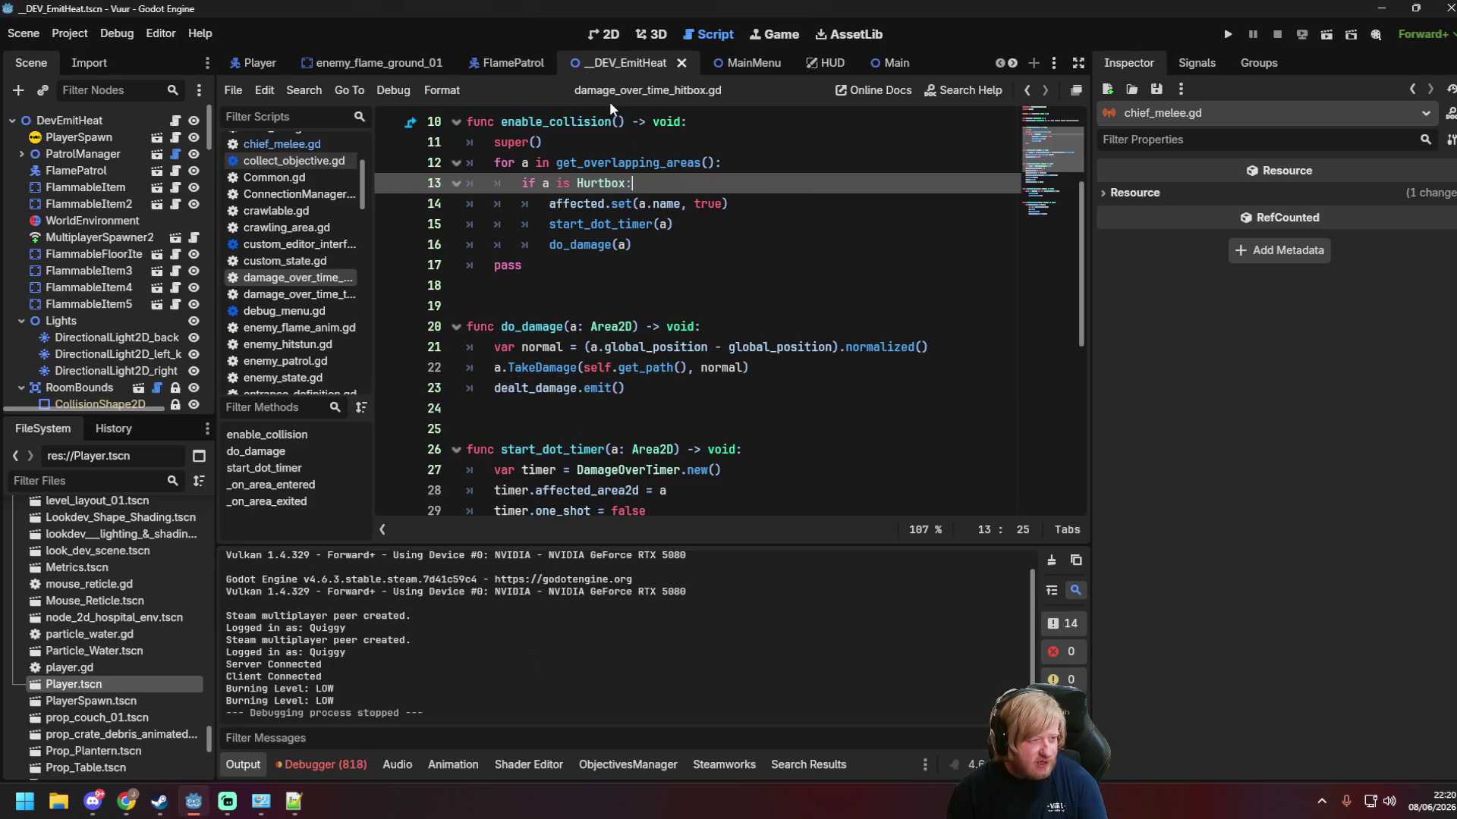
# - Run the current scene with F6 and start it as the server
pyautogui.click(620, 154)
pyautogui.press('F6')
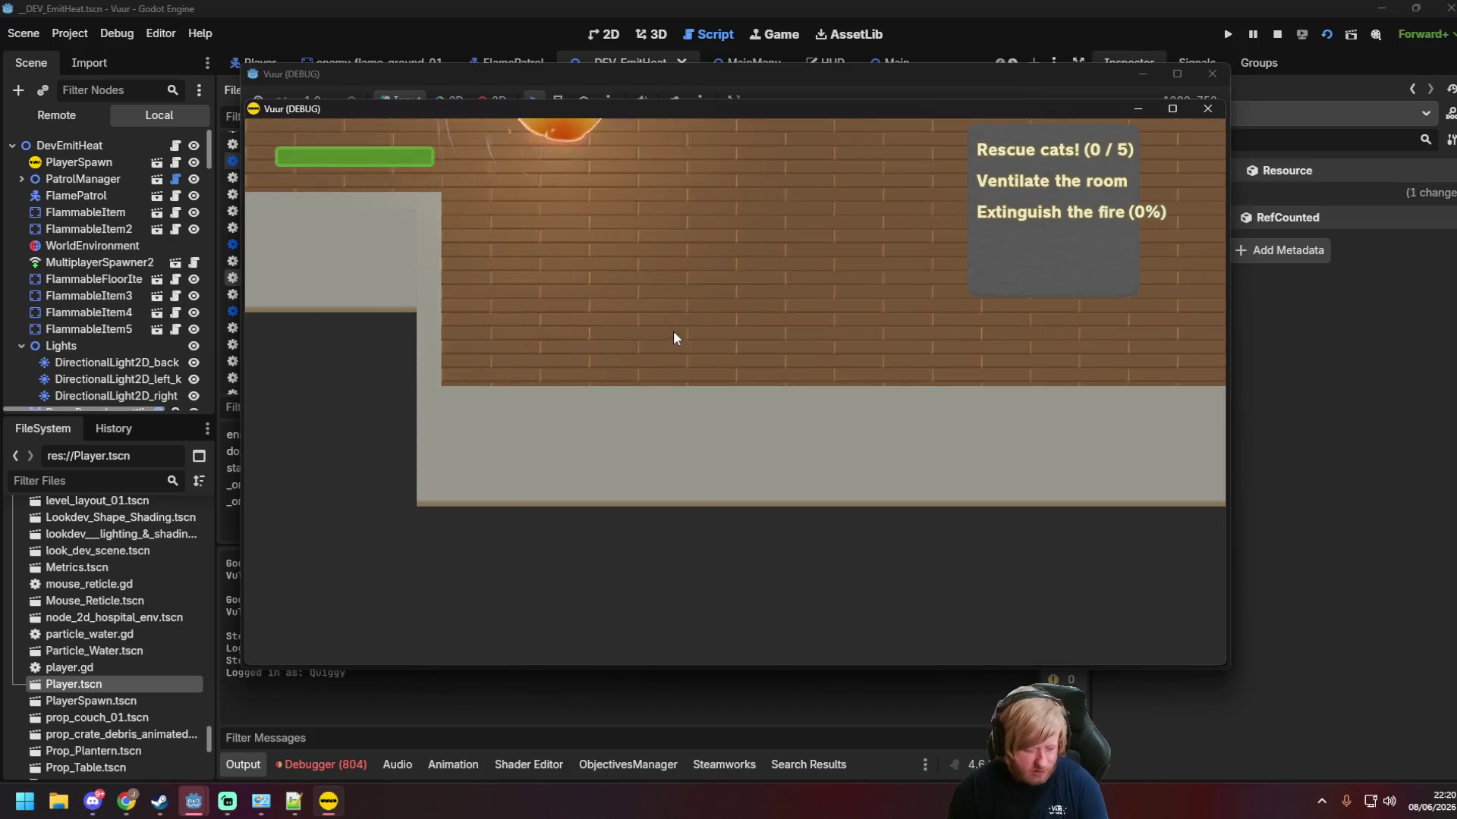
pyautogui.click(676, 351)
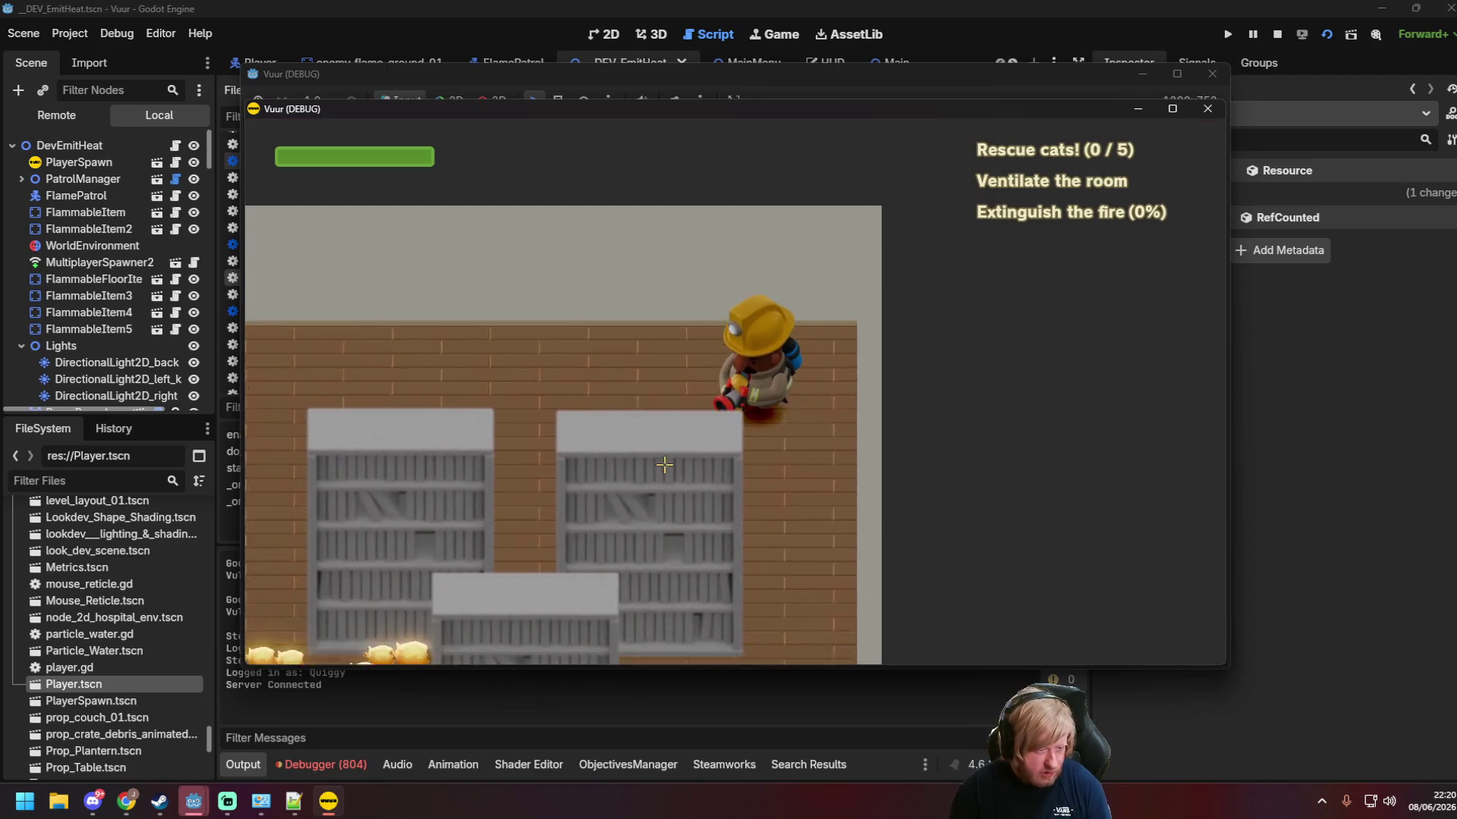
# - Walk the firefighter through the level spraying water at the spreading floor fires
pyautogui.press('s')
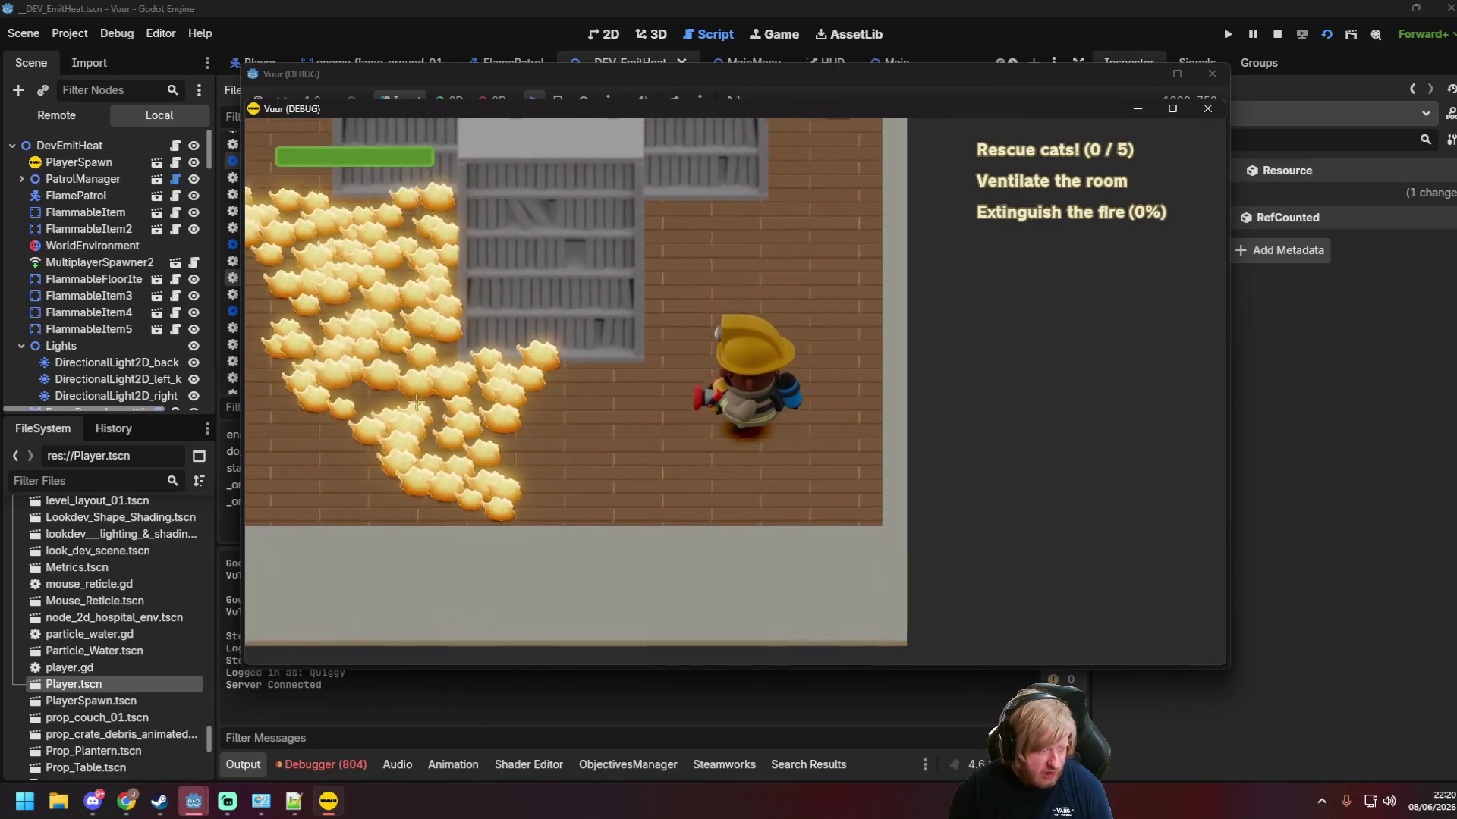
pyautogui.moveTo(416, 407); pyautogui.dragTo(365, 228)
pyautogui.press('s')
pyautogui.press('w')
pyautogui.moveTo(394, 121); pyautogui.dragTo(395, 213)
pyautogui.press('w')
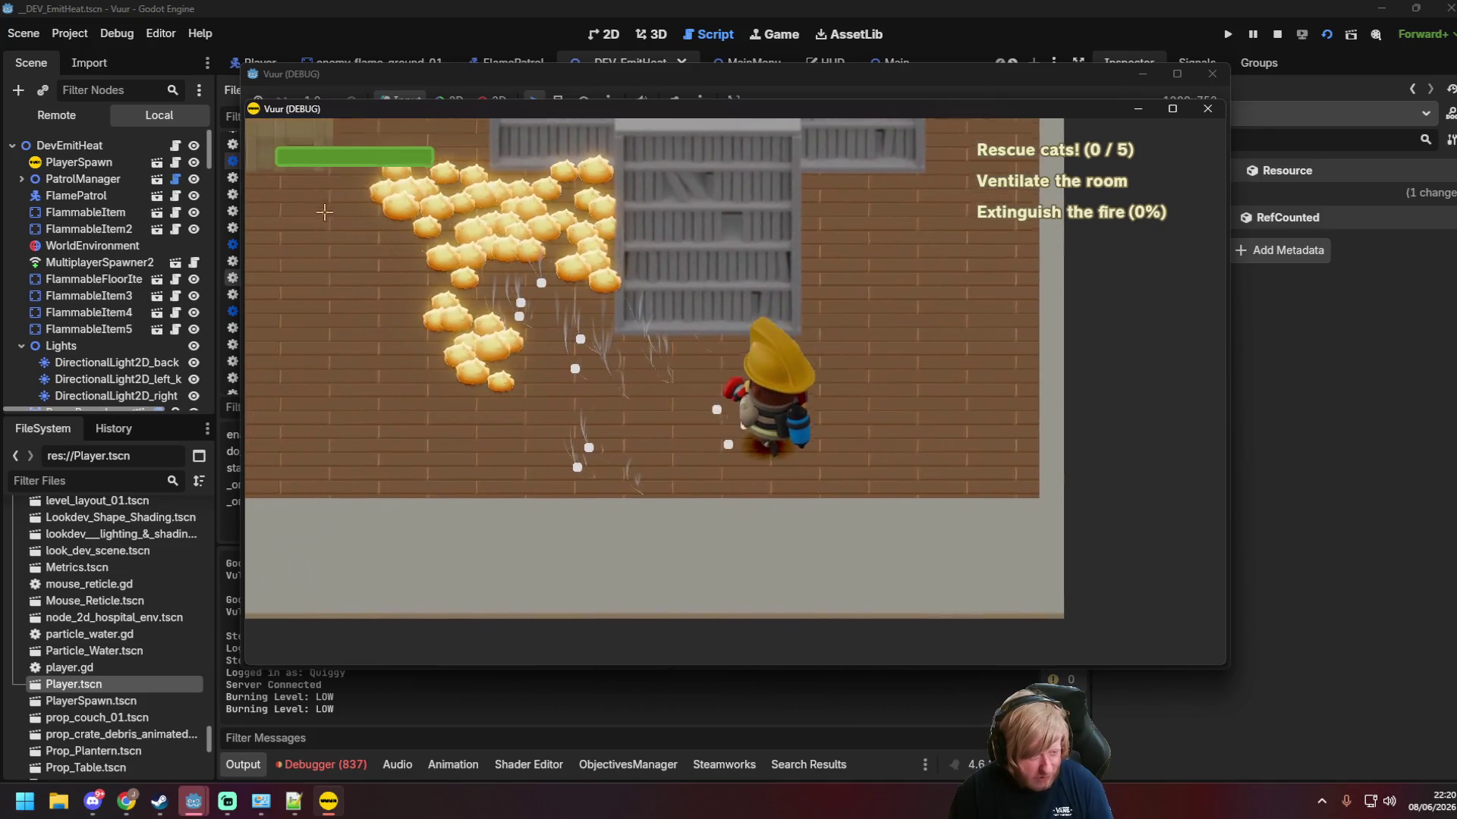
pyautogui.press('a')
pyautogui.moveTo(789, 182); pyautogui.dragTo(873, 206)
pyautogui.press('d')
pyautogui.press('w')
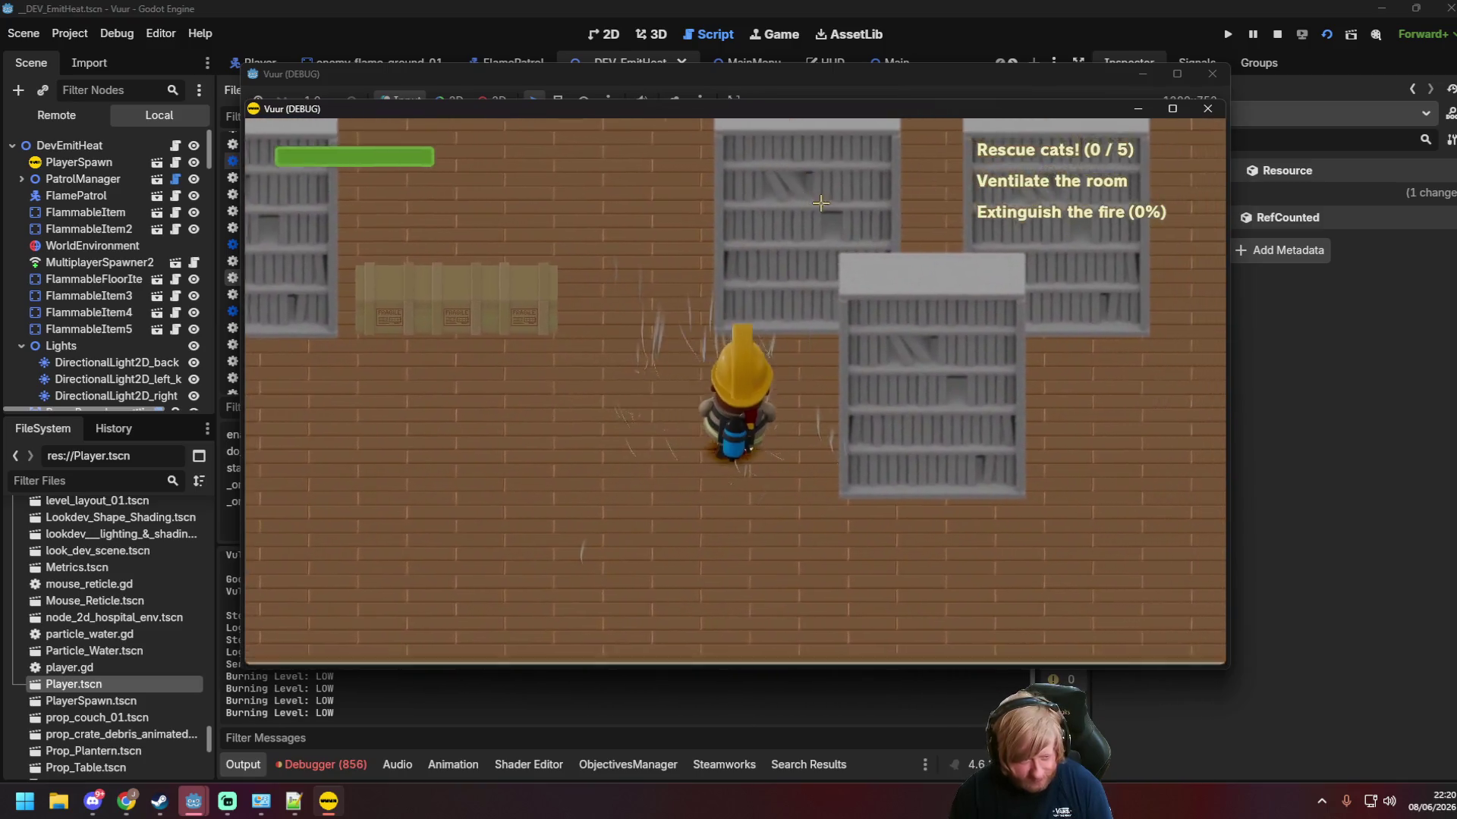
pyautogui.press('s')
pyautogui.press('a')
pyautogui.moveTo(630, 289); pyautogui.dragTo(580, 365)
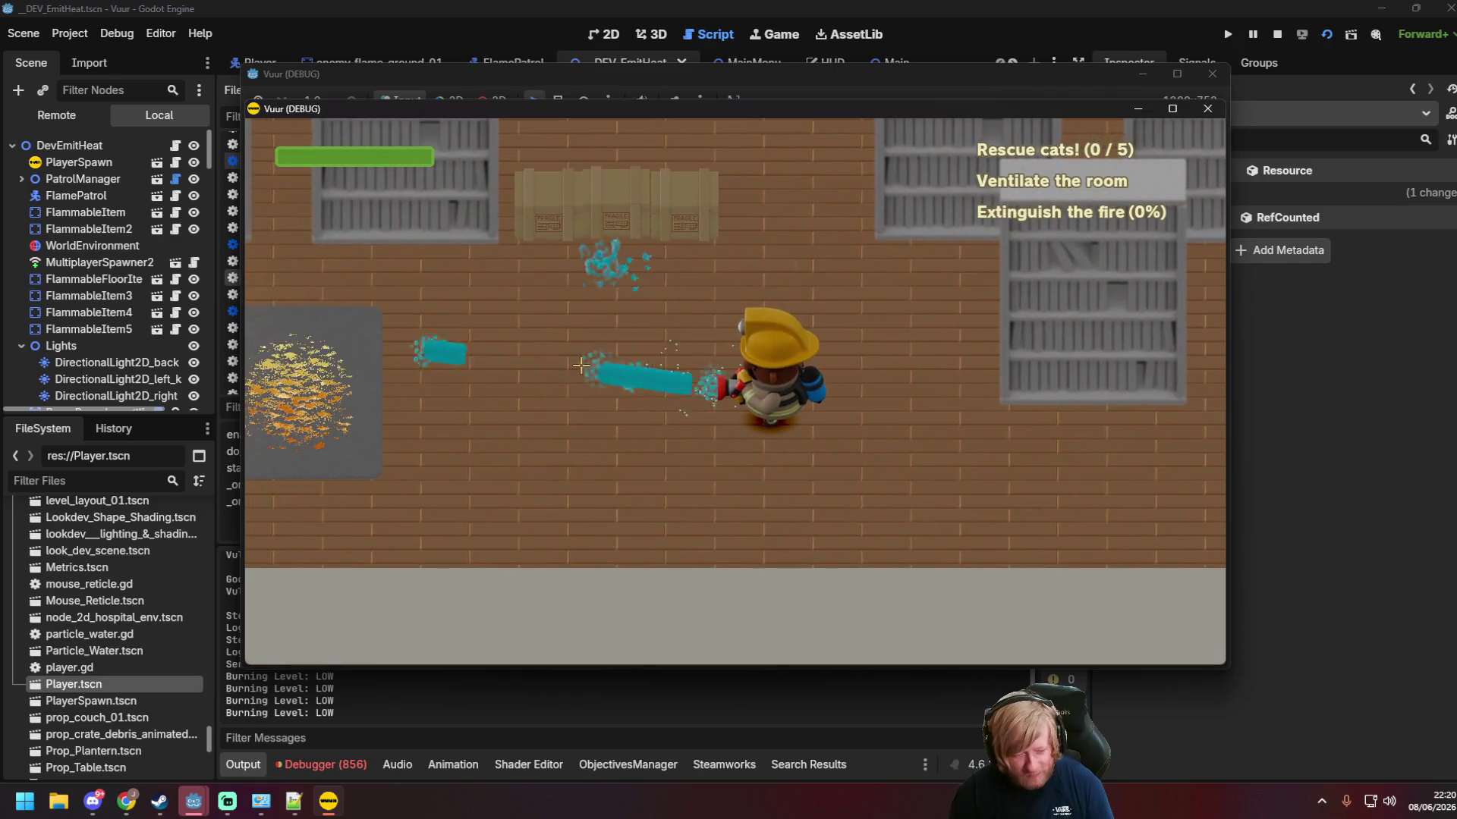
pyautogui.moveTo(431, 382); pyautogui.dragTo(569, 434)
pyautogui.press('a')
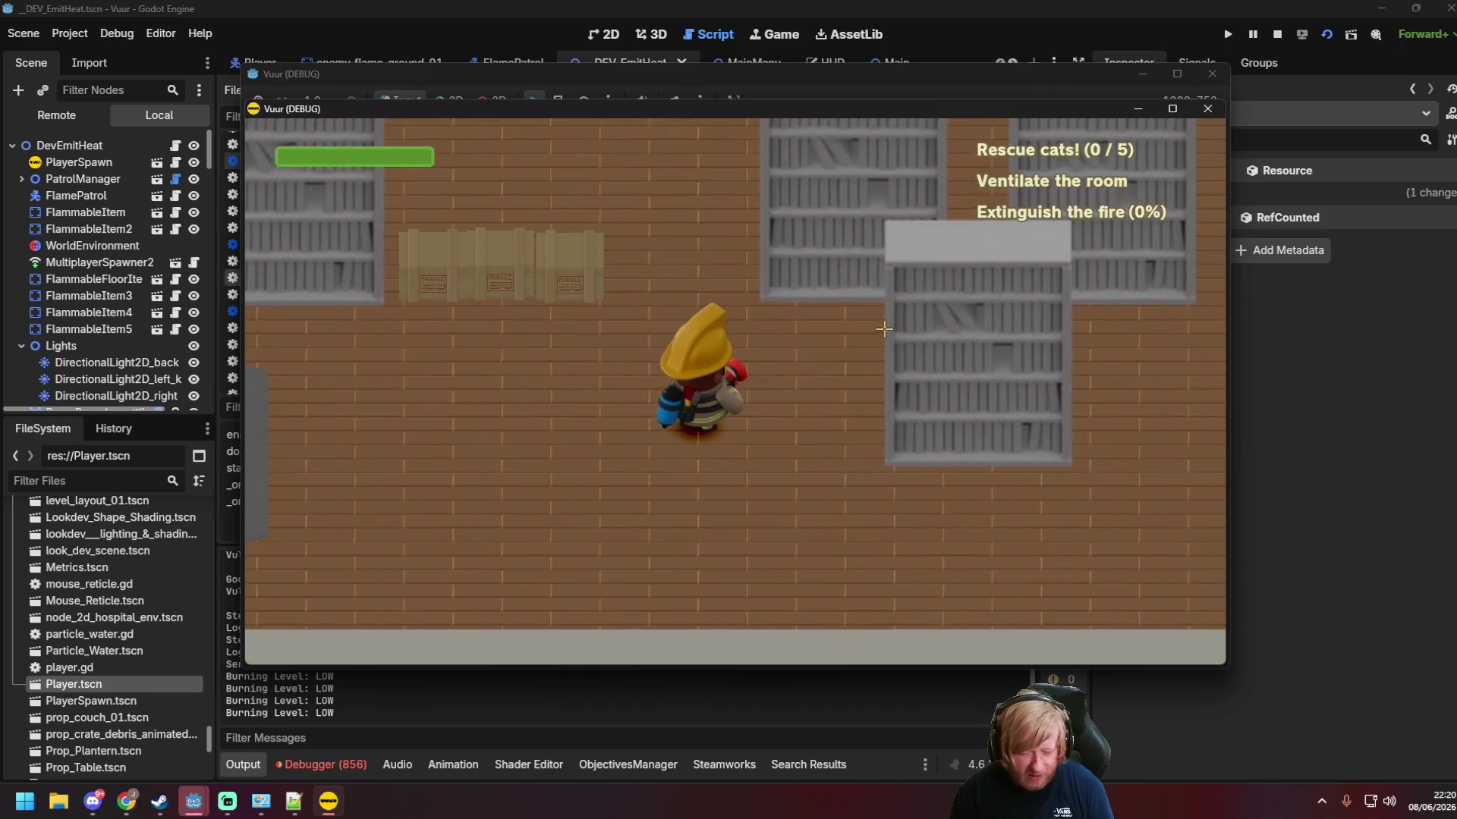
# - Refocus the game window and keep spraying the carpet fire
pyautogui.click(218, 424)
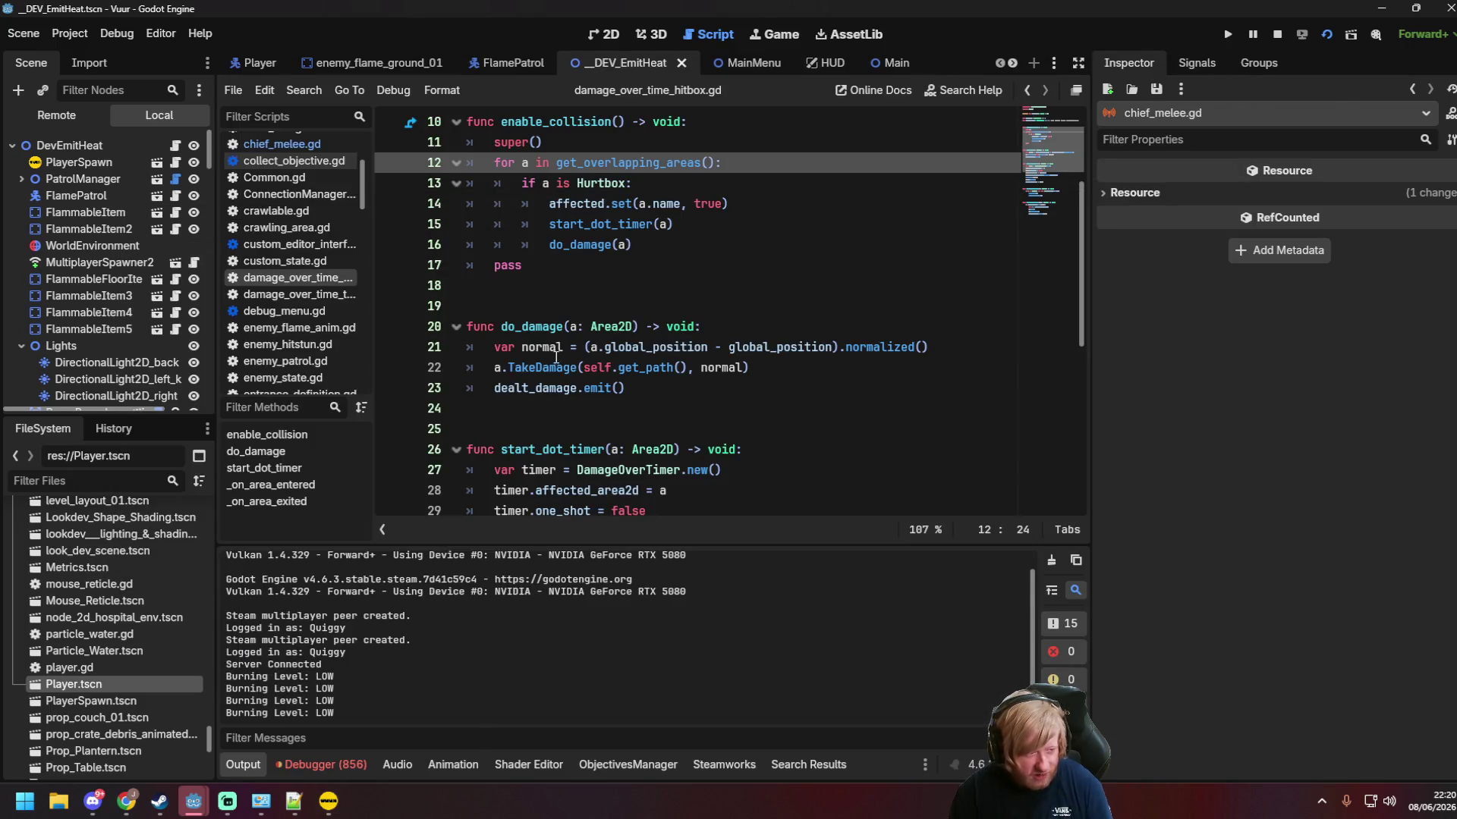
pyautogui.hotkey('alt', 'Tab')
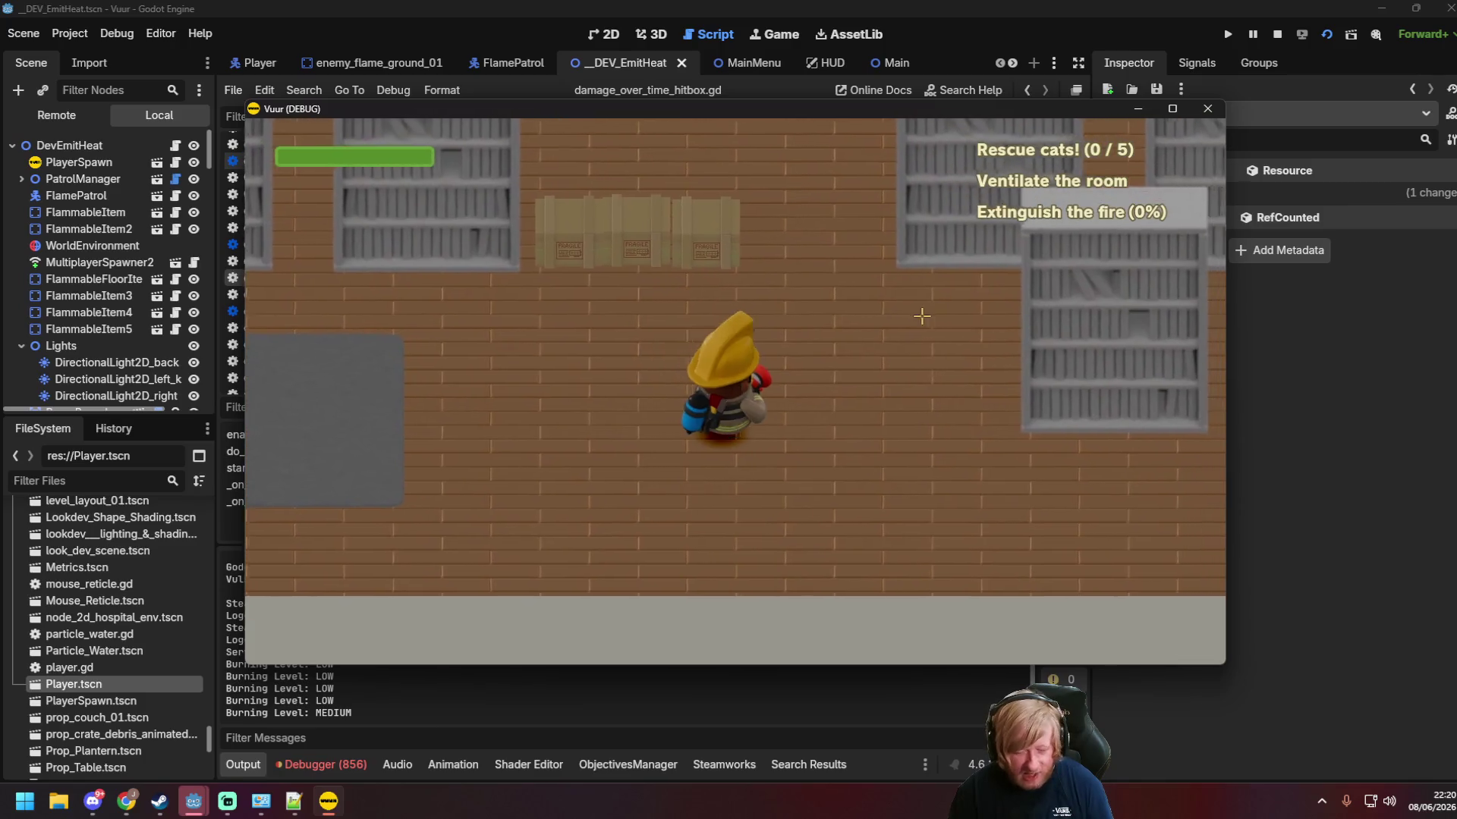
pyautogui.click(922, 316)
pyautogui.press('d')
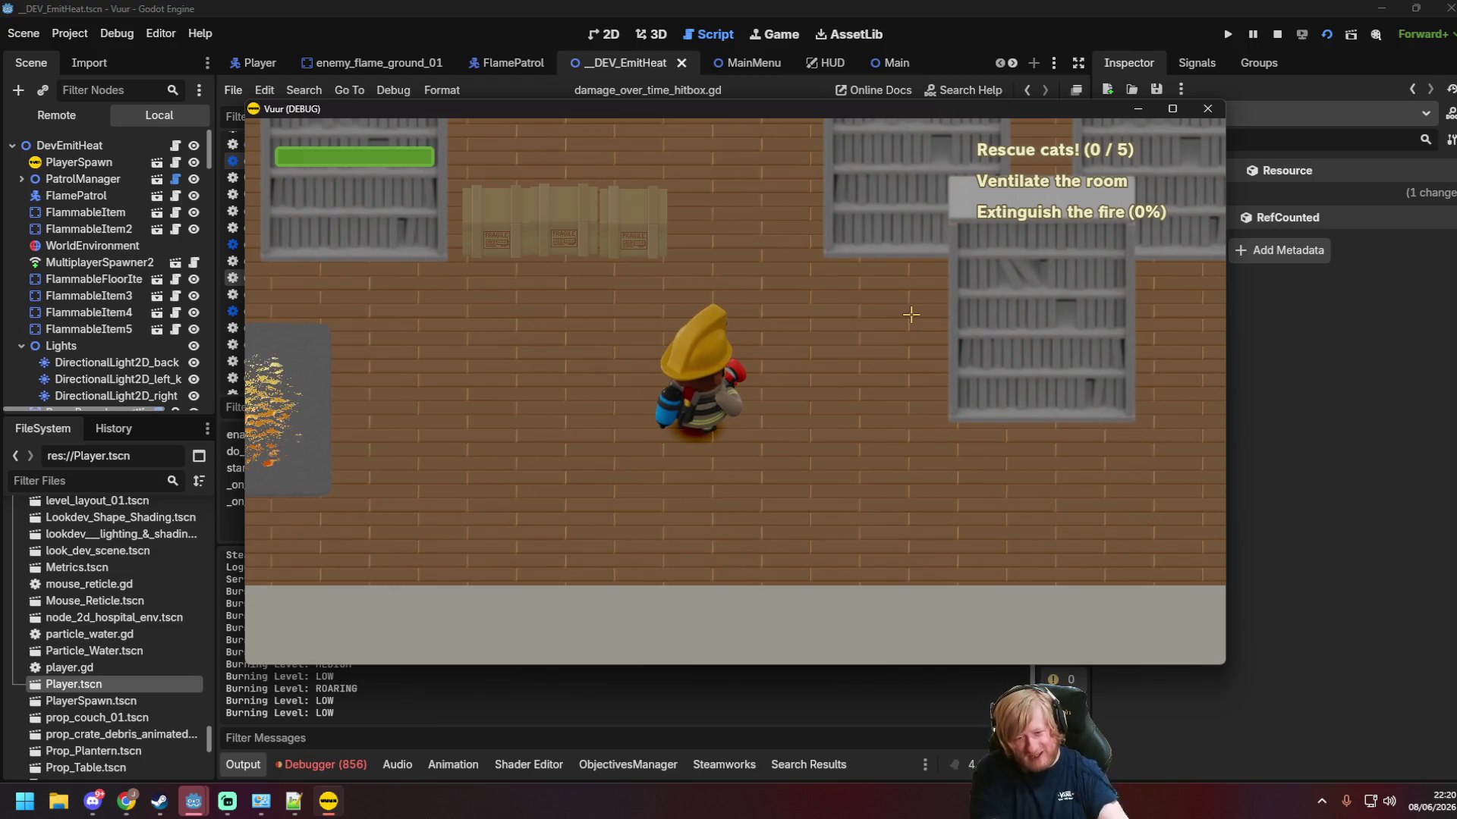
pyautogui.press('a')
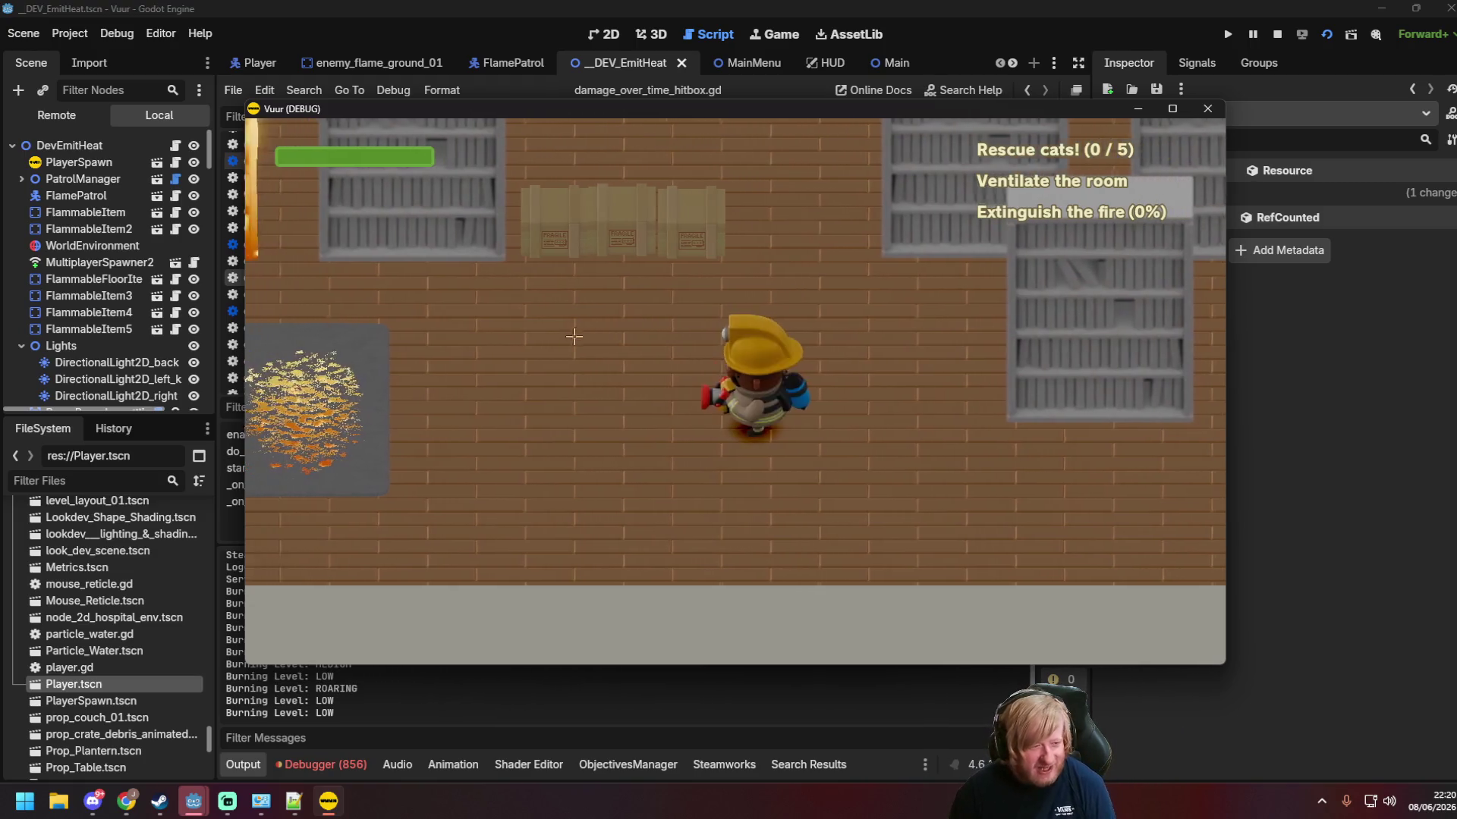
pyautogui.moveTo(425, 328); pyautogui.dragTo(394, 328)
pyautogui.press('s')
pyautogui.press('w')
pyautogui.press('a')
pyautogui.moveTo(436, 200); pyautogui.dragTo(686, 148)
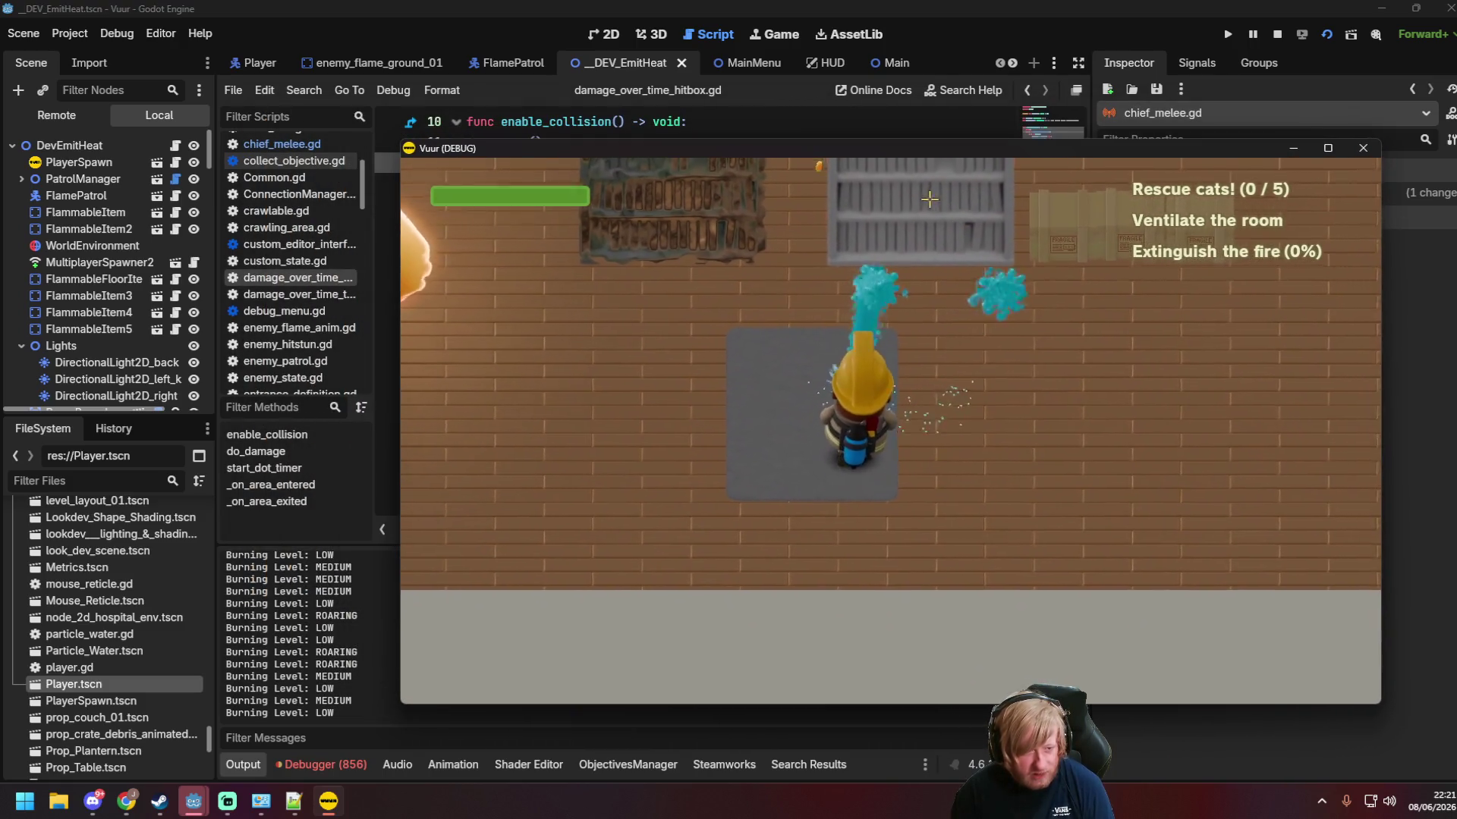
# - Walk the firefighter left, down, up and around the shelves toward the remaining fires
pyautogui.press('a')
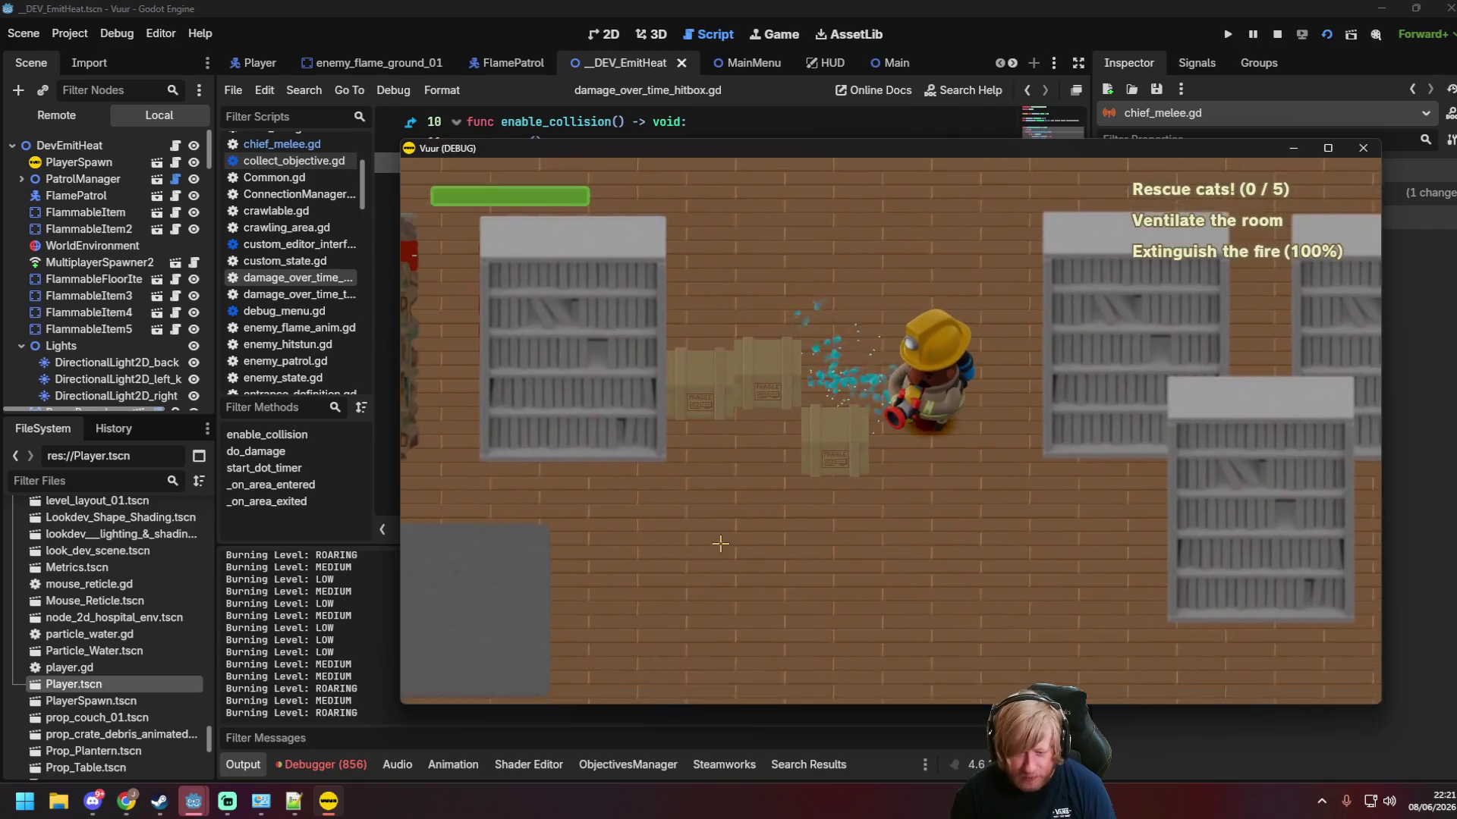
pyautogui.press('s')
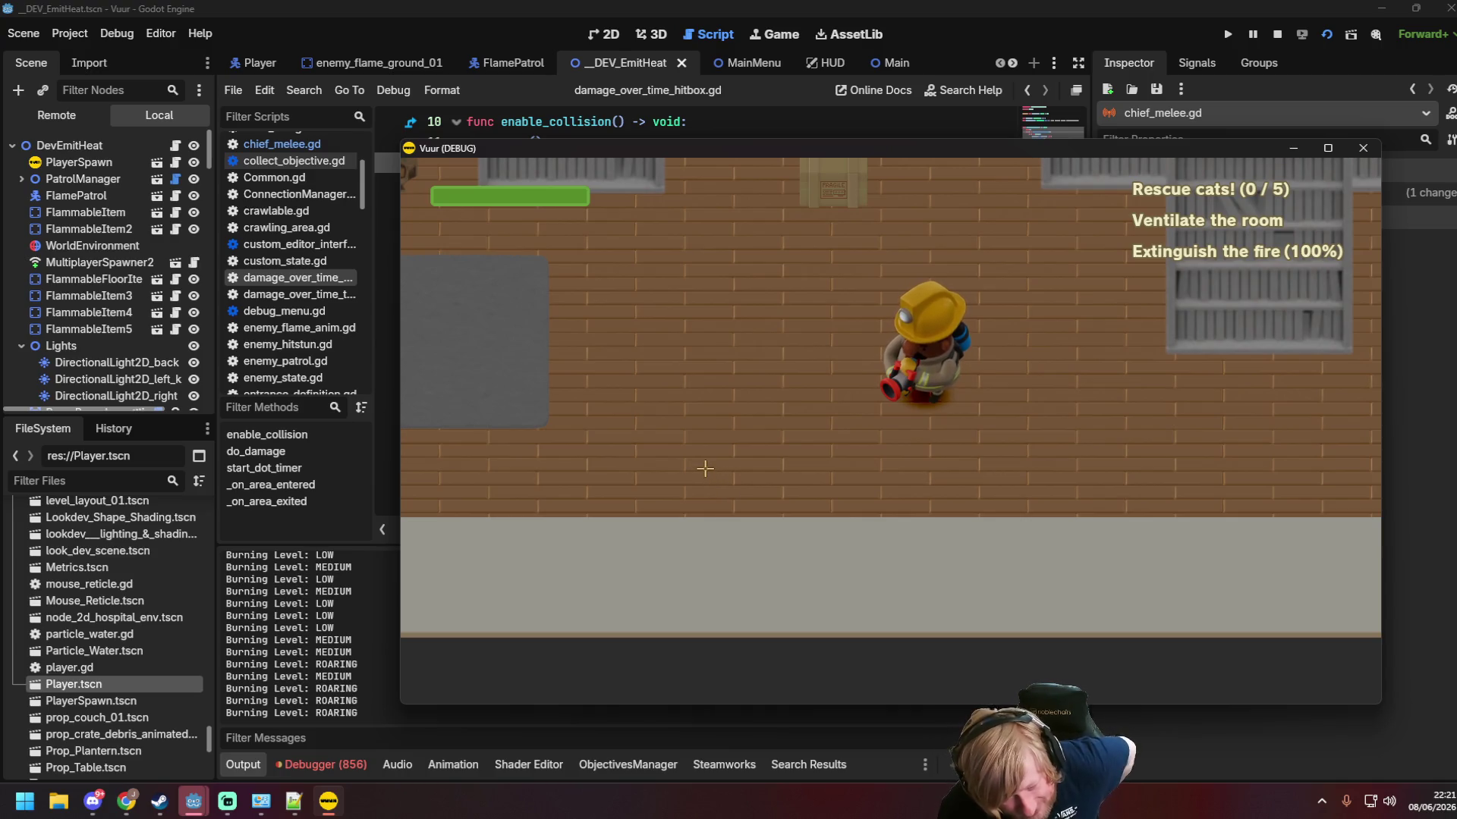
pyautogui.press('w')
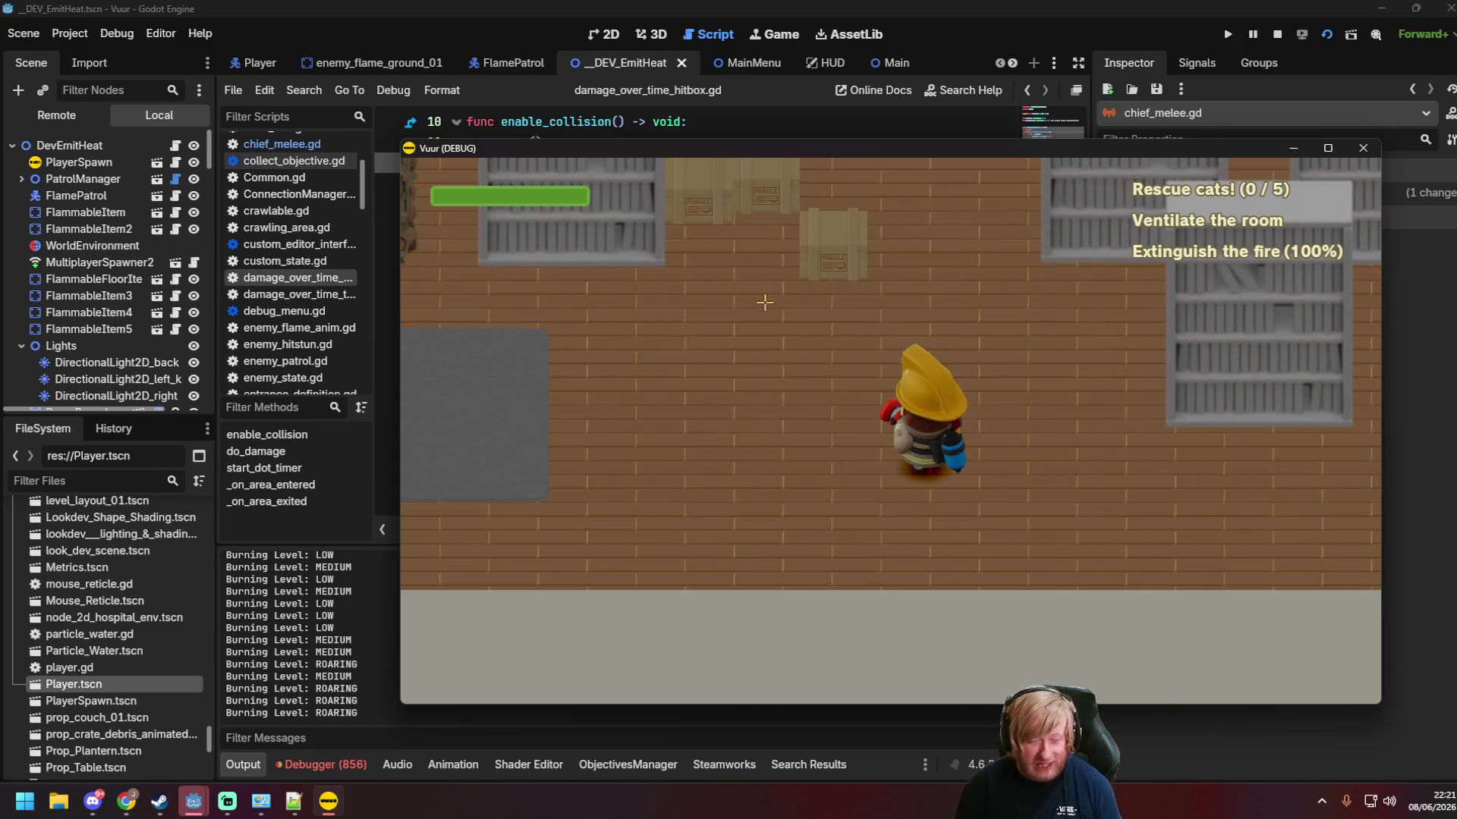
pyautogui.hotkey('w', 'a')
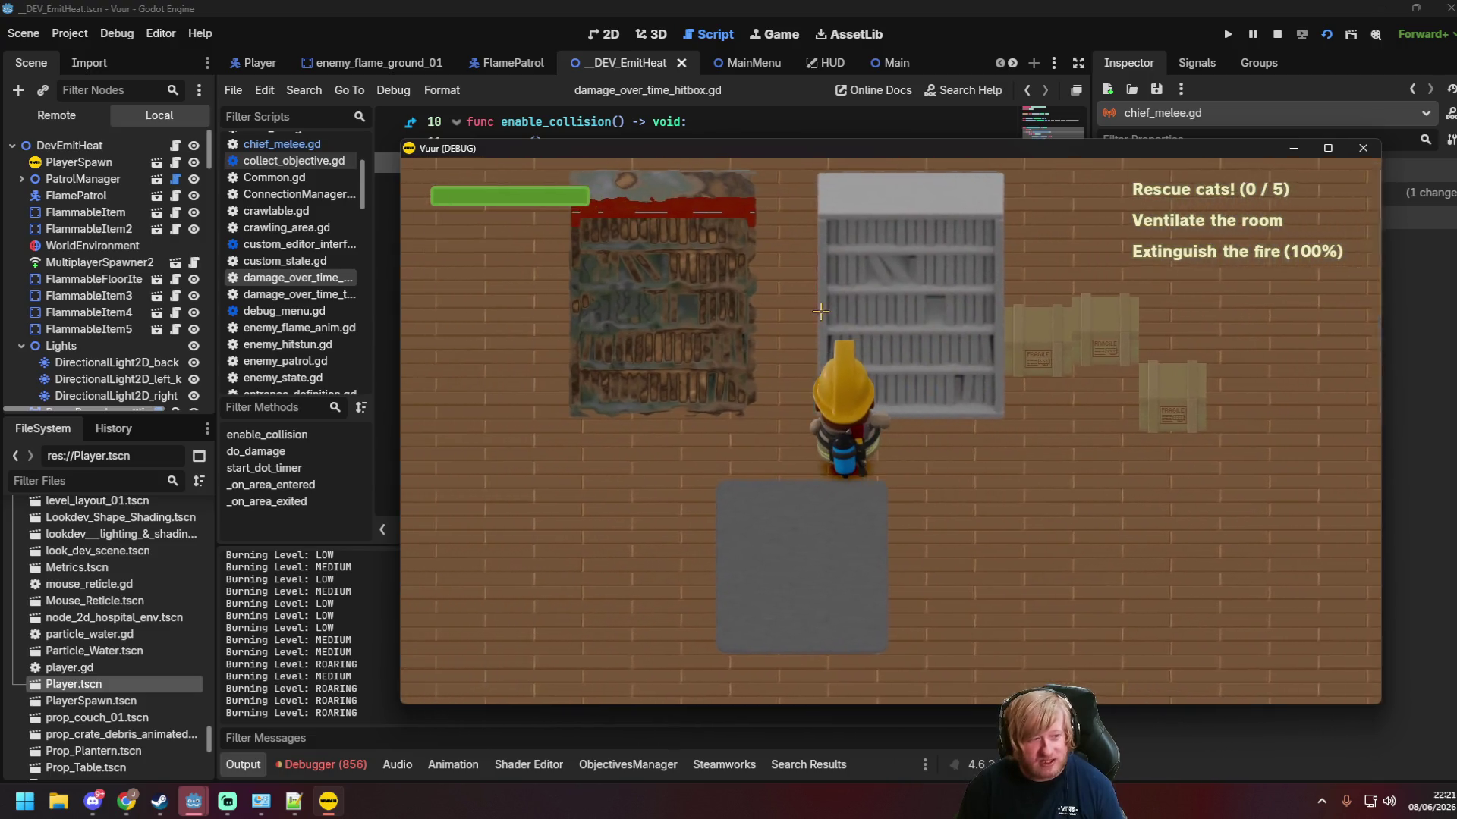
pyautogui.hotkey('w', 'a')
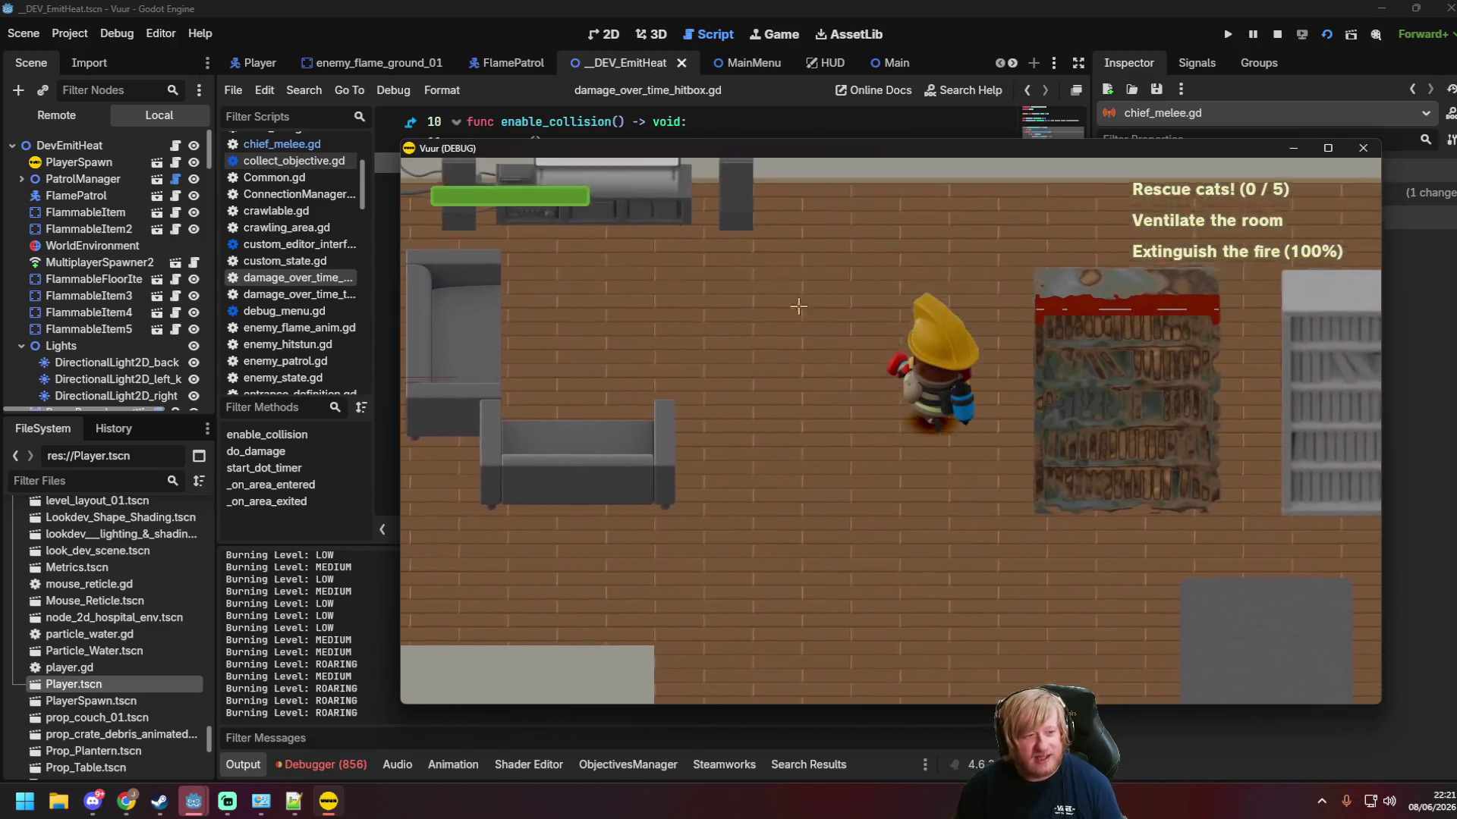
pyautogui.hotkey('s', 'd')
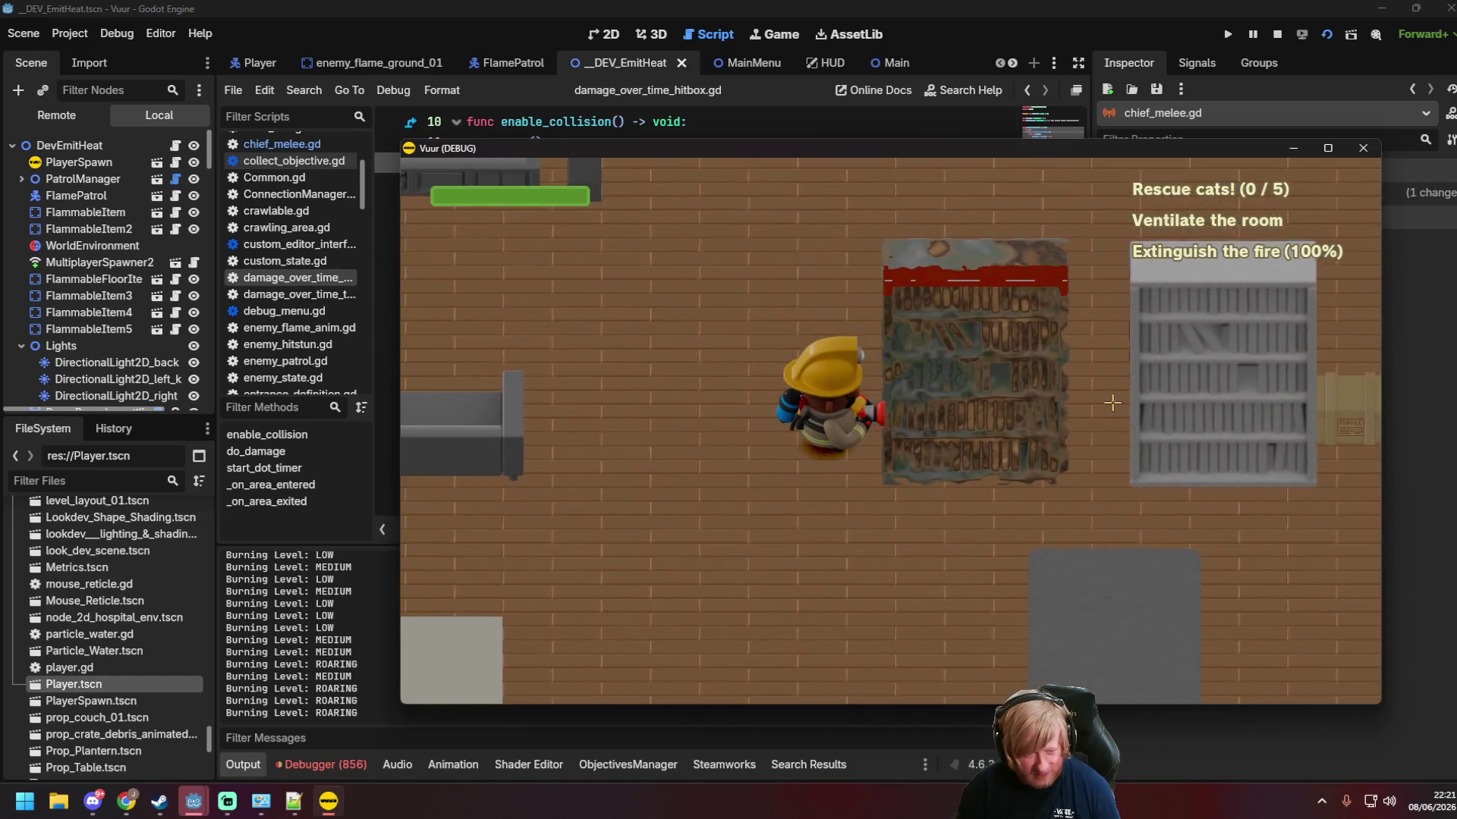
pyautogui.hotkey('s', 'd')
# - Spray water up, left, right and lower on the burning areas while moving around the room
pyautogui.moveTo(1103, 406); pyautogui.dragTo(844, 267)
pyautogui.hotkey('s', 'd')
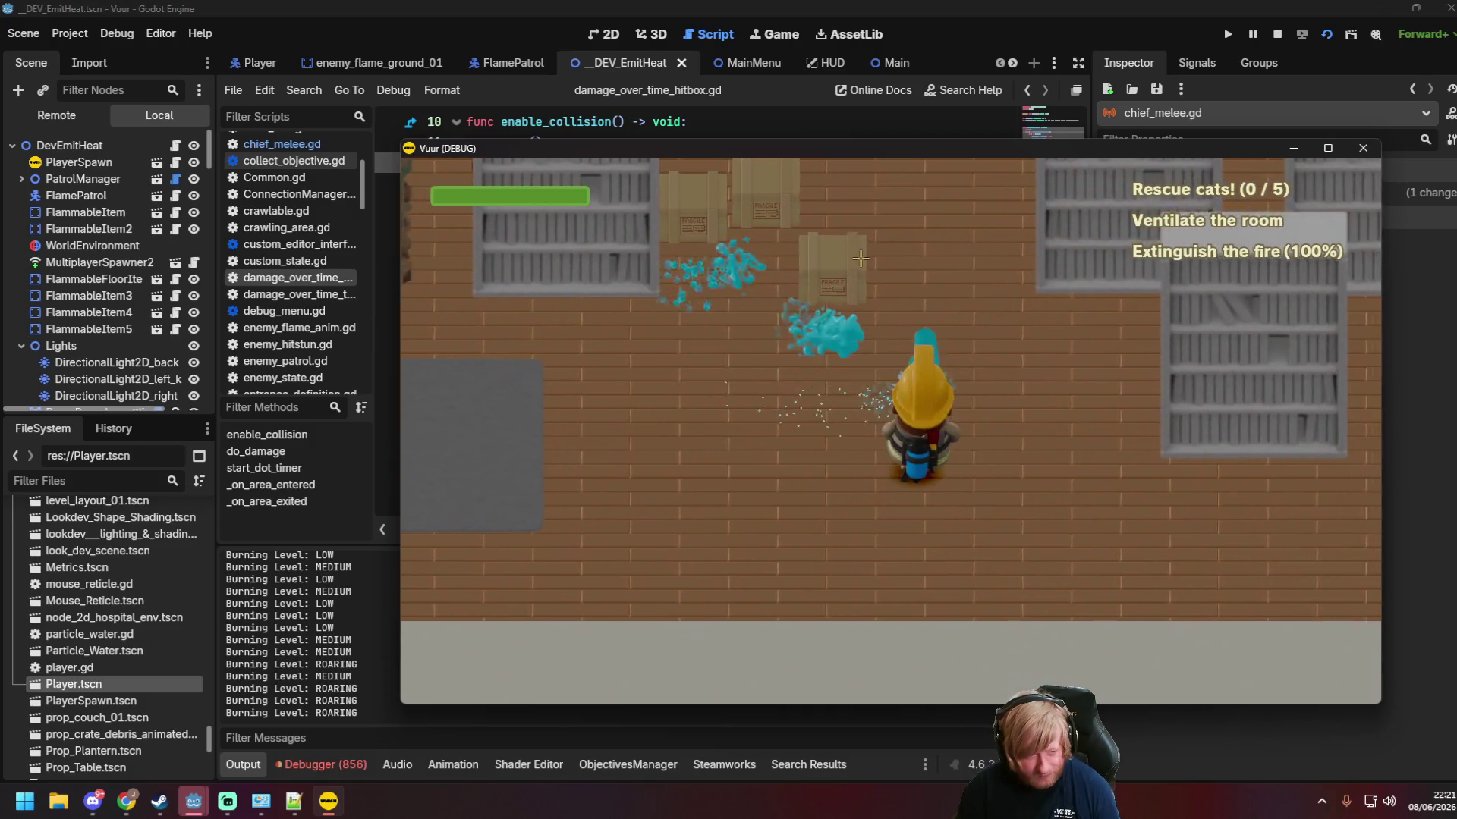
pyautogui.press('d')
pyautogui.moveTo(675, 438); pyautogui.dragTo(641, 388)
pyautogui.hotkey('s', 'd')
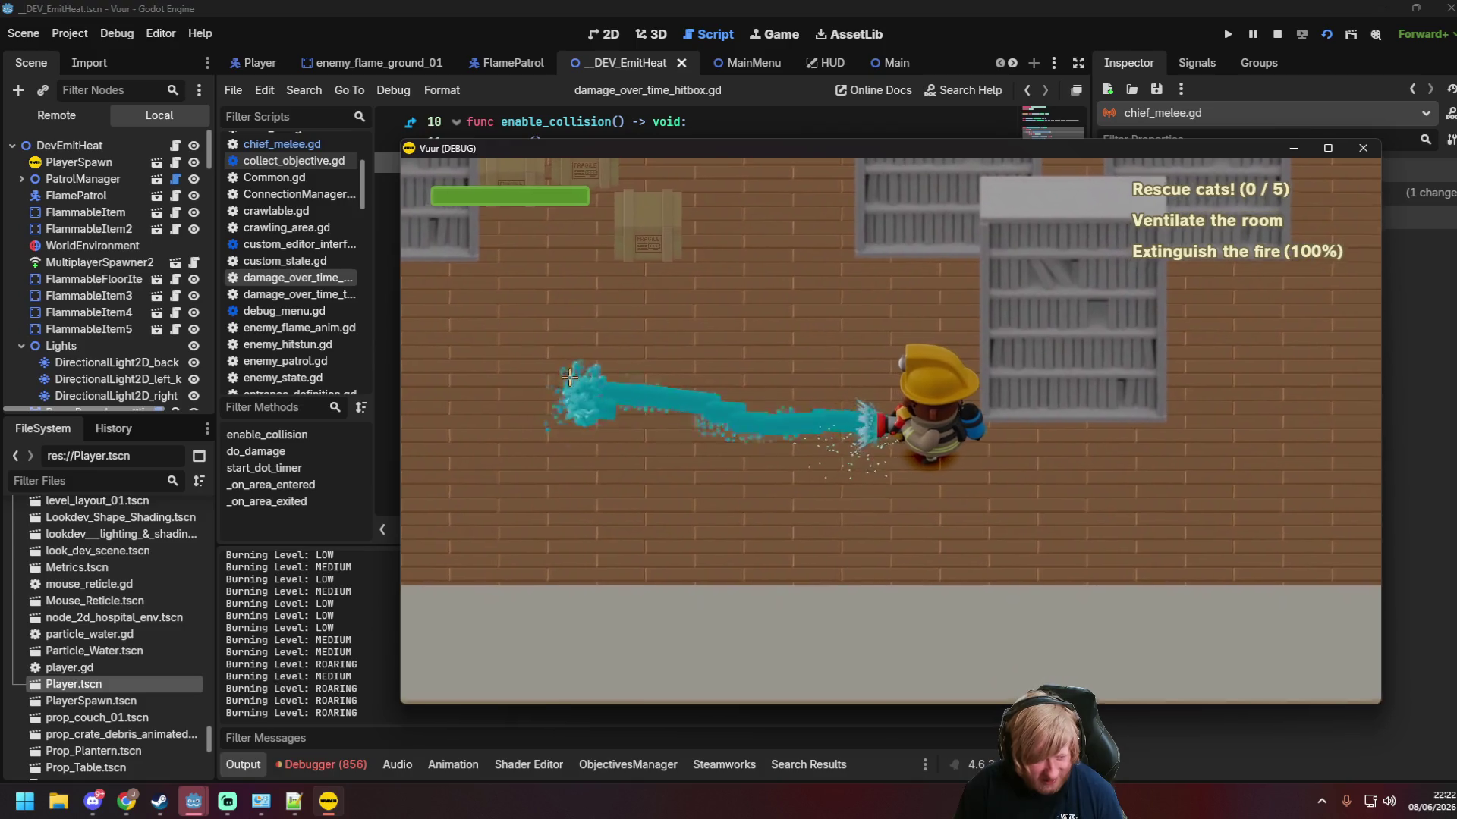
pyautogui.moveTo(585, 356); pyautogui.dragTo(501, 421)
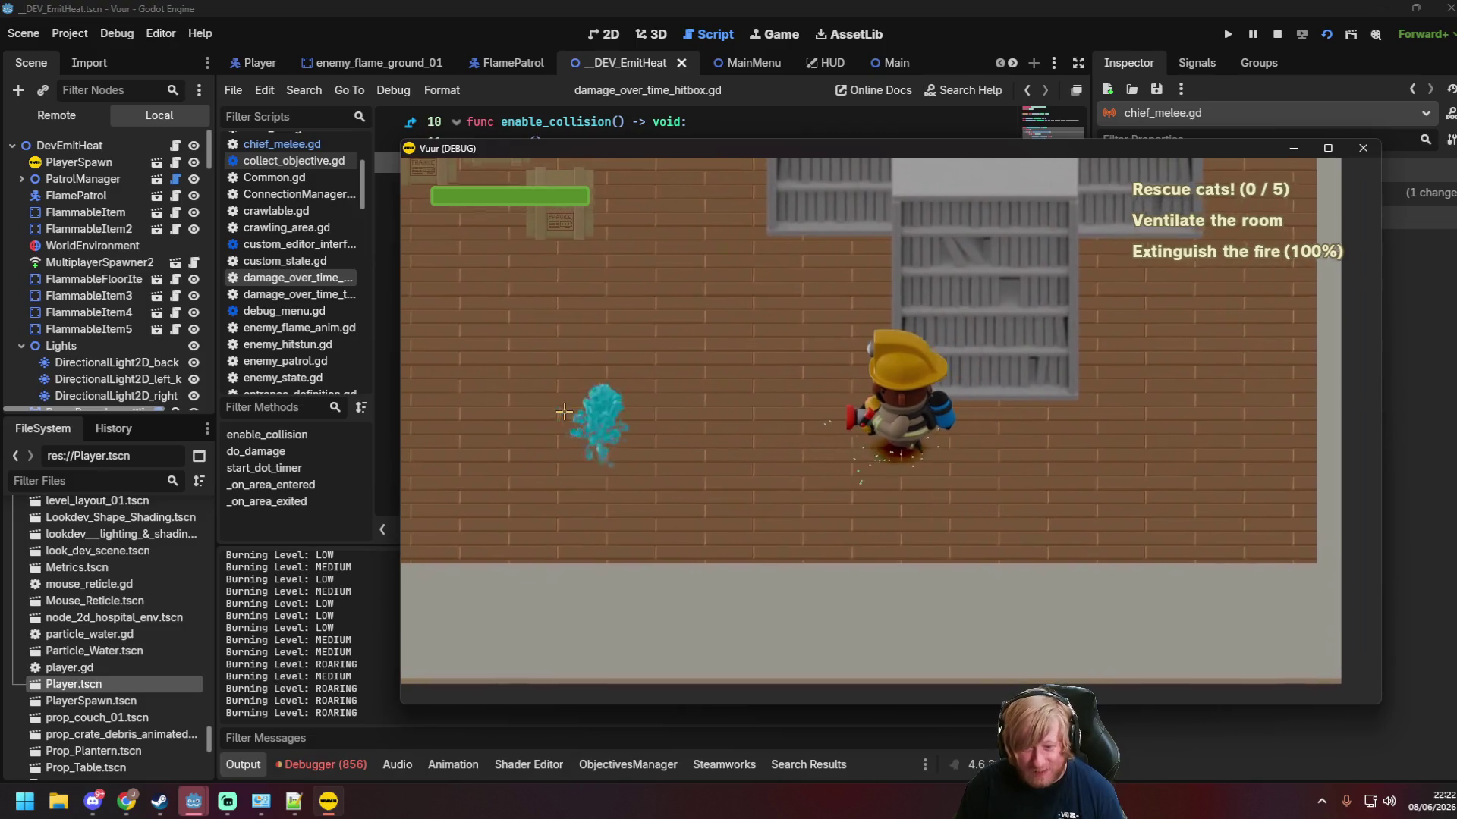
pyautogui.moveTo(1022, 368); pyautogui.dragTo(834, 409)
pyautogui.moveTo(569, 390); pyautogui.dragTo(607, 425)
pyautogui.hotkey('w', 'a')
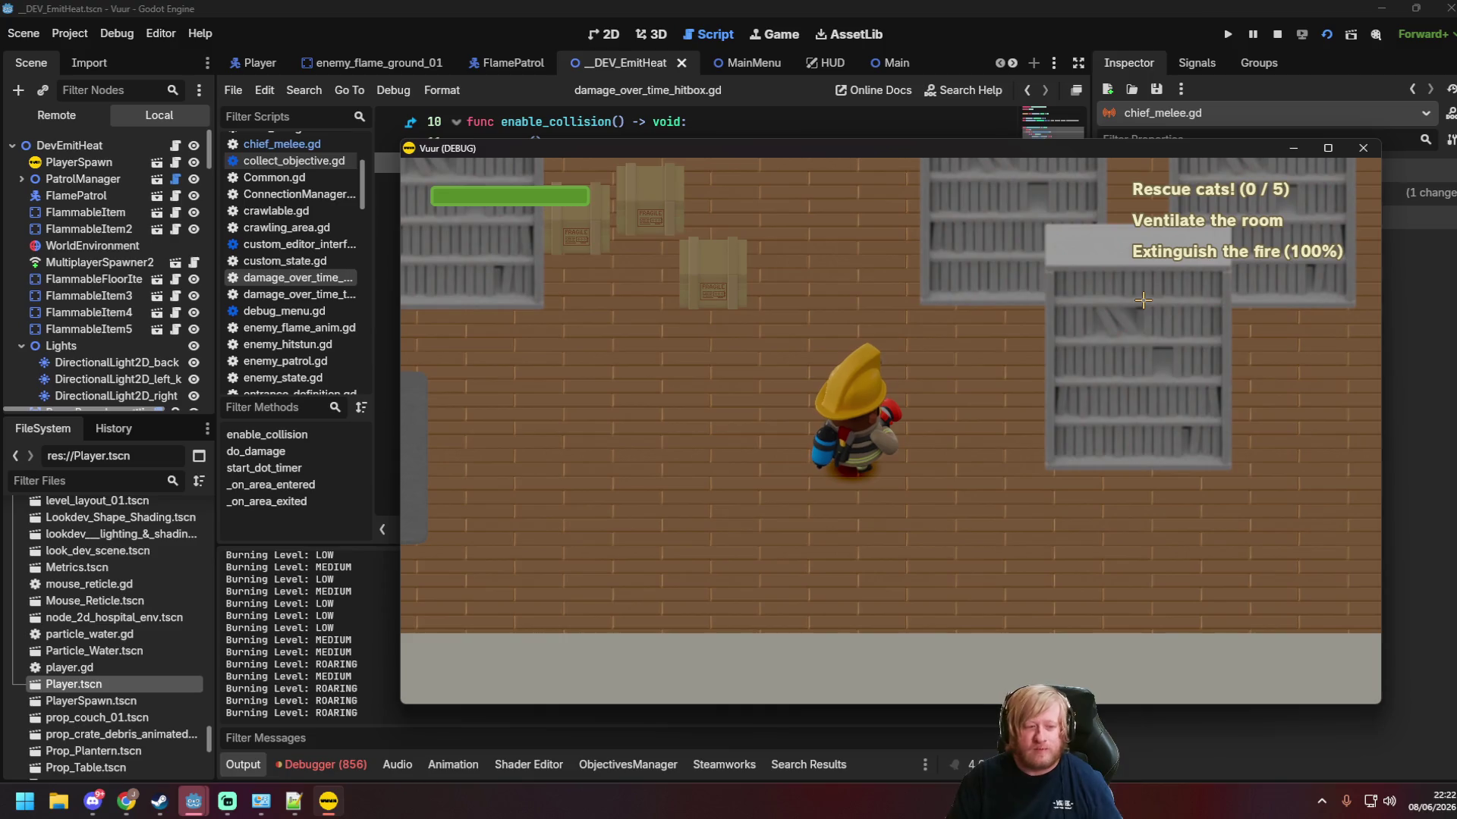
pyautogui.press('s')
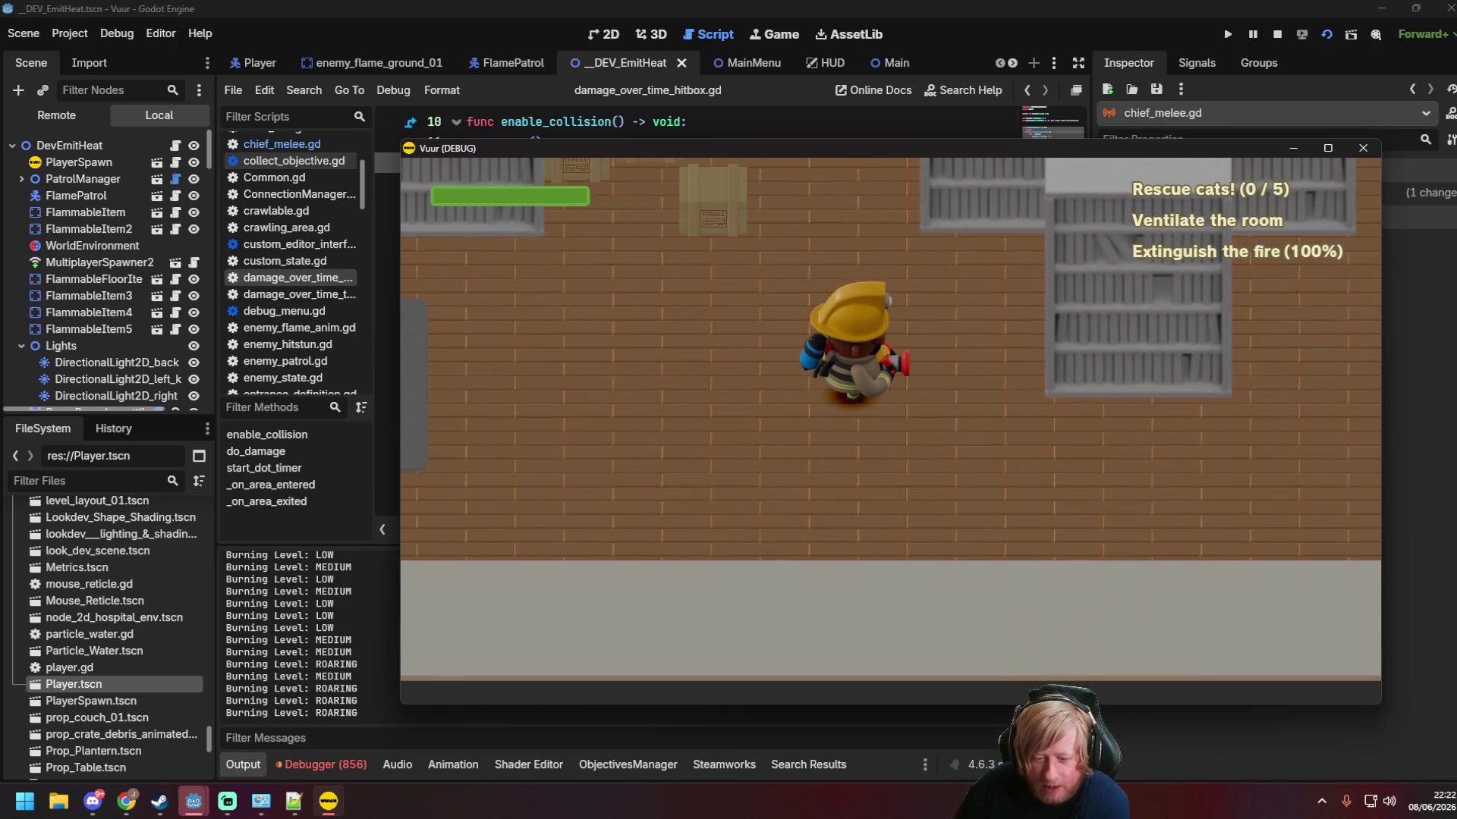
pyautogui.hotkey('alt', 'Tab')
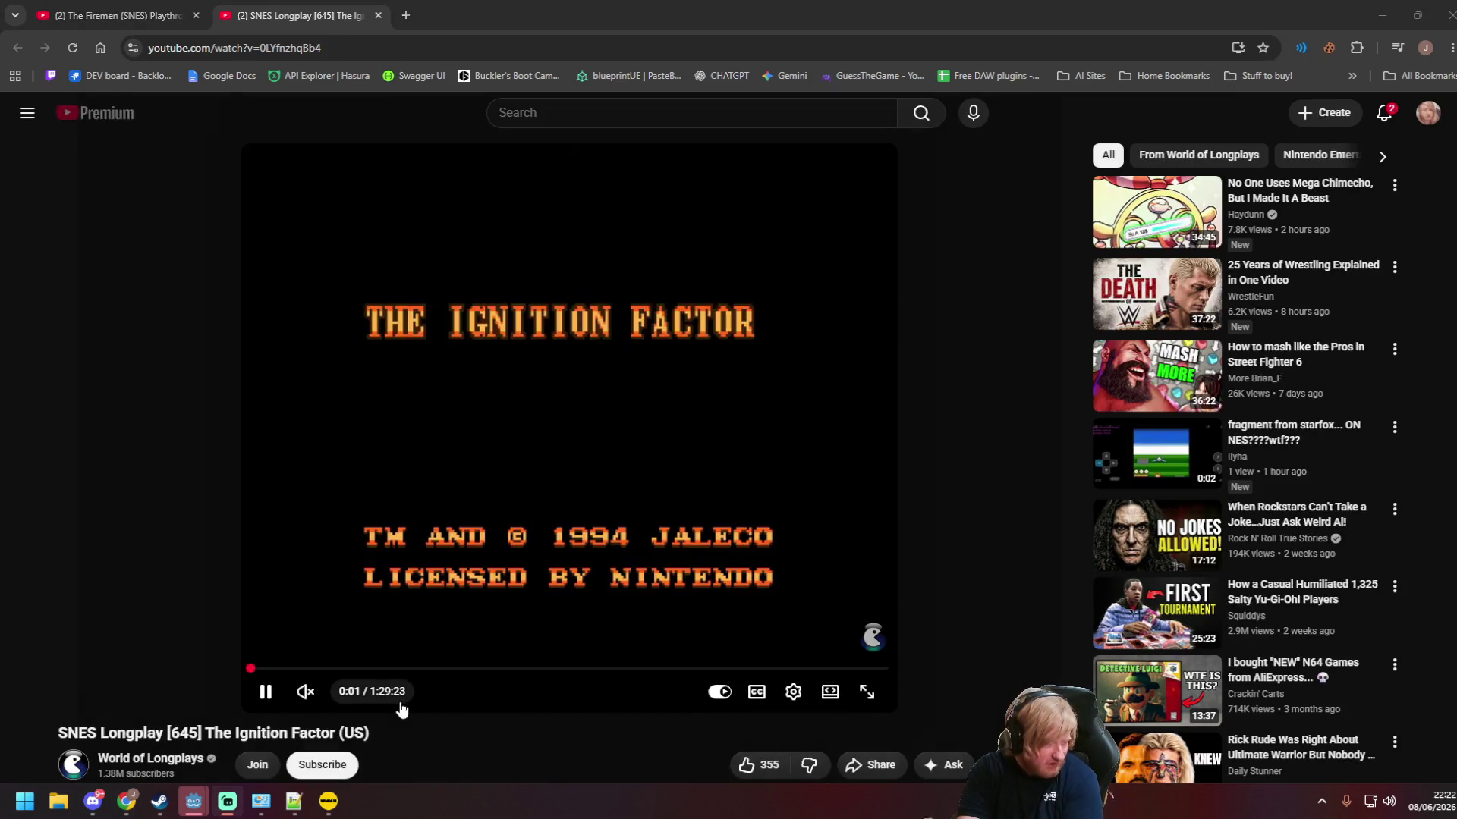
# - Unmute the Ignition Factor longplay, seek it to about 3:01, and select the page address
pyautogui.moveTo(324, 693); pyautogui.dragTo(327, 692)
pyautogui.click(265, 670)
pyautogui.click(274, 669)
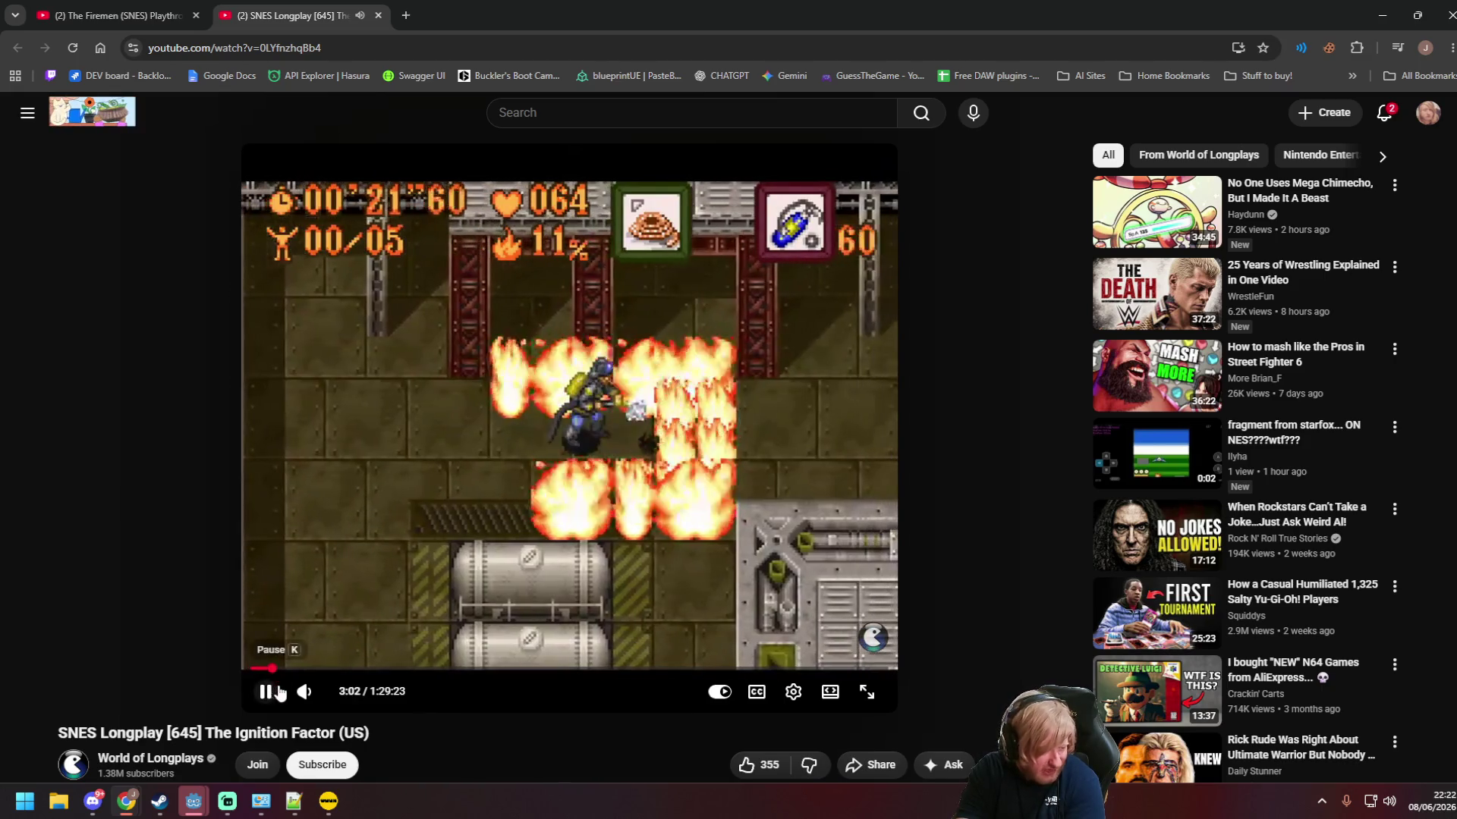
pyautogui.moveTo(326, 694)
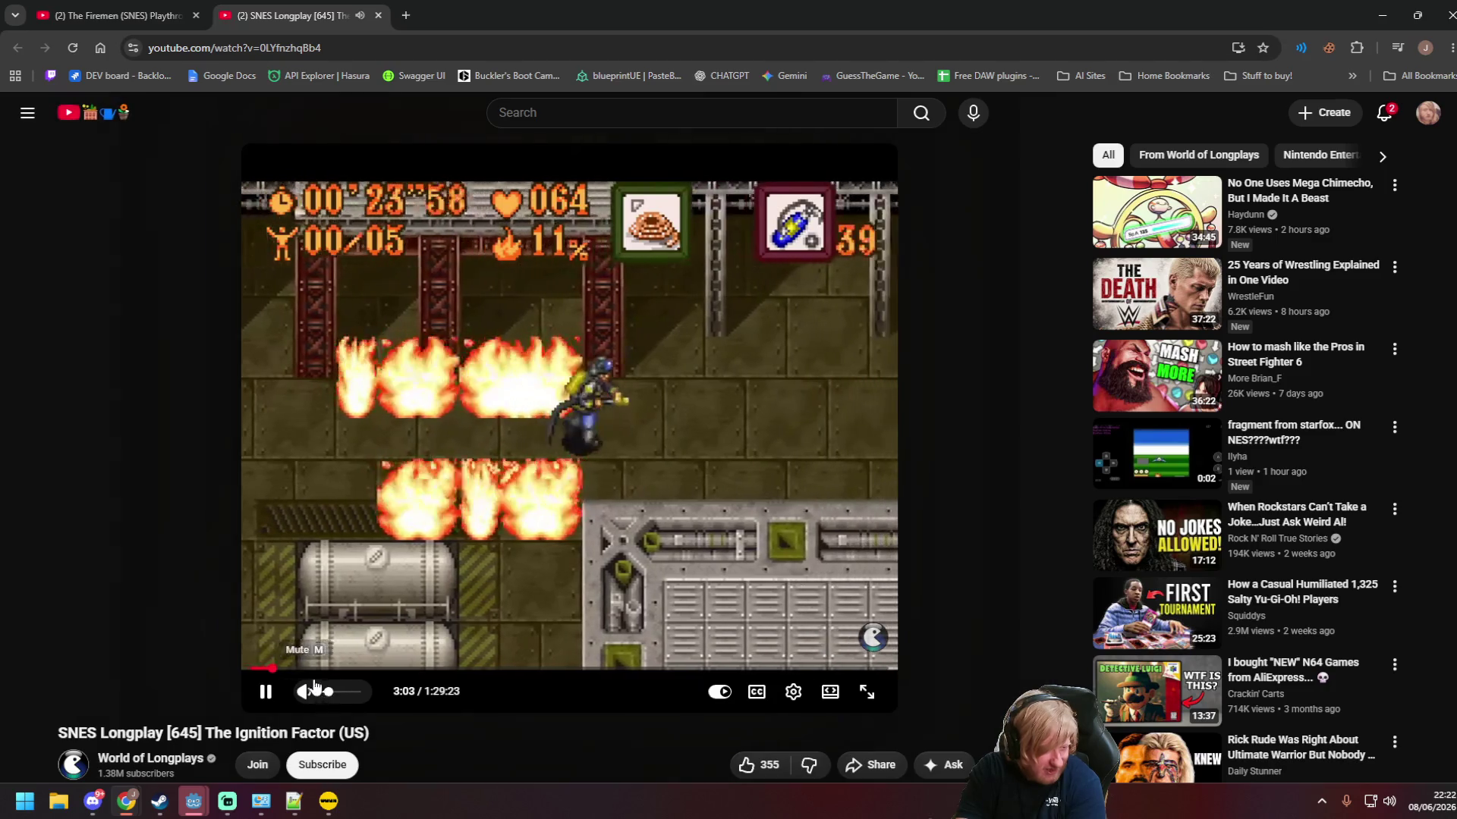
pyautogui.click(281, 60)
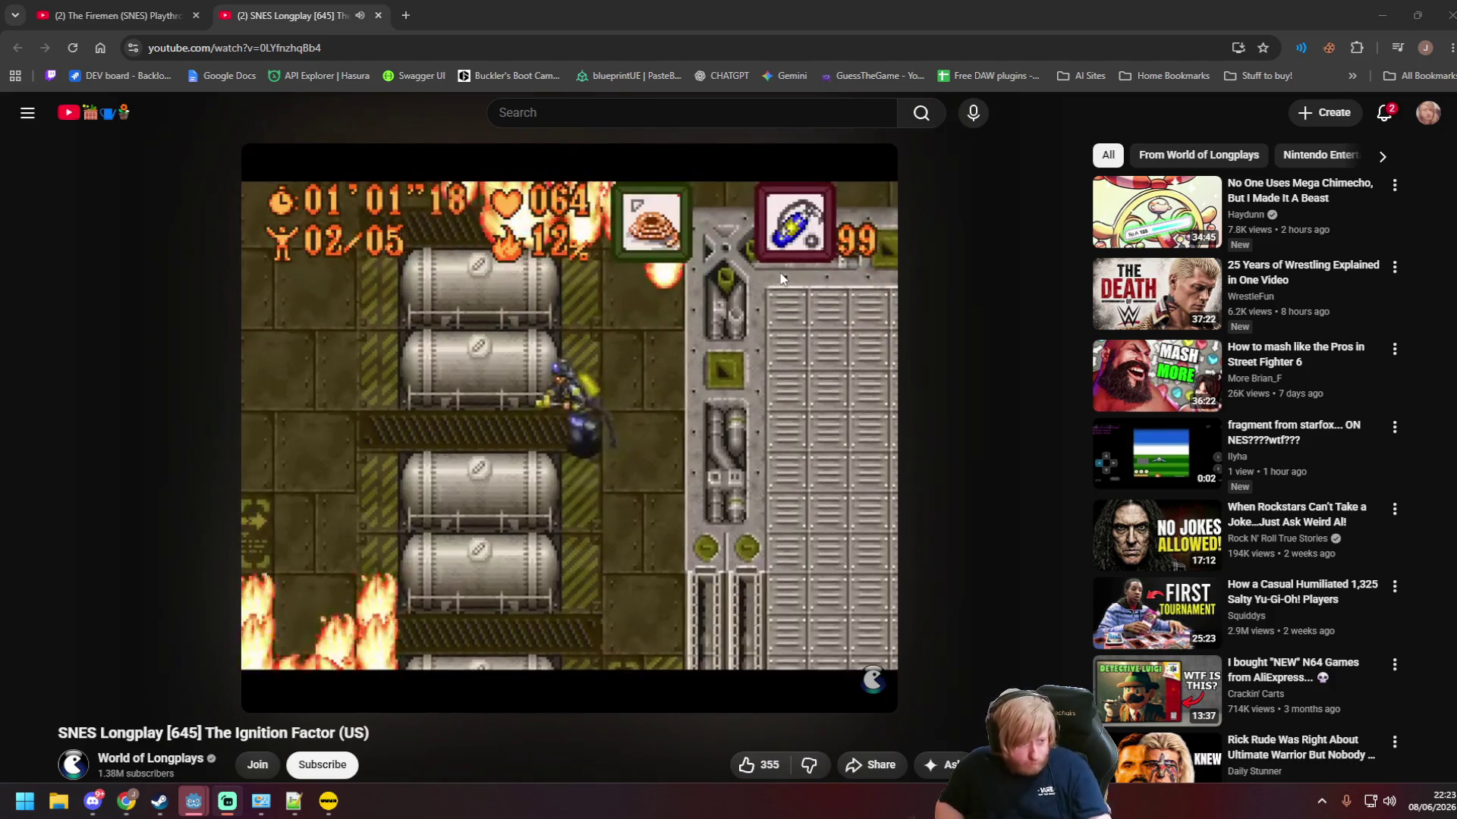
# - Pause the longplay, rewind it ten seconds, and resume playback
pyautogui.click(539, 493)
pyautogui.press('Left')
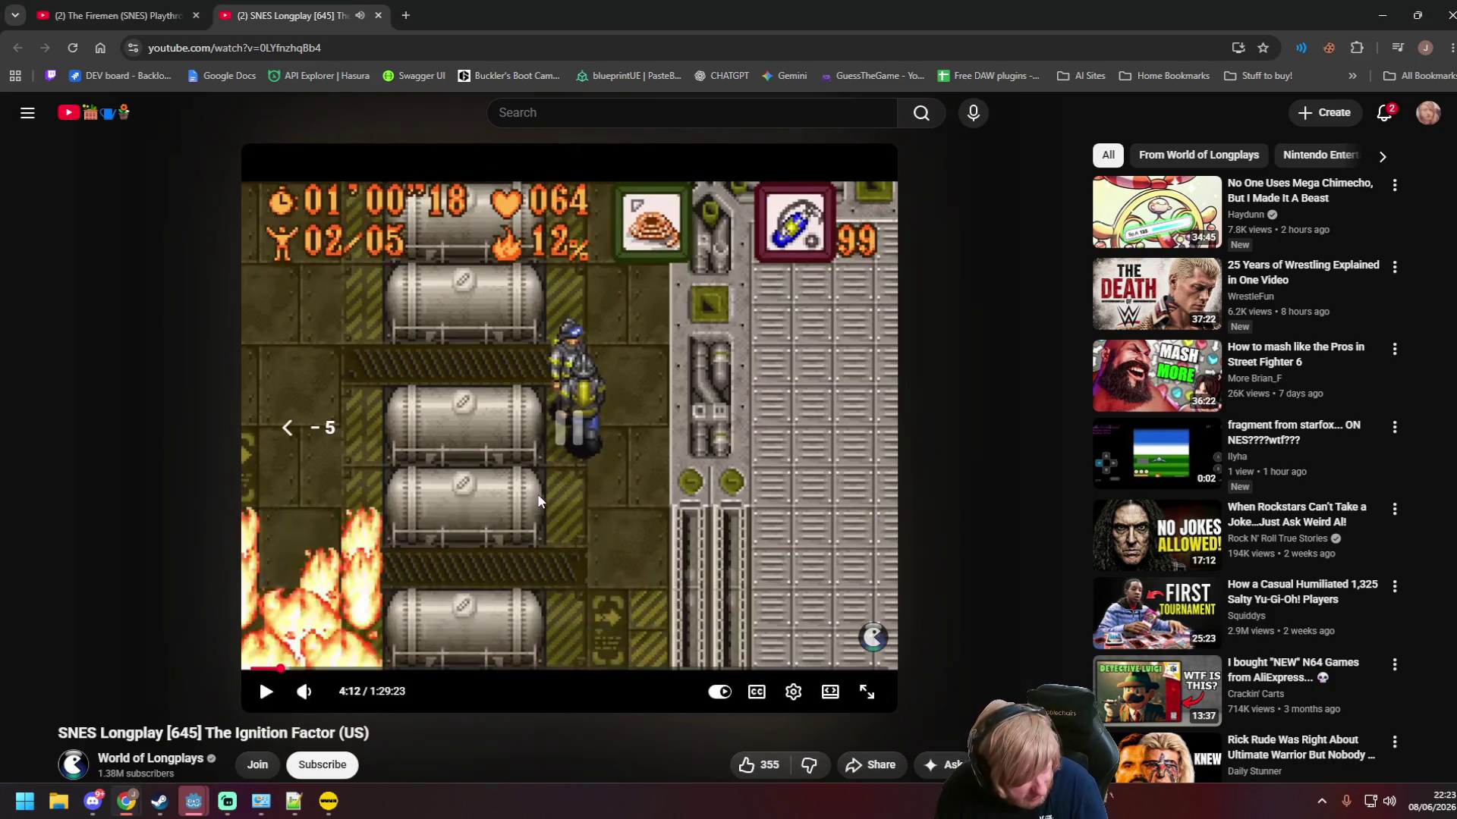
pyautogui.press('Left')
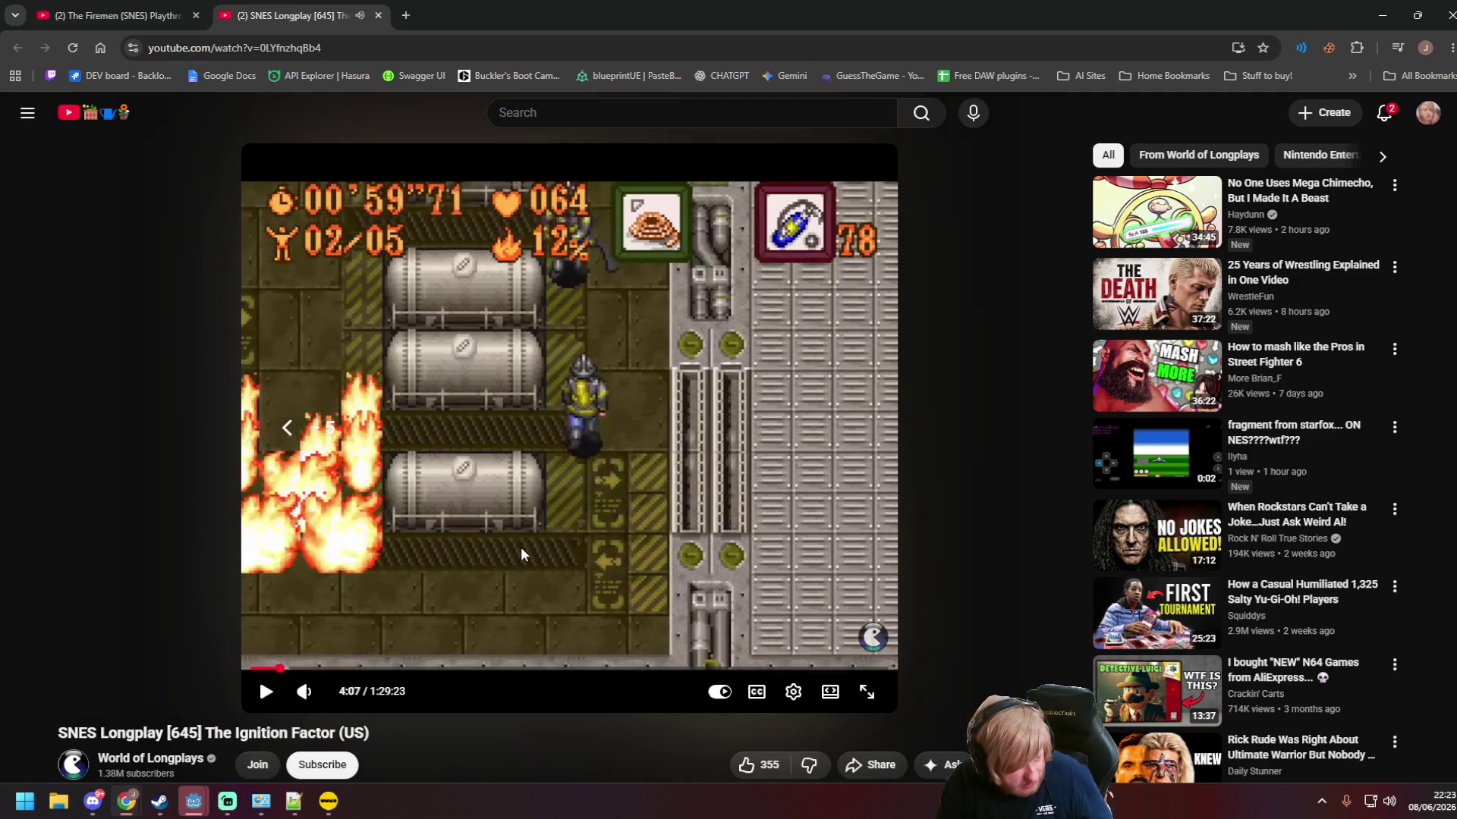
pyautogui.click(521, 548)
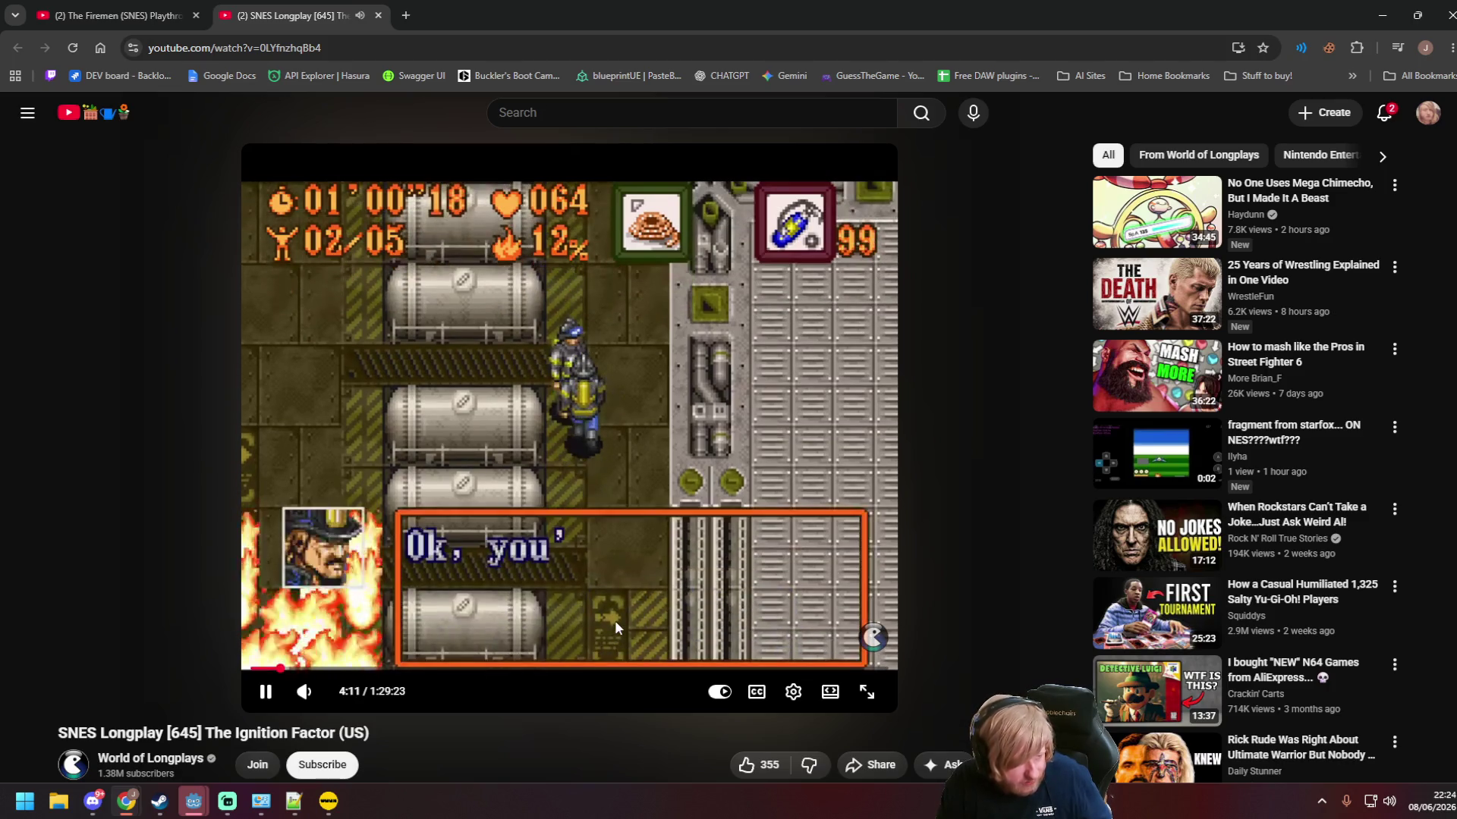
pyautogui.click(632, 622)
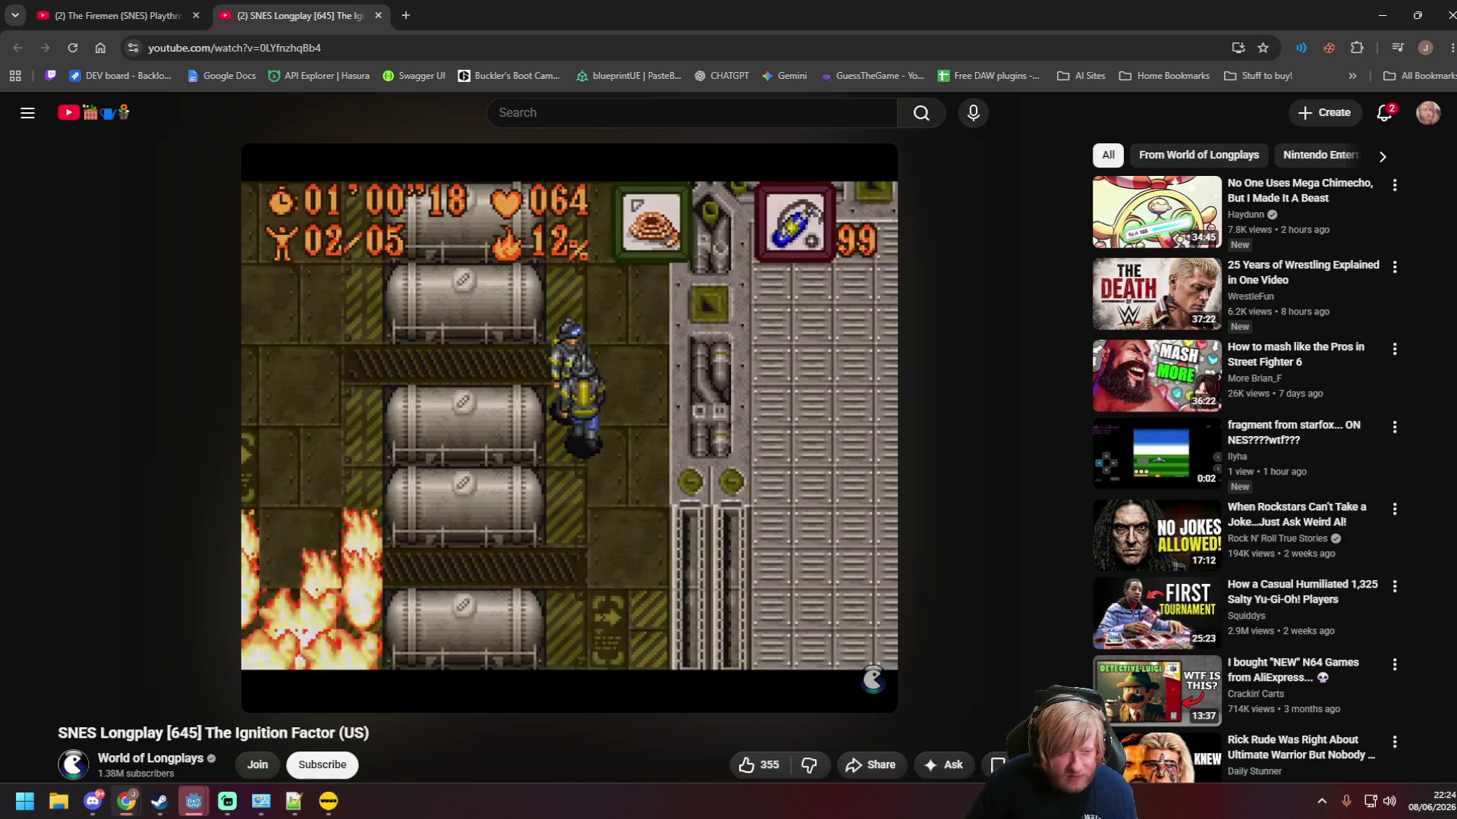
pyautogui.click(496, 390)
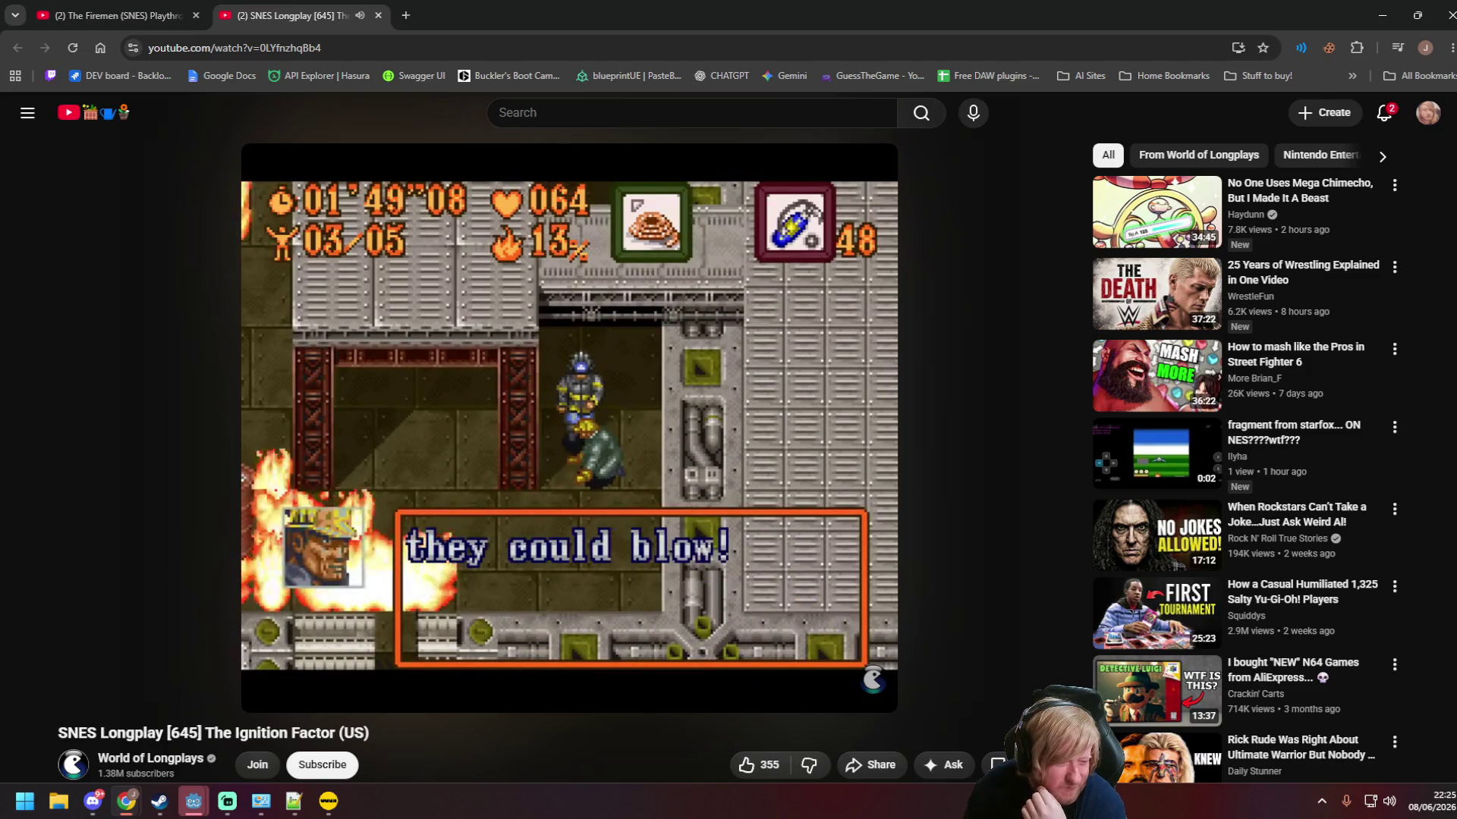
# - Rewind the video about fifteen seconds to replay the dialogue
pyautogui.press('j')
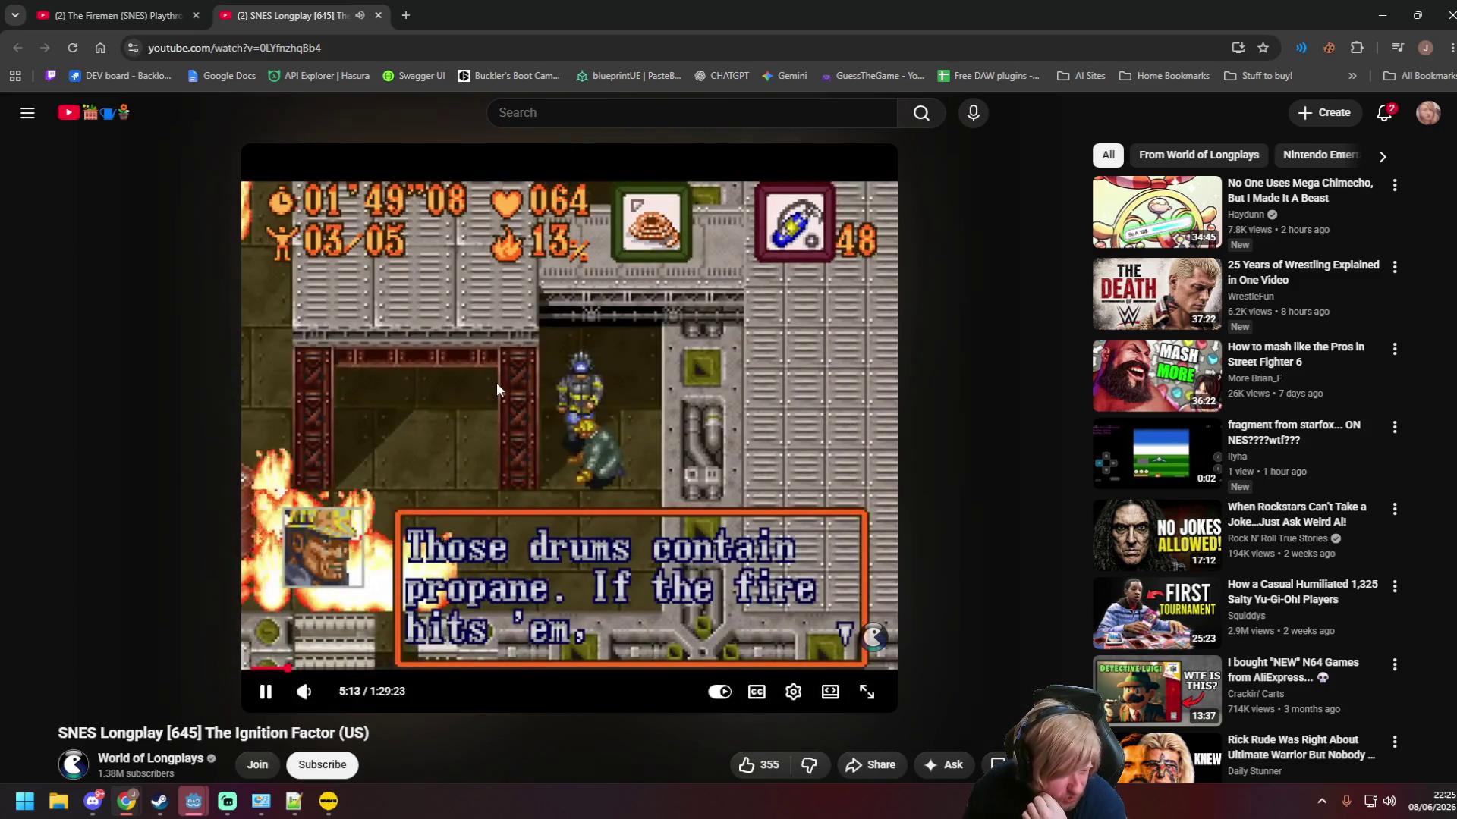
pyautogui.press('k')
pyautogui.press('Left')
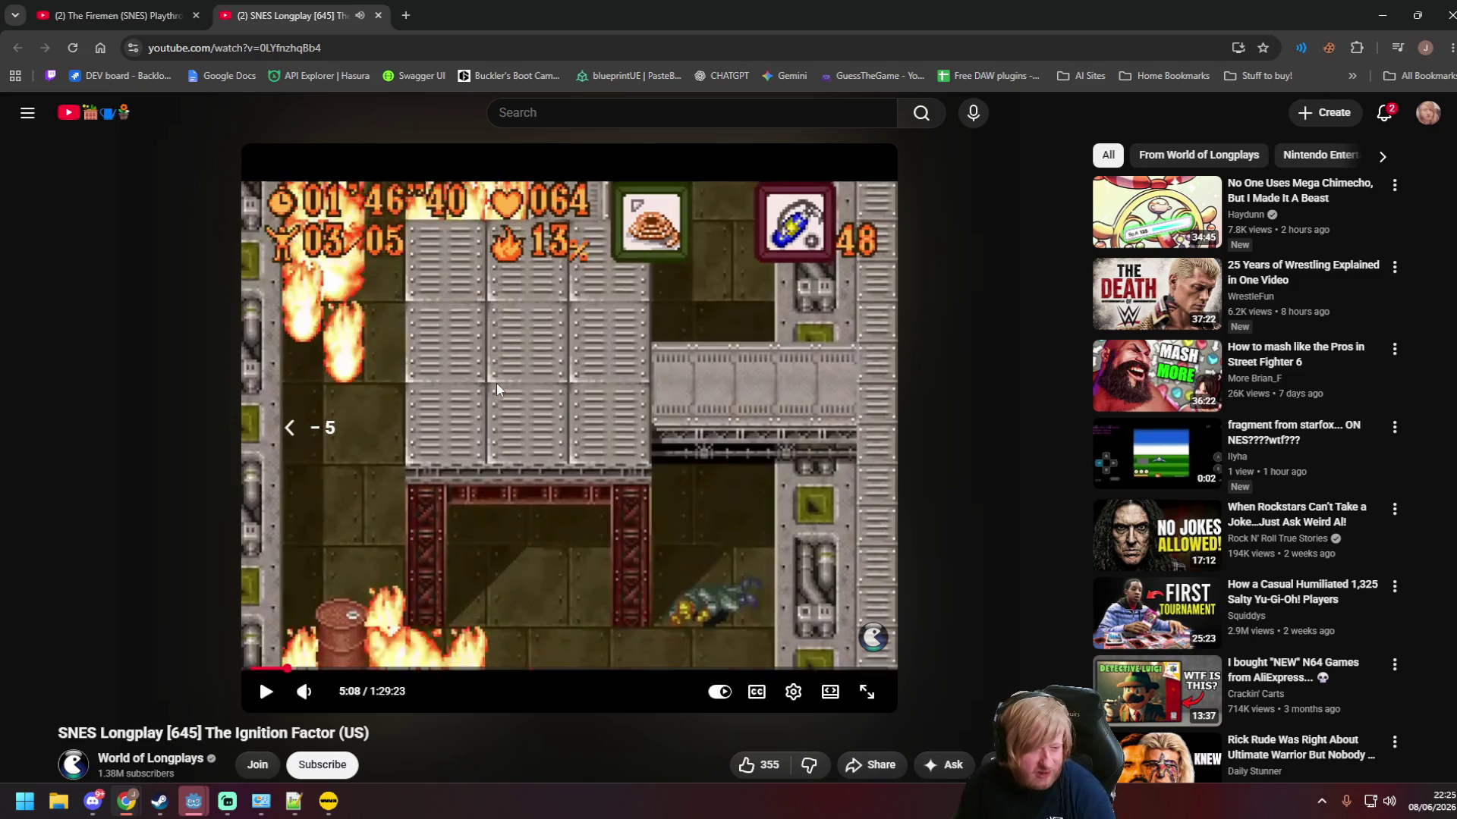
pyautogui.press('k')
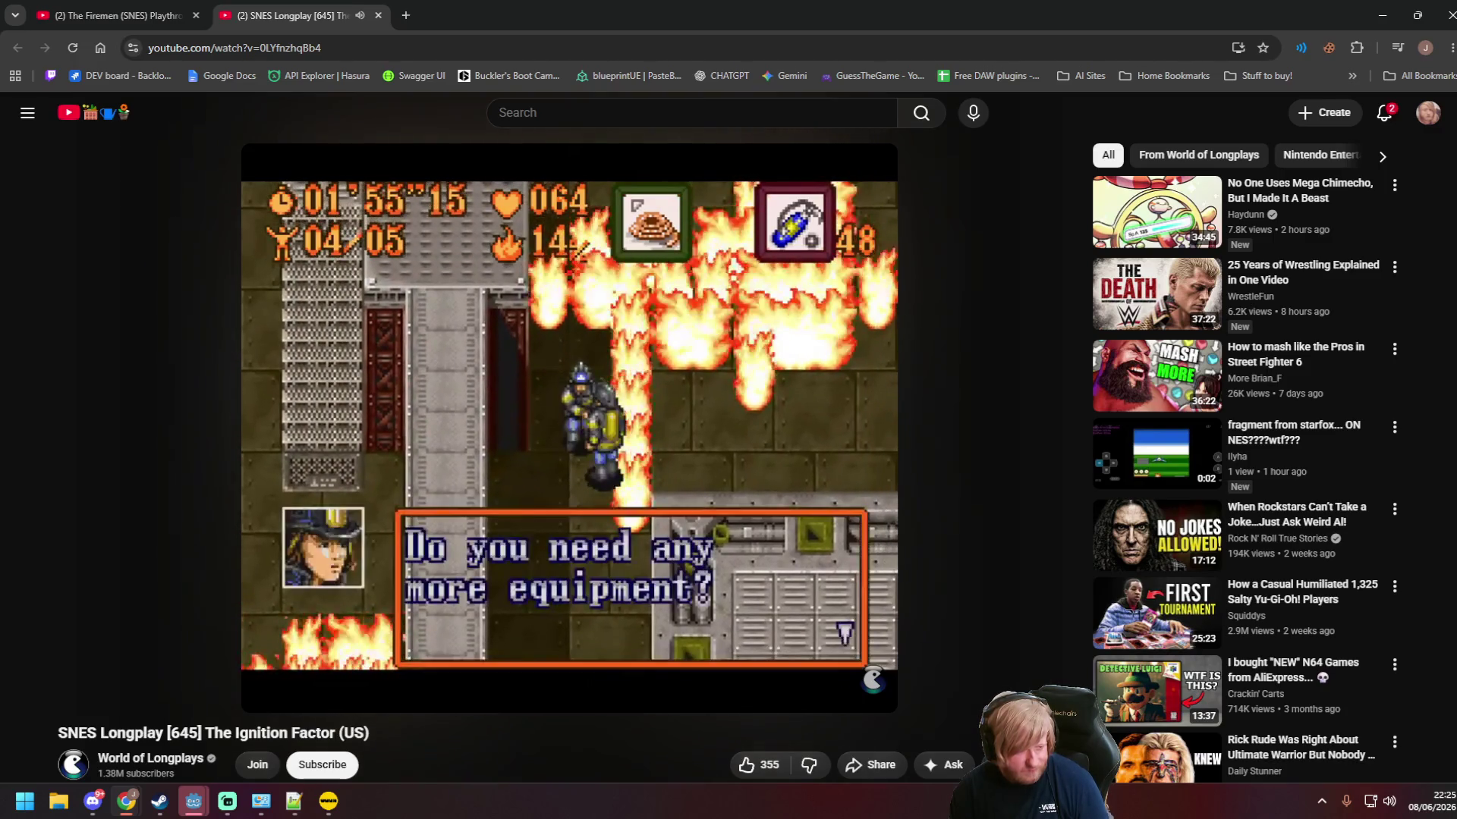
# - Skip ahead in five-second jumps past the item selection screen to the next scene, then pause
pyautogui.press('Right')
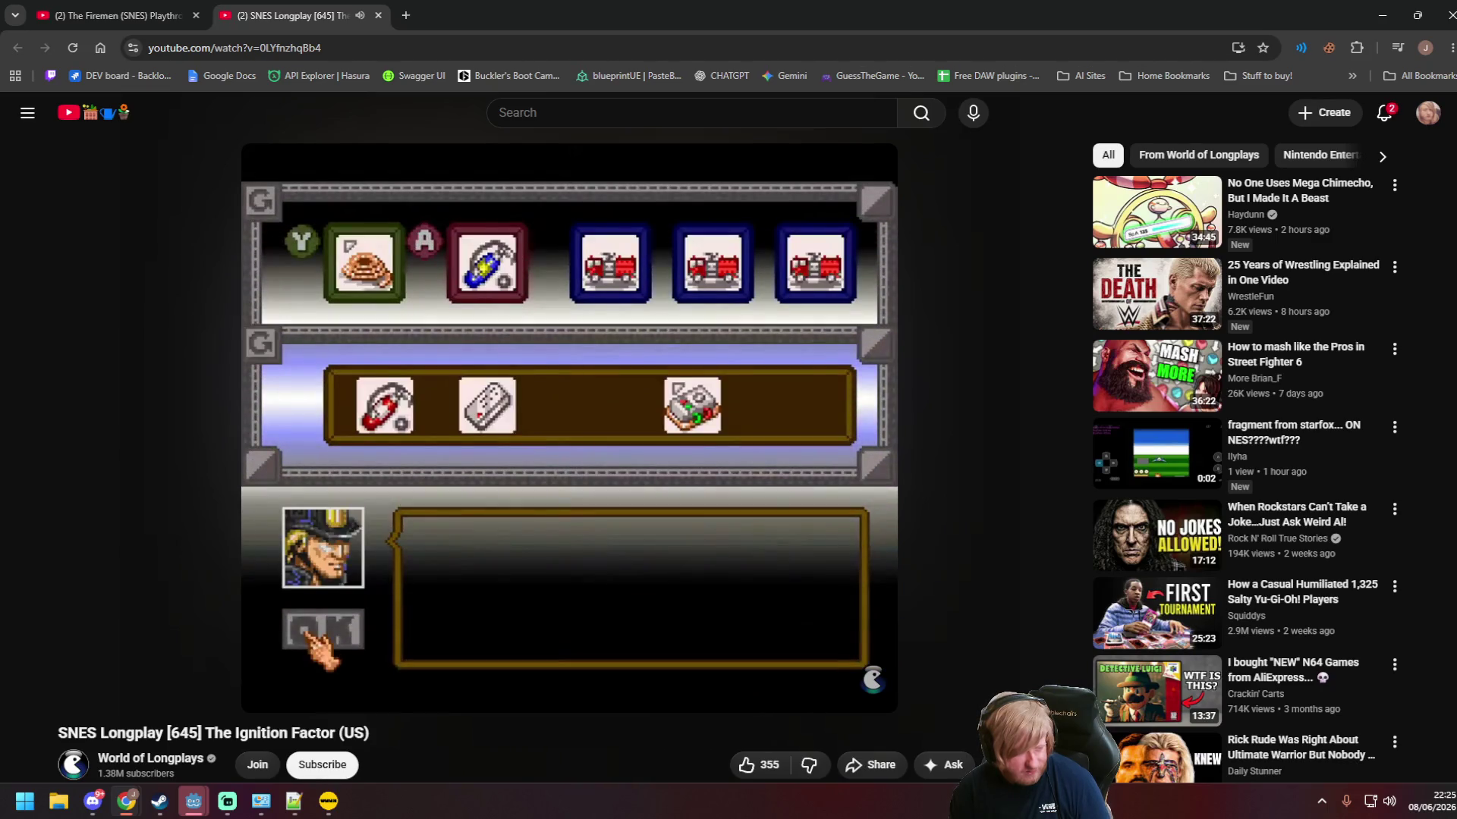
pyautogui.press('Left')
pyautogui.press('Right')
pyautogui.press('Right')
pyautogui.press('Right')
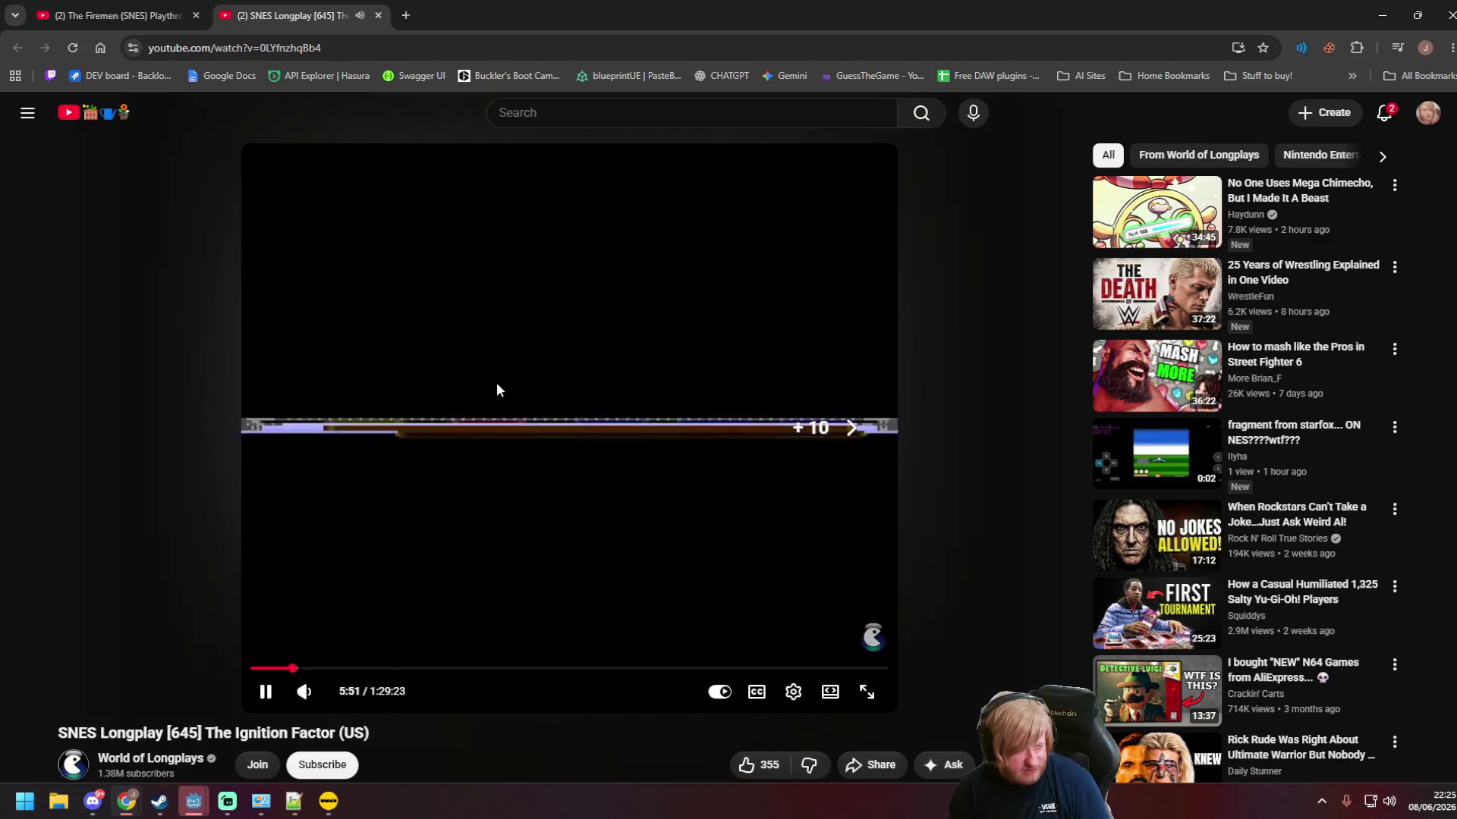
pyautogui.press('Right')
pyautogui.press('Left')
pyautogui.press('Right')
pyautogui.press('Right')
pyautogui.press('Right')
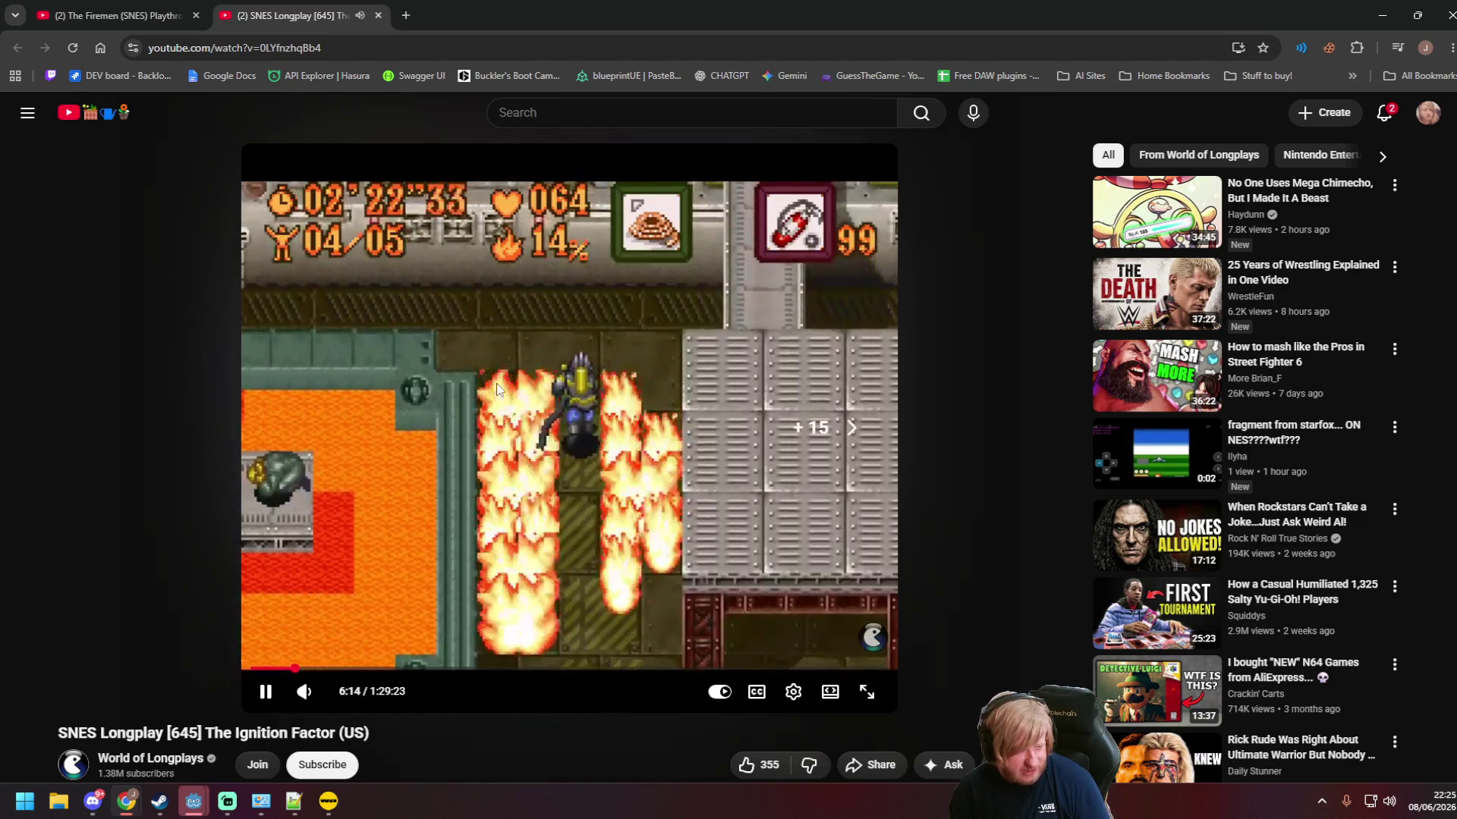
pyautogui.press('Right')
pyautogui.press('Right')
pyautogui.press('Right')
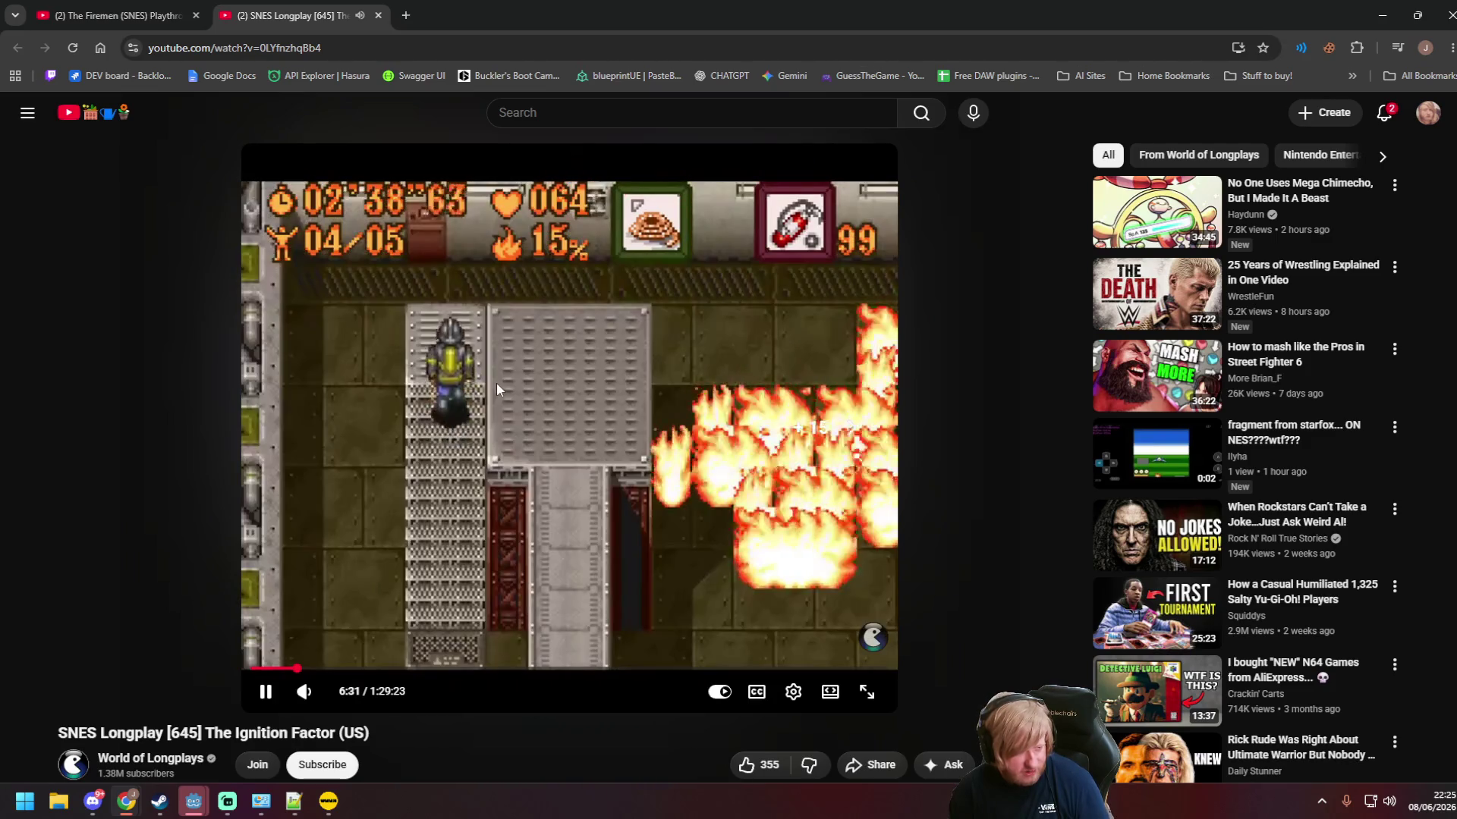
pyautogui.press('Right')
pyautogui.press('Right')
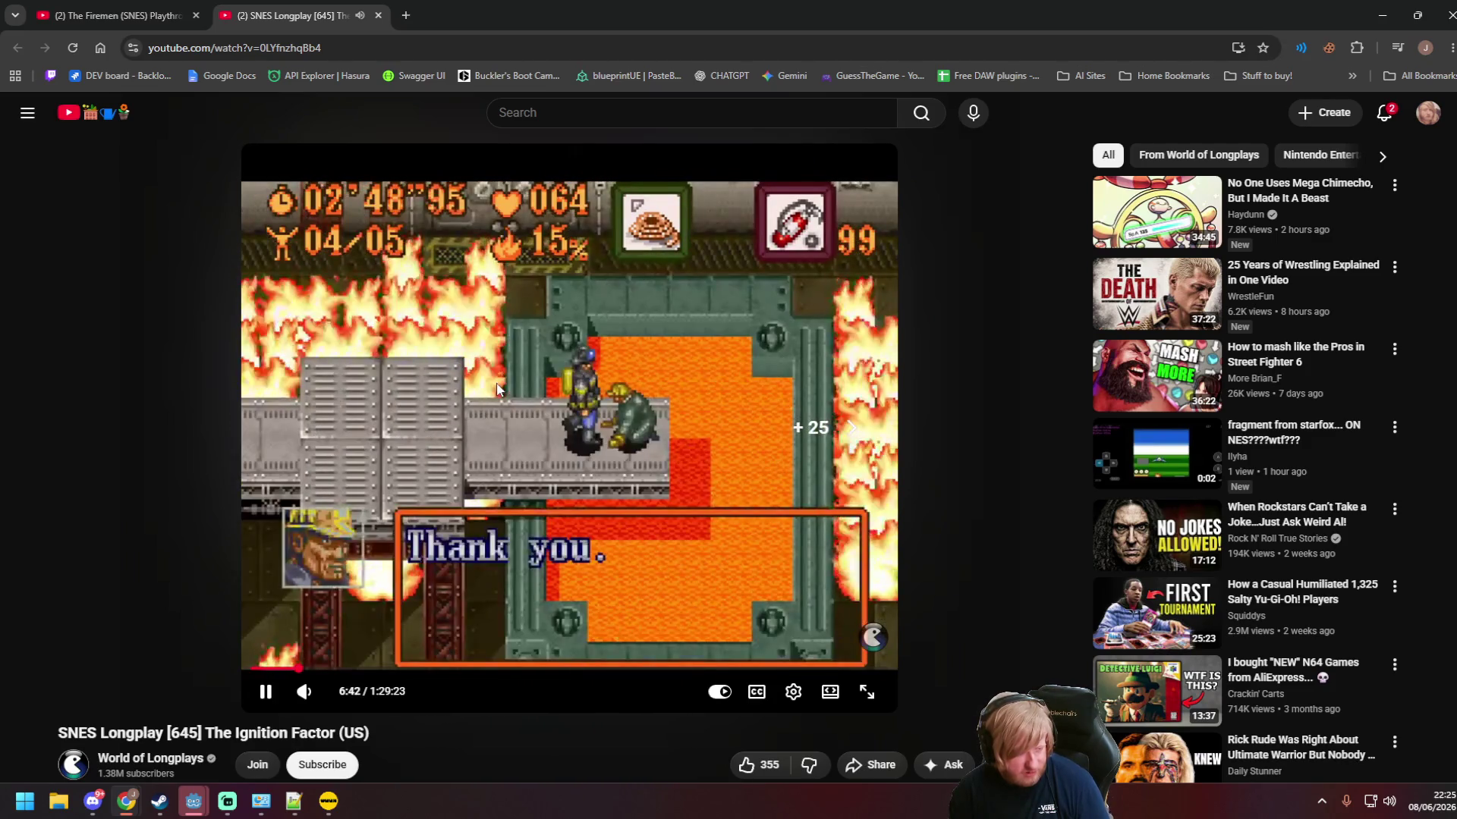
pyautogui.press('Left')
pyautogui.press('Right')
pyautogui.press('space')
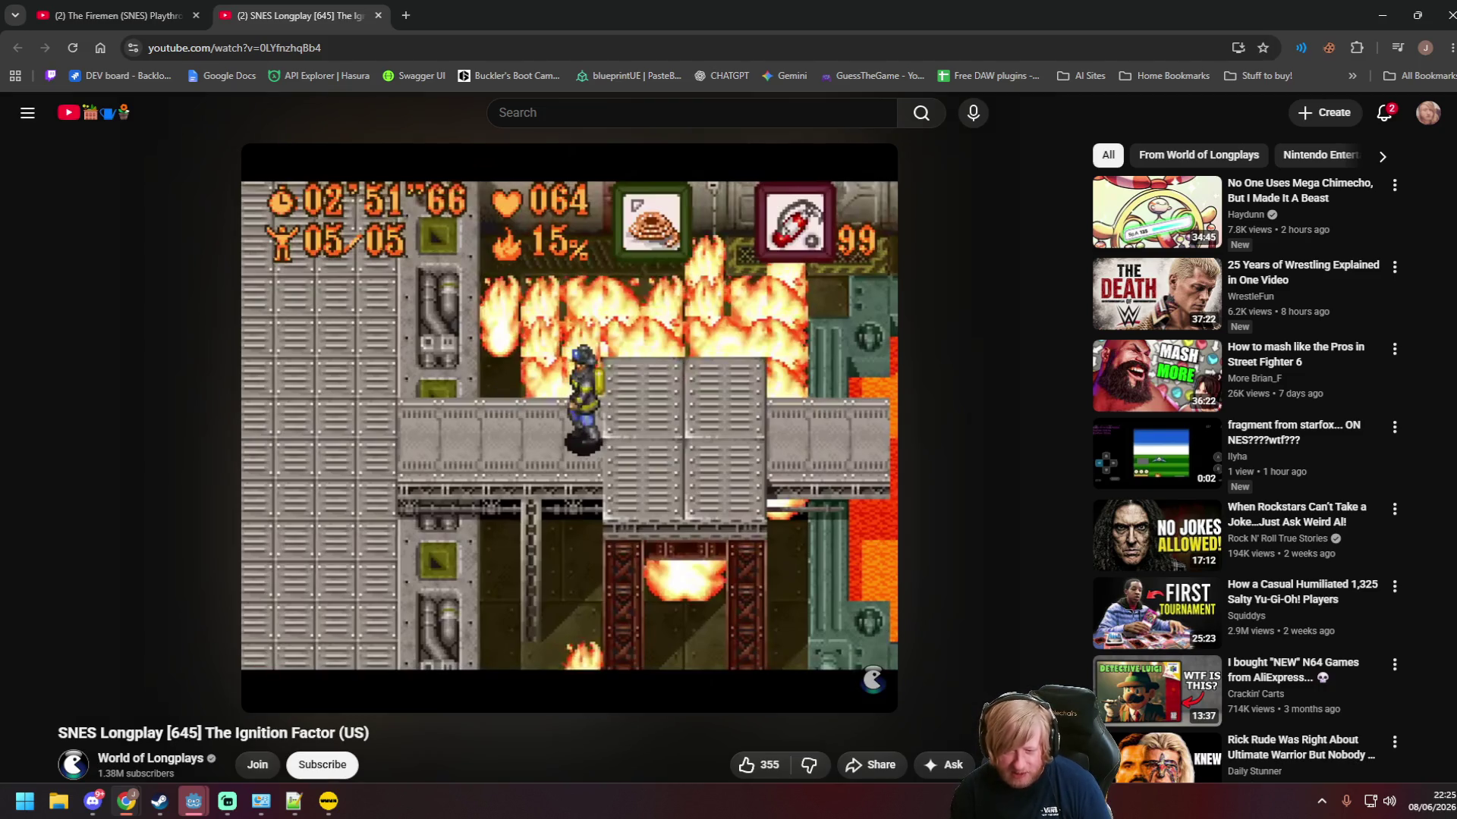
# - Fine-tune playback with pauses and short rewinds until the video sits around 6:51
pyautogui.click(497, 388)
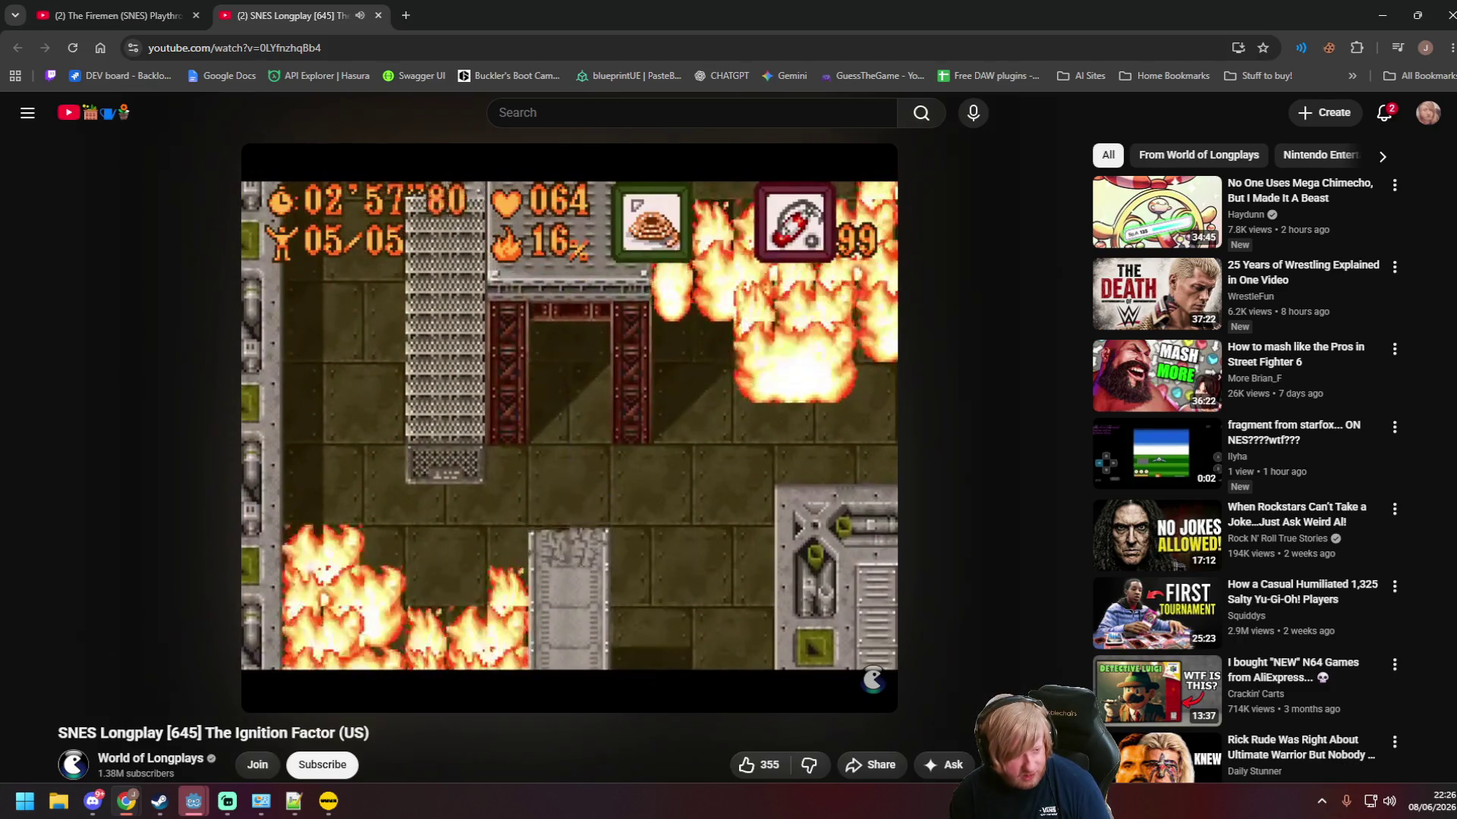
pyautogui.click(497, 385)
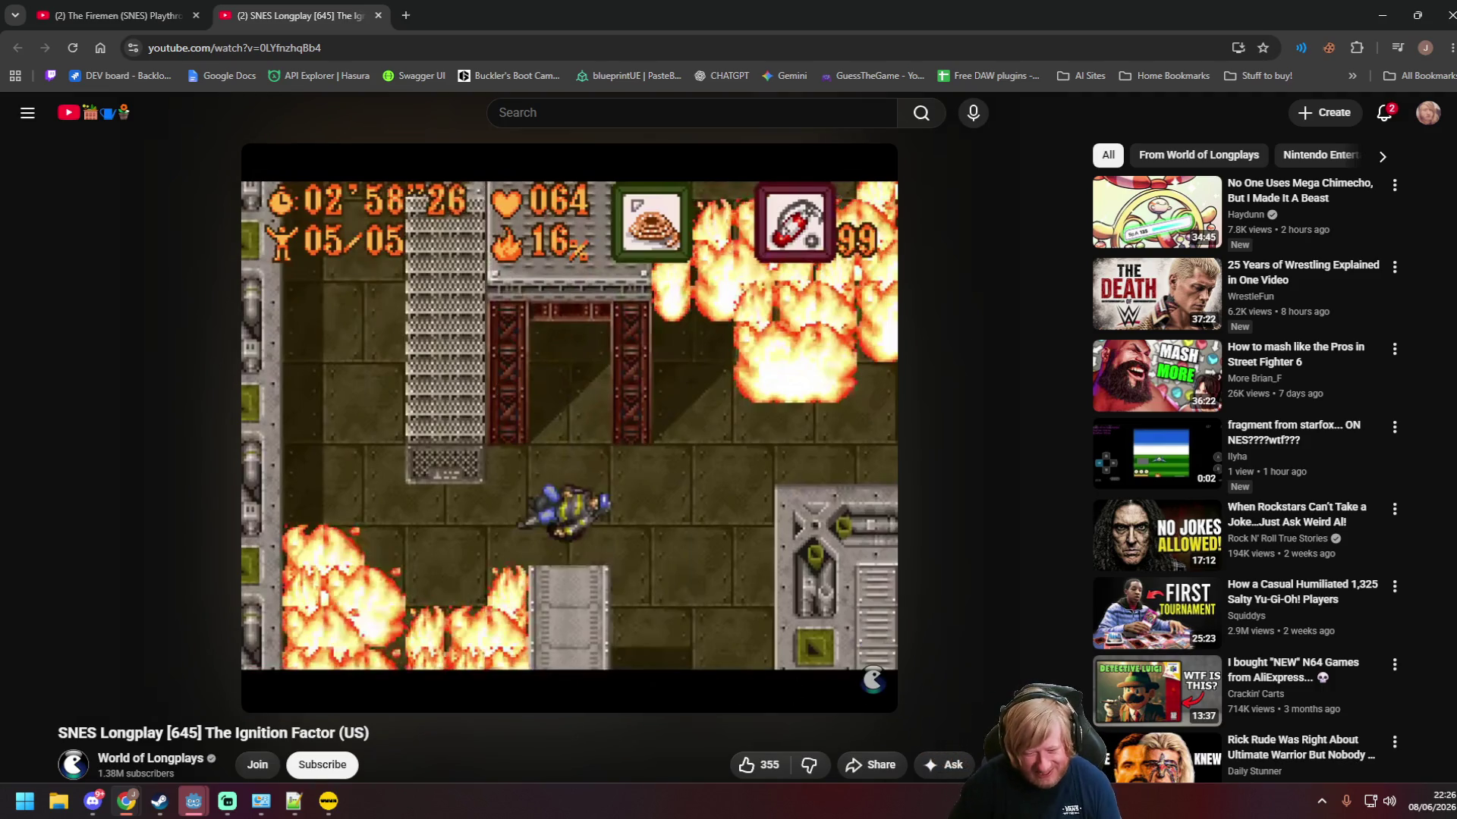
pyautogui.press('Left')
pyautogui.press('Left')
pyautogui.click(496, 384)
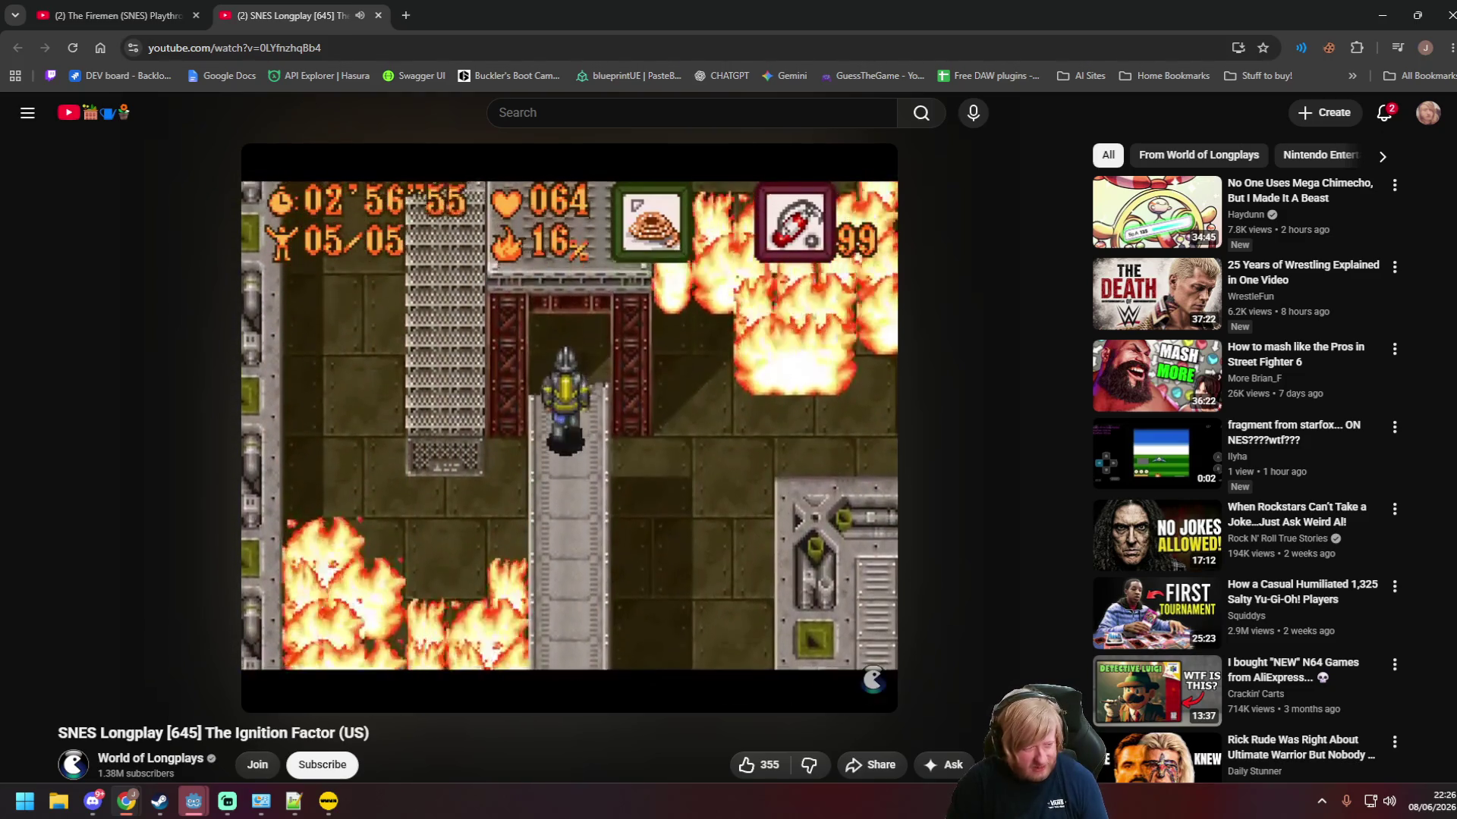
pyautogui.click(496, 383)
pyautogui.click(496, 382)
pyautogui.click(496, 382)
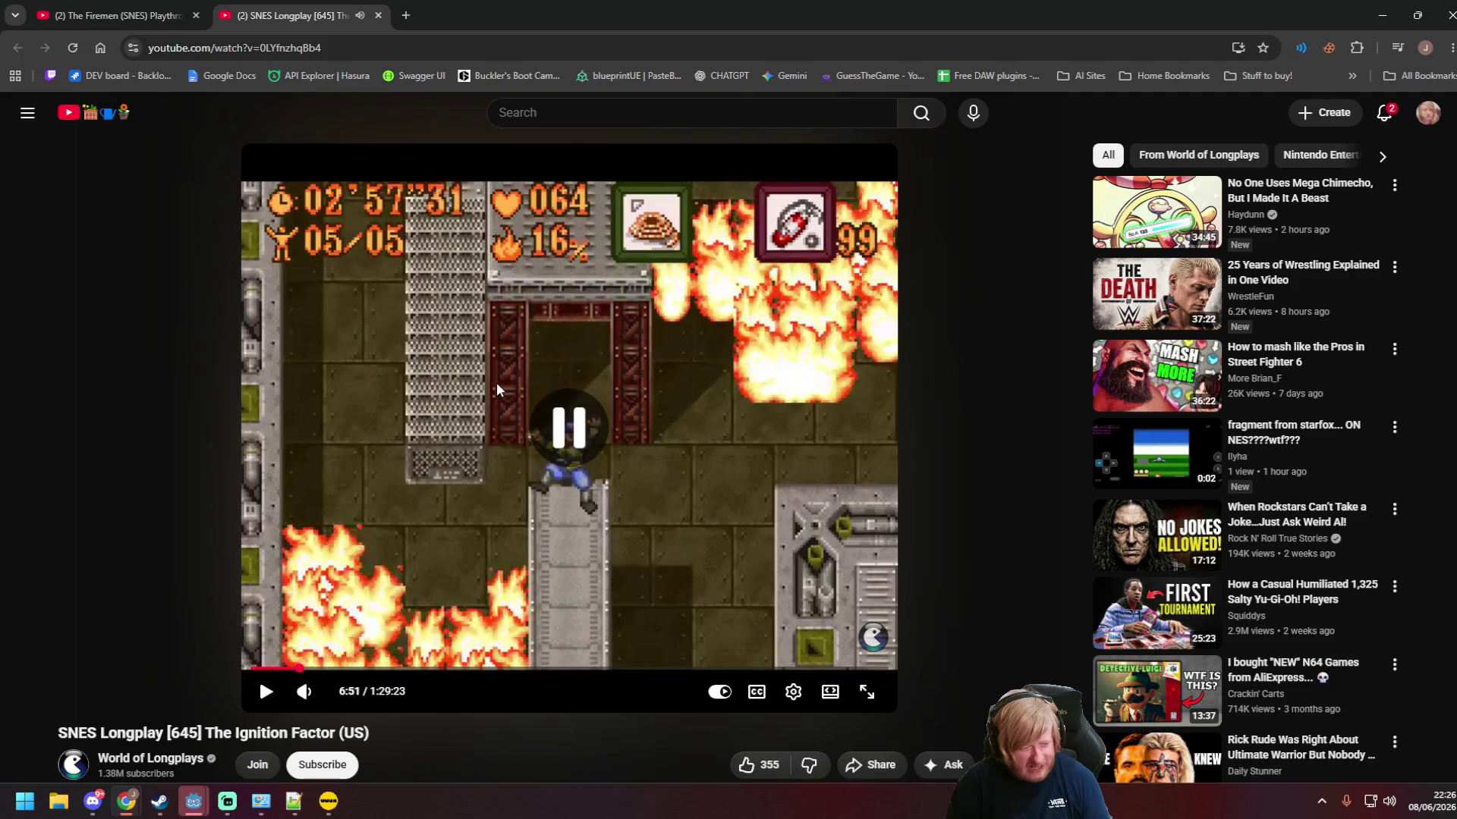
pyautogui.press('Left')
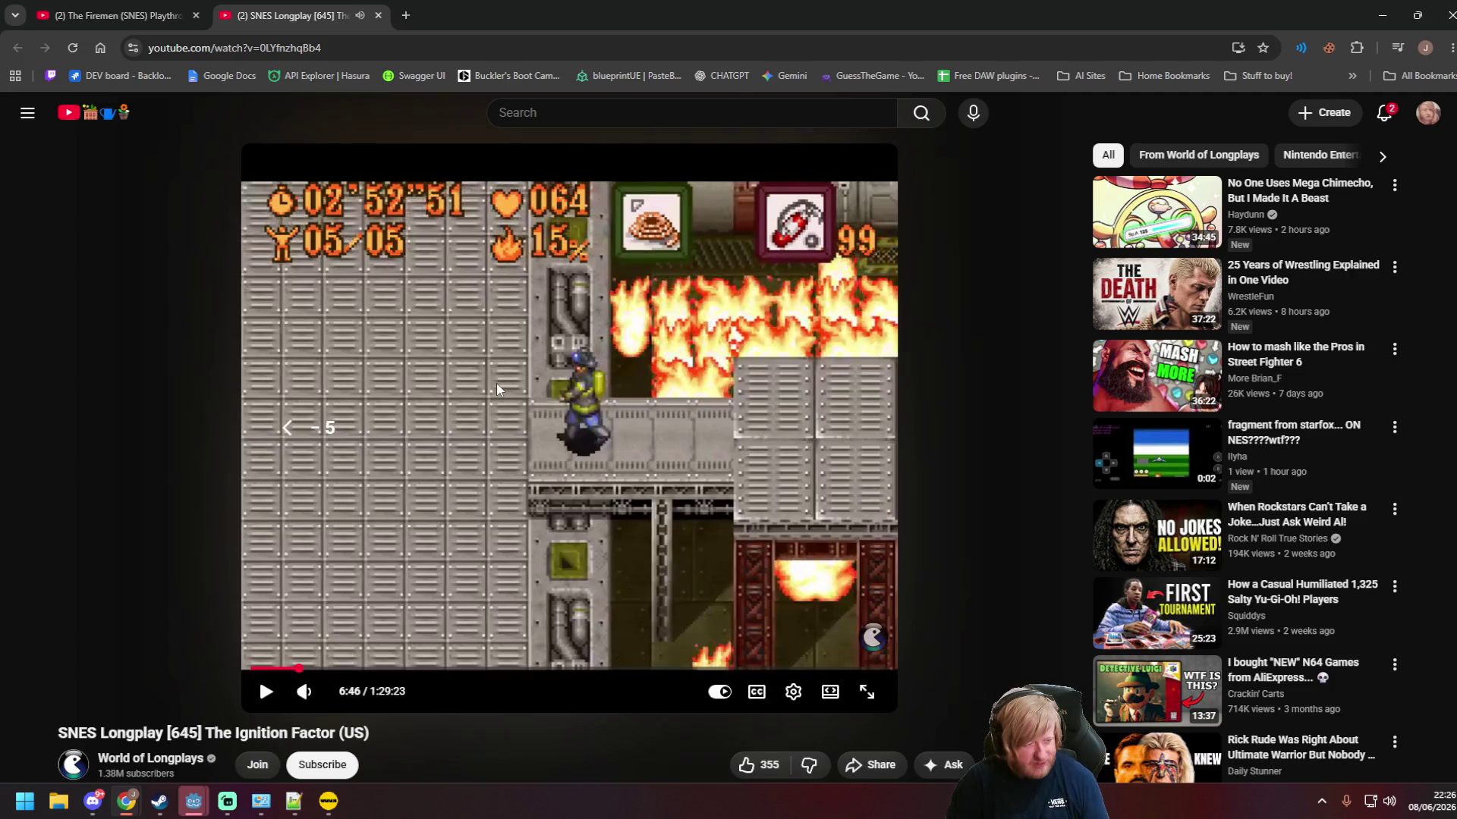
pyautogui.press('space')
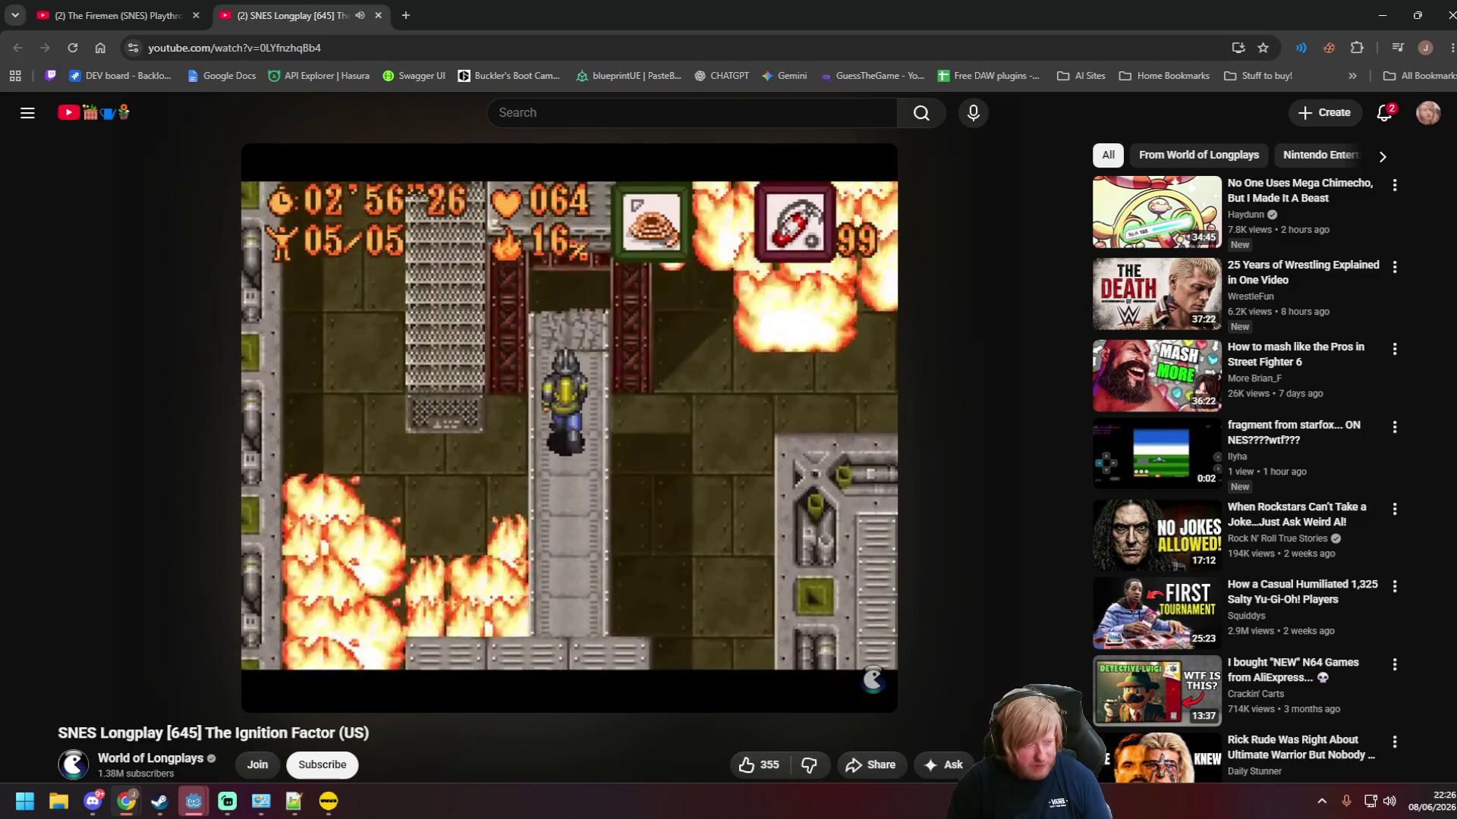
pyautogui.click(497, 385)
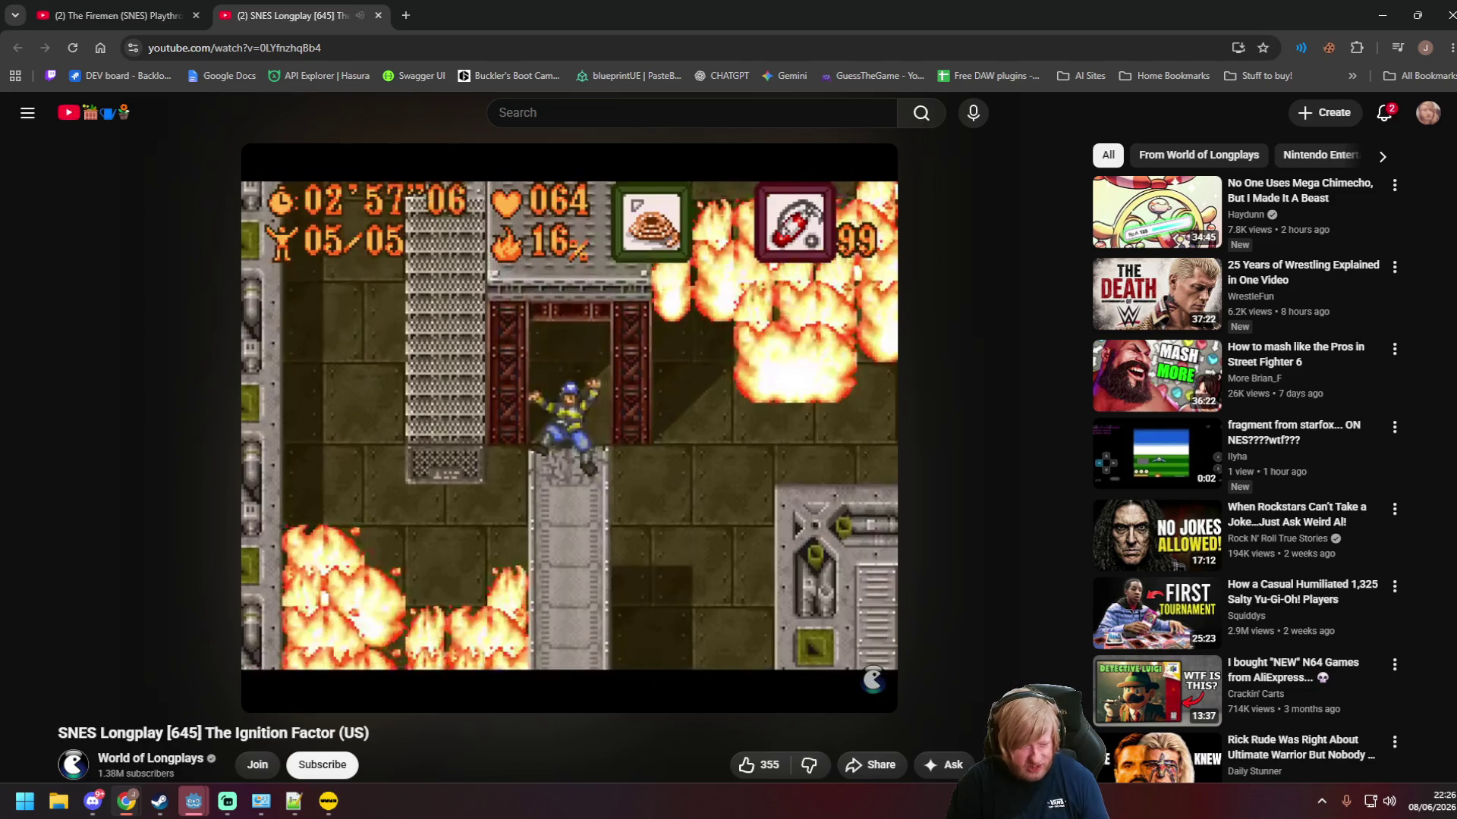
pyautogui.click(496, 383)
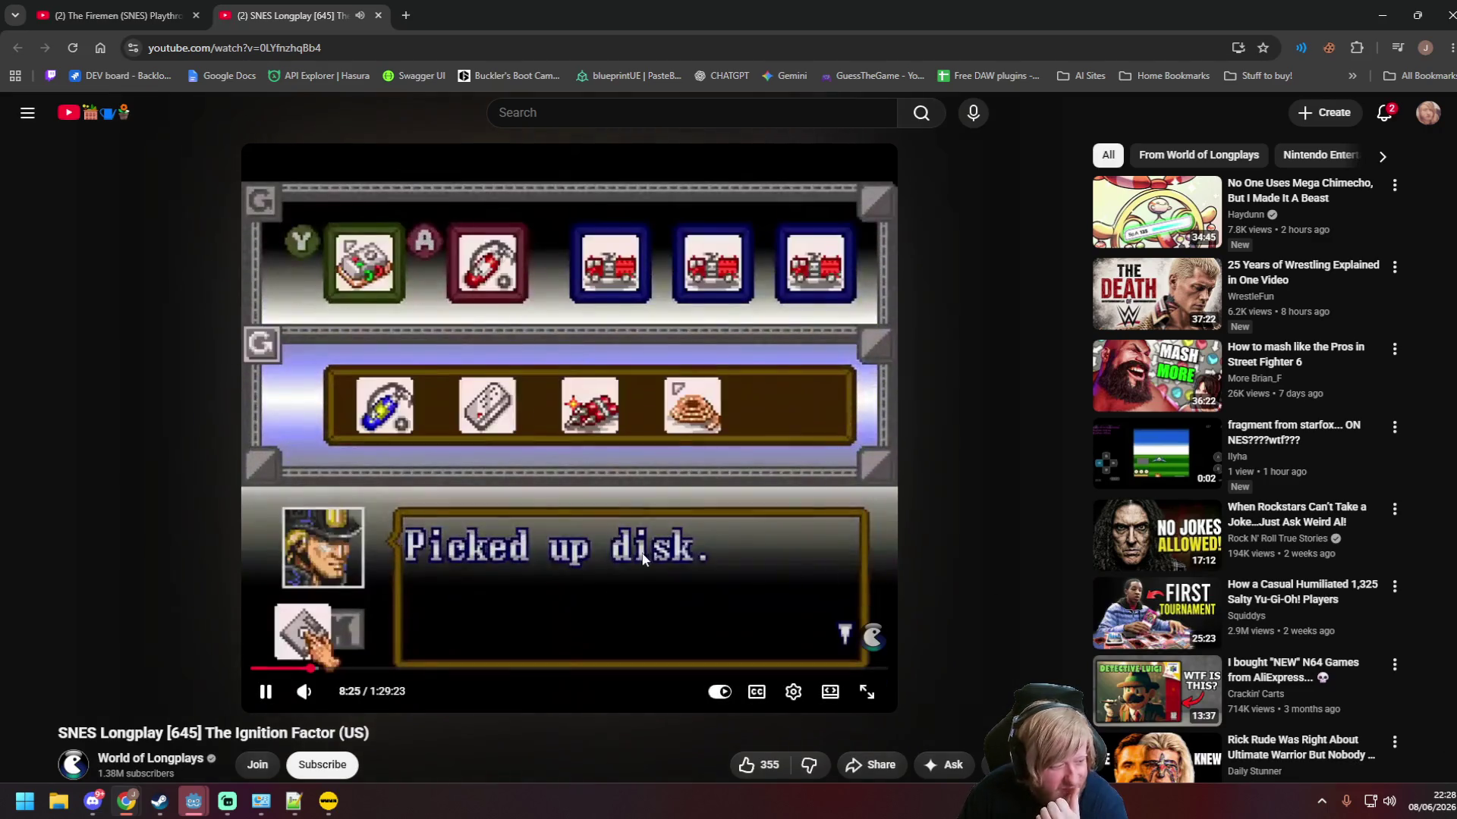
# - Pause the longplay at 8:25 on the 'Picked up disk.' message
pyautogui.click(641, 559)
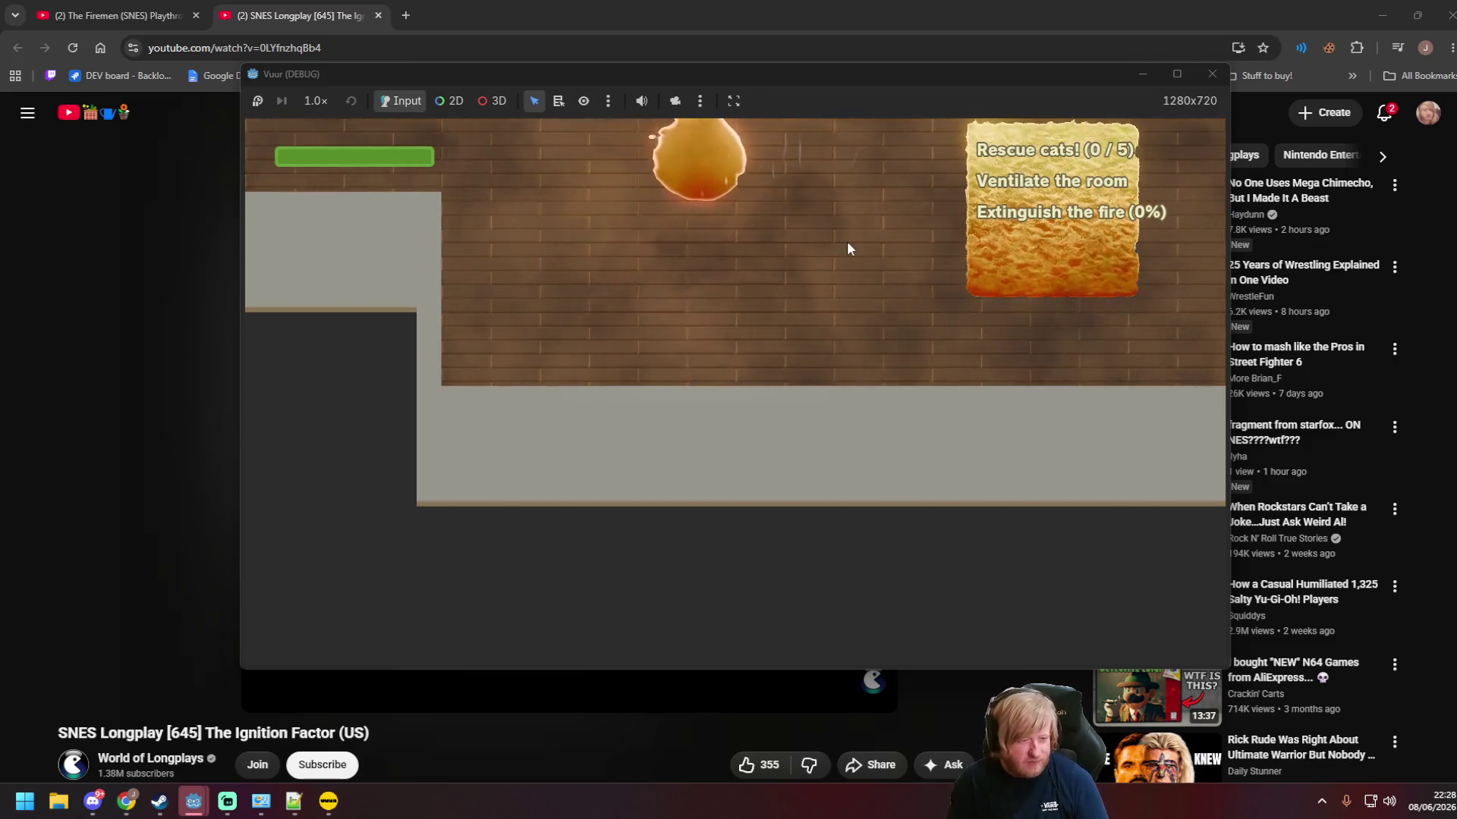
# - Bring the library-level game window forward and walk the firefighter left
pyautogui.moveTo(192, 810)
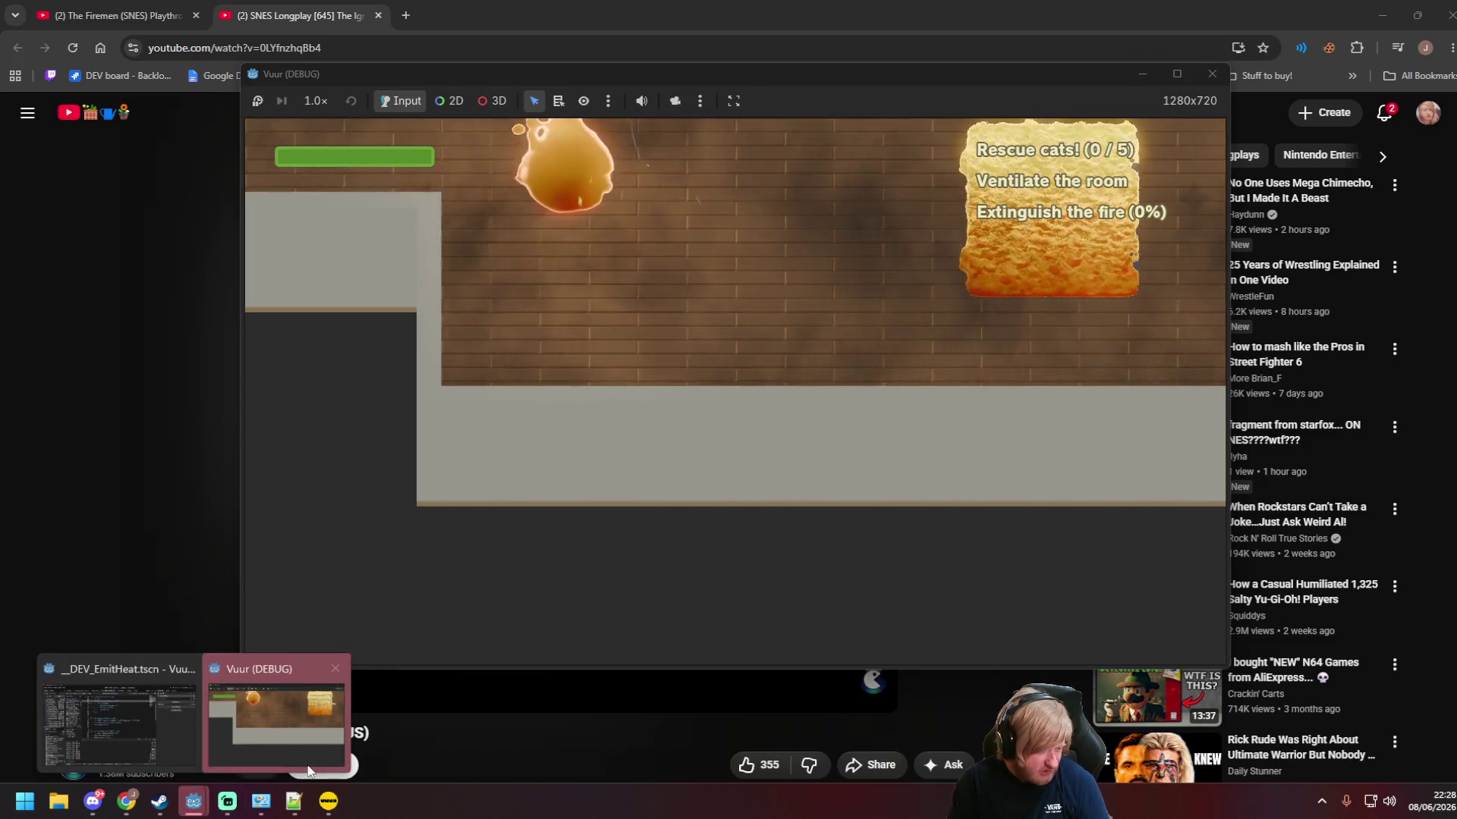
pyautogui.click(325, 736)
pyautogui.press('a')
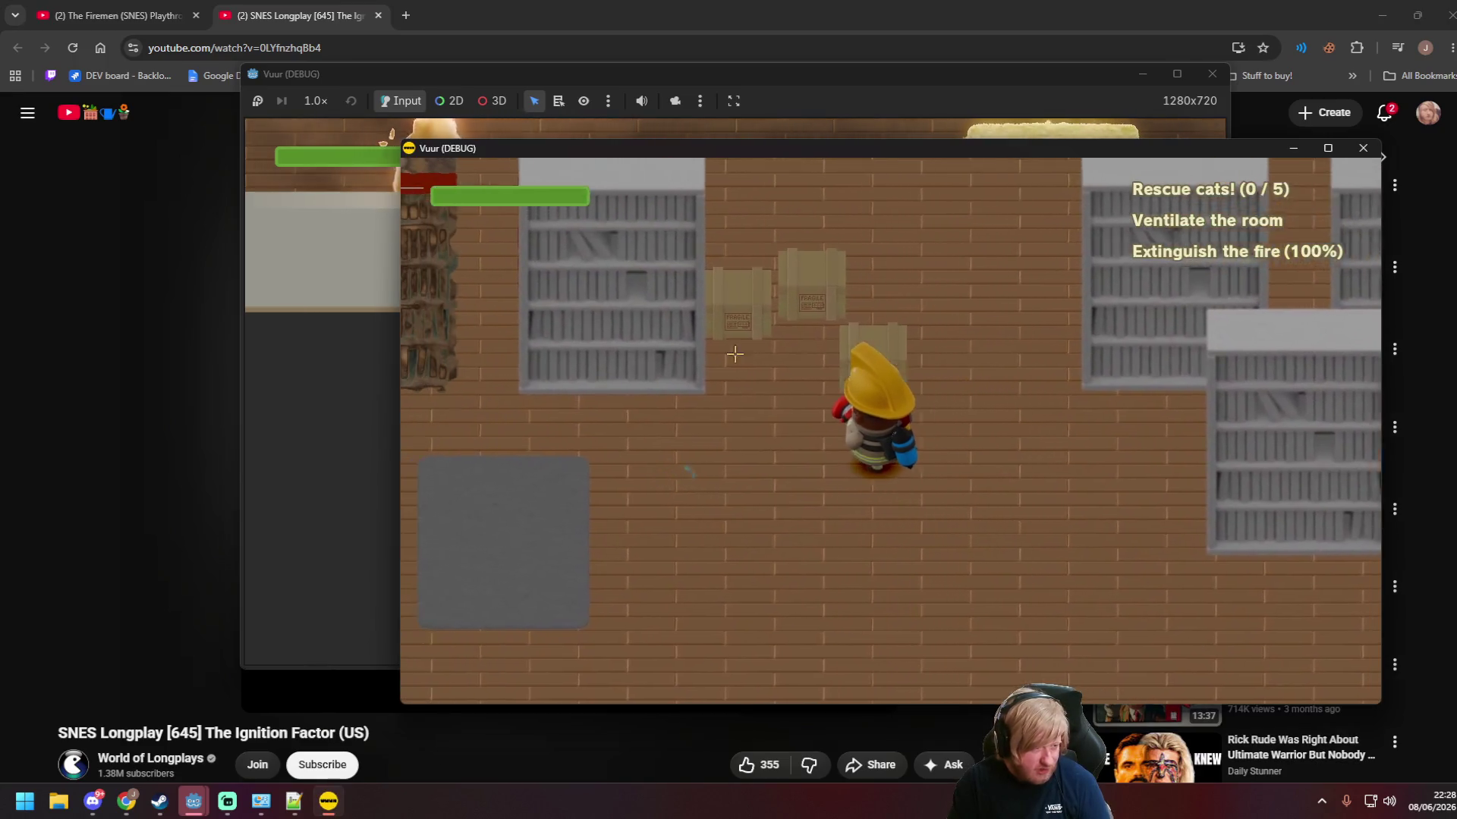
# - Close the debug game windows and return to the Godot script editor
pyautogui.click(1374, 151)
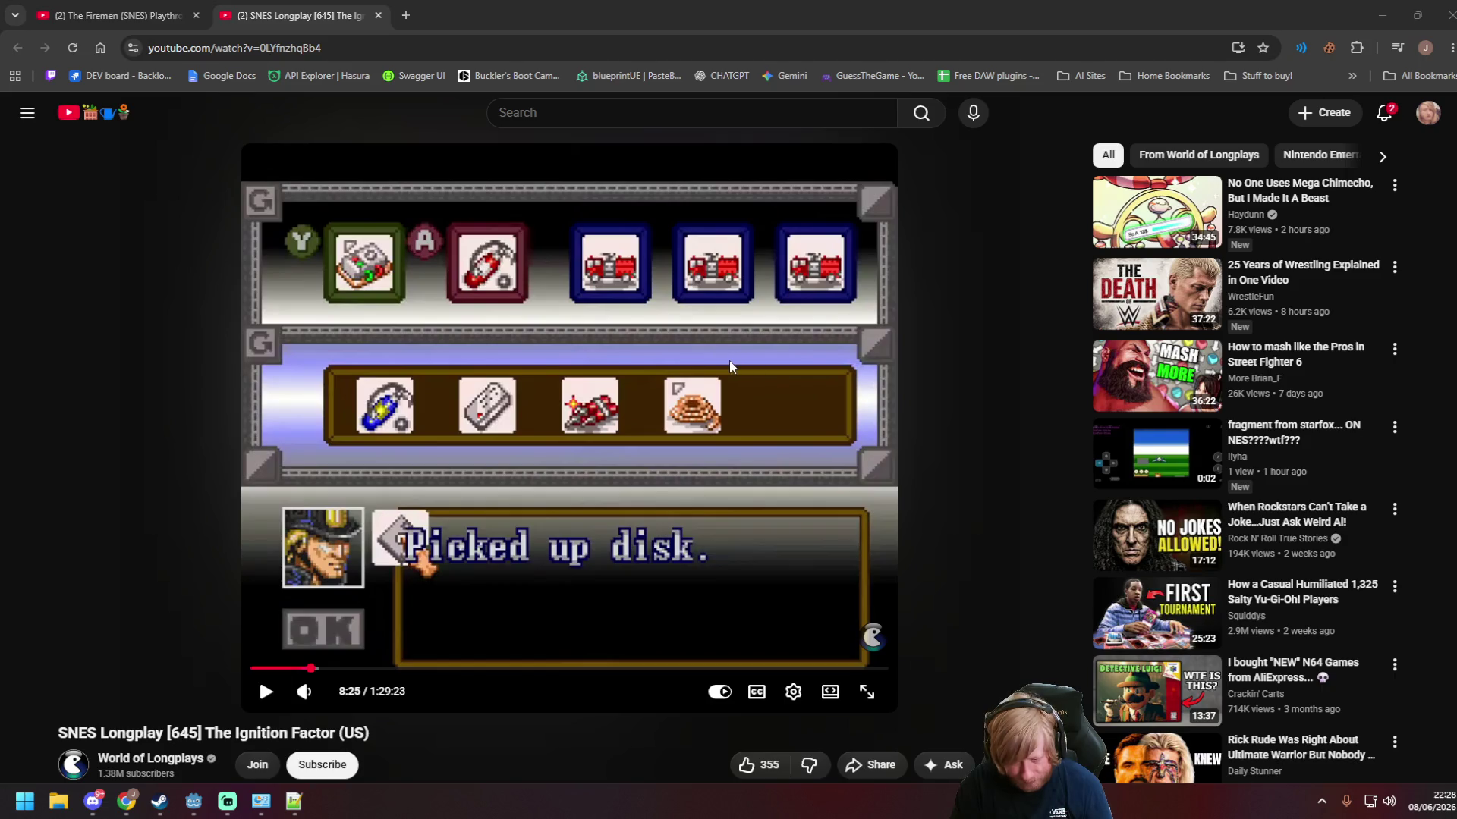
pyautogui.moveTo(227, 801)
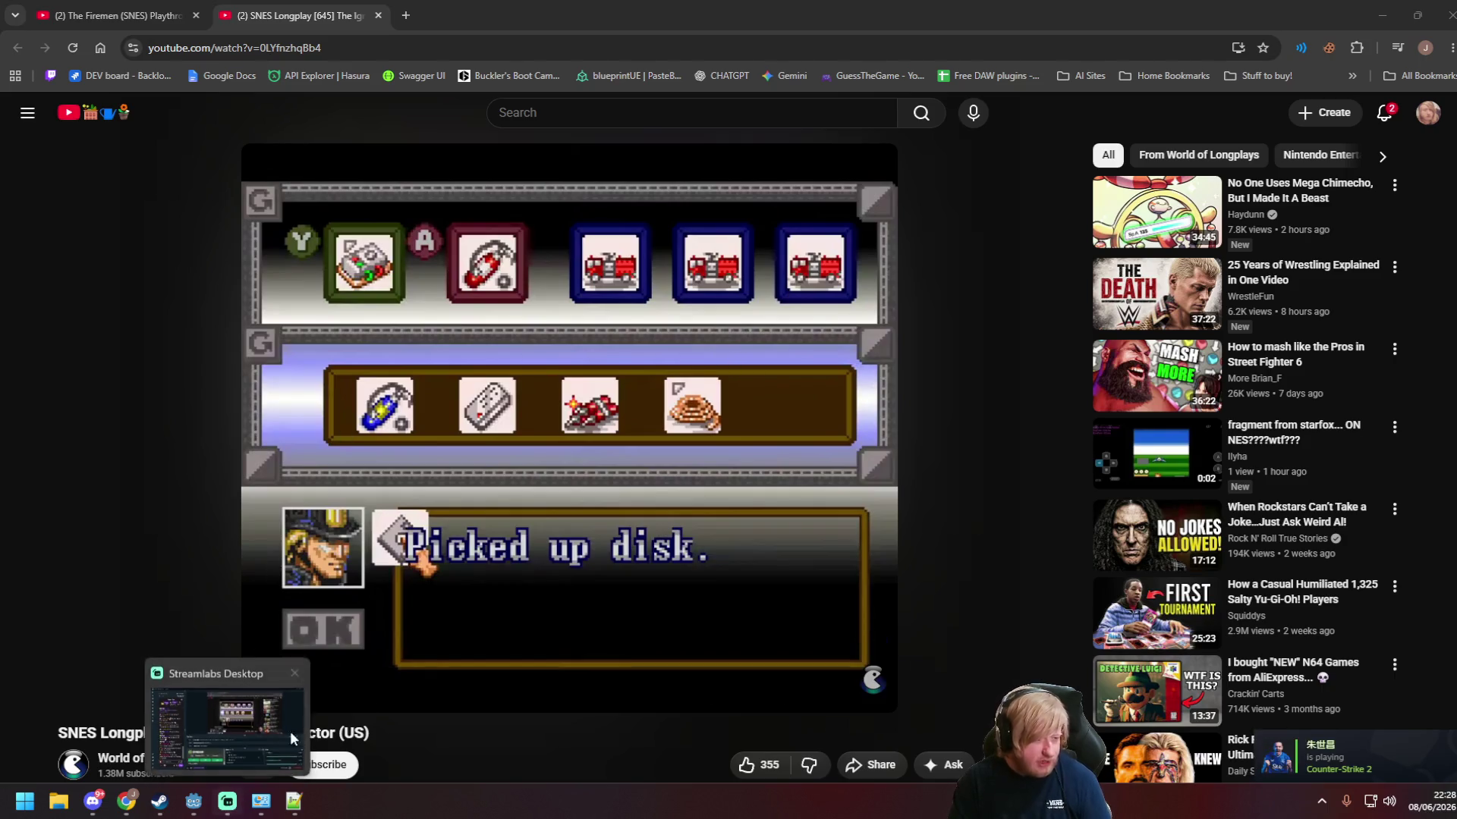
pyautogui.click(194, 804)
# - Remove the extra blank line below dot_trackers in the damage-over-time script and save
pyautogui.click(697, 326)
pyautogui.scroll(3)
pyautogui.click(696, 223)
pyautogui.hotkey('ctrl', 's')
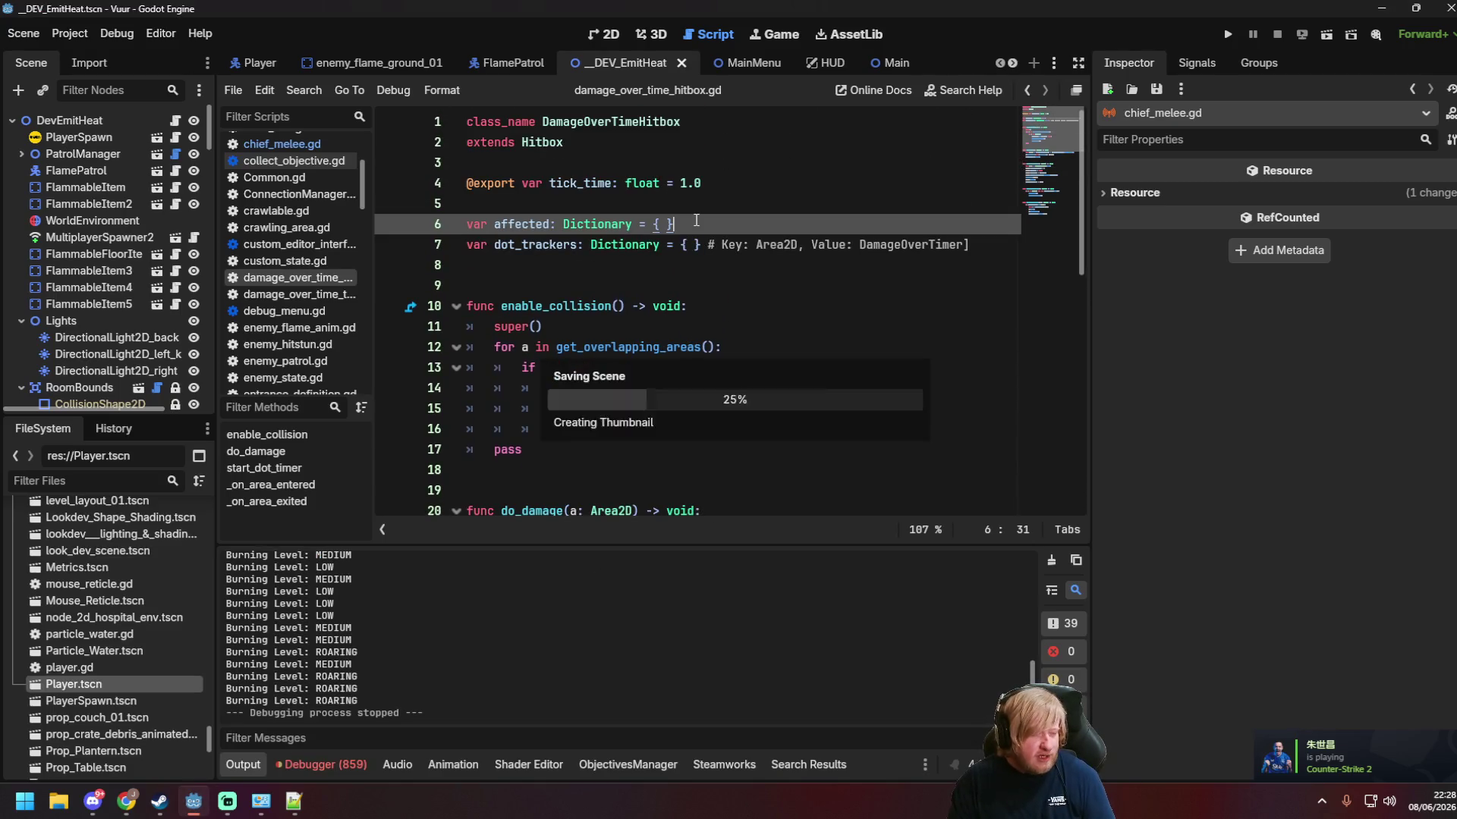
pyautogui.click(550, 265)
pyautogui.press('BackSpace')
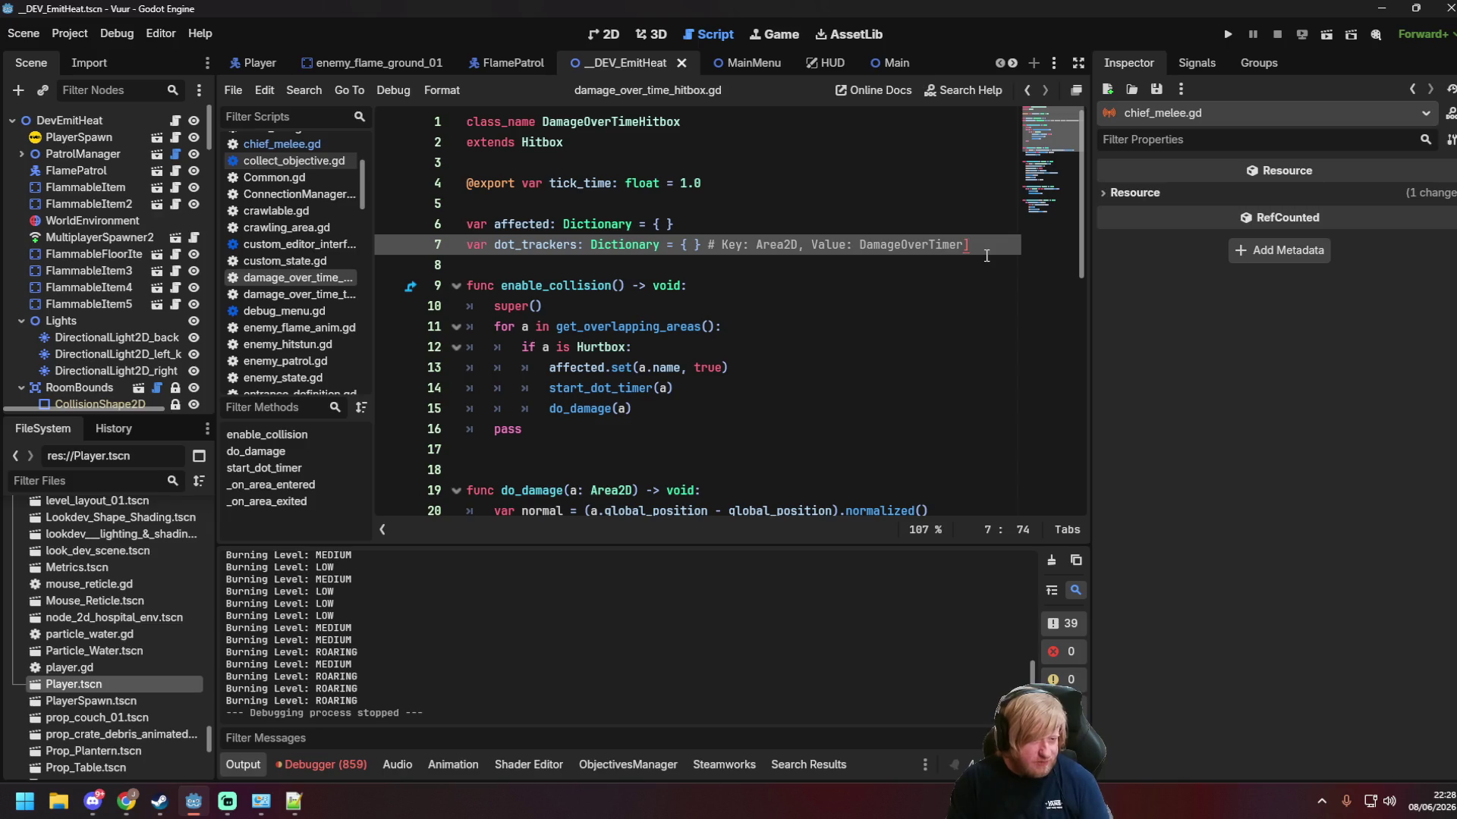
pyautogui.hotkey('ctrl', 's')
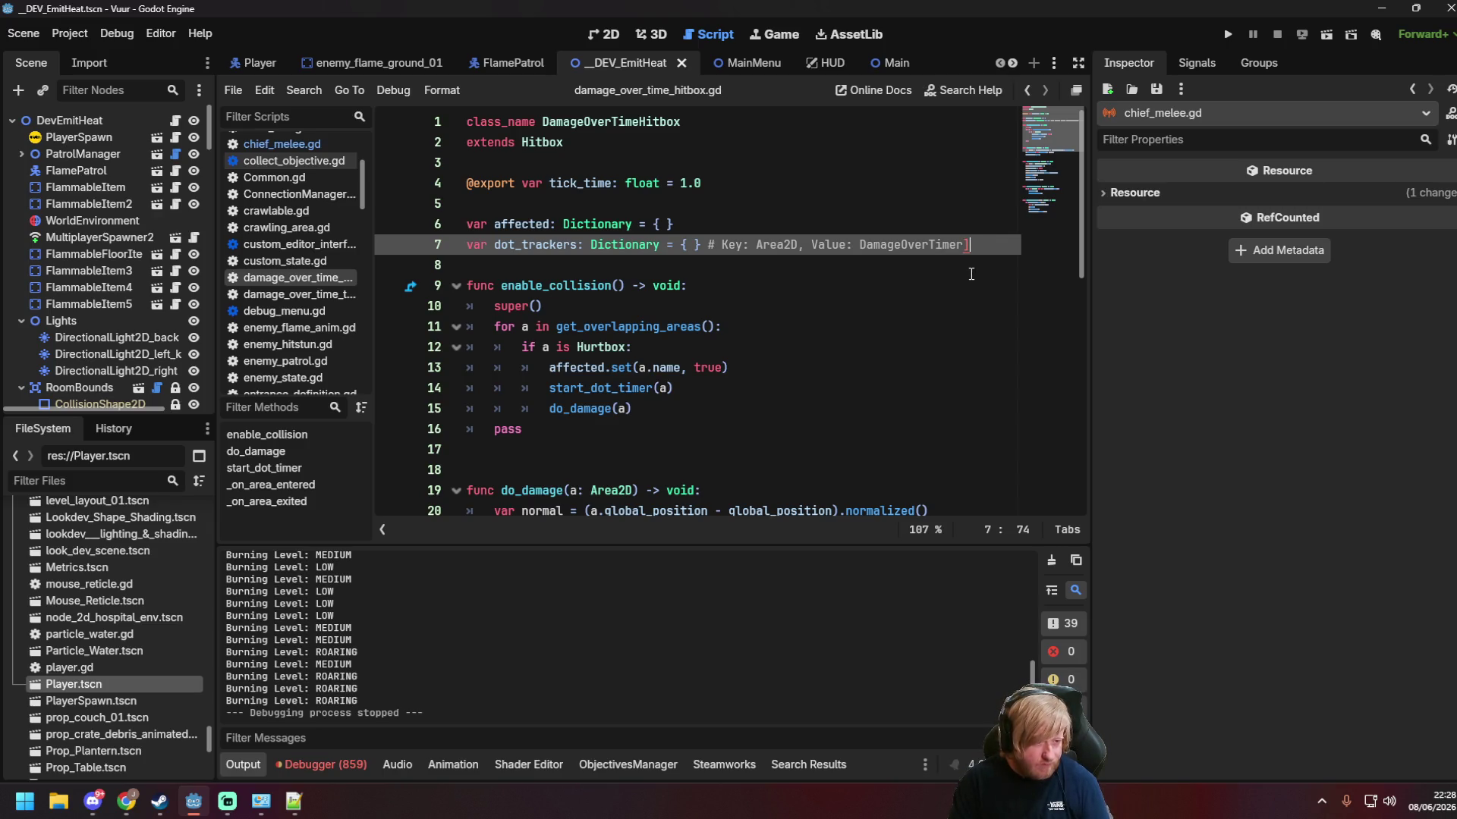
pyautogui.hotkey('ctrl', 's')
pyautogui.scroll(-3)
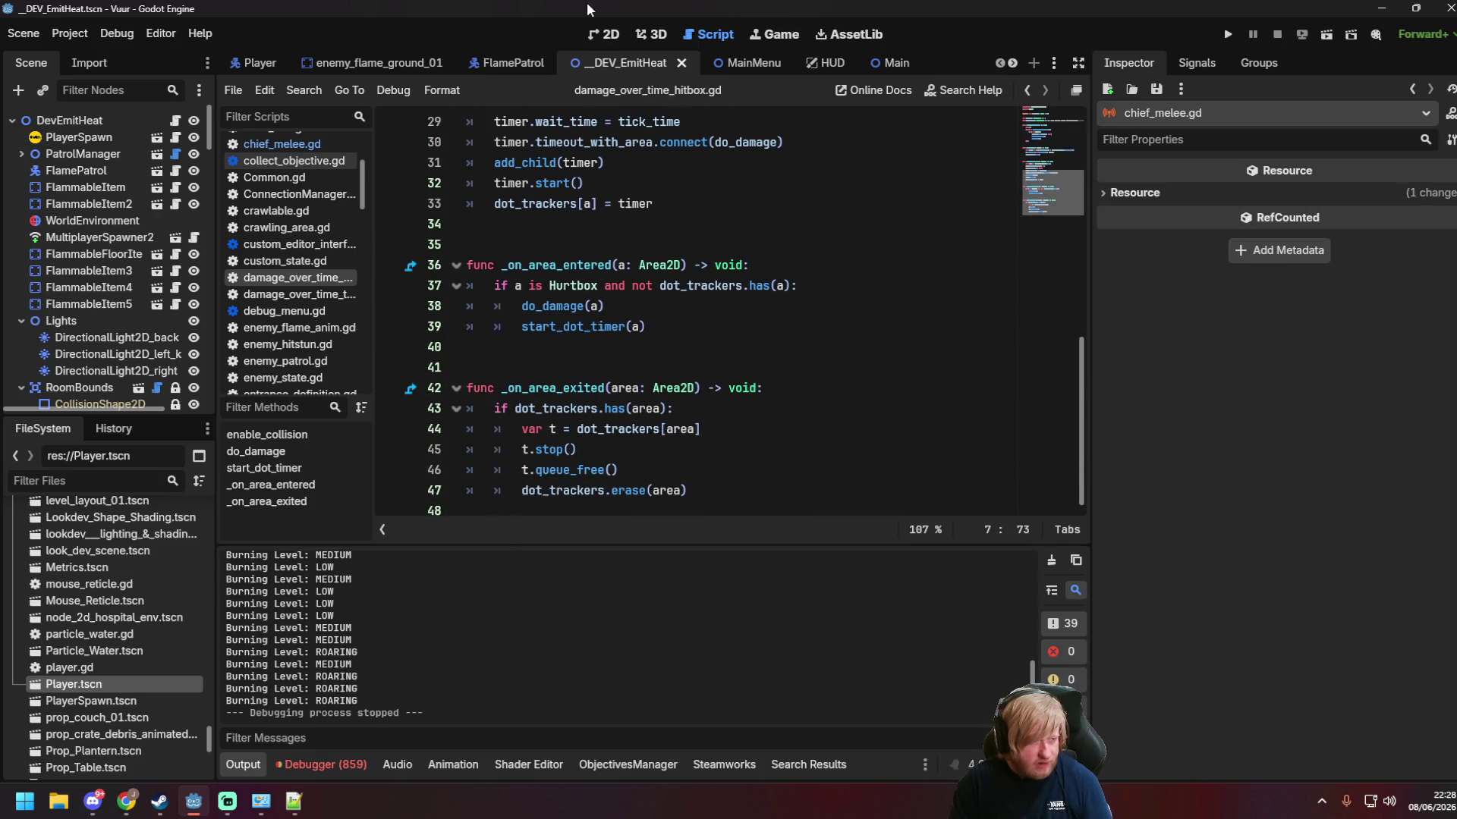
# - Return to the 2D scene view and run the current scene with F6
pyautogui.click(610, 35)
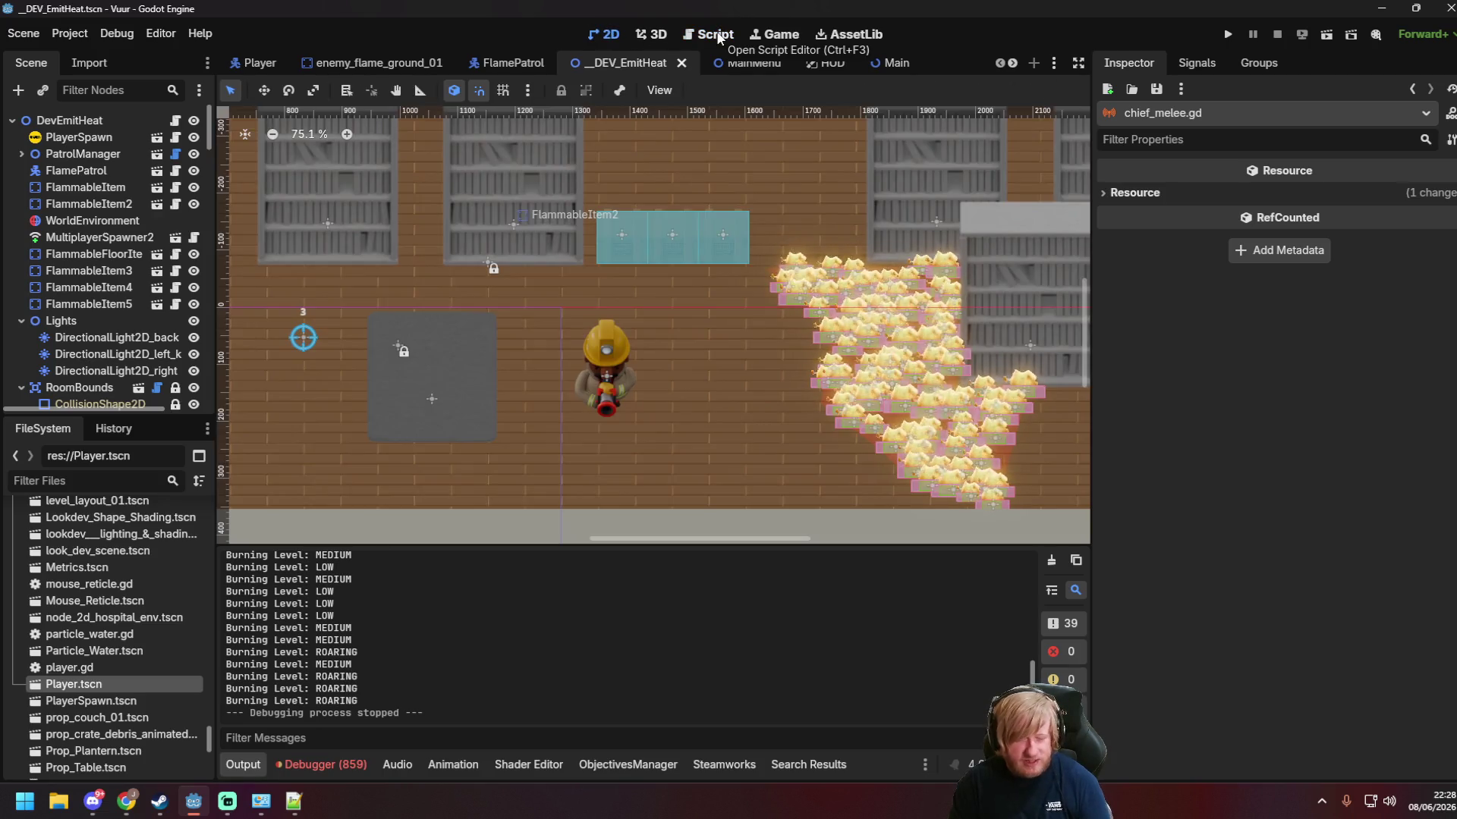
pyautogui.click(714, 35)
pyautogui.click(599, 35)
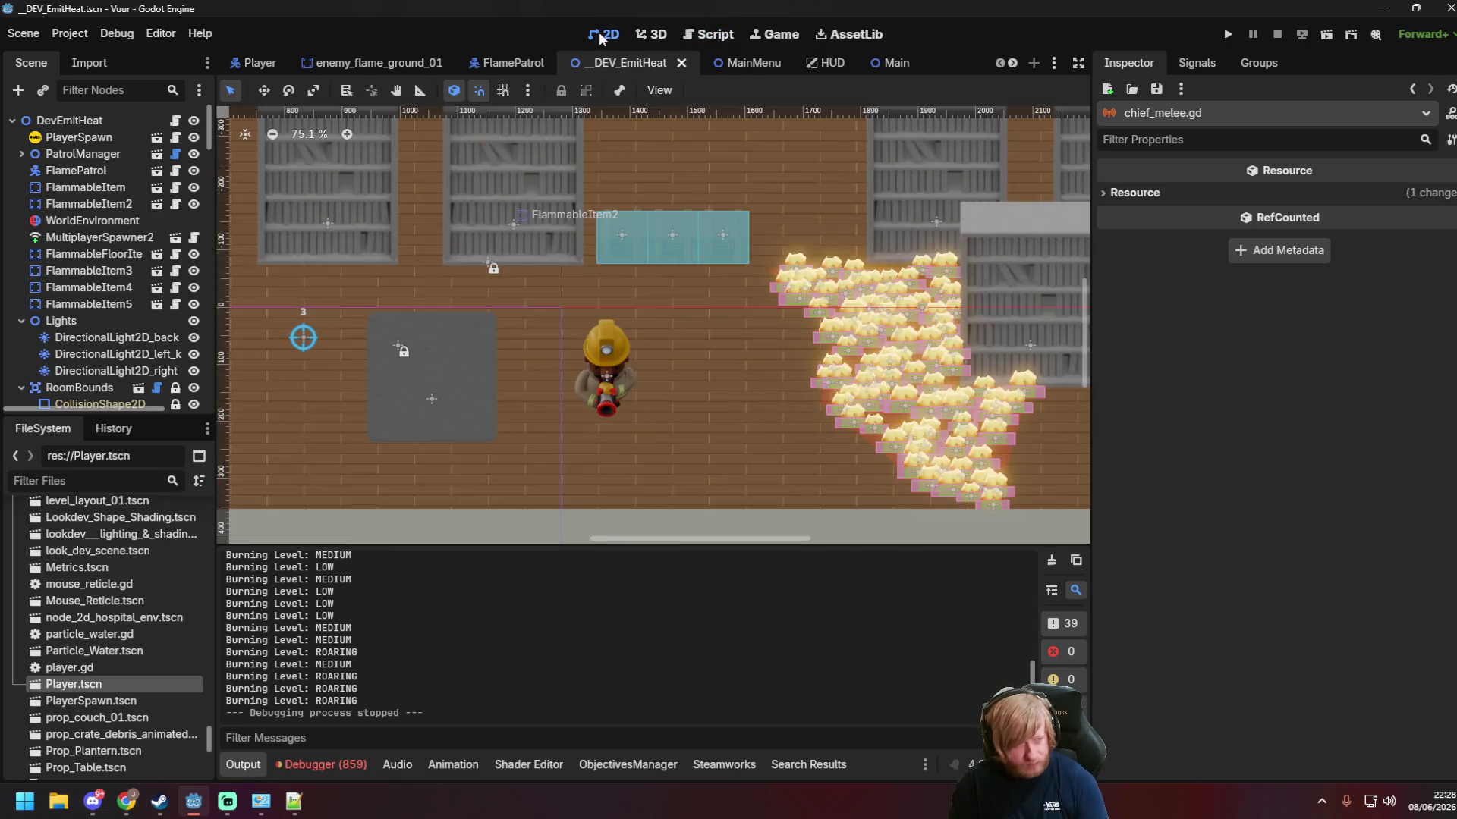
pyautogui.press('F6')
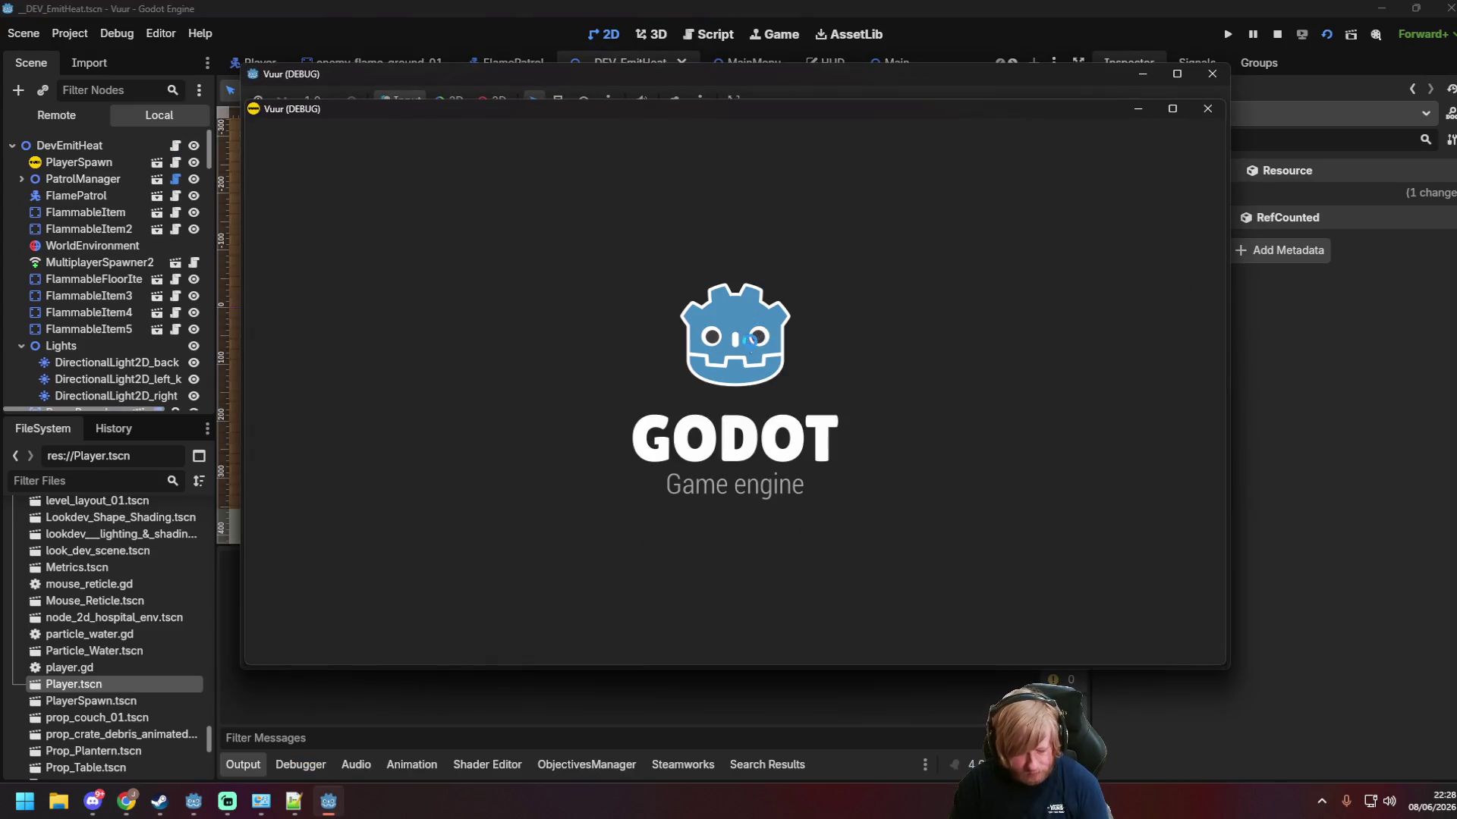
# - Host a server in one game instance, join from the other, and walk each firefighter toward the flames
pyautogui.click(681, 350)
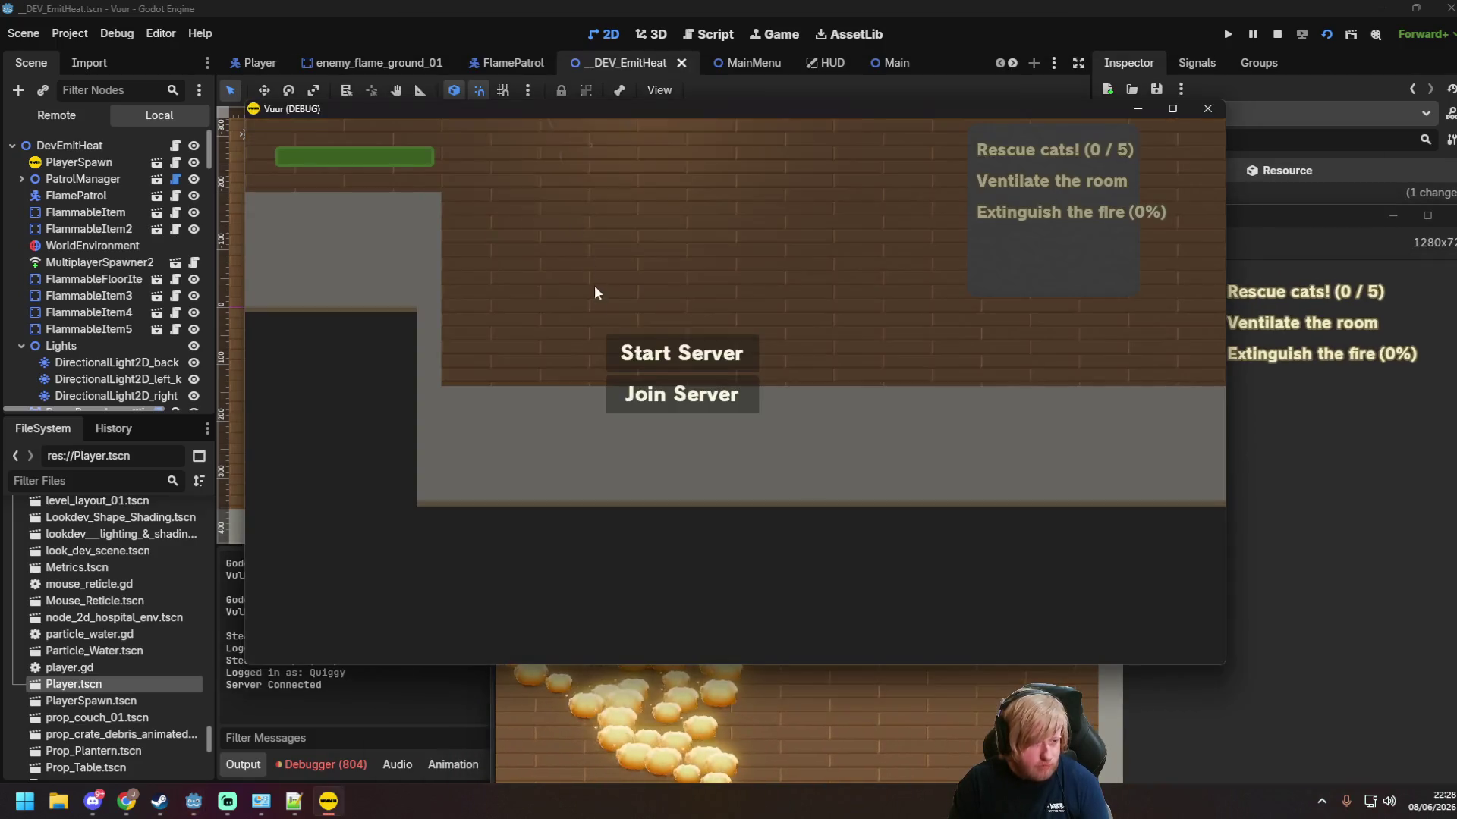
pyautogui.click(681, 394)
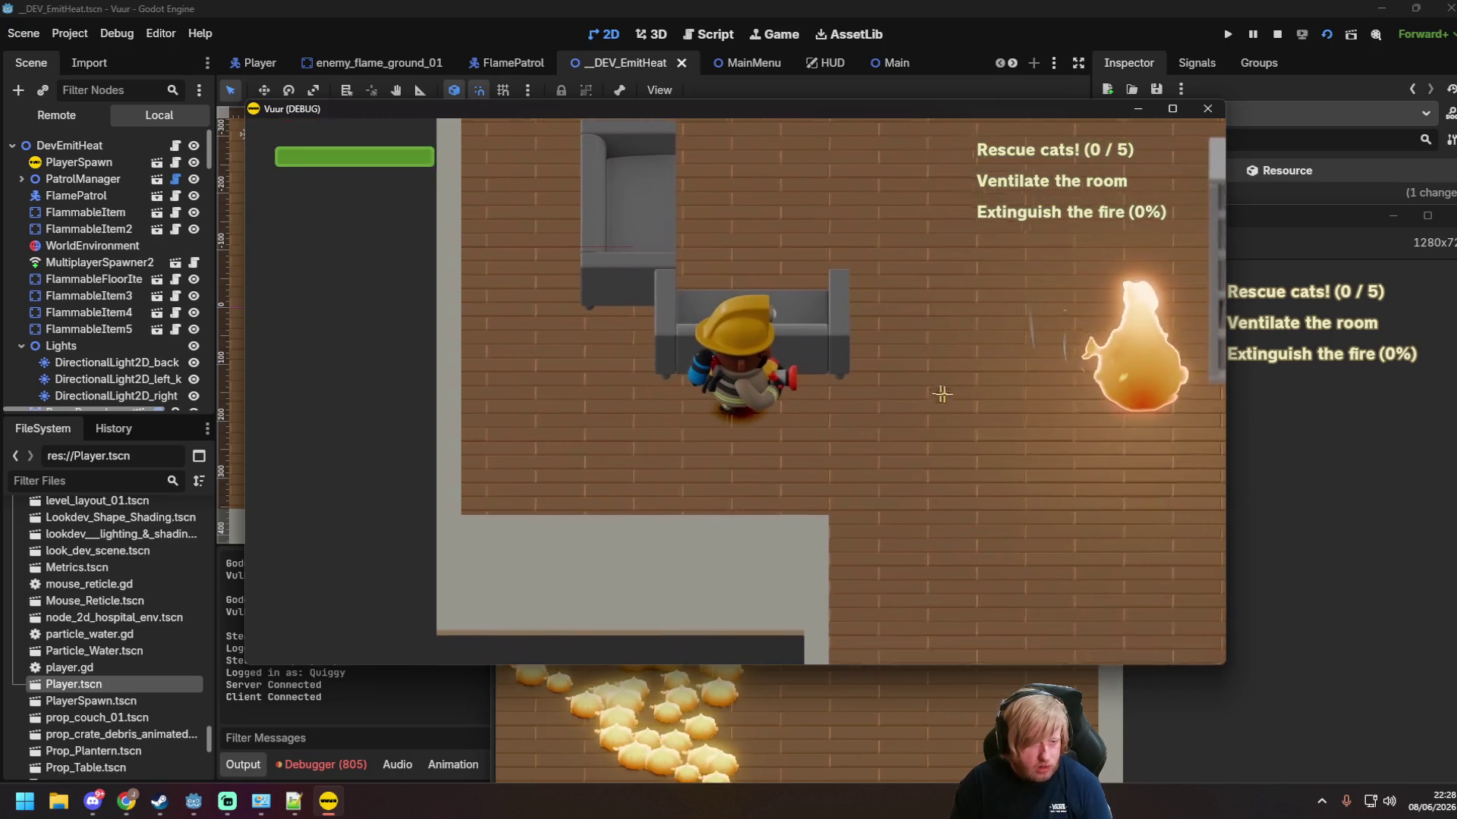
pyautogui.press('d')
pyautogui.press('w')
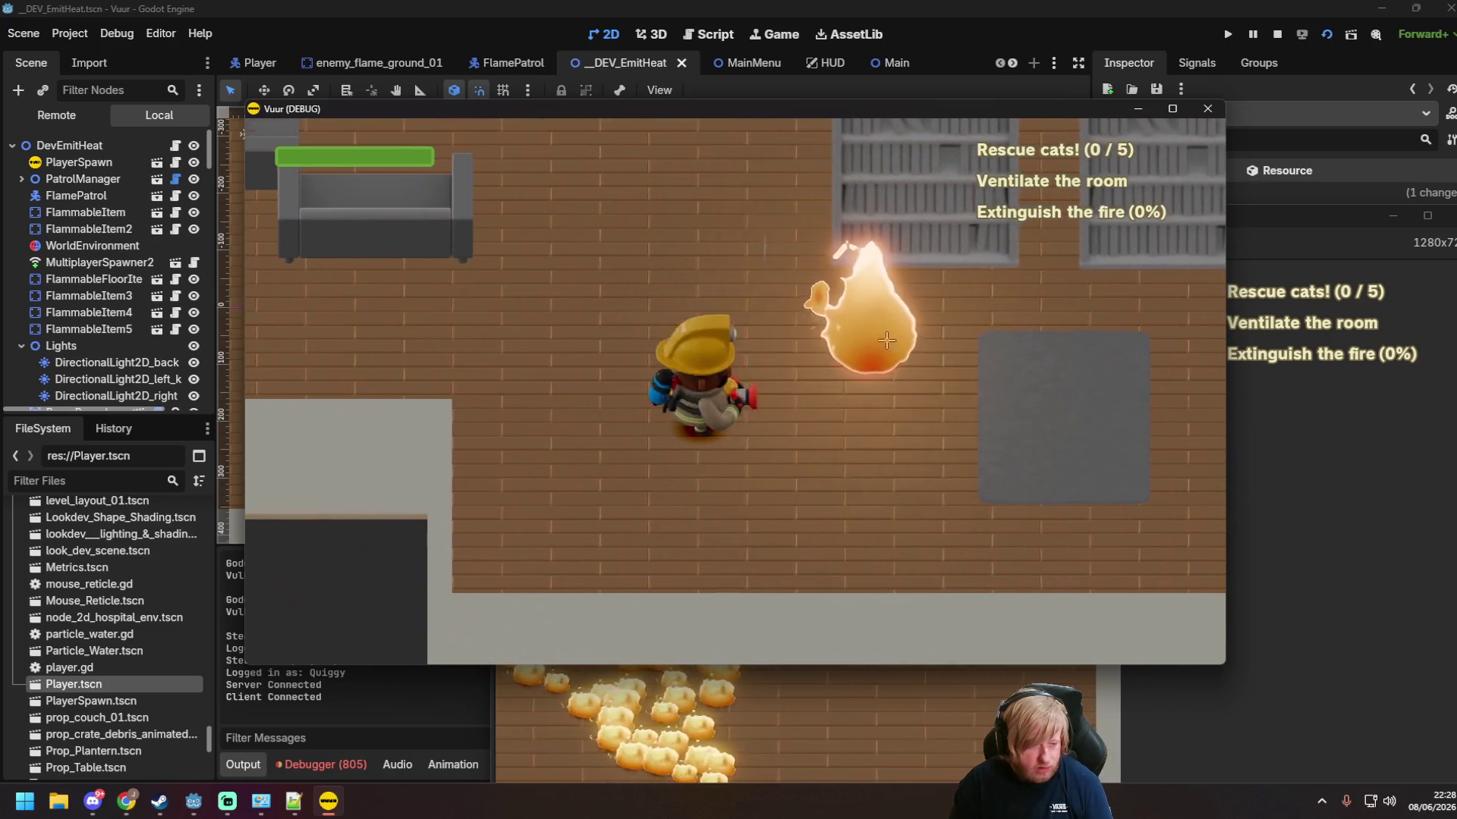
pyautogui.hotkey('alt', 'Tab')
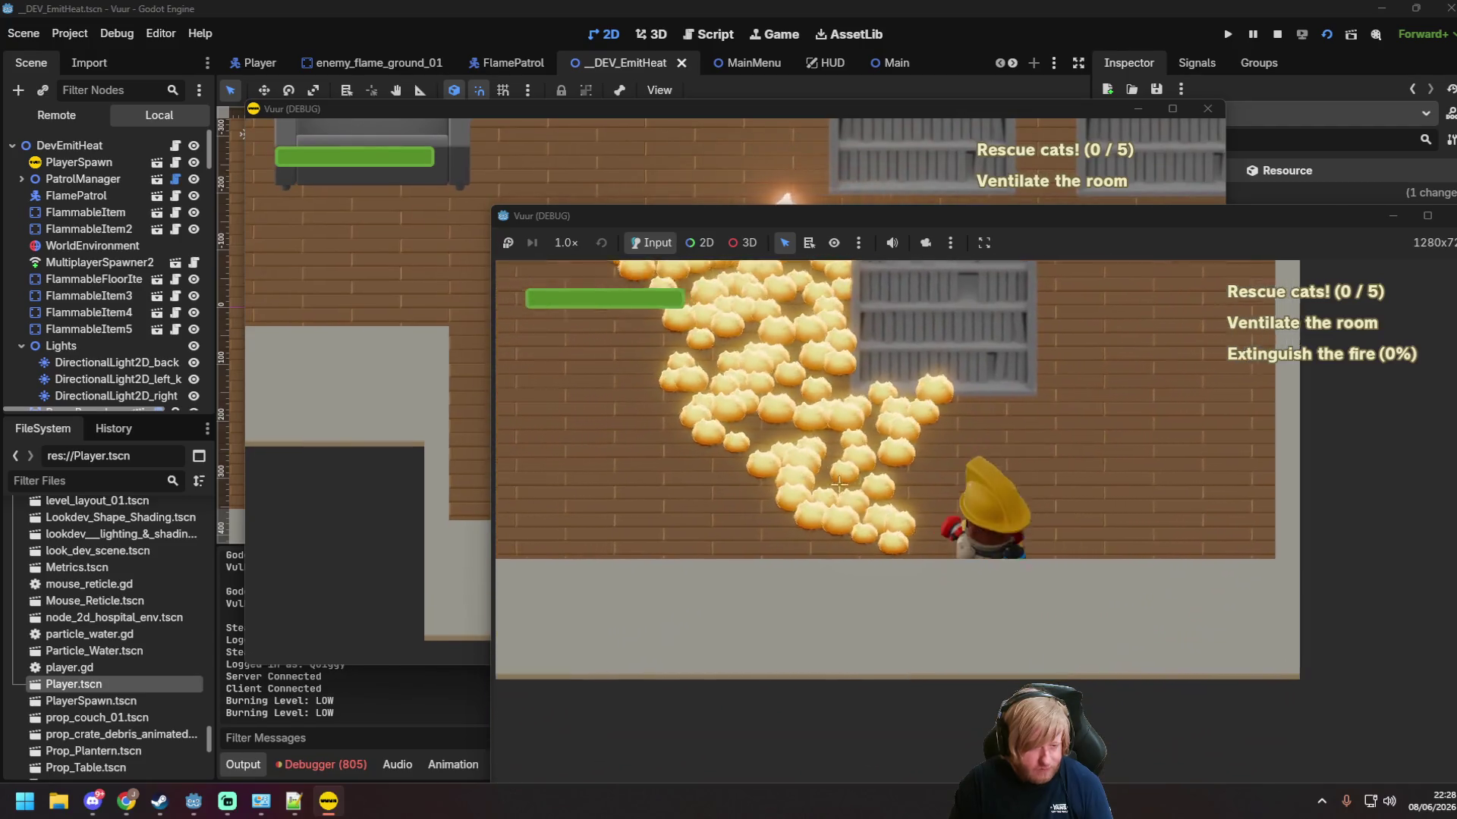
pyautogui.press('a')
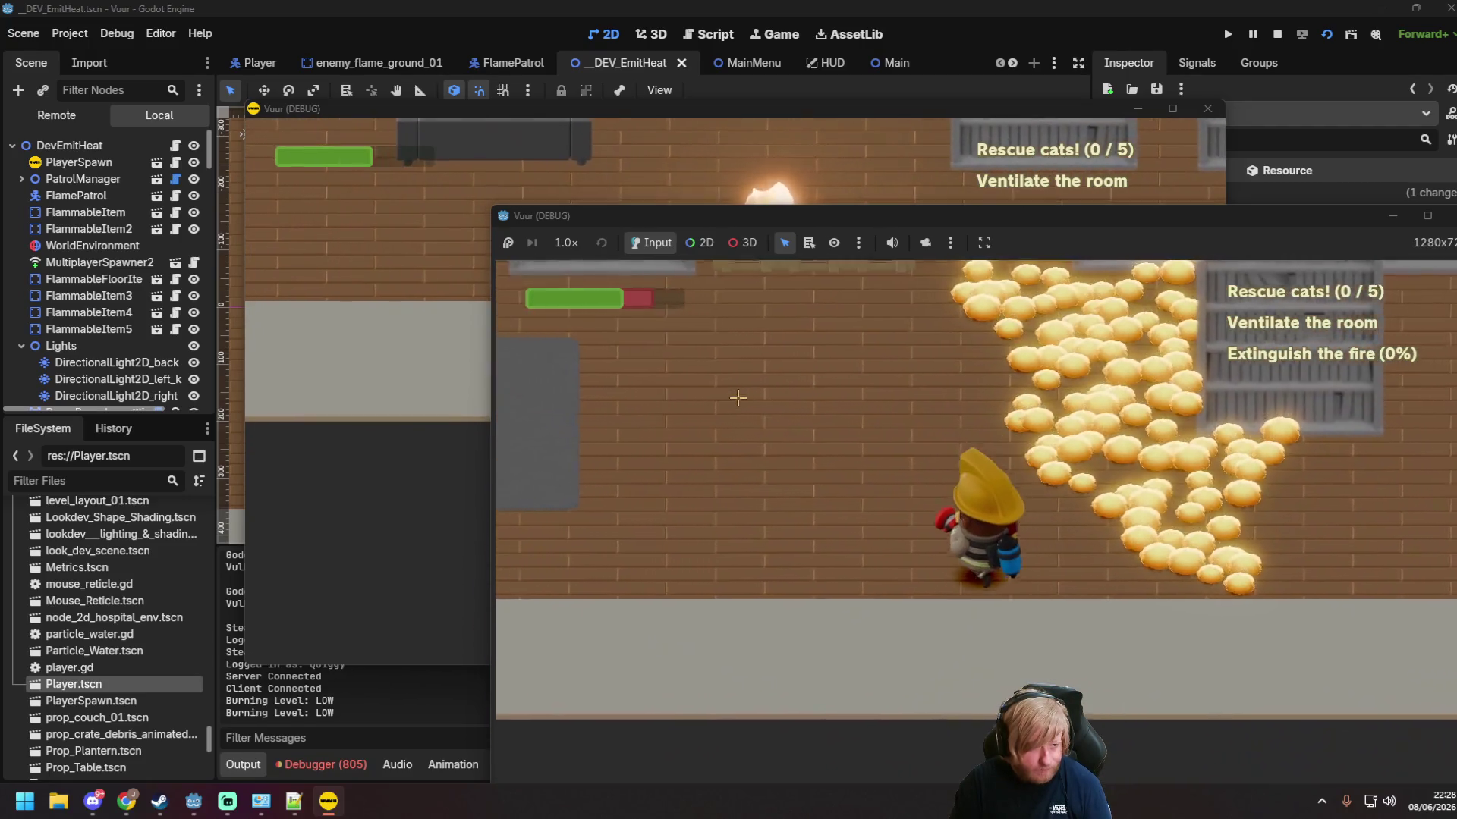
pyautogui.click(398, 237)
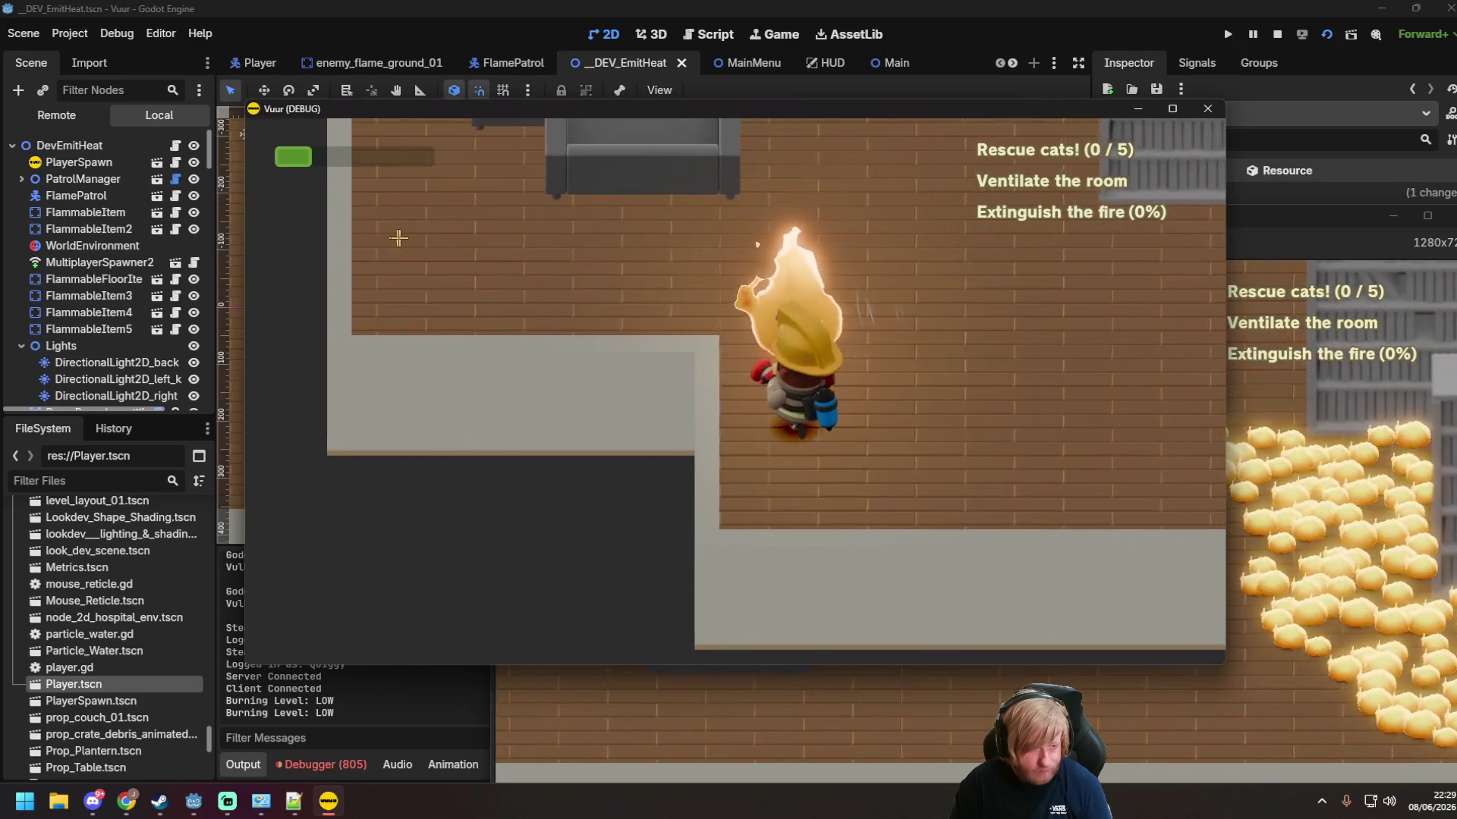
pyautogui.press('d')
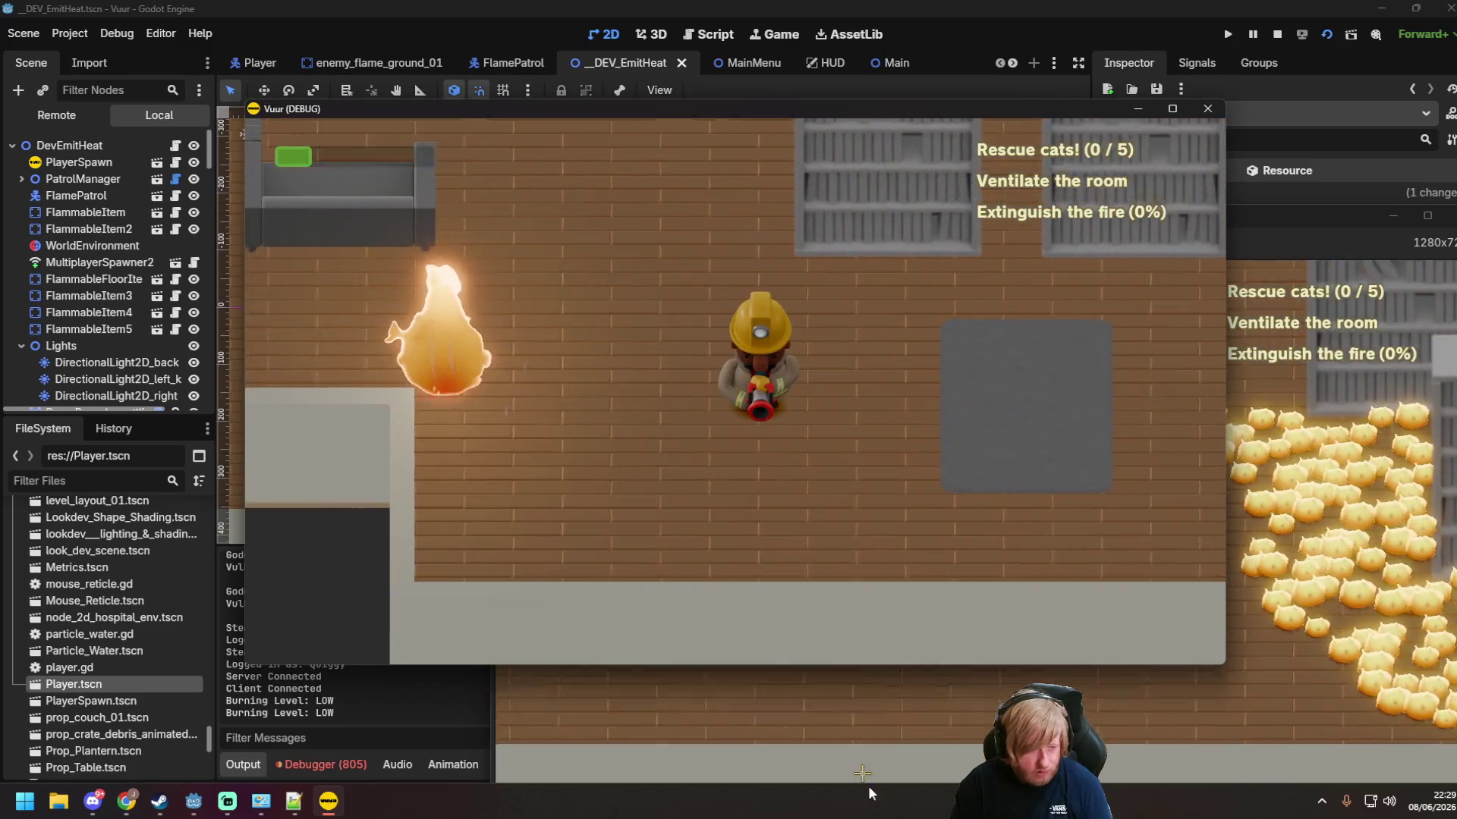
pyautogui.click(850, 752)
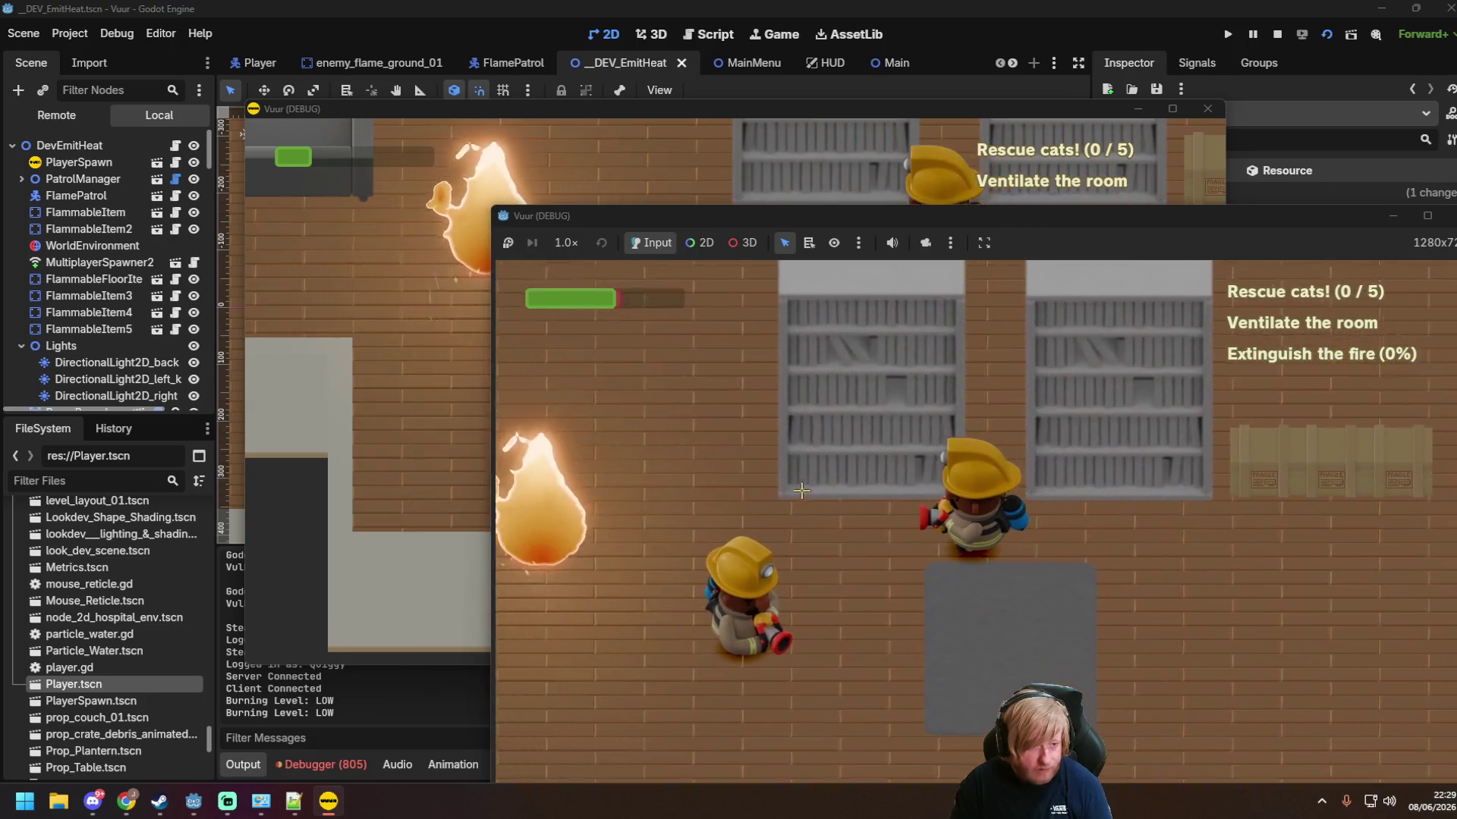
pyautogui.press('d')
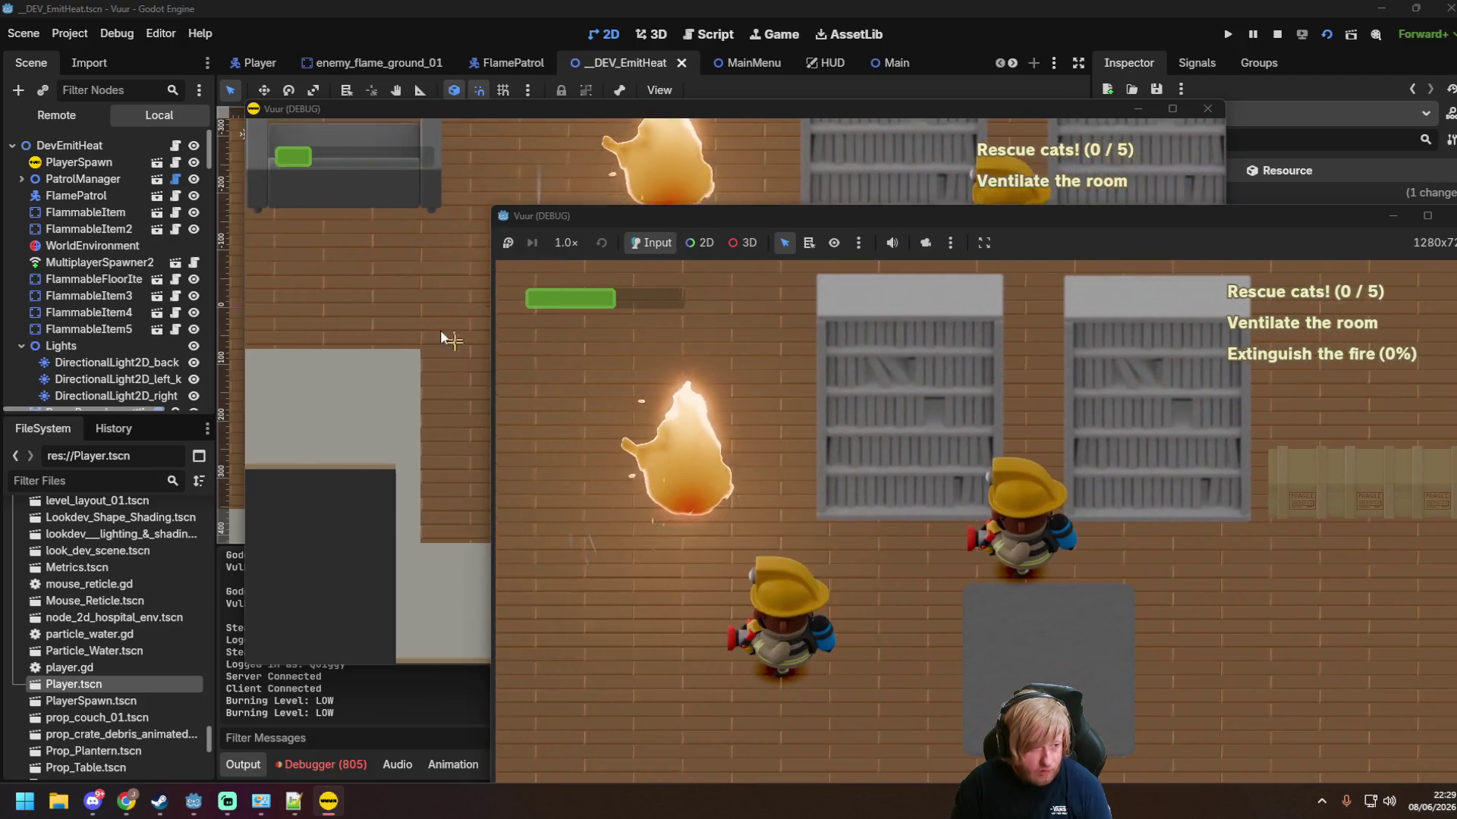
pyautogui.click(447, 330)
# - Spray water on the fire while moving around until the debugger halts on the Nil hitbox error
pyautogui.moveTo(717, 230); pyautogui.dragTo(740, 220)
pyautogui.click(1240, 431)
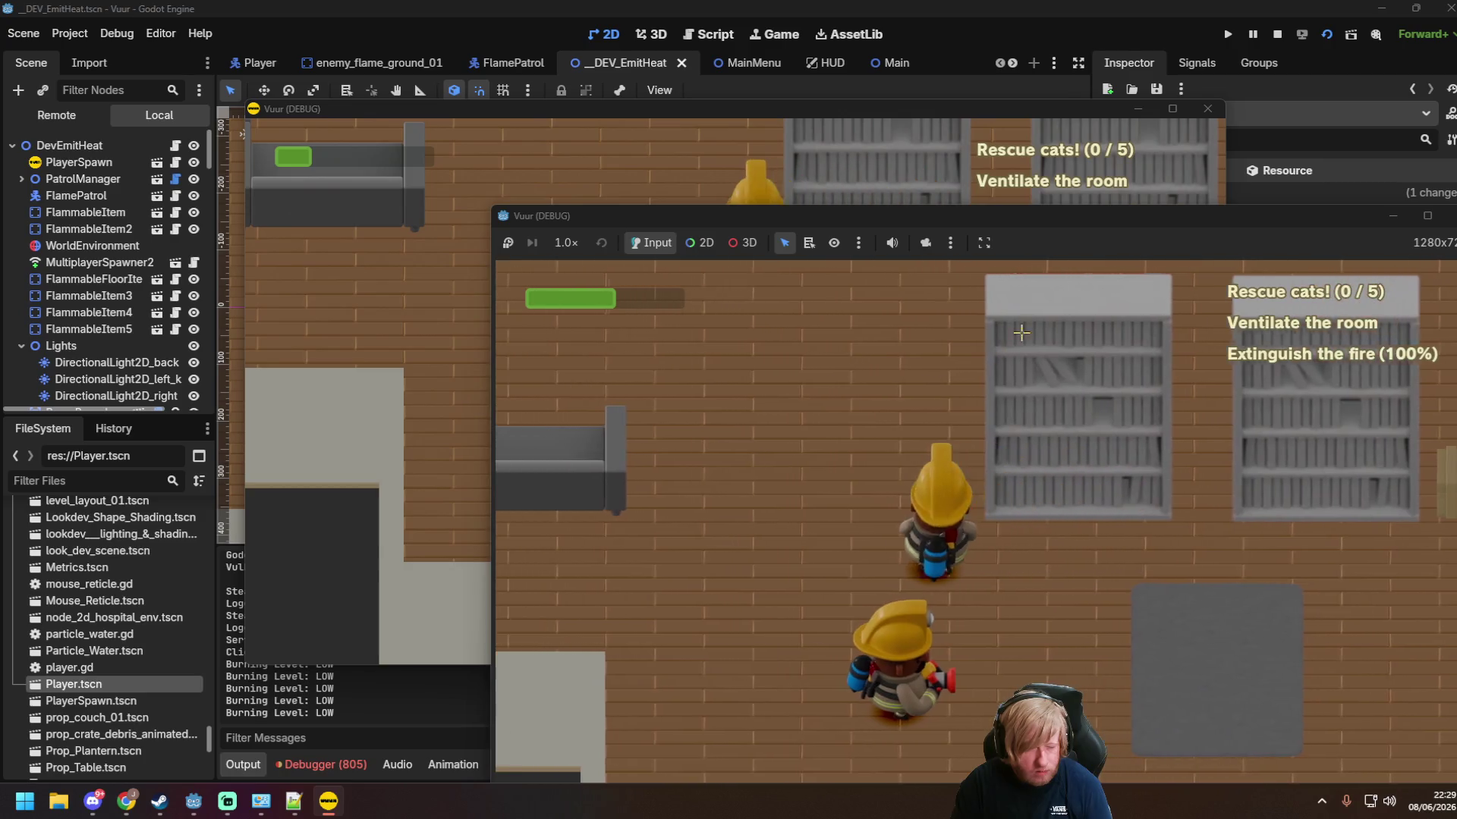
pyautogui.press('w')
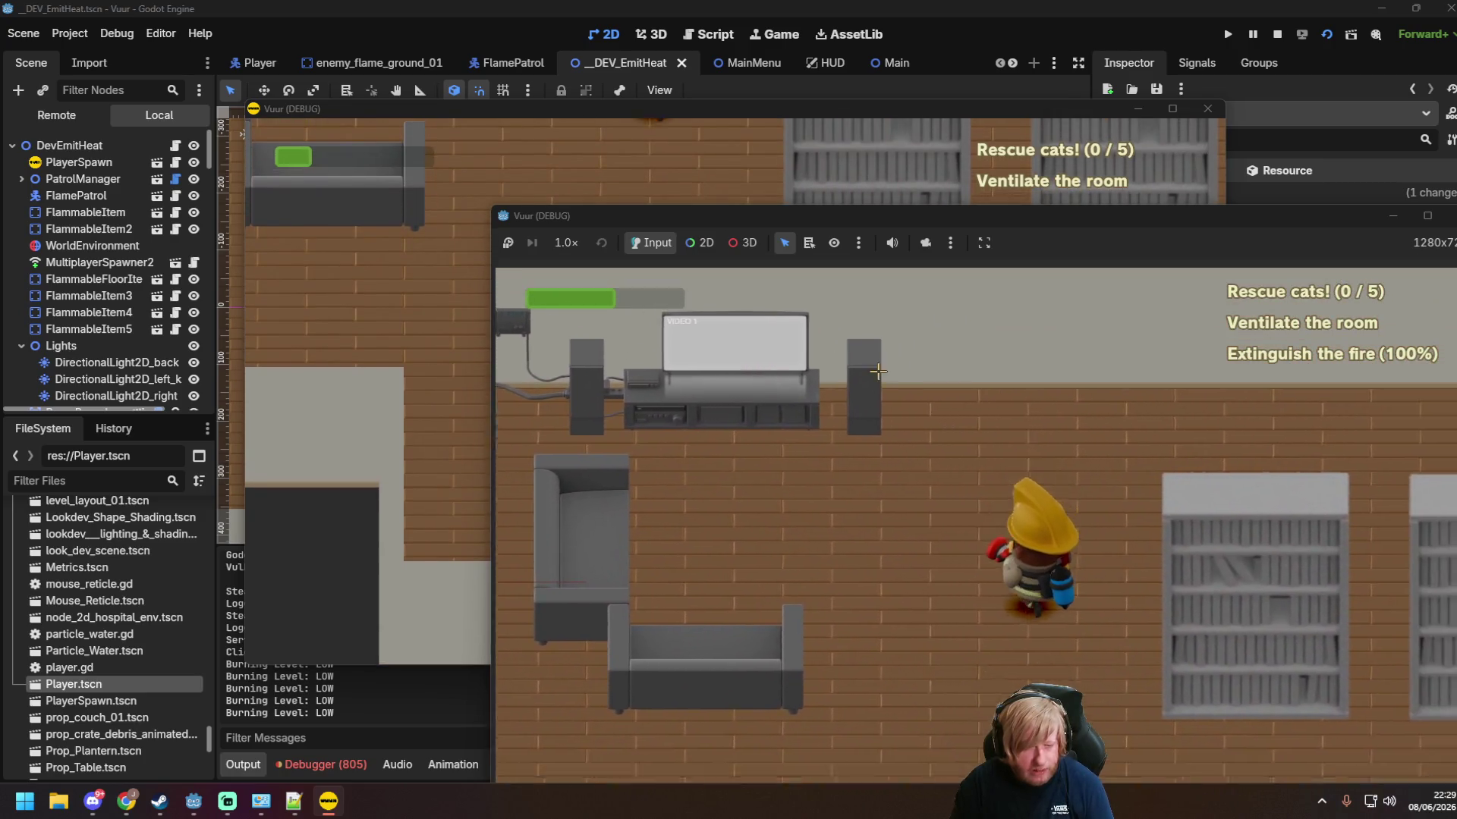
pyautogui.moveTo(1027, 630); pyautogui.dragTo(724, 481)
pyautogui.press('d')
pyautogui.press('a')
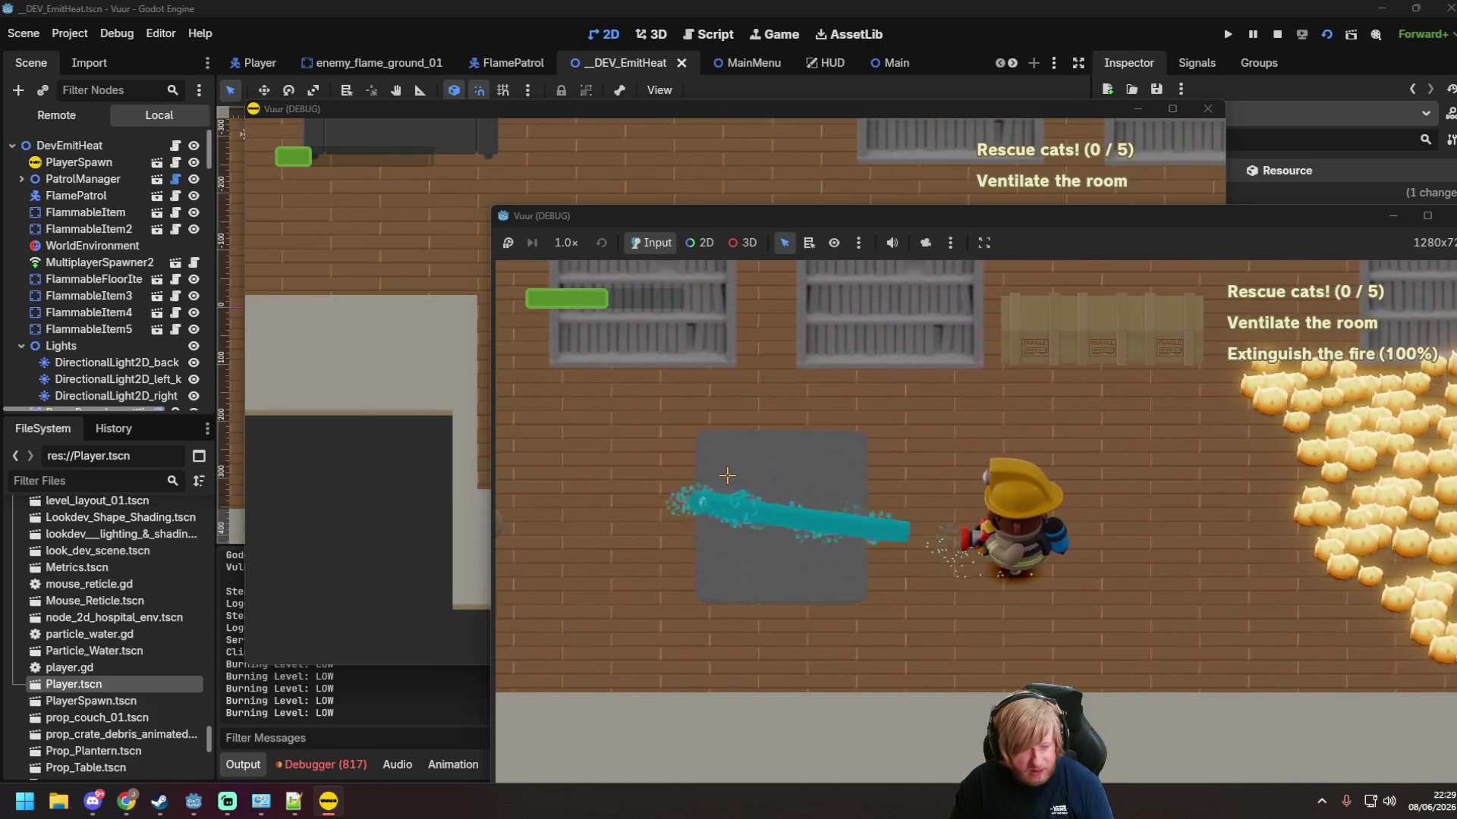
pyautogui.press('d')
pyautogui.moveTo(759, 455); pyautogui.dragTo(1214, 466)
pyautogui.press('s')
pyautogui.press('w')
pyautogui.press('s')
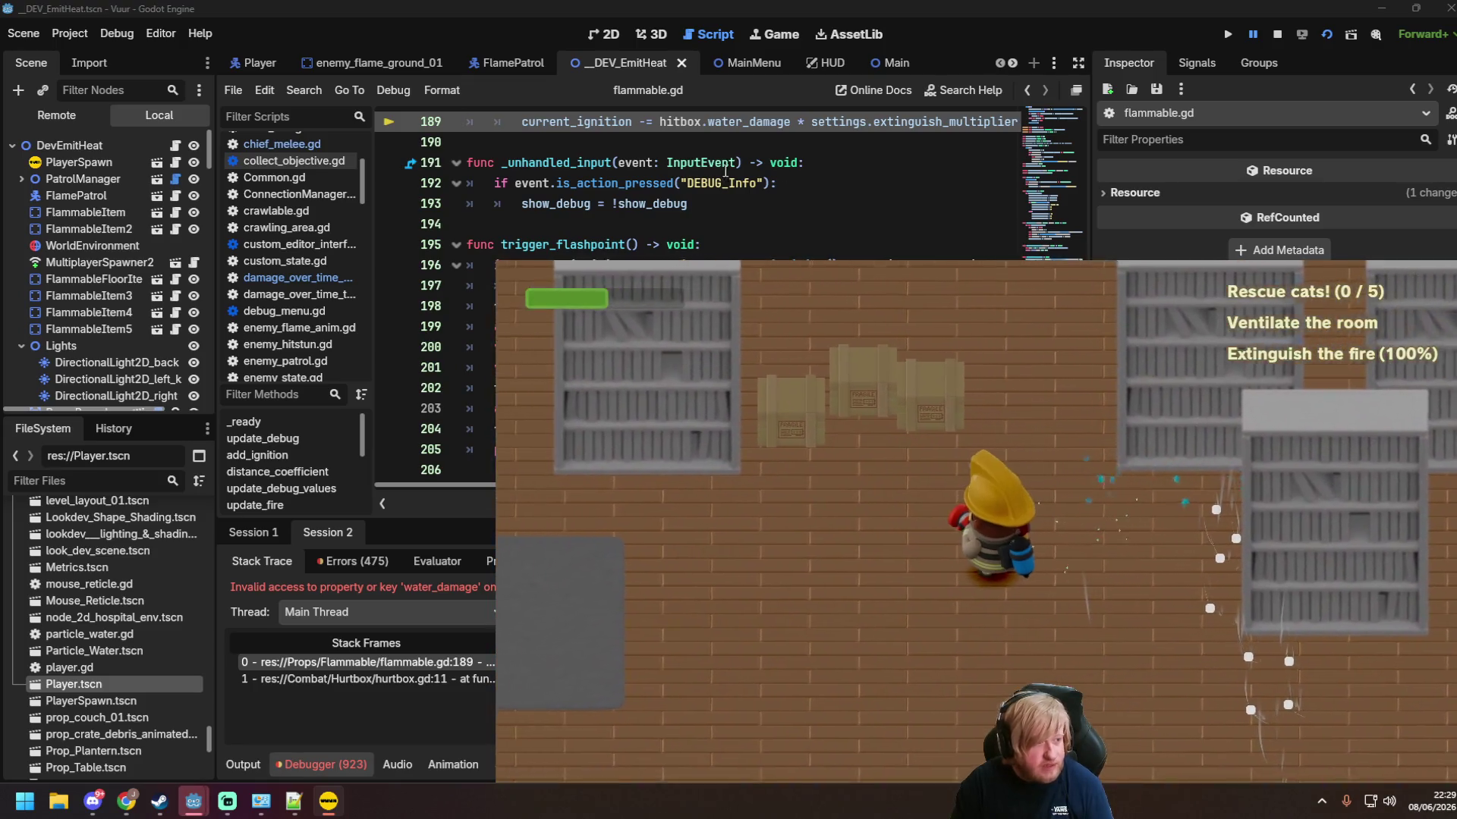
# - Go to the failing line in flammable.gd and search all project files for Hitbox
pyautogui.click(711, 183)
pyautogui.scroll(3)
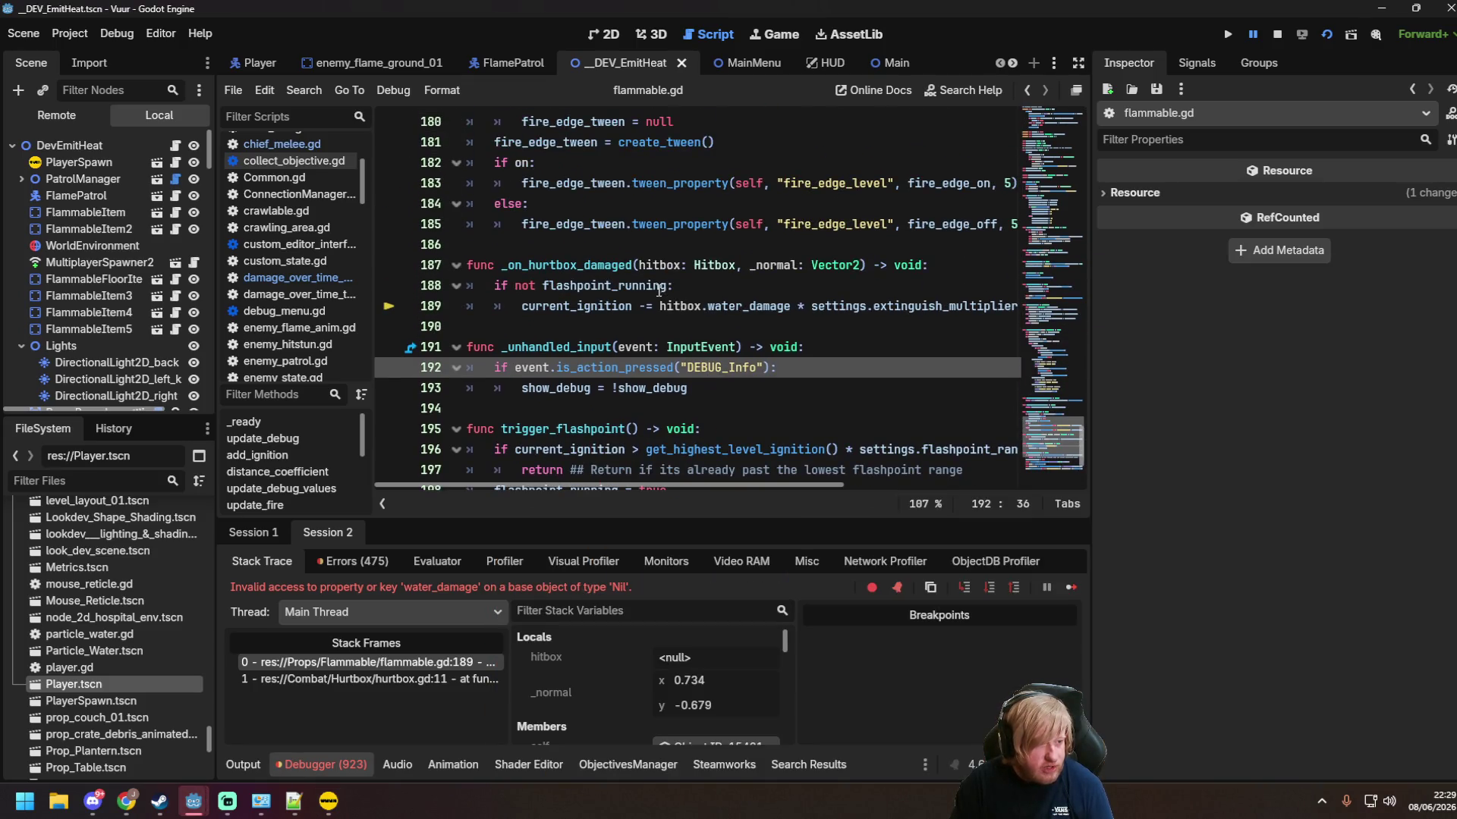
pyautogui.click(632, 305)
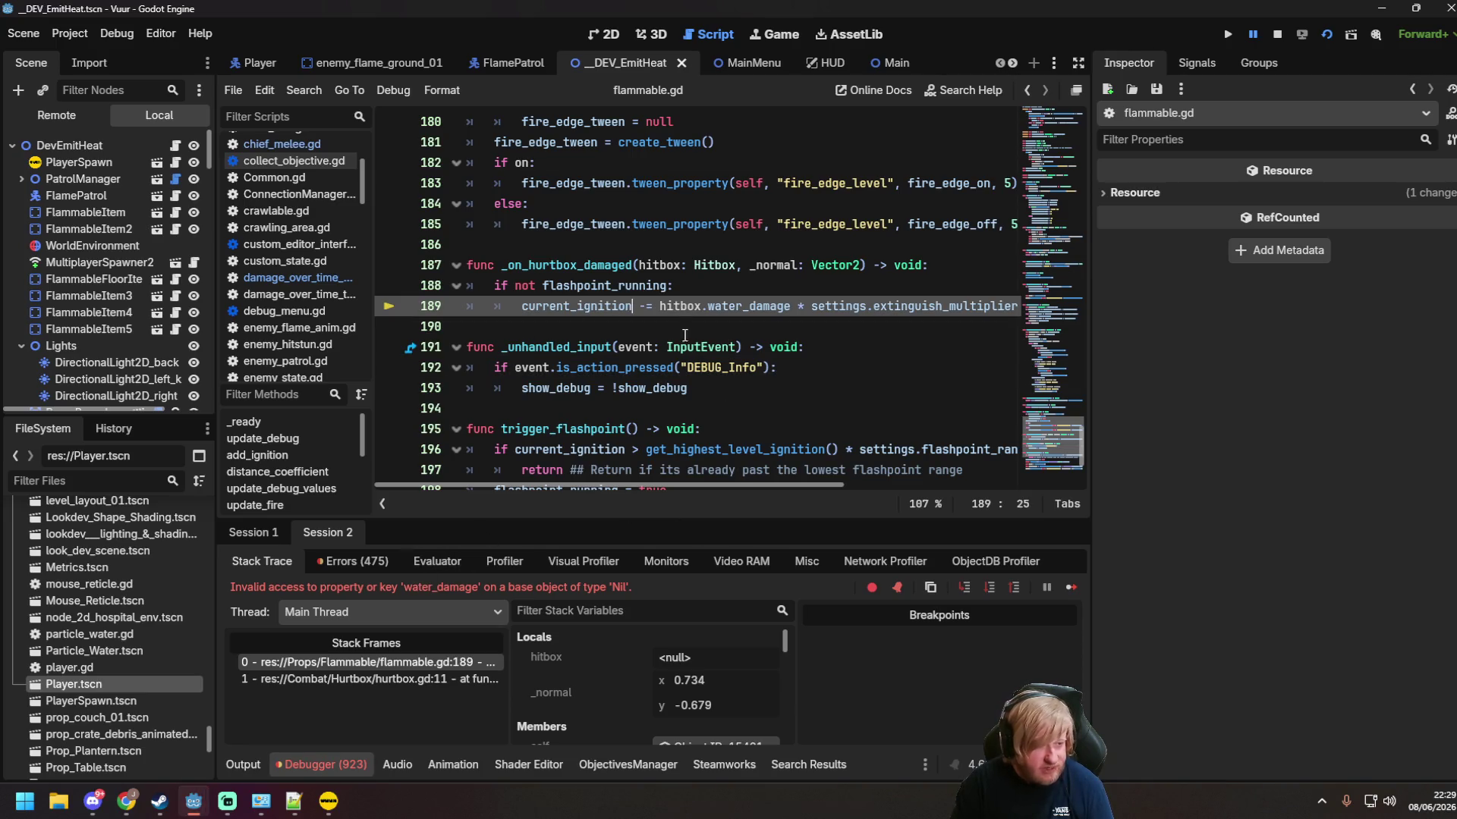
pyautogui.moveTo(638, 265); pyautogui.dragTo(681, 264)
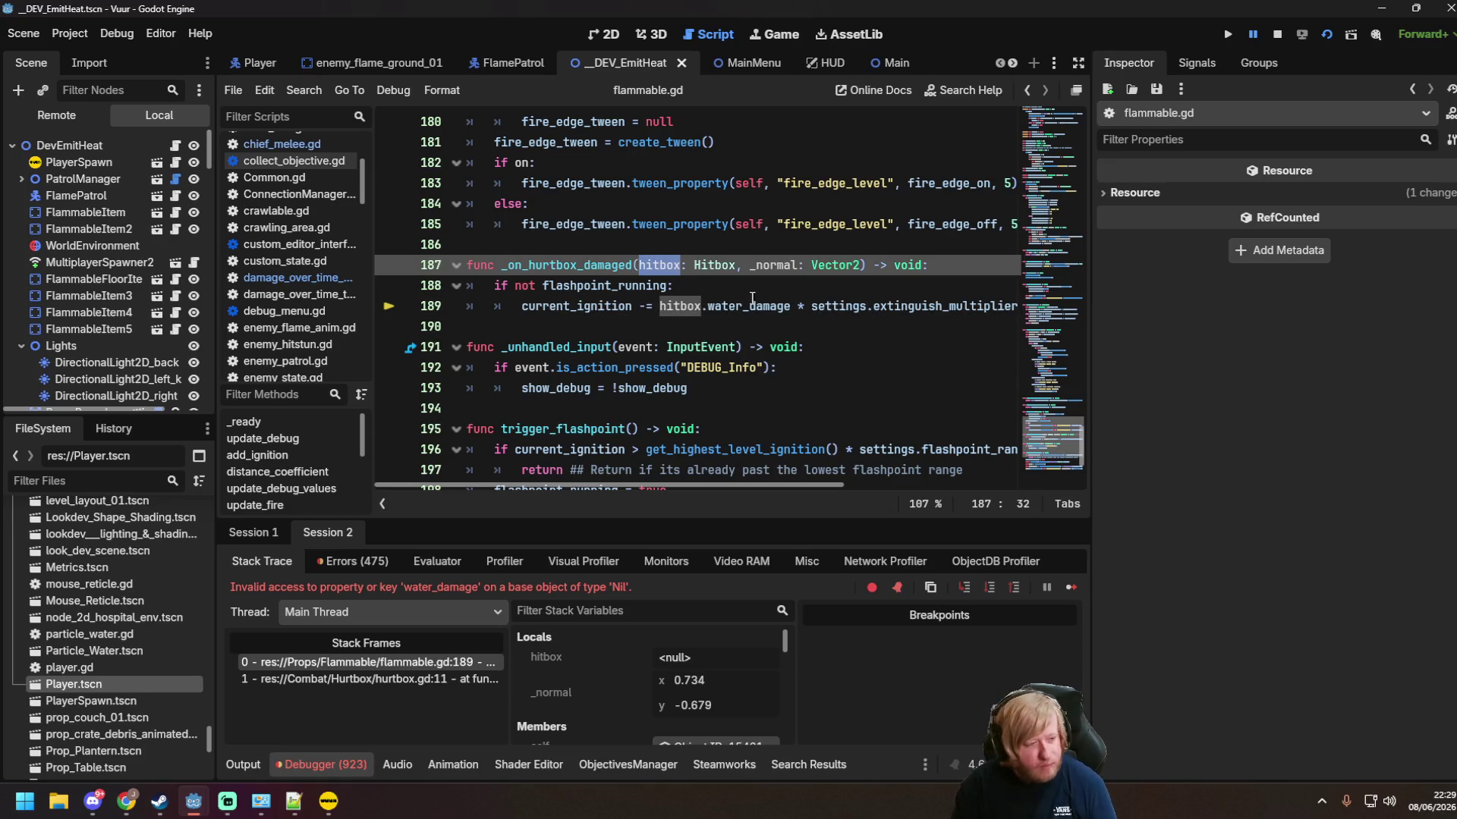
pyautogui.press('End')
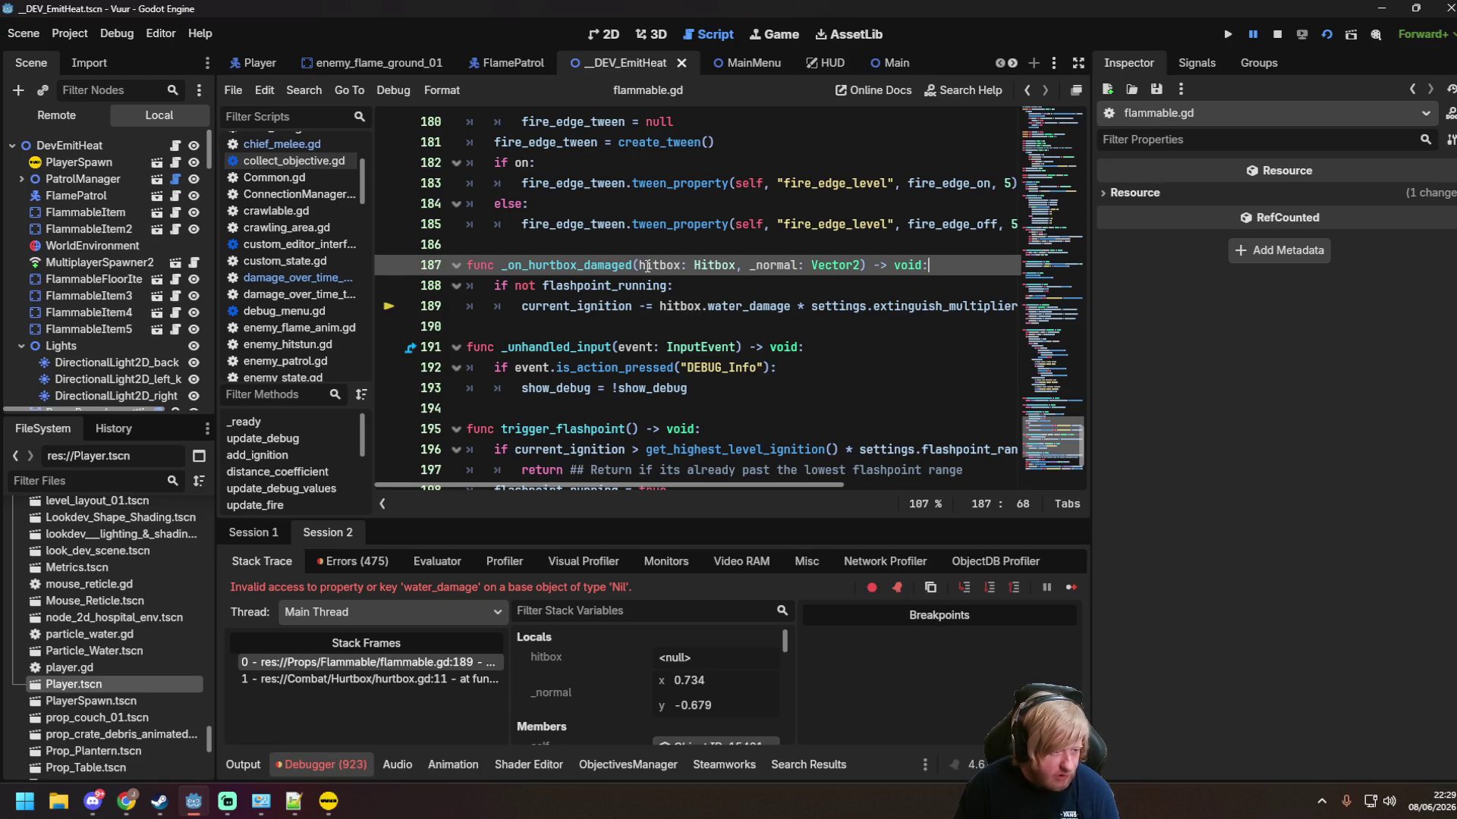
pyautogui.moveTo(695, 265); pyautogui.dragTo(735, 265)
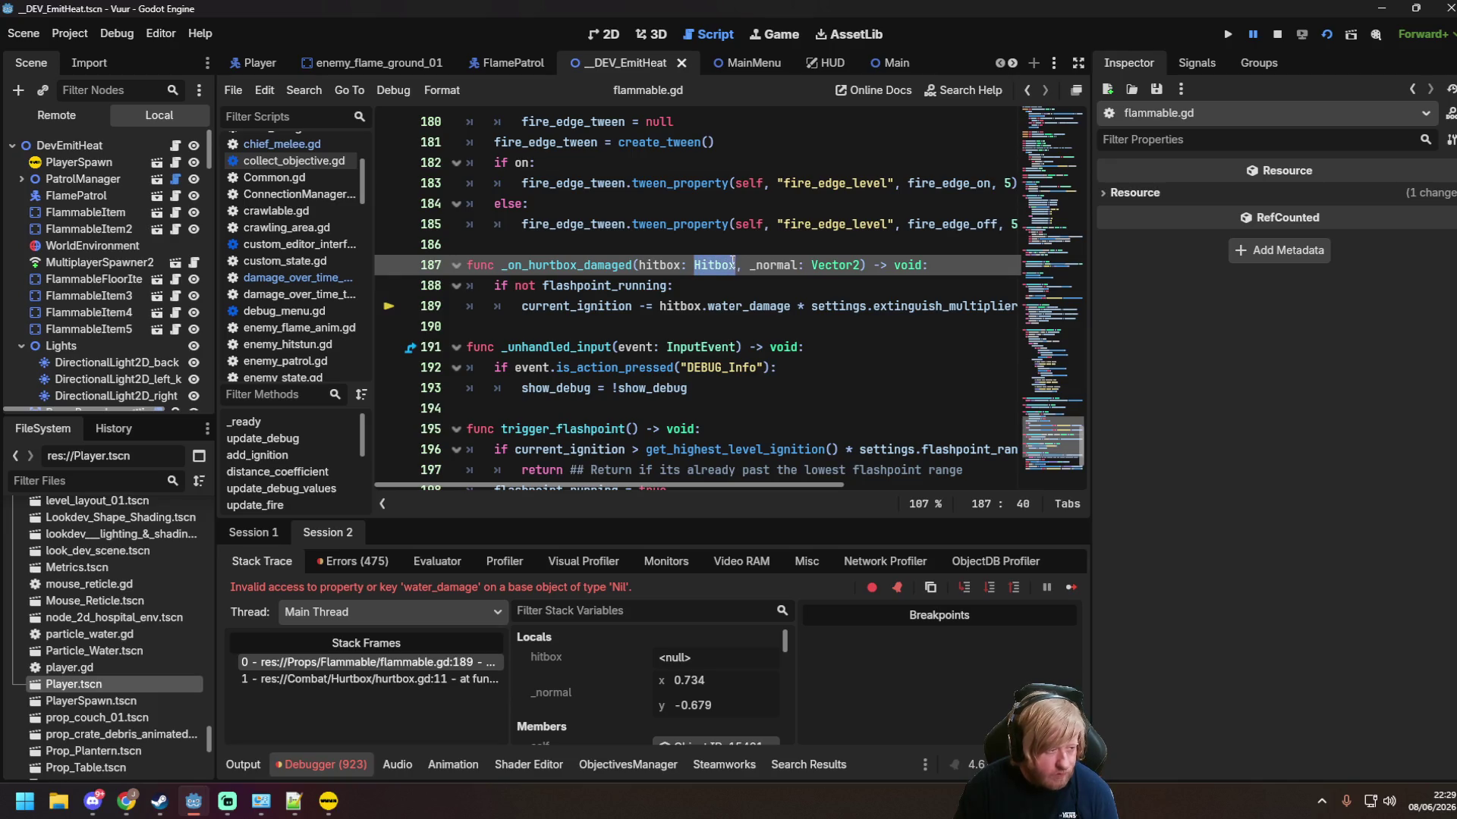
pyautogui.click(307, 90)
pyautogui.click(308, 199)
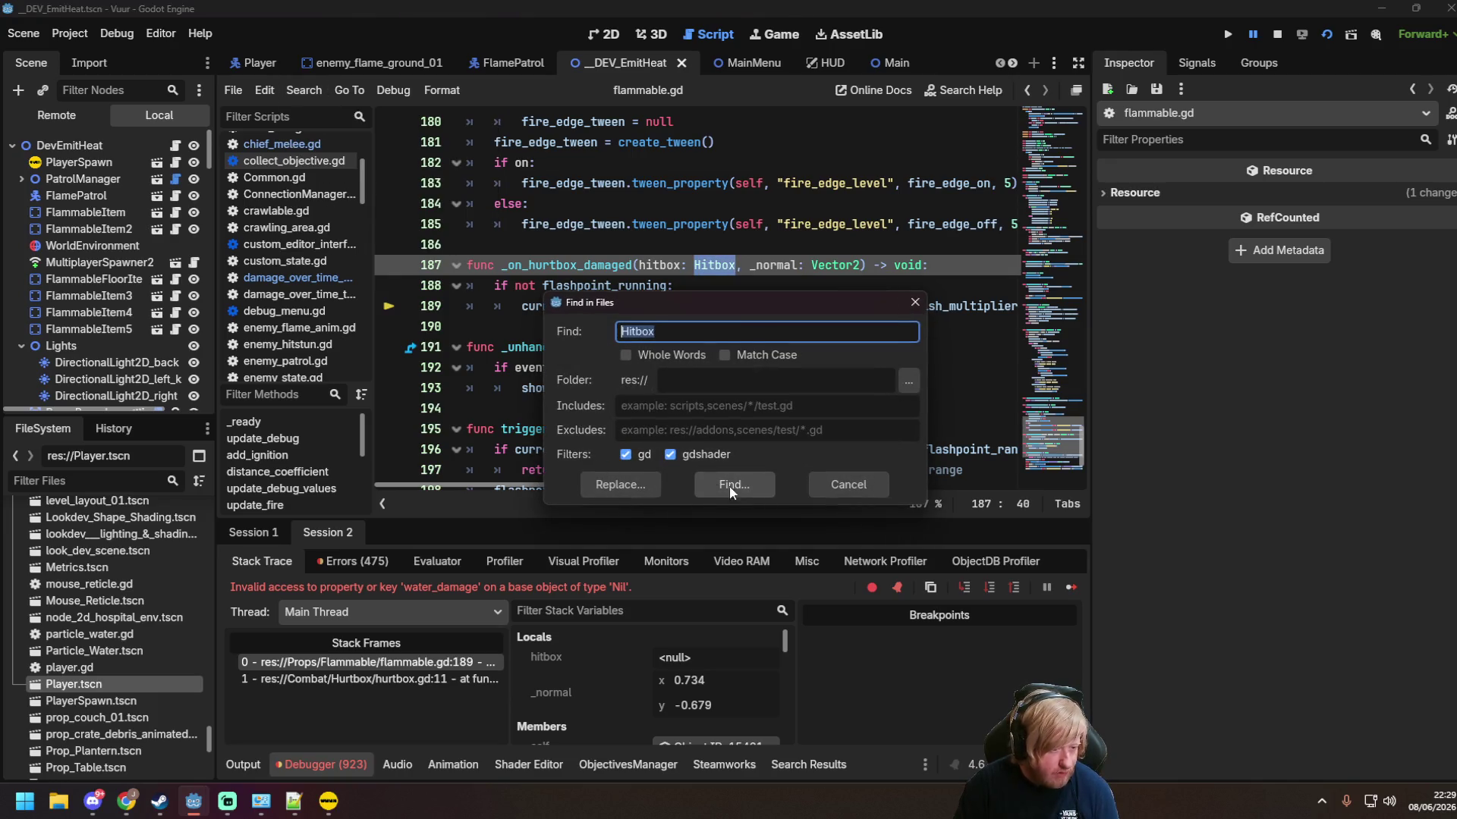
pyautogui.click(721, 486)
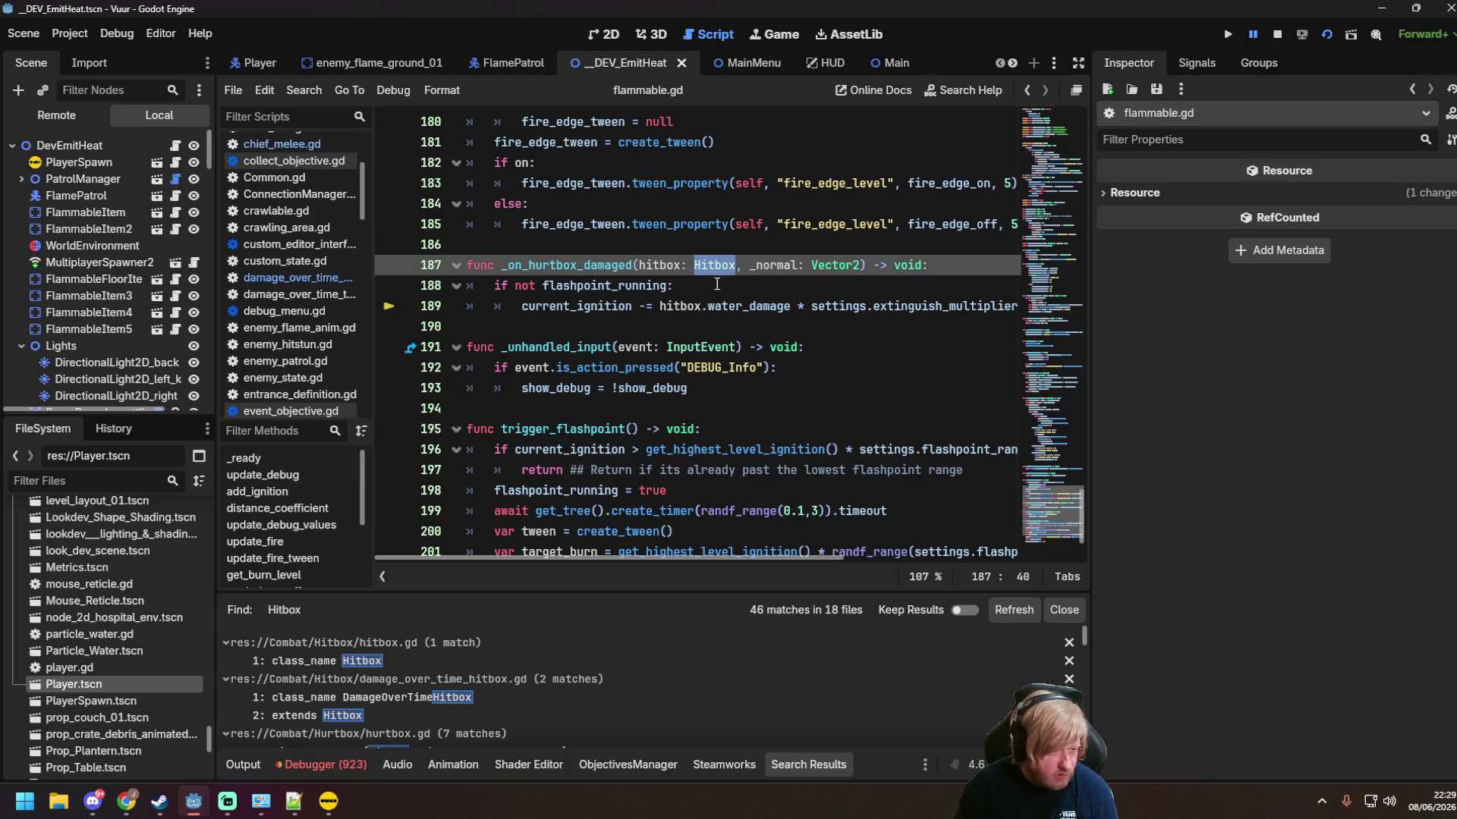
# - Rename the _on_hurtbox_damaged hitbox parameter to hitboxPath
pyautogui.click(866, 287)
pyautogui.moveTo(639, 265); pyautogui.dragTo(681, 265)
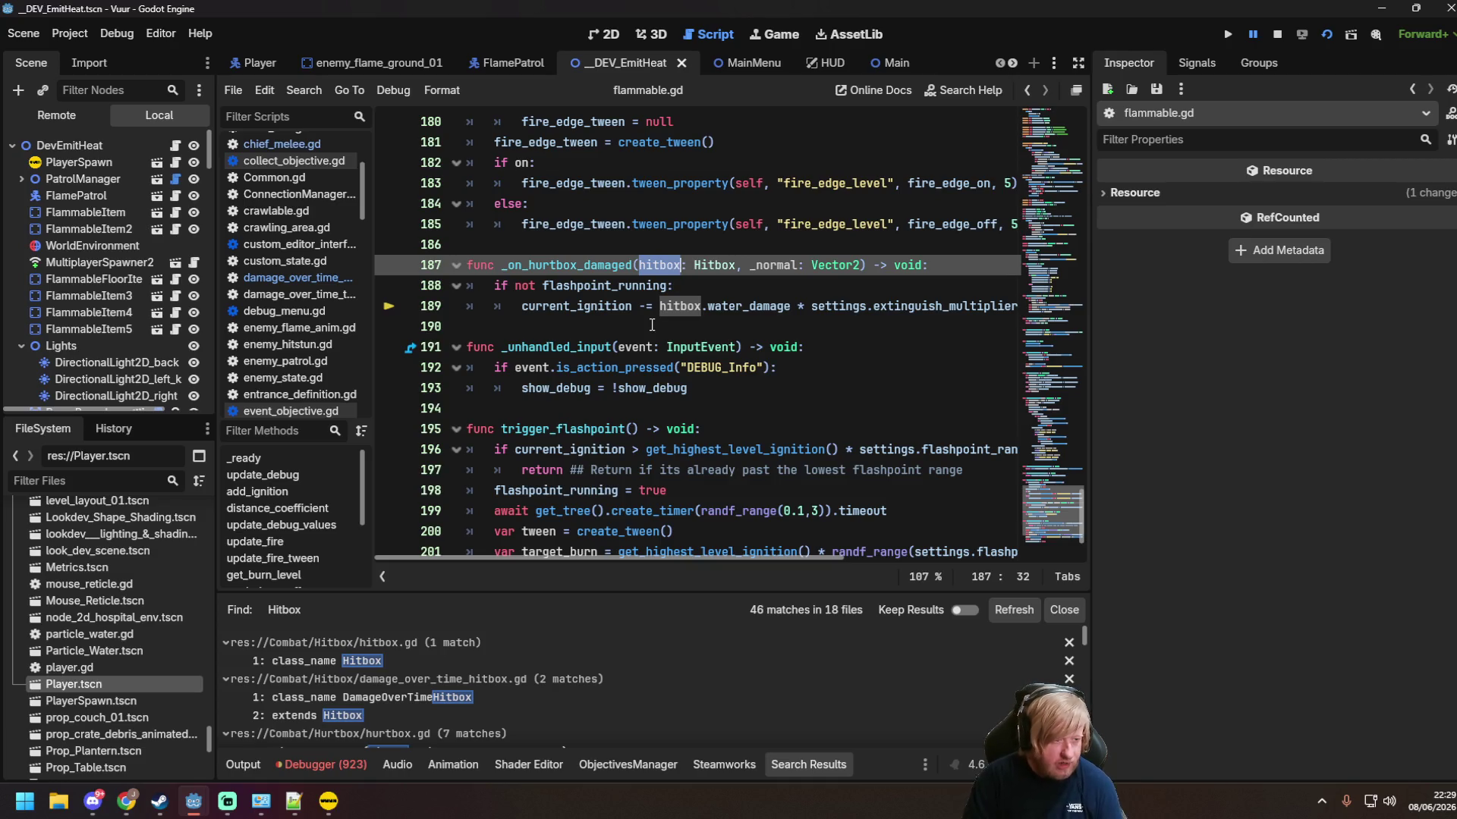
pyautogui.write('hitboxPath')
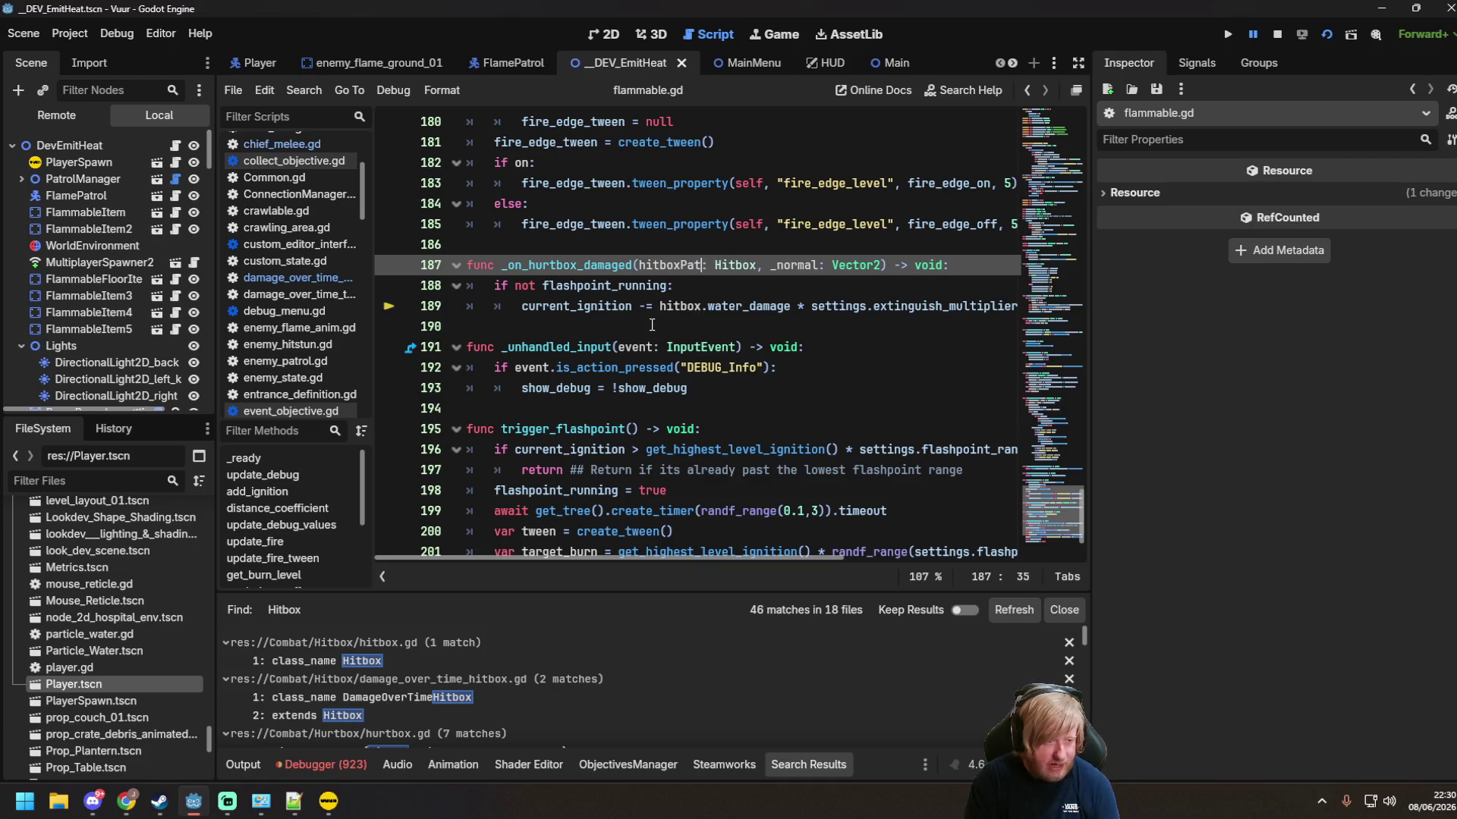
# - Change the hitboxPath parameter type from Hitbox to String
pyautogui.moveTo(722, 265); pyautogui.dragTo(765, 265)
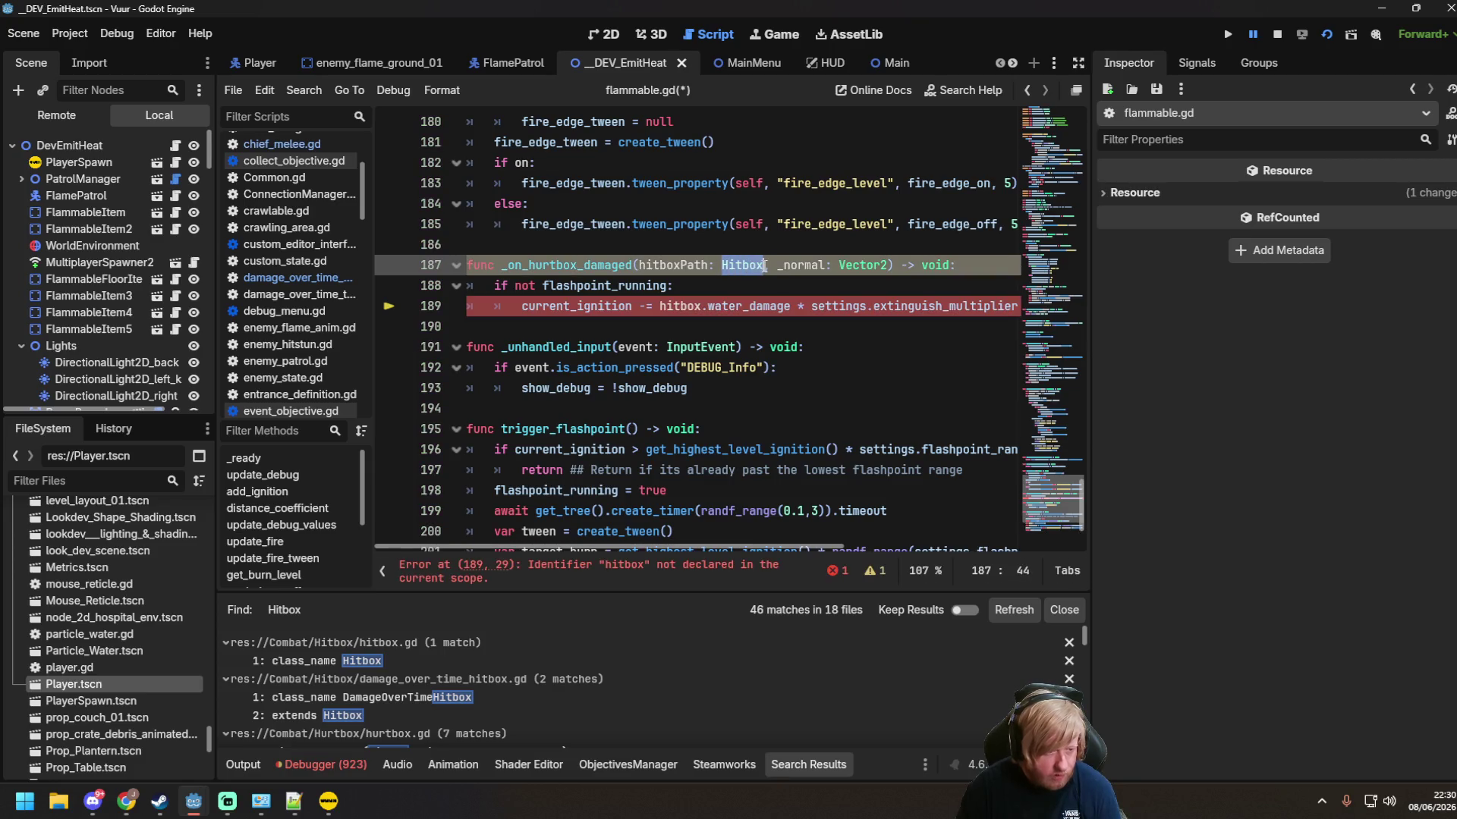
pyautogui.write('String')
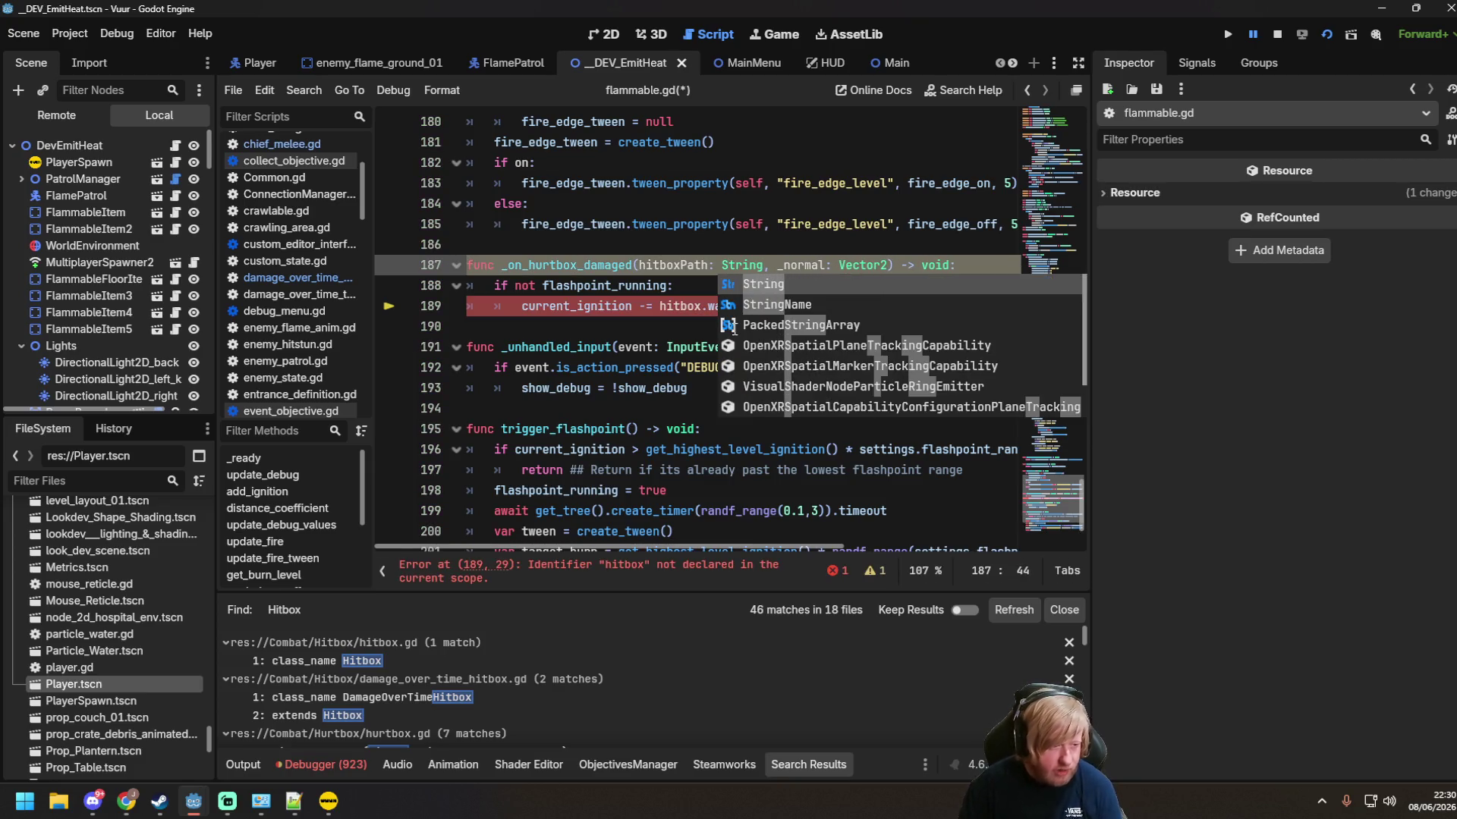
pyautogui.click(979, 267)
# - Add 'var hitbox = get_node(hitboxPath) as Hitbox' at the top of the handler
pyautogui.press('Return')
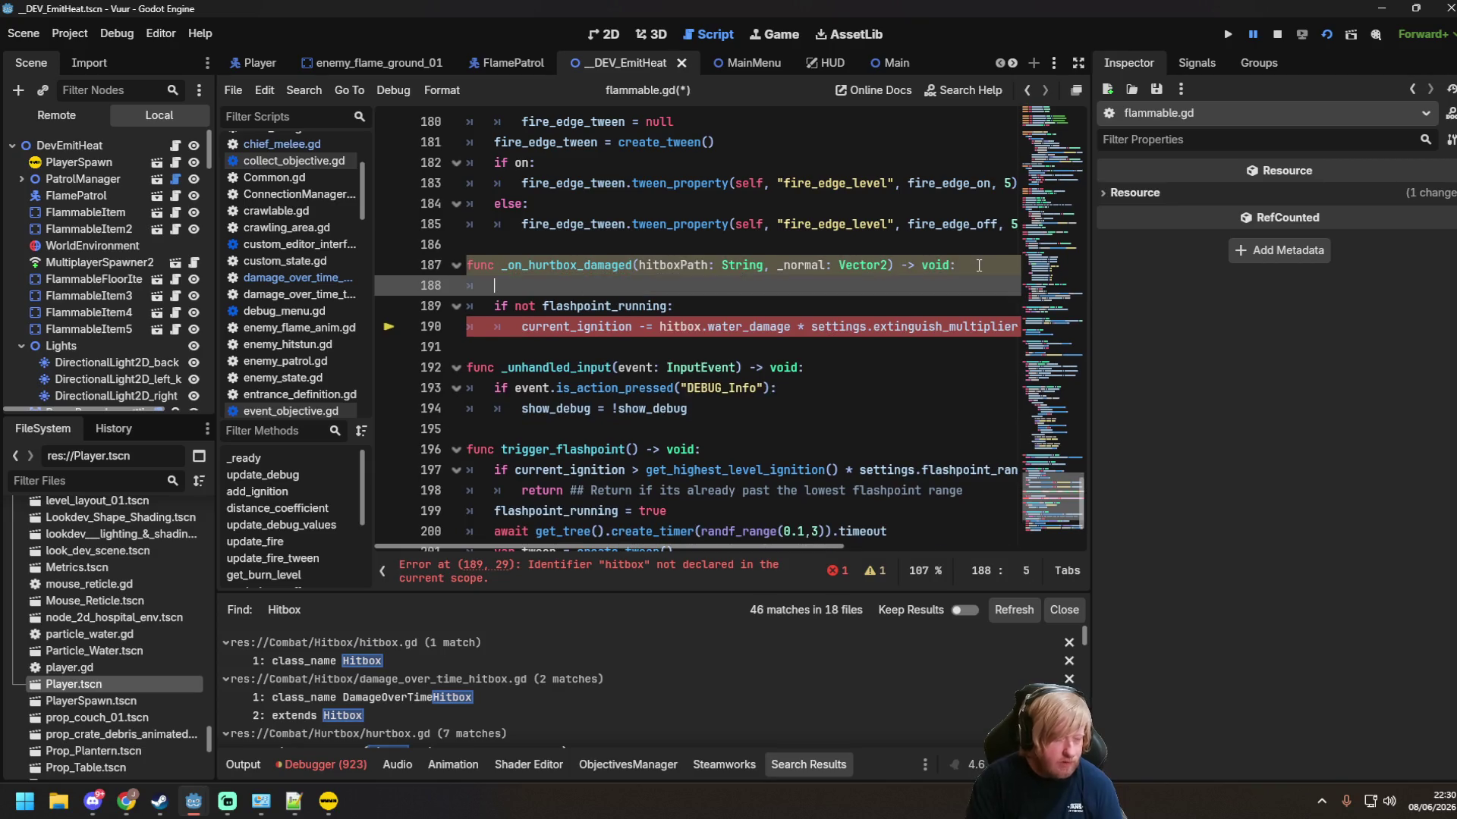
pyautogui.write('ar hitbox = ')
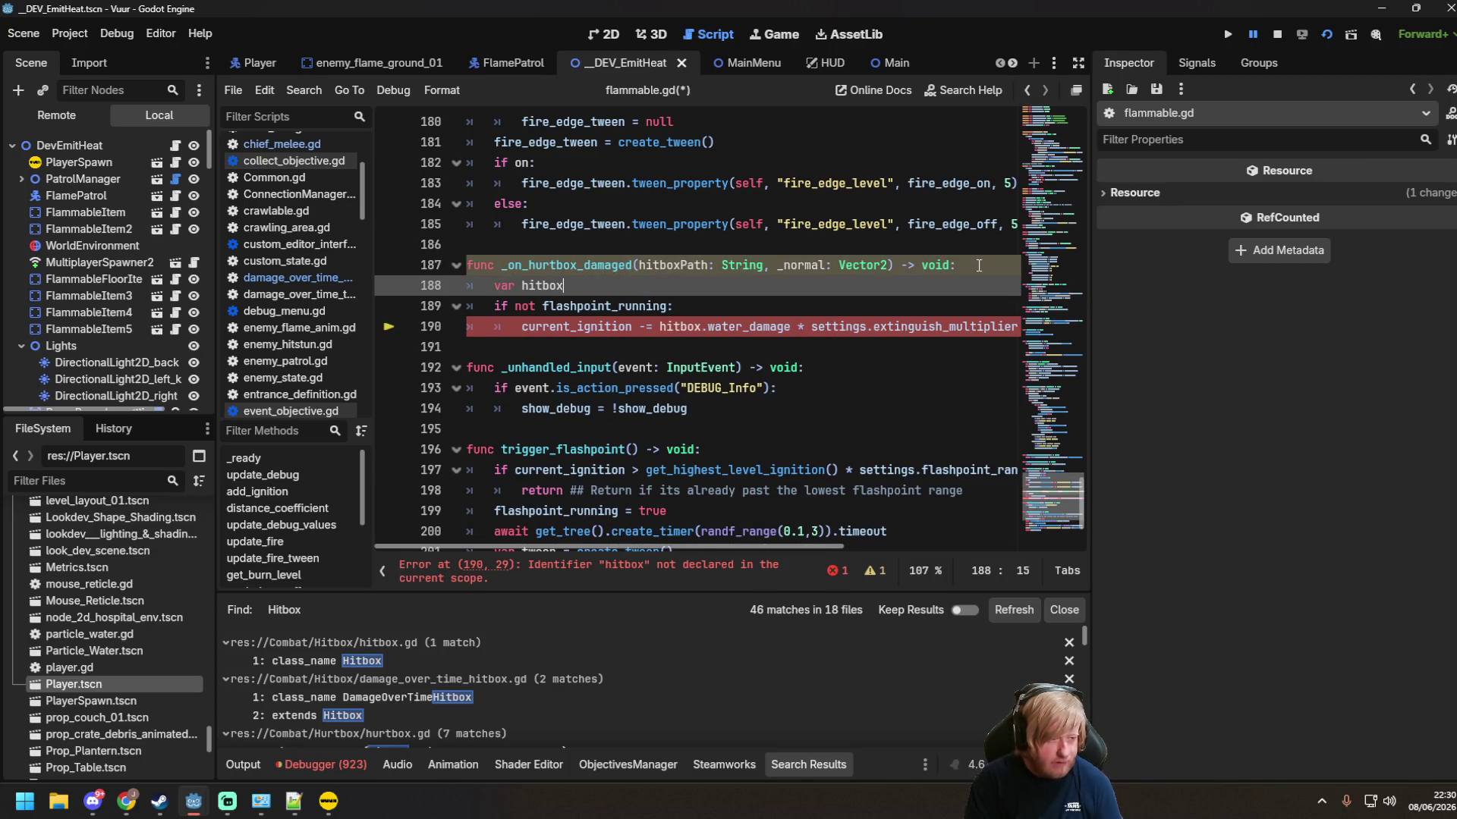
pyautogui.write('get_node')
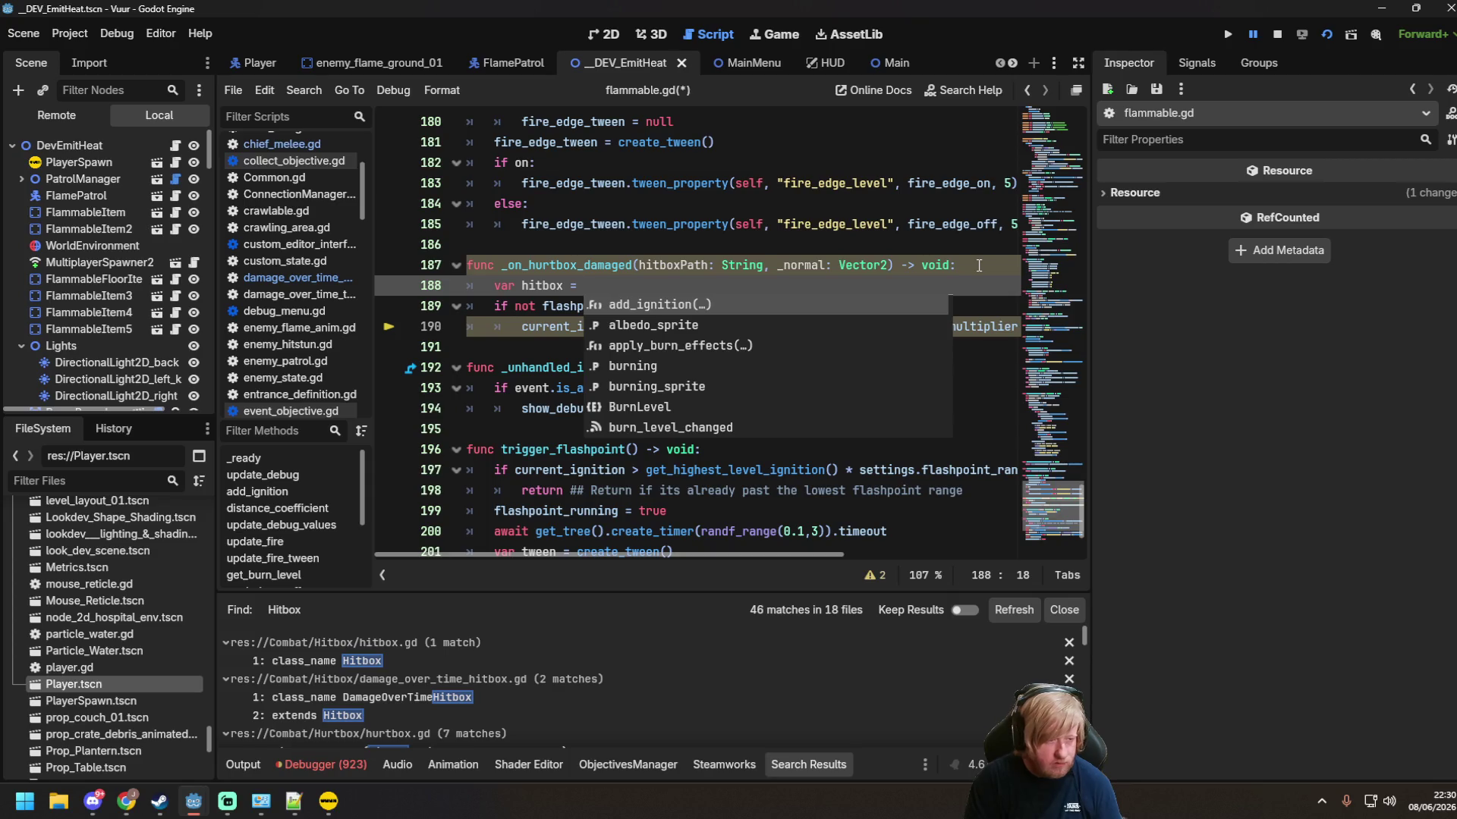
pyautogui.press('Return')
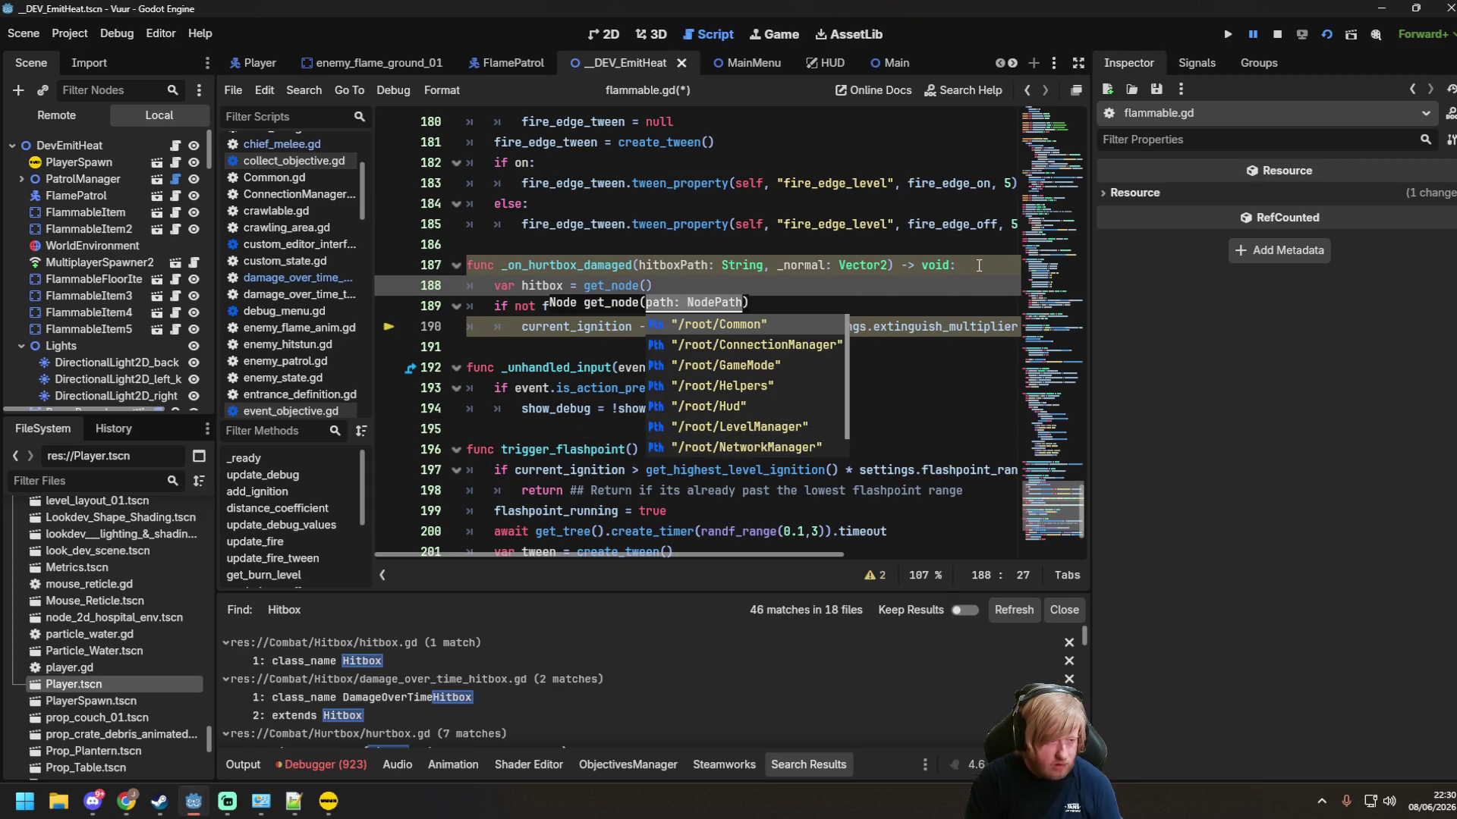
pyautogui.write('Hit')
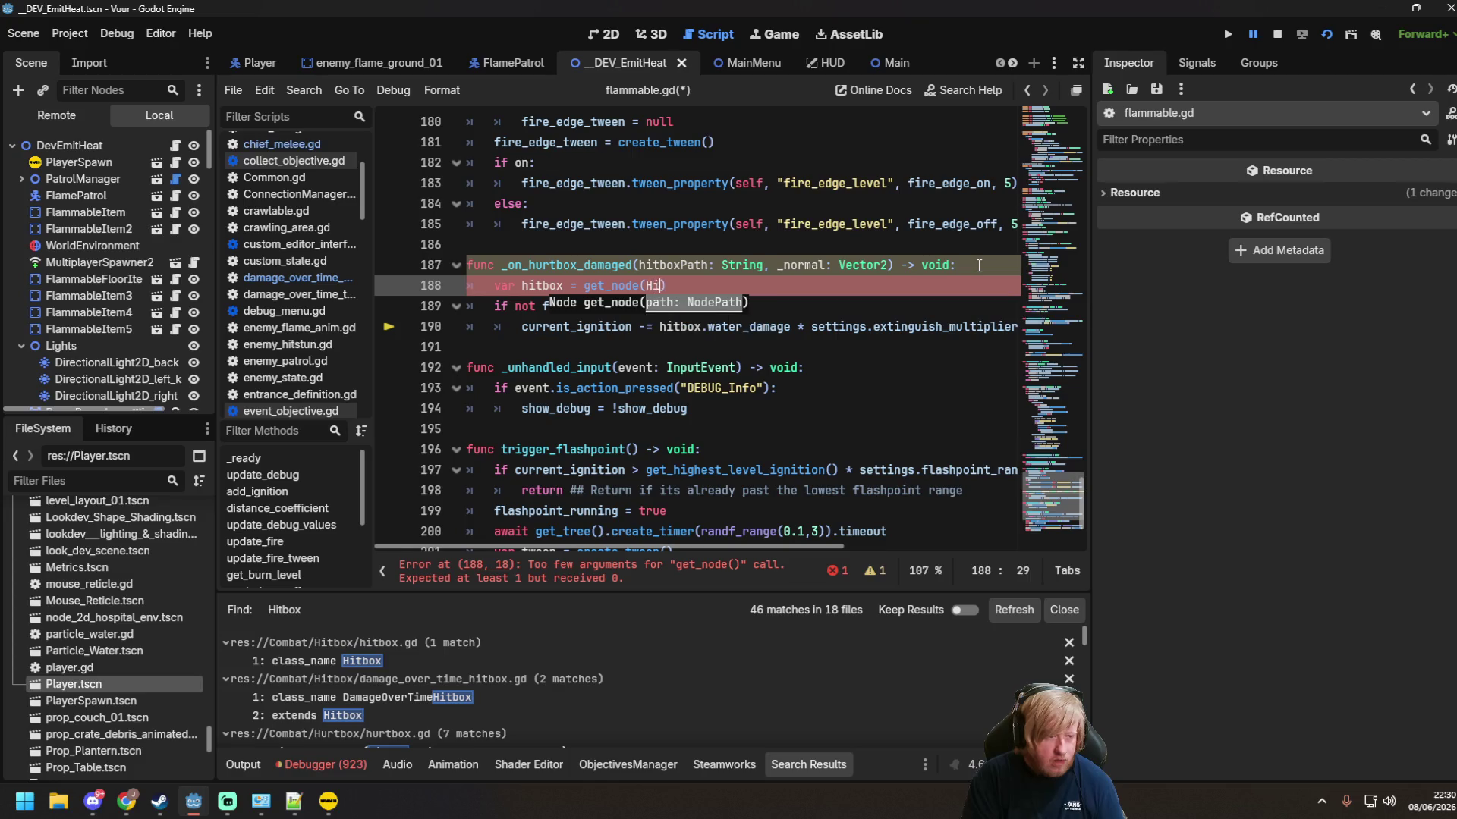
pyautogui.press('BackSpace')
pyautogui.press('BackSpace')
pyautogui.press('BackSpace')
pyautogui.hotkey('ctrl', 'space')
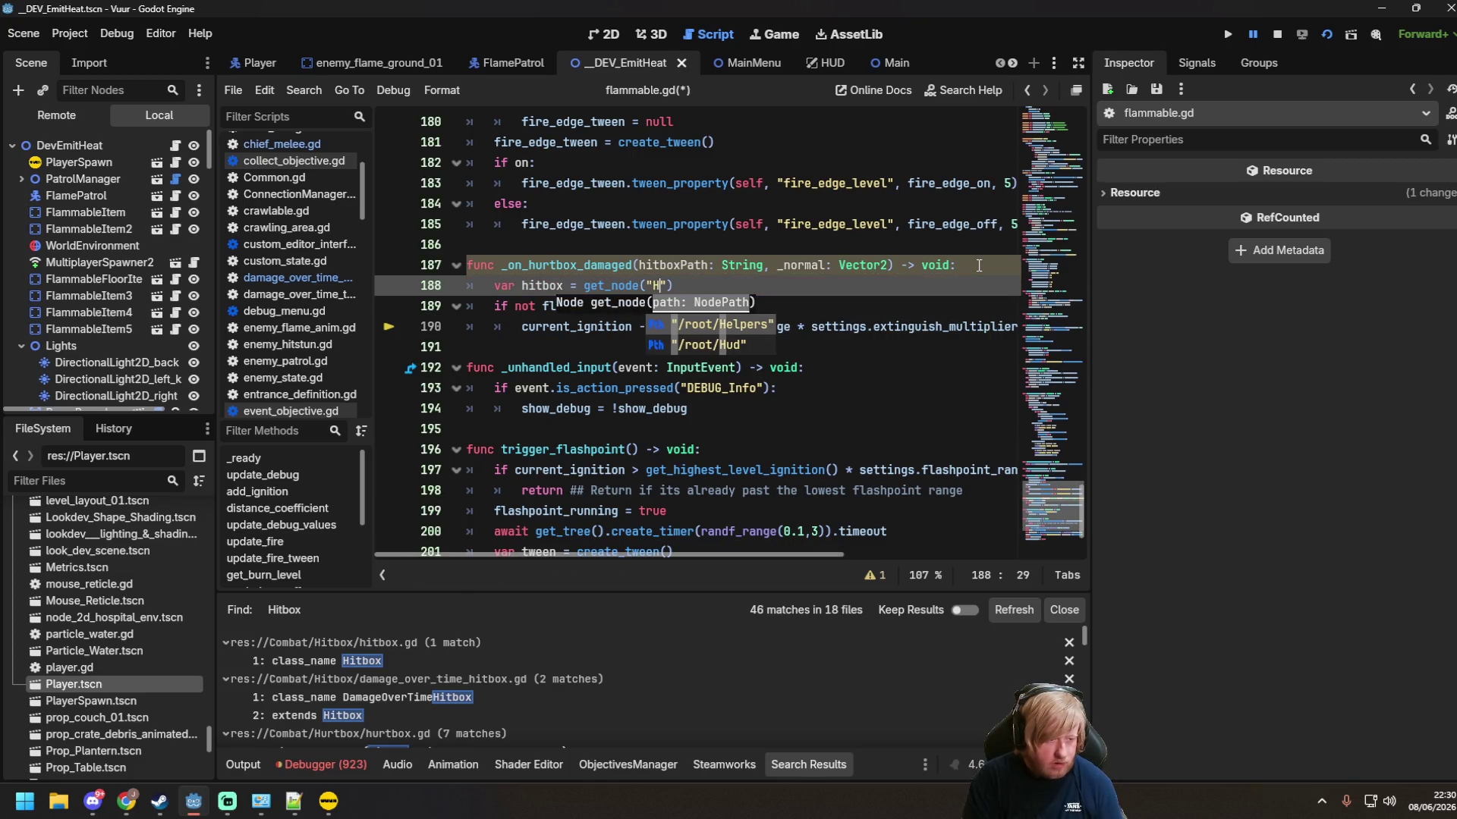
pyautogui.write('hitbox')
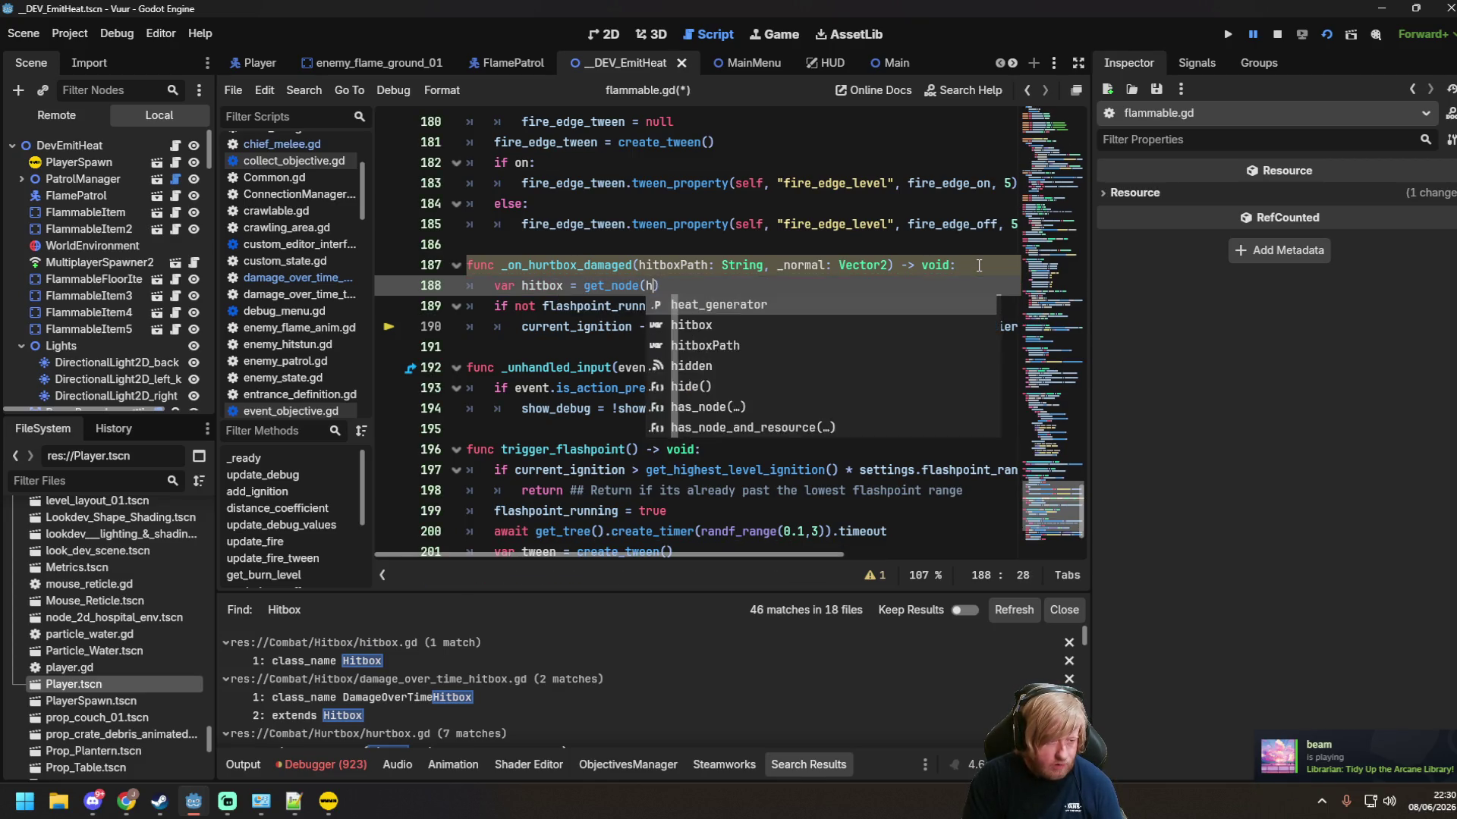
pyautogui.press('Return')
pyautogui.write('as Hitbox')
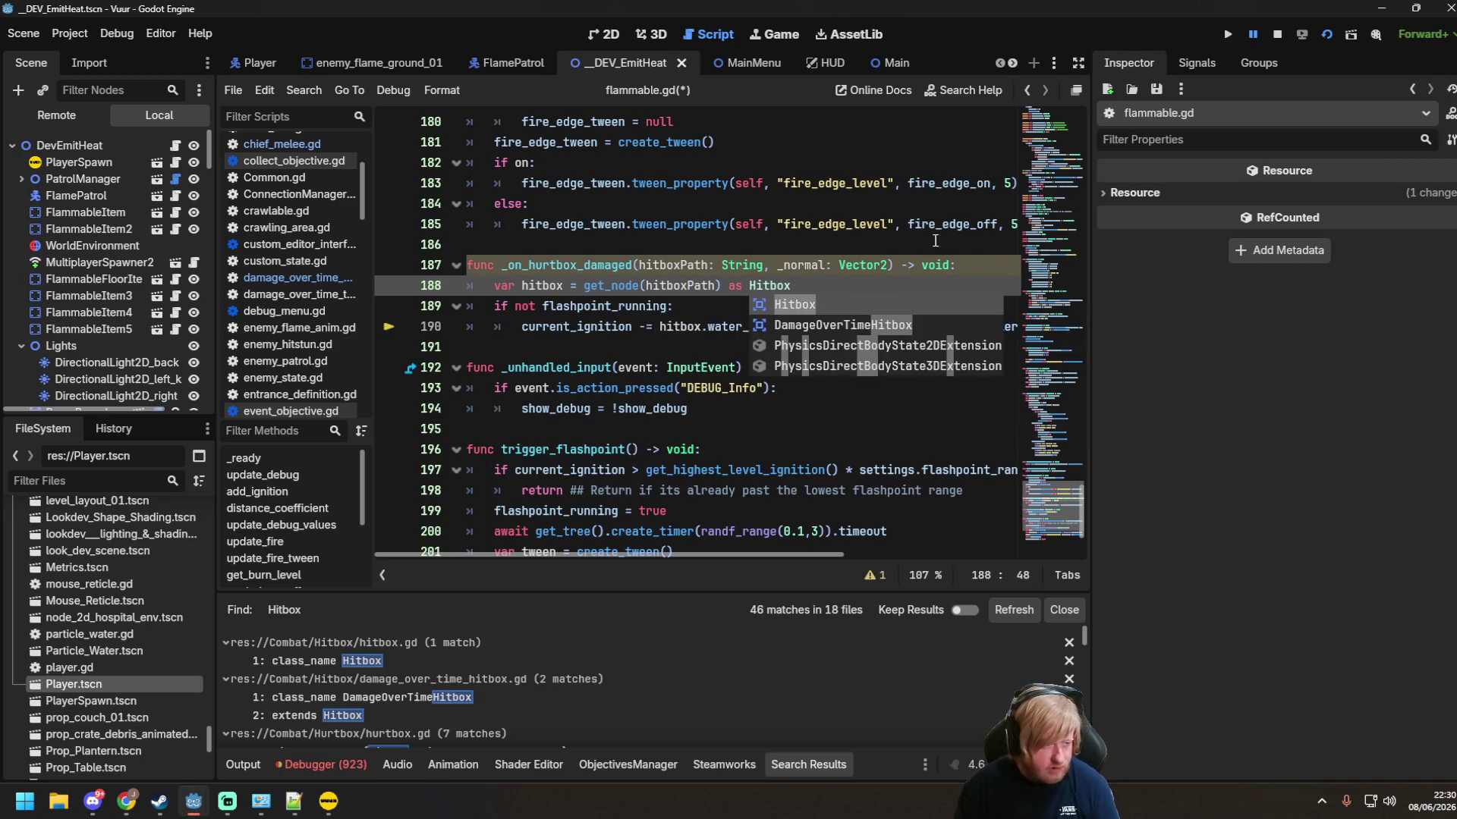
pyautogui.press('Escape')
pyautogui.press('Up')
pyautogui.press('Up')
pyautogui.press('Up')
# - Highlight the hitbox variable's uses and save flammable.gd
pyautogui.doubleClick(522, 286)
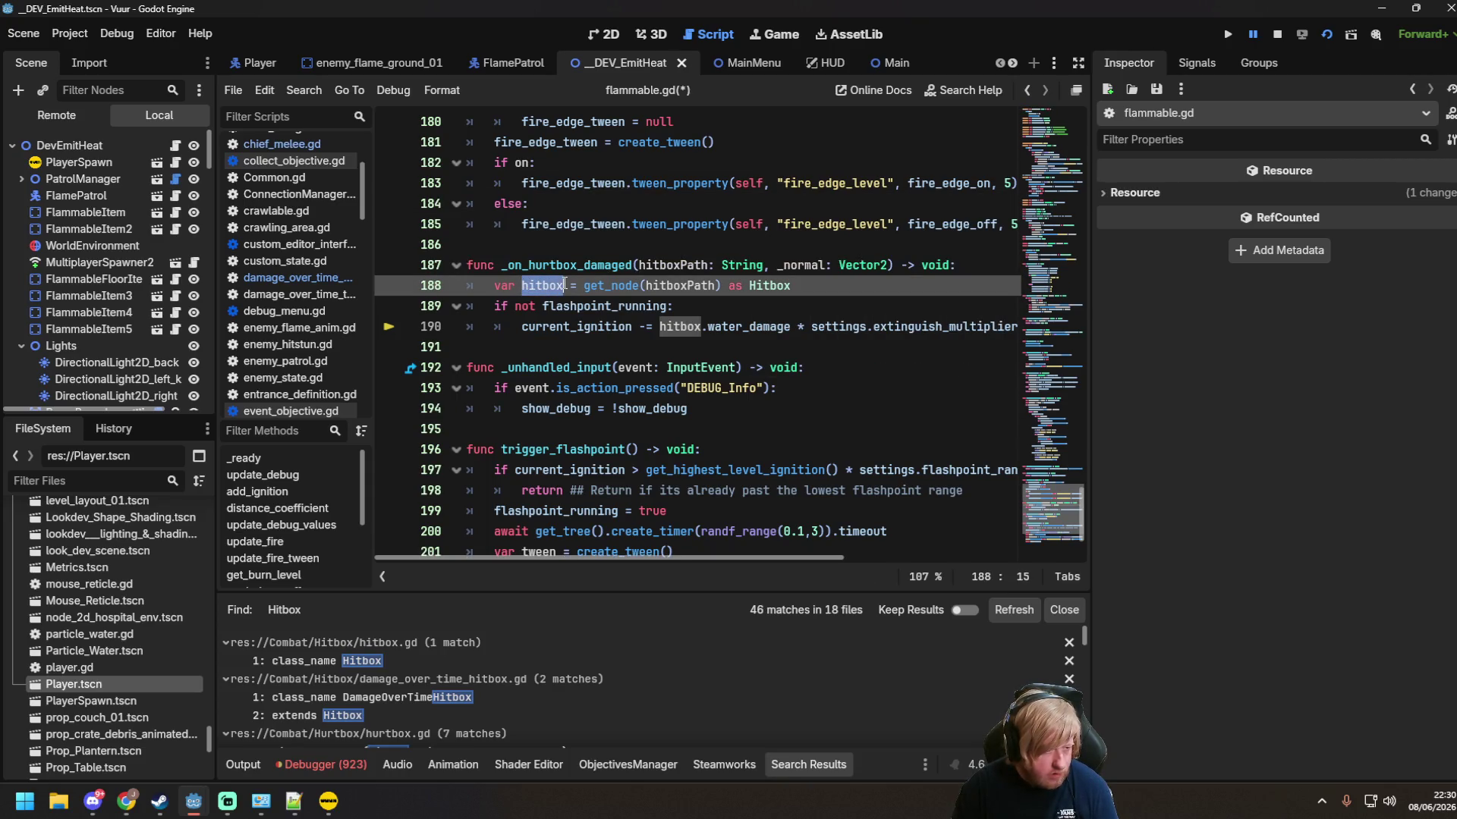
pyautogui.click(785, 297)
pyautogui.hotkey('ctrl', 's')
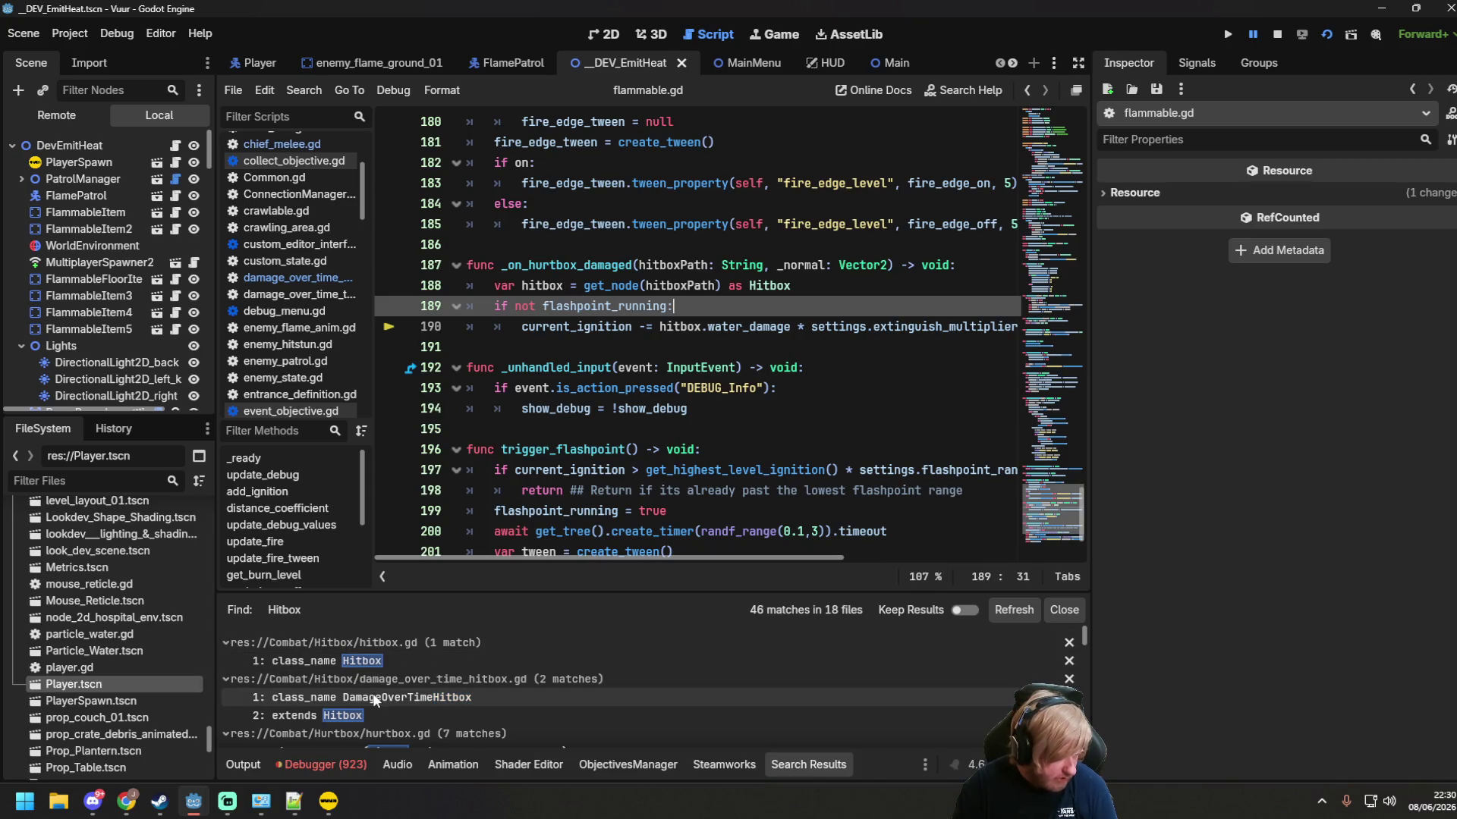
pyautogui.click(521, 705)
# - Review hurtbox.gd's Damaged signal, its get_node lookup of hitbox_path and the Hitbox cast
pyautogui.scroll(-3)
pyautogui.click(470, 713)
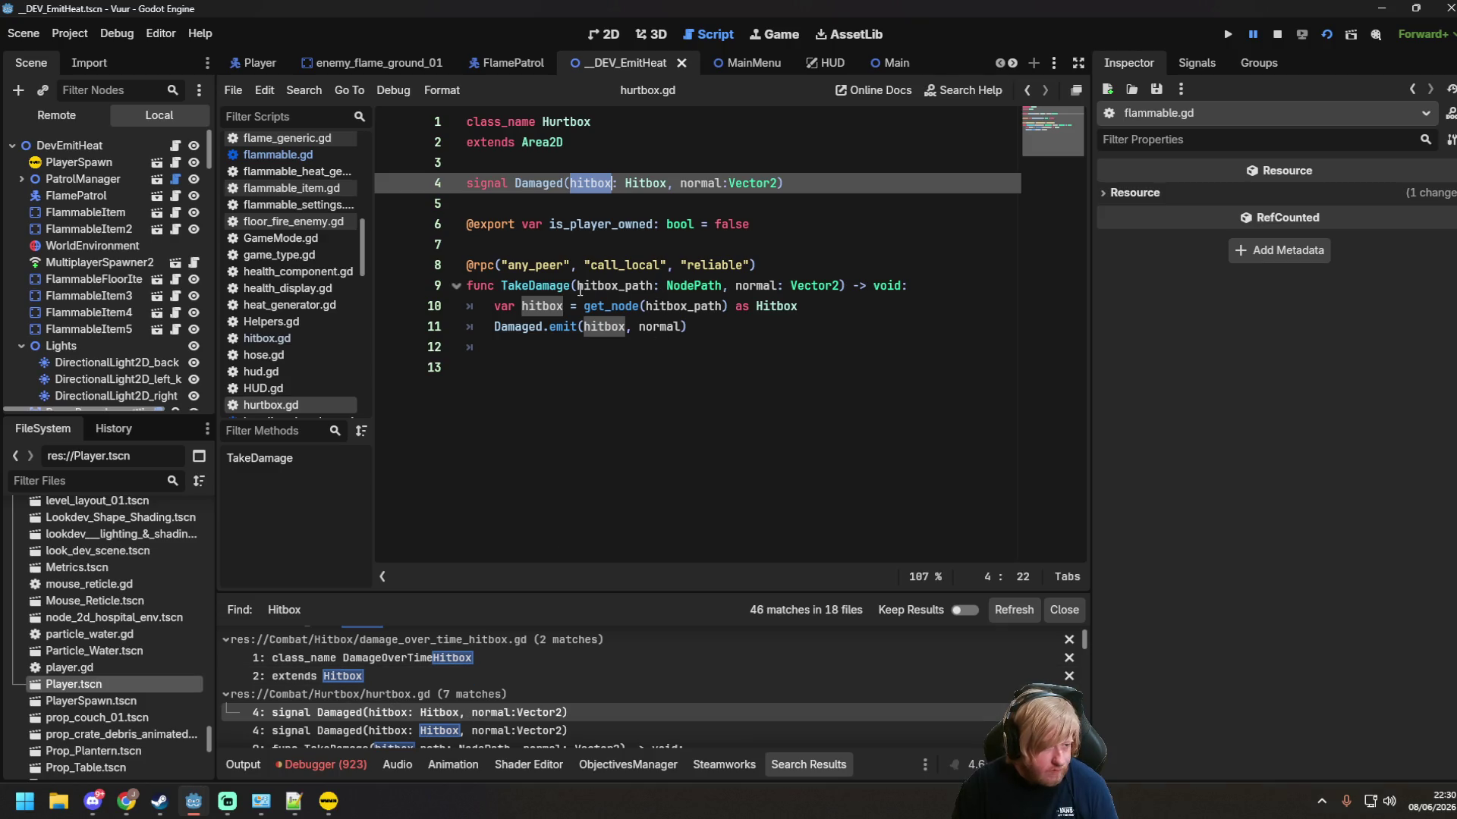
pyautogui.scroll(-3)
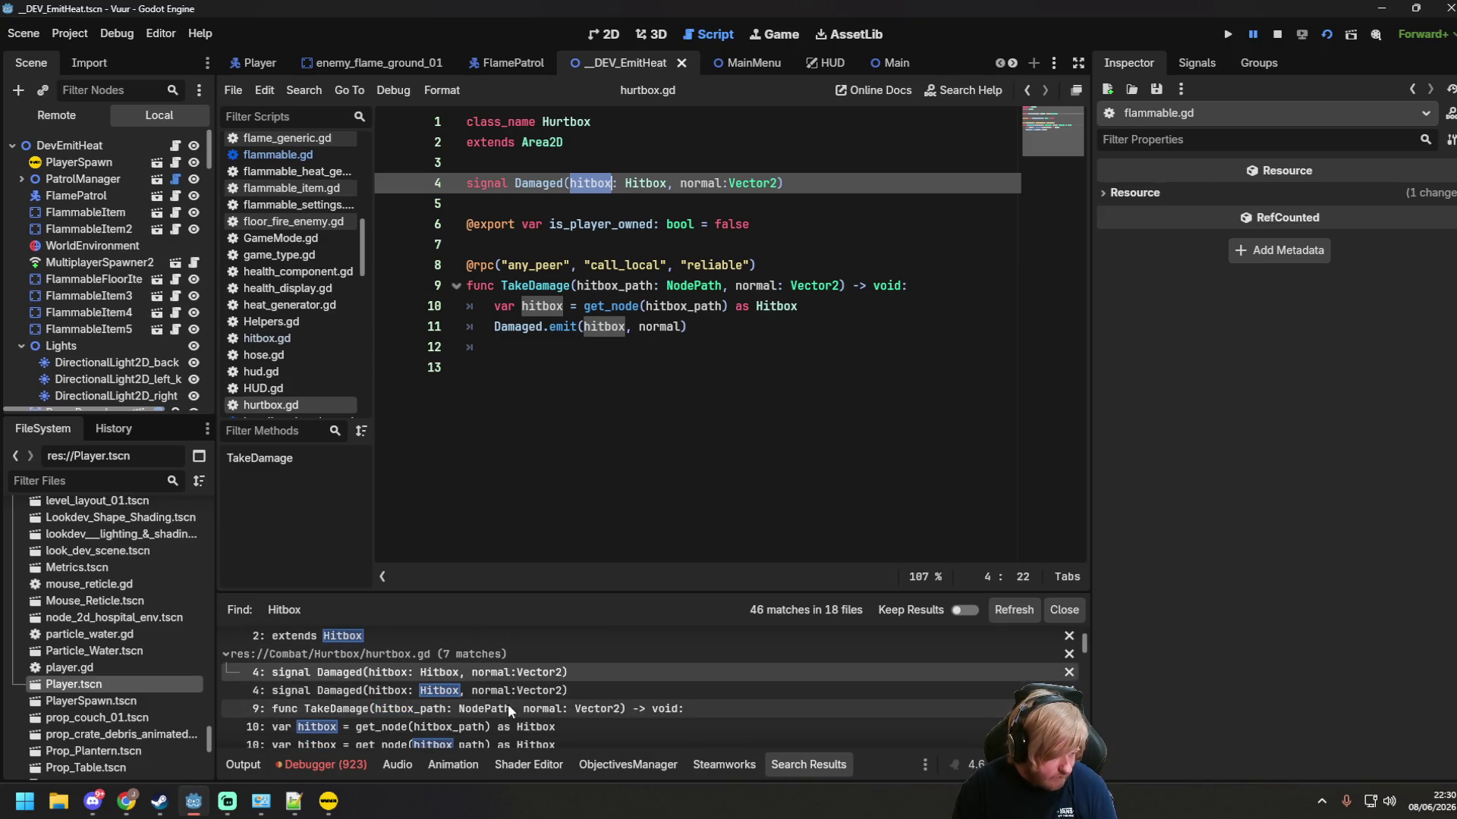
pyautogui.click(476, 726)
pyautogui.click(470, 745)
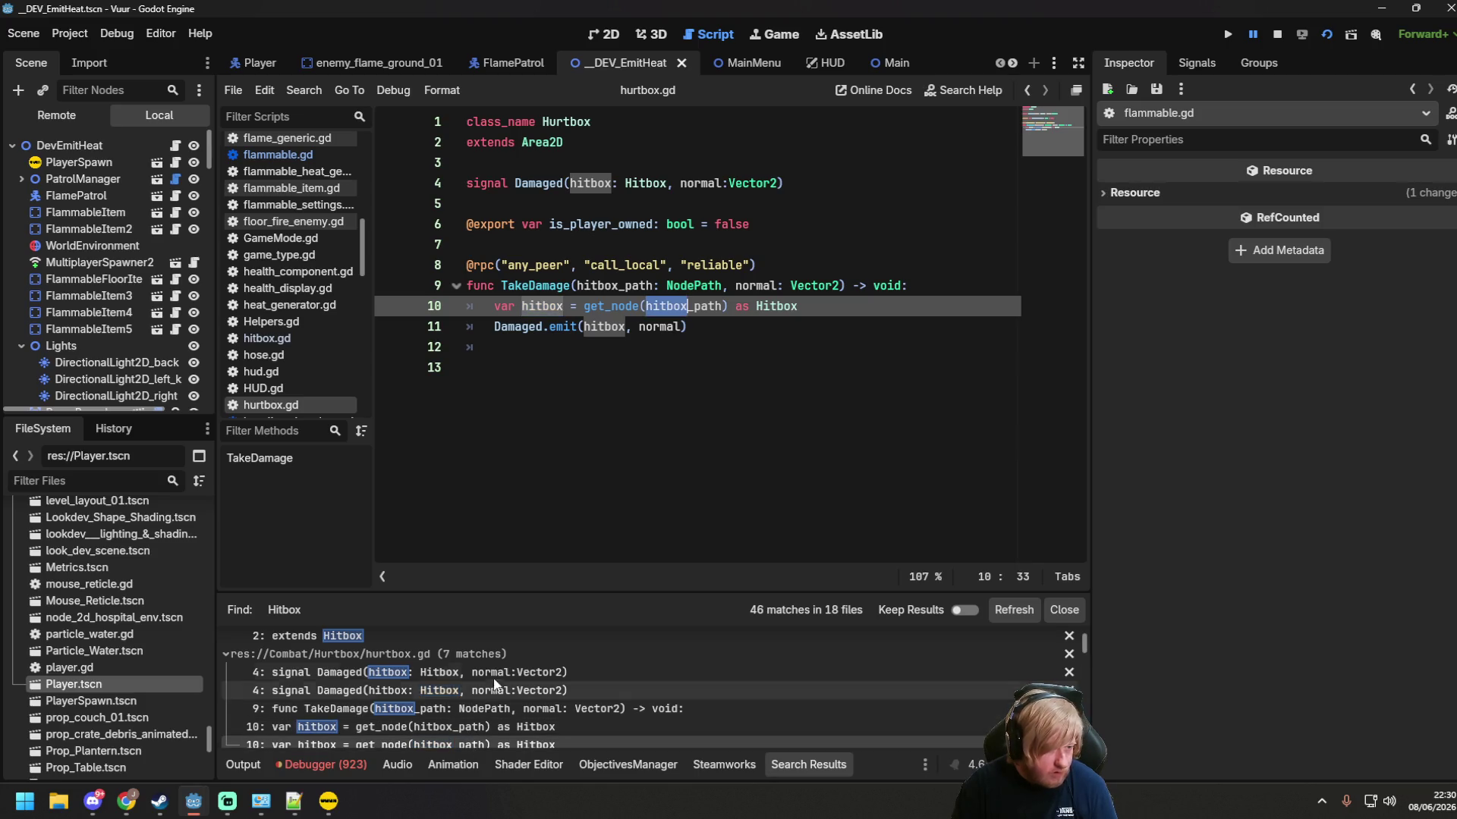
pyautogui.scroll(-3)
pyautogui.click(390, 686)
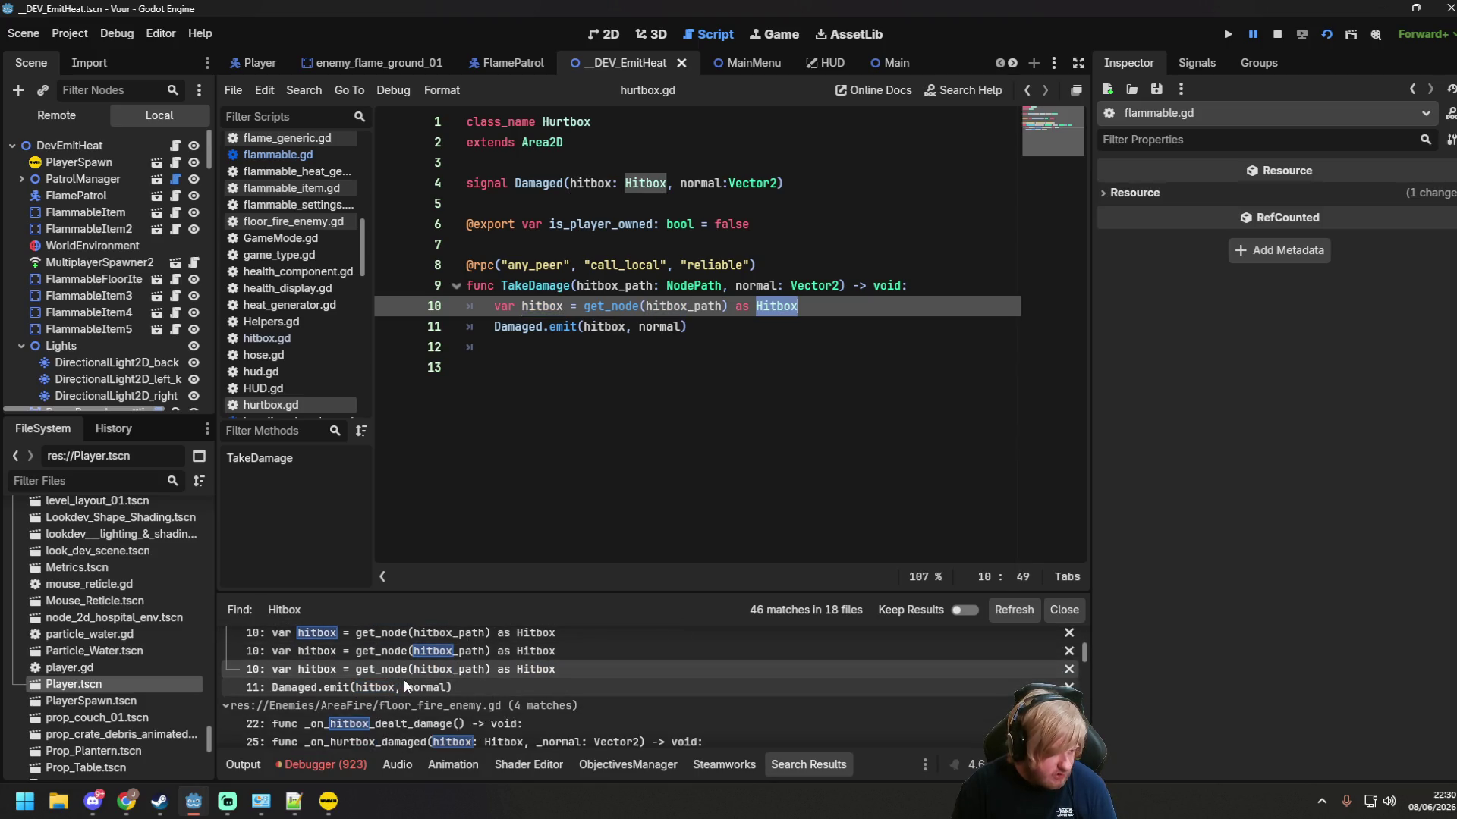
pyautogui.click(403, 684)
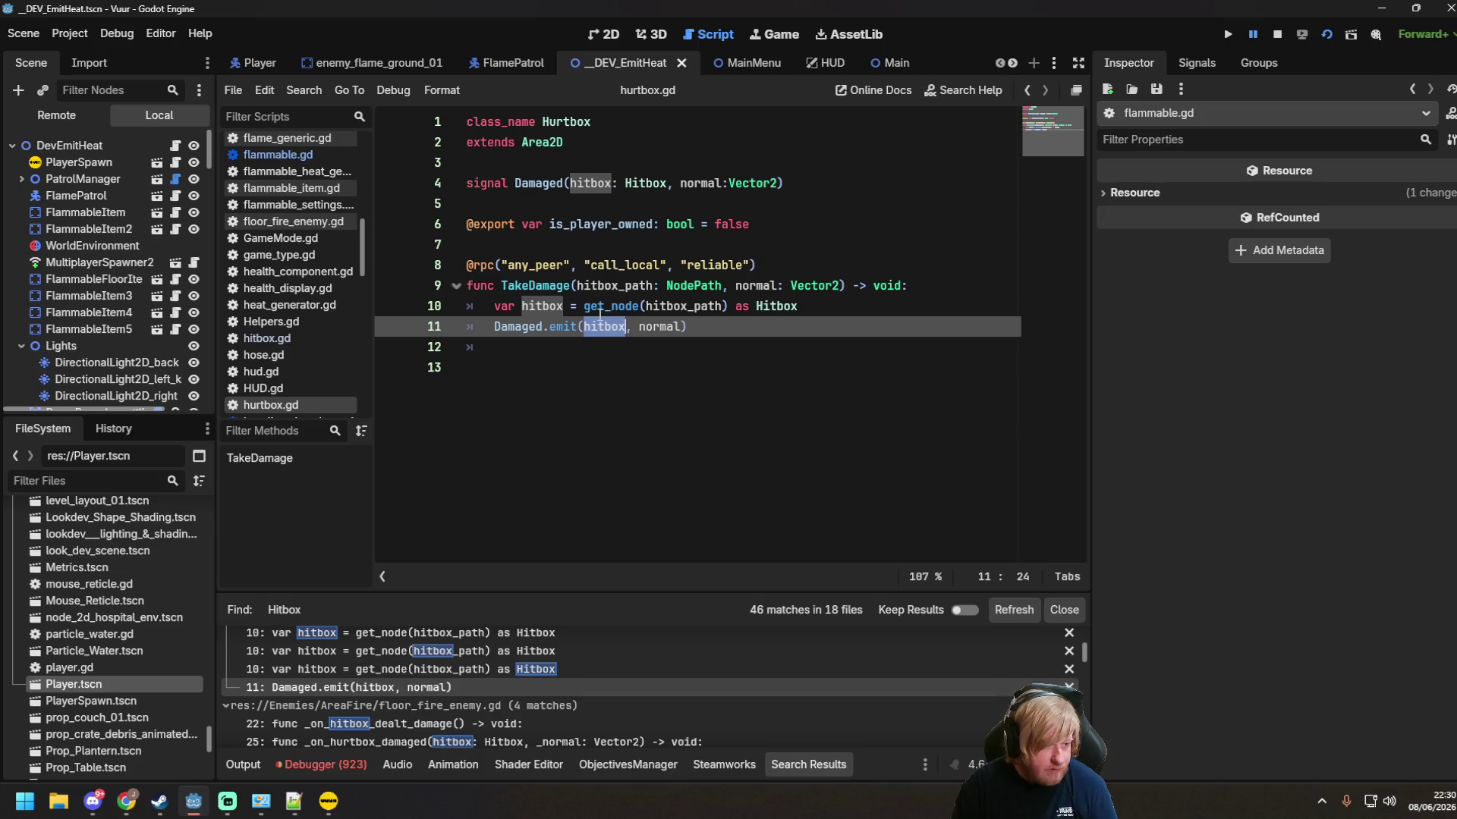
# - Inspect floor_fire_enemy.gd's hurtbox damage handler and its health -= hitbox.damage line
pyautogui.scroll(-3)
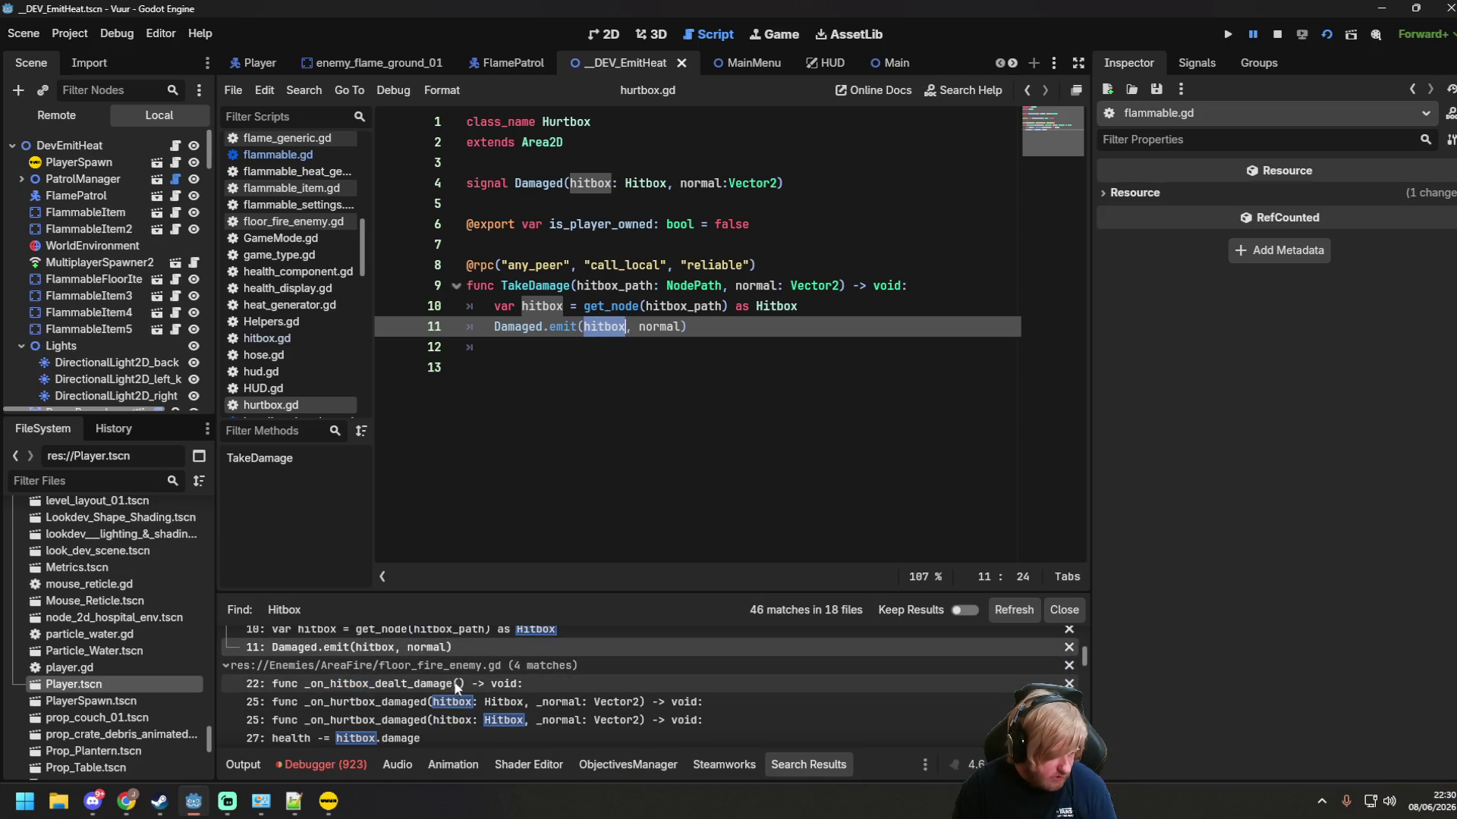
pyautogui.click(455, 702)
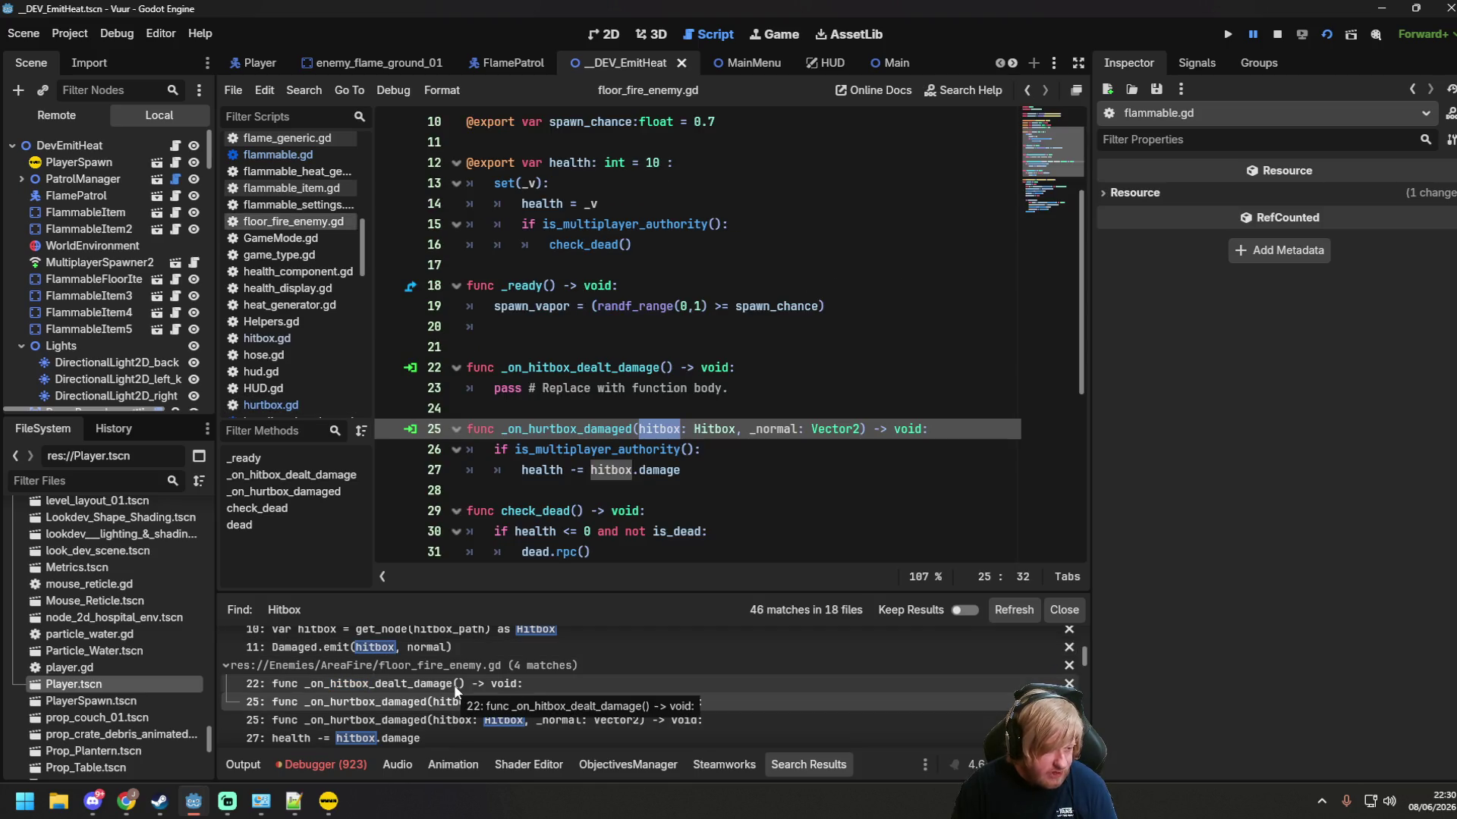
pyautogui.scroll(3)
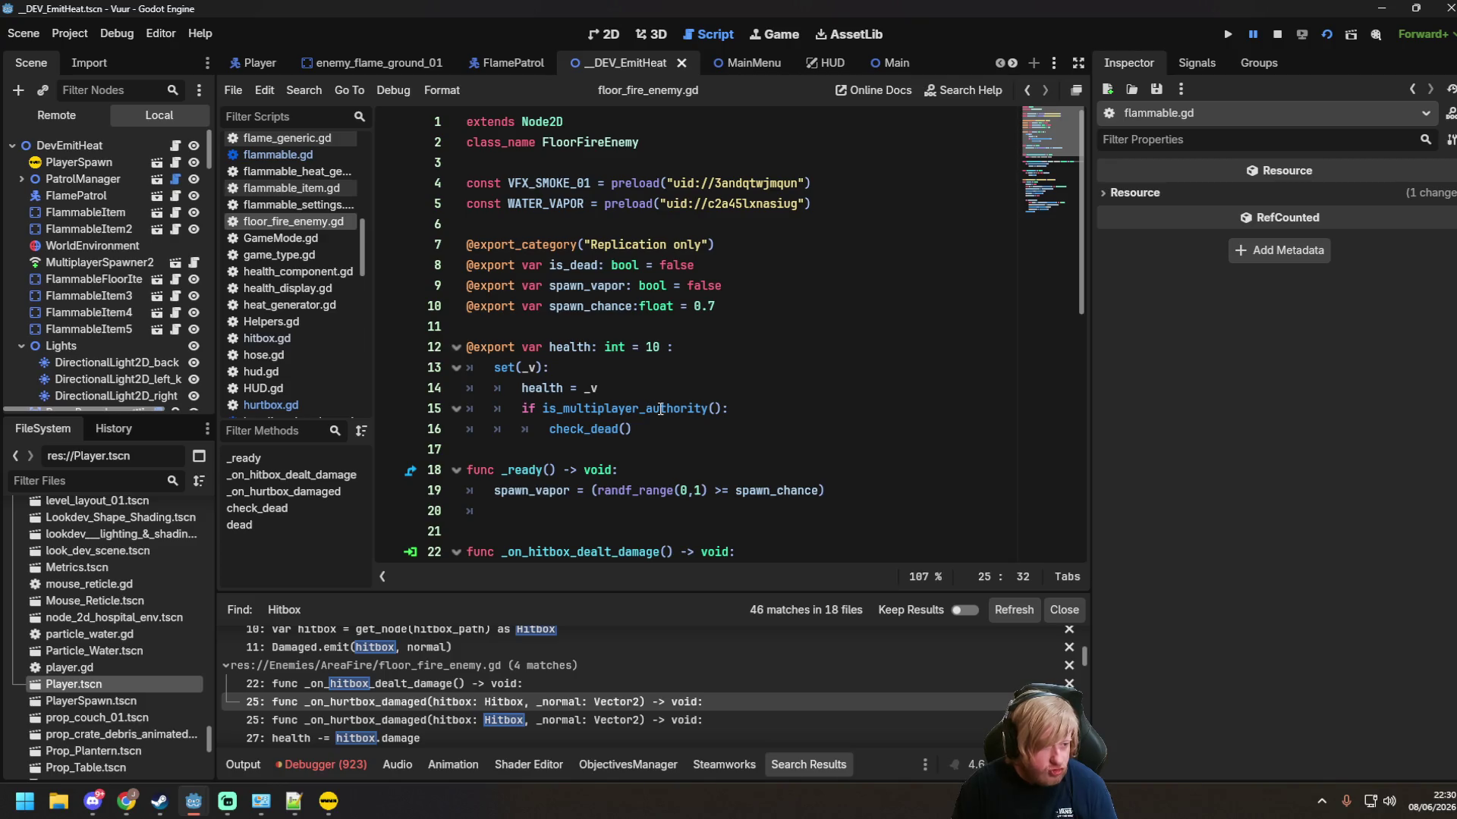
pyautogui.scroll(-3)
pyautogui.scroll(-3)
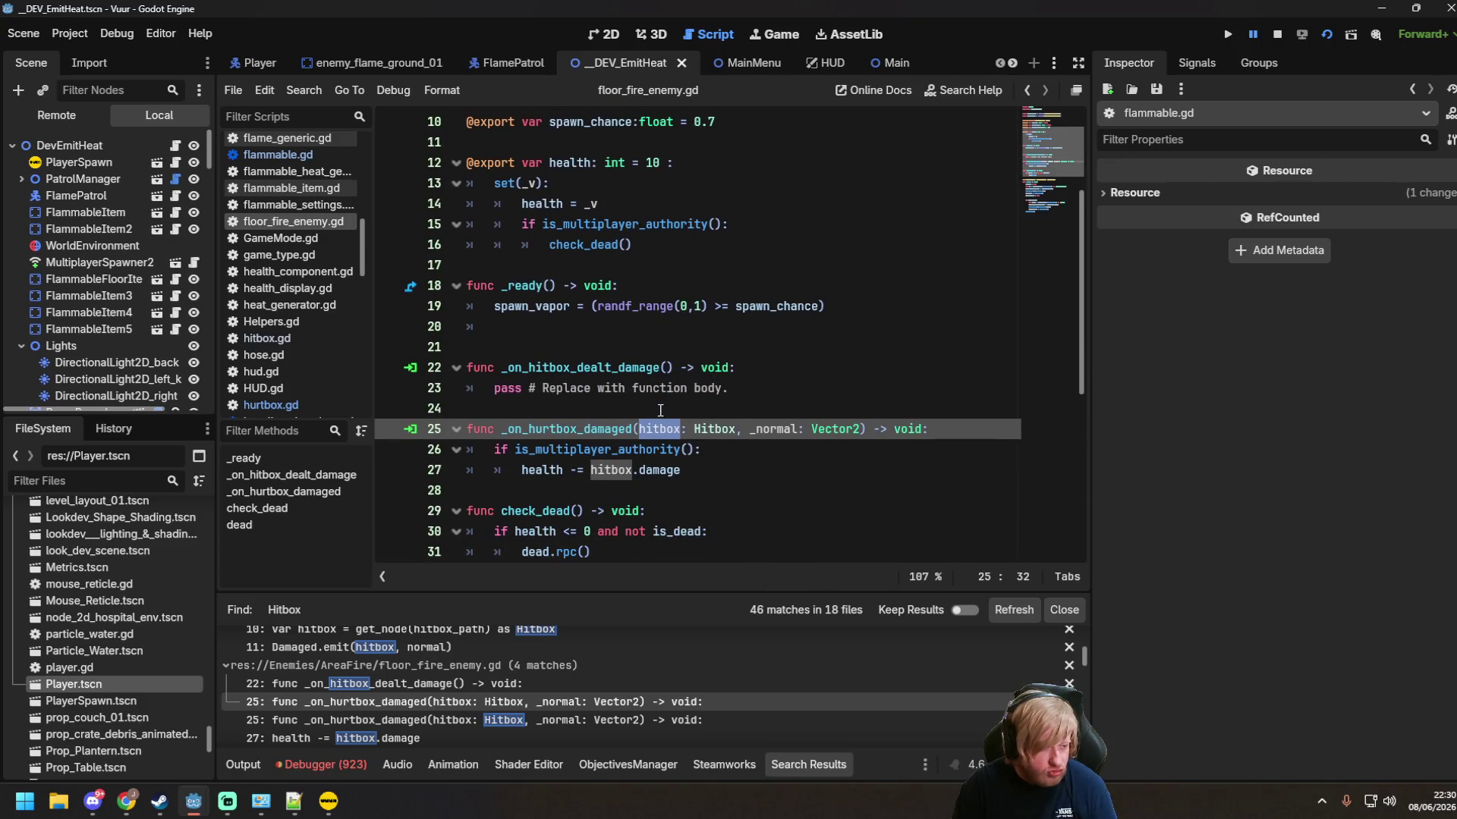
pyautogui.scroll(-3)
pyautogui.click(702, 409)
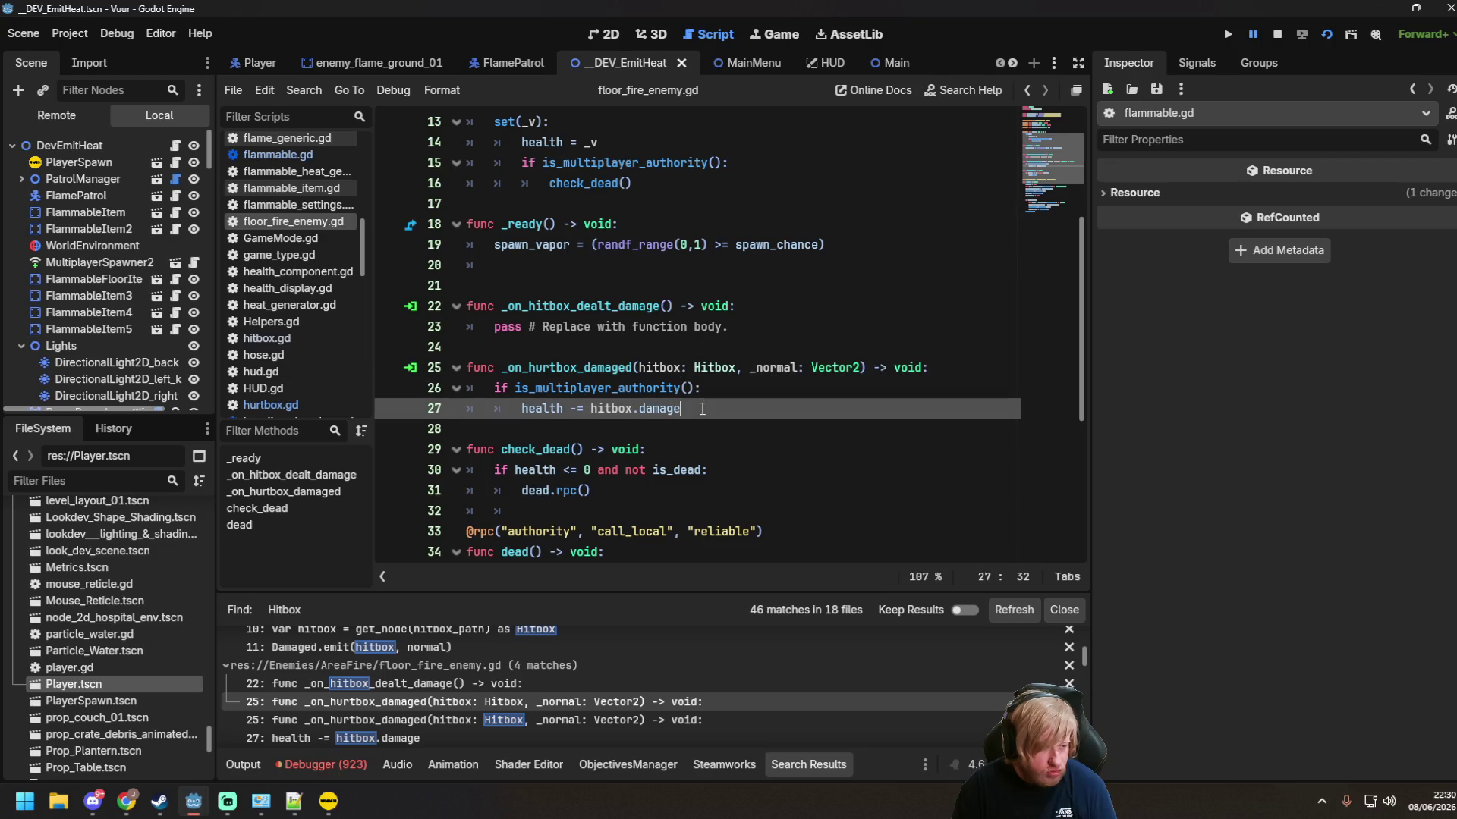
pyautogui.scroll(3)
pyautogui.scroll(-3)
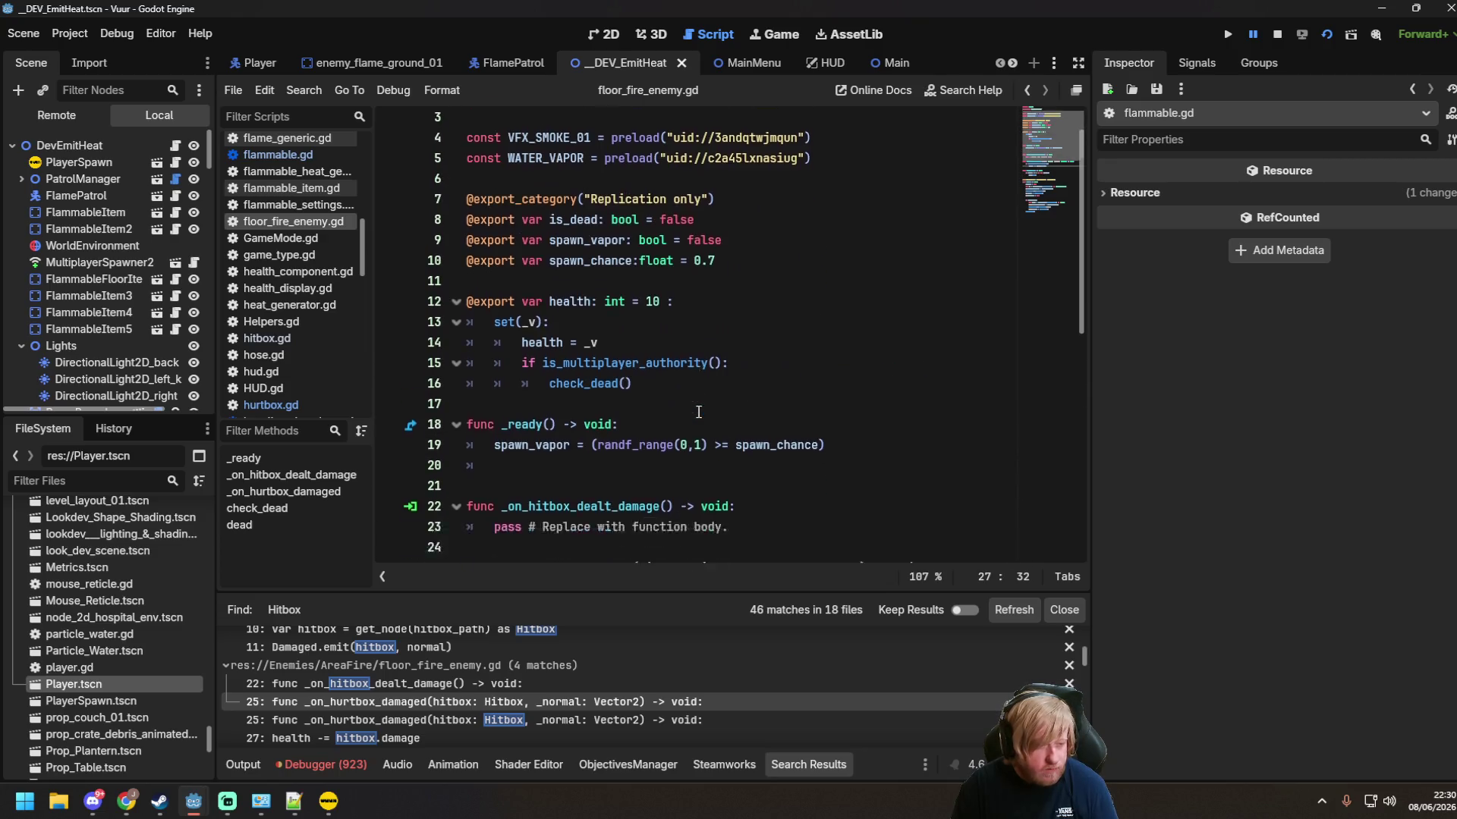
pyautogui.click(503, 718)
pyautogui.click(708, 345)
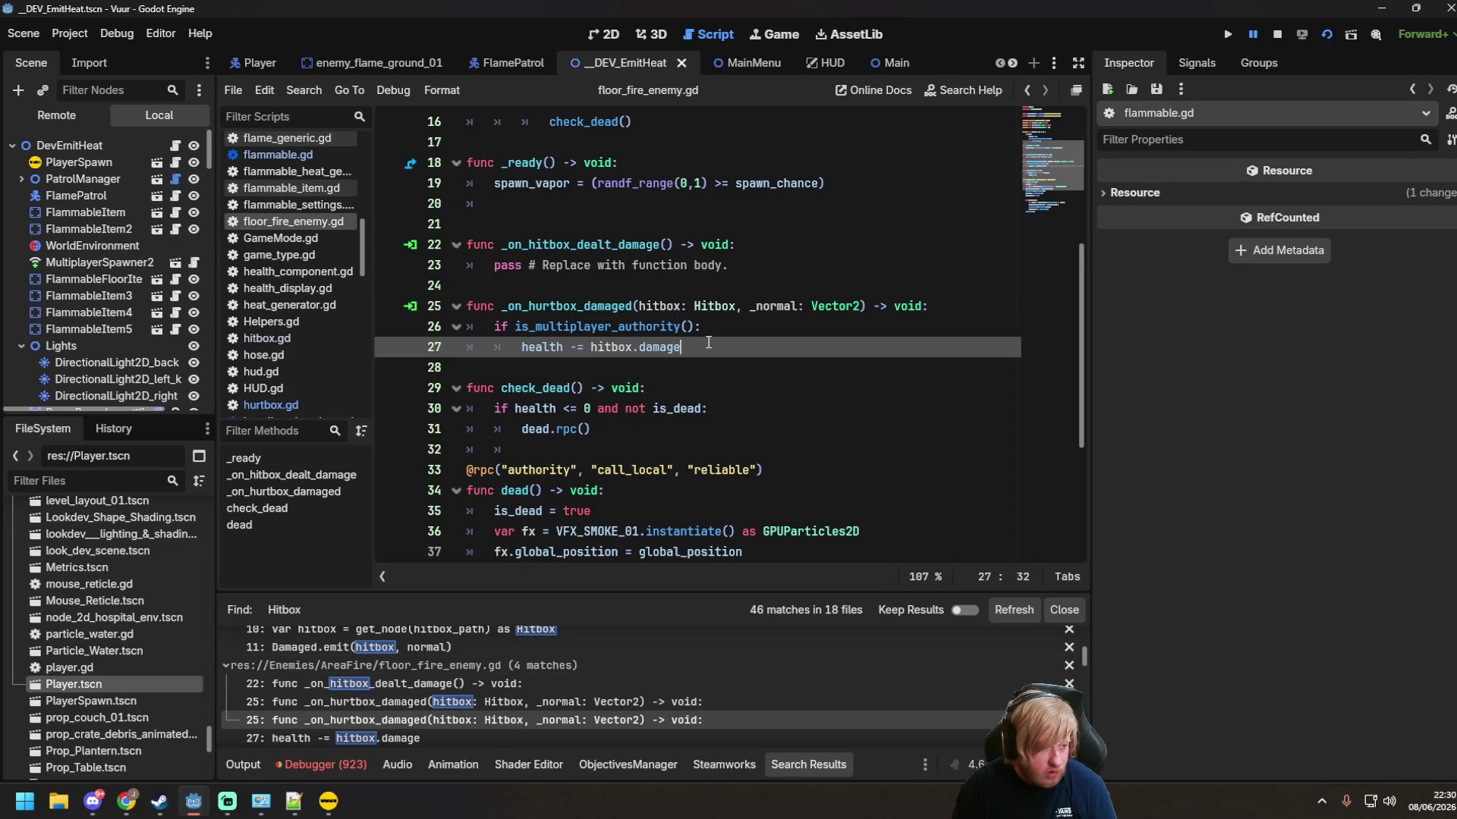
pyautogui.moveTo(667, 345)
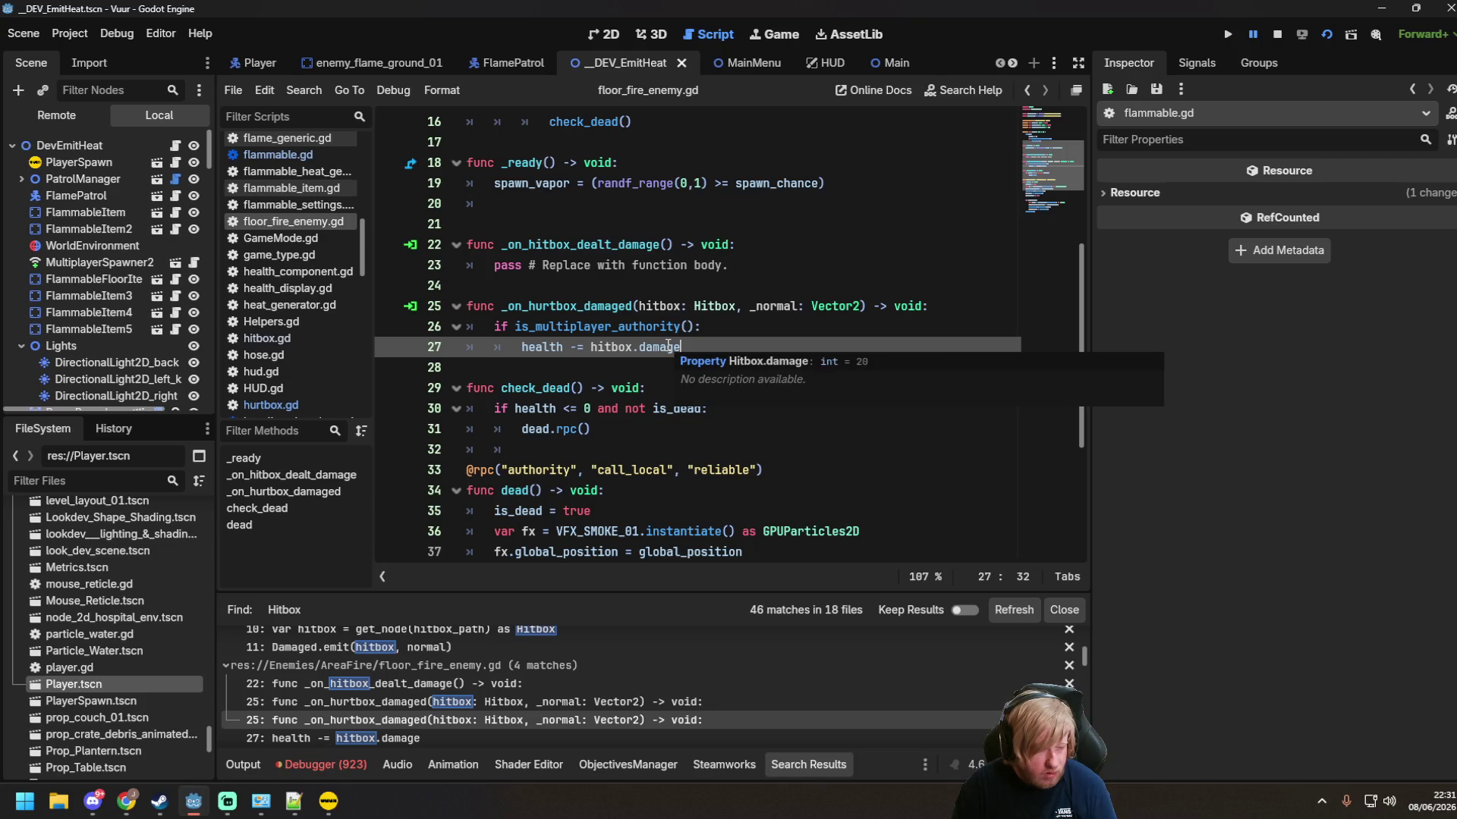
# - Look over enemy_patrol.gd's damage_taken handler from the Hitbox search results
pyautogui.scroll(-3)
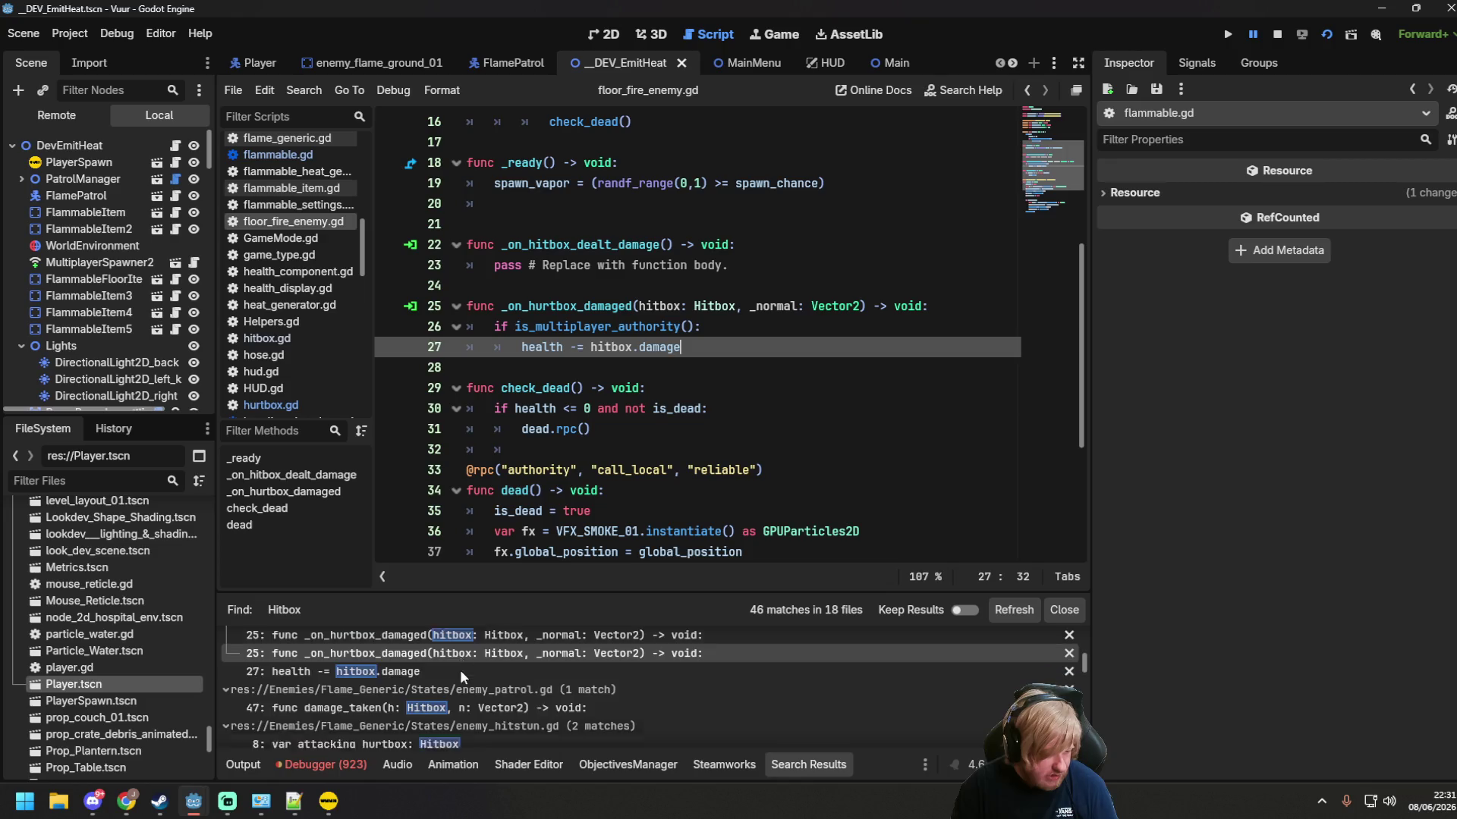
pyautogui.doubleClick(478, 657)
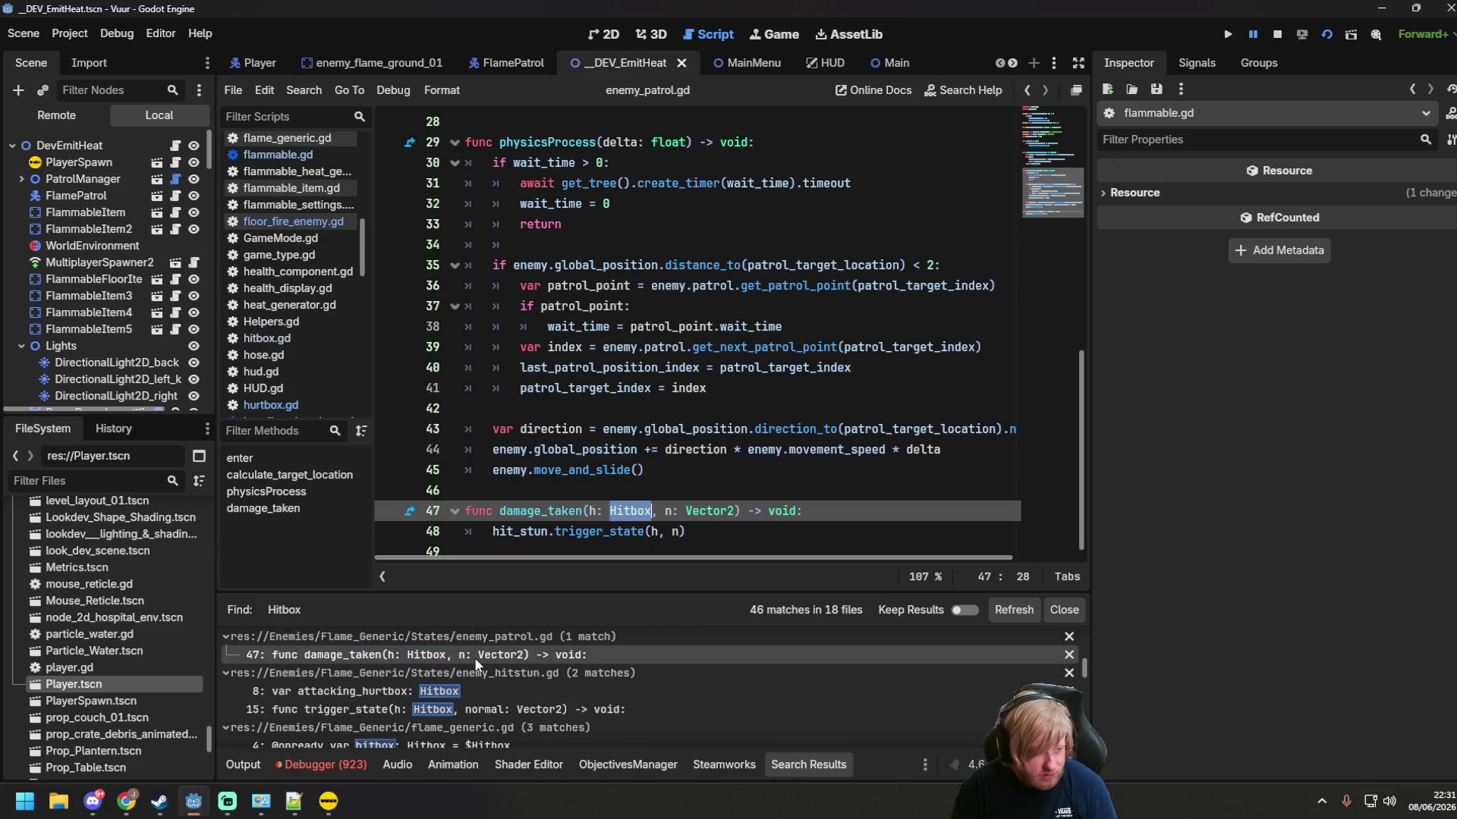
pyautogui.scroll(3)
pyautogui.scroll(-3)
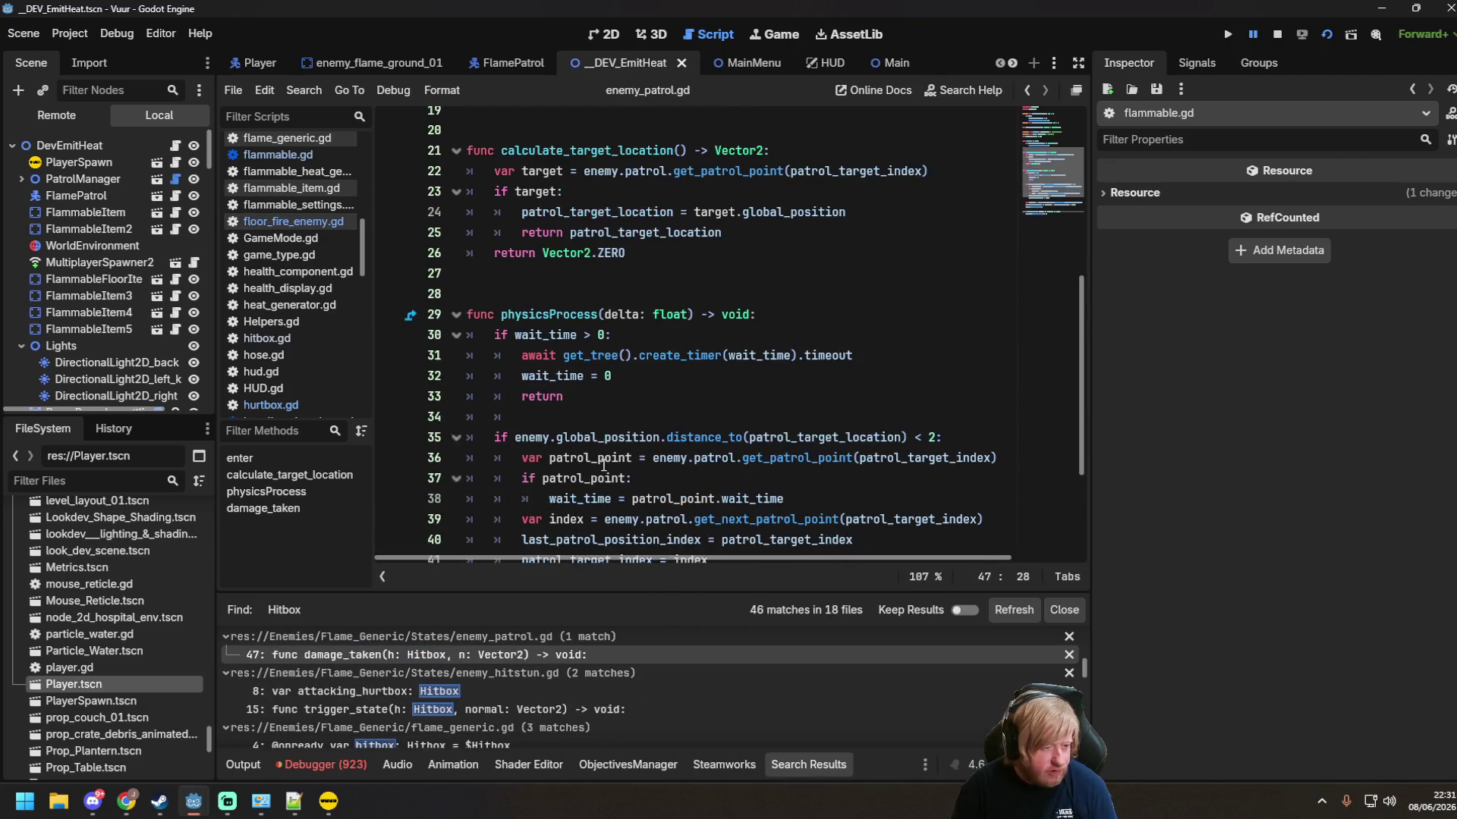
pyautogui.click(666, 438)
# - Bring up enemy_hitstun.gd at its trigger_state function
pyautogui.scroll(3)
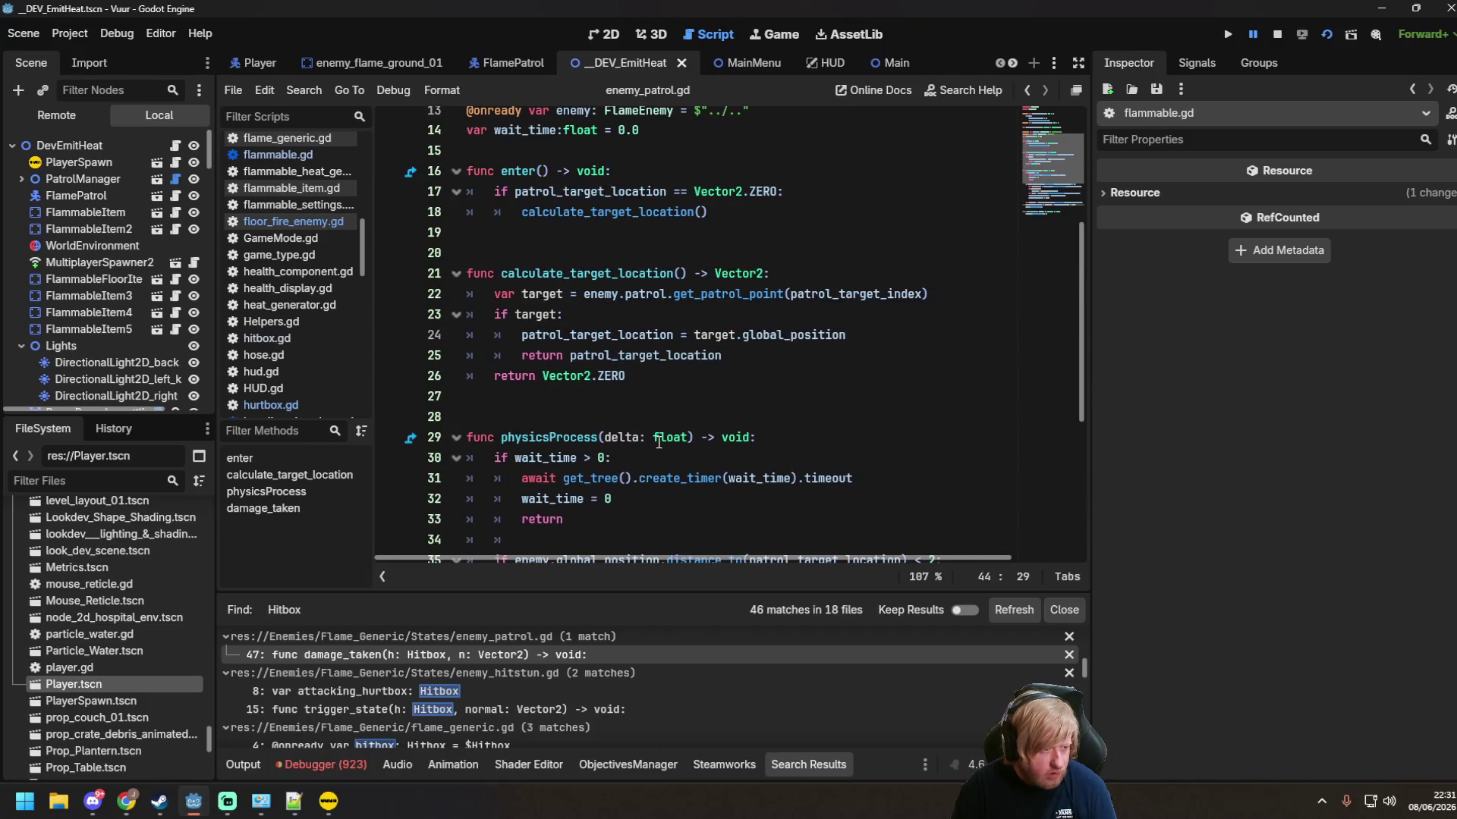
pyautogui.scroll(3)
pyautogui.scroll(-3)
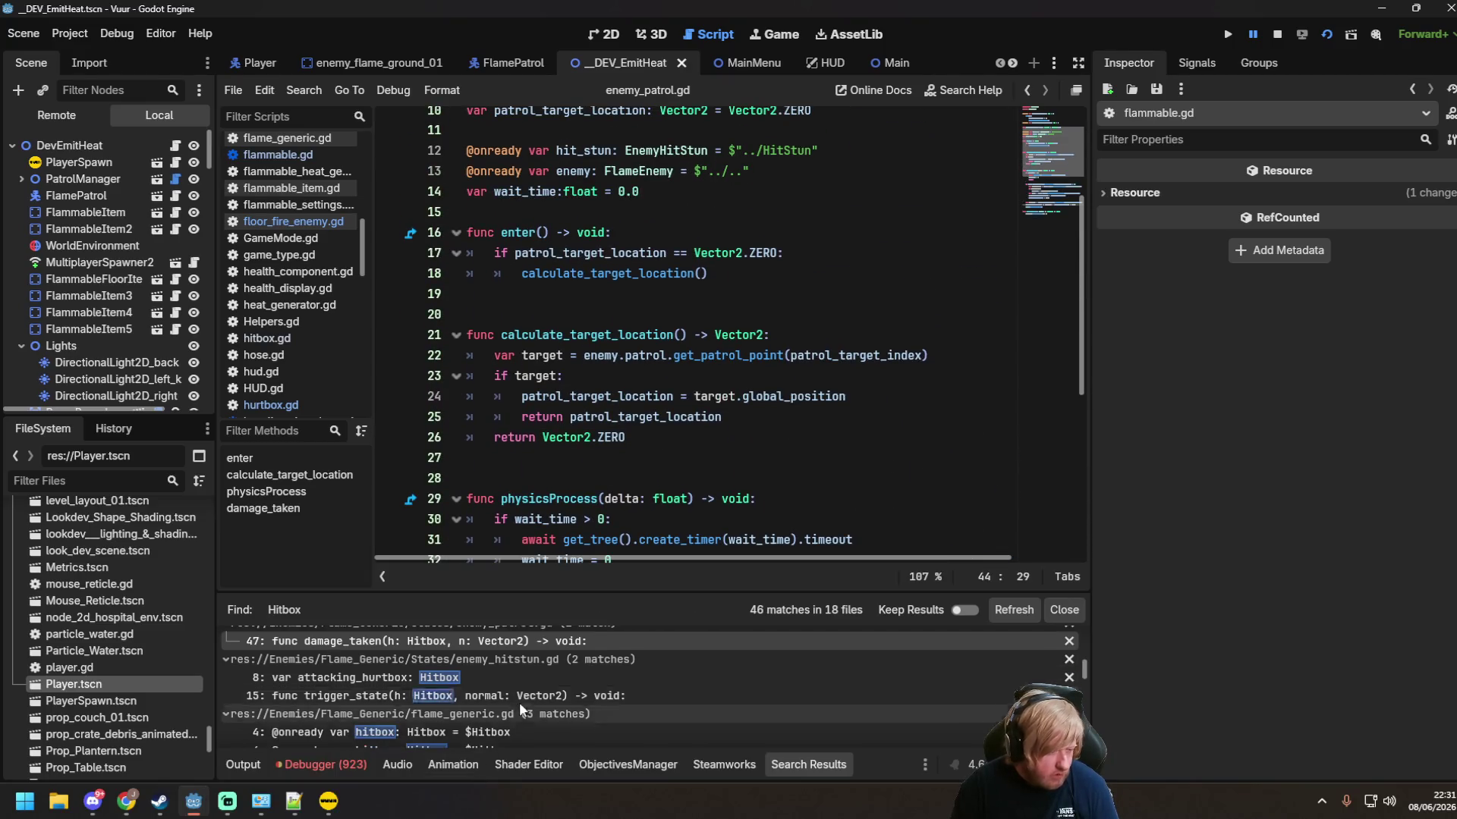
pyautogui.click(476, 683)
pyautogui.scroll(3)
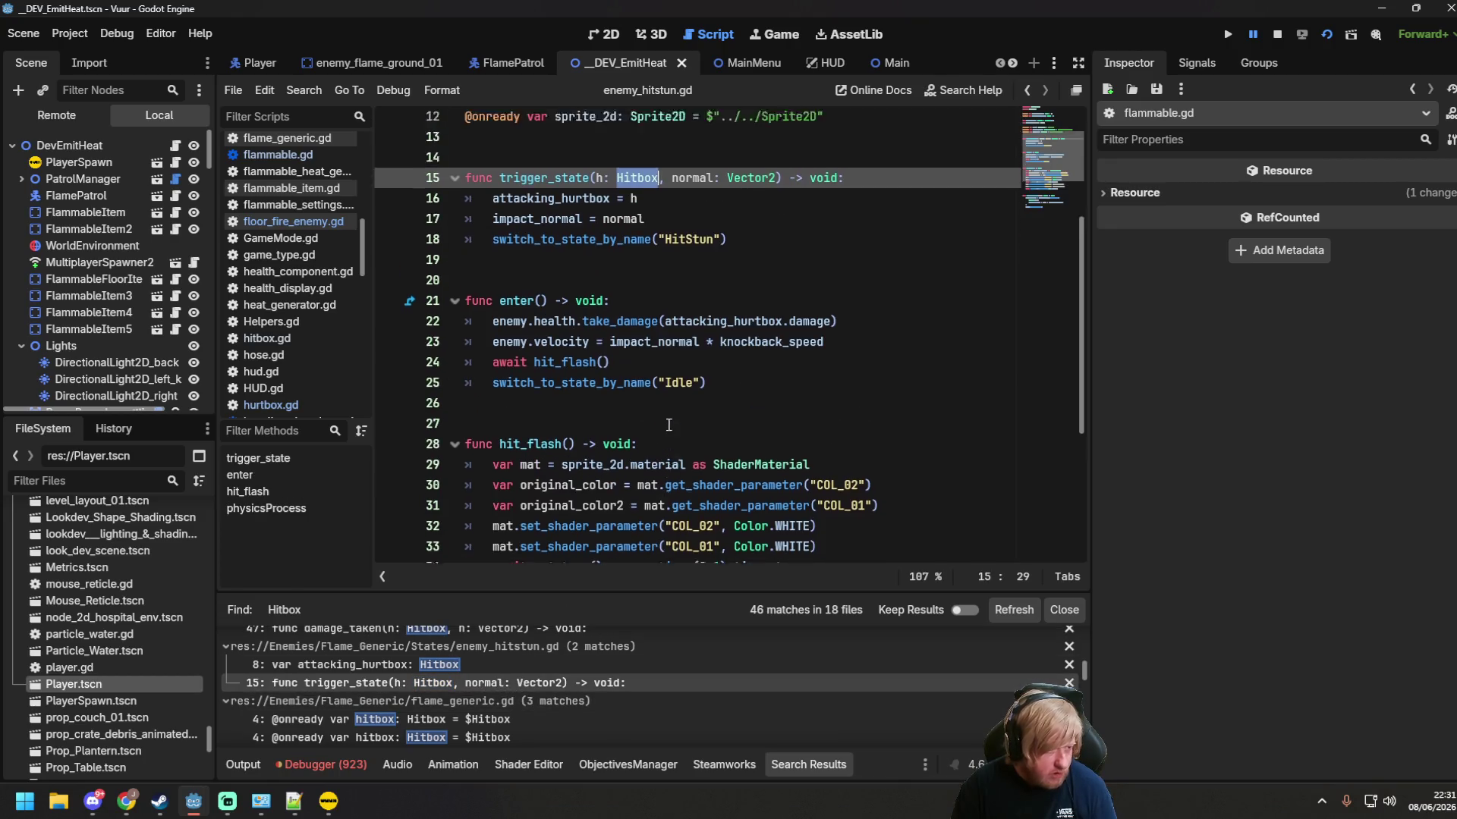
# - Replace trigger_state's h: Hitbox parameter with hitboxPath: String
pyautogui.click(743, 304)
pyautogui.moveTo(597, 241); pyautogui.dragTo(659, 243)
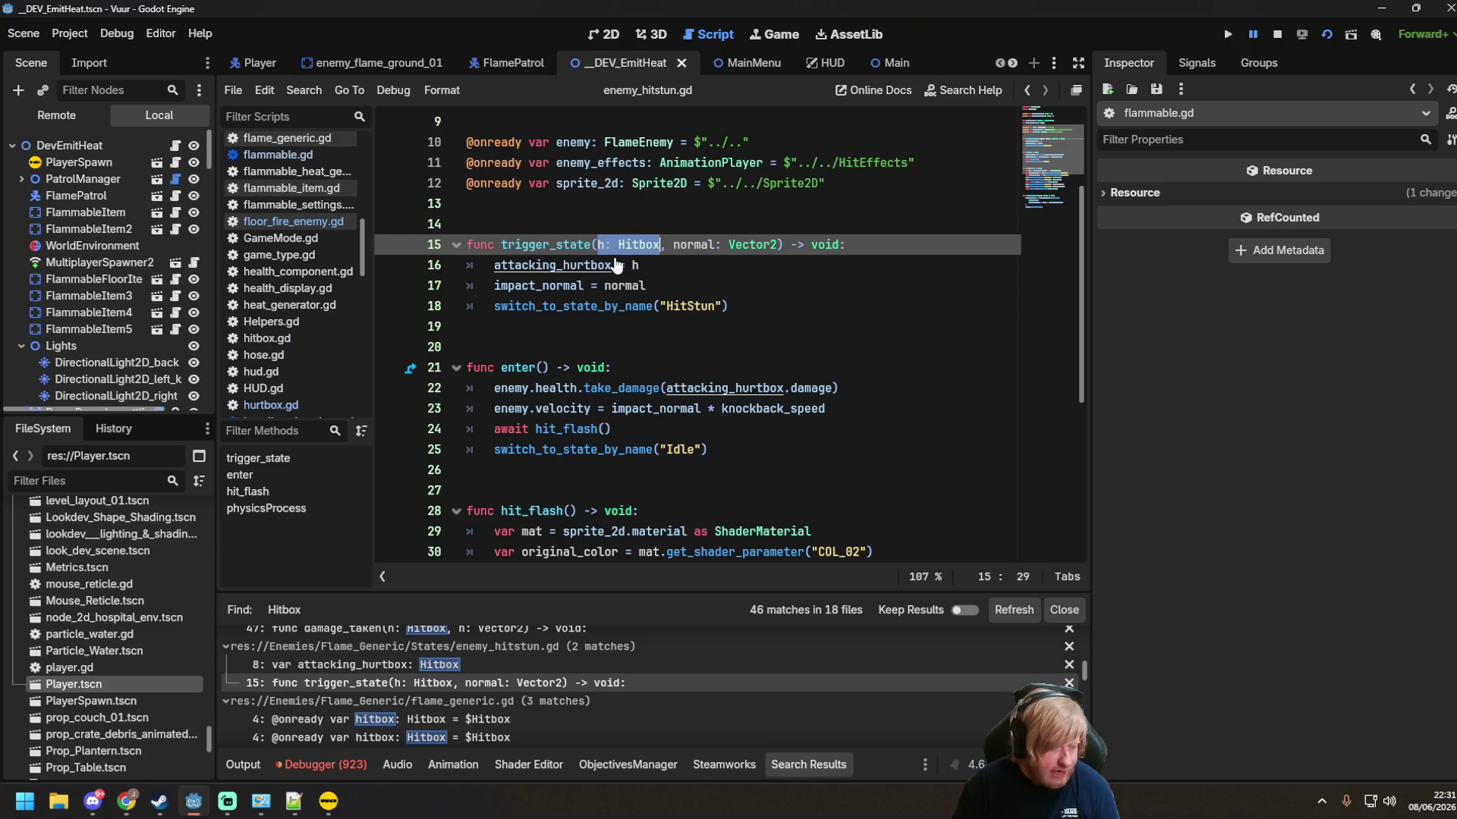
pyautogui.write('hitboxPath')
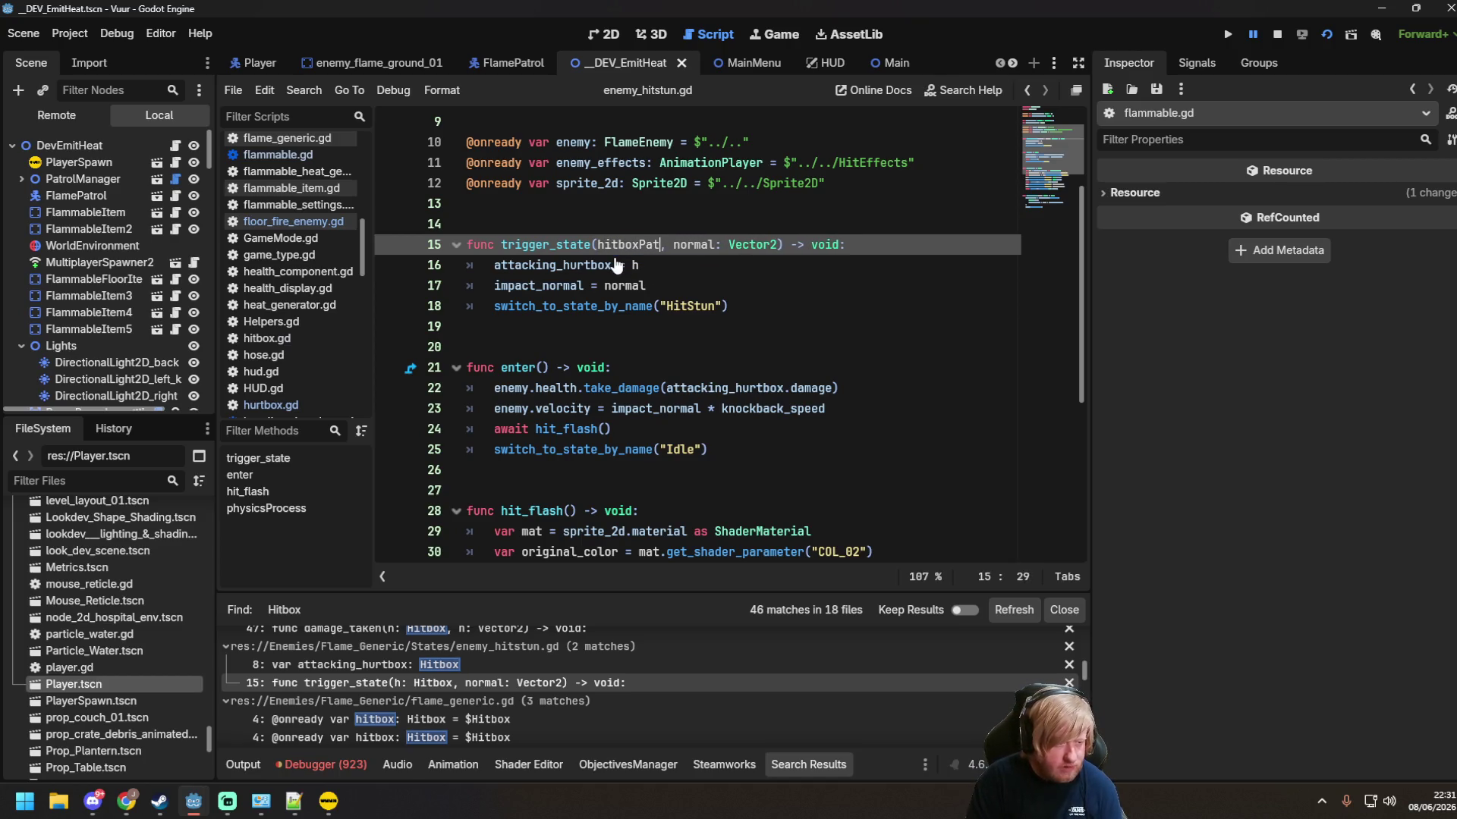
pyautogui.write(': String')
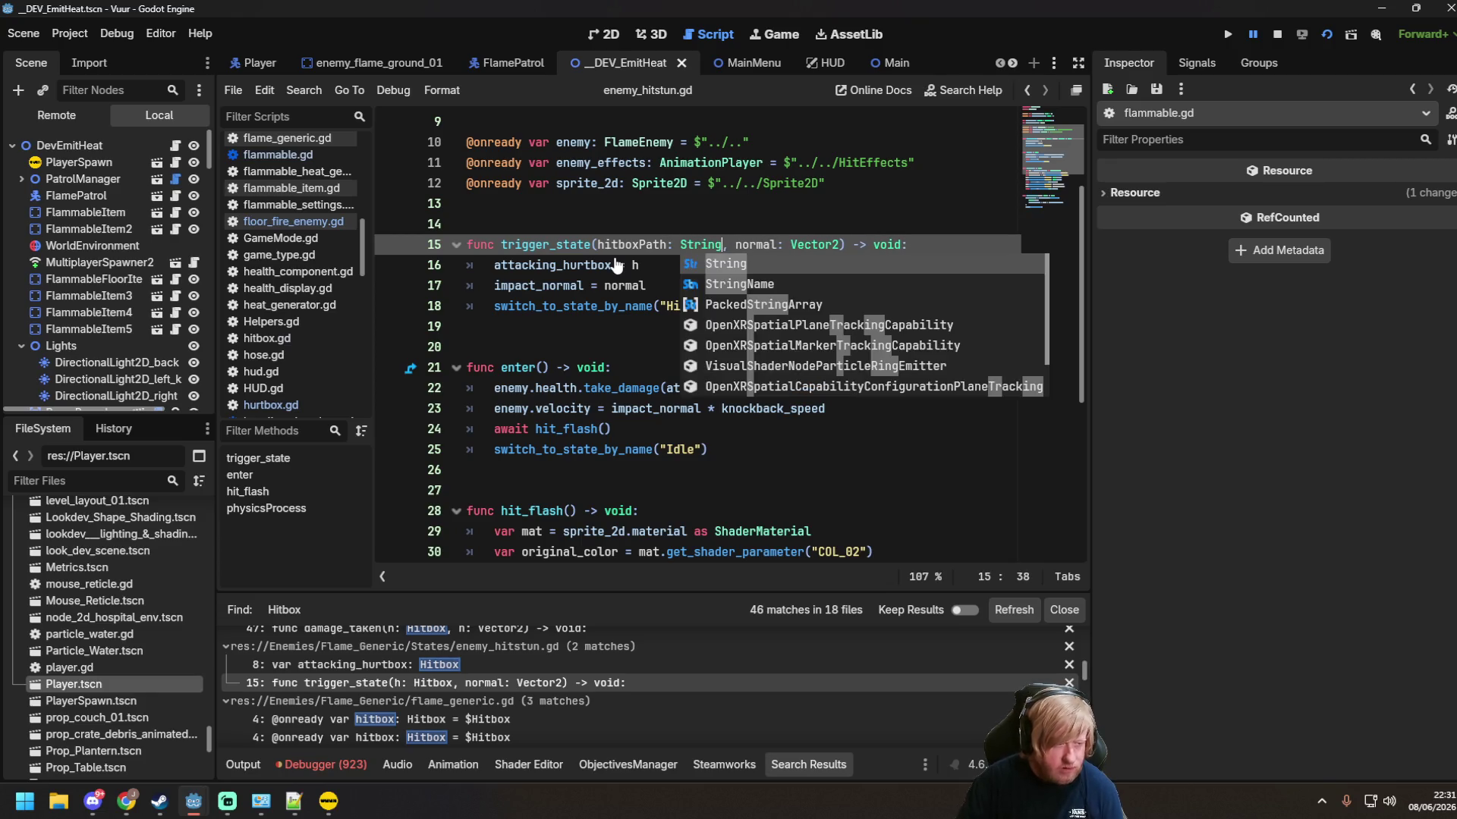
pyautogui.click(932, 243)
# - Add 'var h = get_node(hitboxPath) as Hitbox' inside trigger_state and save enemy_hitstun.gd
pyautogui.press('Return')
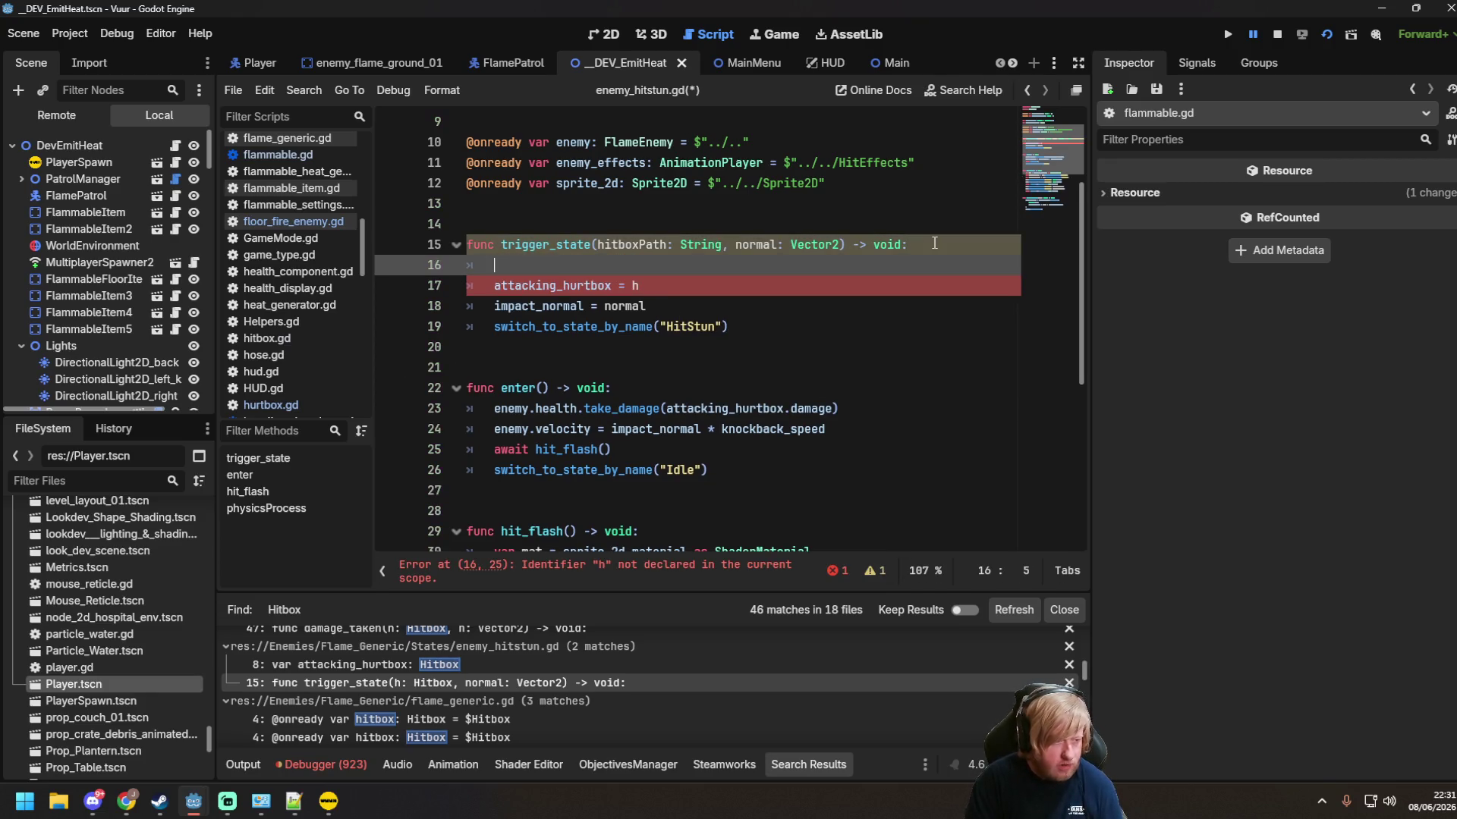
pyautogui.write('var h = ')
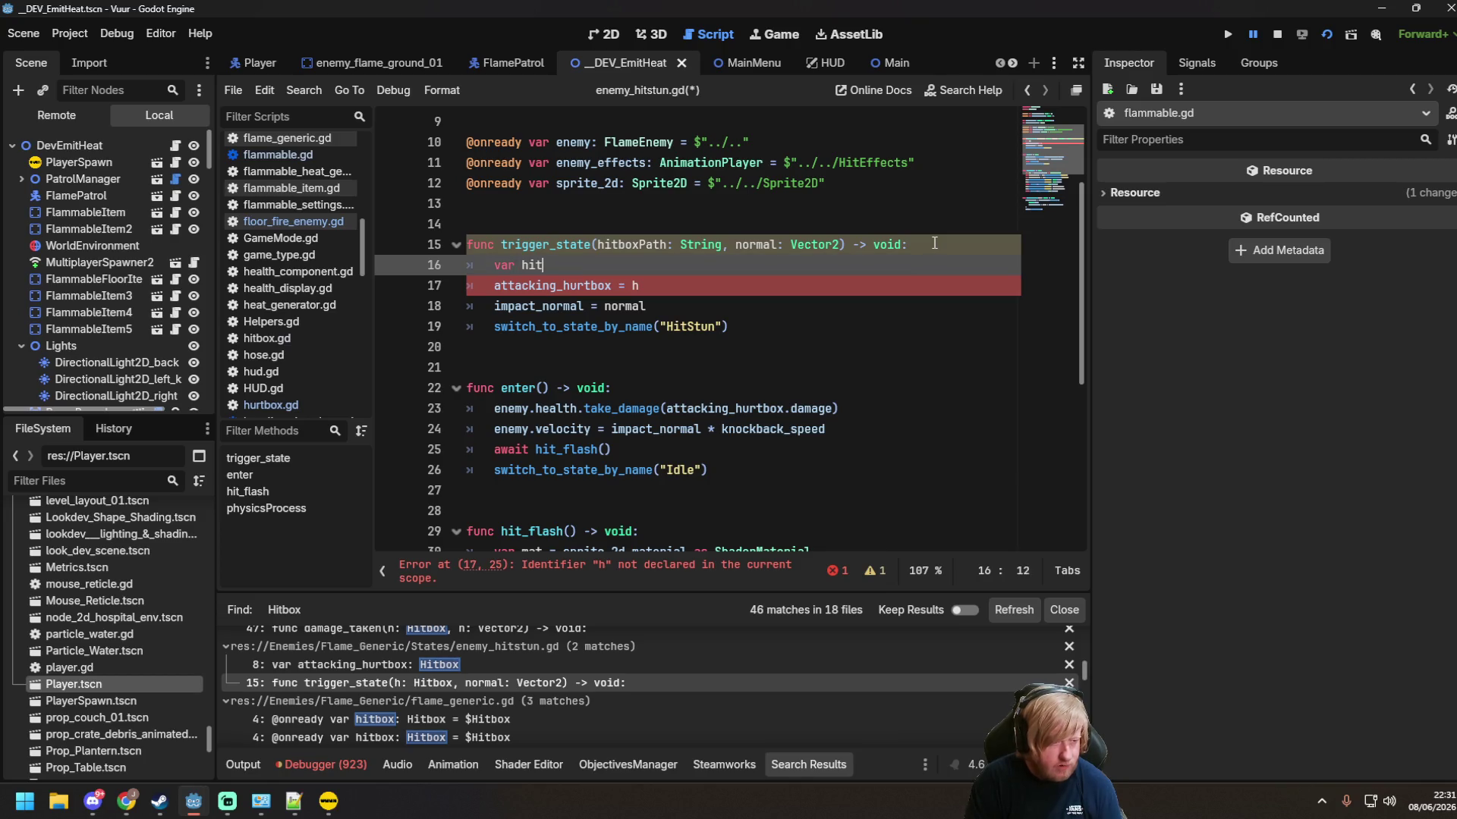
pyautogui.write('get_node(hitbox')
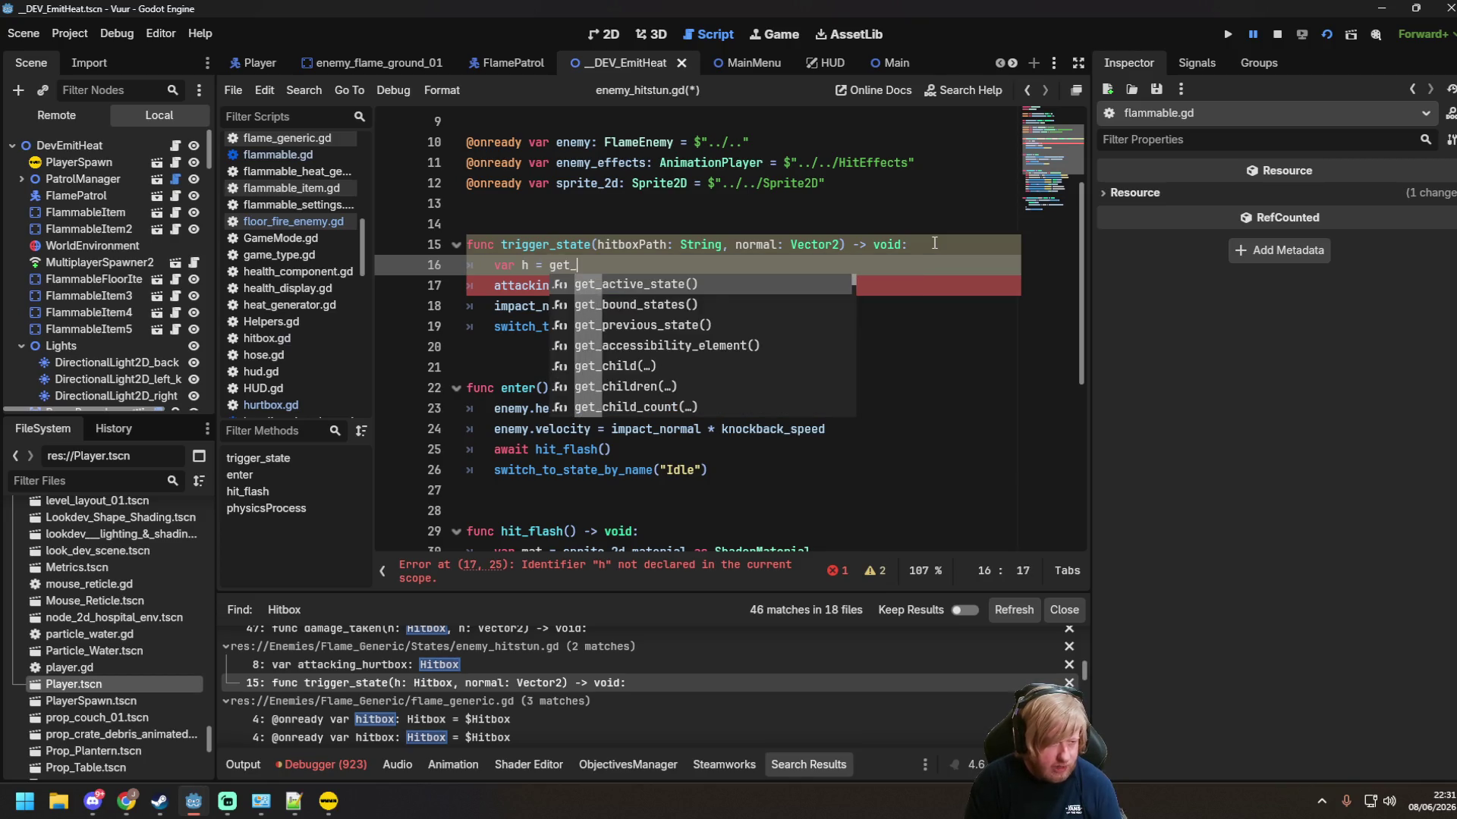
pyautogui.write('Path) as Hitbox')
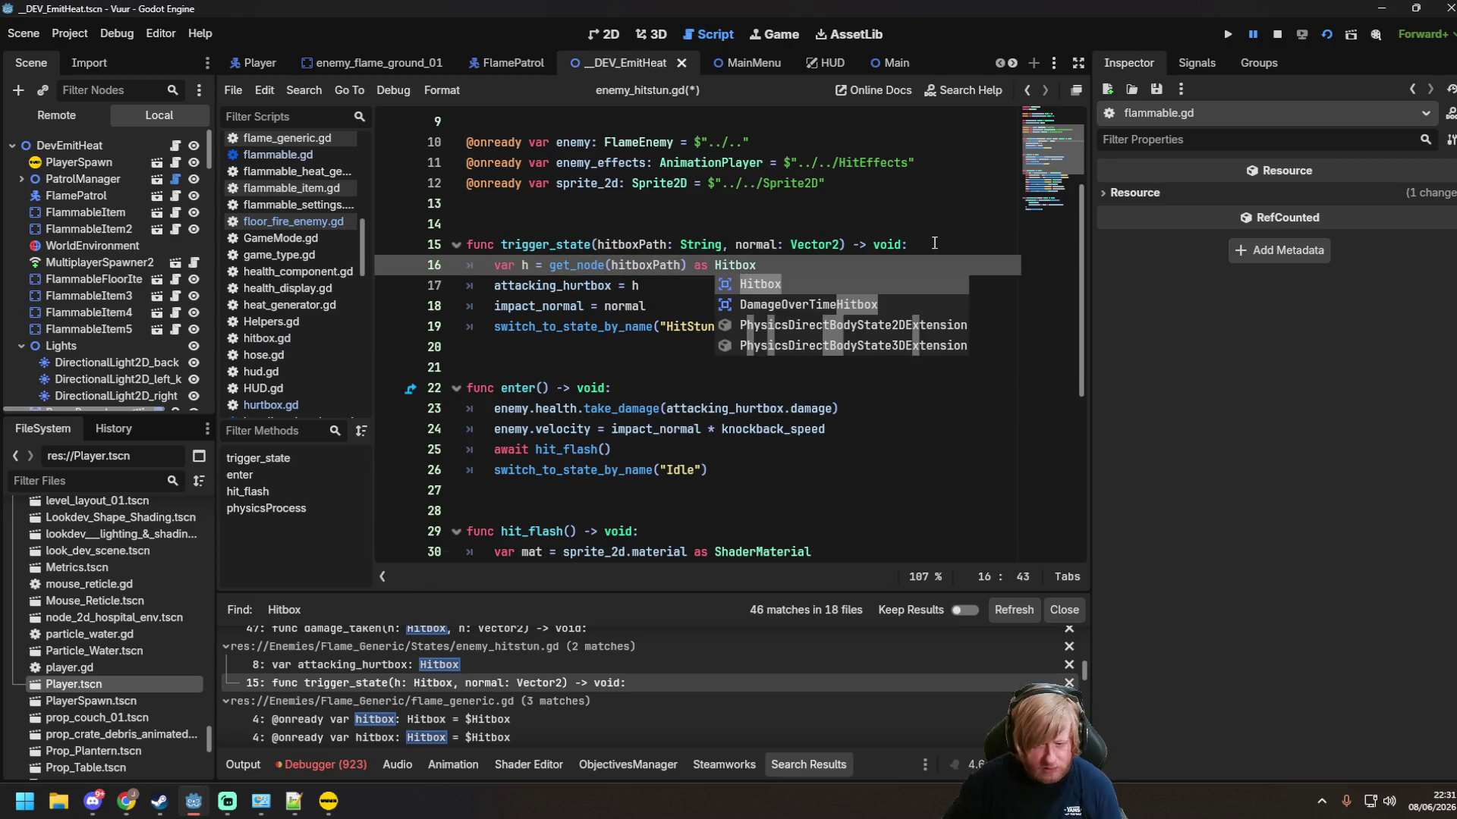
pyautogui.click(945, 228)
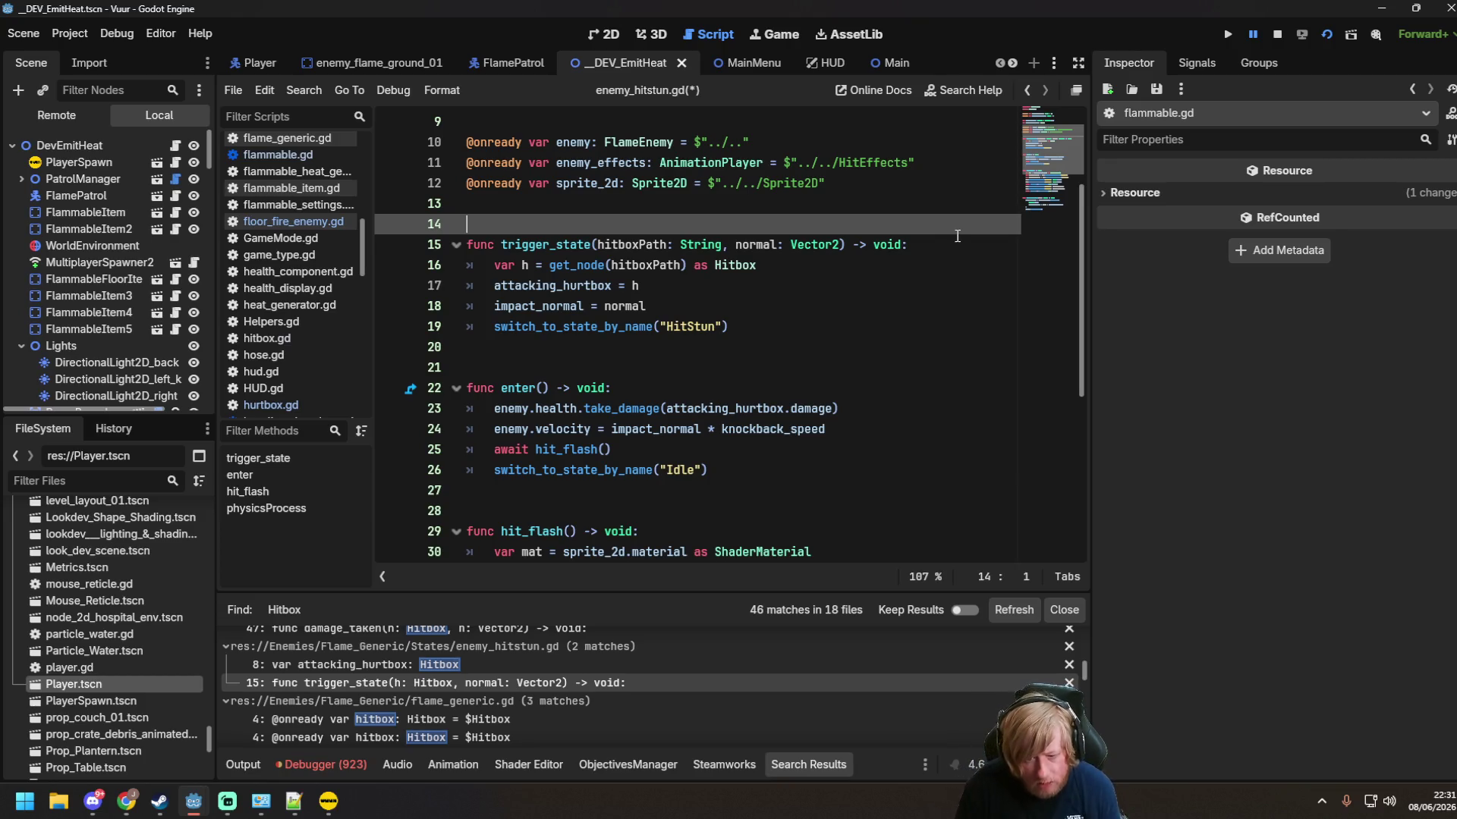
pyautogui.click(955, 269)
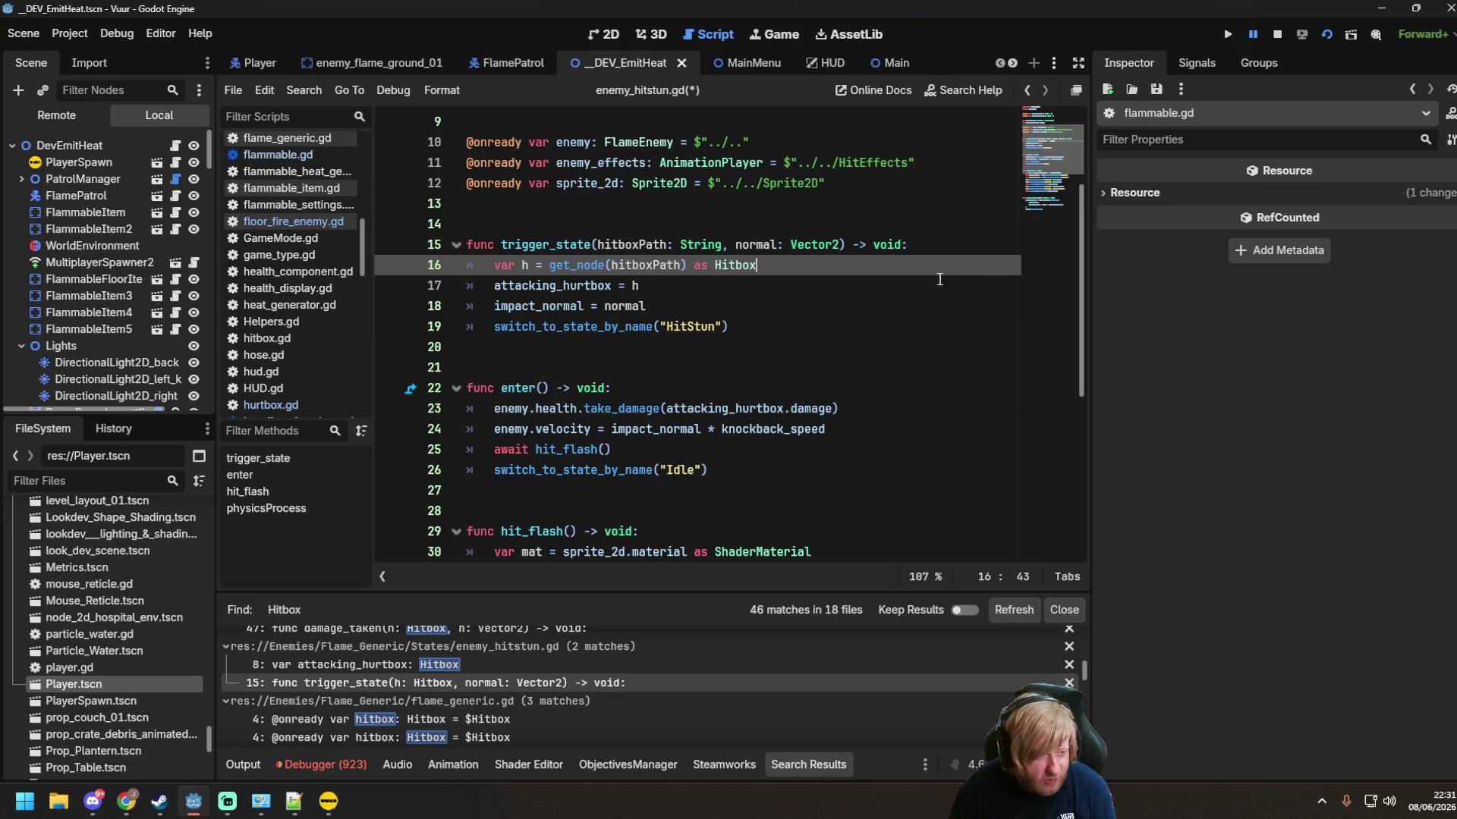
pyautogui.click(852, 298)
pyautogui.hotkey('ctrl', 's')
# - Step through the Hitbox search results in enemy_hitstun.gd and flame_generic.gd to state_idle.gd's damage_taken
pyautogui.click(830, 270)
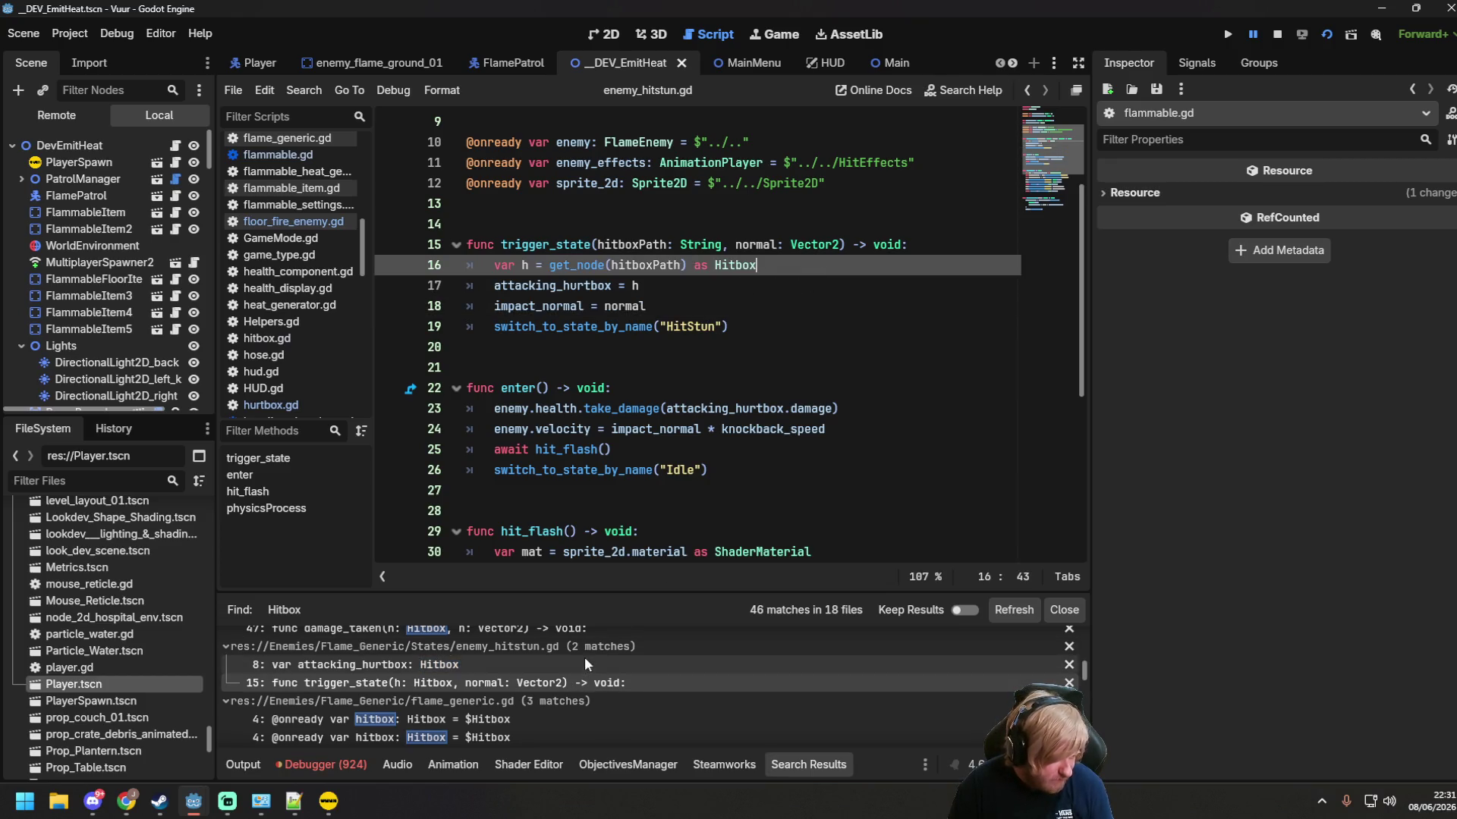
pyautogui.scroll(-3)
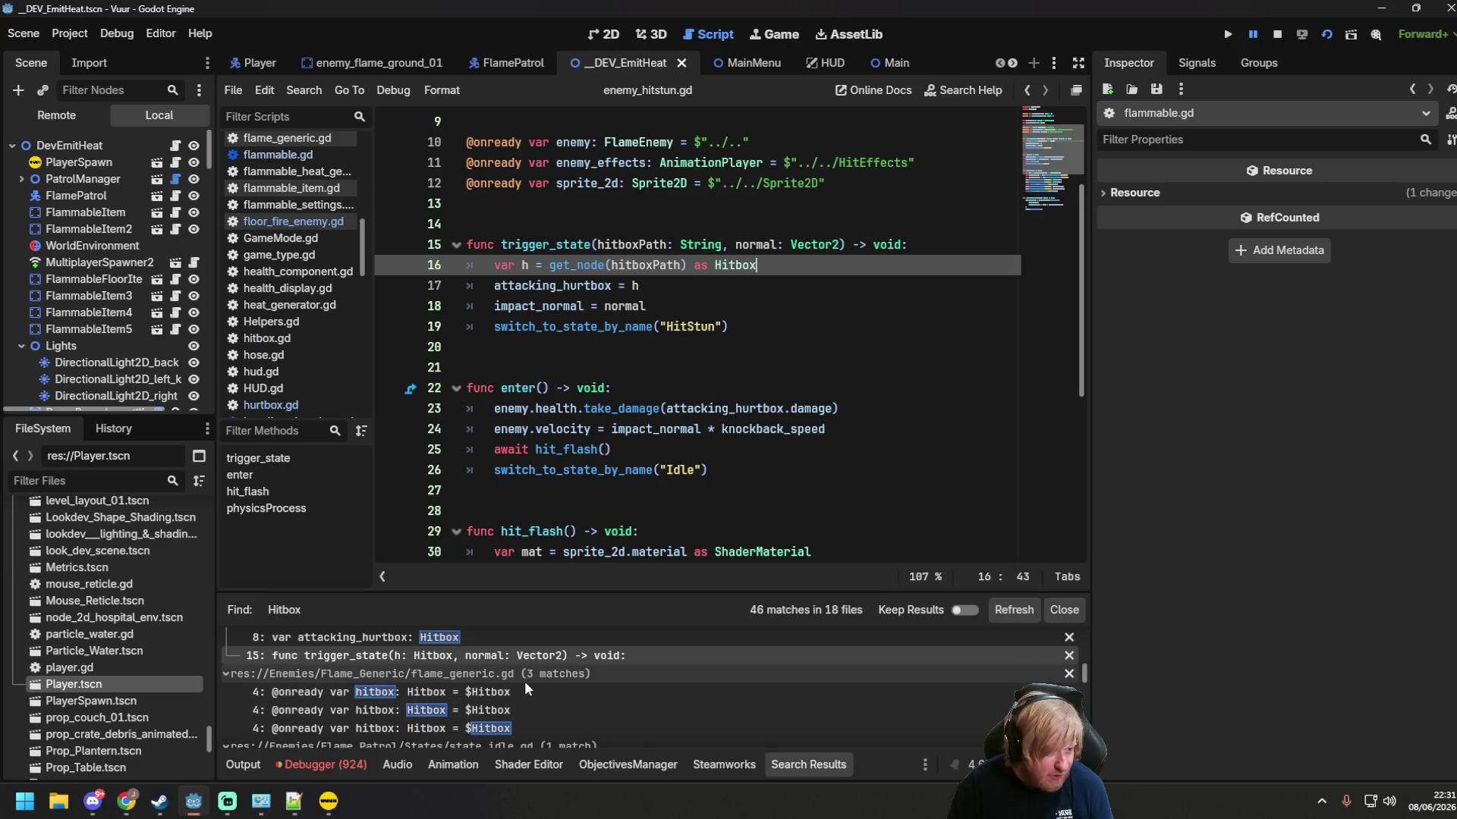
pyautogui.click(478, 657)
pyautogui.click(452, 692)
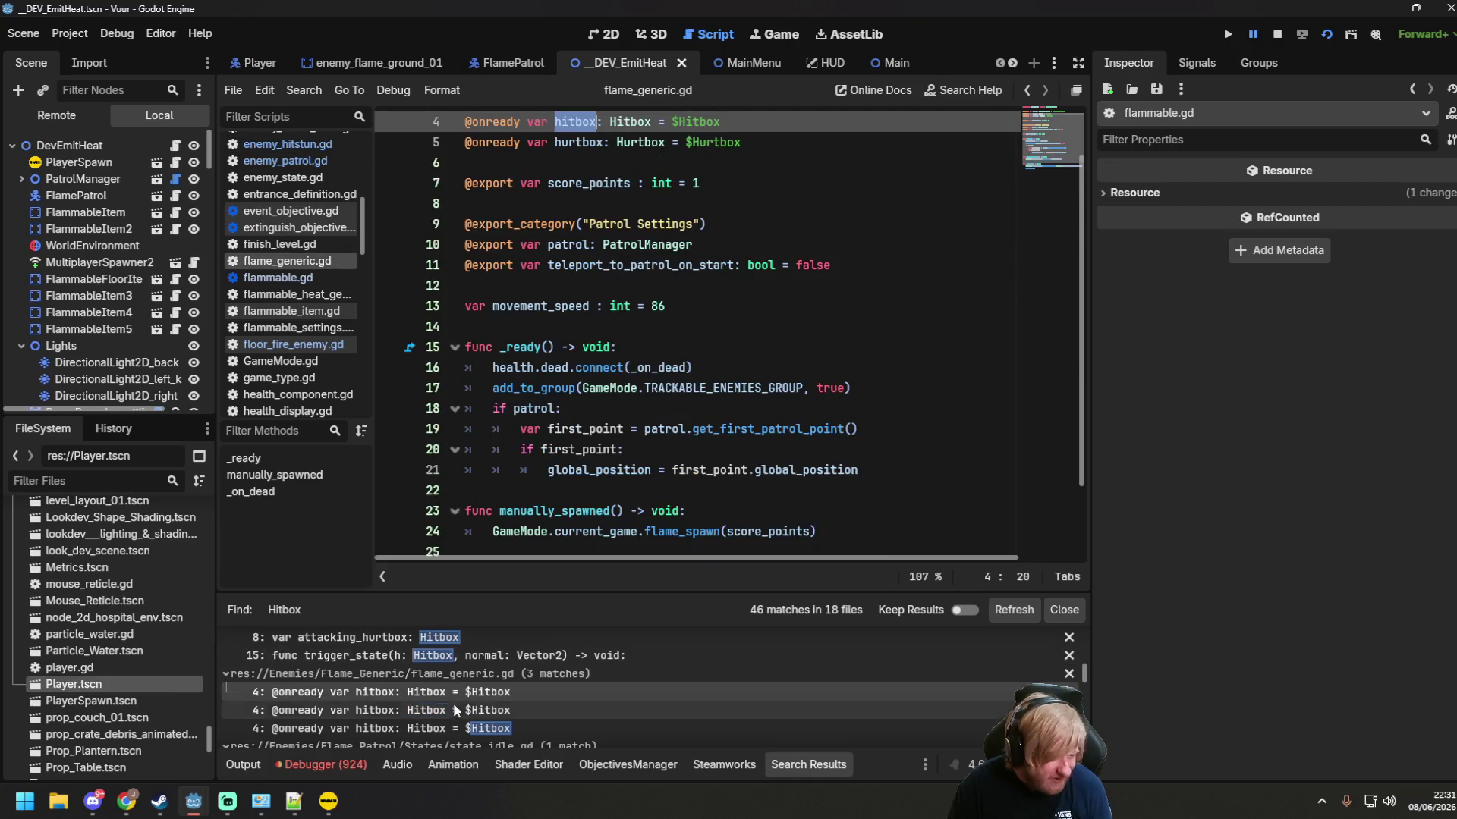
pyautogui.click(462, 725)
pyautogui.scroll(-3)
pyautogui.scroll(-3)
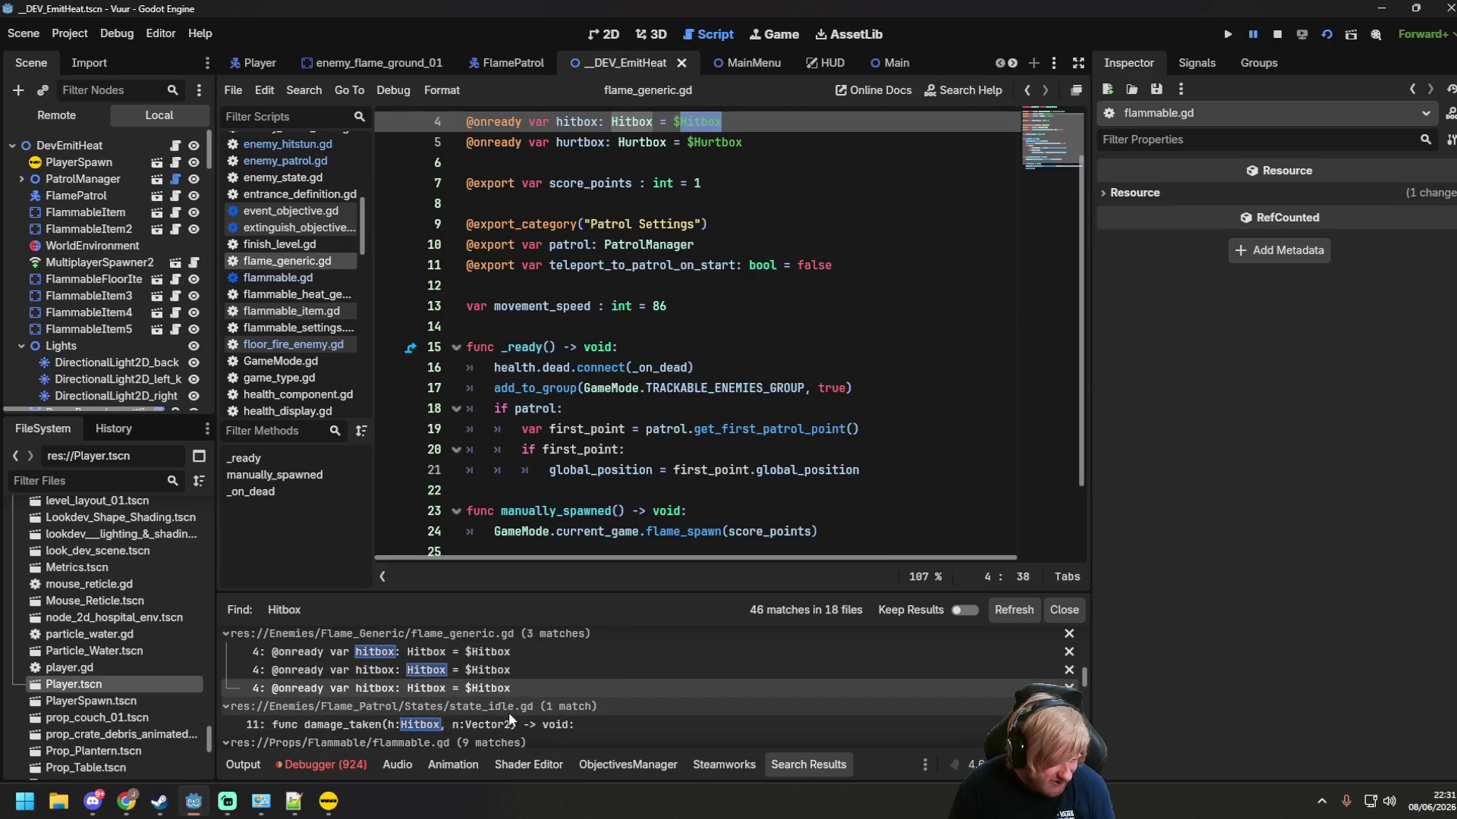
pyautogui.click(508, 695)
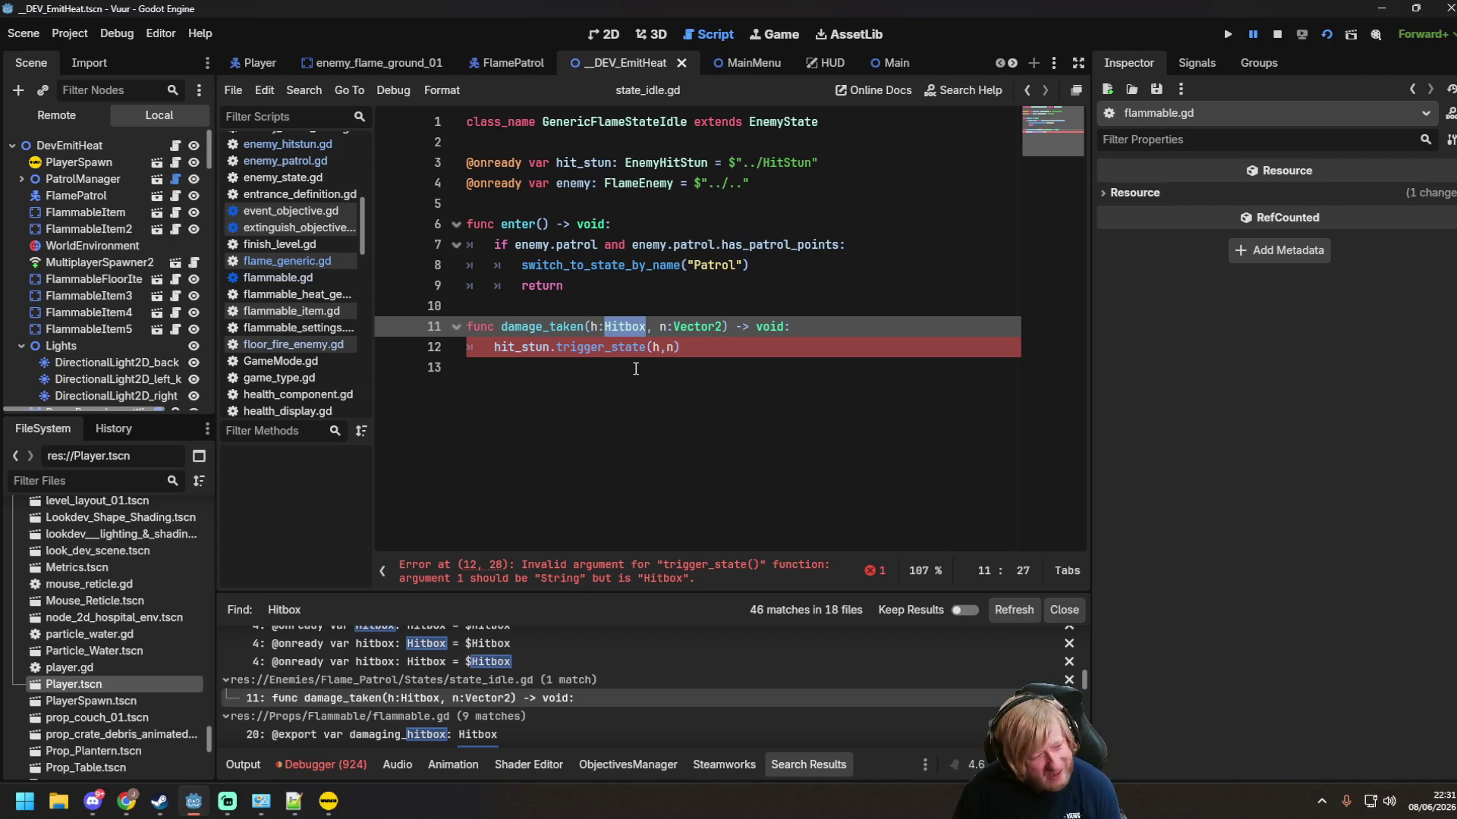
# - Make state_idle.gd's damage_taken take hitboxPath: String and add var h = get_node(hitboxPath) as Hitbox
pyautogui.write('String')
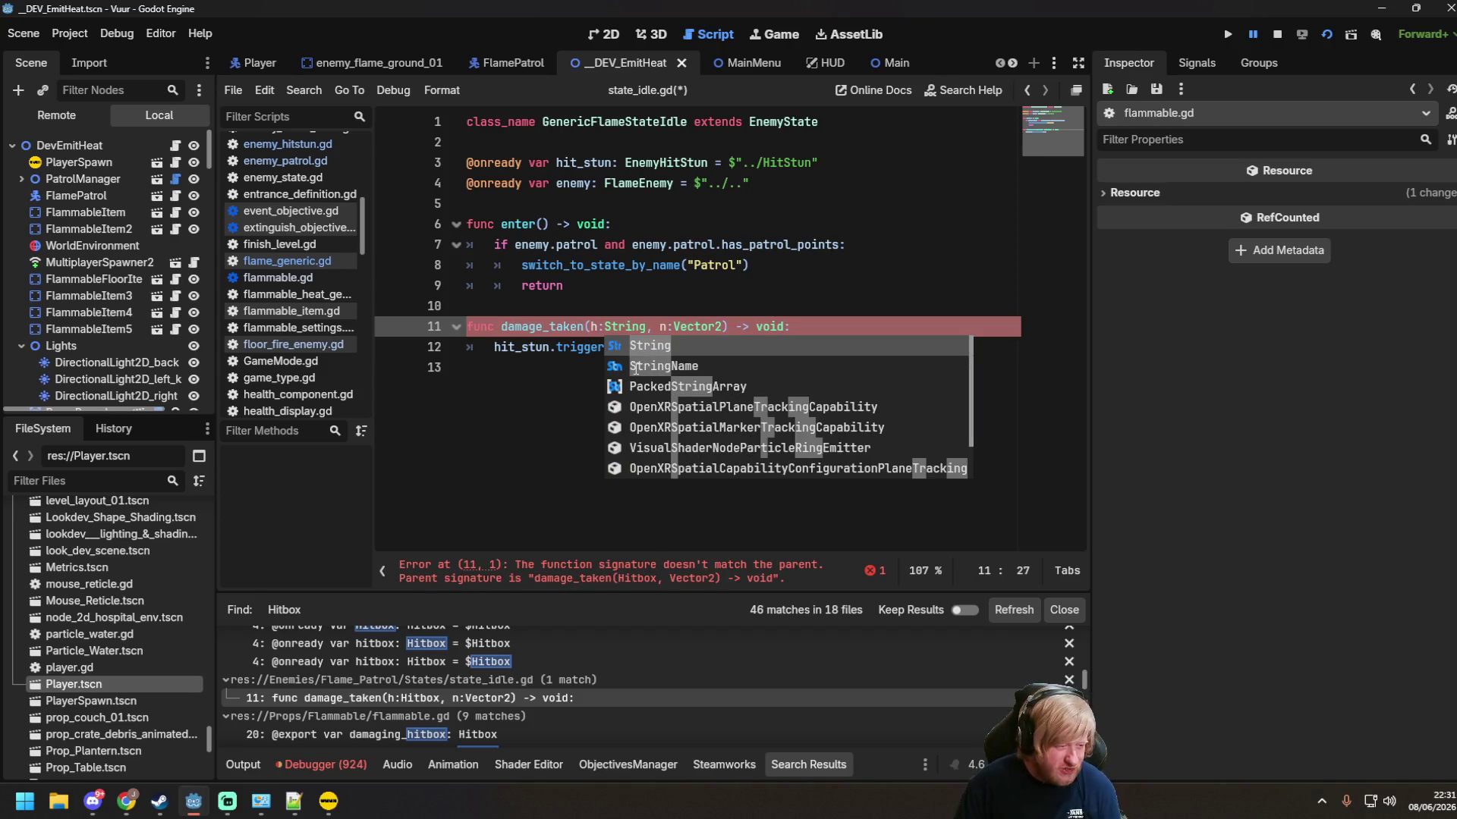
pyautogui.click(853, 329)
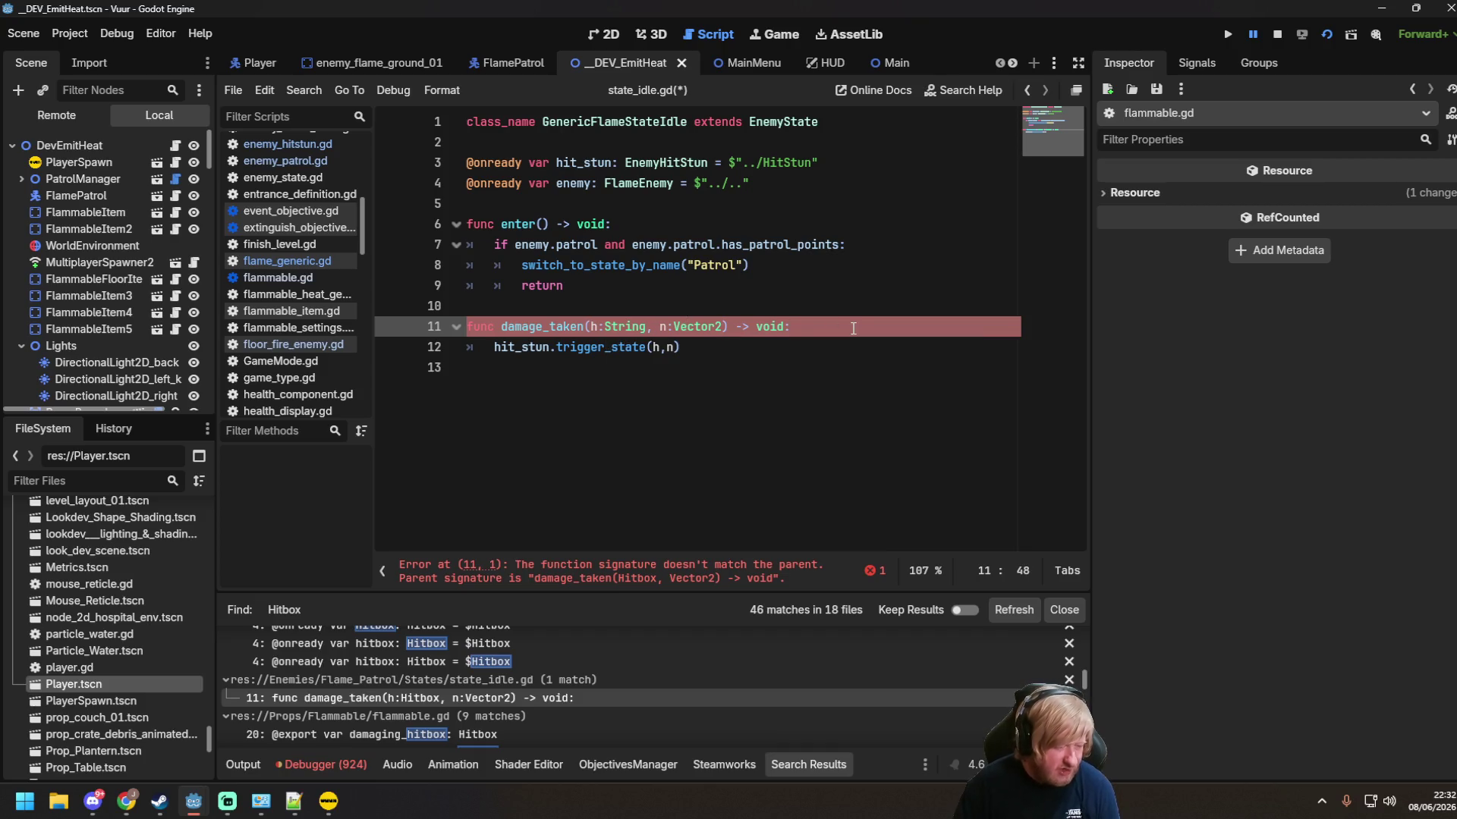
pyautogui.press('Return')
pyautogui.write('var h')
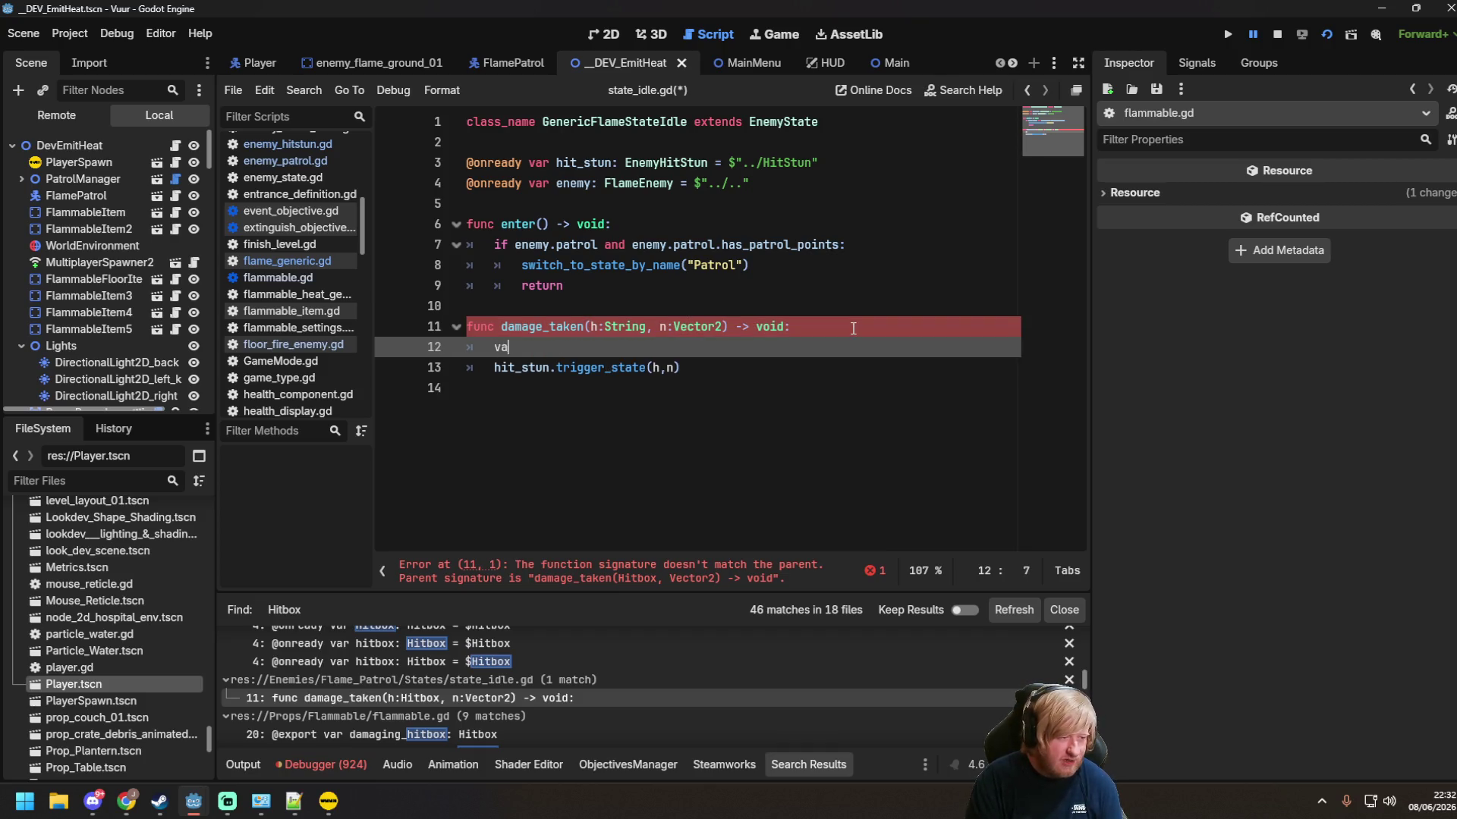
pyautogui.press('BackSpace')
pyautogui.press('BackSpace')
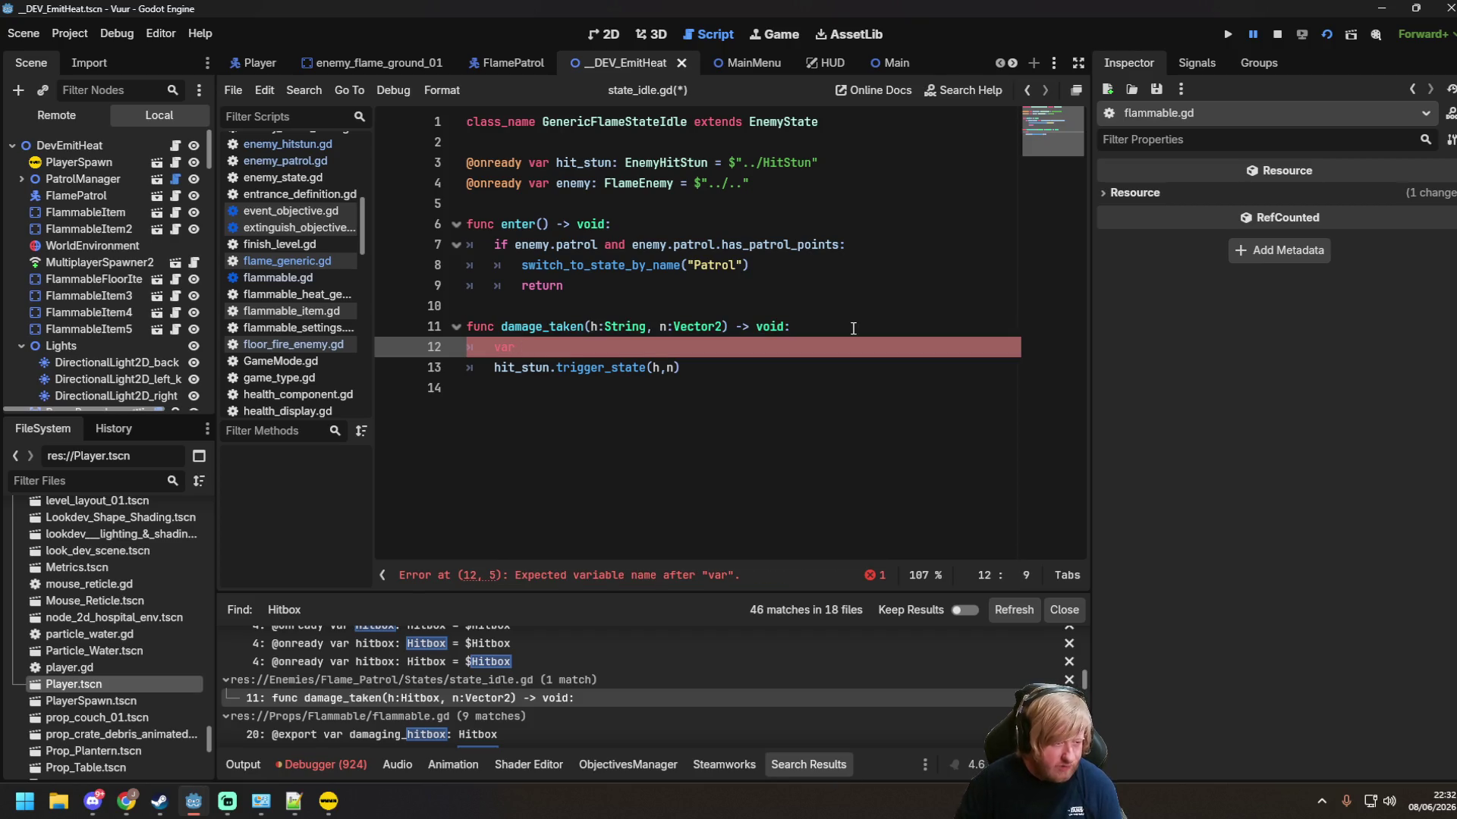
pyautogui.click(597, 328)
pyautogui.write('itboxPath')
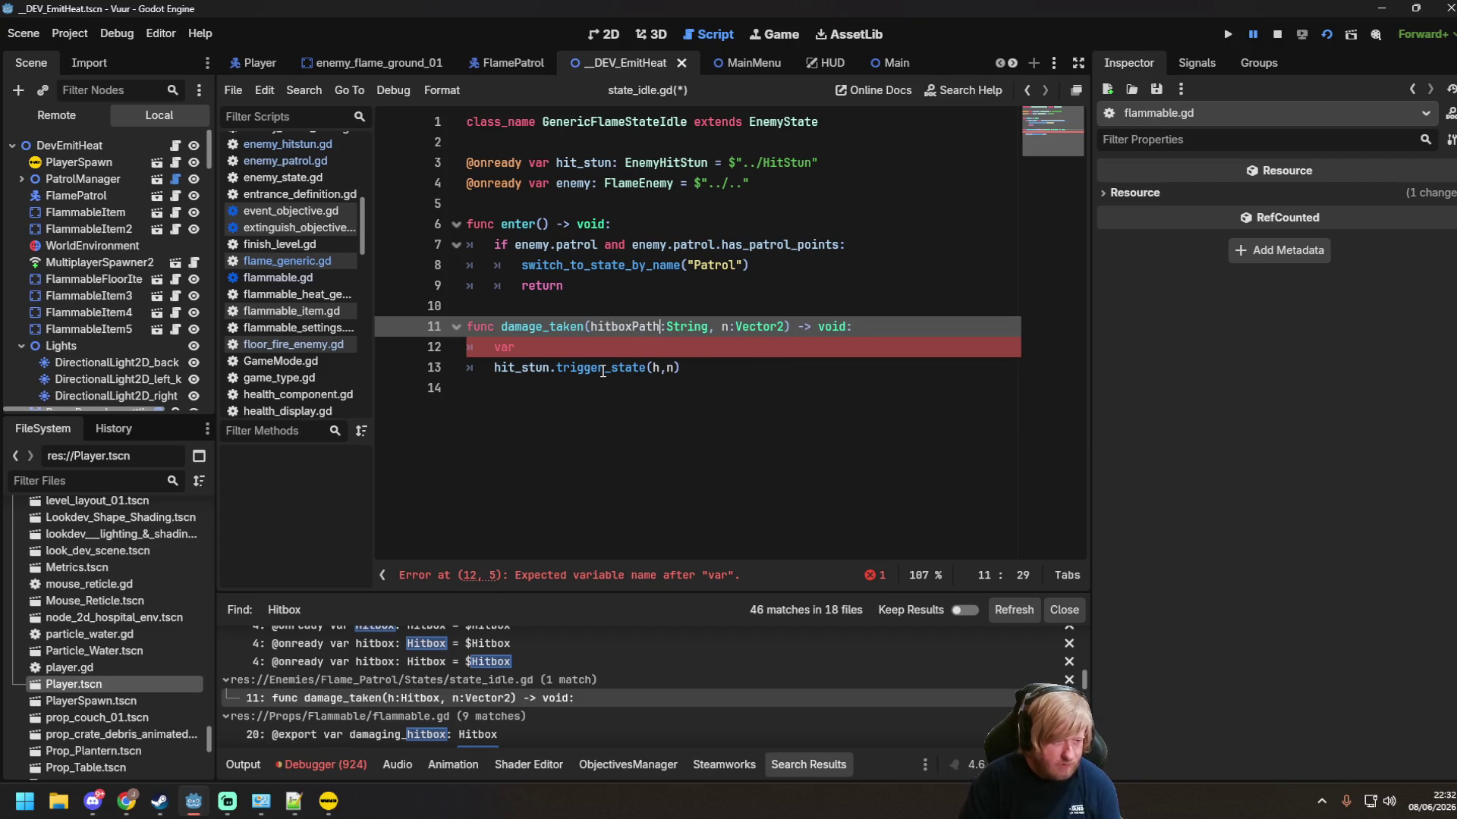
pyautogui.click(591, 350)
pyautogui.write('h = ge')
pyautogui.write('t_nod')
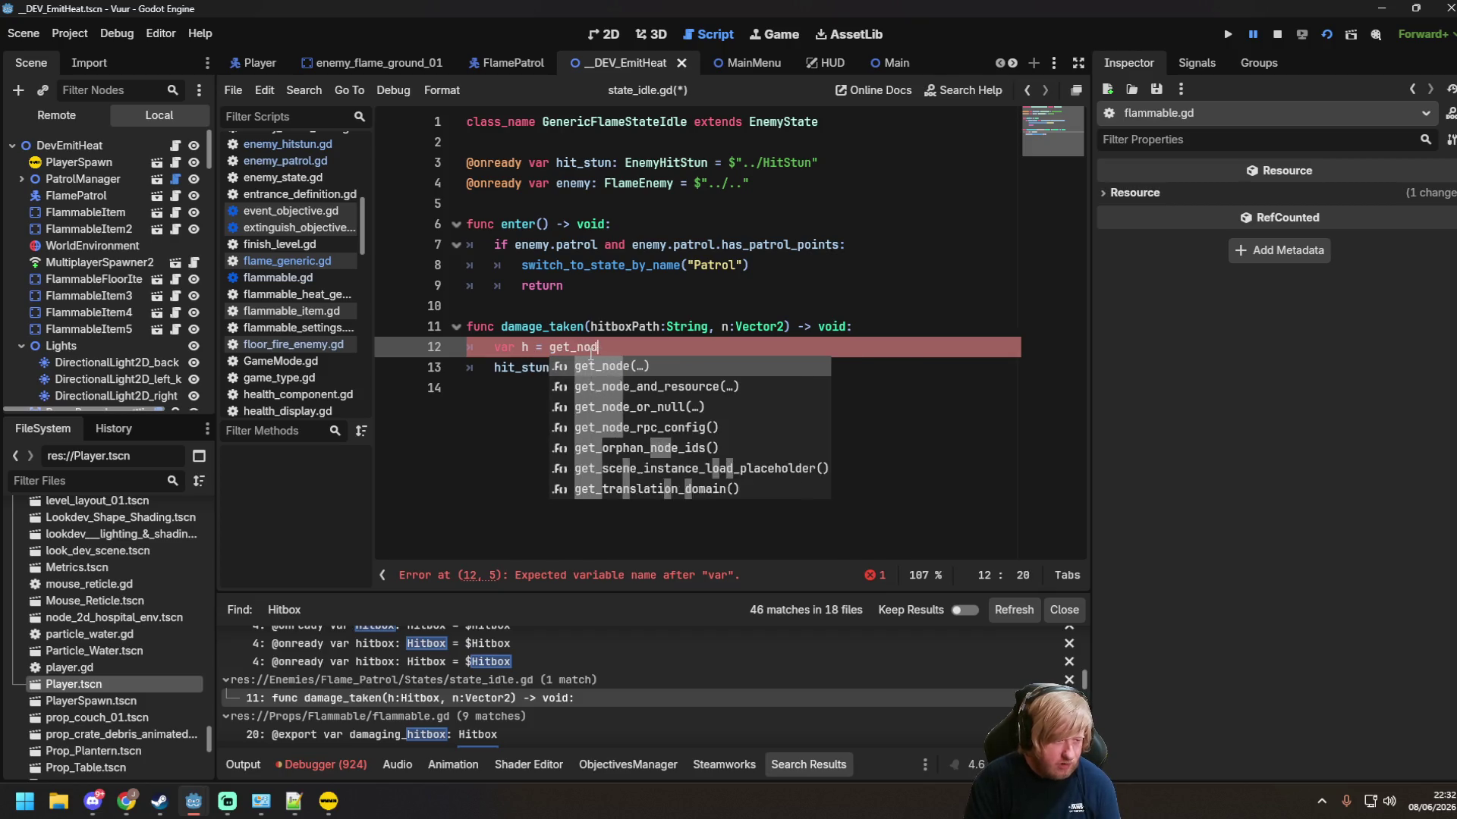
pyautogui.press('Return')
pyautogui.write('hitboxPat')
pyautogui.write('h) as Hitbox')
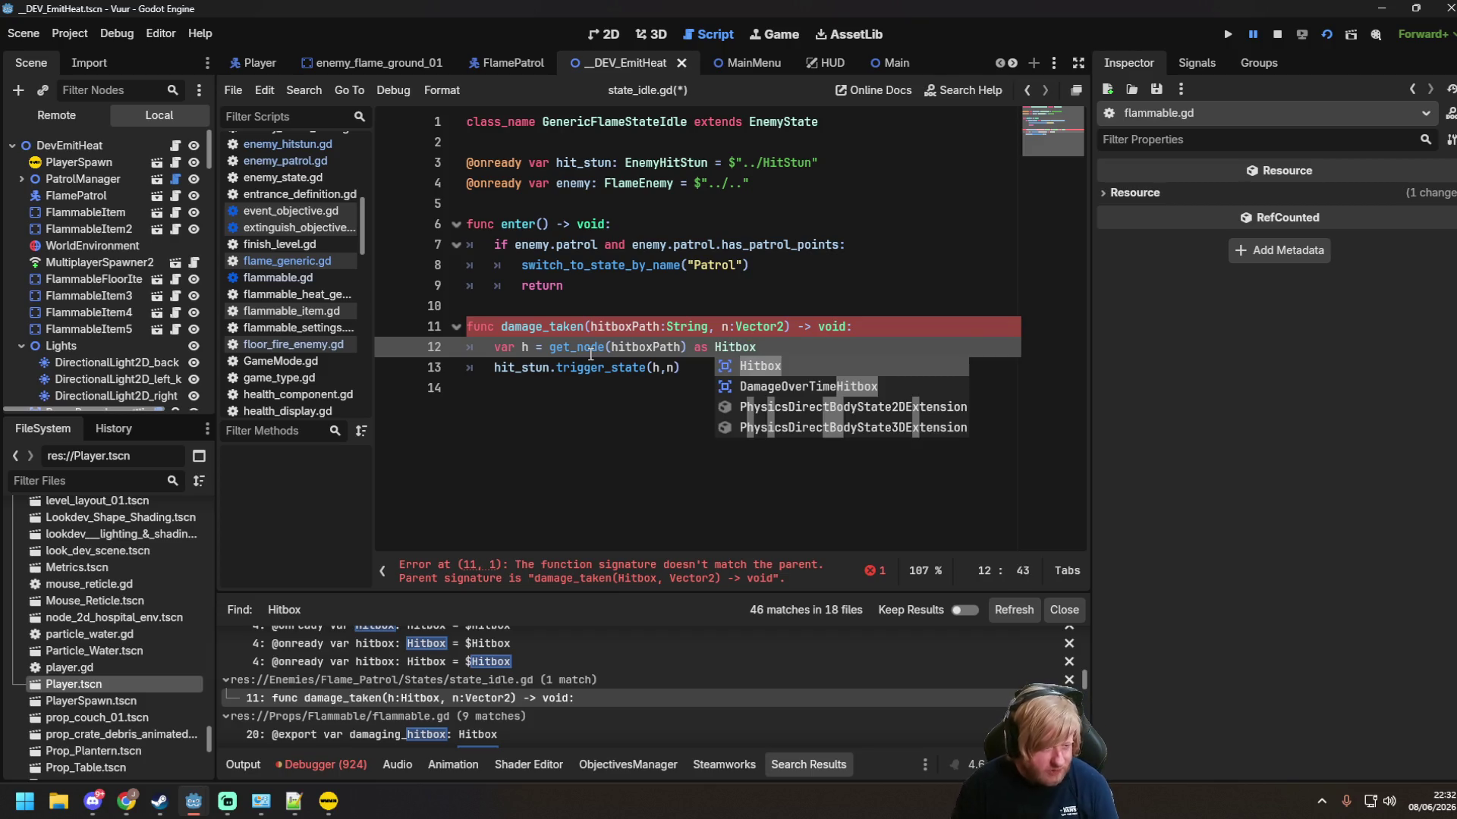
pyautogui.click(634, 282)
pyautogui.click(708, 370)
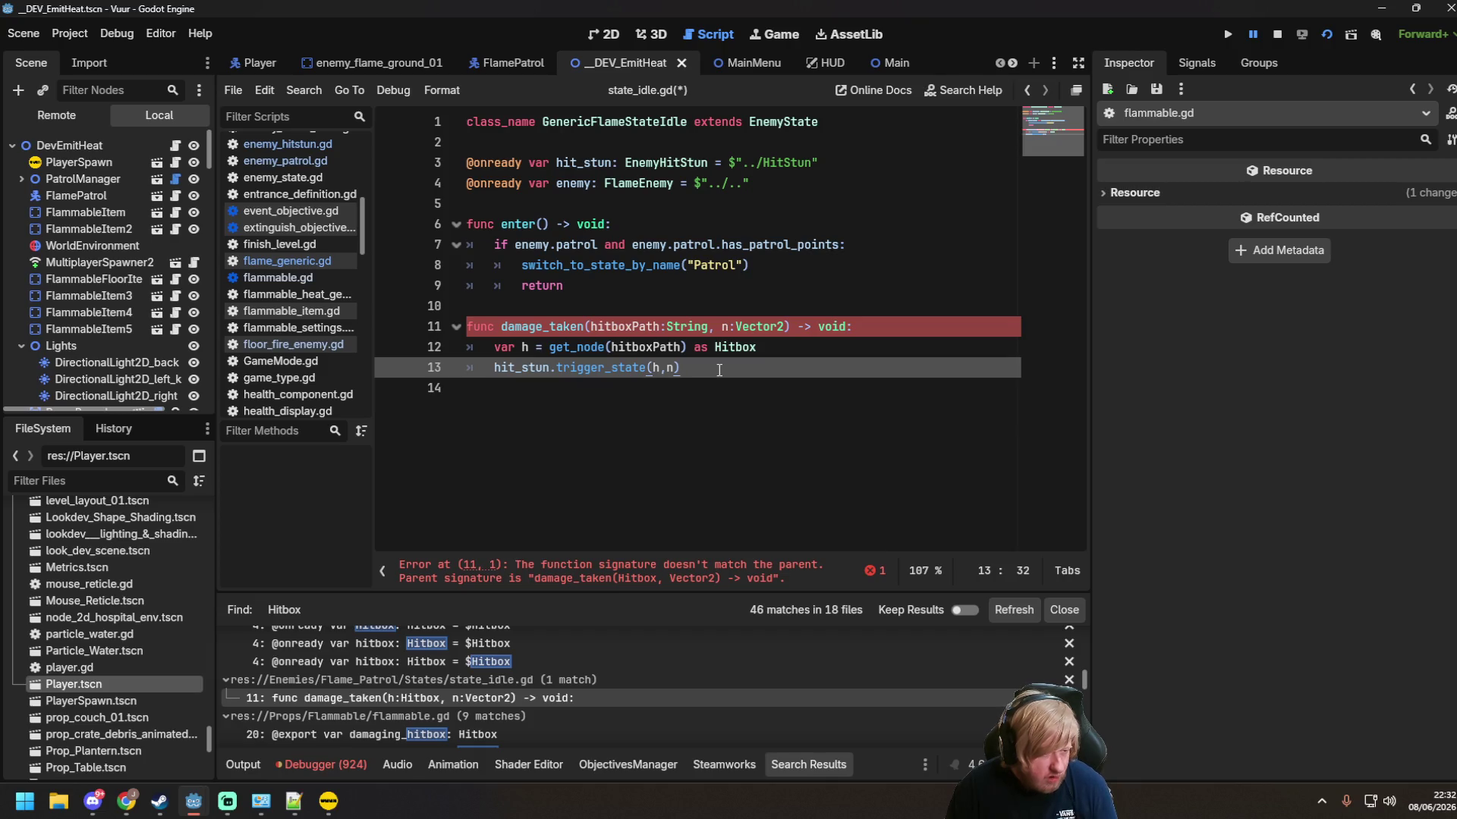
# - Save state_idle.gd and open the EnemyState base class definition
pyautogui.hotkey('ctrl', 's')
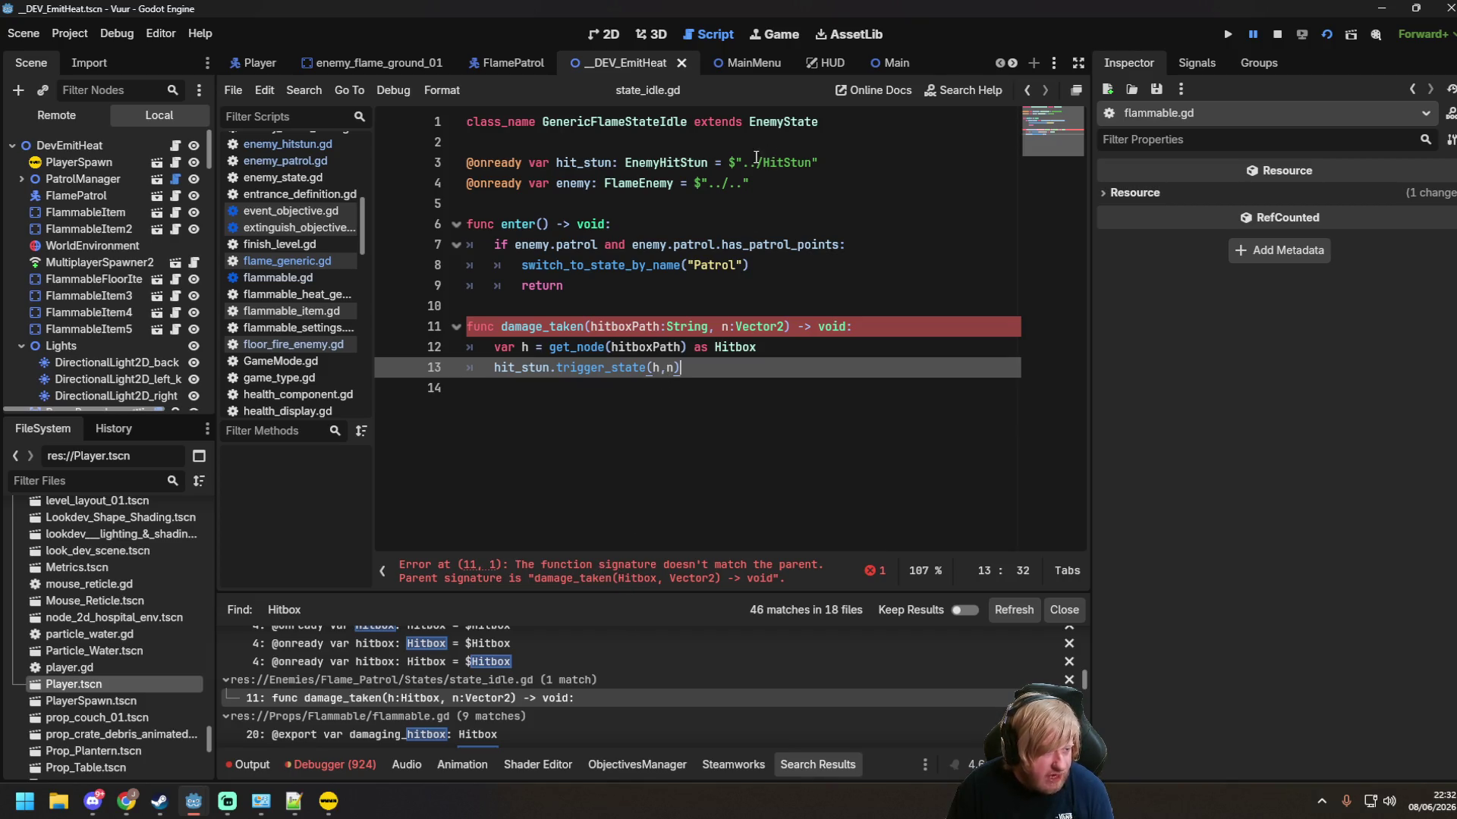
pyautogui.click(792, 205)
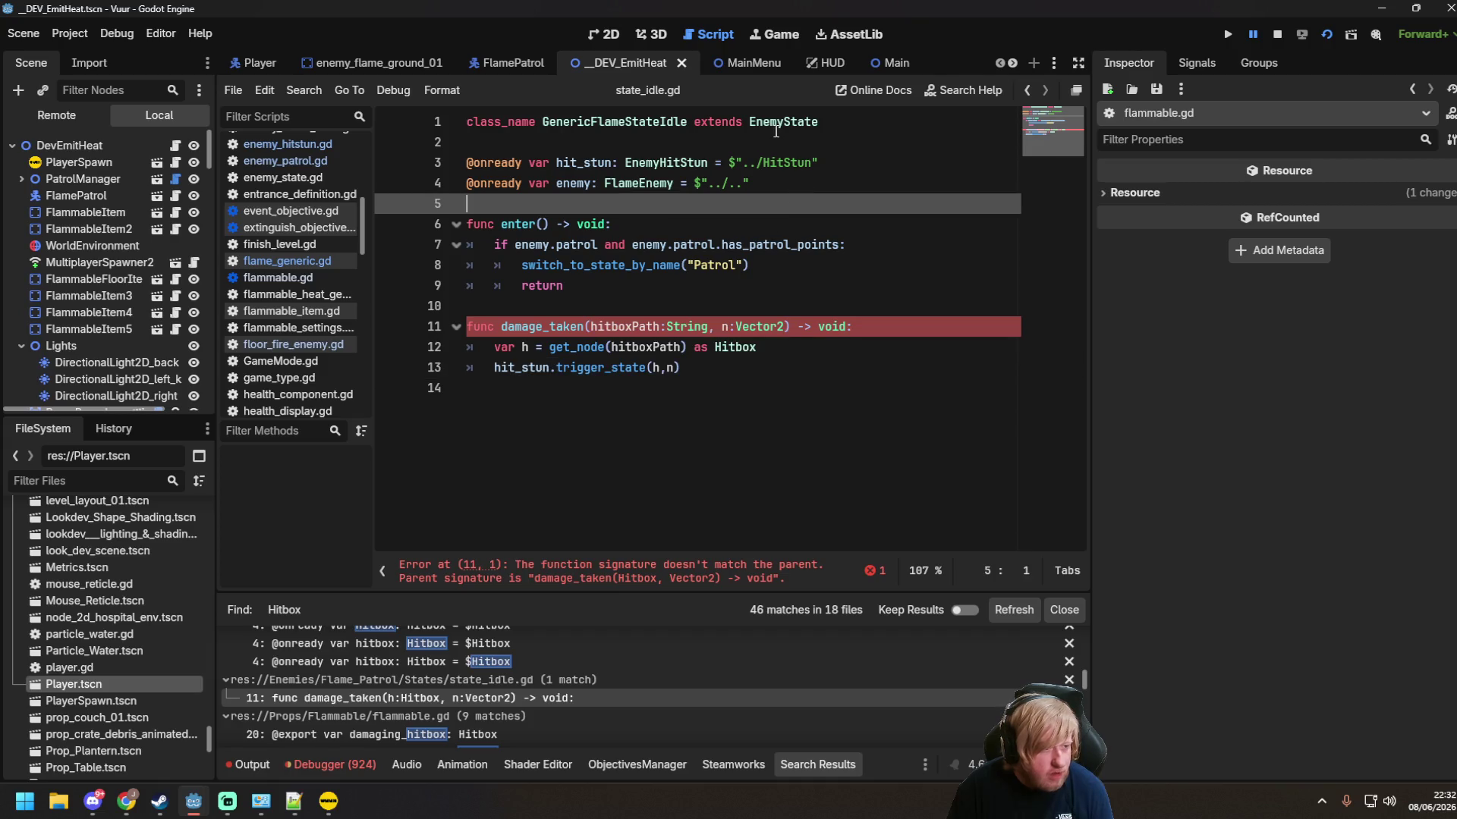
pyautogui.click(772, 126)
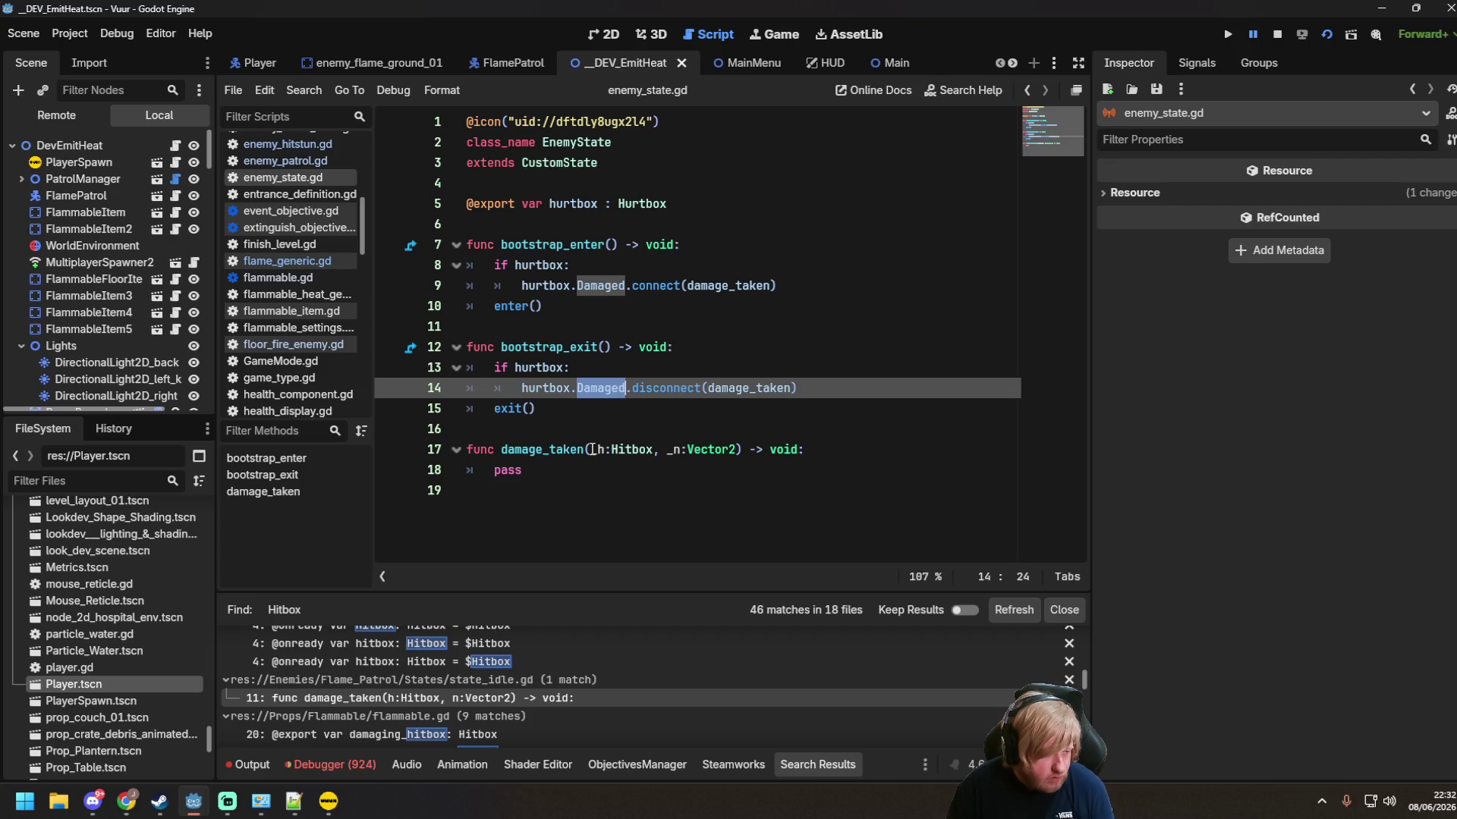
# - Retype the open damage_taken's first parameter as _h: String instead of Hitbox
pyautogui.click(592, 450)
pyautogui.write('_')
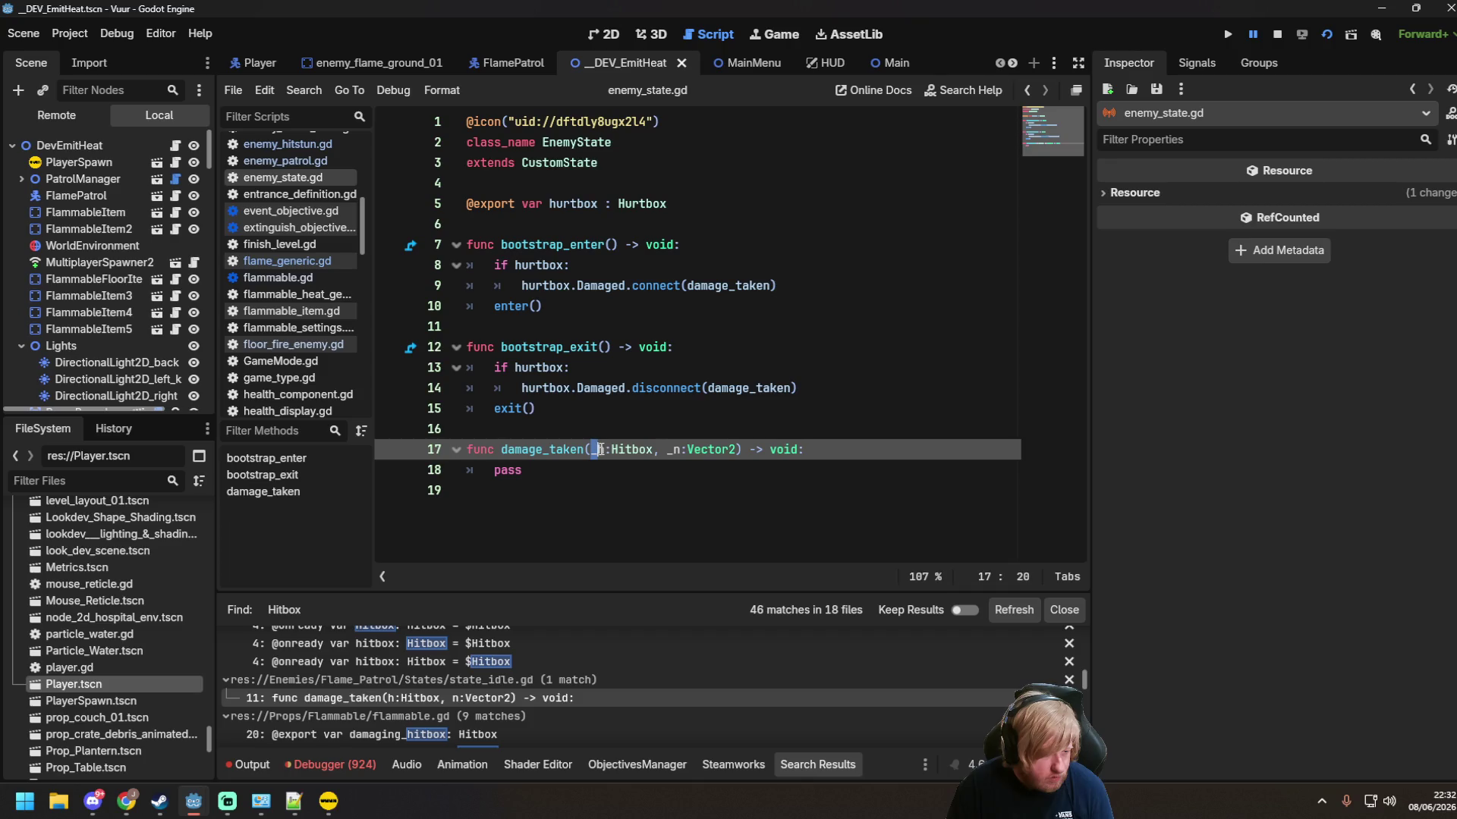
pyautogui.moveTo(613, 450); pyautogui.dragTo(652, 449)
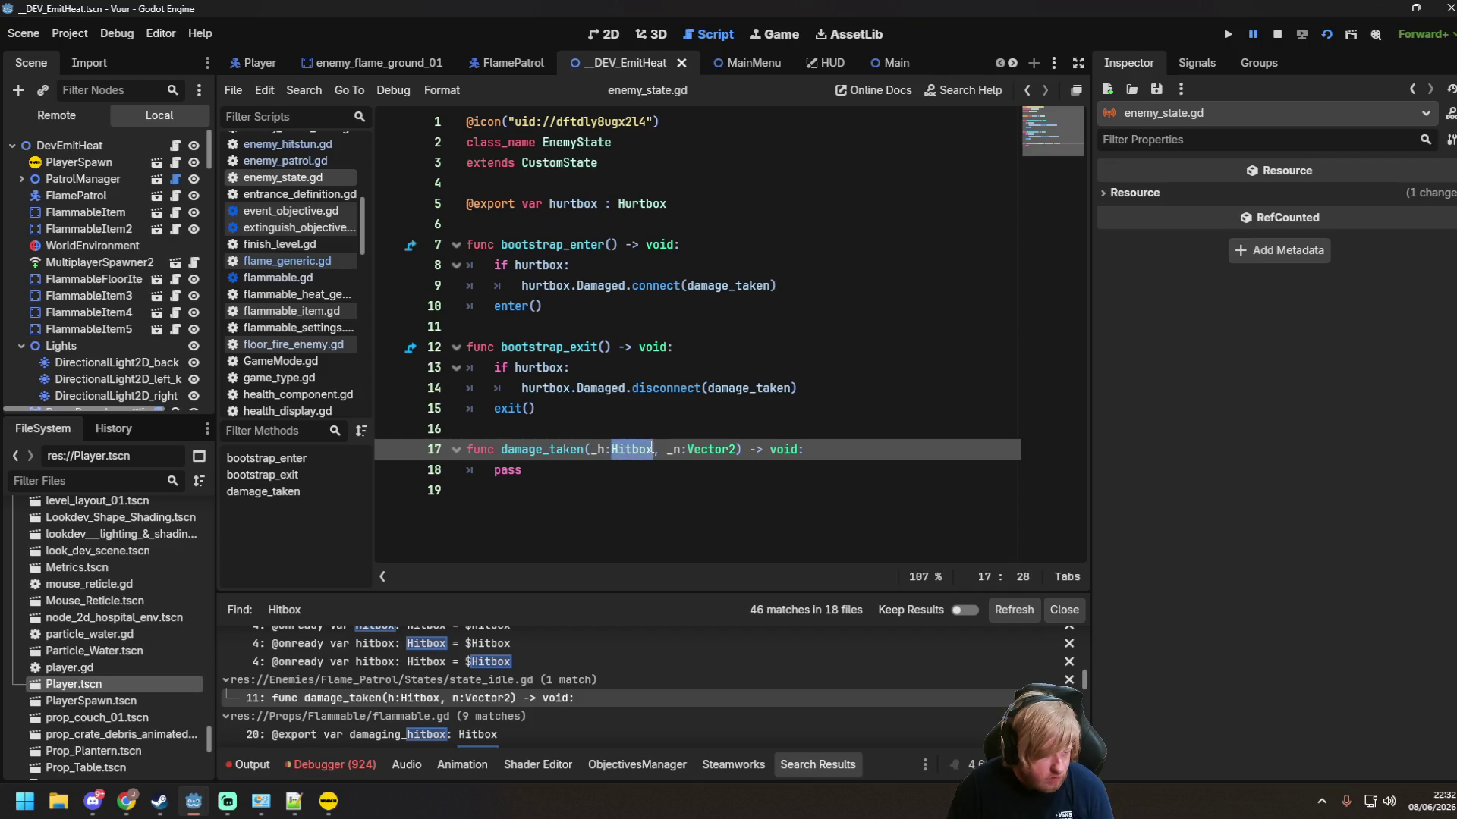
pyautogui.write('String')
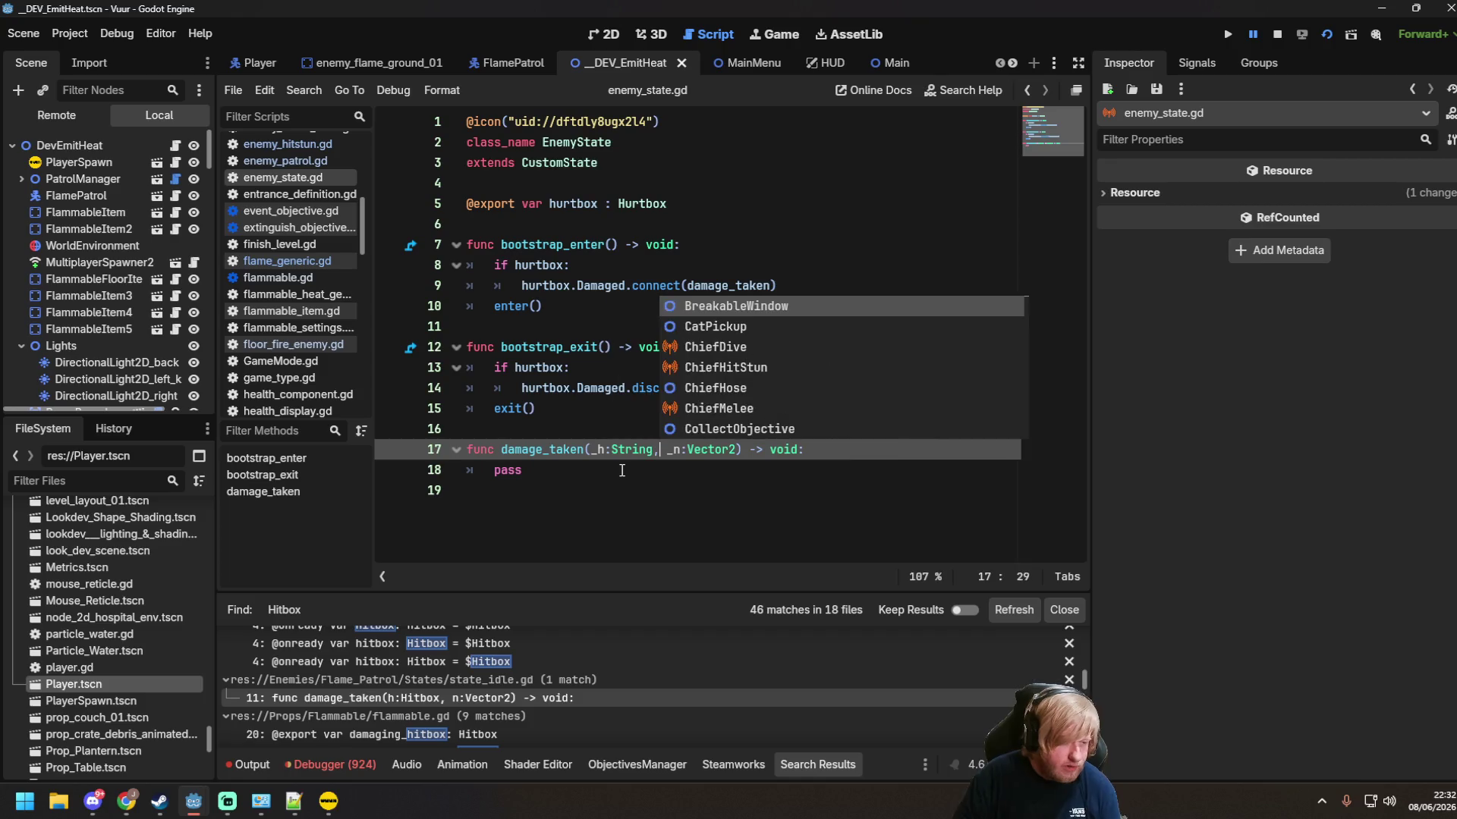
# - Run the game with F5 and follow the errors to the failing damage_taken in enemy_patrol.gd
pyautogui.press('F5')
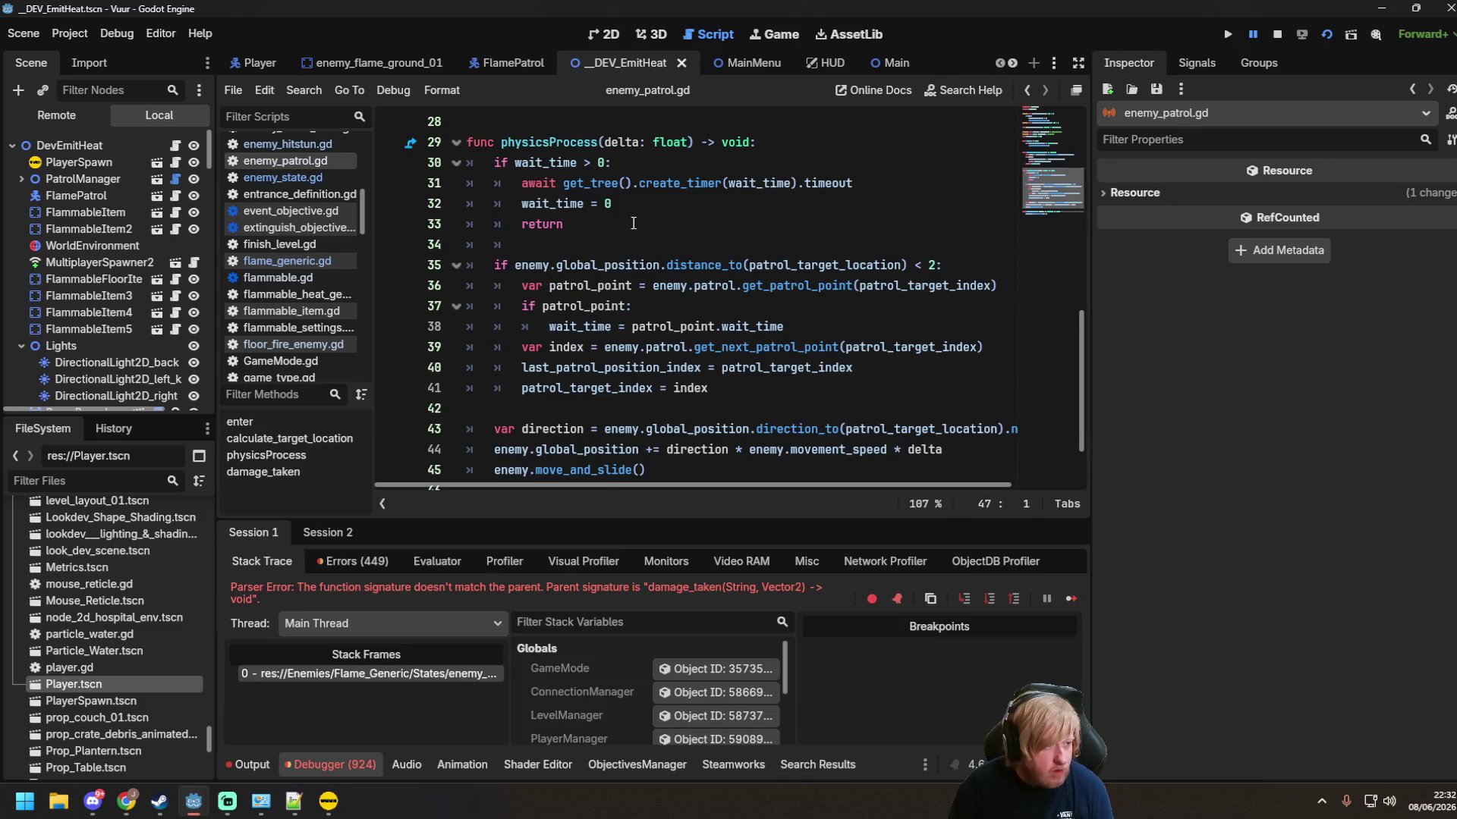
pyautogui.click(633, 223)
pyautogui.click(337, 562)
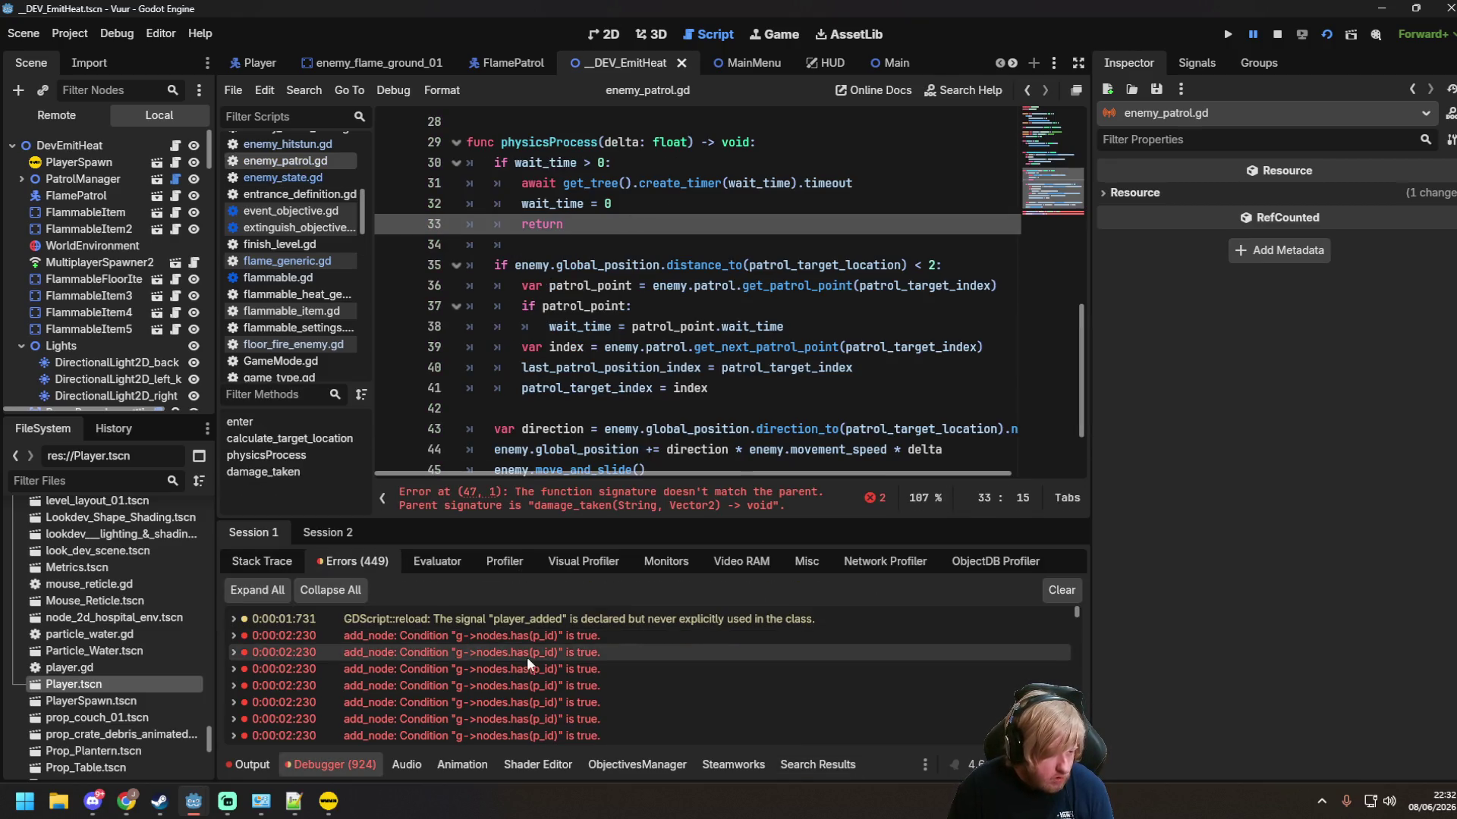
pyautogui.click(642, 514)
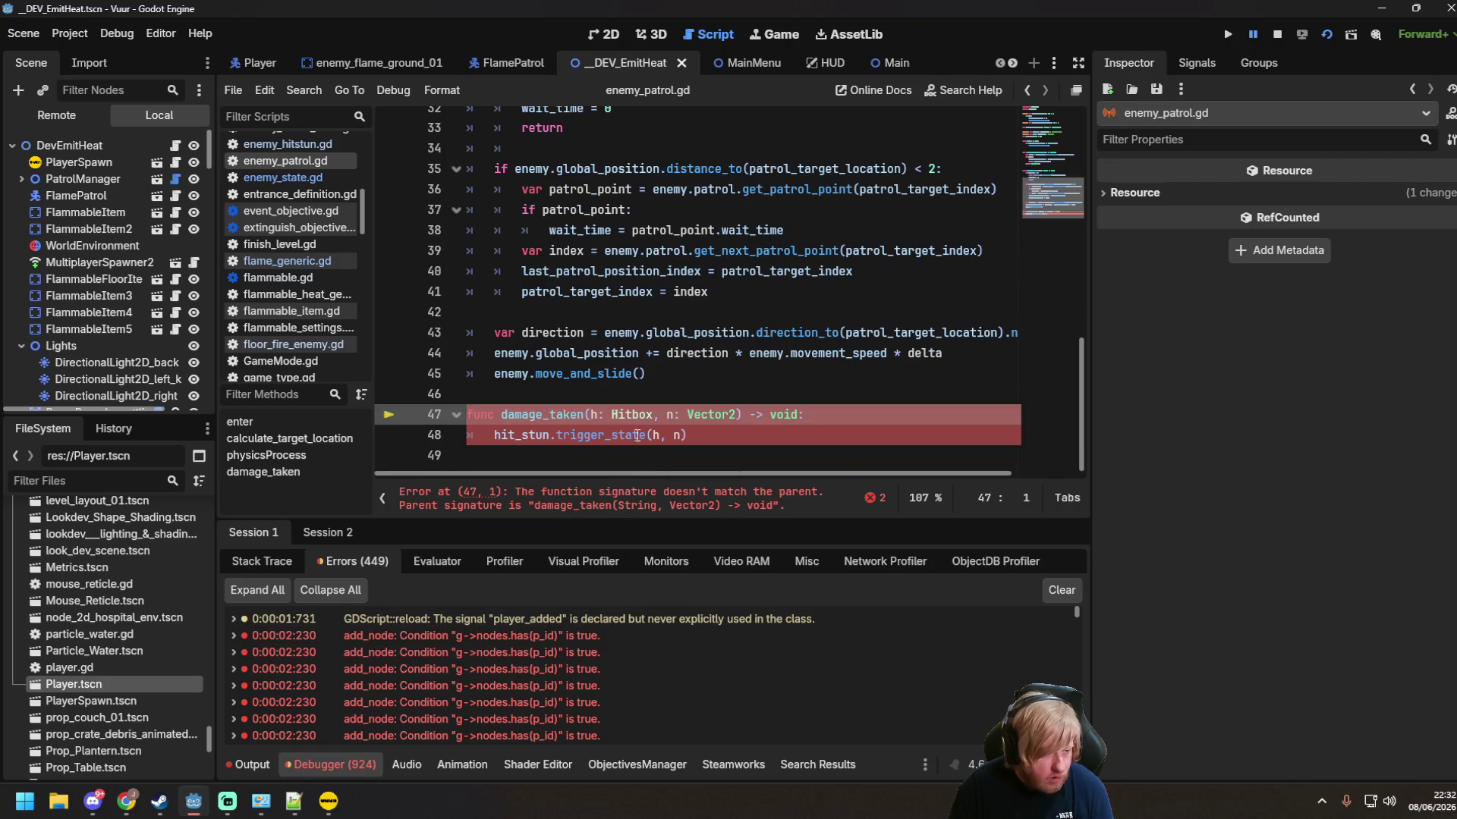
# - Make enemy_patrol.gd's damage_taken take hitboxPath: String, resolve h via get_node as Hitbox, and save
pyautogui.moveTo(593, 410); pyautogui.dragTo(652, 411)
pyautogui.write('hitboxPath')
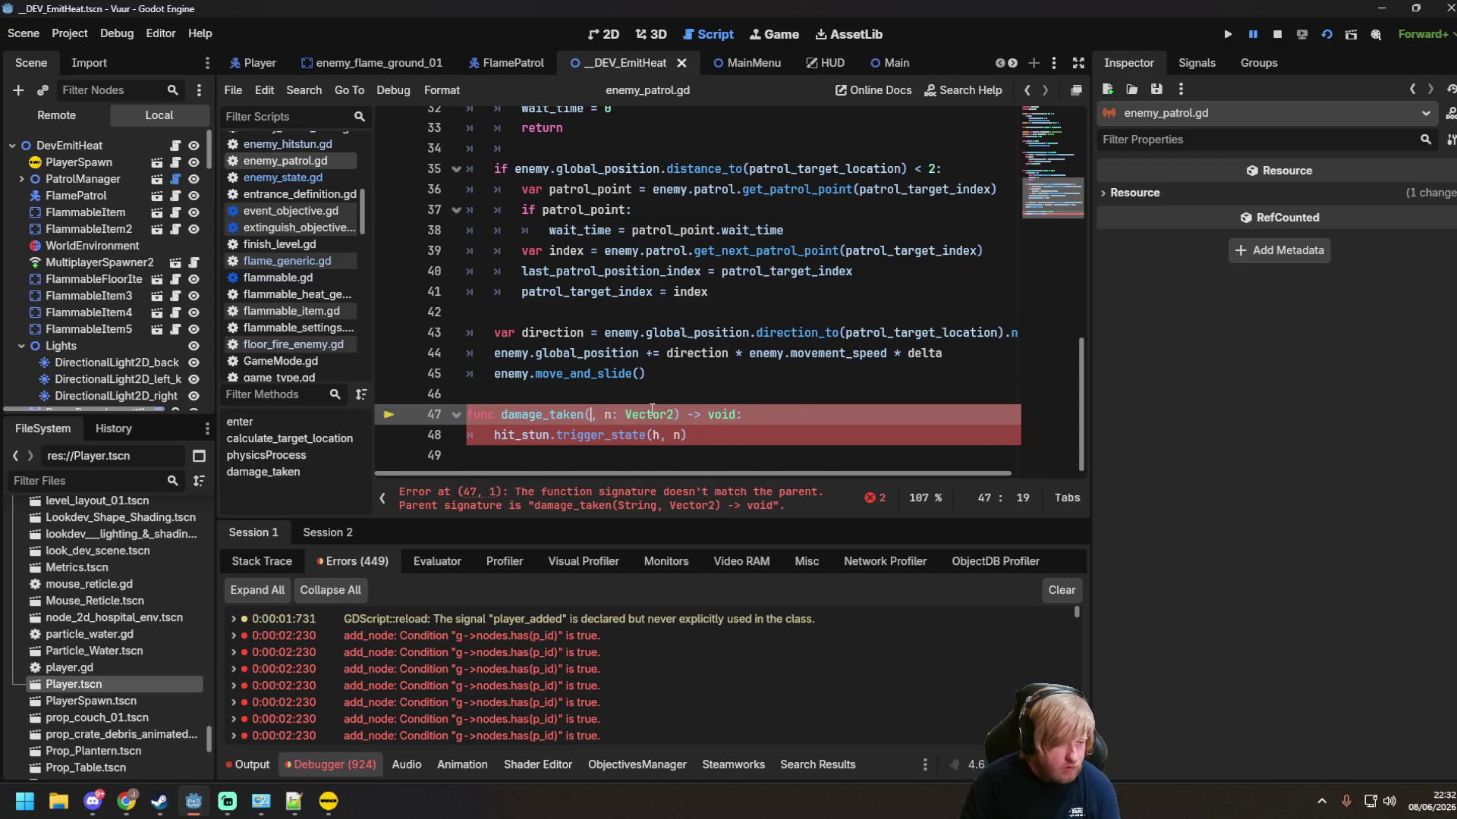
pyautogui.write(': String')
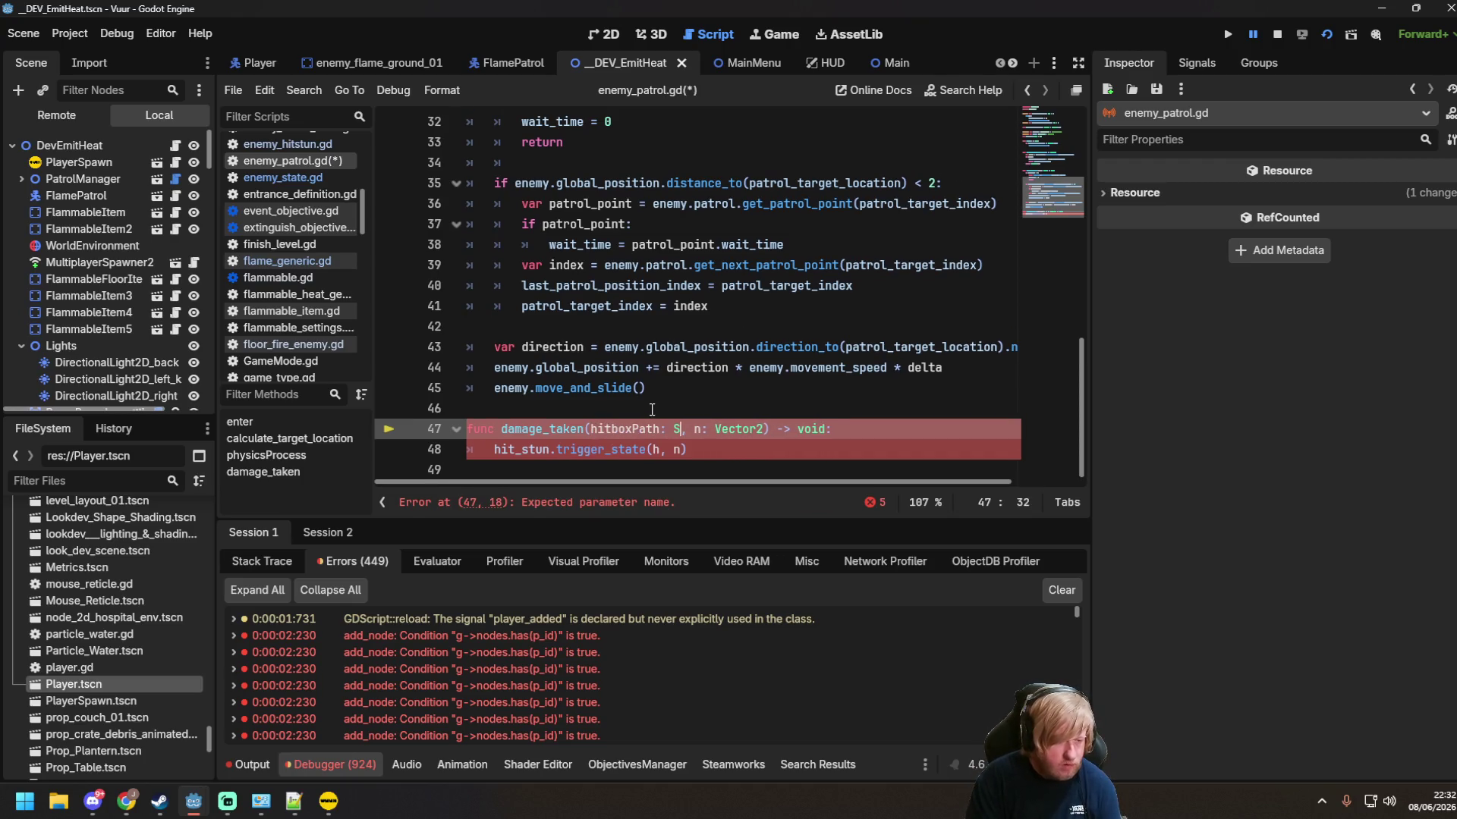
pyautogui.press('End')
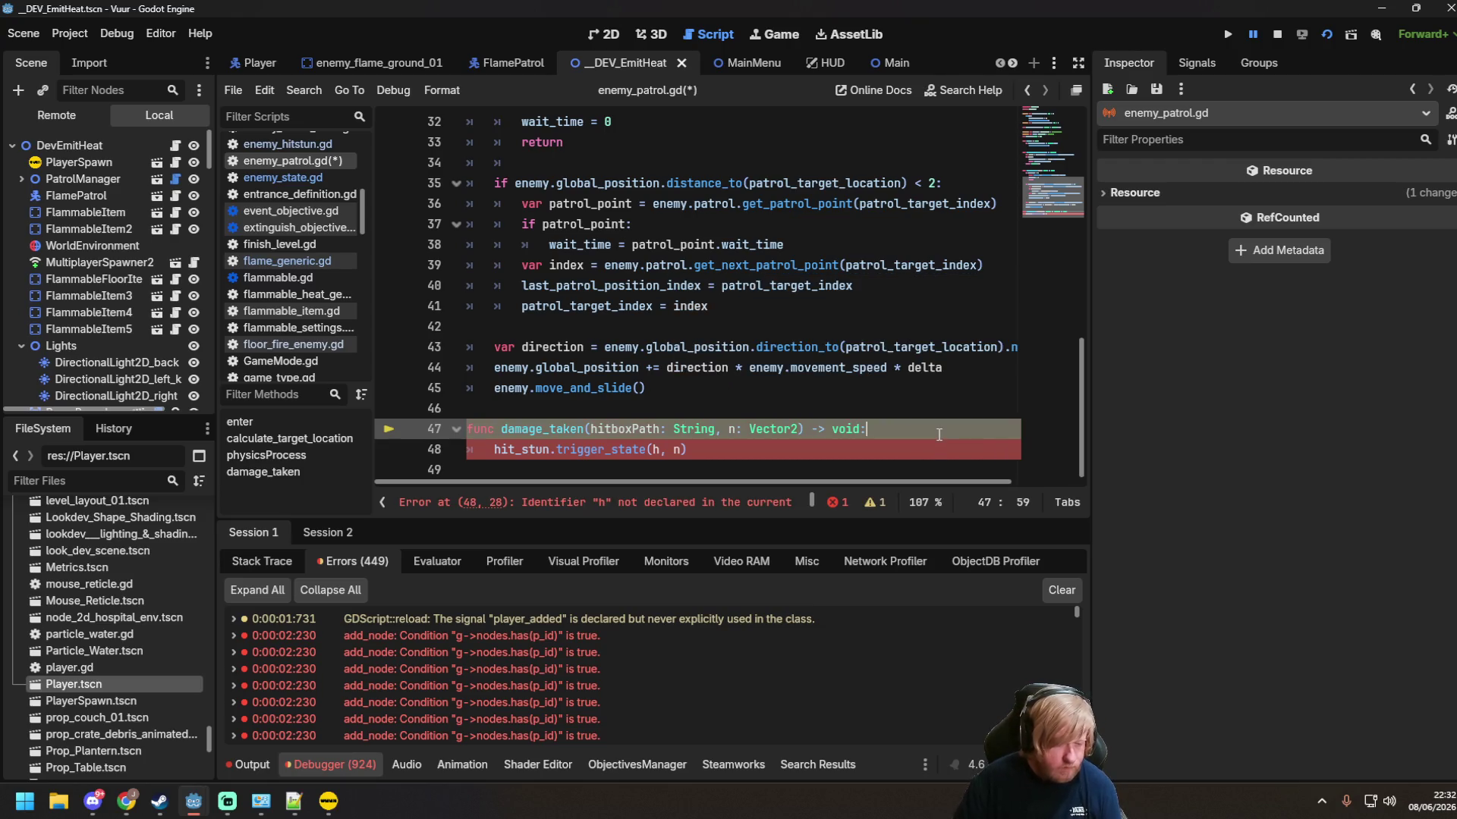
pyautogui.press('Return')
pyautogui.write('var h')
pyautogui.write(' = g')
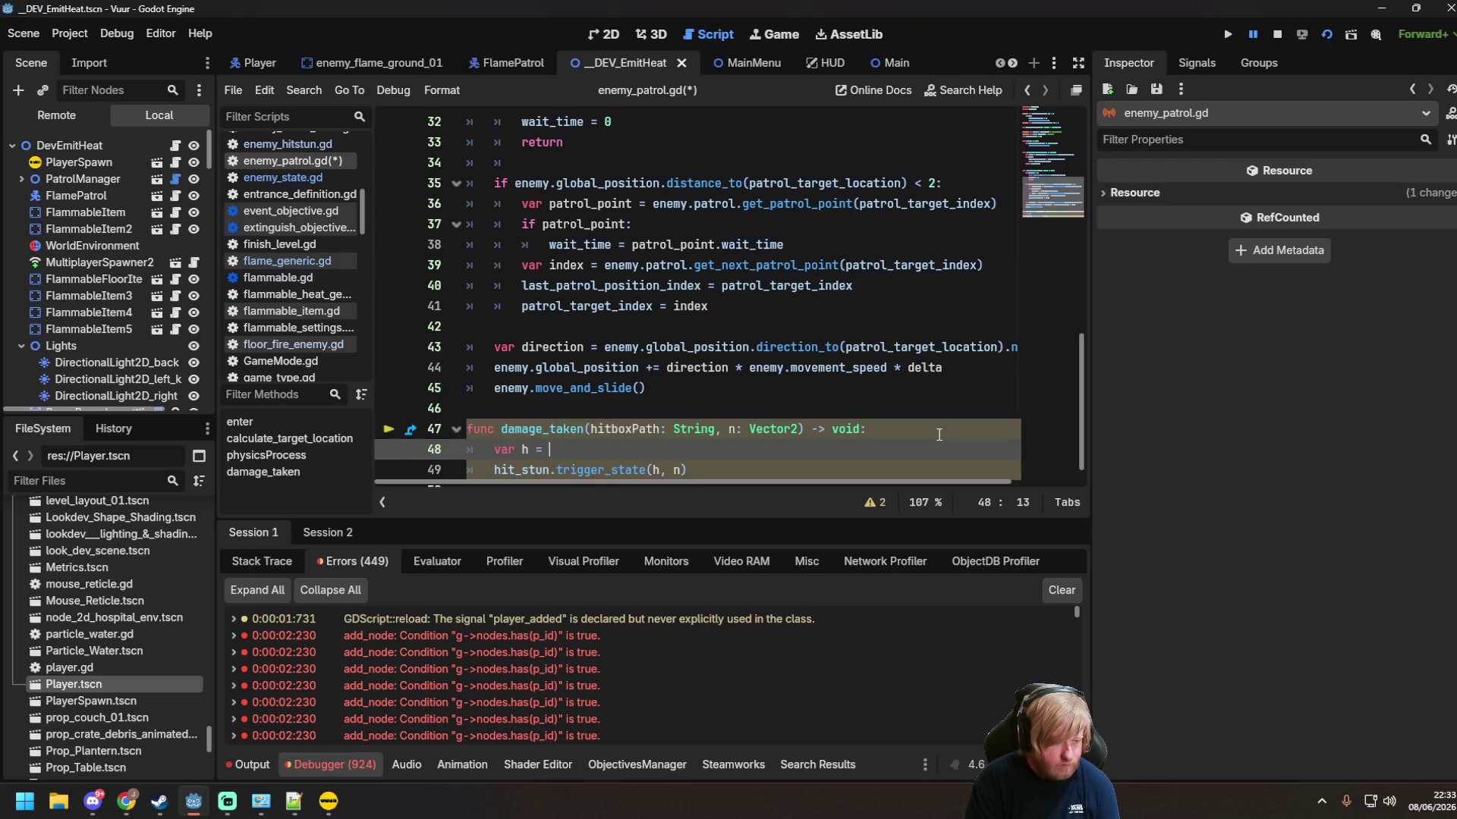
pyautogui.write('et_no')
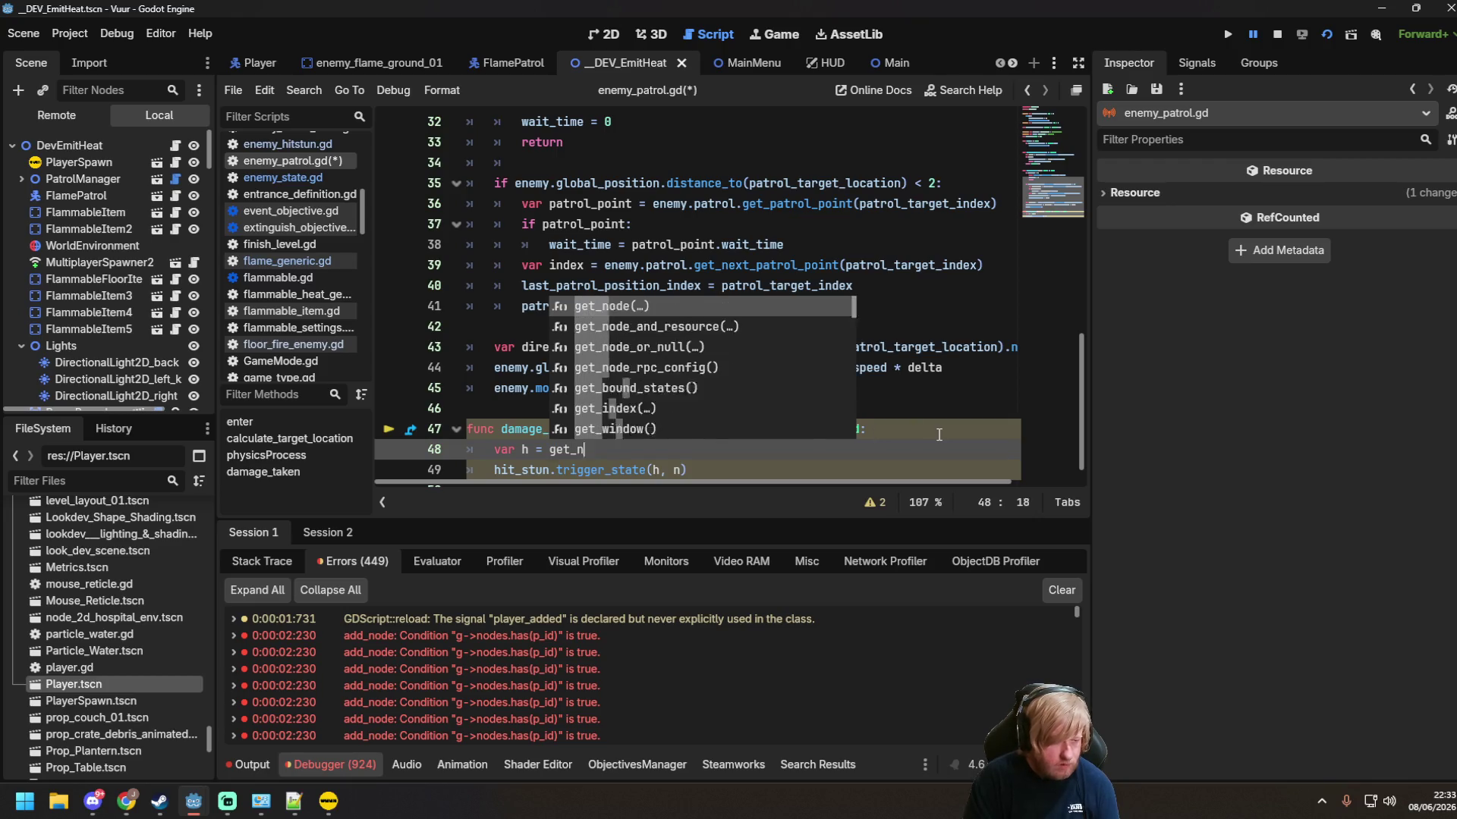
pyautogui.press('Return')
pyautogui.write('hitboxP')
pyautogui.press('Return')
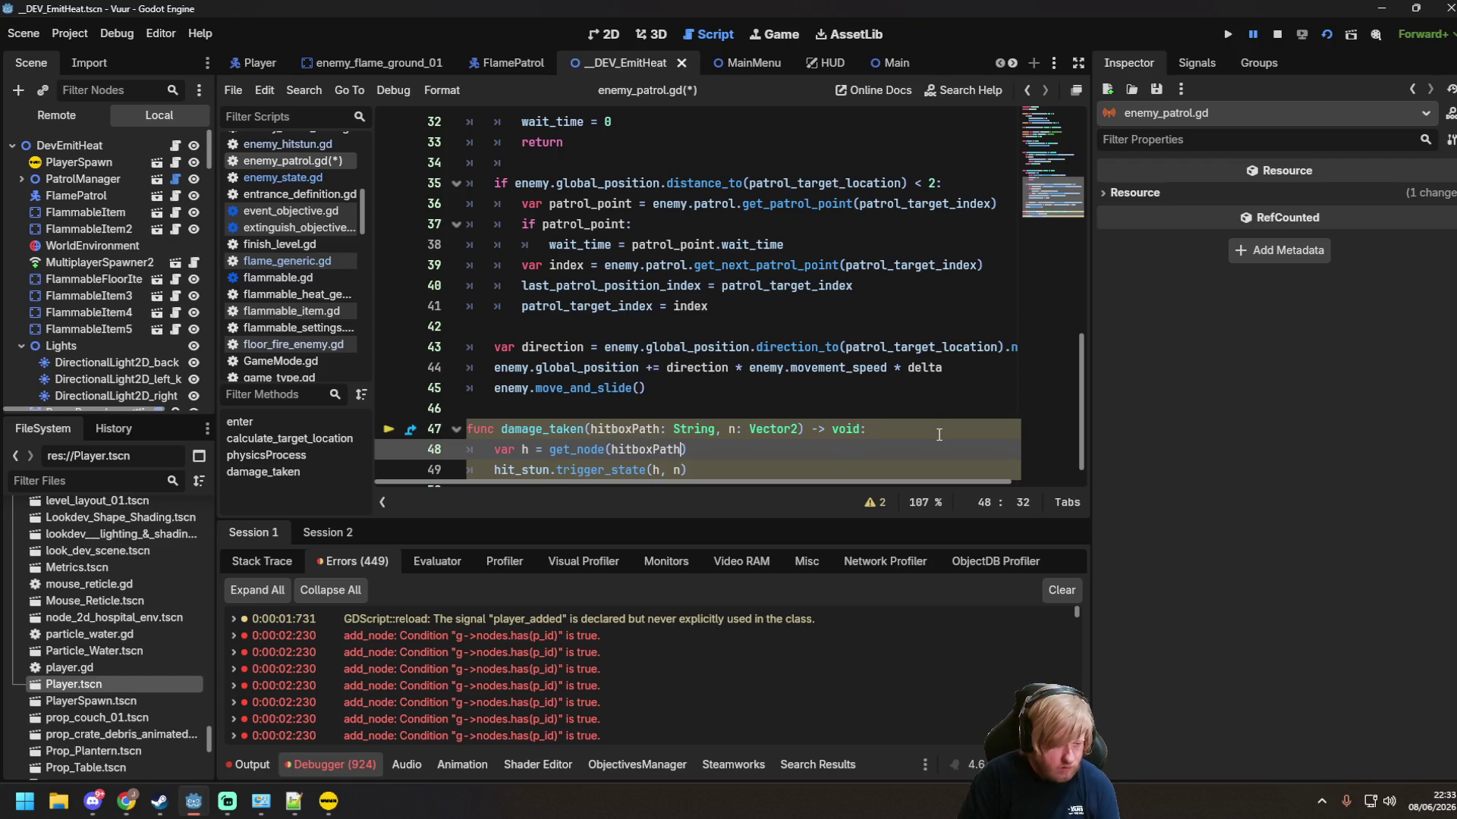
pyautogui.press('End')
pyautogui.write('as Hitbox')
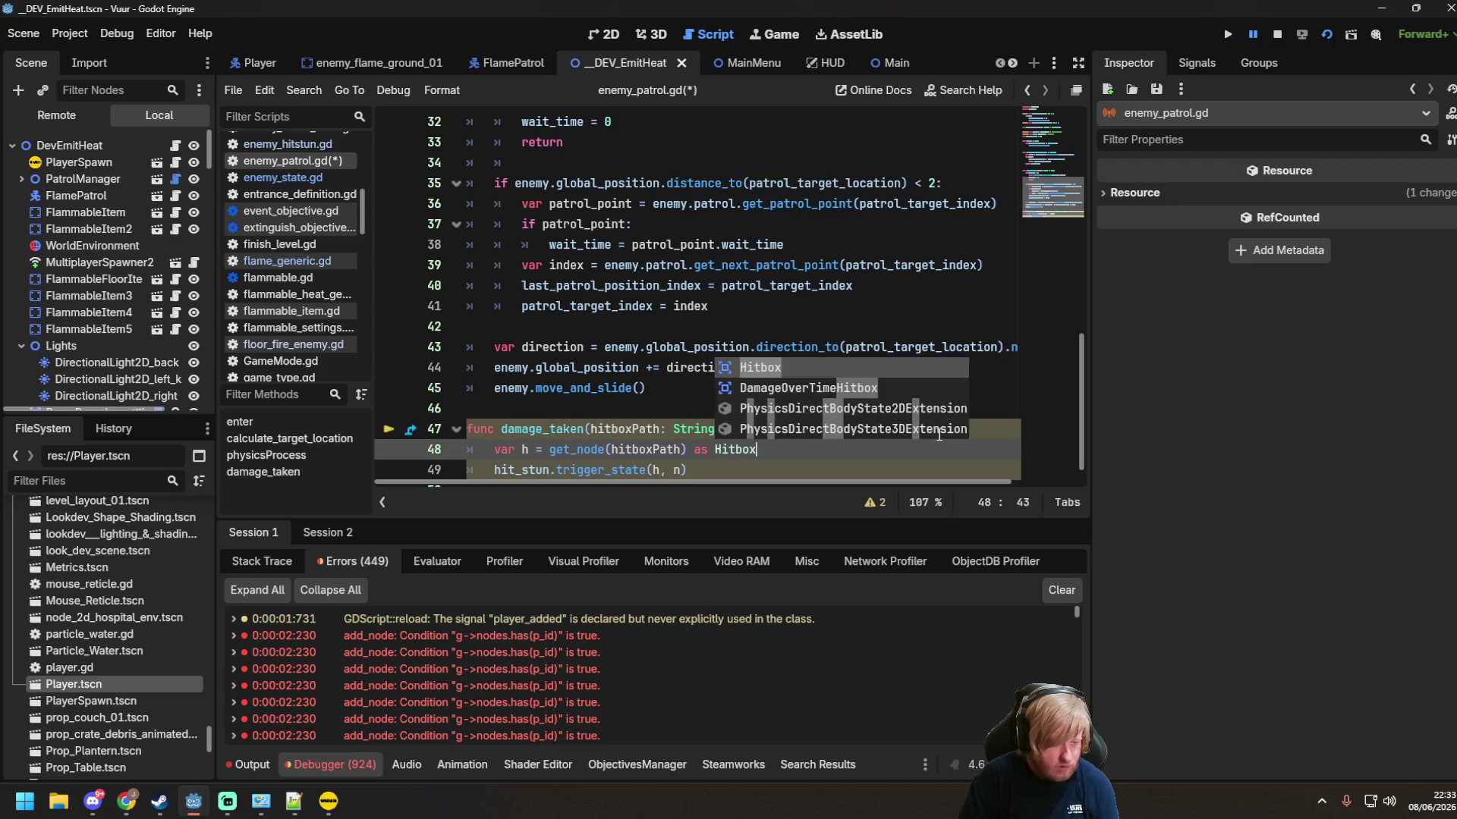
pyautogui.click(743, 313)
pyautogui.scroll(-3)
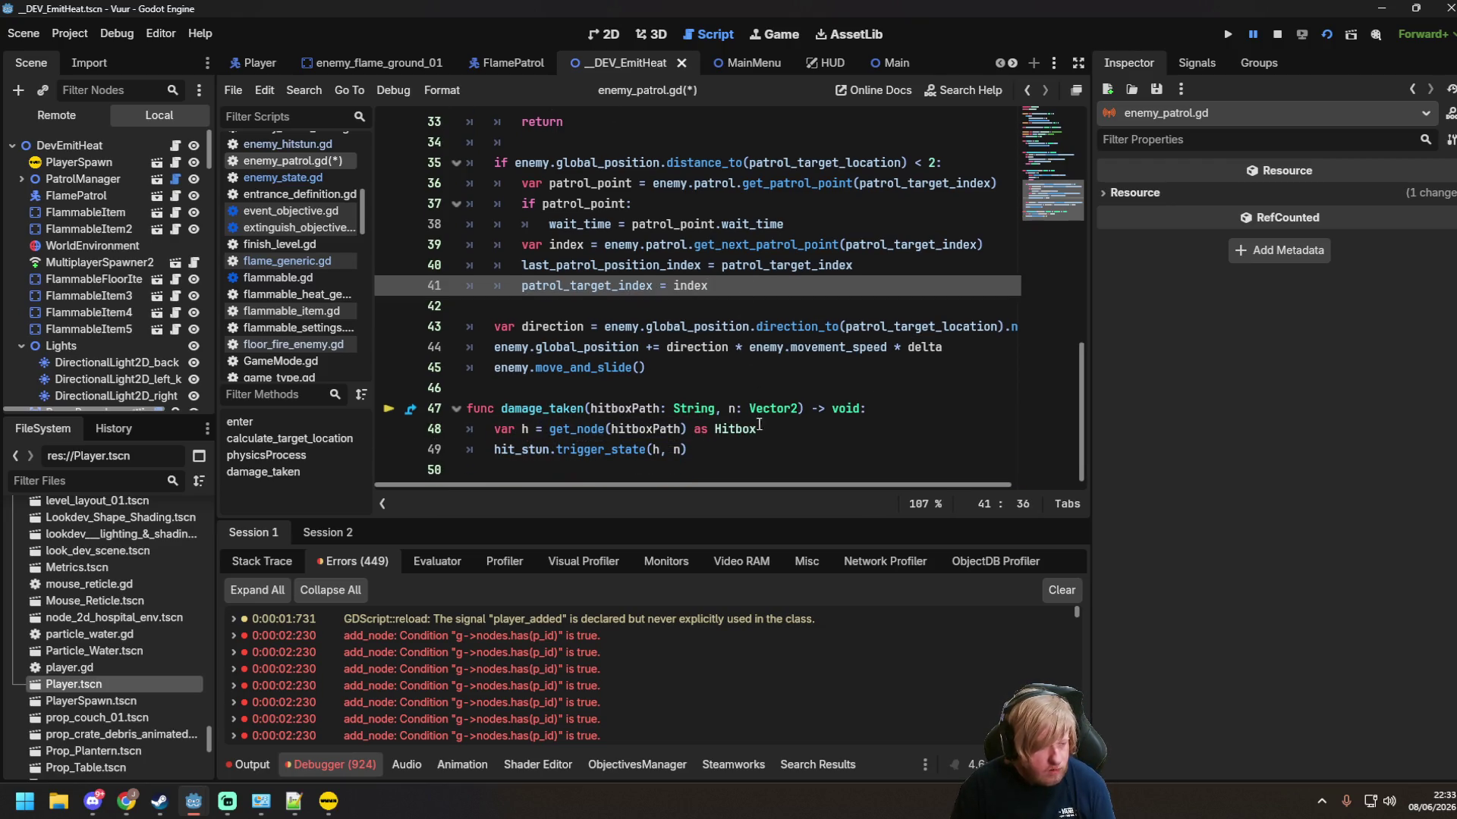
pyautogui.click(797, 429)
pyautogui.hotkey('ctrl', 's')
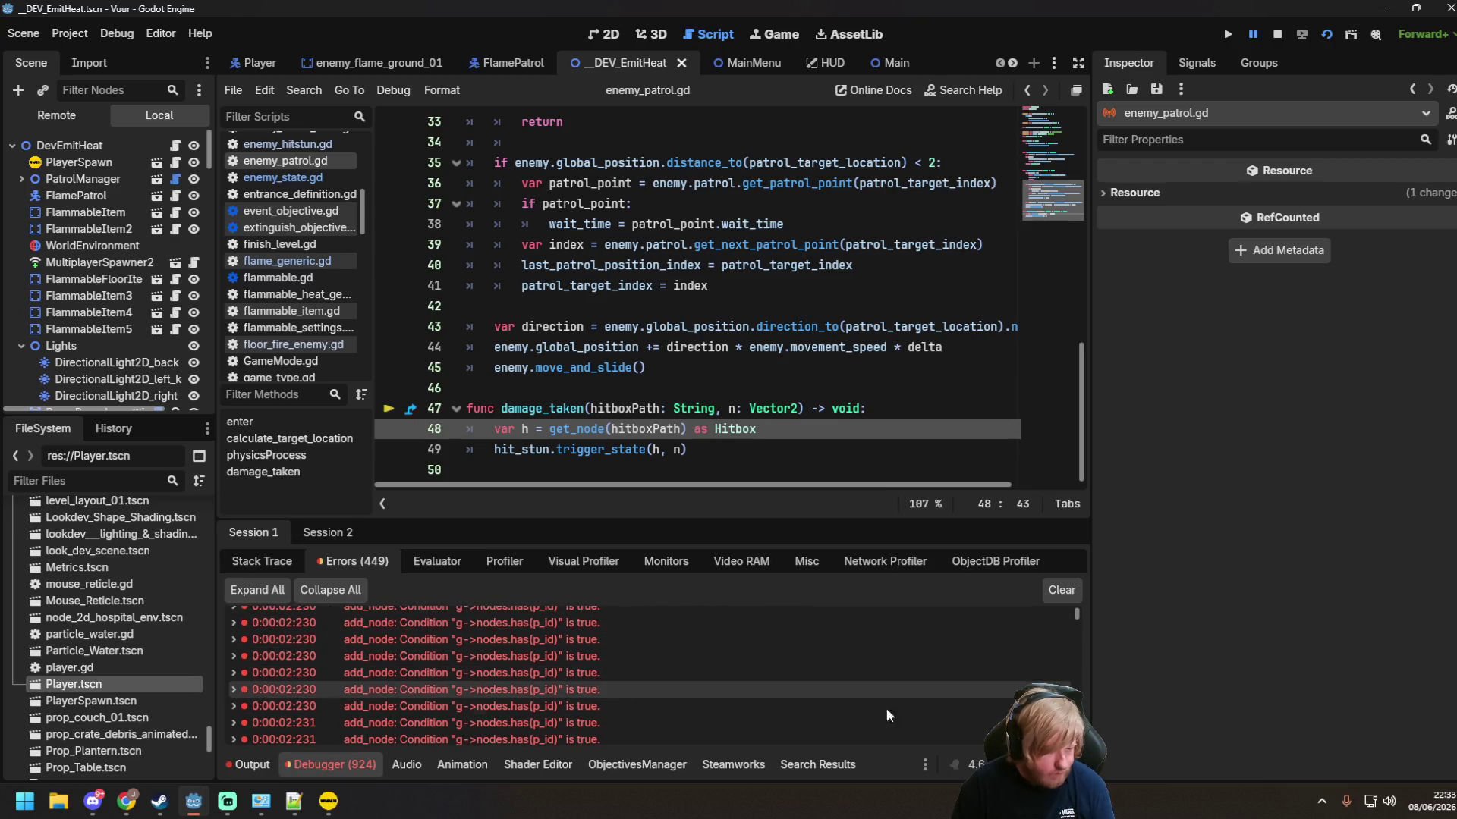
# - Check the floor_fire_enemy.gd line 45 error, then clear the Debugger error list
pyautogui.scroll(-3)
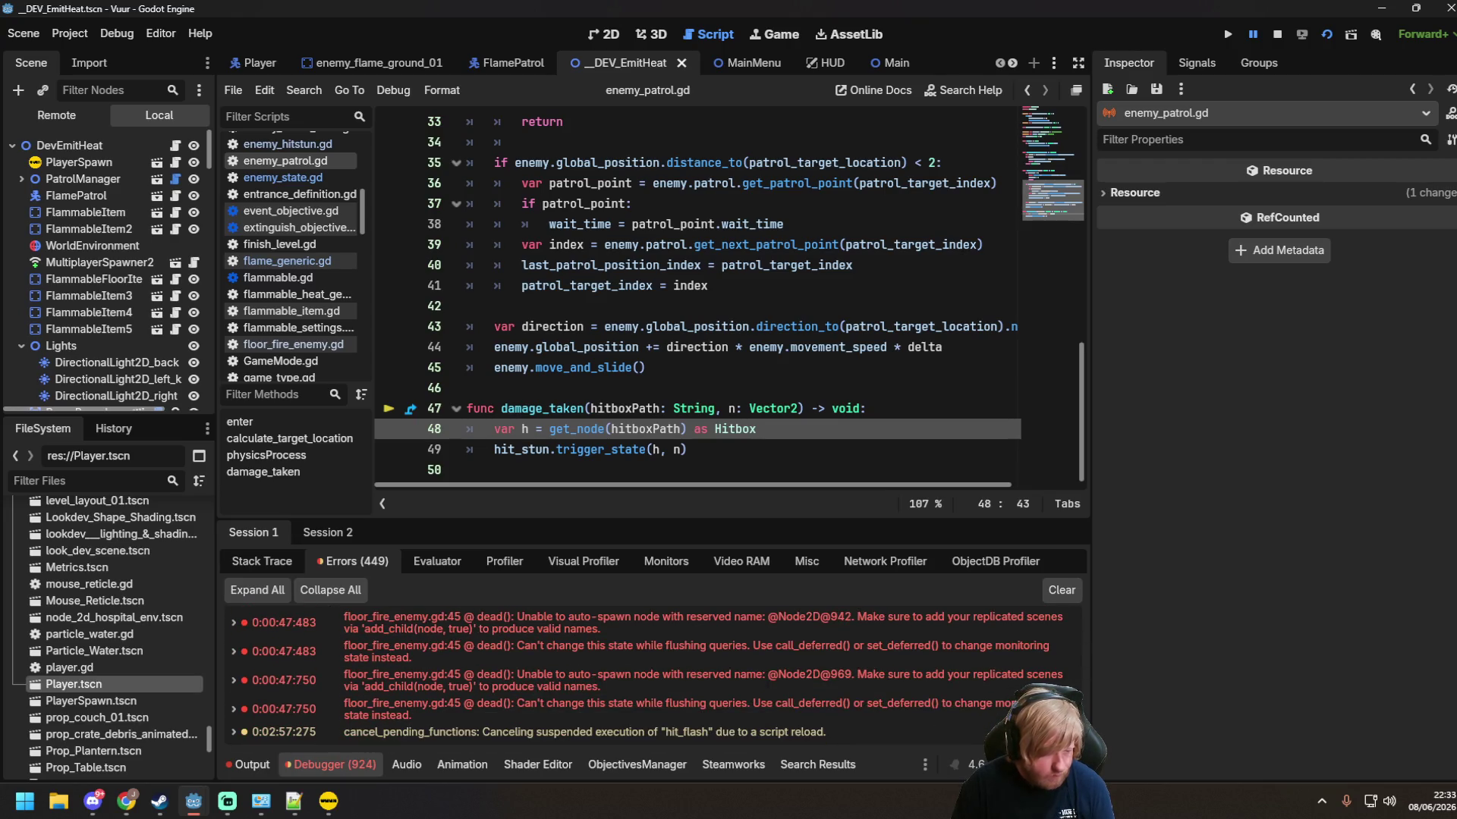
pyautogui.click(638, 347)
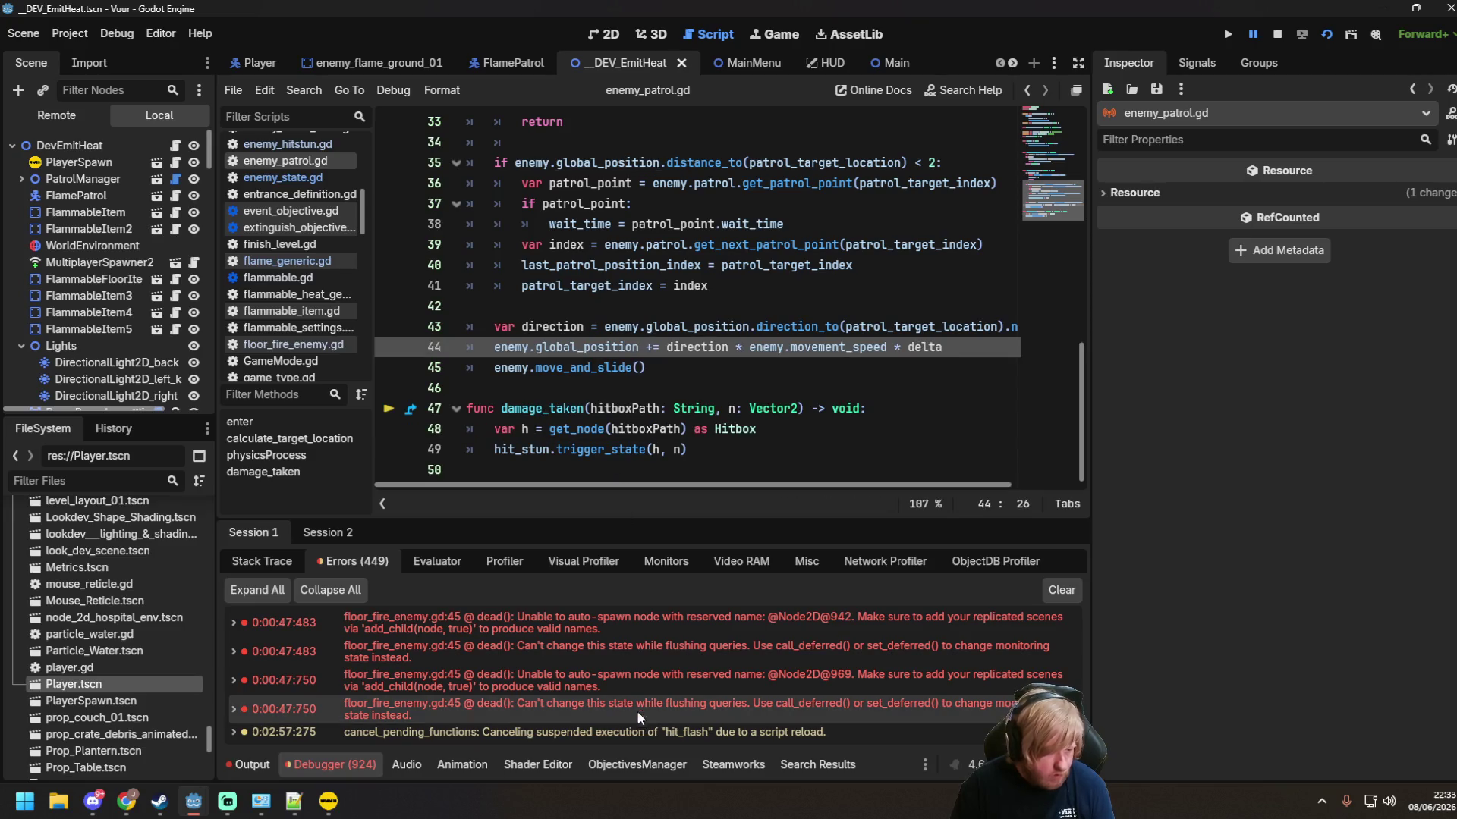
pyautogui.click(634, 707)
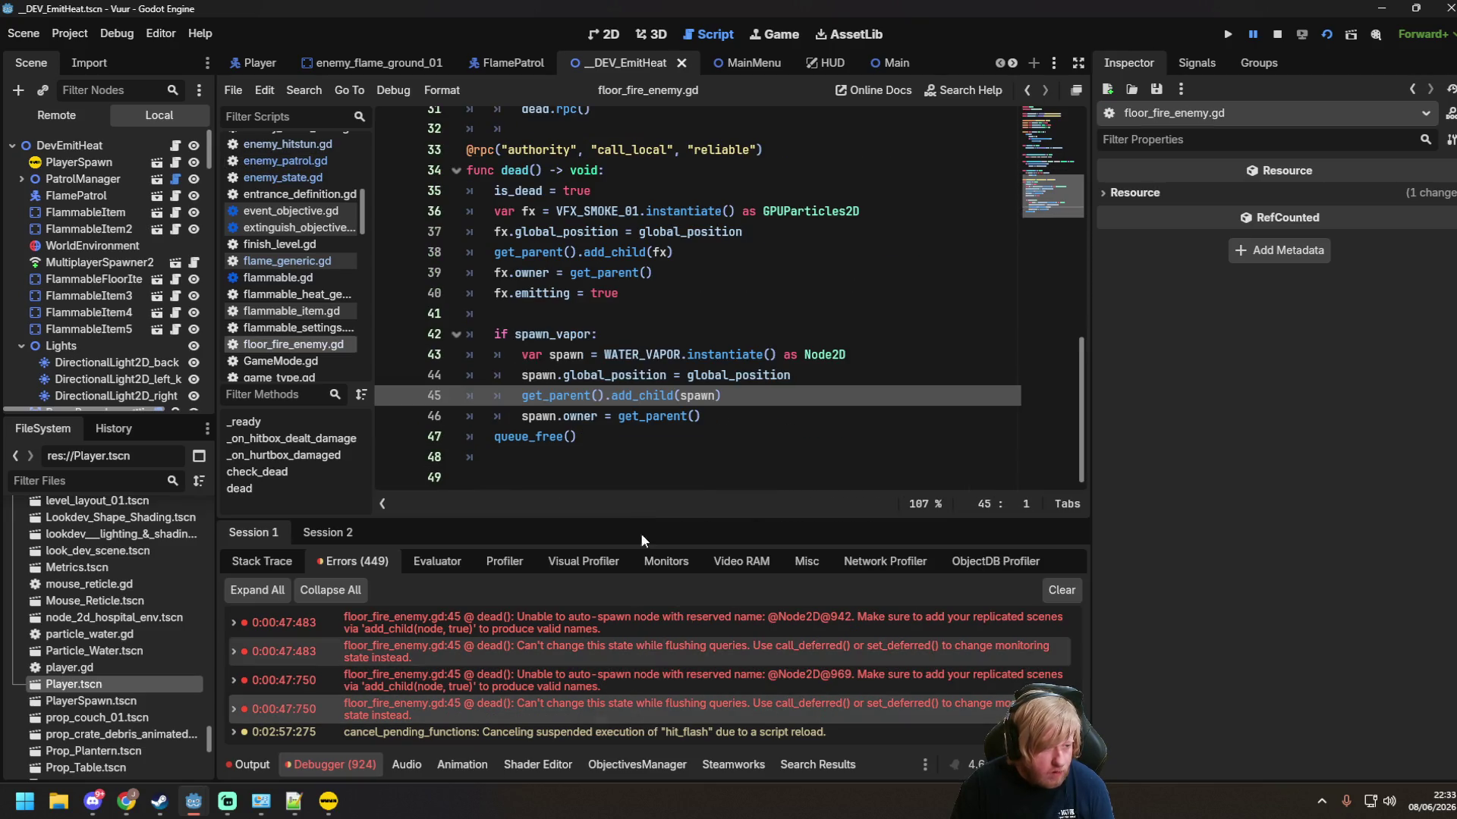
pyautogui.click(689, 416)
pyautogui.click(1057, 603)
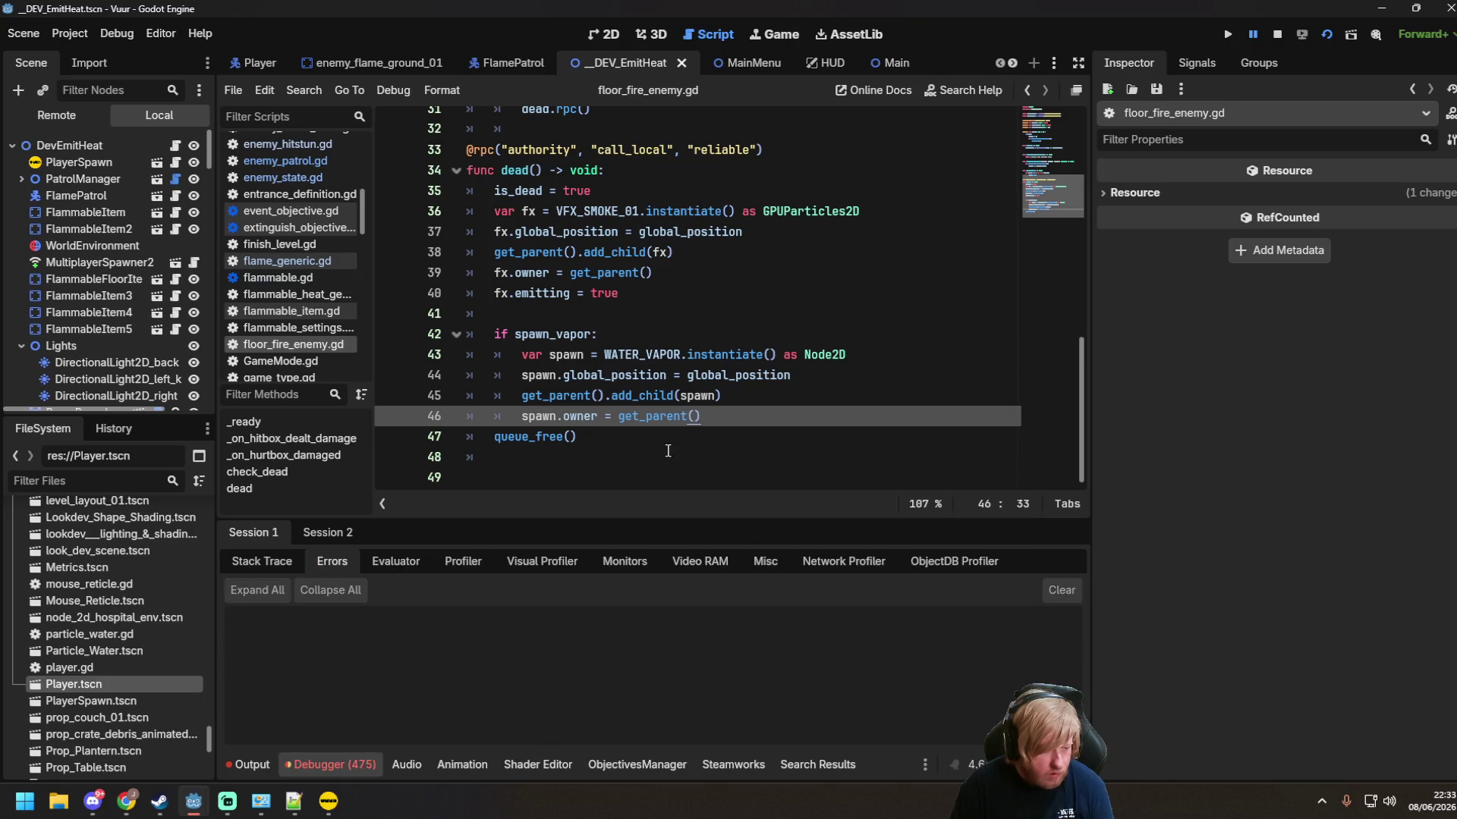
# - Follow the Output errors to state_idle.gd and enemy_patrol.gd lines 47-48, then run the project
pyautogui.click(639, 338)
pyautogui.click(250, 764)
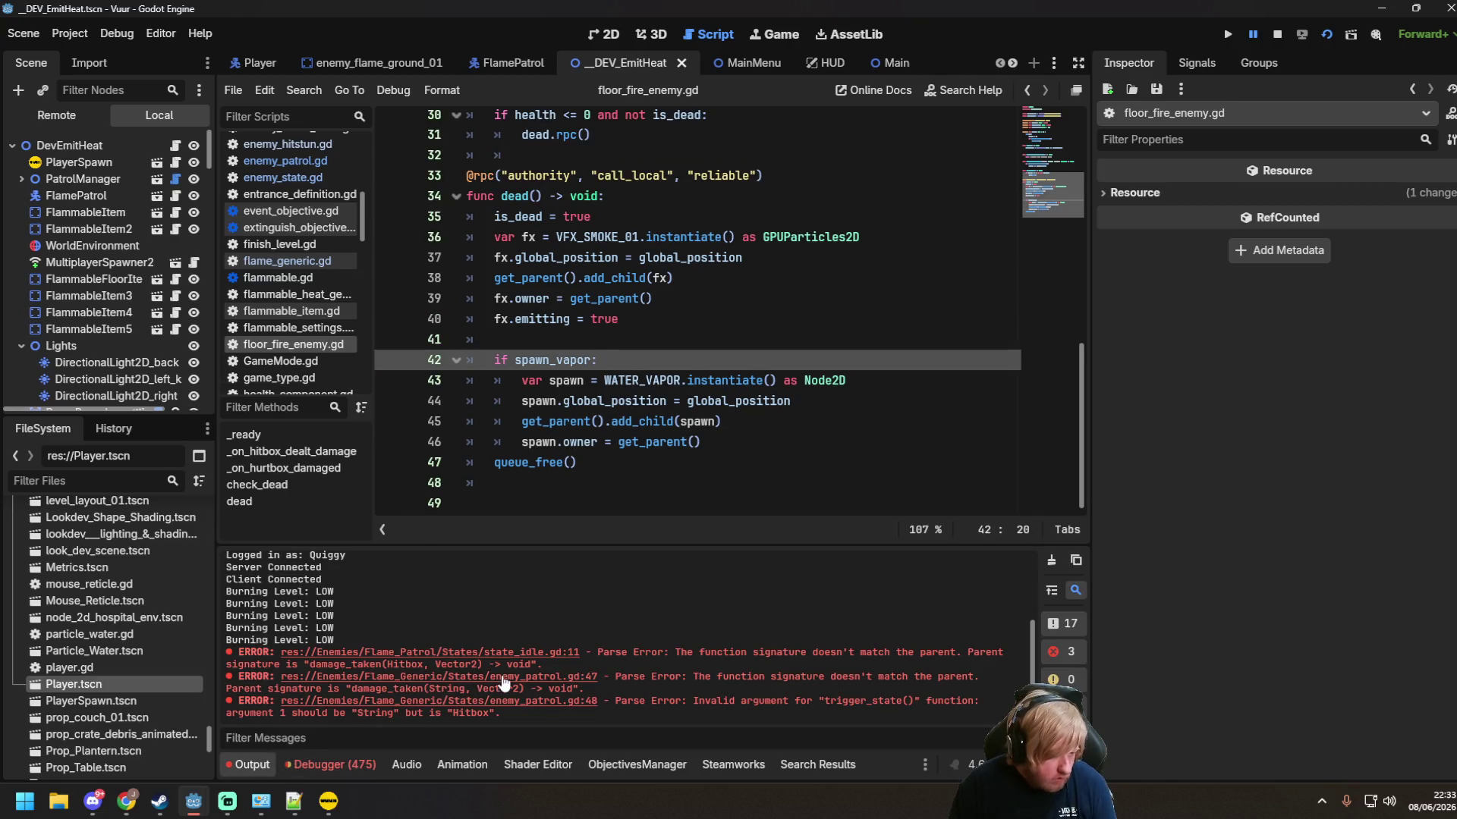
pyautogui.click(532, 653)
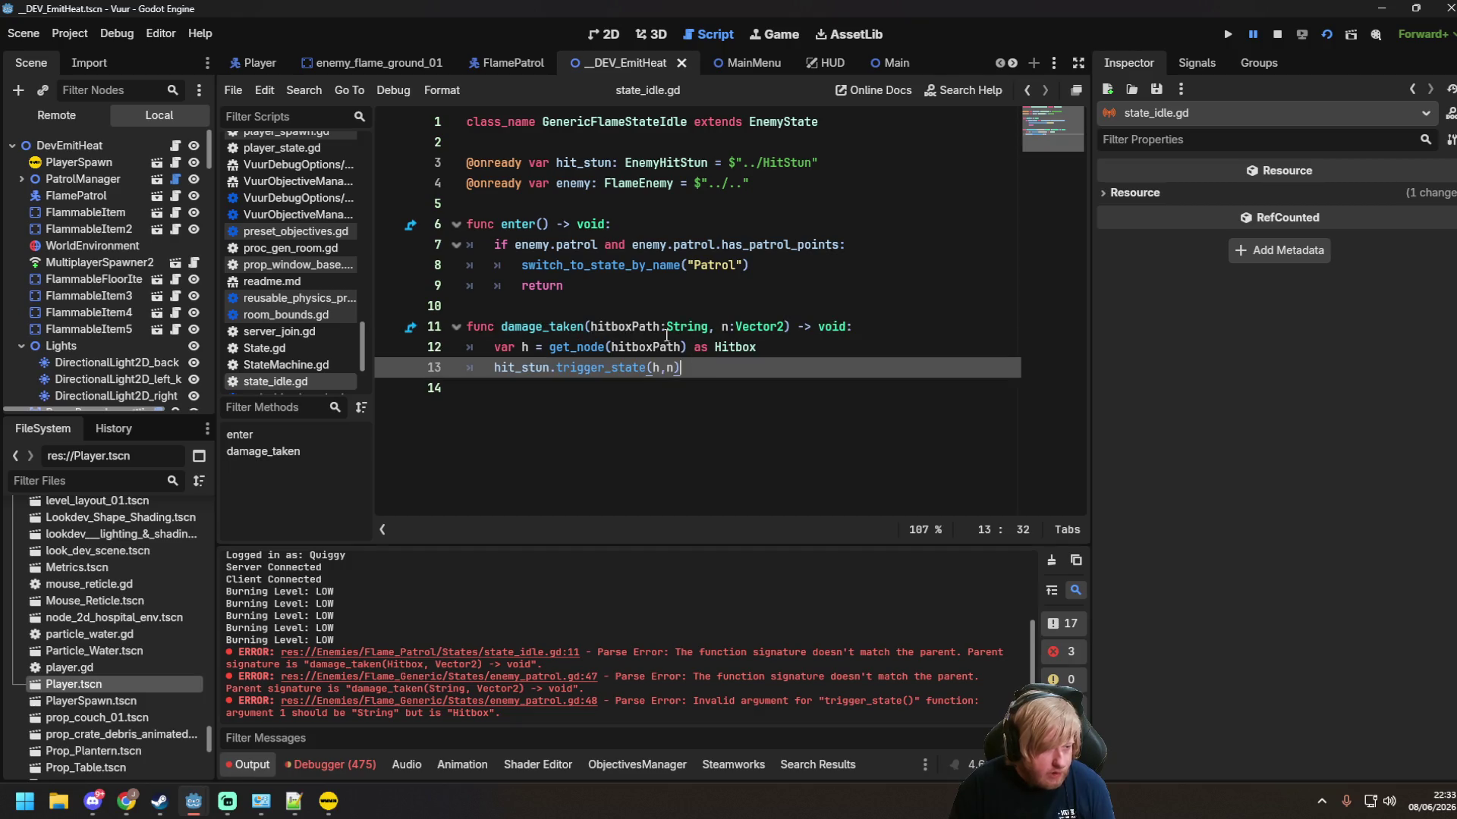
pyautogui.click(481, 676)
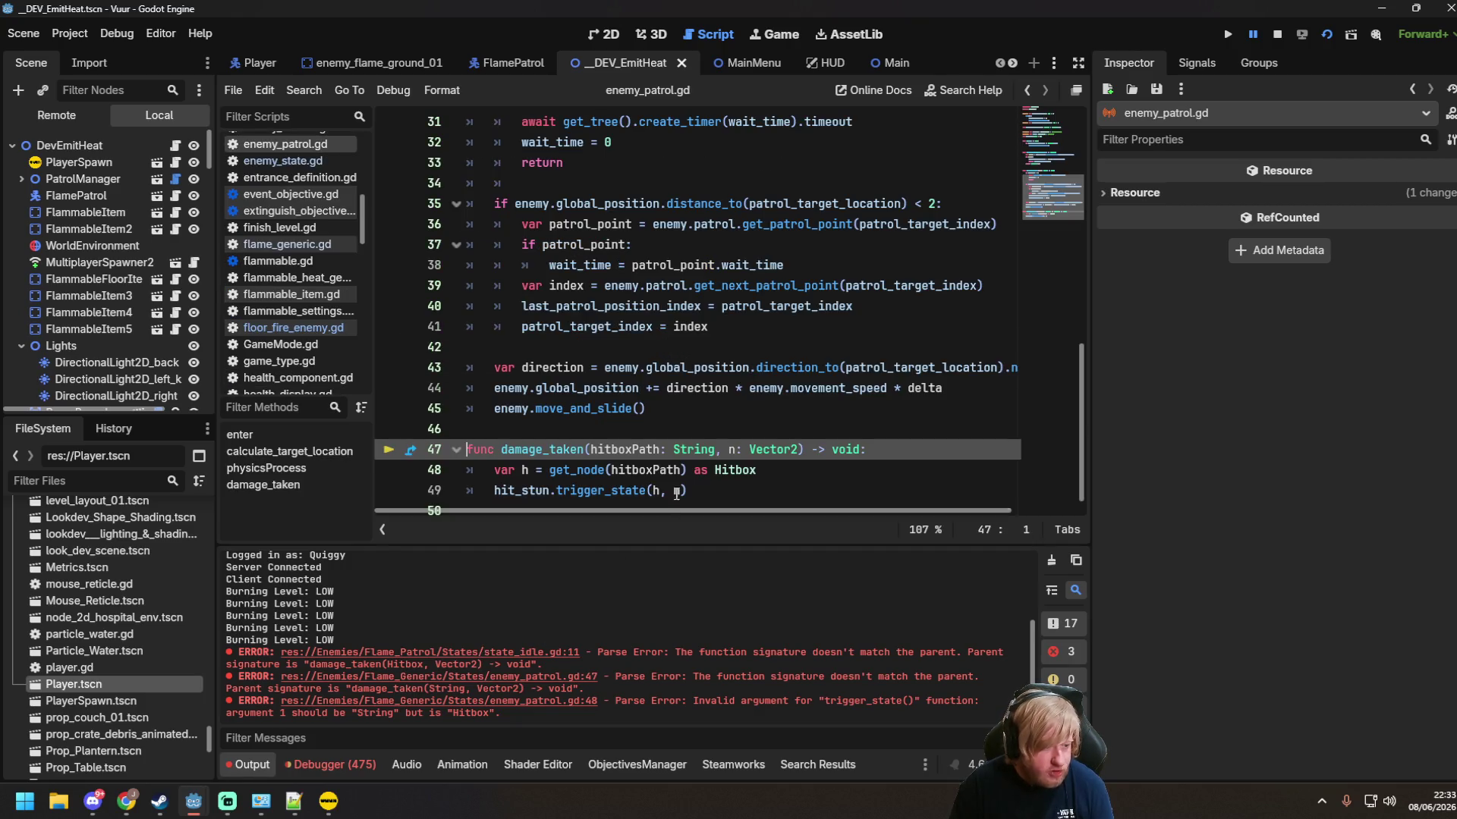
pyautogui.click(546, 700)
pyautogui.click(647, 334)
pyautogui.press('F5')
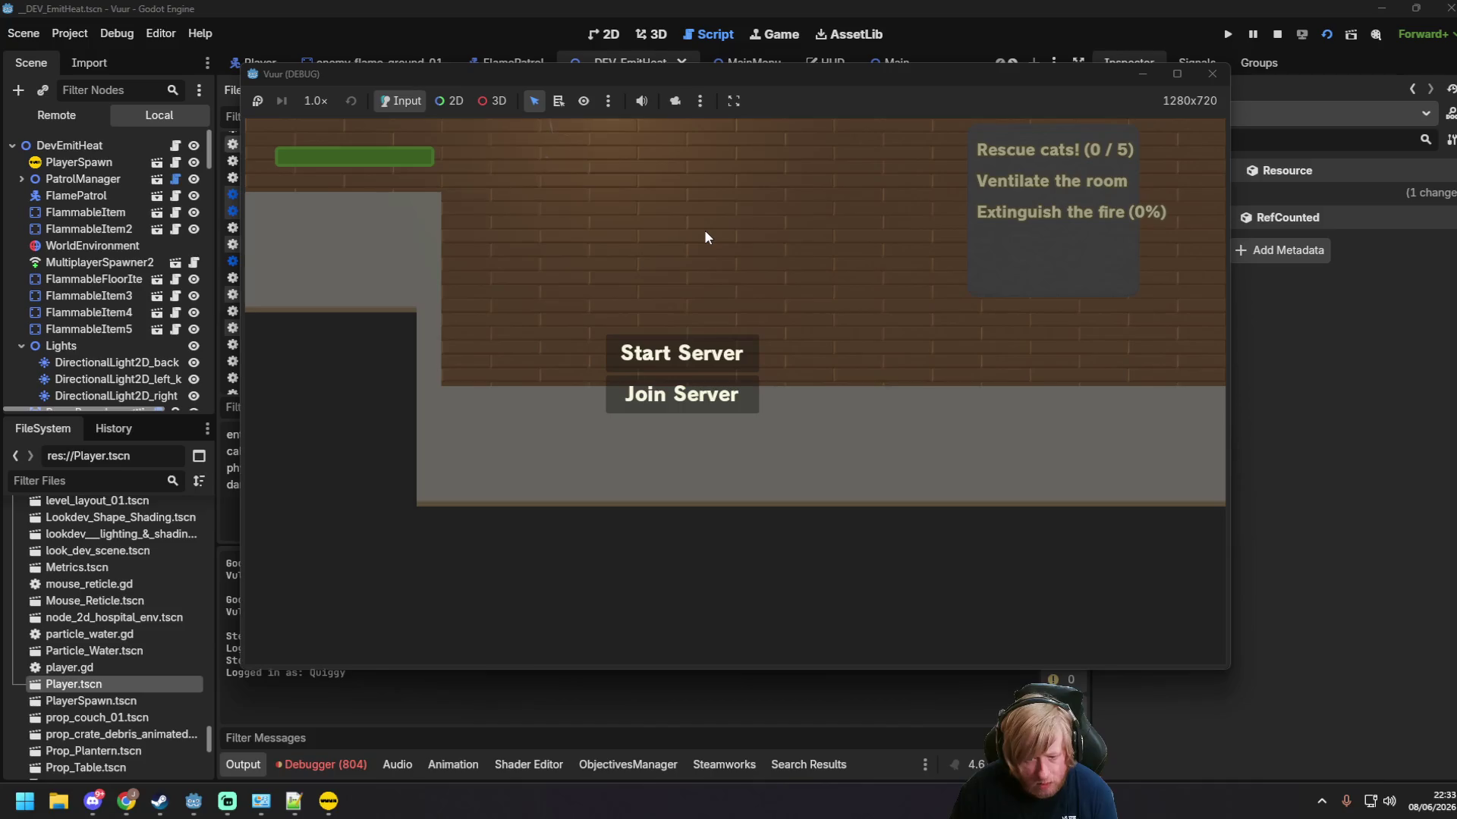
# - Host a server game and walk the firefighter around spraying water at the flames
pyautogui.click(701, 344)
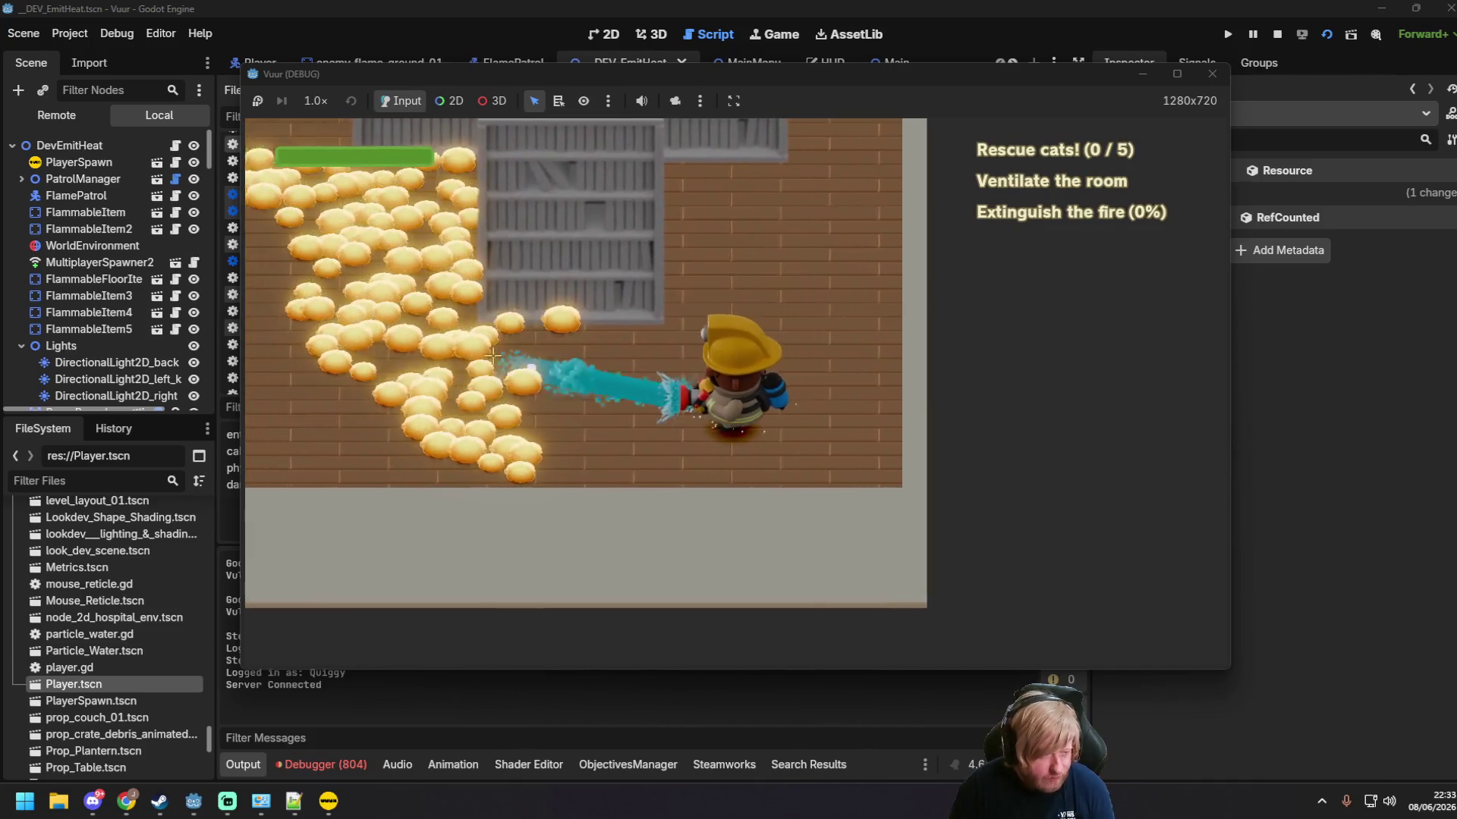
pyautogui.press('w')
pyautogui.moveTo(506, 349); pyautogui.dragTo(825, 92)
pyautogui.press('a')
pyautogui.moveTo(577, 424); pyautogui.dragTo(986, 304)
pyautogui.press('s')
pyautogui.press('a')
pyautogui.press('w')
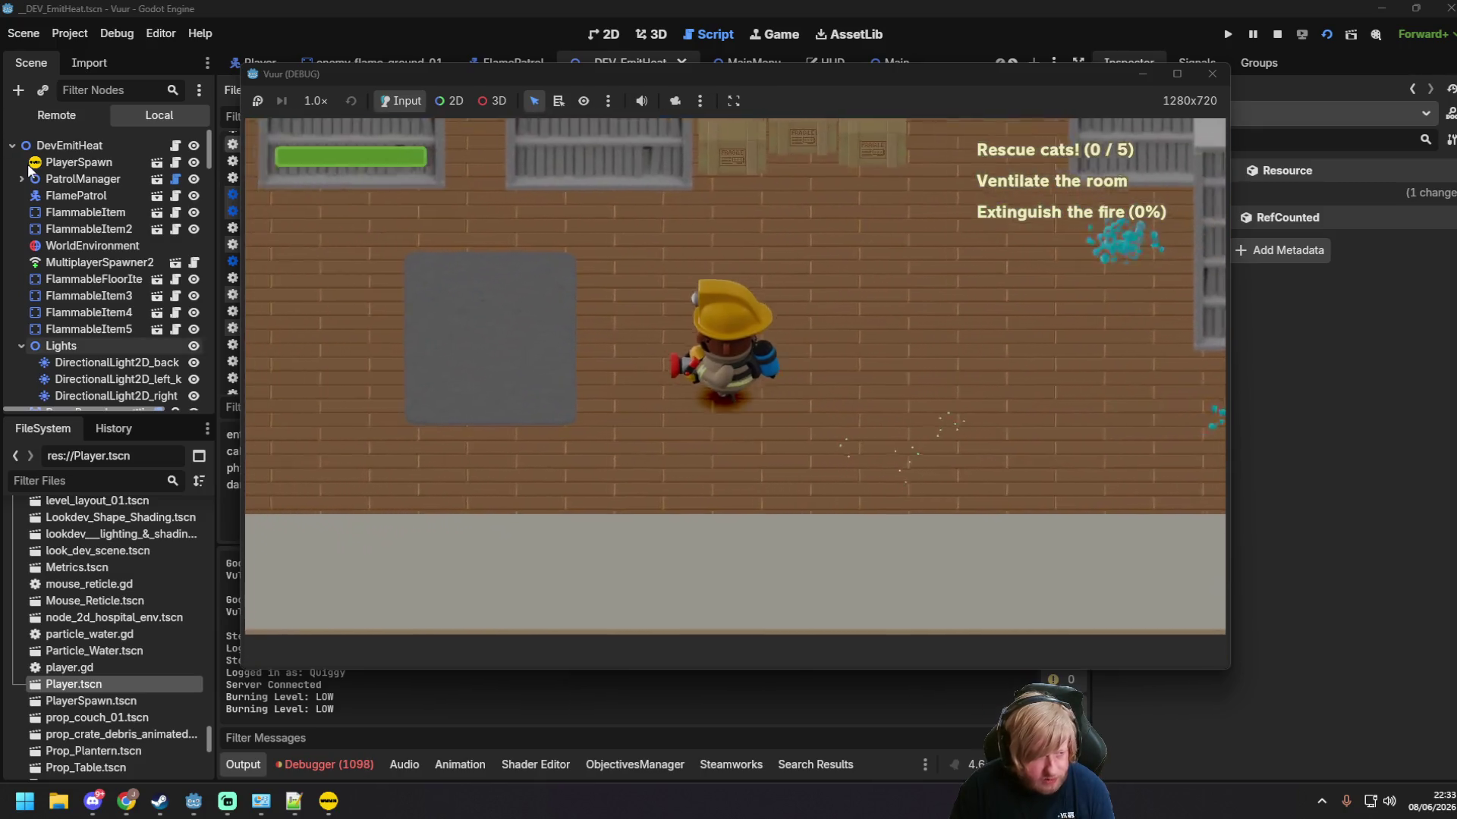
pyautogui.press('a')
pyautogui.moveTo(561, 174); pyautogui.dragTo(926, 141)
pyautogui.press('s')
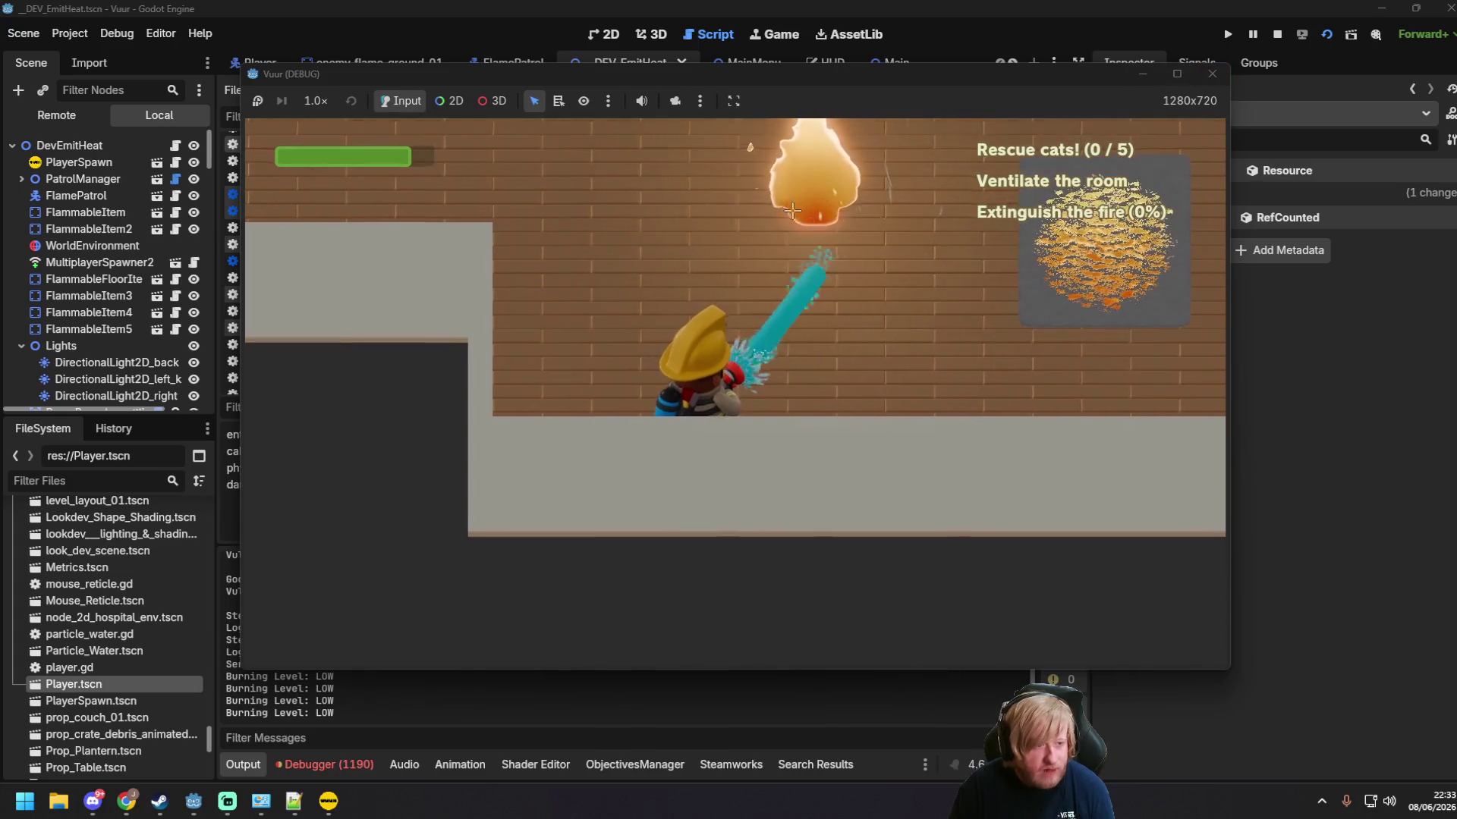
# - Stop the game, set a breakpoint on line 32, and return to the 2D level view
pyautogui.press('F8')
pyautogui.click(390, 142)
pyautogui.click(611, 35)
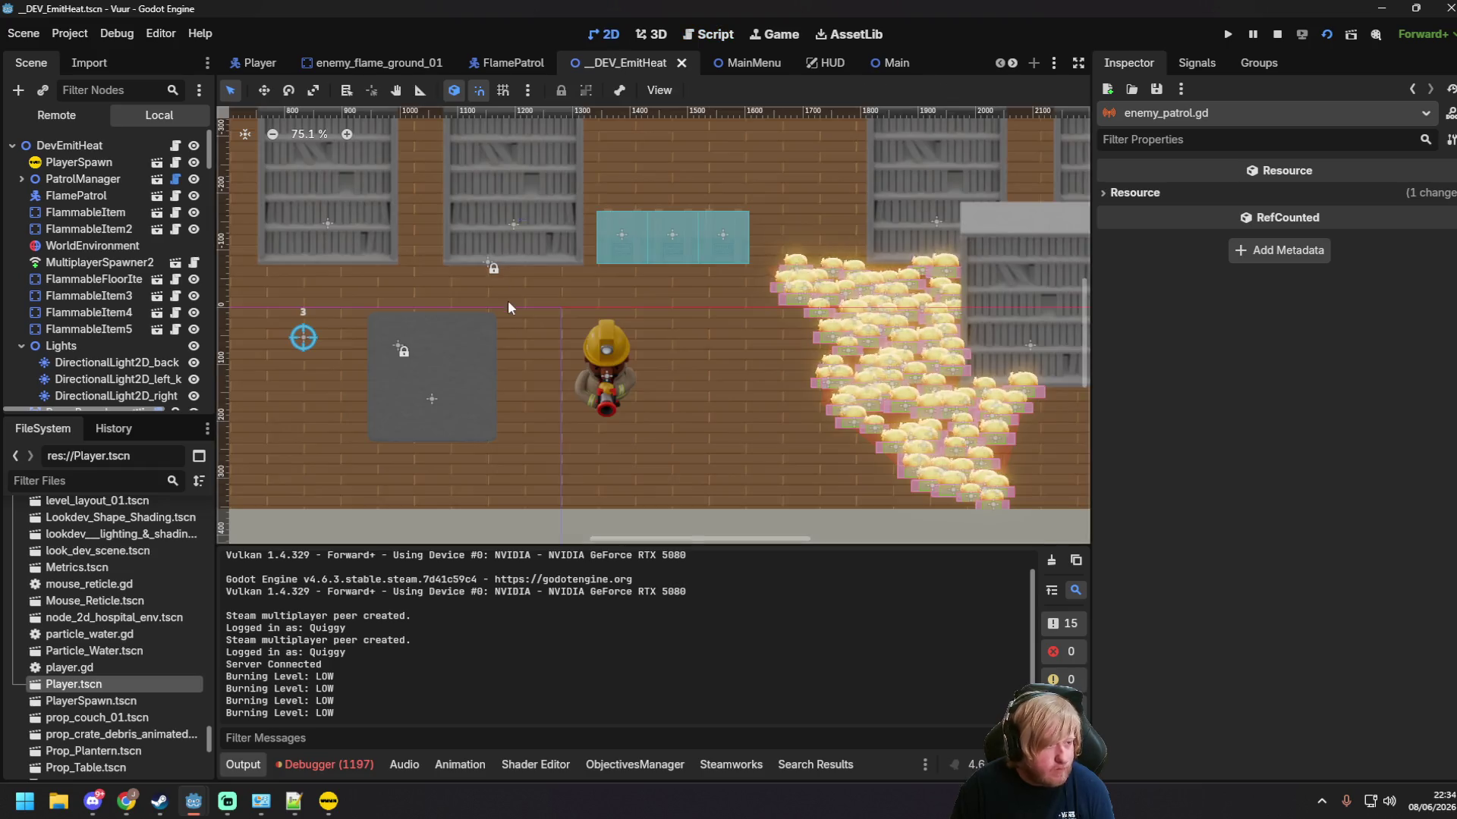
# - Select the FlamePatrol node and open its flame_generic.gd script
pyautogui.click(580, 401)
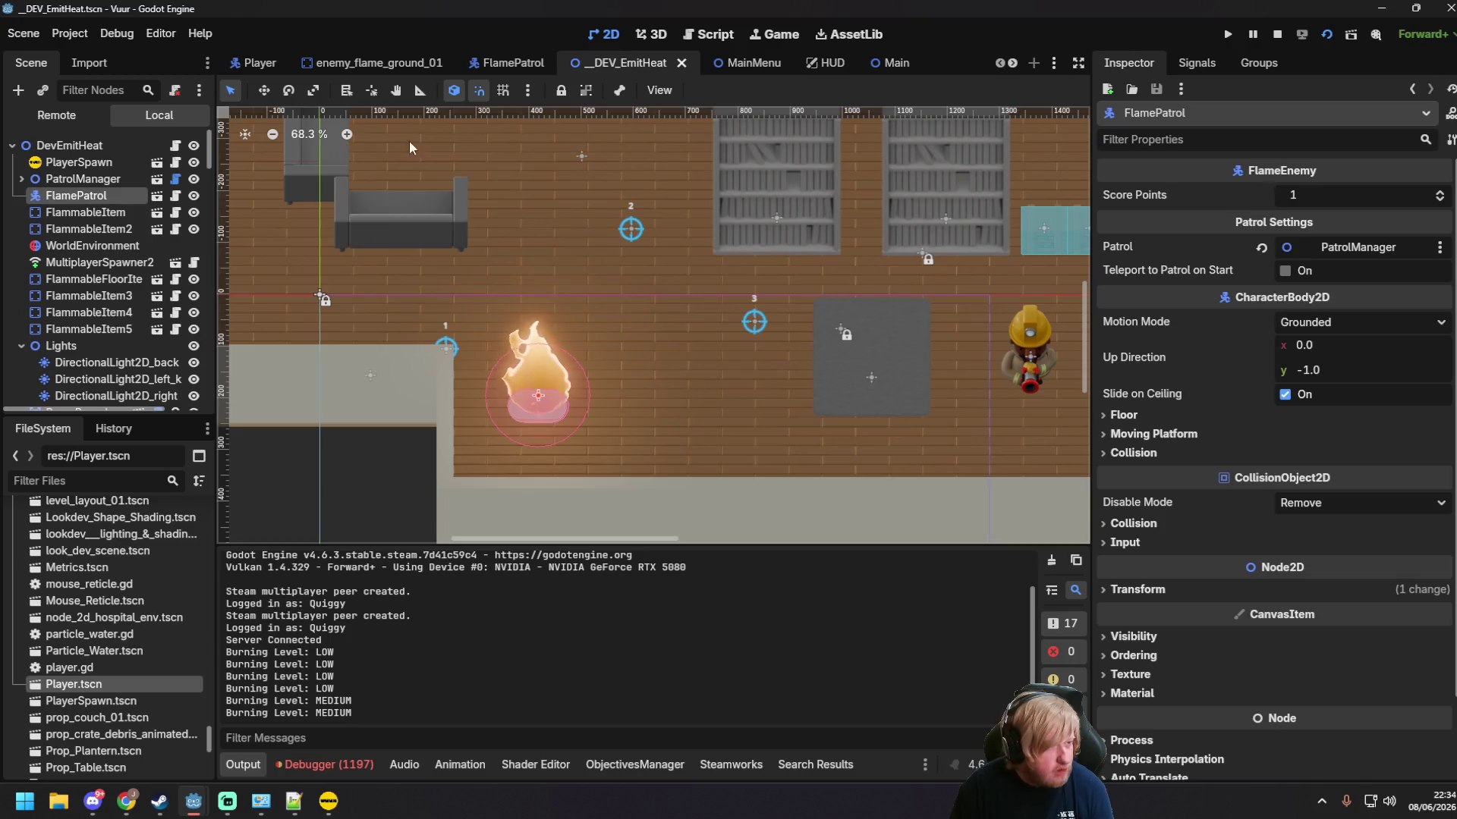
pyautogui.click(176, 196)
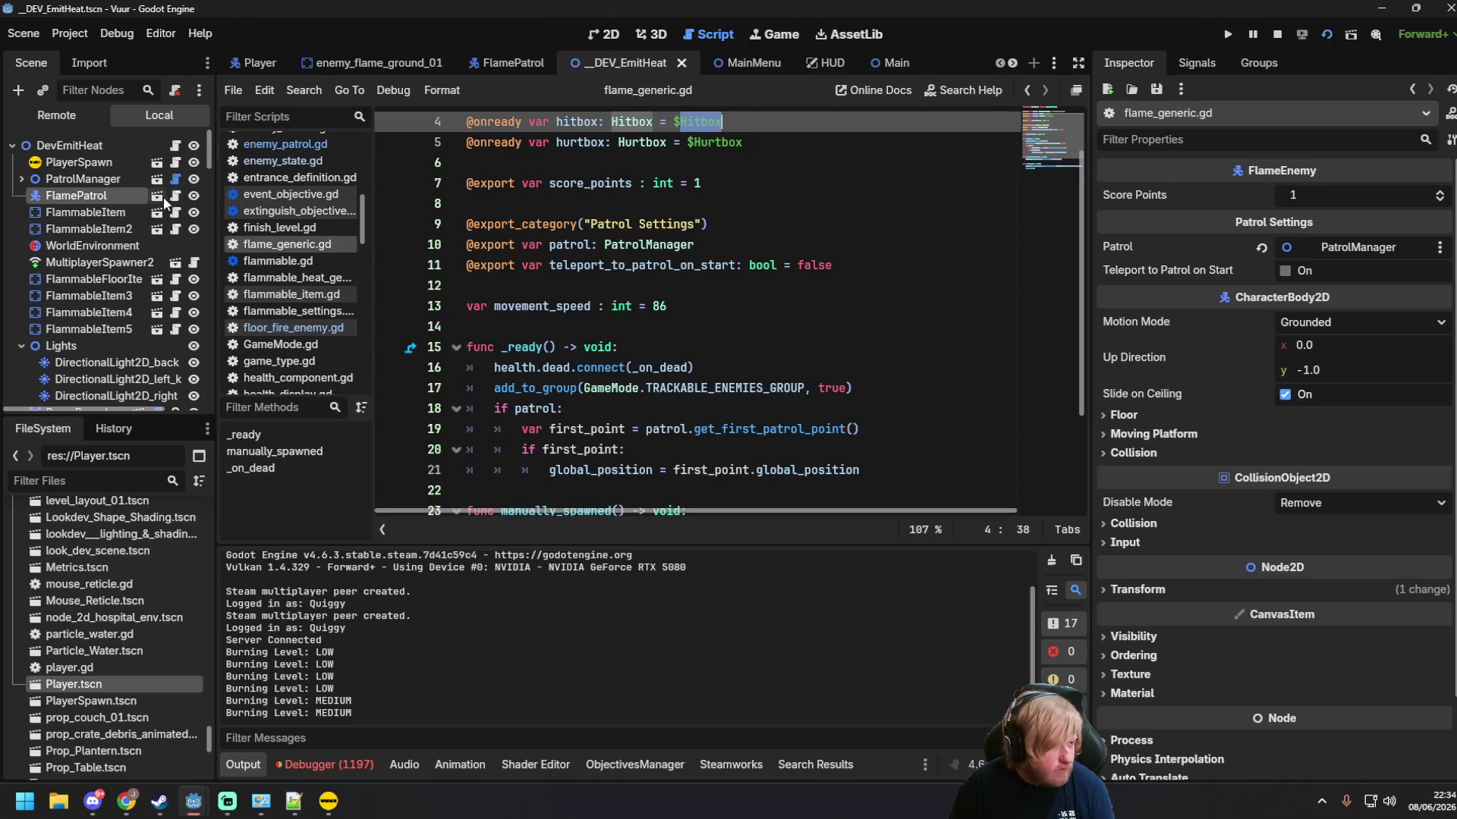
pyautogui.scroll(3)
# - Search flame_generic.gd for 'hitbox' and step through each of its matches
pyautogui.doubleClick(577, 183)
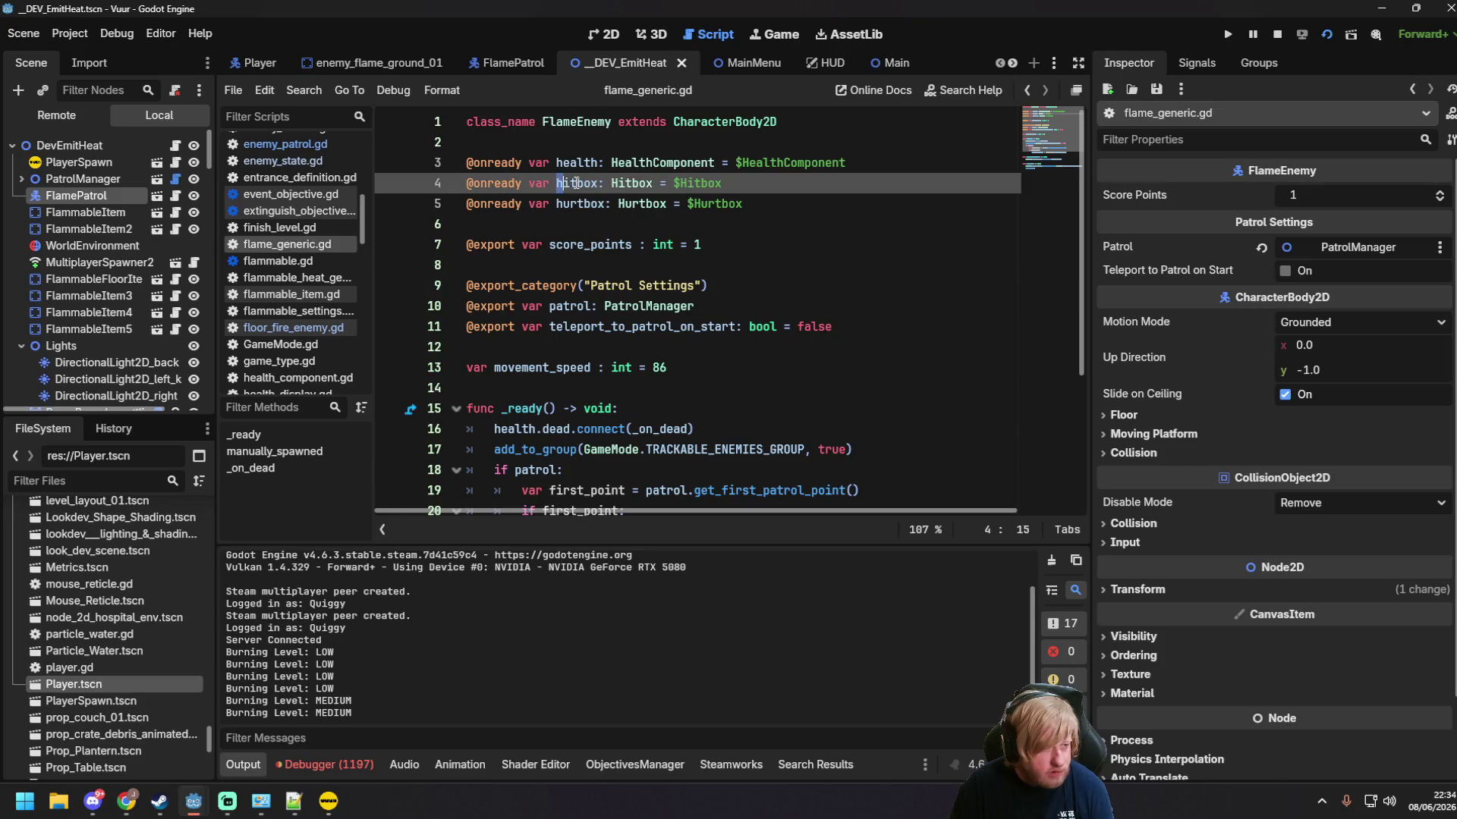
pyautogui.click(885, 370)
pyautogui.hotkey('ctrl', 'f')
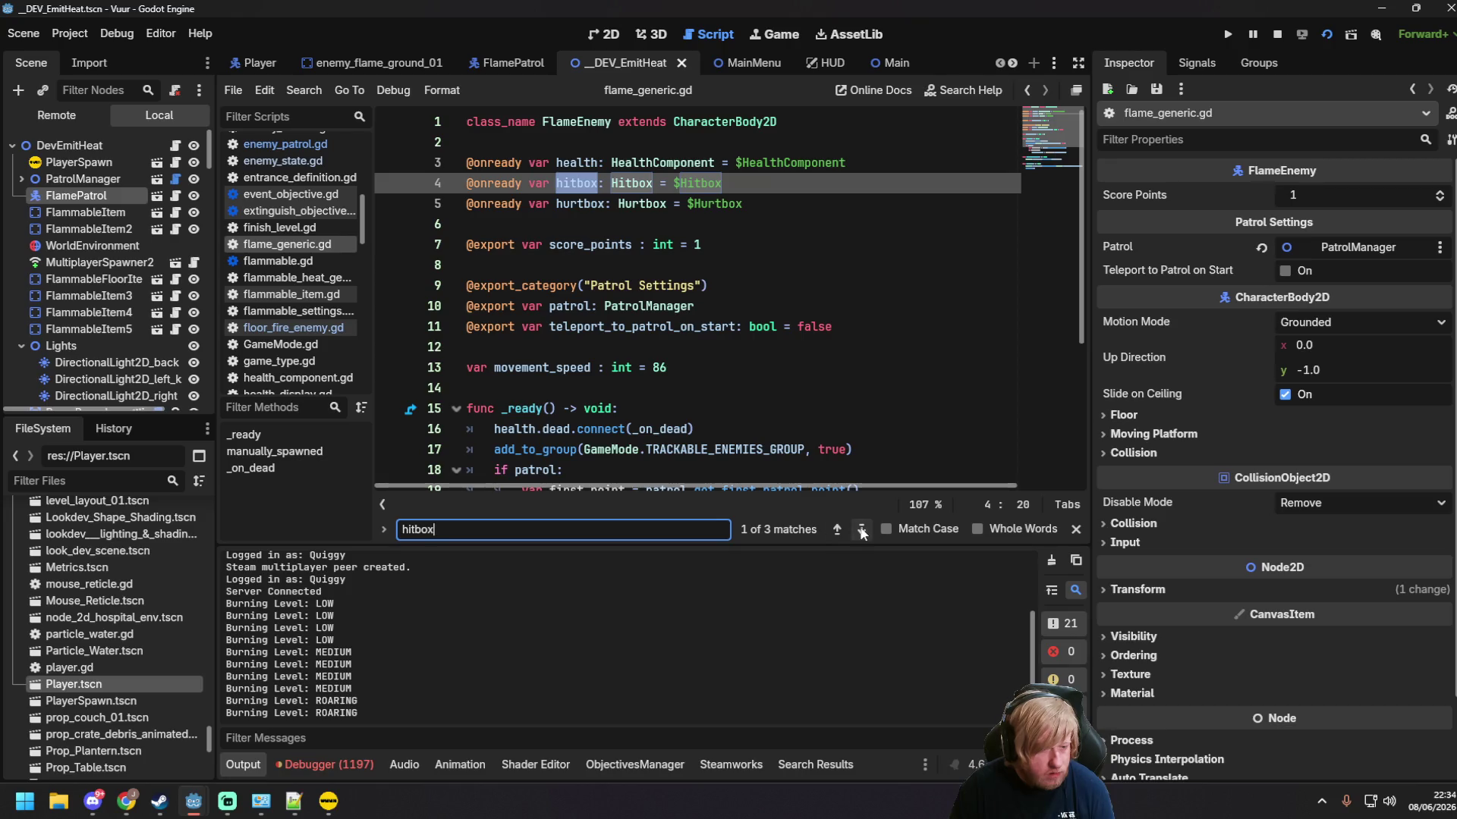
pyautogui.click(862, 529)
pyautogui.click(861, 529)
pyautogui.click(862, 529)
pyautogui.click(862, 529)
pyautogui.click(862, 528)
pyautogui.click(861, 528)
# - Look at the queue_free and teleport_to_patrol_on_start lines
pyautogui.scroll(-3)
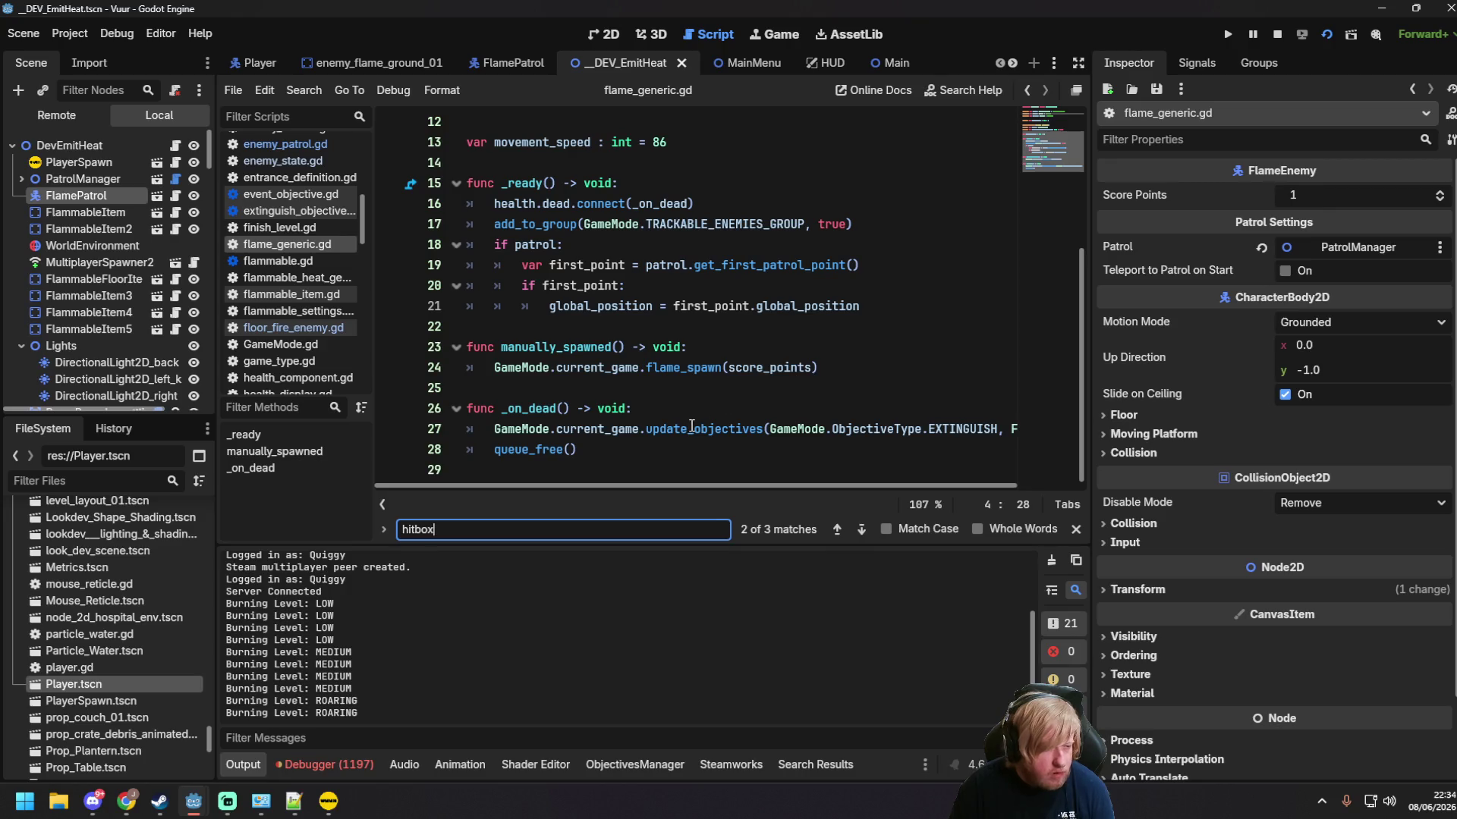
pyautogui.click(672, 442)
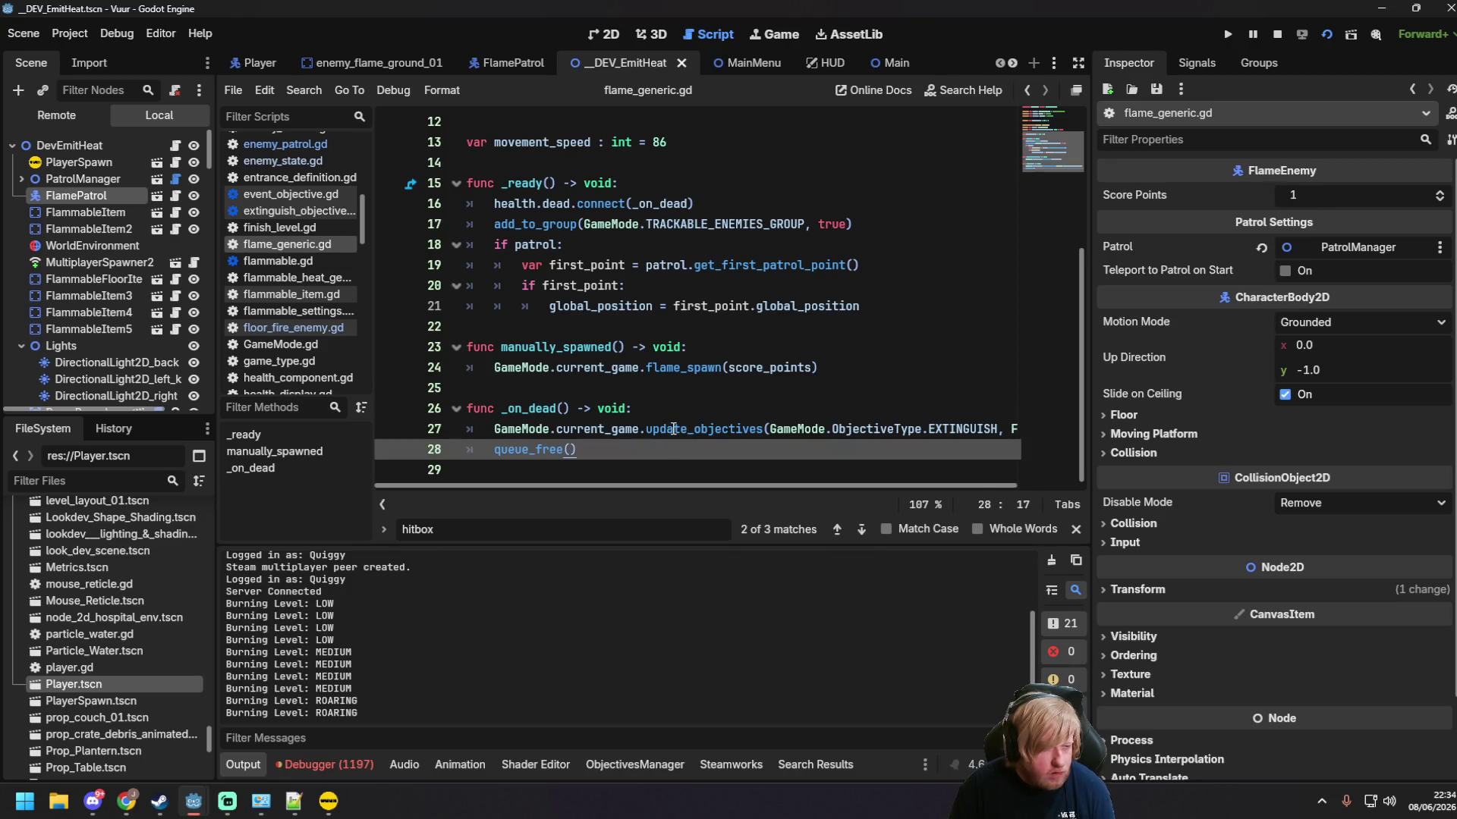
pyautogui.scroll(3)
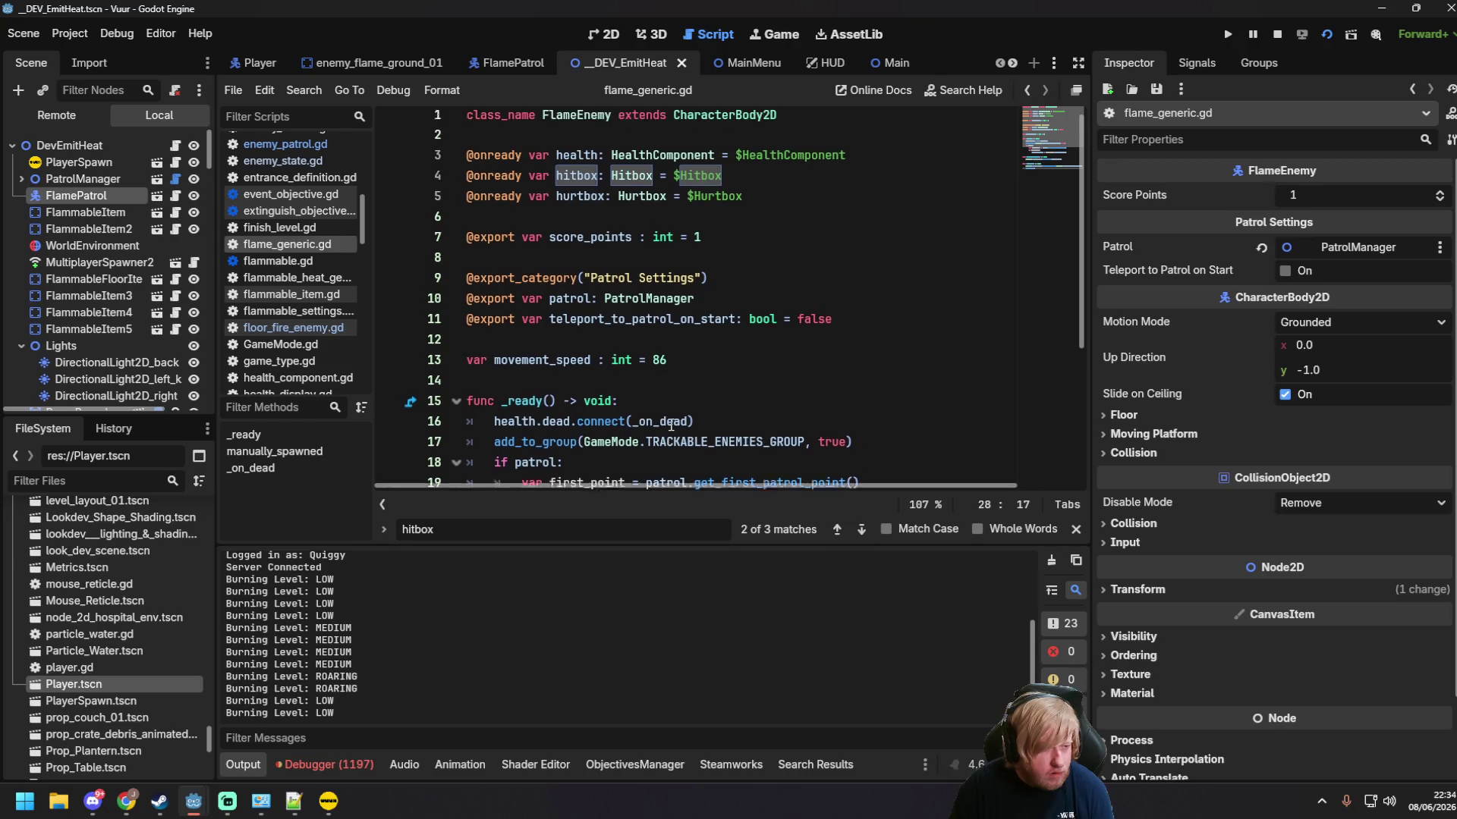
pyautogui.click(711, 326)
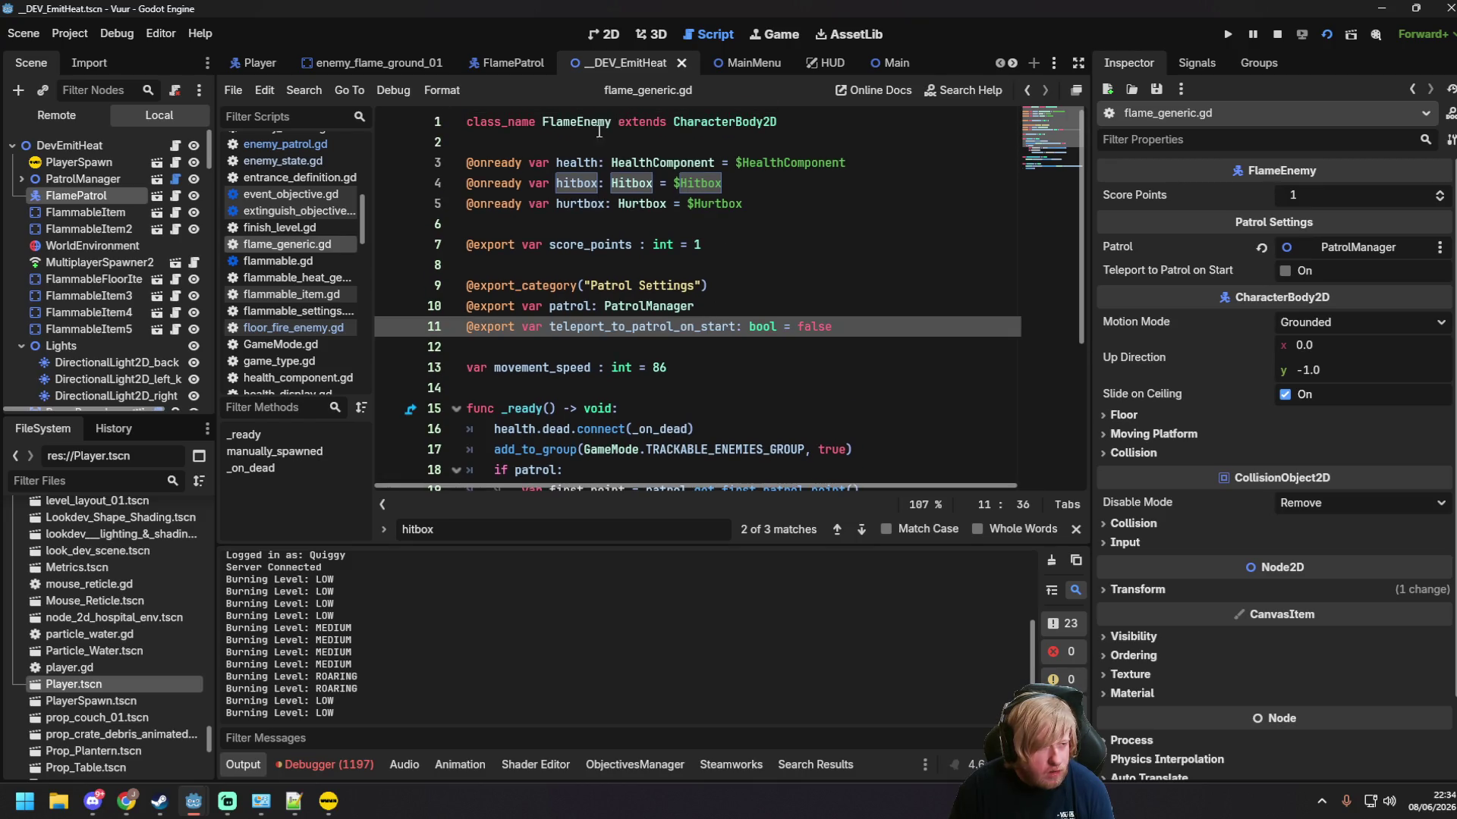
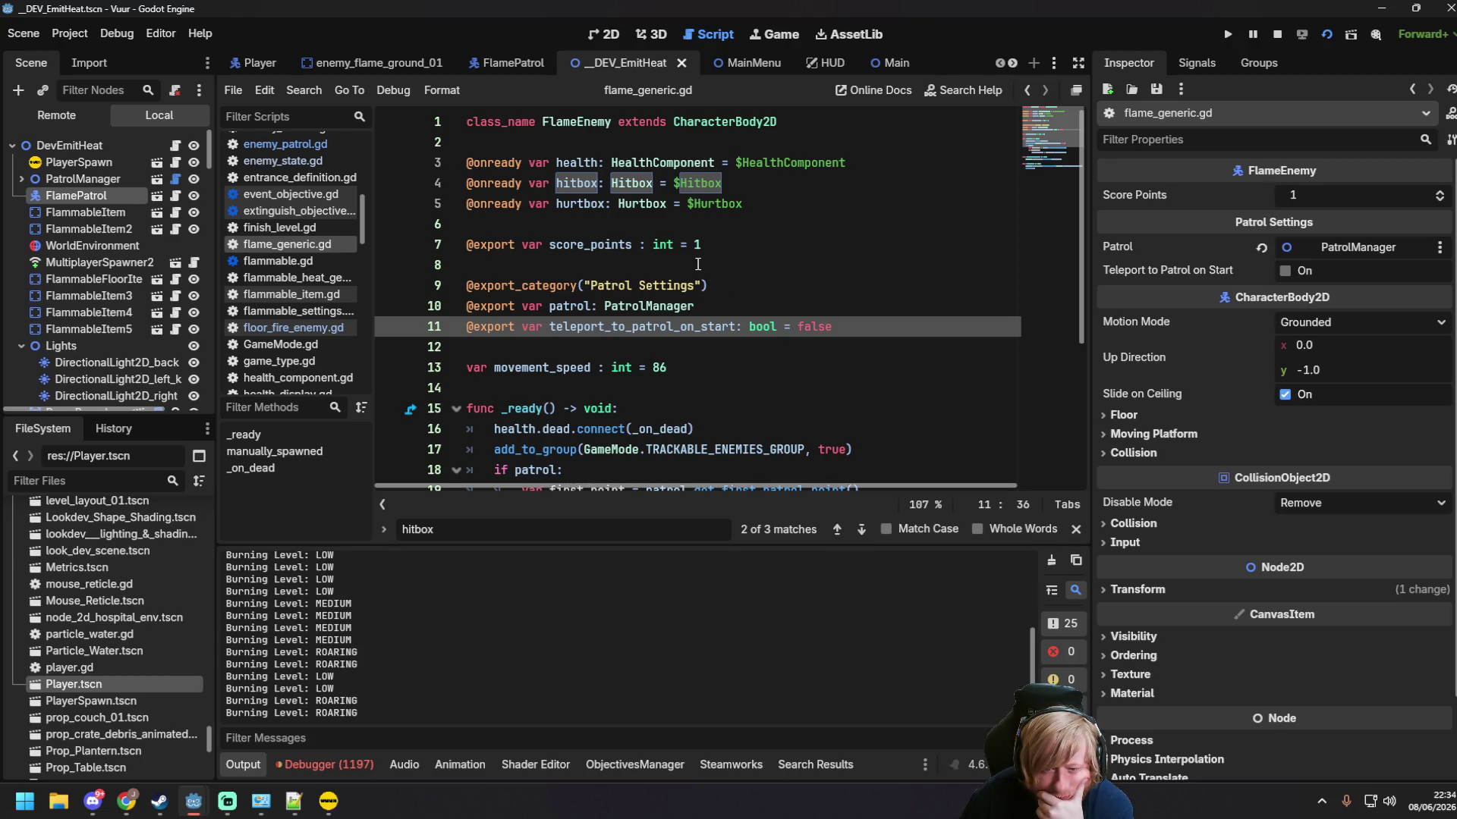
# - Review the enemy script's patrol export, patrol check, global_position and get_first_patrol_point lines
pyautogui.click(749, 308)
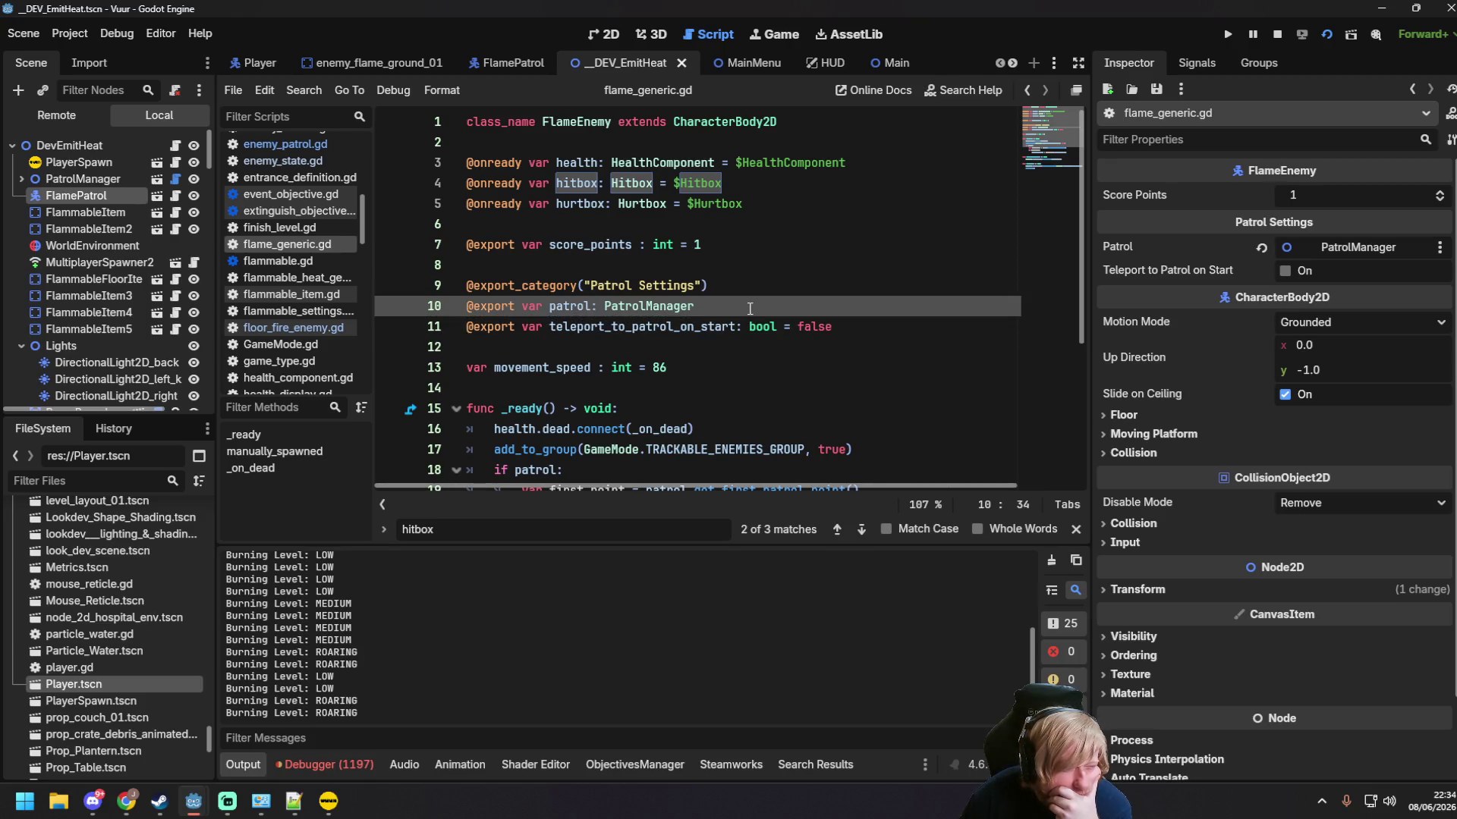
pyautogui.scroll(-3)
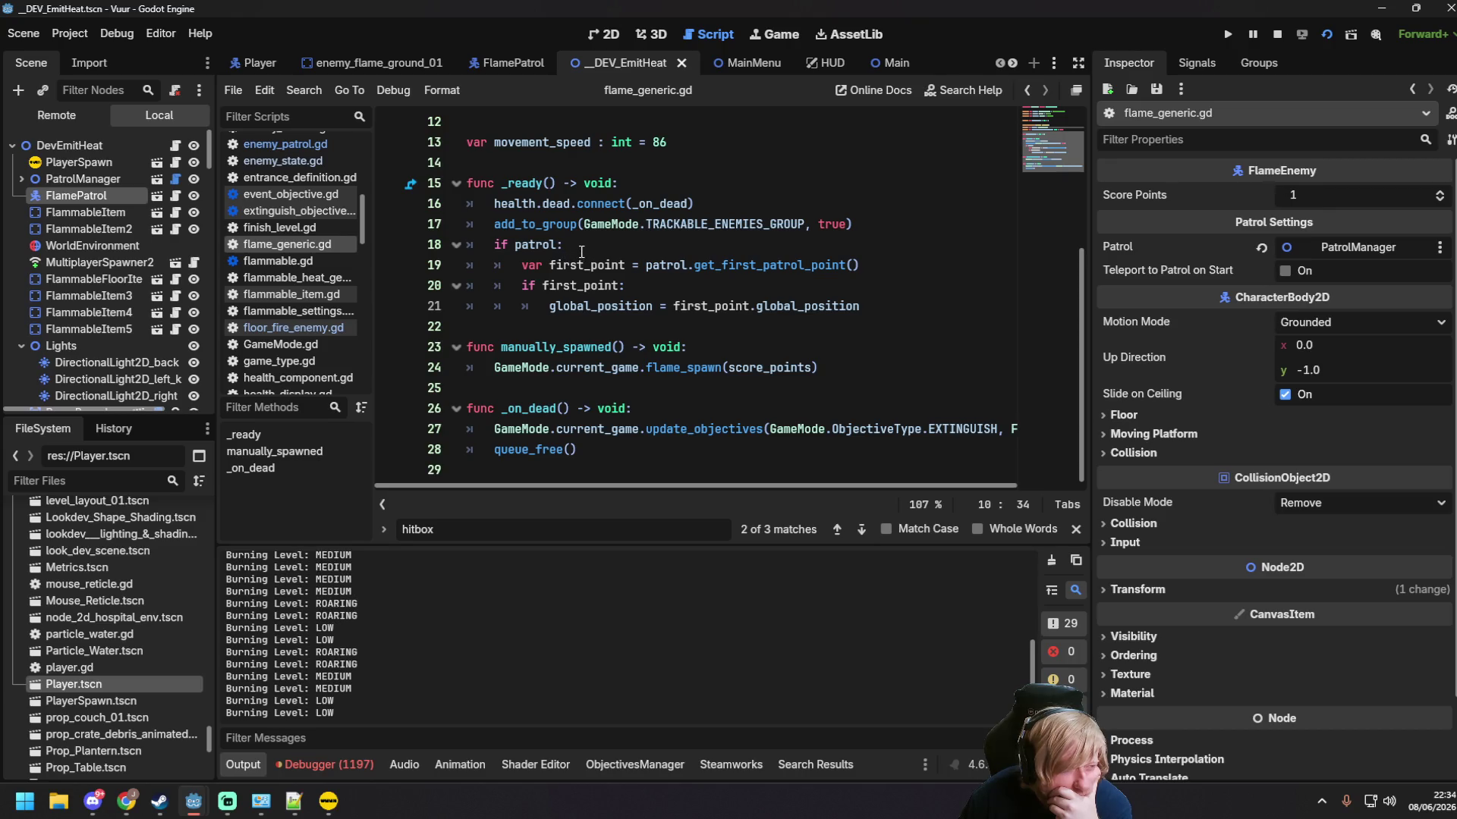
pyautogui.click(581, 249)
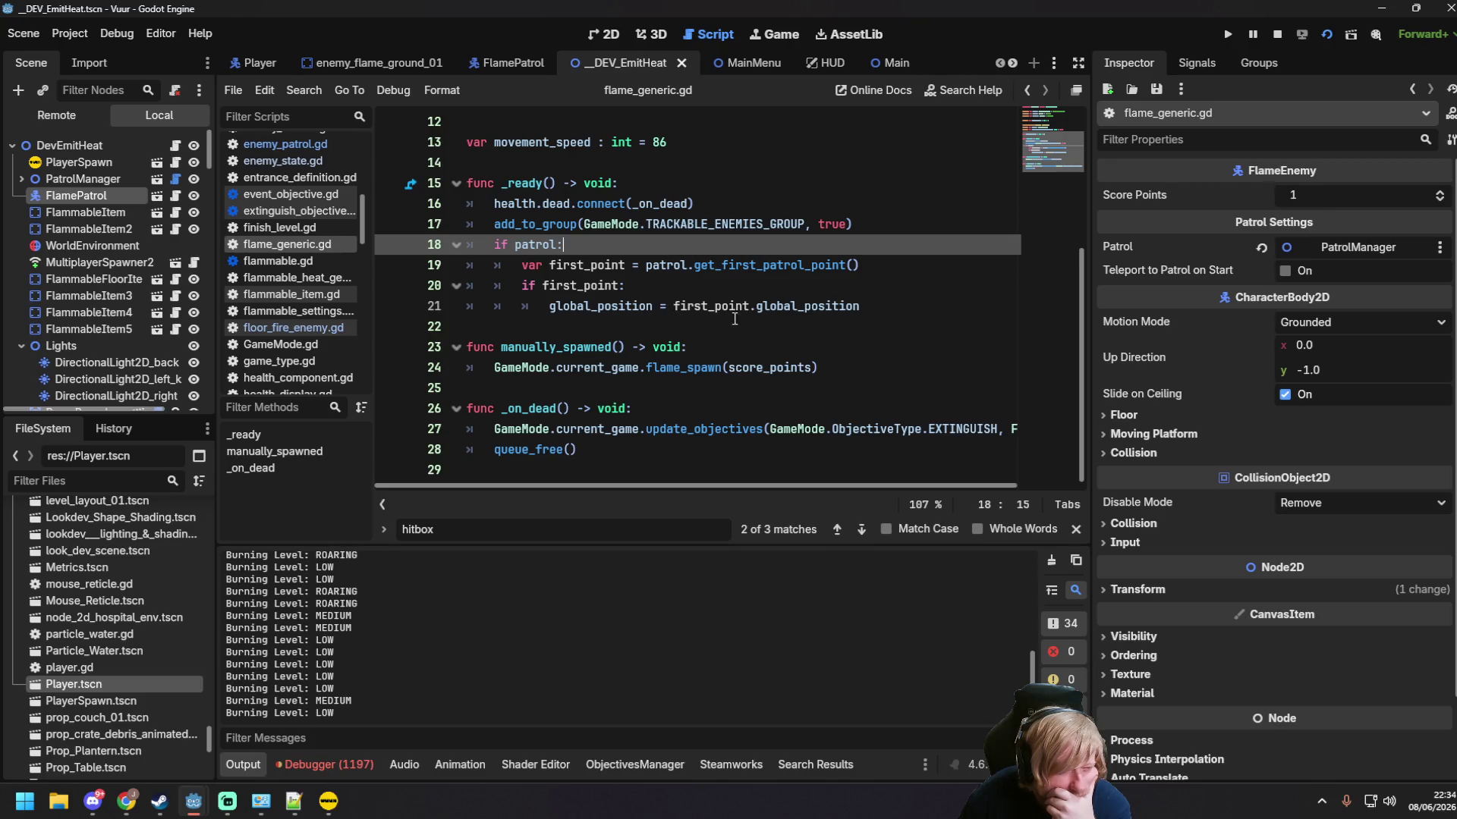
pyautogui.click(882, 297)
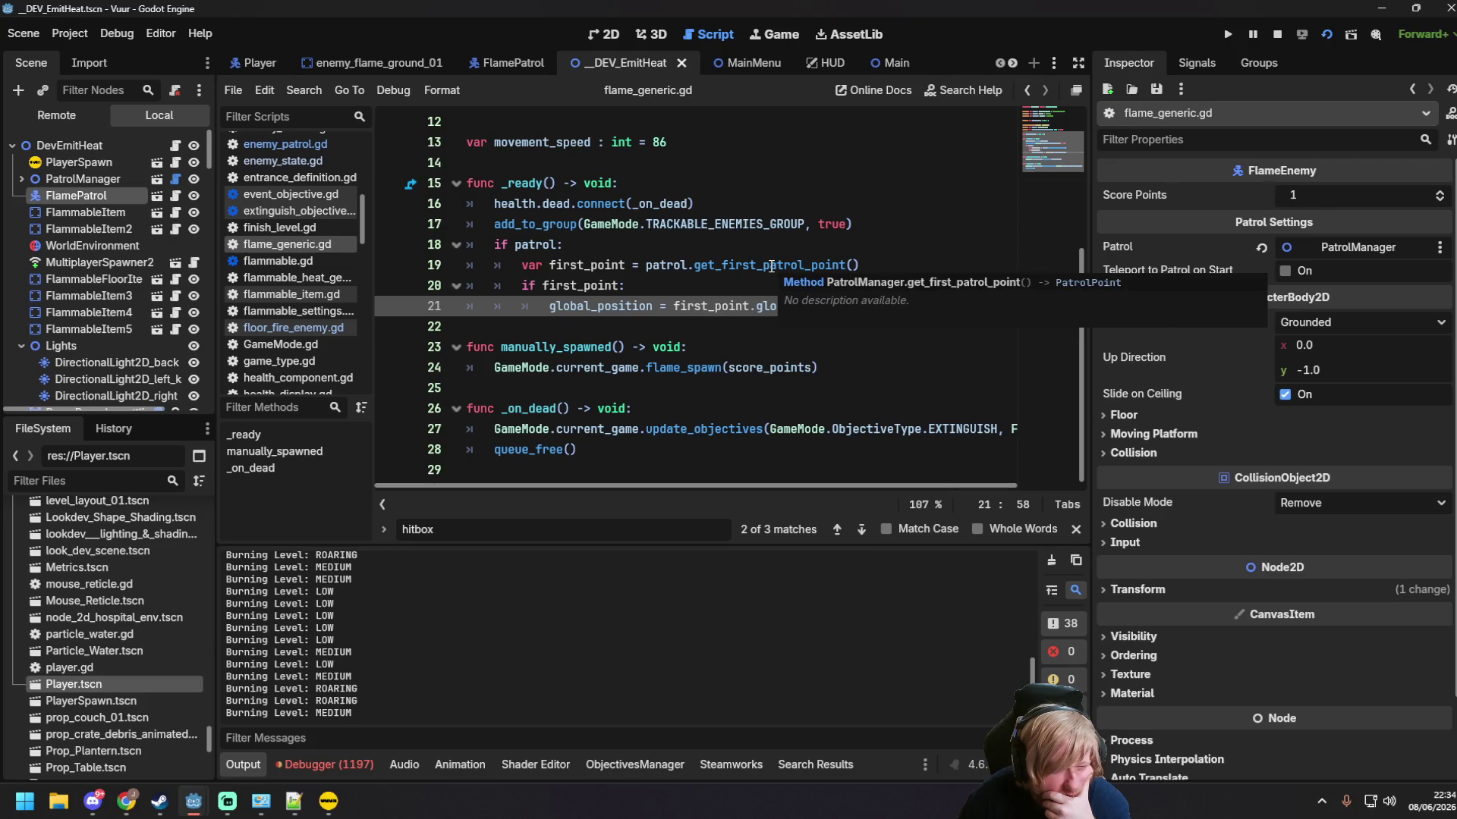
pyautogui.click(726, 273)
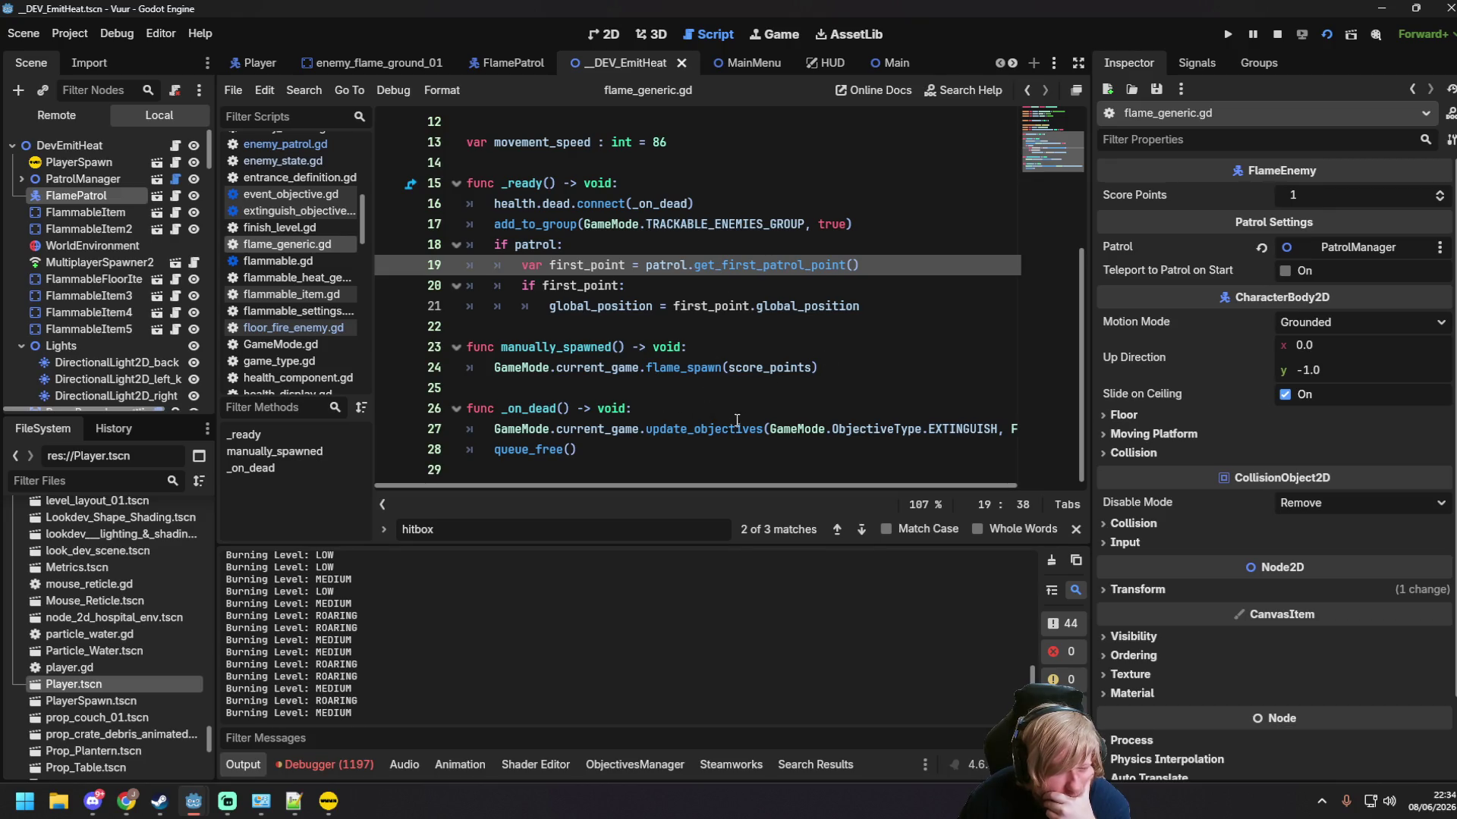
pyautogui.scroll(3)
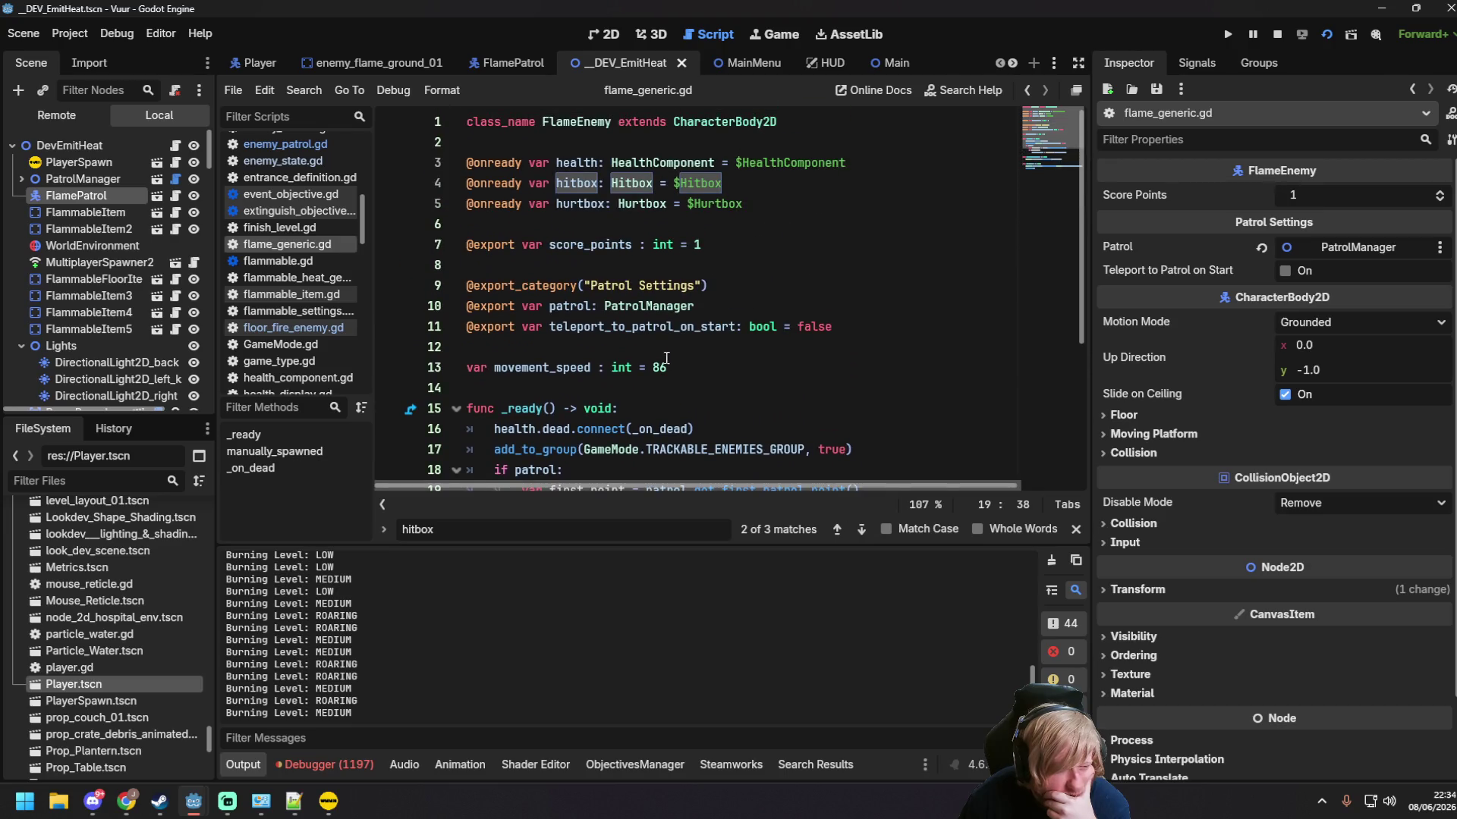
pyautogui.scroll(-3)
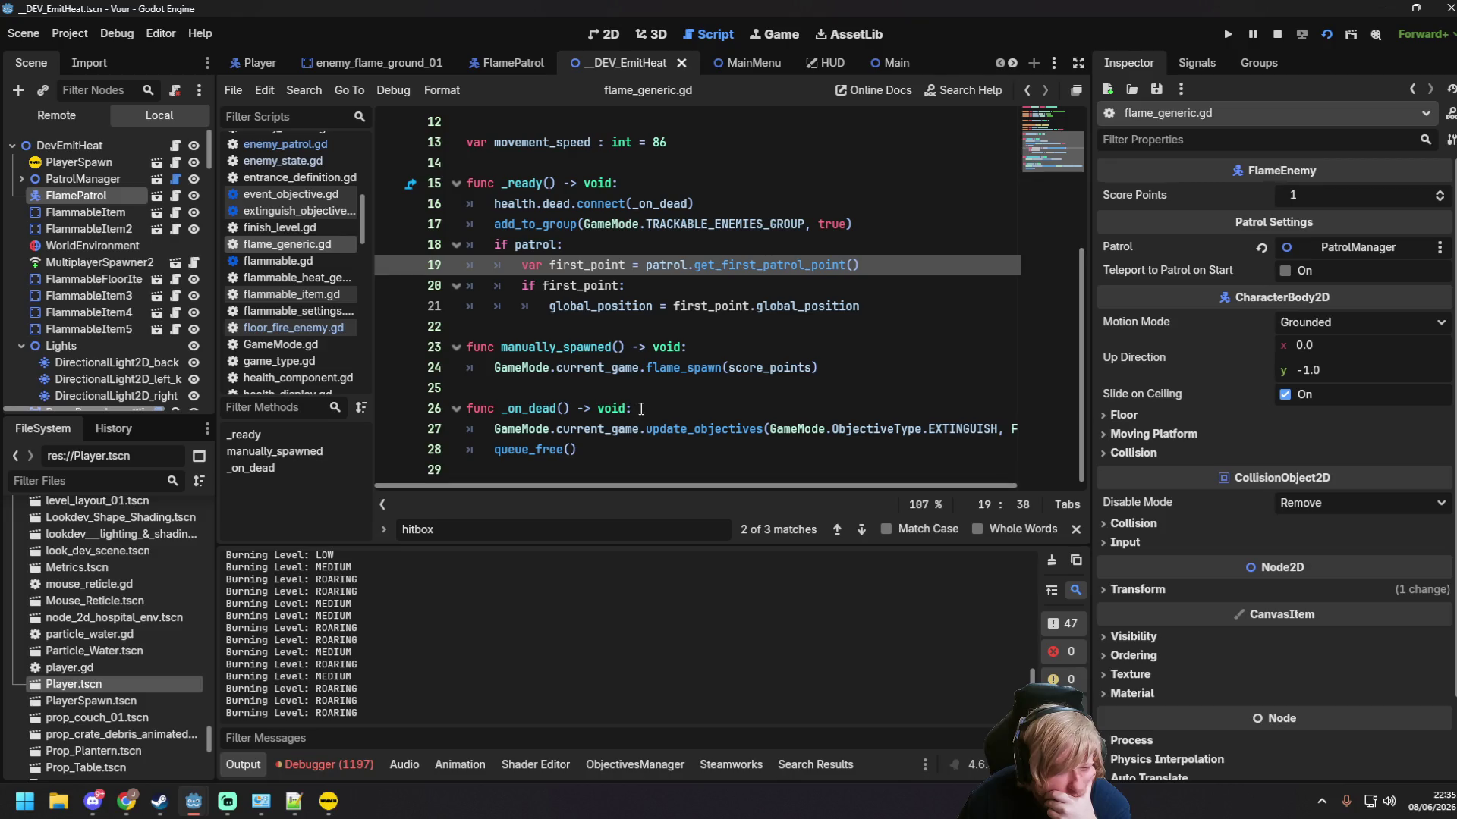
pyautogui.scroll(3)
pyautogui.scroll(3)
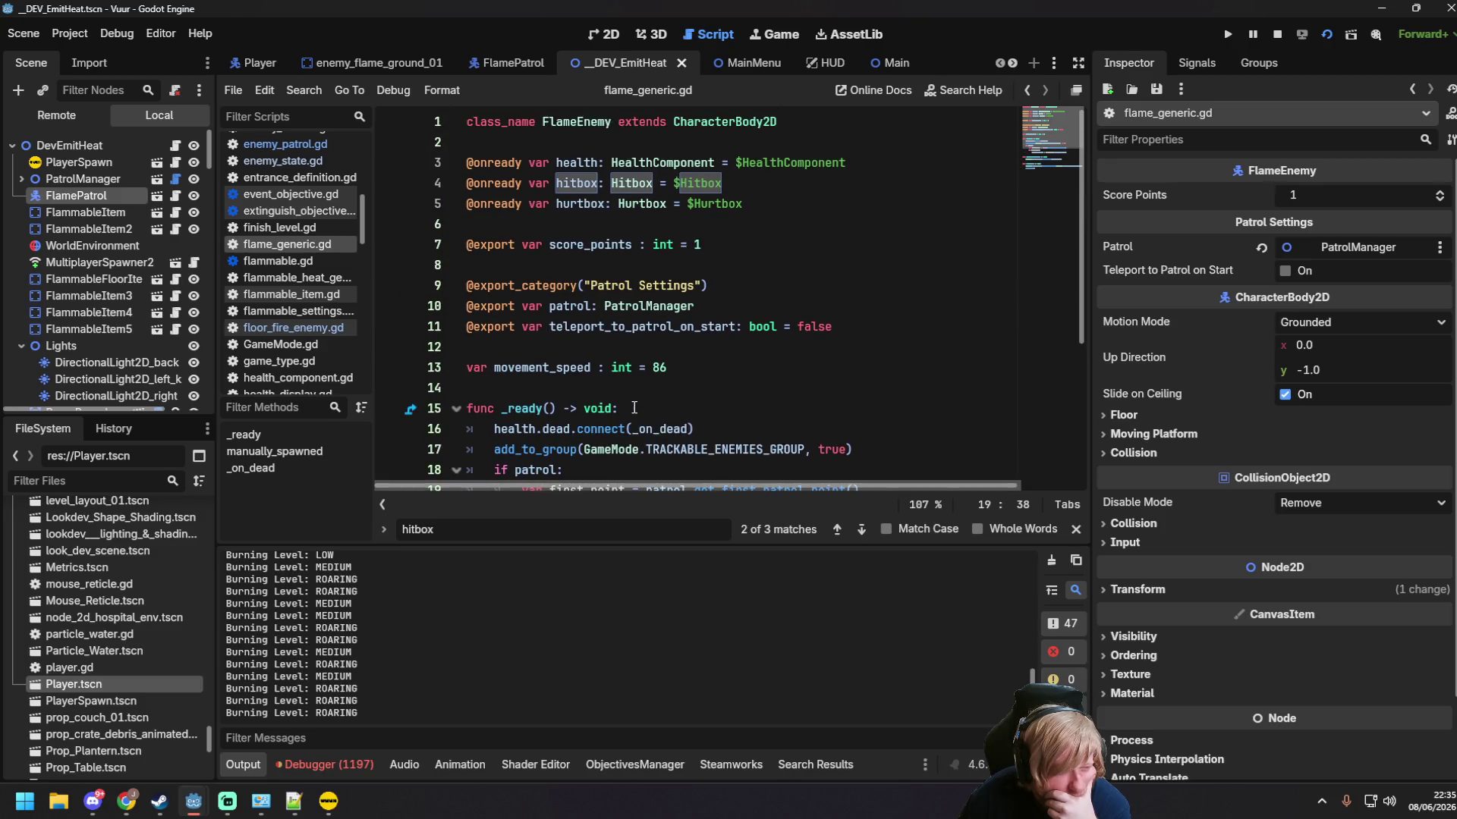
pyautogui.scroll(-3)
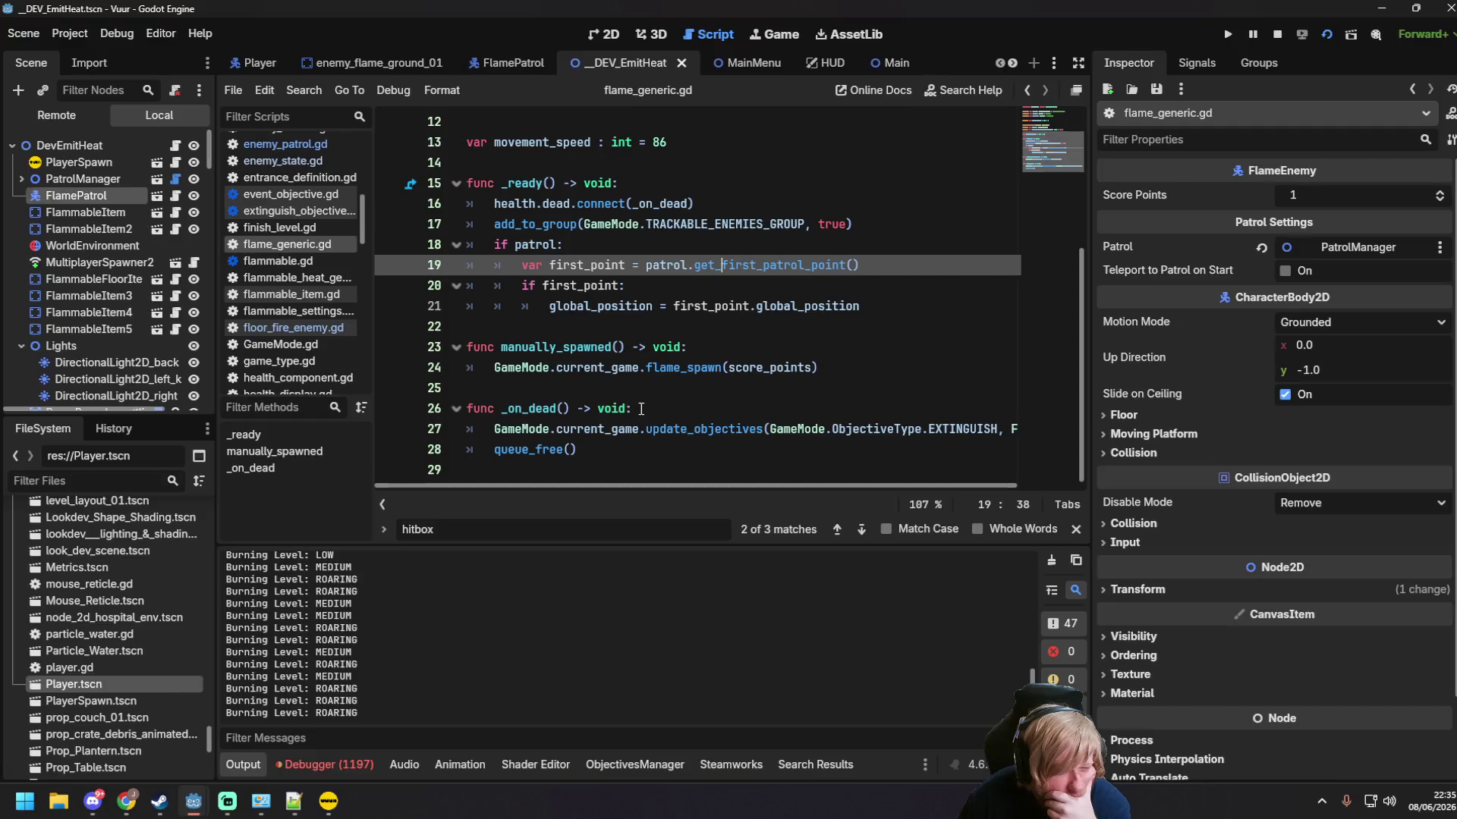
pyautogui.scroll(3)
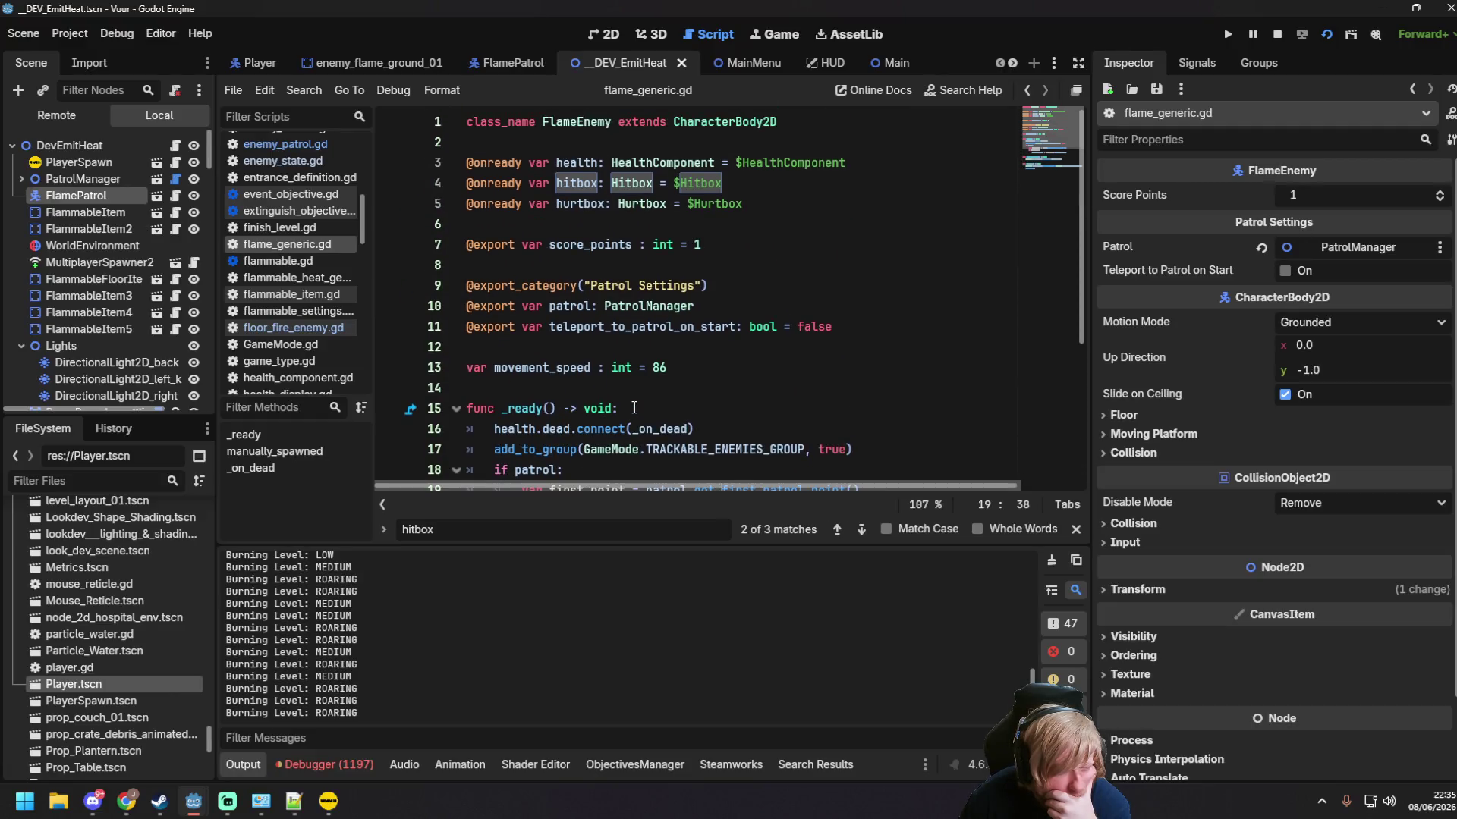
pyautogui.scroll(-3)
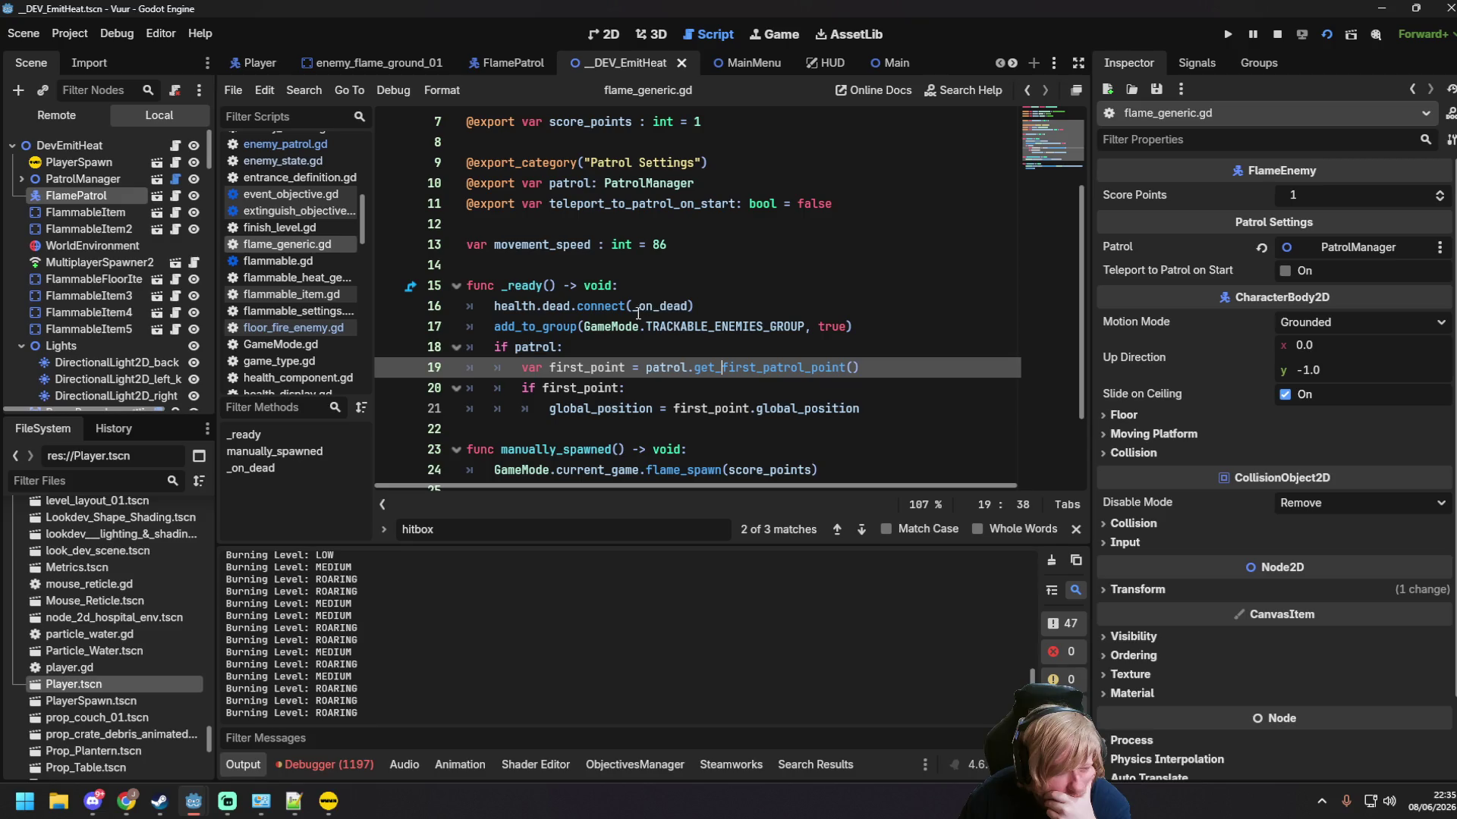
pyautogui.scroll(-3)
pyautogui.scroll(-3)
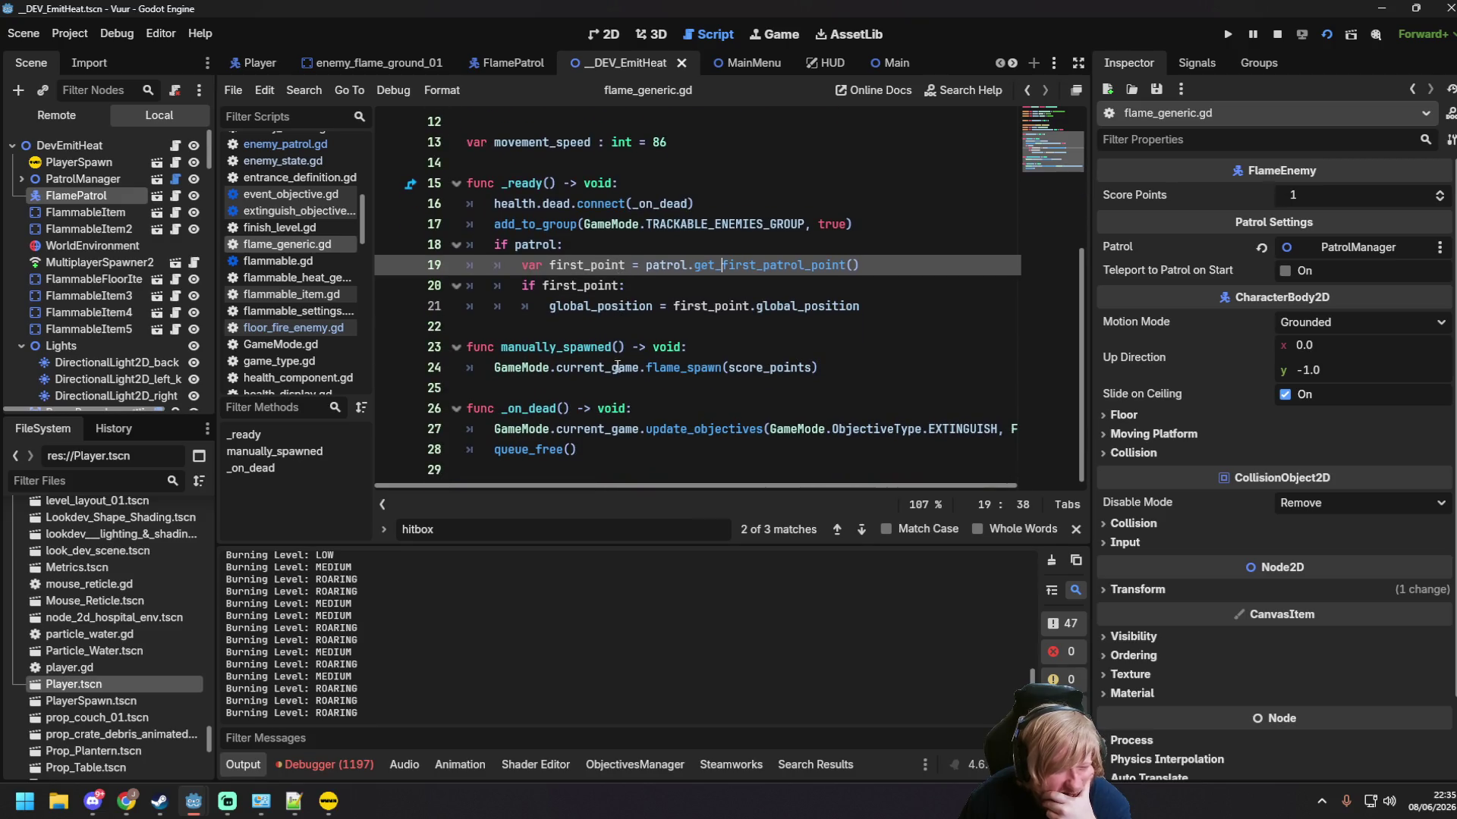
pyautogui.scroll(3)
pyautogui.scroll(3)
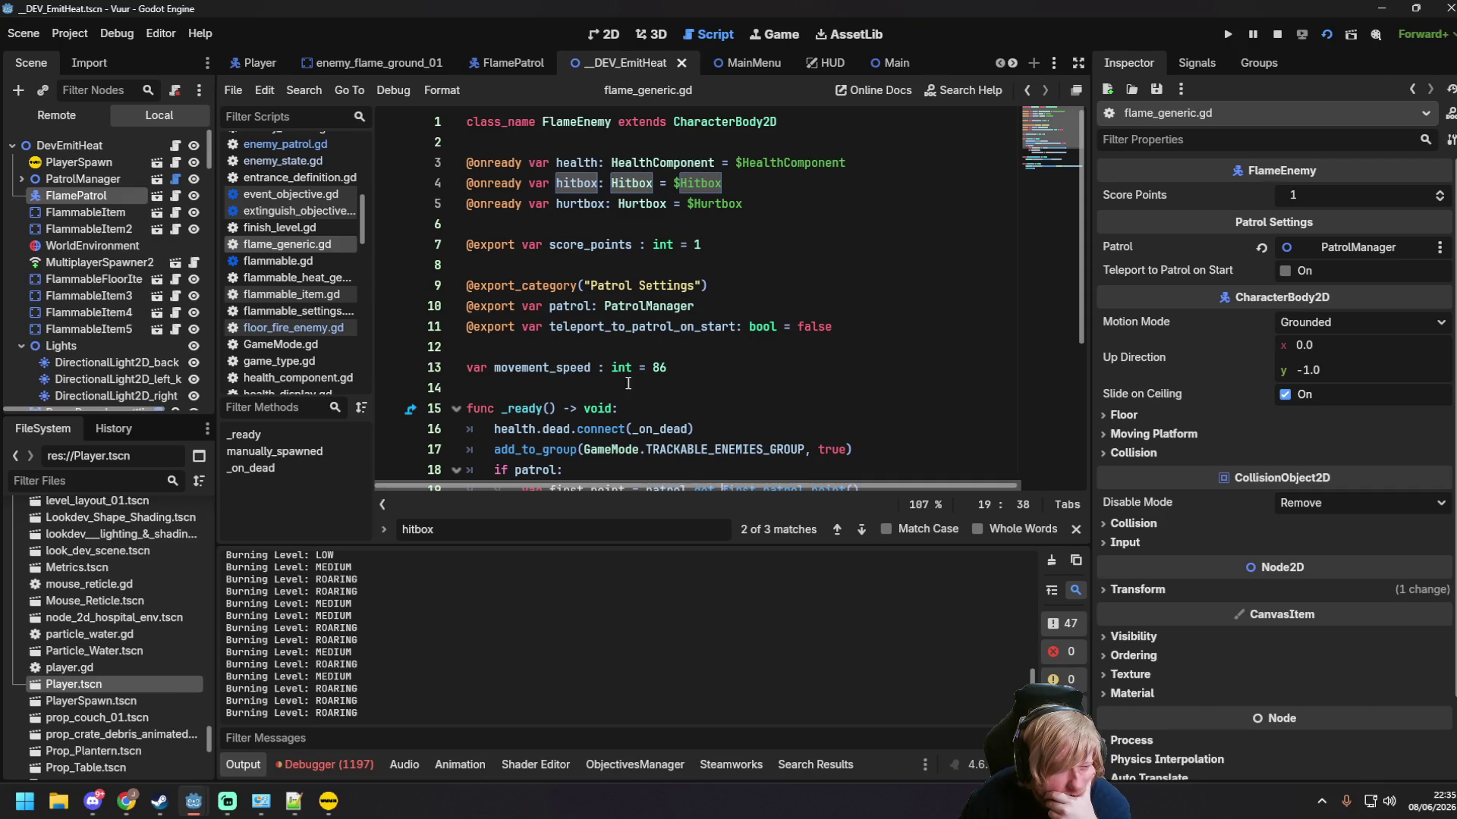
pyautogui.scroll(-3)
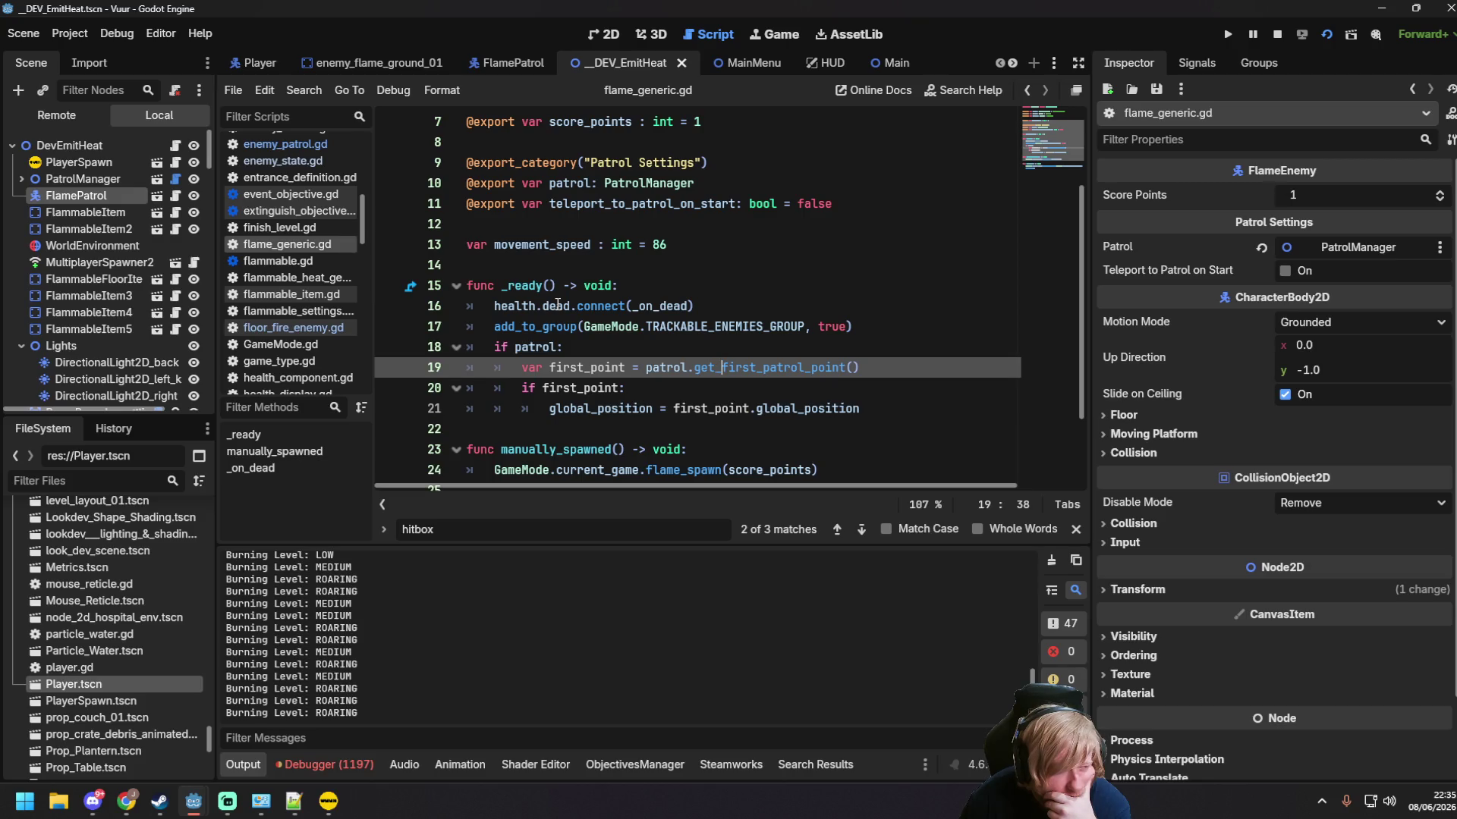
pyautogui.scroll(3)
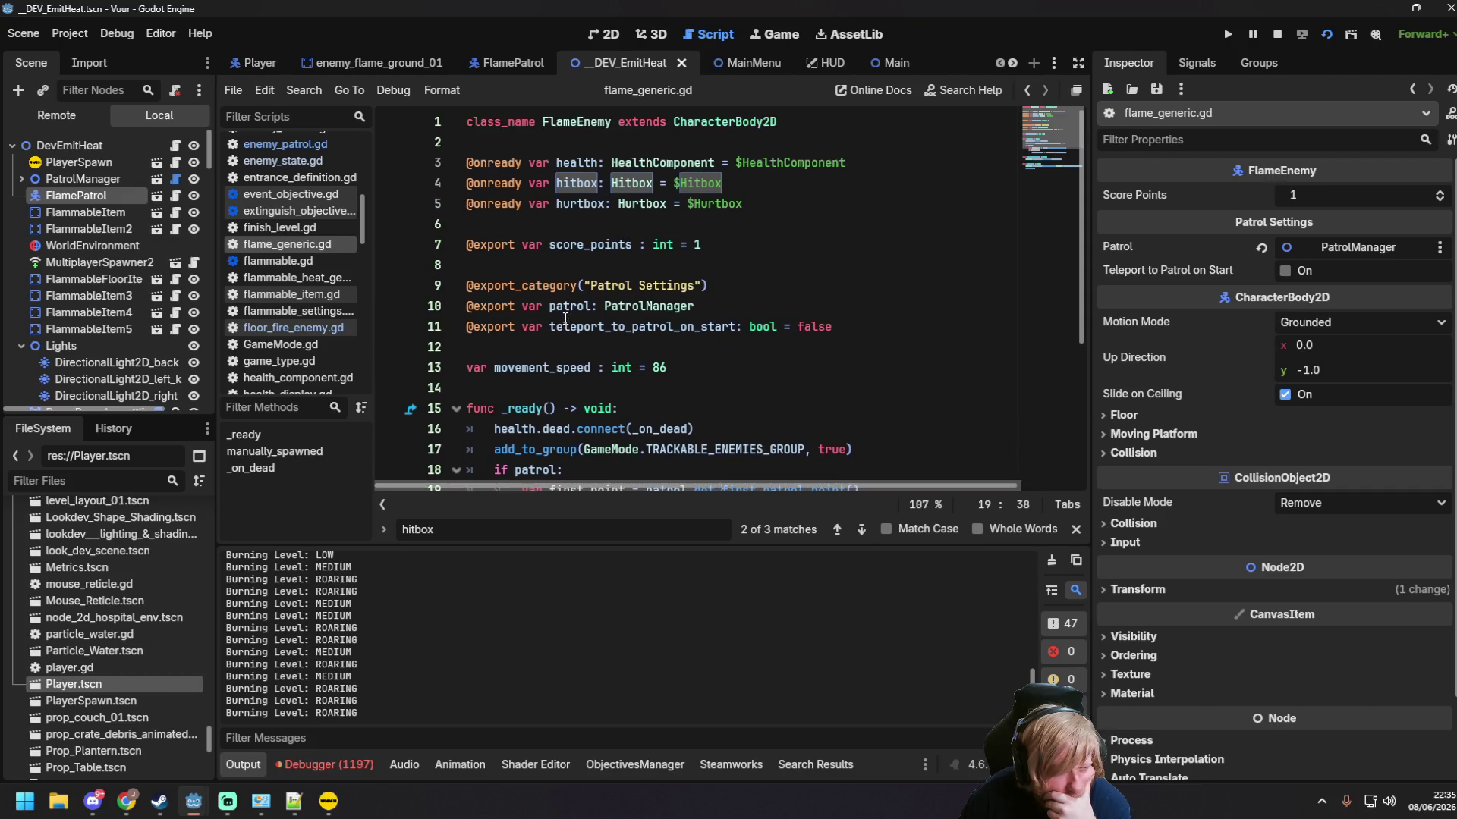
# - Open health_component.gd from the HealthComponent type and scroll to set_total_health
pyautogui.click(634, 162)
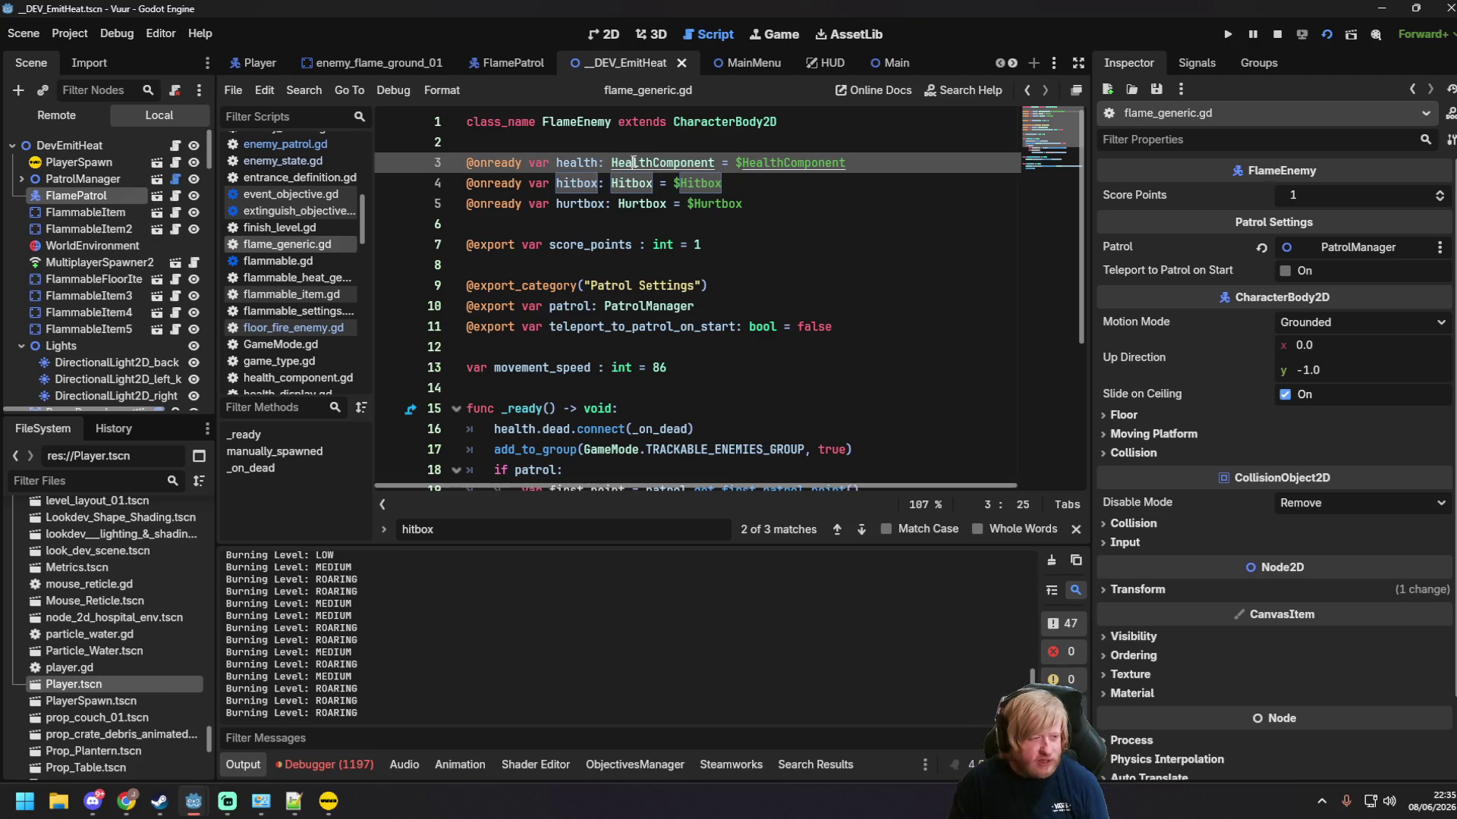
pyautogui.click(633, 162)
pyautogui.scroll(-3)
pyautogui.scroll(3)
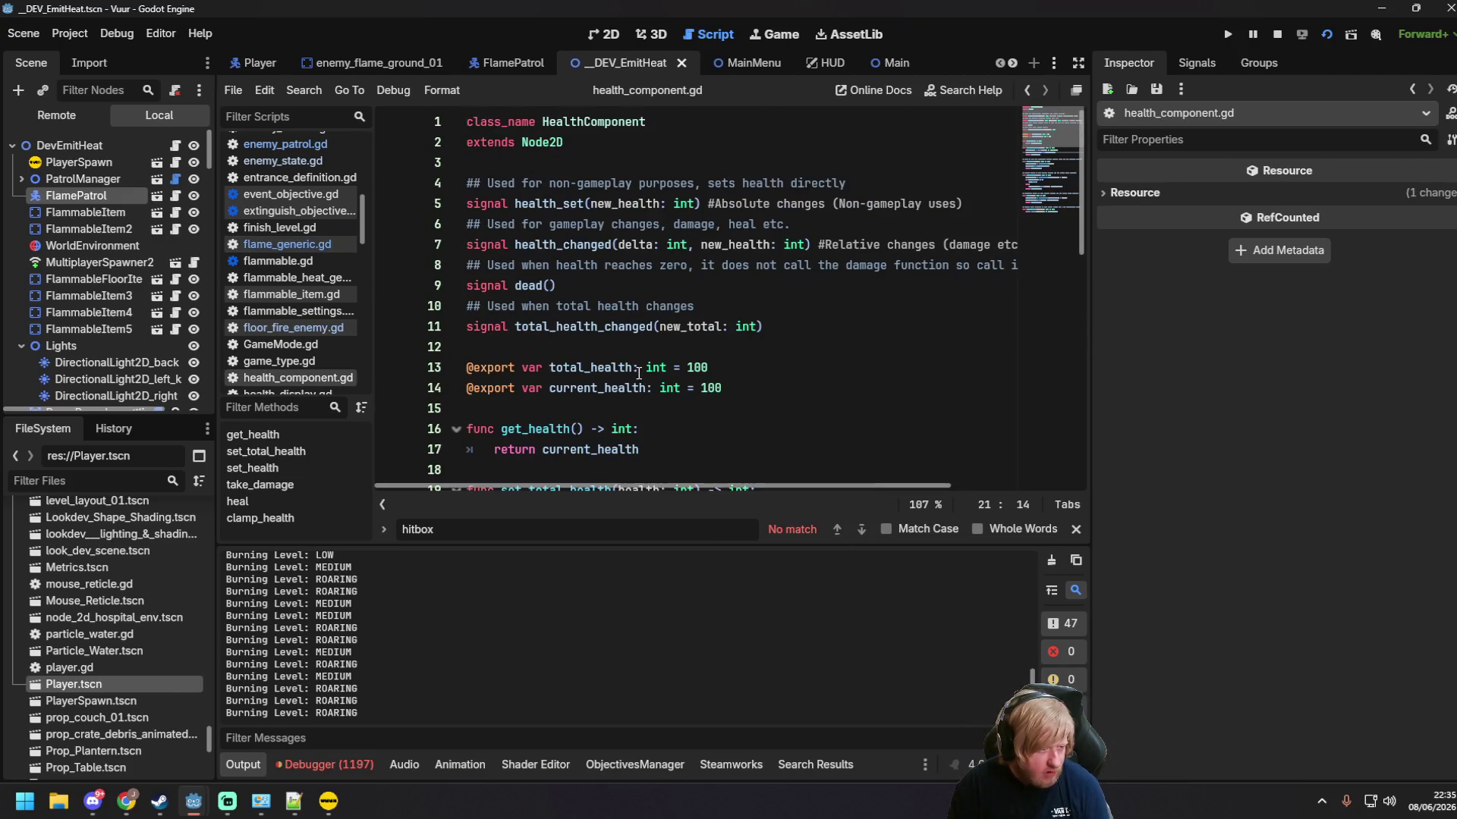
pyautogui.scroll(-3)
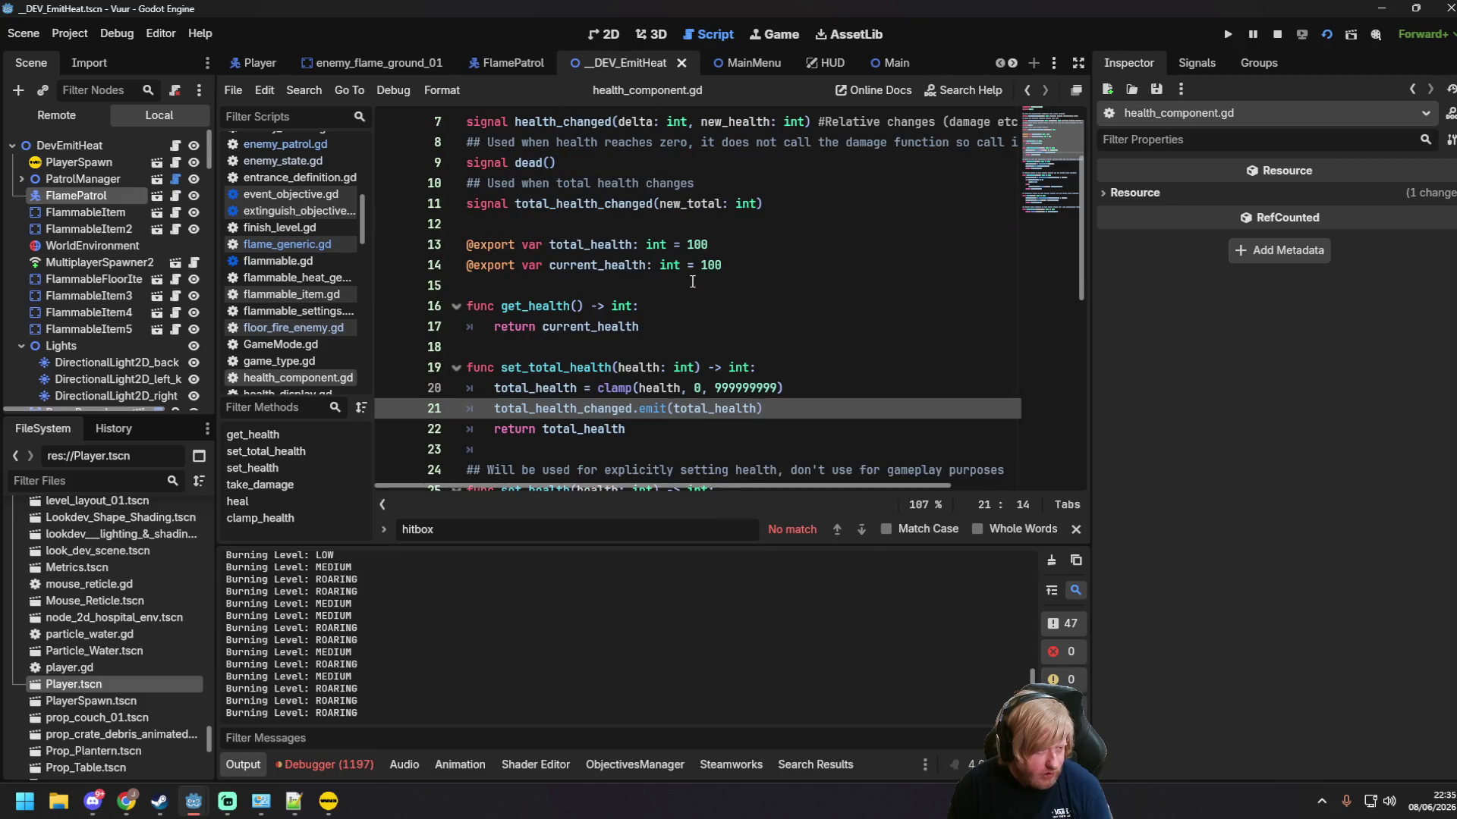
pyautogui.scroll(-3)
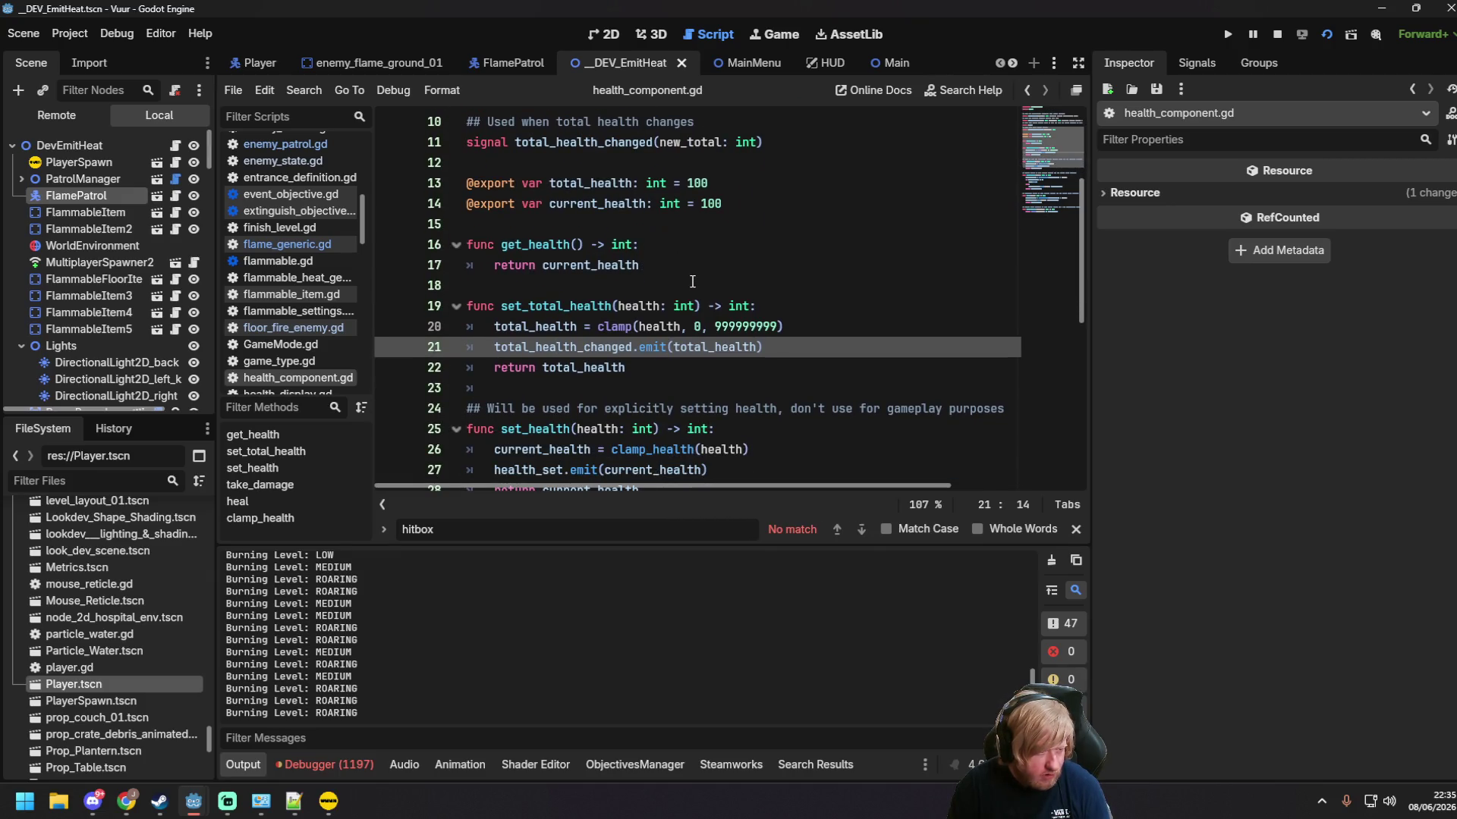
pyautogui.scroll(-3)
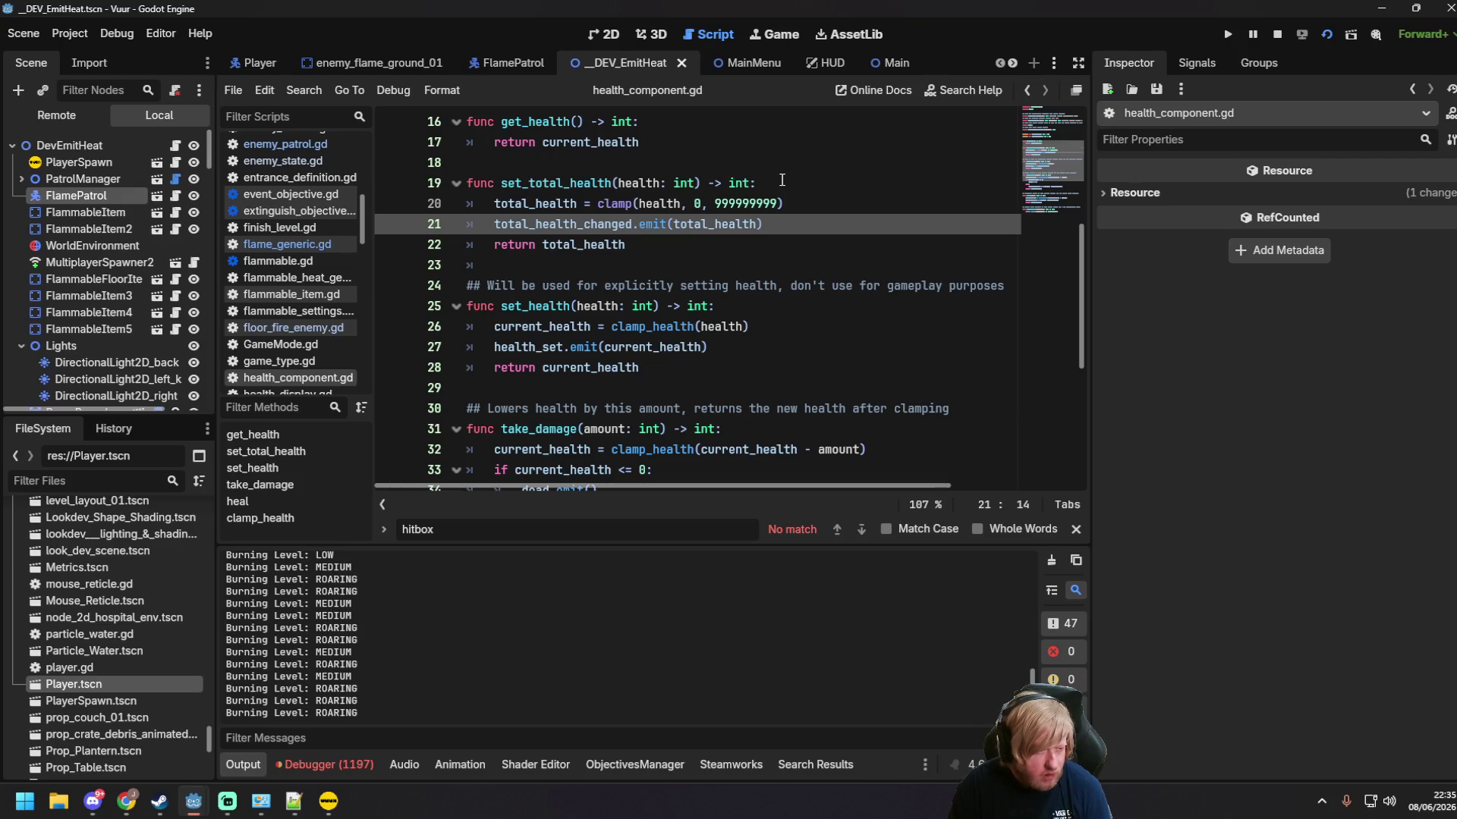
# - Insert 'if multiplayer.is_server():' in set_total_health and indent its body under it
pyautogui.click(781, 183)
pyautogui.press('Return')
pyautogui.write('if multiplayer')
pyautogui.write('.is')
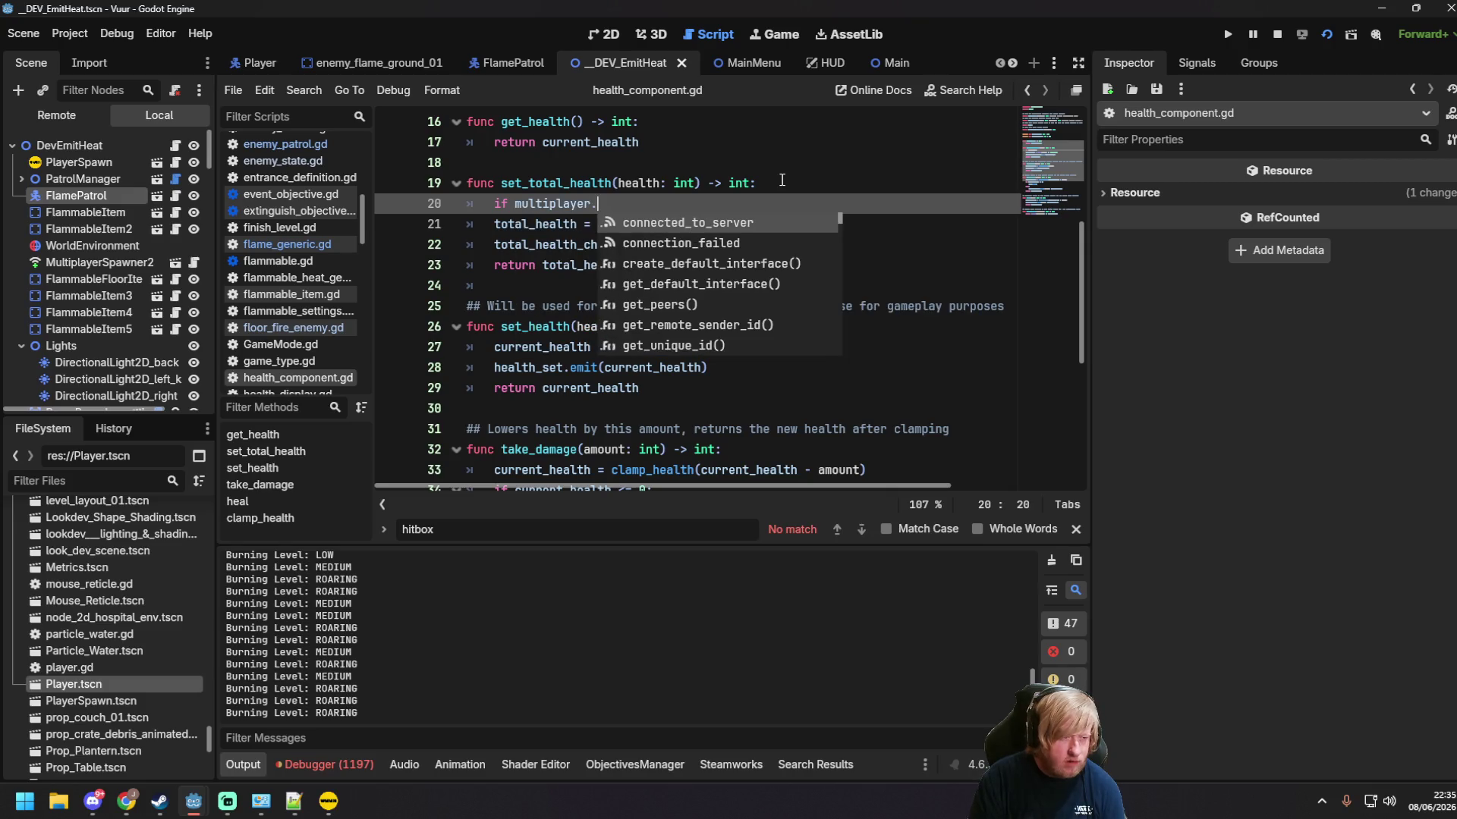
pyautogui.press('Return')
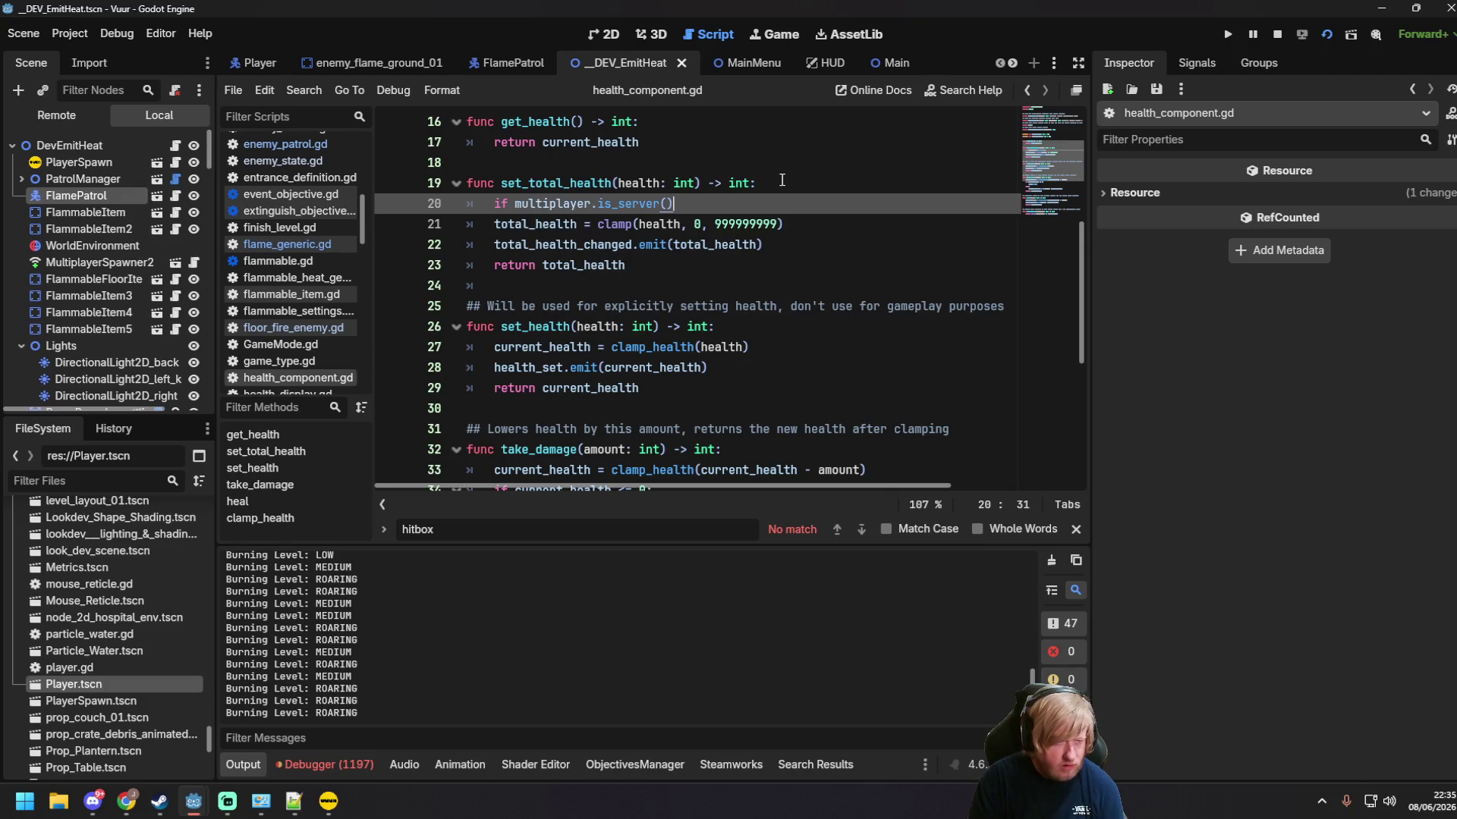
pyautogui.moveTo(634, 265); pyautogui.dragTo(467, 224)
pyautogui.press('Tab')
# - Revert the indentation, delete the server-check line, and save health_component.gd unchanged
pyautogui.click(743, 274)
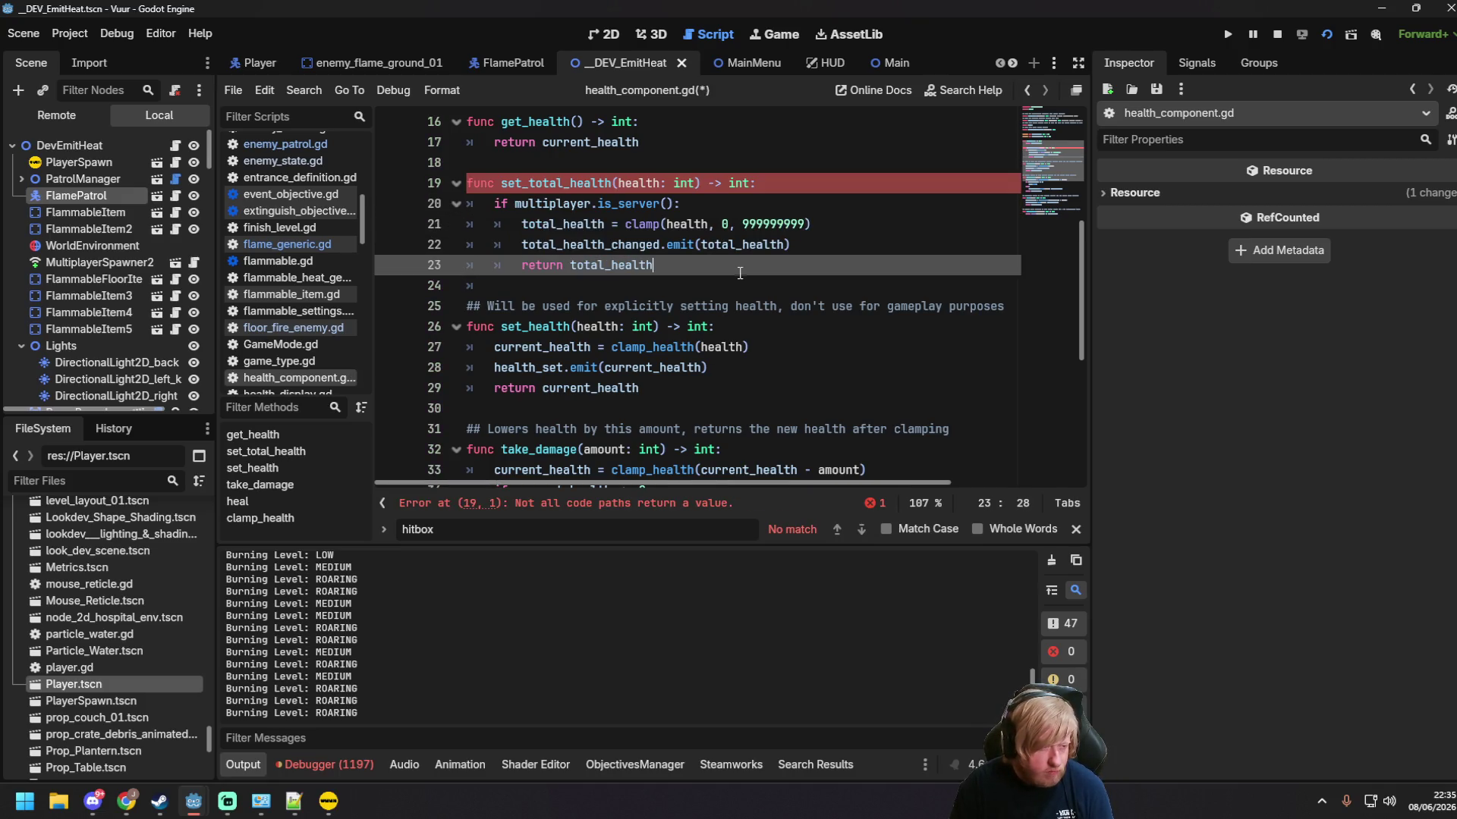
pyautogui.hotkey('ctrl', 'z')
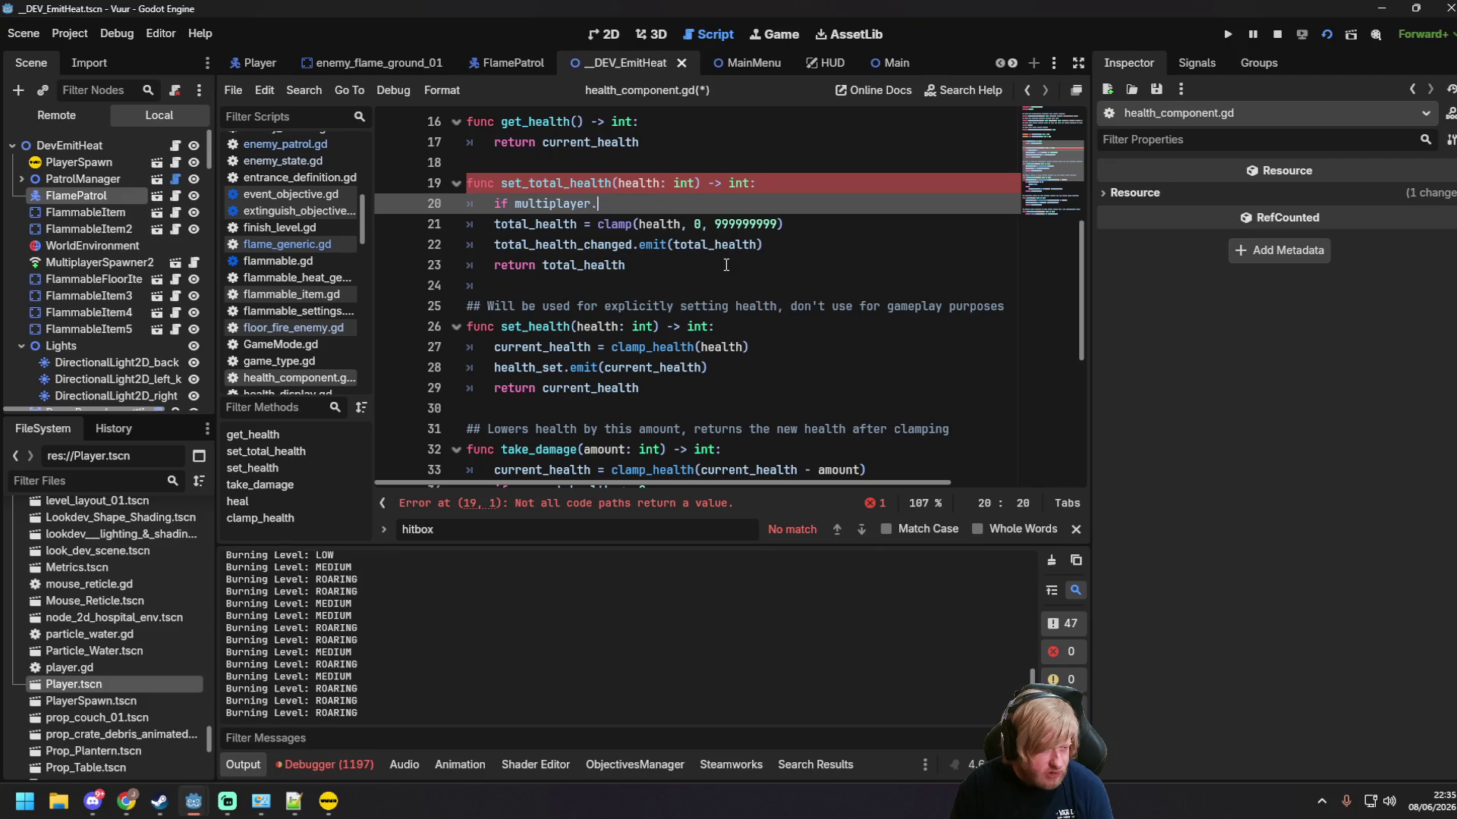
pyautogui.hotkey('ctrl', 'shift', 'k')
pyautogui.click(721, 243)
pyautogui.hotkey('ctrl', 's')
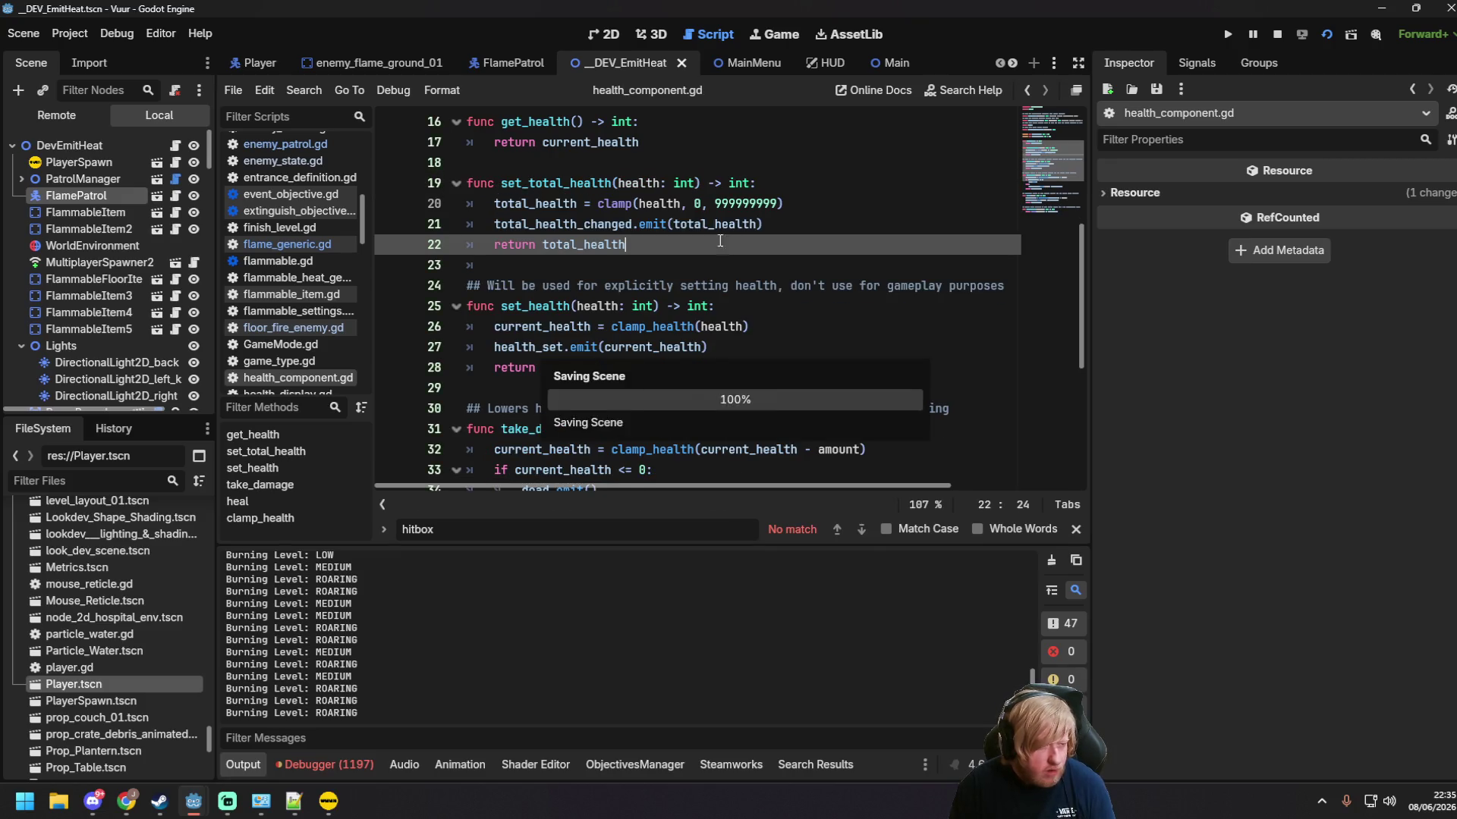
pyautogui.scroll(-3)
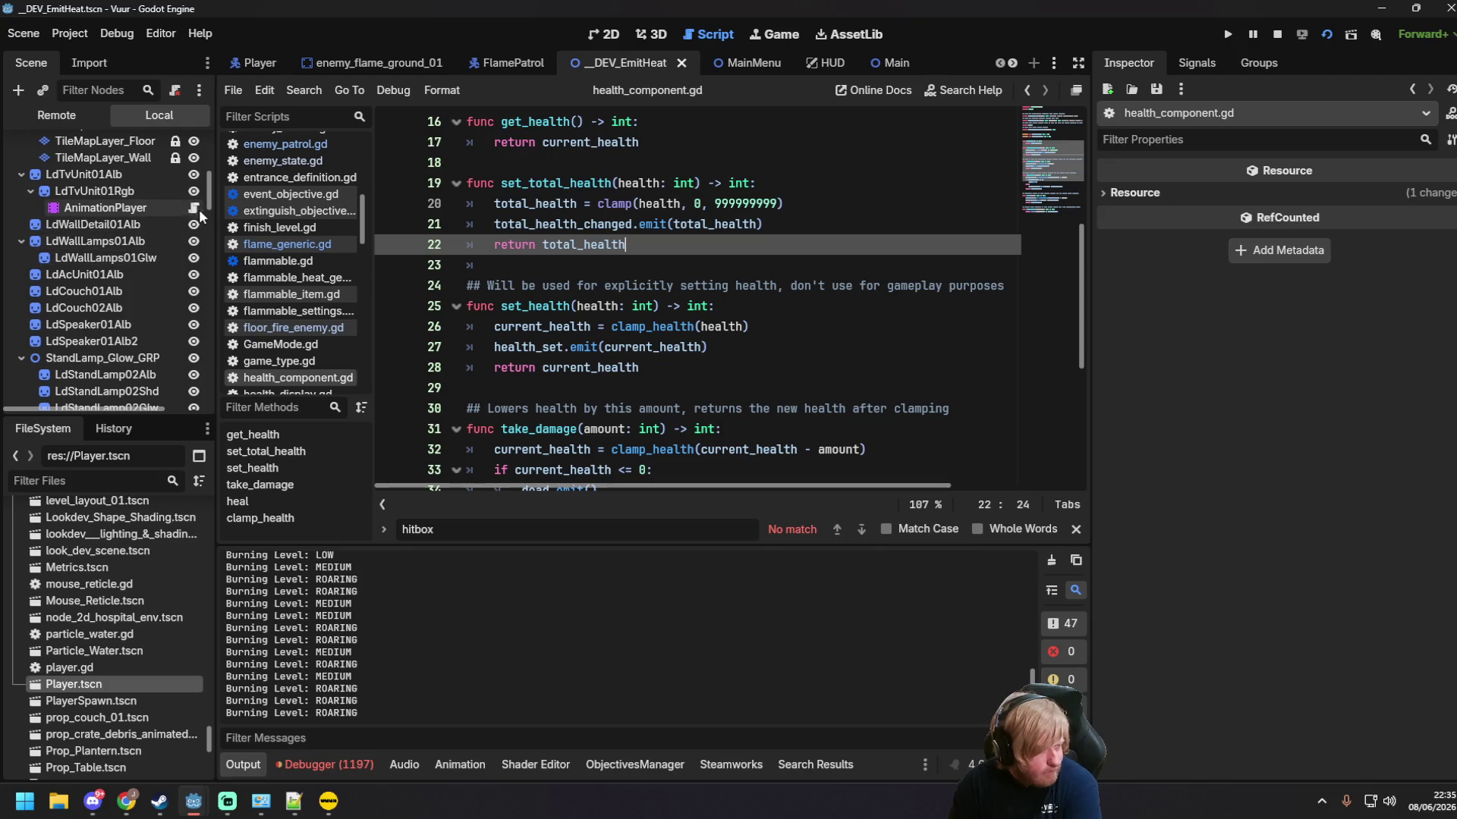
# - Scroll through health_component.gd, then return to the flame_generic.gd script
pyautogui.scroll(-3)
pyautogui.scroll(3)
pyautogui.scroll(3)
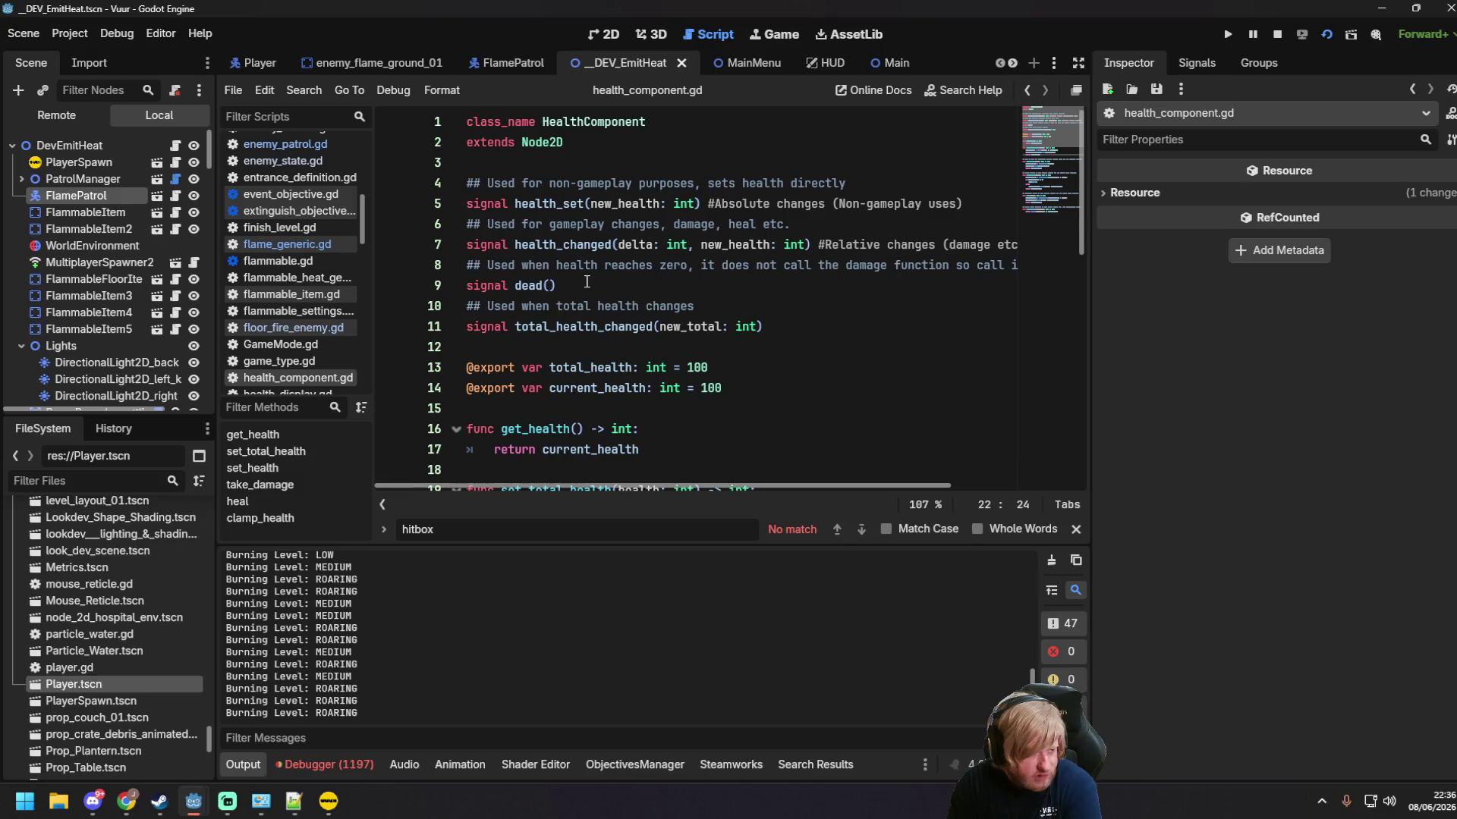
pyautogui.scroll(-3)
pyautogui.scroll(3)
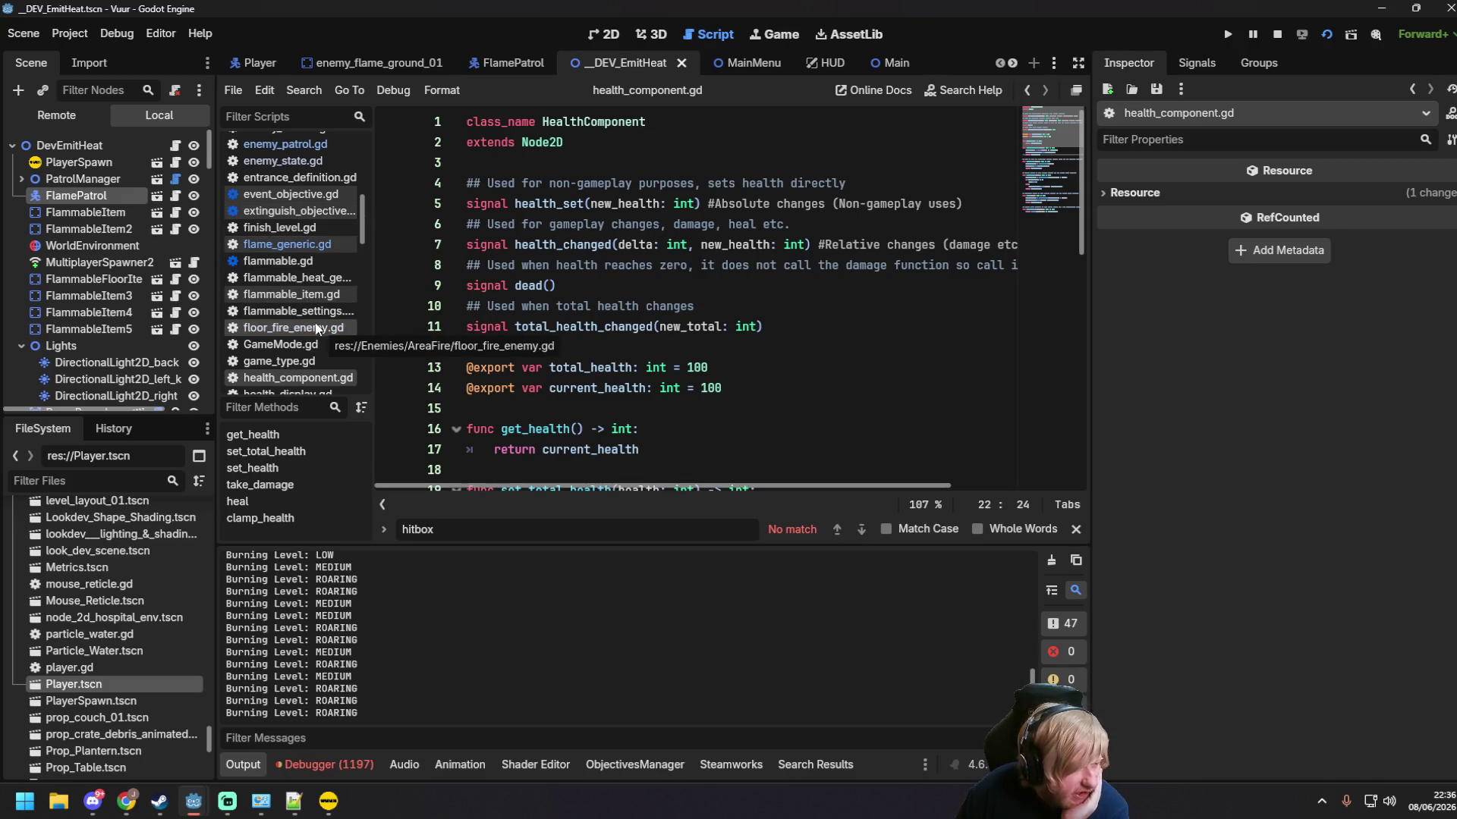
pyautogui.scroll(-3)
pyautogui.scroll(3)
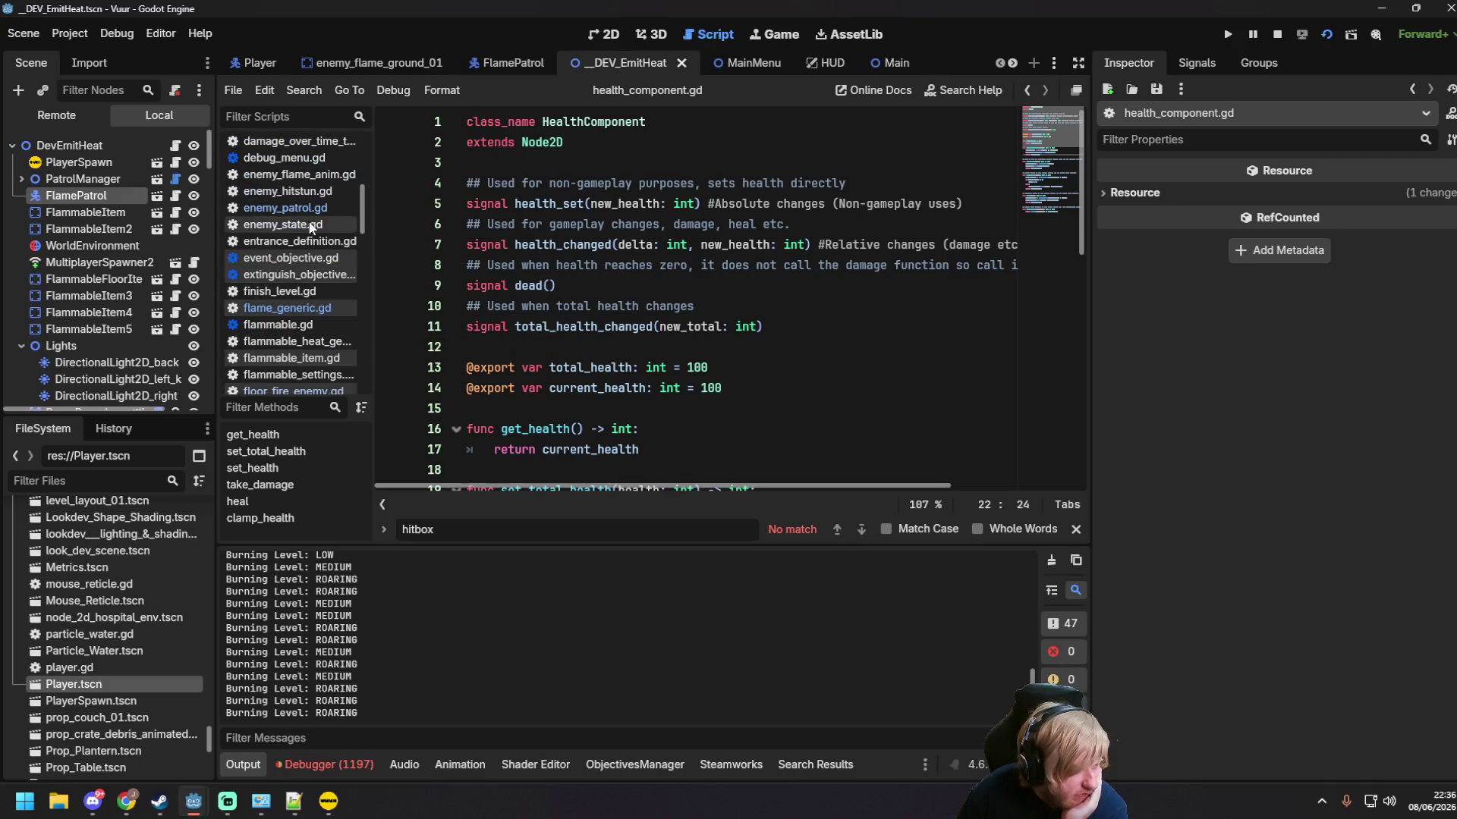
pyautogui.click(323, 307)
pyautogui.click(717, 327)
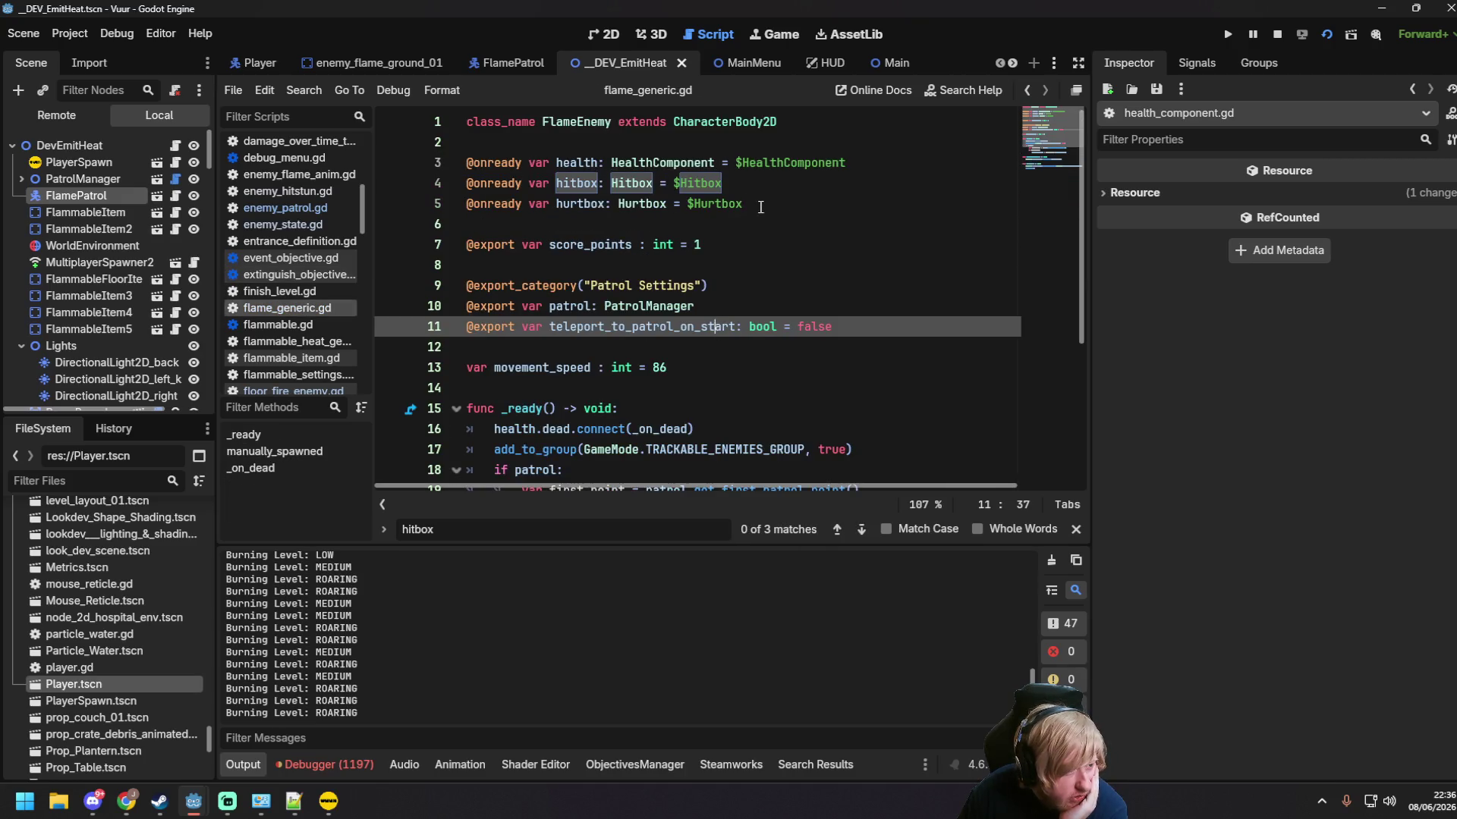
# - Review flame_generic.gd lines 5–23 and the hurtbox declaration, then open FlamePatrol.tscn in its own tab
pyautogui.click(760, 205)
pyautogui.scroll(-3)
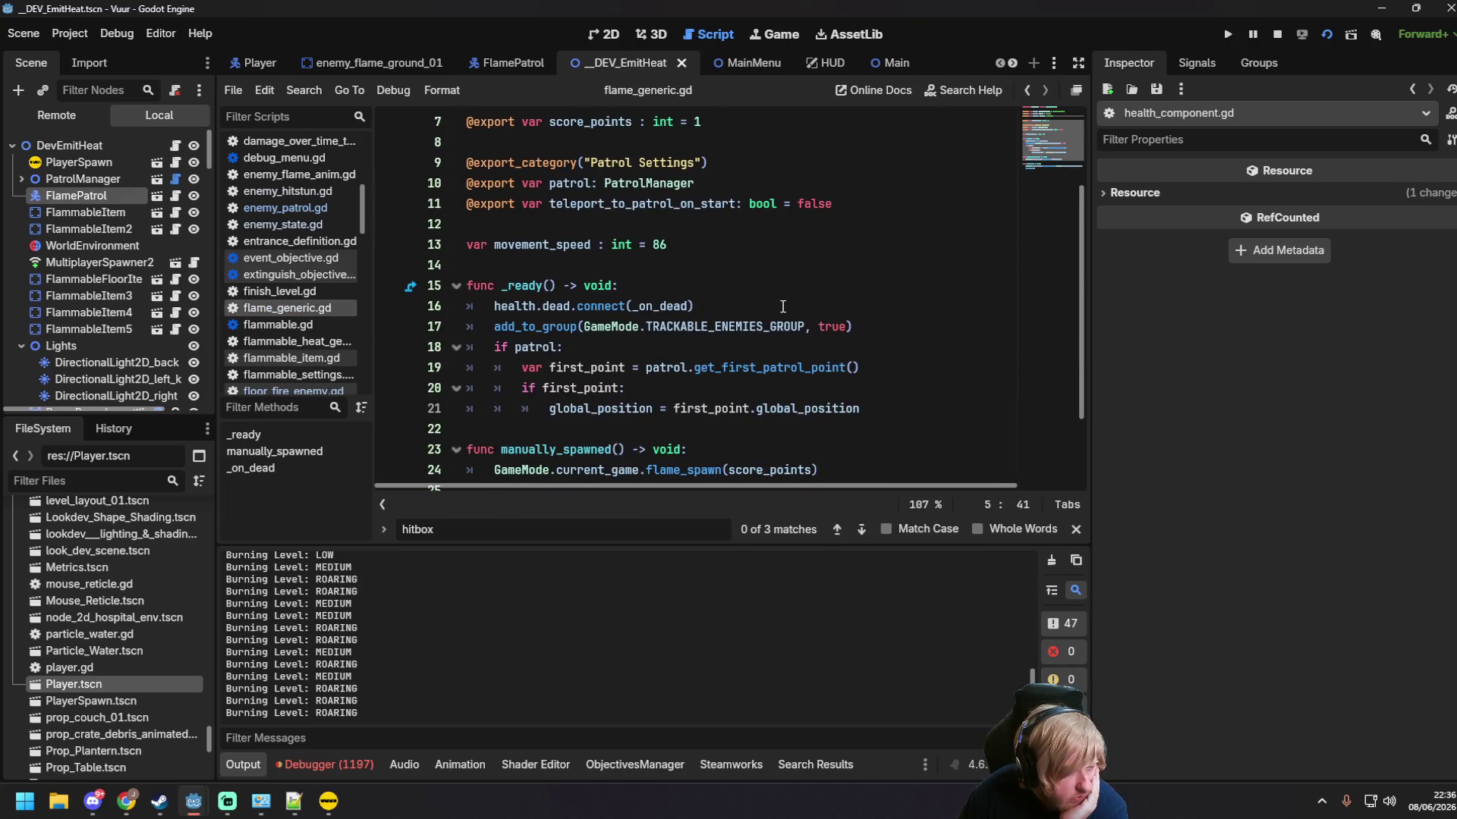
pyautogui.scroll(-3)
pyautogui.click(874, 254)
pyautogui.click(892, 297)
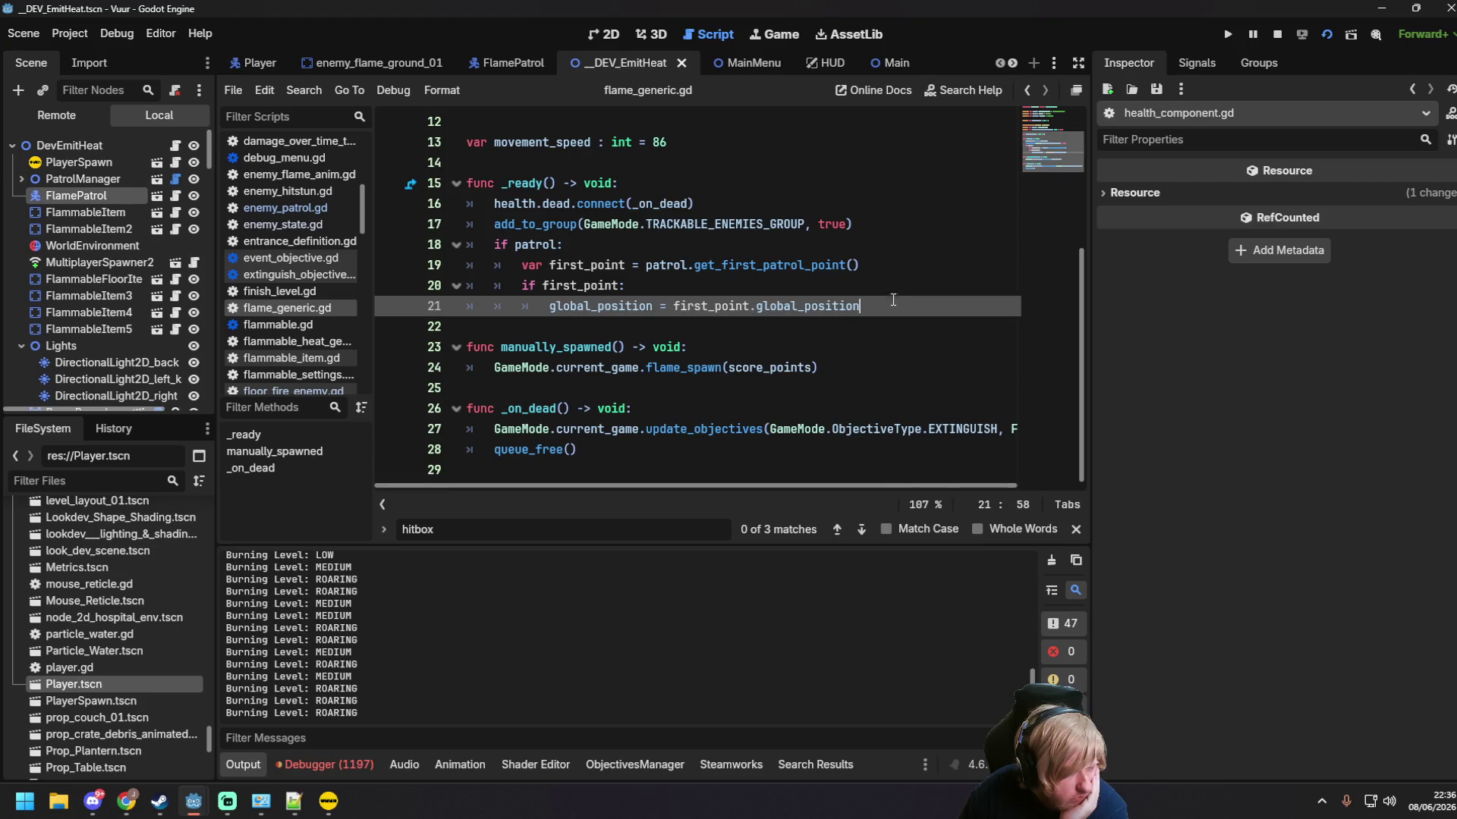
pyautogui.click(895, 346)
pyautogui.scroll(3)
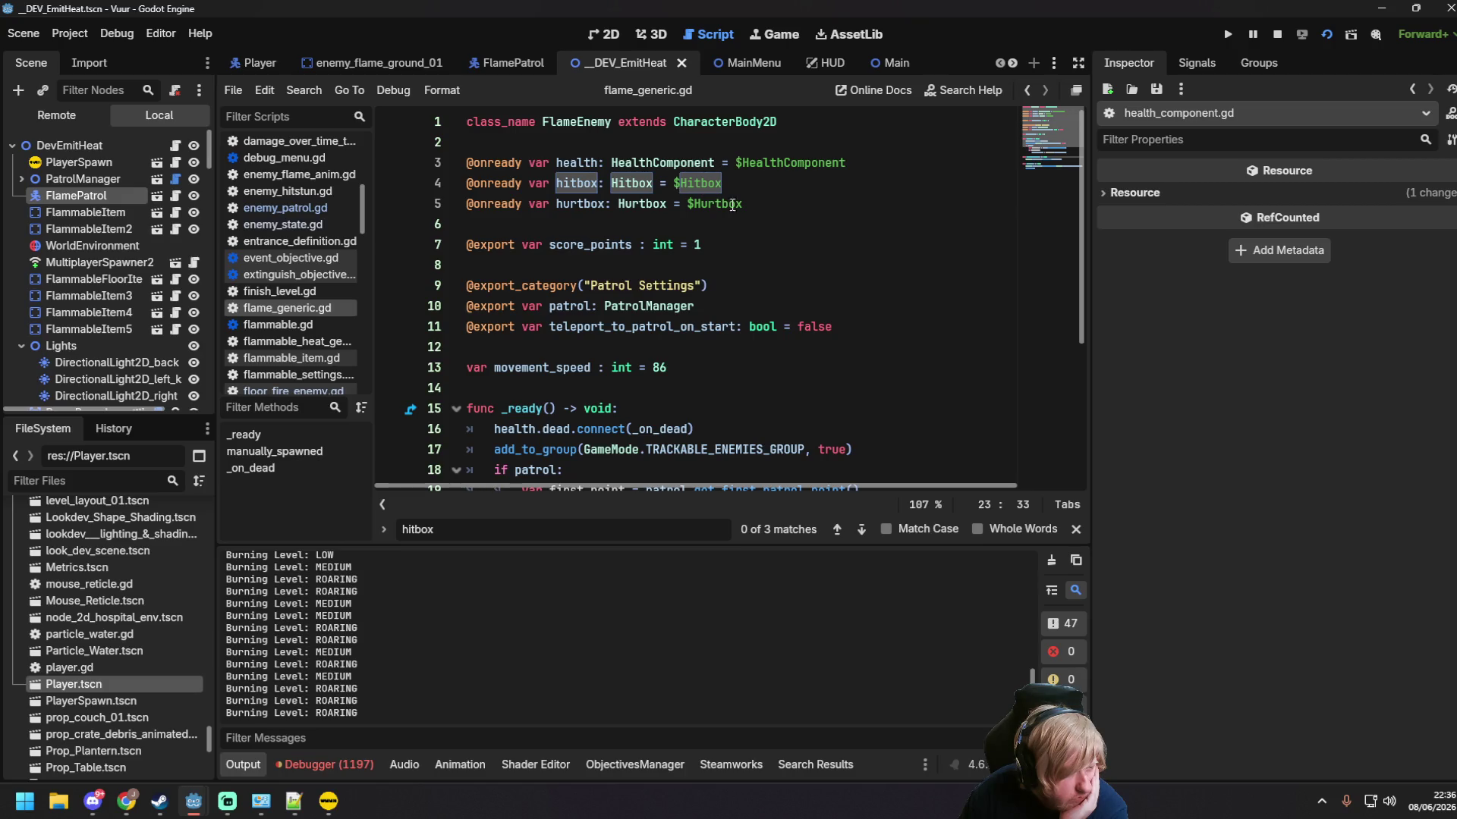
pyautogui.click(776, 207)
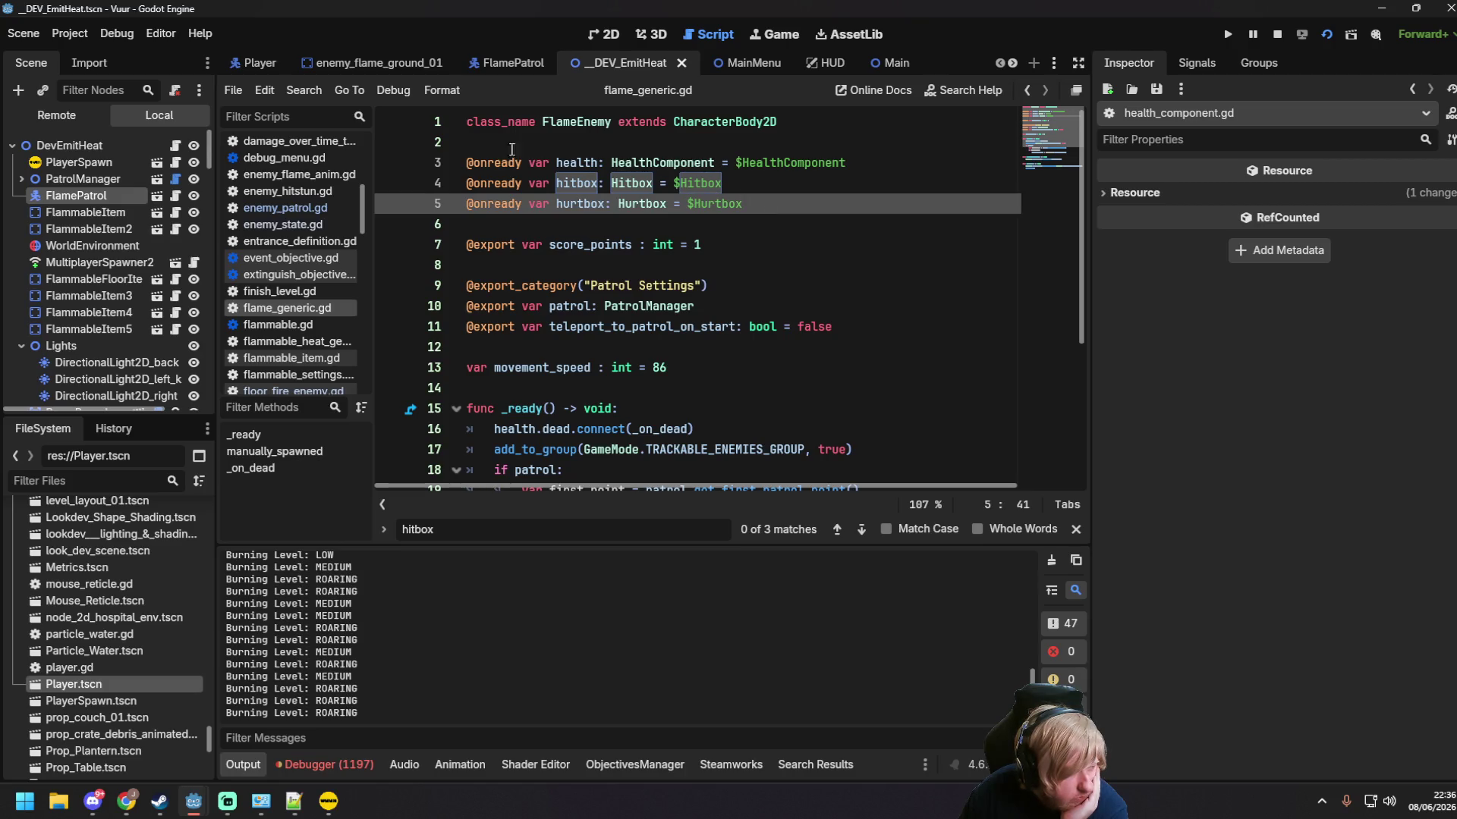
pyautogui.click(175, 196)
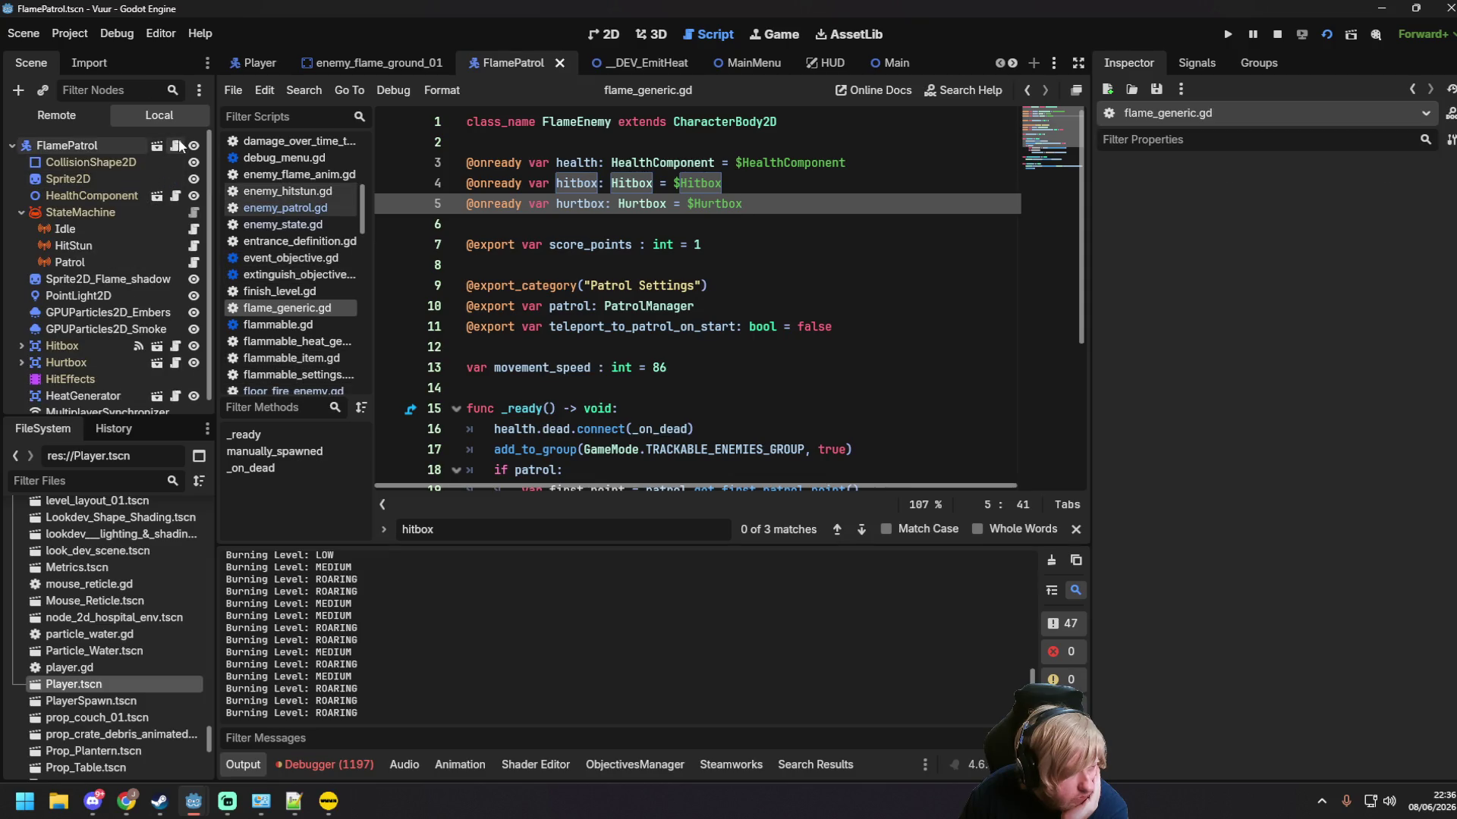
# - Open hitbox.gd and add a breakpoint on line 34
pyautogui.click(175, 363)
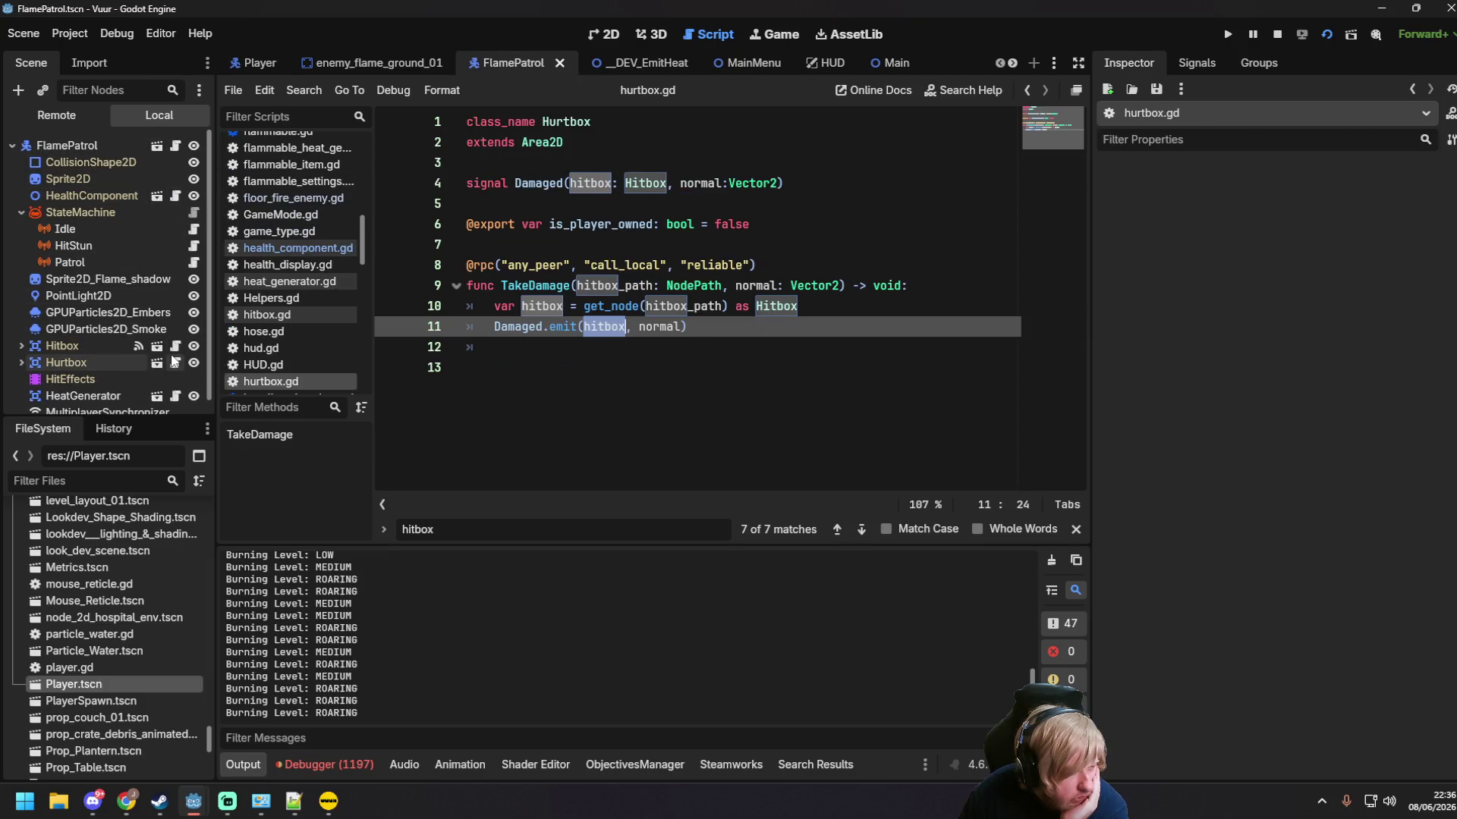
pyautogui.click(175, 346)
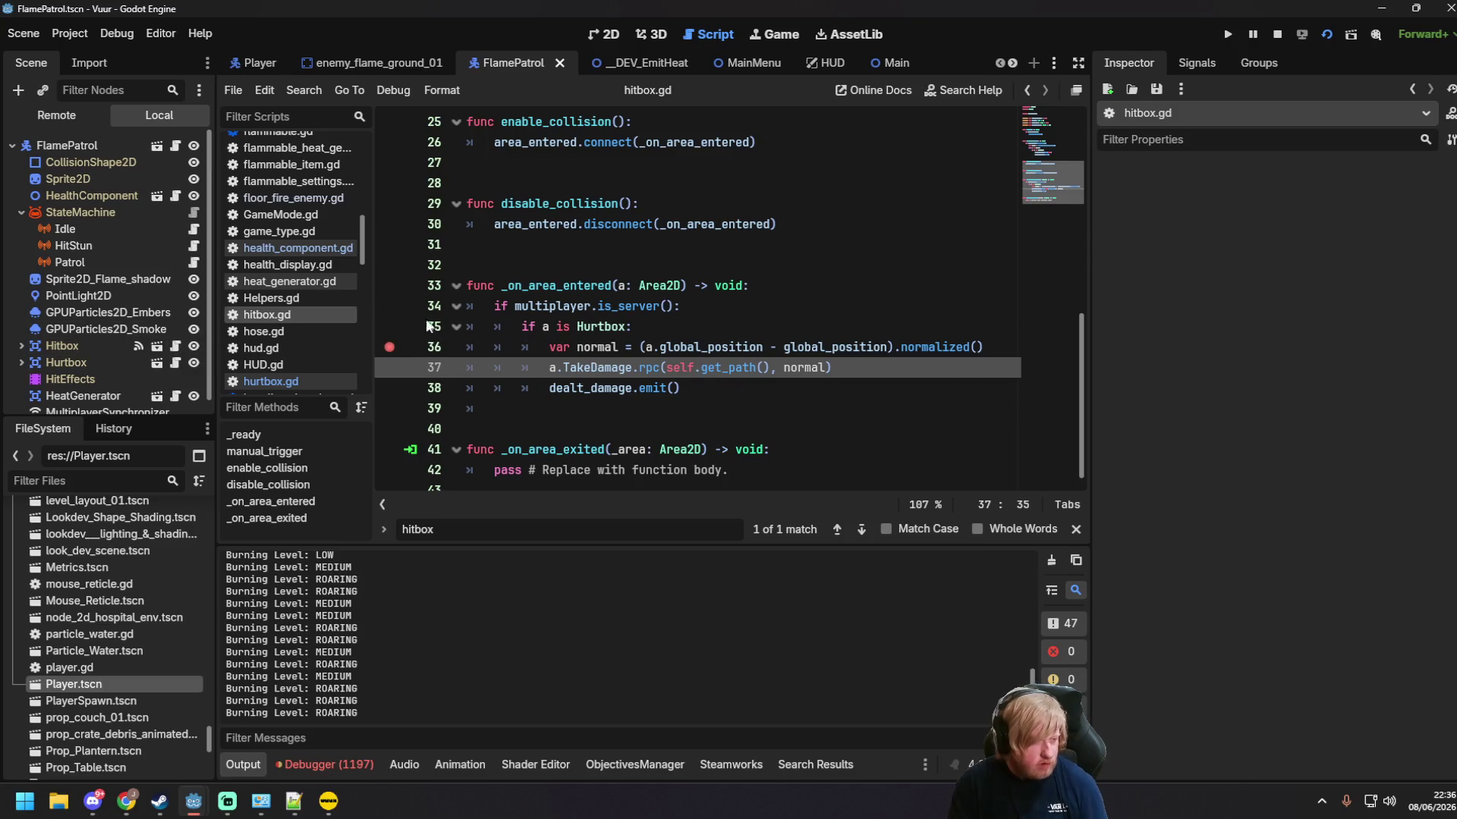
pyautogui.click(389, 305)
pyautogui.click(820, 346)
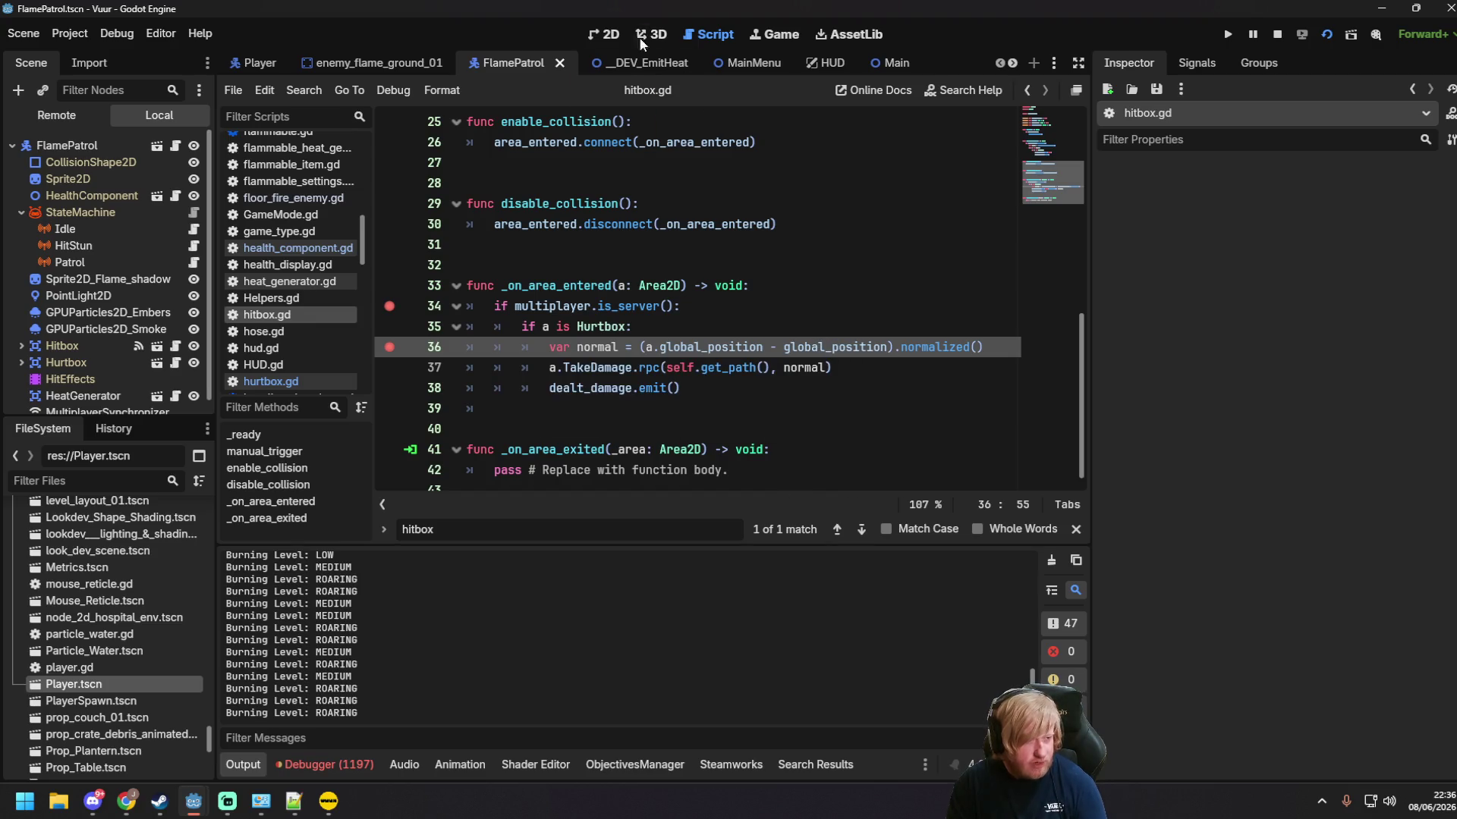
# - Launch the game as the server and continue past the hitbox.gd breakpoints
pyautogui.click(643, 62)
pyautogui.press('F6')
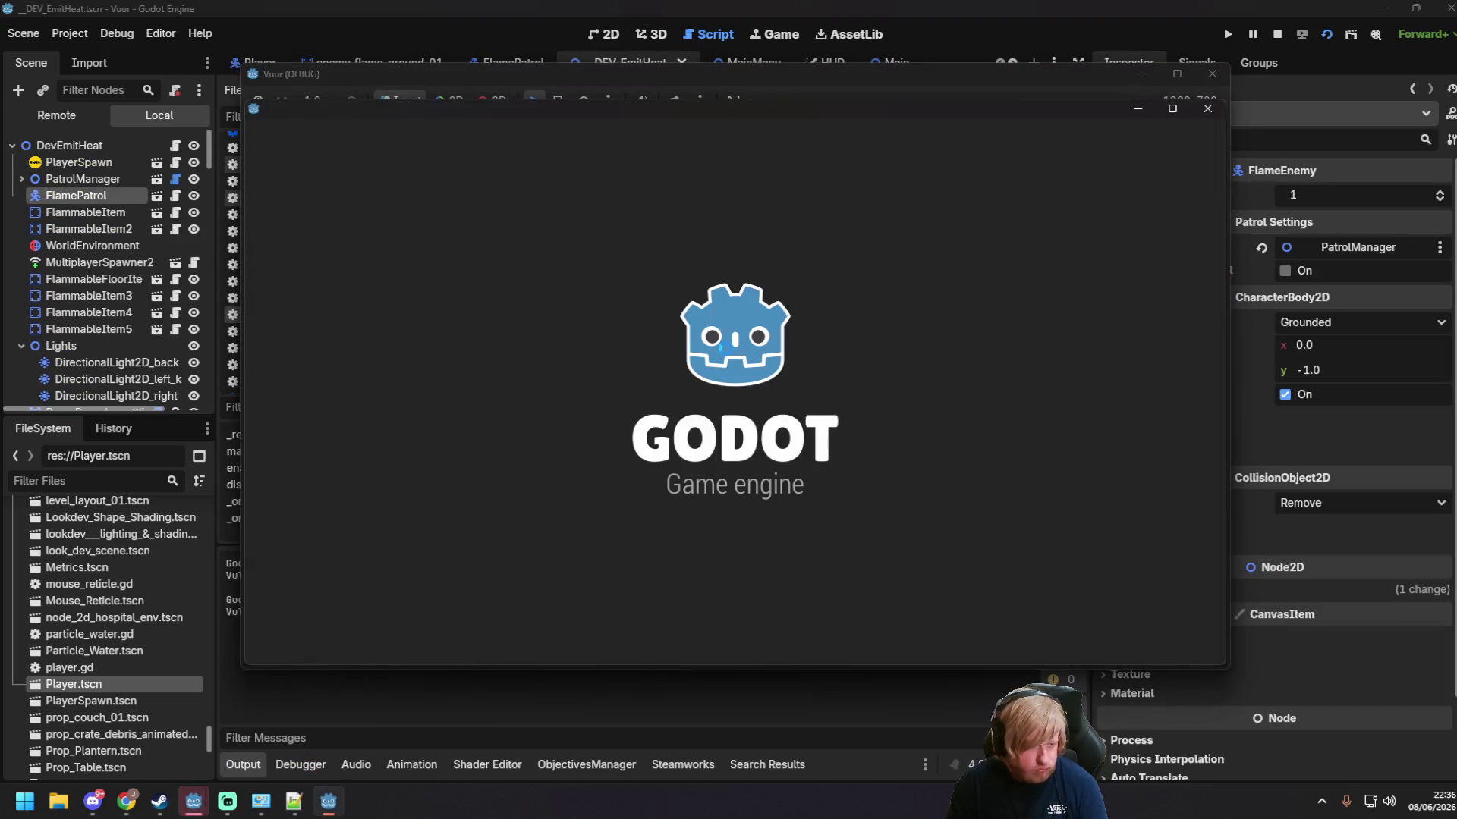
pyautogui.click(740, 348)
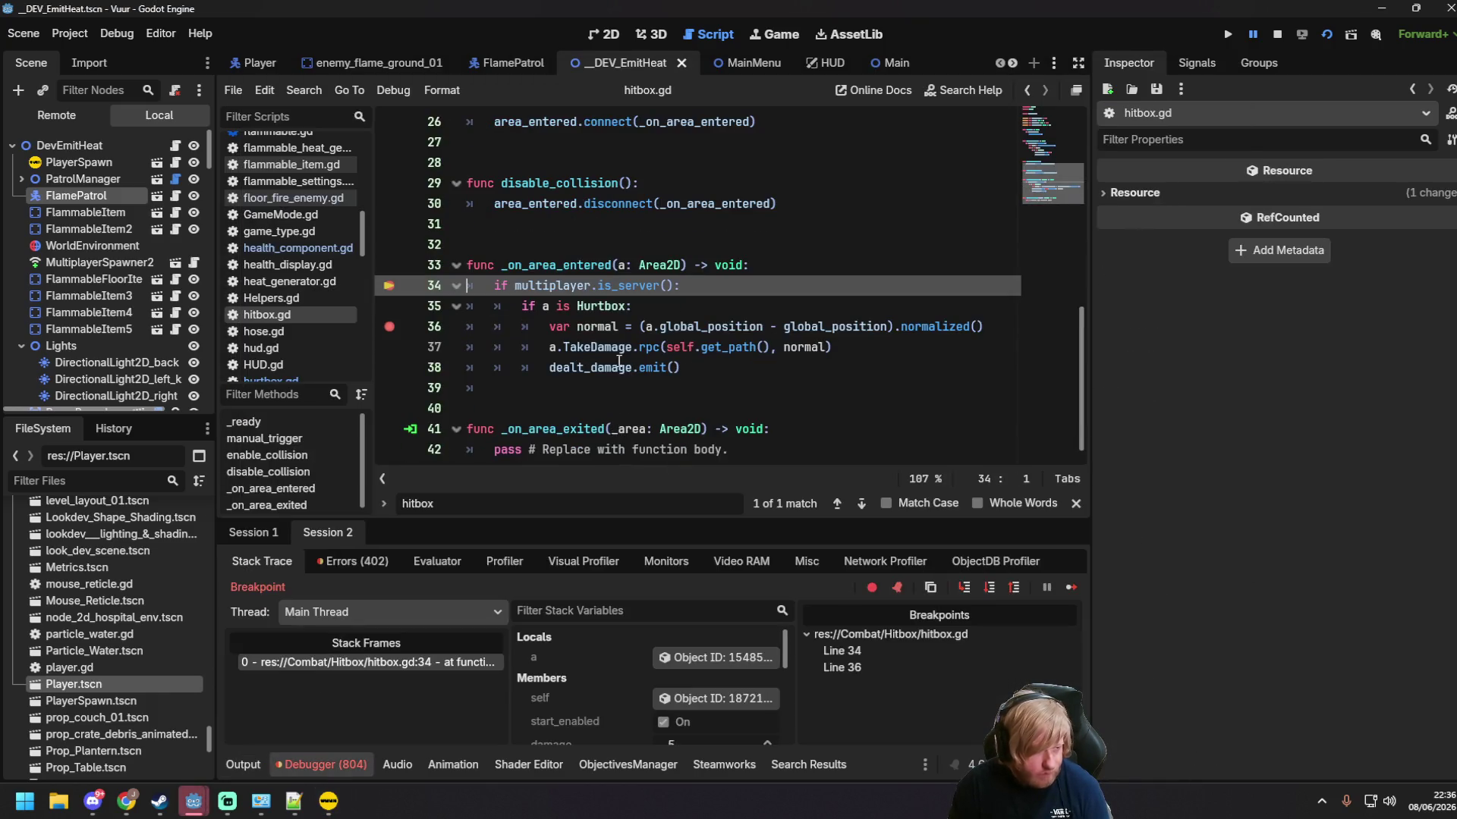
pyautogui.click(1069, 588)
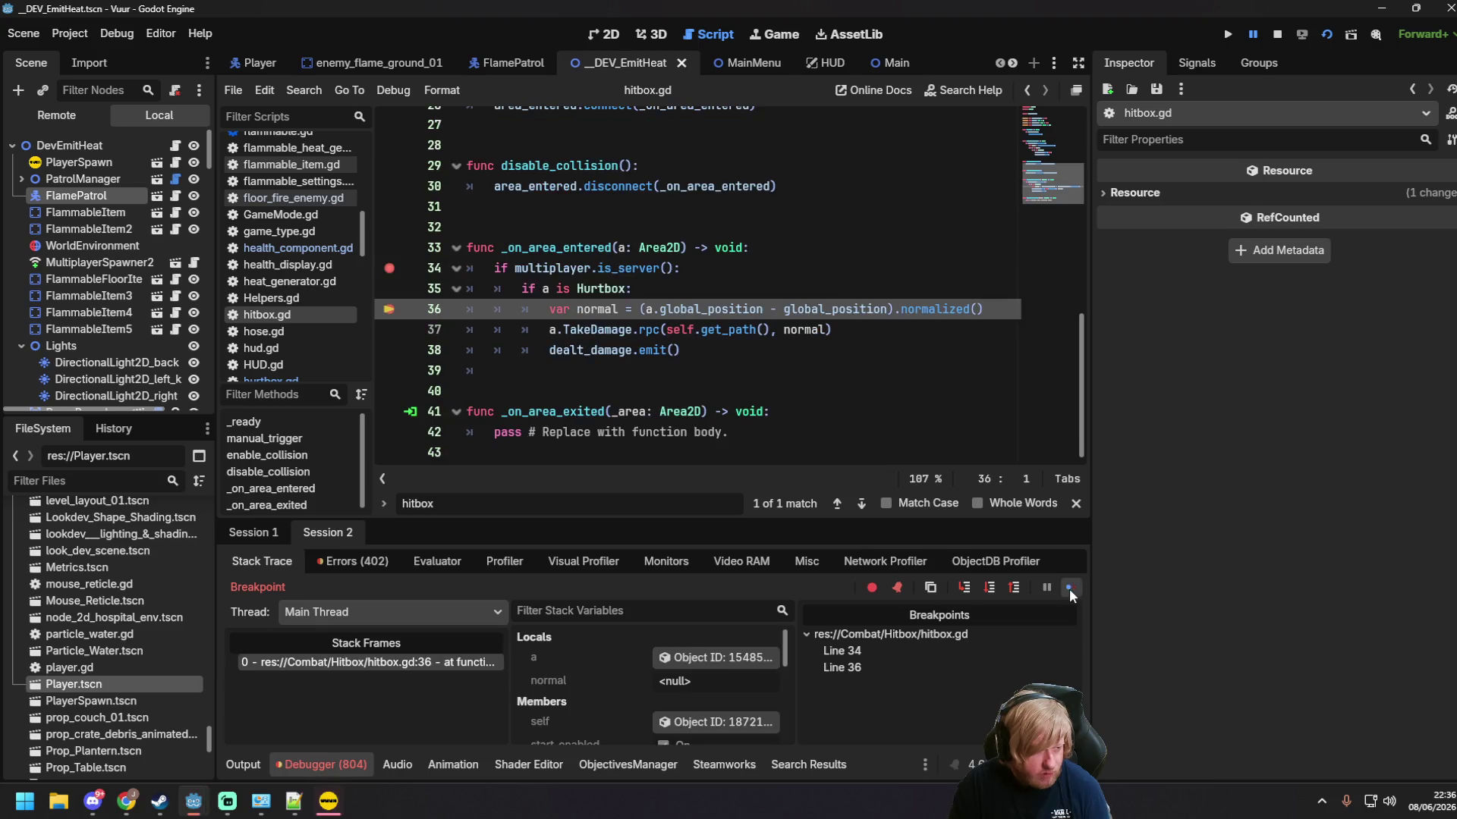
pyautogui.click(1069, 589)
pyautogui.click(1068, 589)
pyautogui.click(1068, 589)
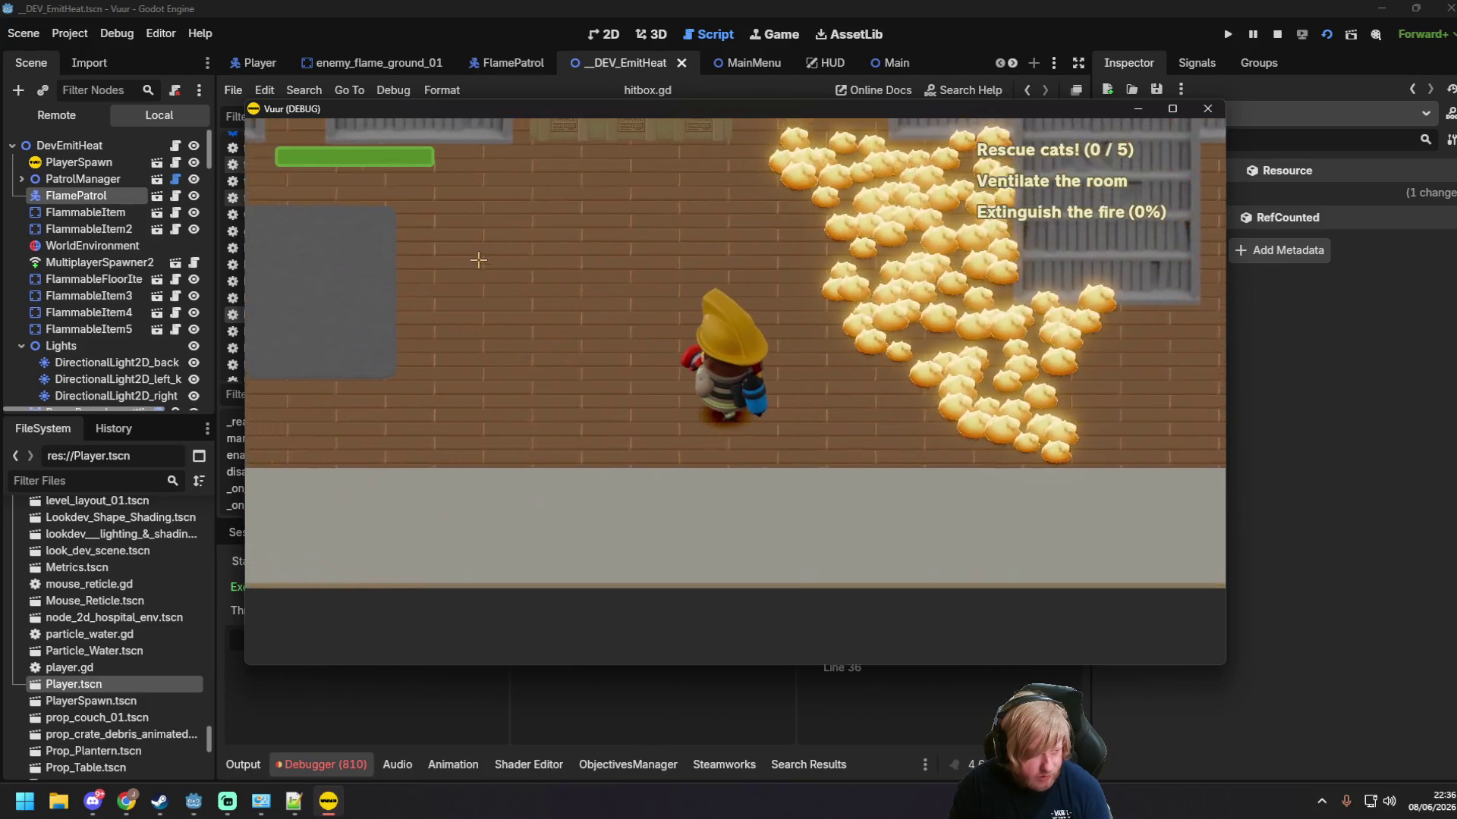
# - Walk the firefighter left and spray the flames to trigger a hit, undoing a stray 'a'
pyautogui.press('a')
pyautogui.click(626, 215)
pyautogui.write('a')
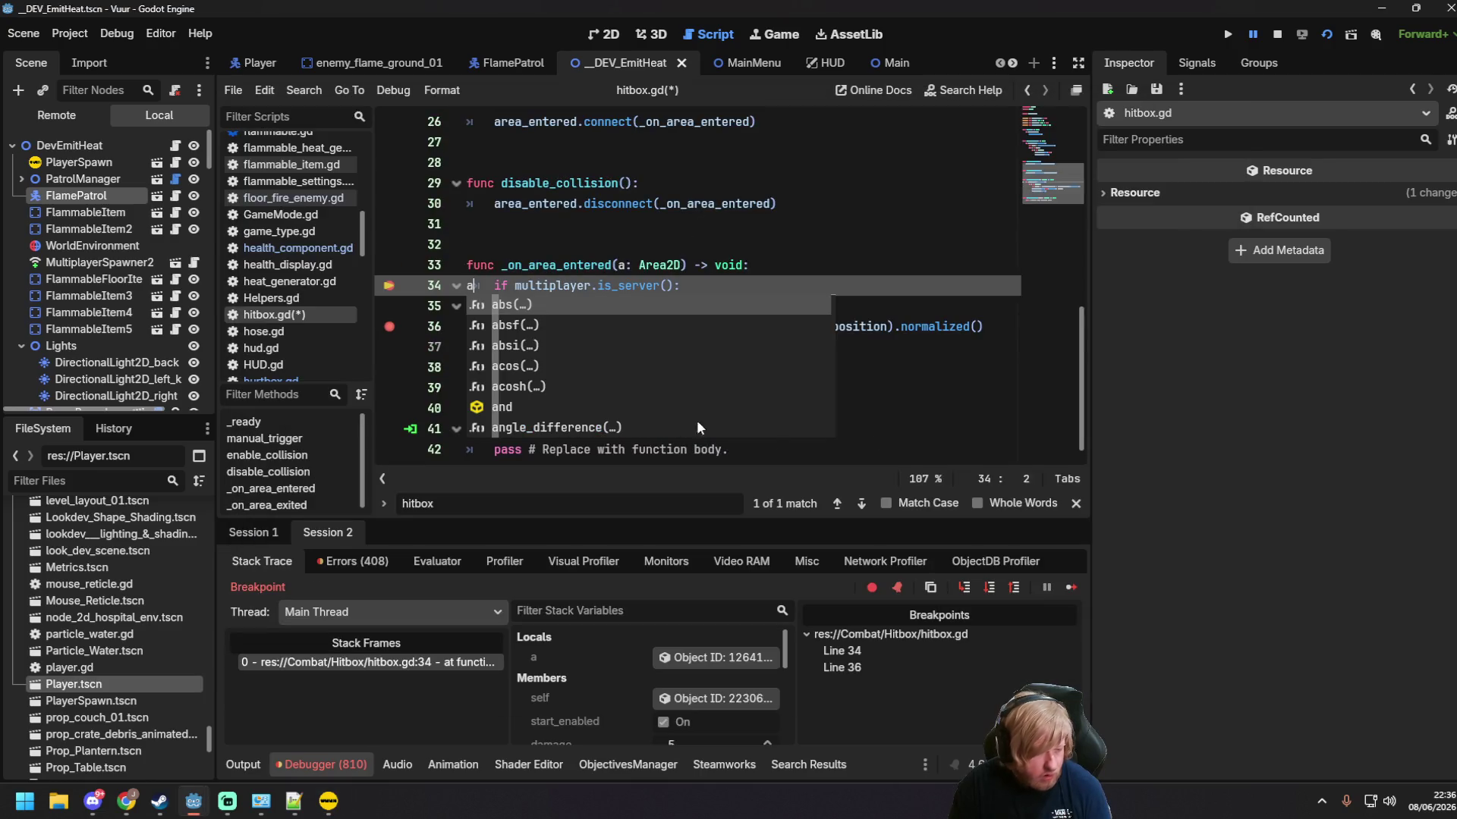
pyautogui.hotkey('ctrl', 'z')
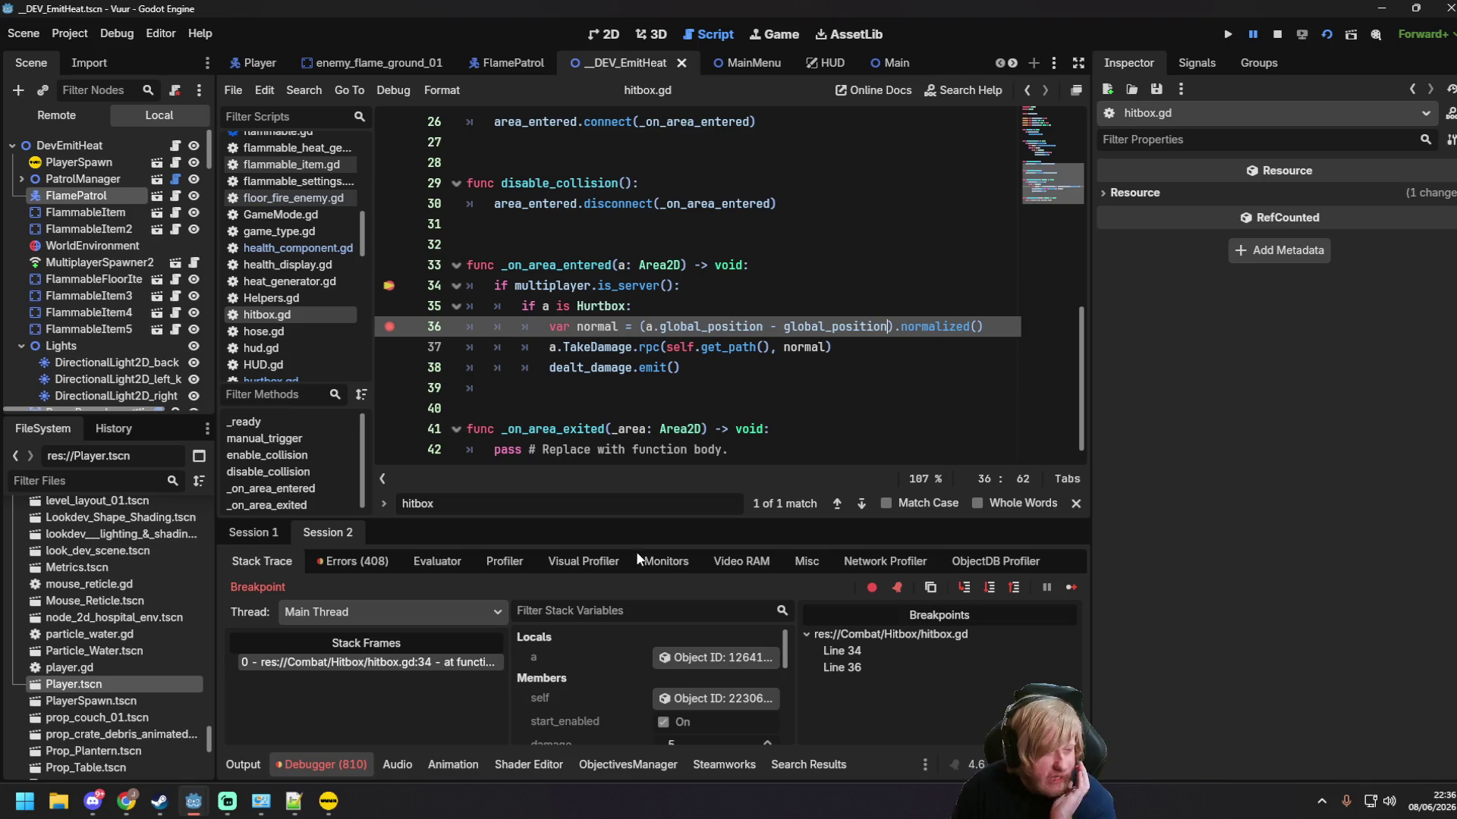
# - Inspect the hit area object in a widened Inspector, then jump to Hurtbox's TakeDamage
pyautogui.click(677, 663)
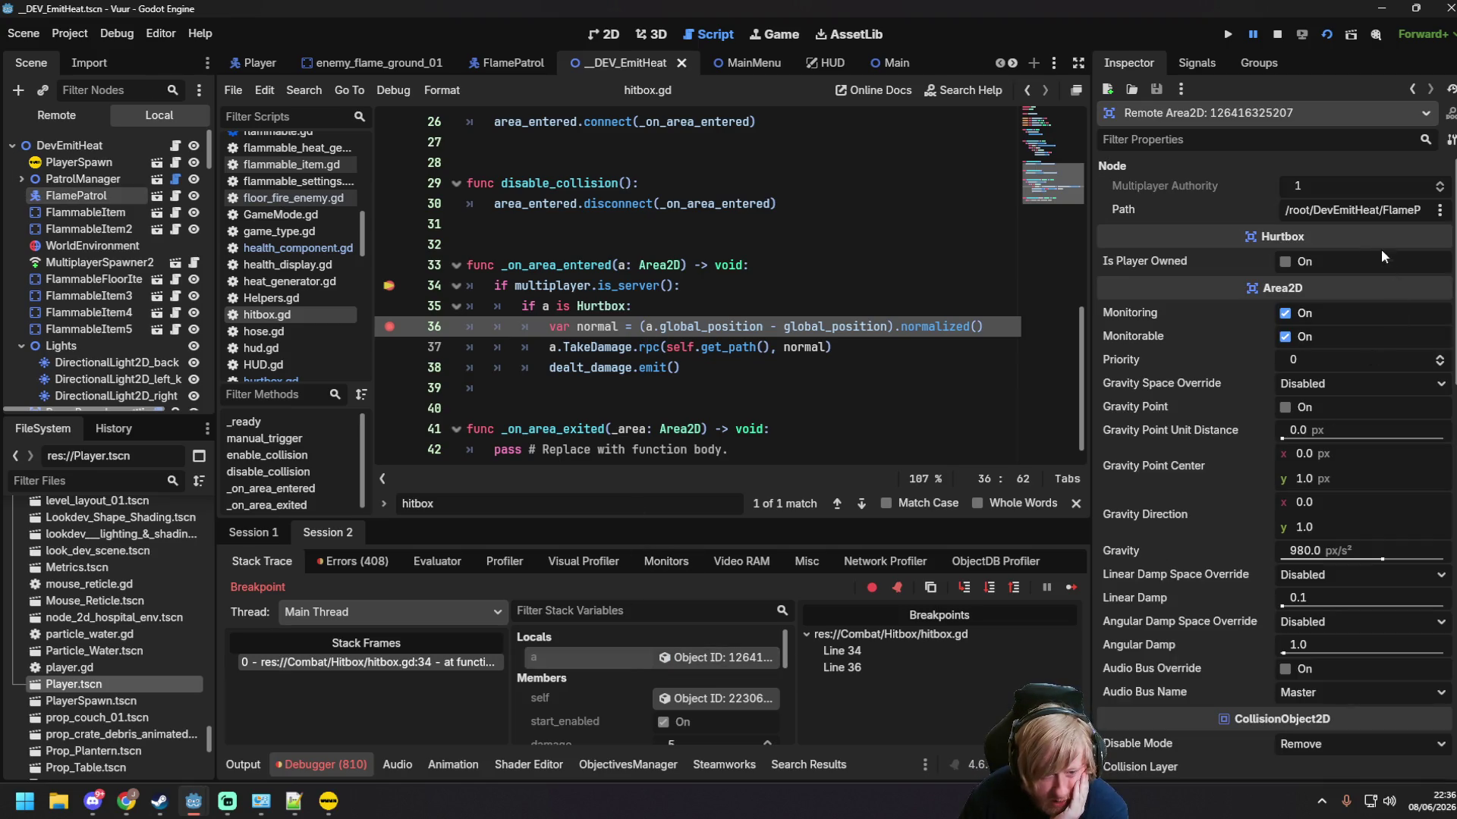
pyautogui.click(1371, 211)
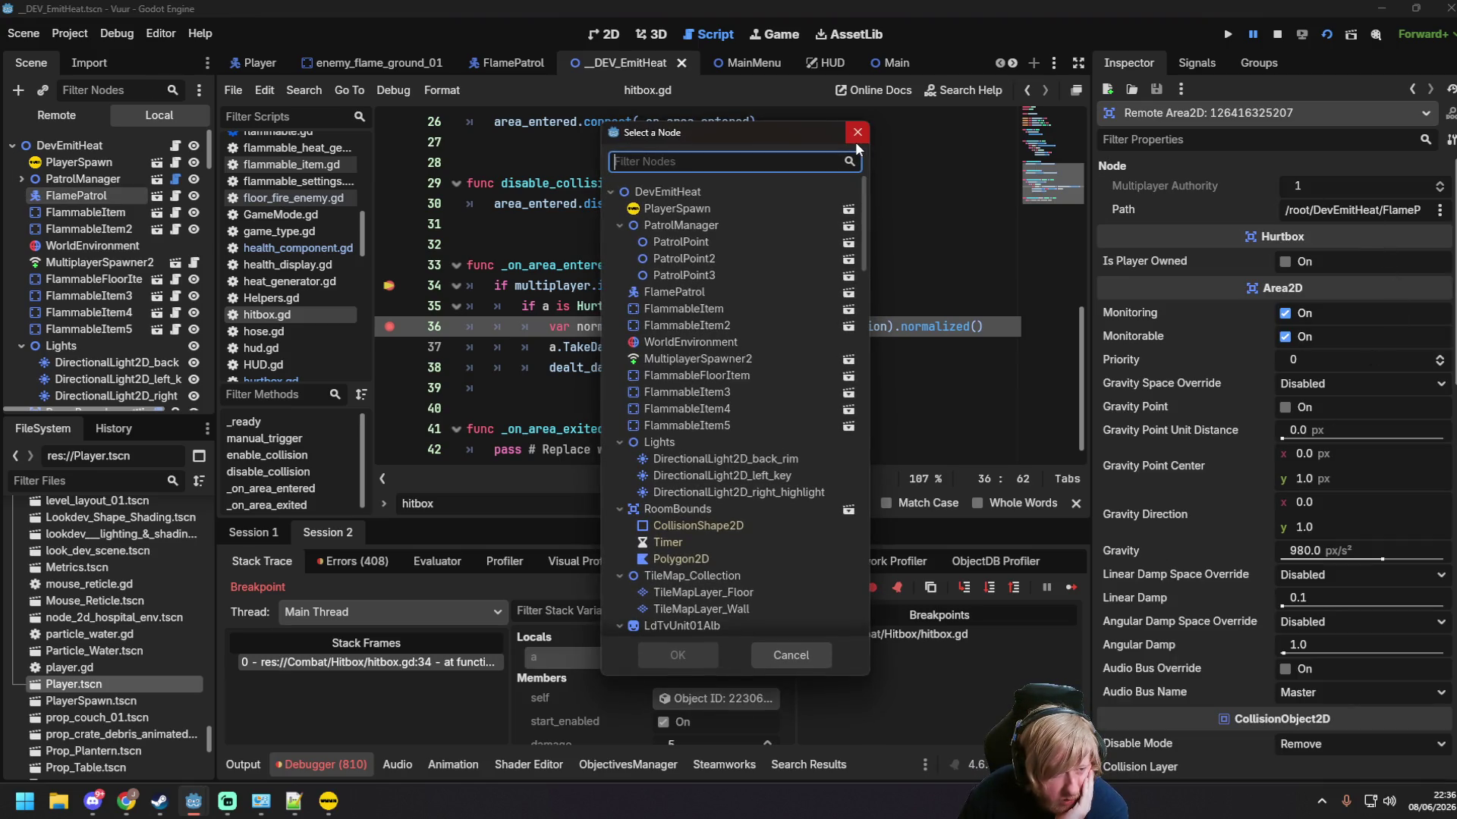
pyautogui.click(855, 140)
pyautogui.moveTo(1090, 198); pyautogui.dragTo(1169, 196)
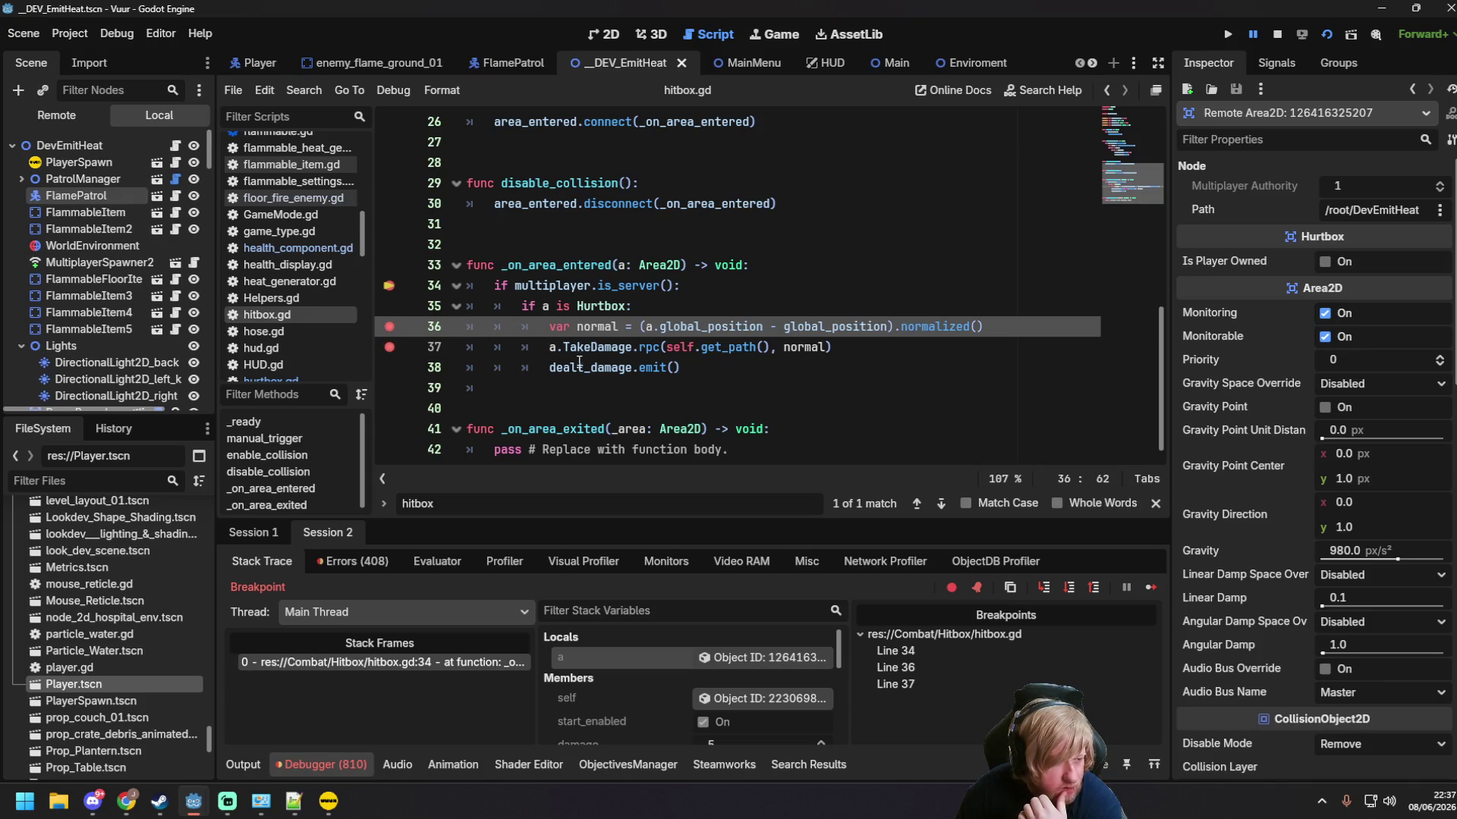
pyautogui.click(599, 348)
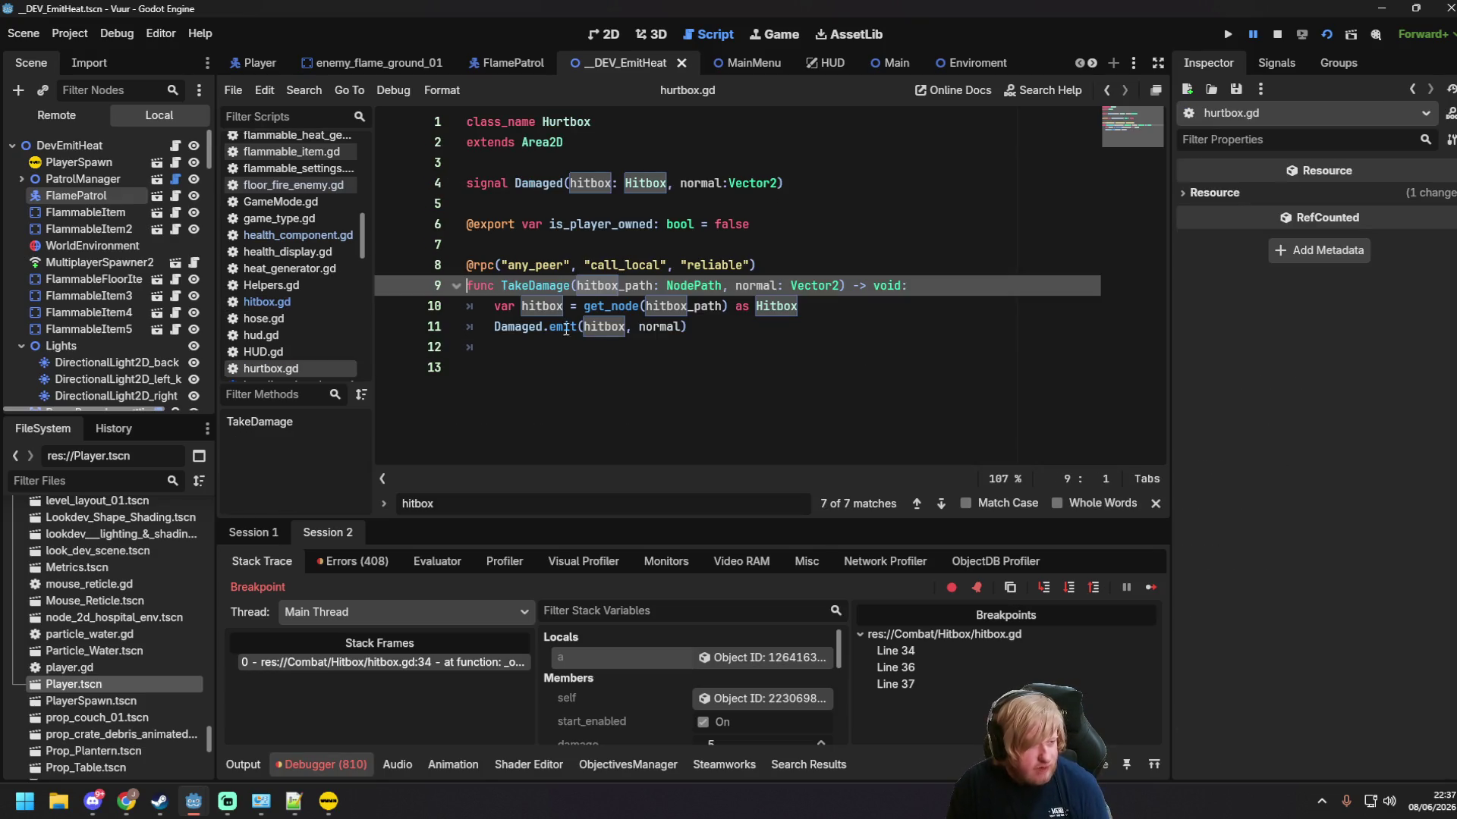
# - Add breakpoints on hurtbox.gd lines 10 and 11 and continue into TakeDamage
pyautogui.click(389, 305)
pyautogui.click(389, 326)
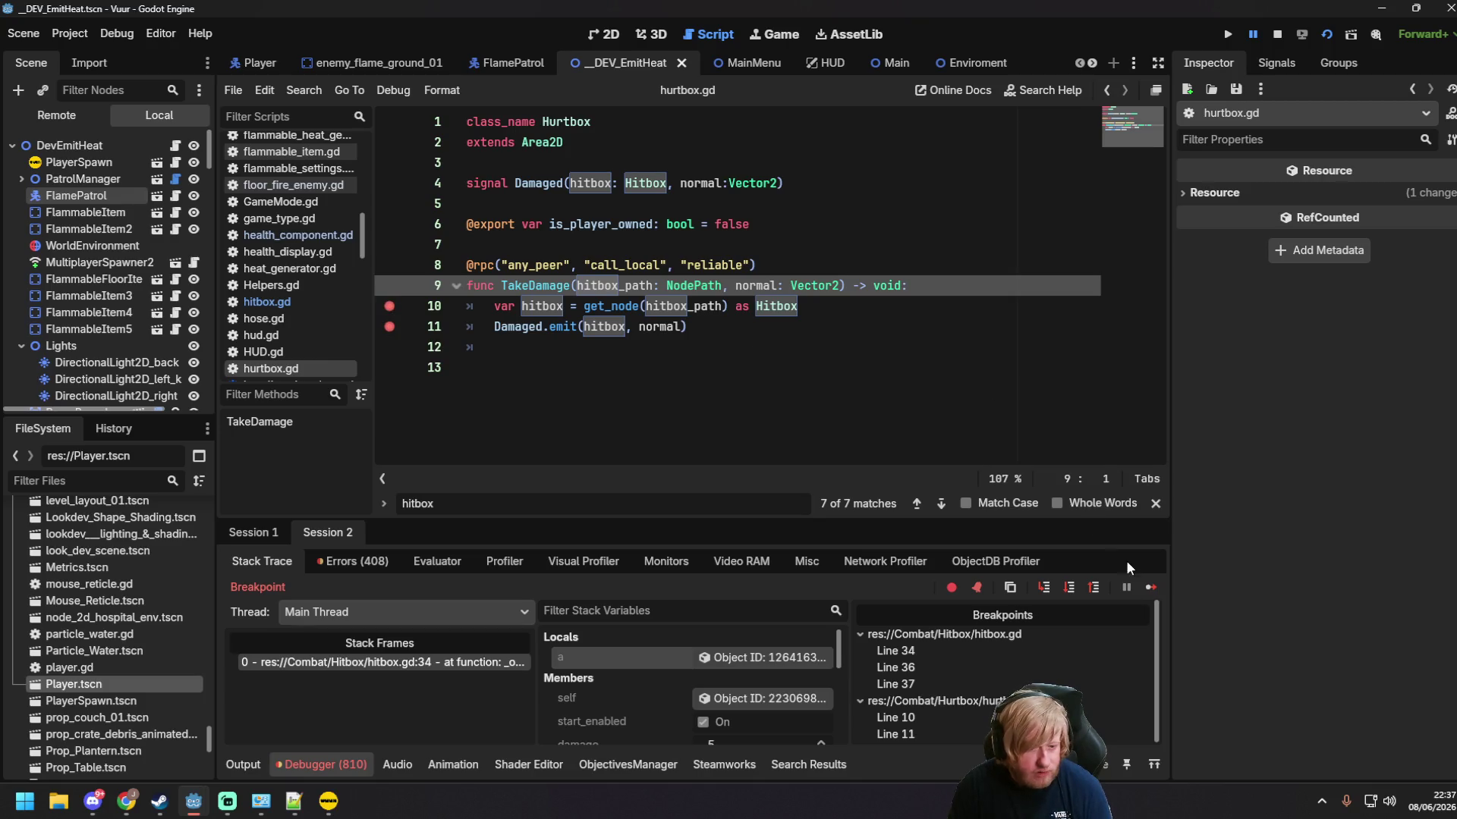
pyautogui.click(1151, 587)
pyautogui.click(1151, 588)
pyautogui.click(1152, 588)
pyautogui.click(1152, 587)
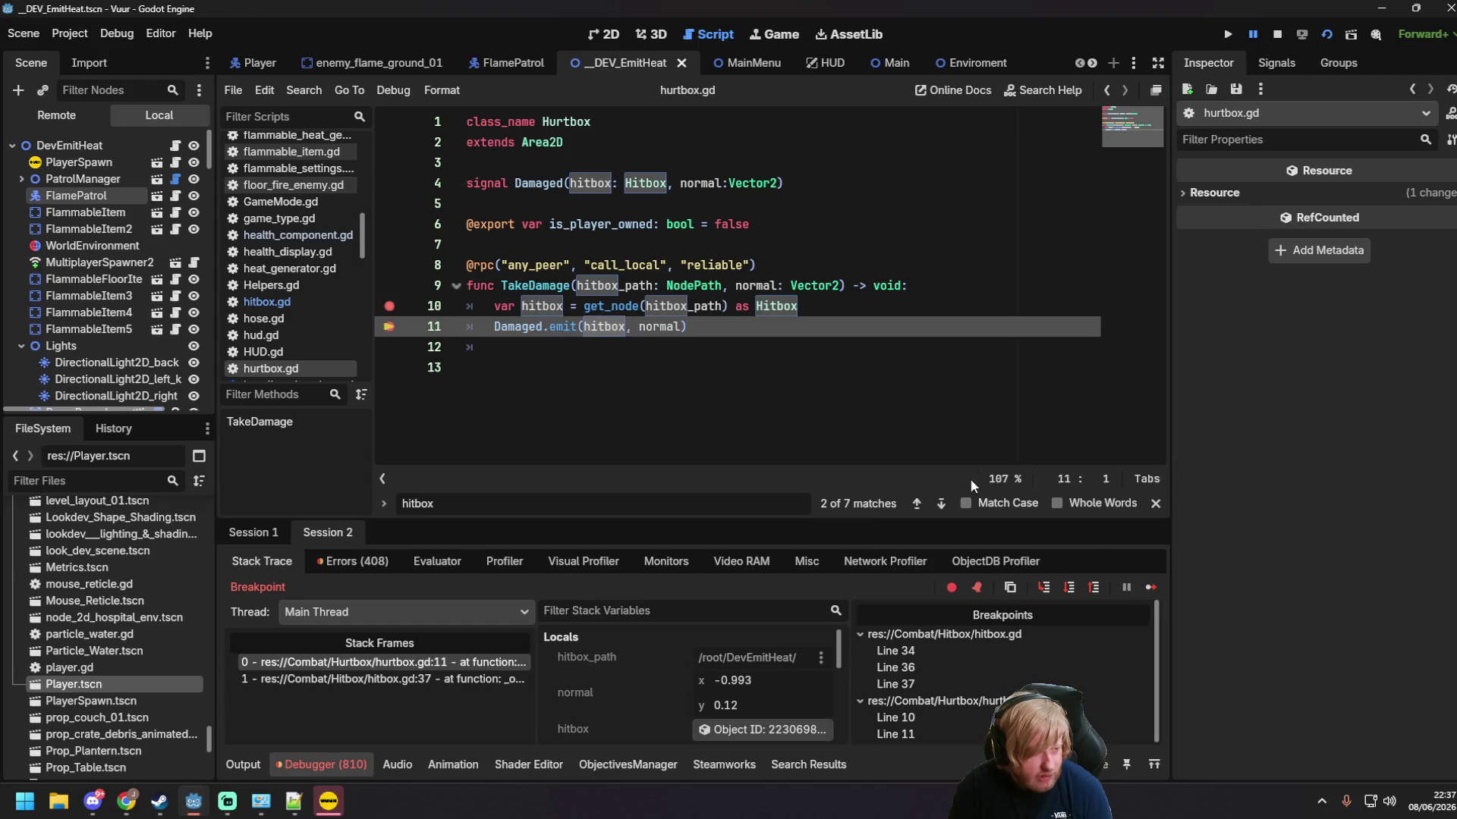
pyautogui.moveTo(538, 304)
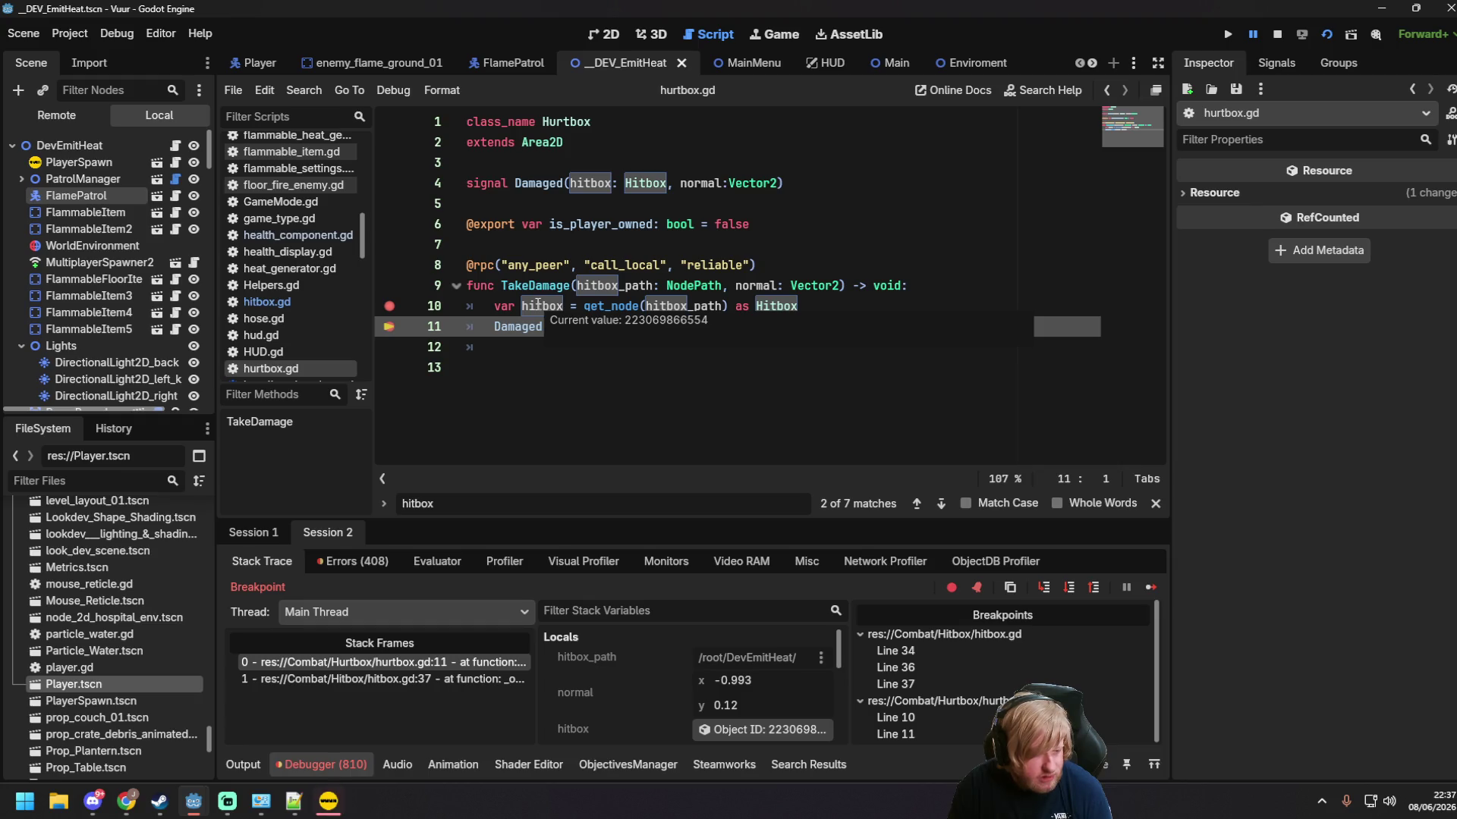
# - Inspect the hitbox (Damage 5, Water Damage 0.22), clear both breakpoints, and re-add one on line 11
pyautogui.click(763, 730)
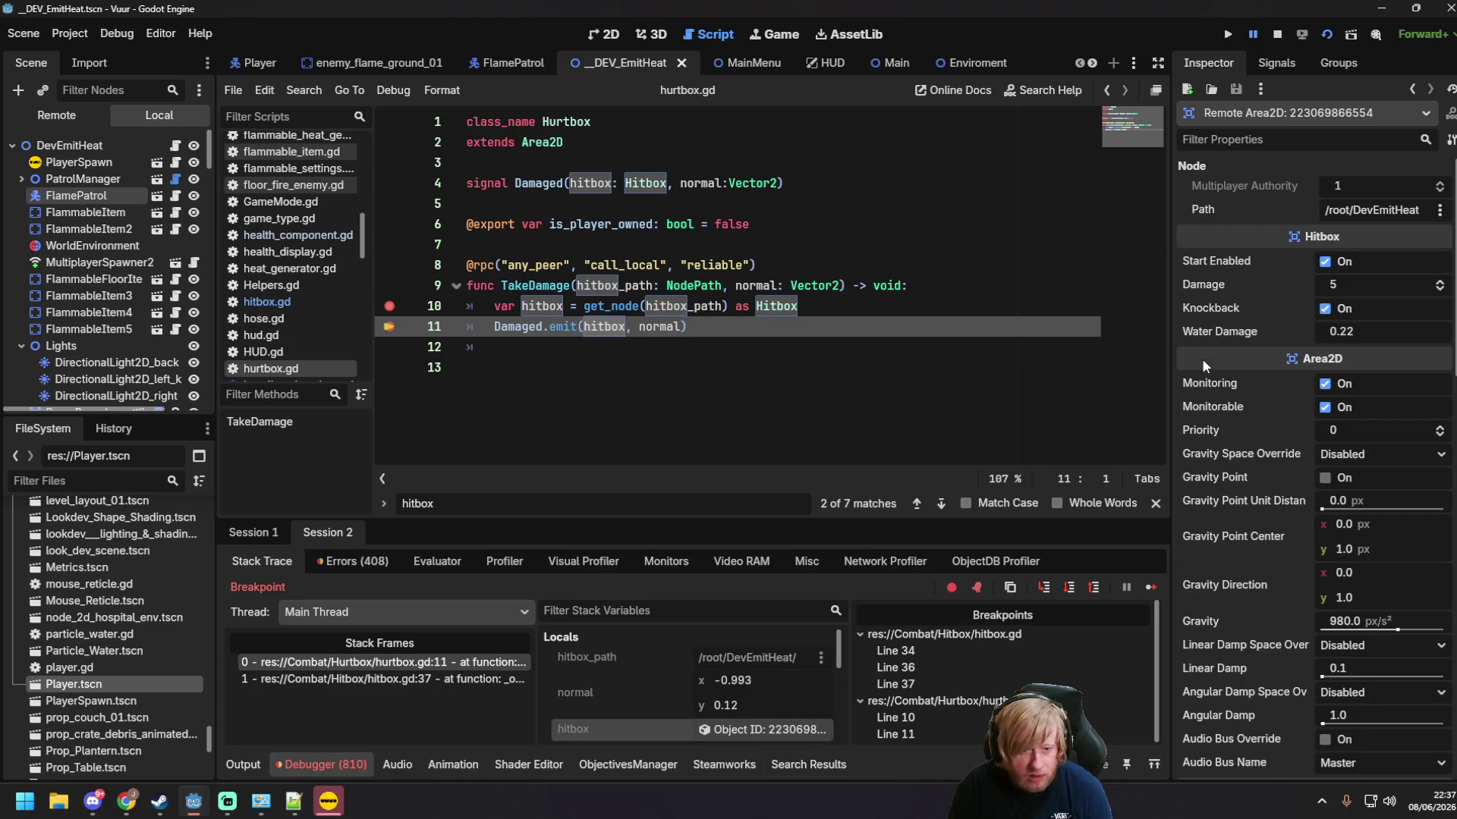
pyautogui.click(624, 326)
pyautogui.click(414, 307)
pyautogui.click(410, 326)
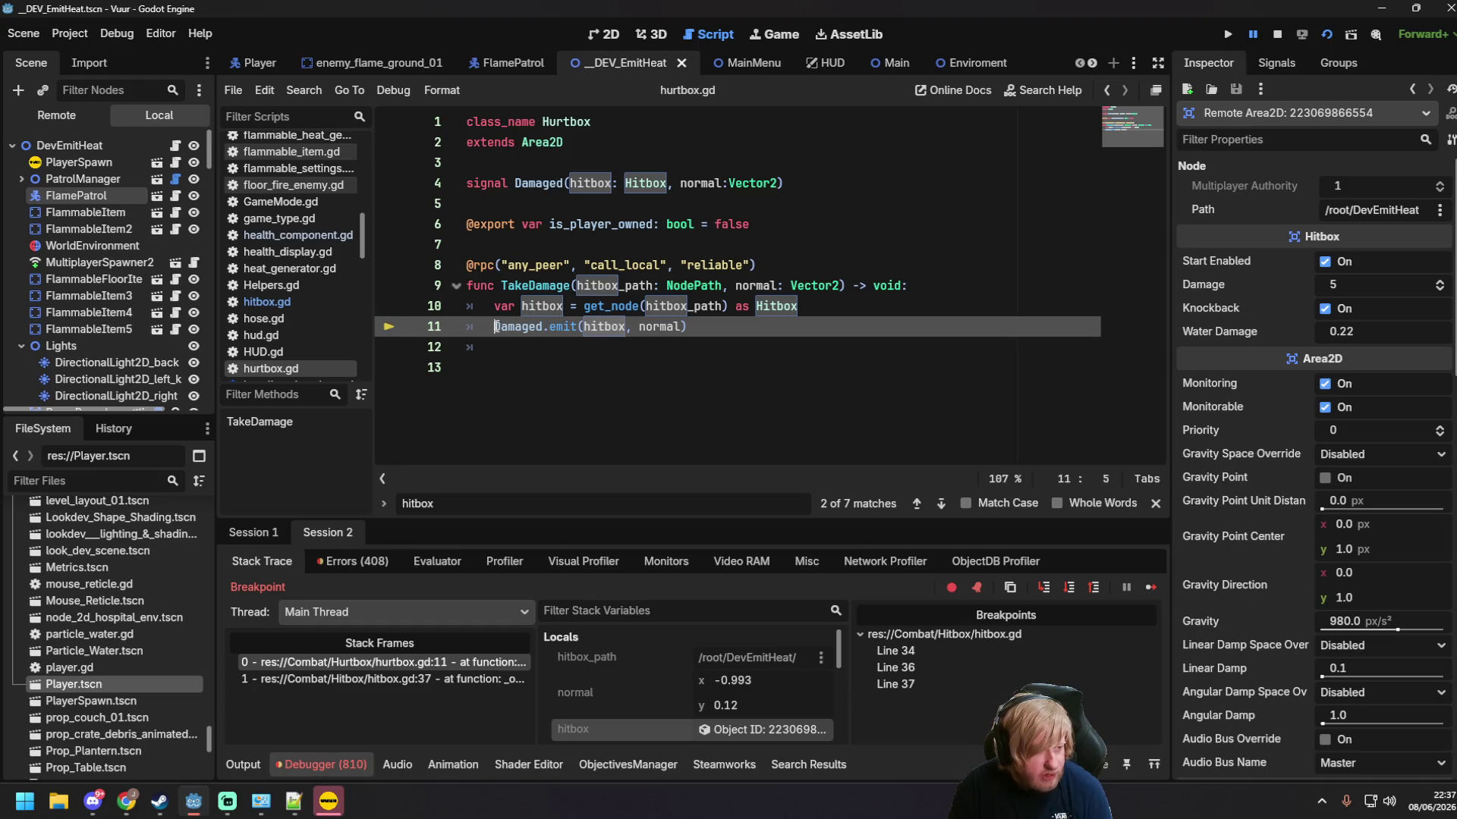
pyautogui.moveTo(532, 326); pyautogui.dragTo(544, 327)
pyautogui.click(619, 328)
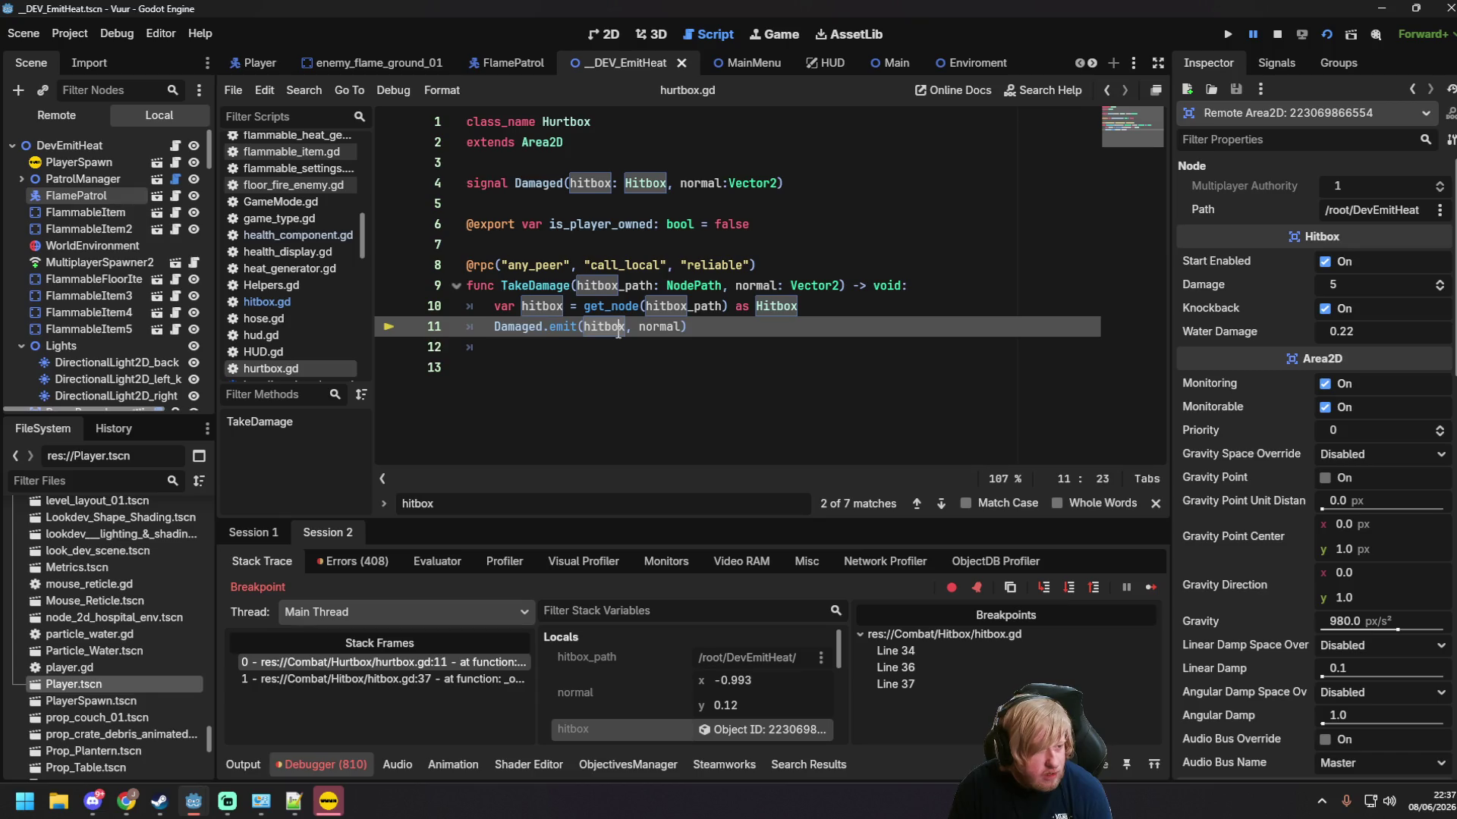
pyautogui.click(605, 327)
pyautogui.click(388, 327)
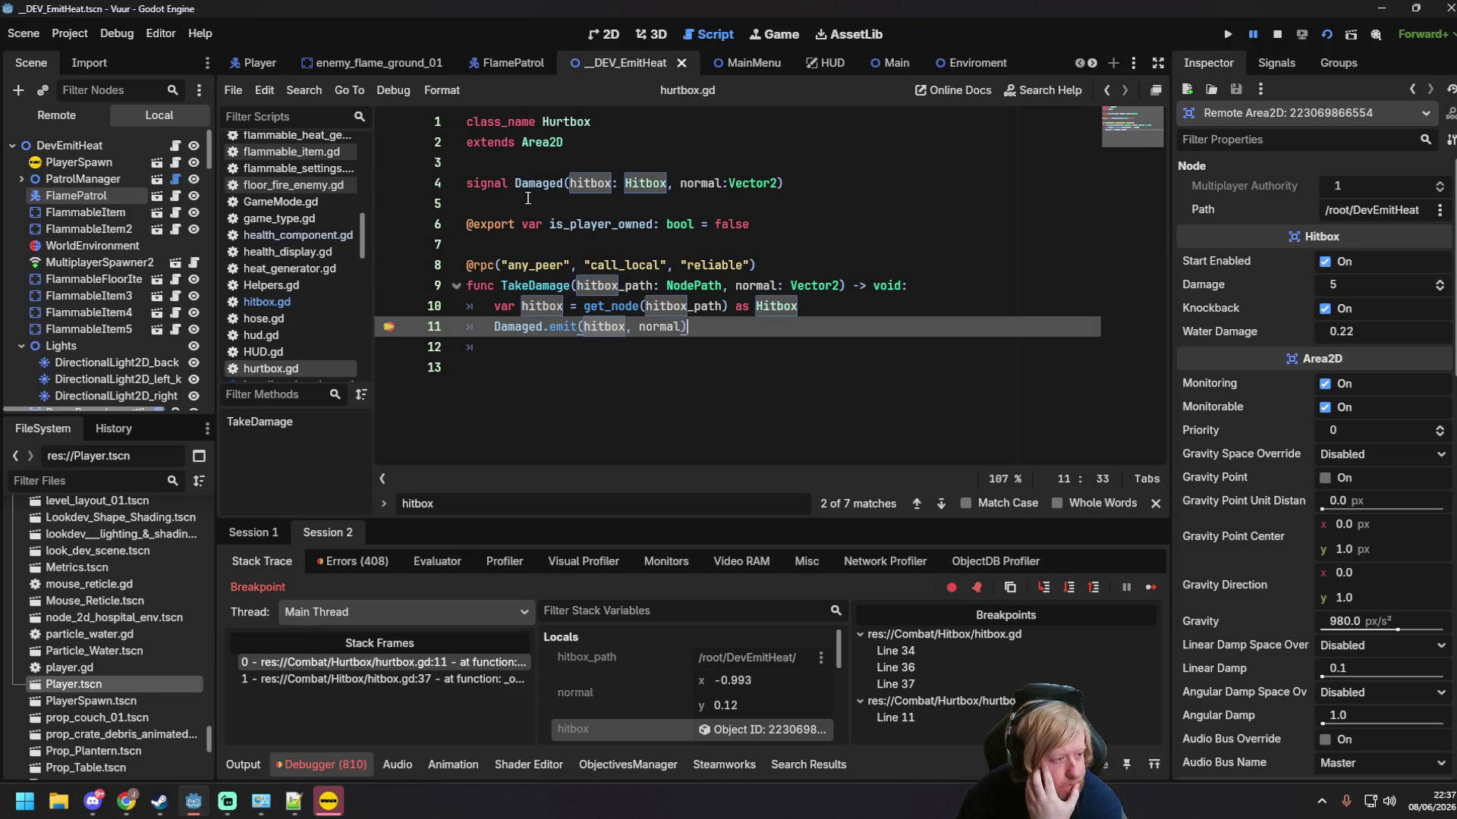
# - Select the Damaged signal name on line 4 and open the Search menu
pyautogui.moveTo(516, 182); pyautogui.dragTo(563, 186)
pyautogui.click(593, 191)
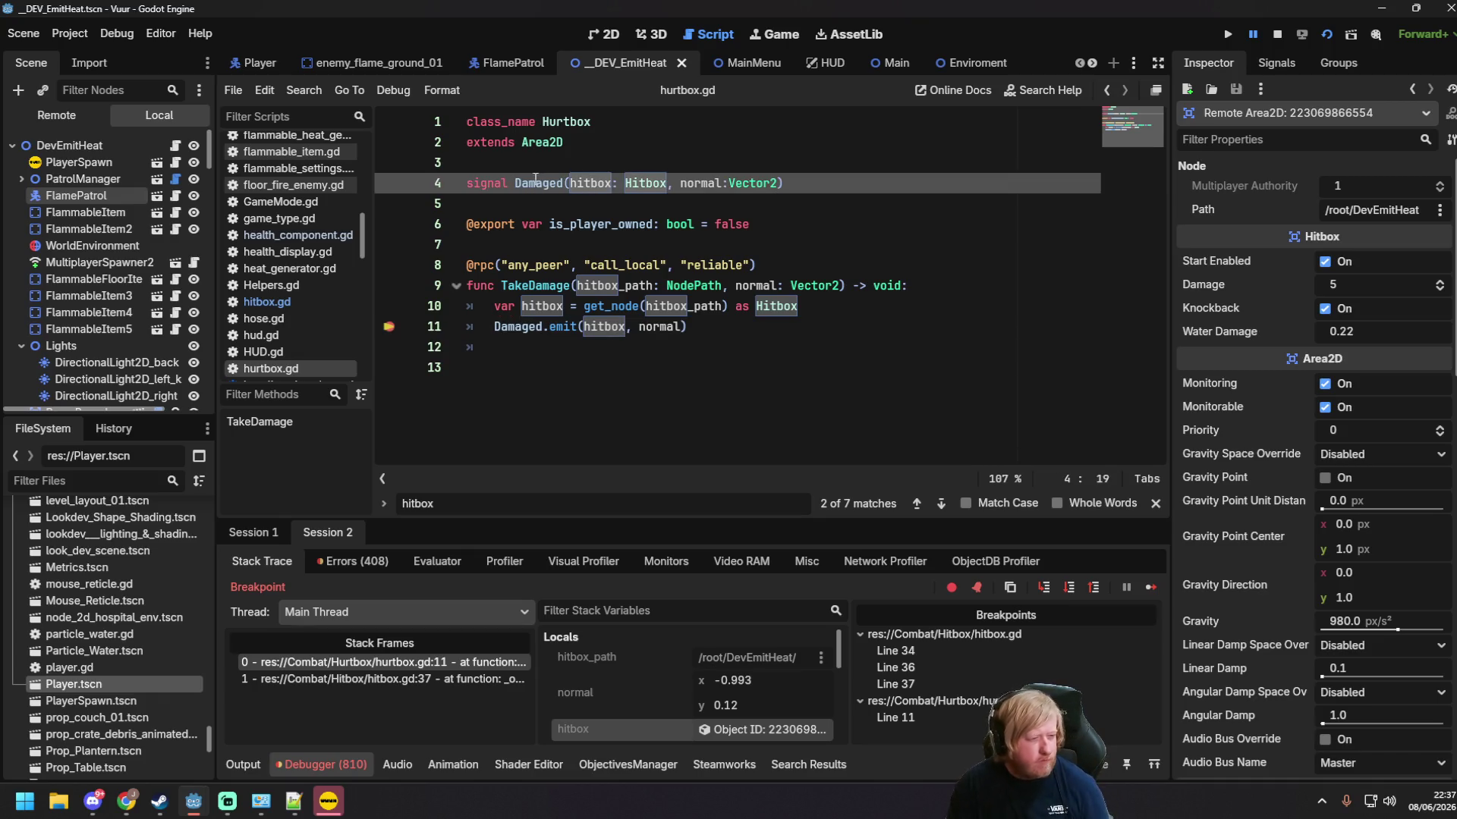
pyautogui.moveTo(557, 179); pyautogui.dragTo(563, 183)
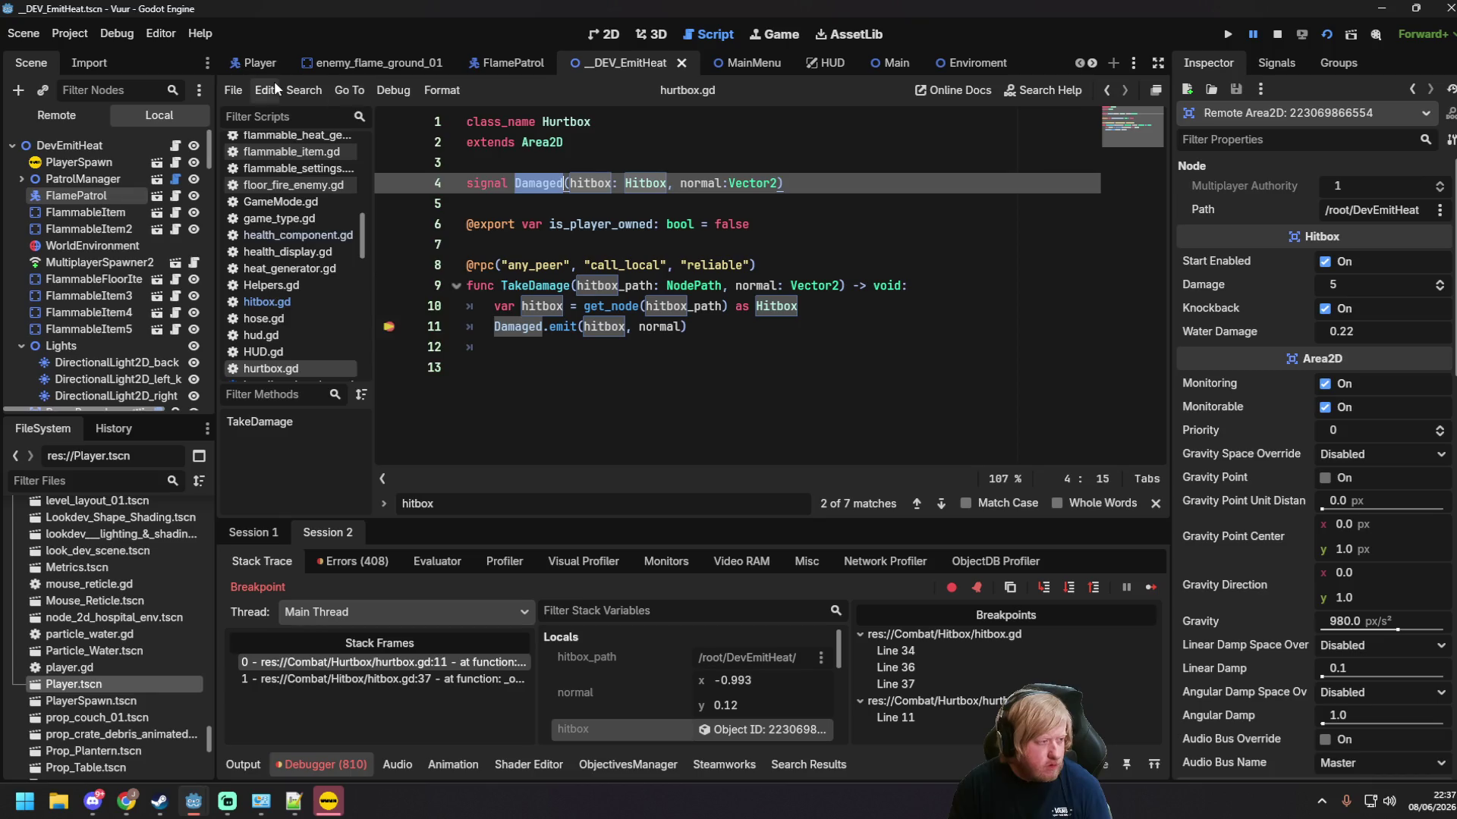
pyautogui.click(303, 90)
# - Search all project files for 'Damaged.connect' and open the player_state.gd match
pyautogui.click(340, 185)
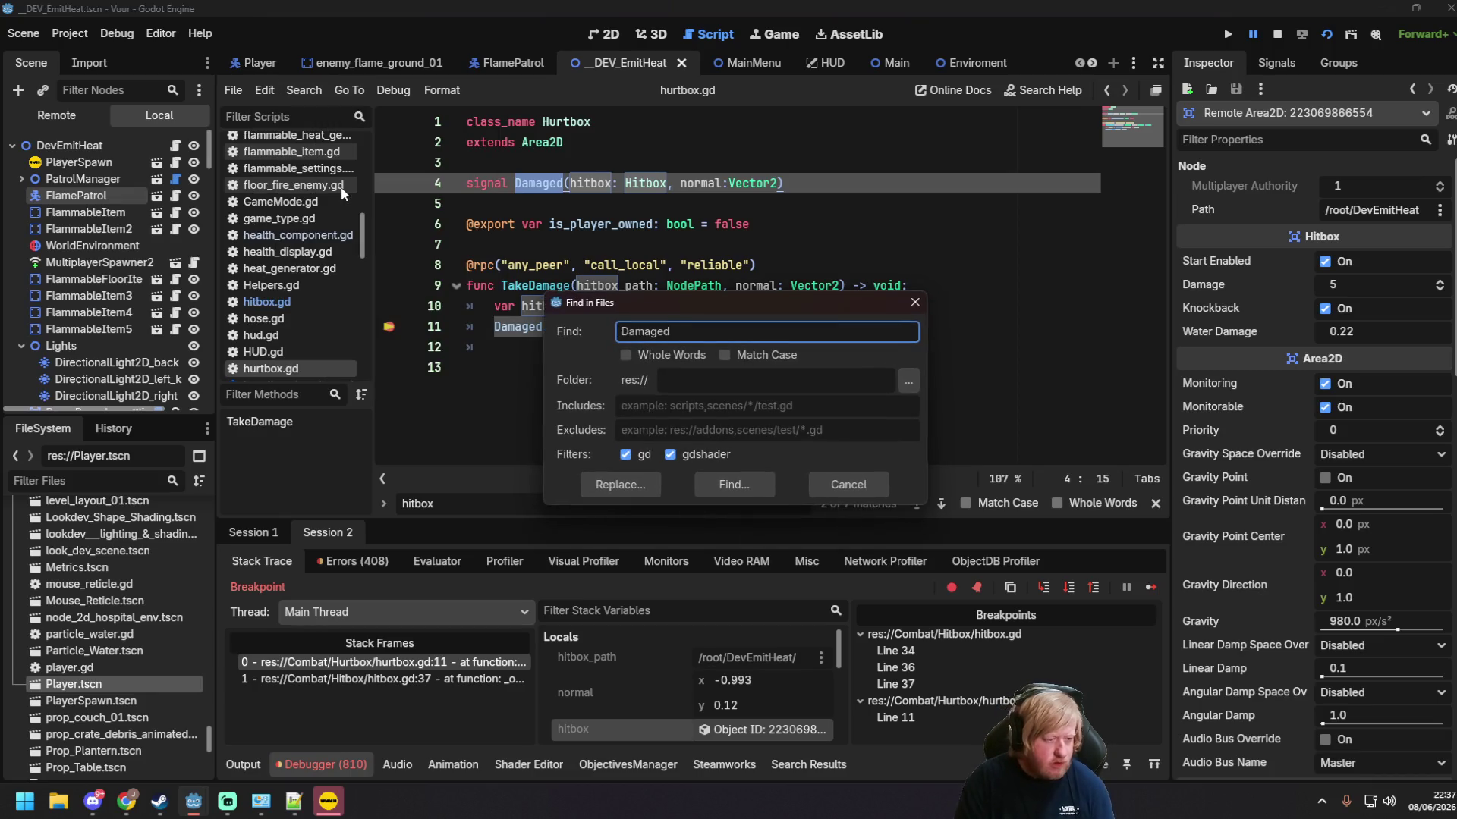
pyautogui.write('nect')
pyautogui.press('Return')
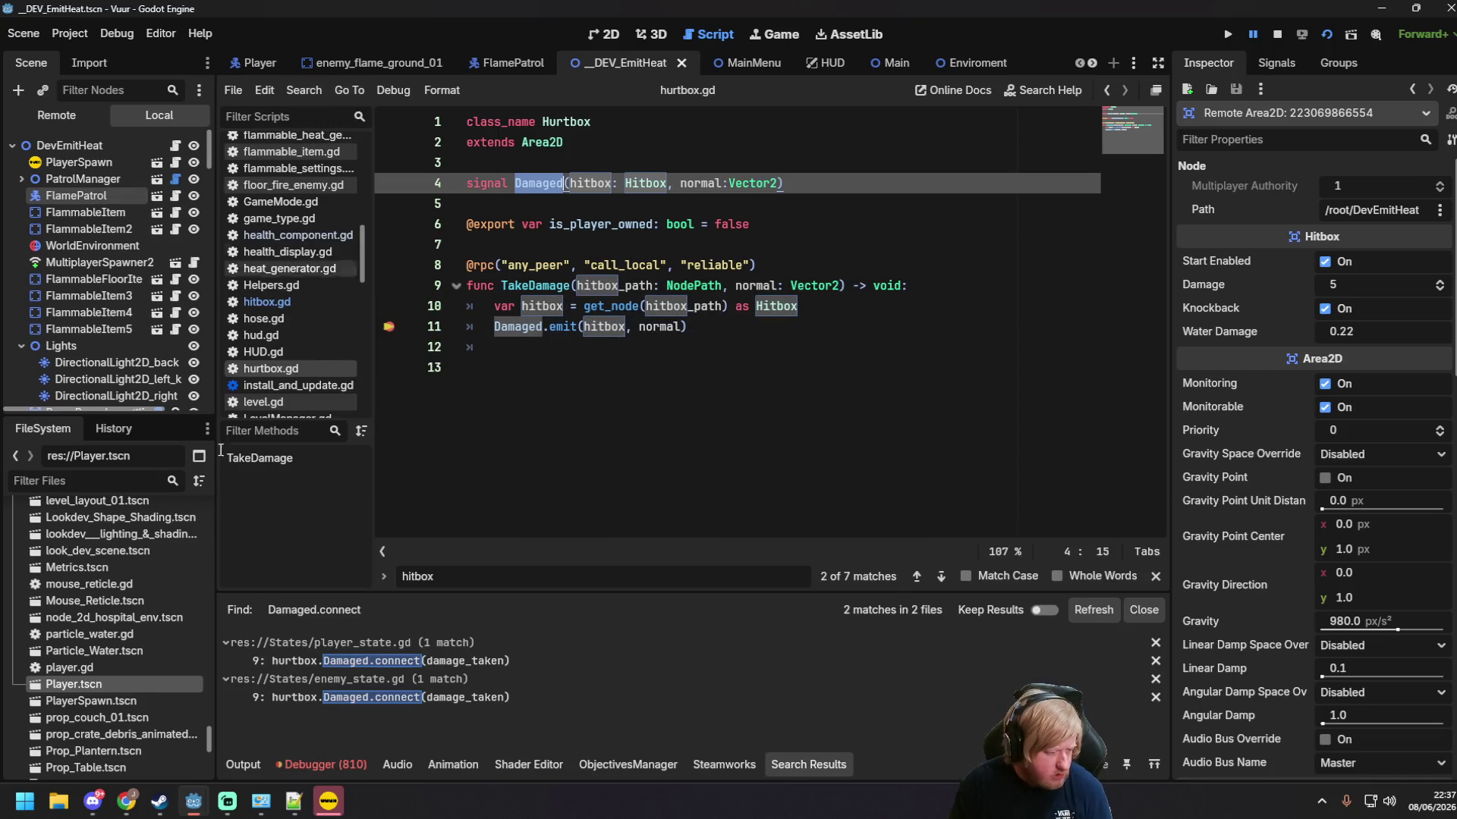
pyautogui.click(400, 660)
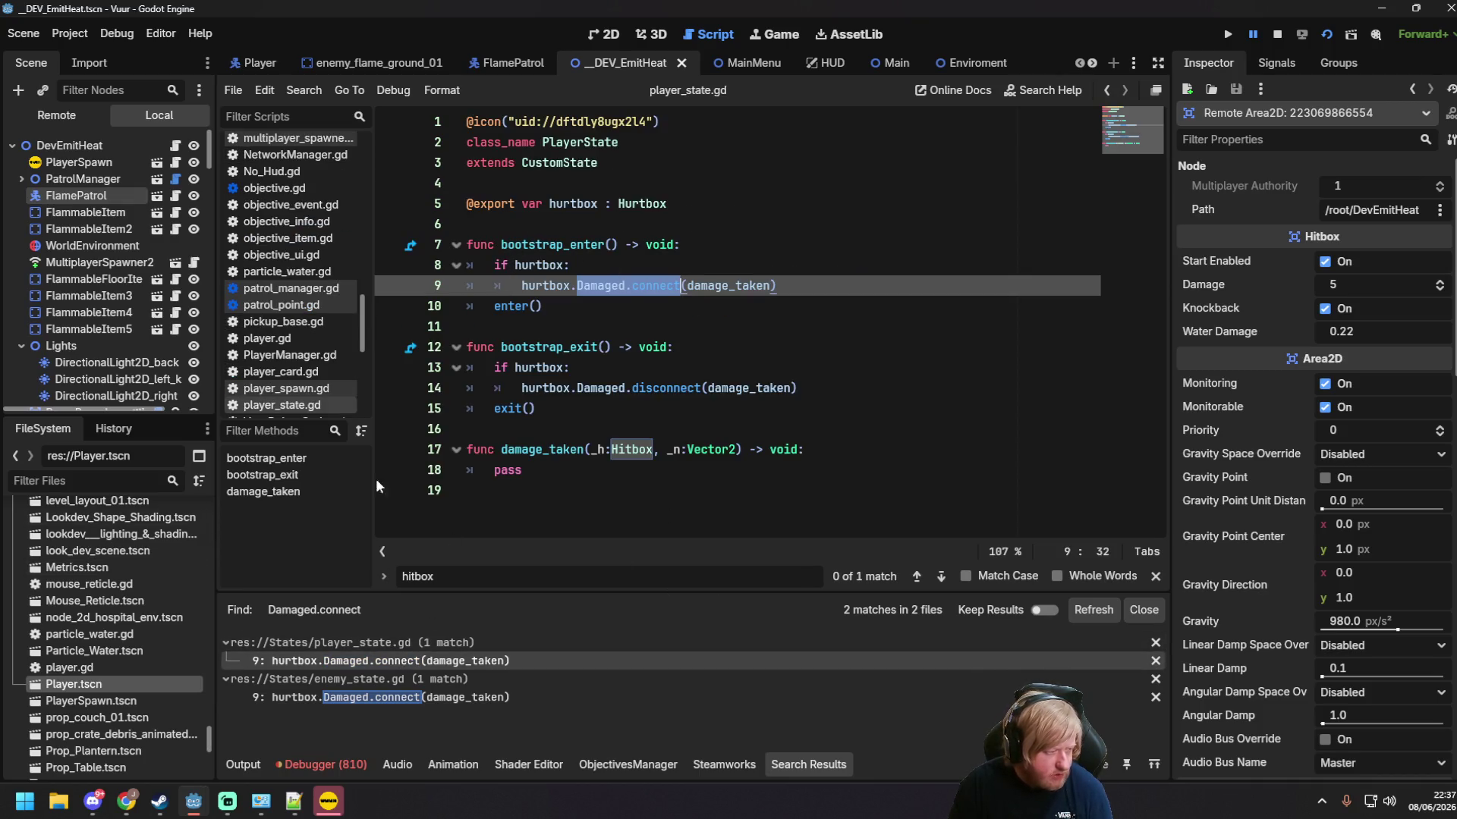
pyautogui.scroll(-3)
pyautogui.scroll(3)
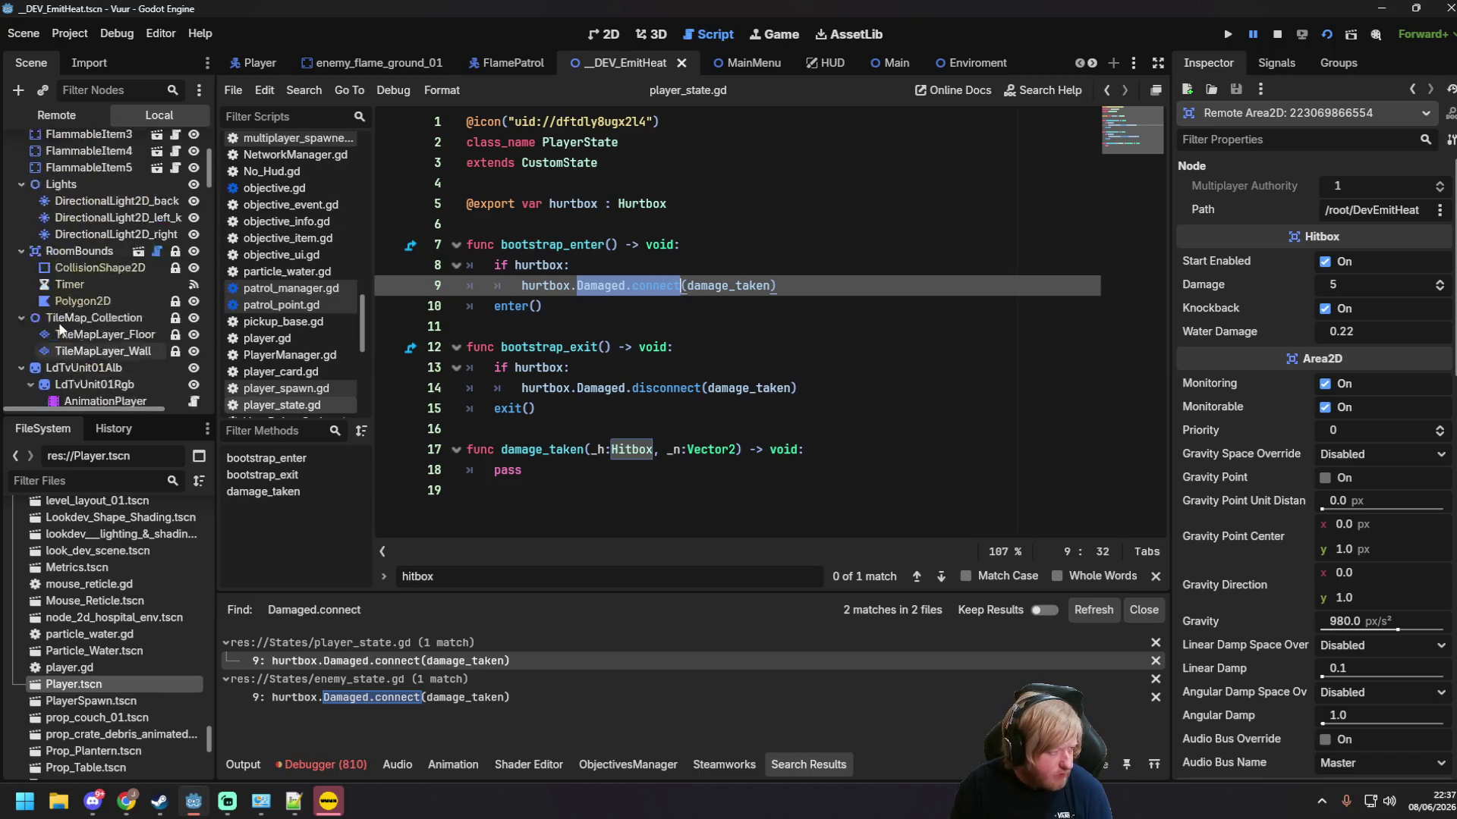
# - Open the FlamePatrol Idle state script at line 13's hit_stun.trigger_state call, then switch to the game
pyautogui.click(161, 201)
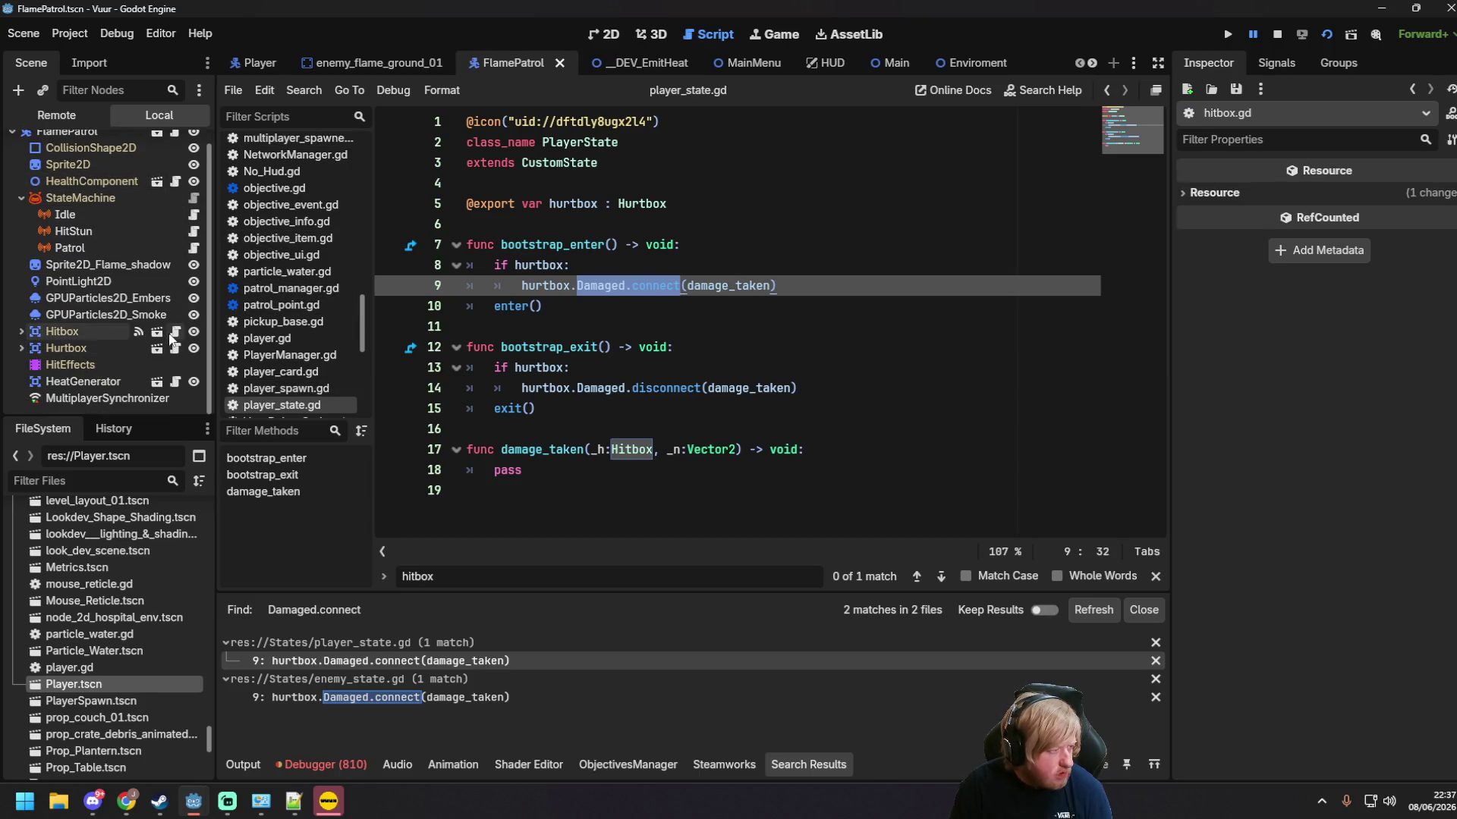
pyautogui.click(194, 217)
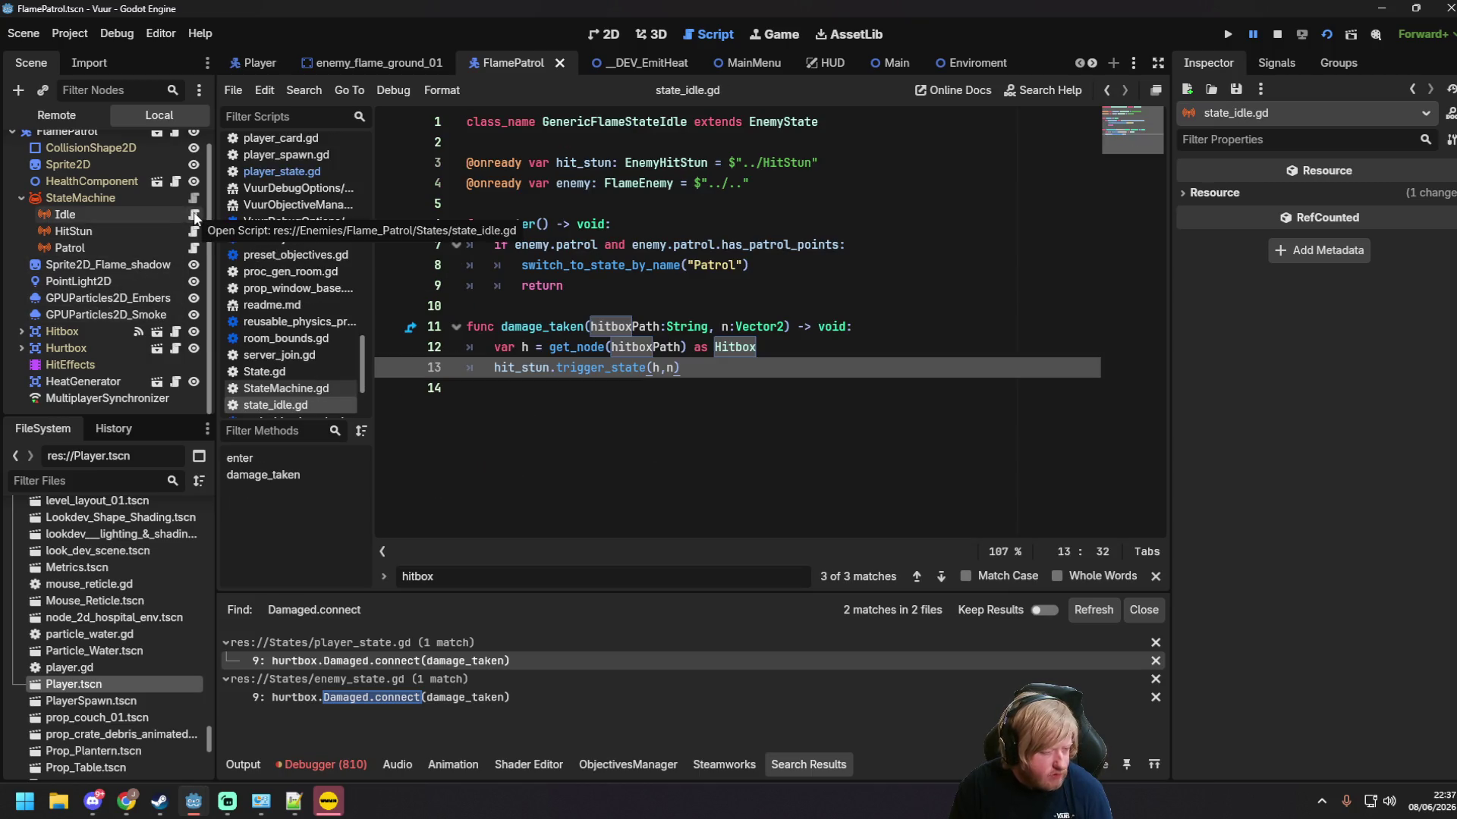
pyautogui.click(656, 328)
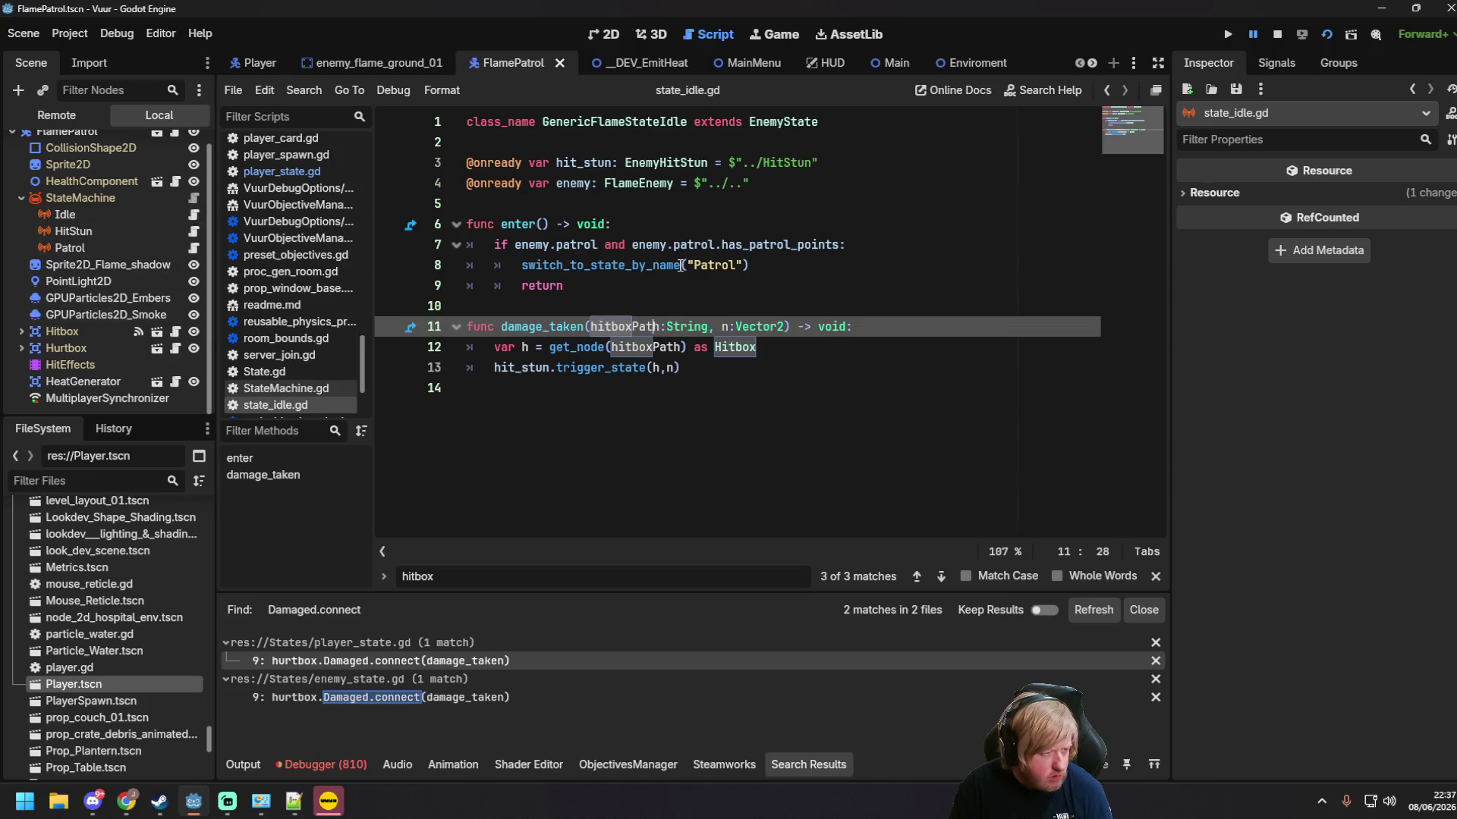
pyautogui.click(747, 265)
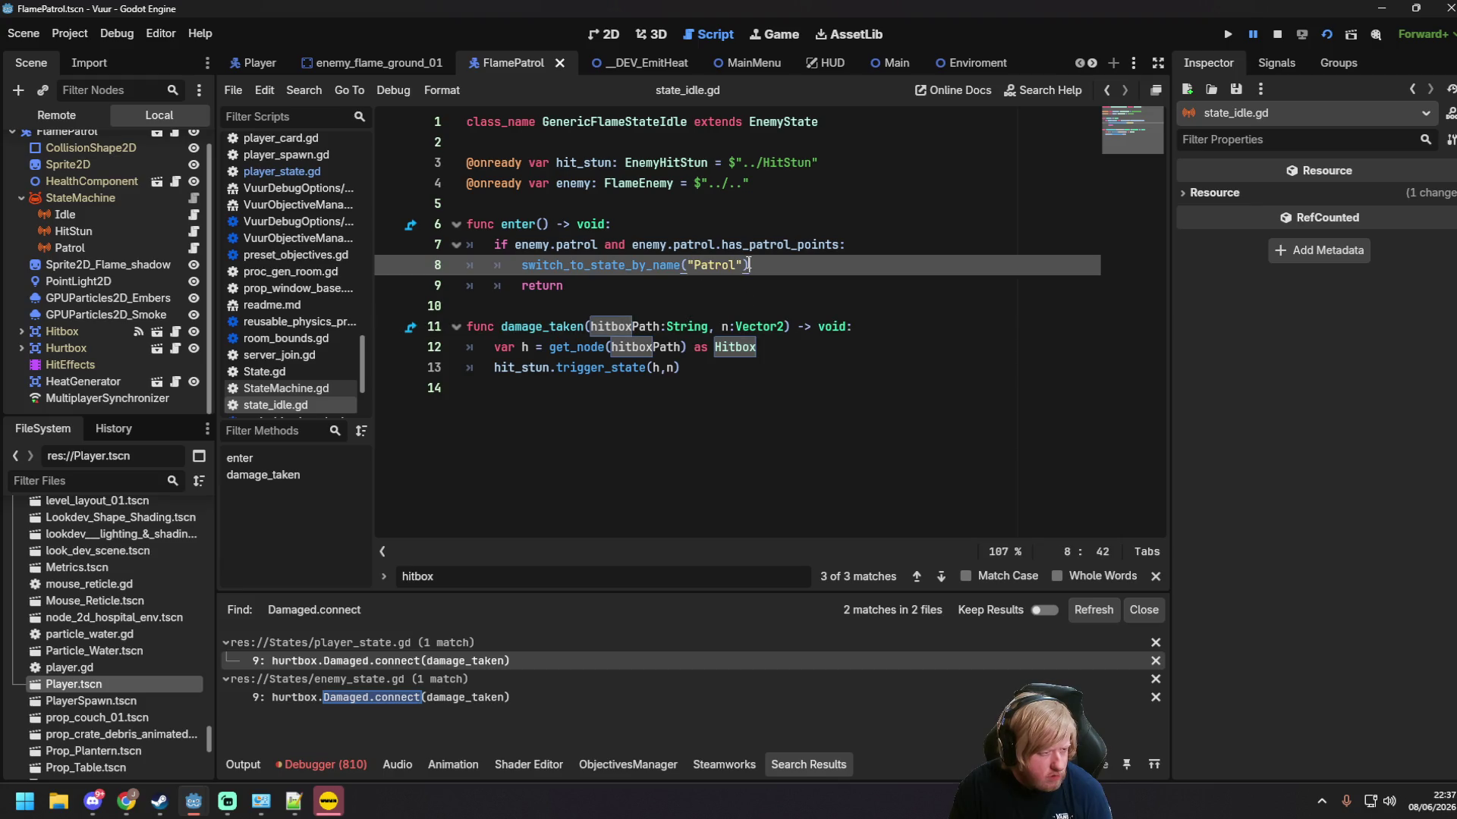
pyautogui.click(754, 281)
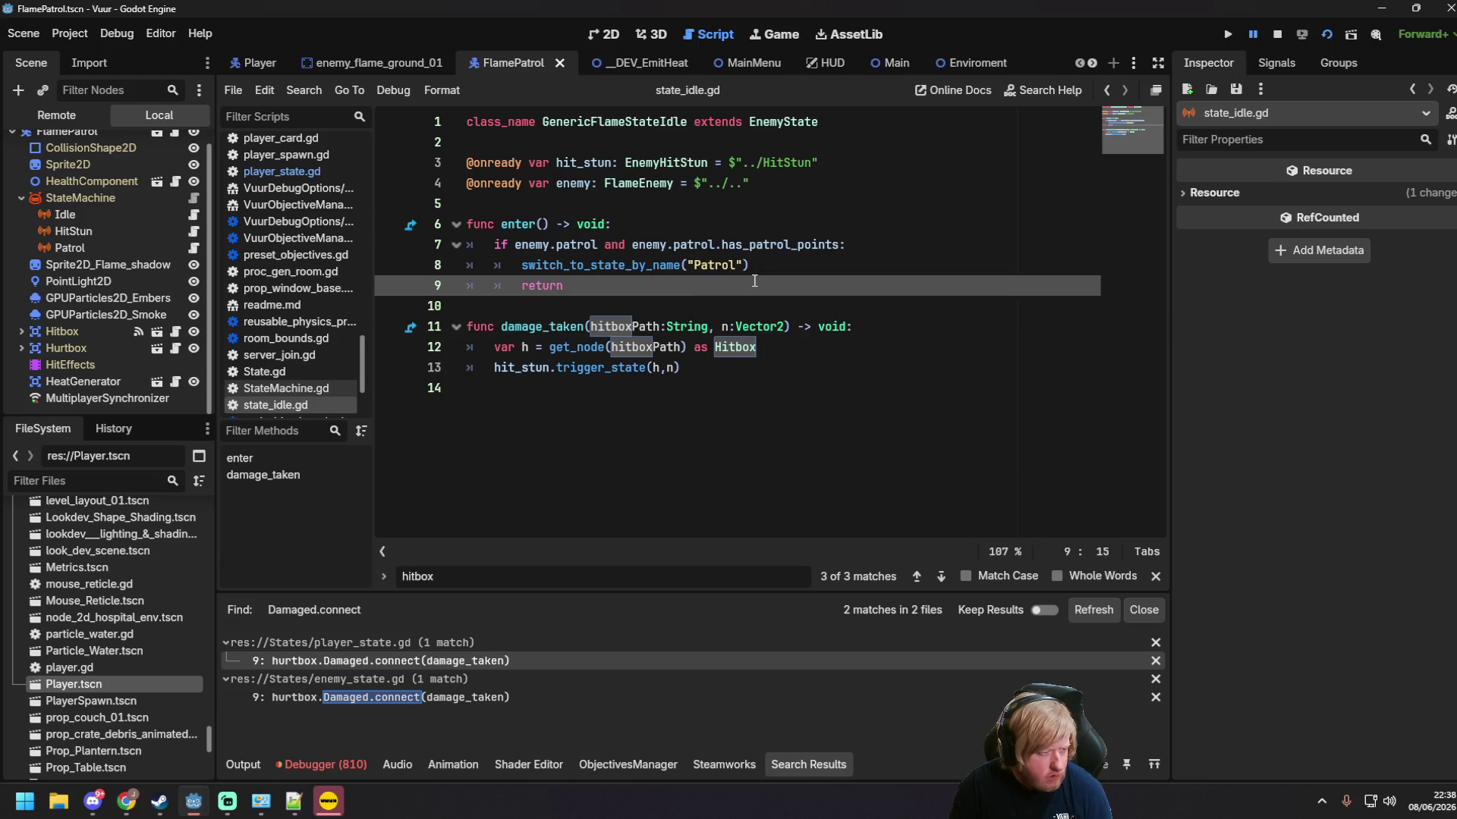
pyautogui.click(713, 368)
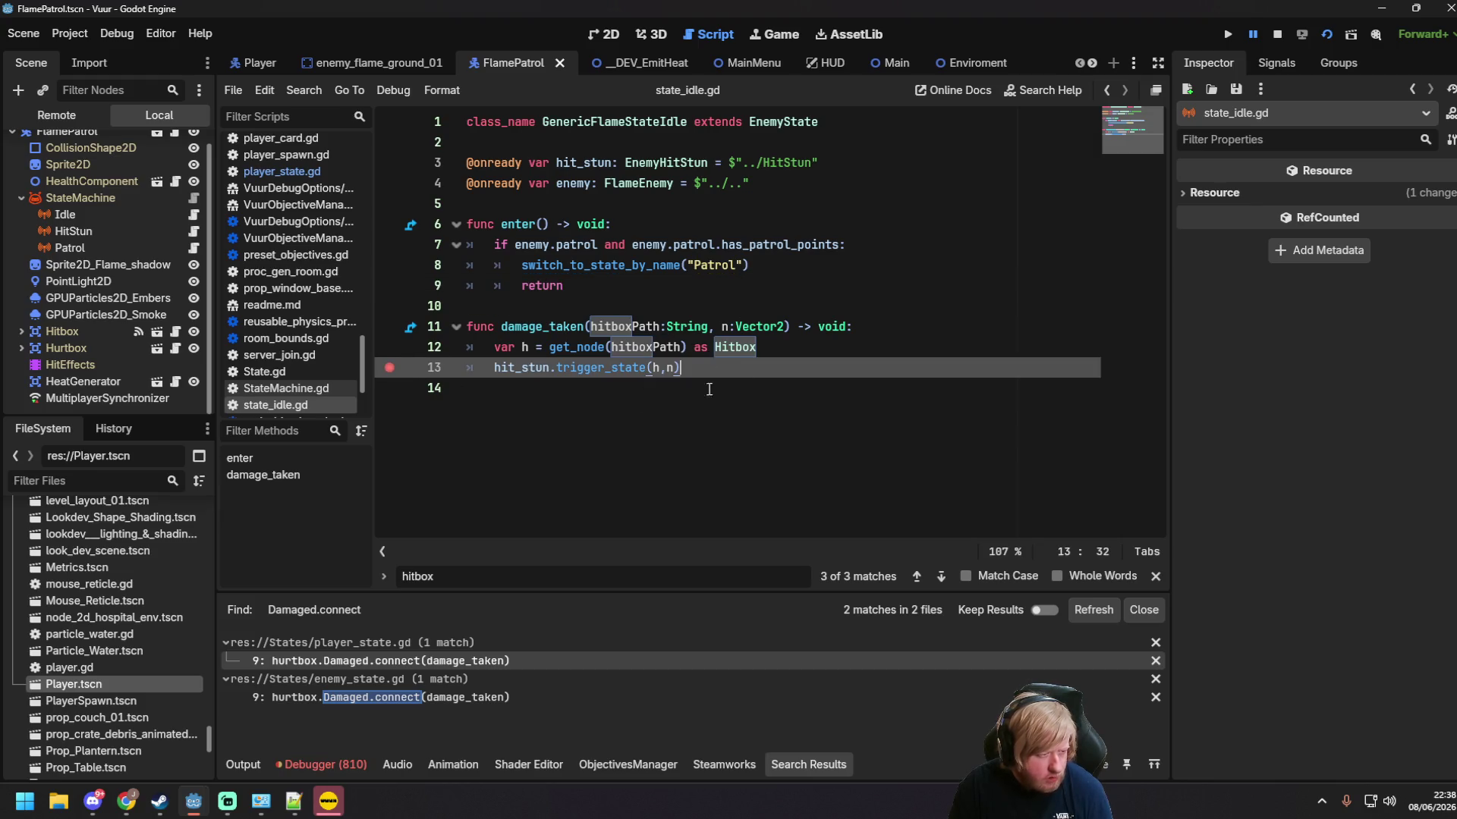
pyautogui.hotkey('alt', 'Tab')
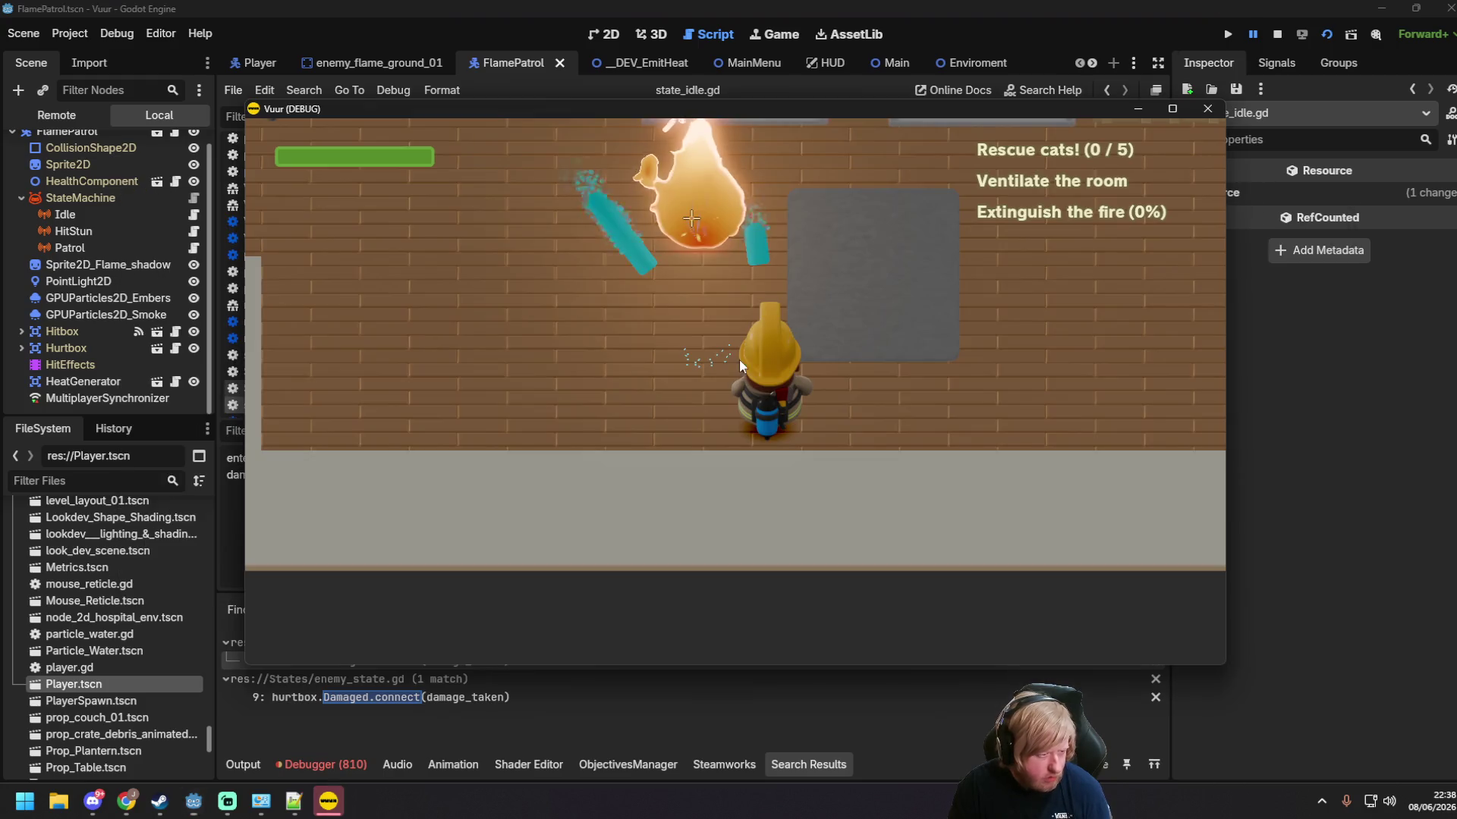
# - Return from the game to the editor, show the Debugger panel, and resume execution
pyautogui.hotkey('alt', 'Tab')
pyautogui.hotkey('alt', 'Tab')
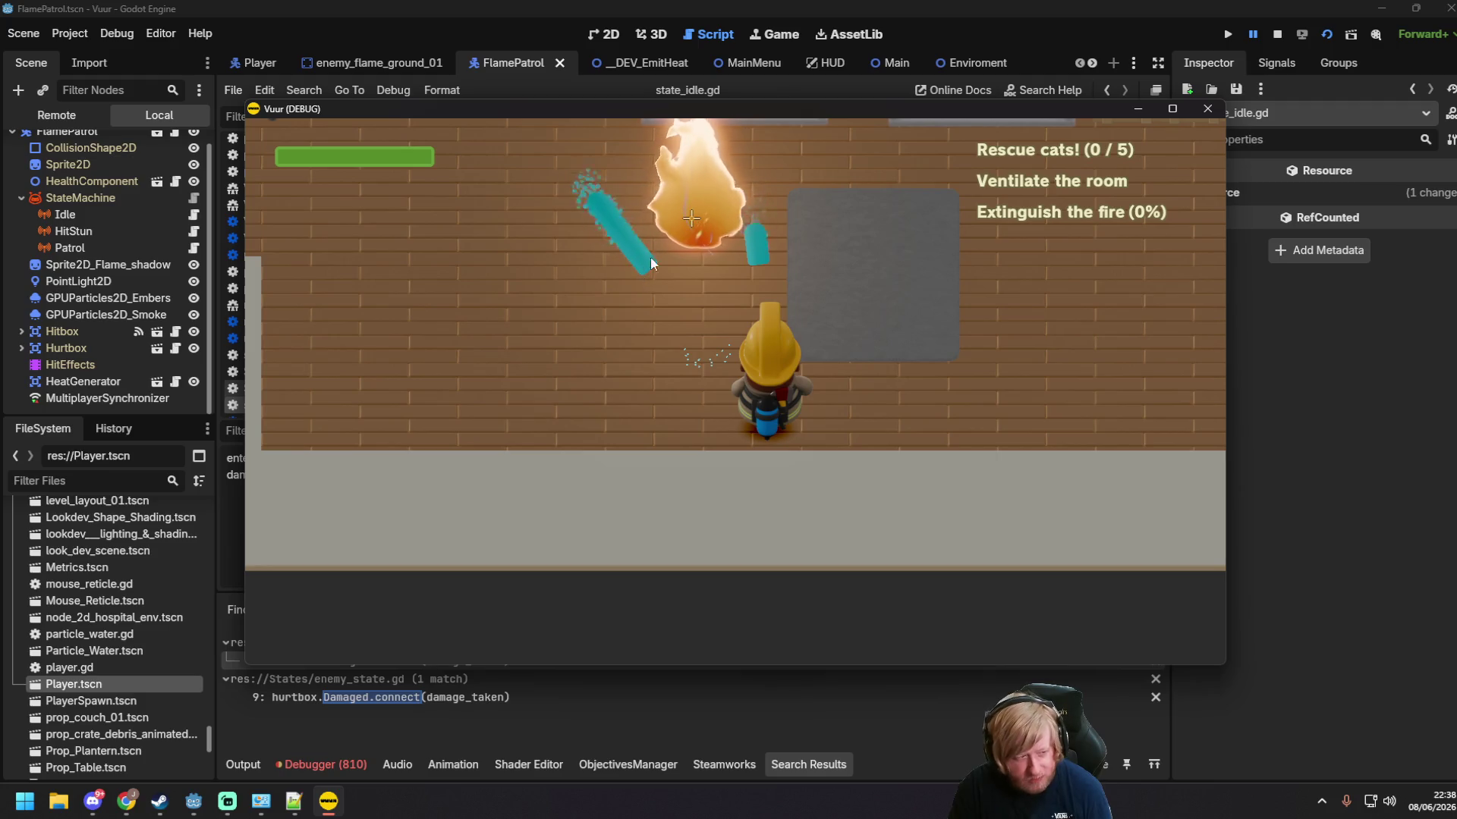
pyautogui.hotkey('alt', 'Tab')
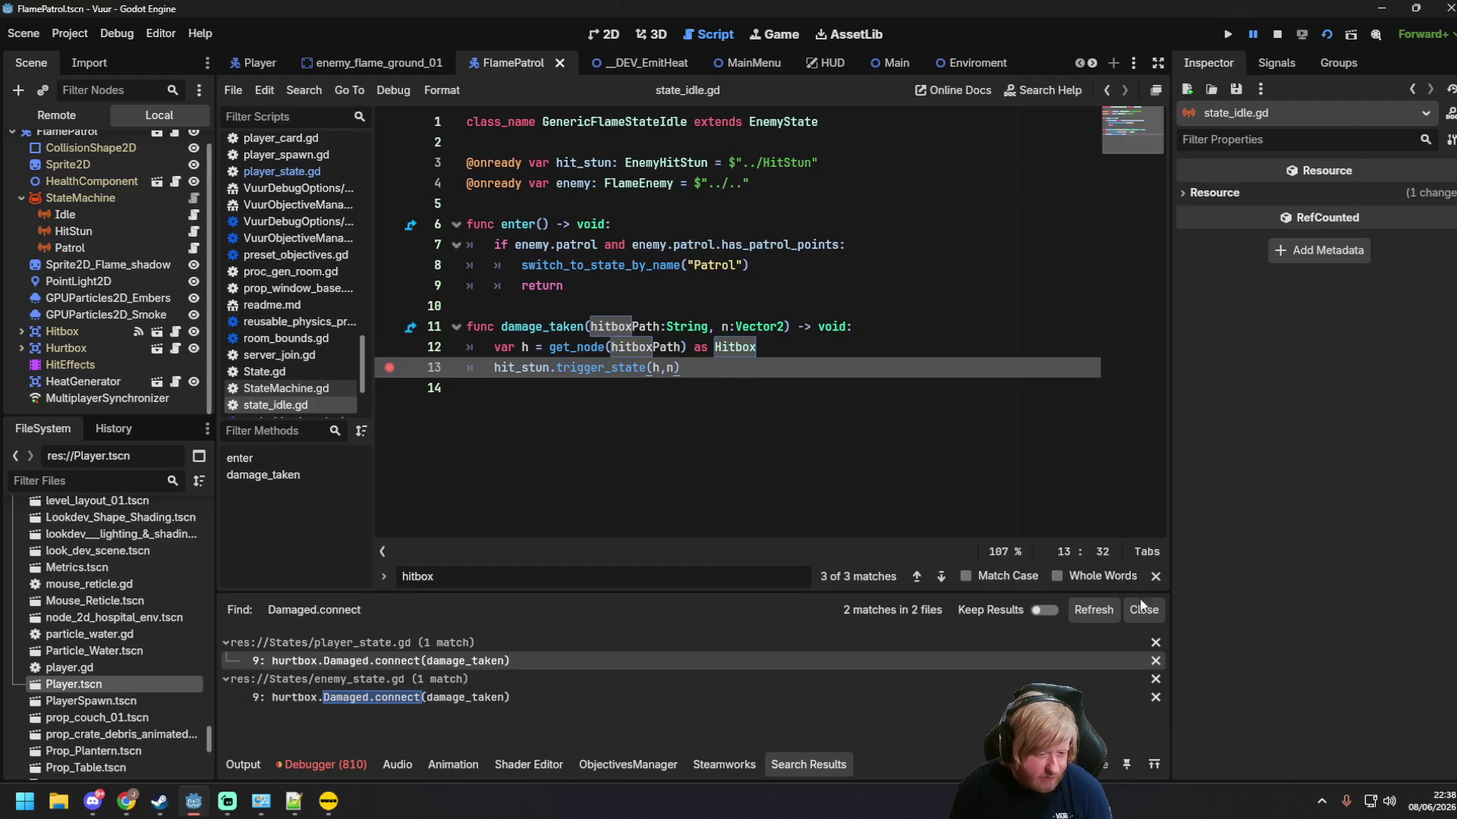
pyautogui.click(289, 764)
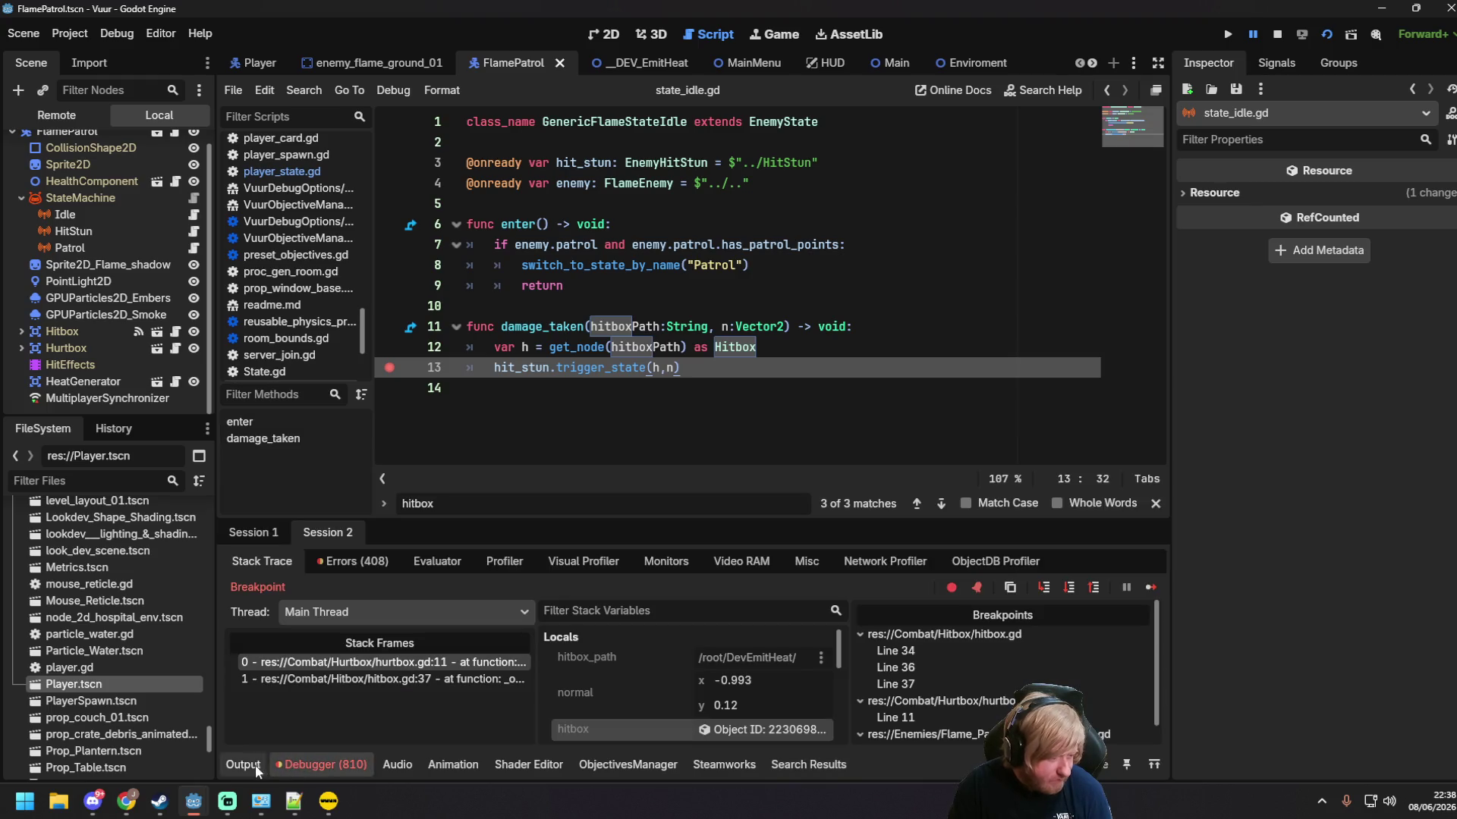
pyautogui.click(1150, 589)
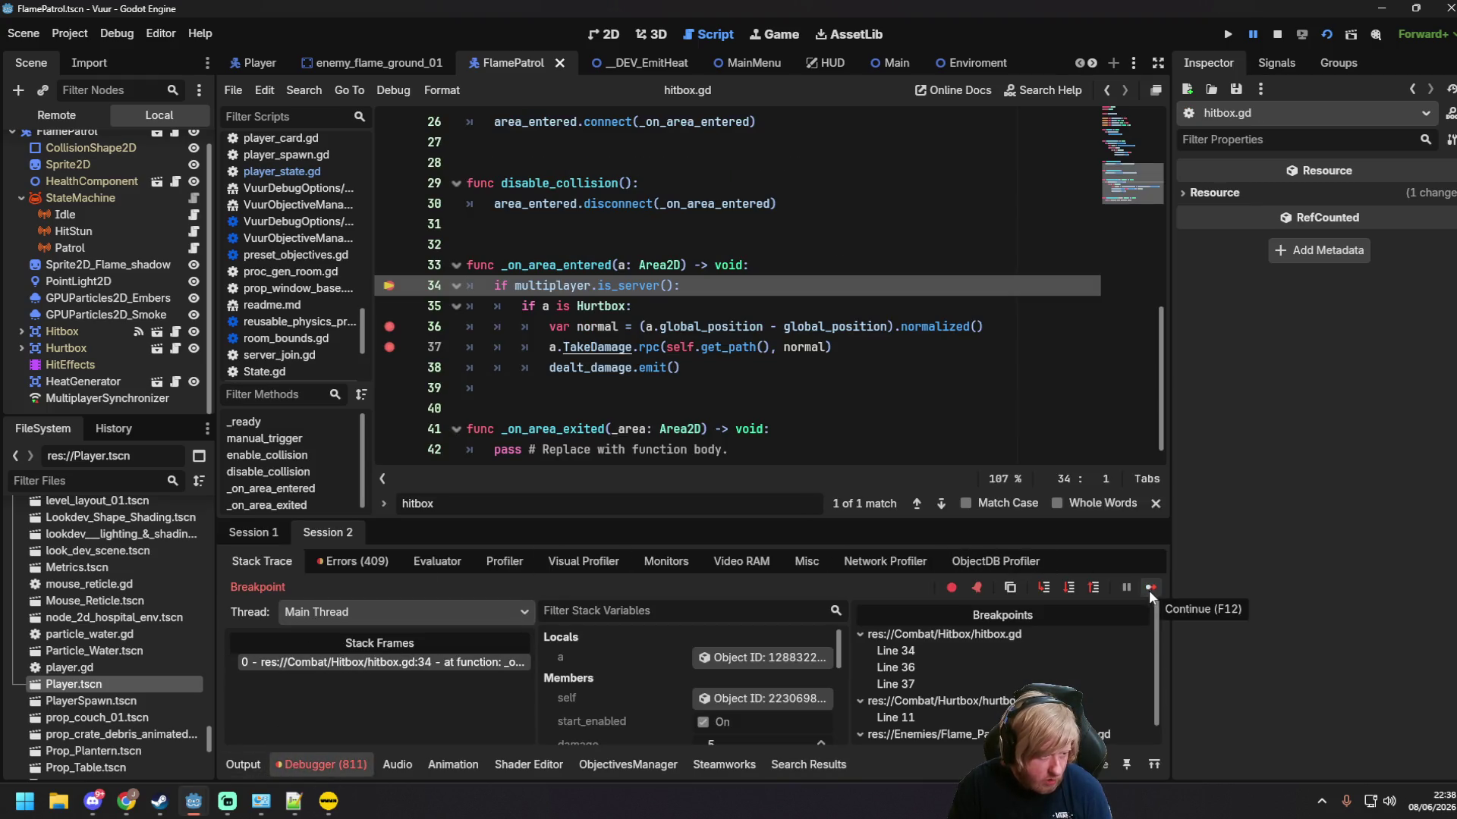
# - Continue through the remaining hitbox.gd and hurtbox.gd breakpoints, then show the runtime errors
pyautogui.click(1152, 588)
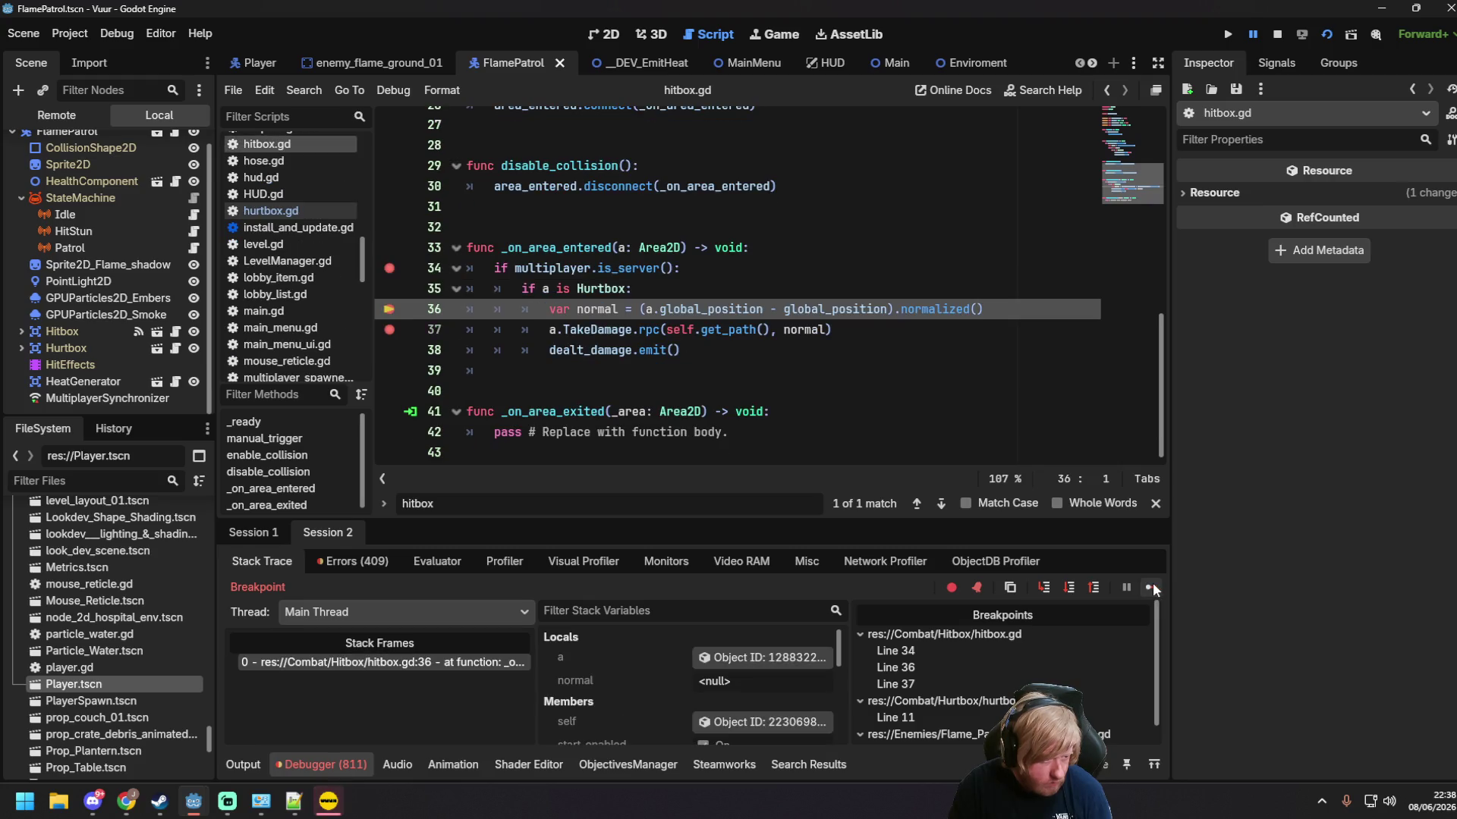
pyautogui.click(1151, 588)
pyautogui.click(1152, 588)
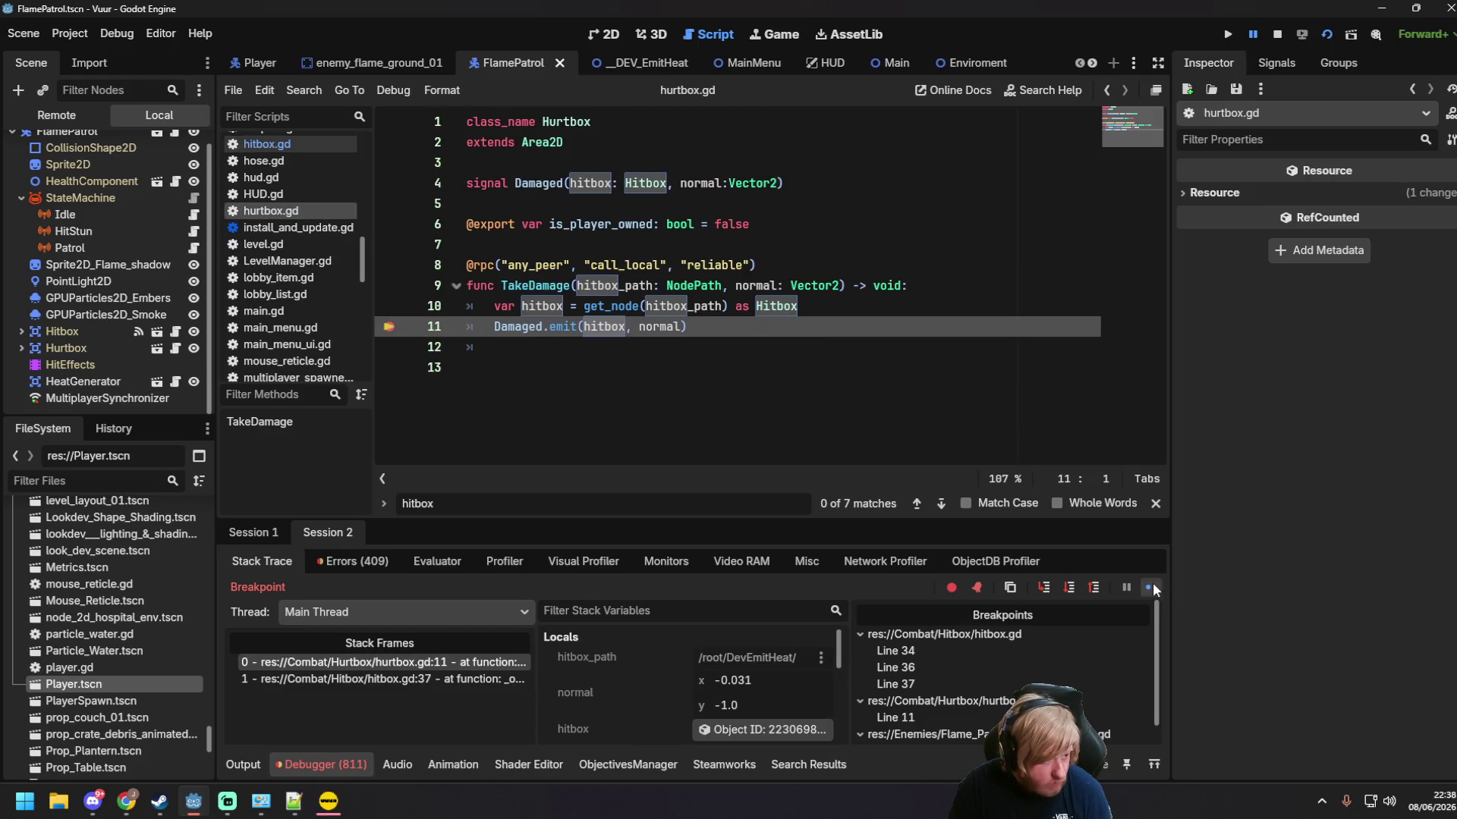
pyautogui.click(1151, 588)
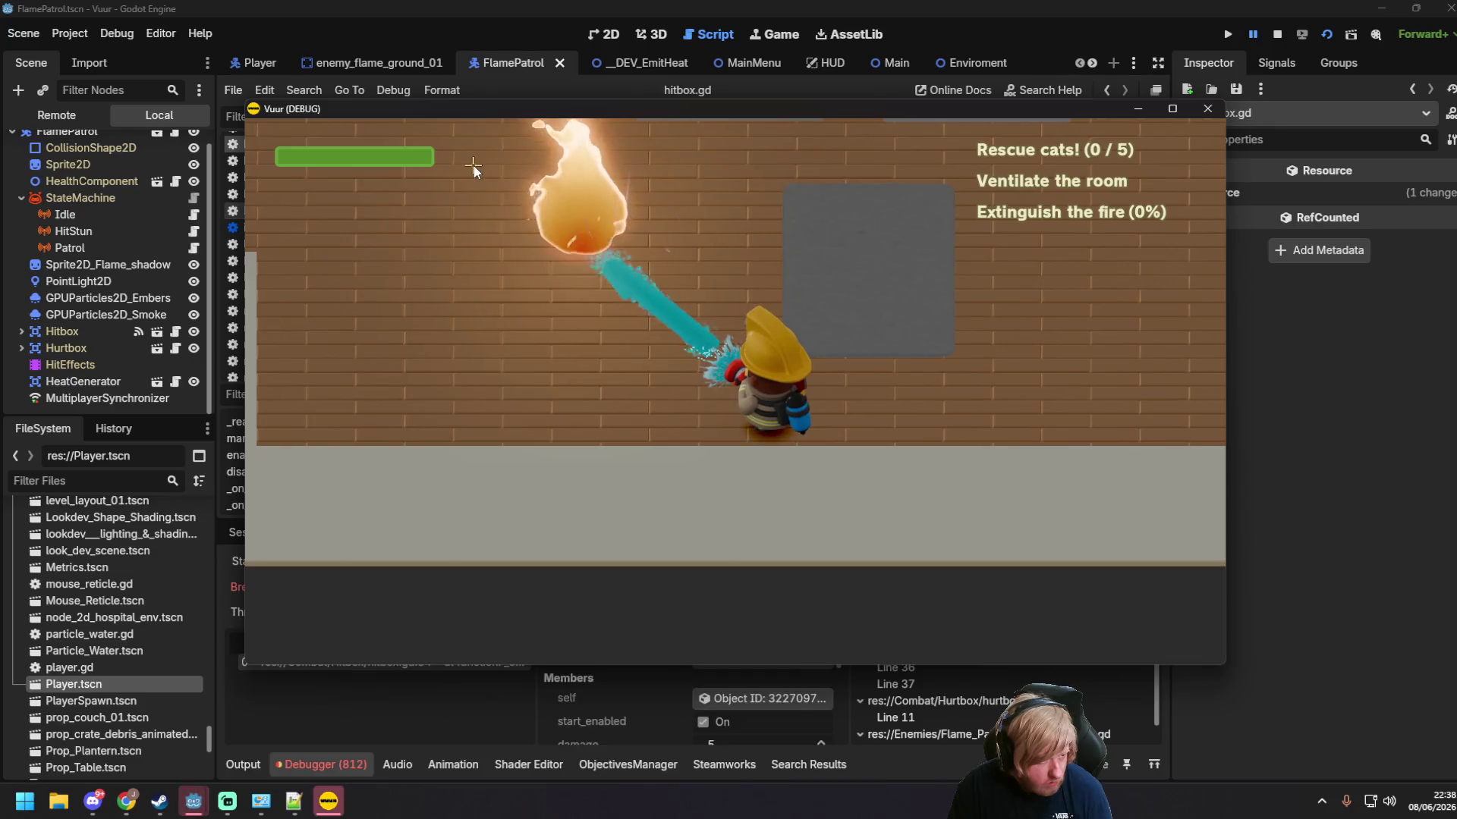
pyautogui.click(748, 358)
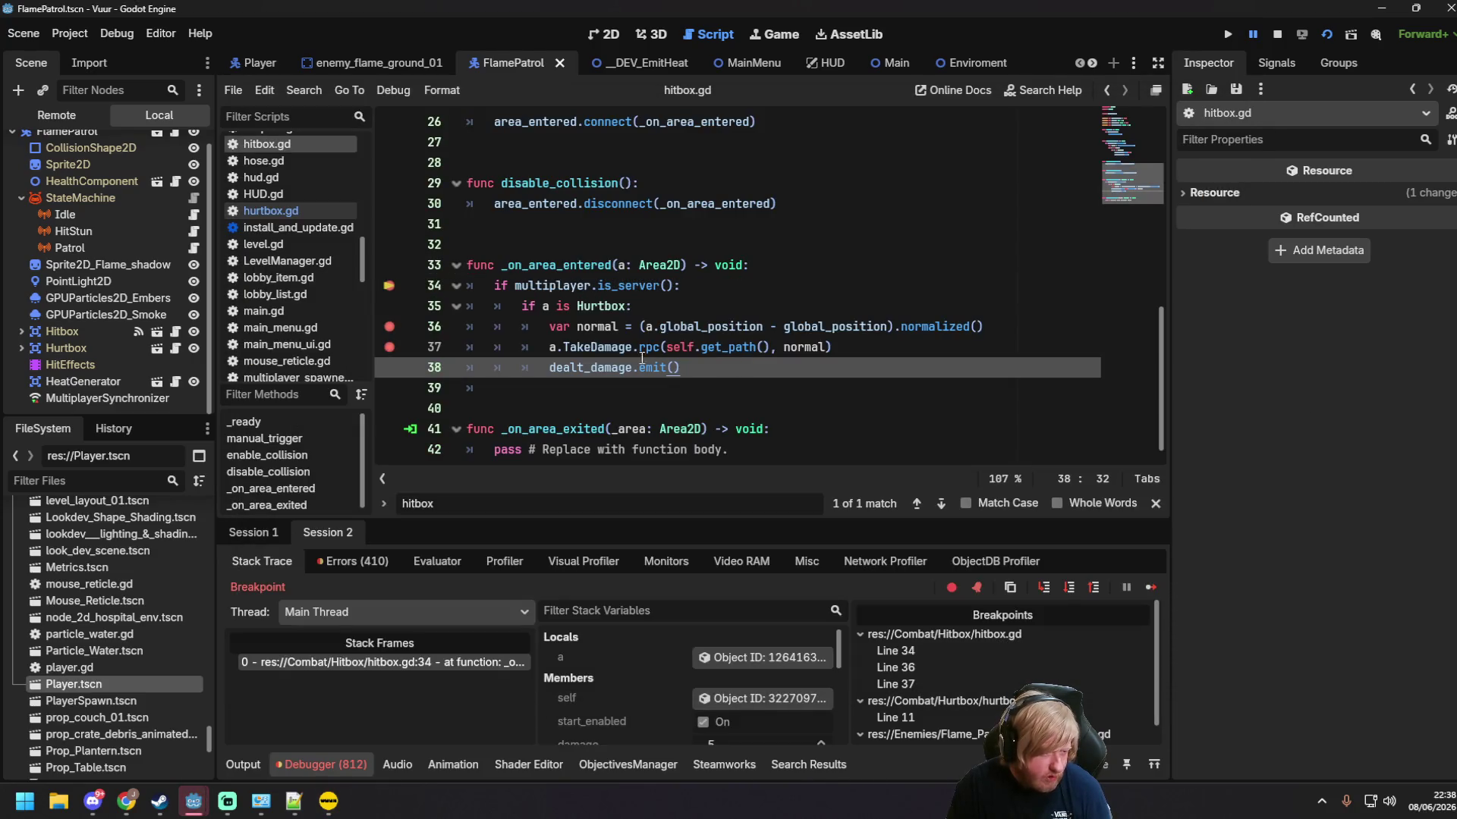
pyautogui.click(357, 561)
# - Read the Damaged Object-to-String conversion errors and jump to TakeDamage in hurtbox.gd
pyautogui.scroll(-3)
pyautogui.scroll(-3)
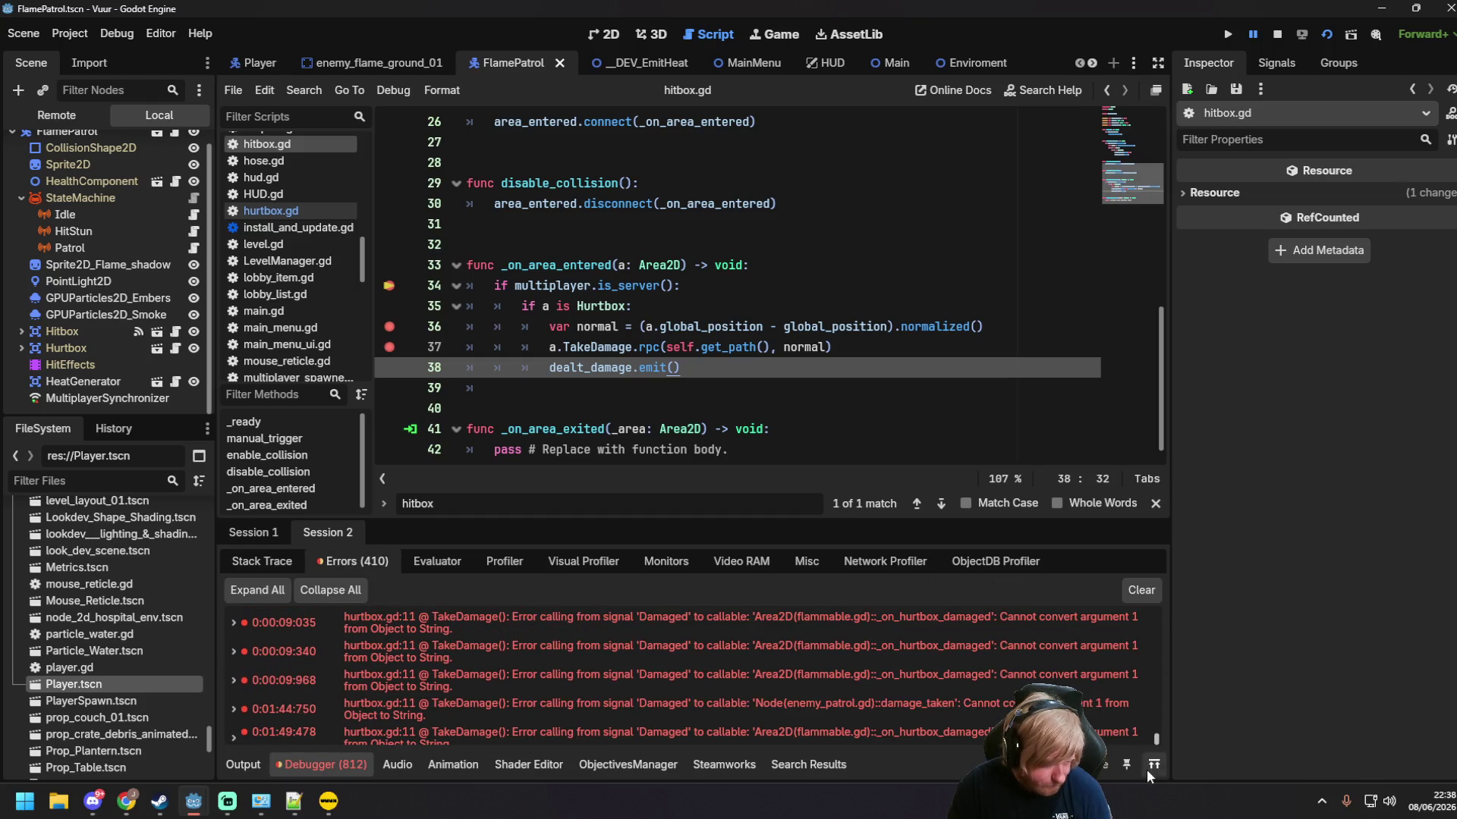
pyautogui.scroll(-3)
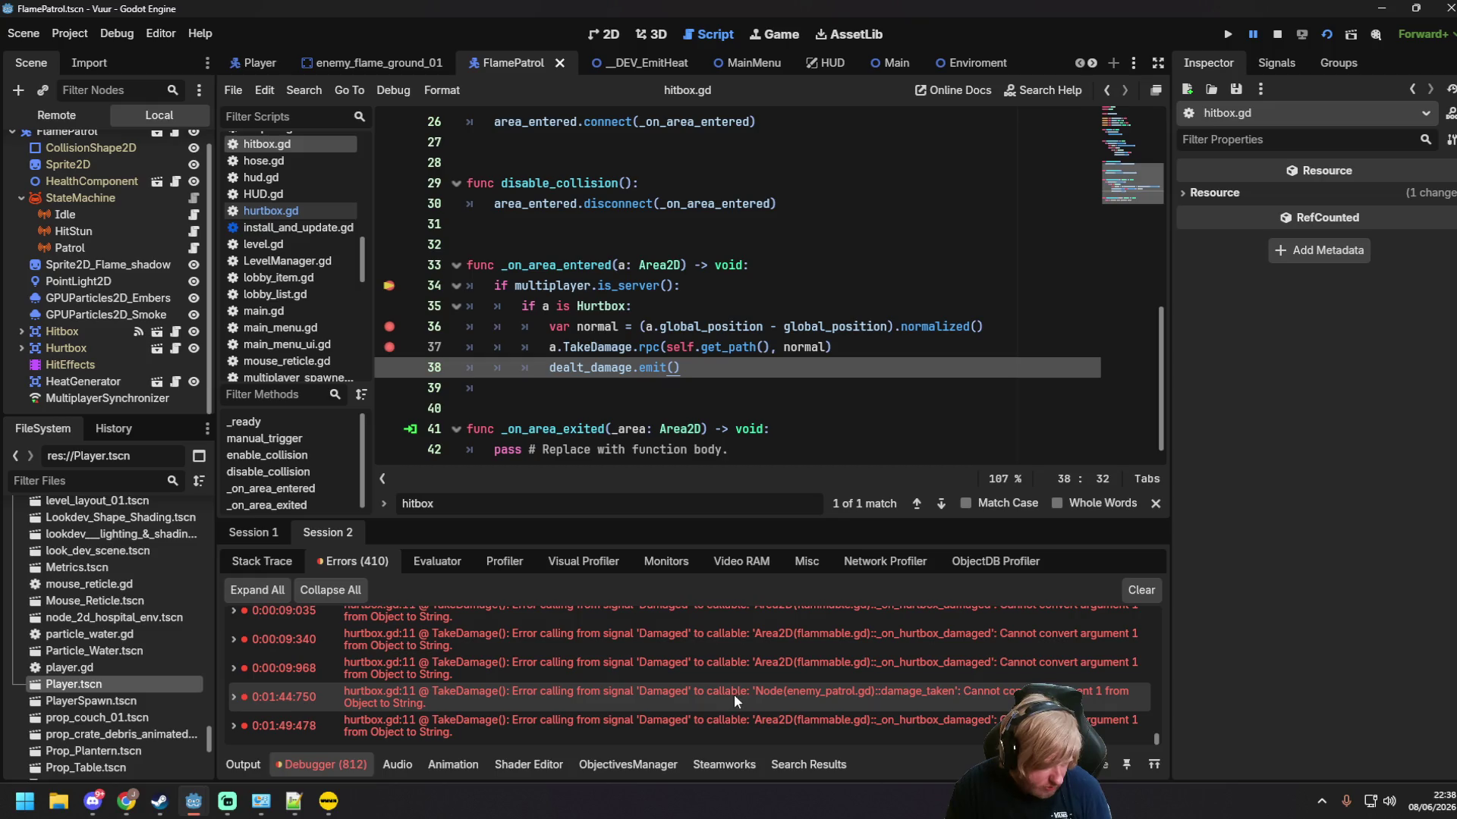
pyautogui.moveTo(689, 697)
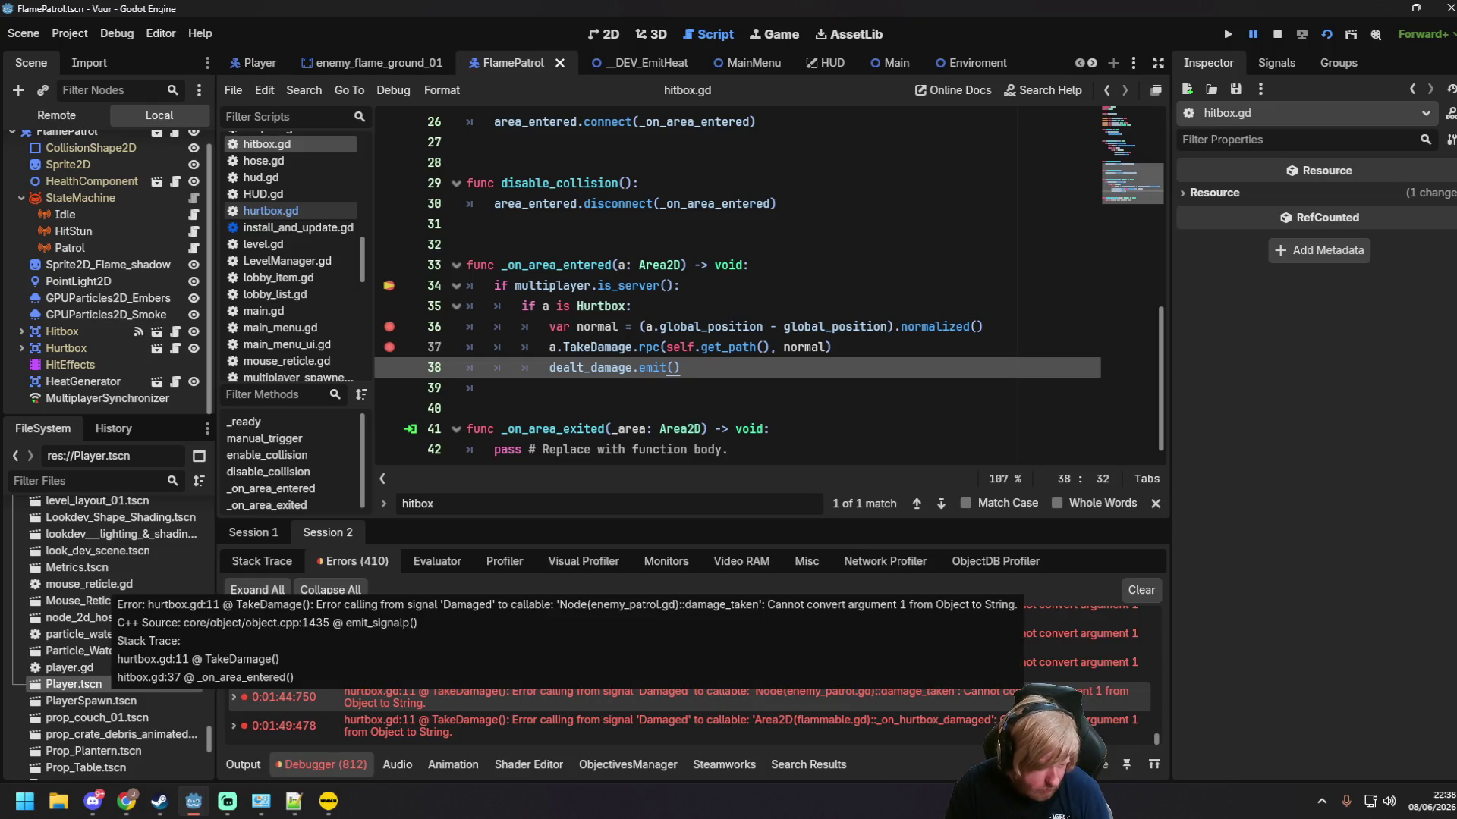
pyautogui.press('Down')
pyautogui.press('Down')
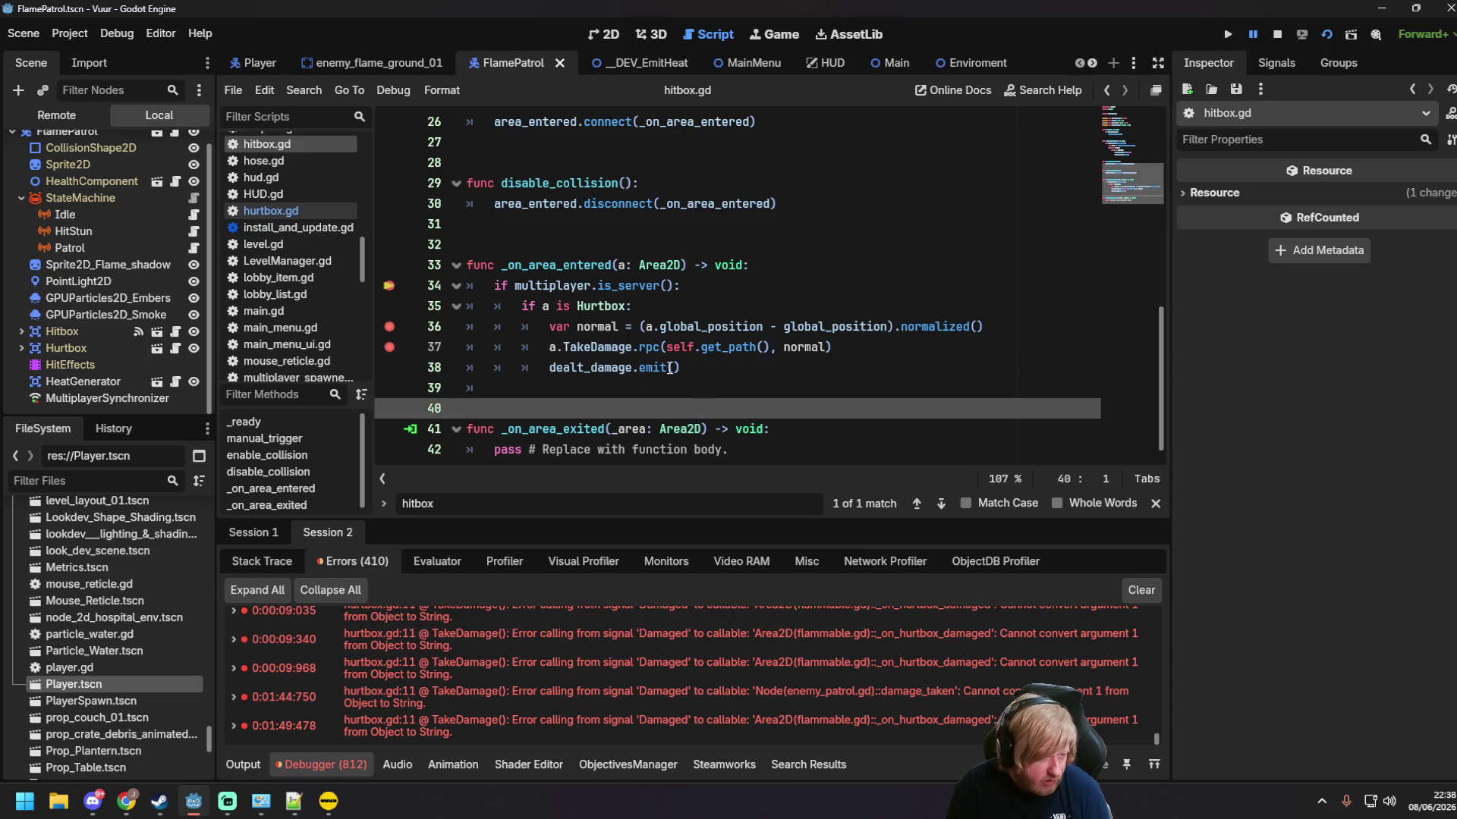
pyautogui.press('Up')
pyautogui.press('Up')
pyautogui.click(591, 346)
pyautogui.click(591, 347)
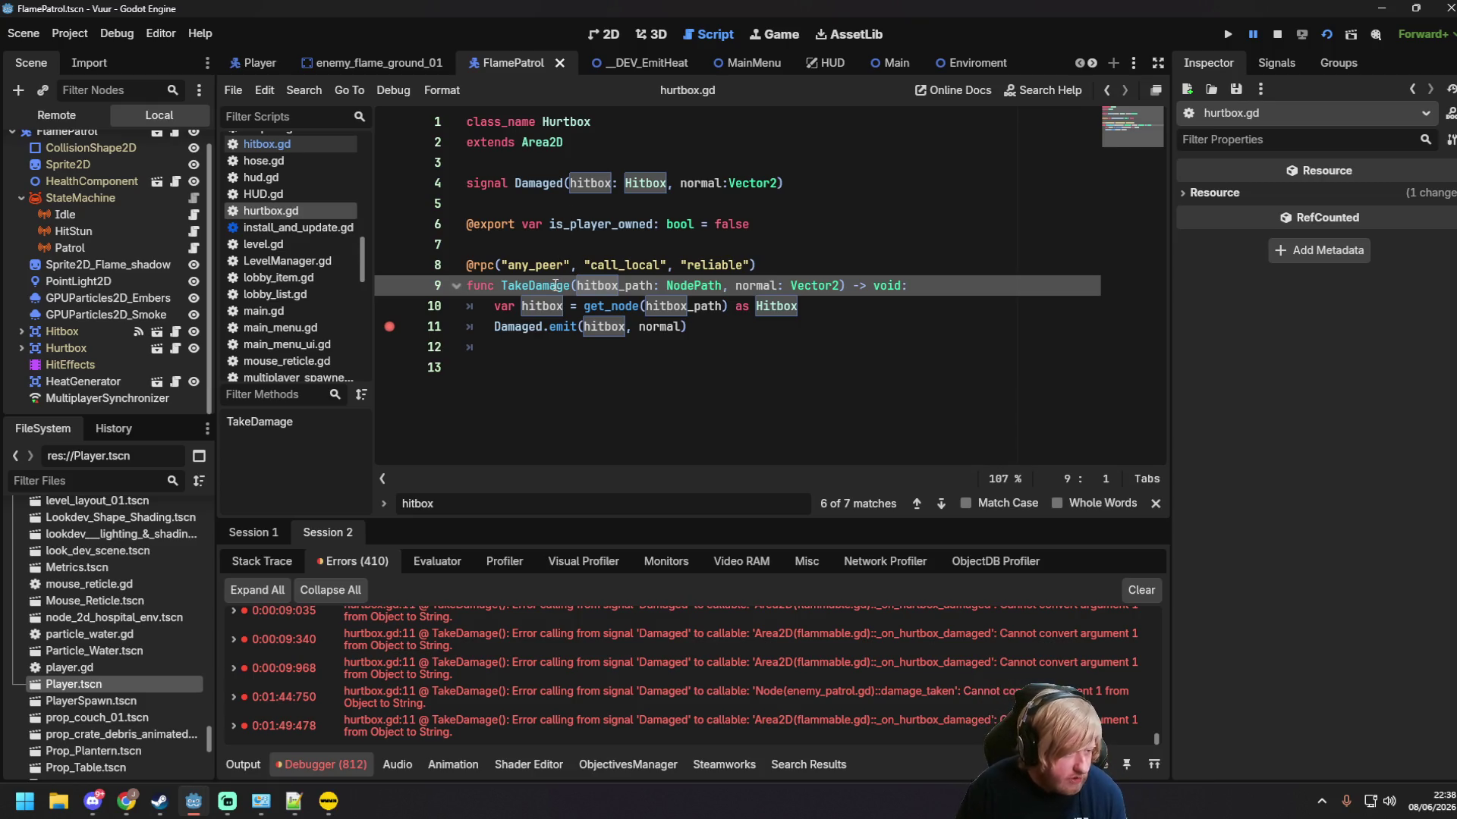
# - Jump to the Damaged signal, run Find in Files for 'Damaged.connect', and open player_state.gd's match
pyautogui.click(523, 326)
pyautogui.click(515, 328)
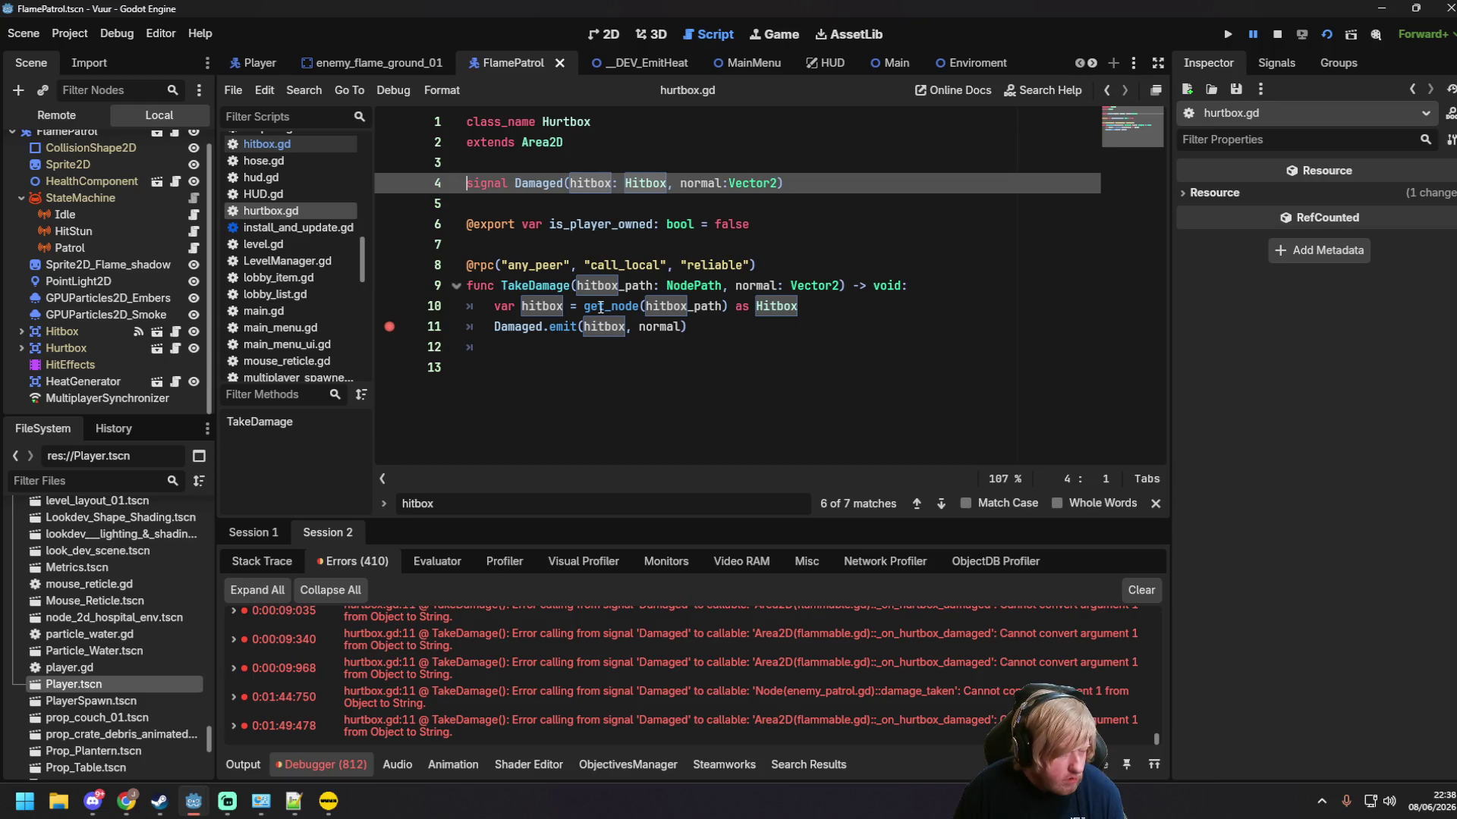
pyautogui.click(303, 89)
pyautogui.click(339, 188)
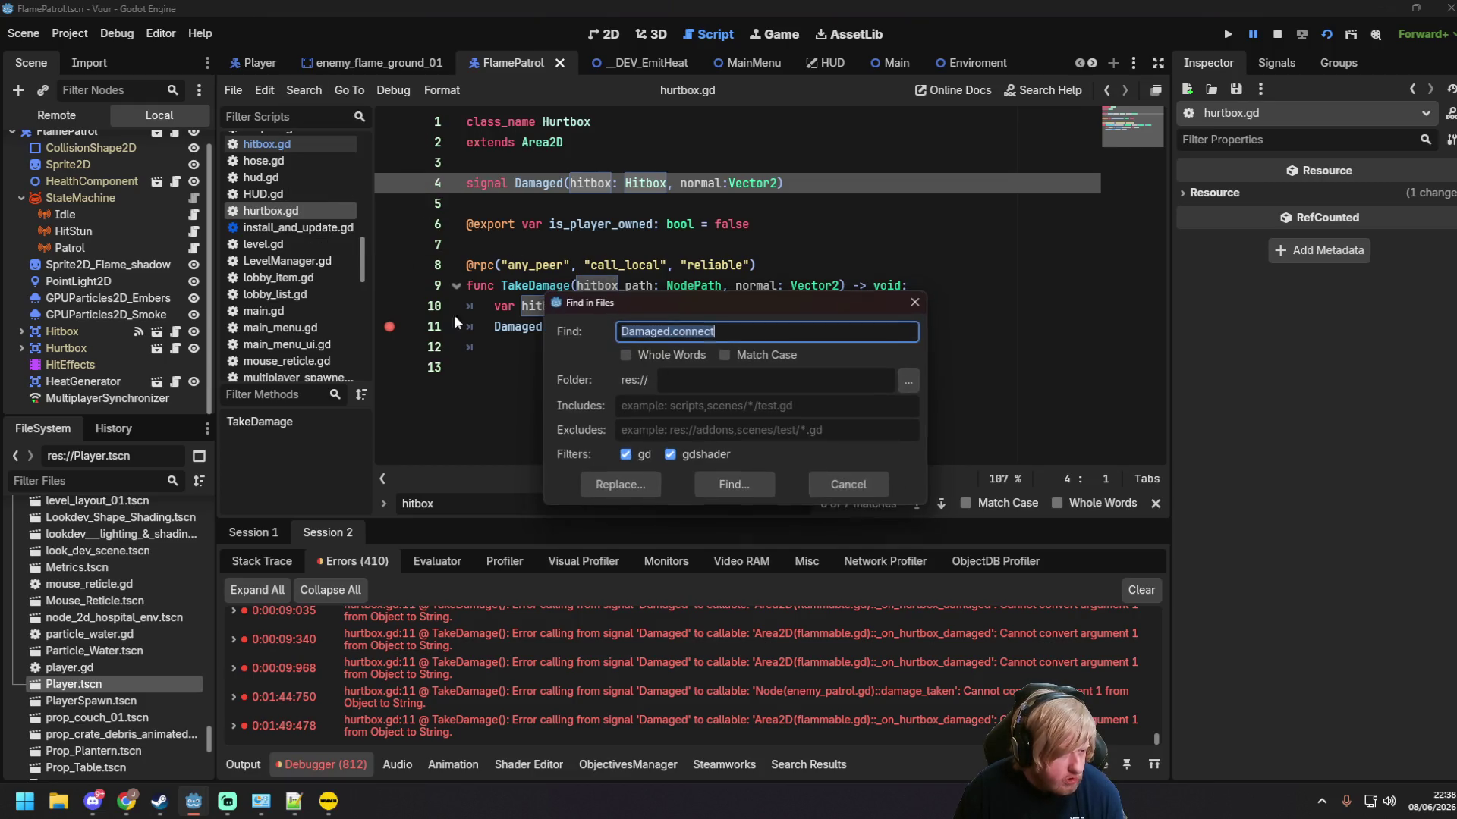
pyautogui.click(730, 485)
pyautogui.click(522, 655)
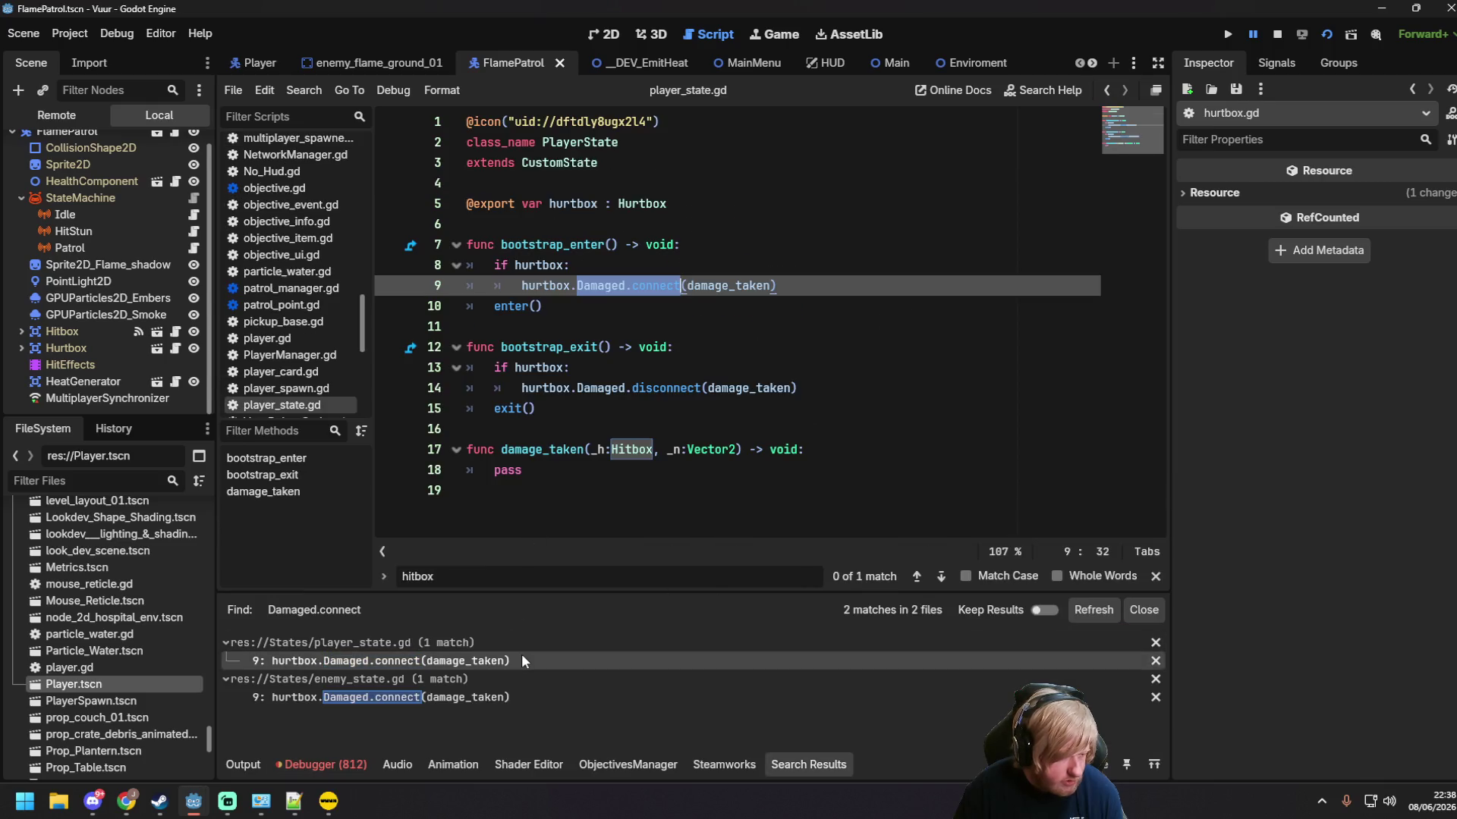
# - Look over damage_taken in enemy_state.gd, then open the Idle state's script
pyautogui.click(613, 492)
pyautogui.click(497, 698)
pyautogui.click(687, 474)
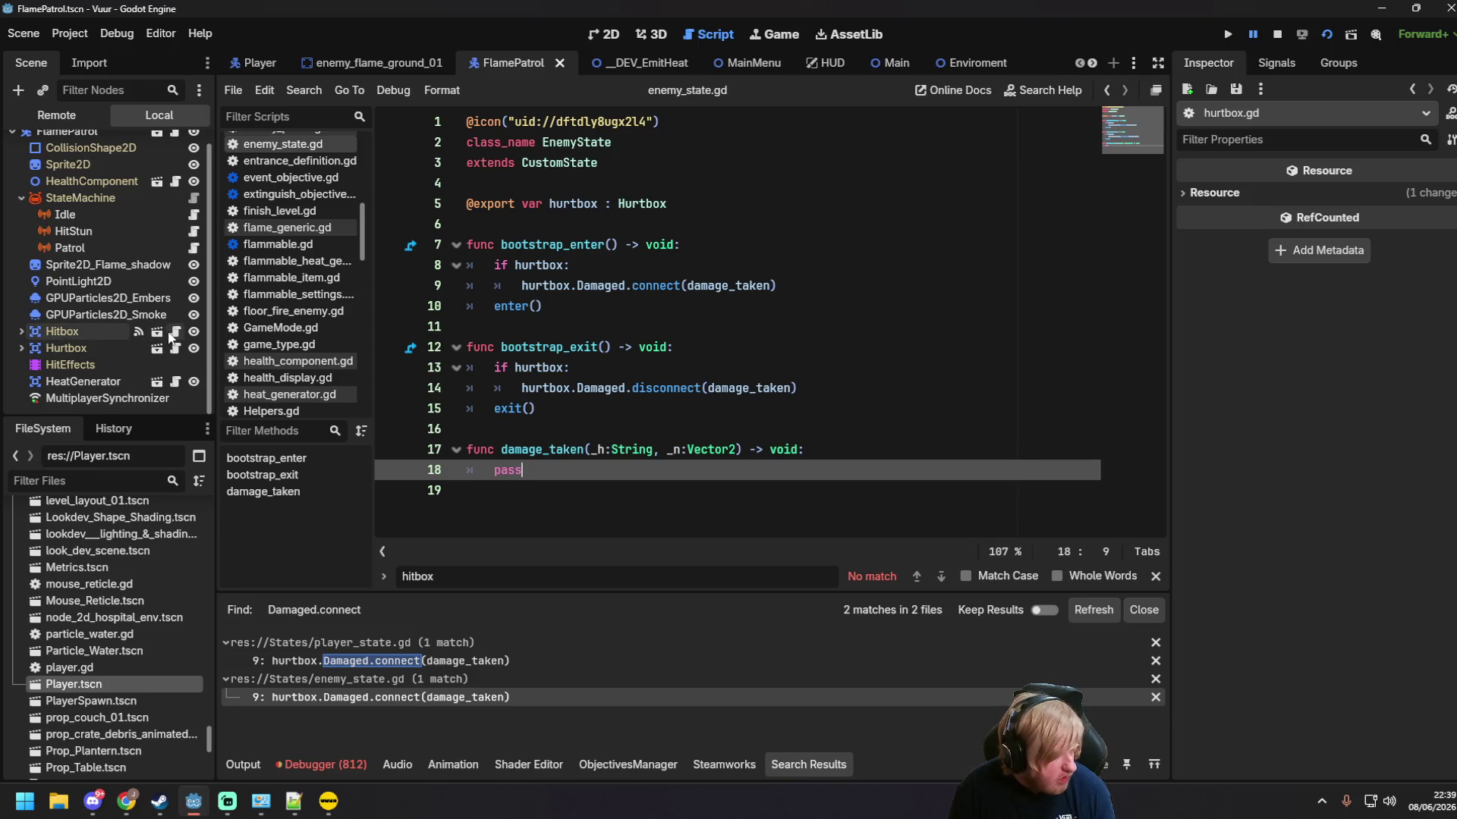
pyautogui.click(193, 215)
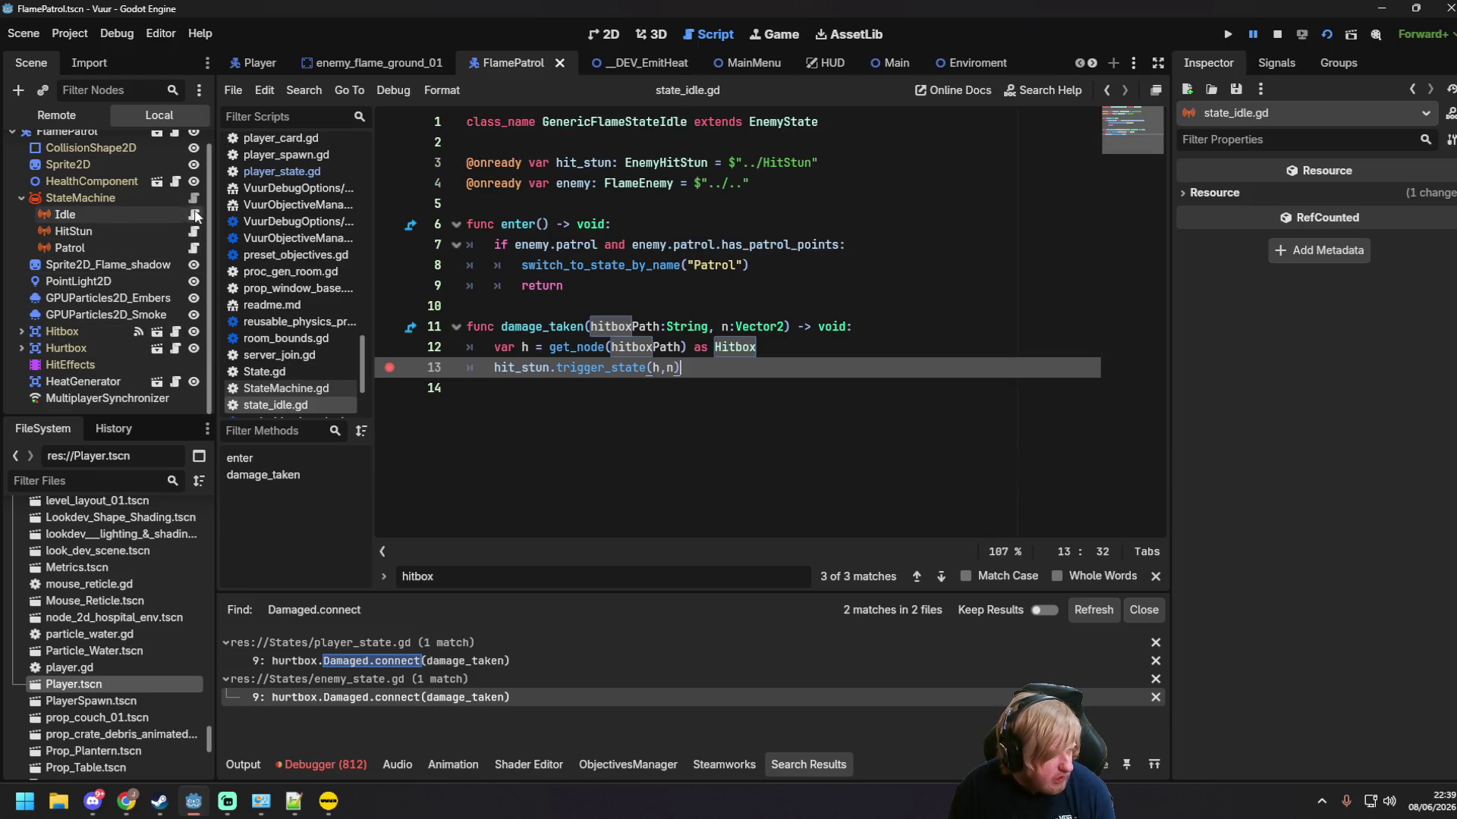
pyautogui.click(715, 377)
# - In the Idle script's damage_taken, retype the parameter as h: Hibox, delete the get_node line, and save
pyautogui.click(592, 325)
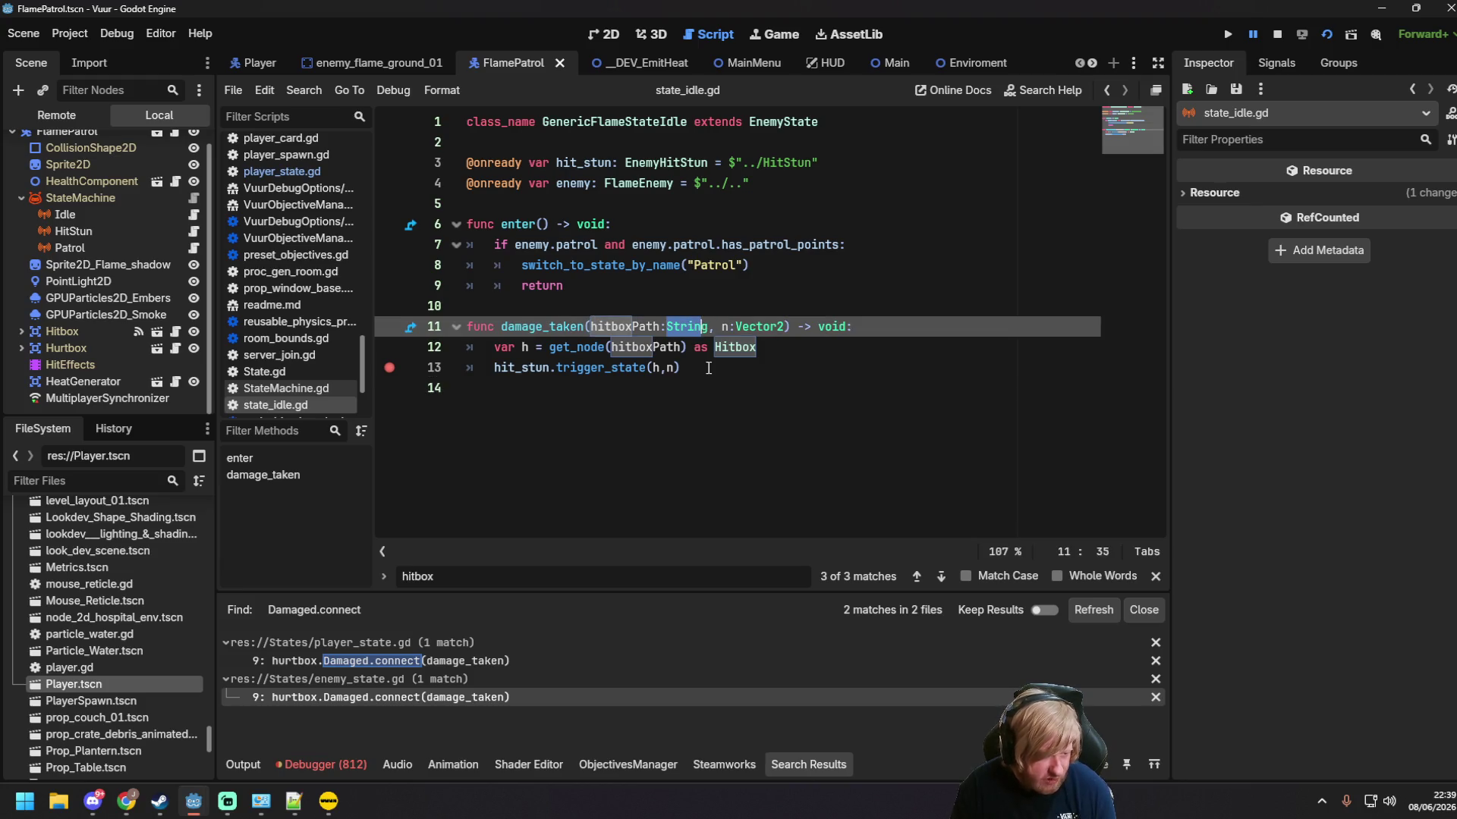
pyautogui.write('Hibox')
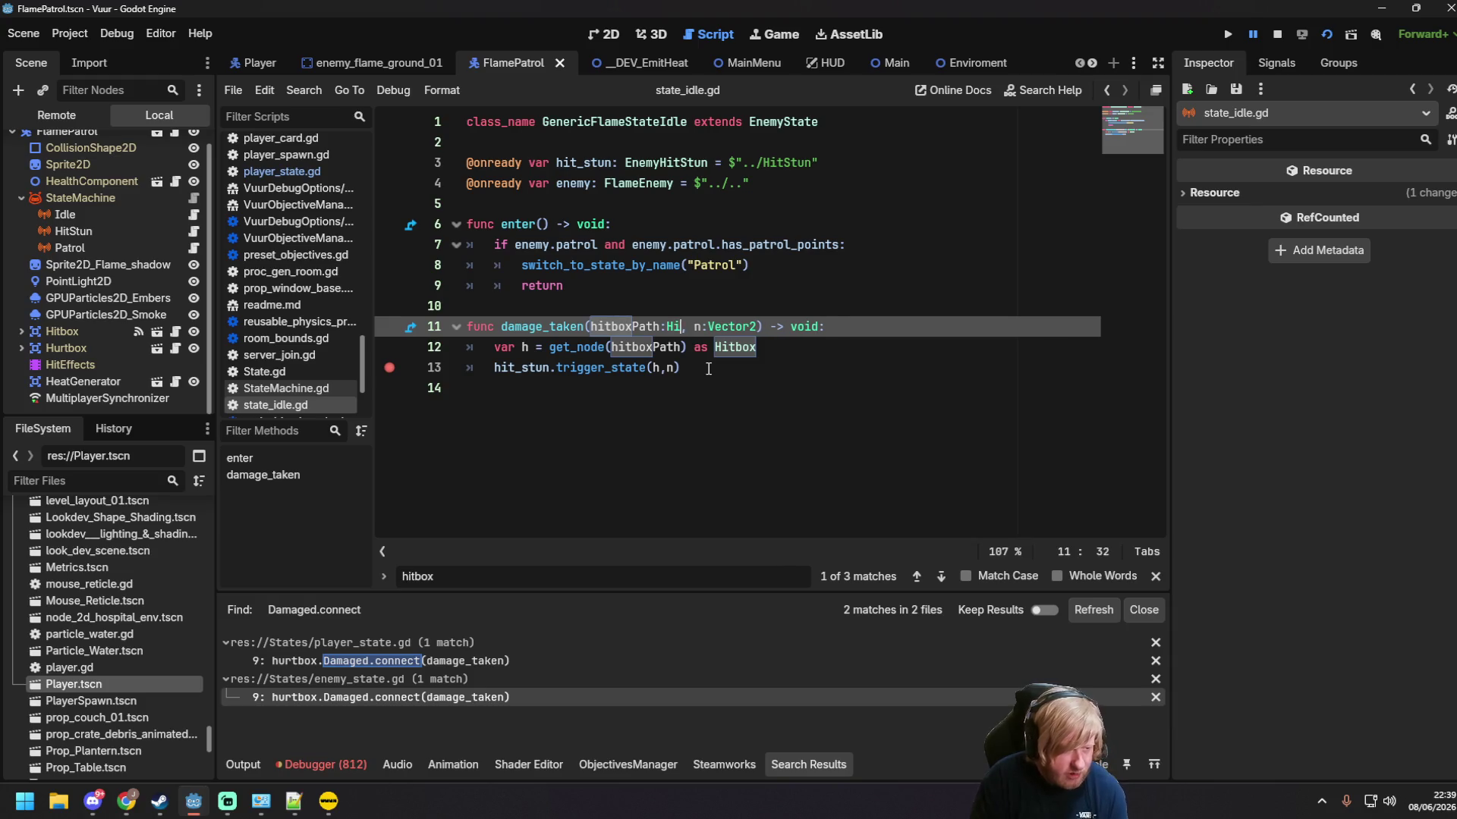
pyautogui.click(637, 325)
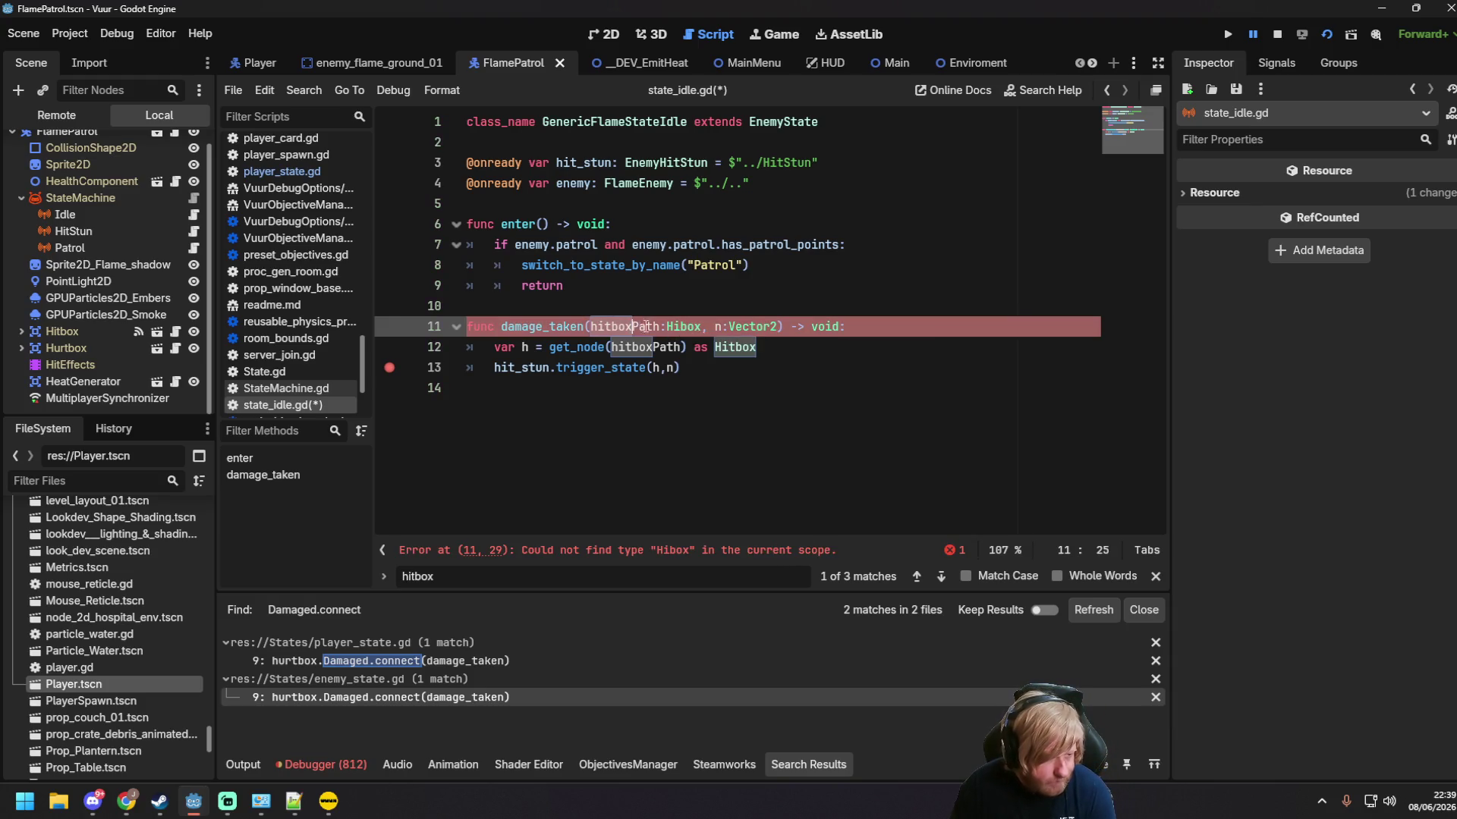
pyautogui.press('BackSpace')
pyautogui.tripleClick(681, 347)
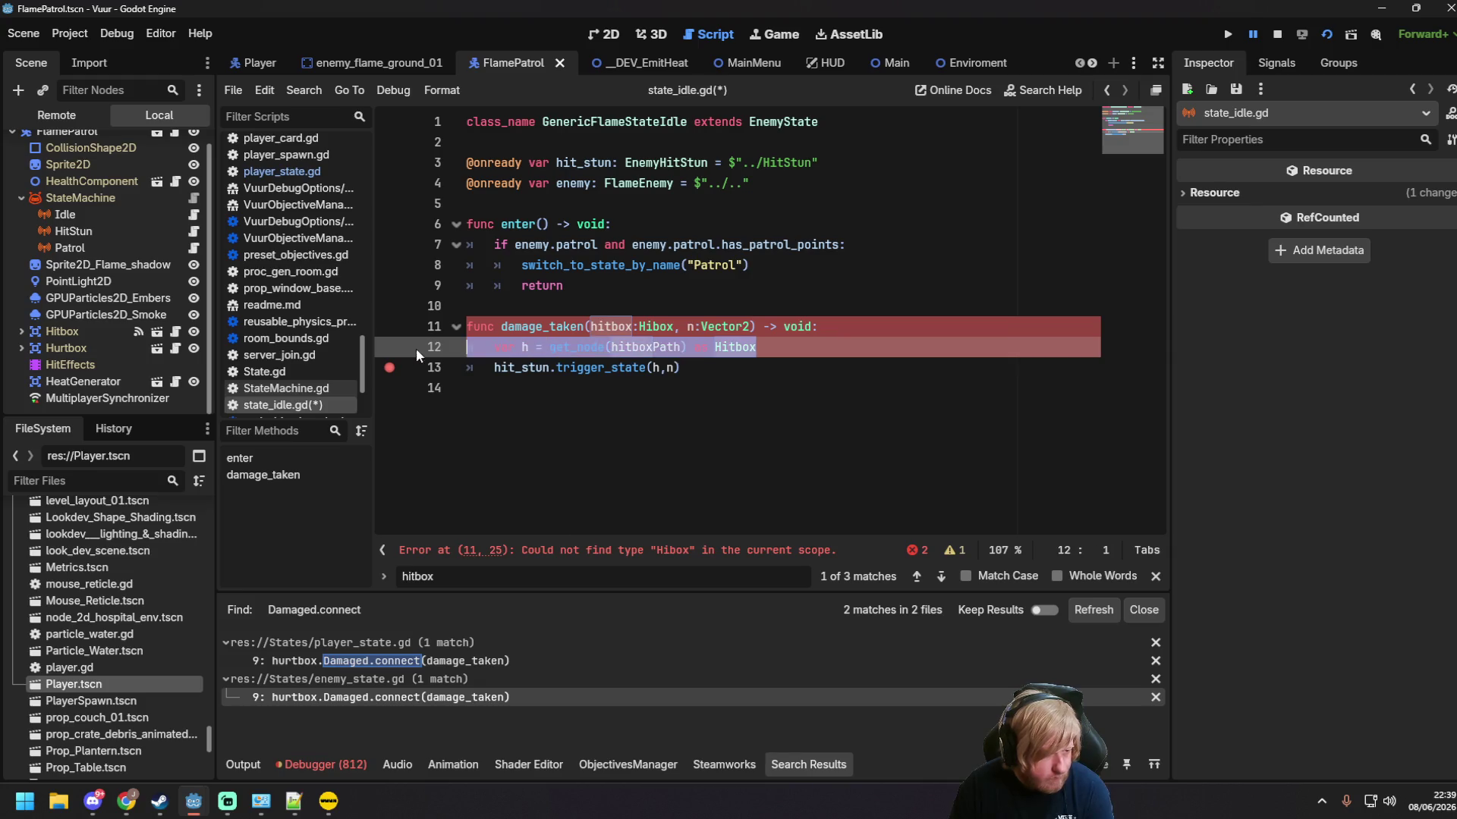
pyautogui.press('BackSpace')
pyautogui.click(604, 327)
pyautogui.doubleClick(613, 326)
pyautogui.write('h')
pyautogui.click(723, 355)
pyautogui.hotkey('ctrl', 's')
# - Clear the trigger_state breakpoint and fix the Hibox typo to Hitbox
pyautogui.click(390, 347)
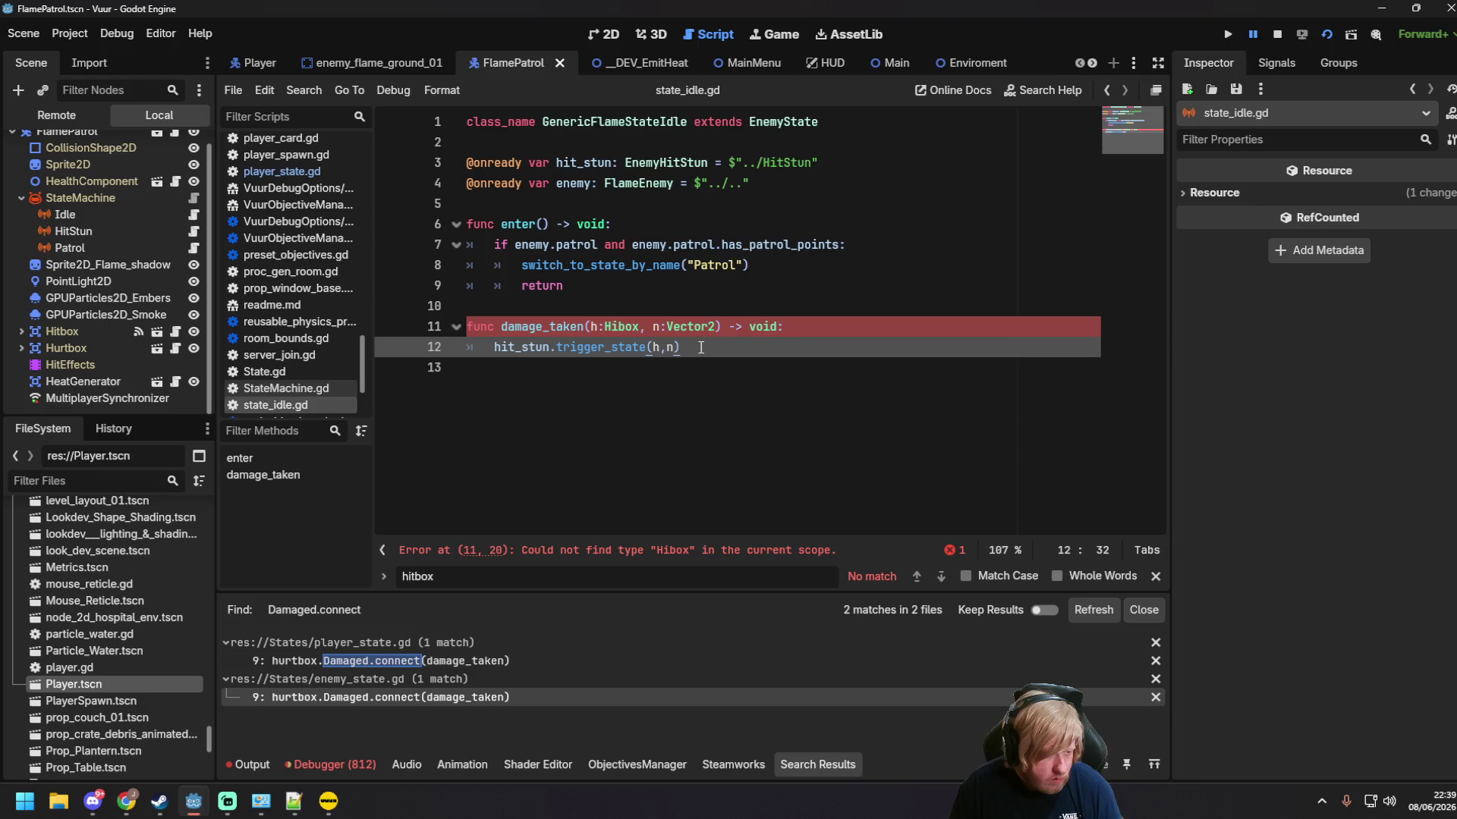
pyautogui.click(618, 326)
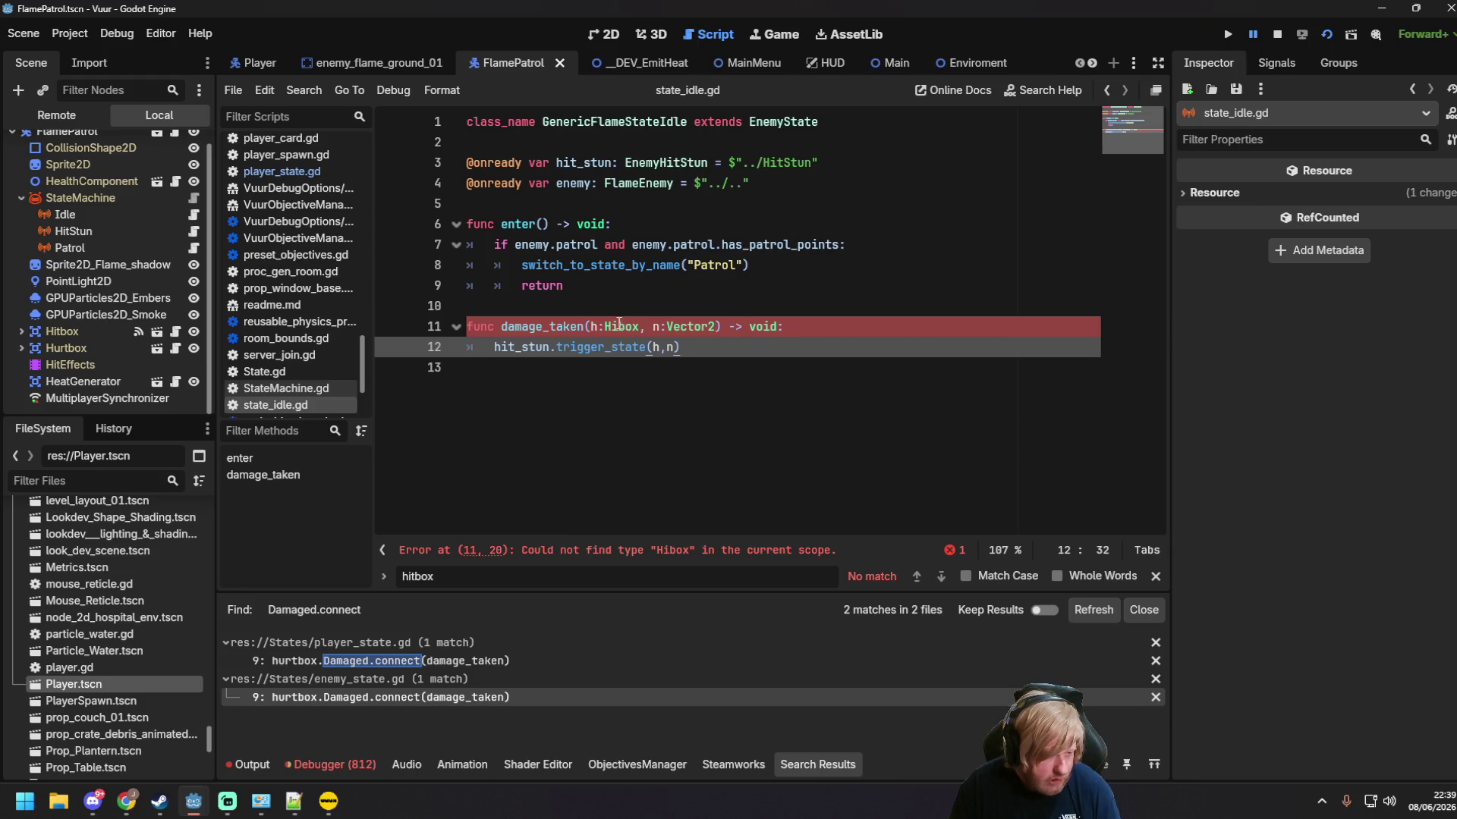
pyautogui.write('t')
pyautogui.press('Escape')
pyautogui.click(692, 348)
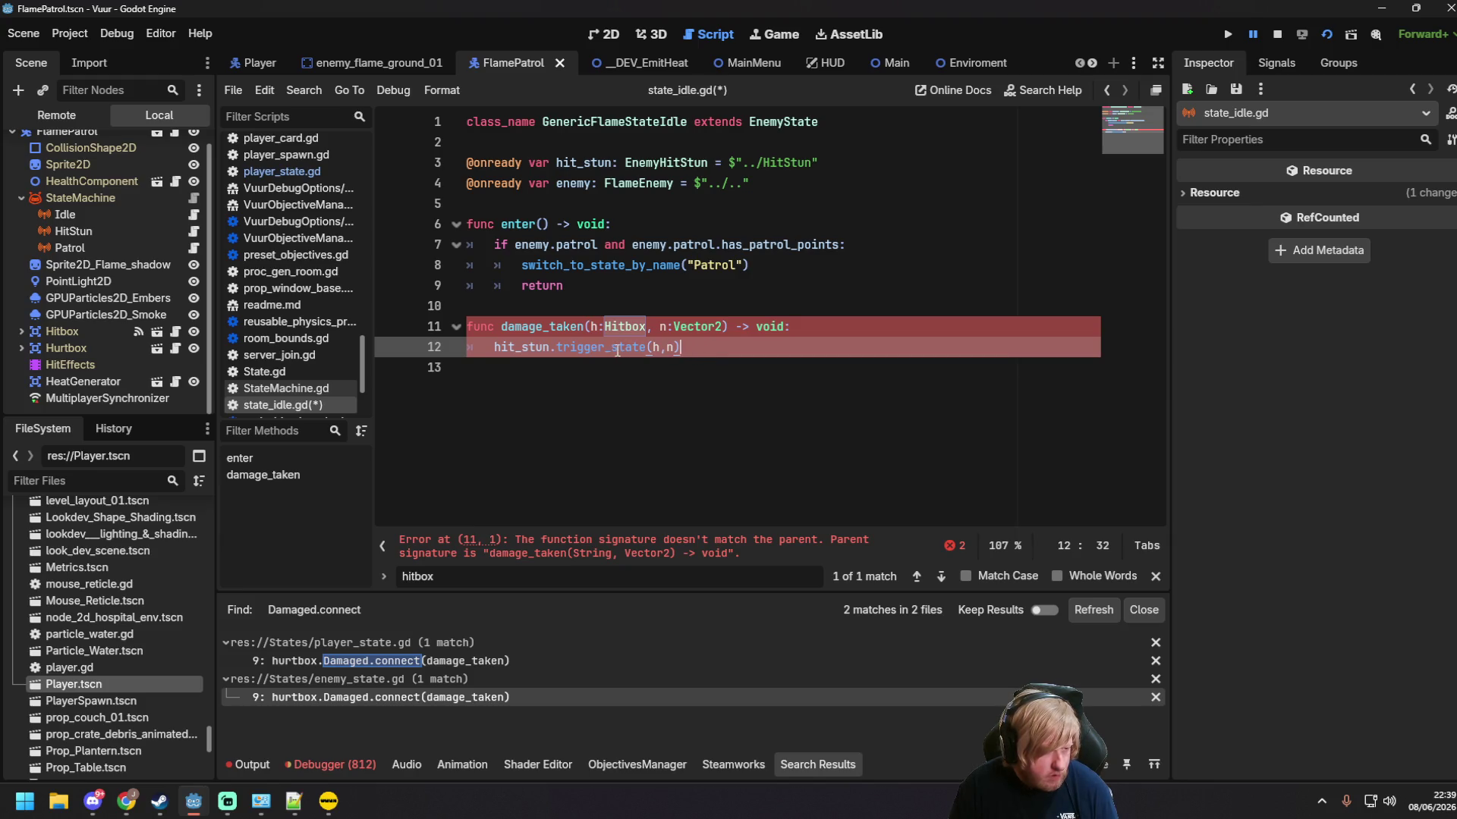
# - Change hit-stun trigger_state's hitboxPath: String to h: Hitbox, remove get_node, save, and run with F5
pyautogui.click(617, 348)
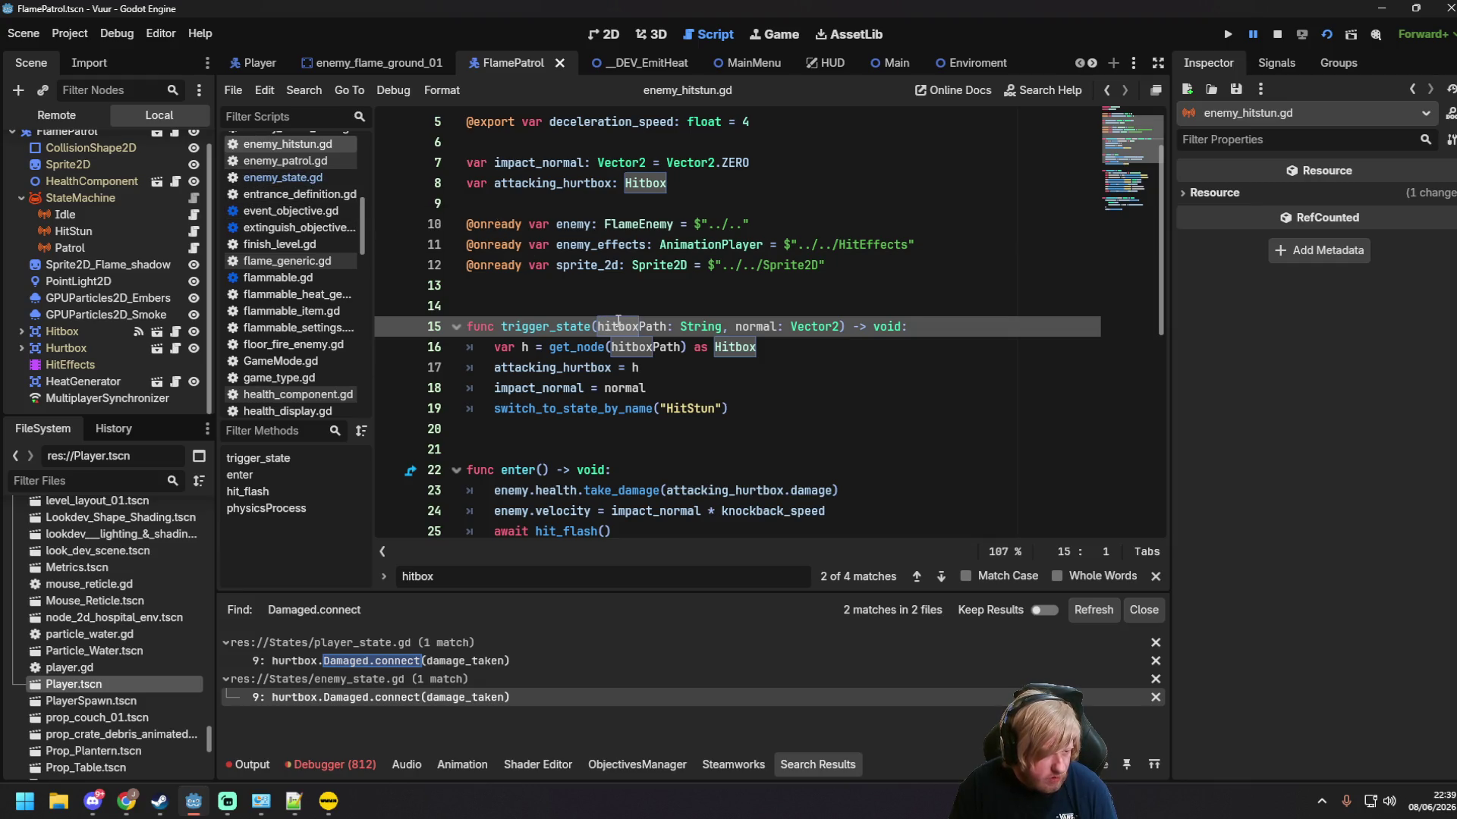
pyautogui.moveTo(638, 326); pyautogui.dragTo(668, 326)
pyautogui.press('BackSpace')
pyautogui.doubleClick(657, 326)
pyautogui.write('Hi')
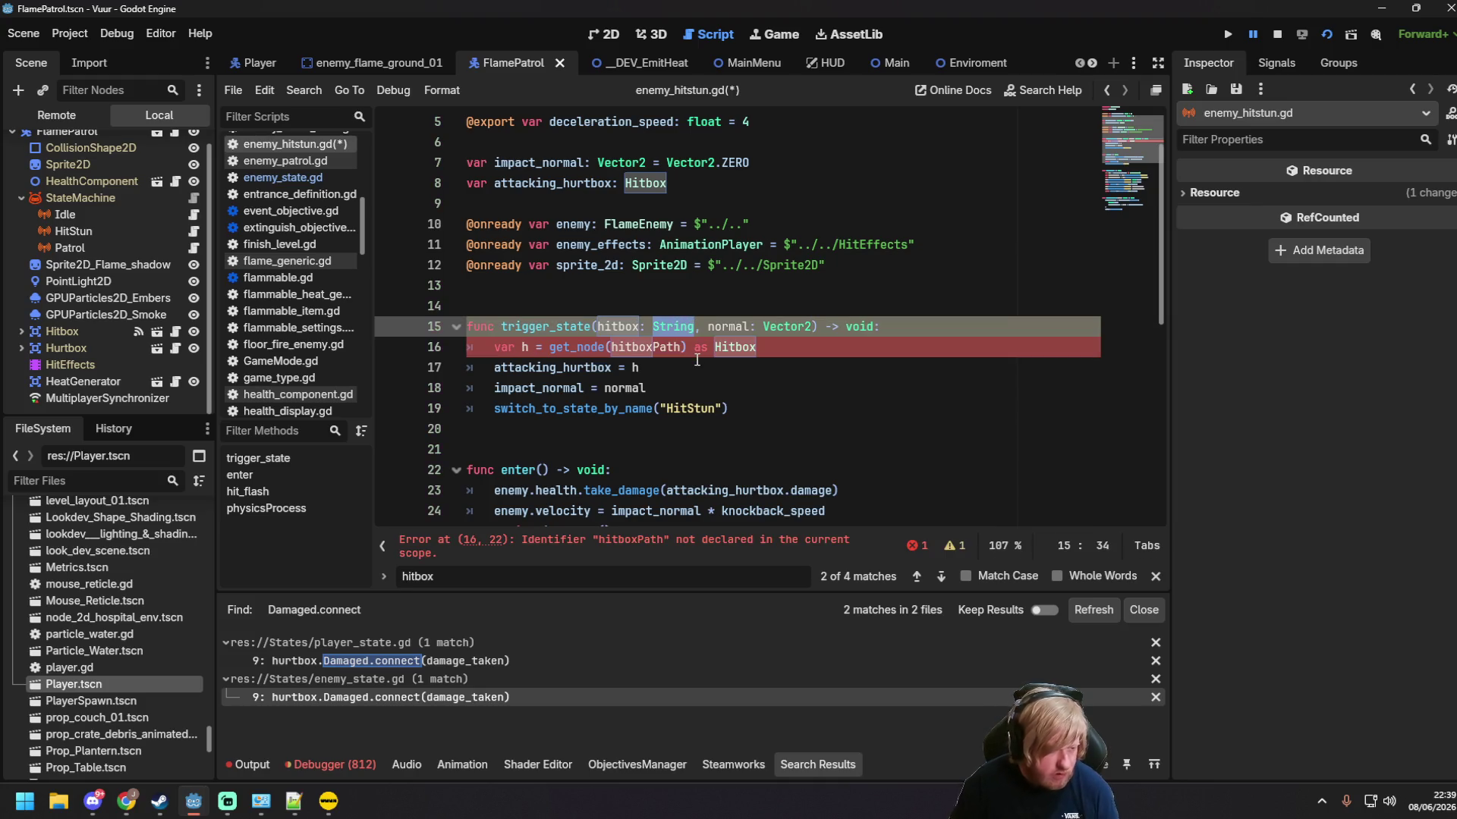
pyautogui.write('tbox')
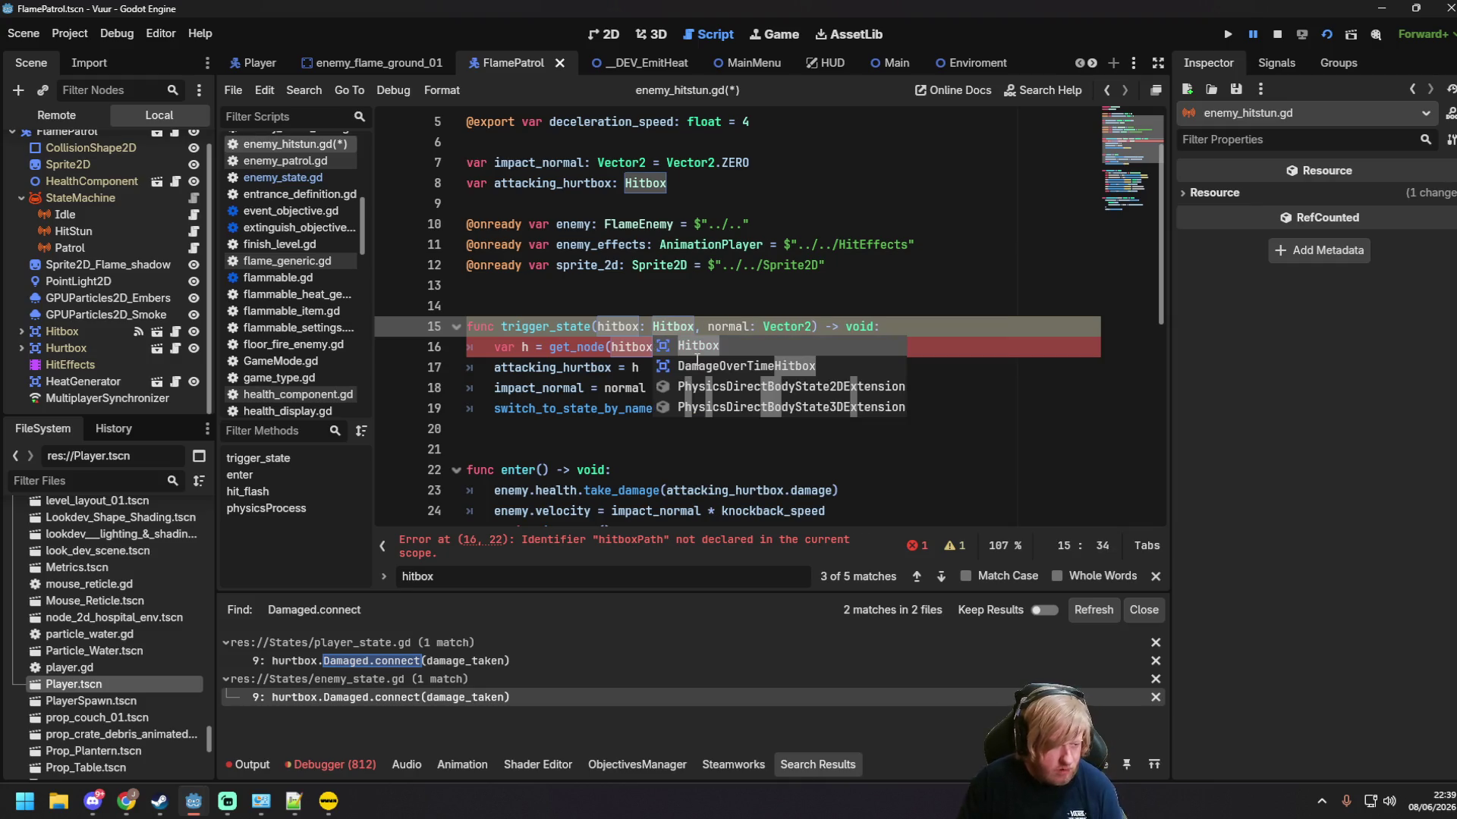
pyautogui.doubleClick(607, 326)
pyautogui.write('h')
pyautogui.press('Down')
pyautogui.hotkey('ctrl', 'shift', 'k')
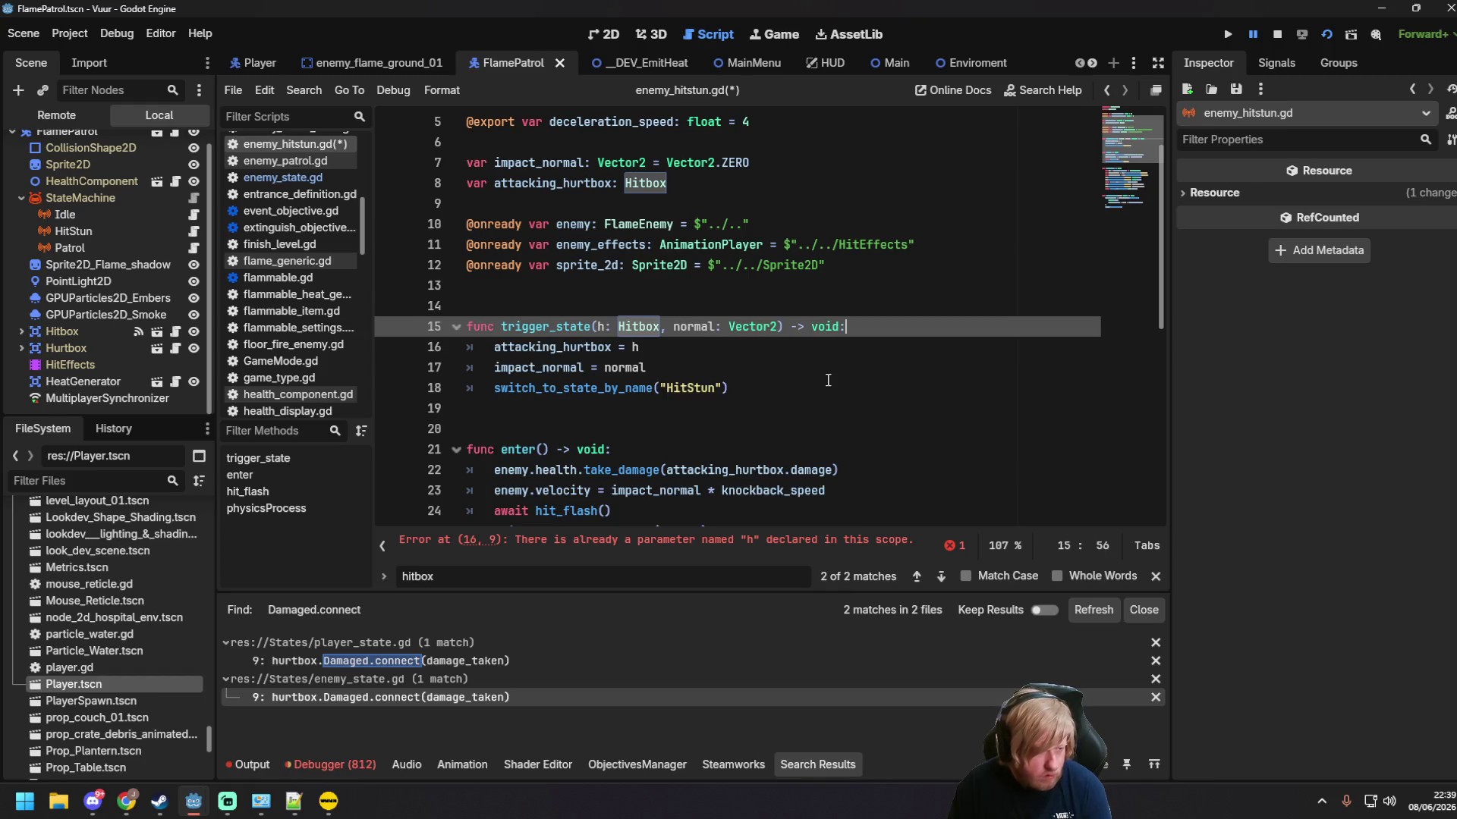
pyautogui.click(816, 384)
pyautogui.hotkey('ctrl', 's')
pyautogui.press('Up')
pyautogui.press('Up')
pyautogui.press('Up')
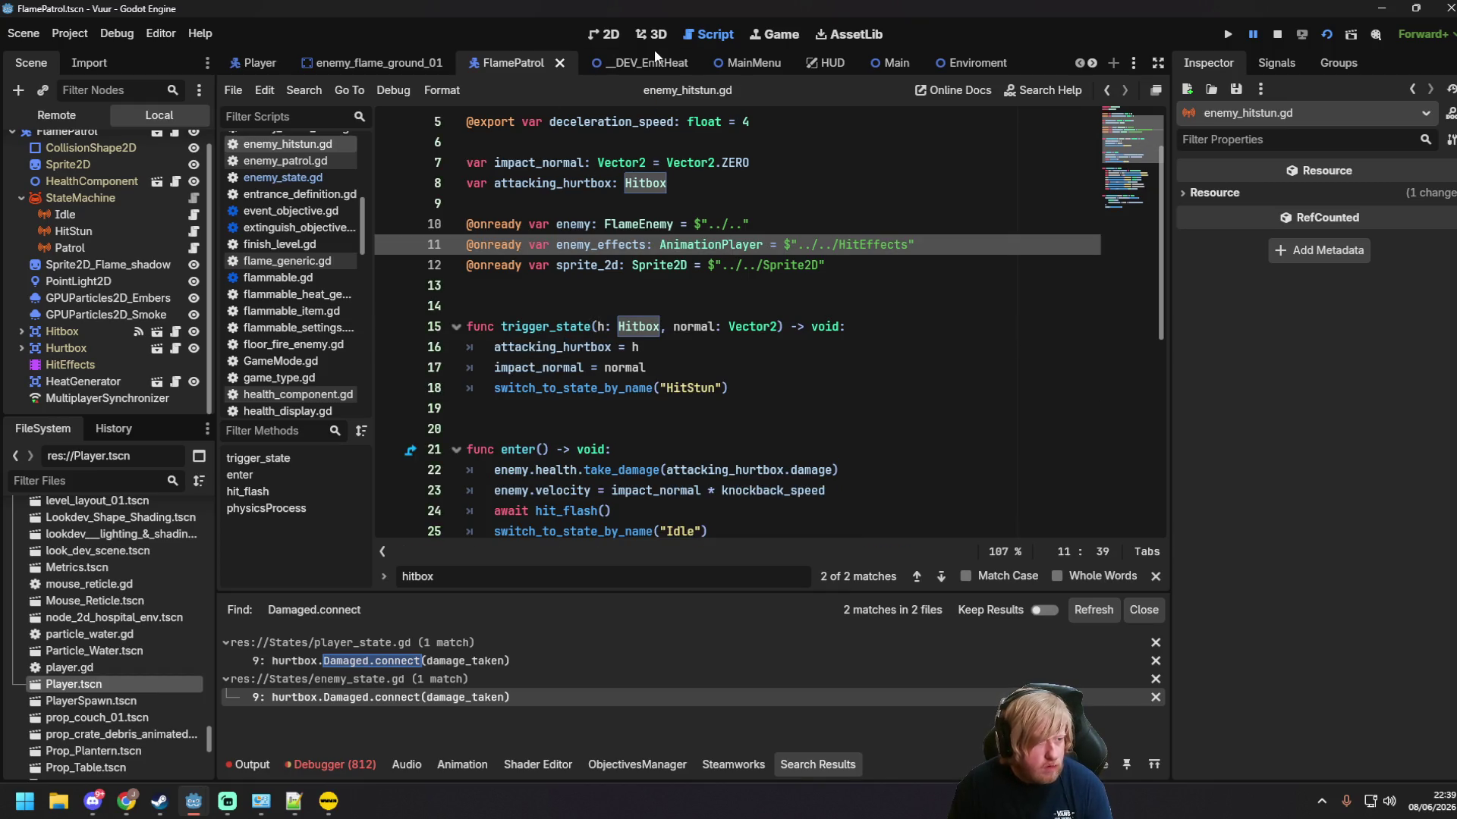
pyautogui.press('F5')
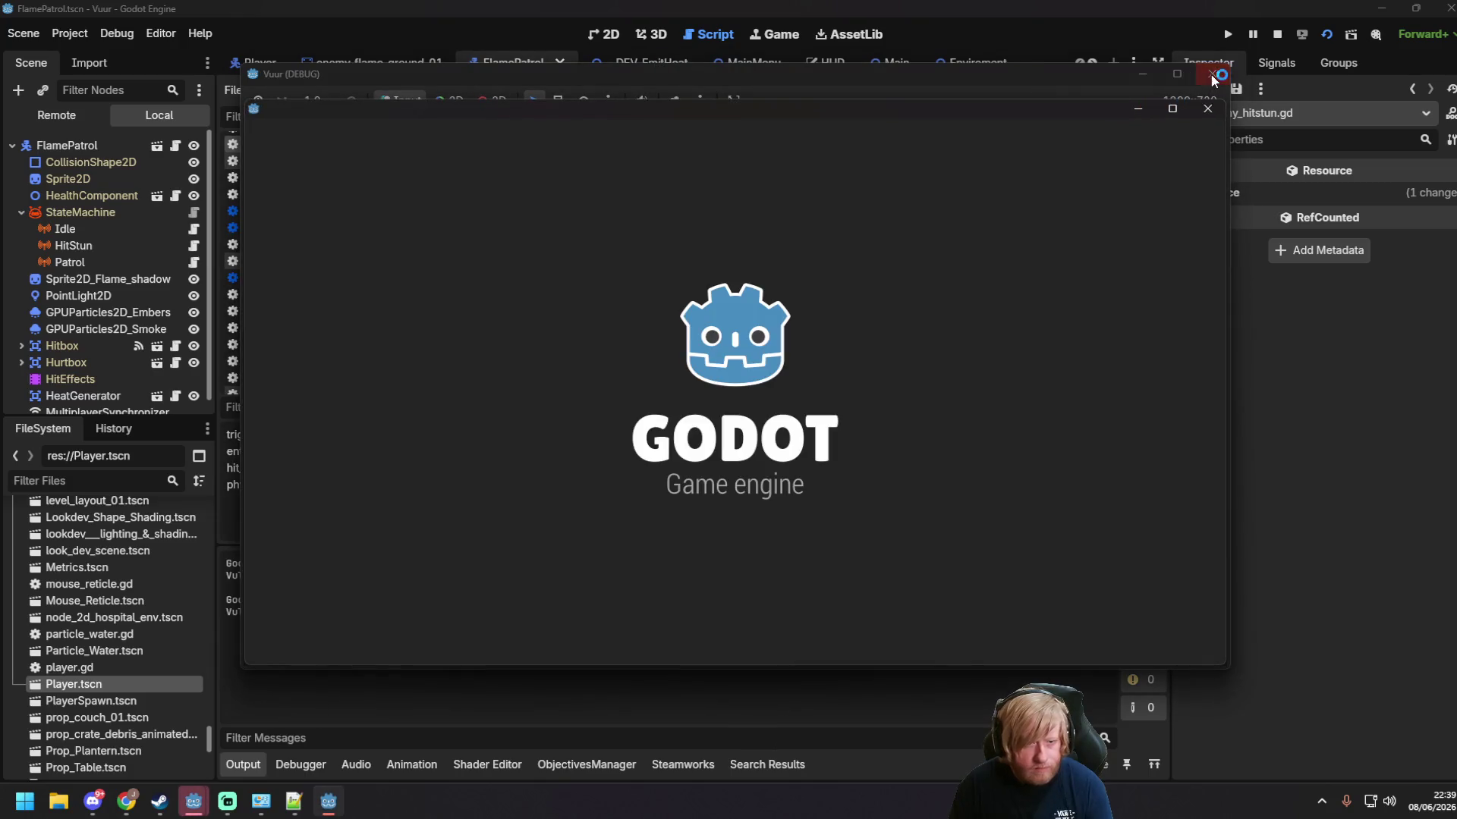
# - Work around the file-in-use save errors by undoing, saving, and redoing the Hitbox parameter edits
pyautogui.click(726, 350)
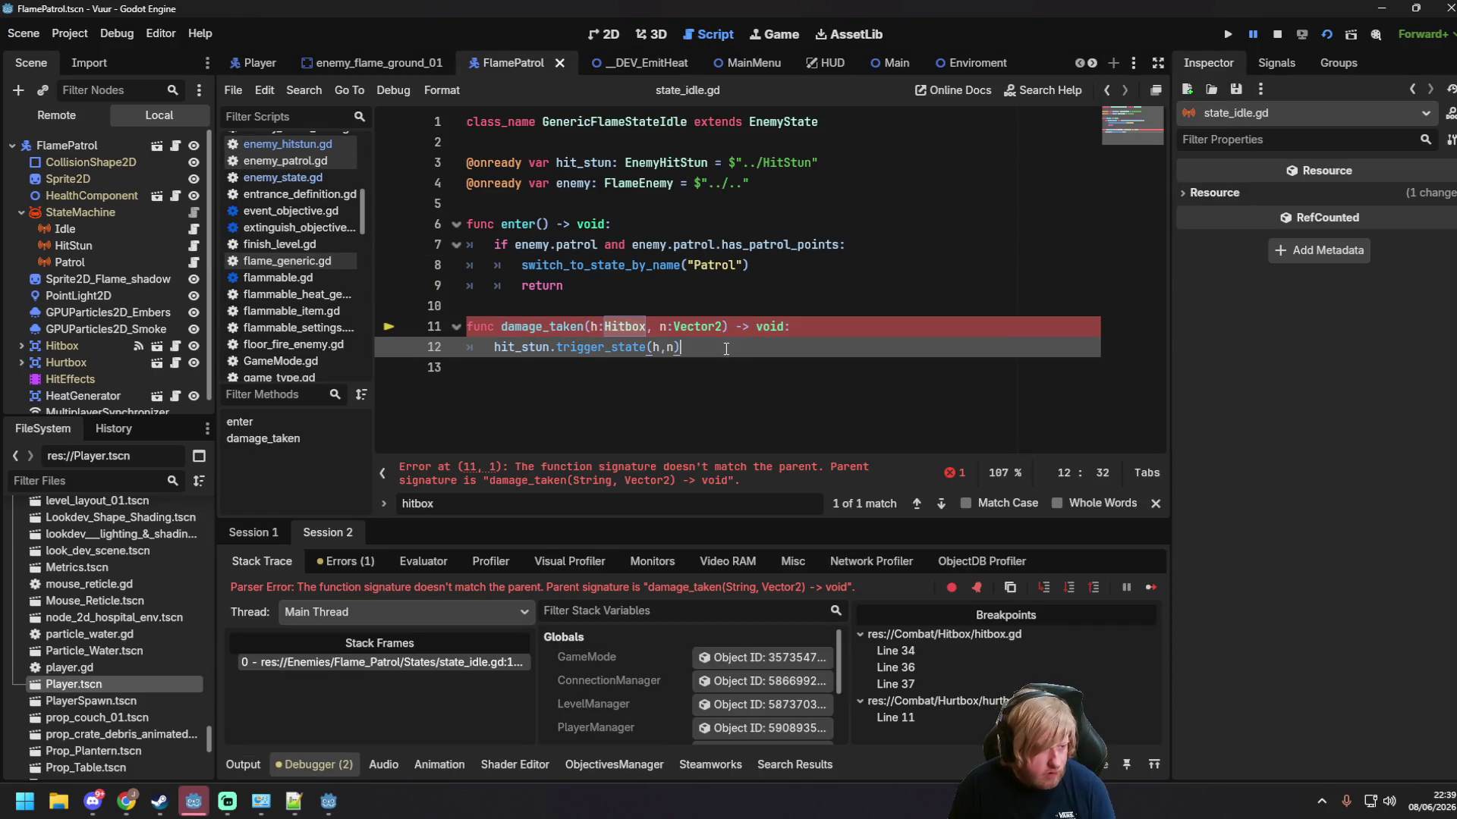
pyautogui.press('F5')
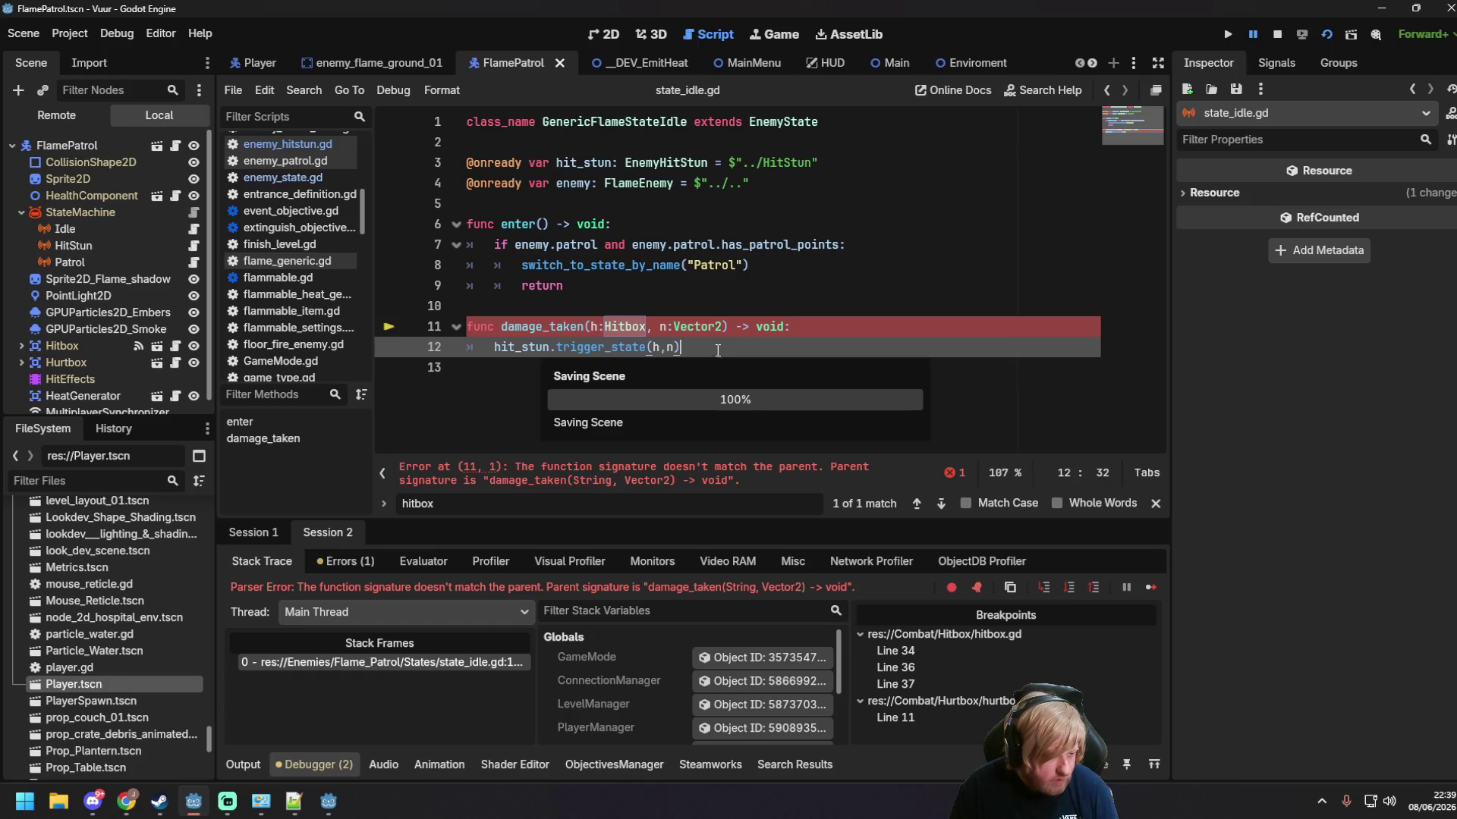
pyautogui.click(728, 594)
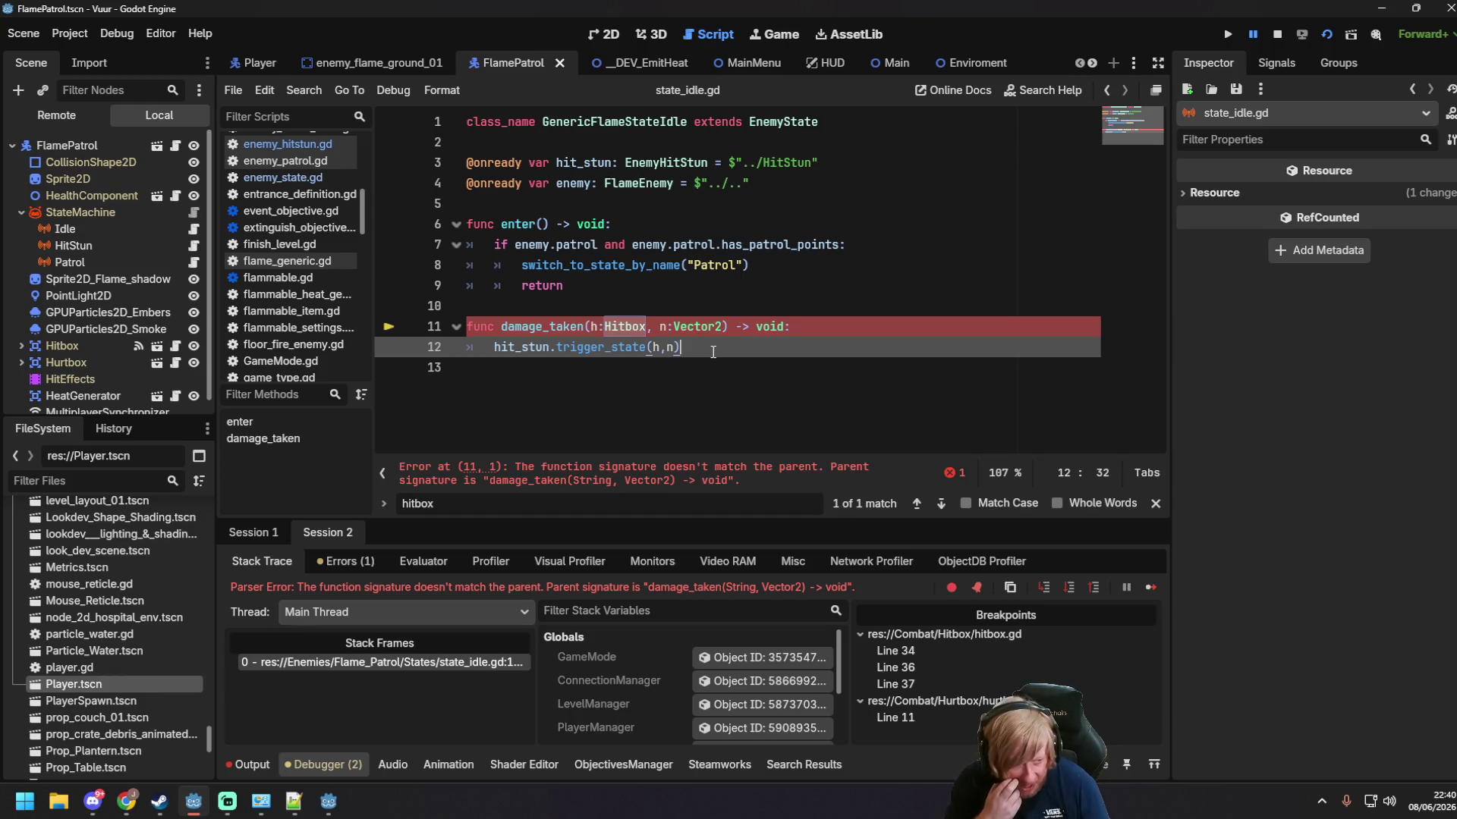
pyautogui.hotkey('ctrl', 'z')
pyautogui.hotkey('ctrl', 'z')
pyautogui.hotkey('ctrl', 'z')
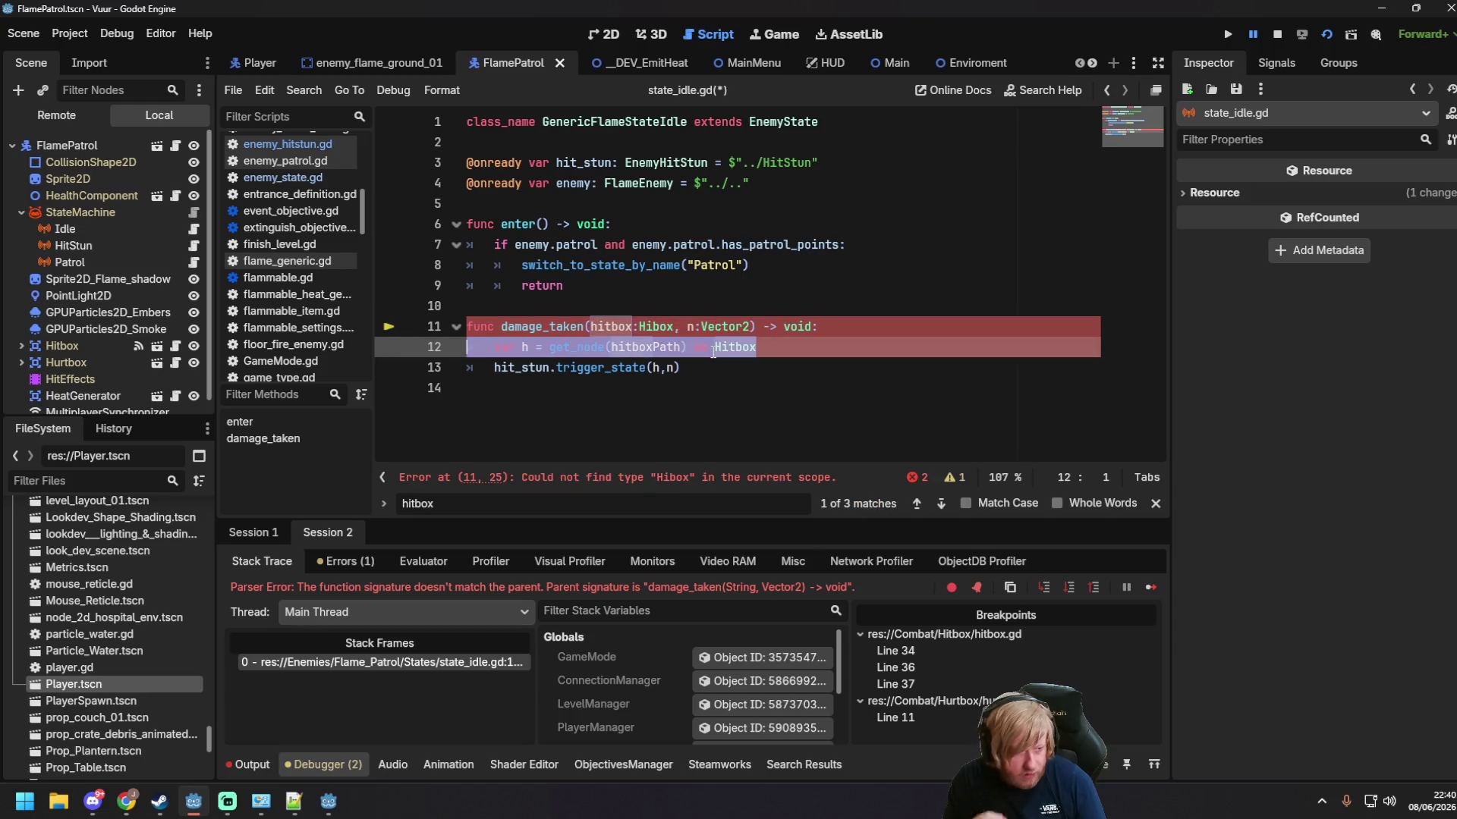
pyautogui.click(715, 362)
pyautogui.hotkey('ctrl', 's')
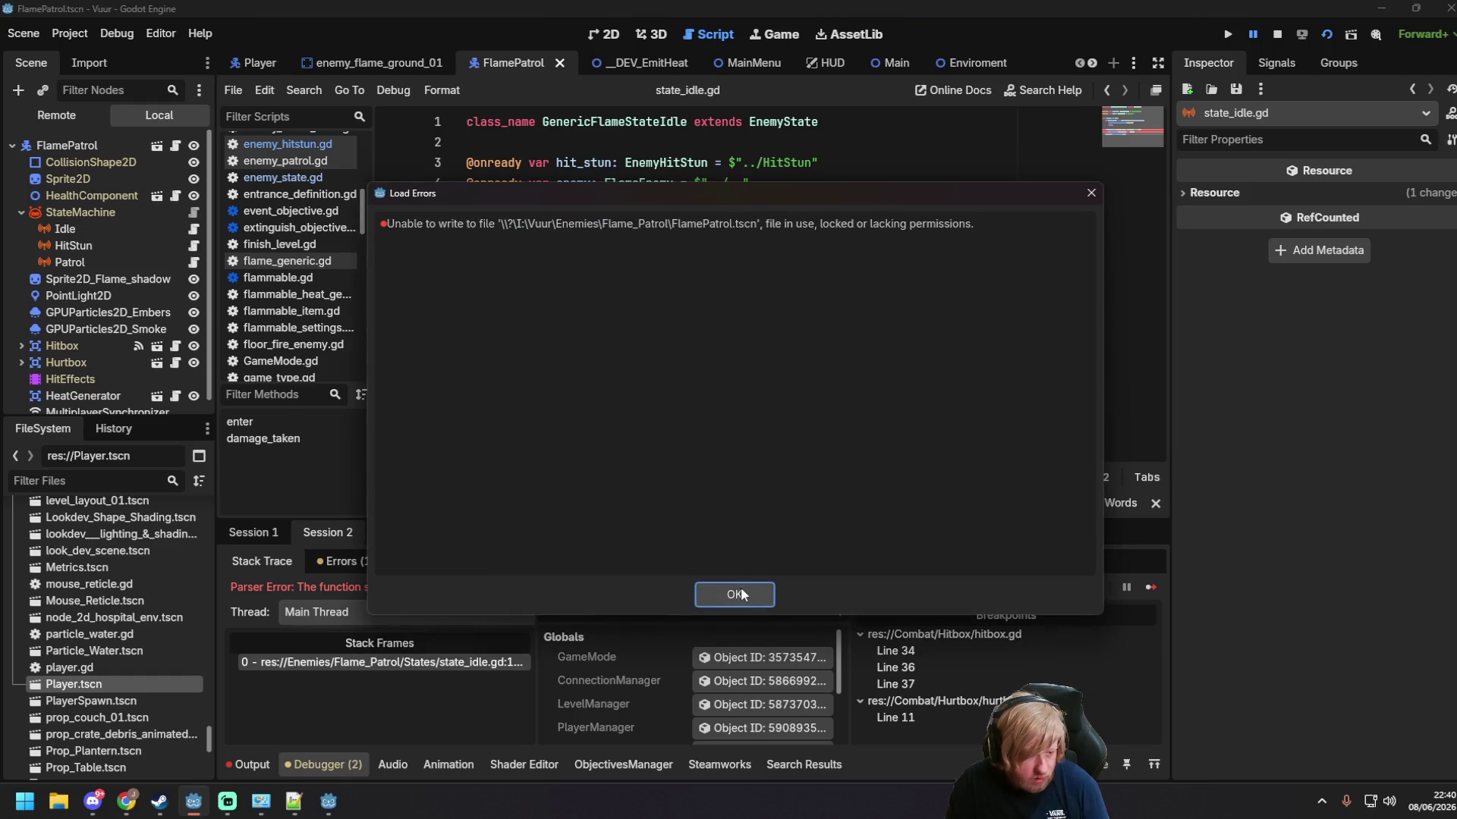
pyautogui.click(739, 589)
pyautogui.hotkey('ctrl', 'y')
pyautogui.hotkey('ctrl', 'y')
pyautogui.hotkey('ctrl', 'y')
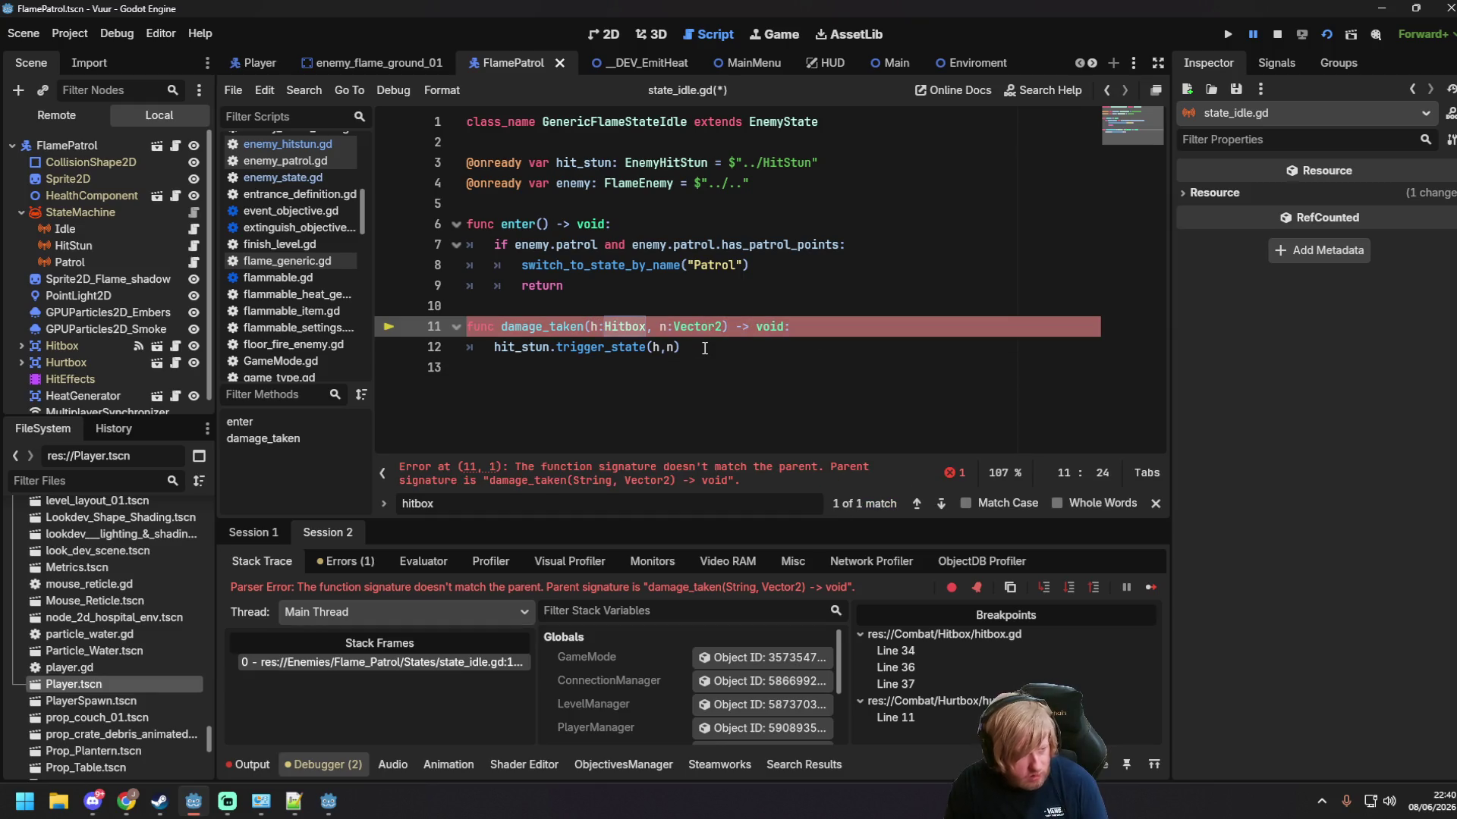
# - In EnemyState's damage_taken, change the first parameter type from String to Hitbox and save
pyautogui.click(518, 328)
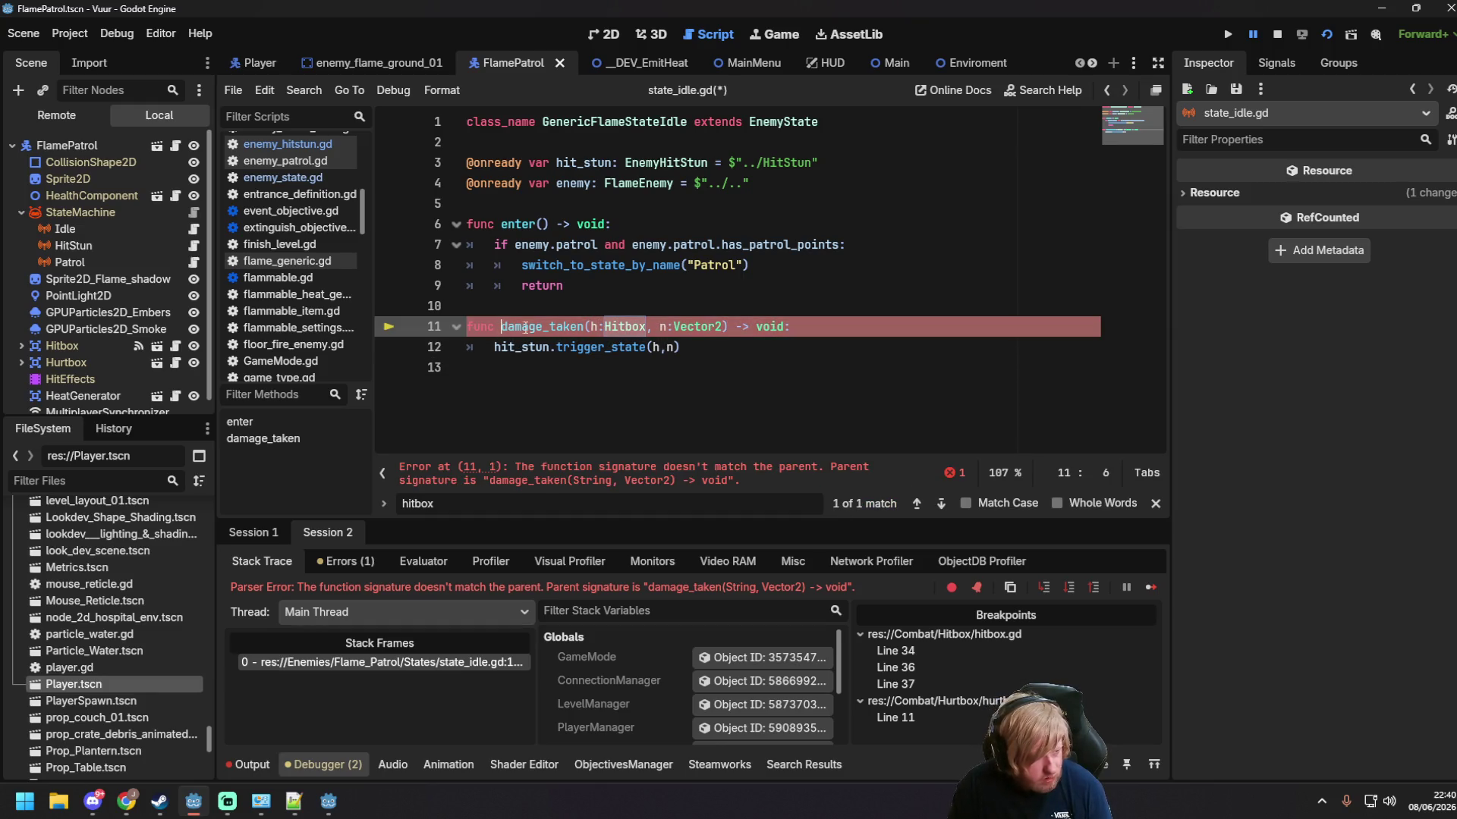
pyautogui.doubleClick(586, 326)
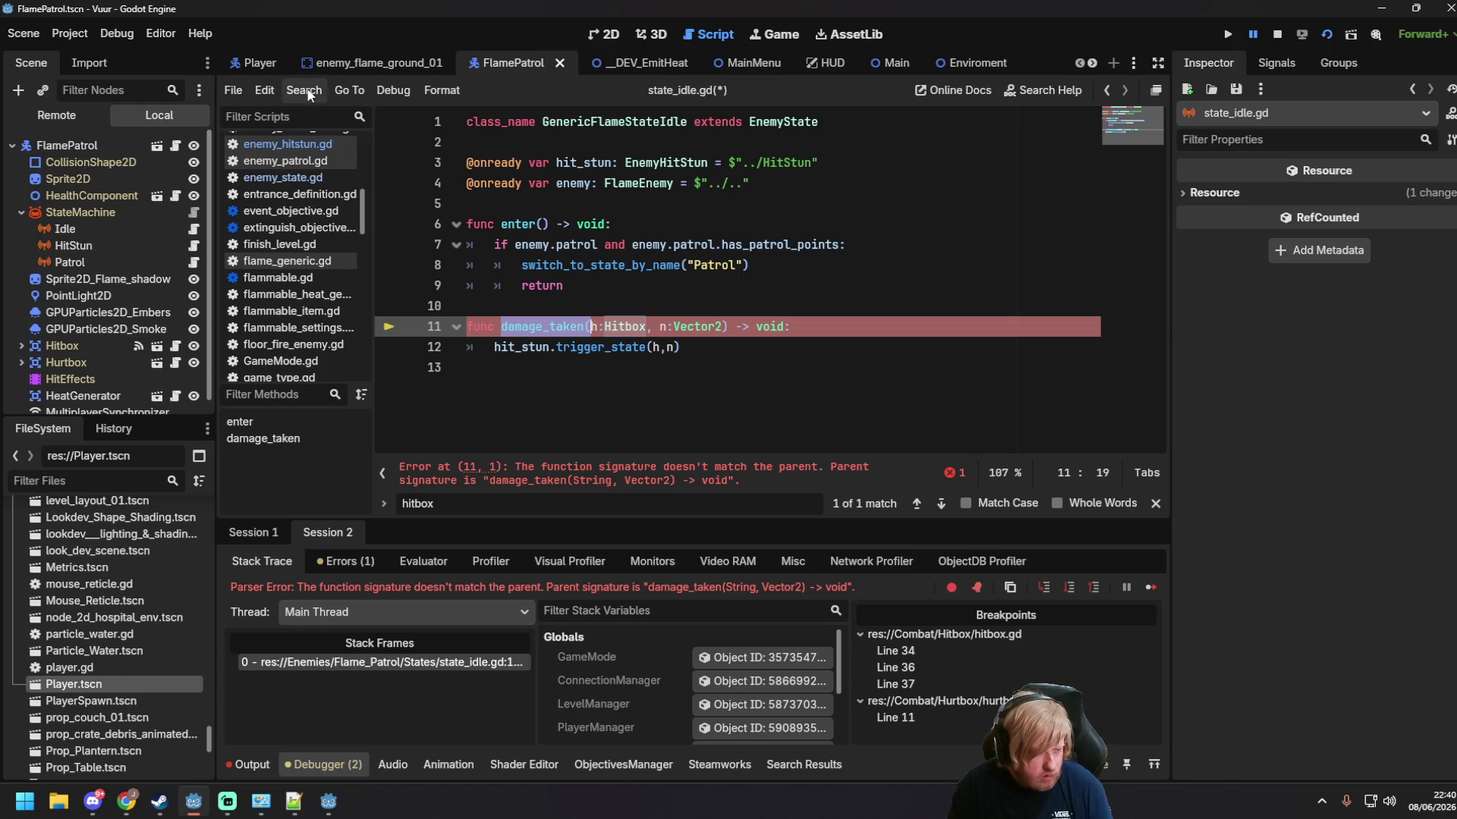
pyautogui.click(782, 123)
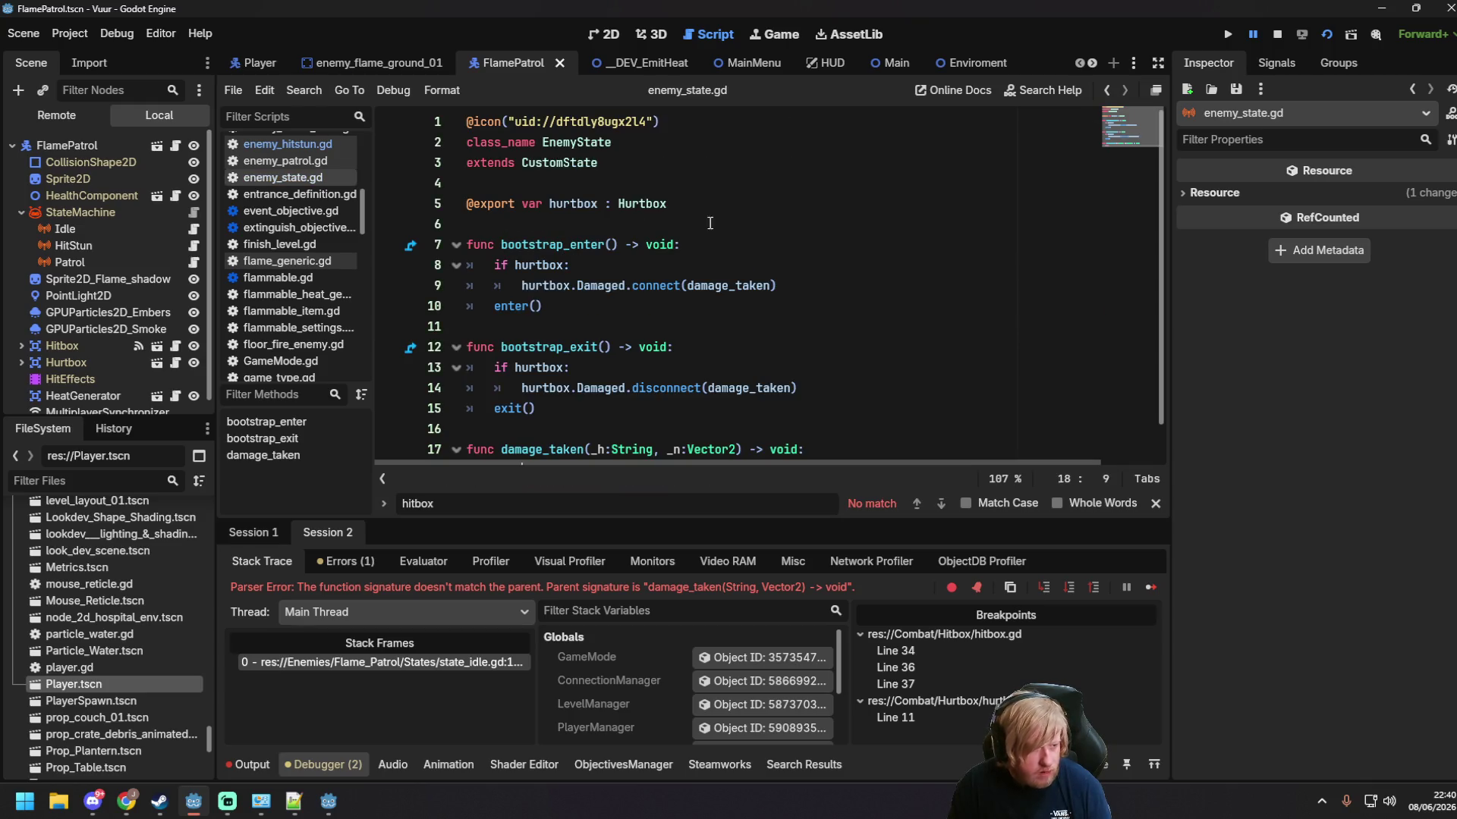
pyautogui.scroll(-3)
pyautogui.moveTo(612, 410); pyautogui.dragTo(655, 412)
pyautogui.write('Hitbox')
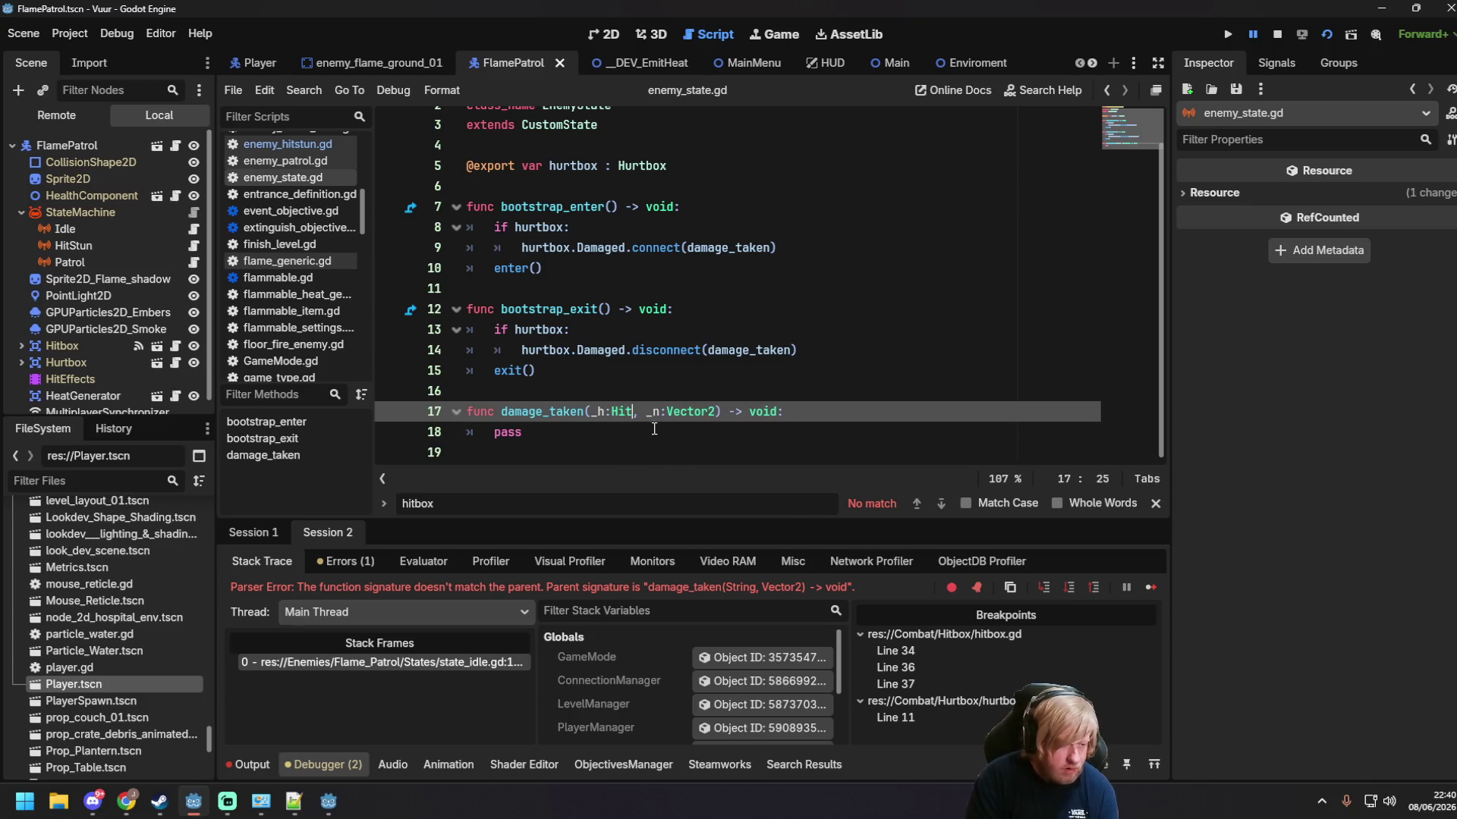
pyautogui.click(729, 219)
pyautogui.hotkey('ctrl', 's')
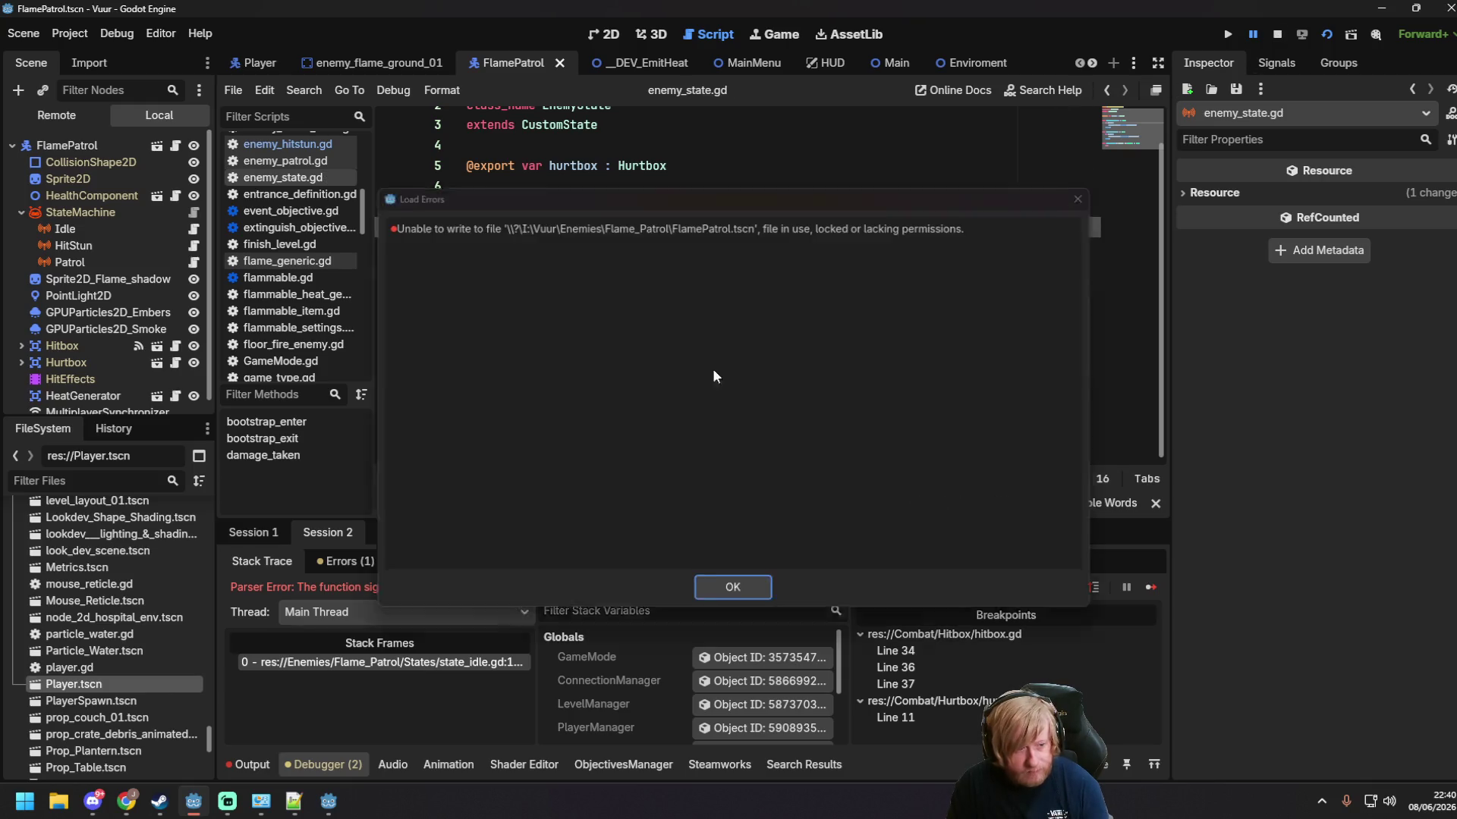
pyautogui.click(733, 588)
# - Stop the running game and run the _DEV_EmitHeat scene with F6
pyautogui.click(1281, 39)
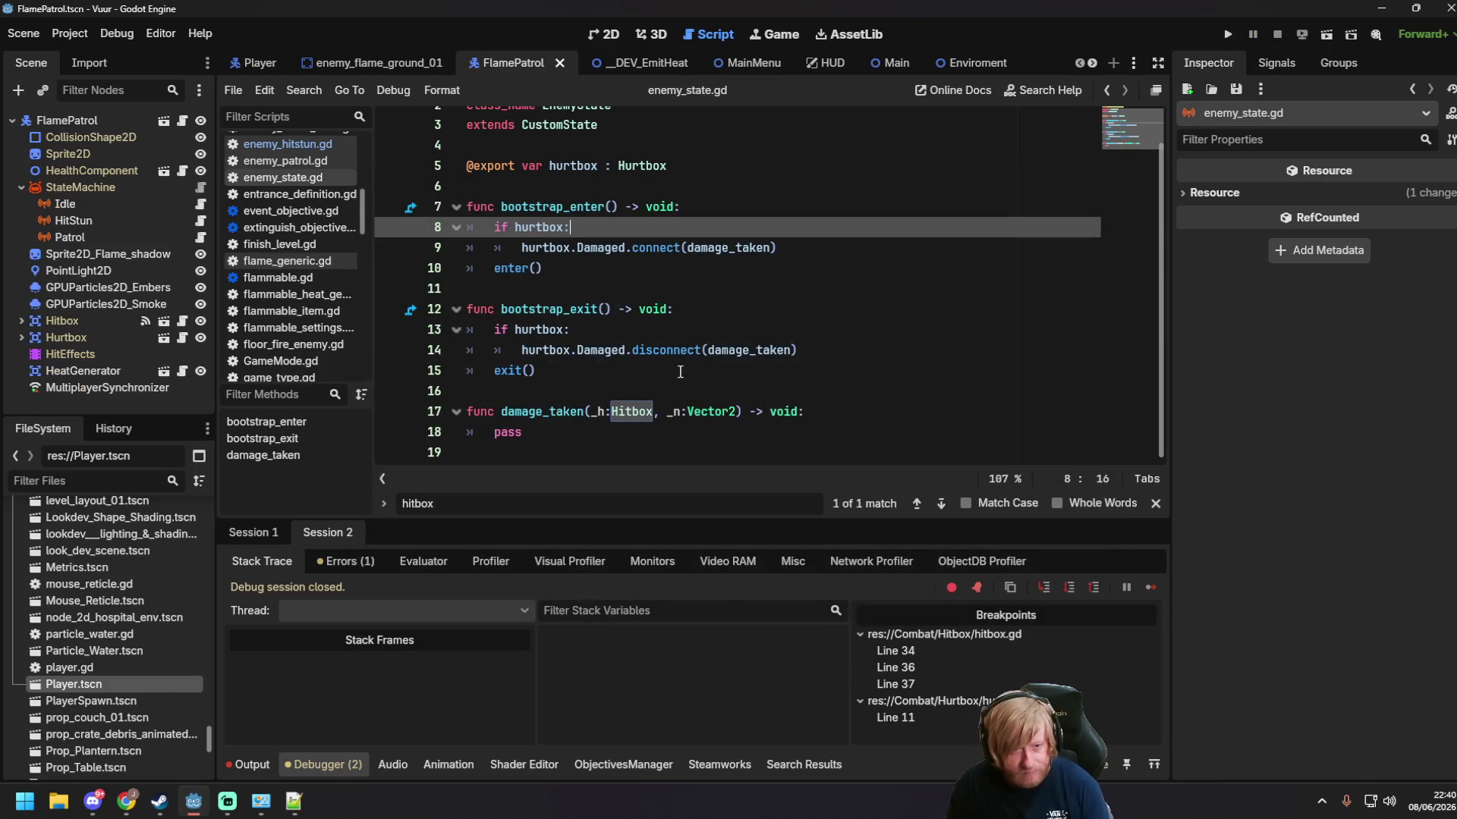
pyautogui.click(654, 247)
pyautogui.click(621, 68)
pyautogui.press('F6')
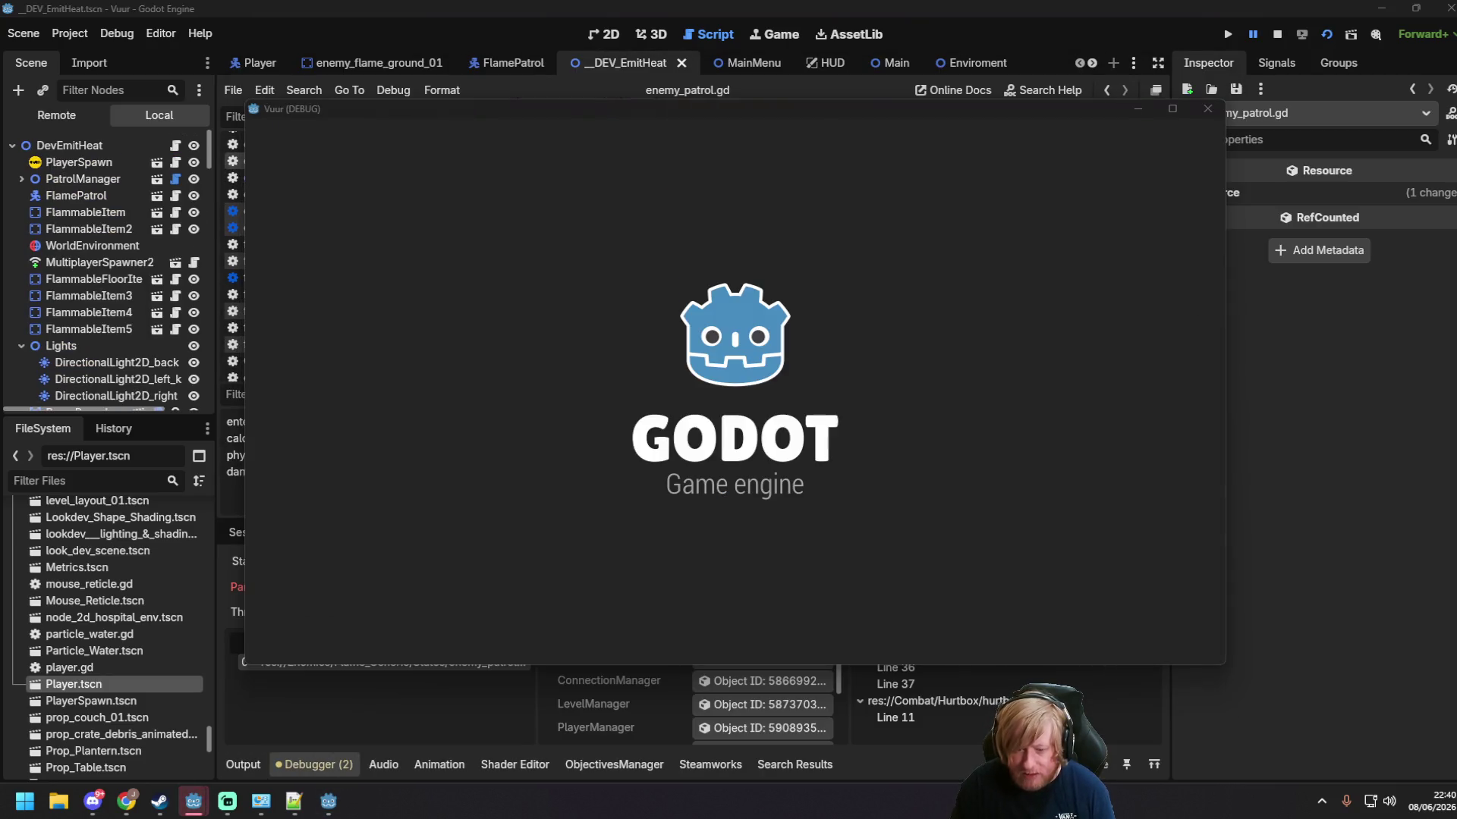
# - In enemy_patrol.gd, replace hitboxPath: String with h: Hitbox, delete the get_node line, and save
pyautogui.hotkey('alt', 'Tab')
pyautogui.hotkey('alt', 'Tab')
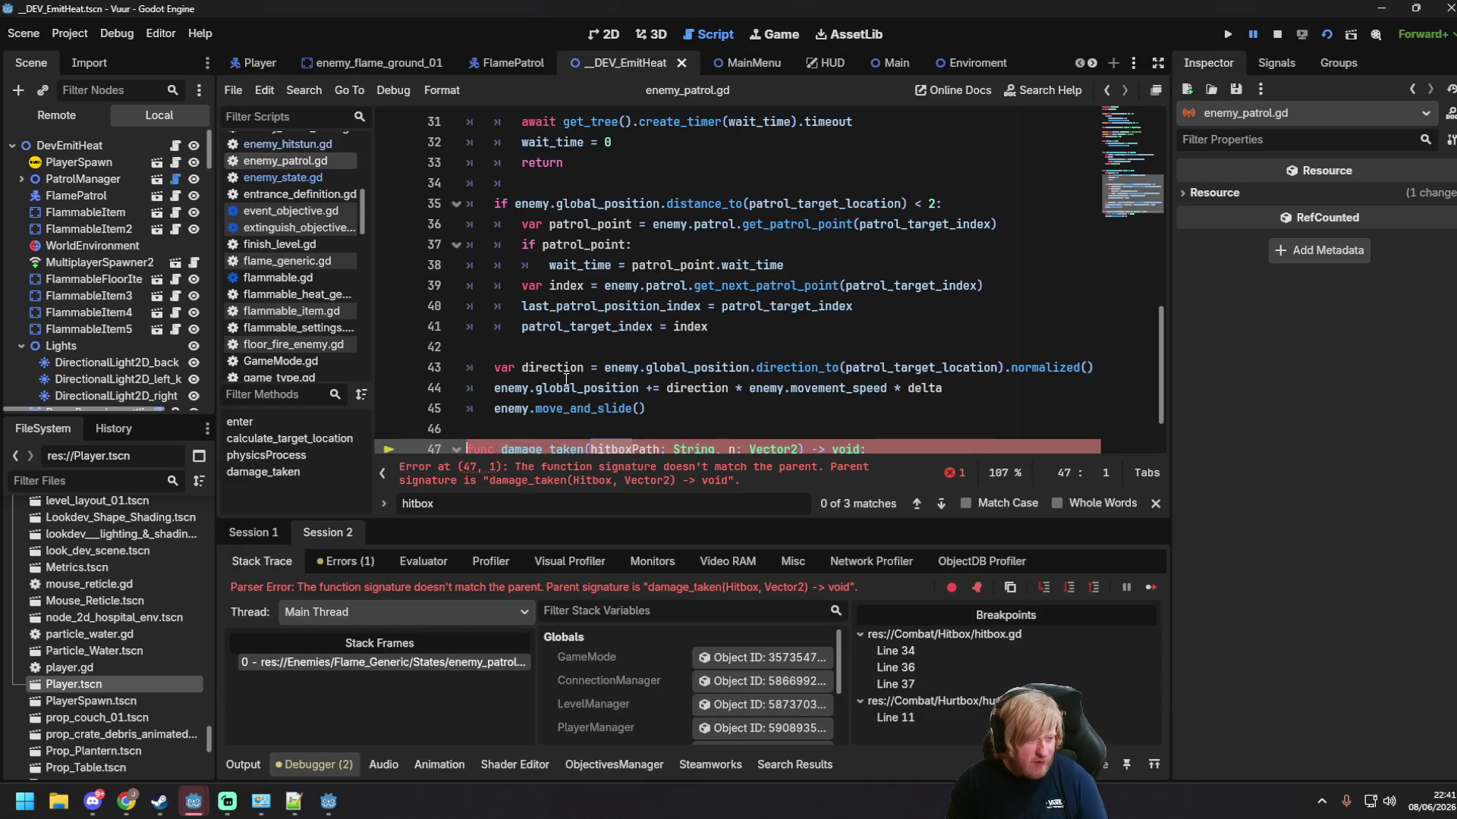
pyautogui.scroll(-3)
pyautogui.click(641, 411)
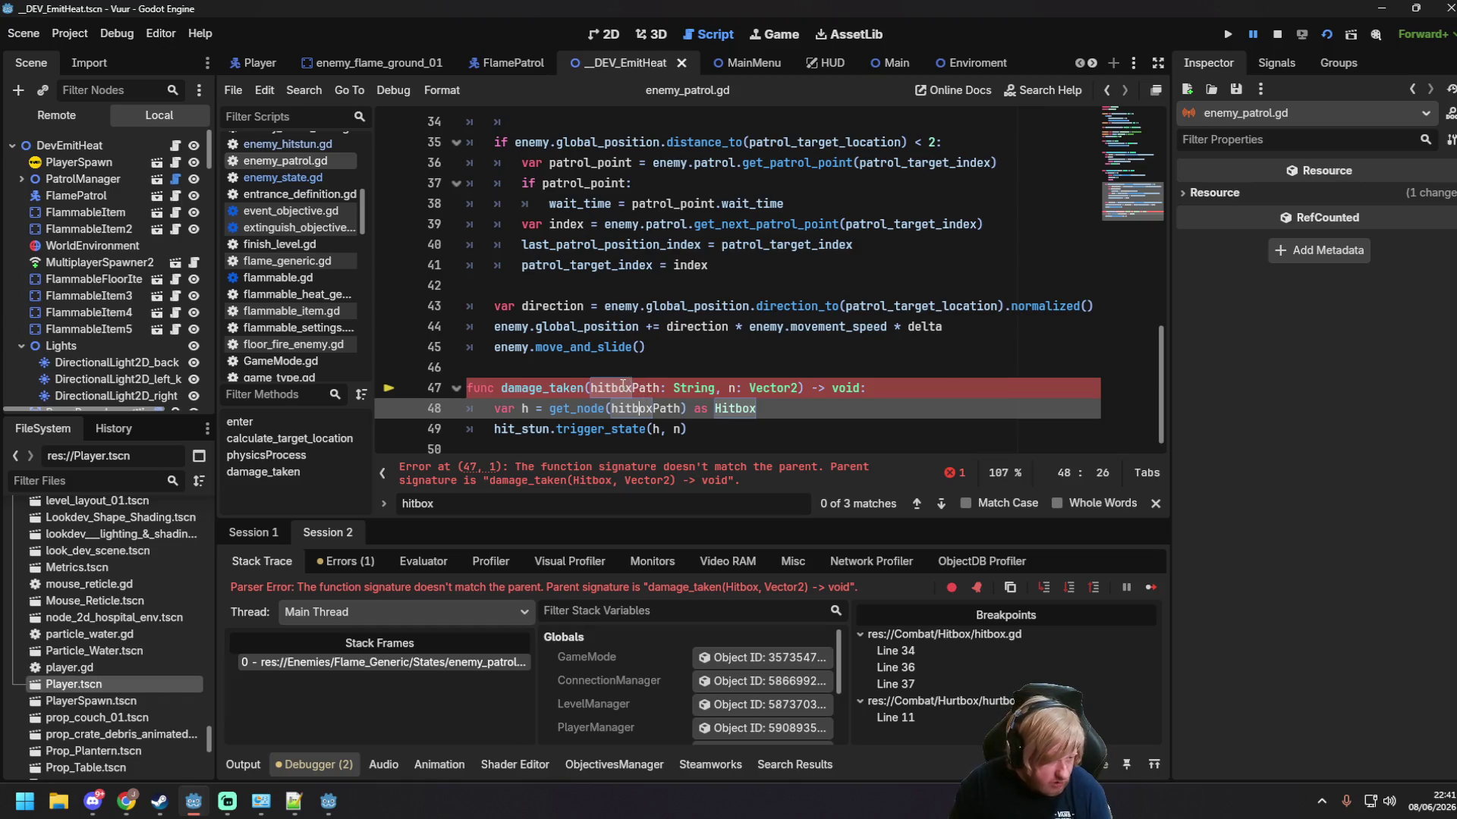
pyautogui.moveTo(594, 389); pyautogui.dragTo(713, 388)
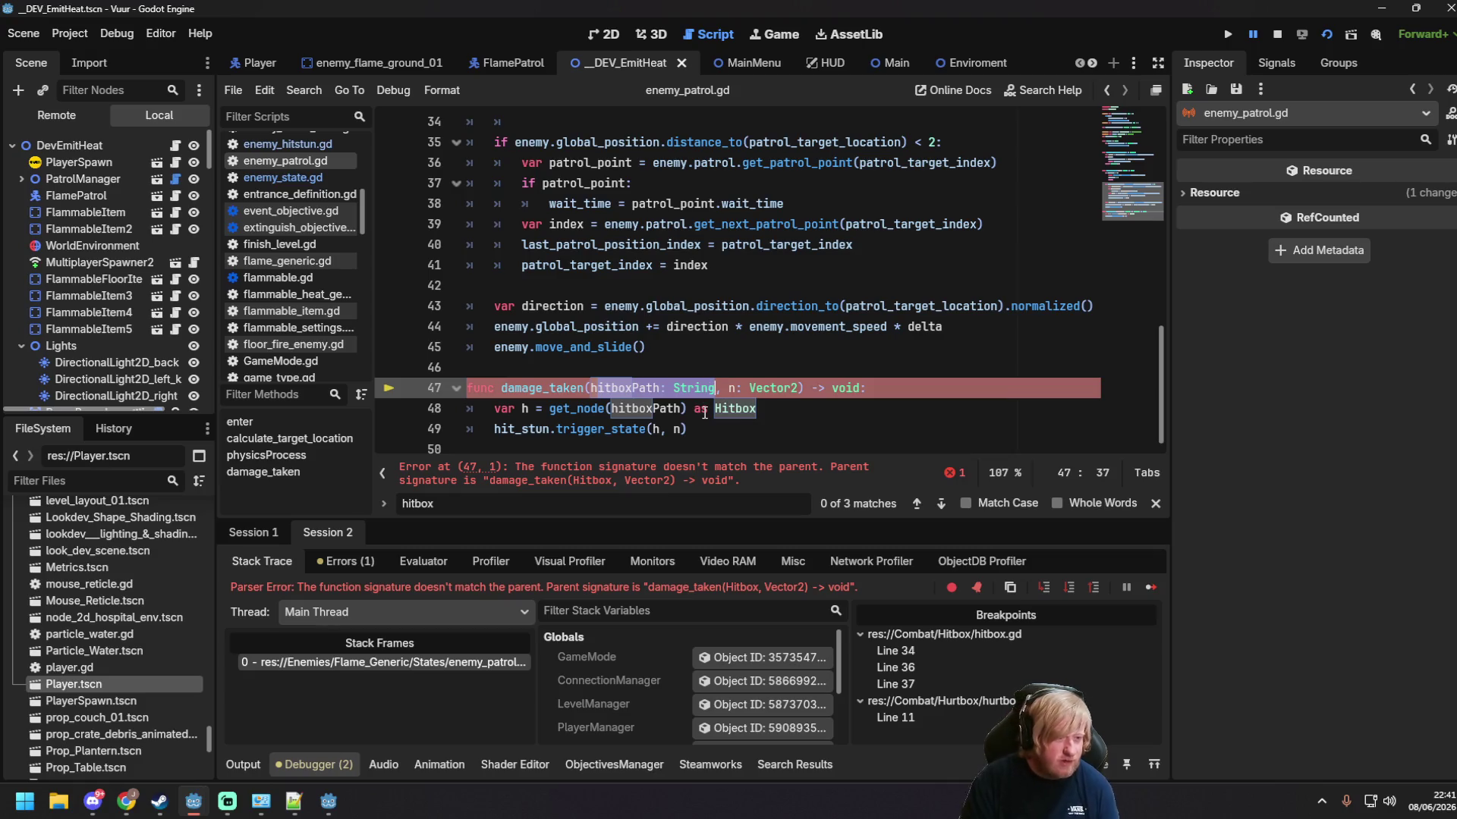
pyautogui.write('h: H')
pyautogui.write('itbox')
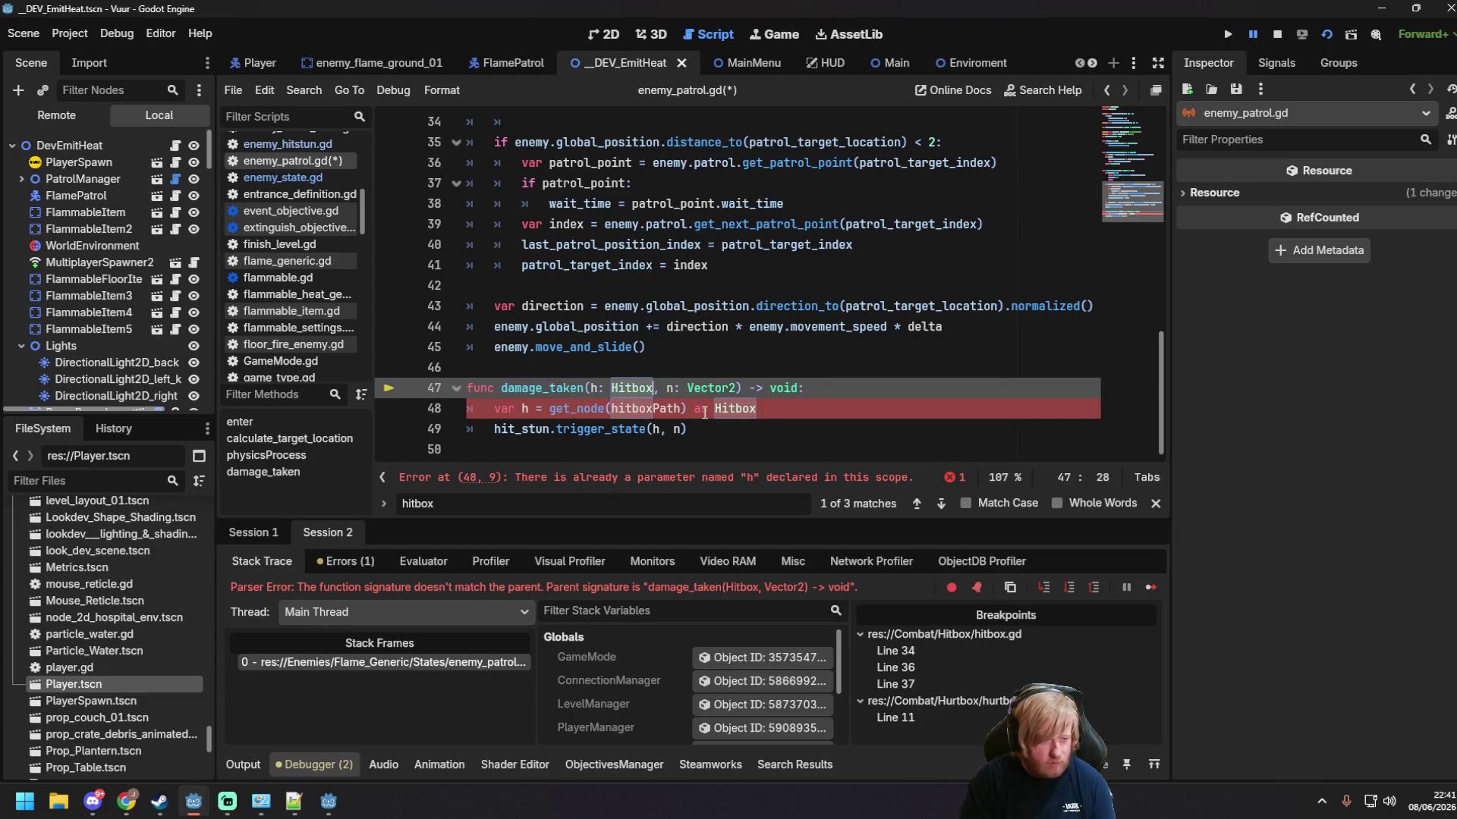
pyautogui.click(808, 416)
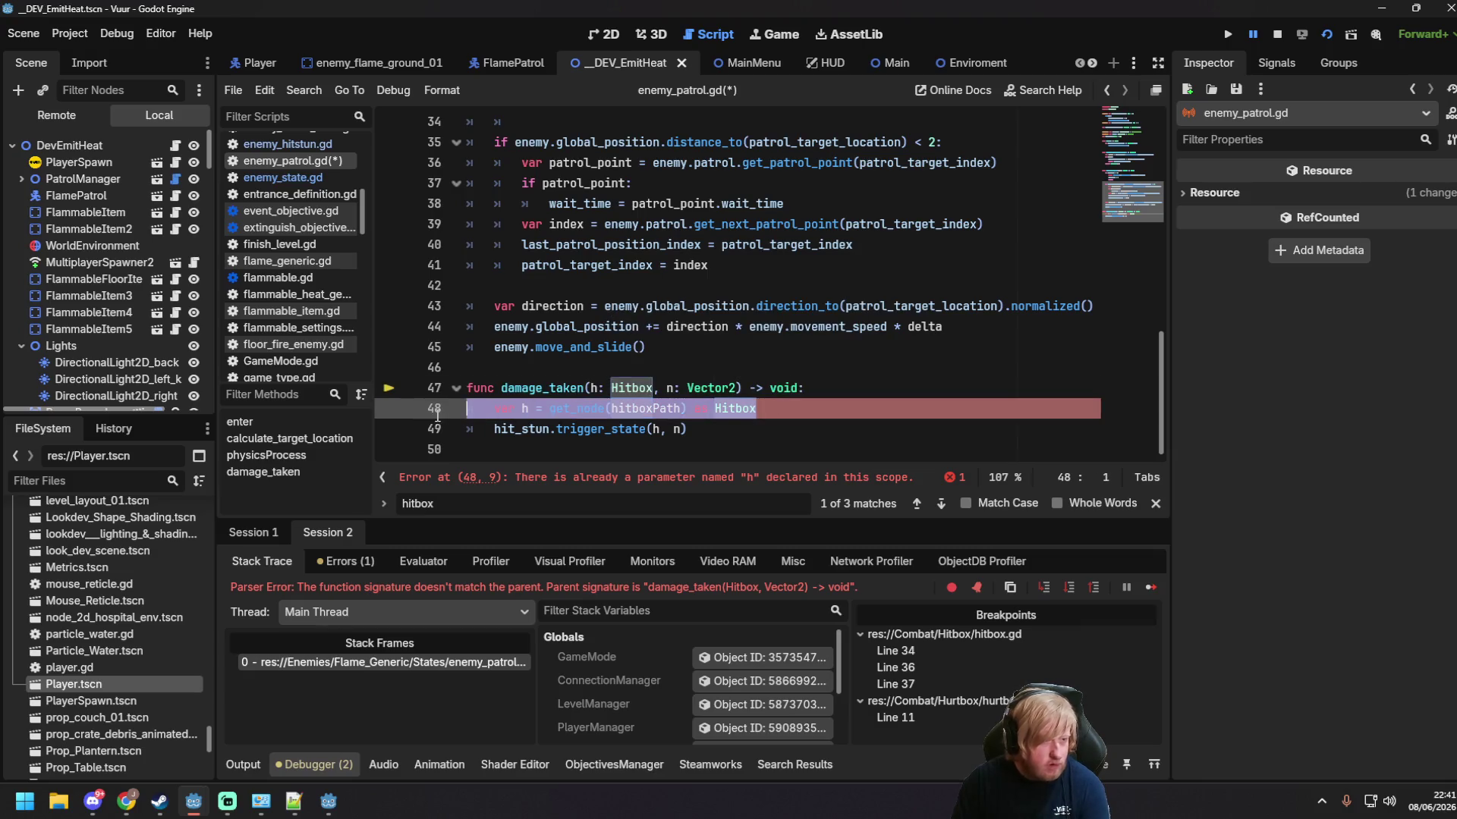
pyautogui.hotkey('ctrl', 'shift', 'k')
pyautogui.hotkey('ctrl', 's')
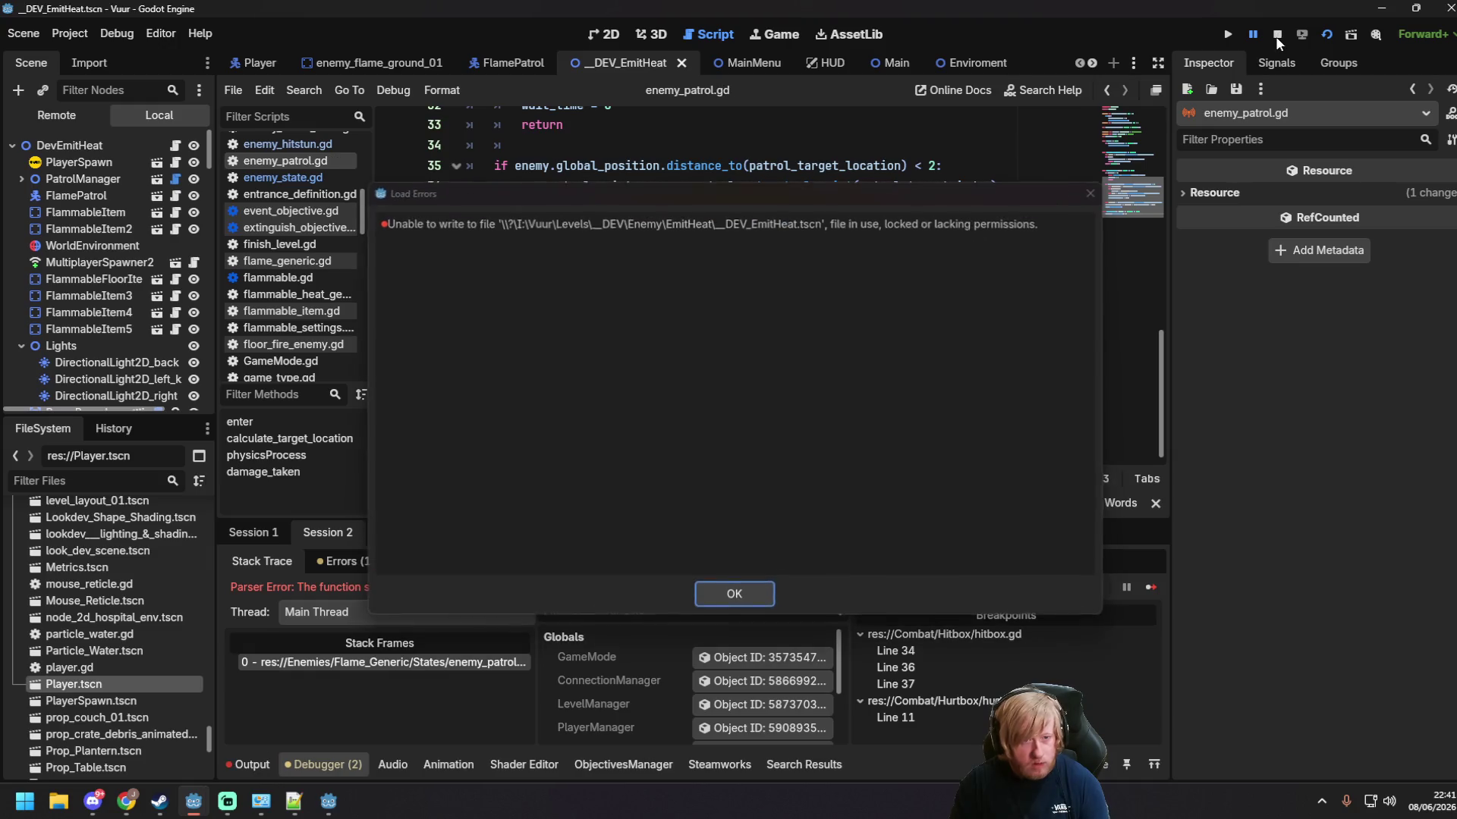
pyautogui.press('Return')
# - Stop the running game, save, and relaunch the current scene with F6
pyautogui.click(1279, 38)
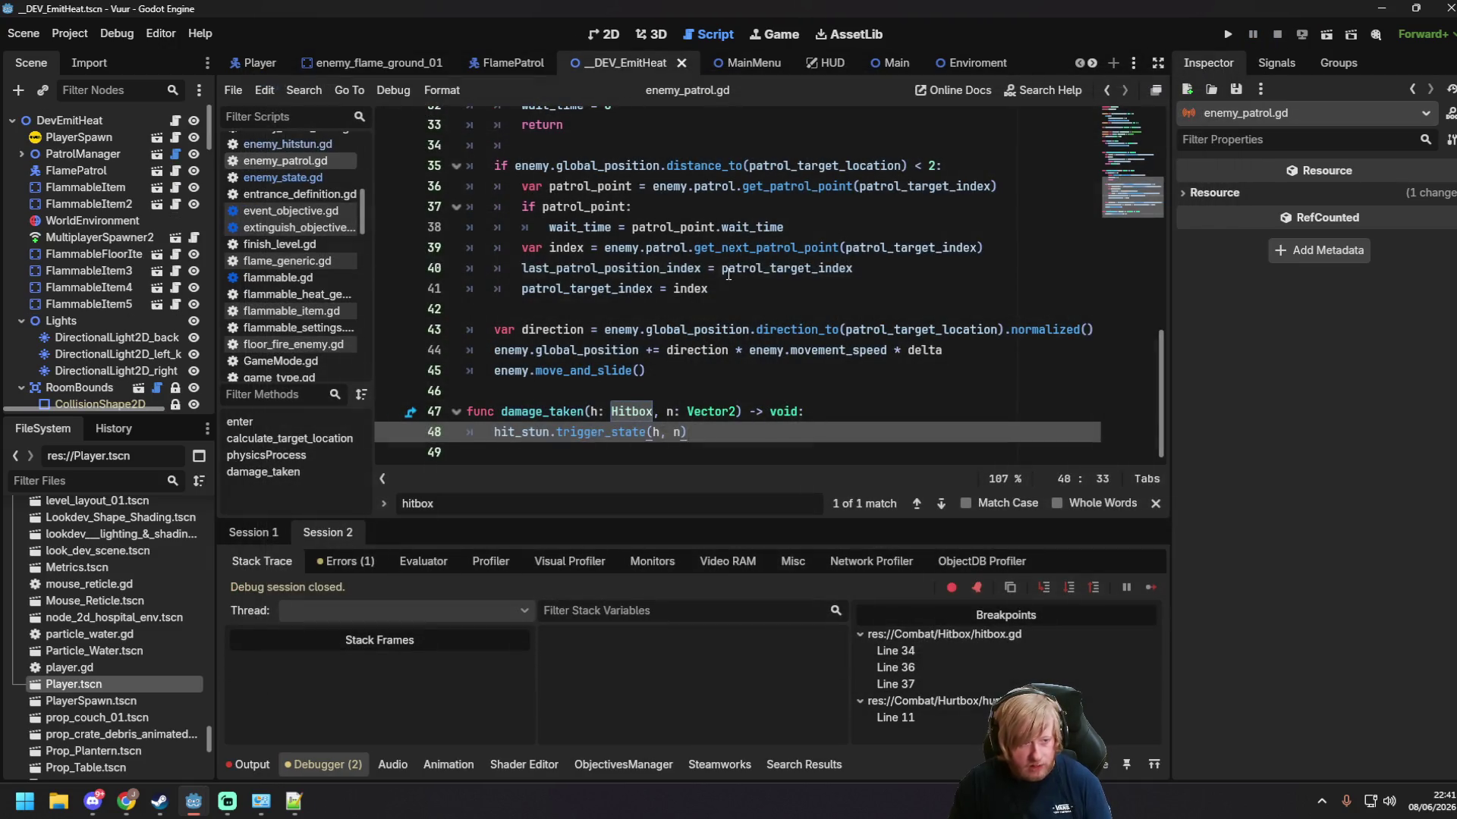
pyautogui.click(683, 268)
pyautogui.hotkey('ctrl', 's')
pyautogui.click(618, 187)
pyautogui.press('F6')
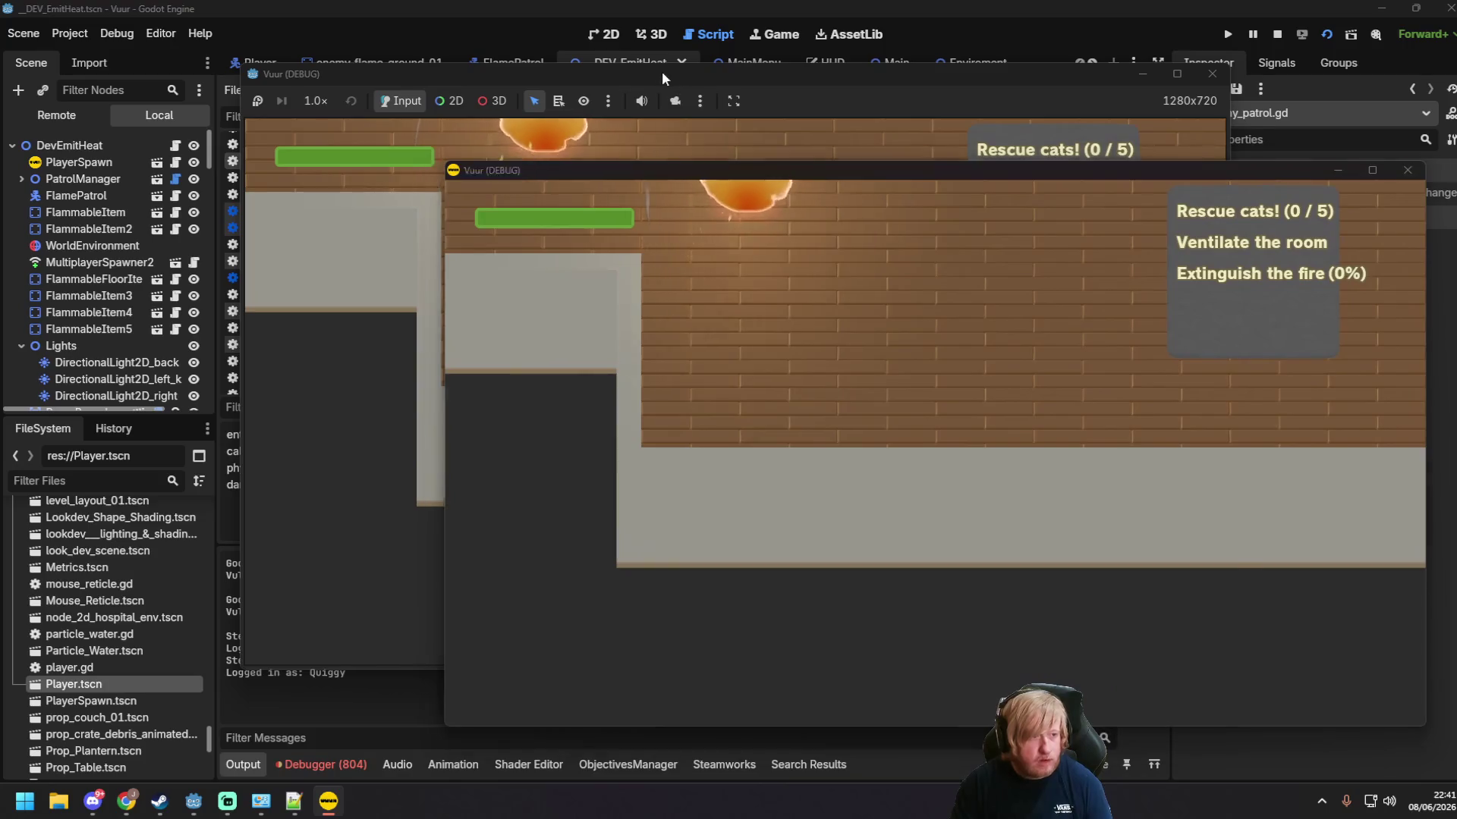
# - Host a server in the game and start spraying water toward the fire
pyautogui.moveTo(662, 73); pyautogui.dragTo(499, 54)
pyautogui.press('Escape')
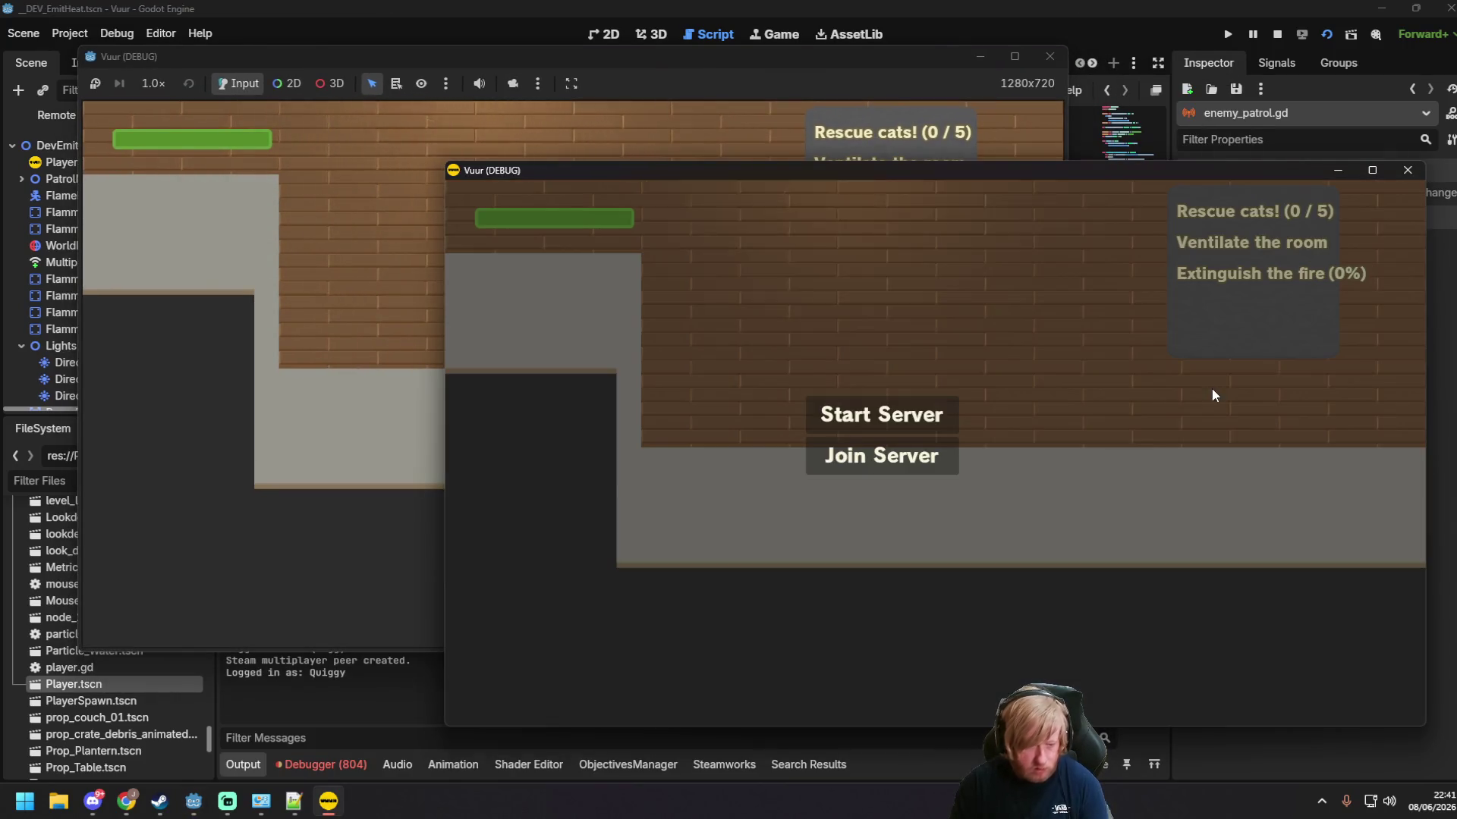
pyautogui.click(929, 413)
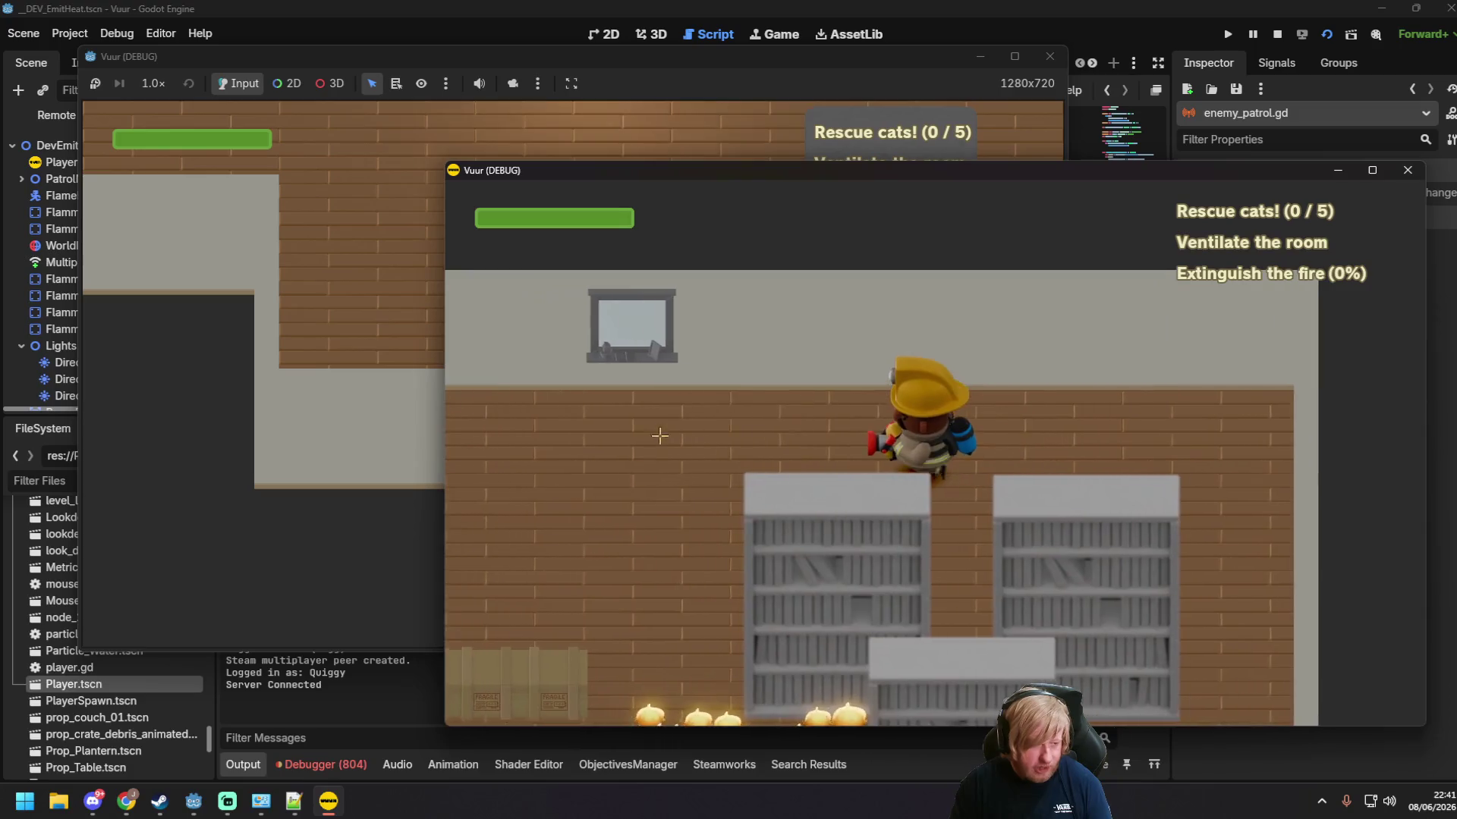
pyautogui.press('a')
pyautogui.moveTo(666, 536); pyautogui.dragTo(939, 629)
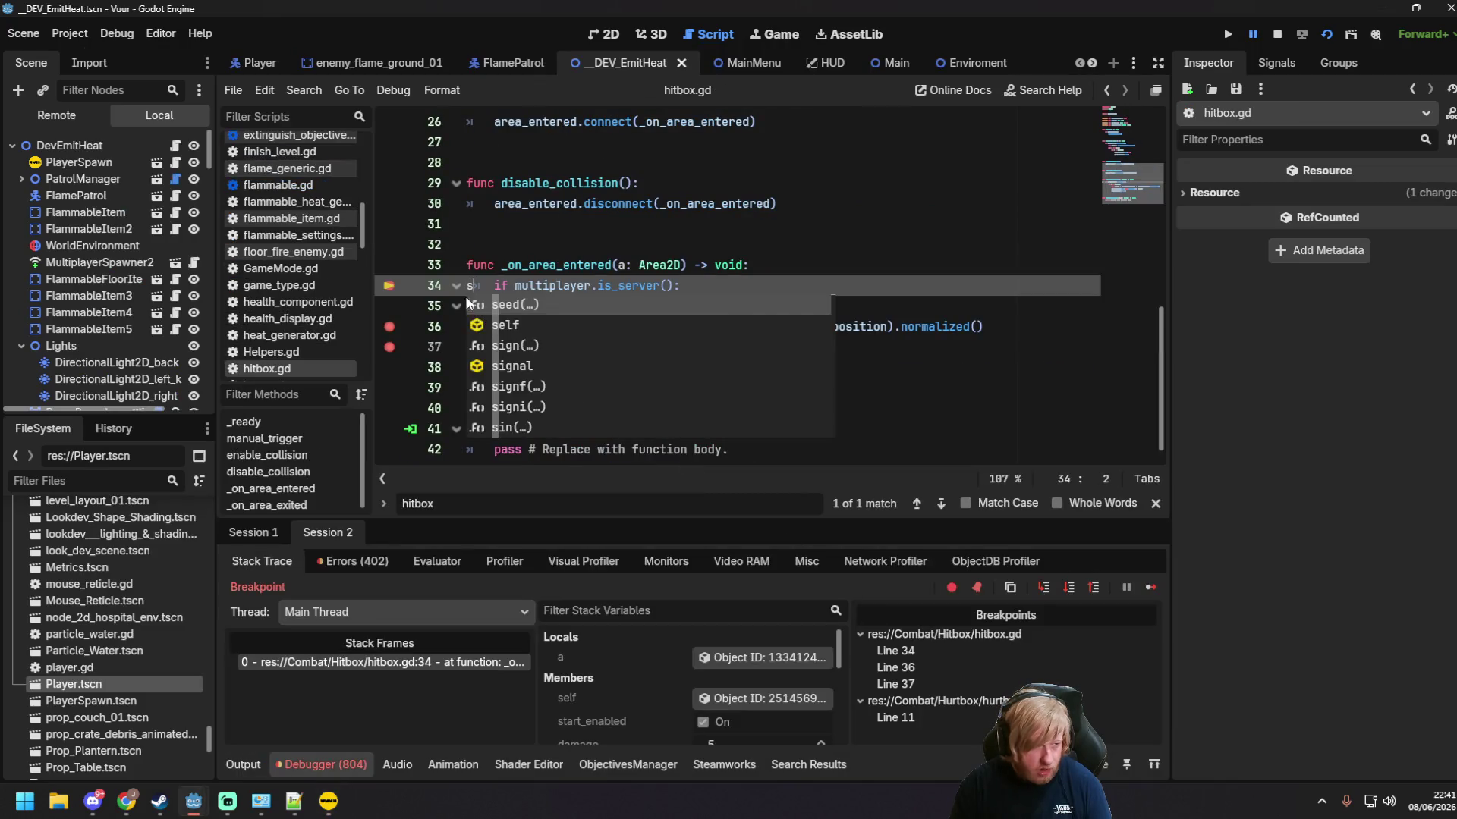
# - Remove breakpoints on lines 34, 36 and 37, undo the stray s, and resume execution
pyautogui.click(388, 285)
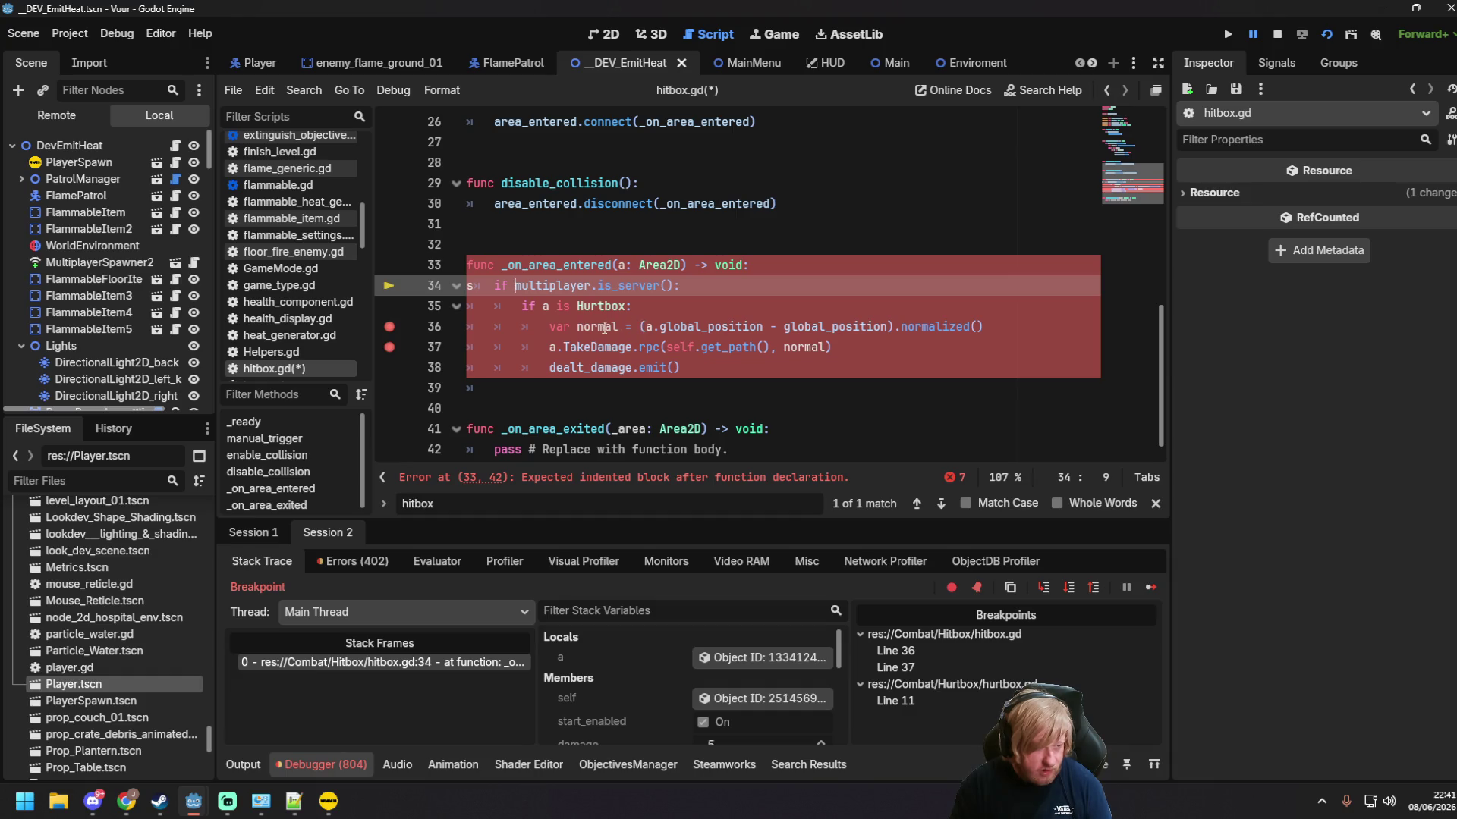
pyautogui.hotkey('ctrl', 'z')
pyautogui.click(389, 326)
pyautogui.click(388, 347)
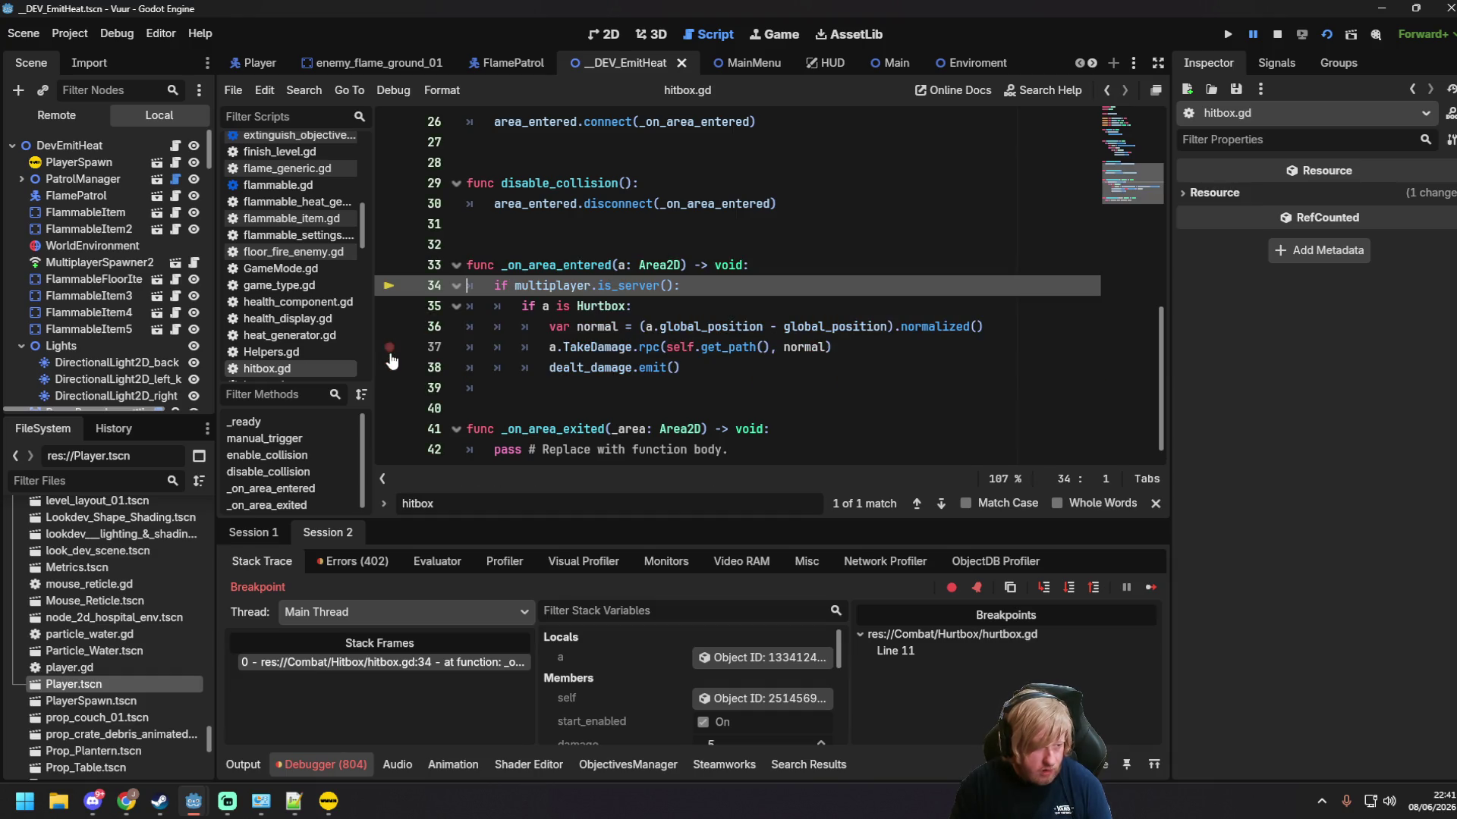
pyautogui.click(1150, 588)
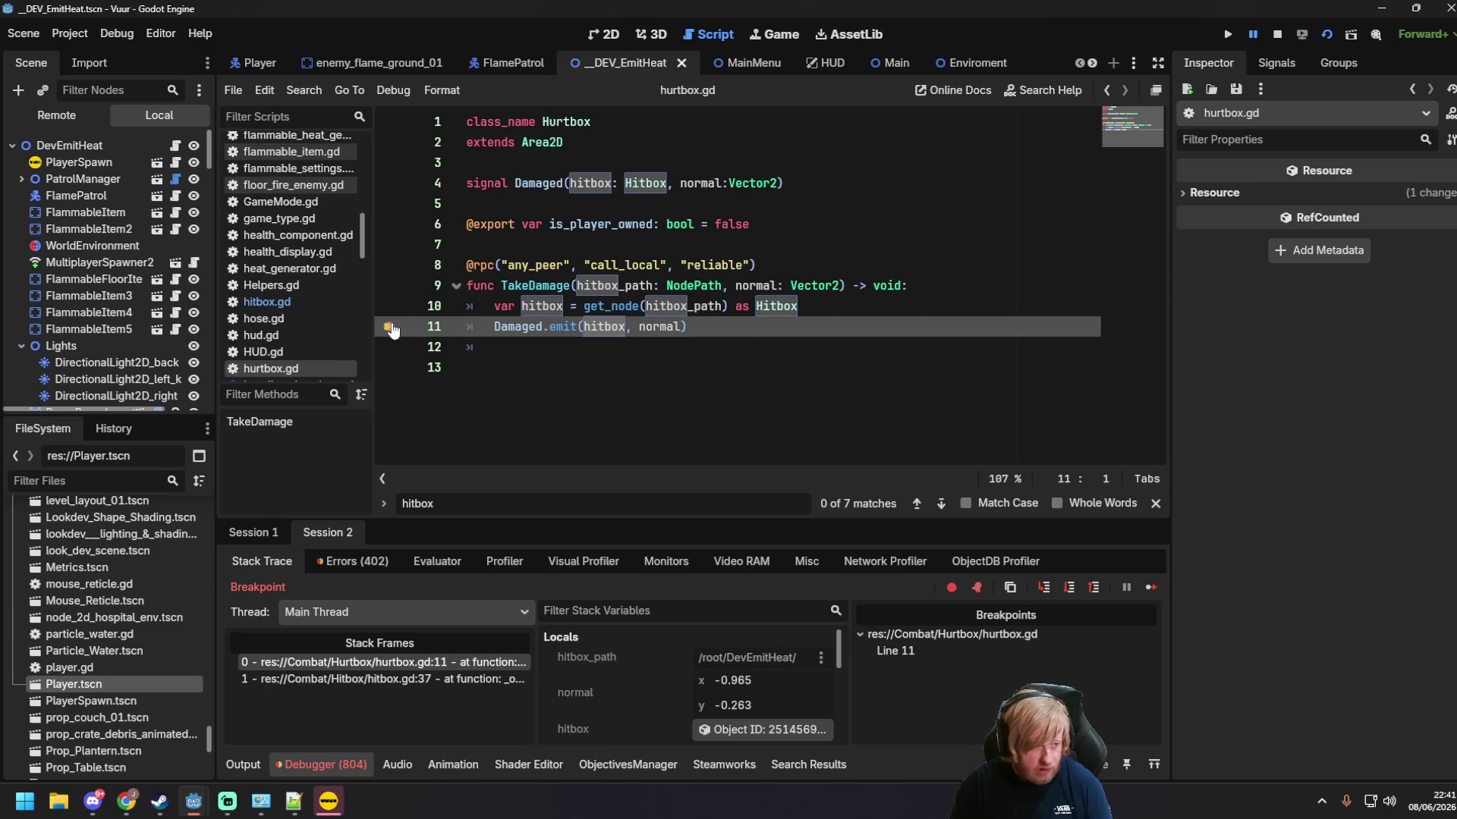
pyautogui.click(1151, 588)
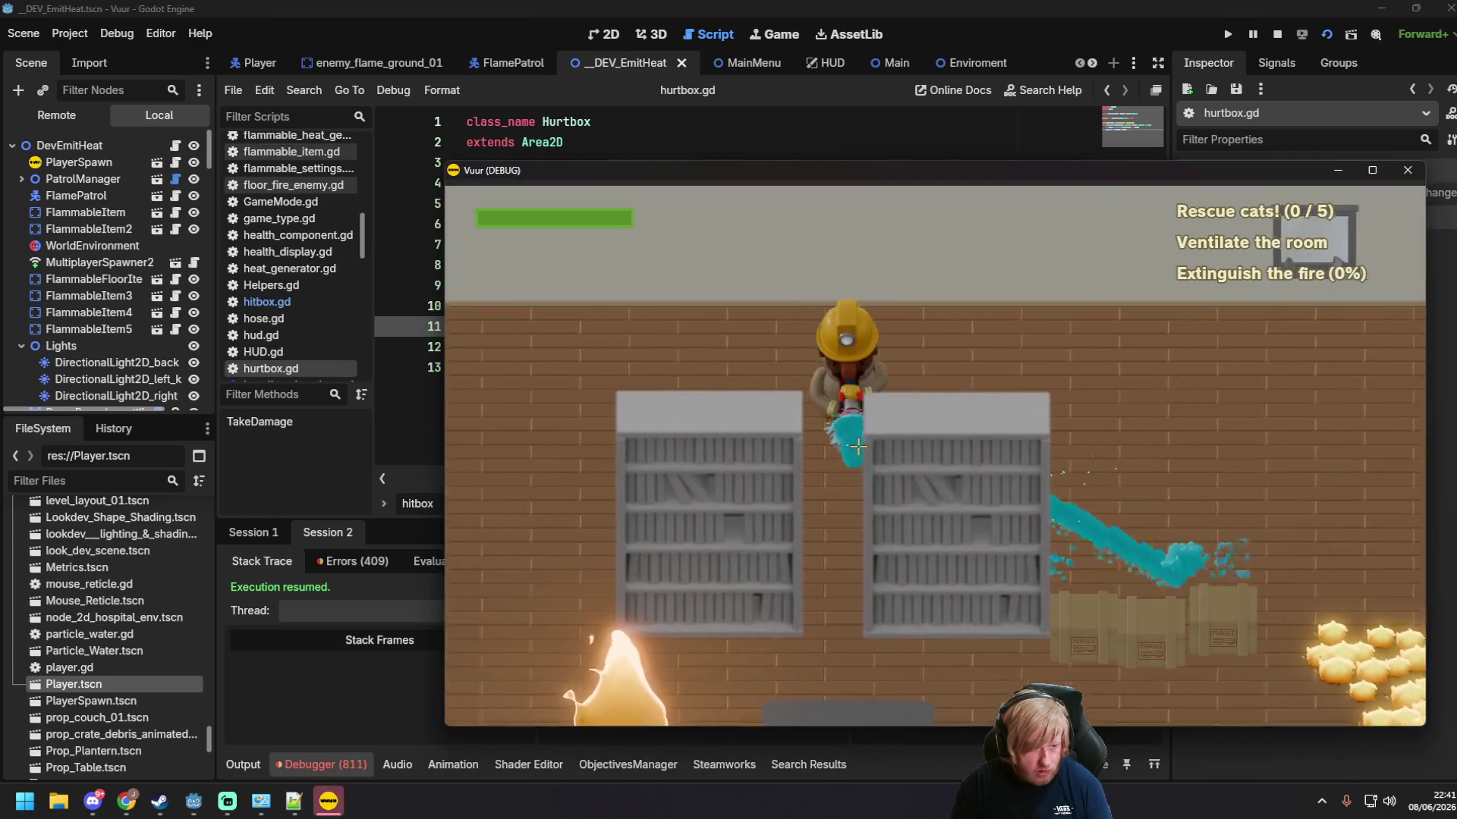
# - Move the firefighter around the fire while spraying until it is extinguished
pyautogui.press('s')
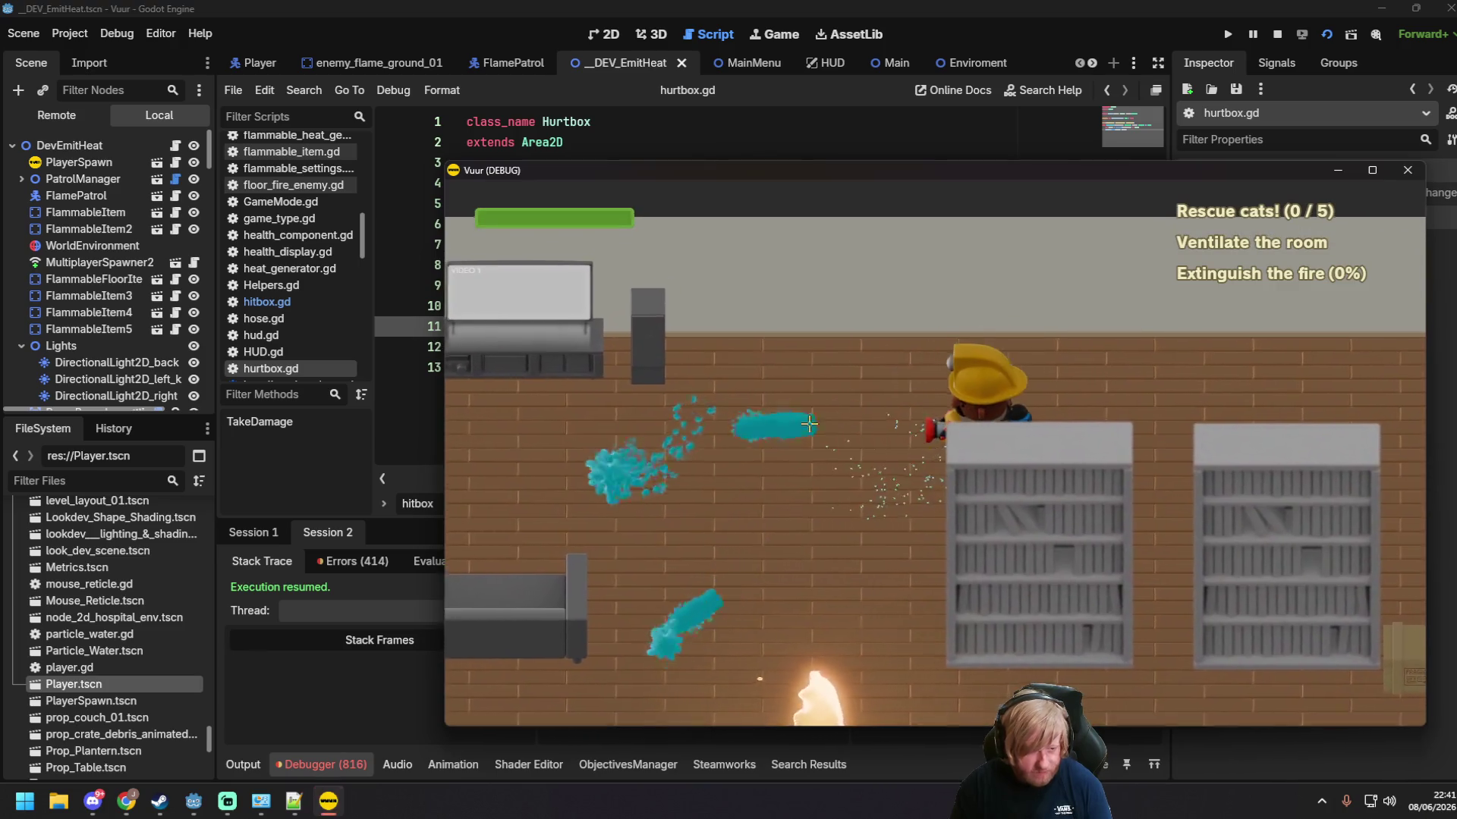
pyautogui.press('s')
pyautogui.press('d')
pyautogui.moveTo(900, 704); pyautogui.dragTo(1120, 396)
pyautogui.press('s')
pyautogui.press('d')
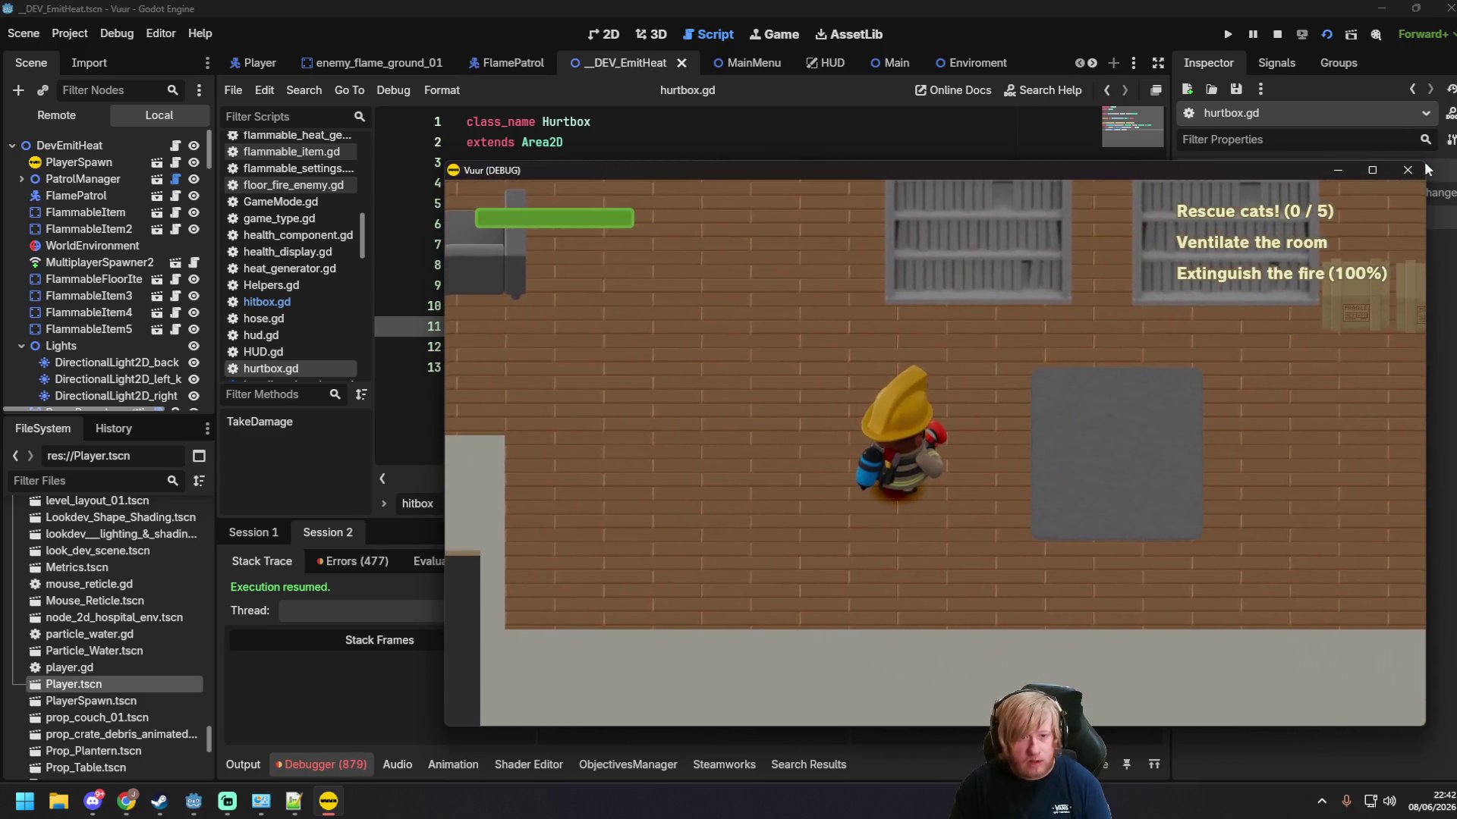
# - Stop the game, save the scene, and relaunch with F5
pyautogui.press('F8')
pyautogui.click(757, 306)
pyautogui.hotkey('ctrl', 's')
pyautogui.press('F5')
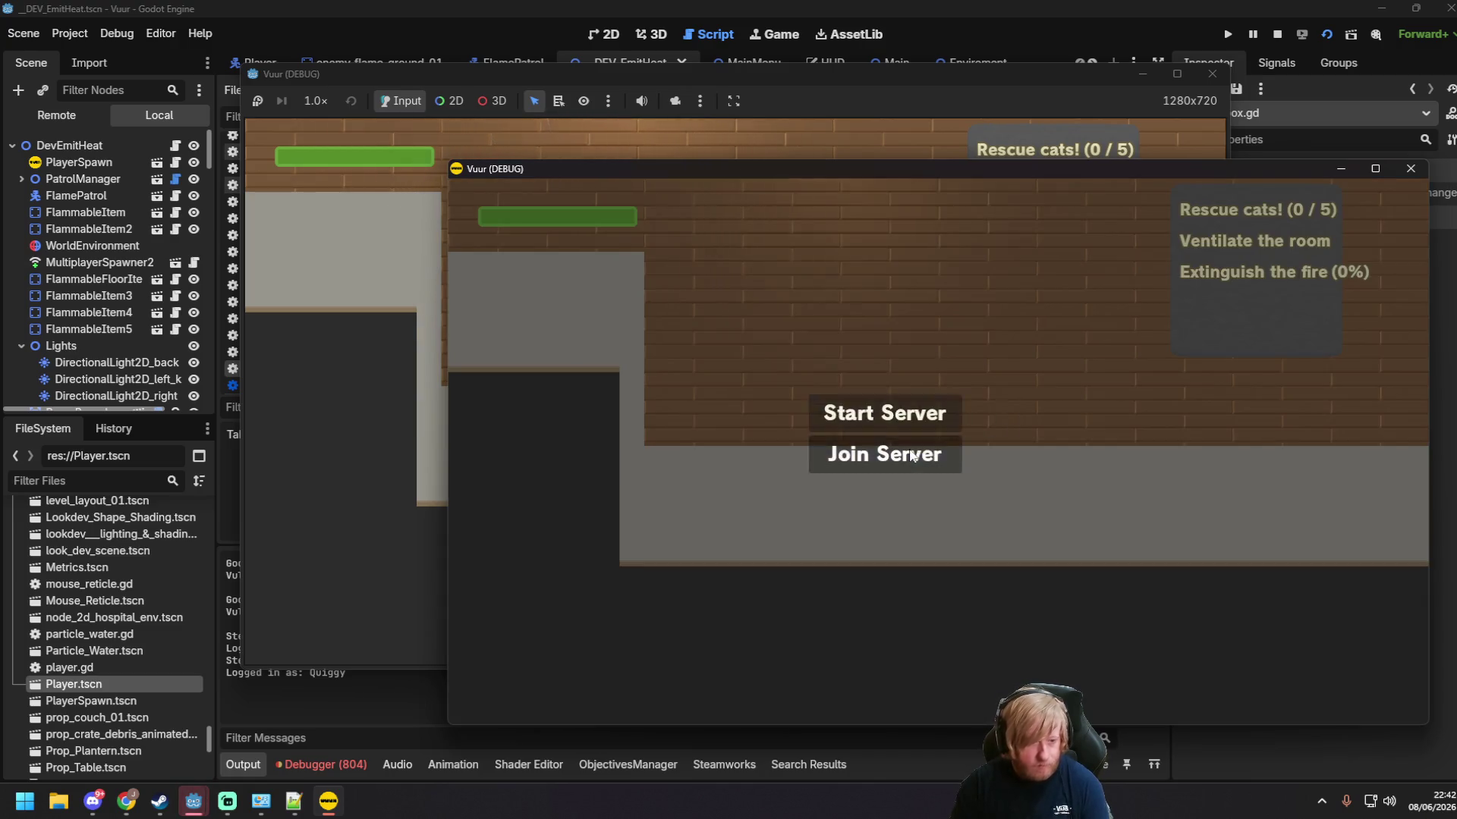
# - Close the current game windows, stop debugging, and relaunch with F5
pyautogui.click(893, 451)
pyautogui.click(1411, 169)
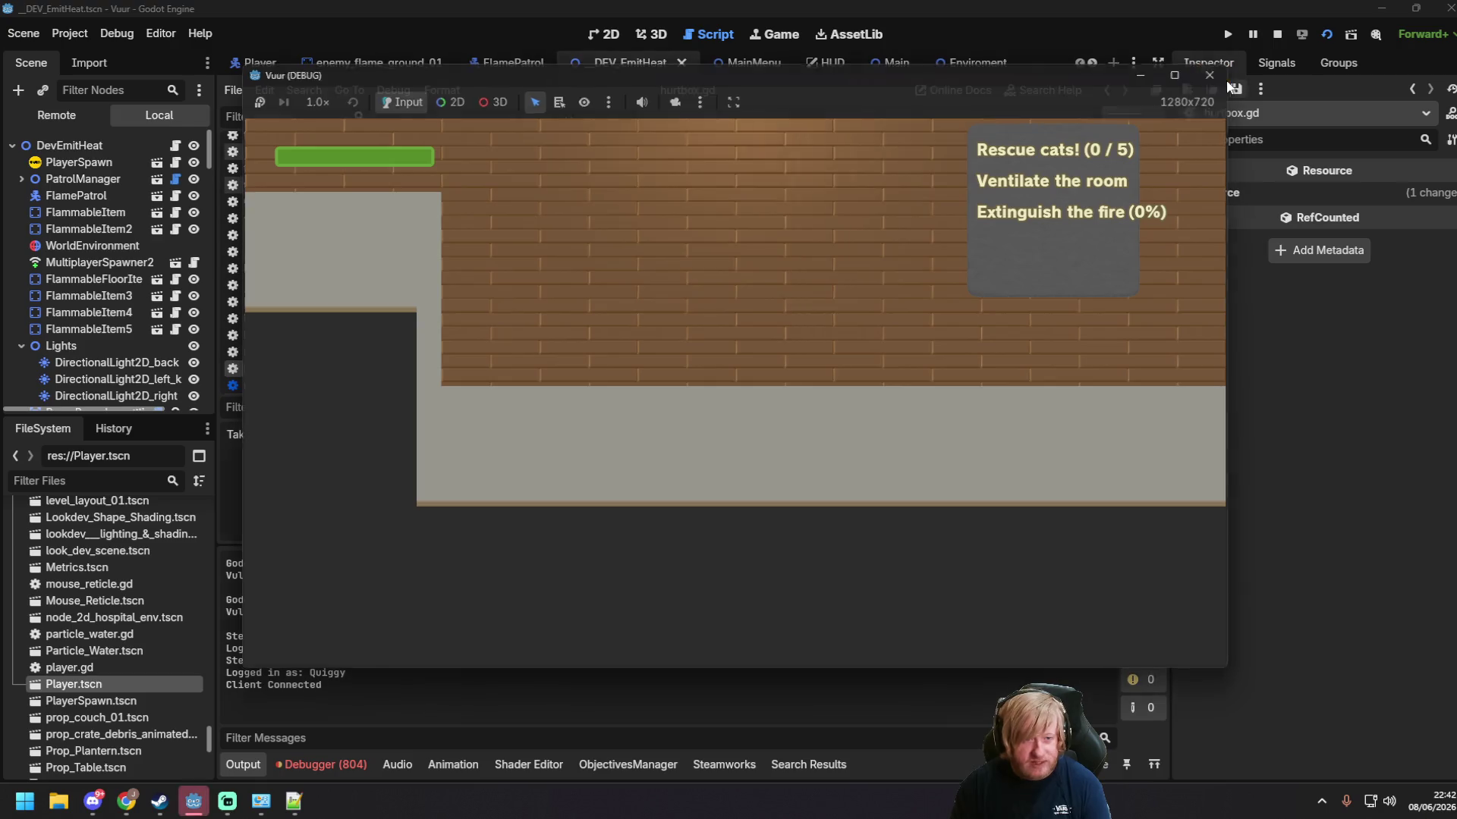
pyautogui.click(1212, 74)
pyautogui.press('F5')
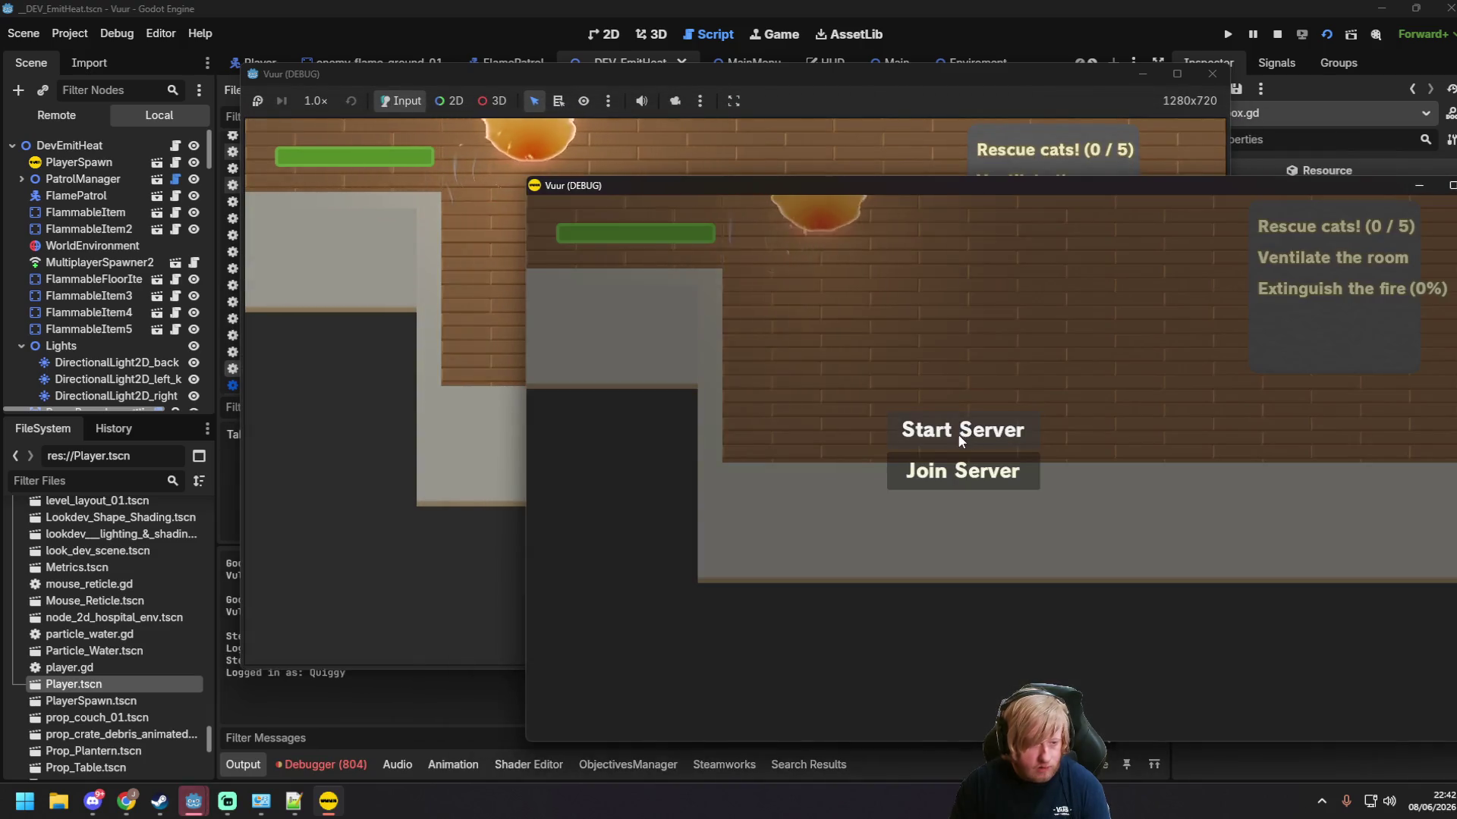
# - Start Server in one game window and Join Server from the other
pyautogui.click(959, 431)
pyautogui.click(555, 339)
pyautogui.click(689, 397)
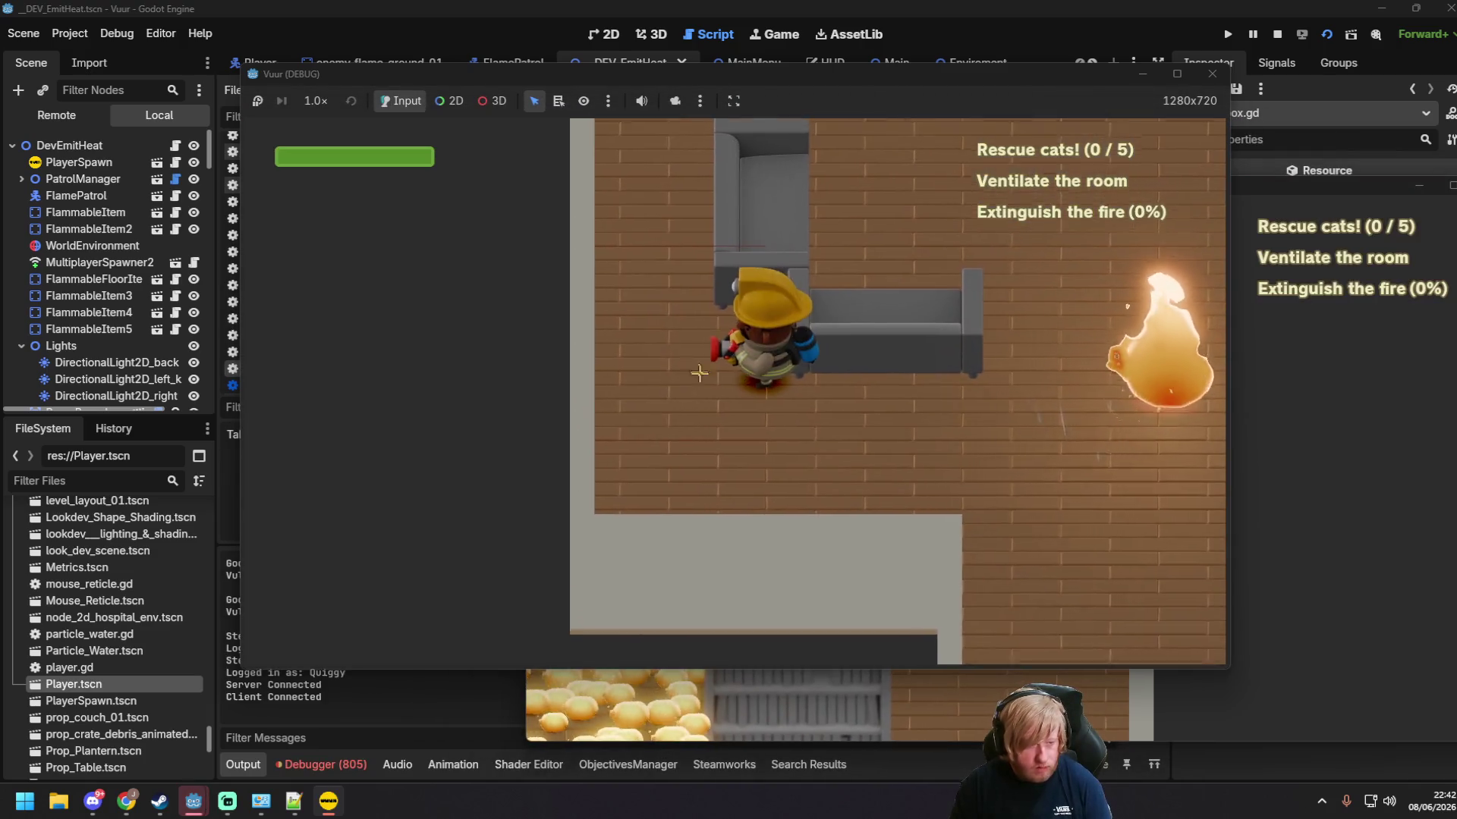
pyautogui.hotkey('alt', 'Tab')
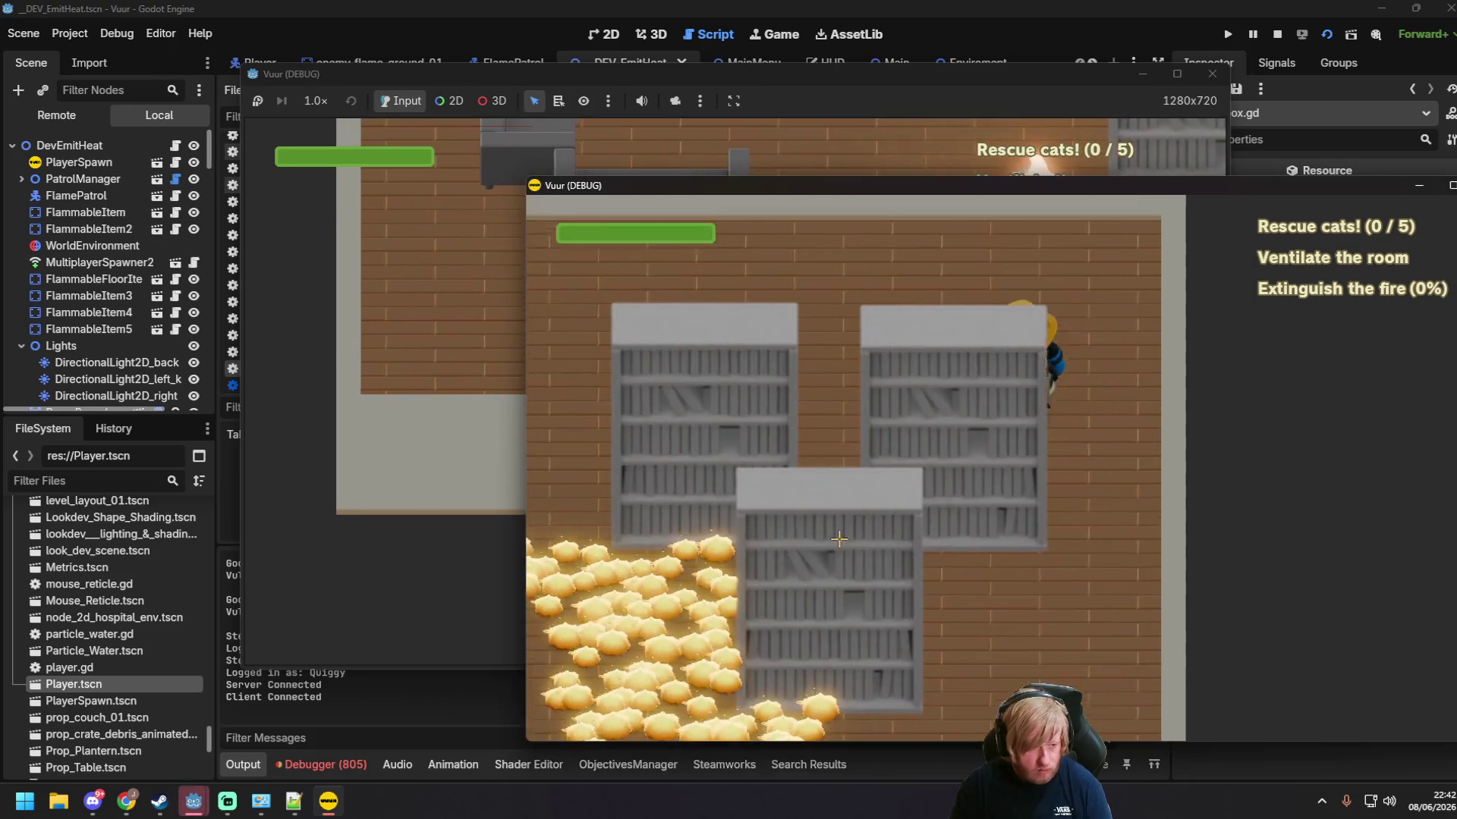
# - Walk the firefighter around the fire while spraying water at it
pyautogui.press('s')
pyautogui.press('a')
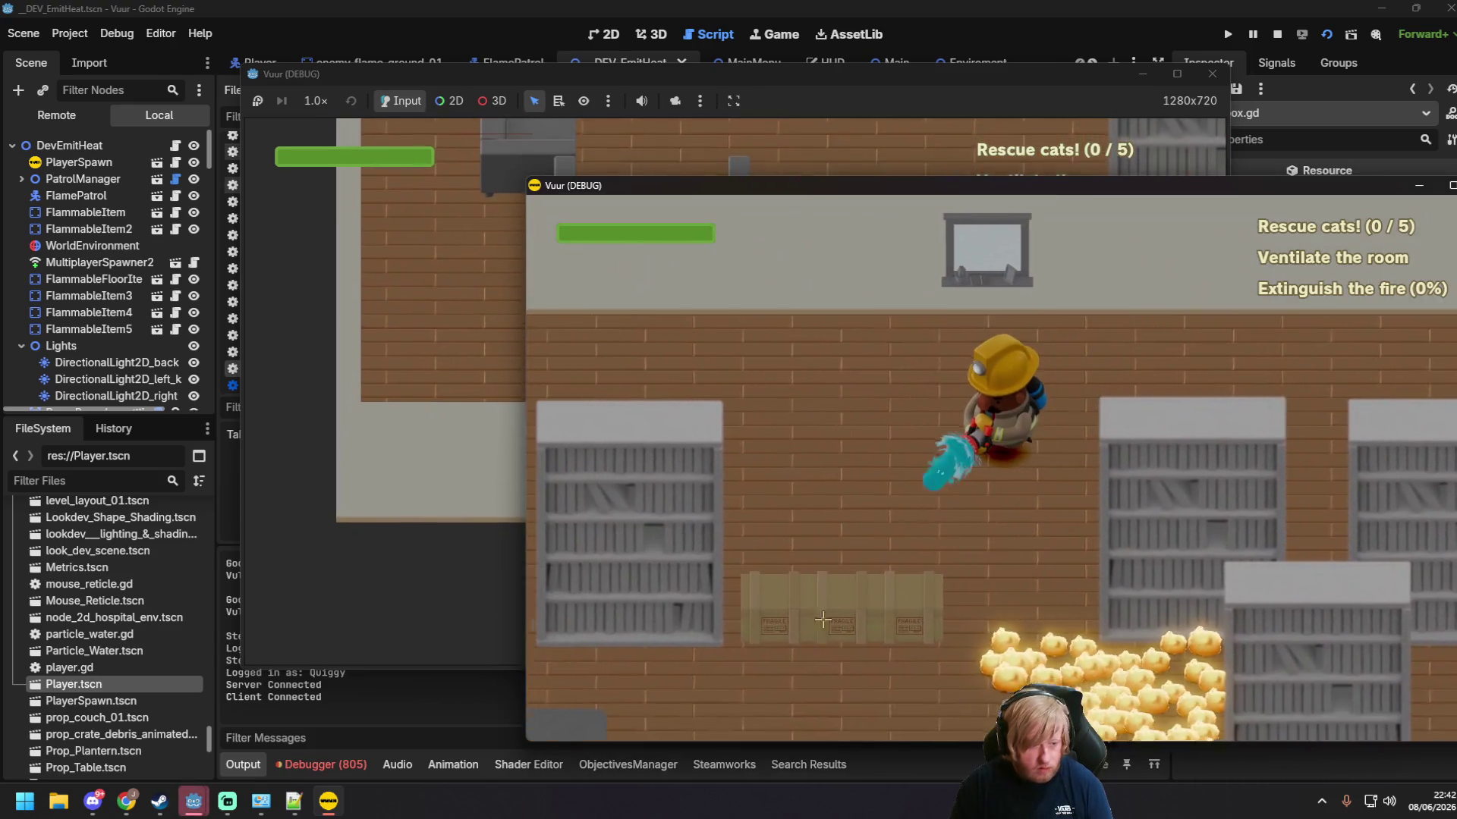
pyautogui.click(985, 678)
pyautogui.press('w')
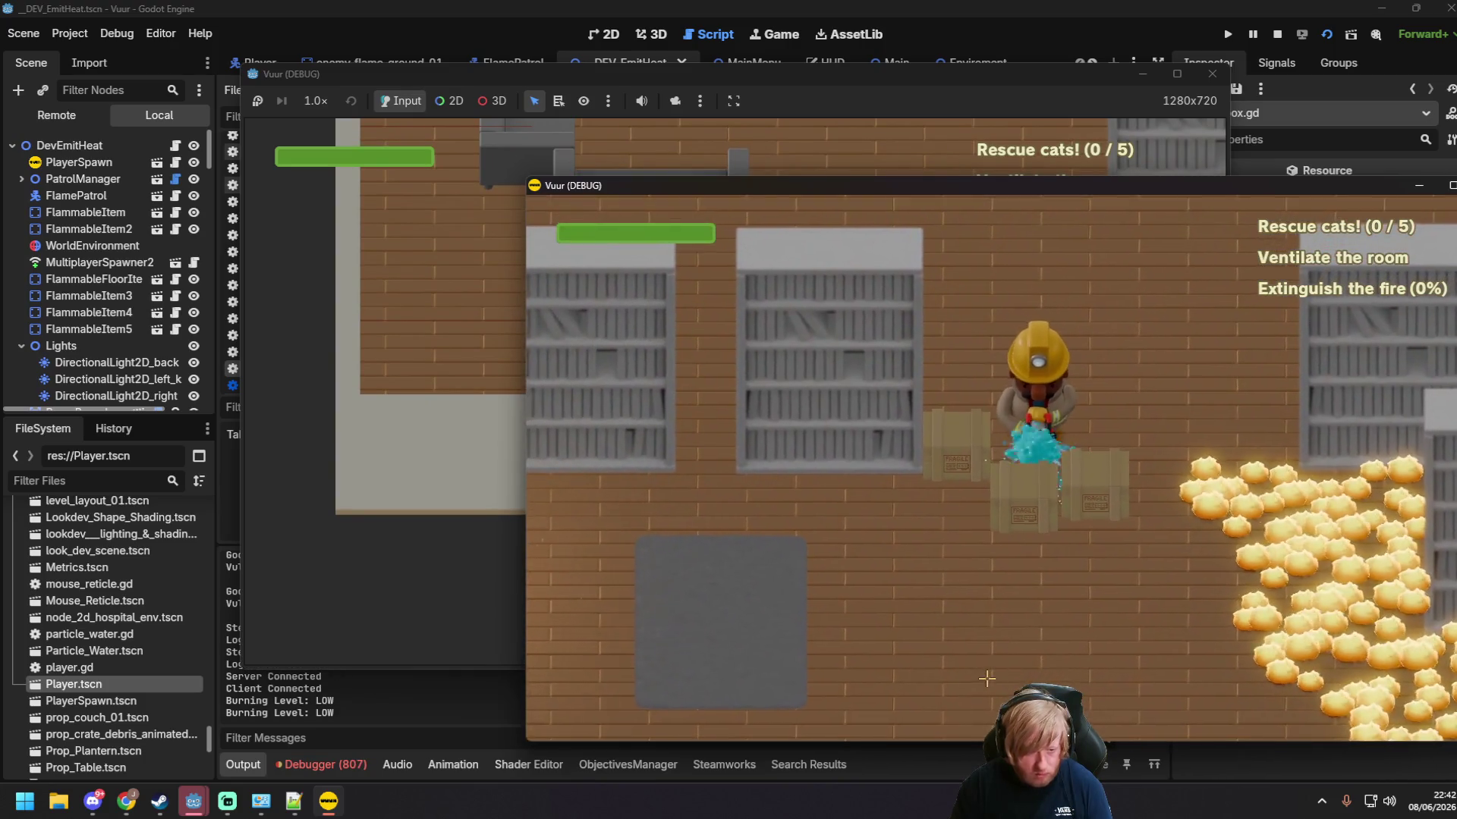
pyautogui.press('w')
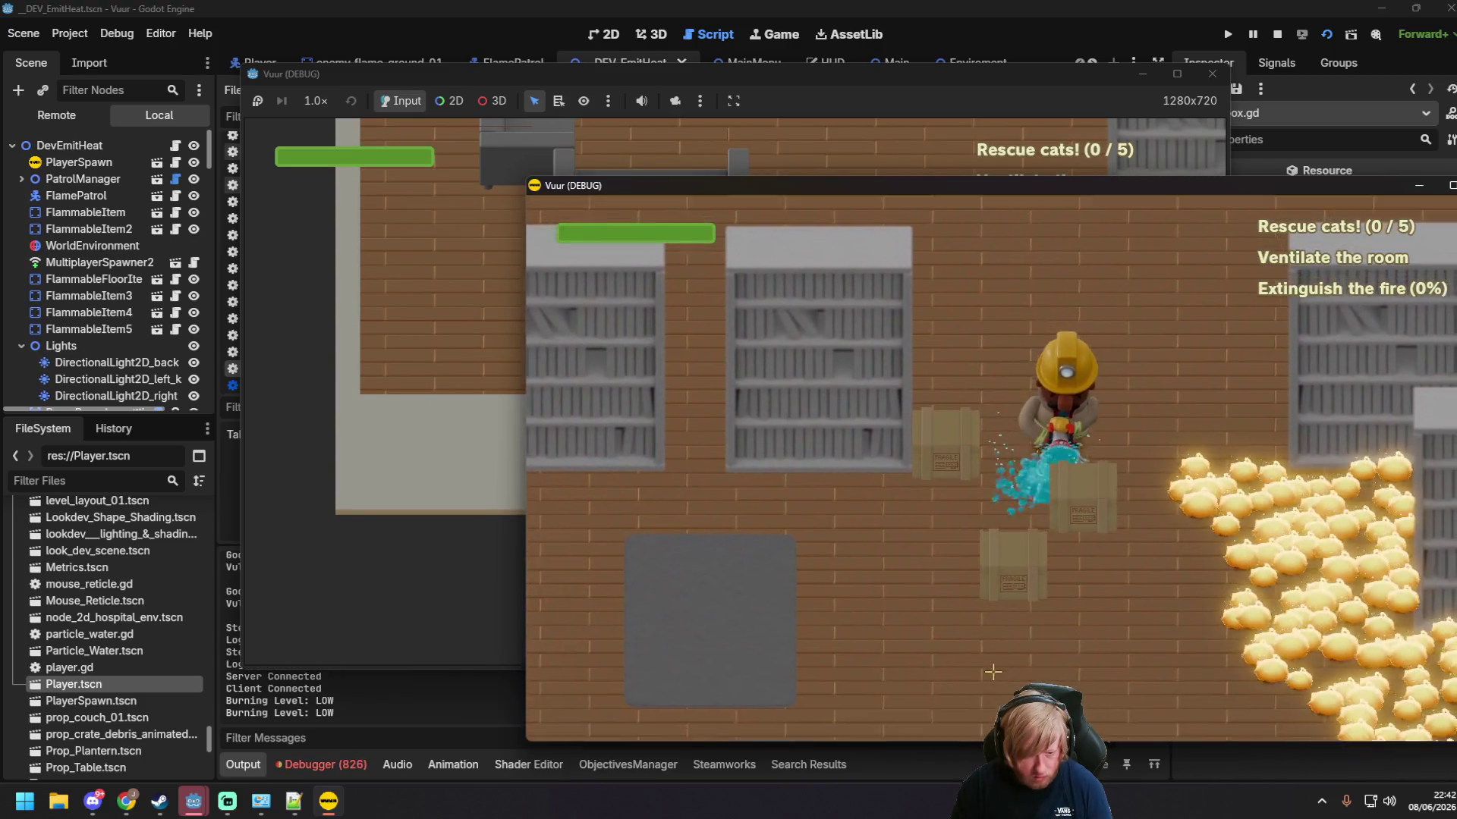
pyautogui.press('a')
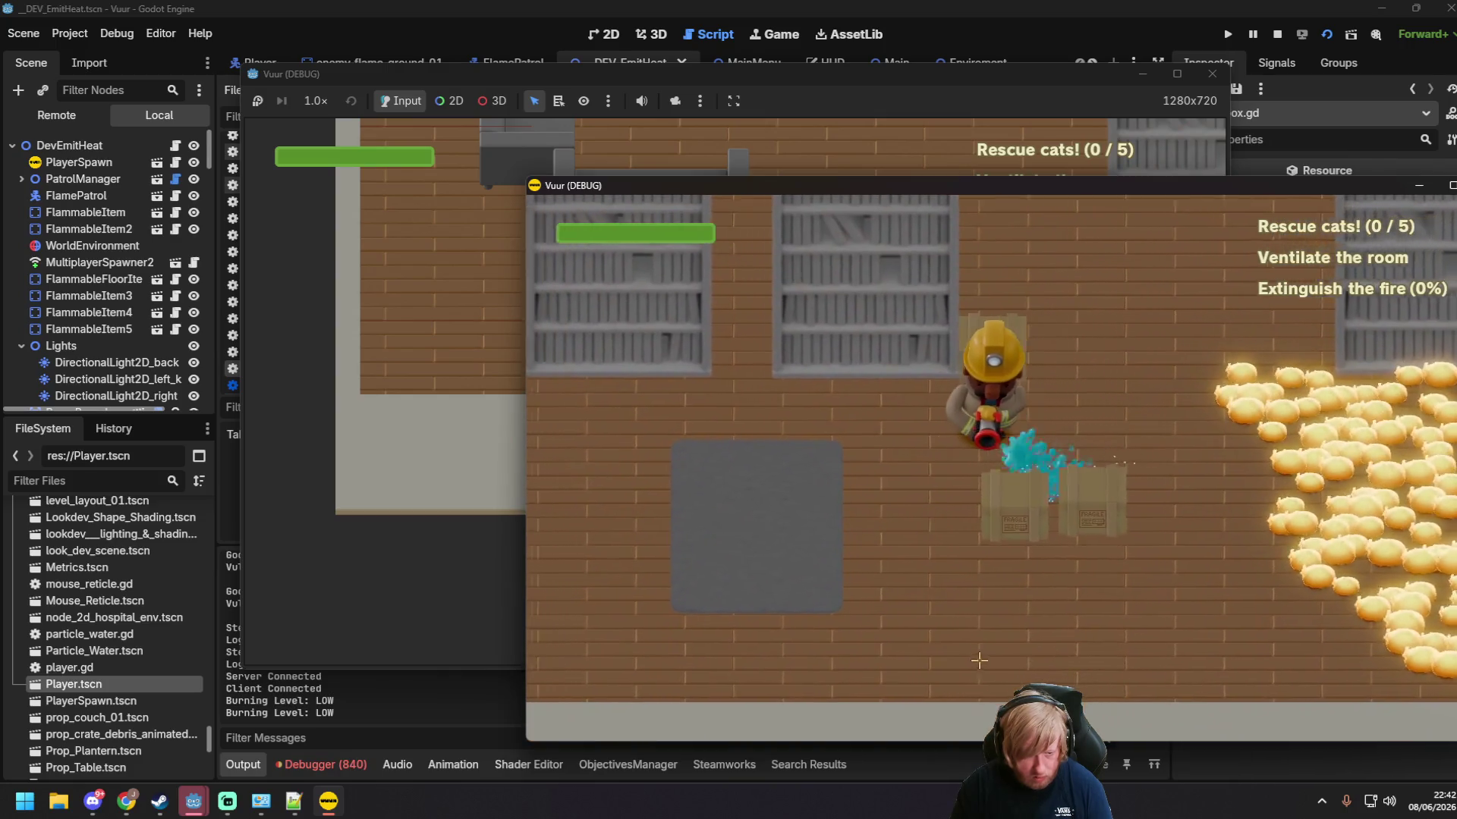
pyautogui.press('a')
pyautogui.press('s')
pyautogui.moveTo(986, 425); pyautogui.dragTo(1193, 449)
pyautogui.moveTo(1193, 449); pyautogui.dragTo(1194, 449)
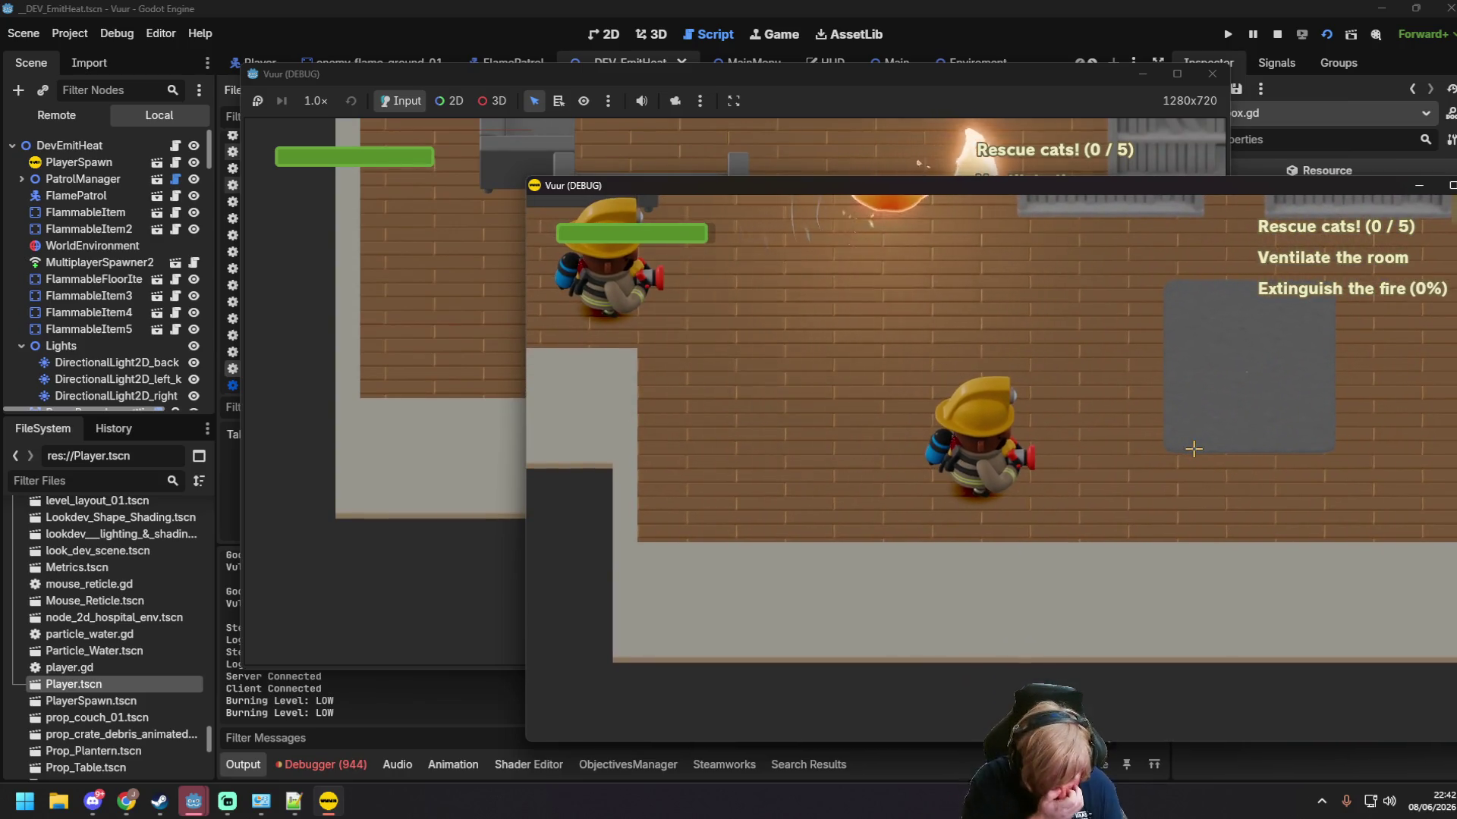
pyautogui.press('s')
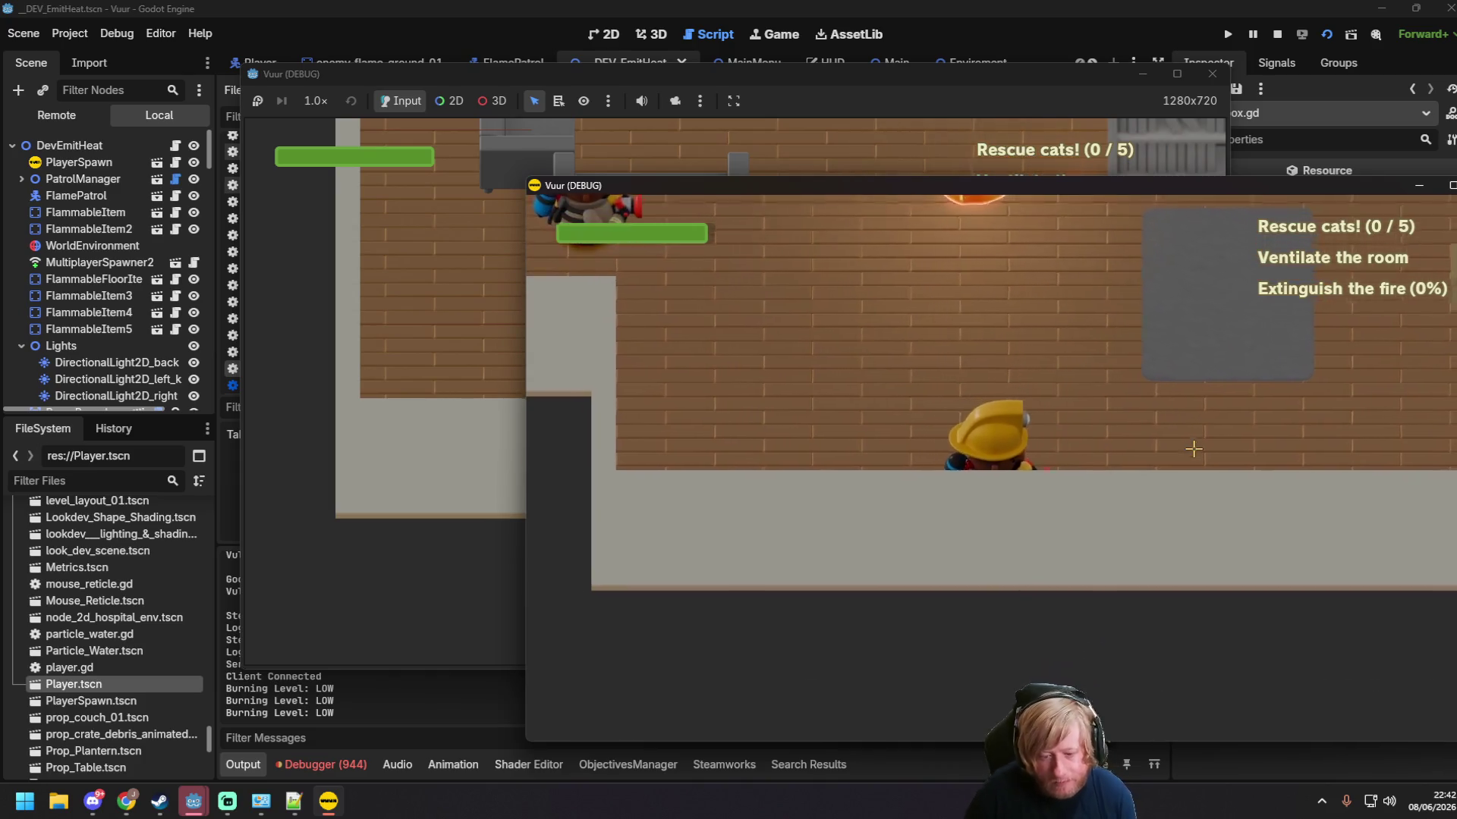
# - Rearrange both game windows and keep spraying from both players until the fire is out
pyautogui.moveTo(986, 185); pyautogui.dragTo(1294, 253)
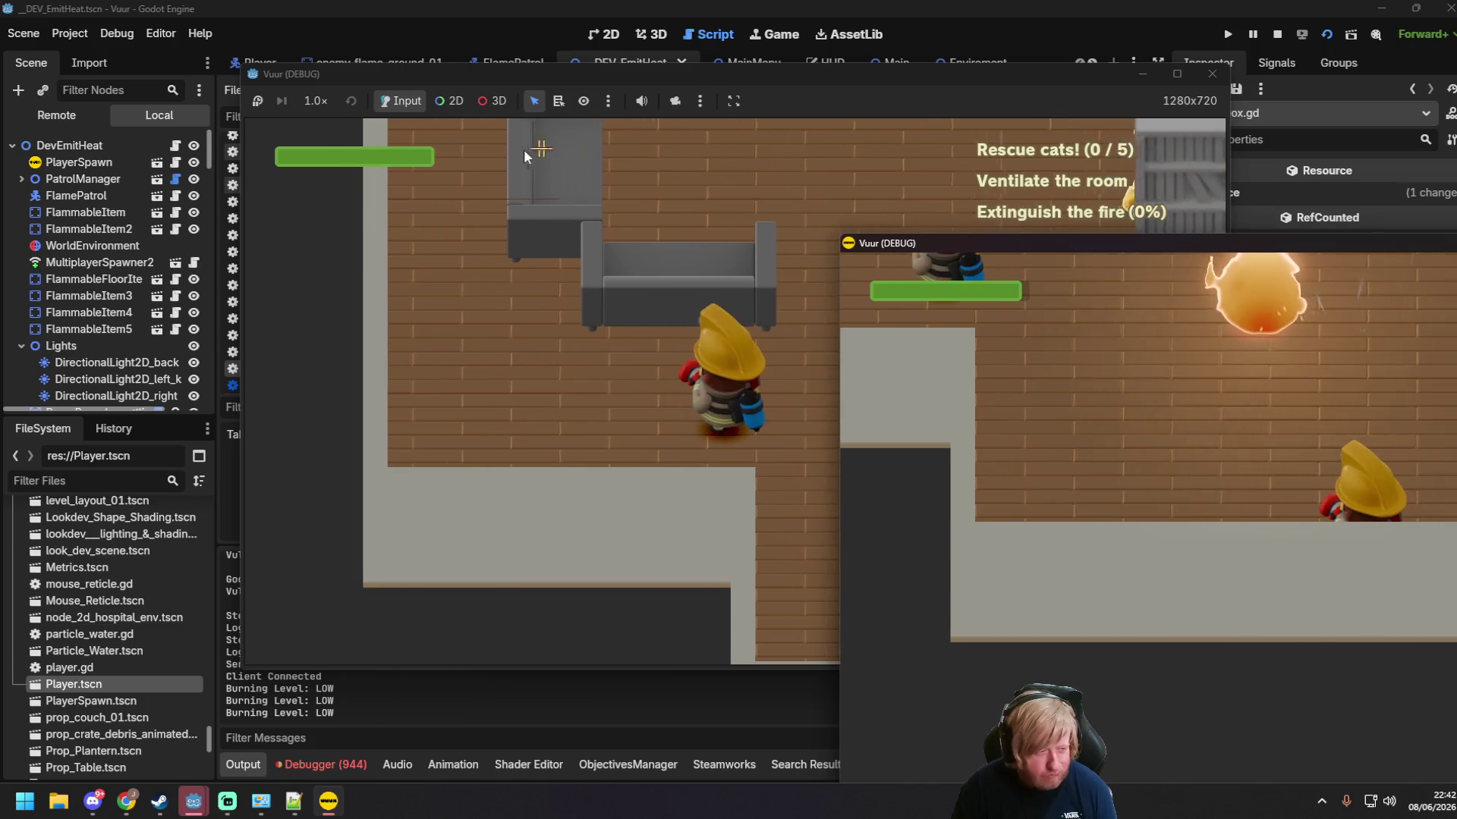
pyautogui.moveTo(654, 79); pyautogui.dragTo(468, 43)
pyautogui.press('s')
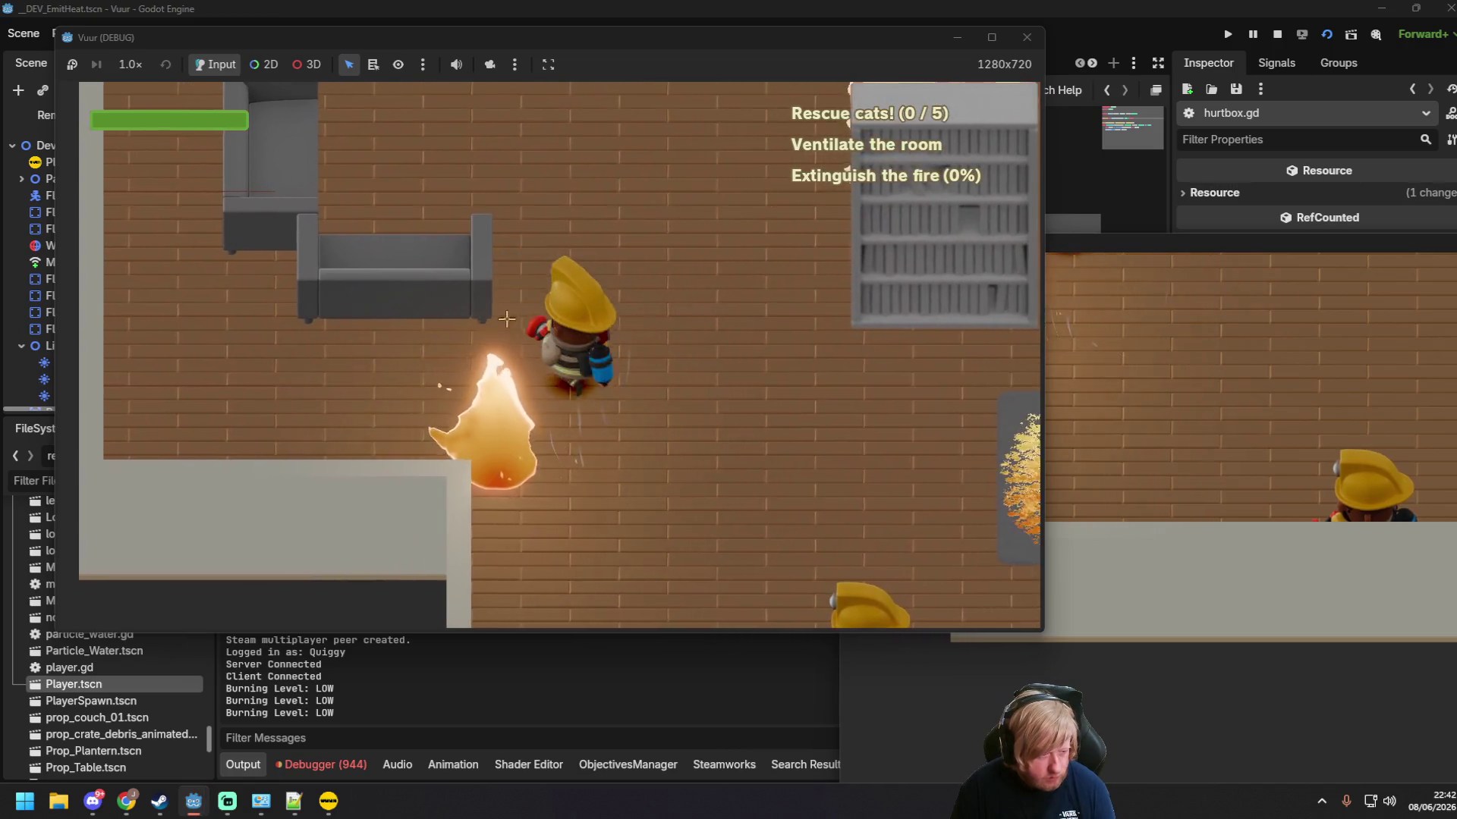
pyautogui.moveTo(1096, 238); pyautogui.dragTo(1105, 152)
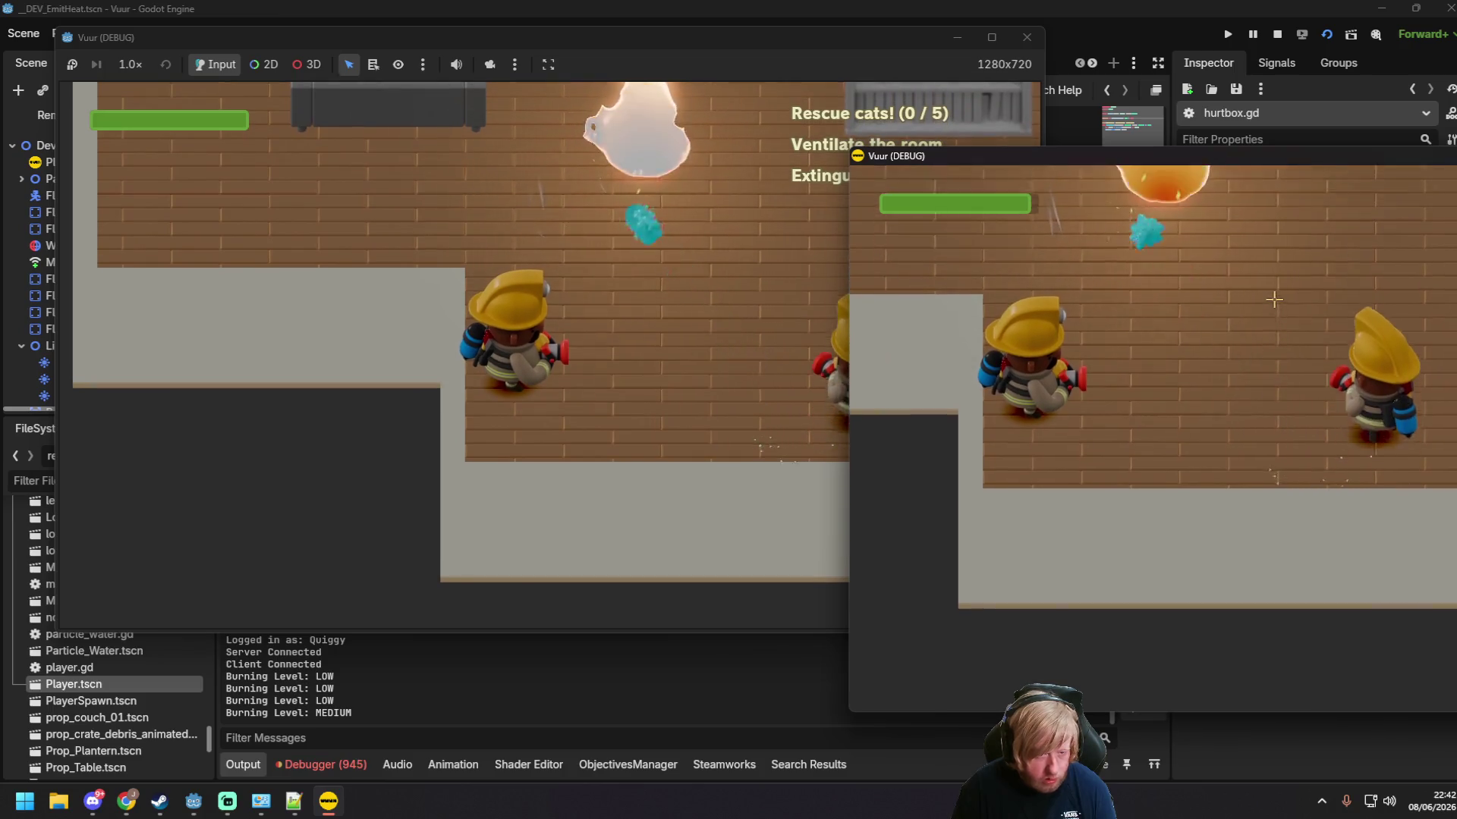
pyautogui.click(637, 228)
pyautogui.press('w')
pyautogui.moveTo(740, 206); pyautogui.dragTo(736, 224)
pyautogui.press('d')
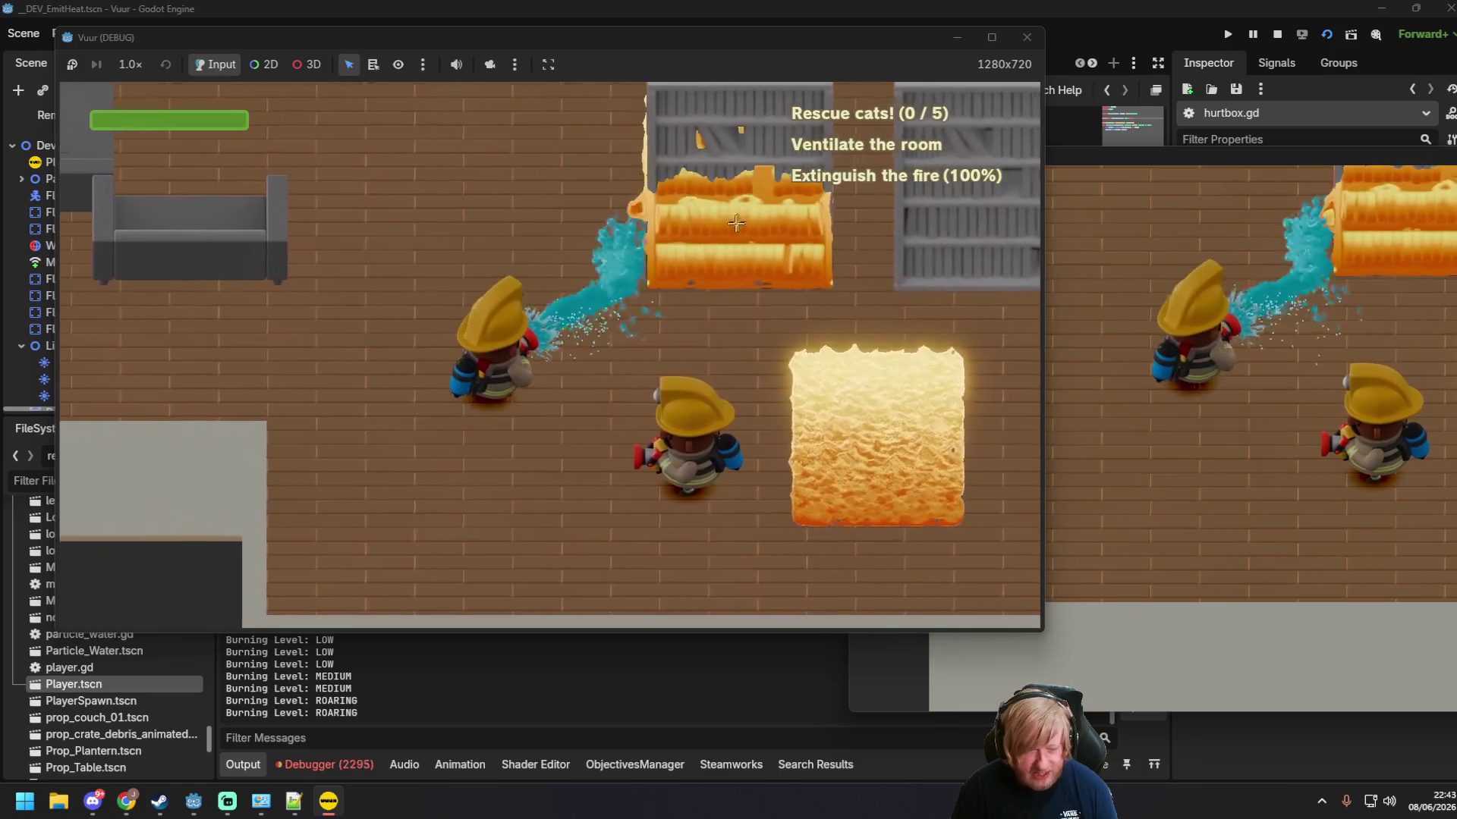
pyautogui.moveTo(1285, 302); pyautogui.dragTo(1357, 478)
# - Close both Vuur (DEBUG) game windows
pyautogui.moveTo(1154, 157); pyautogui.dragTo(462, 127)
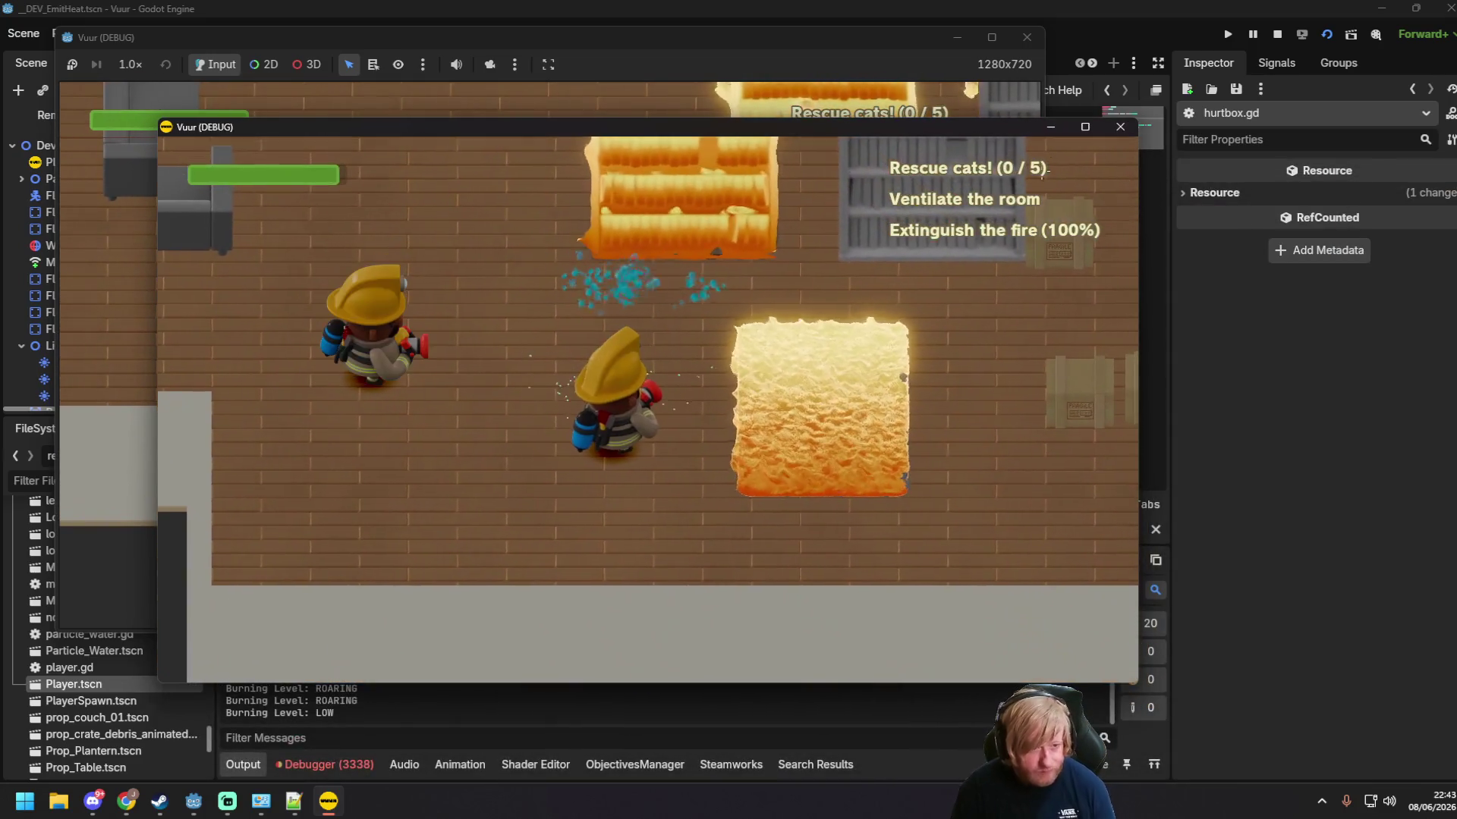
pyautogui.click(1120, 127)
pyautogui.click(785, 244)
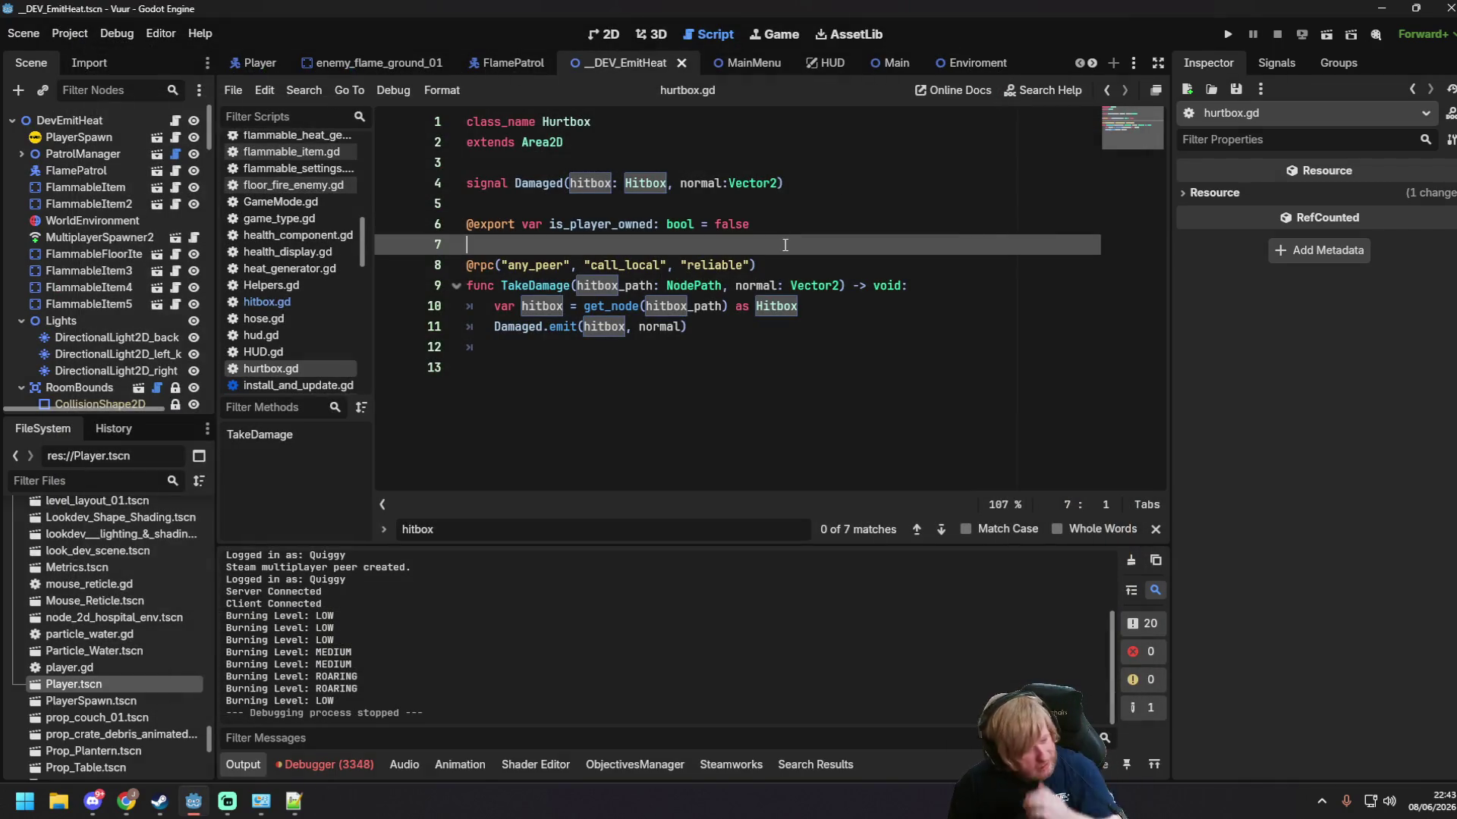
# - Save, open the Debugger's Errors list, and jump to the hurtbox.gd line 11 error
pyautogui.hotkey('ctrl', 's')
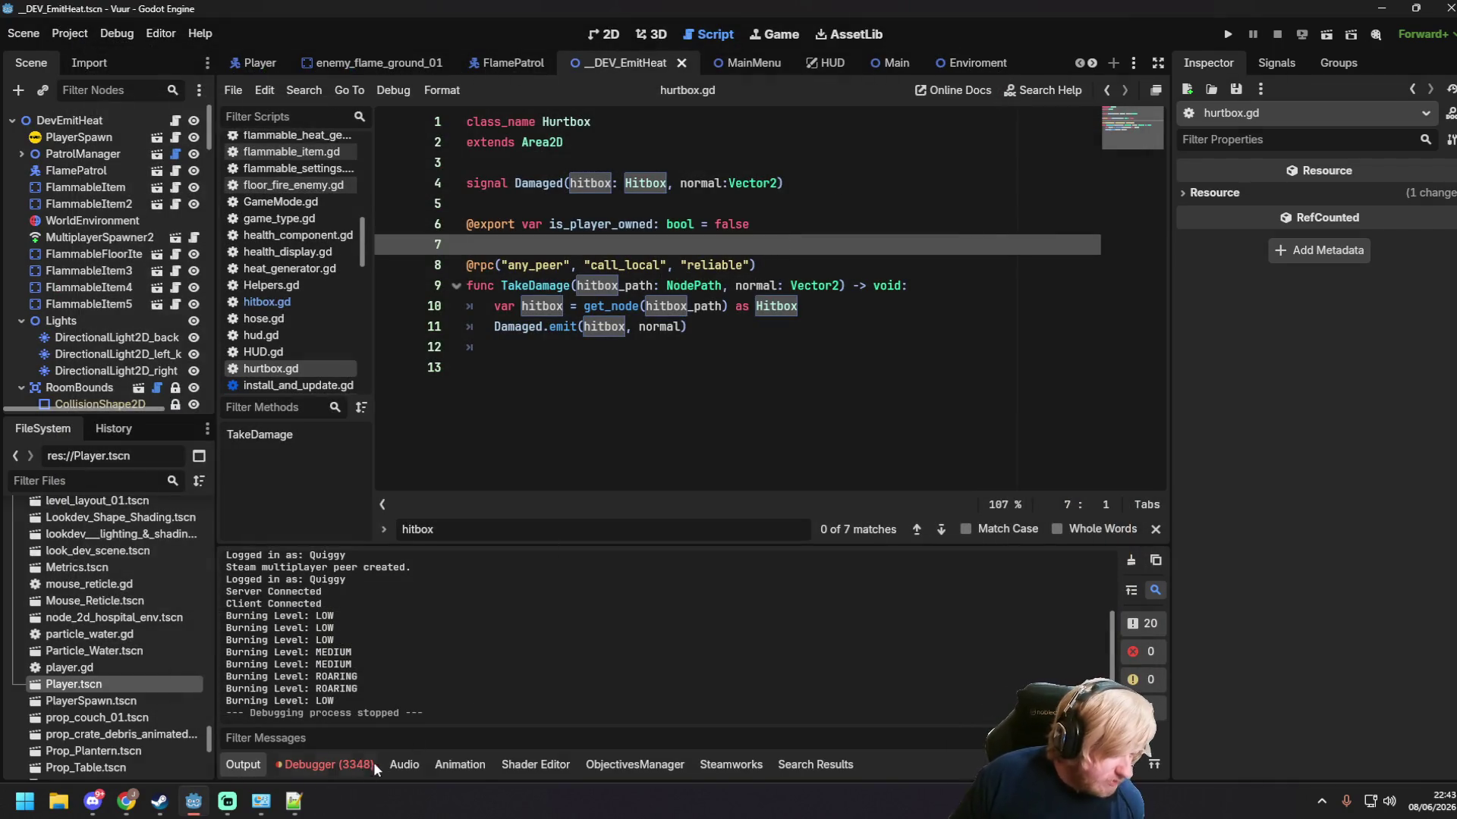
pyautogui.click(334, 764)
pyautogui.click(356, 560)
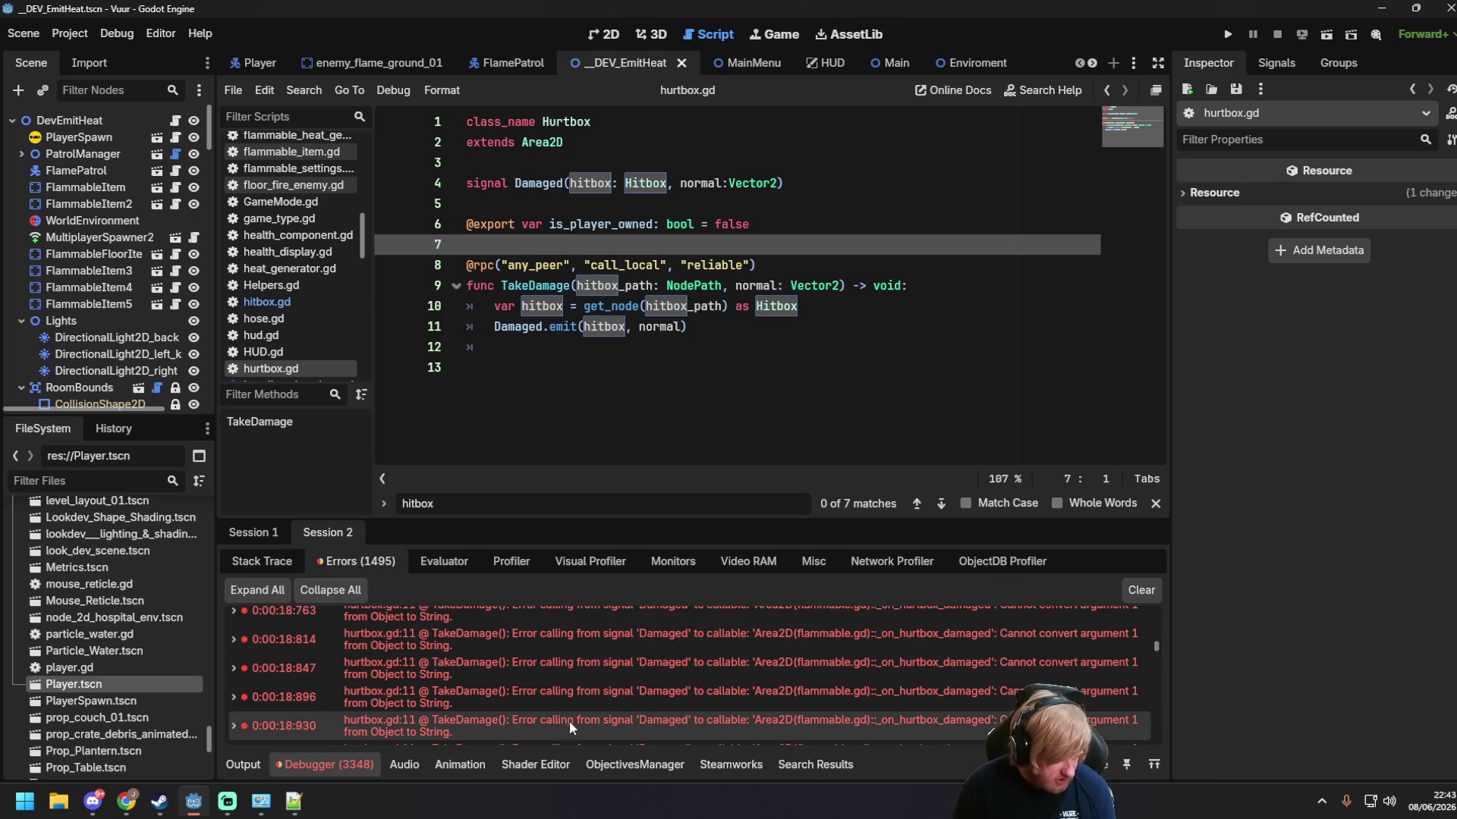
pyautogui.scroll(-3)
pyautogui.moveTo(1154, 644); pyautogui.dragTo(1156, 742)
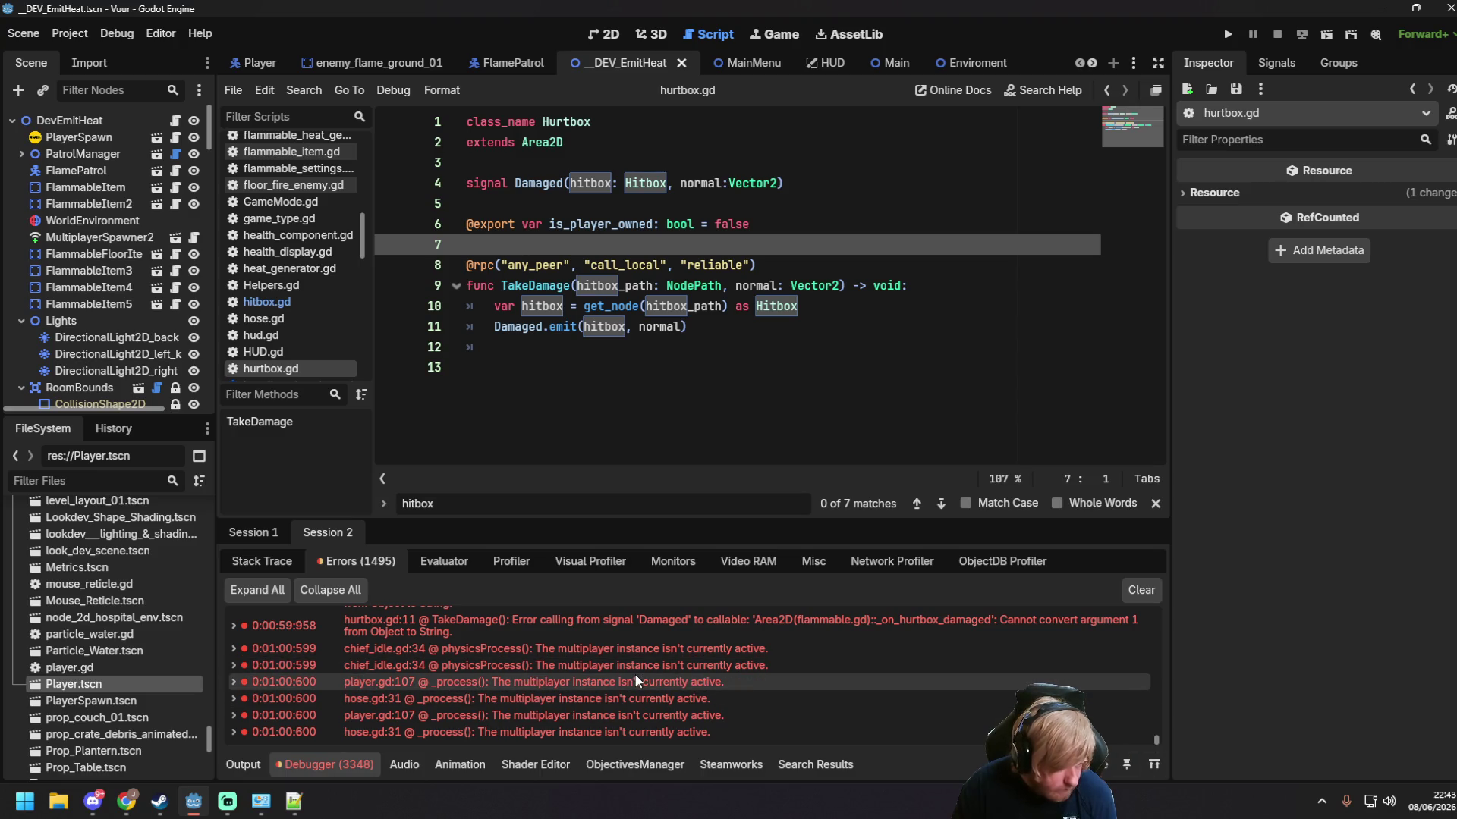
pyautogui.doubleClick(663, 626)
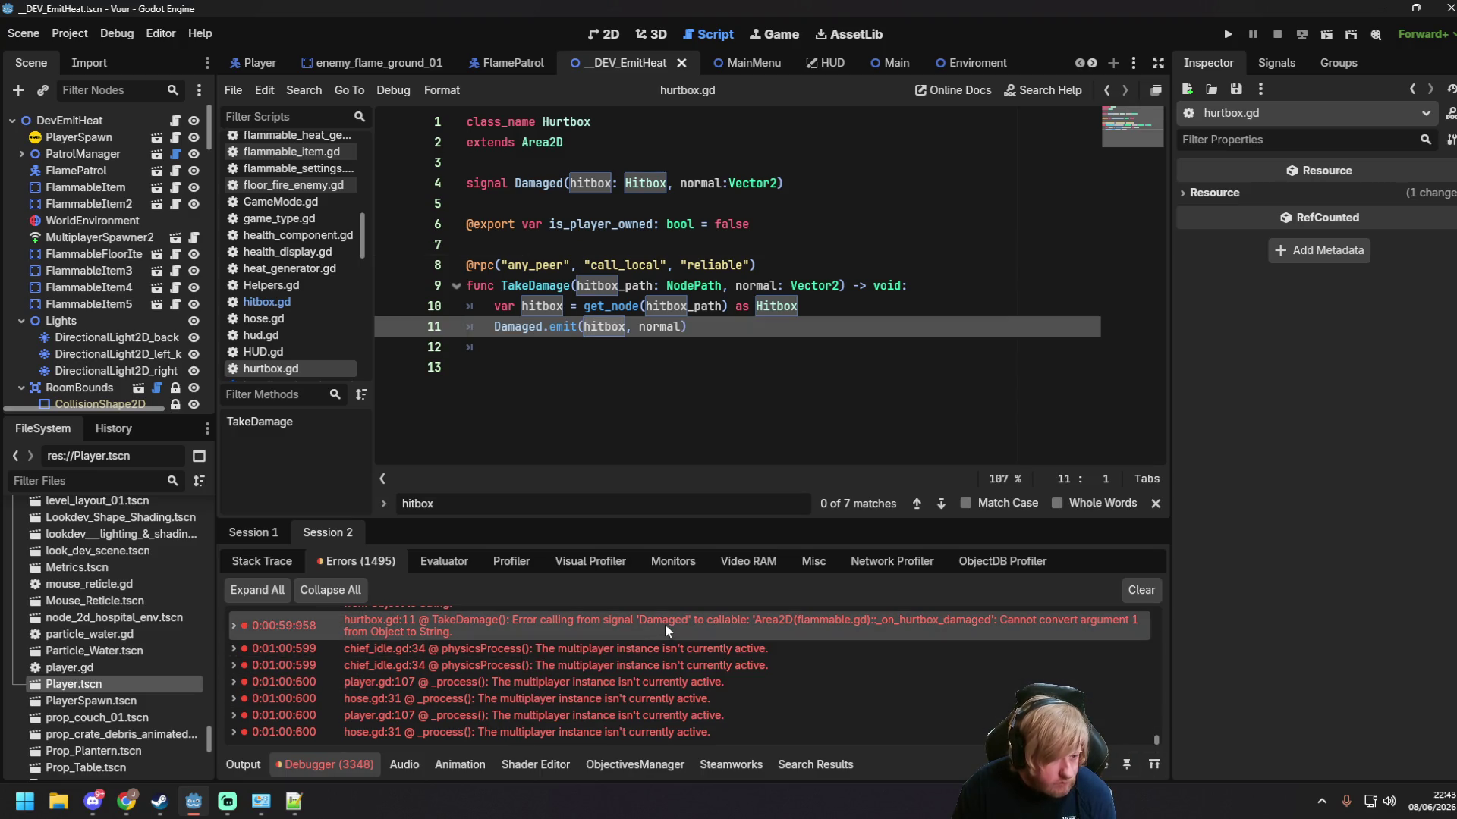
pyautogui.moveTo(665, 623)
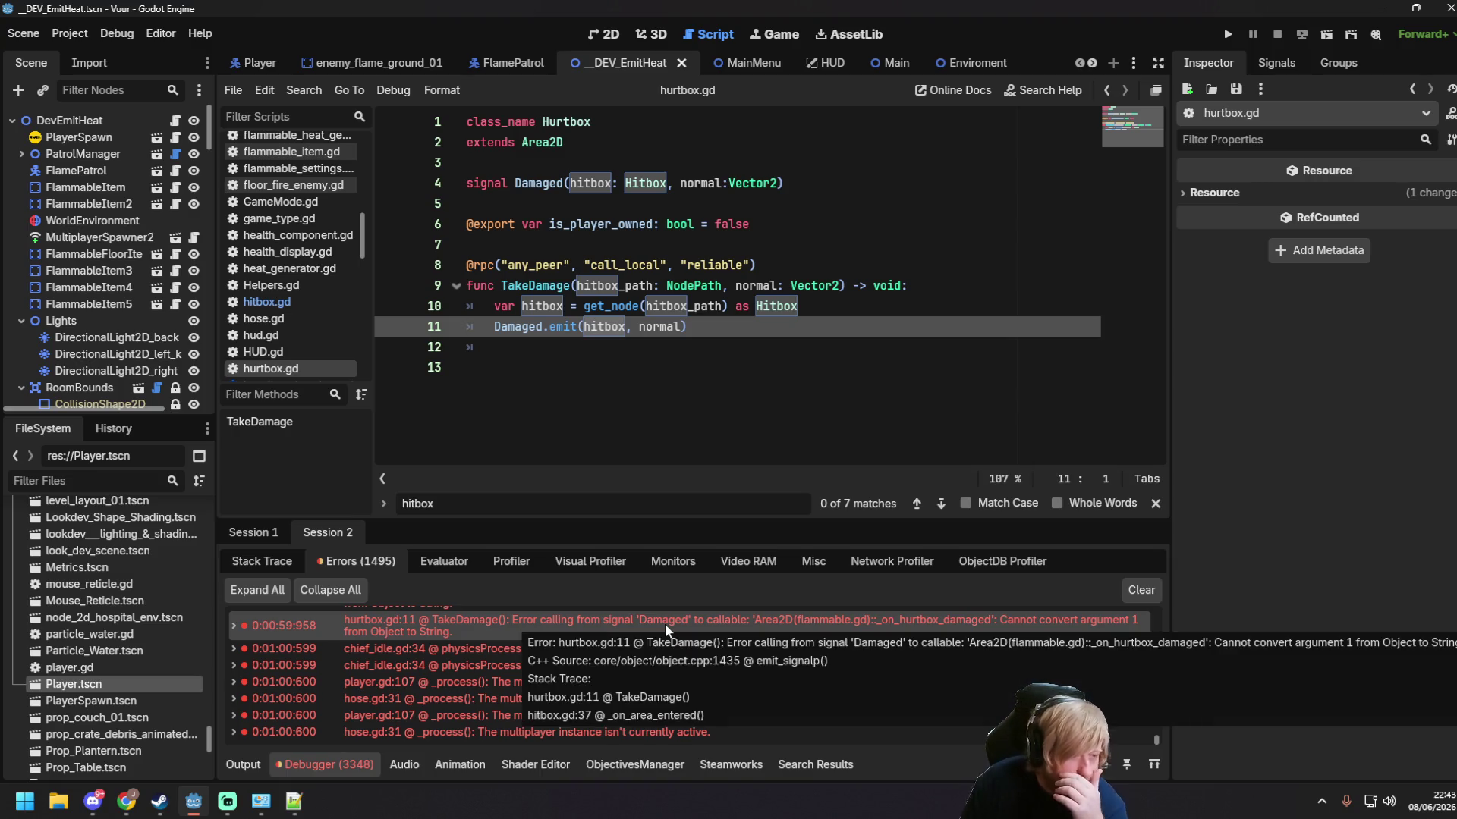
pyautogui.scroll(3)
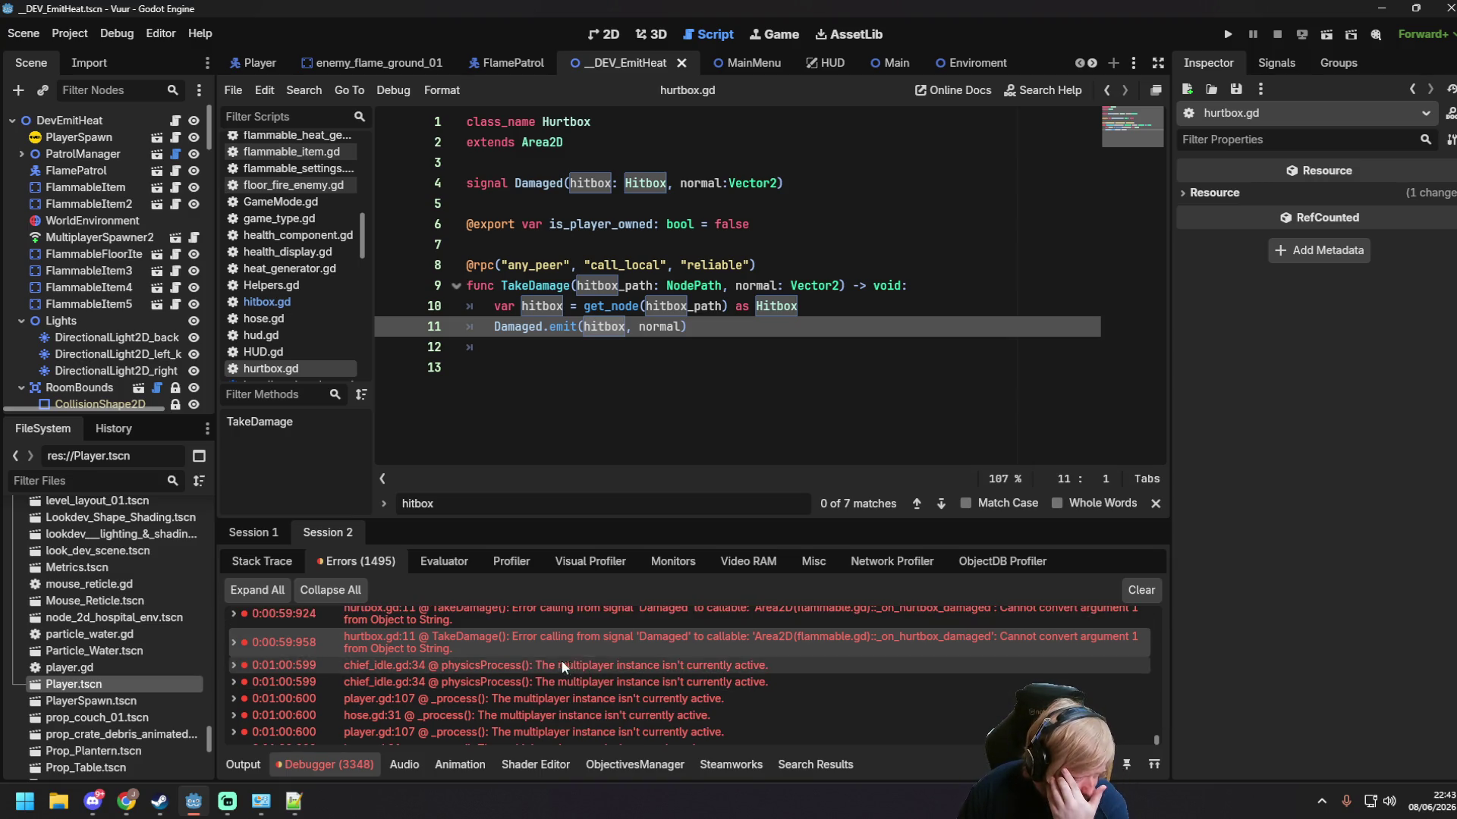
pyautogui.scroll(3)
pyautogui.moveTo(439, 638)
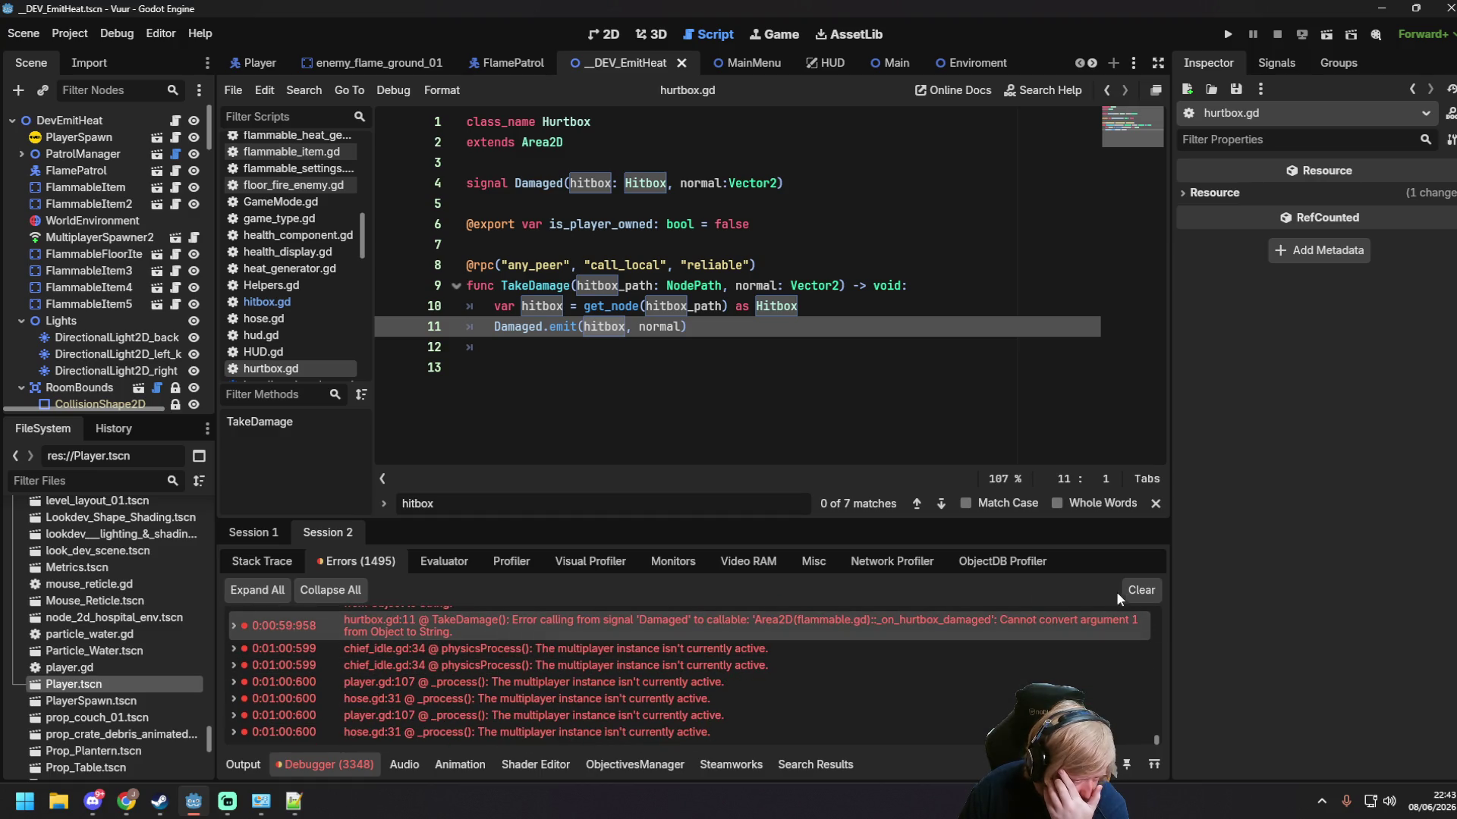
# - Clear the errors in both debug sessions and relaunch the game
pyautogui.click(1140, 590)
pyautogui.click(257, 536)
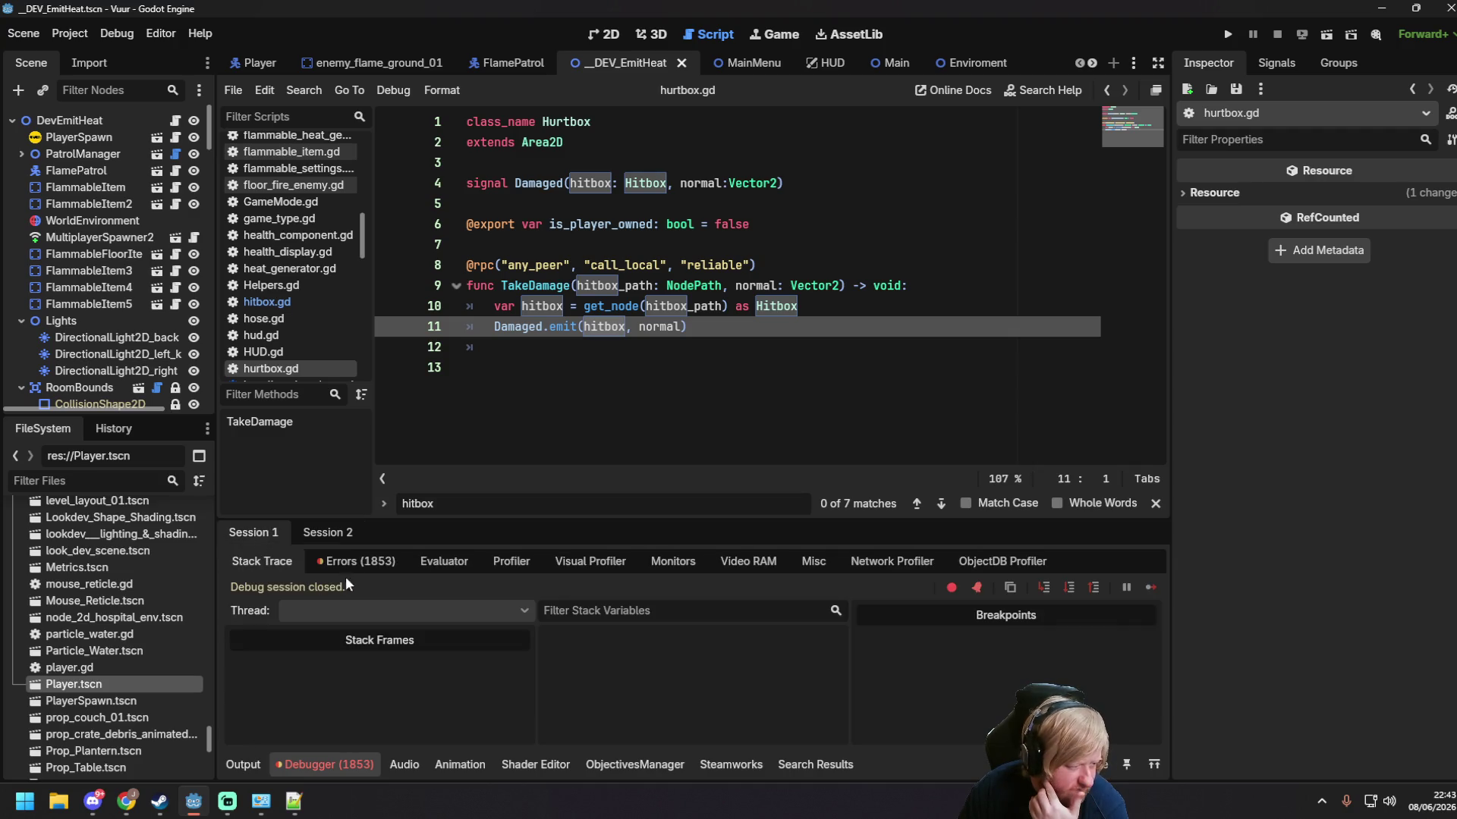
pyautogui.click(344, 565)
pyautogui.moveTo(1155, 612); pyautogui.dragTo(1156, 758)
pyautogui.click(1146, 592)
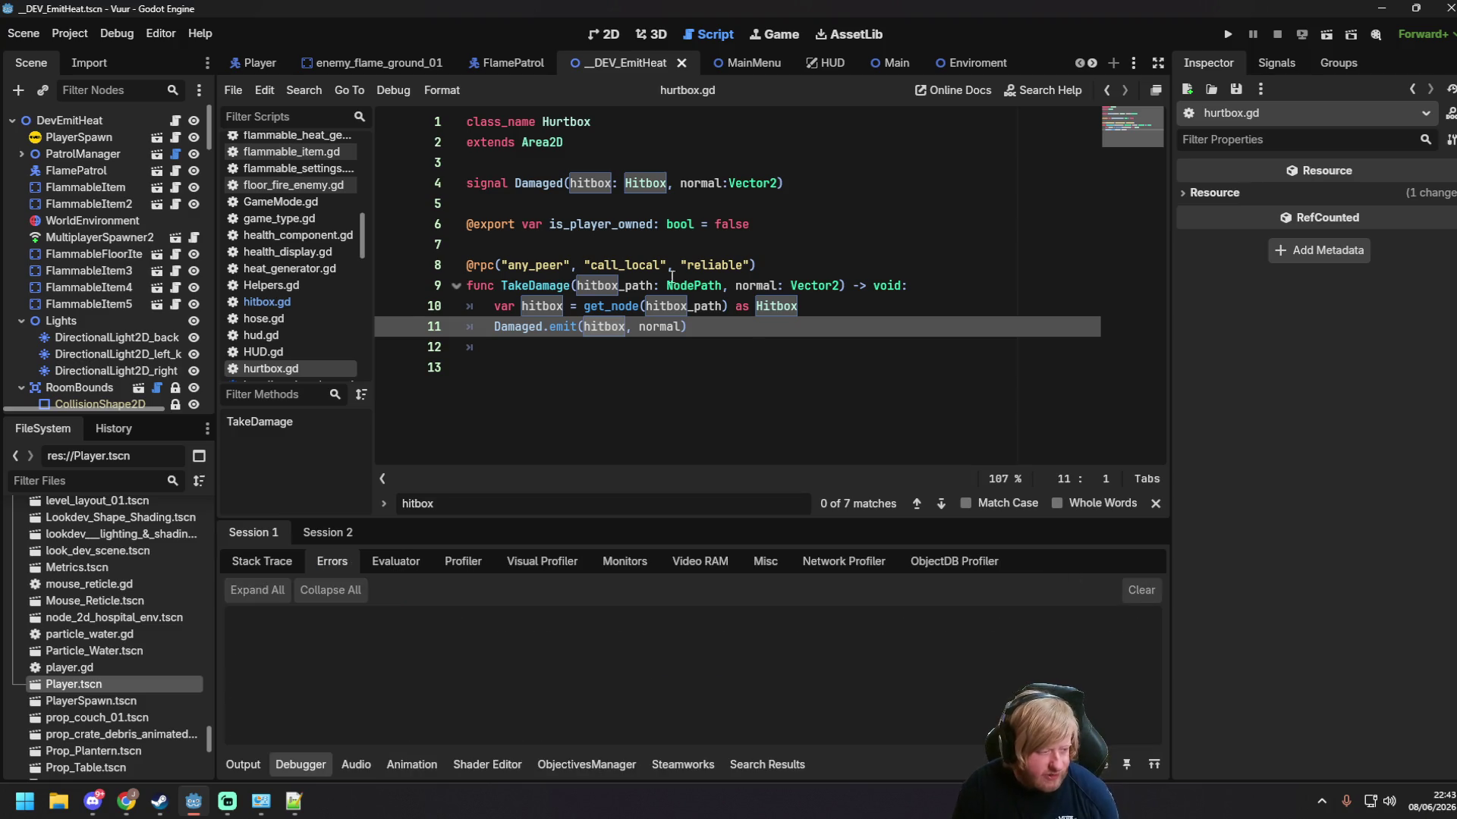
pyautogui.click(683, 265)
pyautogui.click(683, 162)
pyautogui.press('F6')
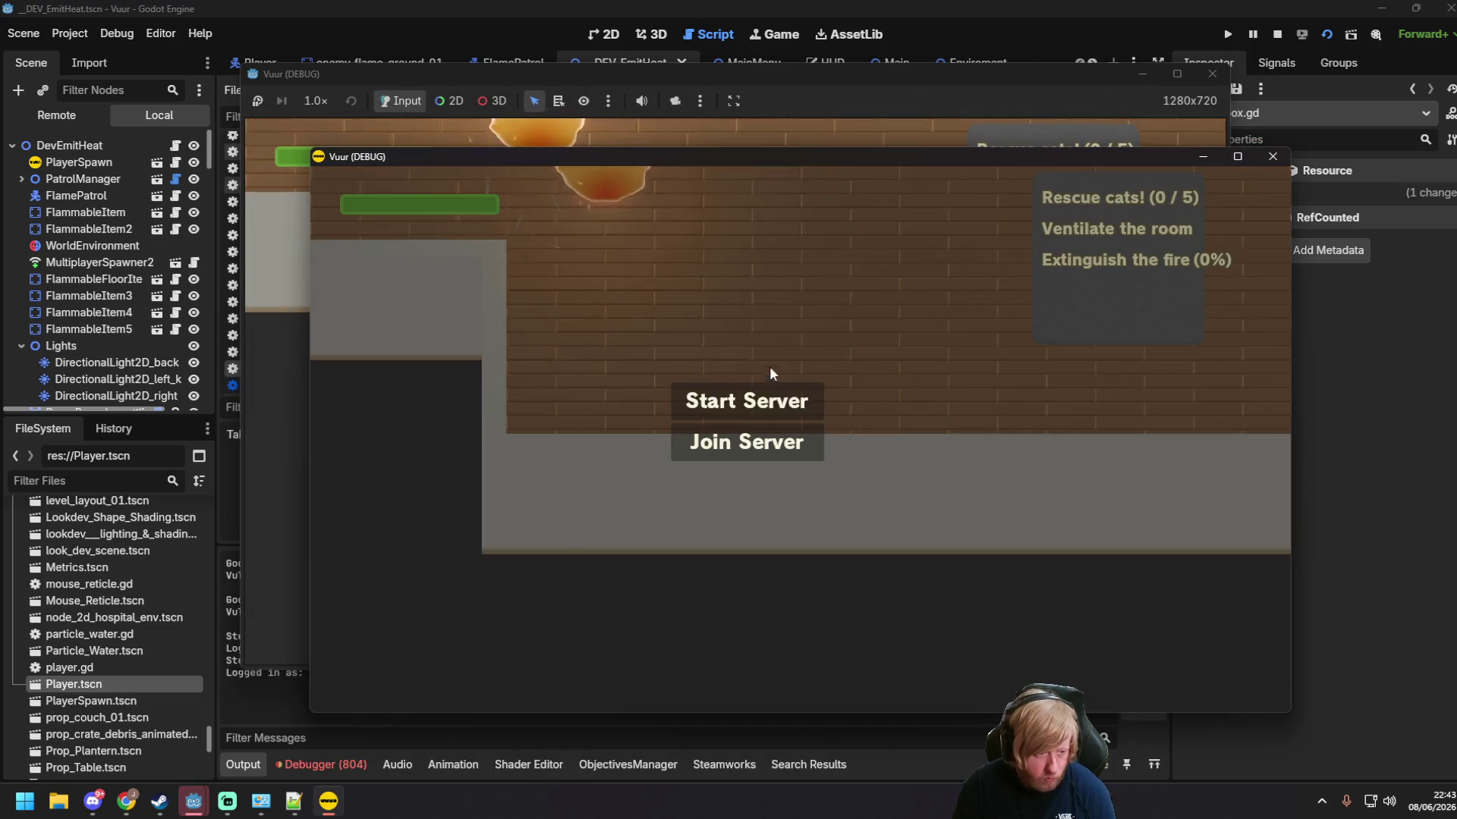
# - Start one game instance as the server and join it from the other as a client
pyautogui.click(751, 400)
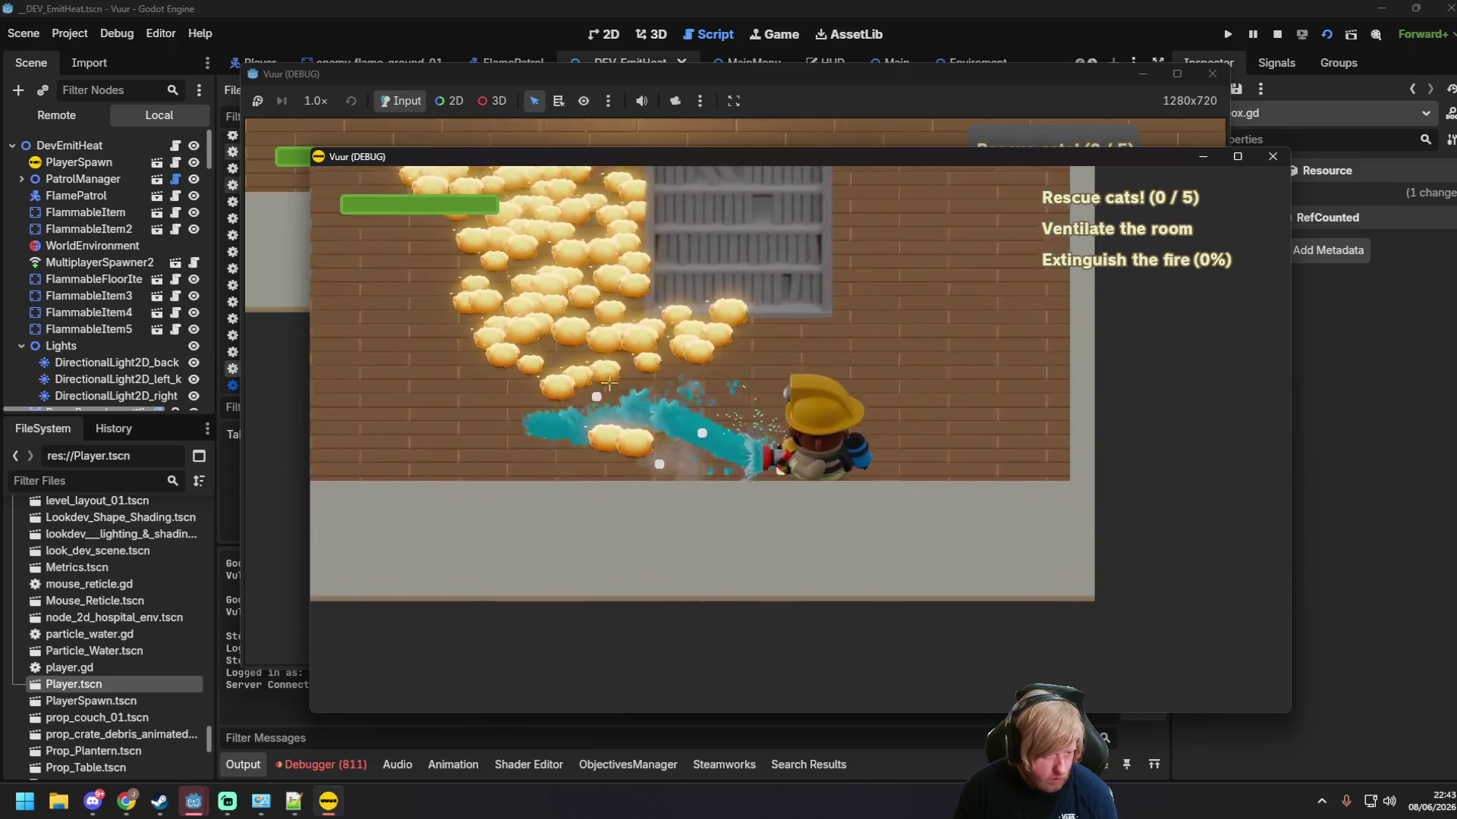
pyautogui.press('a')
pyautogui.press('a')
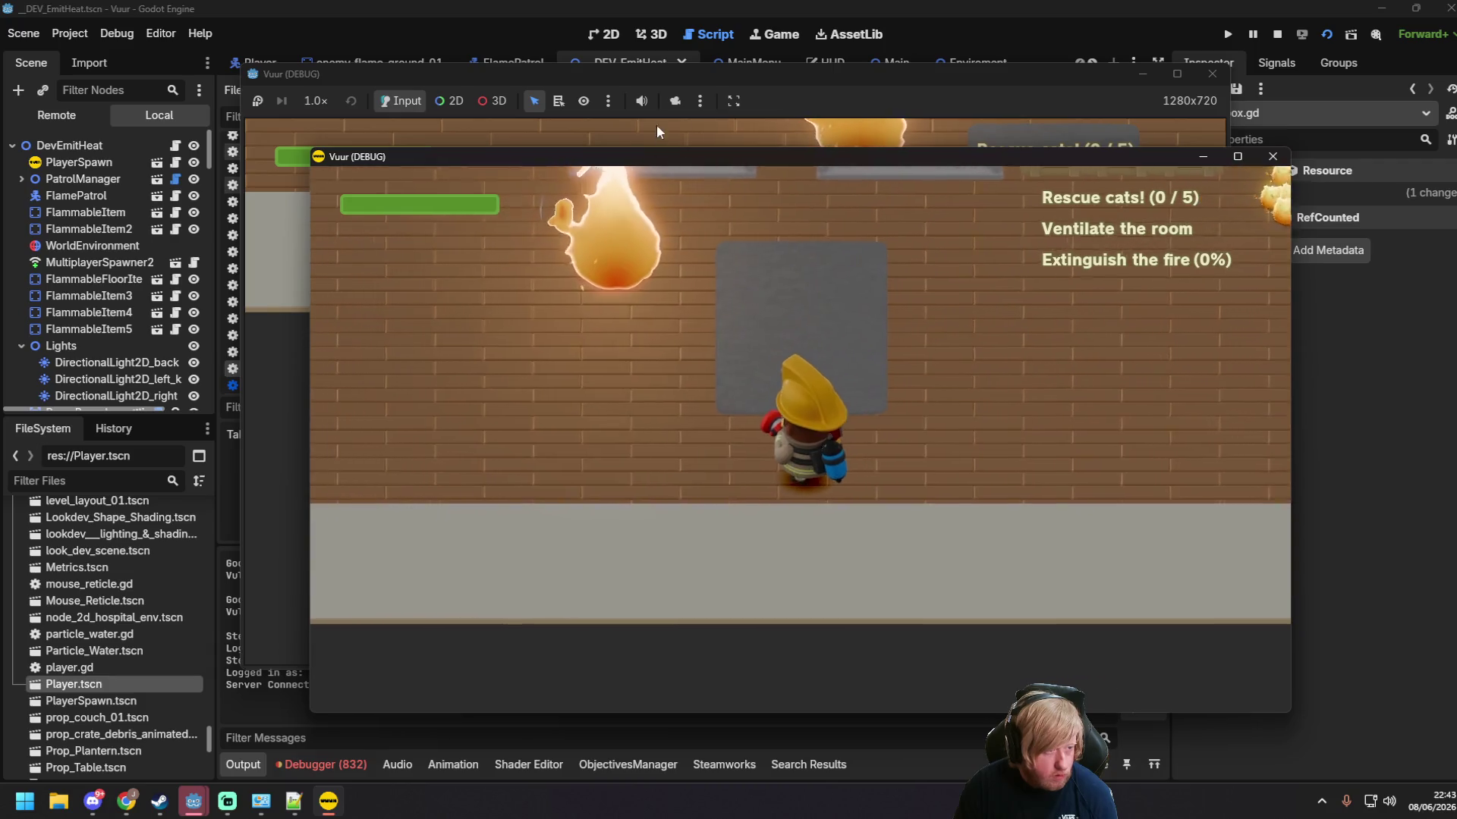
pyautogui.click(657, 135)
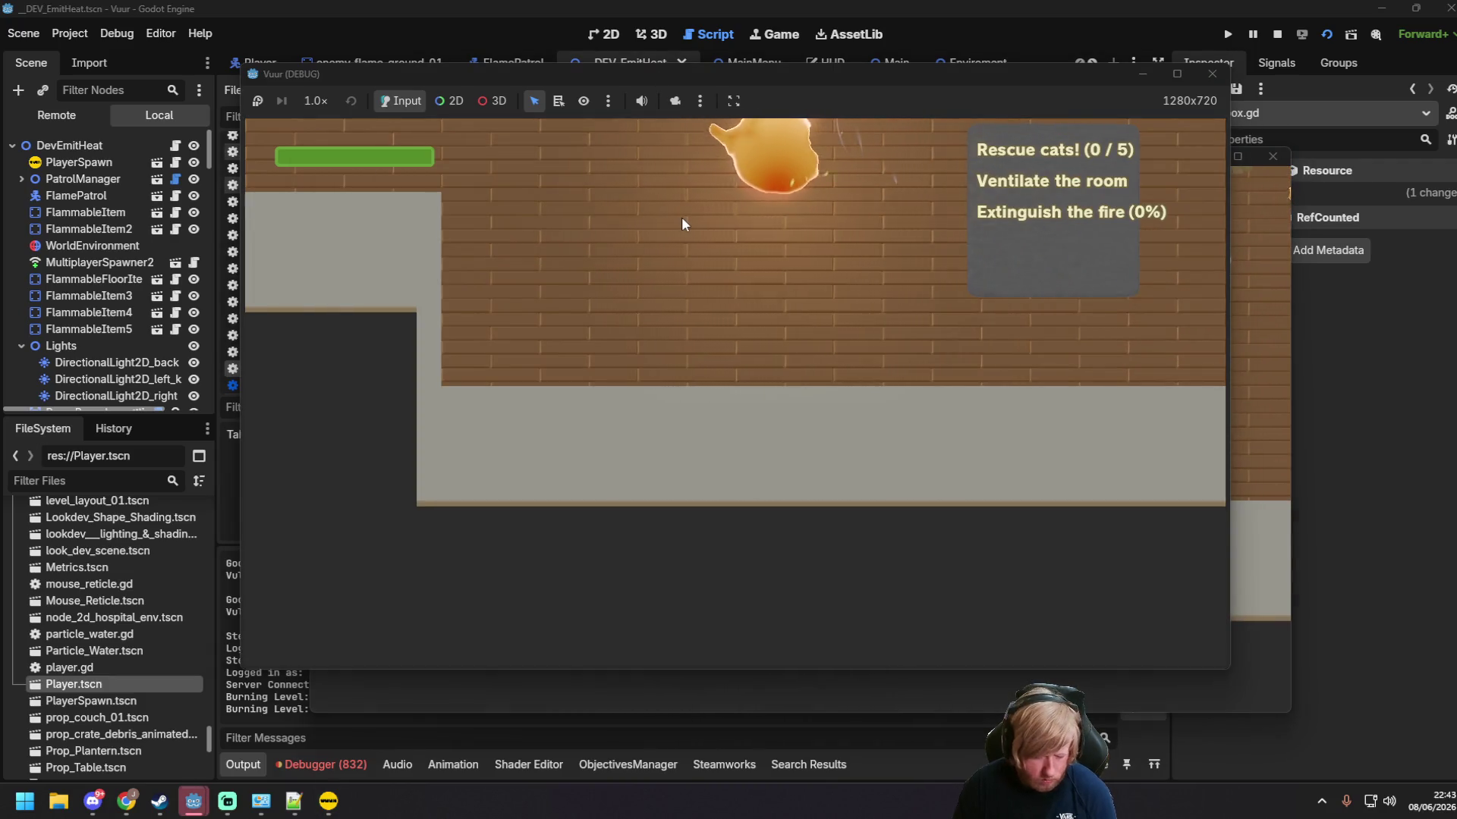
pyautogui.click(682, 397)
# - Walk the firefighter to the fire and hose it out with the water jet
pyautogui.press('s')
pyautogui.press('d')
pyautogui.moveTo(941, 402); pyautogui.dragTo(607, 319)
pyautogui.press('w')
pyautogui.press('d')
pyautogui.hotkey('alt', 'Tab')
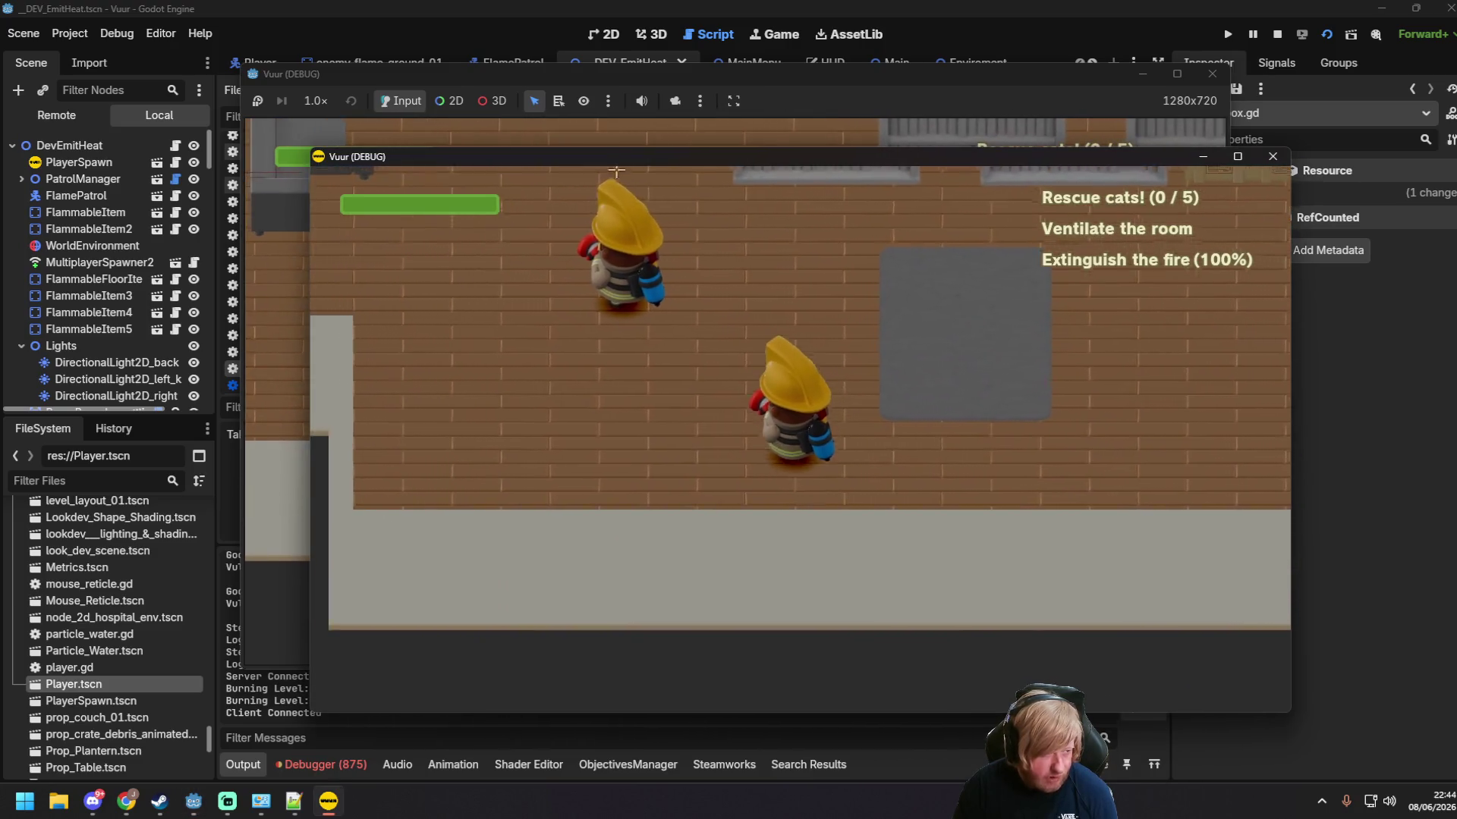
# - Spray the next fire while moving, then bring the editor back over the game
pyautogui.click(611, 138)
pyautogui.press('w')
pyautogui.press('a')
pyautogui.moveTo(611, 137); pyautogui.dragTo(834, 45)
pyautogui.press('s')
pyautogui.press('a')
pyautogui.click(859, 7)
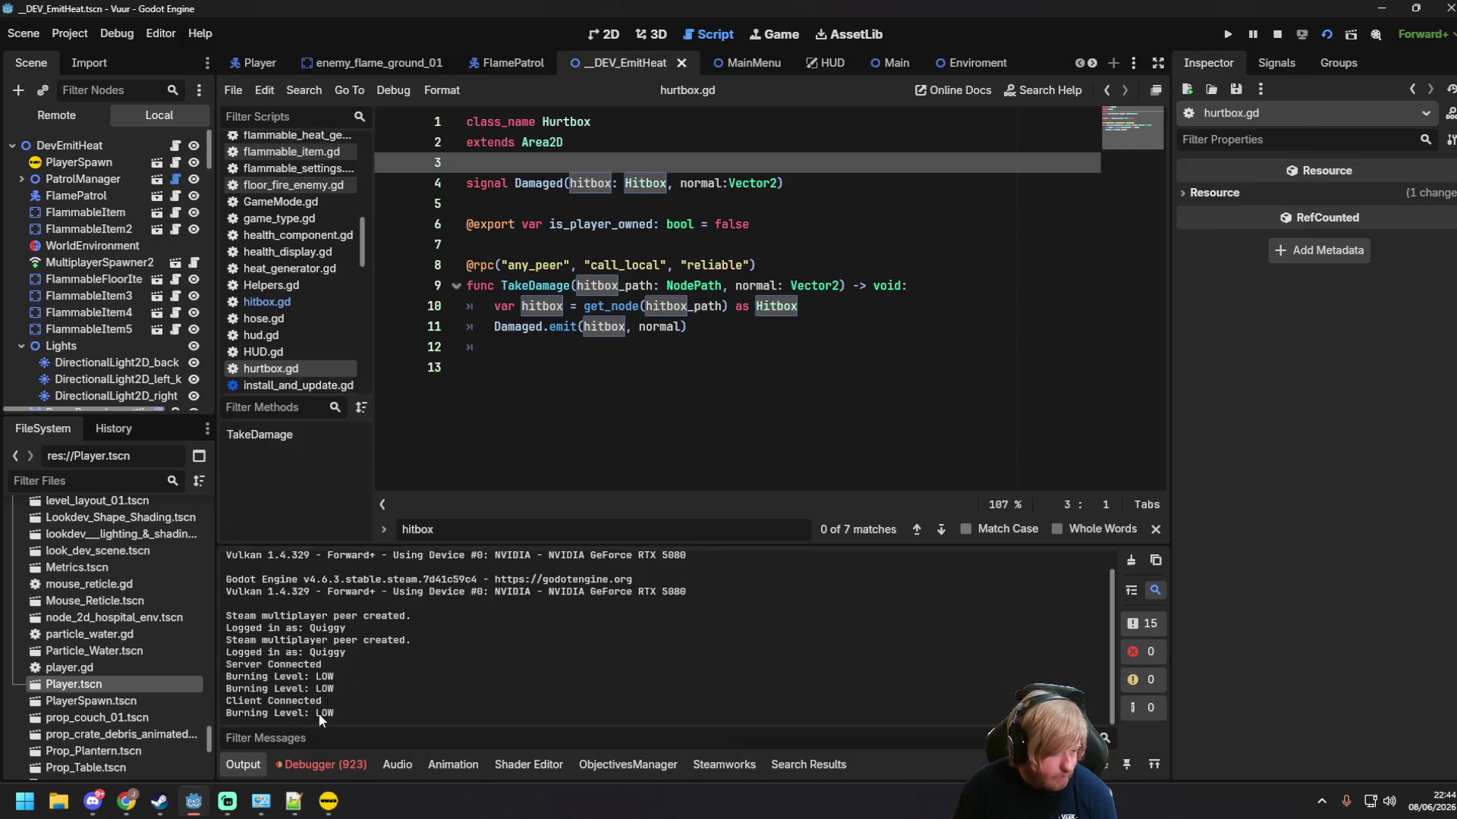
# - Inspect the hurtbox.gd TakeDamage conversion errors, then filter project files by 'flammable'
pyautogui.click(306, 767)
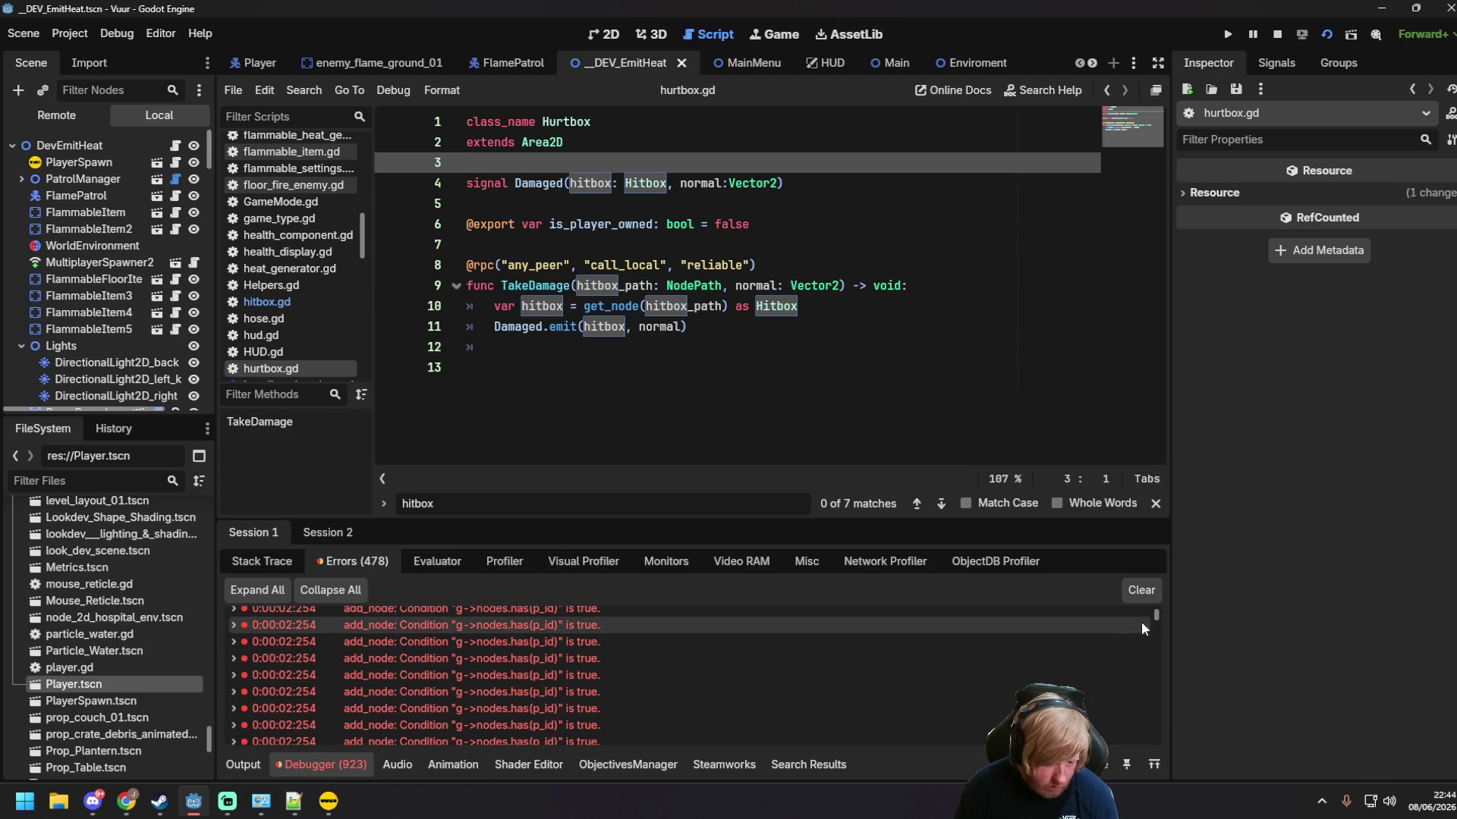
pyautogui.moveTo(1155, 631); pyautogui.dragTo(1155, 757)
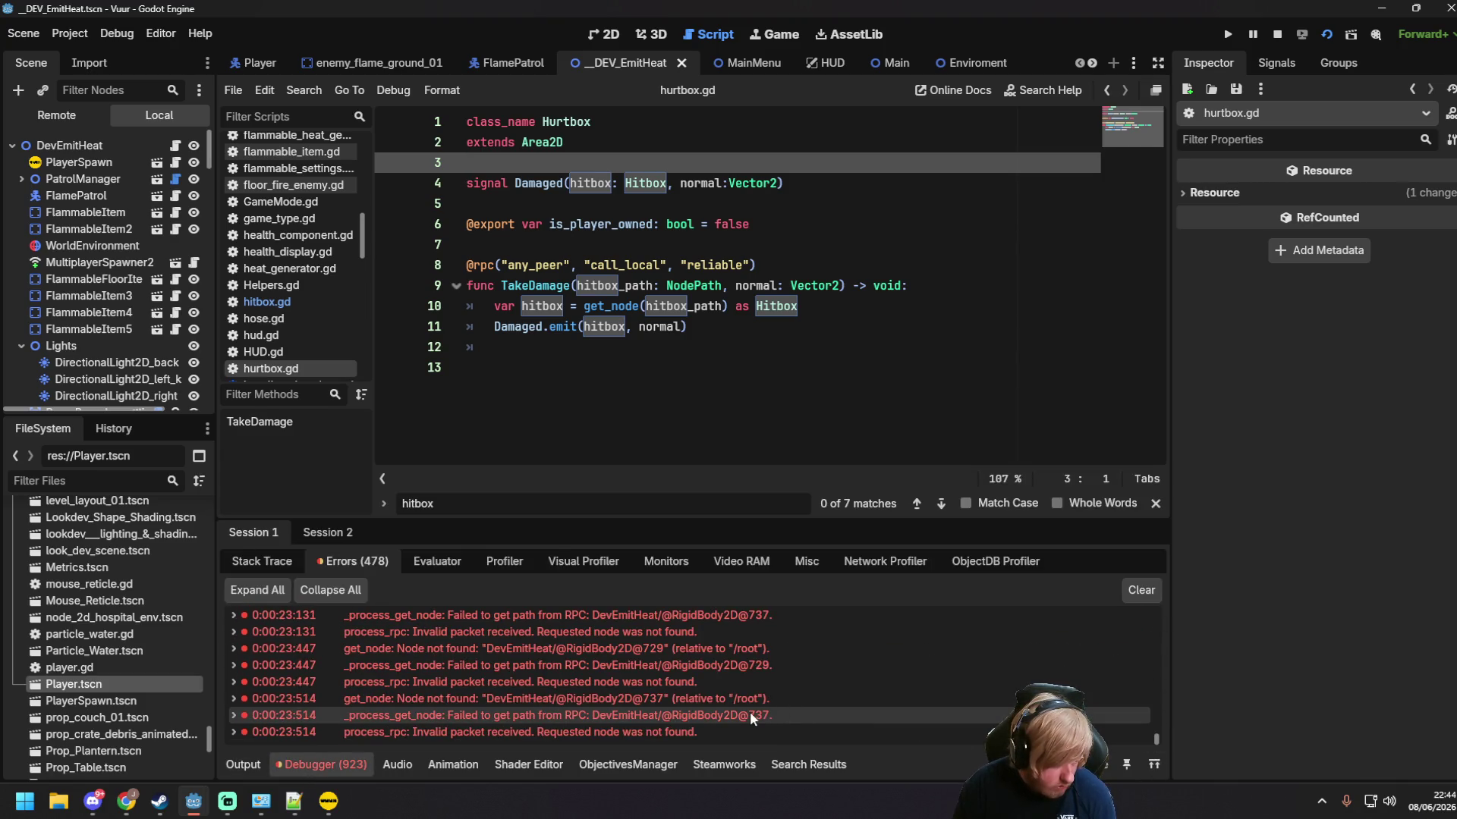
pyautogui.scroll(3)
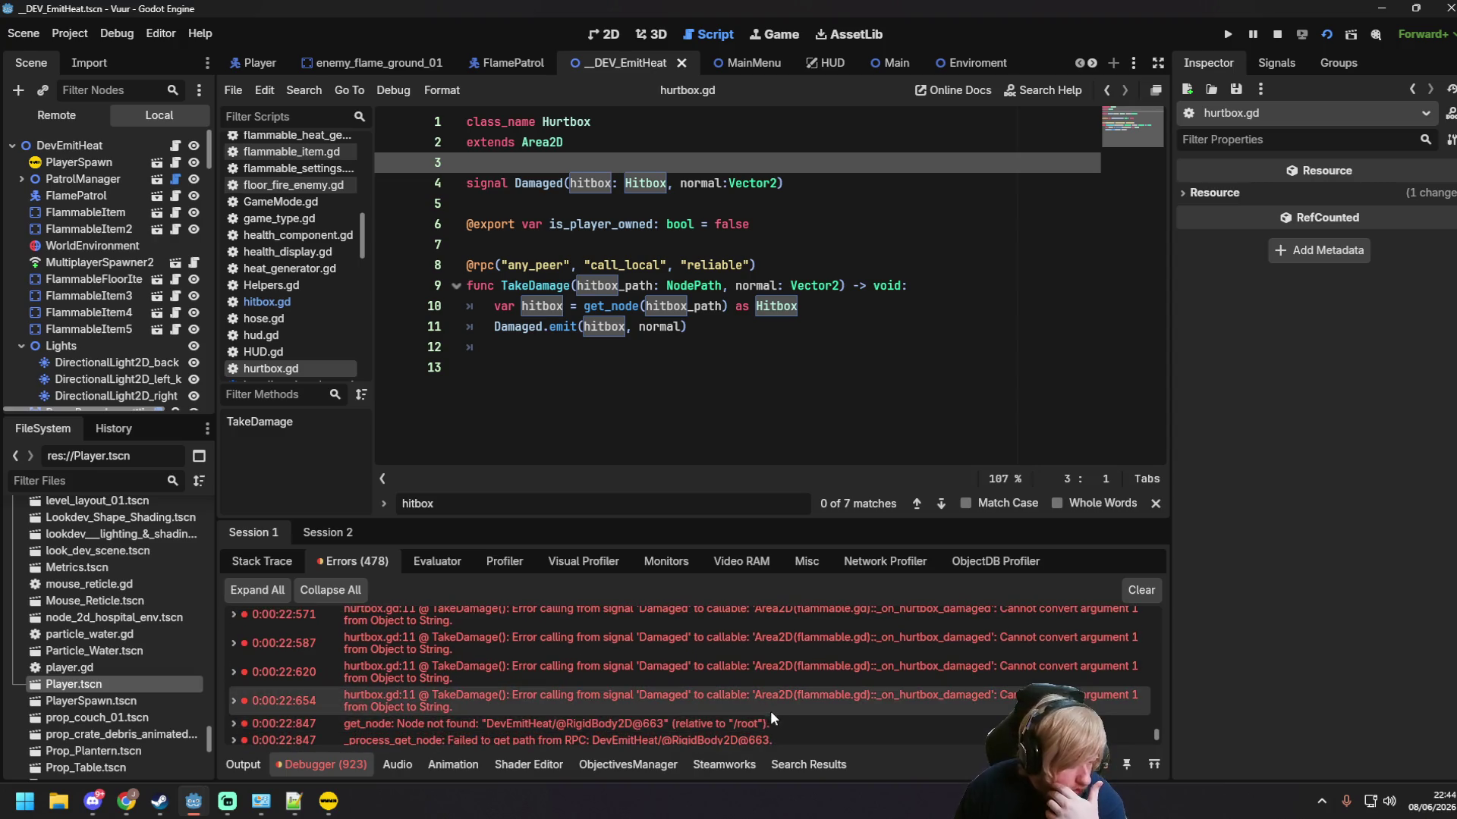
pyautogui.moveTo(768, 705)
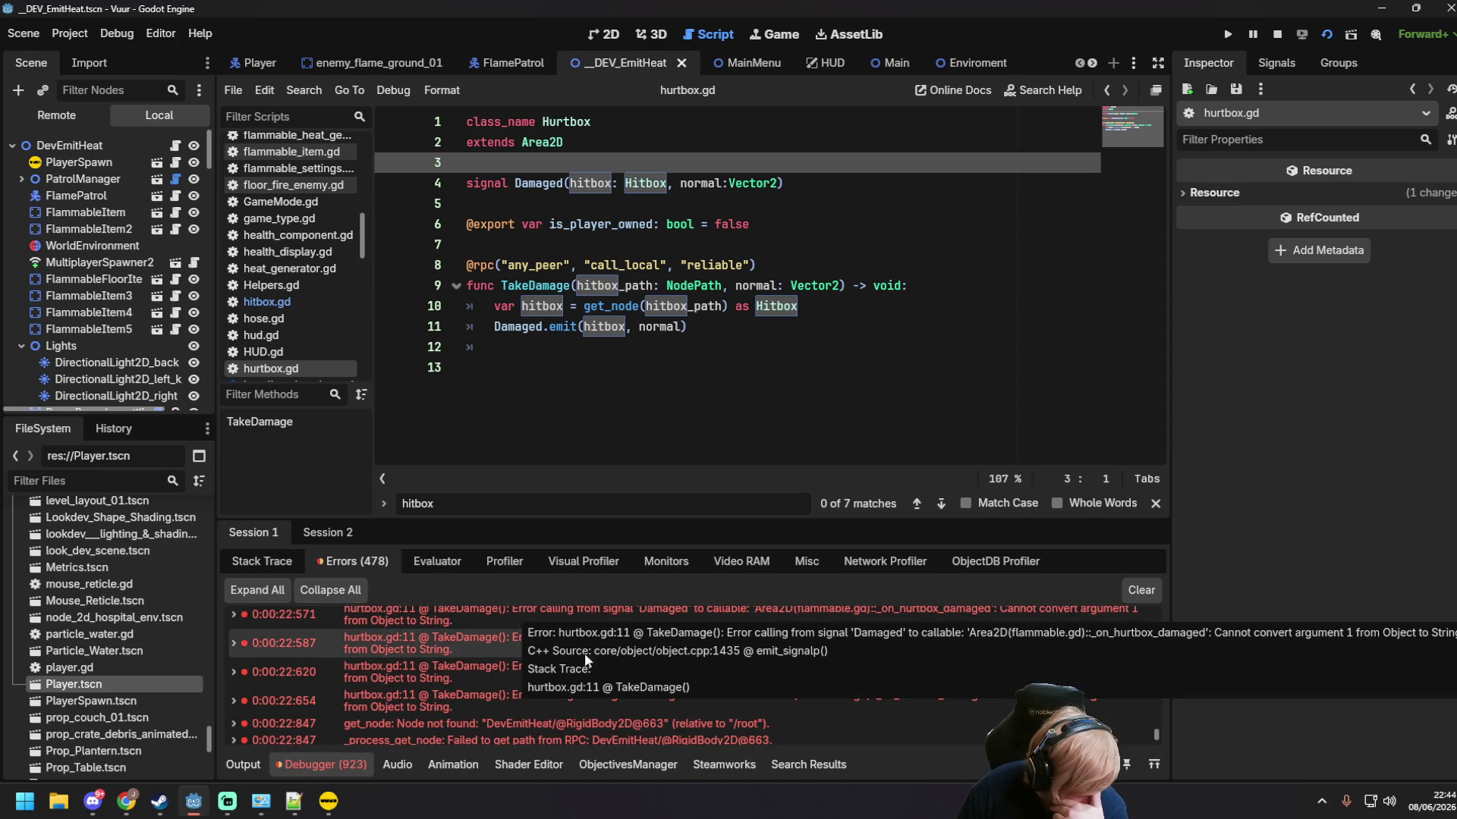
pyautogui.click(468, 681)
pyautogui.click(597, 699)
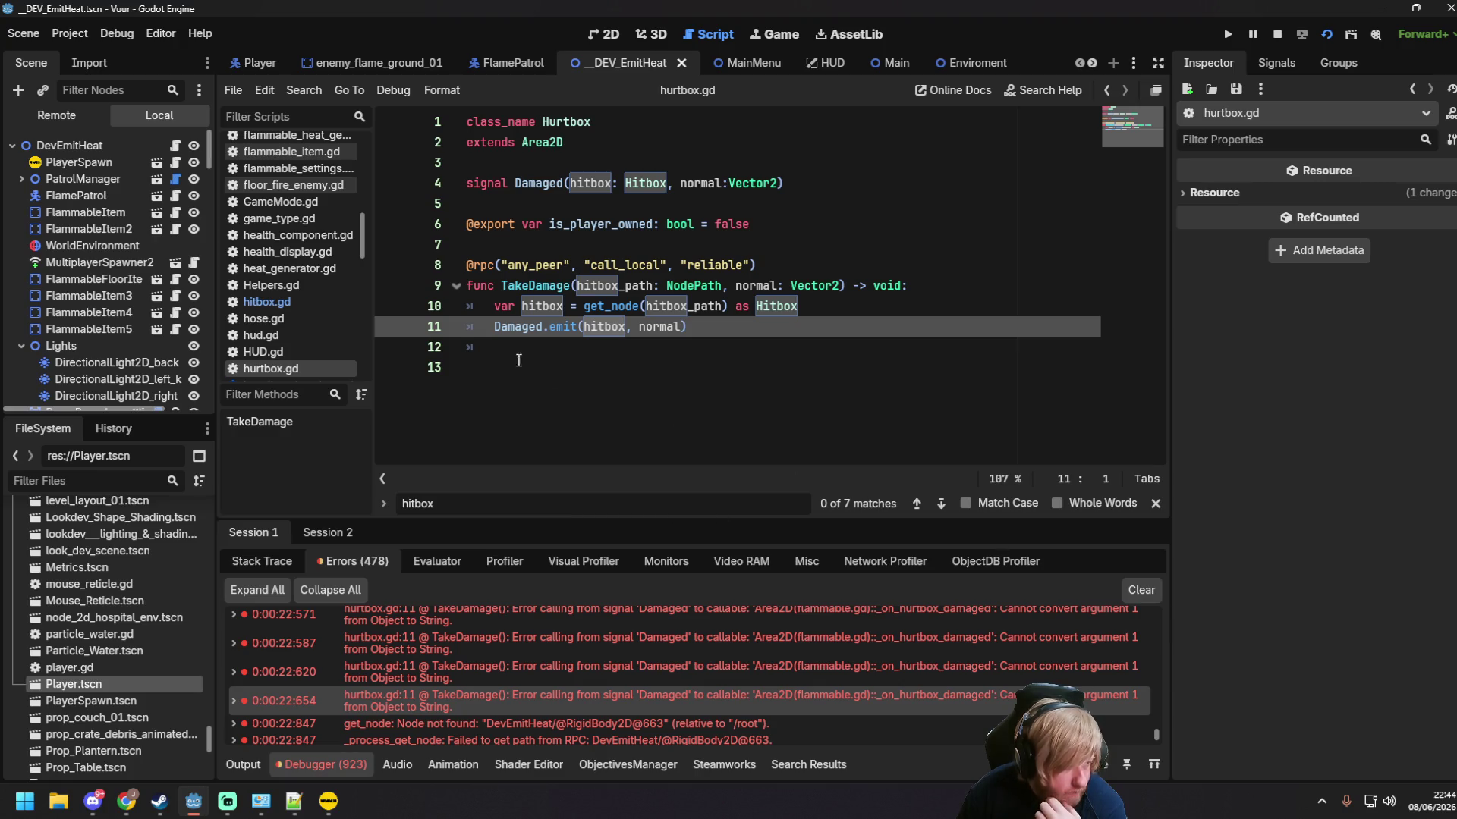
pyautogui.scroll(3)
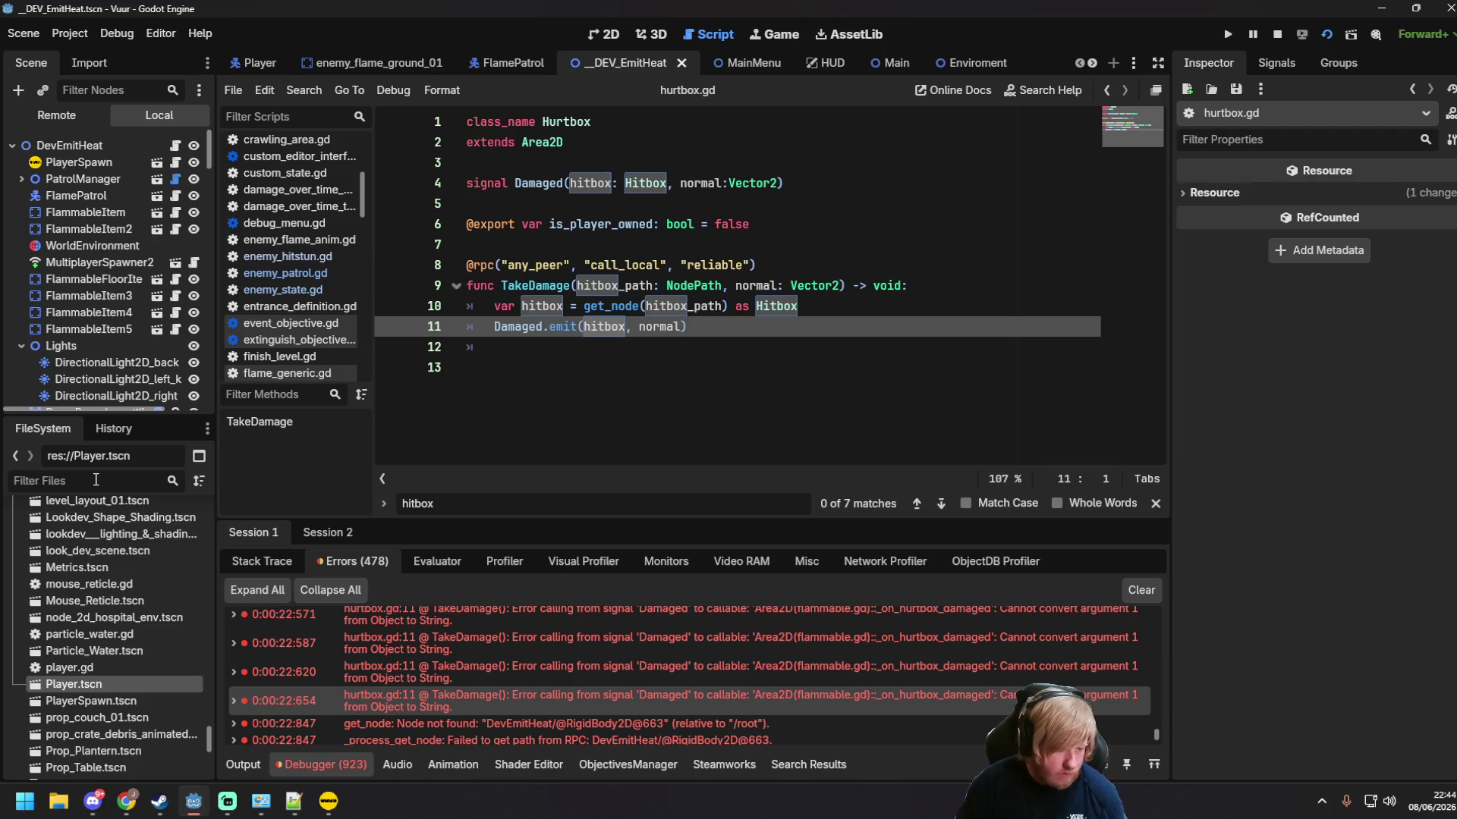
pyautogui.write('flammable')
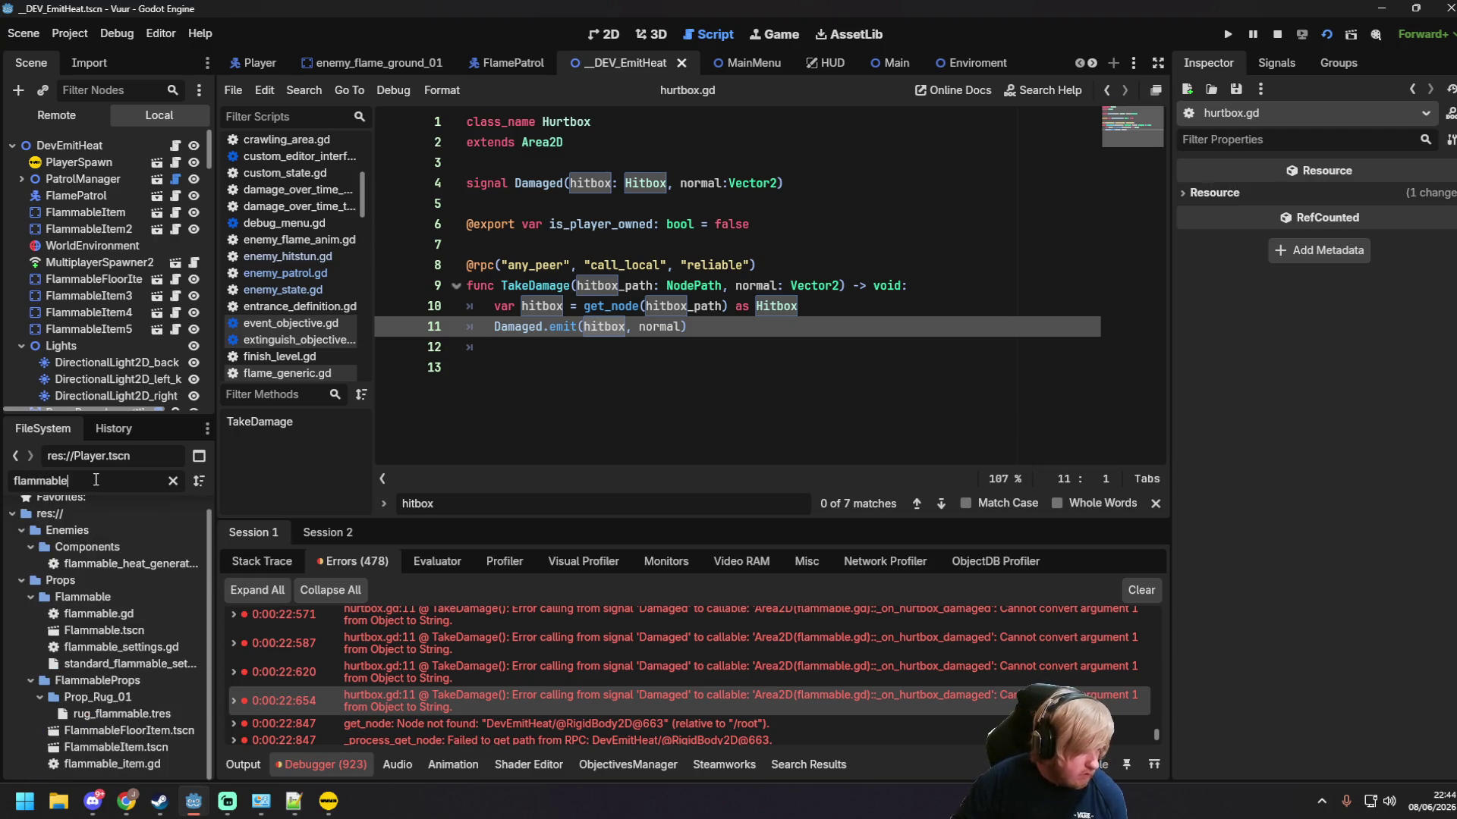
# - In flammable.gd, change the handler parameter 'hitboxPath: String' to 'hitbox: Hitbox'
pyautogui.doubleClick(84, 619)
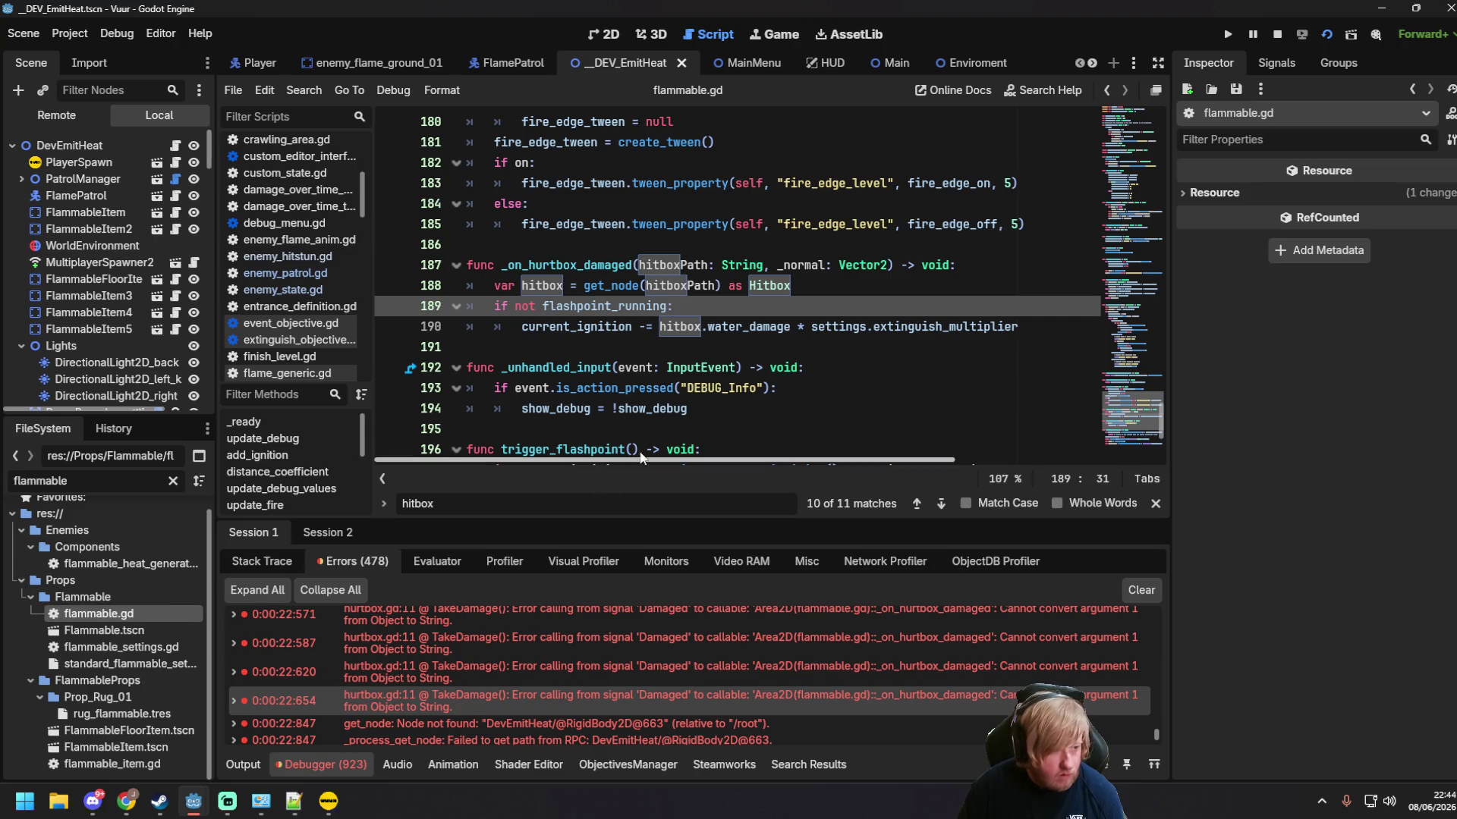
pyautogui.click(798, 326)
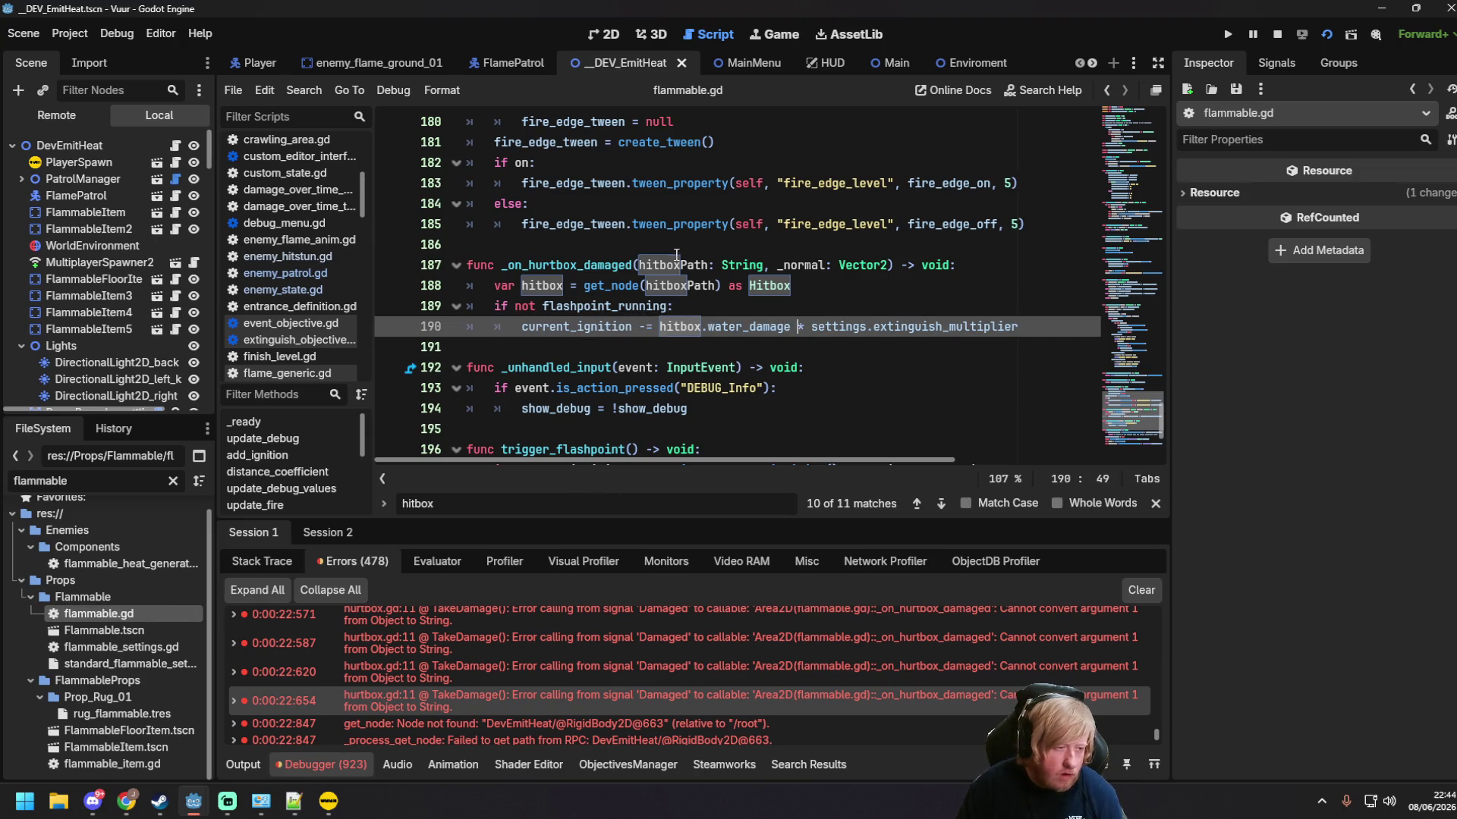
pyautogui.moveTo(639, 265); pyautogui.dragTo(734, 265)
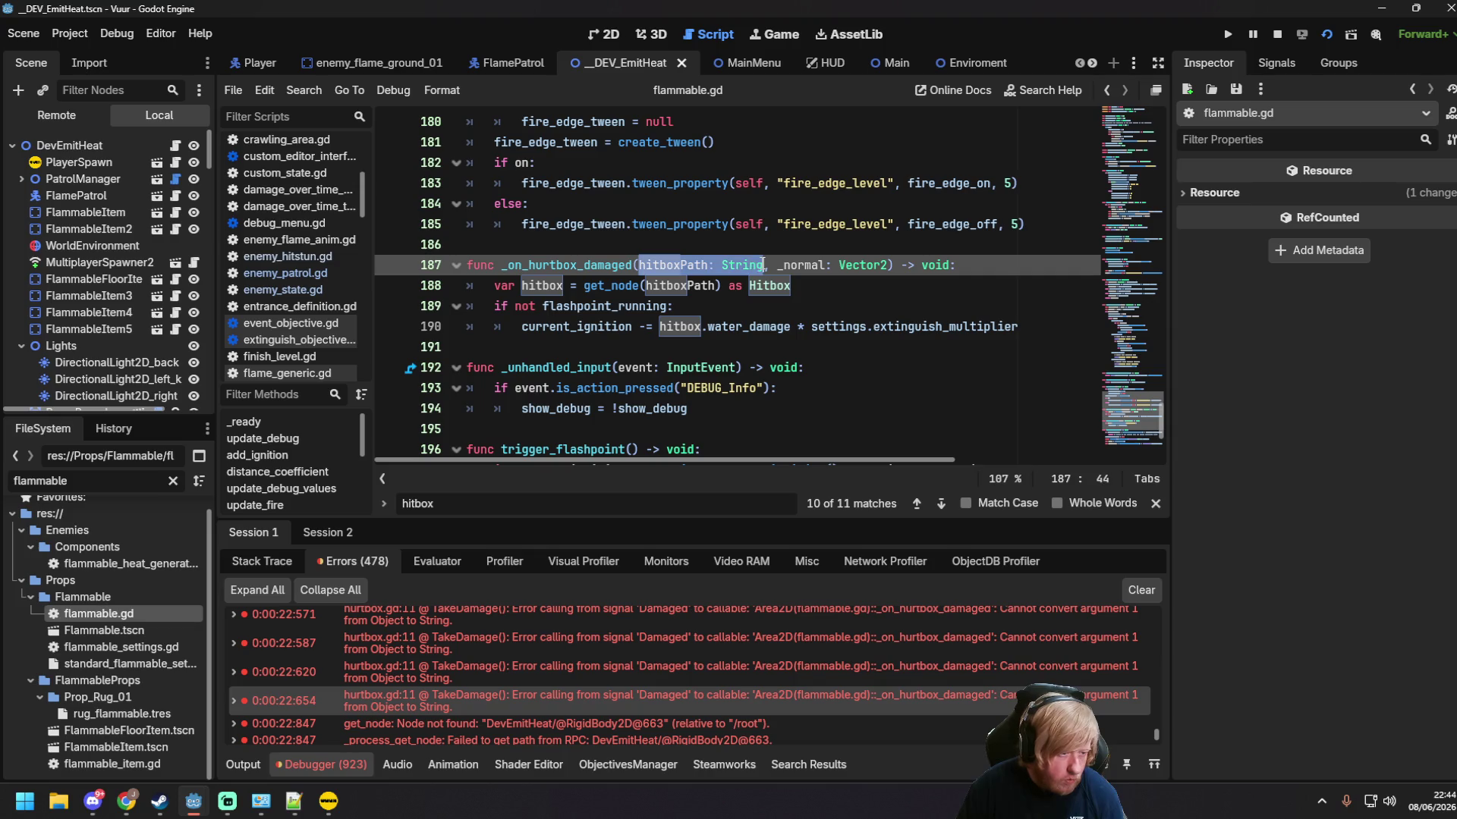
pyautogui.moveTo(762, 266)
pyautogui.write('hitbox: Hitb')
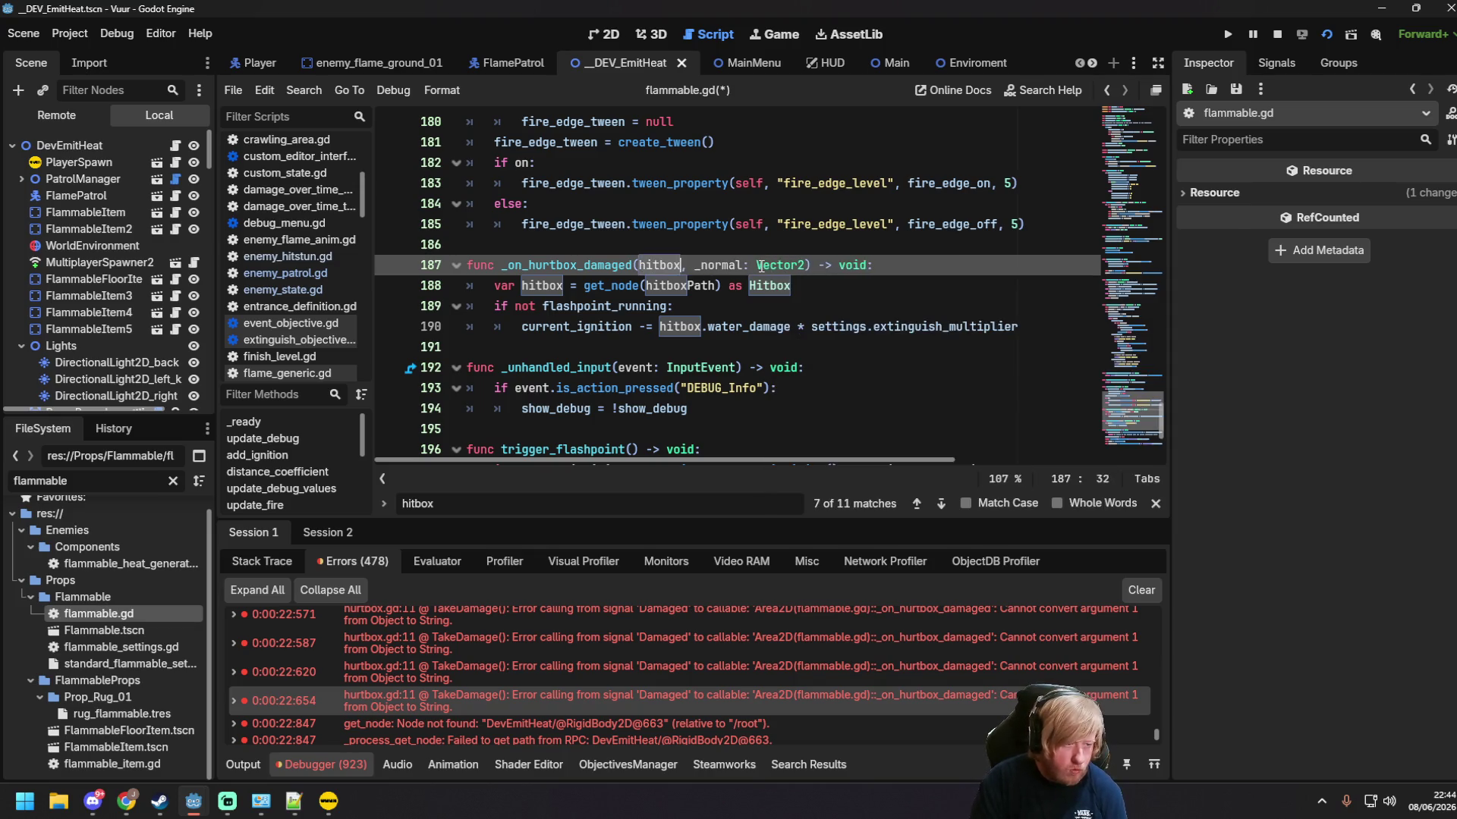
pyautogui.write('ox')
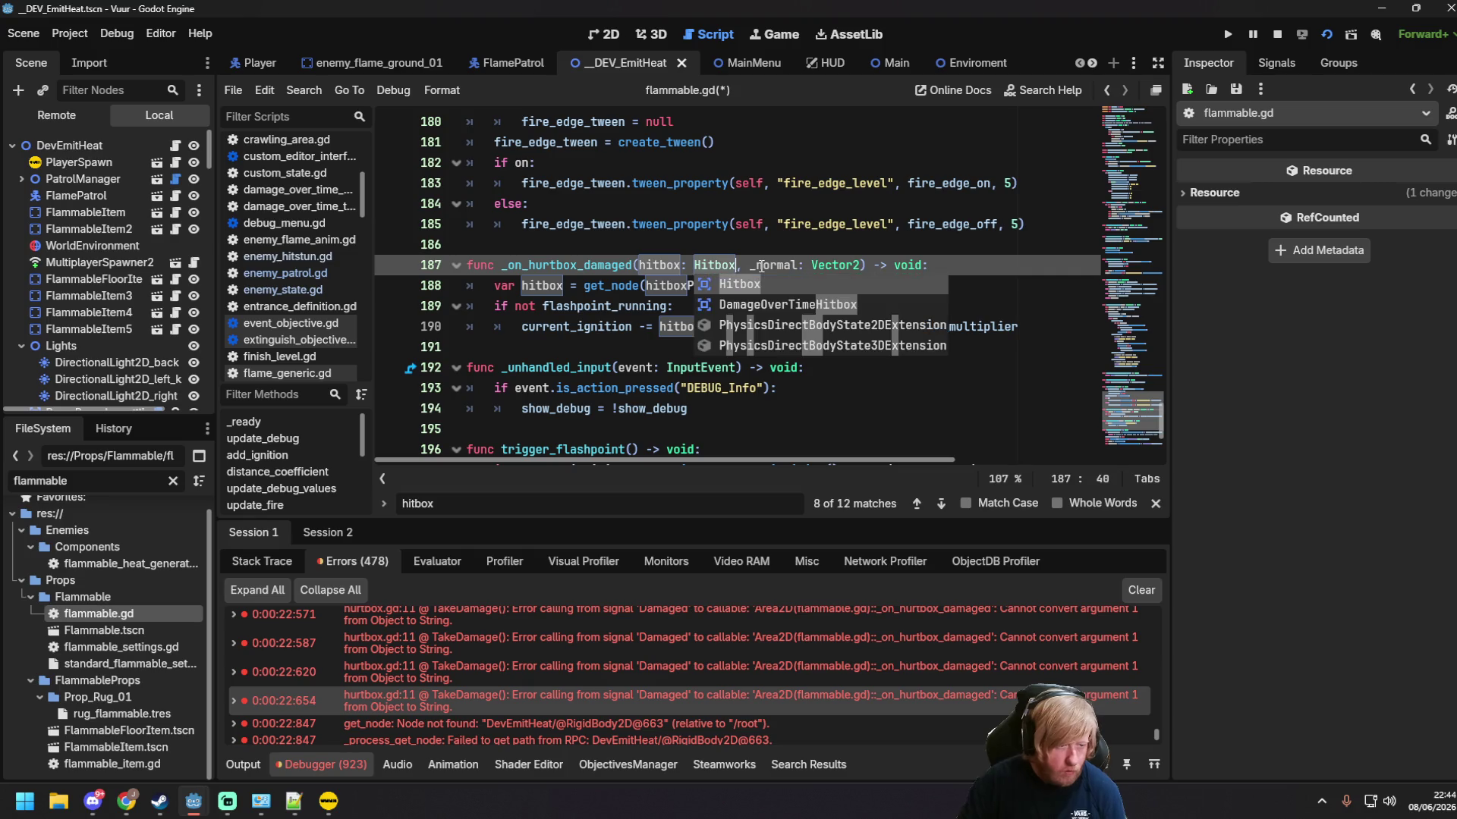
# - Delete the redundant get_node hitbox lookup line, save the script, and run the game
pyautogui.click(797, 285)
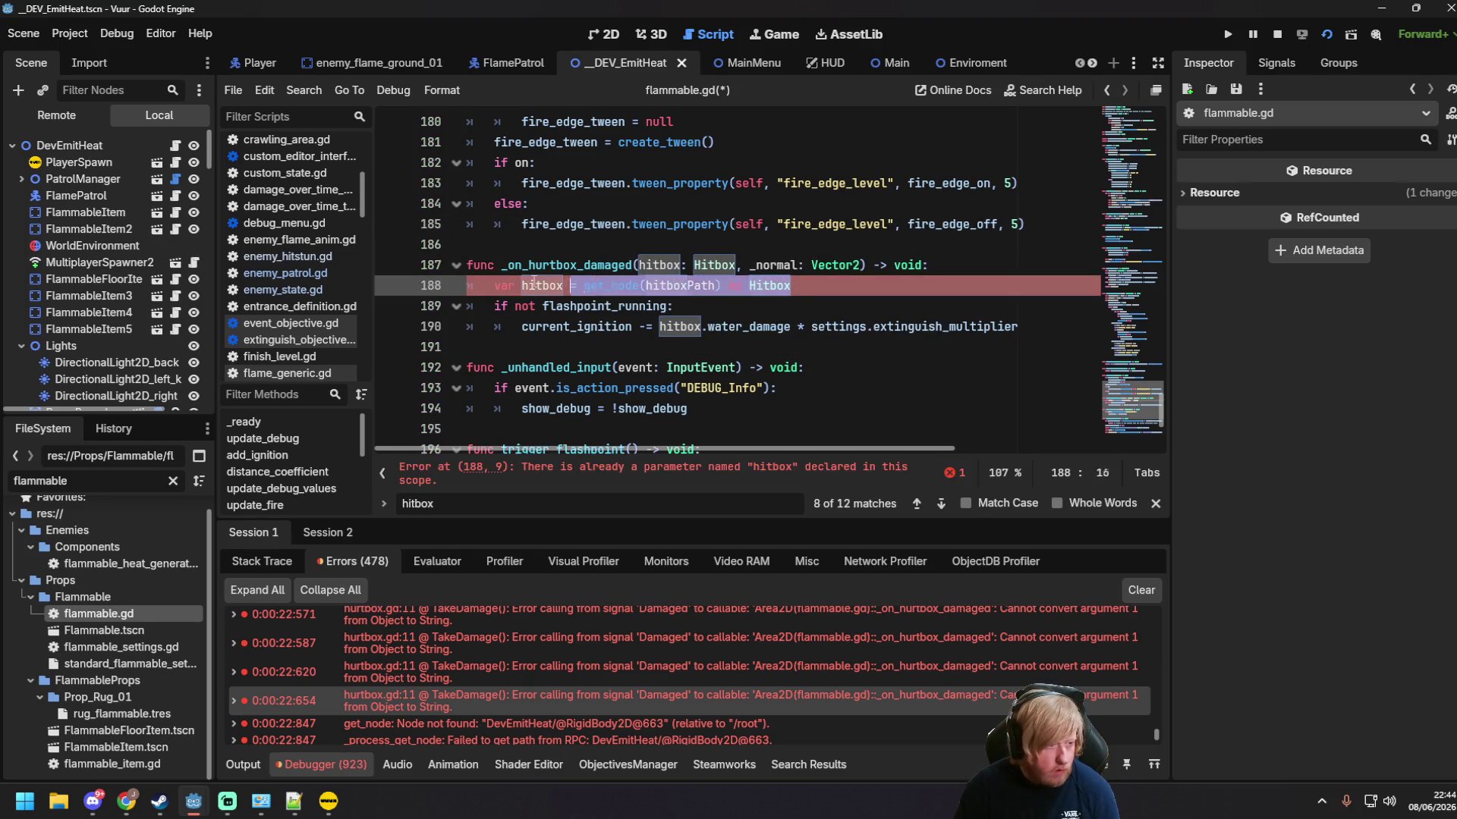
pyautogui.press('Delete')
pyautogui.click(765, 294)
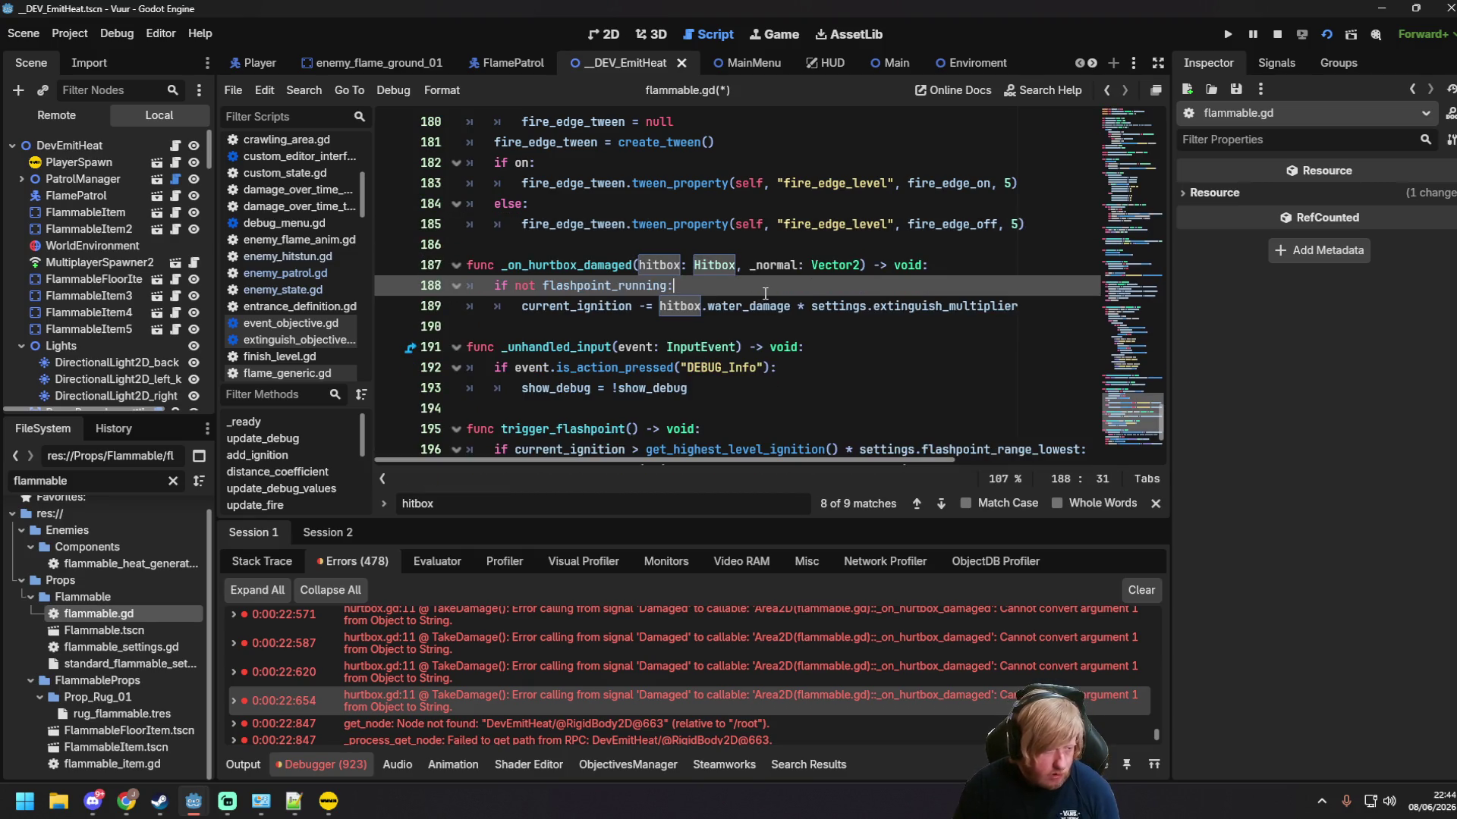
pyautogui.hotkey('ctrl', 's')
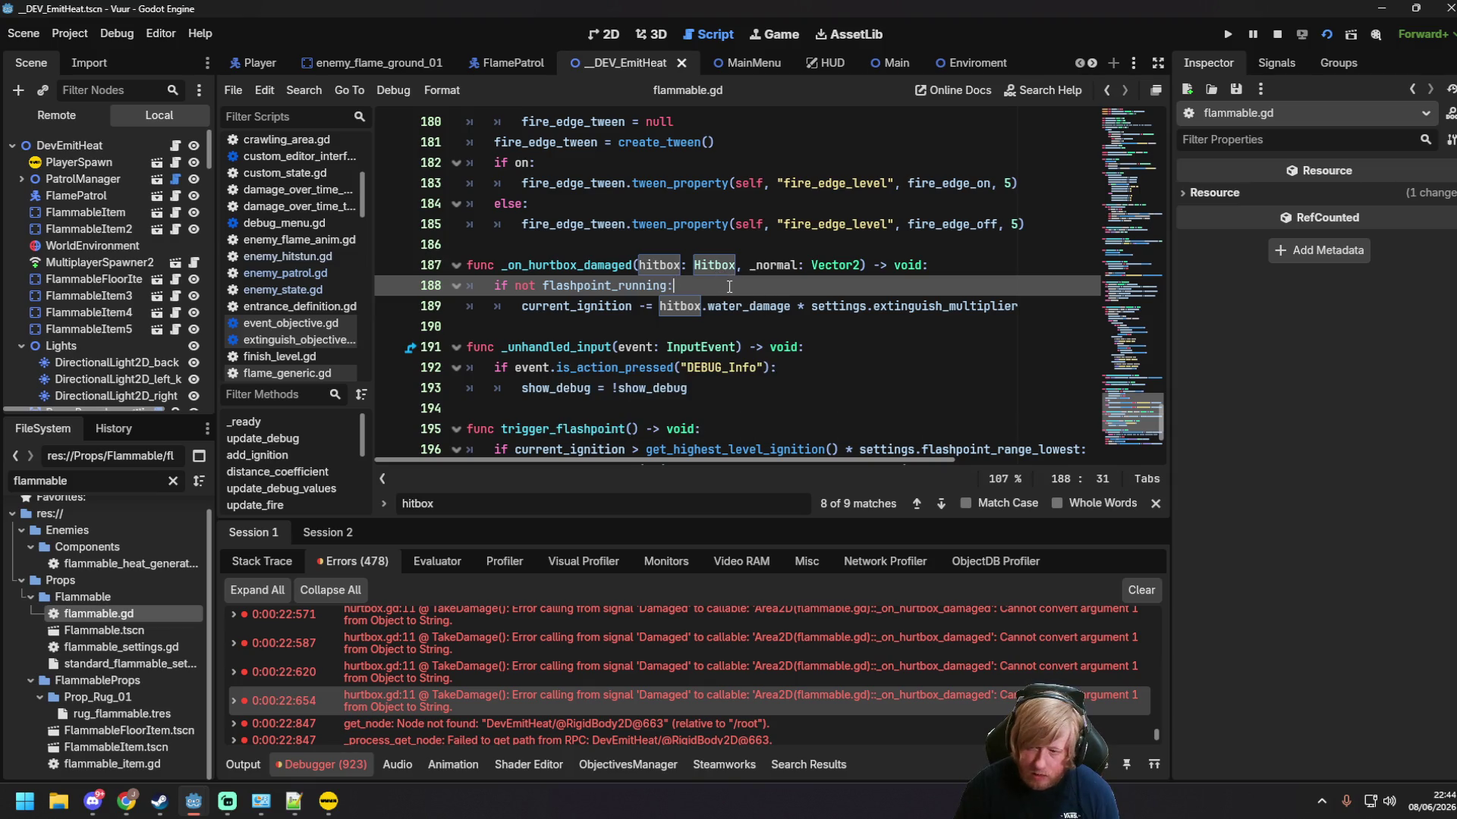
pyautogui.hotkey('ctrl', 's')
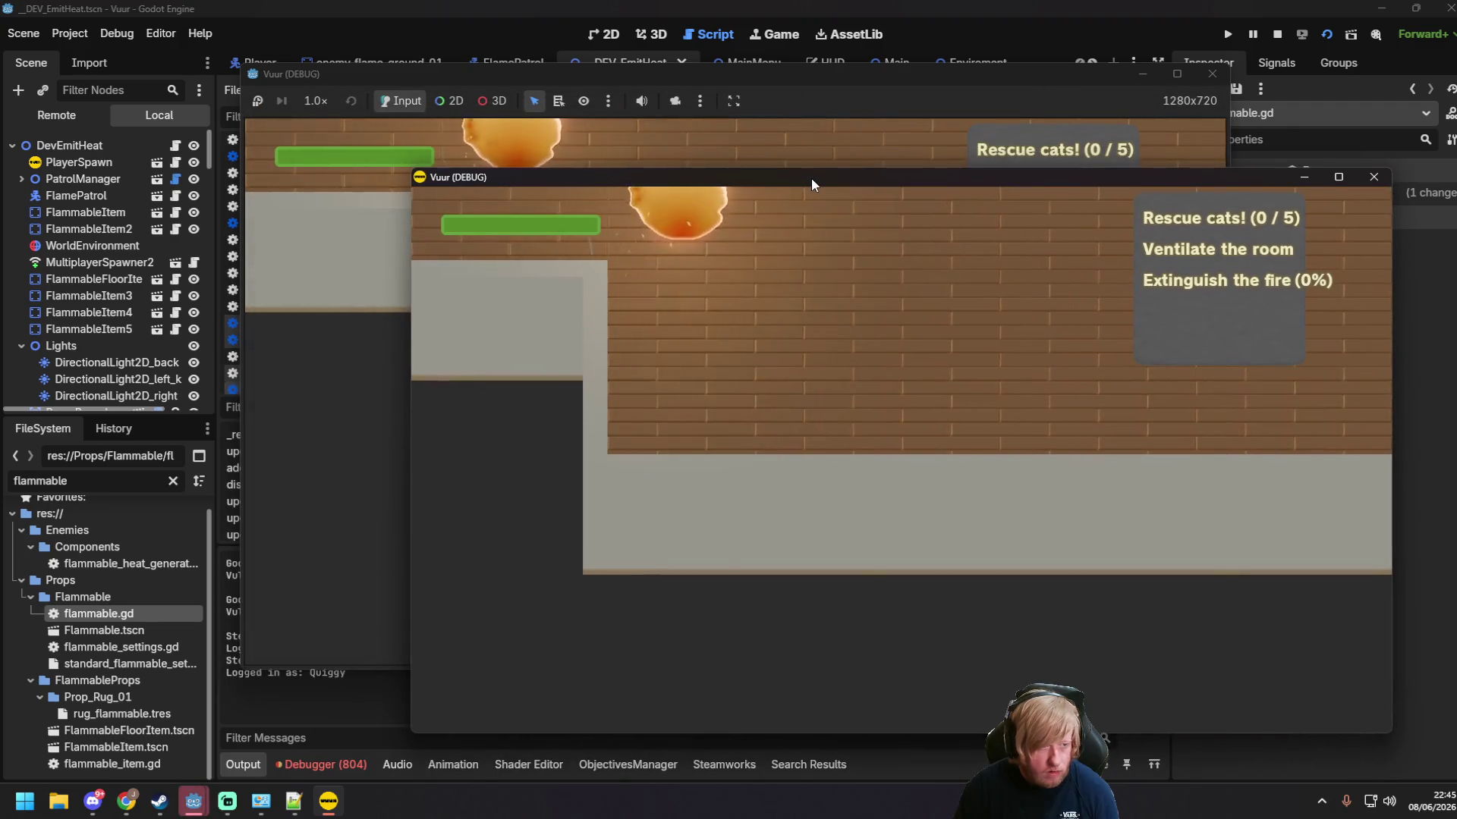
# - Host a server in the second game window and join it from the first
pyautogui.moveTo(684, 76); pyautogui.dragTo(544, 52)
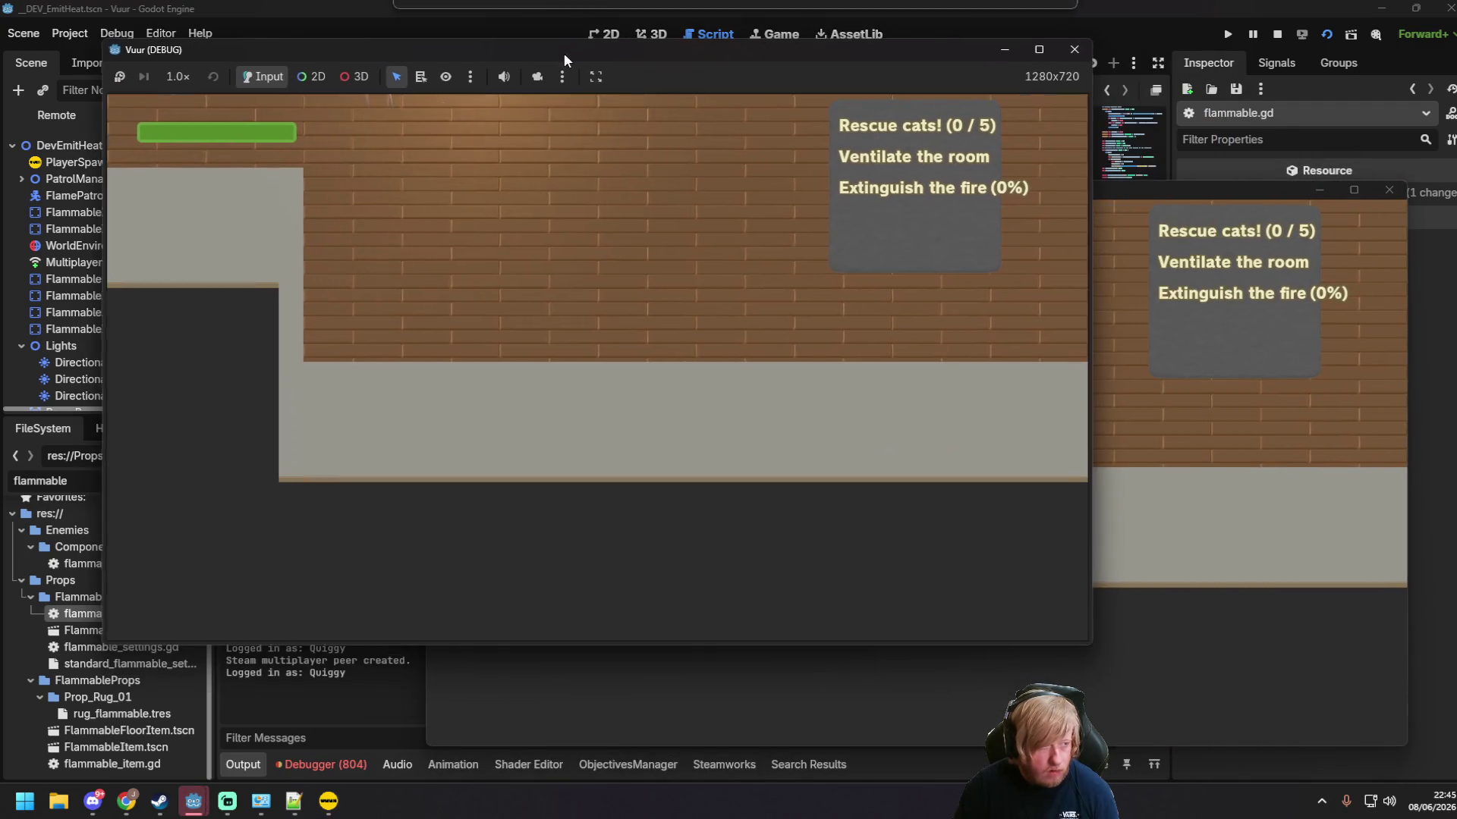
pyautogui.click(1170, 365)
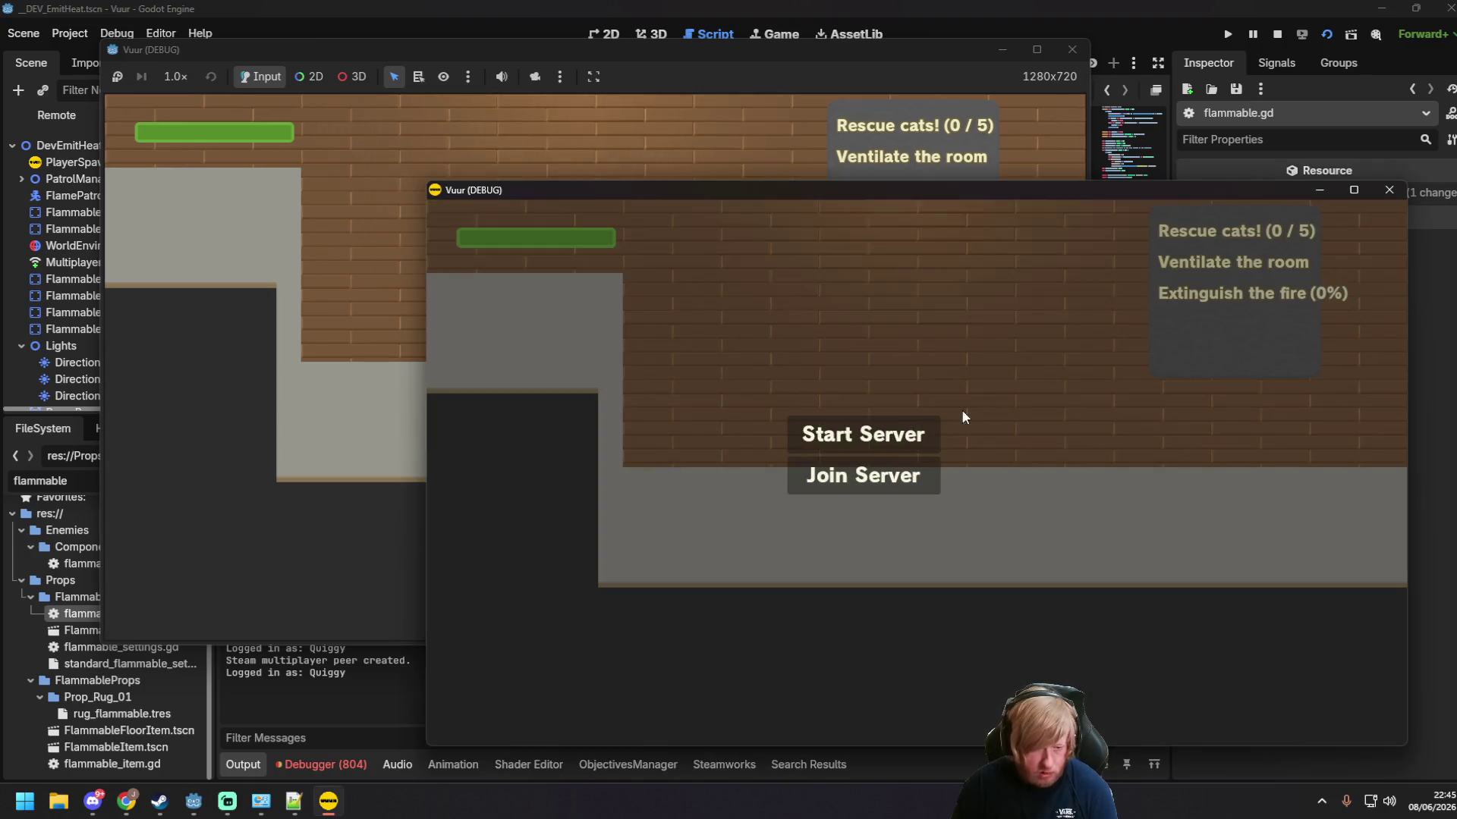
pyautogui.click(868, 432)
pyautogui.click(363, 266)
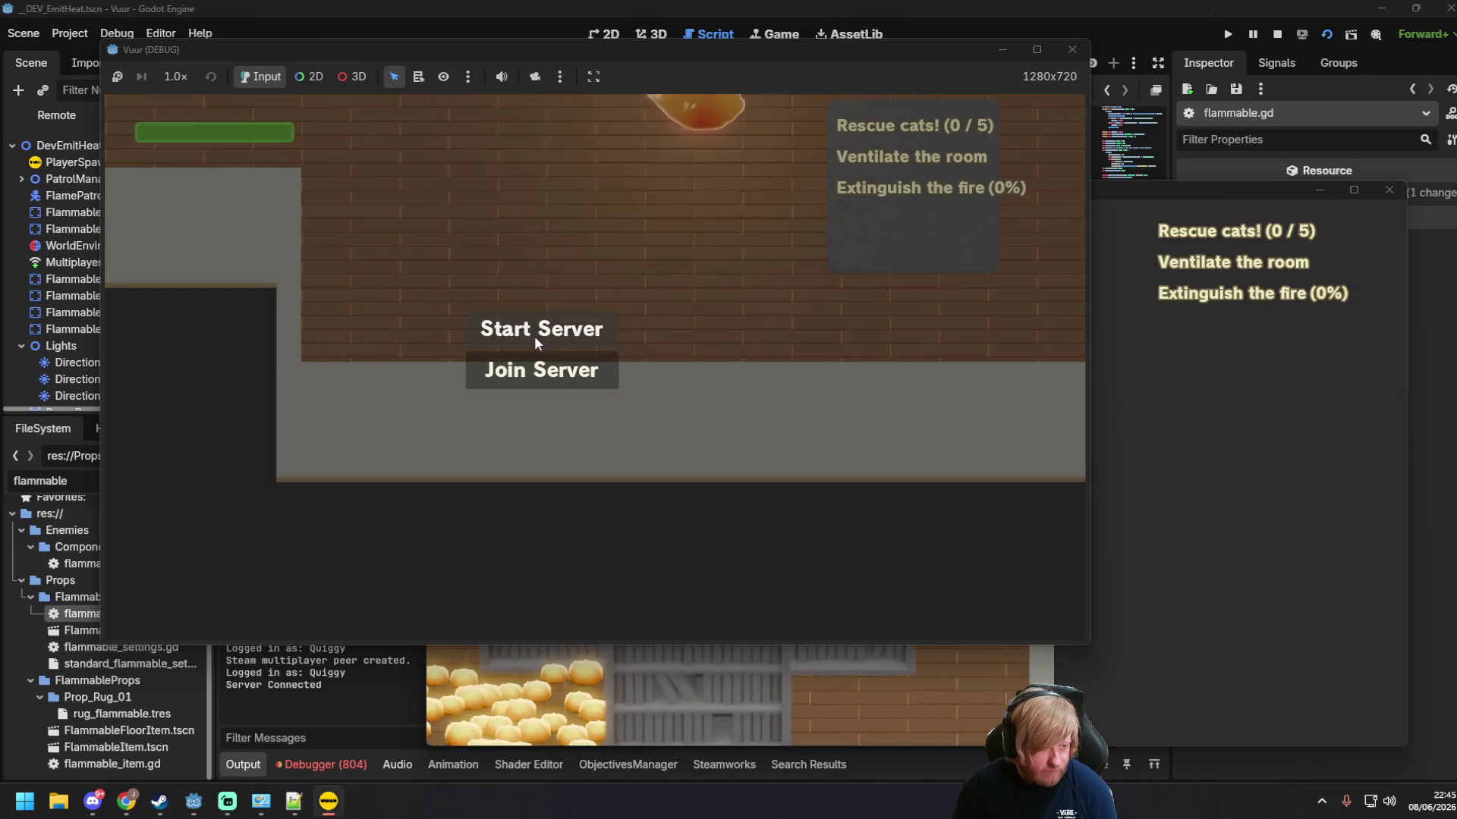
pyautogui.click(539, 367)
# - Move the player to the fire, douse it with water, then stop the game
pyautogui.press('d')
pyautogui.moveTo(774, 289); pyautogui.dragTo(910, 167)
pyautogui.press('s')
pyautogui.press('F8')
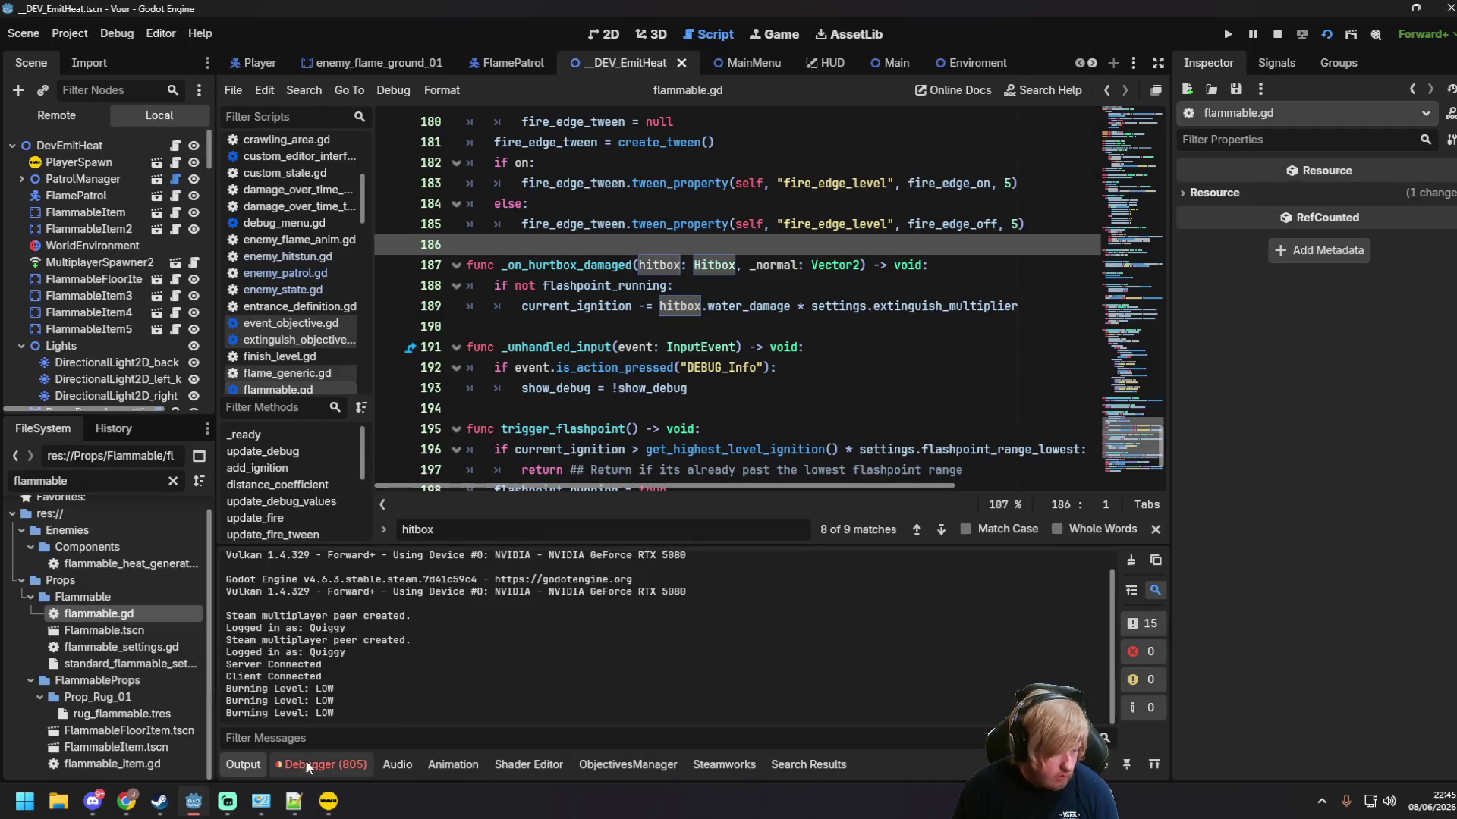
# - Read the MultiplayerSynchronizer 'no network ID' pending-spawn error in the debugger's Errors list
pyautogui.click(302, 757)
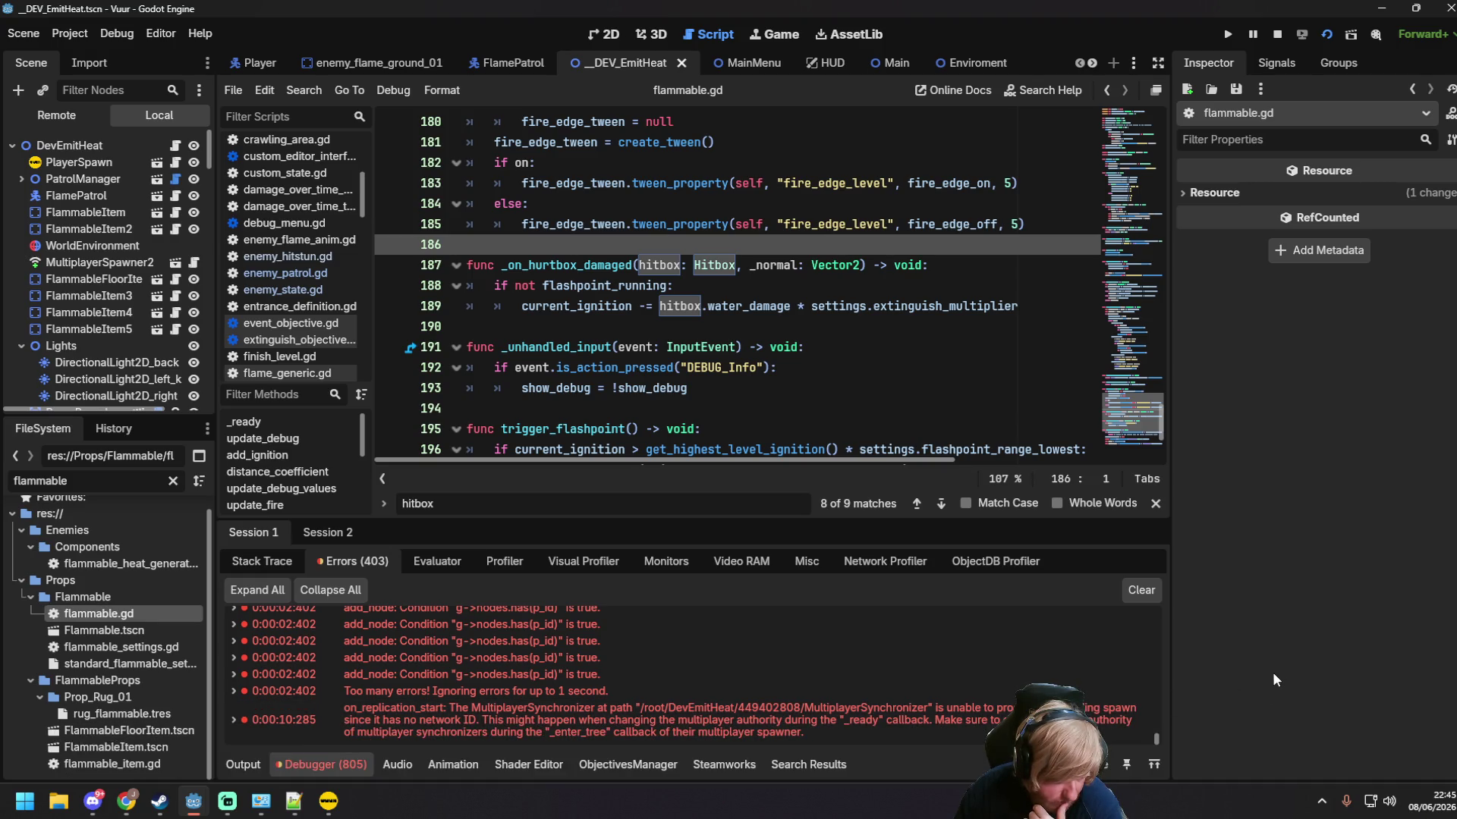
pyautogui.scroll(3)
pyautogui.moveTo(1155, 735); pyautogui.dragTo(1158, 736)
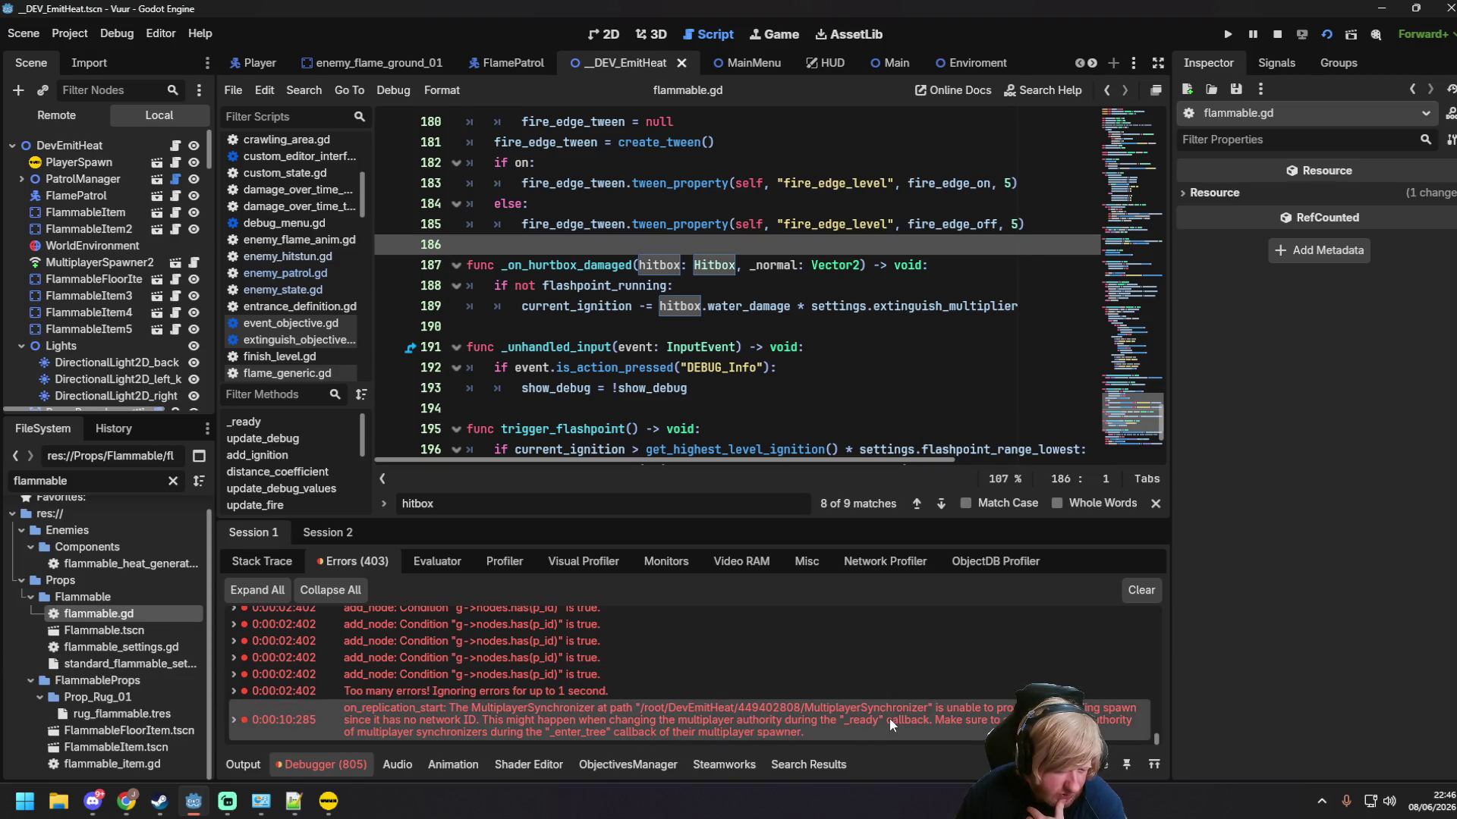
pyautogui.moveTo(900, 717)
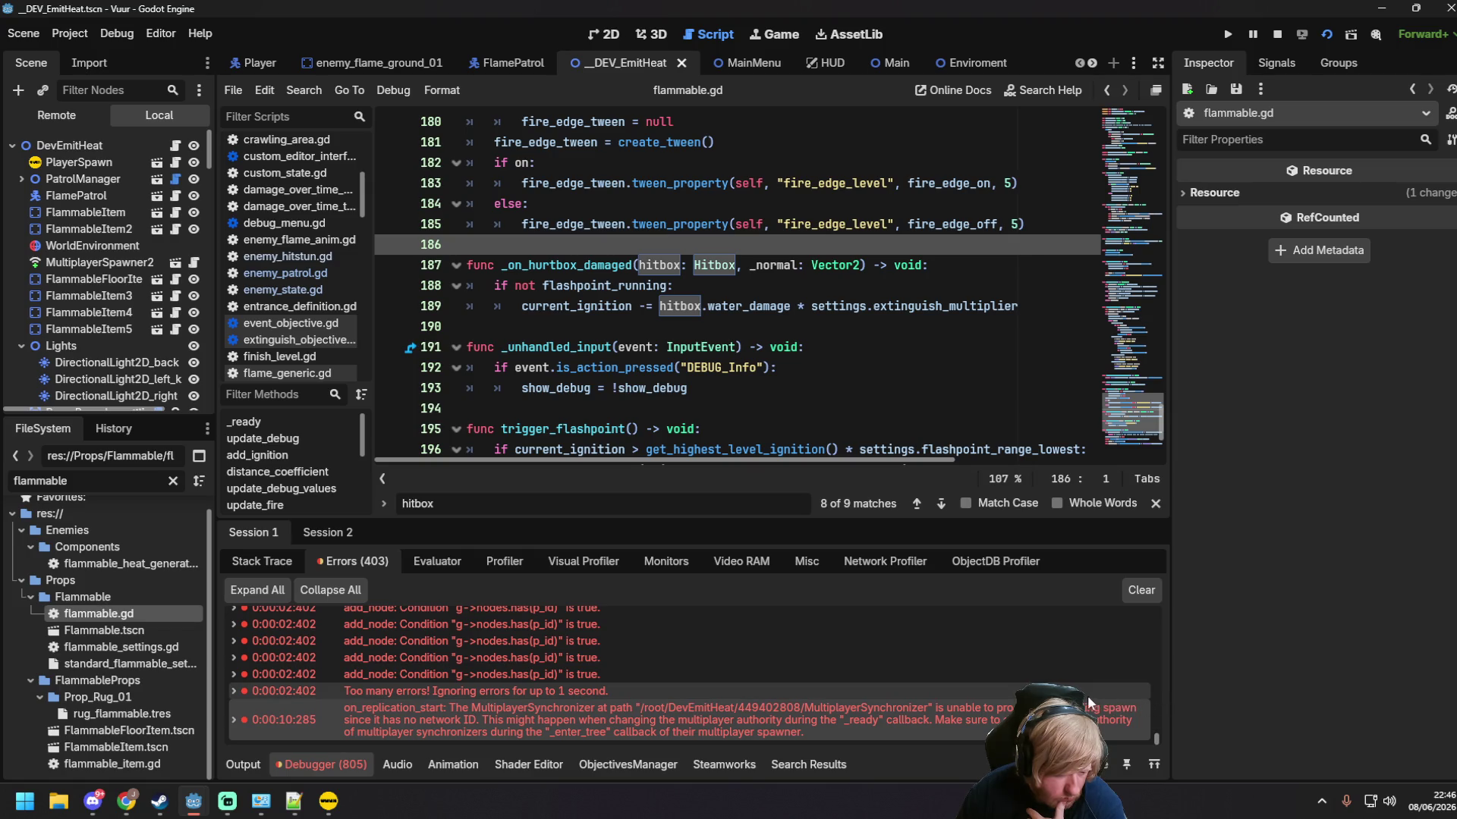
pyautogui.moveTo(985, 729)
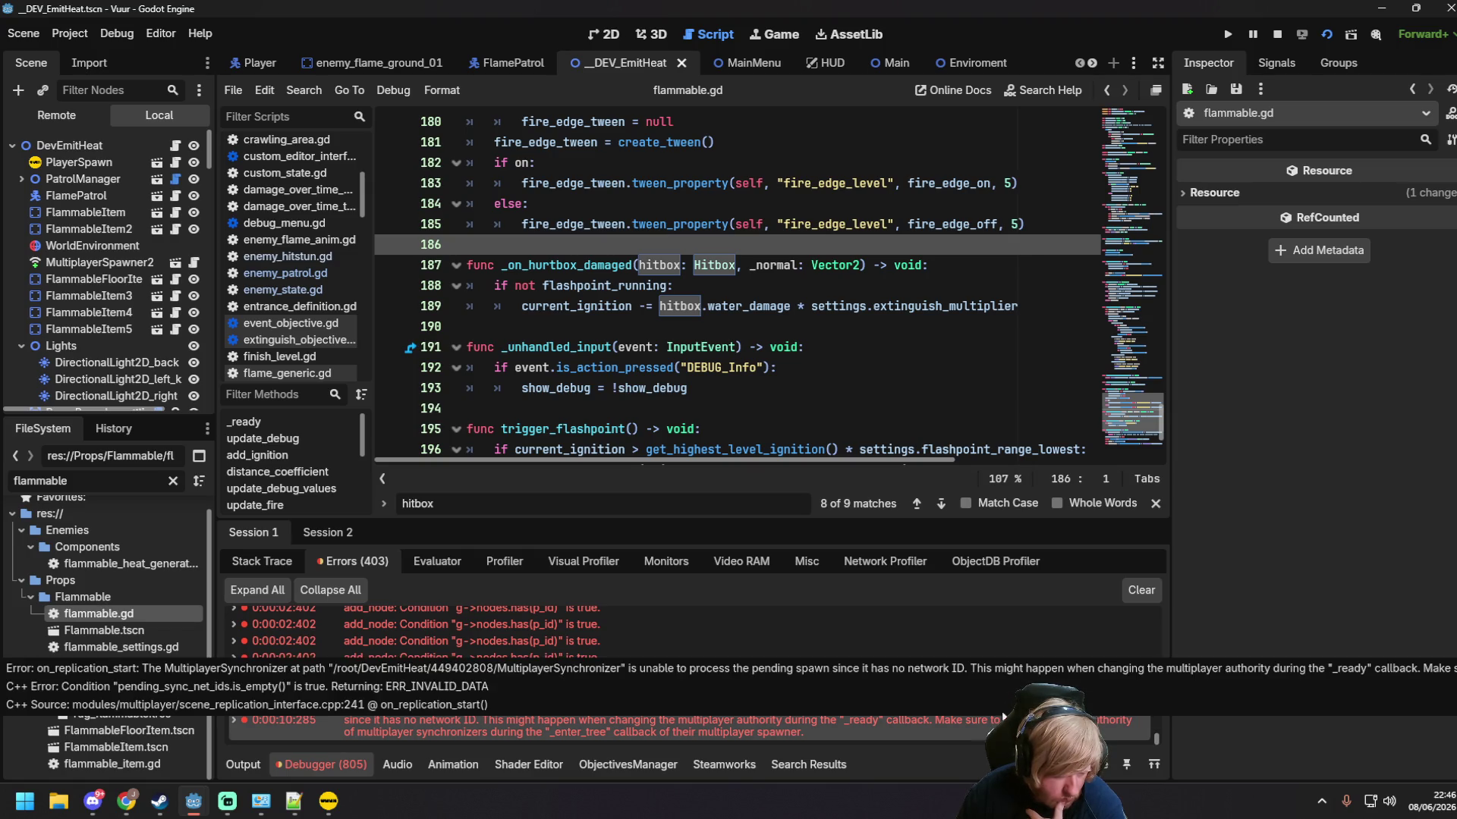
# - Clear the logged errors in both Session 1 and Session 2 debugger tabs
pyautogui.click(1141, 594)
pyautogui.click(328, 532)
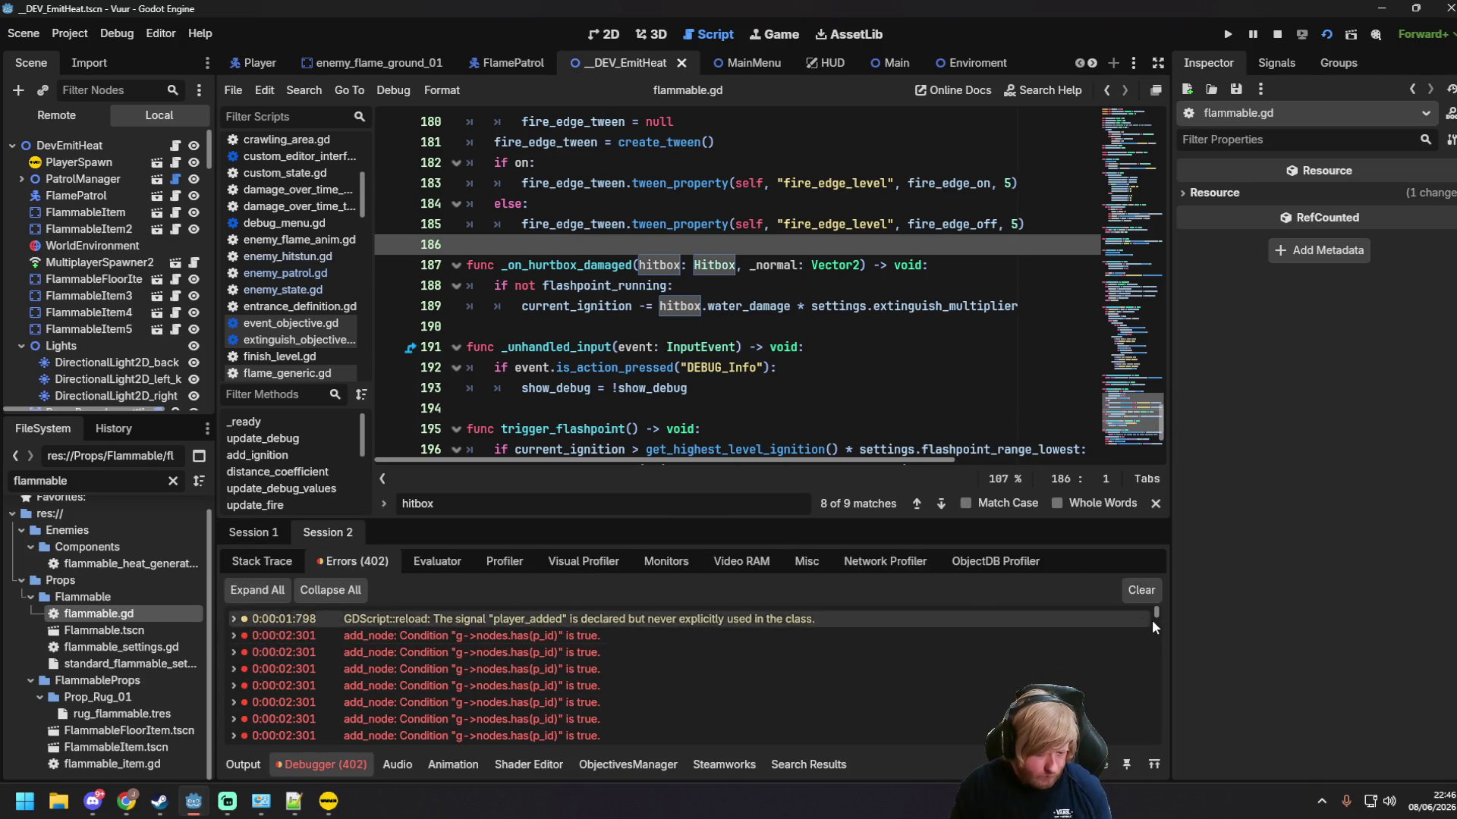
pyautogui.moveTo(1156, 610); pyautogui.dragTo(1150, 776)
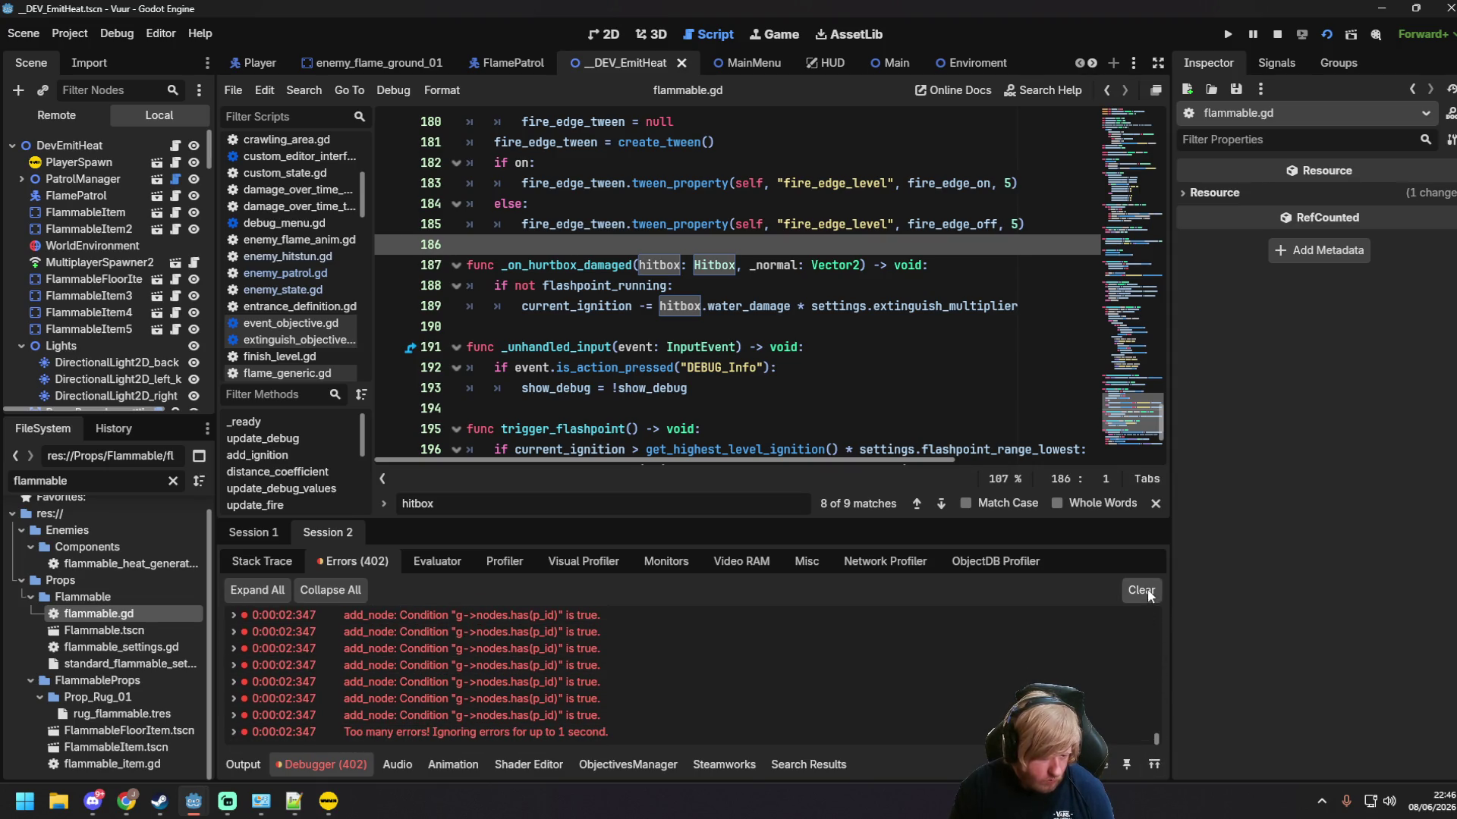
pyautogui.click(1141, 591)
pyautogui.click(245, 532)
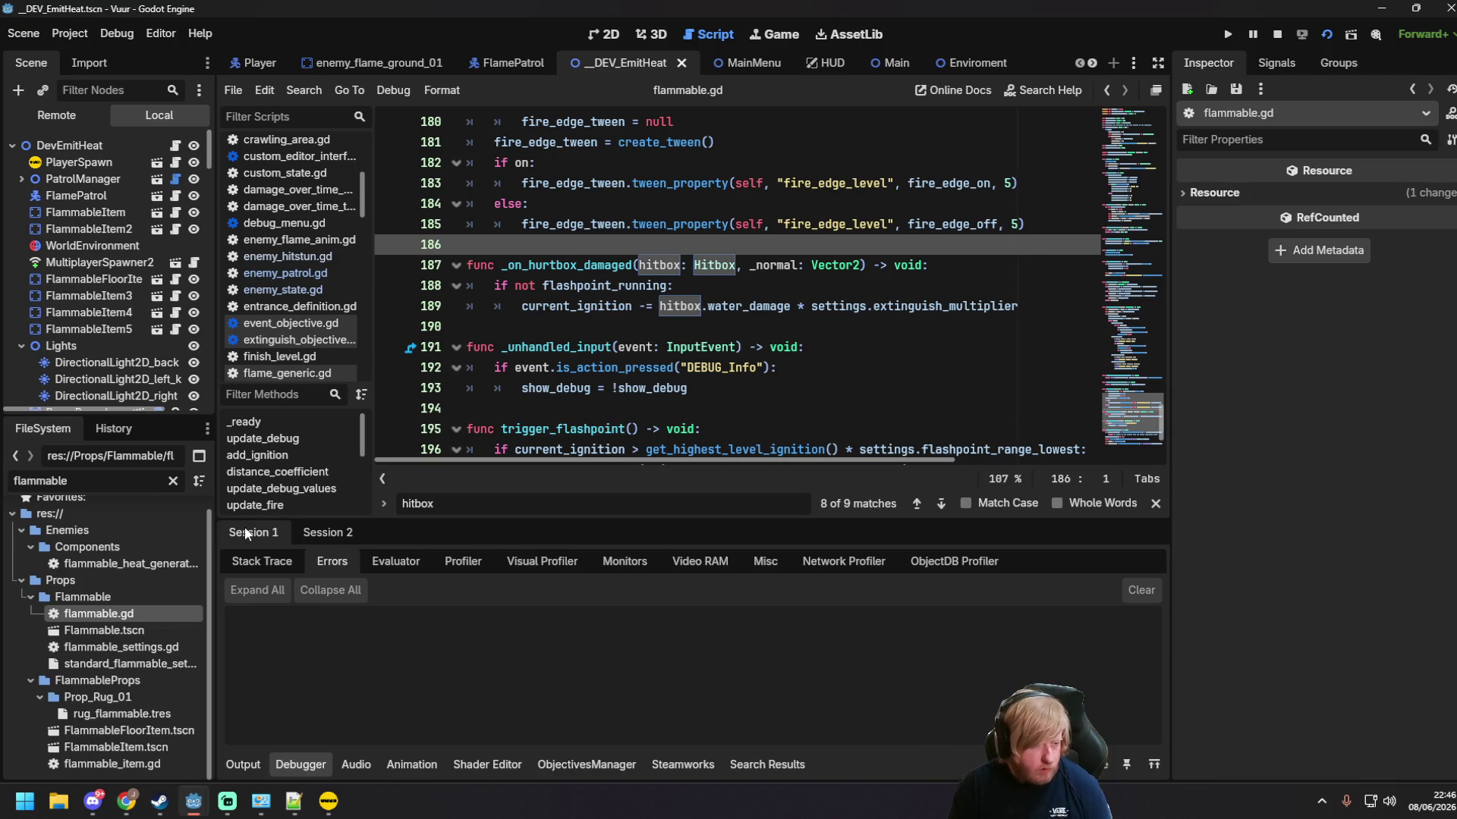
# - Save the script and run the game again
pyautogui.click(675, 285)
pyautogui.hotkey('ctrl', 's')
pyautogui.click(640, 198)
pyautogui.press('F6')
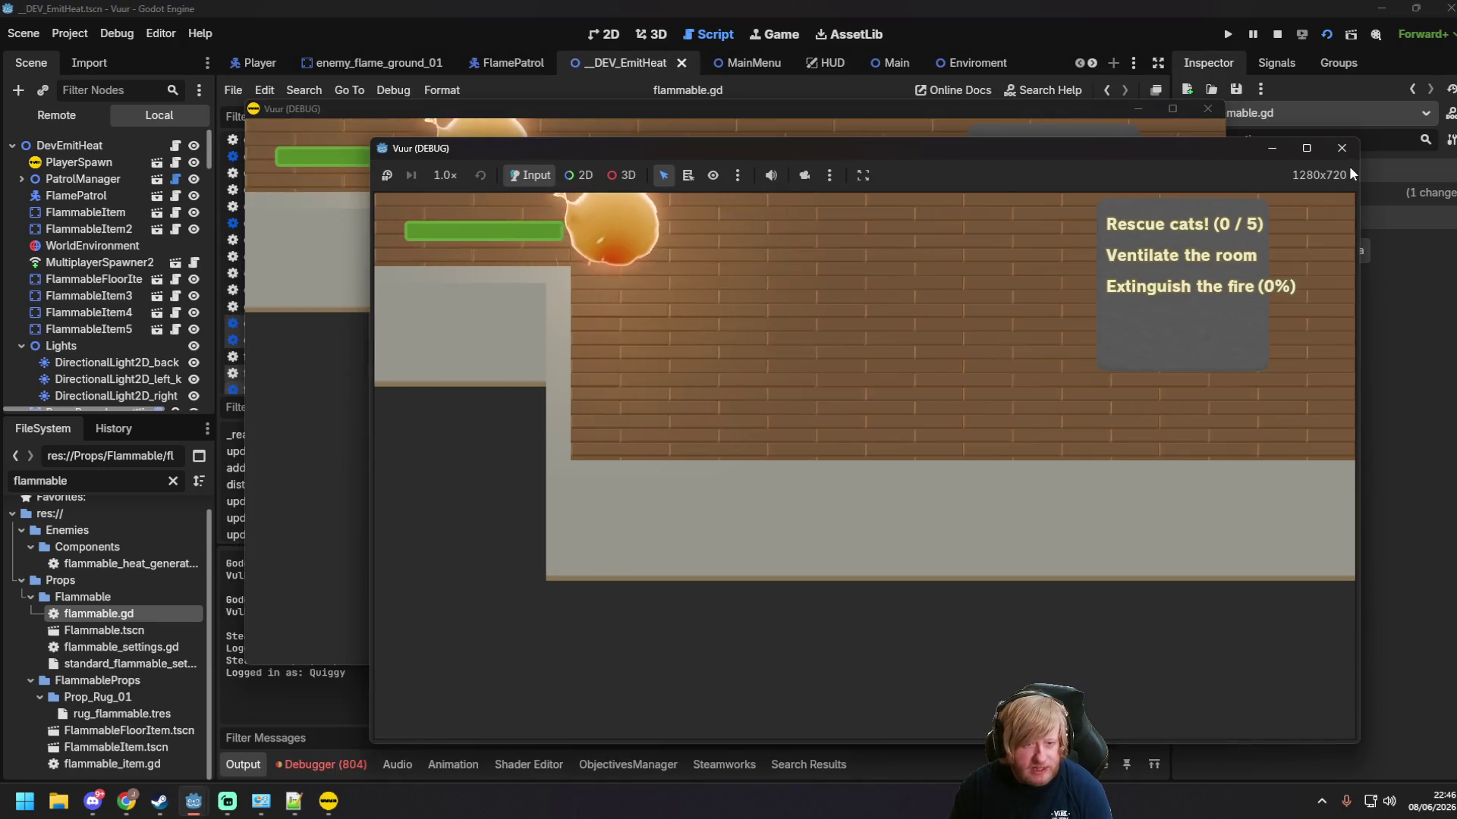
# - Stop the running game and return to the script code
pyautogui.click(1342, 148)
pyautogui.click(759, 243)
pyautogui.hotkey('ctrl', 's')
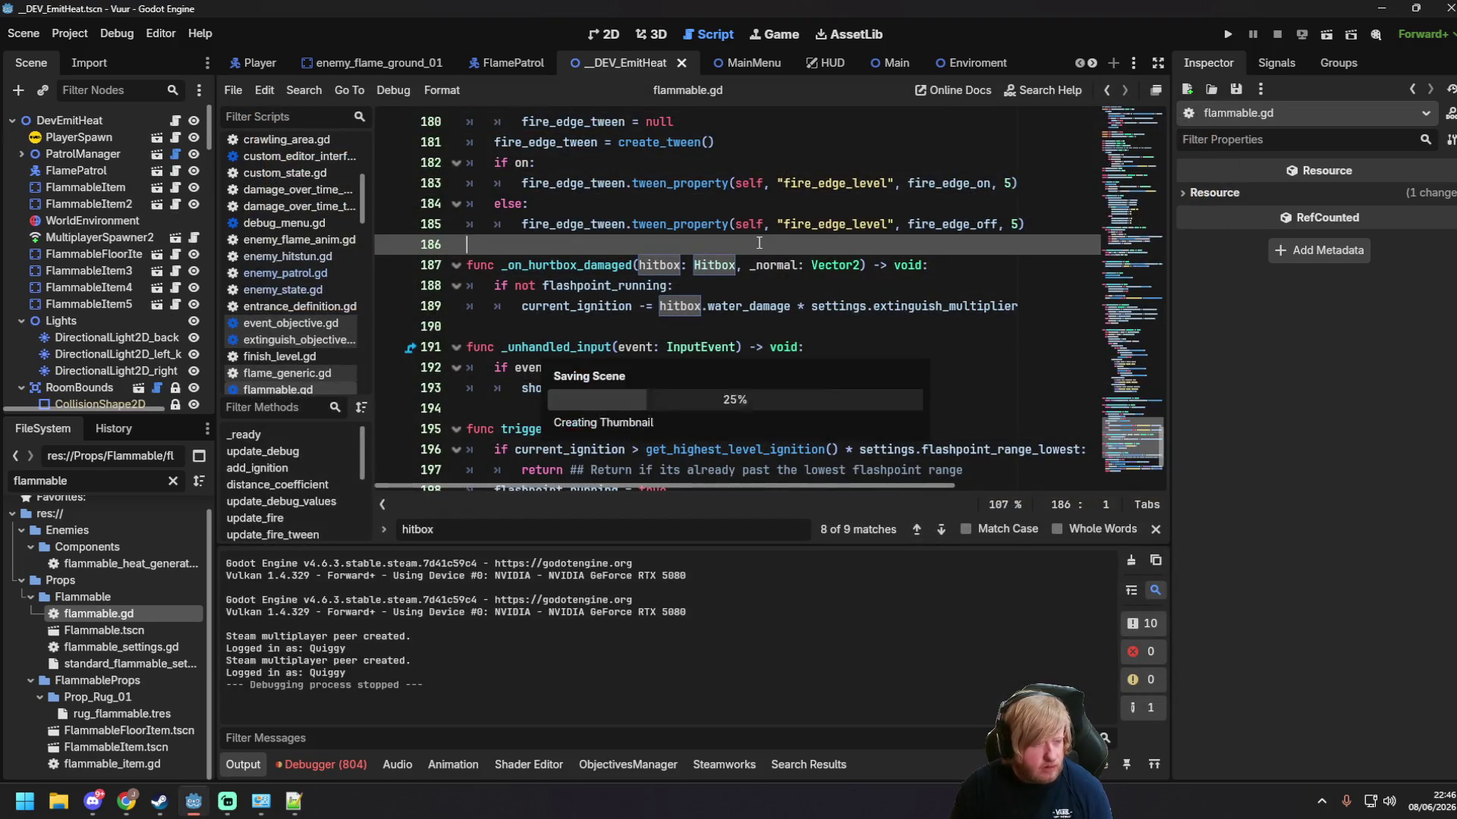
pyautogui.click(687, 224)
pyautogui.scroll(3)
pyautogui.scroll(-3)
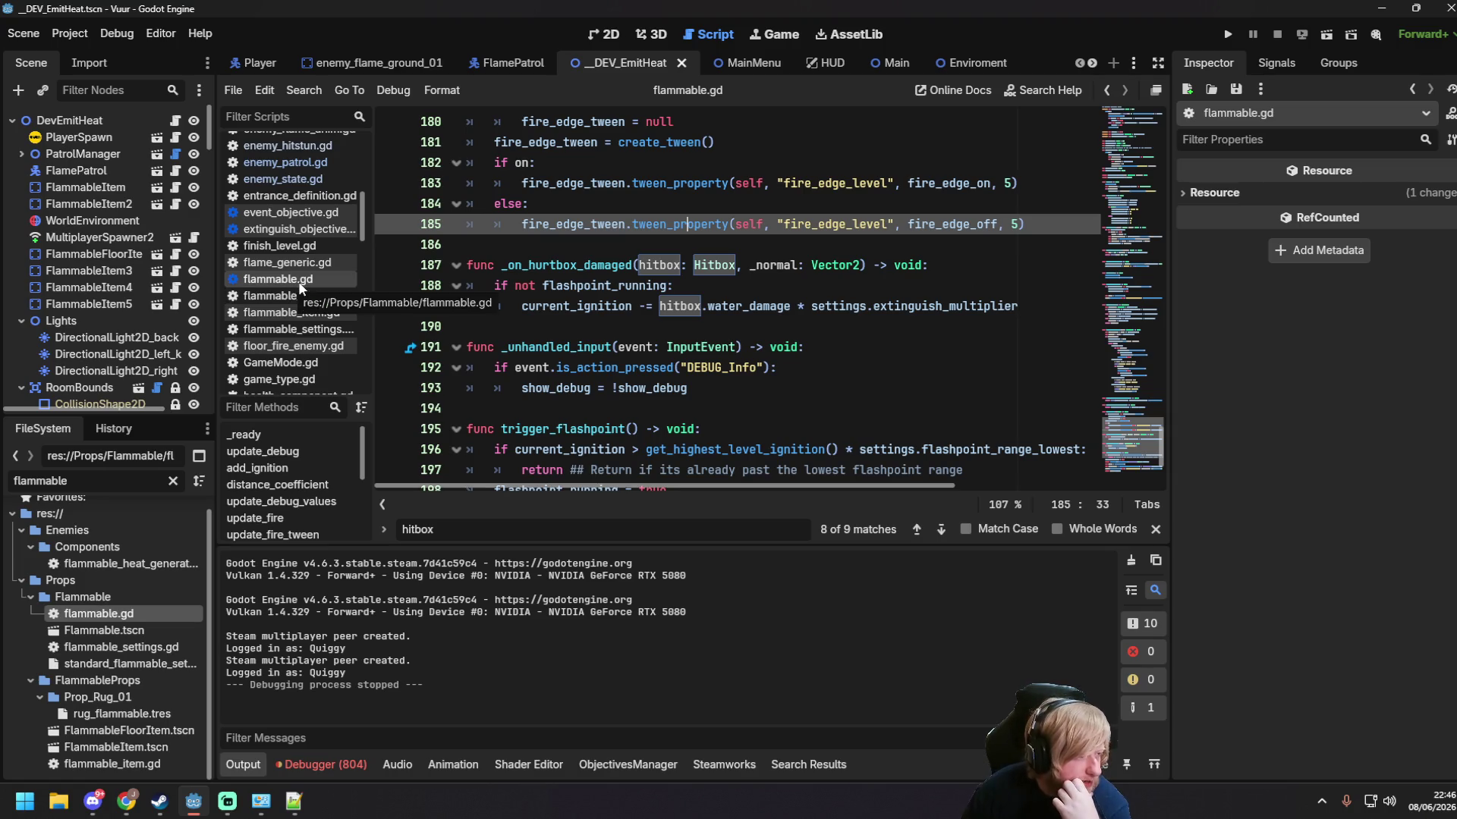
pyautogui.scroll(-3)
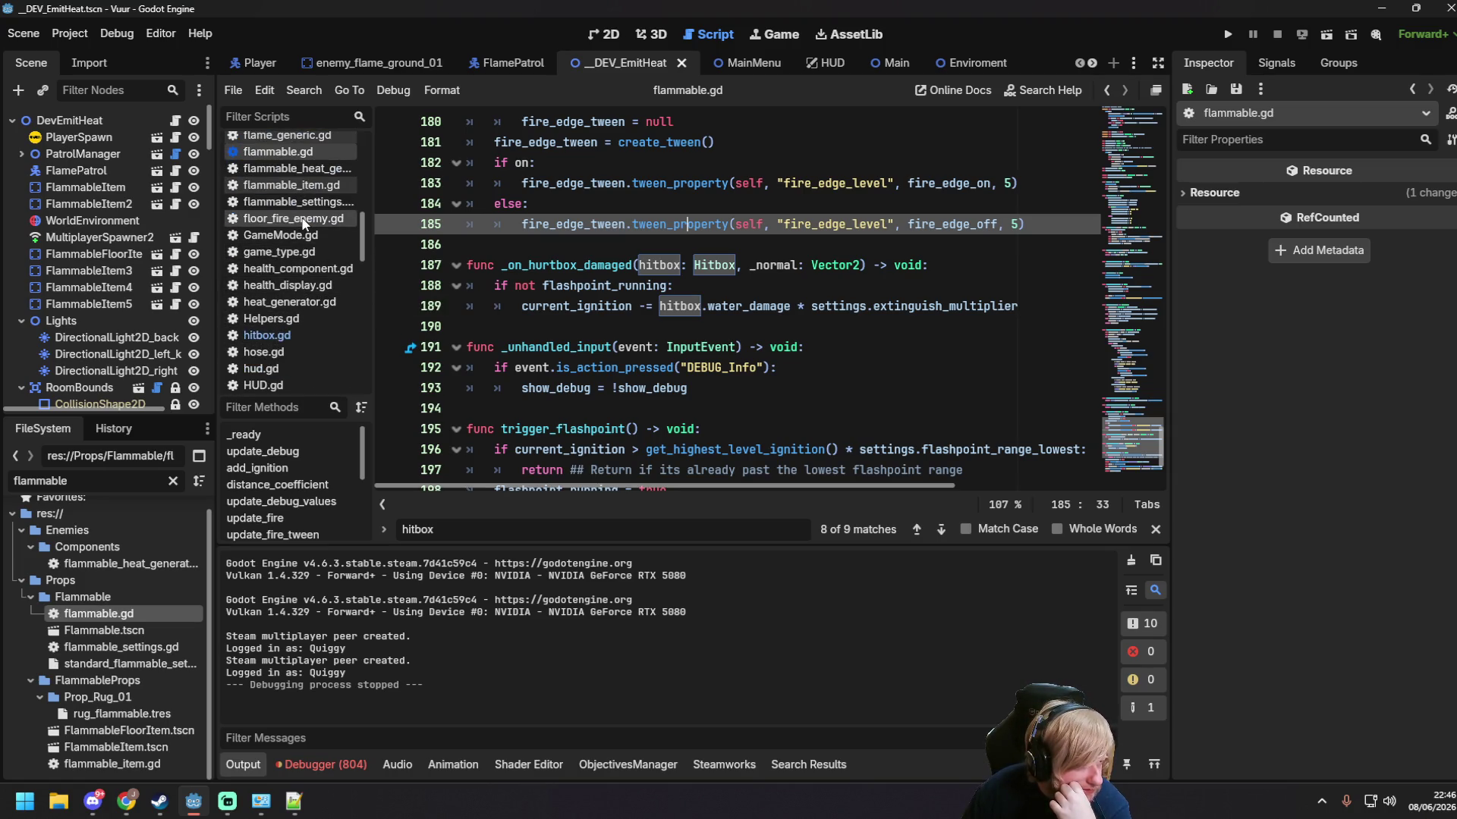
# - Open floor_fire_enemy.gd and read through its damage handling
pyautogui.click(302, 219)
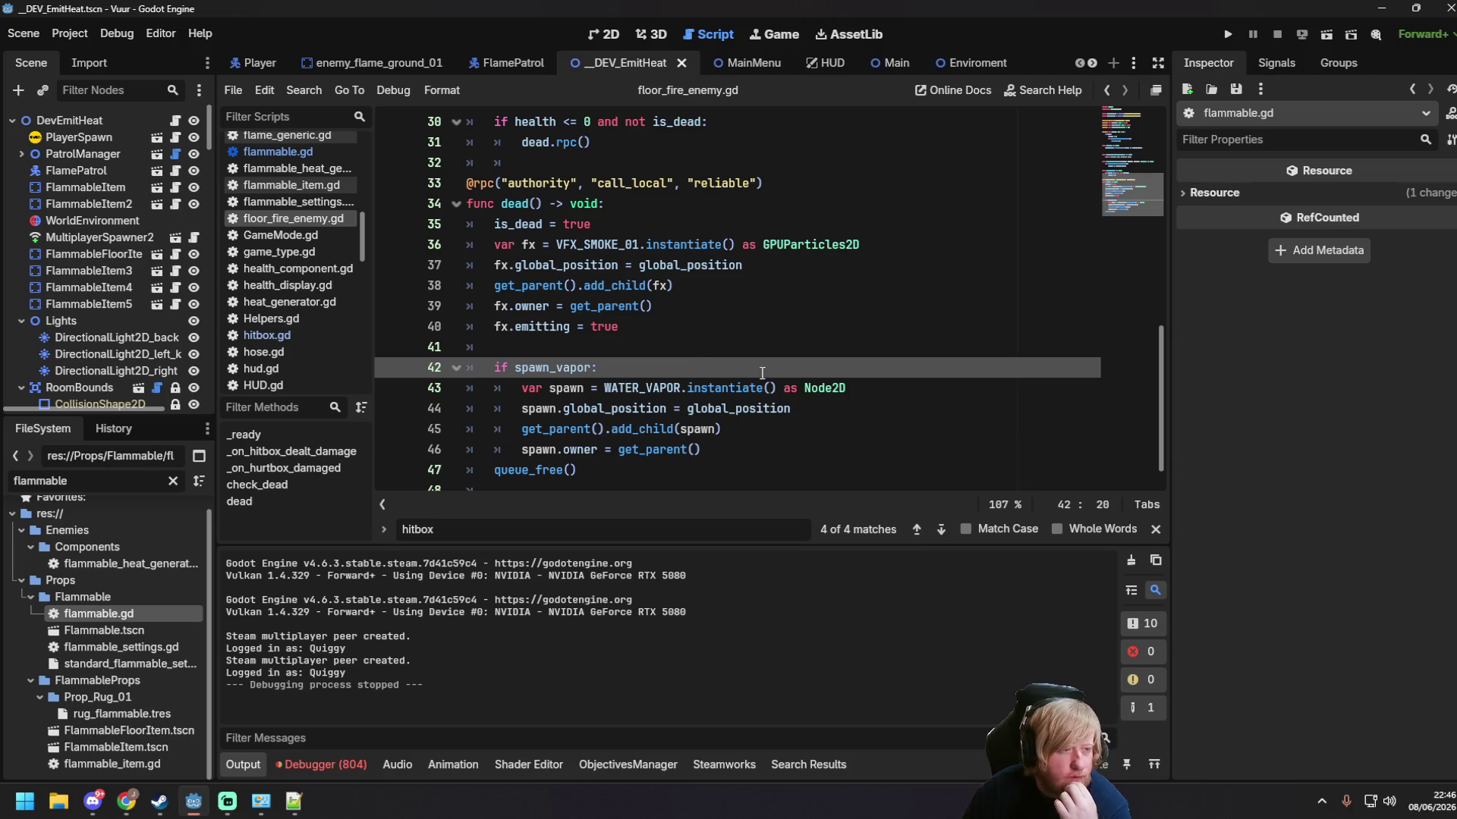
pyautogui.scroll(3)
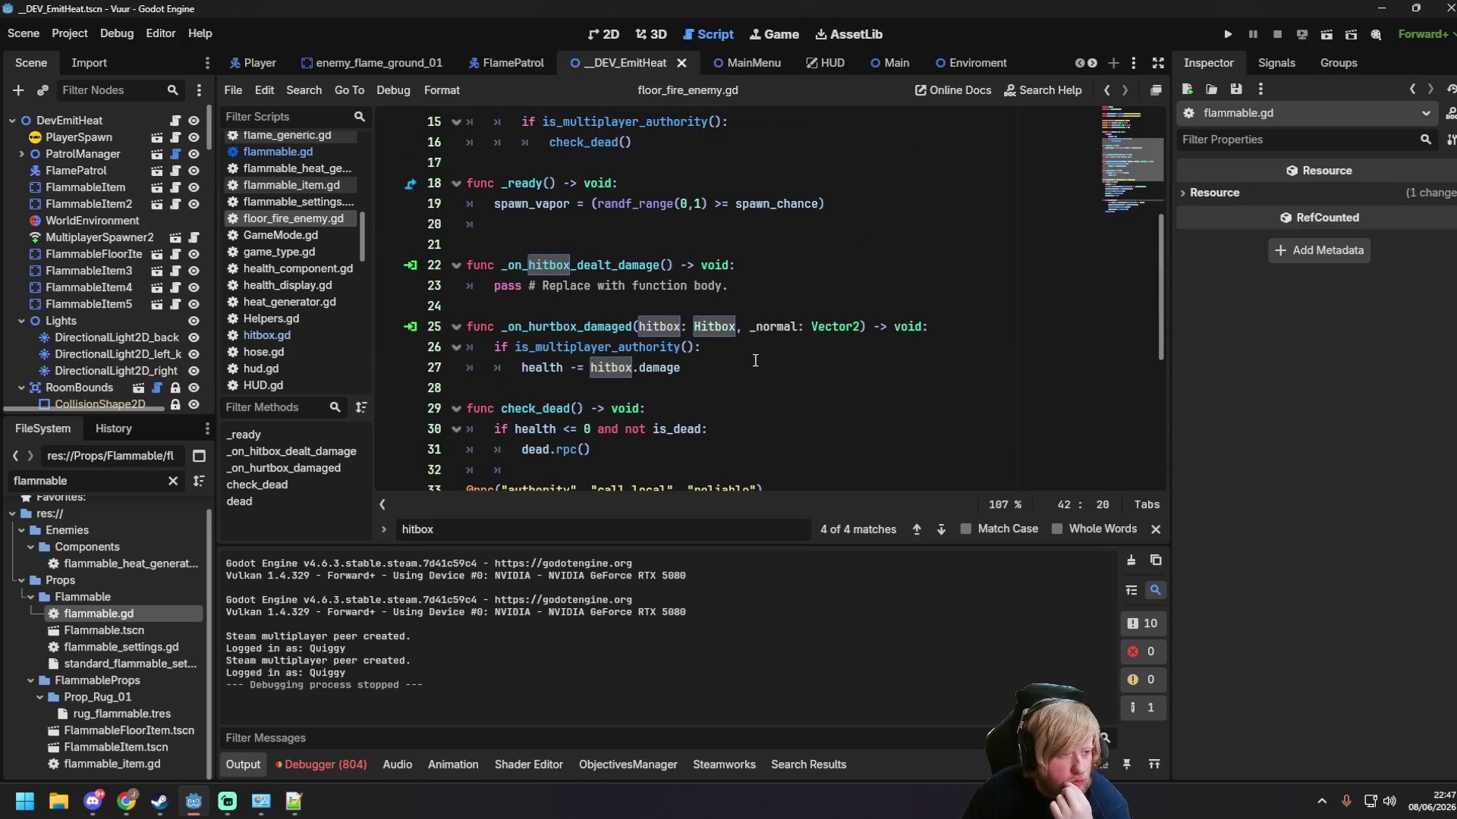
pyautogui.scroll(3)
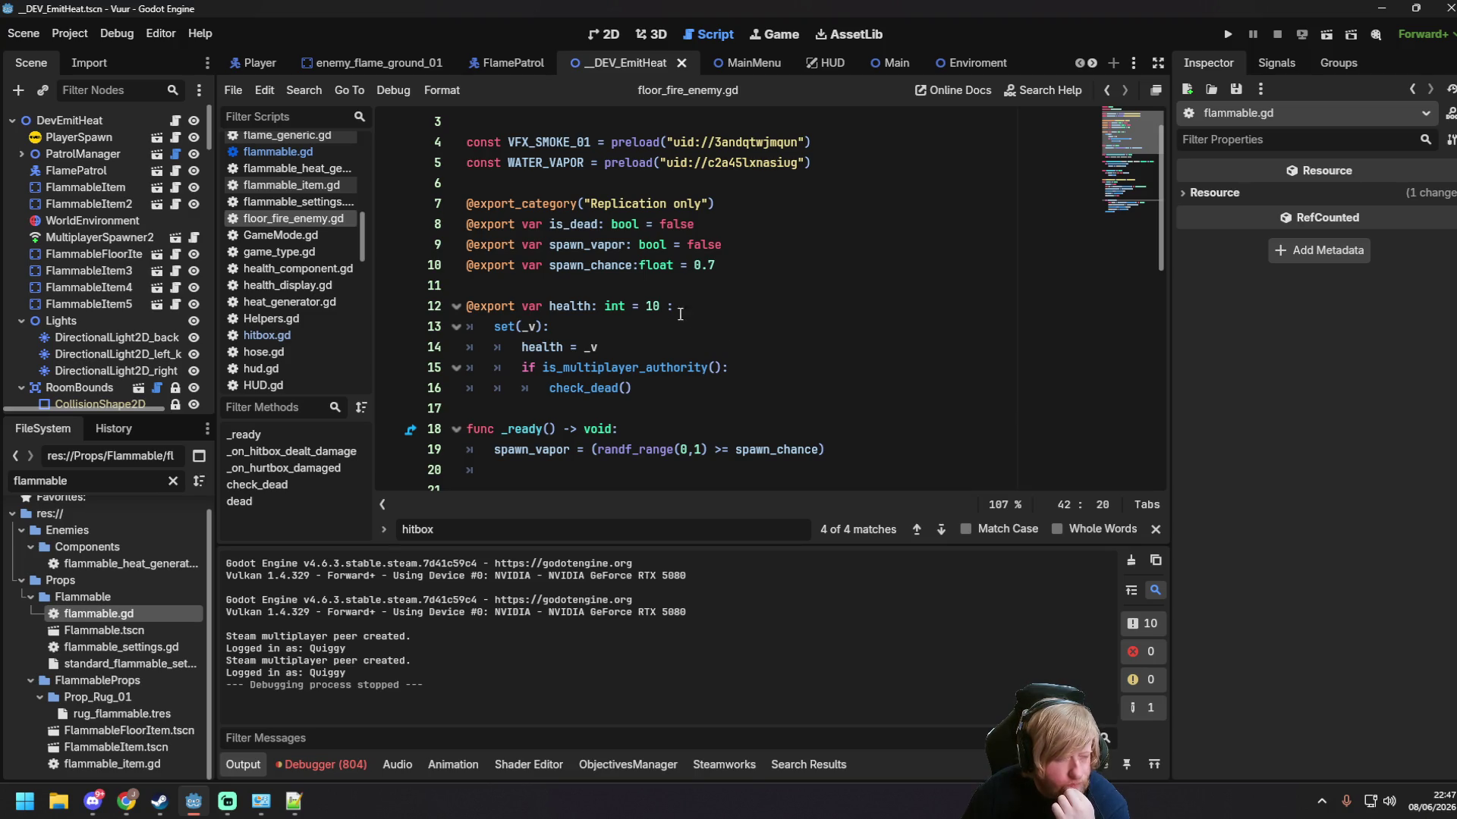
pyautogui.scroll(3)
pyautogui.scroll(3)
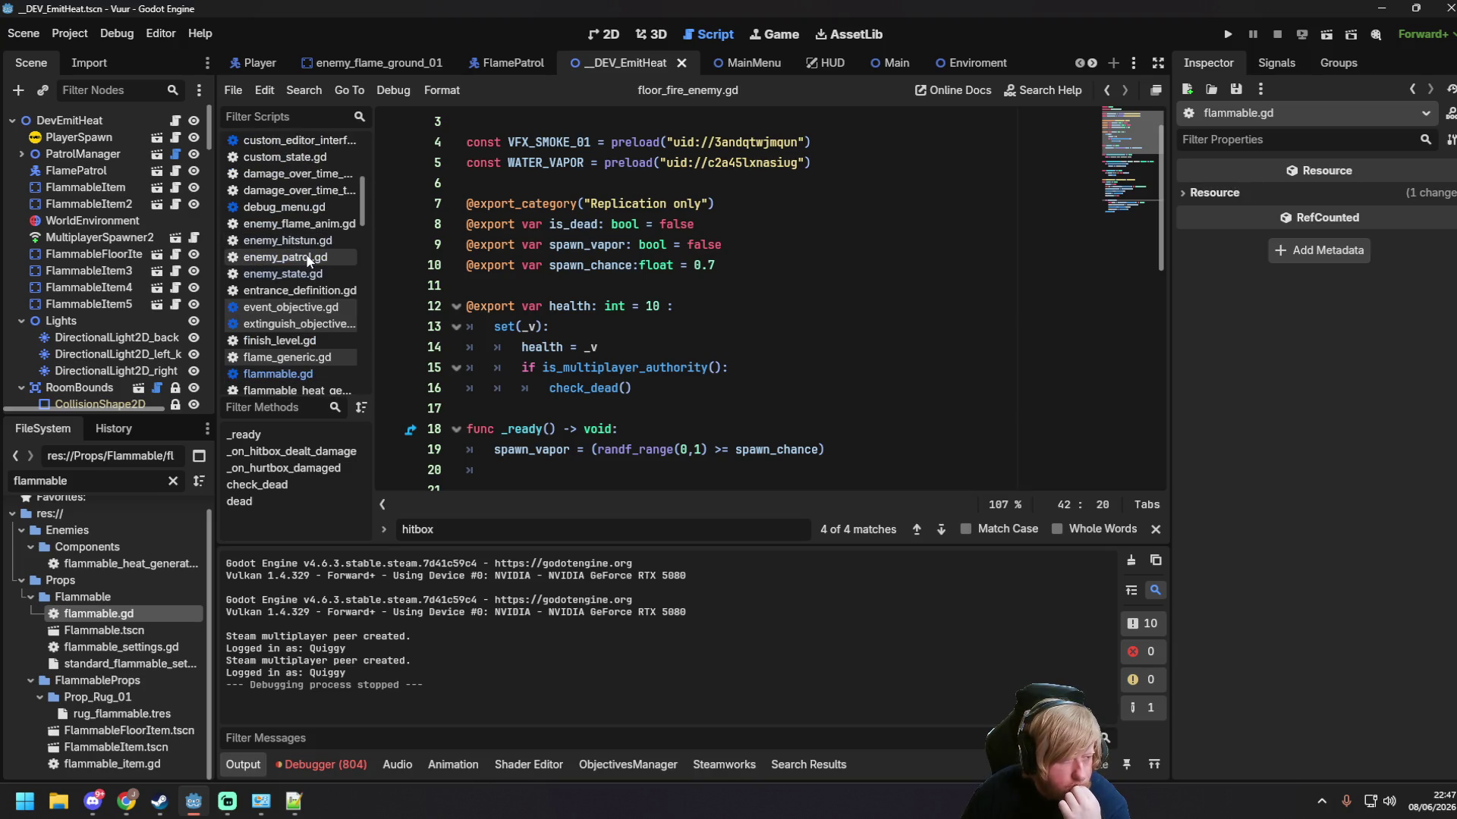
# - Read through enemy_patrol.gd's patrol code, then bring up the FlamePatrol scene
pyautogui.click(309, 258)
pyautogui.click(830, 286)
pyautogui.scroll(3)
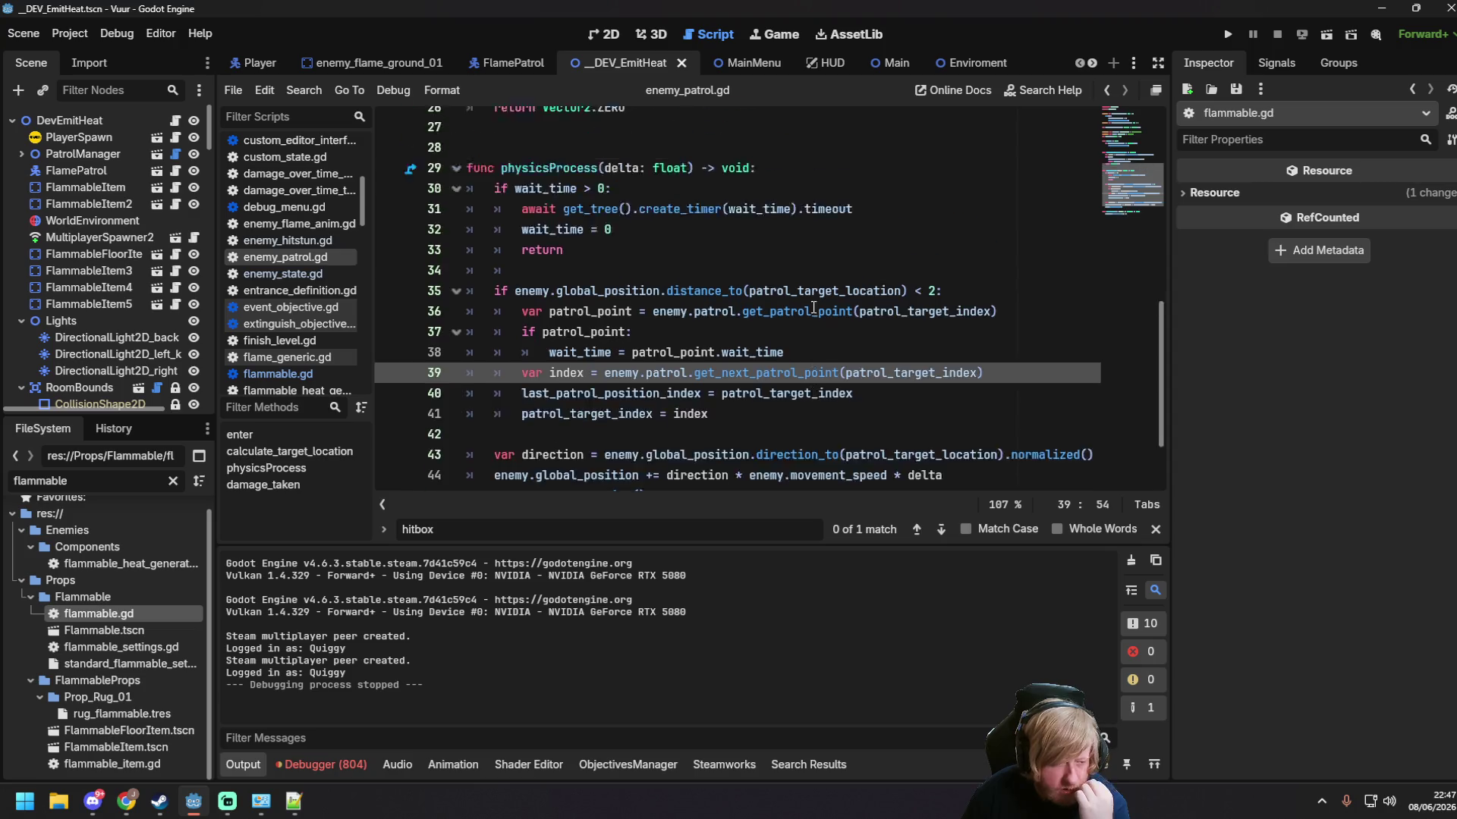
pyautogui.scroll(-3)
pyautogui.scroll(3)
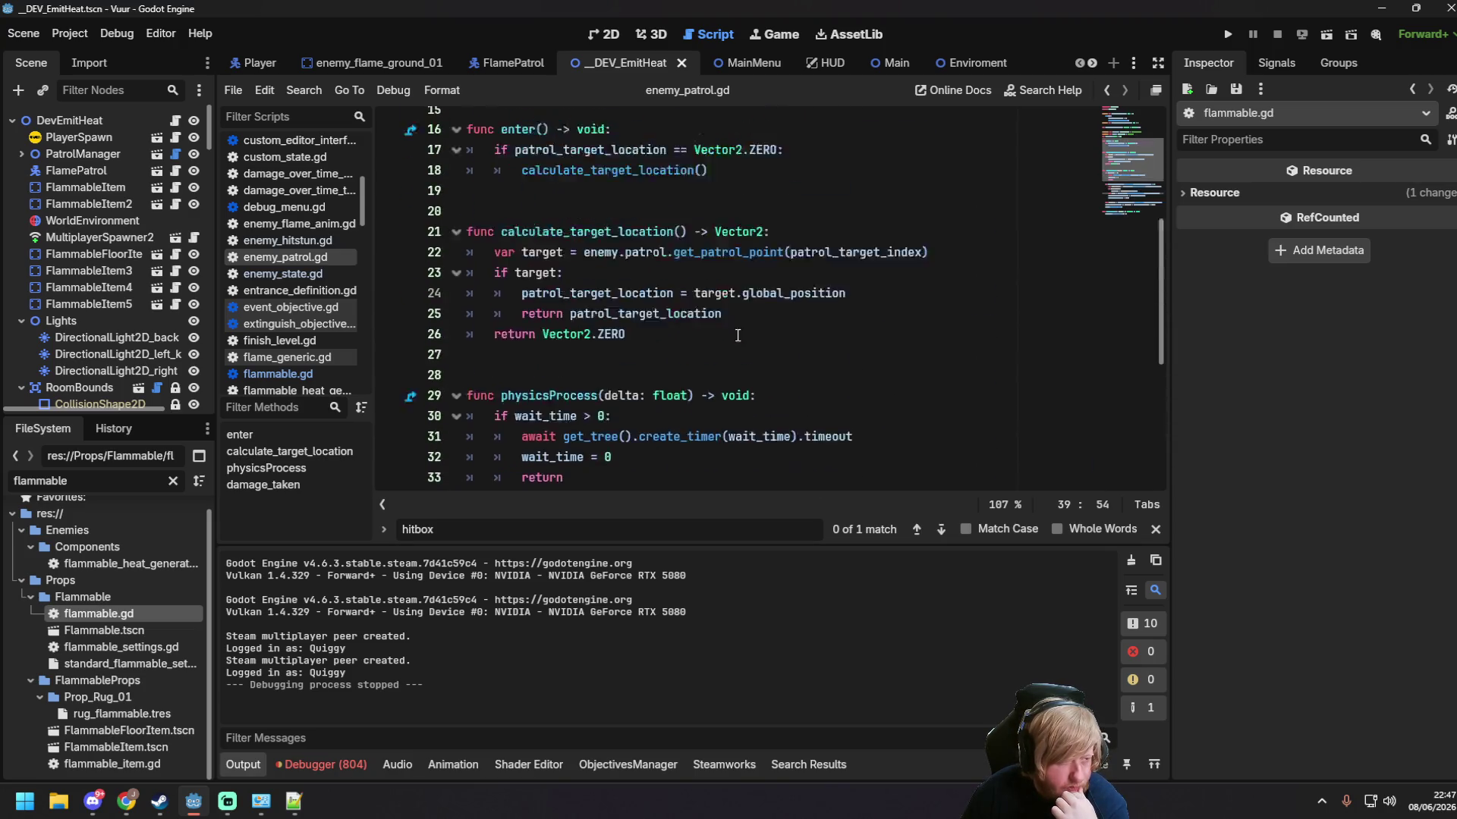
pyautogui.scroll(3)
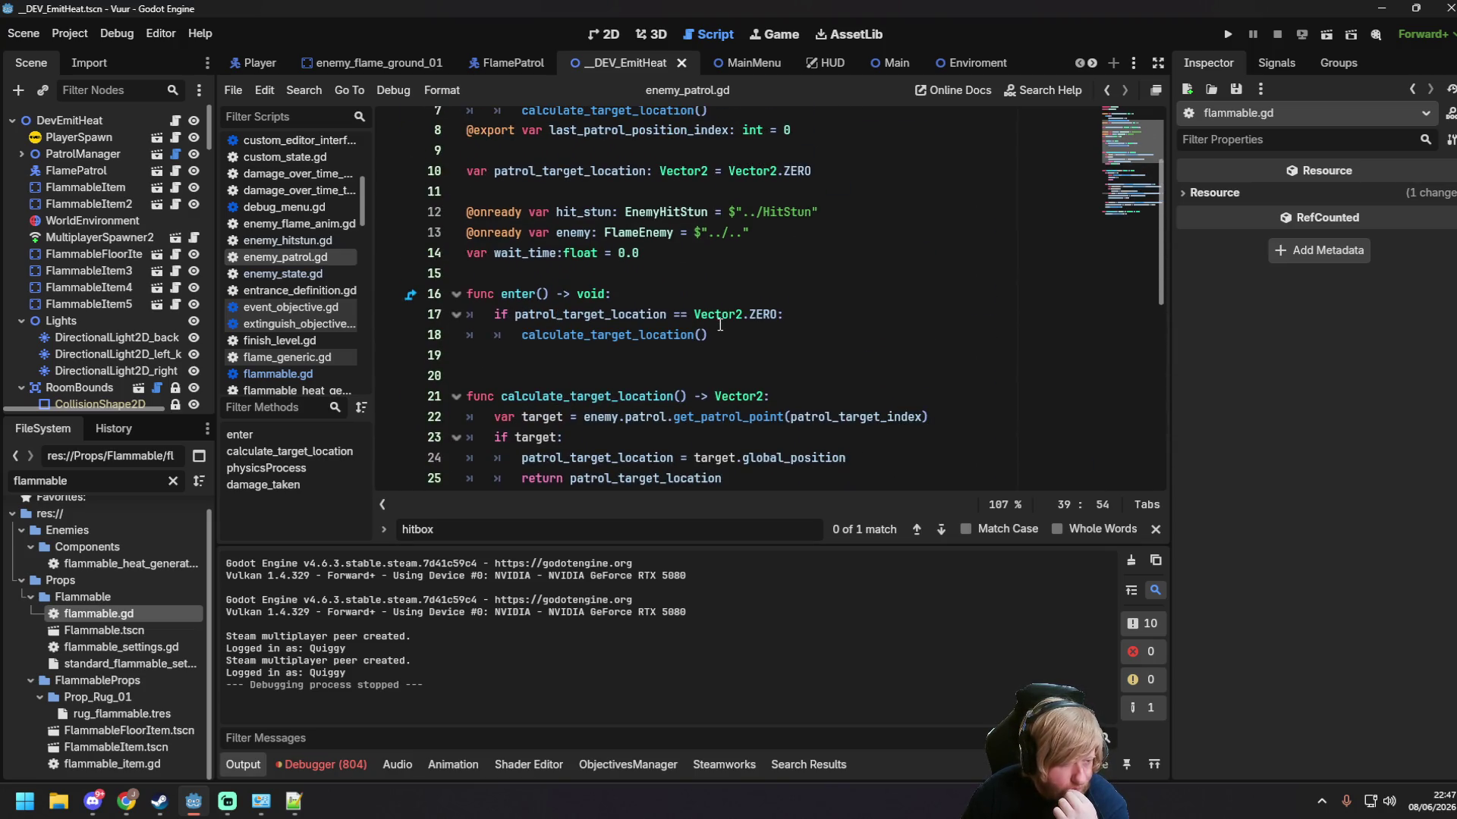
pyautogui.scroll(3)
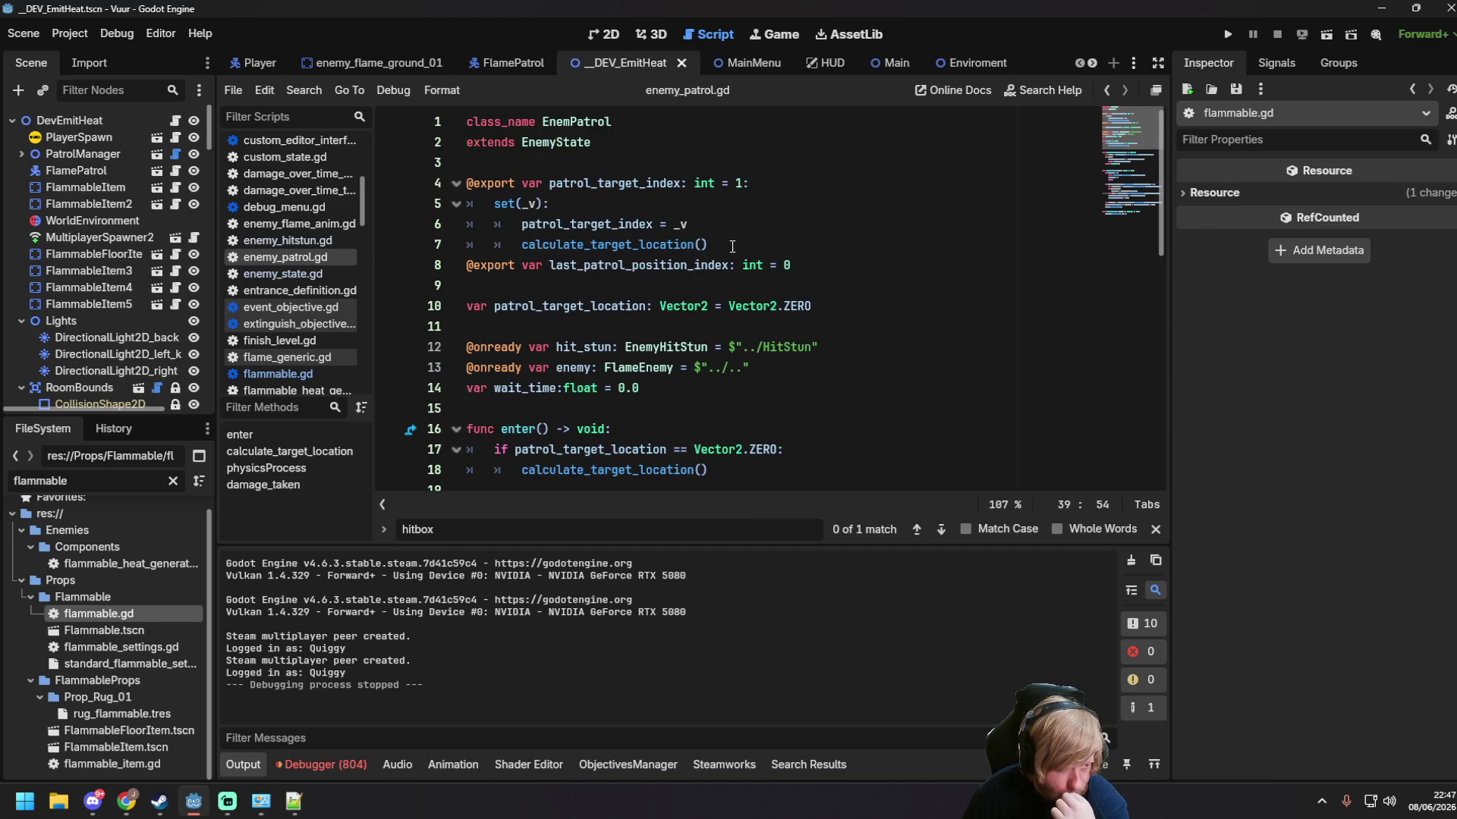
pyautogui.click(735, 251)
pyautogui.scroll(-3)
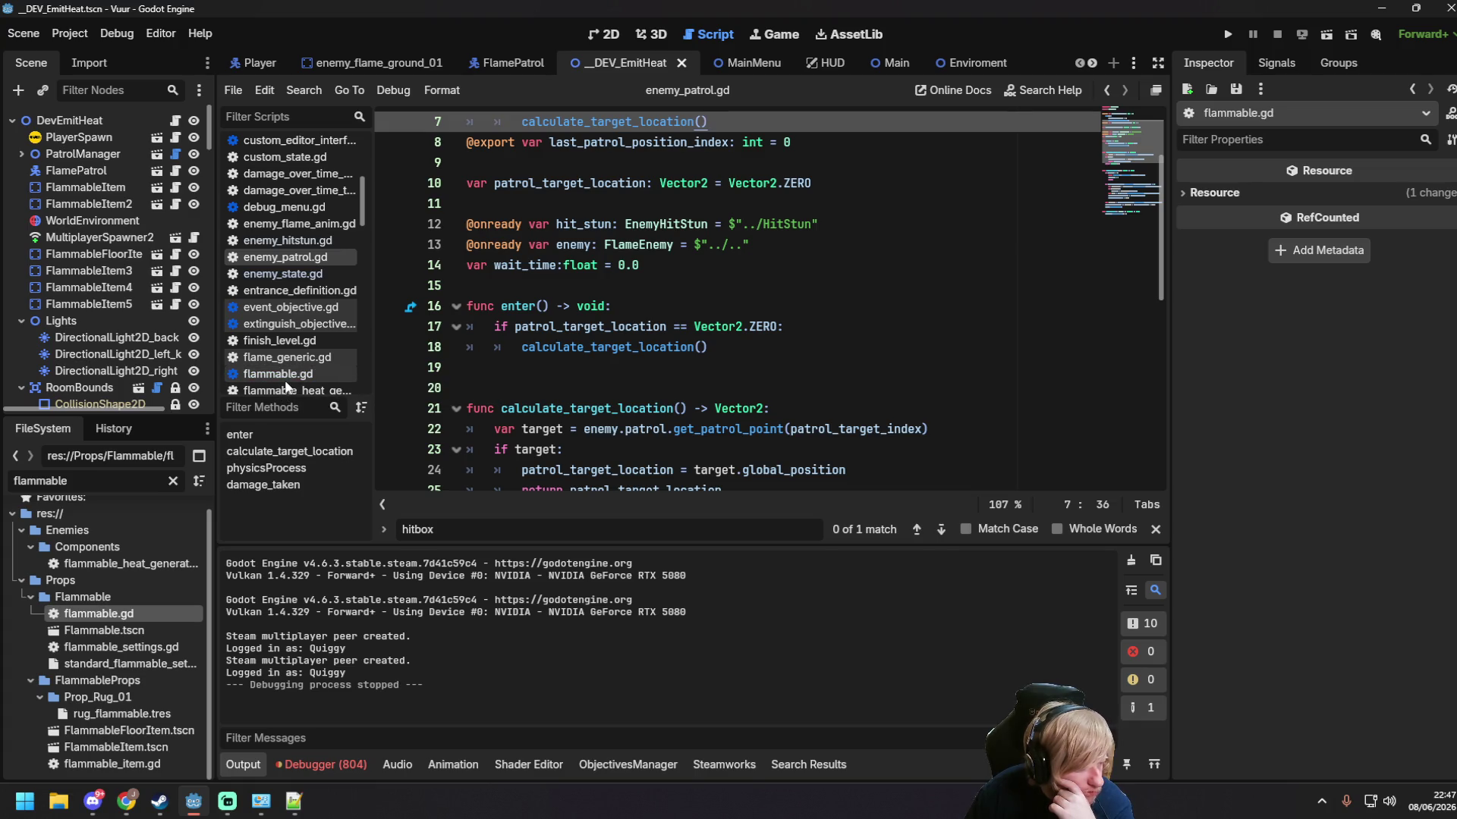
pyautogui.click(156, 170)
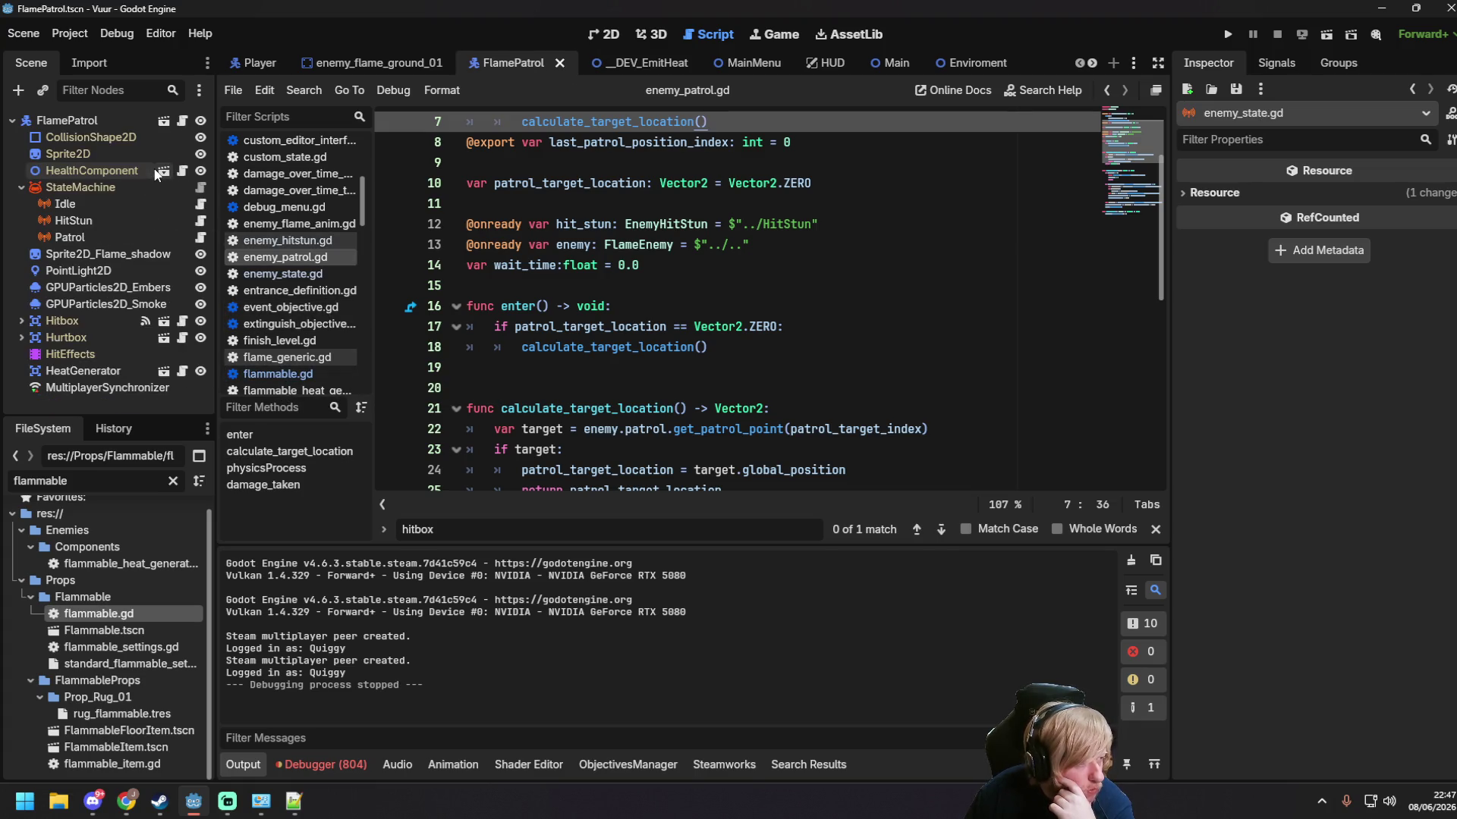
# - Open flame_generic.gd from the FlamePatrol root and select its _on_dead function
pyautogui.click(182, 122)
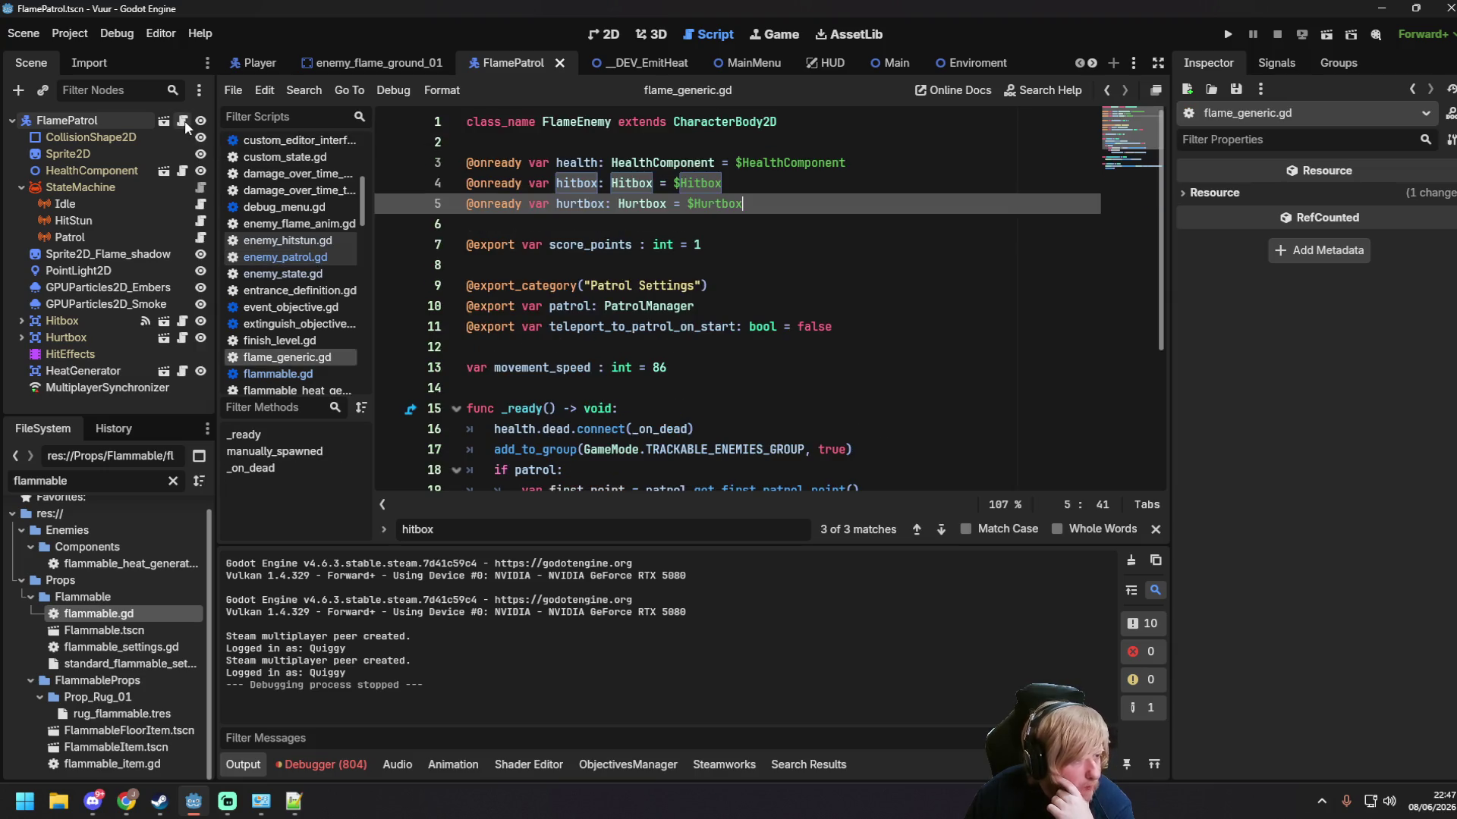
pyautogui.click(591, 266)
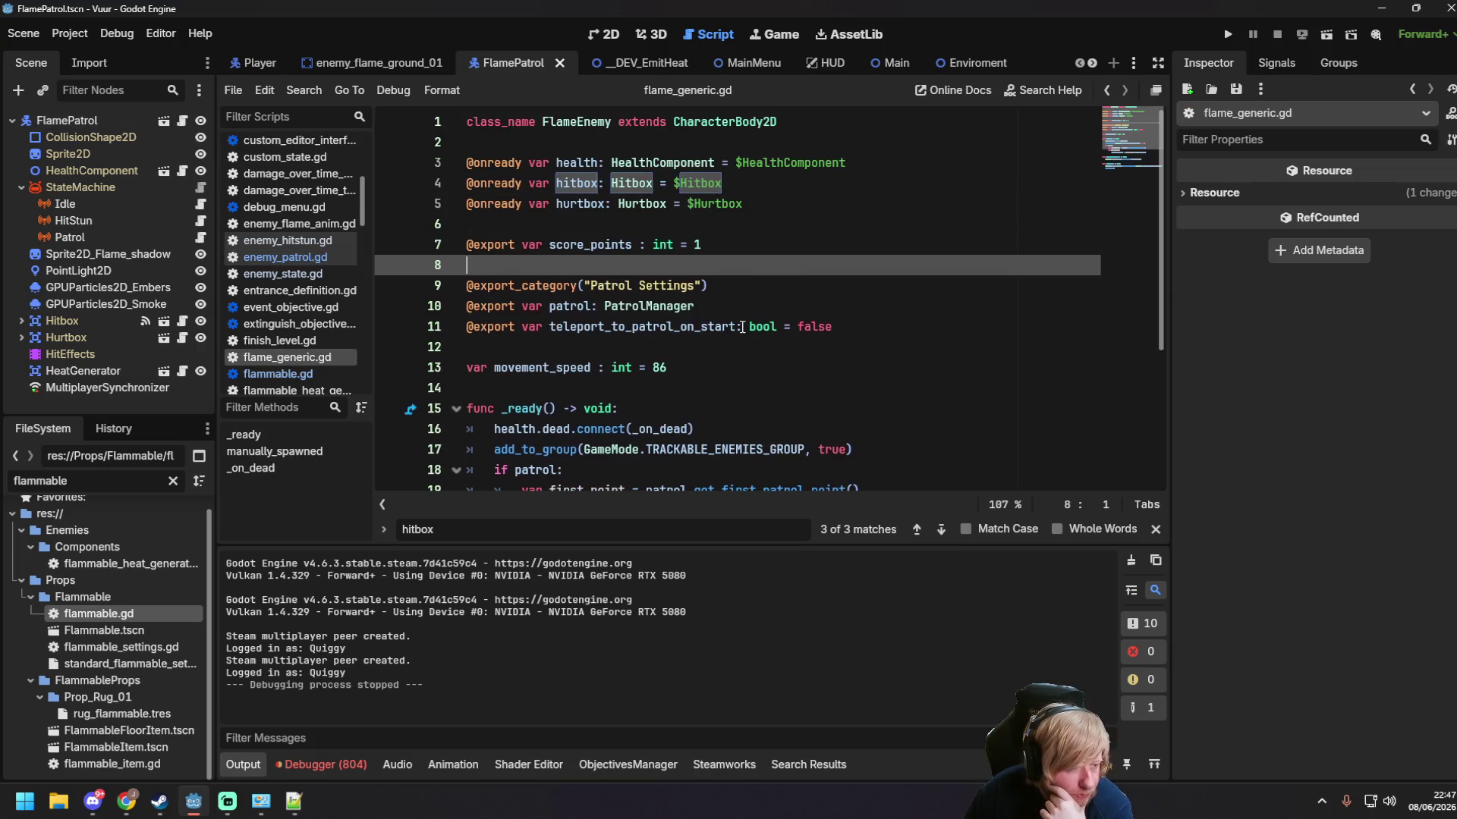
pyautogui.scroll(-3)
pyautogui.scroll(-3)
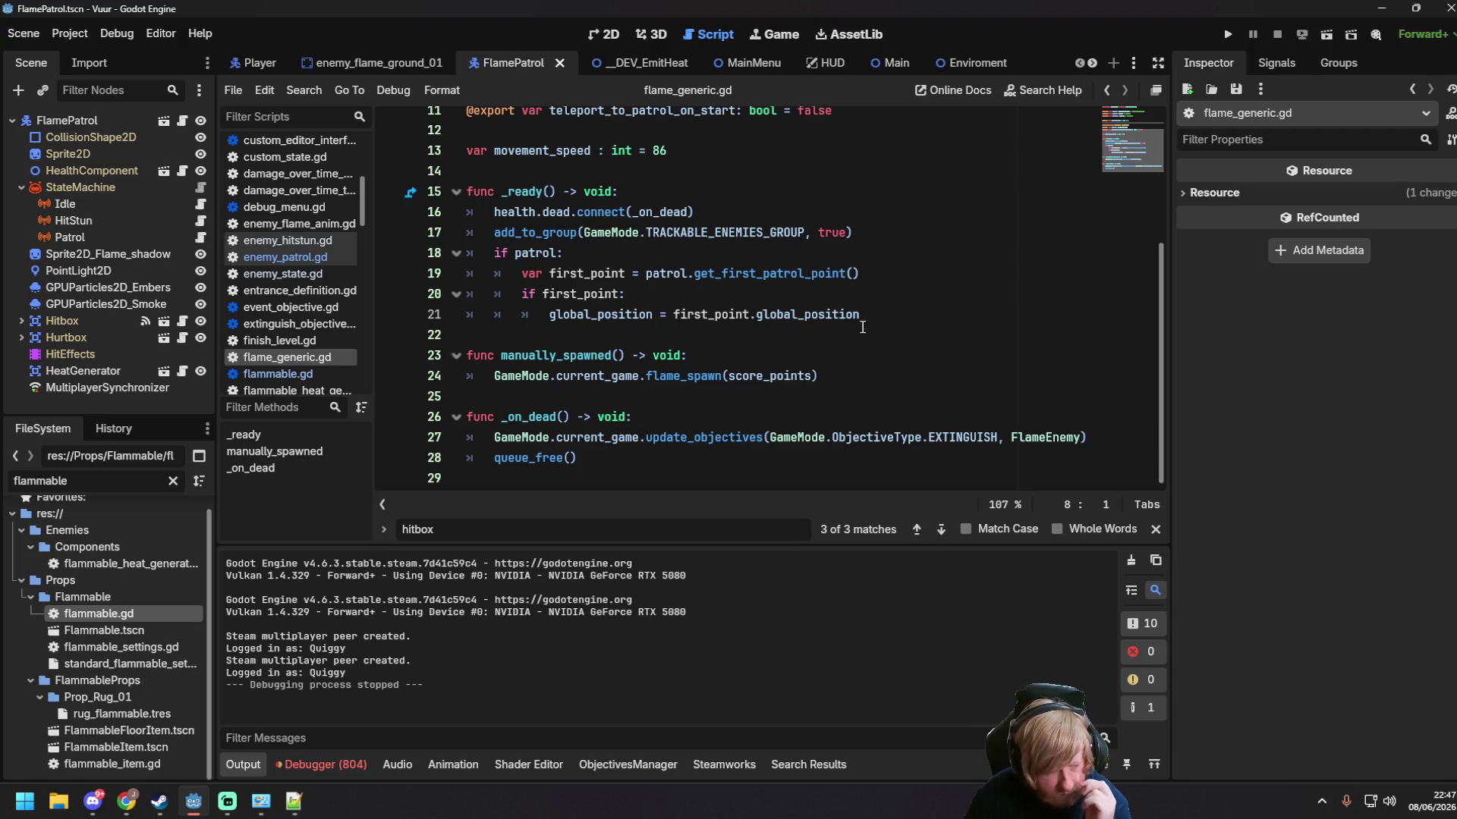
pyautogui.click(656, 413)
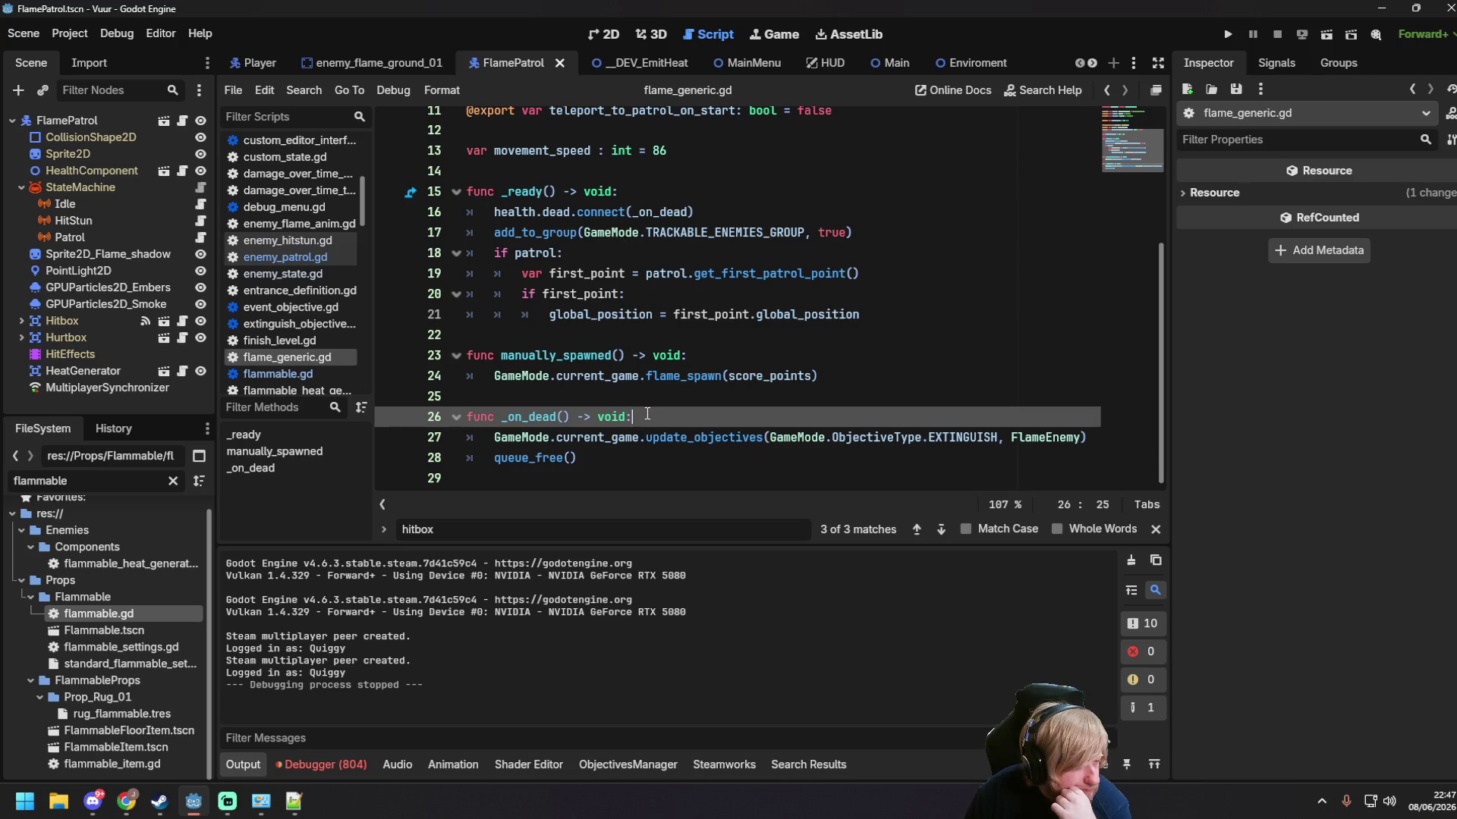
pyautogui.moveTo(498, 416); pyautogui.dragTo(558, 417)
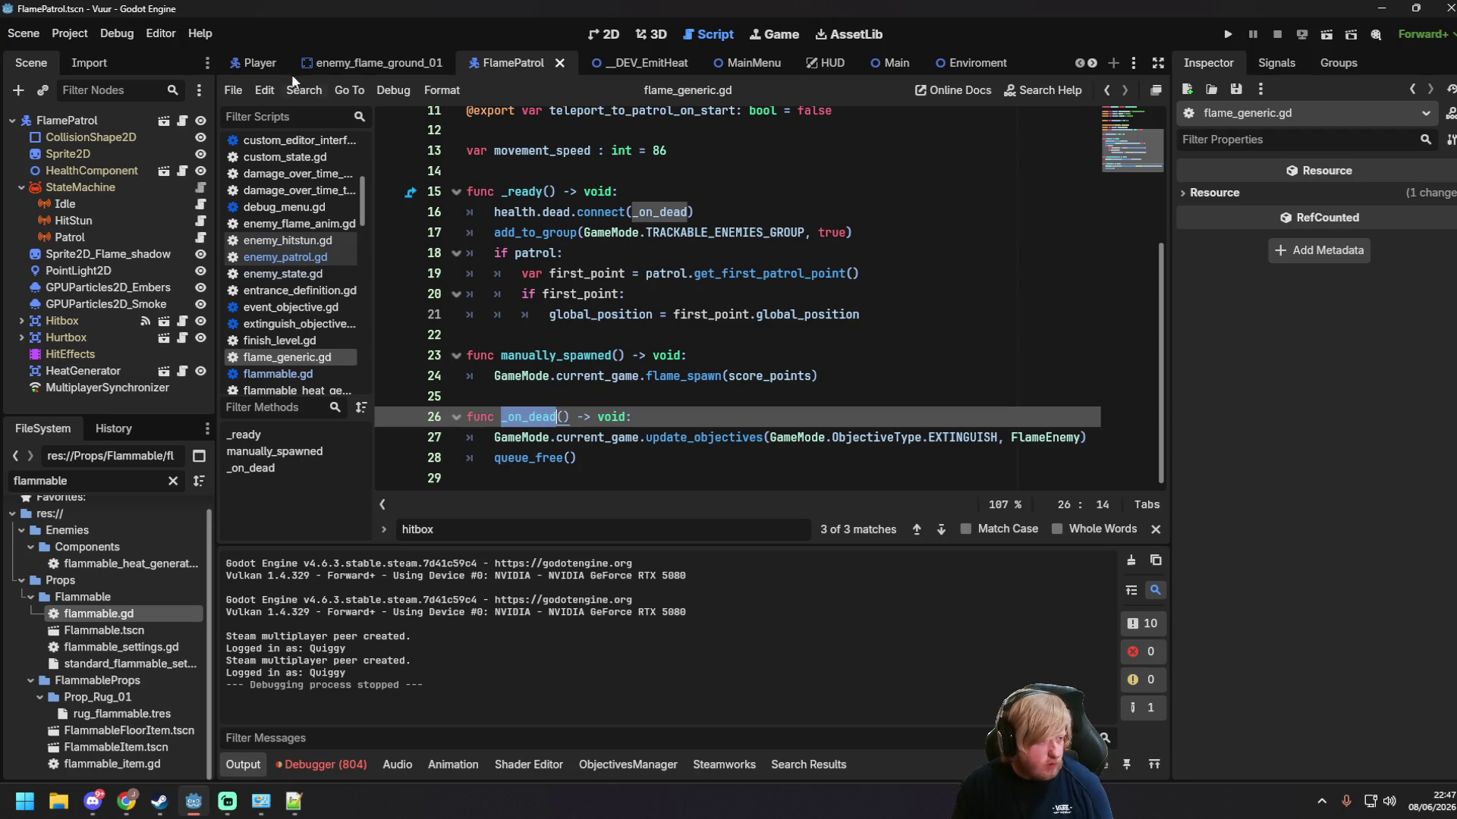
# - Show the MultiplayerSynchronizer's replication of FlamePatrol:position
pyautogui.click(349, 90)
pyautogui.click(523, 171)
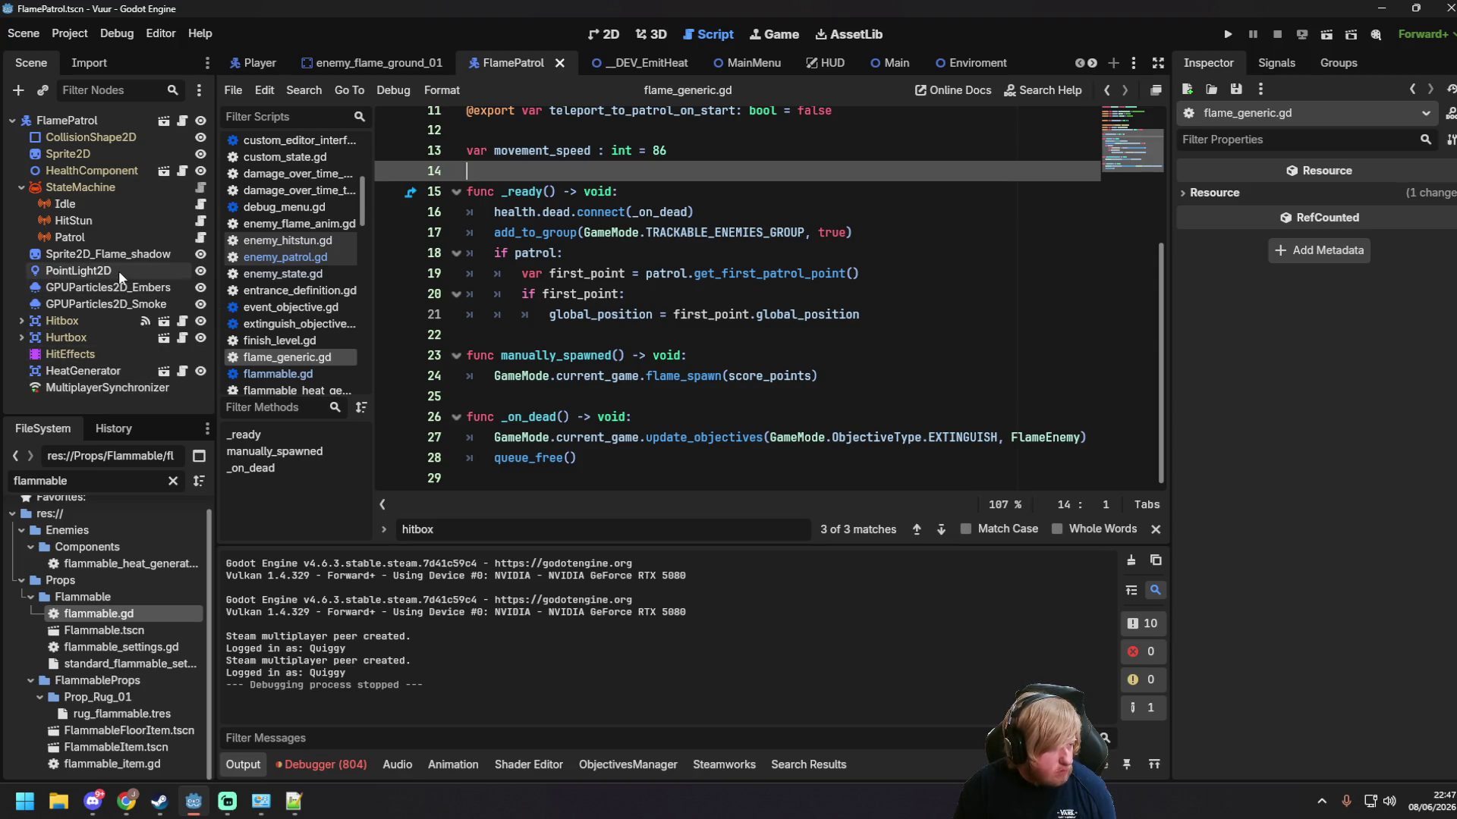
pyautogui.click(135, 391)
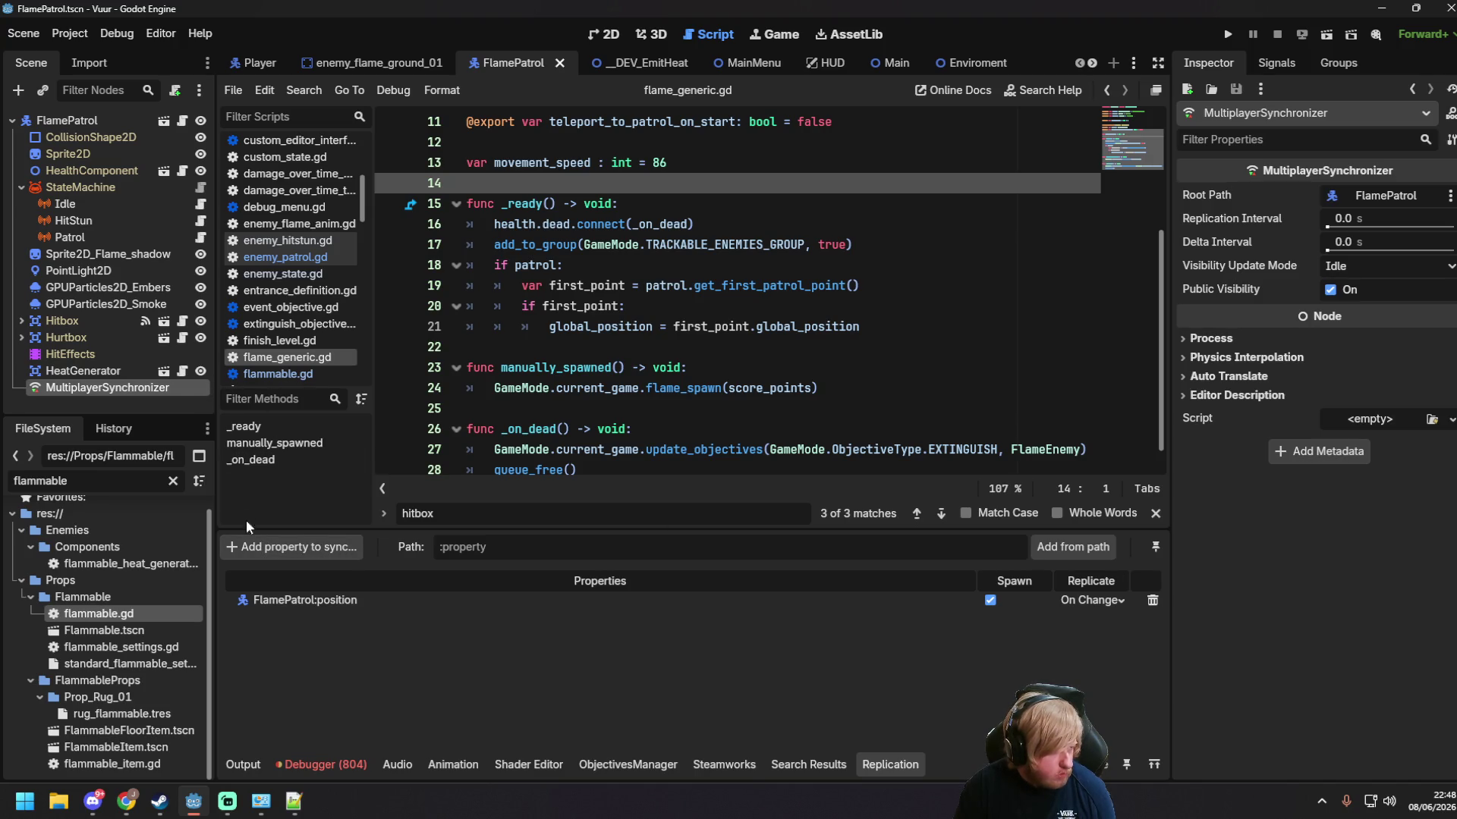
# - Open the Idle state's script, state_idle.gd
pyautogui.click(160, 303)
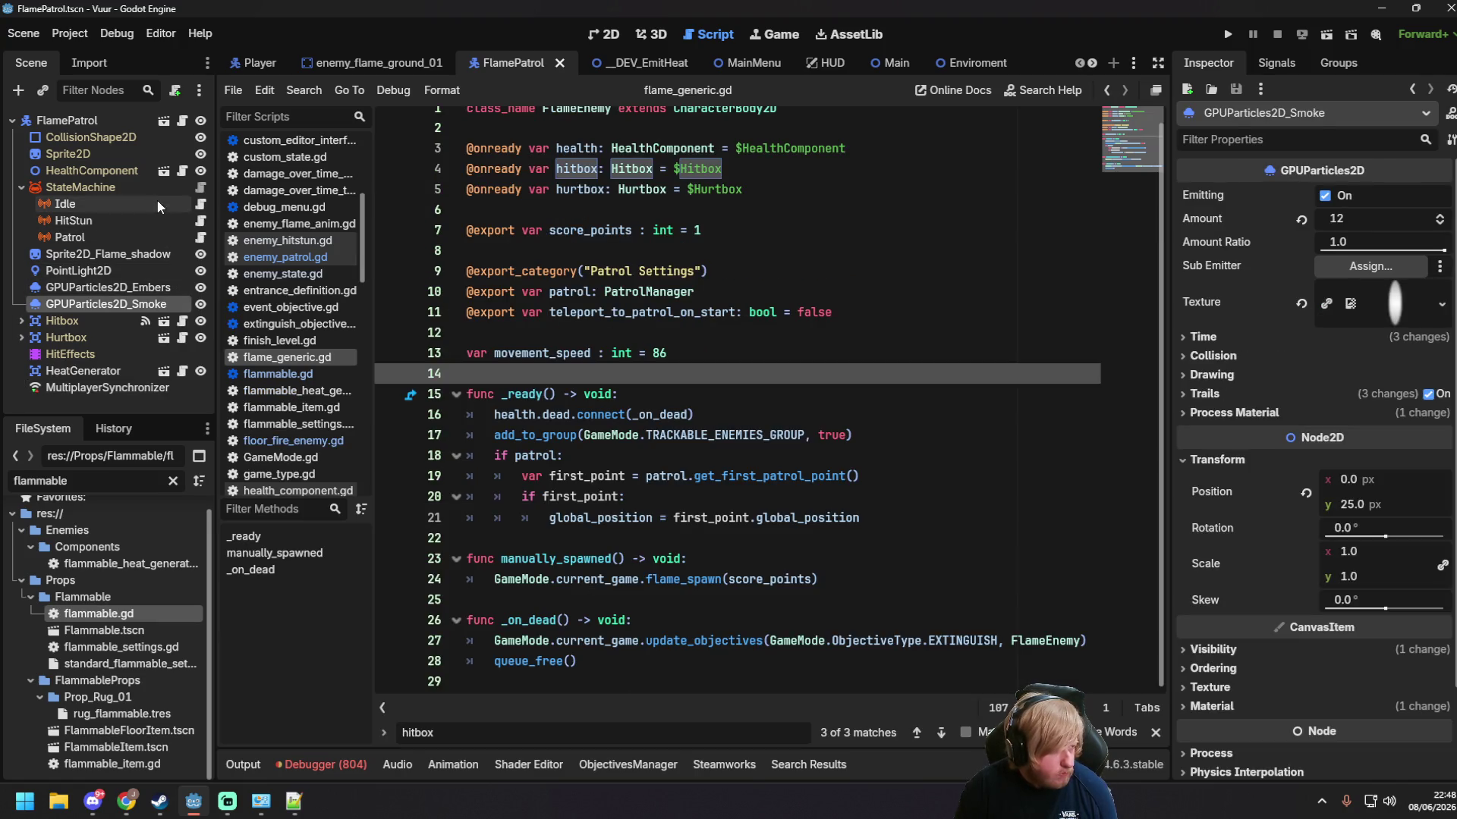
pyautogui.click(194, 205)
pyautogui.click(202, 204)
pyautogui.click(703, 340)
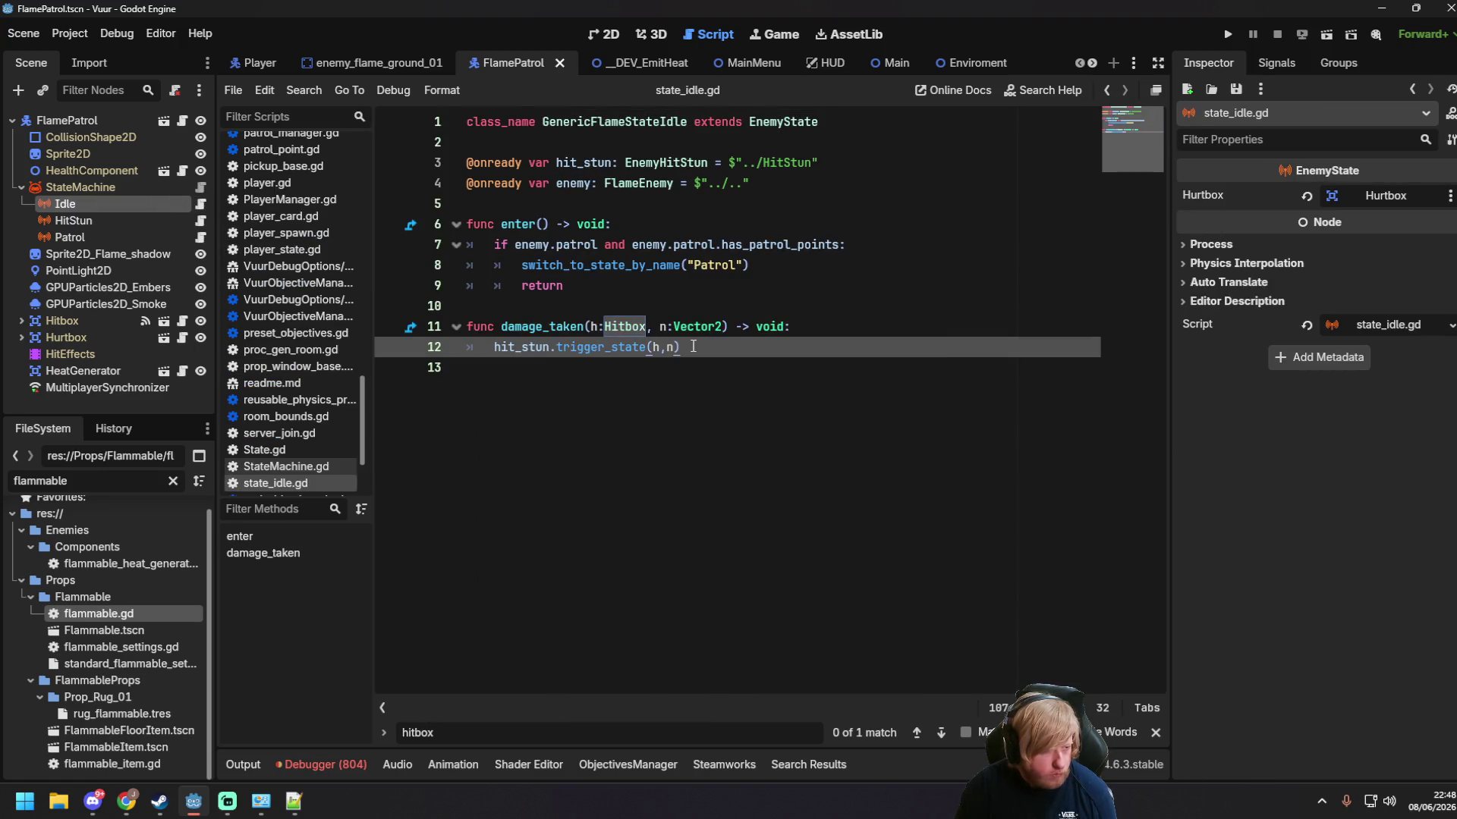
# - Open the HitStun state's enemy_hitstun.gd and read its hit_flash and knockback code
pyautogui.click(116, 221)
pyautogui.click(117, 222)
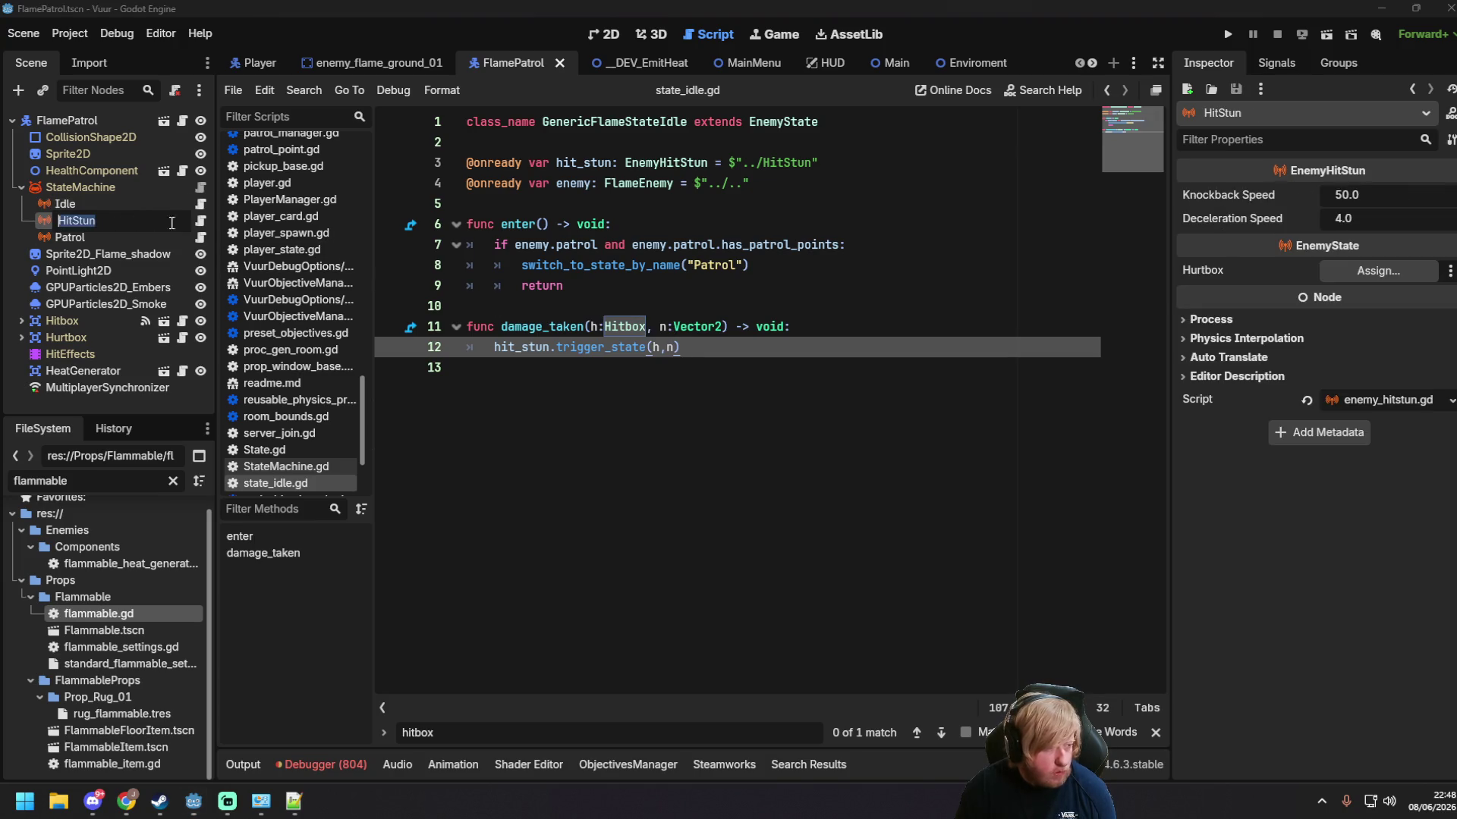
pyautogui.click(201, 221)
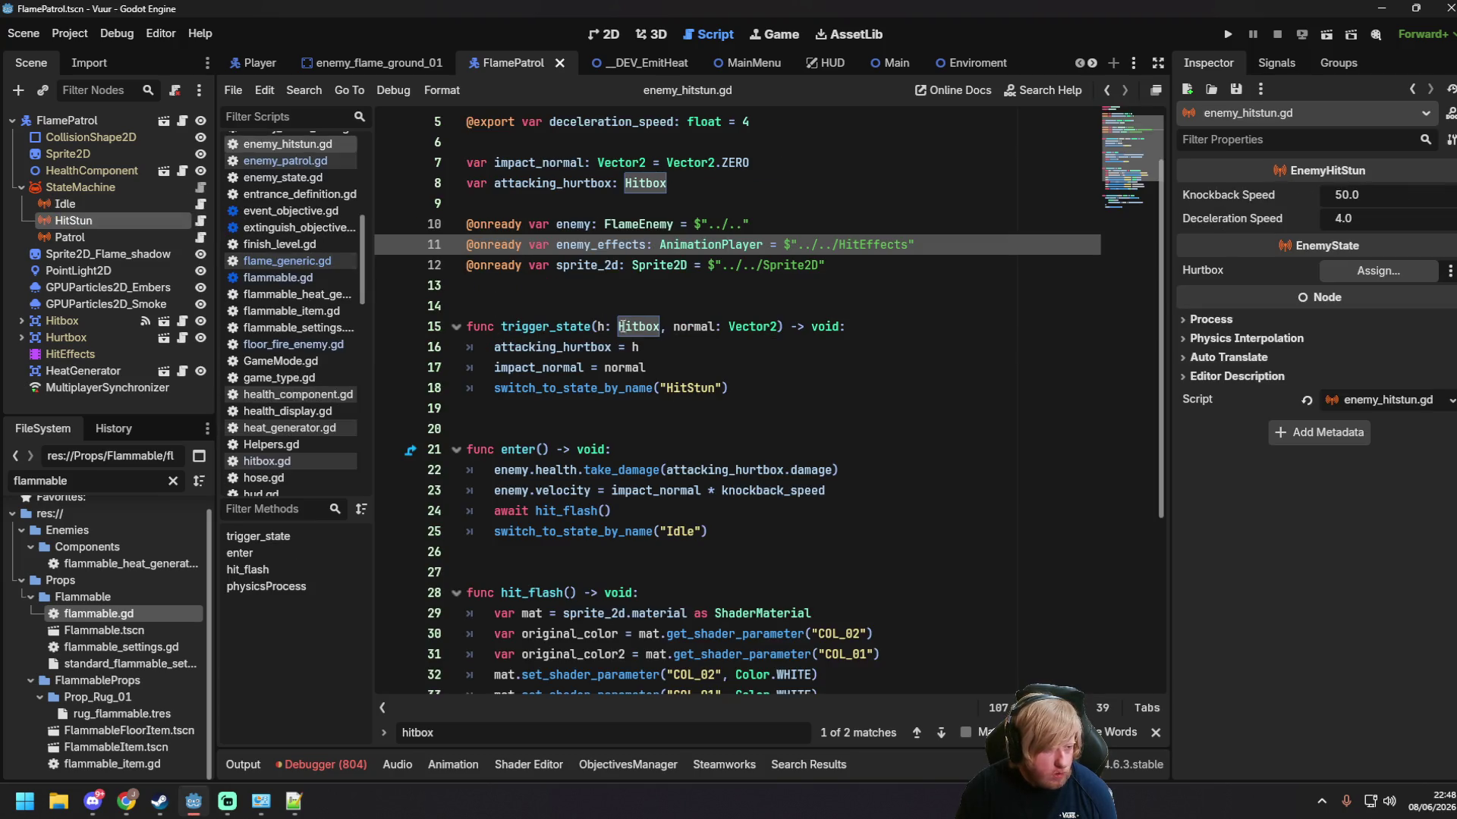
pyautogui.click(791, 367)
pyautogui.scroll(-3)
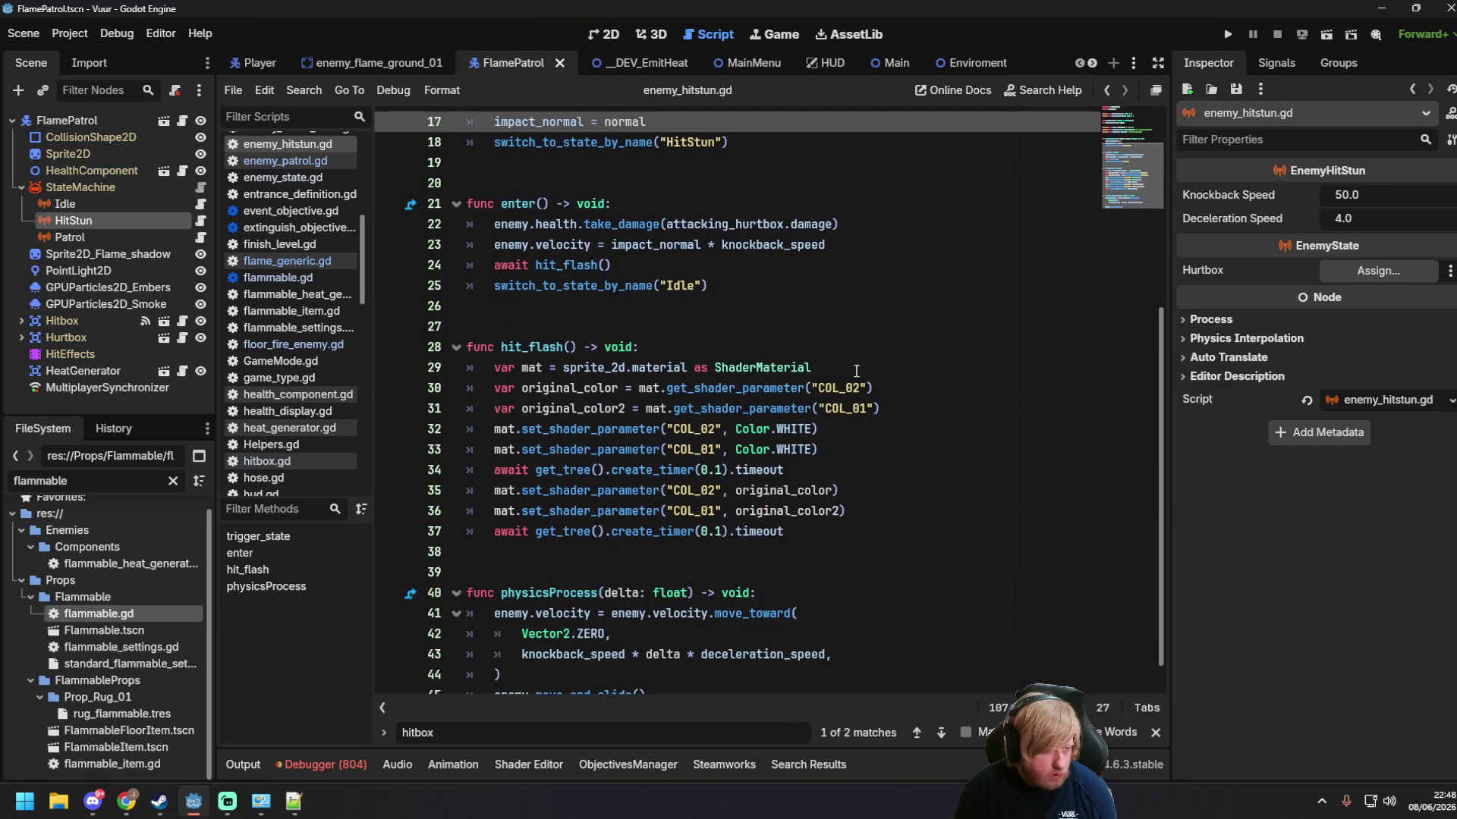
pyautogui.scroll(-3)
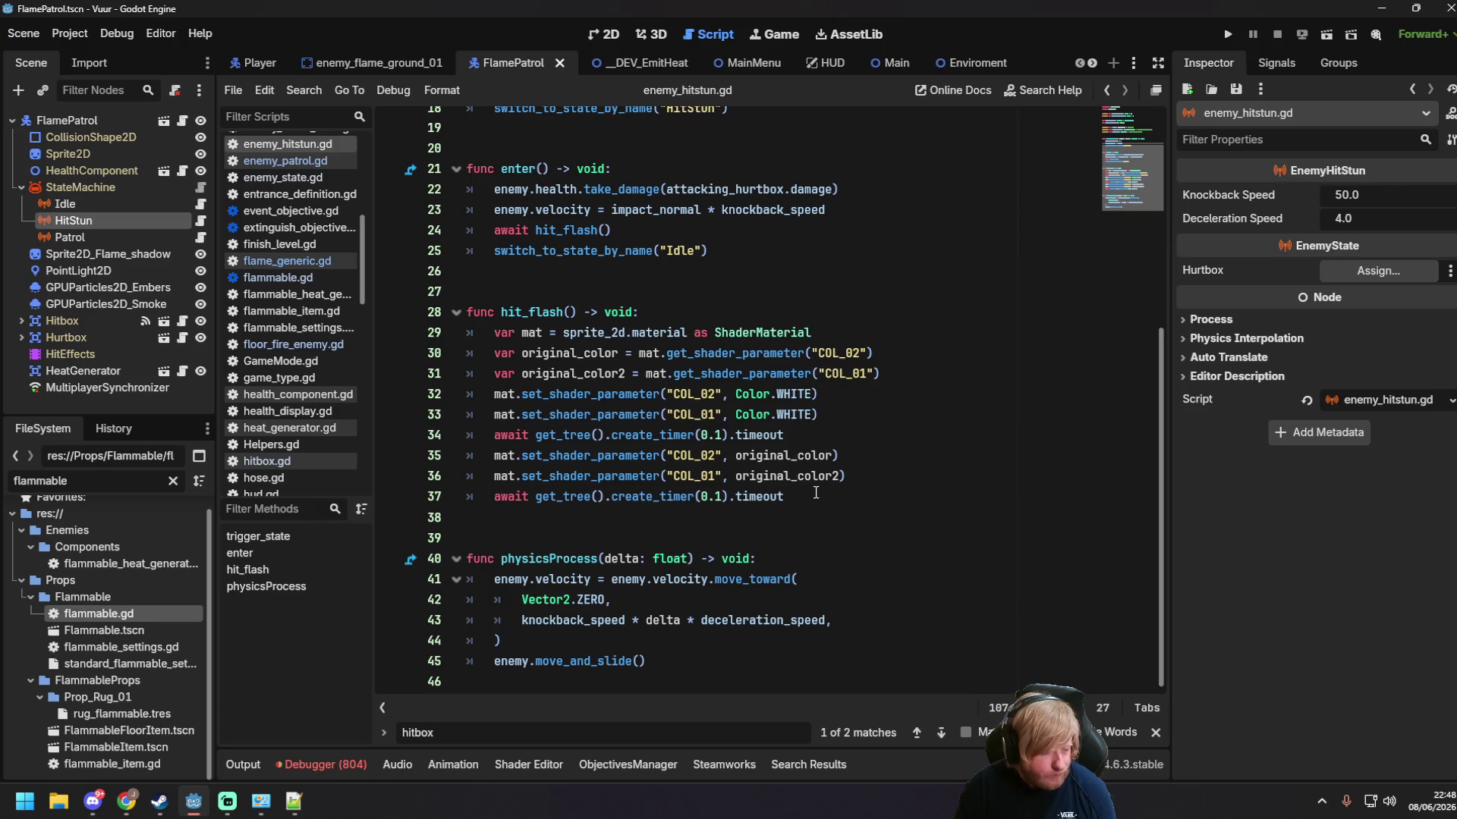
pyautogui.scroll(3)
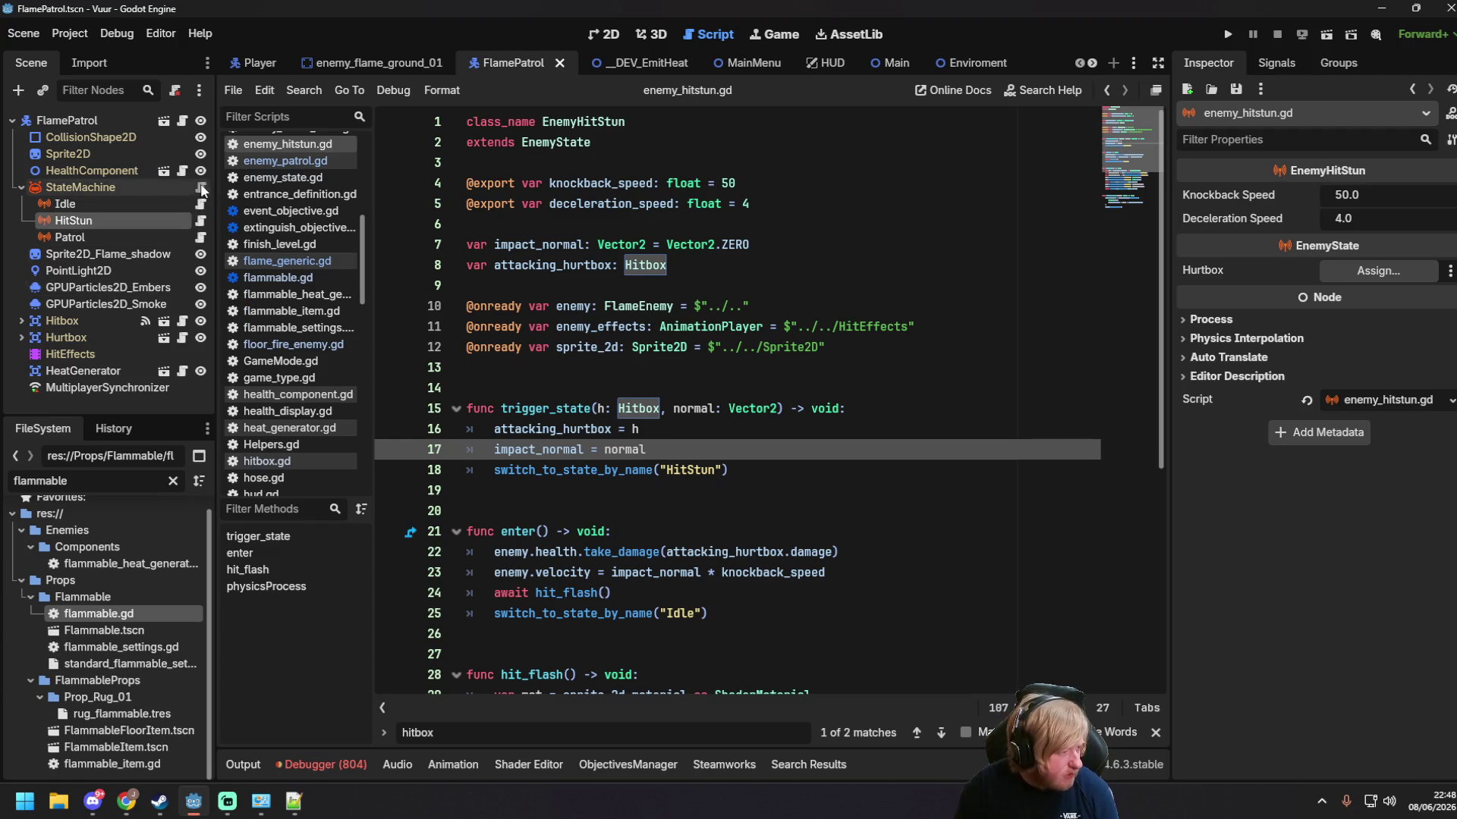
# - Open HealthComponent's health_component.gd and save the scene
pyautogui.click(182, 171)
pyautogui.click(766, 470)
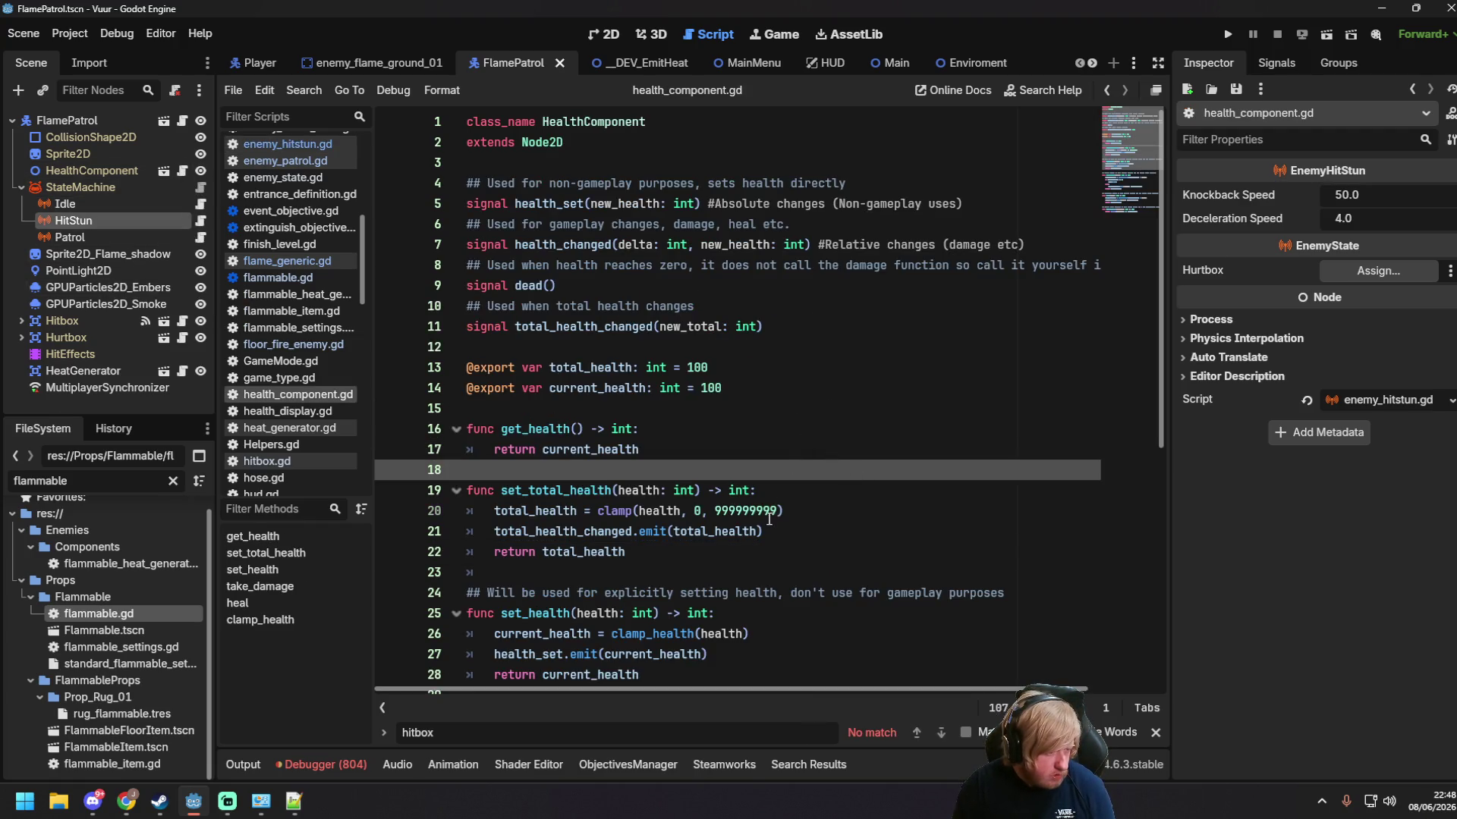
pyautogui.click(767, 530)
pyautogui.click(759, 429)
pyautogui.hotkey('ctrl', 's')
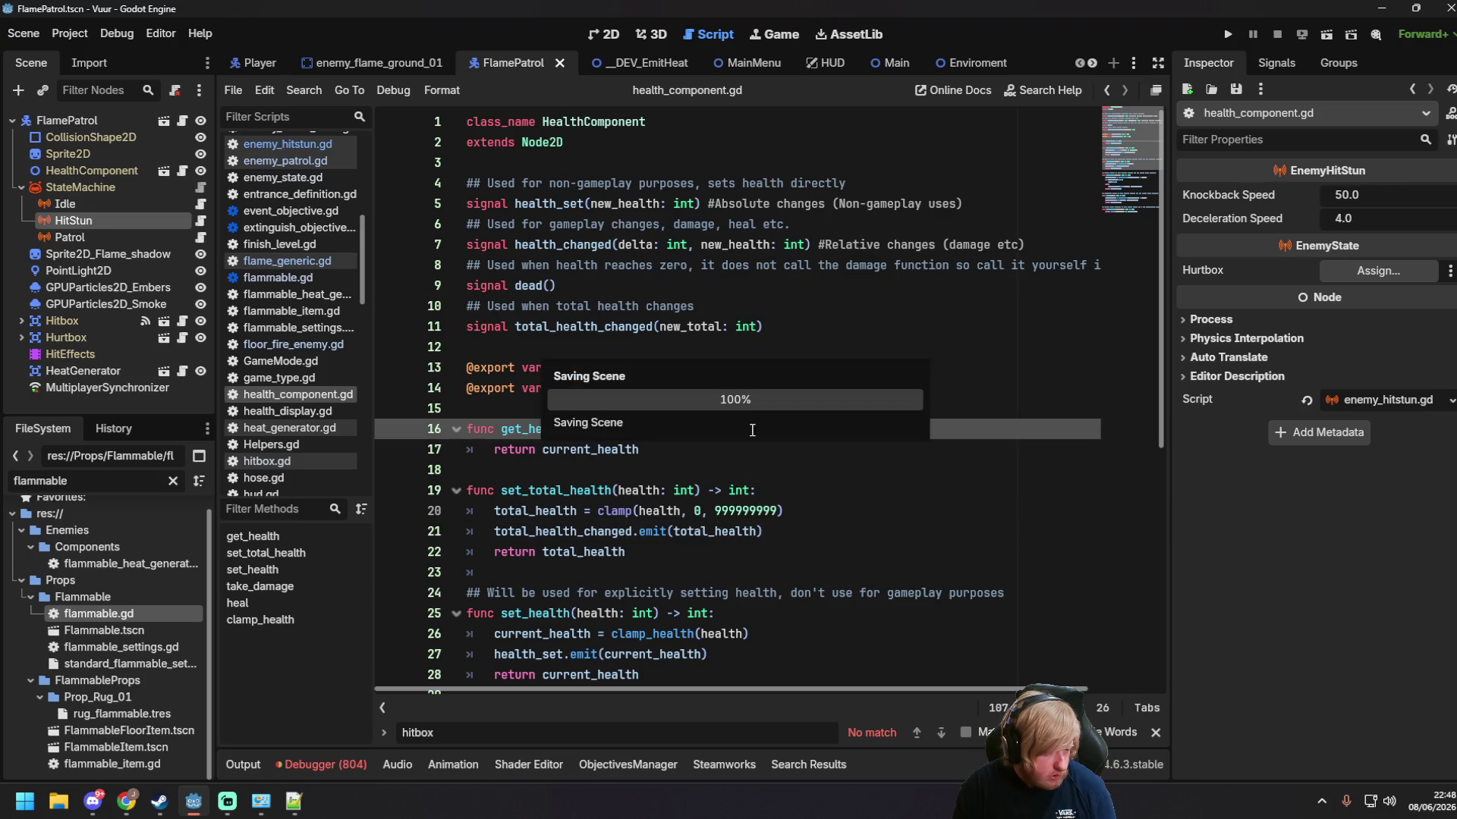
pyautogui.scroll(-3)
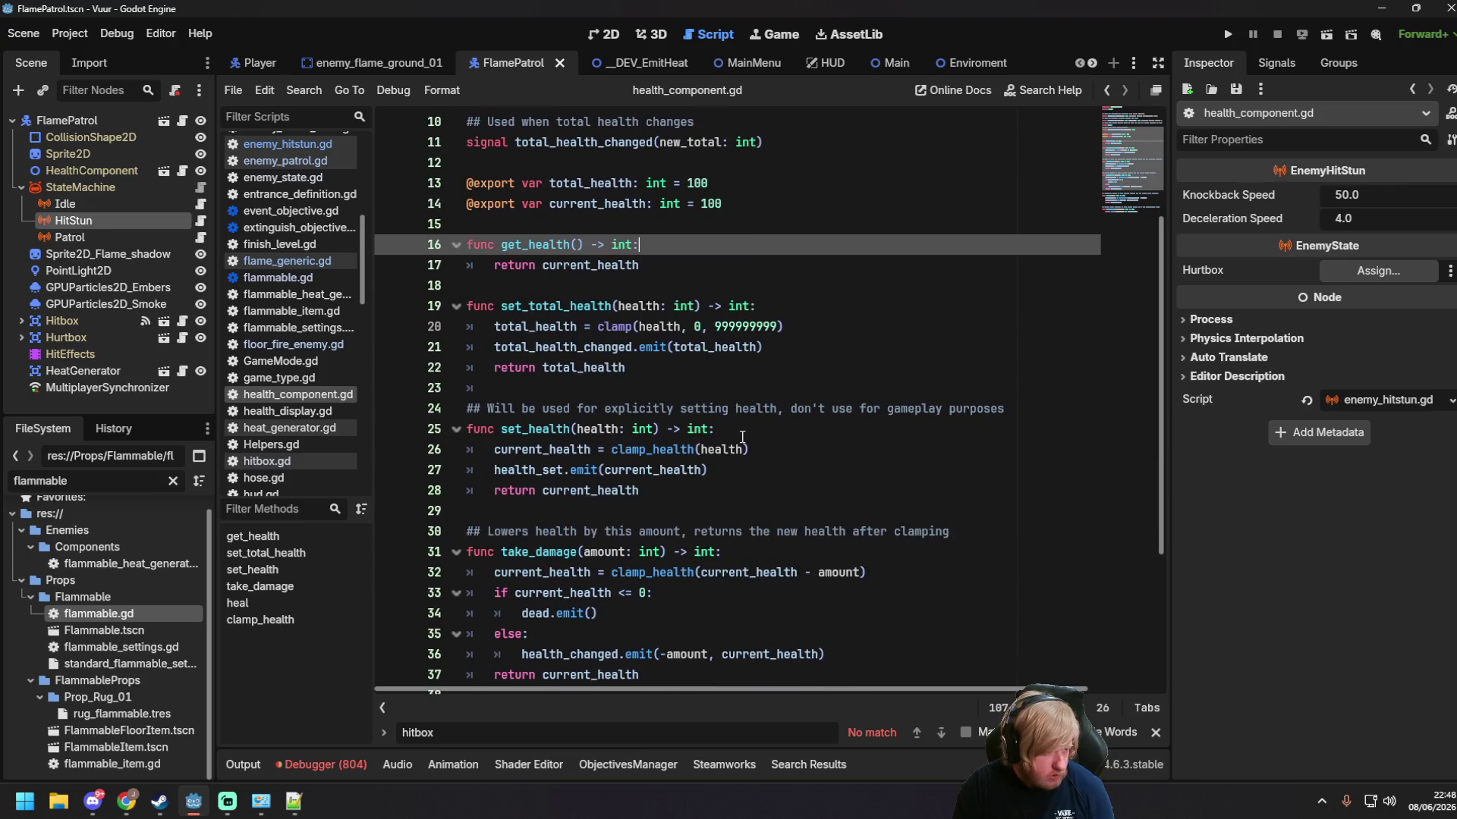
pyautogui.scroll(3)
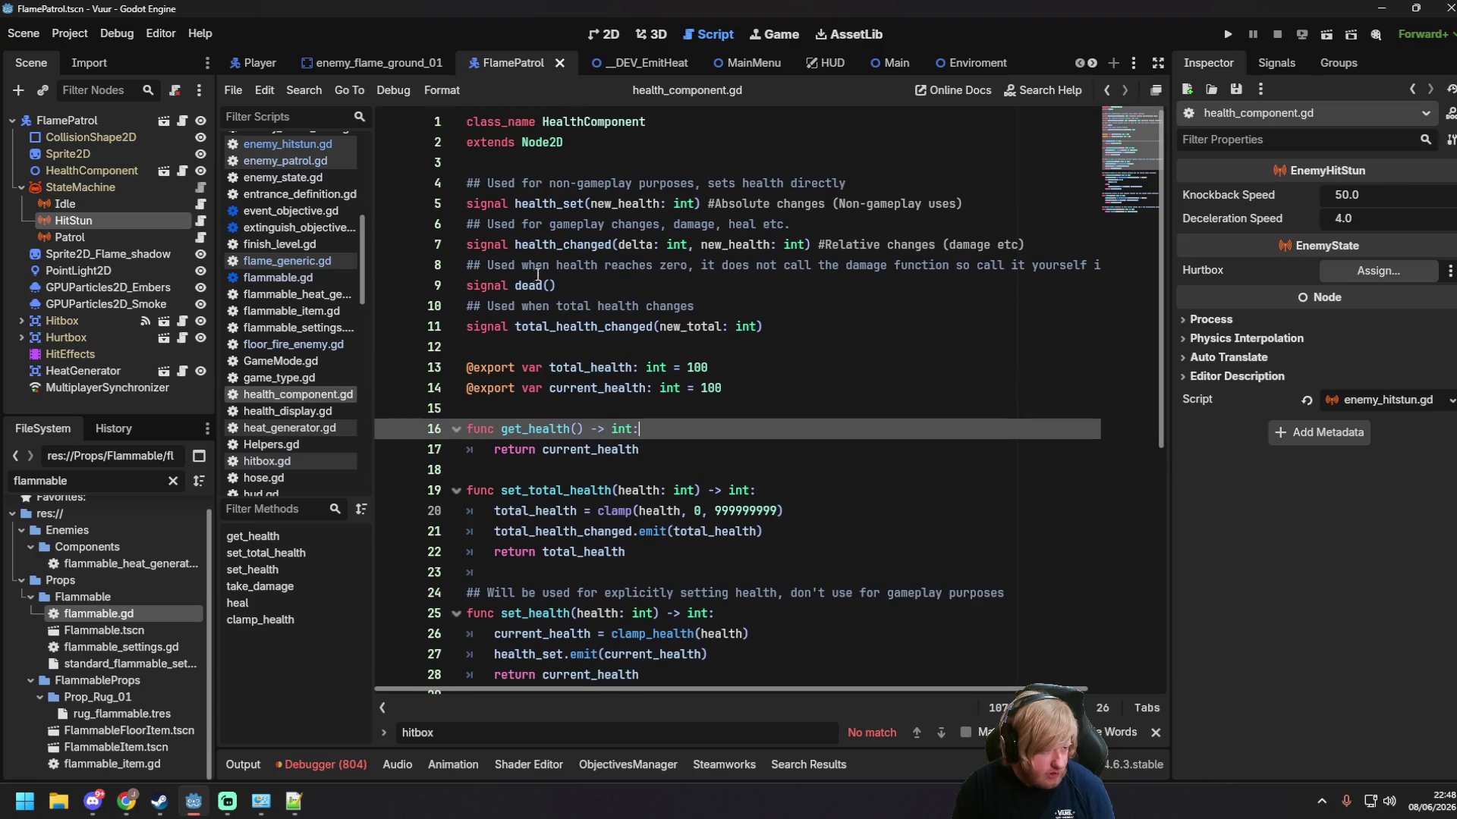
# - Search for 'dead' to find dead.emit() on line 34, then select take_damage(
pyautogui.doubleClick(528, 286)
pyautogui.hotkey('ctrl', 'f')
pyautogui.press('Return')
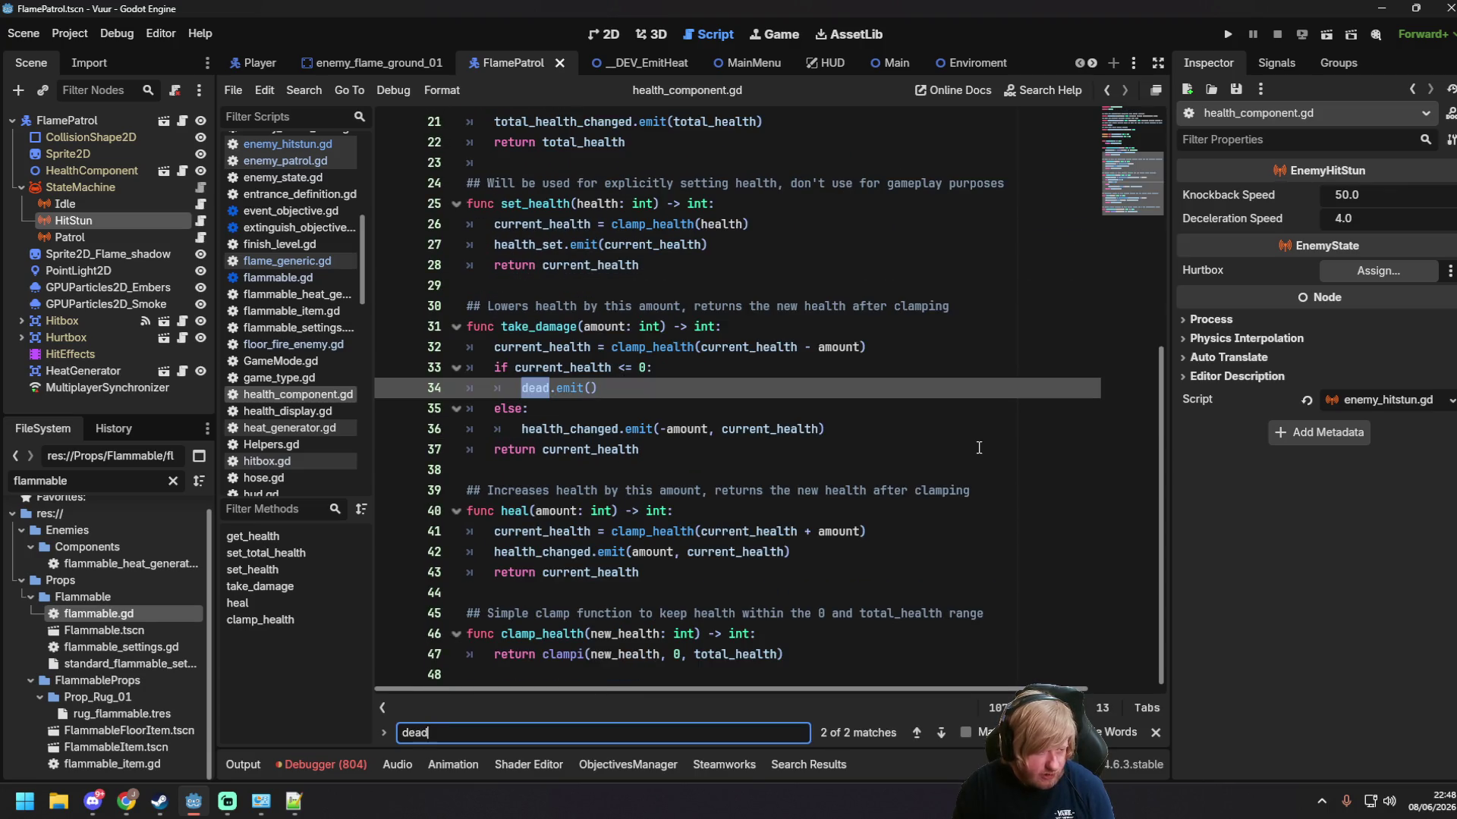
pyautogui.click(641, 387)
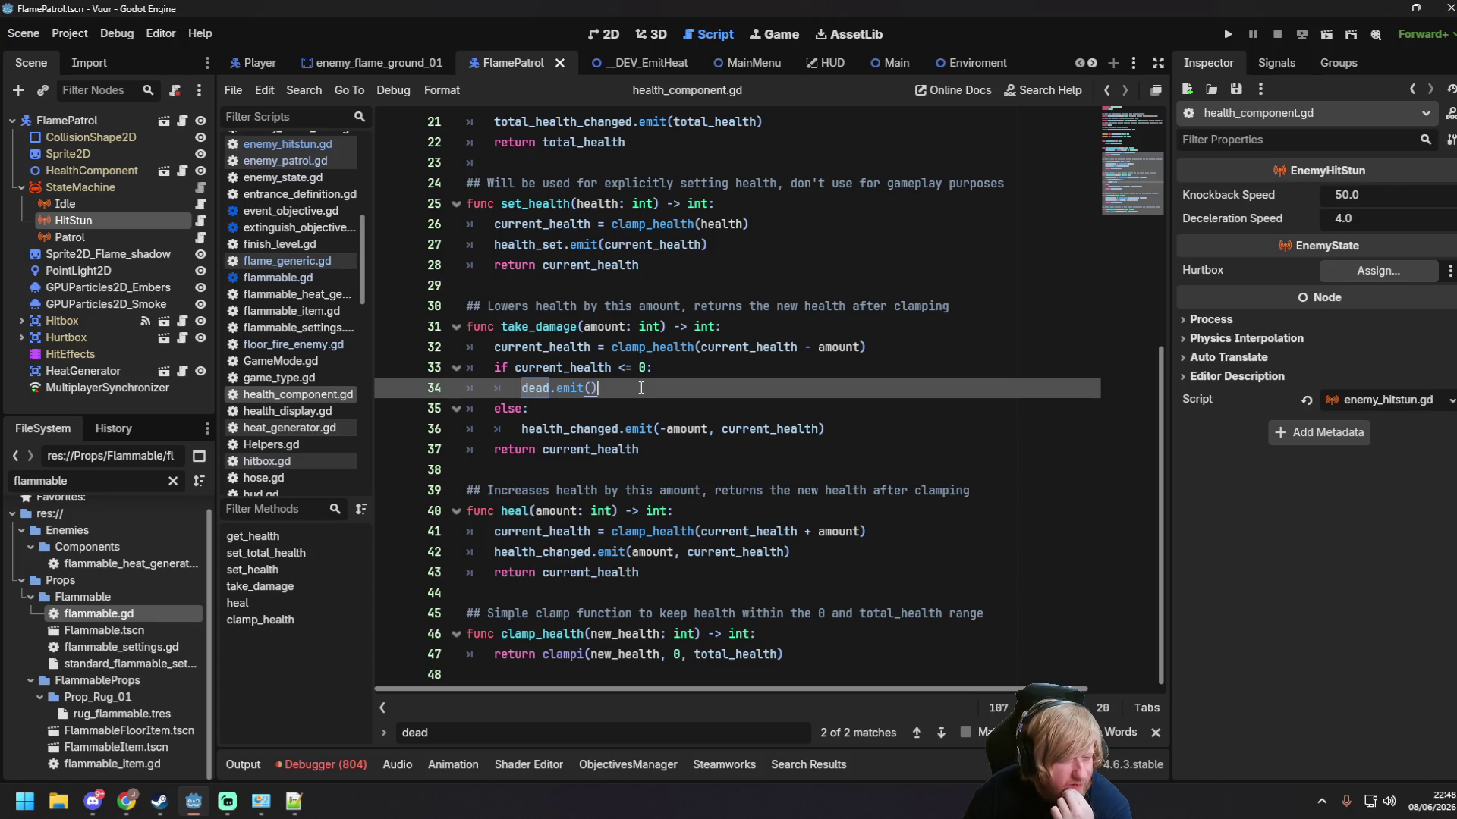
pyautogui.moveTo(503, 326); pyautogui.dragTo(583, 327)
pyautogui.click(304, 90)
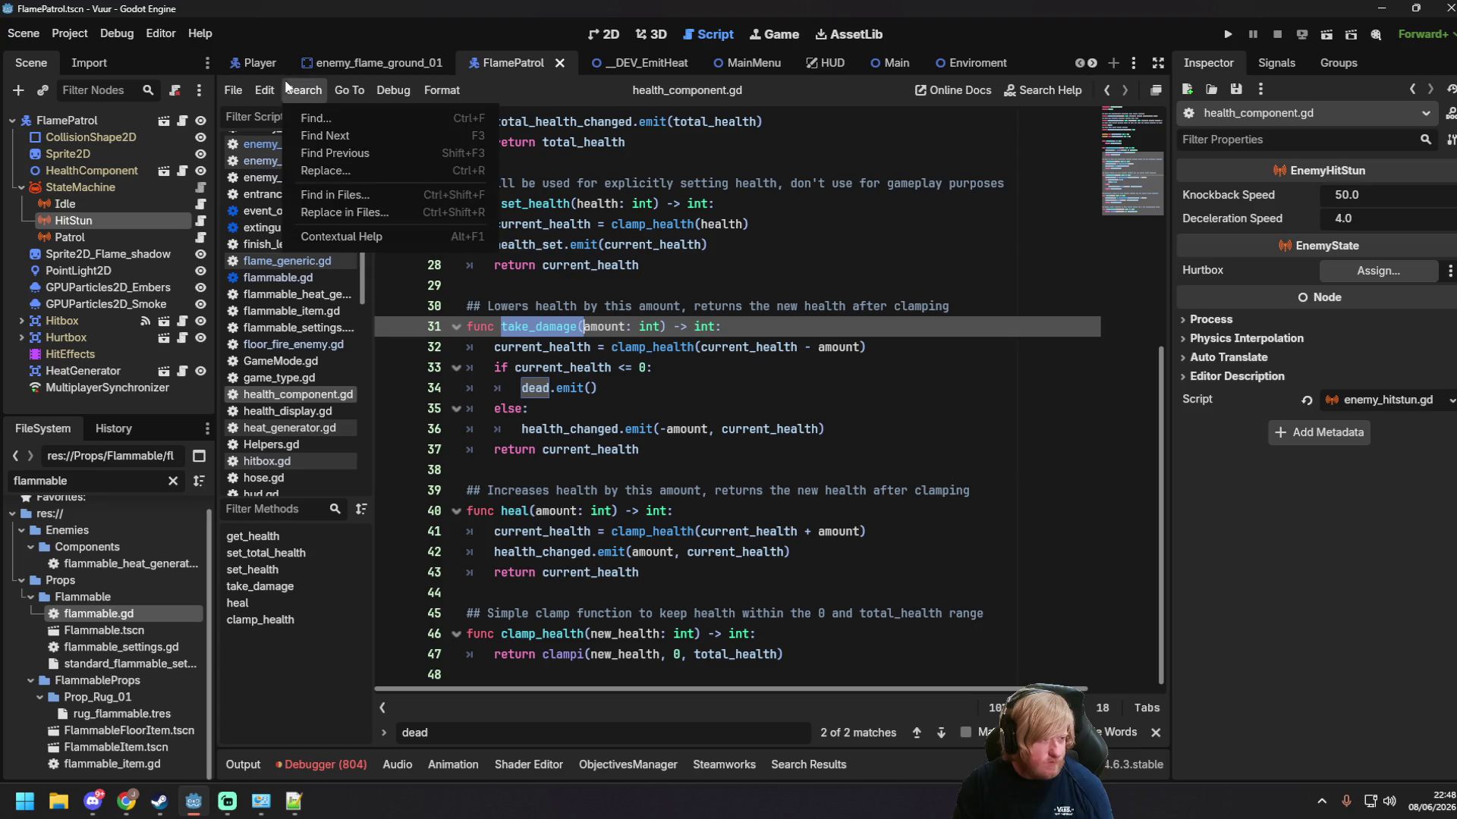
# - Search all project scripts for 'take_damage(' calls
pyautogui.click(358, 192)
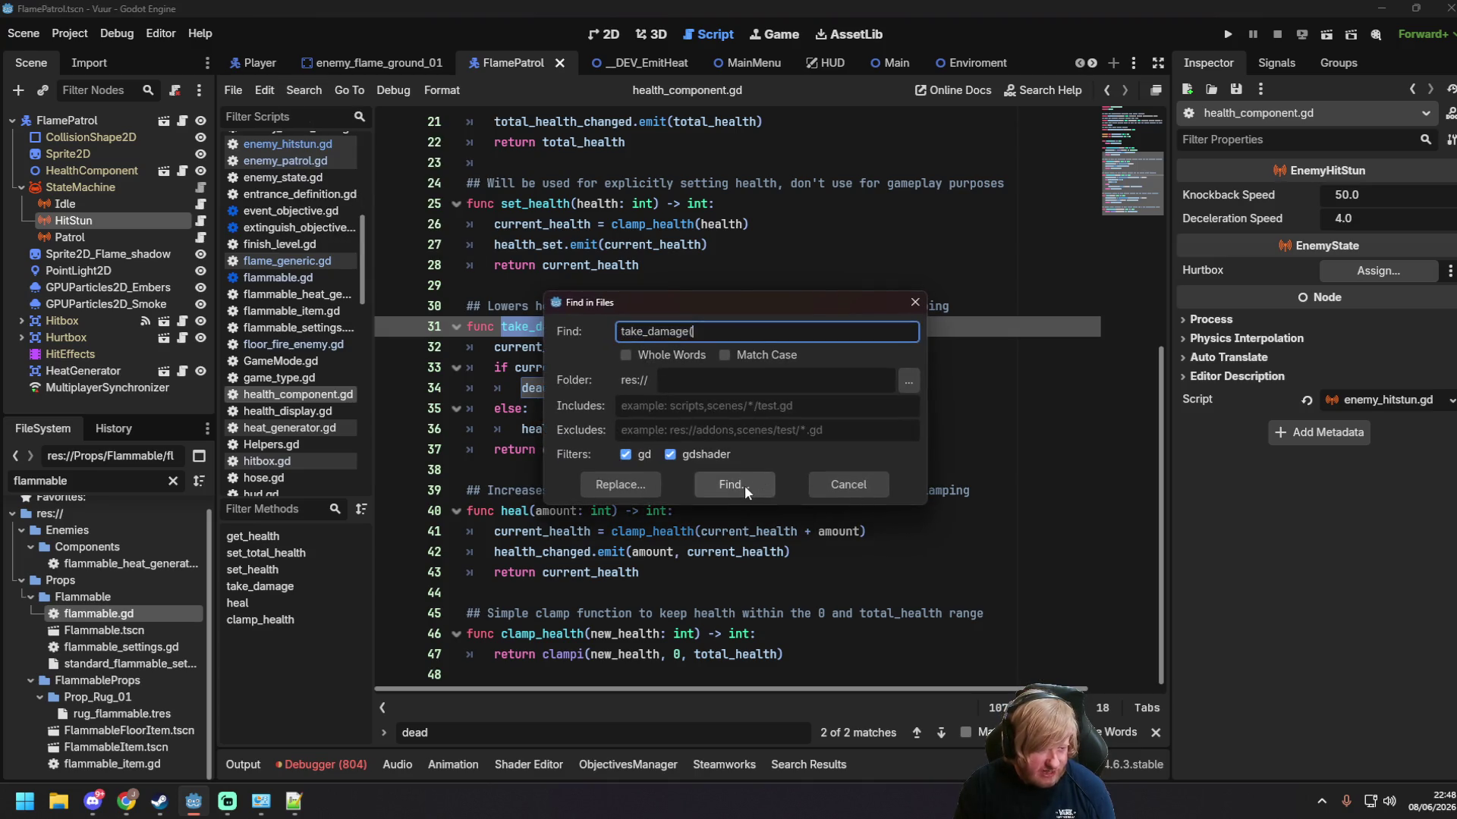
pyautogui.click(744, 485)
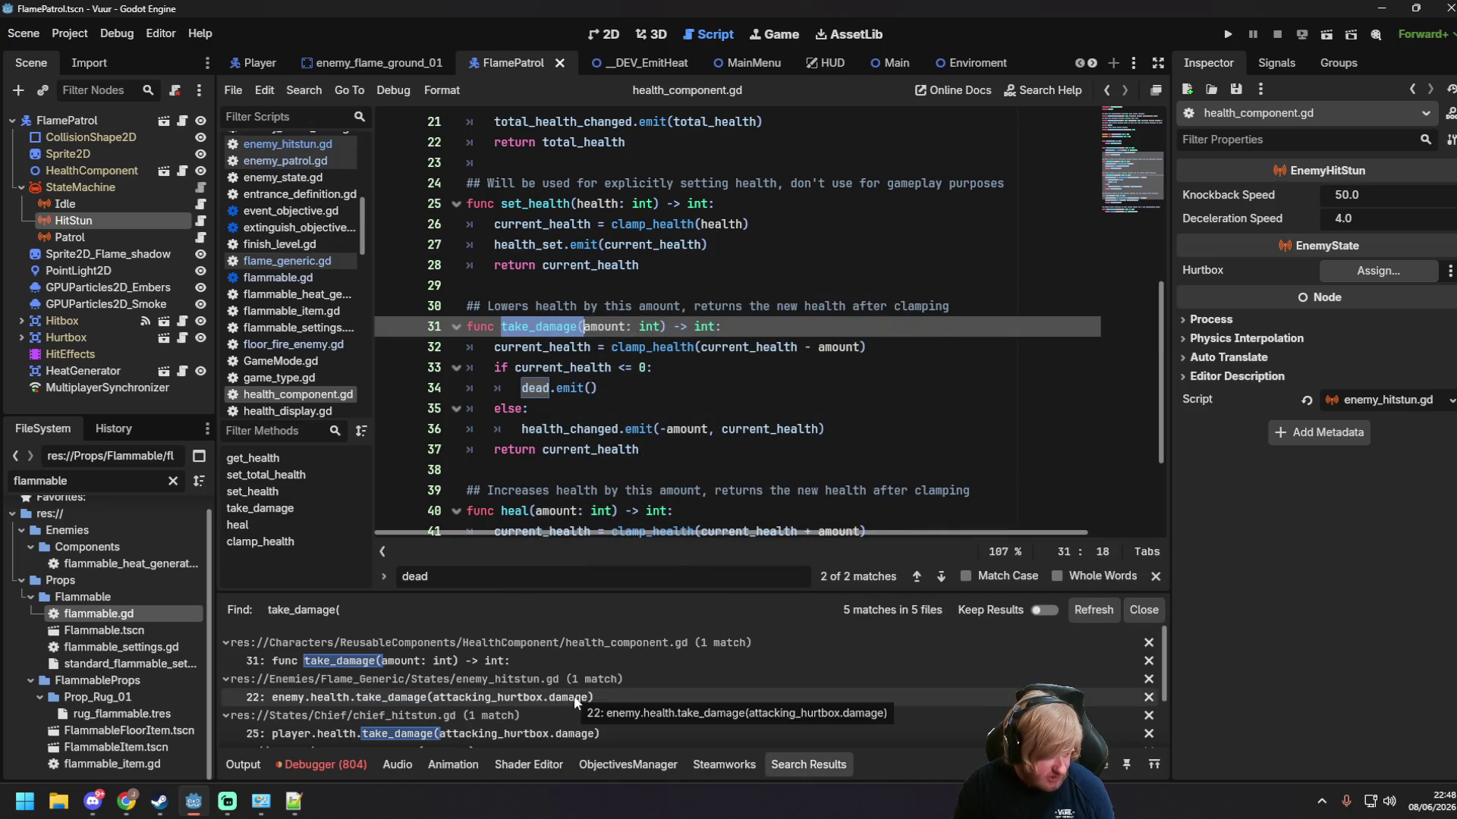
pyautogui.scroll(-3)
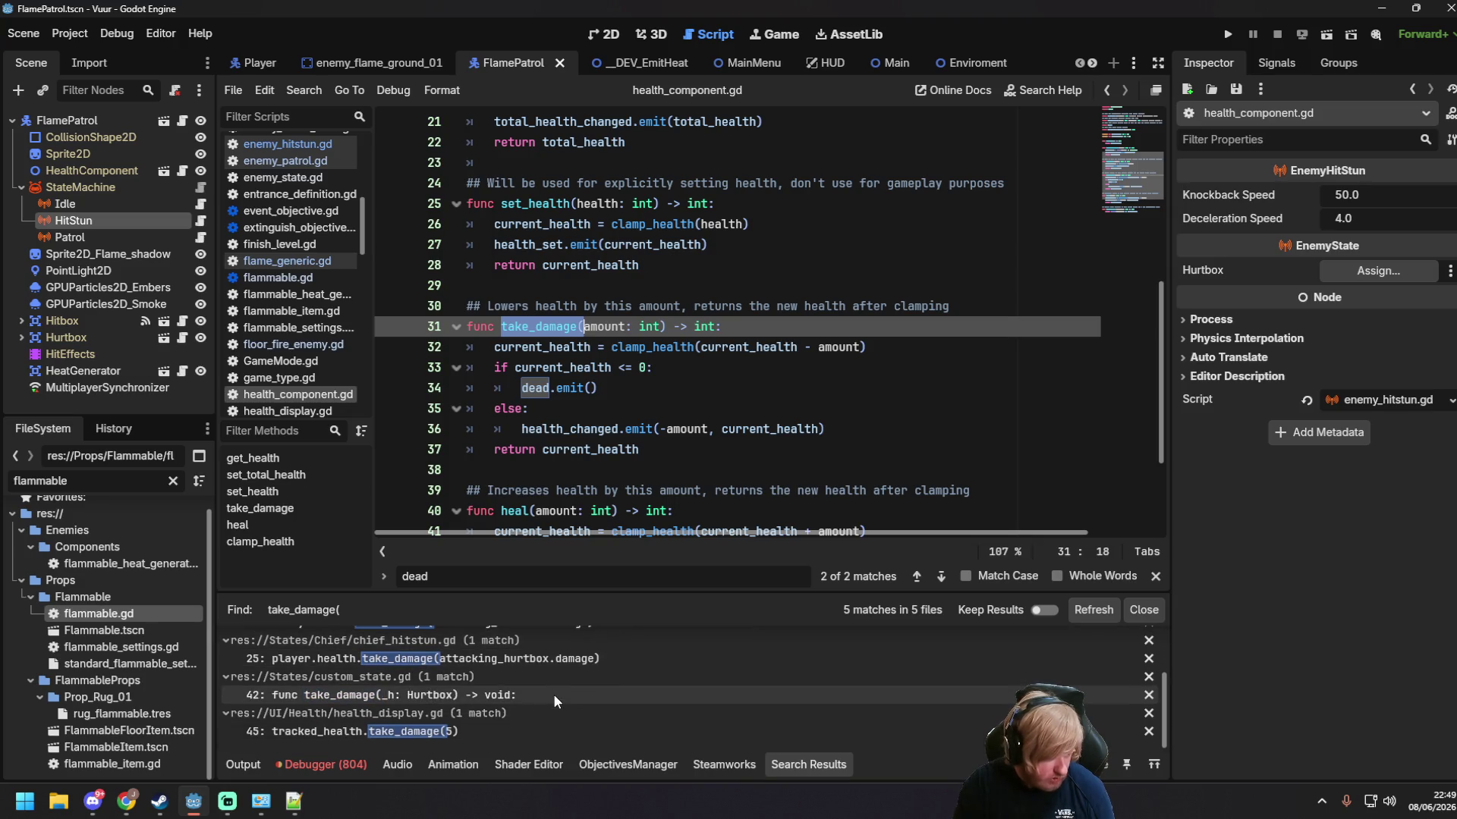
# - Open the enemy_hitstun.gd match and place the cursor at the end of the enter() header
pyautogui.click(504, 736)
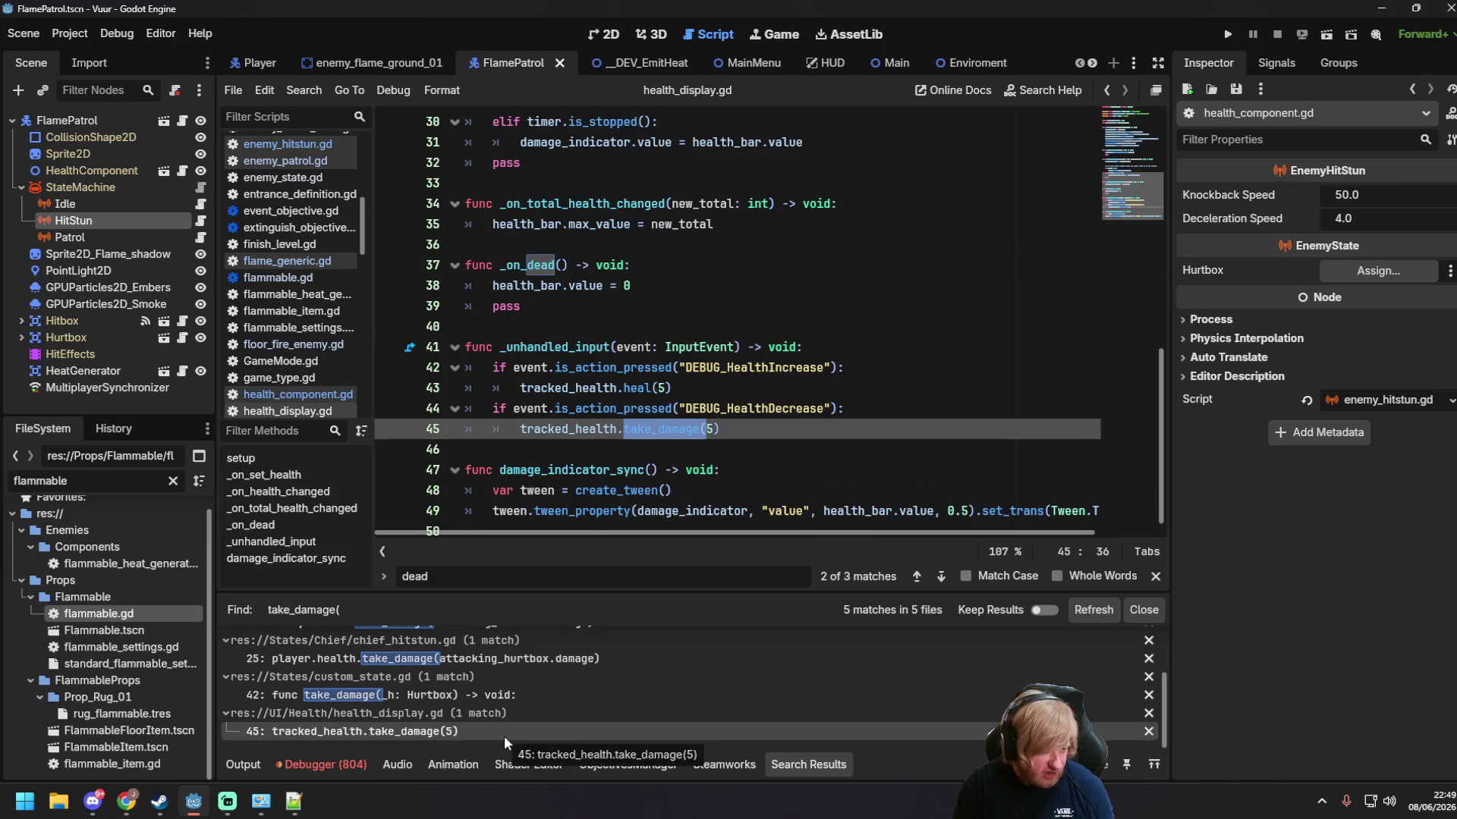
pyautogui.scroll(3)
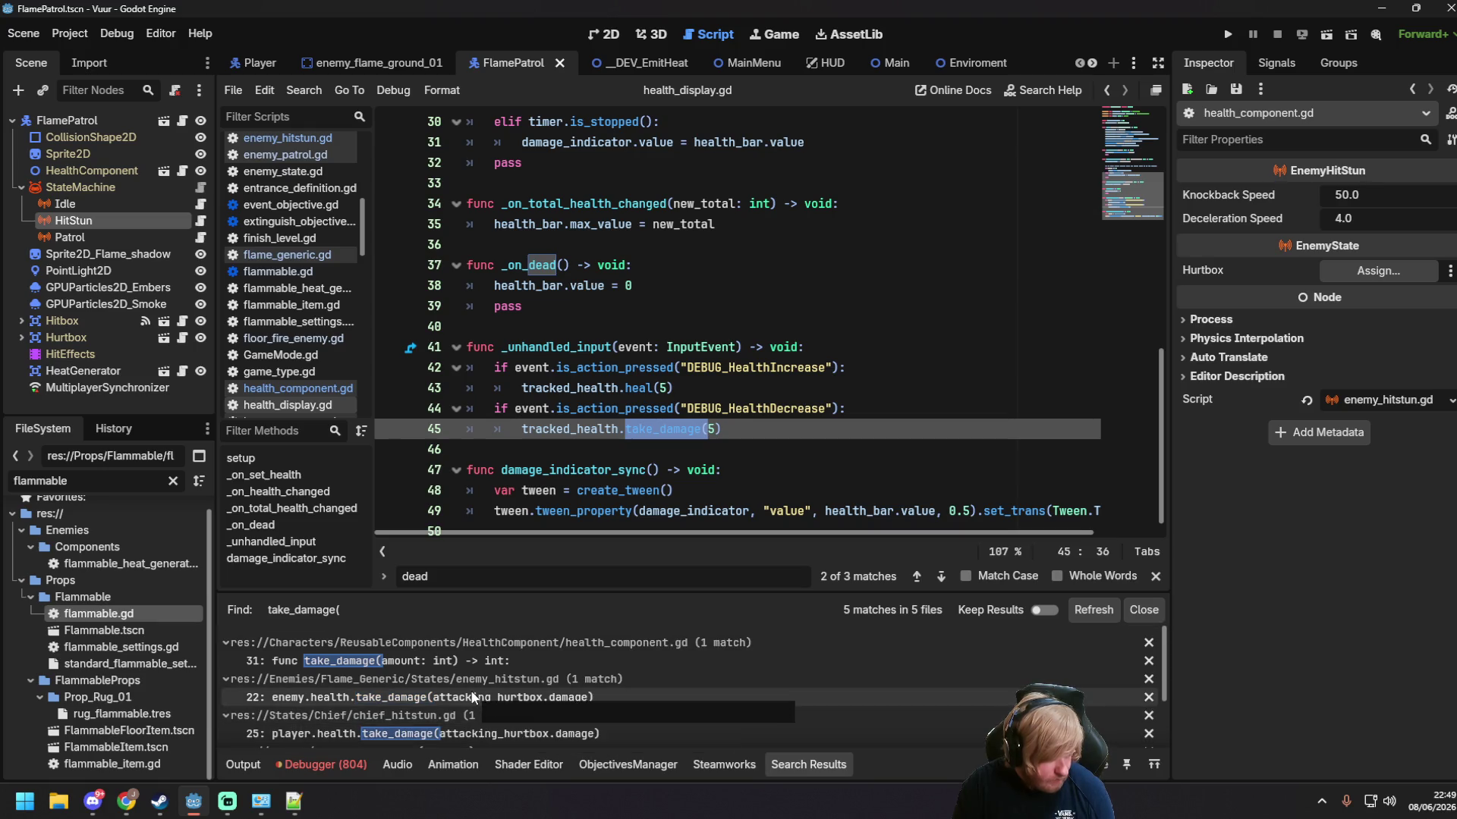
pyautogui.click(470, 698)
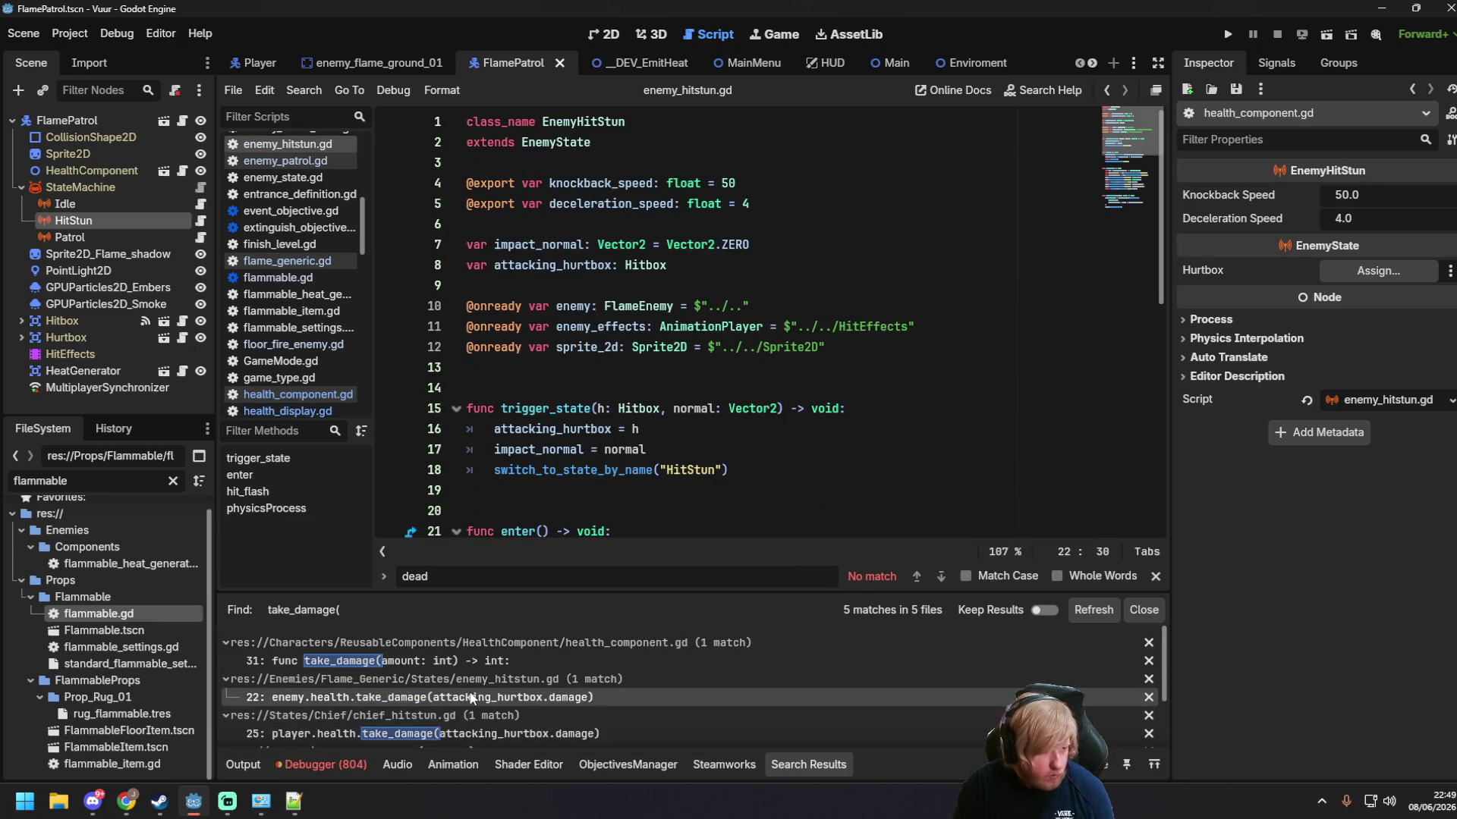
pyautogui.scroll(-3)
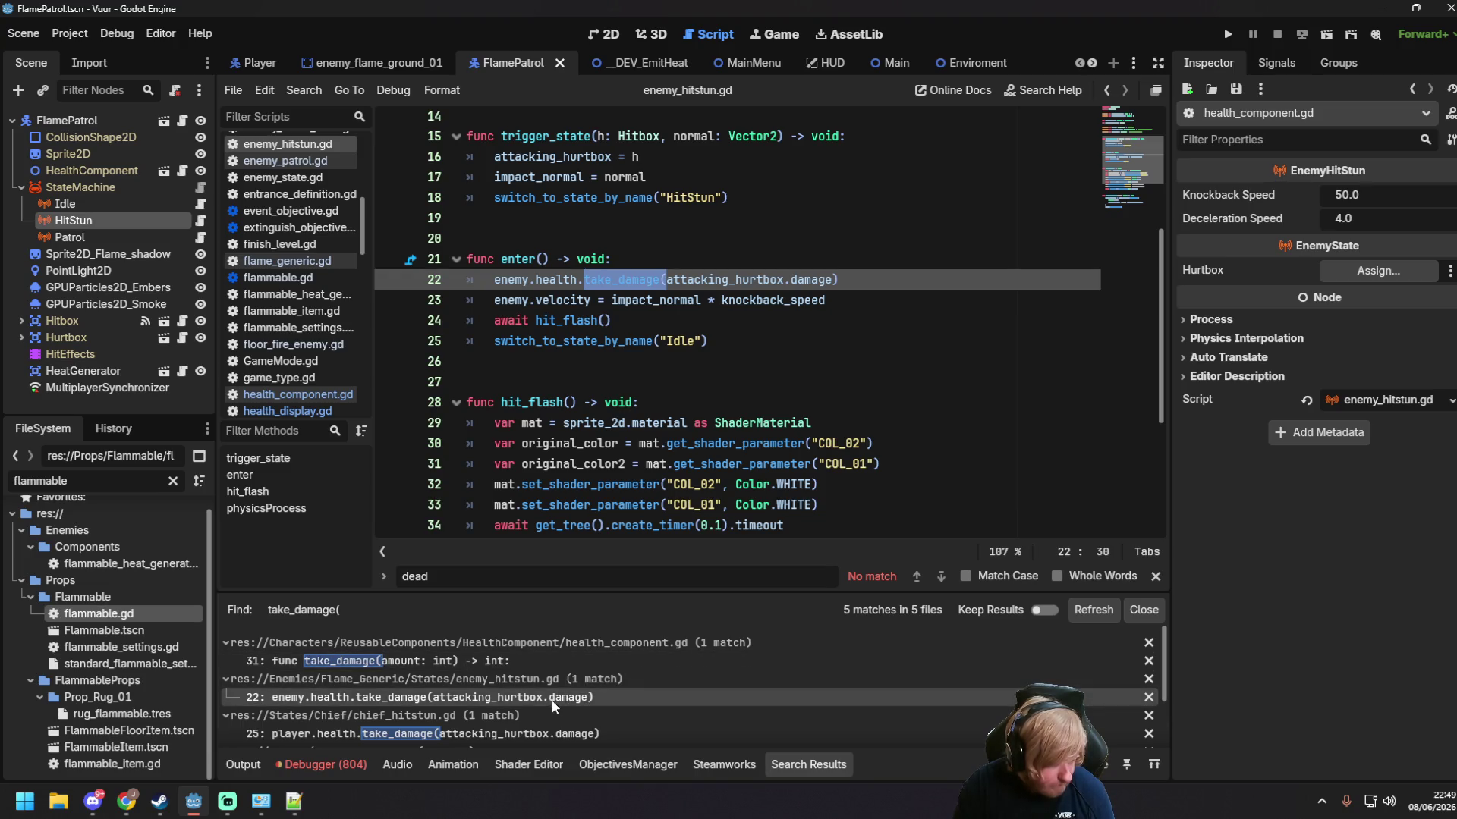
pyautogui.scroll(-3)
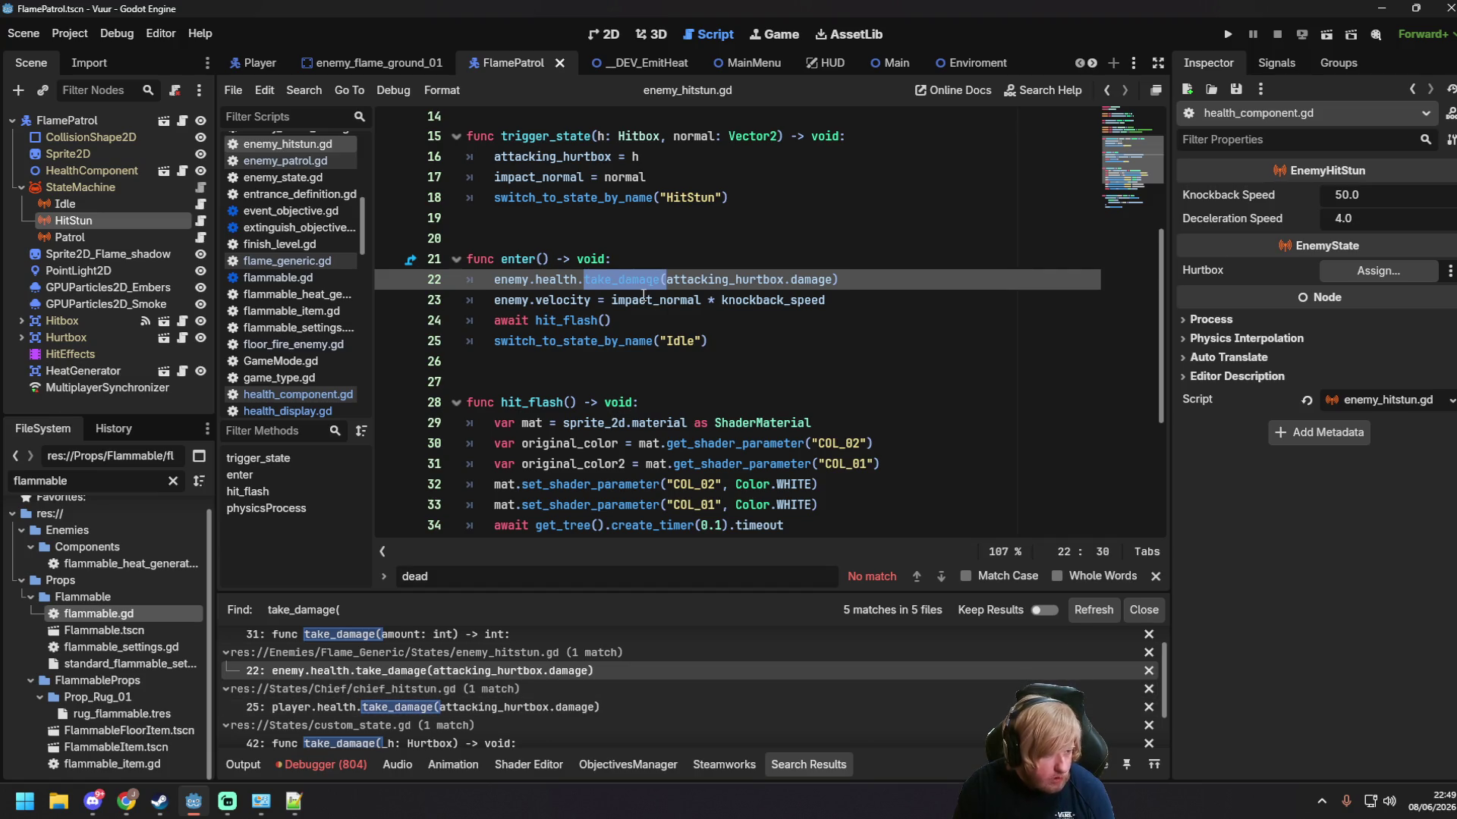
pyautogui.click(630, 259)
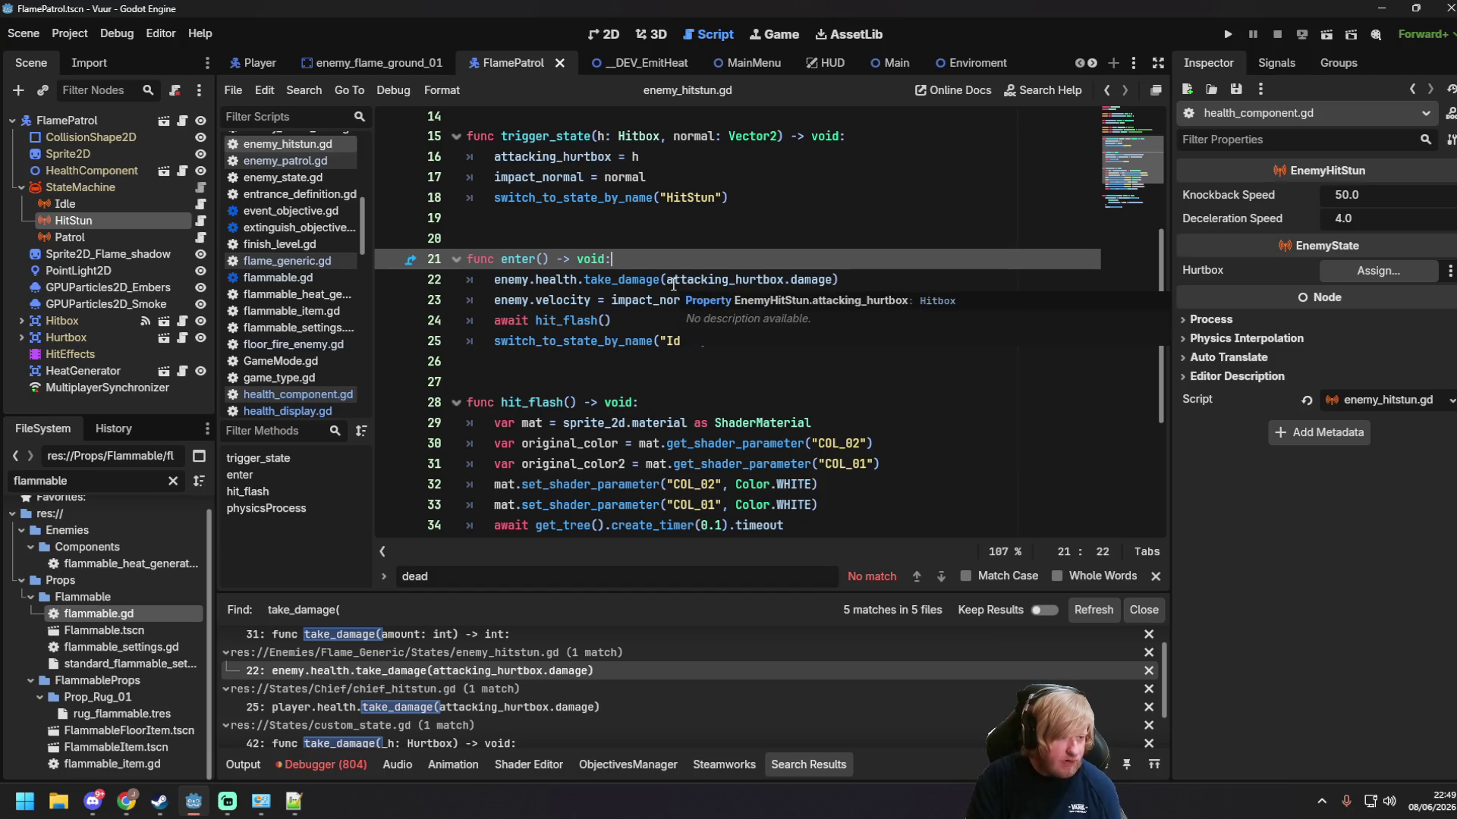
# - Indent the take_damage call under a new 'if multiplayer.is_server():' check and save enemy_hitstun.gd
pyautogui.press('Return')
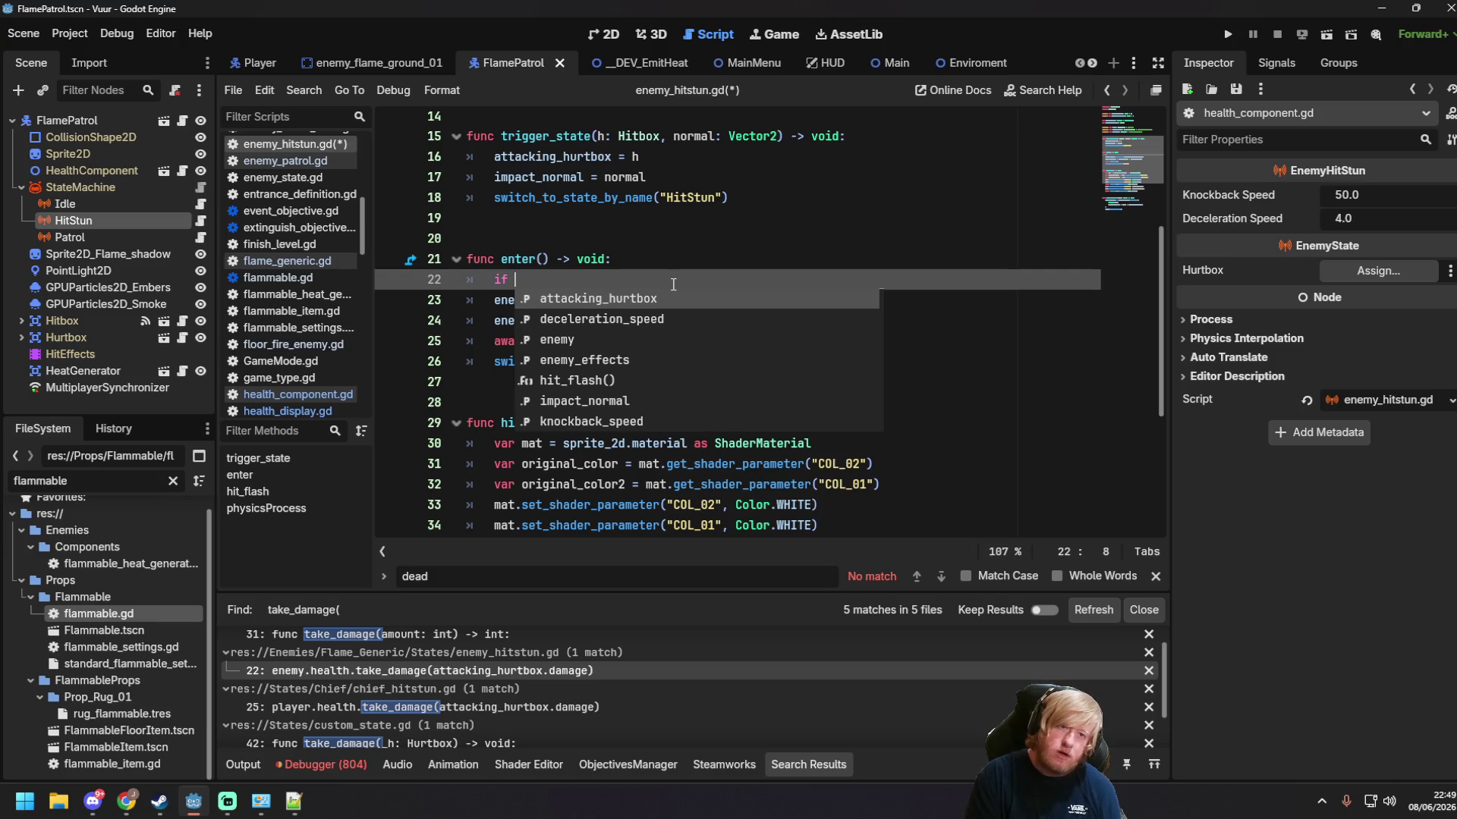
pyautogui.write('is_mul')
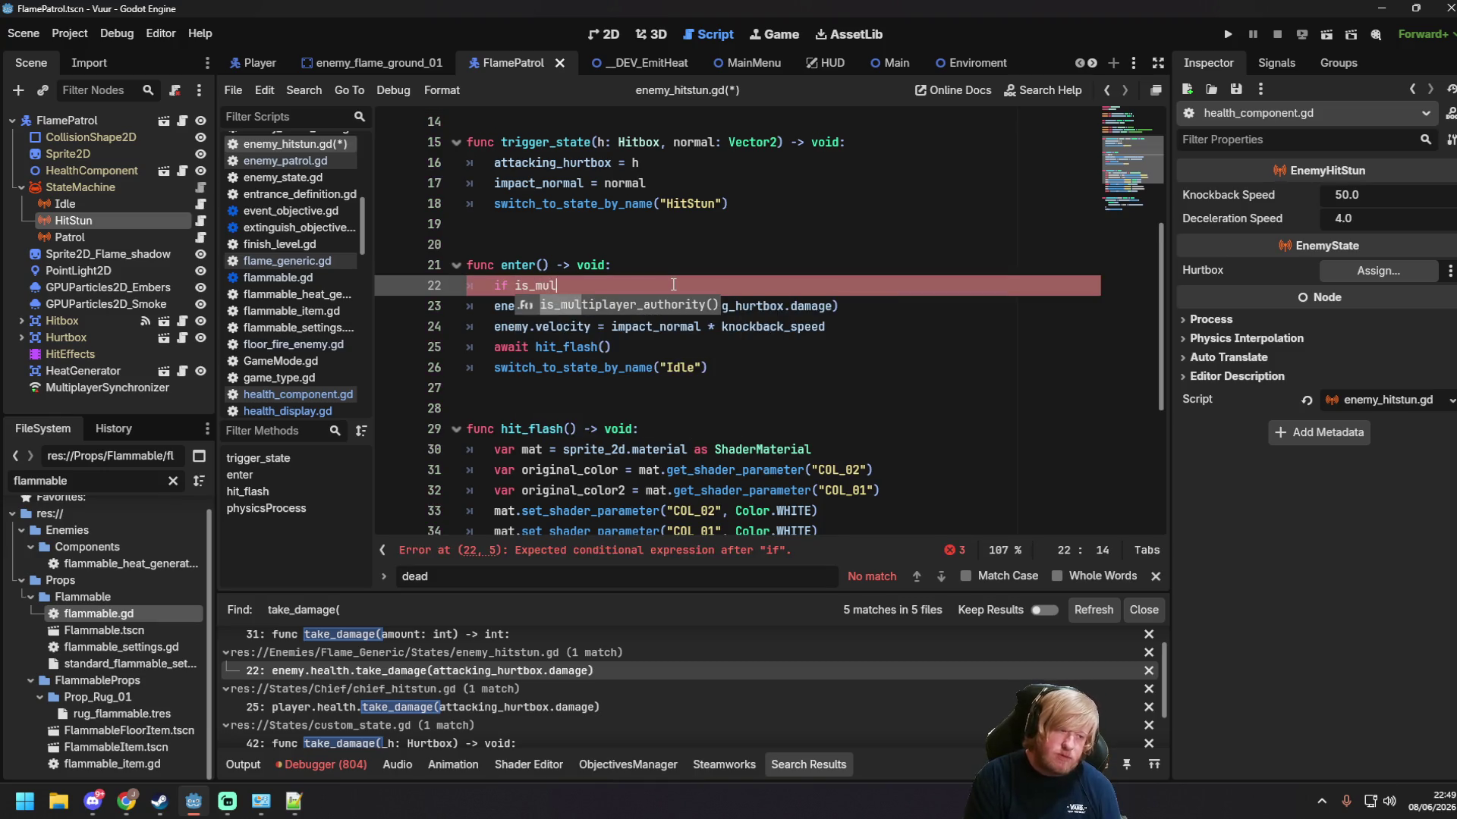
pyautogui.press('Return')
pyautogui.write(':')
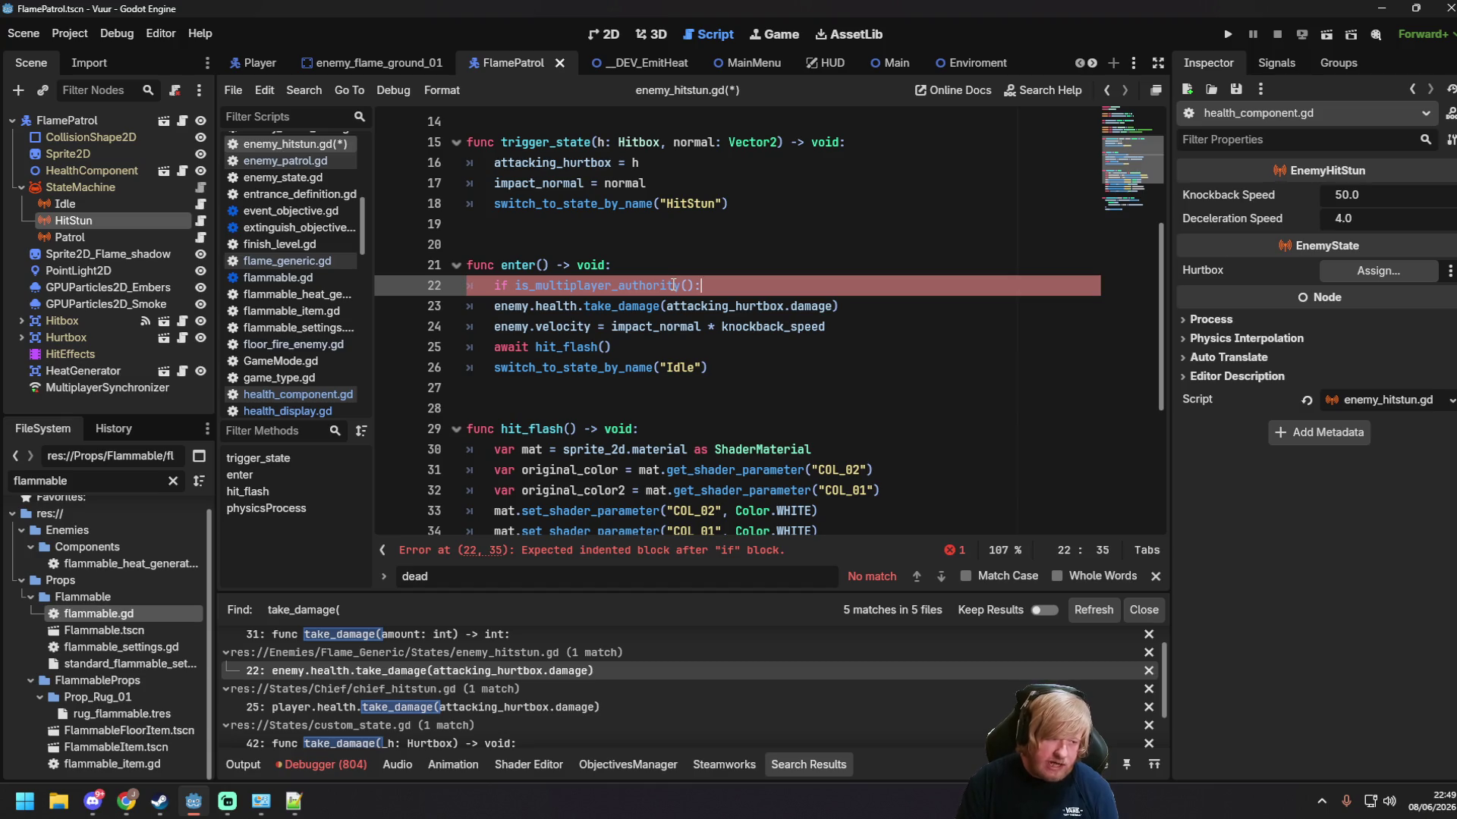
pyautogui.moveTo(515, 286); pyautogui.dragTo(695, 286)
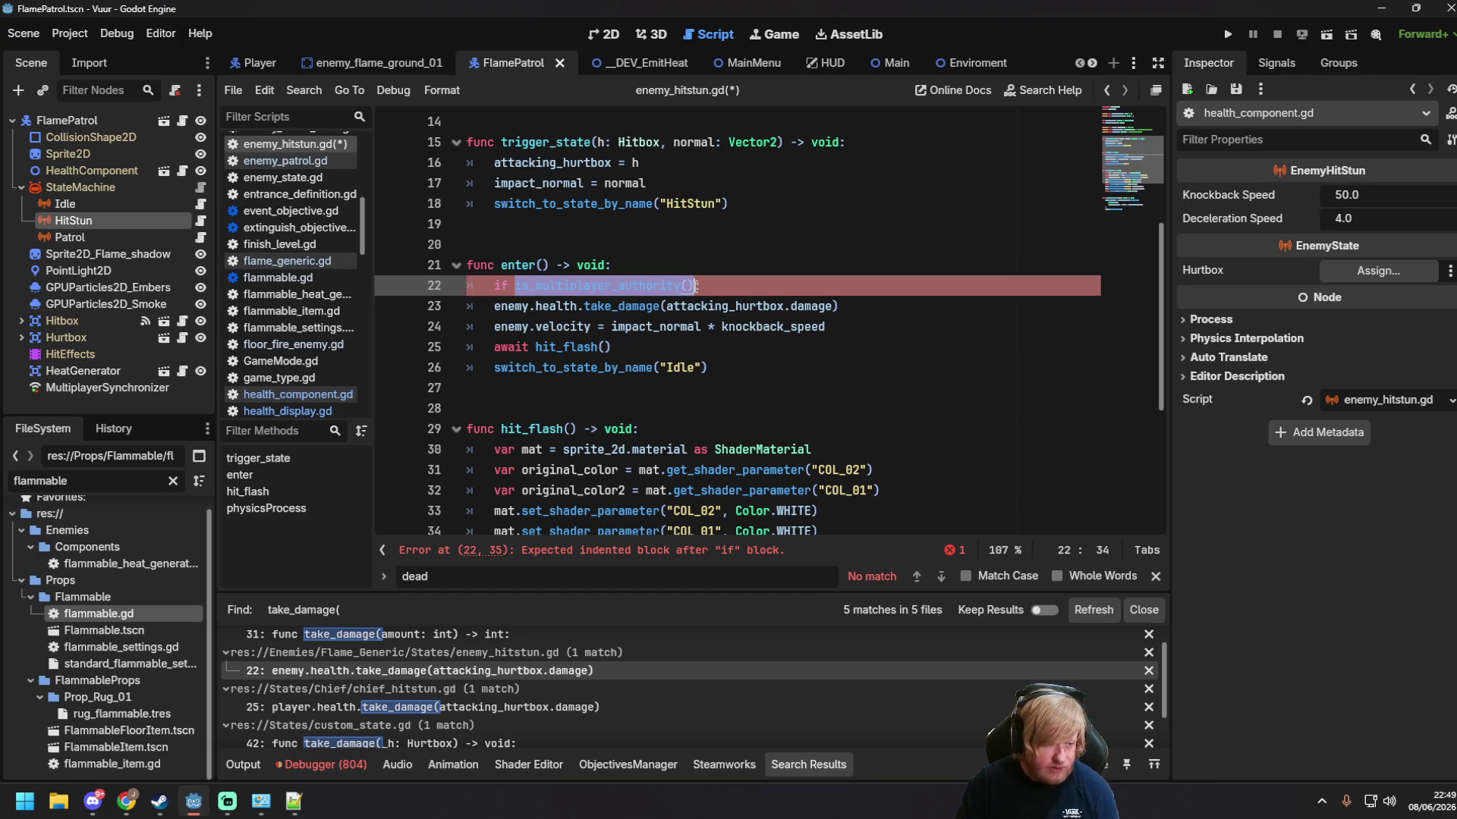
pyautogui.write('multiplayer.')
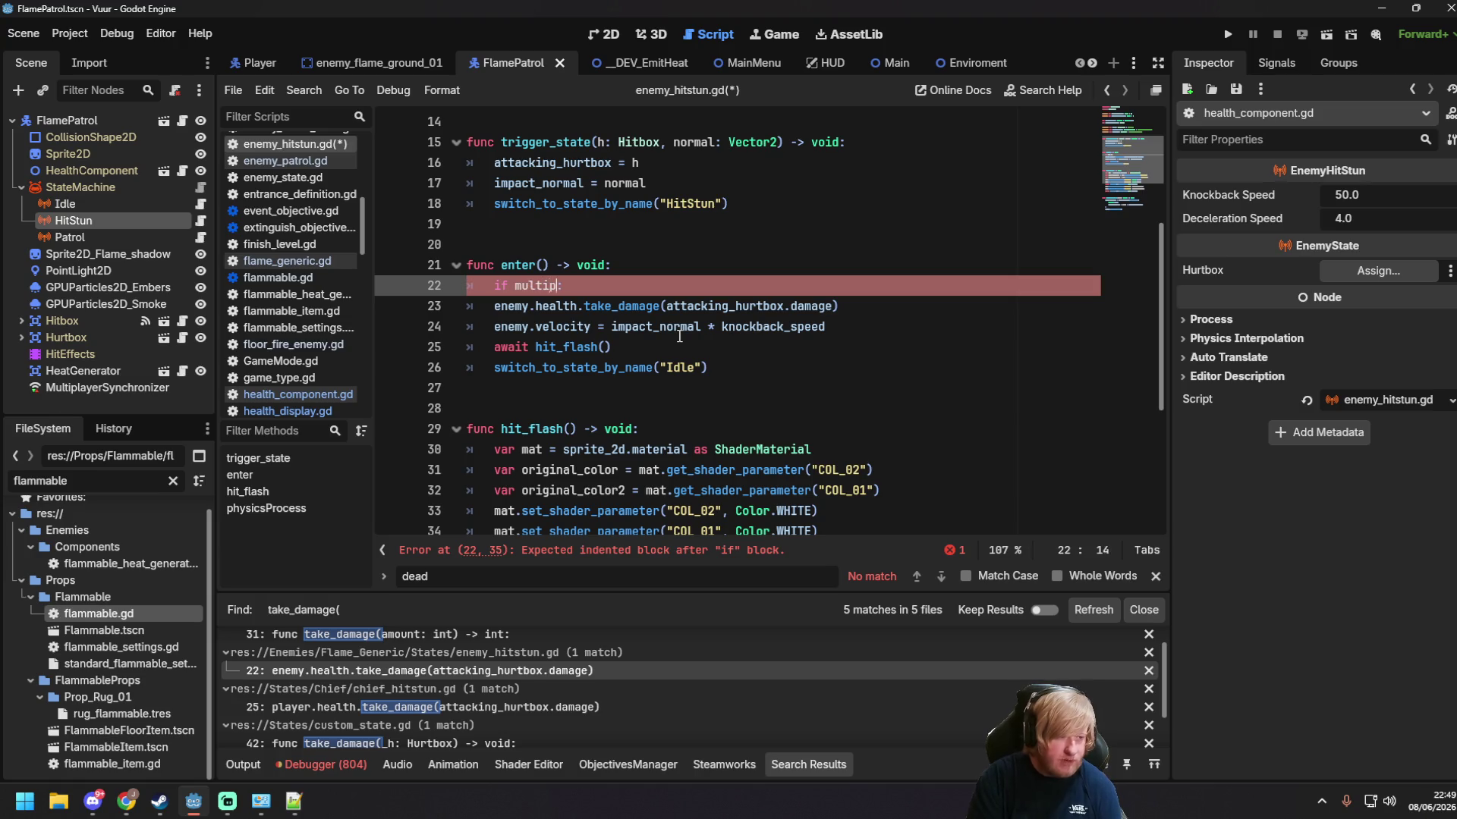
pyautogui.write('is_s')
pyautogui.press('Return')
pyautogui.write(':')
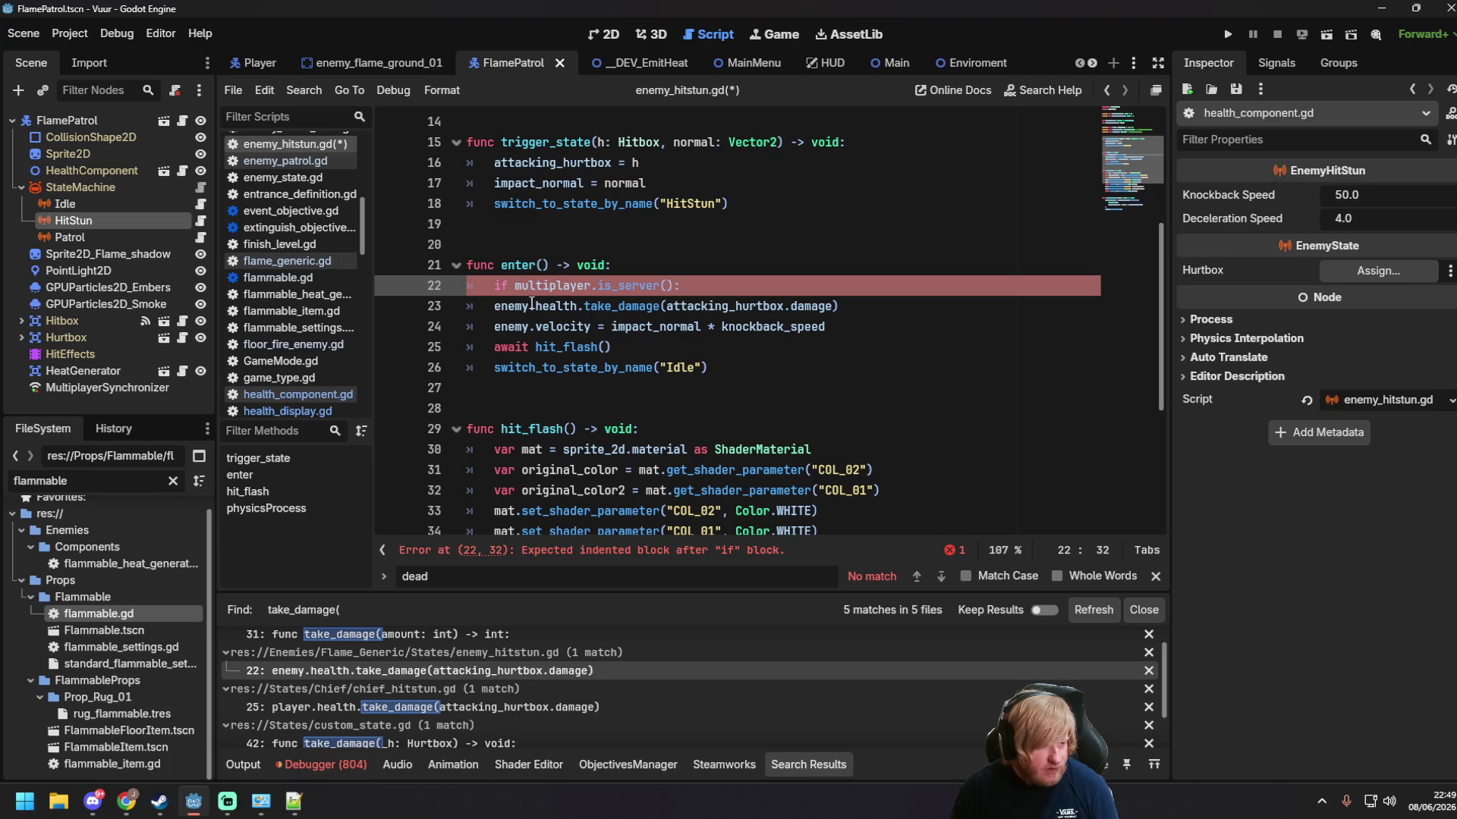
pyautogui.click(494, 306)
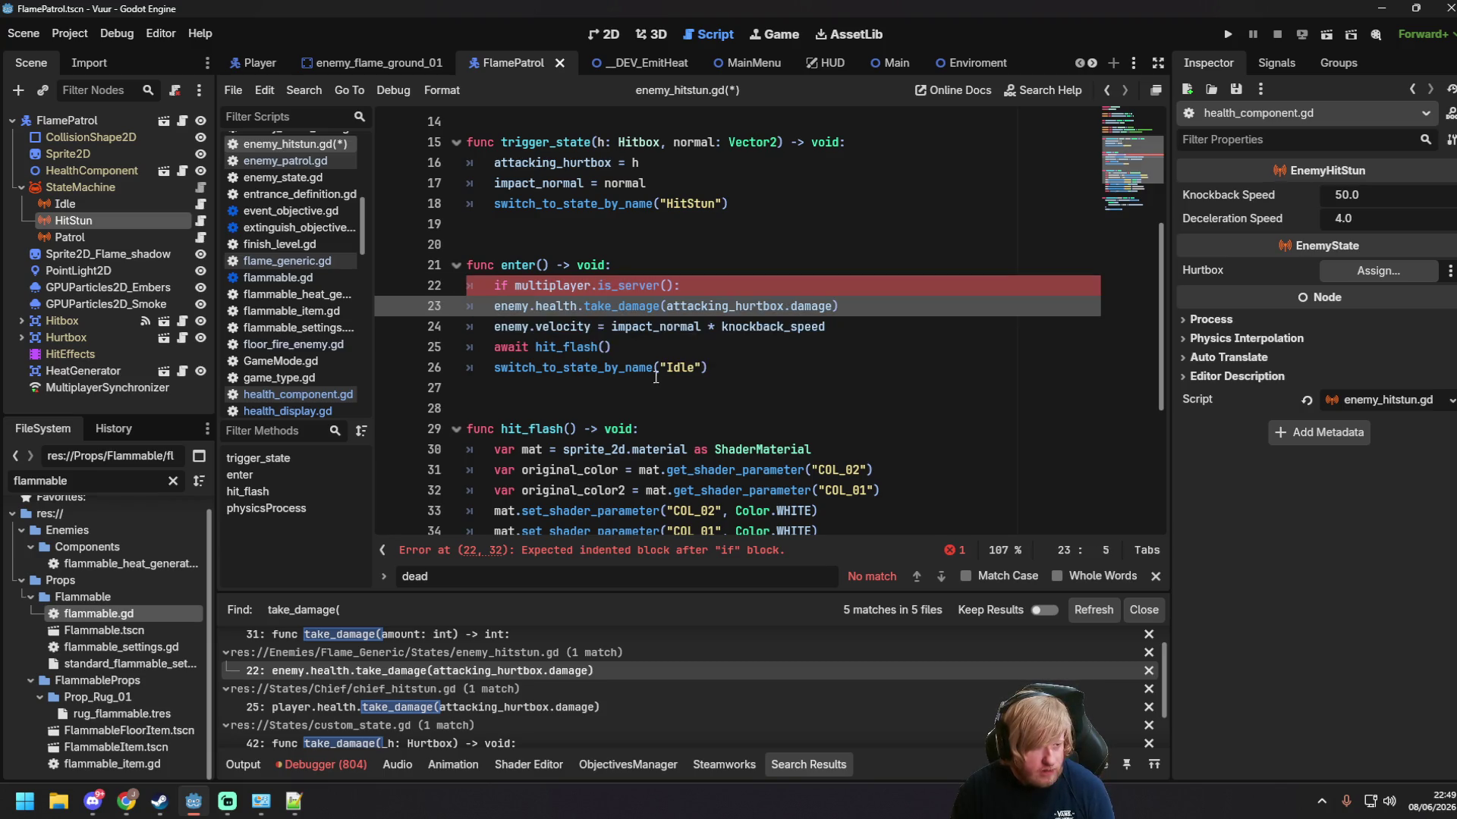
pyautogui.press('Tab')
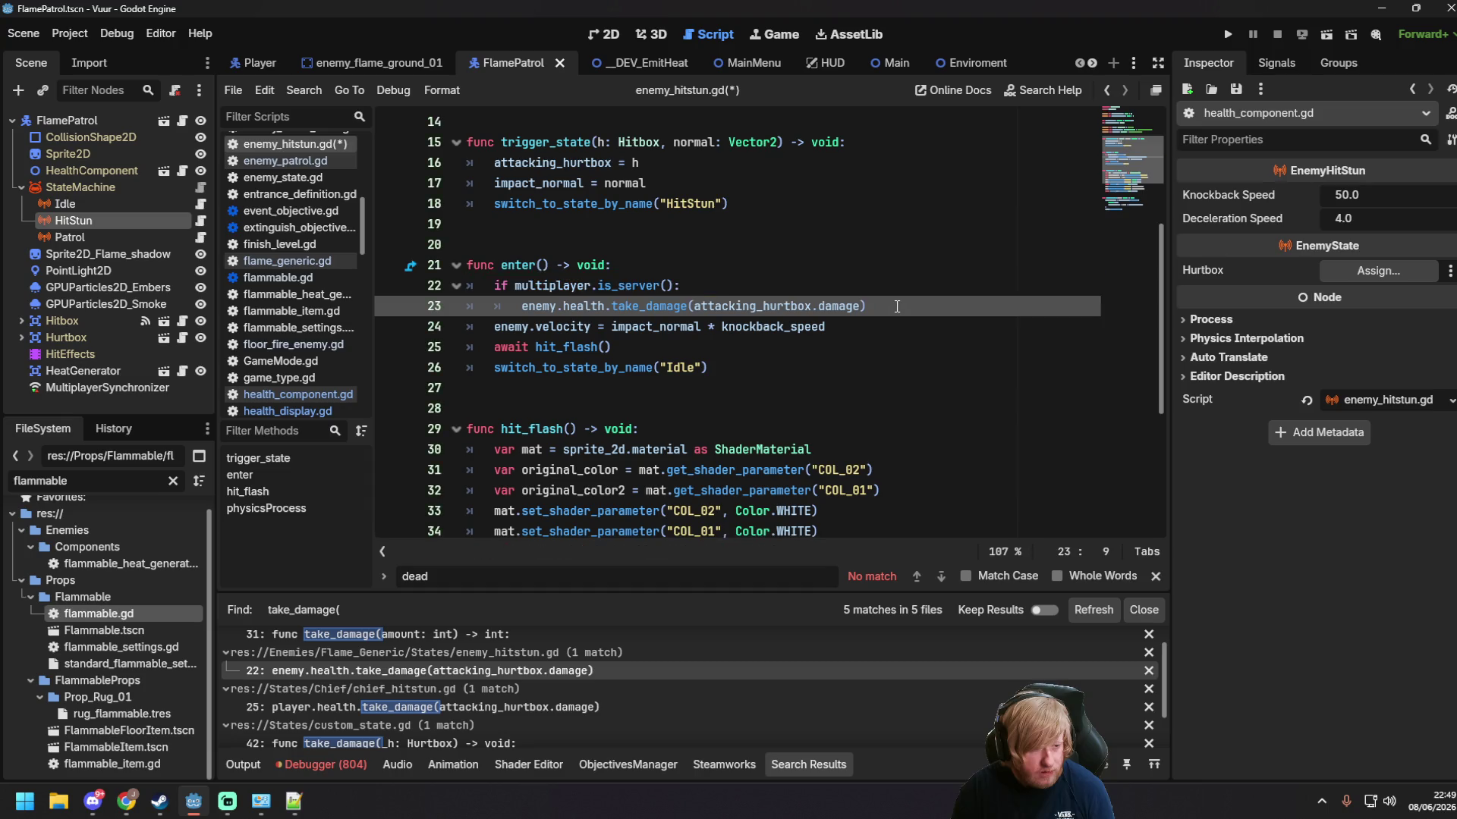
pyautogui.hotkey('ctrl', 's')
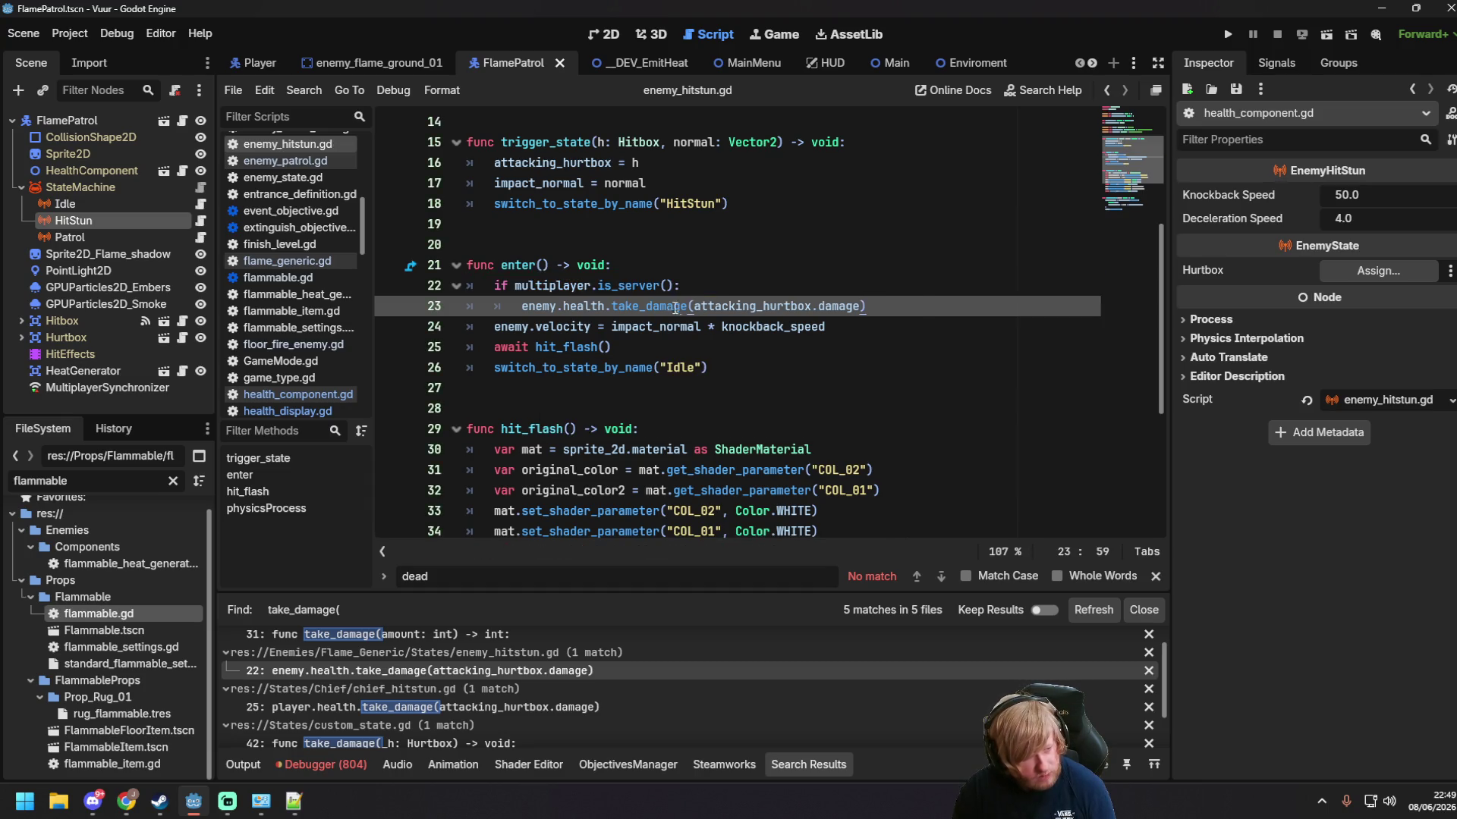
# - Jump to take_damage's definition in health_component.gd
pyautogui.moveTo(657, 306)
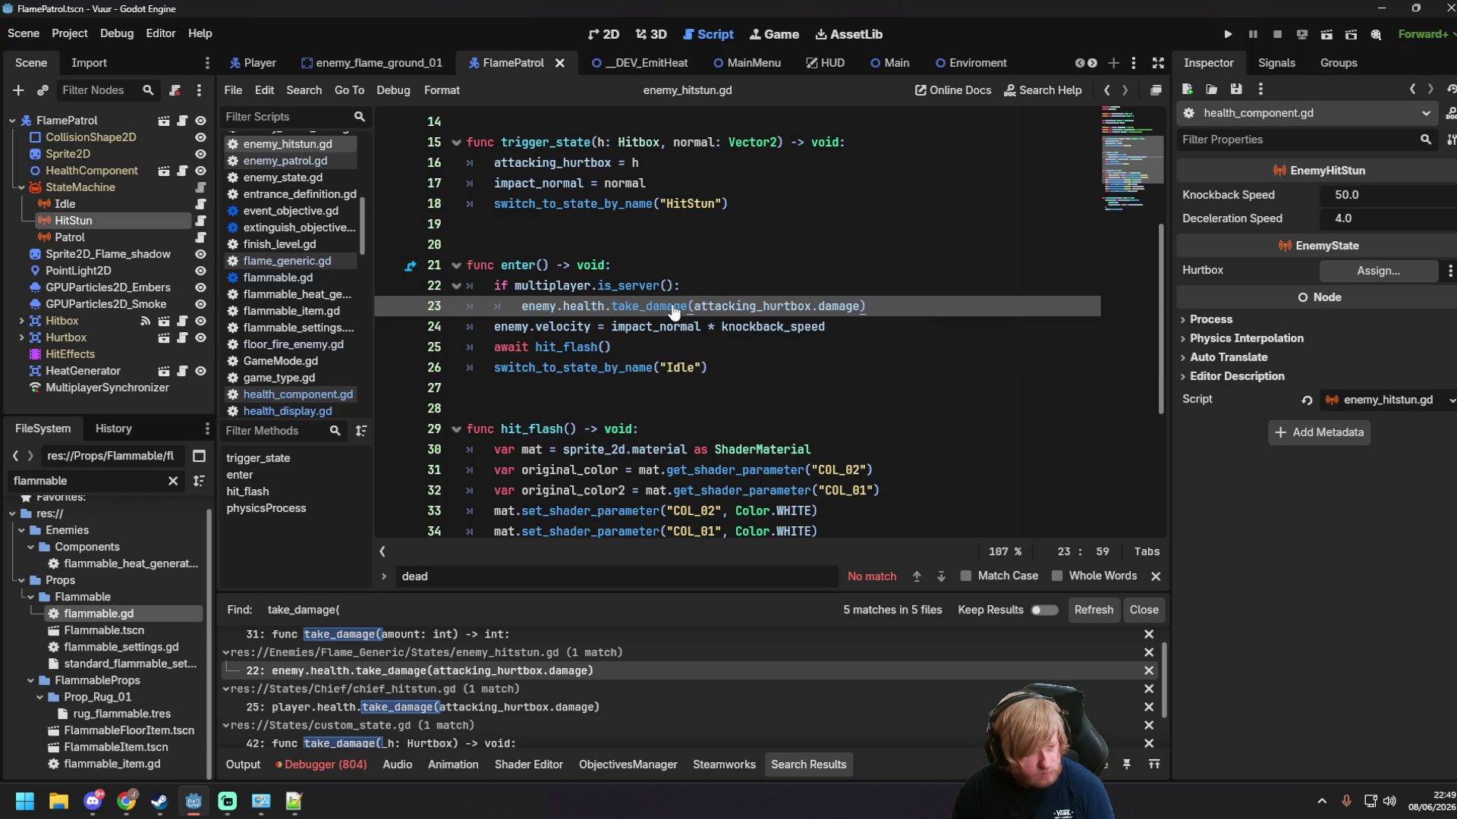
pyautogui.click(687, 306)
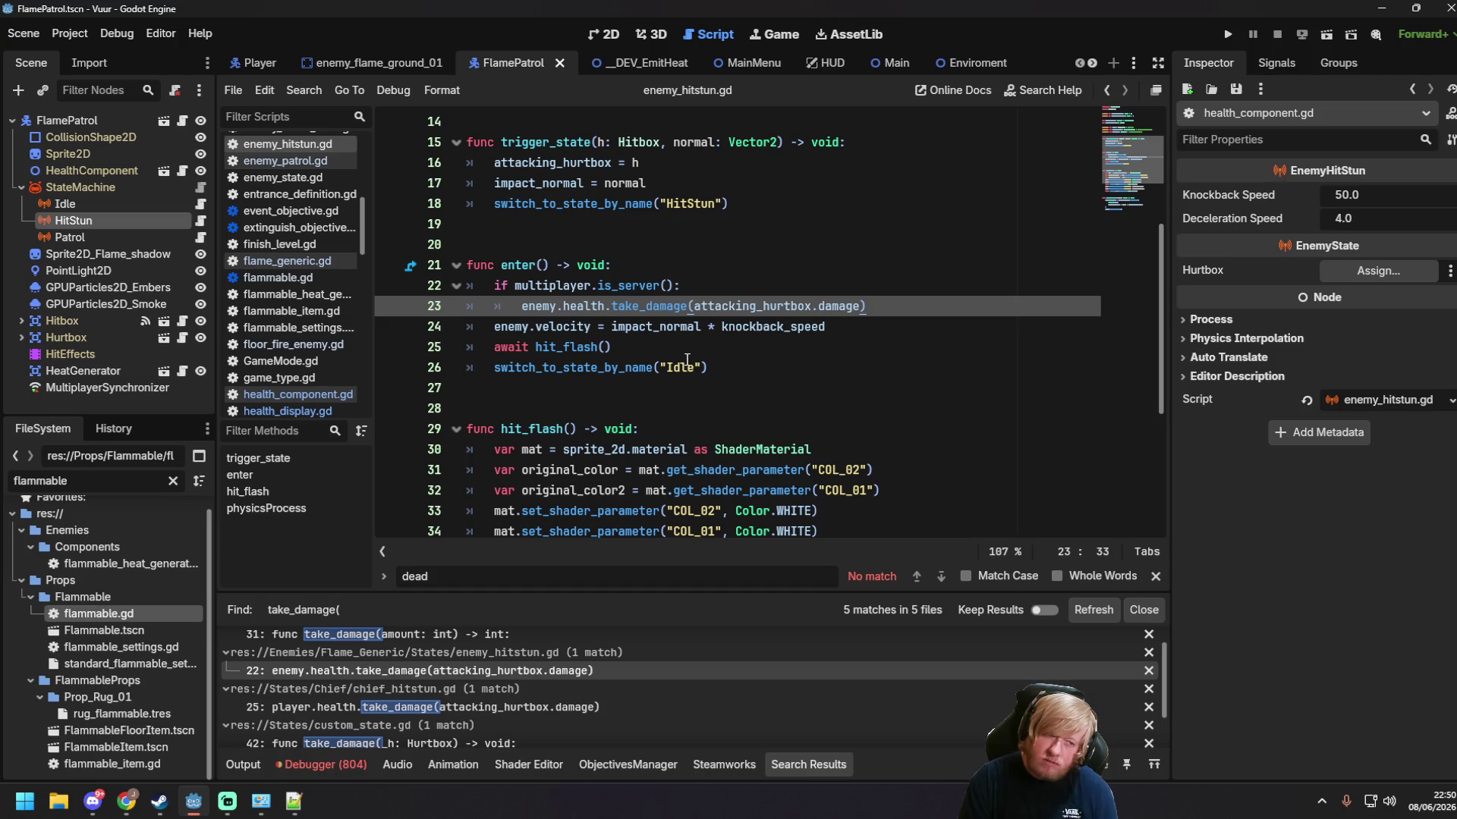
pyautogui.click(643, 312)
# - Check take_damage's dead.emit() line, then open flame_generic.gd down to its _on_dead handler
pyautogui.click(650, 387)
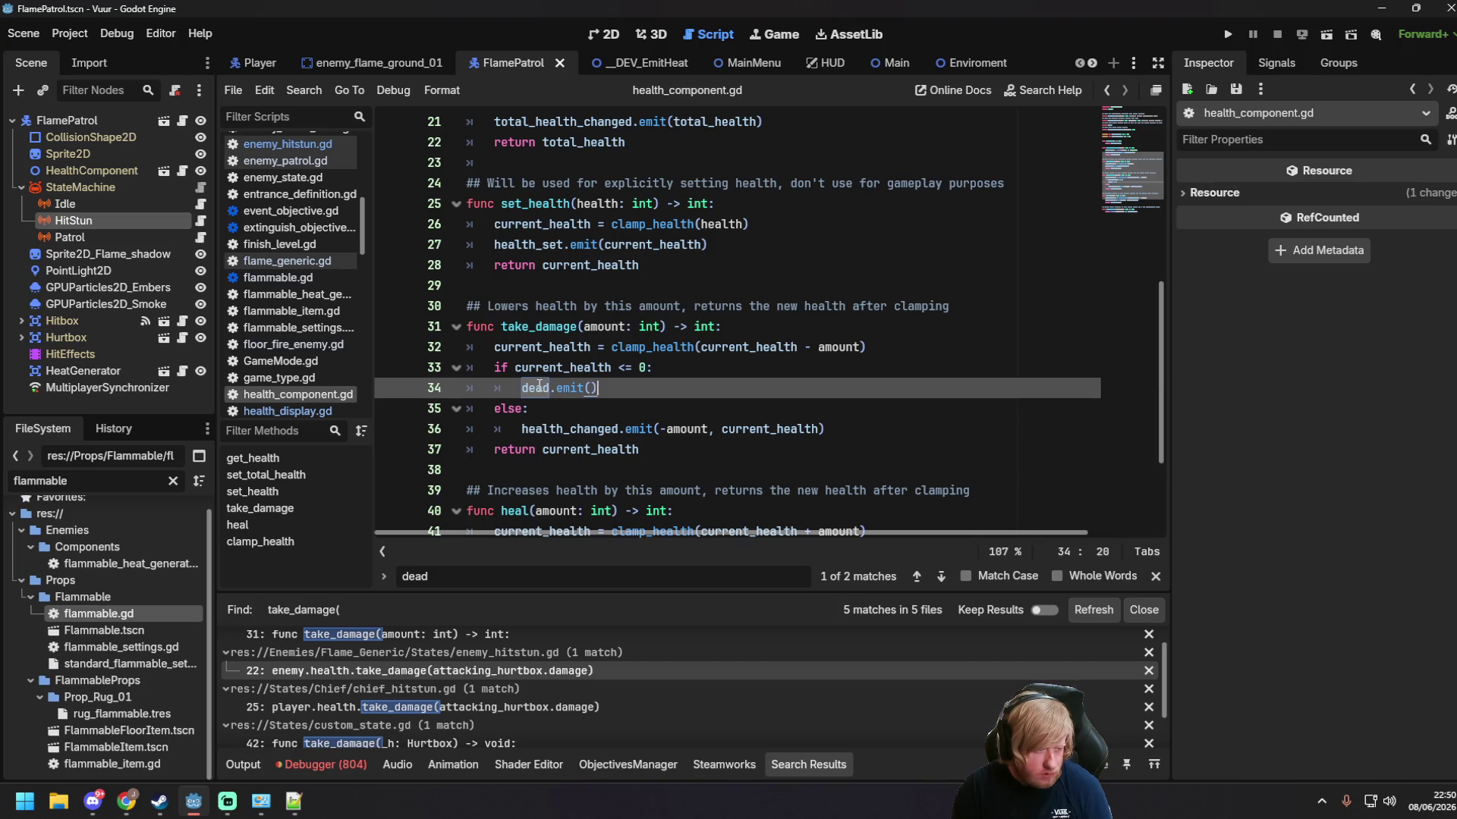
pyautogui.moveTo(536, 385)
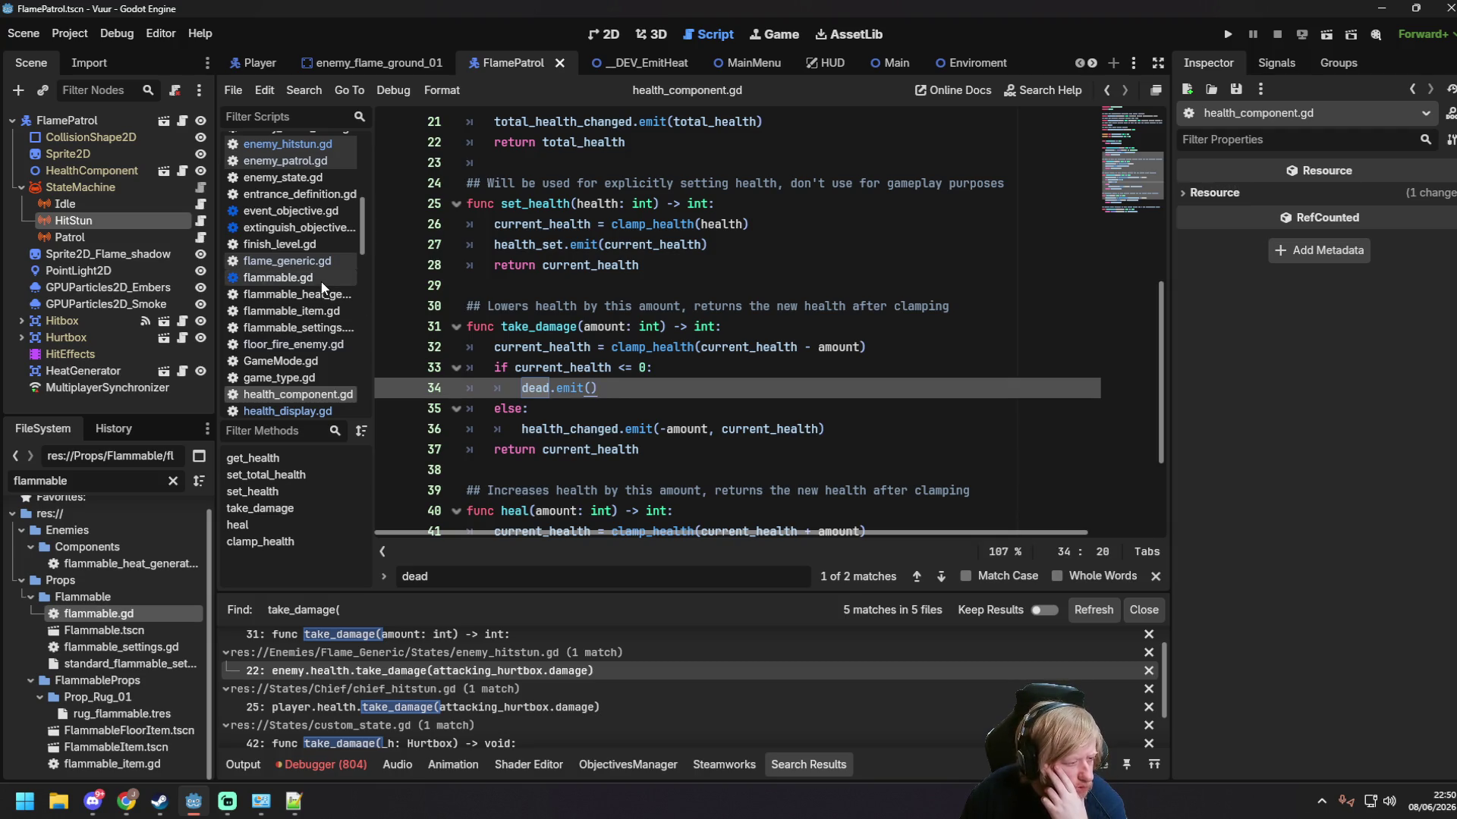
pyautogui.scroll(3)
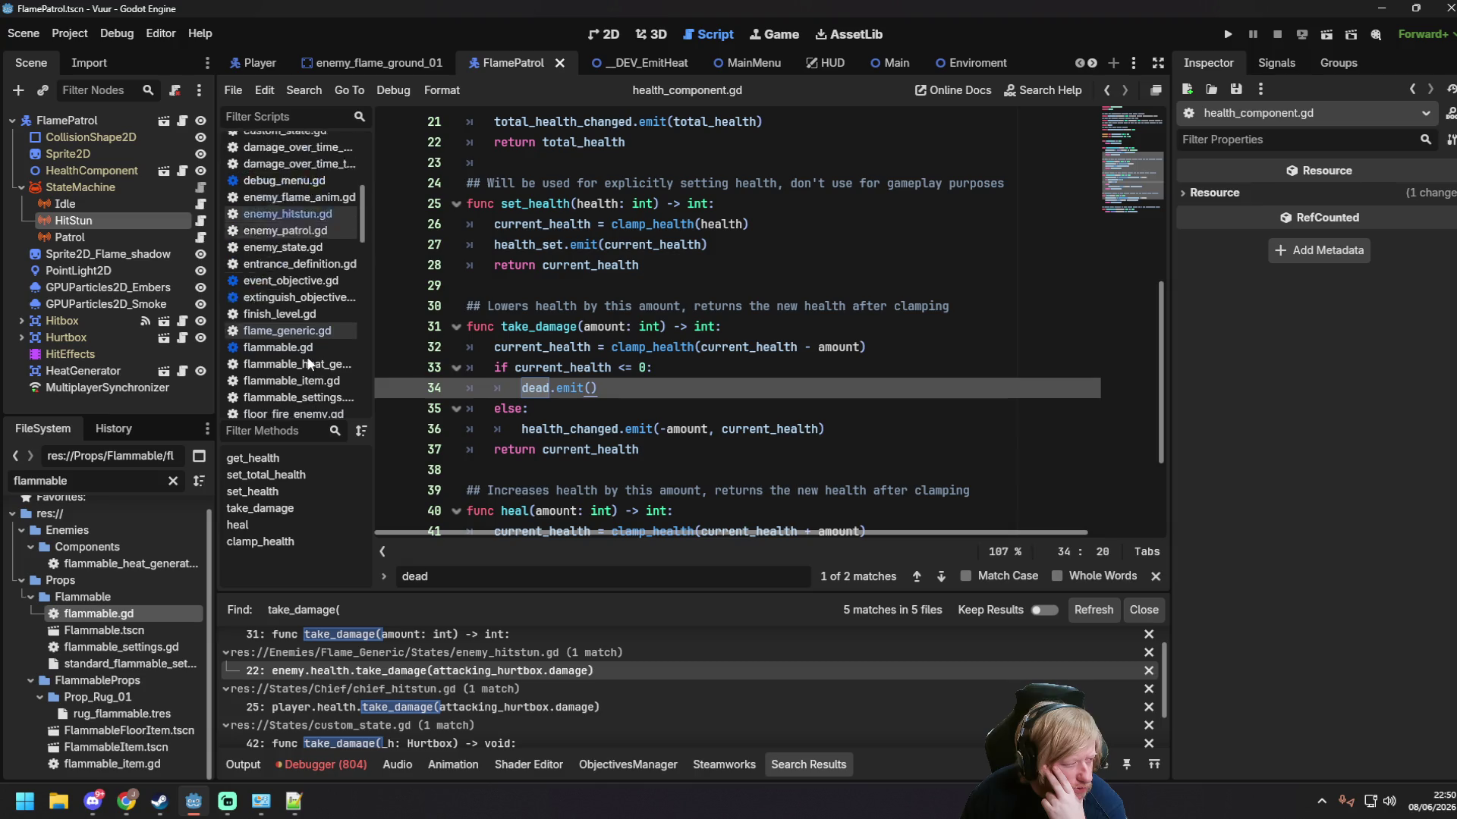
pyautogui.click(287, 400)
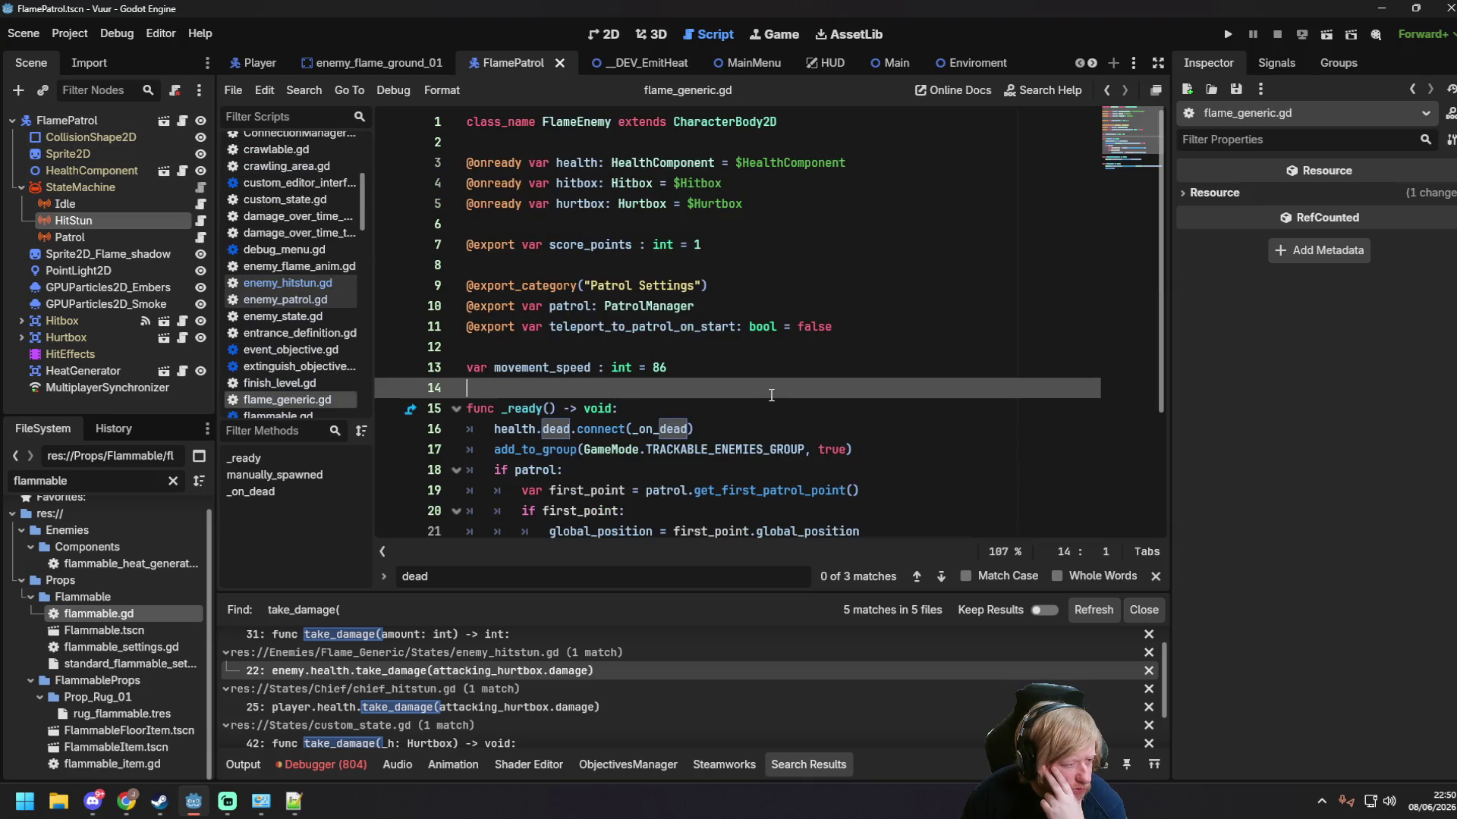
pyautogui.scroll(-3)
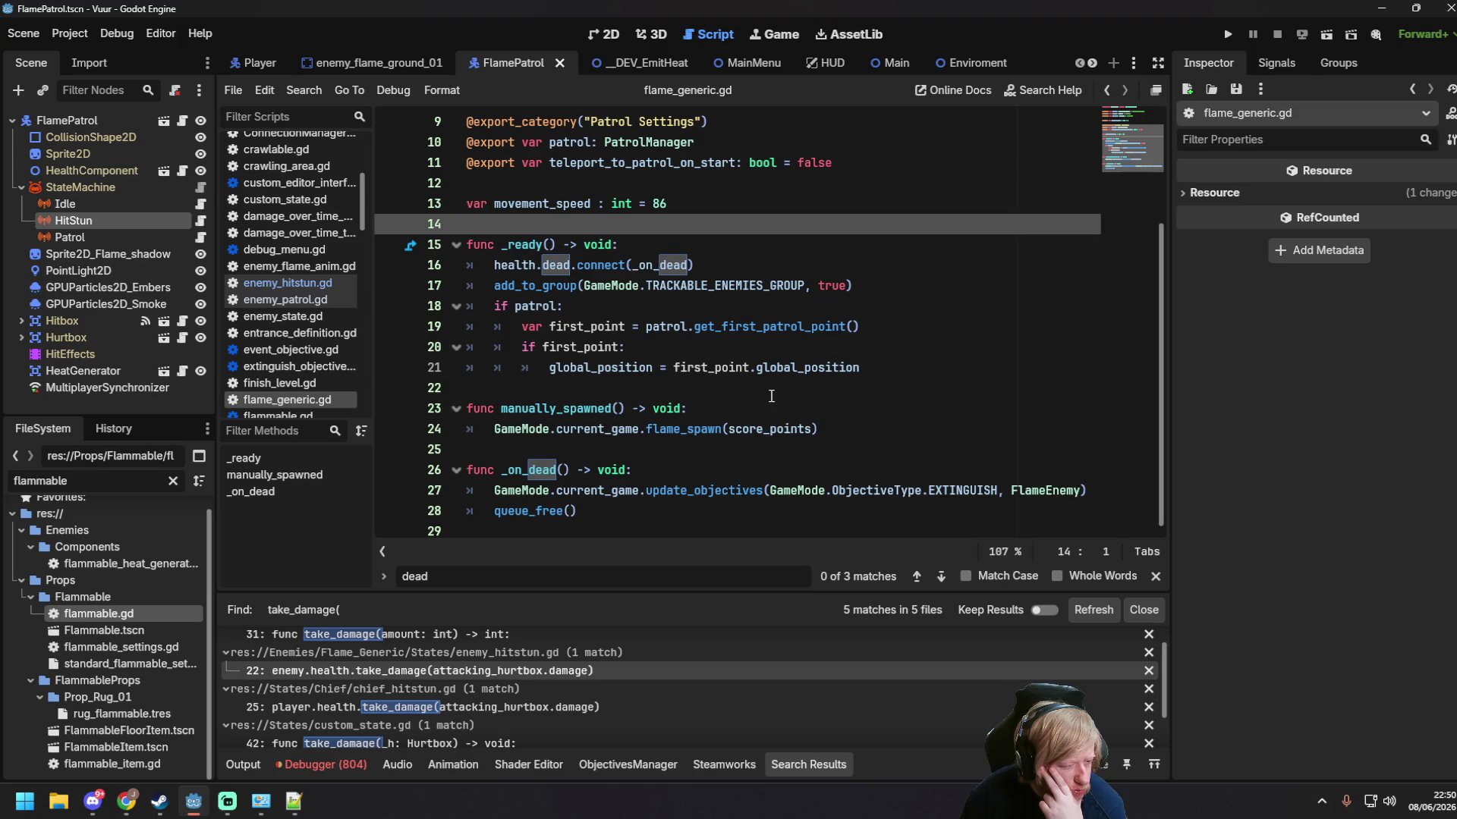
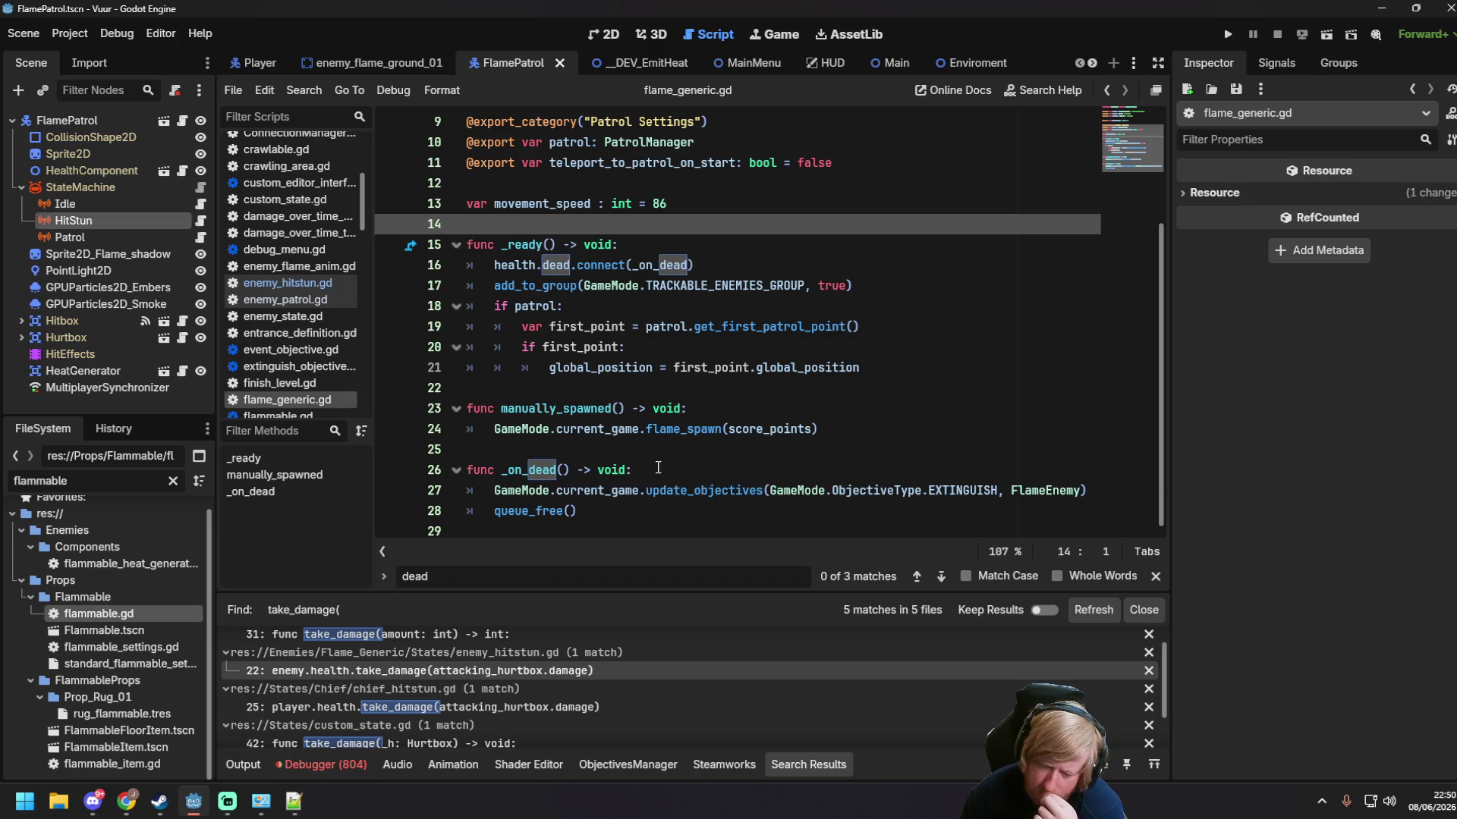
# - Launch the game briefly and stop it again
pyautogui.click(664, 450)
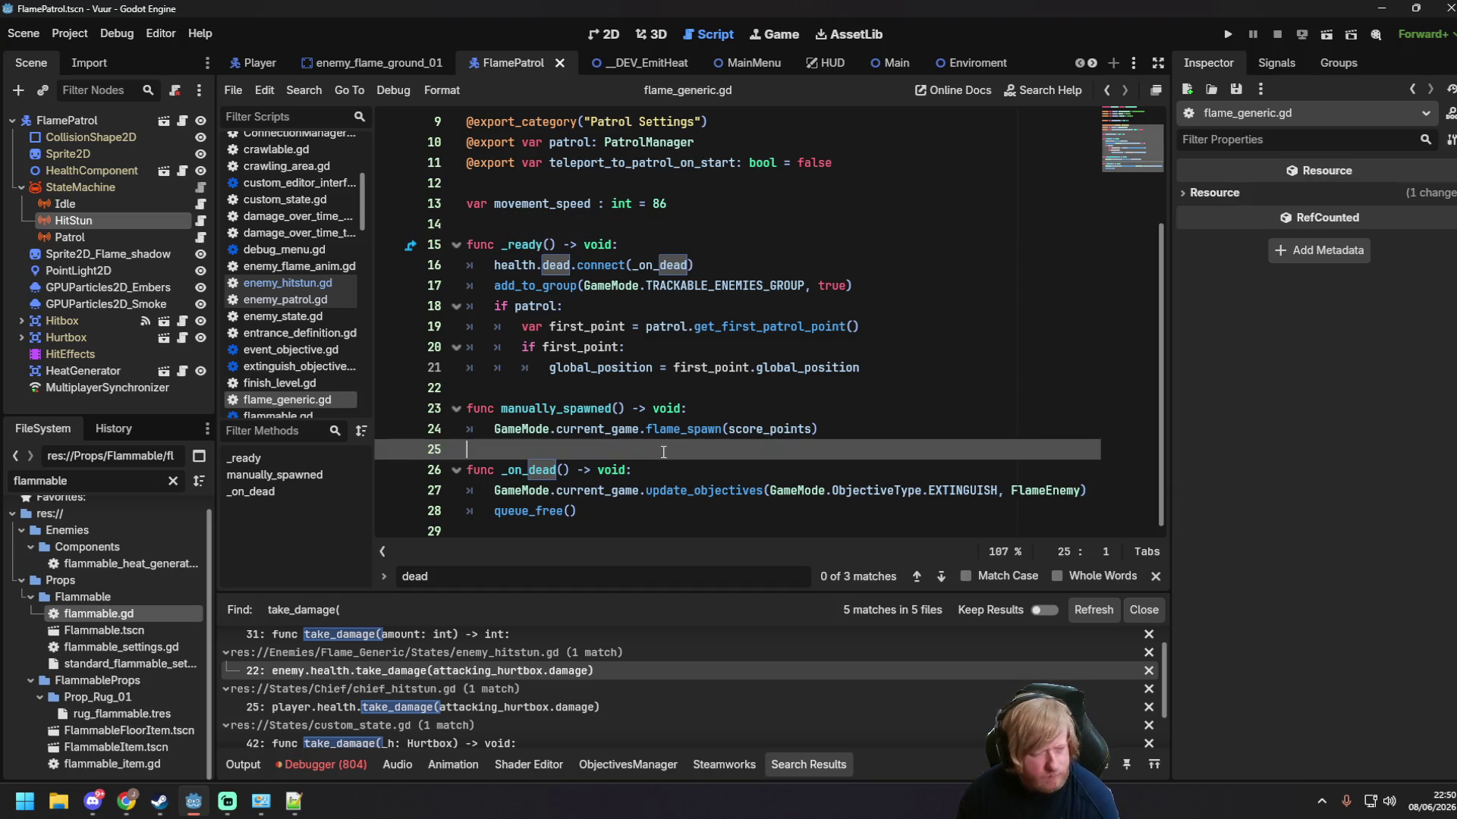
pyautogui.press('F5')
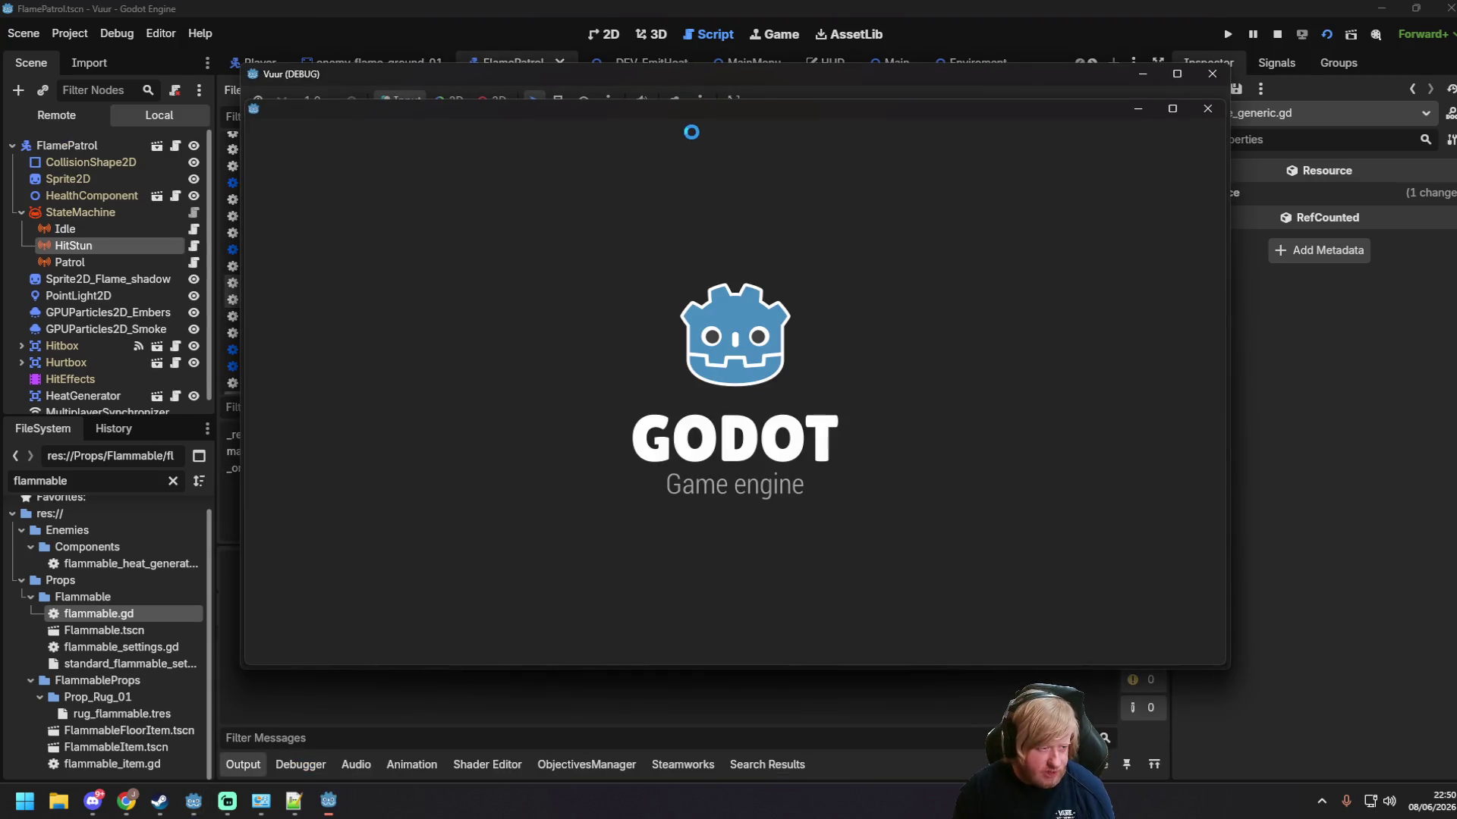
pyautogui.click(1366, 200)
pyautogui.click(1212, 74)
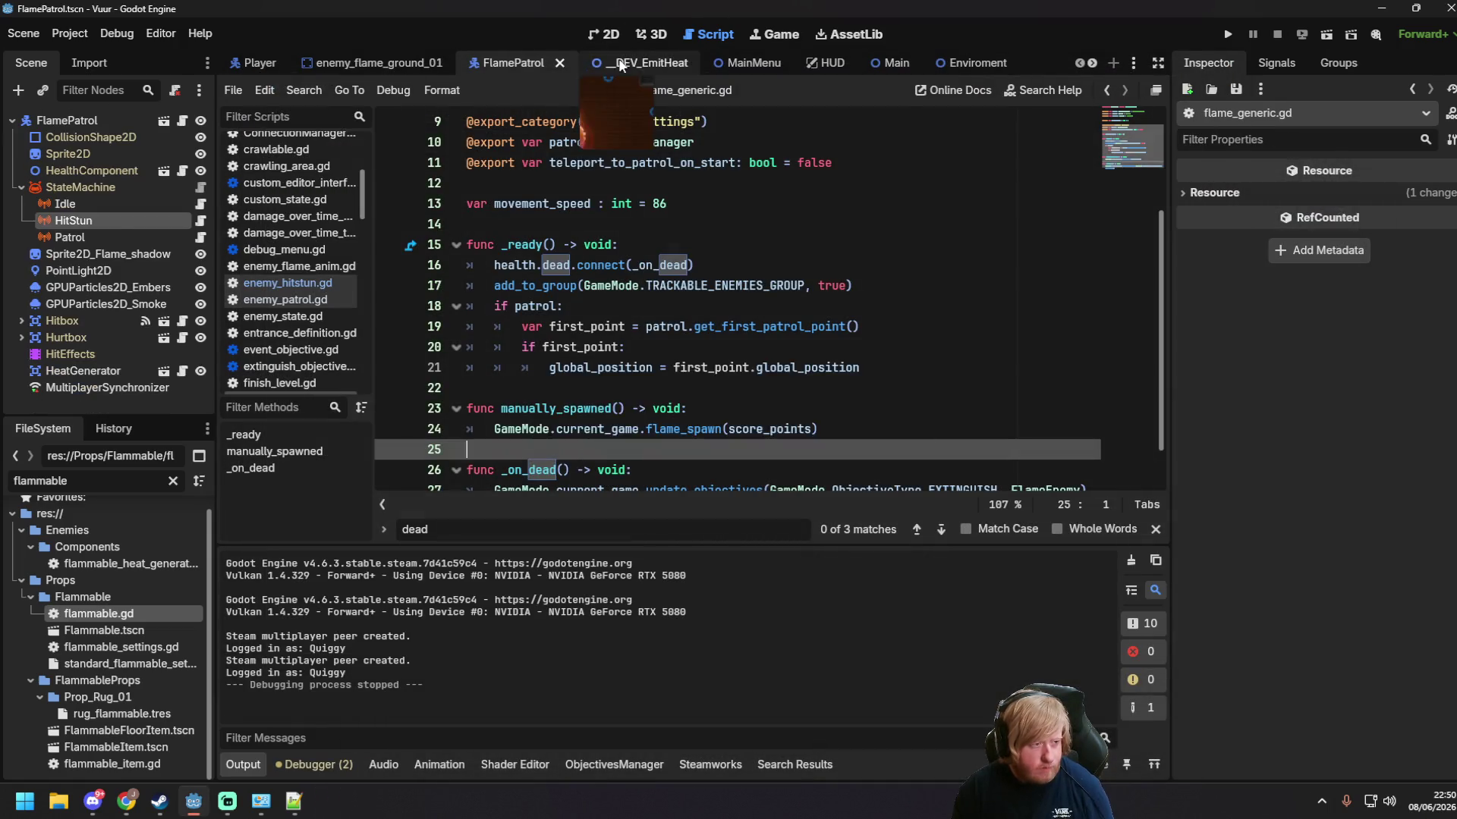
# - Run the _DEV_EmitHeat test scene, hosting in one window and joining as client in the other
pyautogui.click(621, 63)
pyautogui.press('F6')
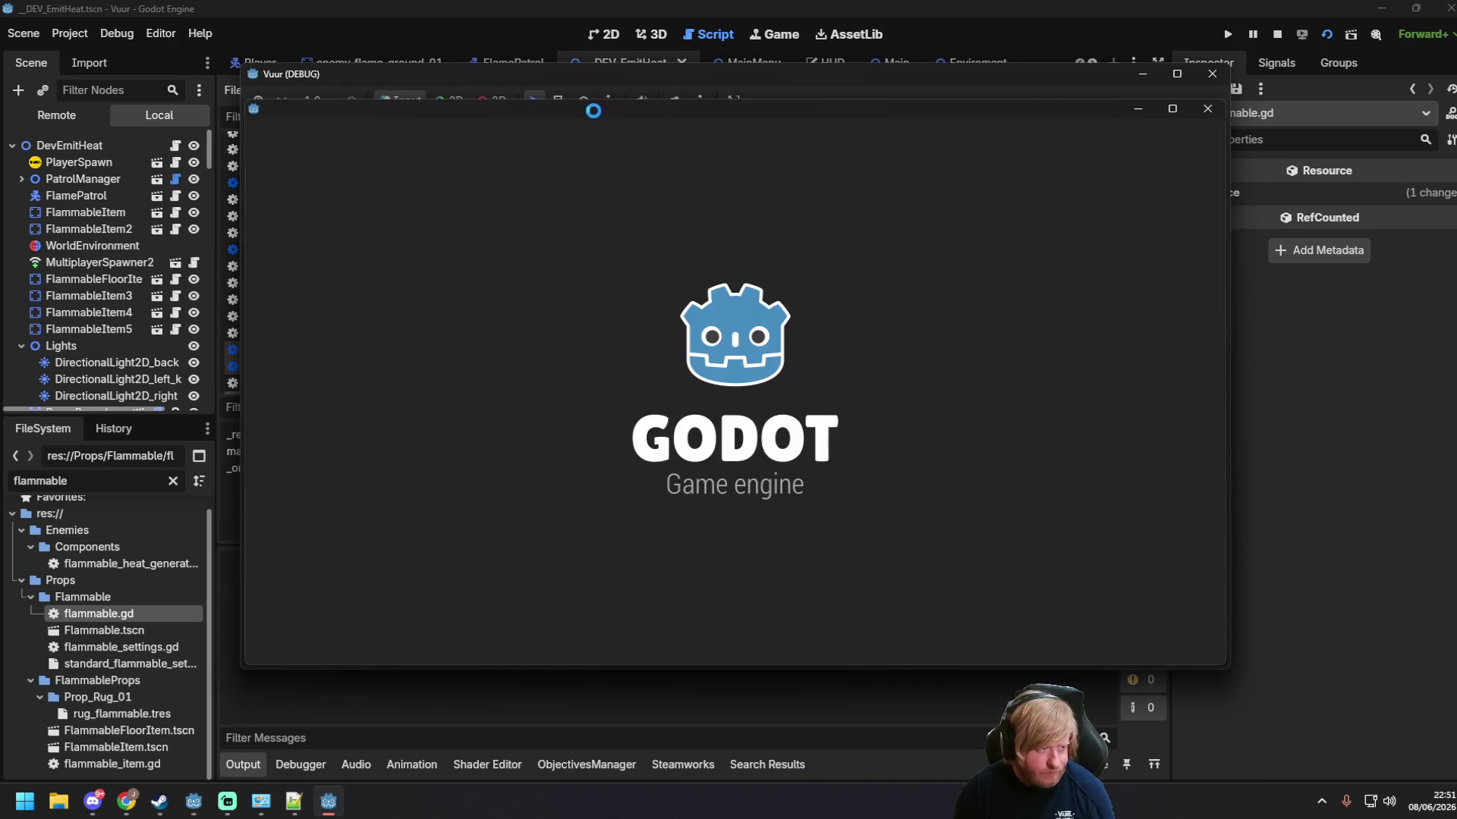
pyautogui.moveTo(692, 84); pyautogui.dragTo(491, 57)
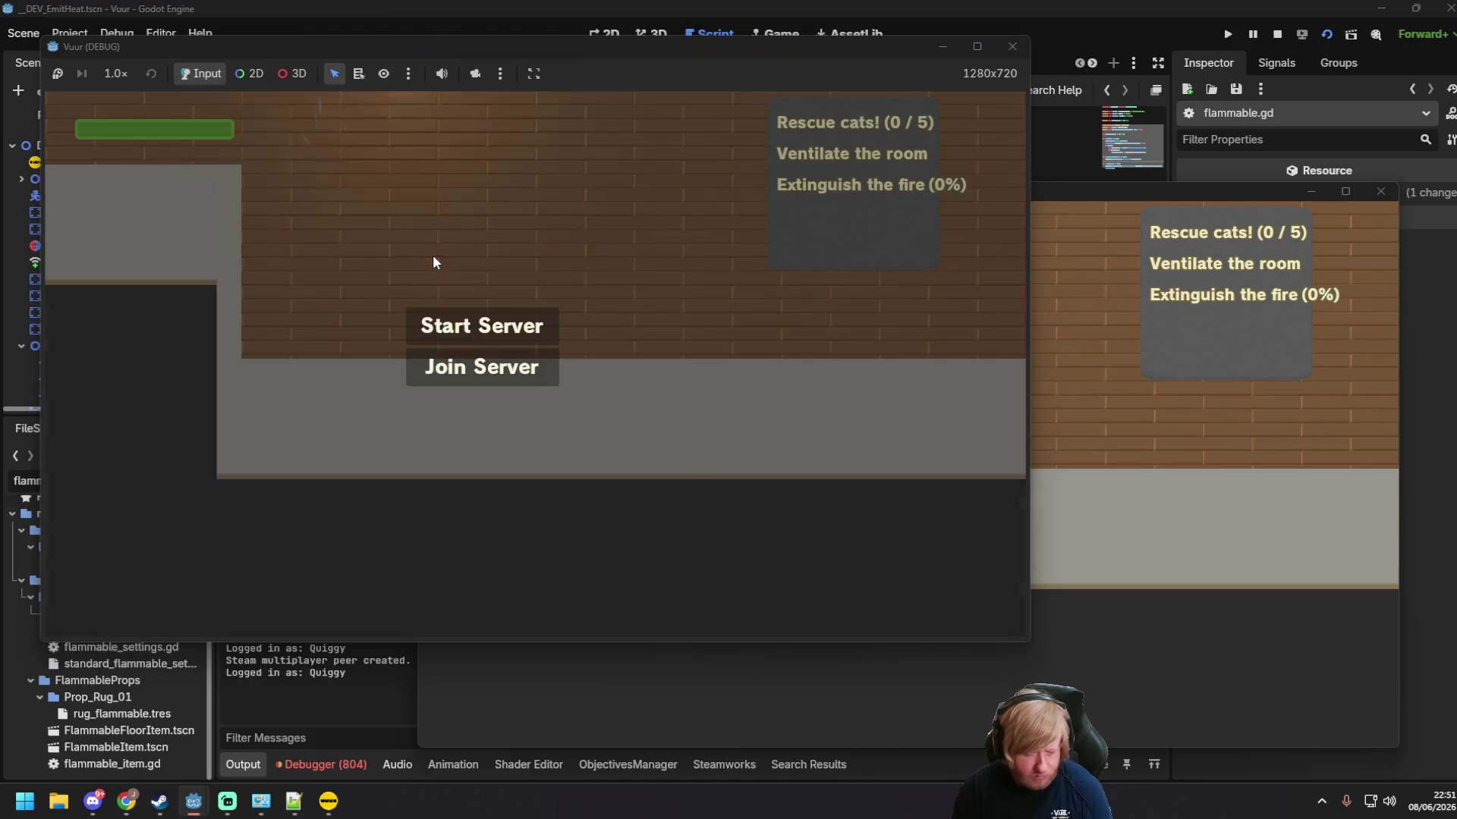
pyautogui.click(481, 324)
pyautogui.click(771, 436)
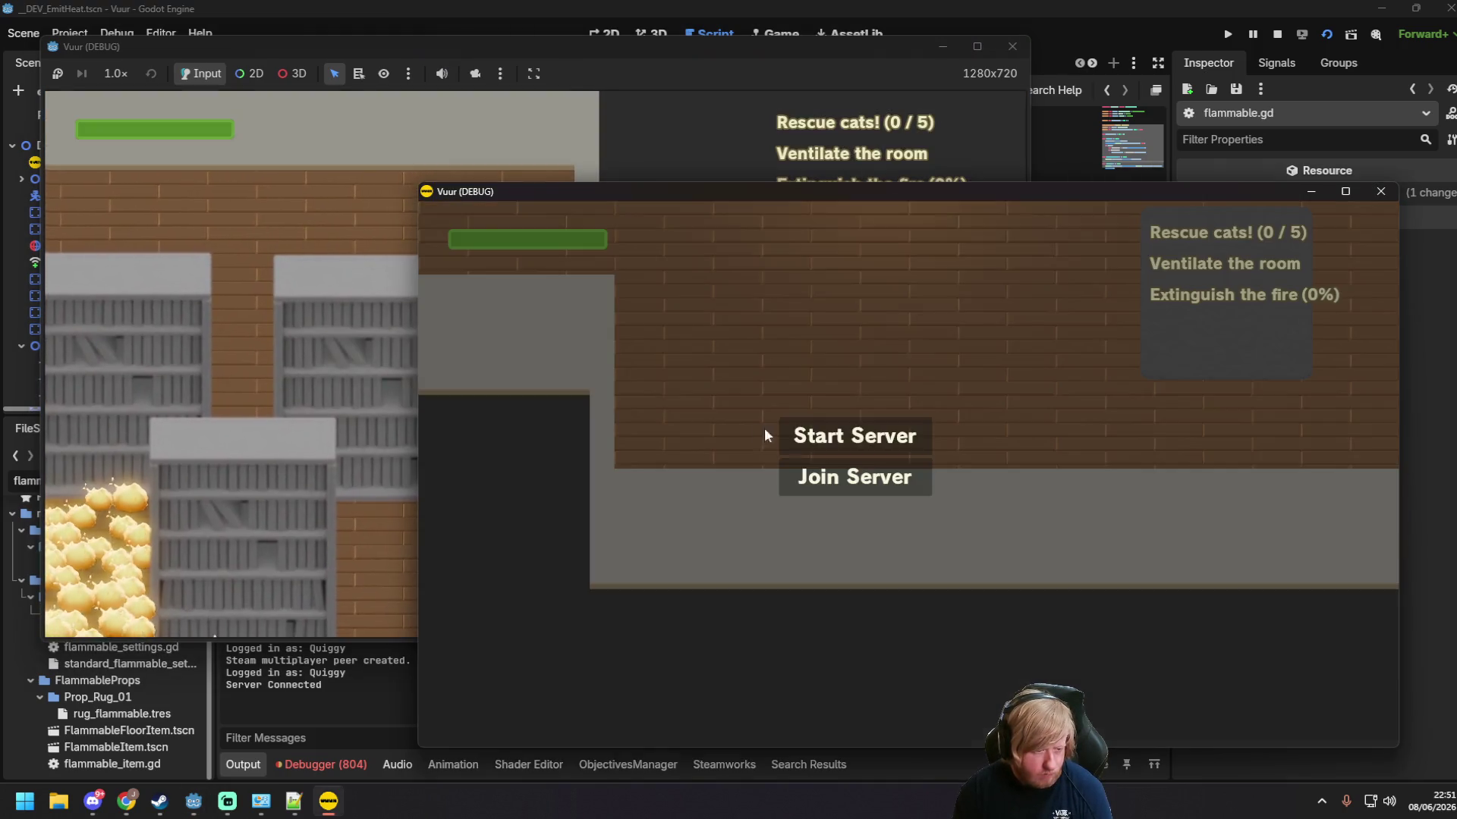
pyautogui.click(842, 477)
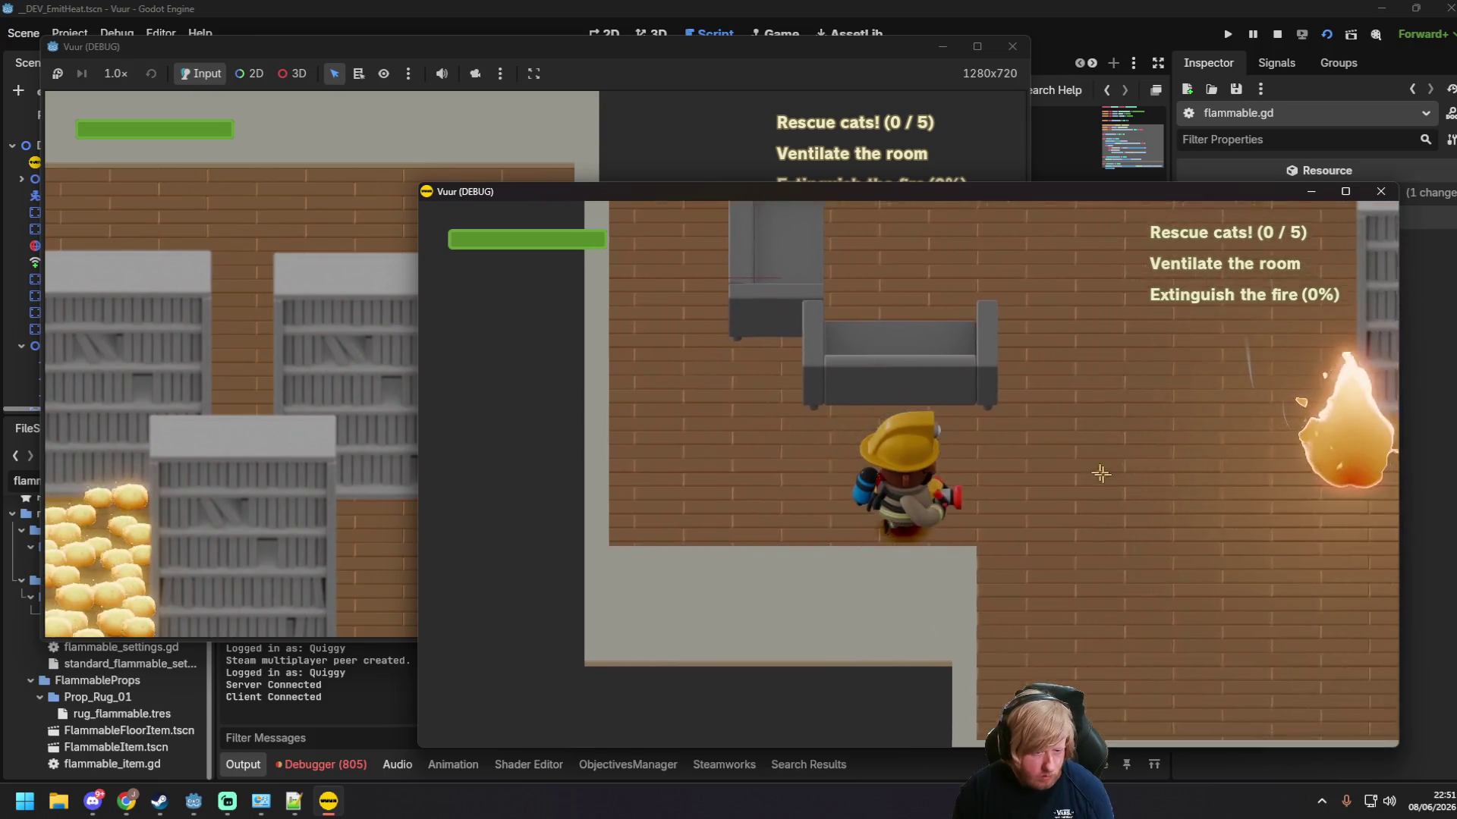
# - Walk the server's firefighter down-left to the flame enemy and spray water at it
pyautogui.click(169, 372)
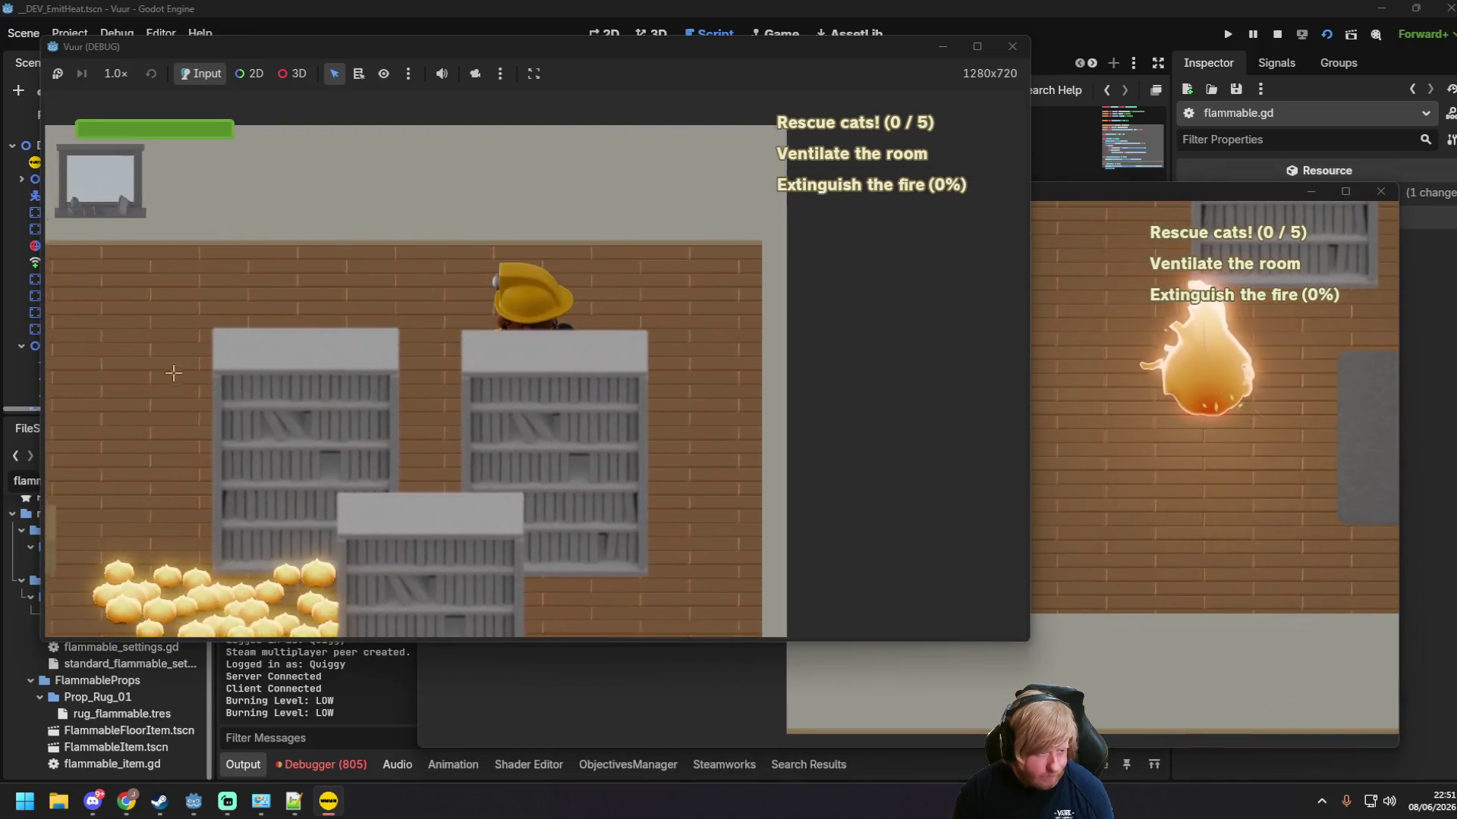
pyautogui.press('s')
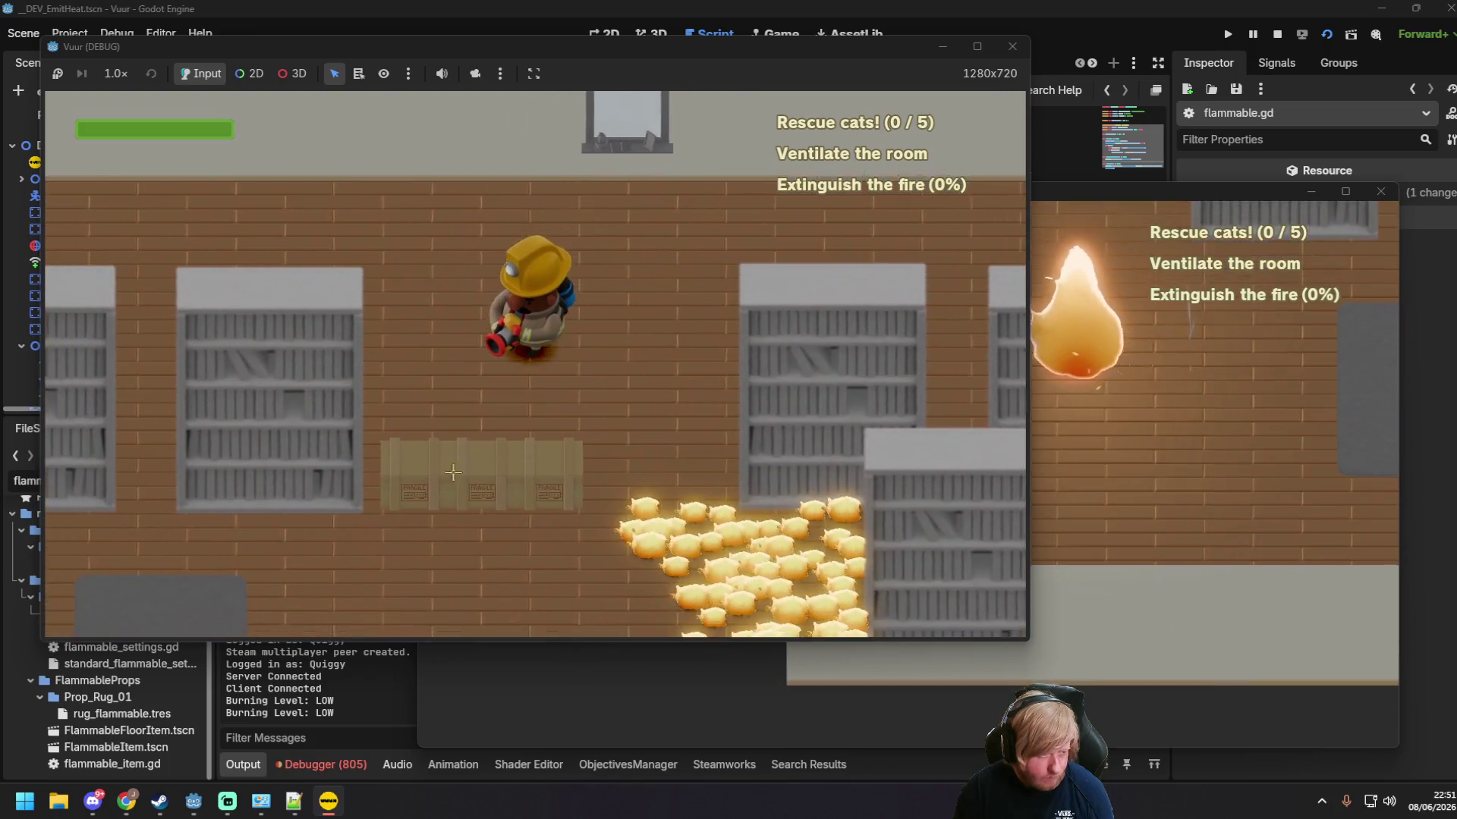
pyautogui.press('a')
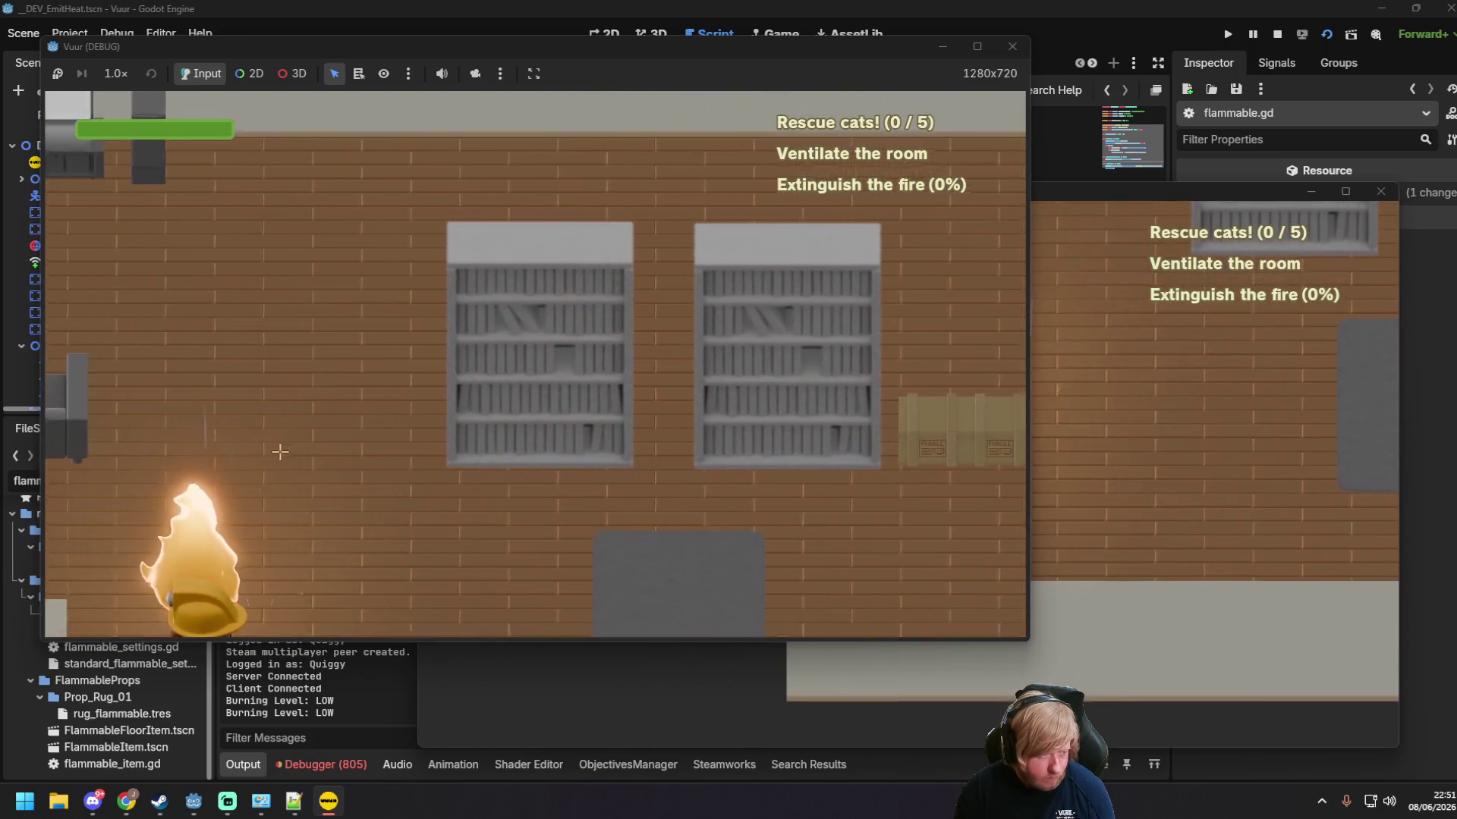
pyautogui.press('s')
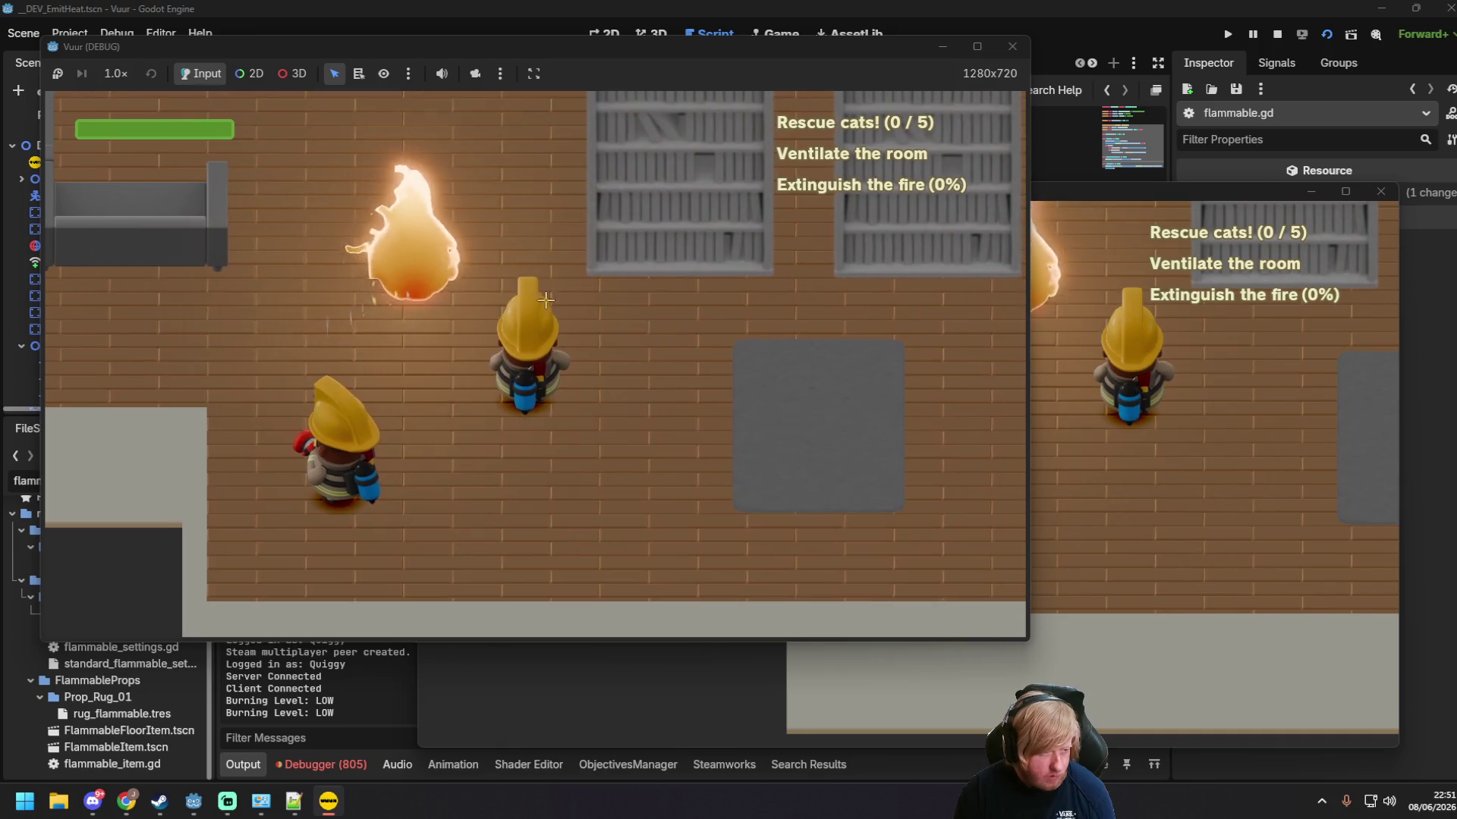
pyautogui.moveTo(535, 228); pyautogui.dragTo(789, 223)
pyautogui.click(1305, 327)
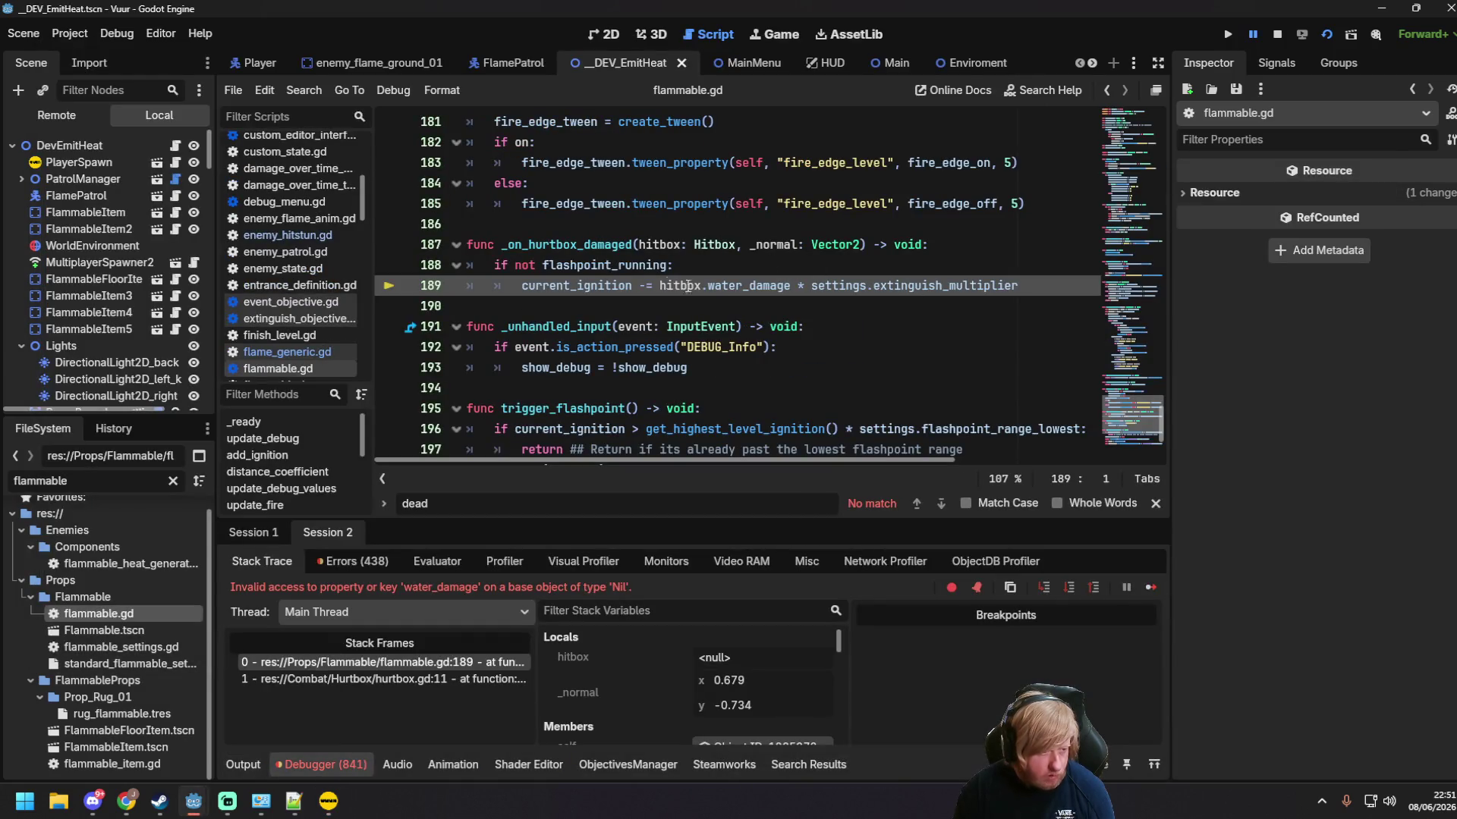
# - Search all project files for _on_hurtbox_damaged
pyautogui.moveTo(686, 286)
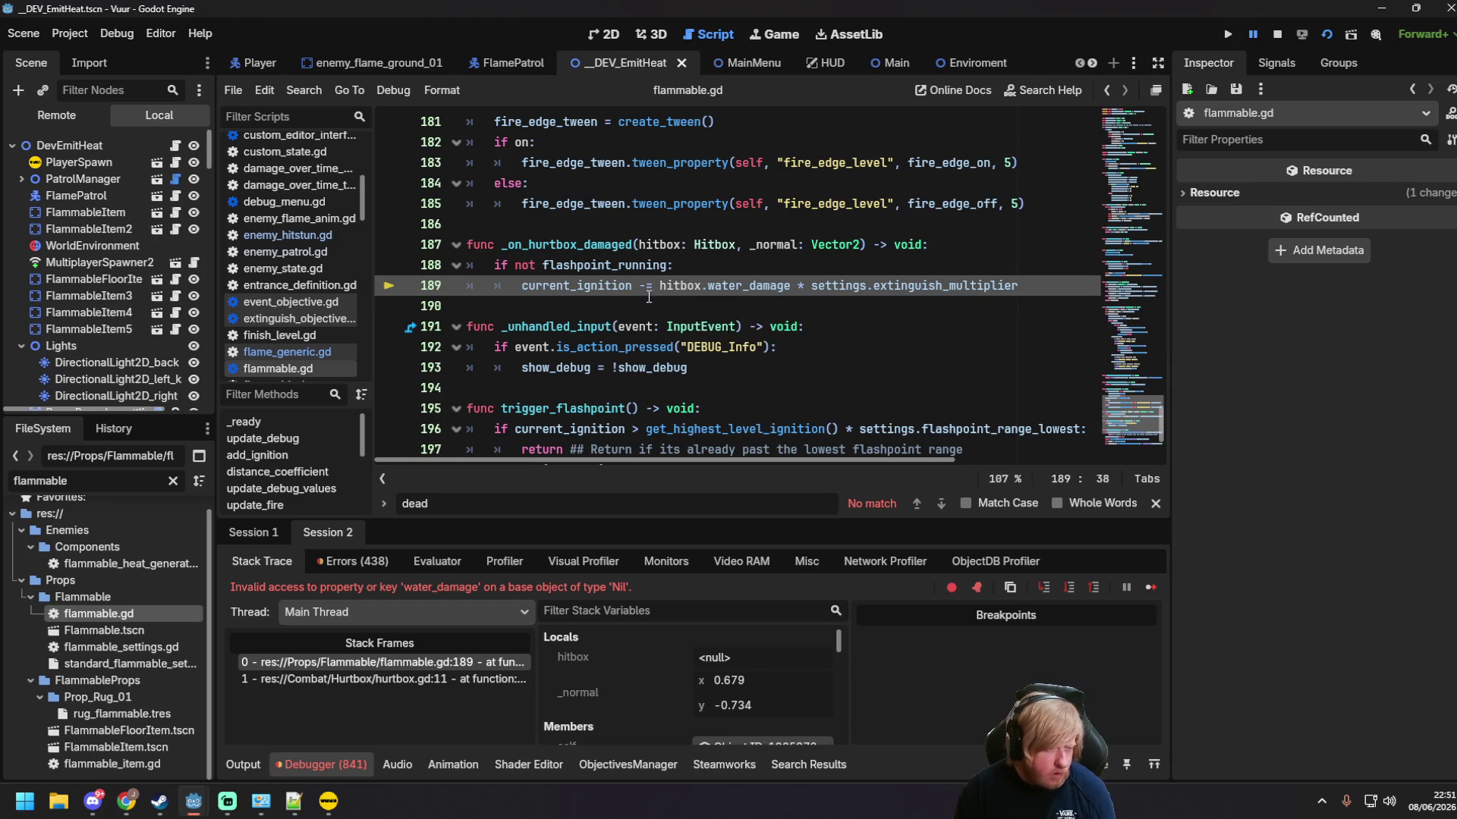
pyautogui.press('Up')
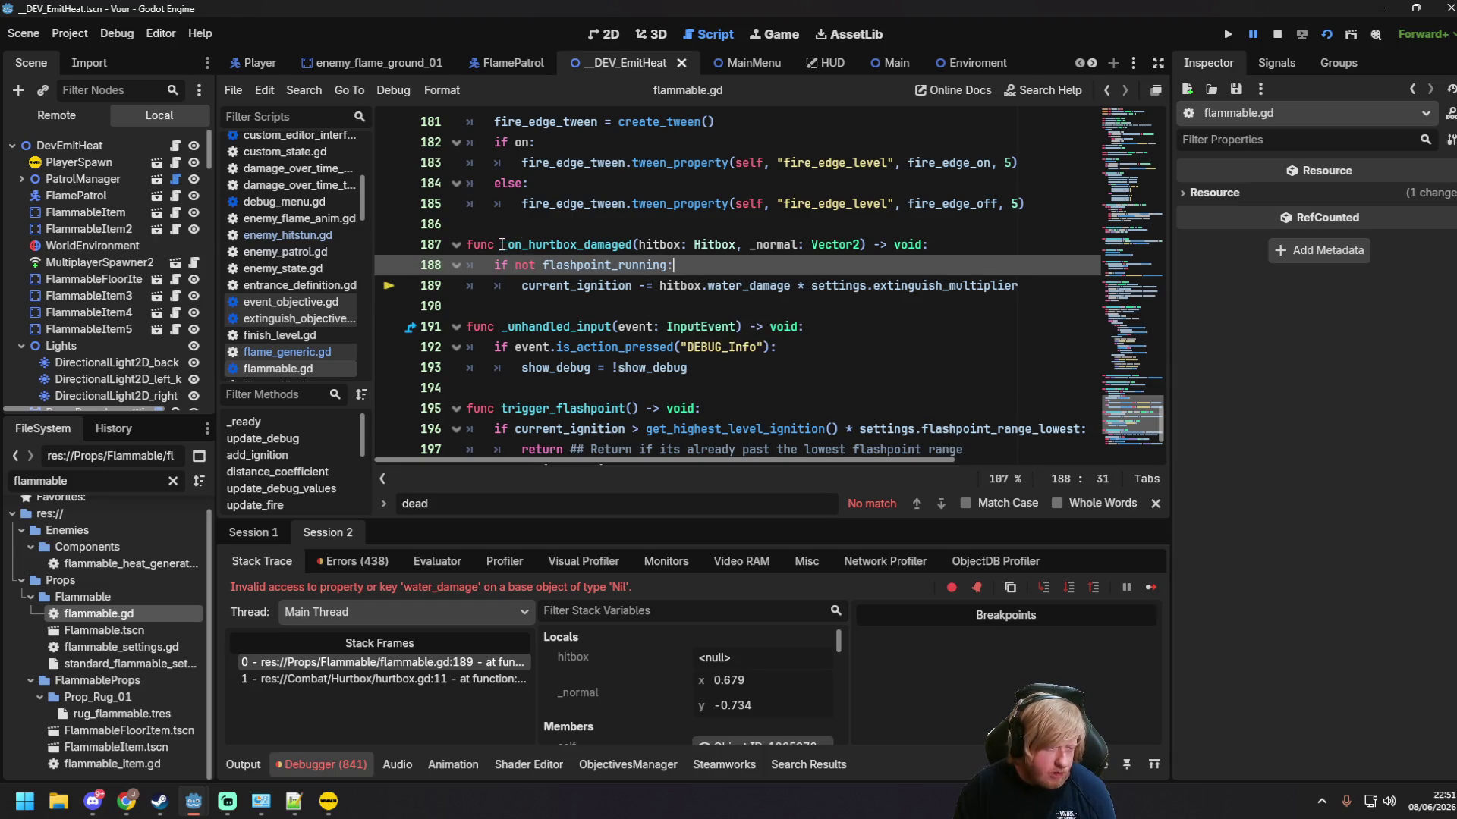
pyautogui.doubleClick(556, 244)
pyautogui.click(303, 90)
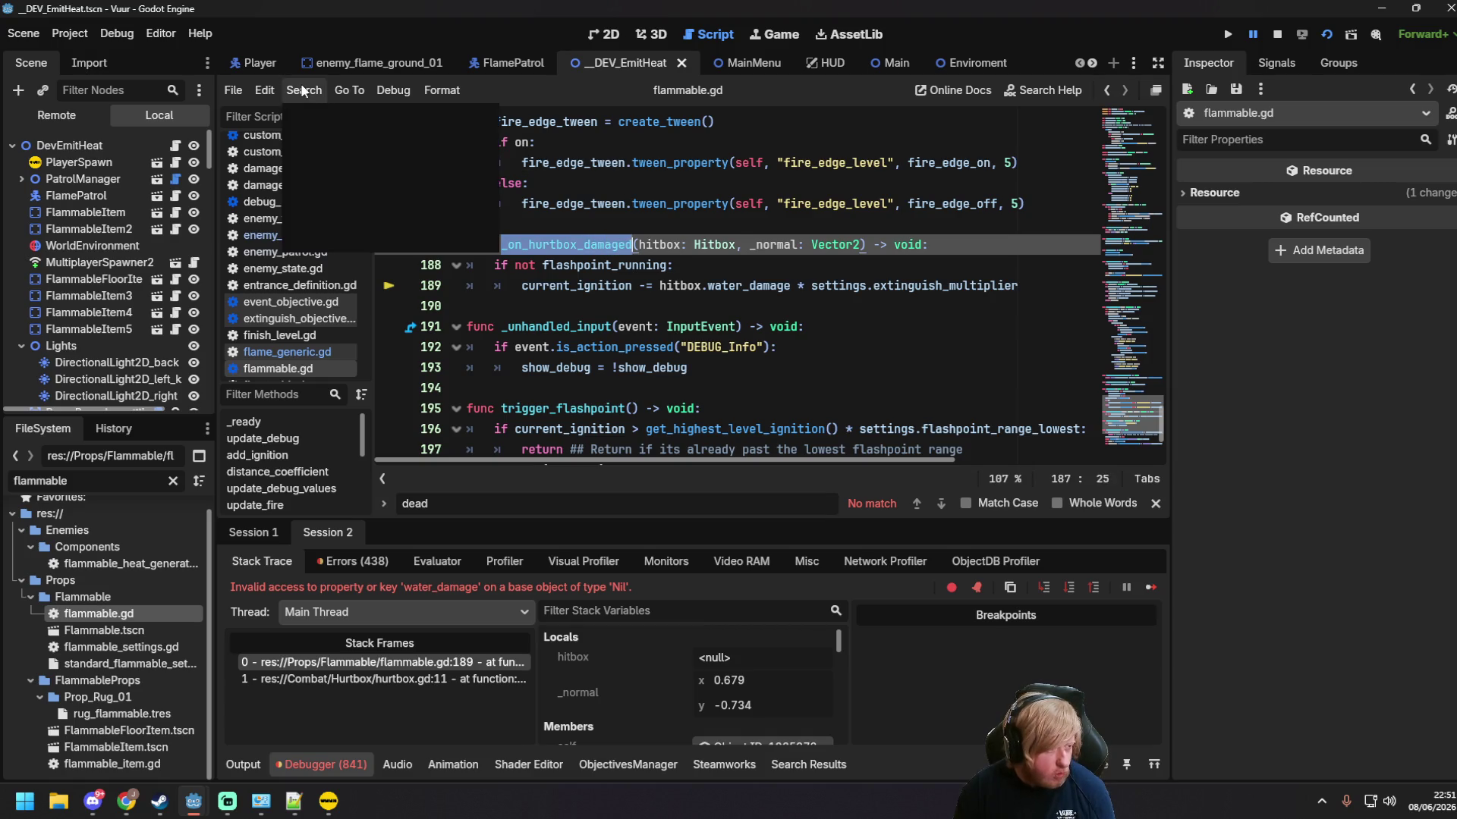
pyautogui.click(326, 195)
pyautogui.click(734, 486)
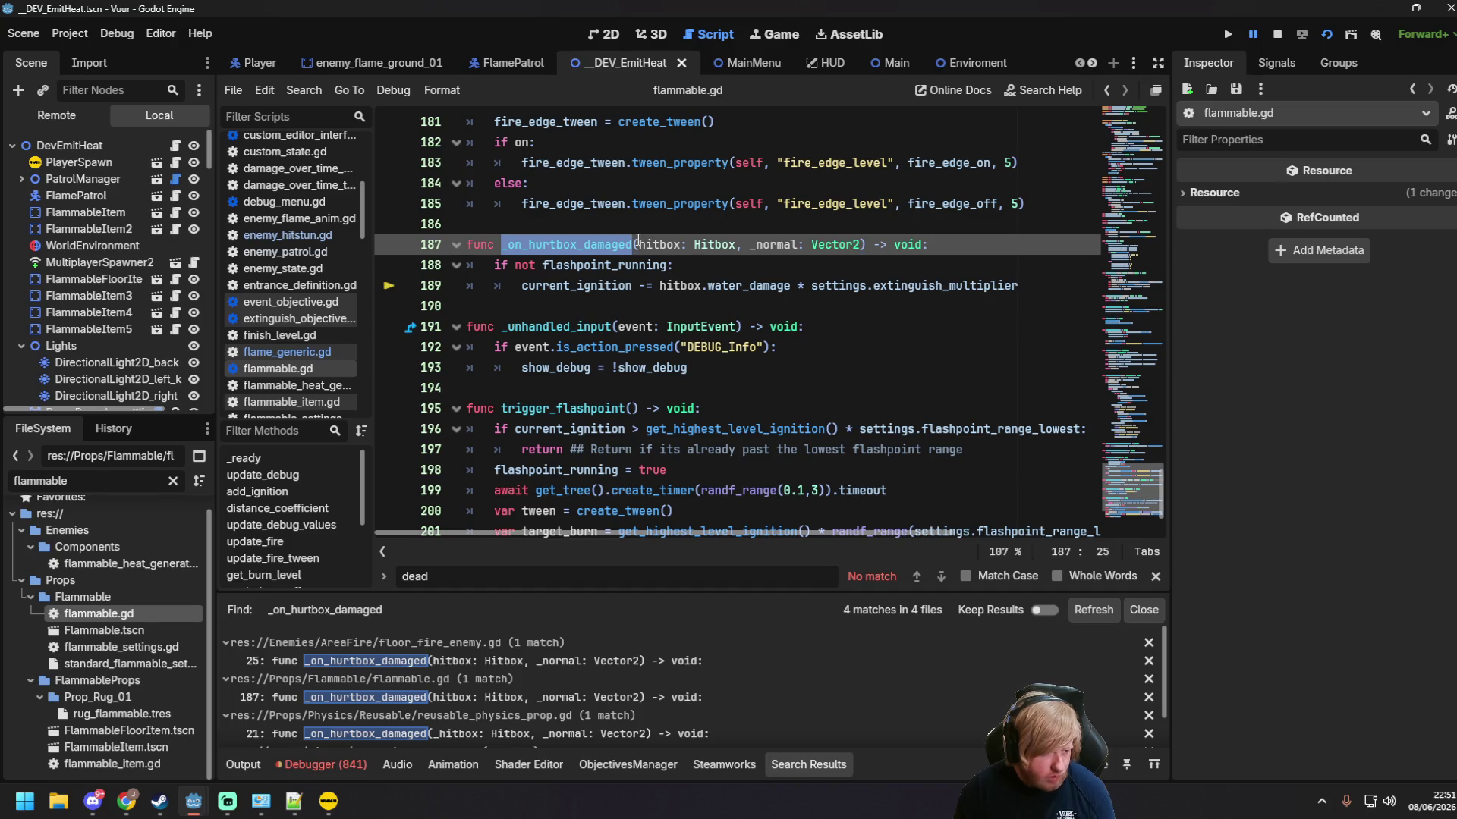
# - Change flammable.gd's handler parameter to hitboxPath: String
pyautogui.click(647, 242)
pyautogui.click(732, 244)
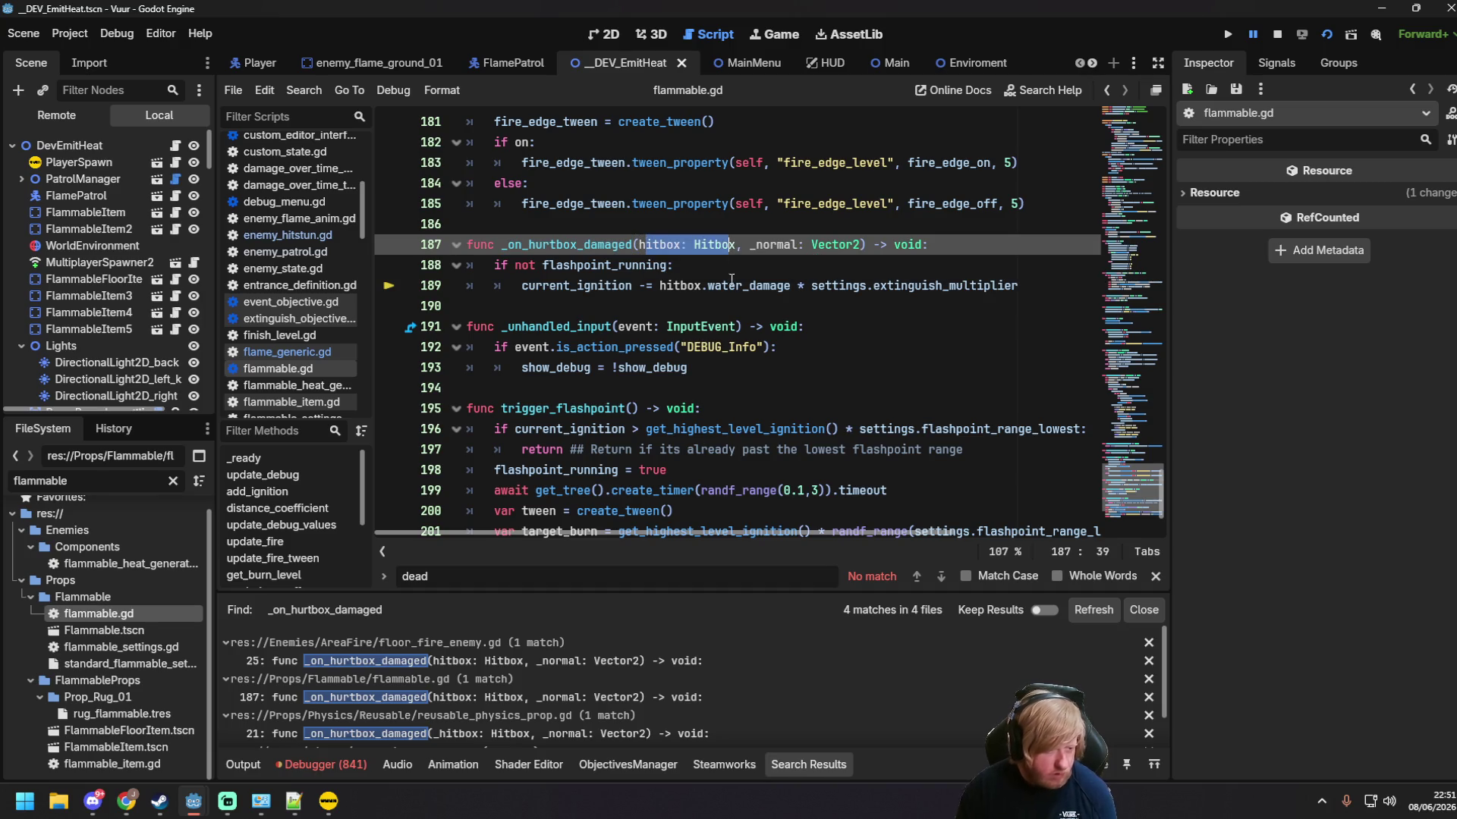
pyautogui.press('BackSpace')
pyautogui.press('Delete')
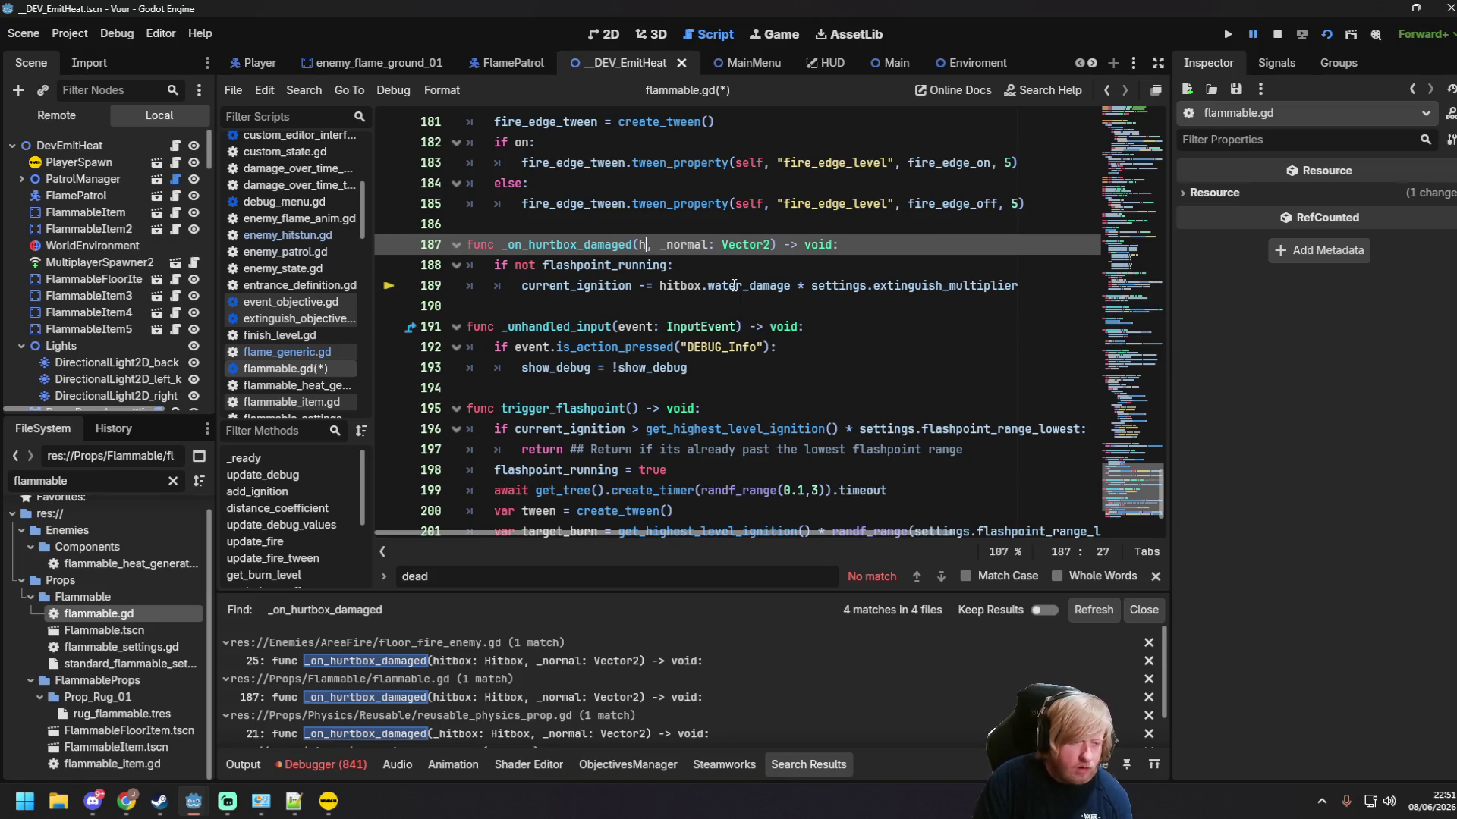
pyautogui.write('itboxPath')
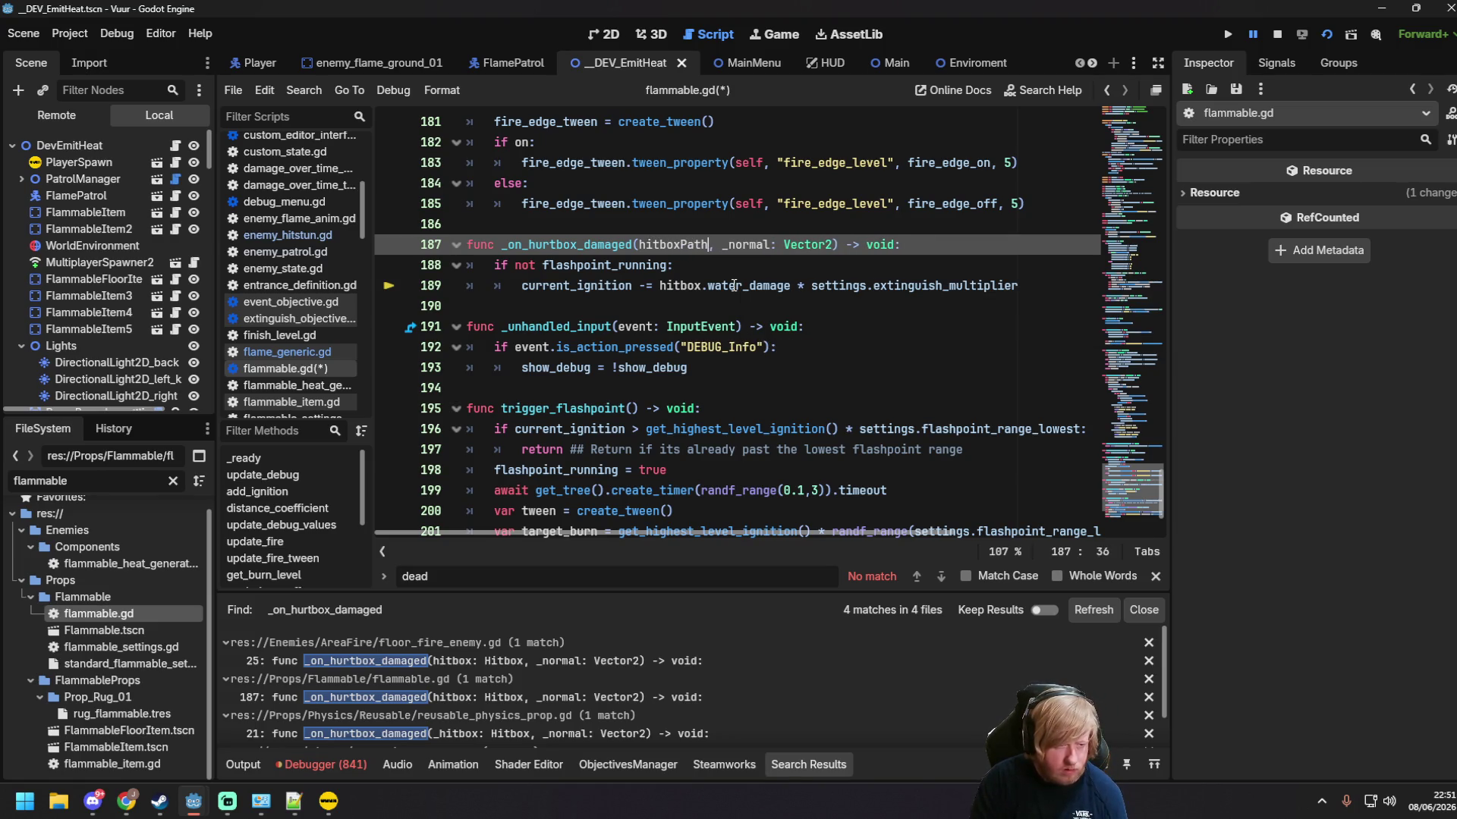
pyautogui.write(': String')
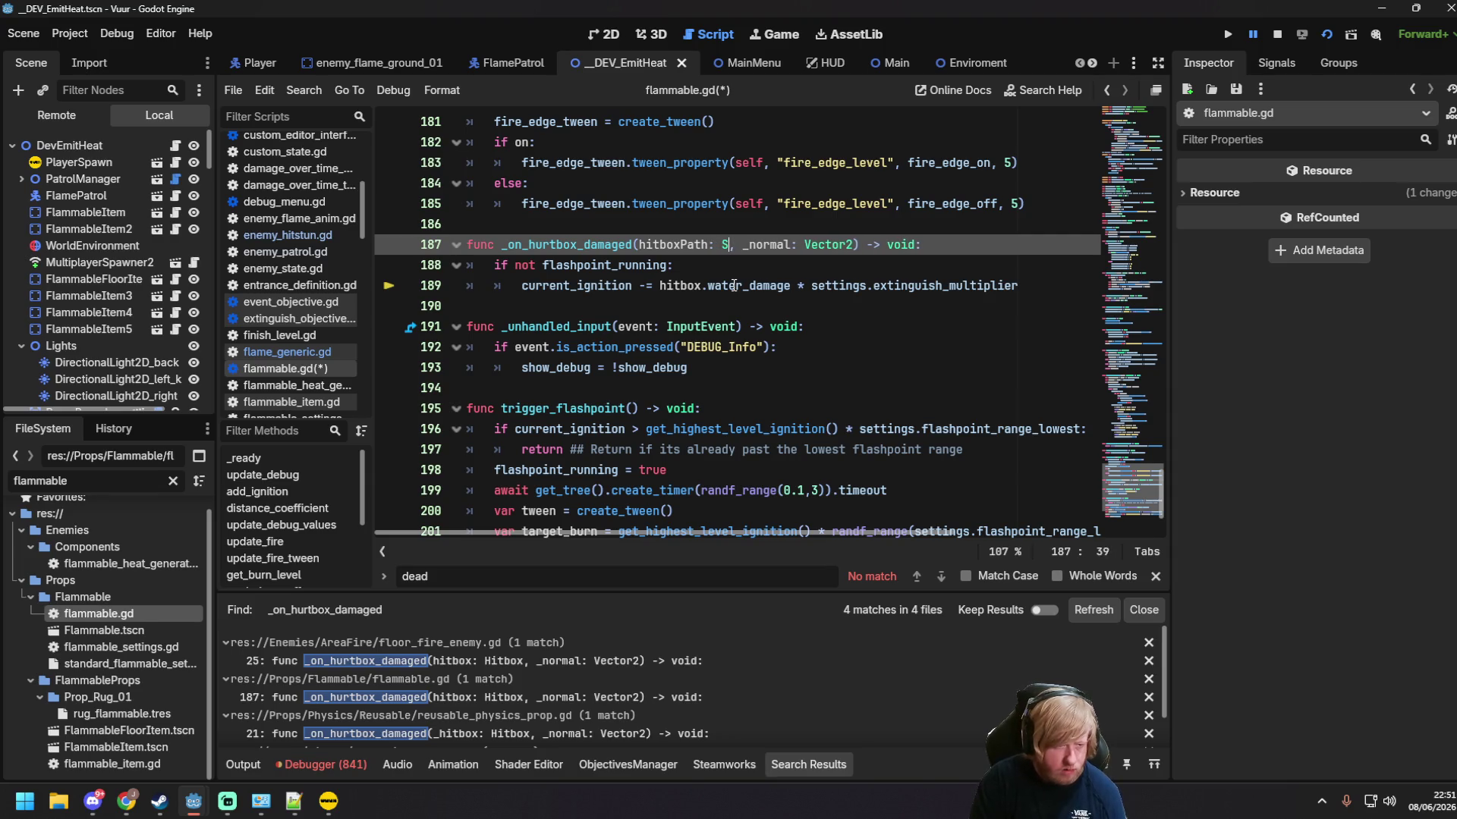
# - Add var hitbox = get_node(hitboxPath) as the handler's first line and save
pyautogui.click(988, 249)
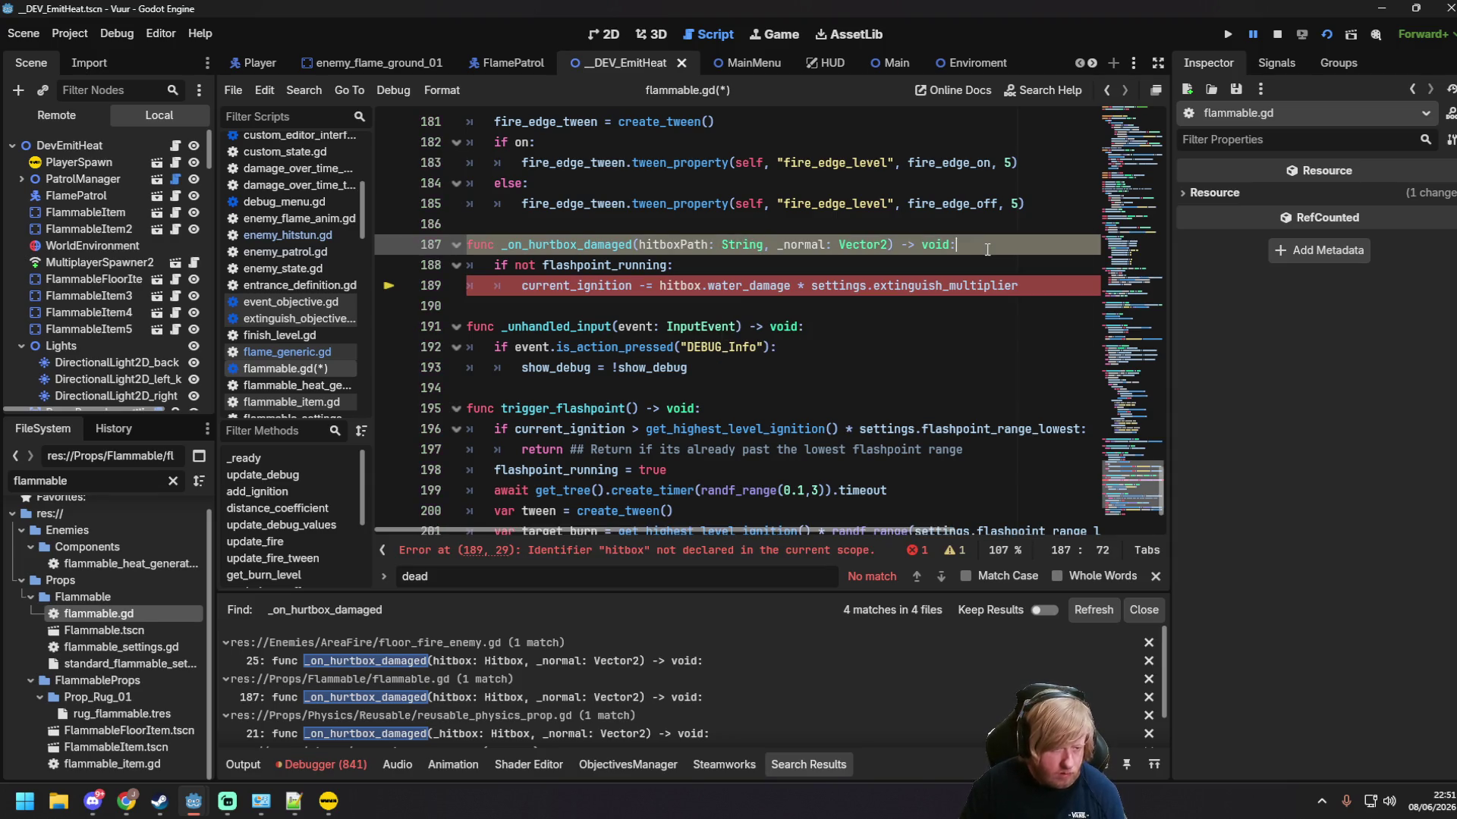
pyautogui.press('Return')
pyautogui.write('var hitbox.')
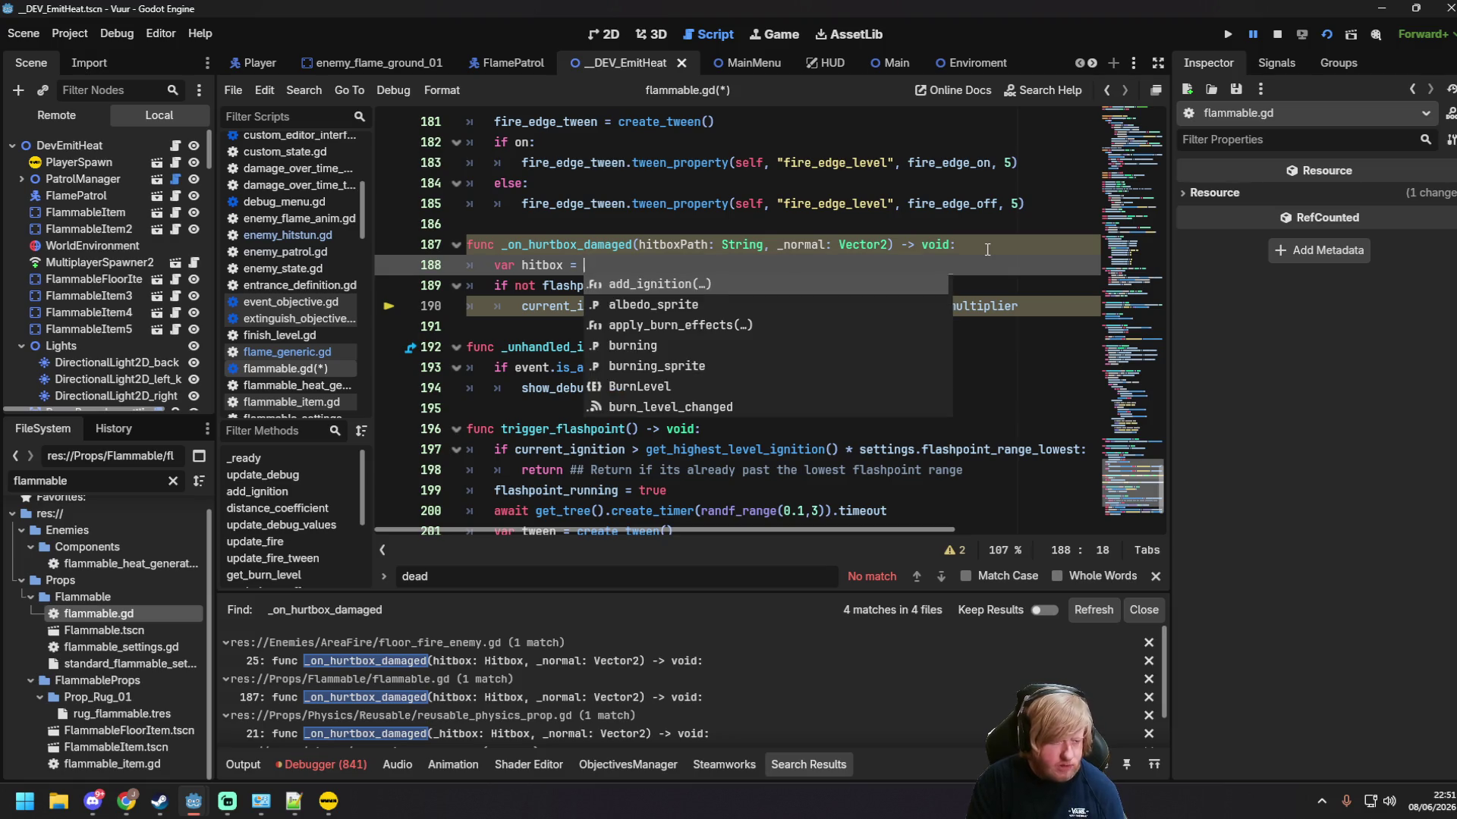
pyautogui.write('get_node.hit')
pyautogui.write('bo')
pyautogui.press('BackSpace')
pyautogui.press('BackSpace')
pyautogui.press('BackSpace')
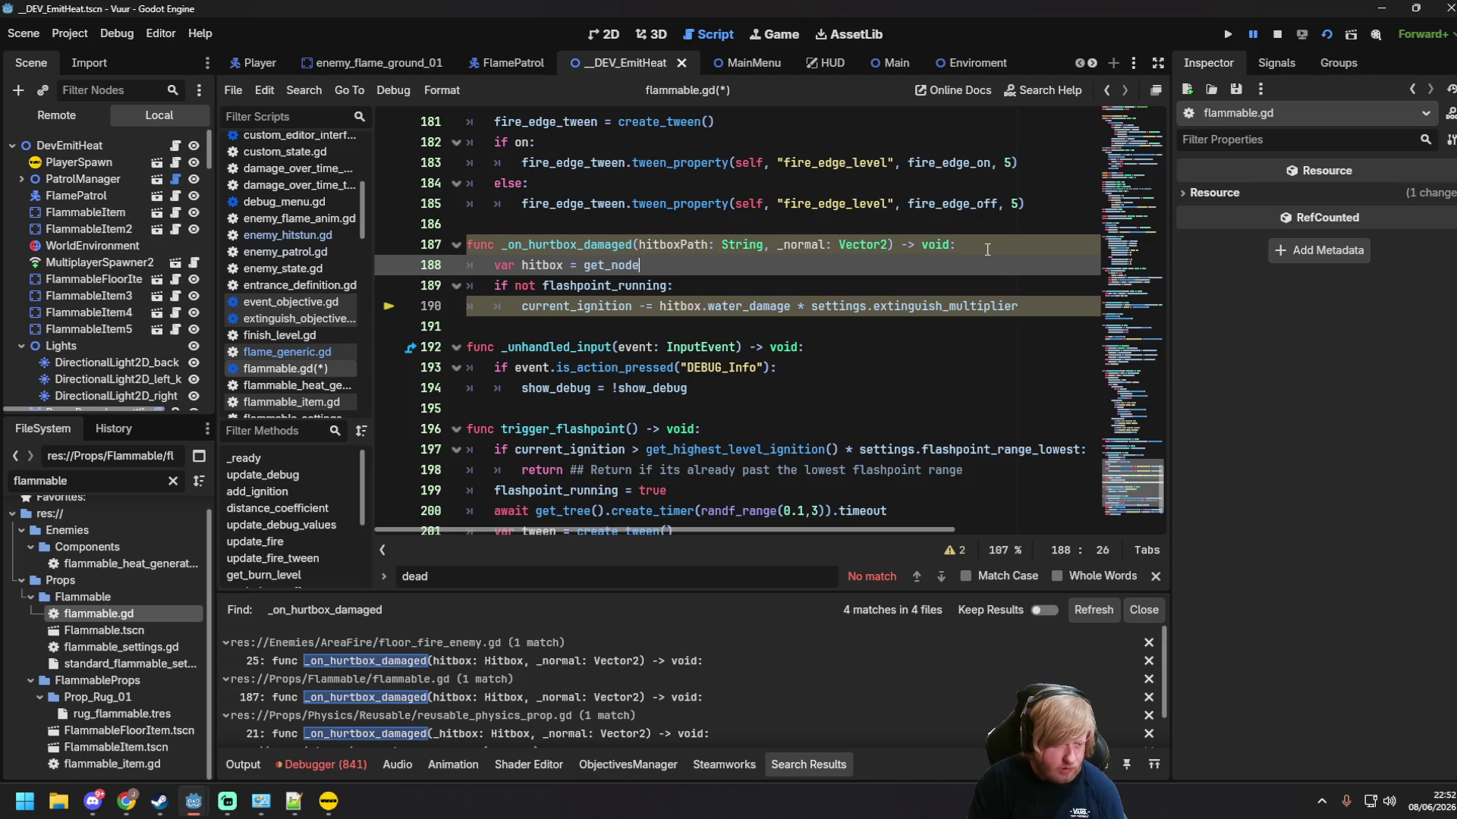
pyautogui.write('(hitbox')
pyautogui.press('Escape')
pyautogui.write('Path)')
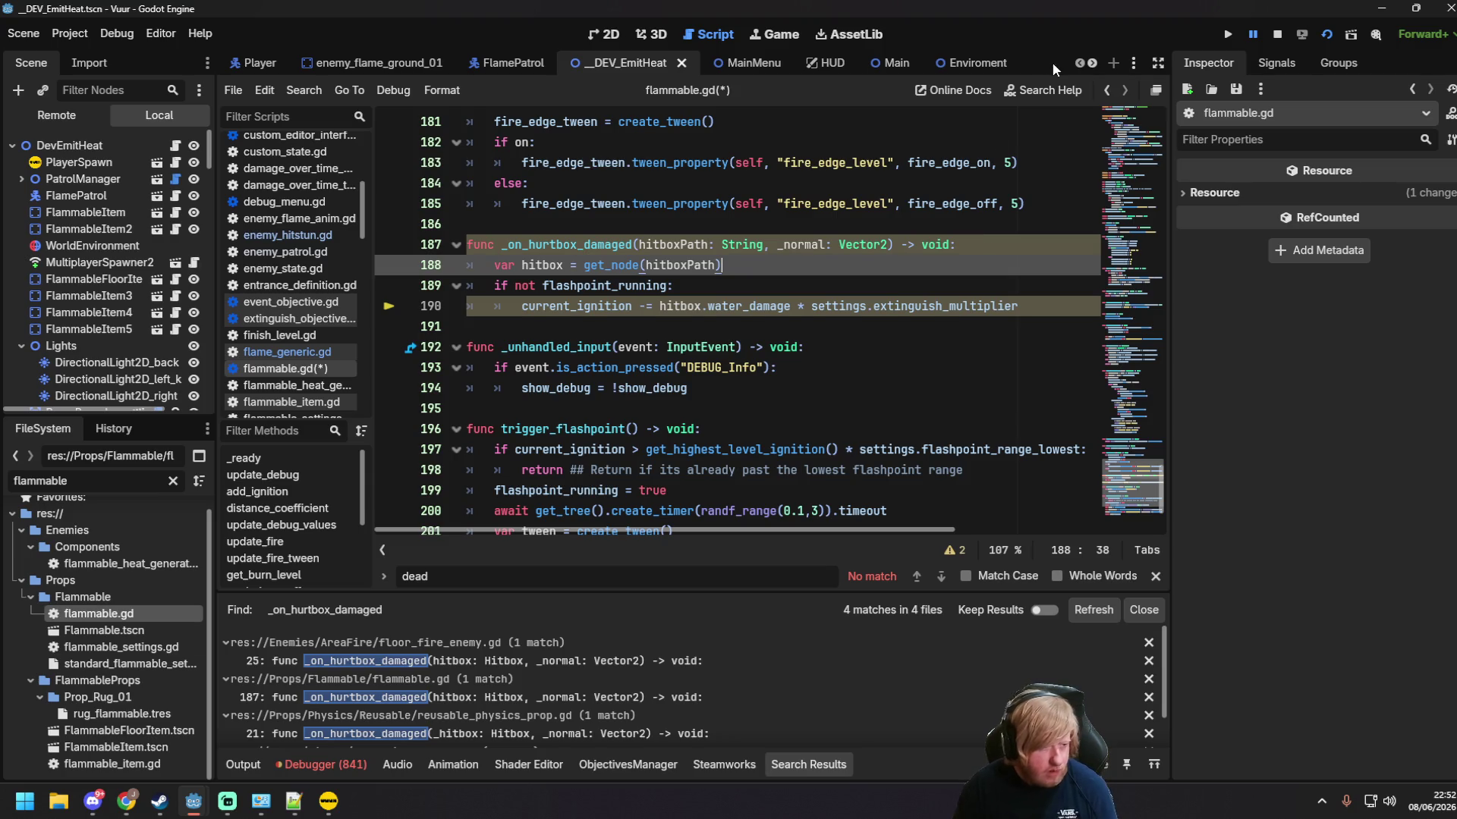
pyautogui.click(789, 285)
pyautogui.hotkey('ctrl', 's')
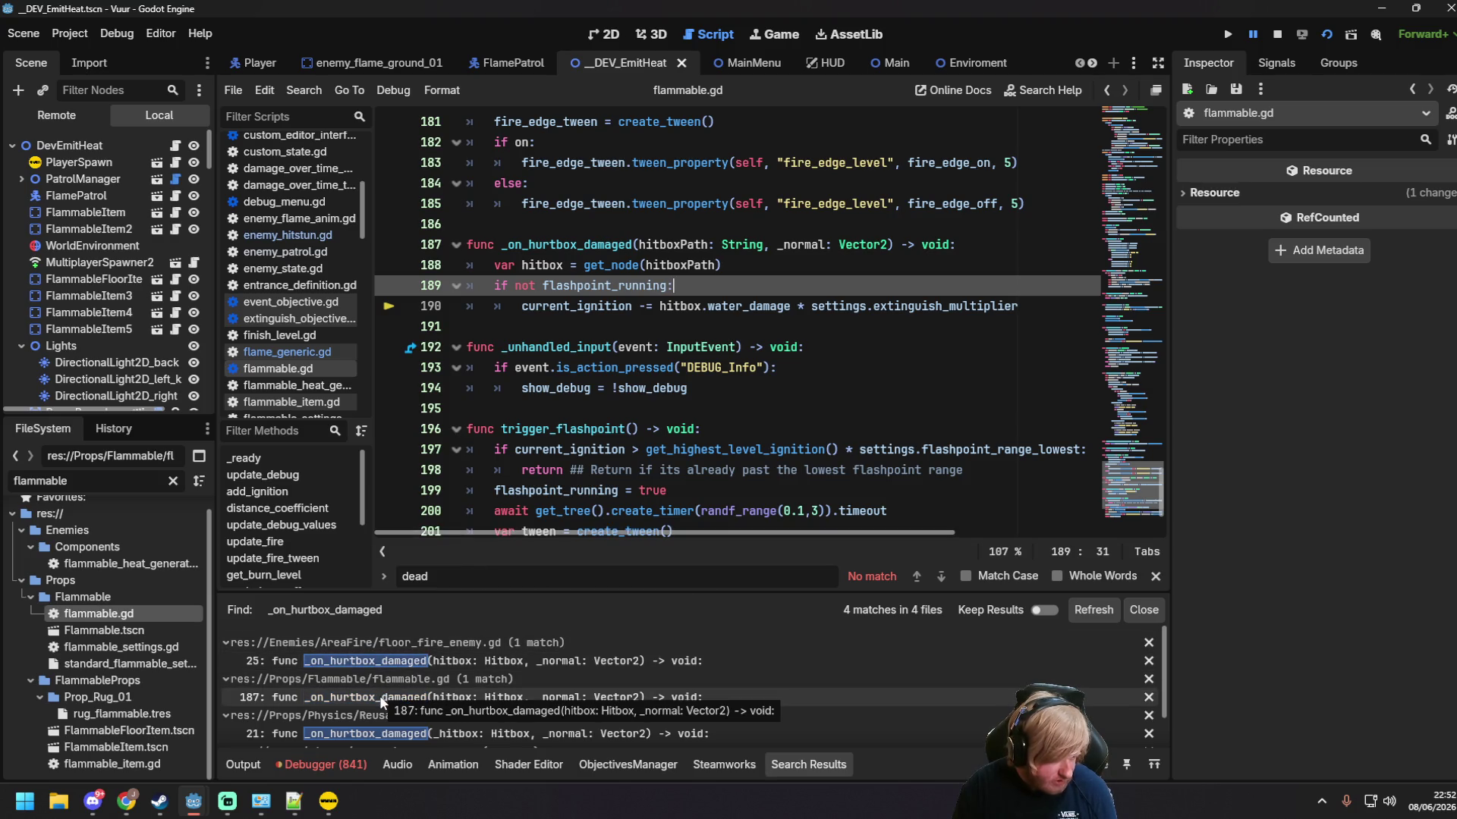
# - Review the edited handler around line 189 and save flammable.gd again
pyautogui.scroll(-3)
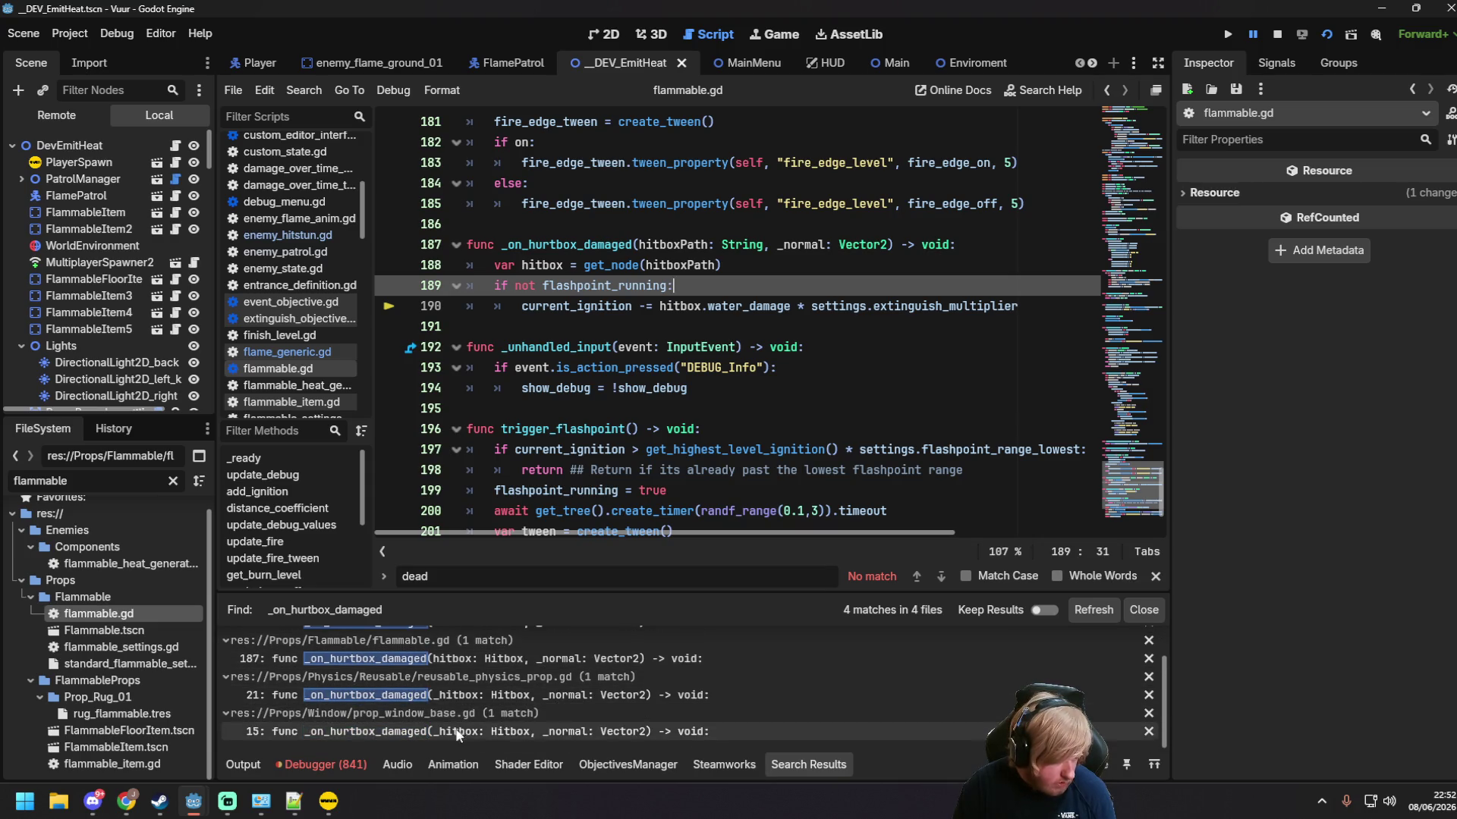
pyautogui.scroll(3)
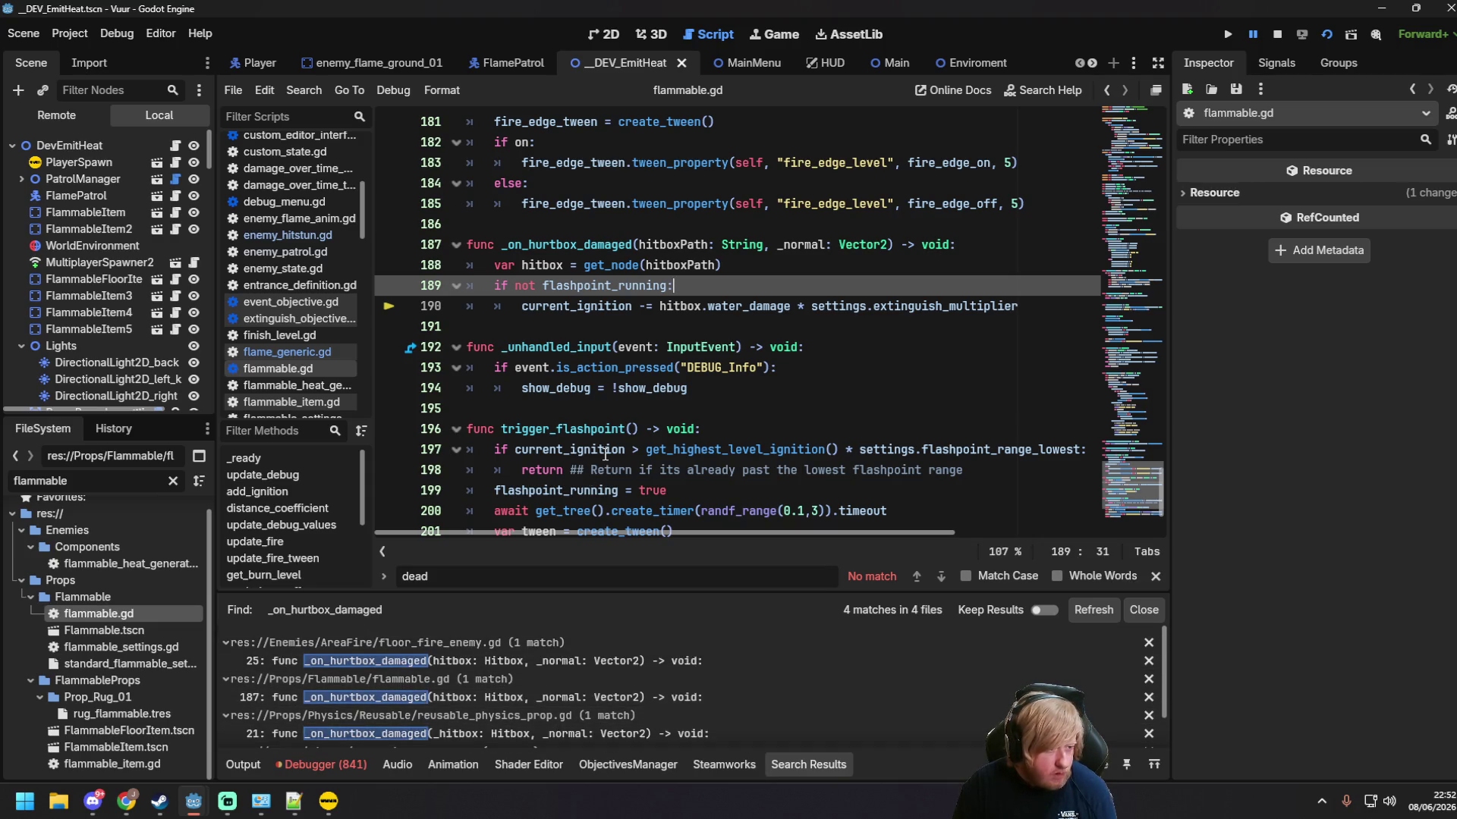
pyautogui.scroll(3)
pyautogui.scroll(-3)
pyautogui.scroll(-3)
pyautogui.click(611, 347)
pyautogui.hotkey('ctrl', 's')
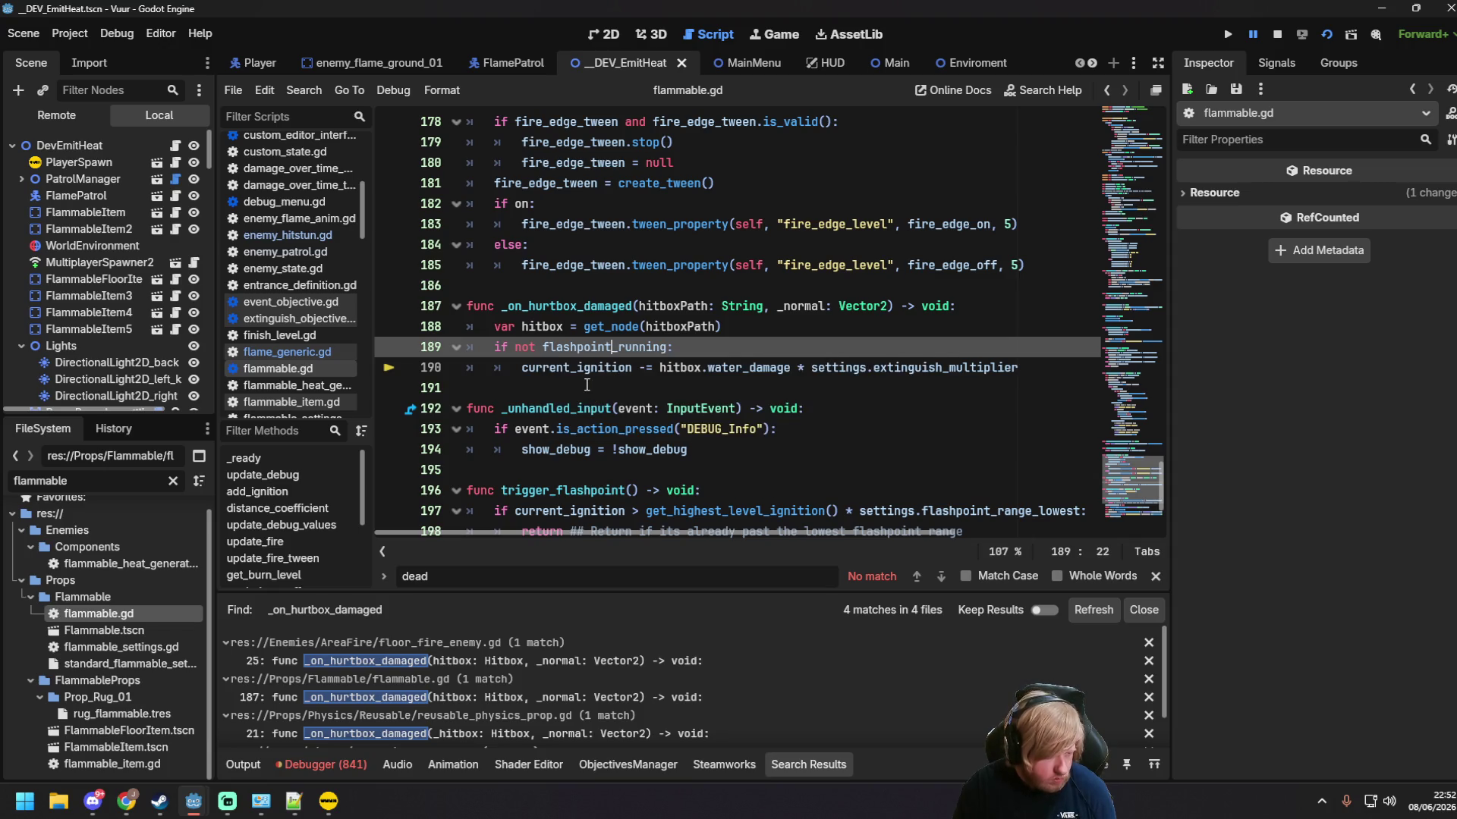
# - In floor_fire_enemy.gd, change the handler parameter to hitboxPath: String
pyautogui.click(591, 369)
pyautogui.click(440, 660)
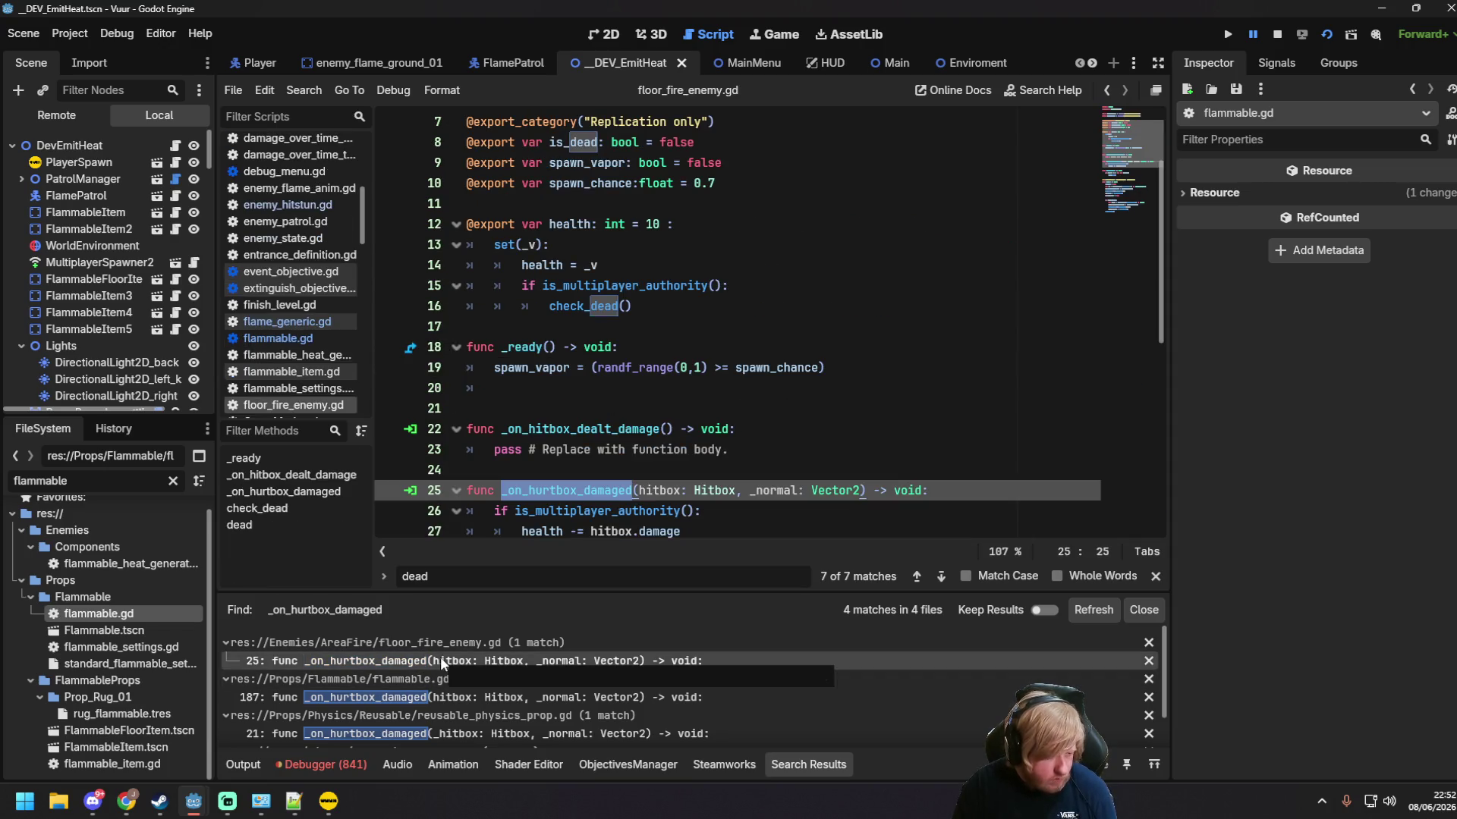
pyautogui.scroll(-3)
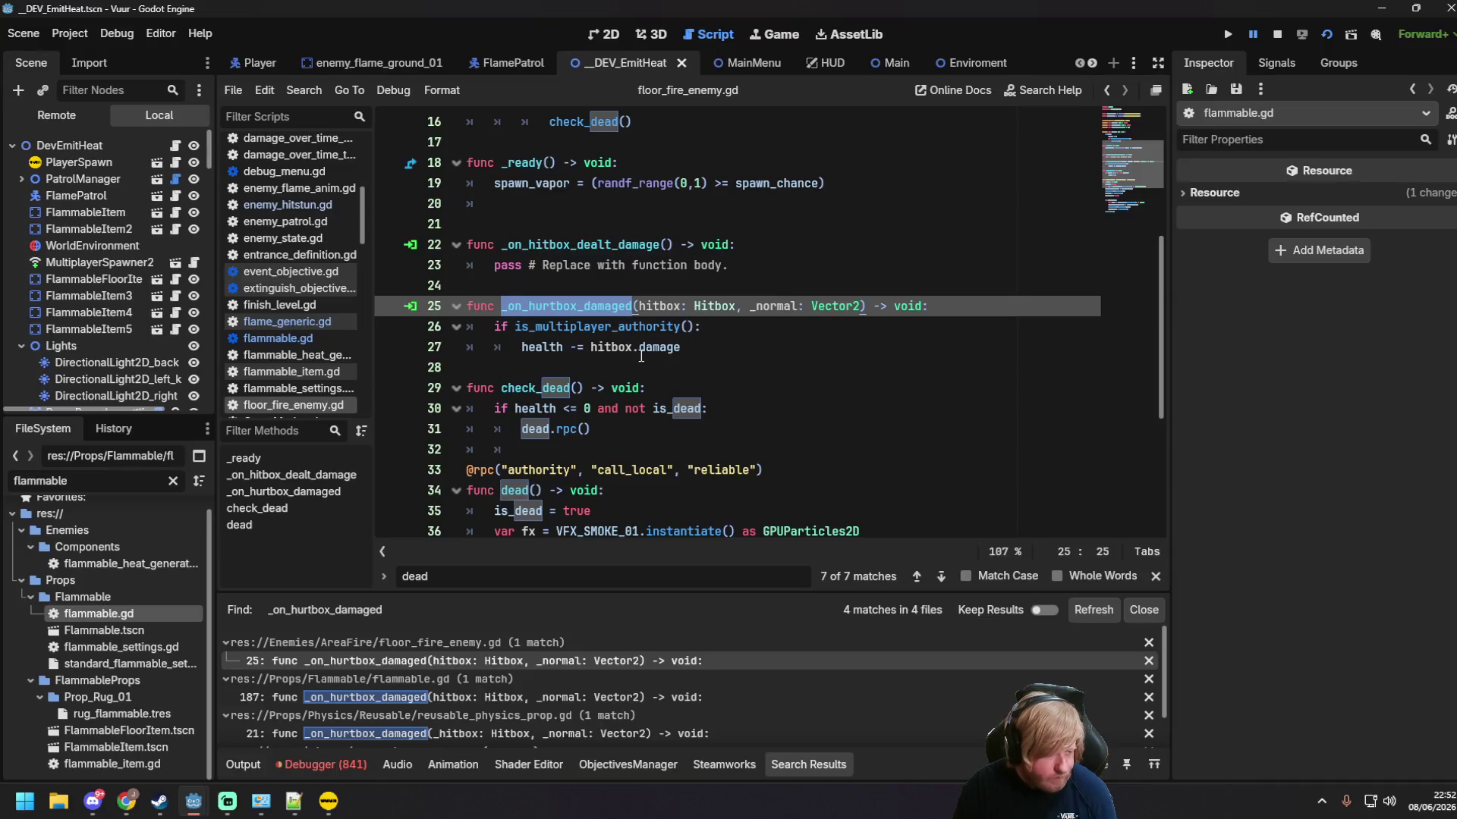
pyautogui.click(641, 305)
pyautogui.click(736, 306)
pyautogui.press('BackSpace')
pyautogui.write('boxPath: S')
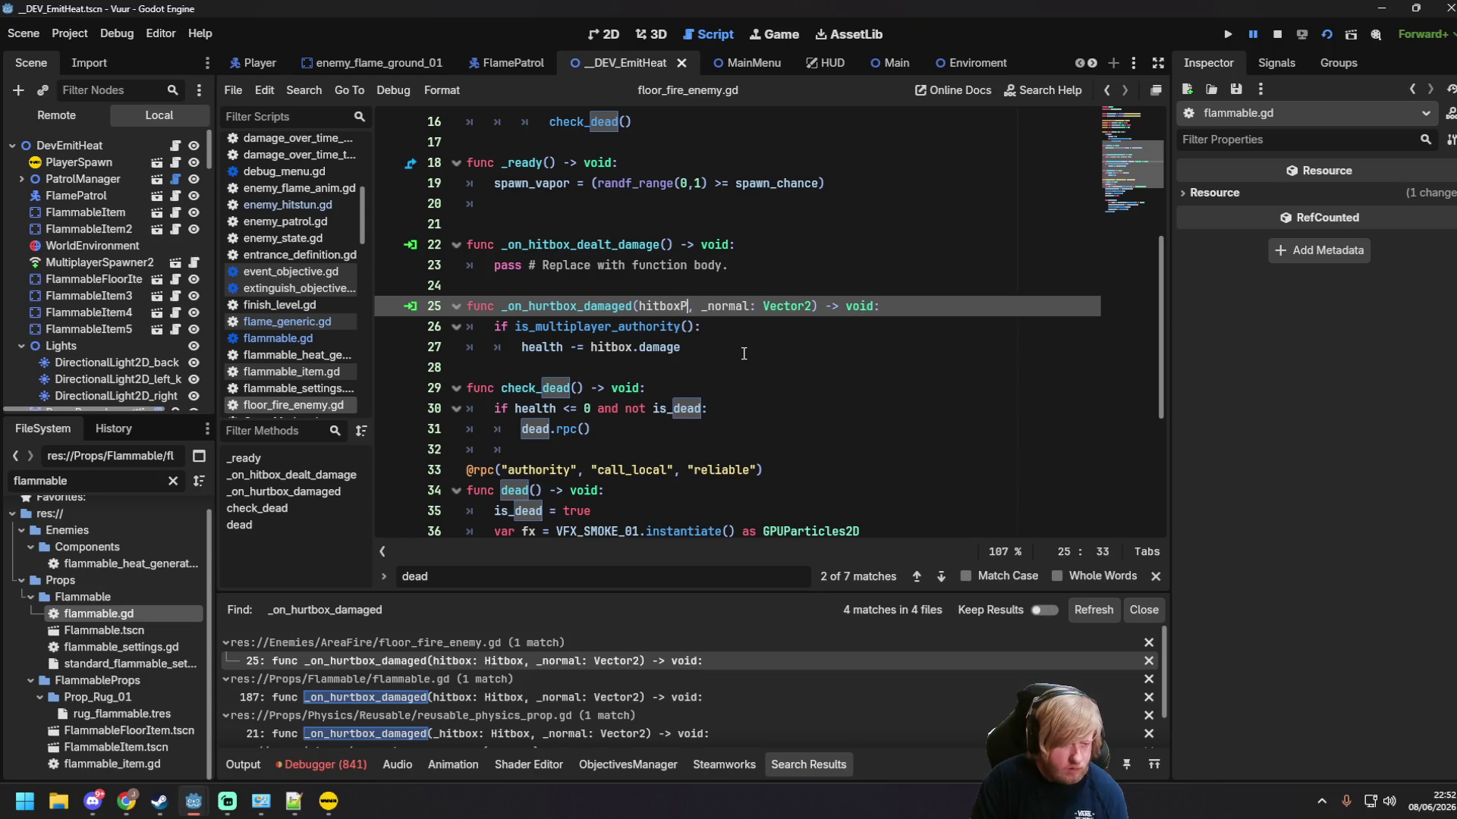
pyautogui.write('tring')
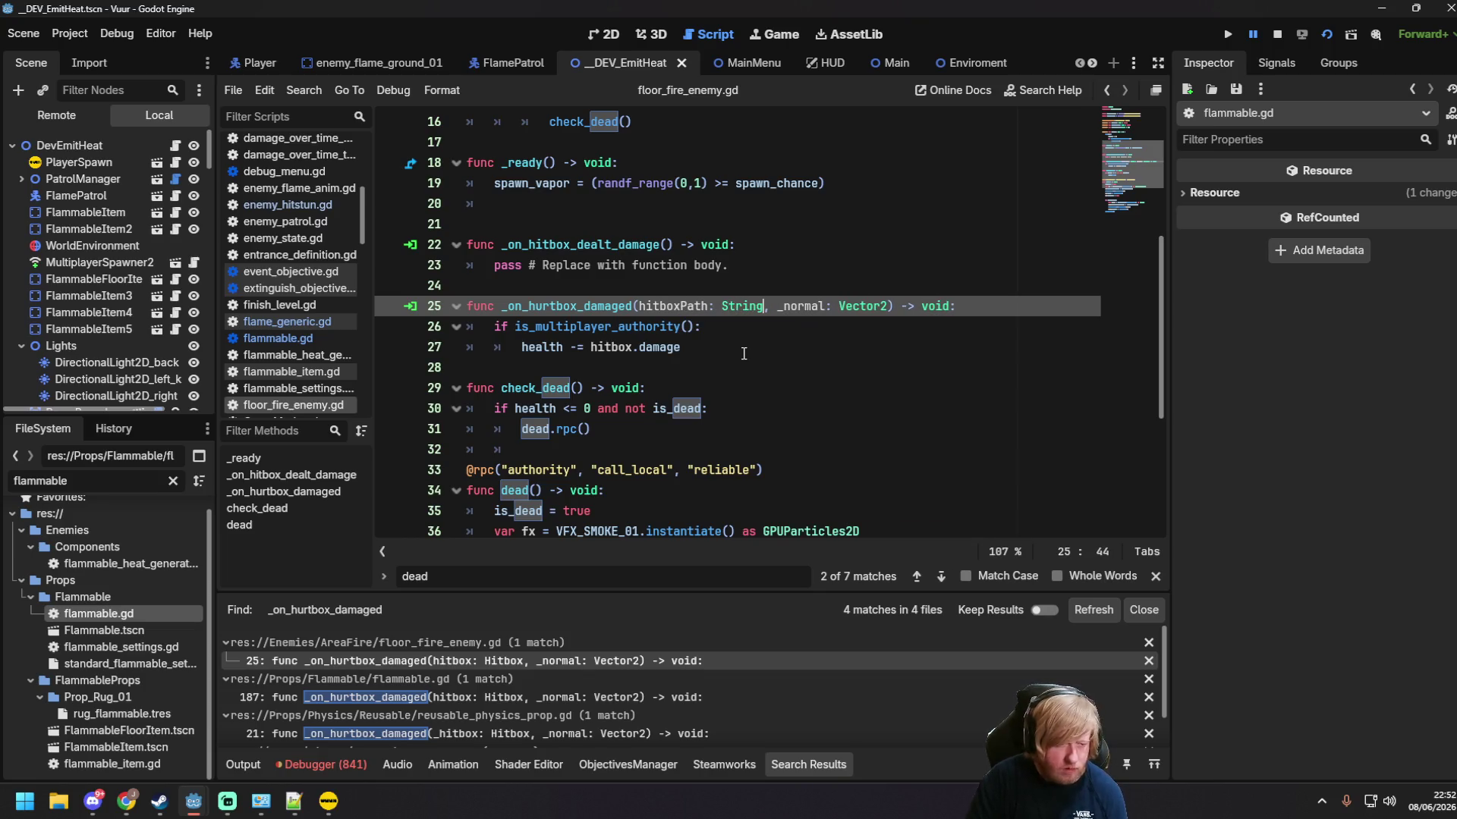
pyautogui.click(959, 304)
# - Add var hitbox = get_node(hitboxPath) to the handler and save the script
pyautogui.press('Return')
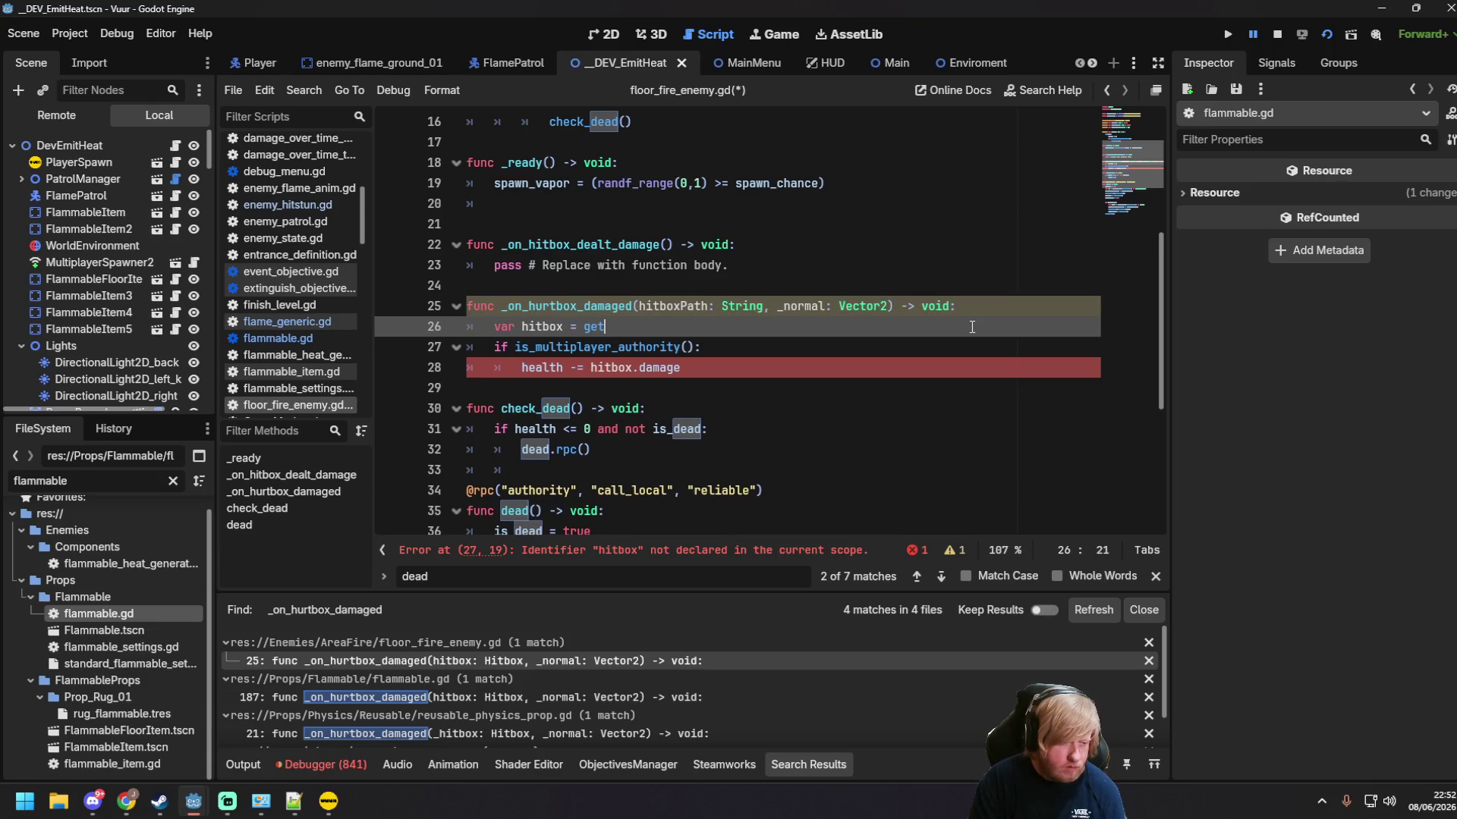
pyautogui.write('hitboxPath)')
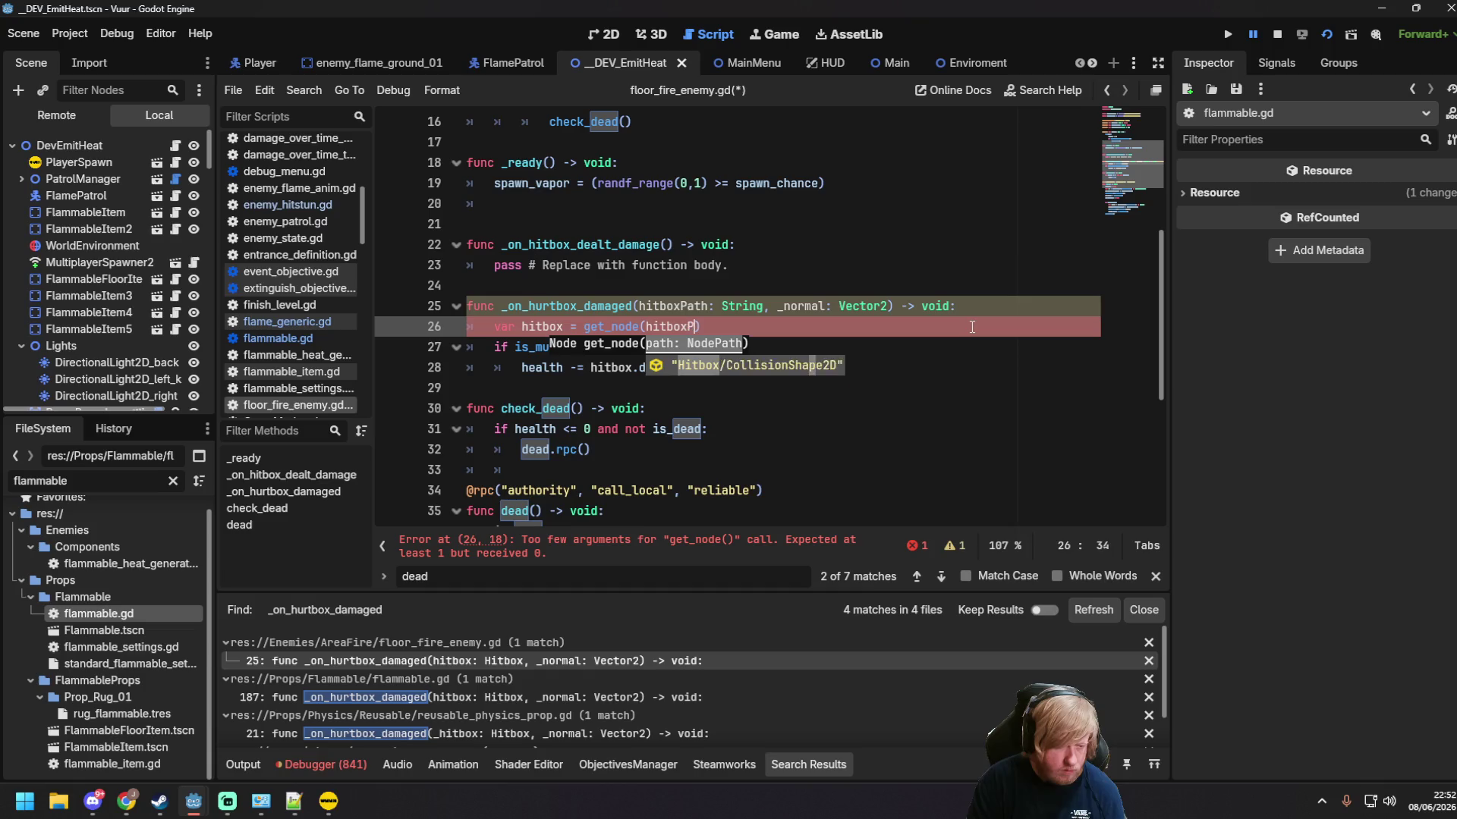
pyautogui.hotkey('ctrl', 's')
pyautogui.click(430, 697)
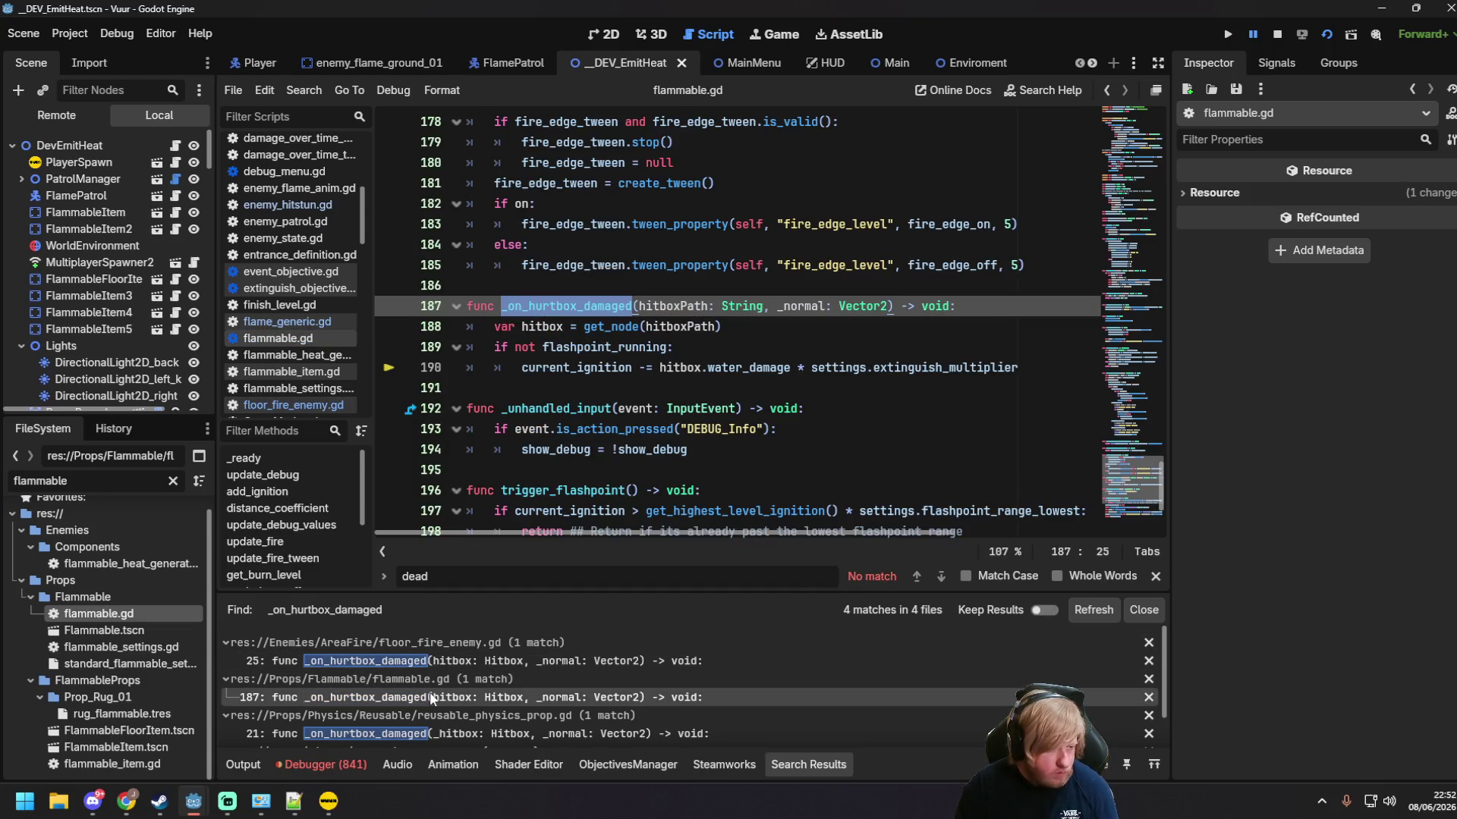
pyautogui.click(437, 661)
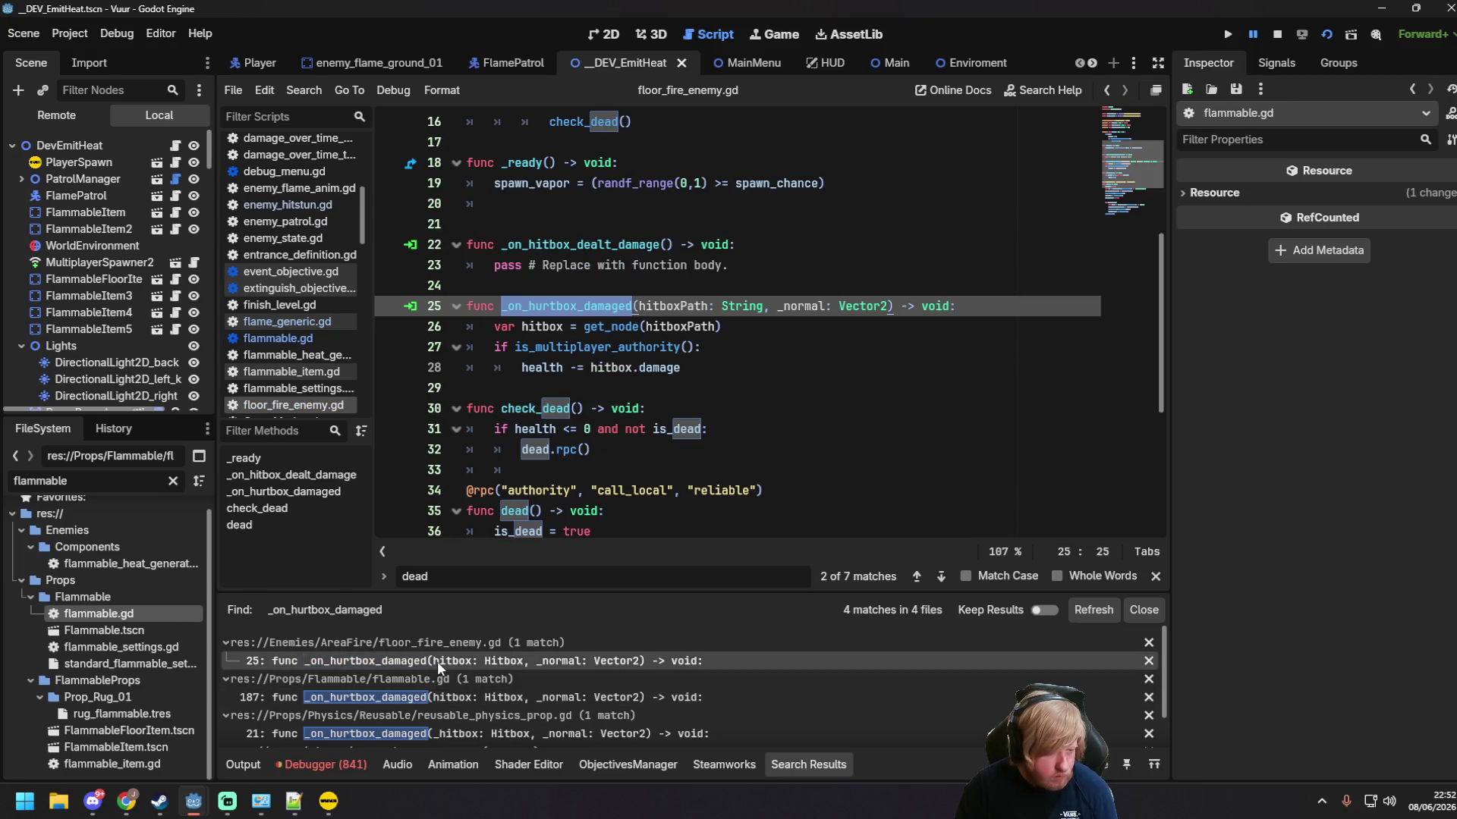
pyautogui.click(433, 694)
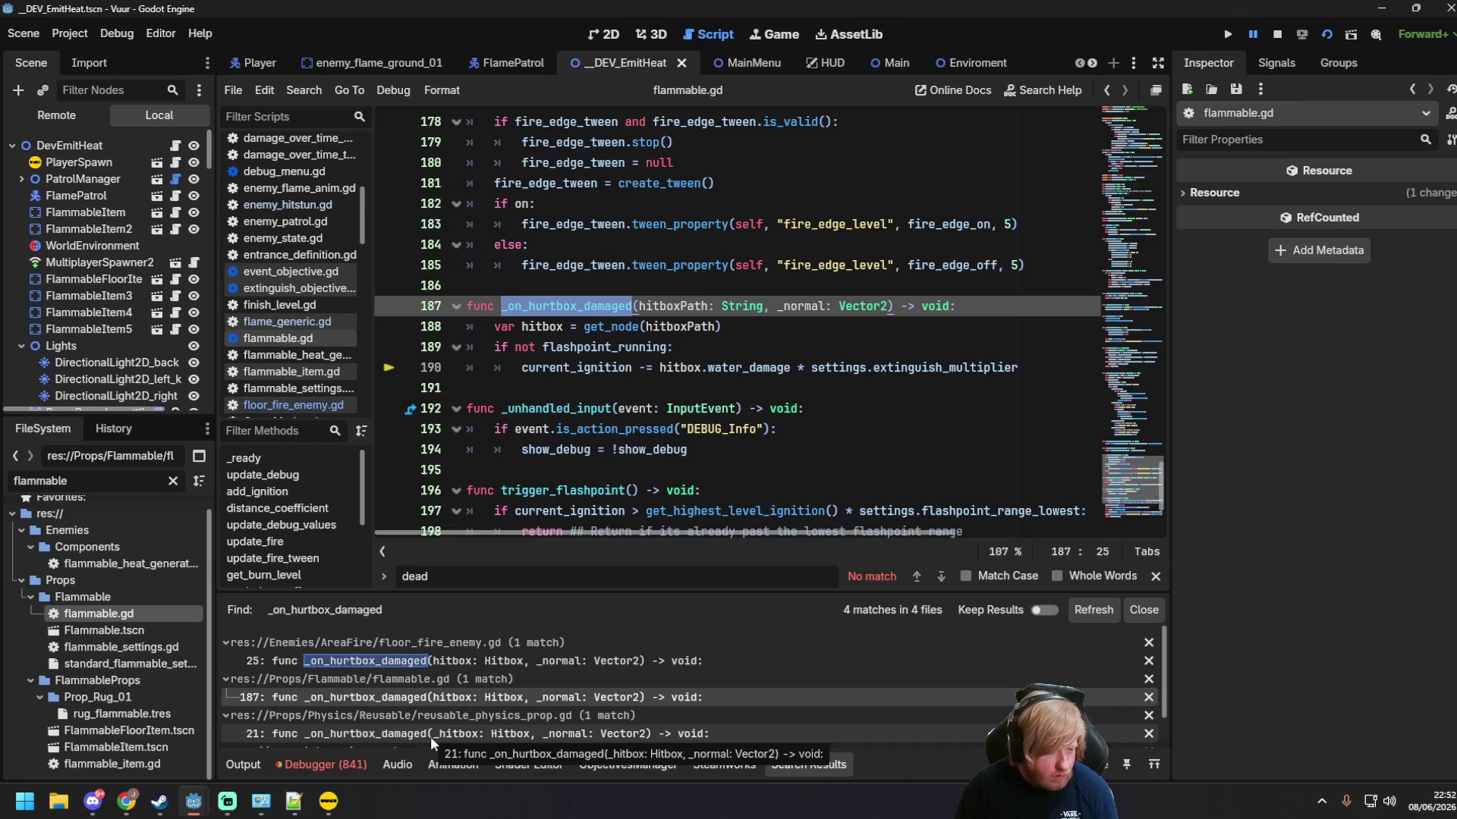
# - Make reusable_physics_prop.gd's _hitbox parameter a String and save
pyautogui.click(430, 736)
pyautogui.click(635, 492)
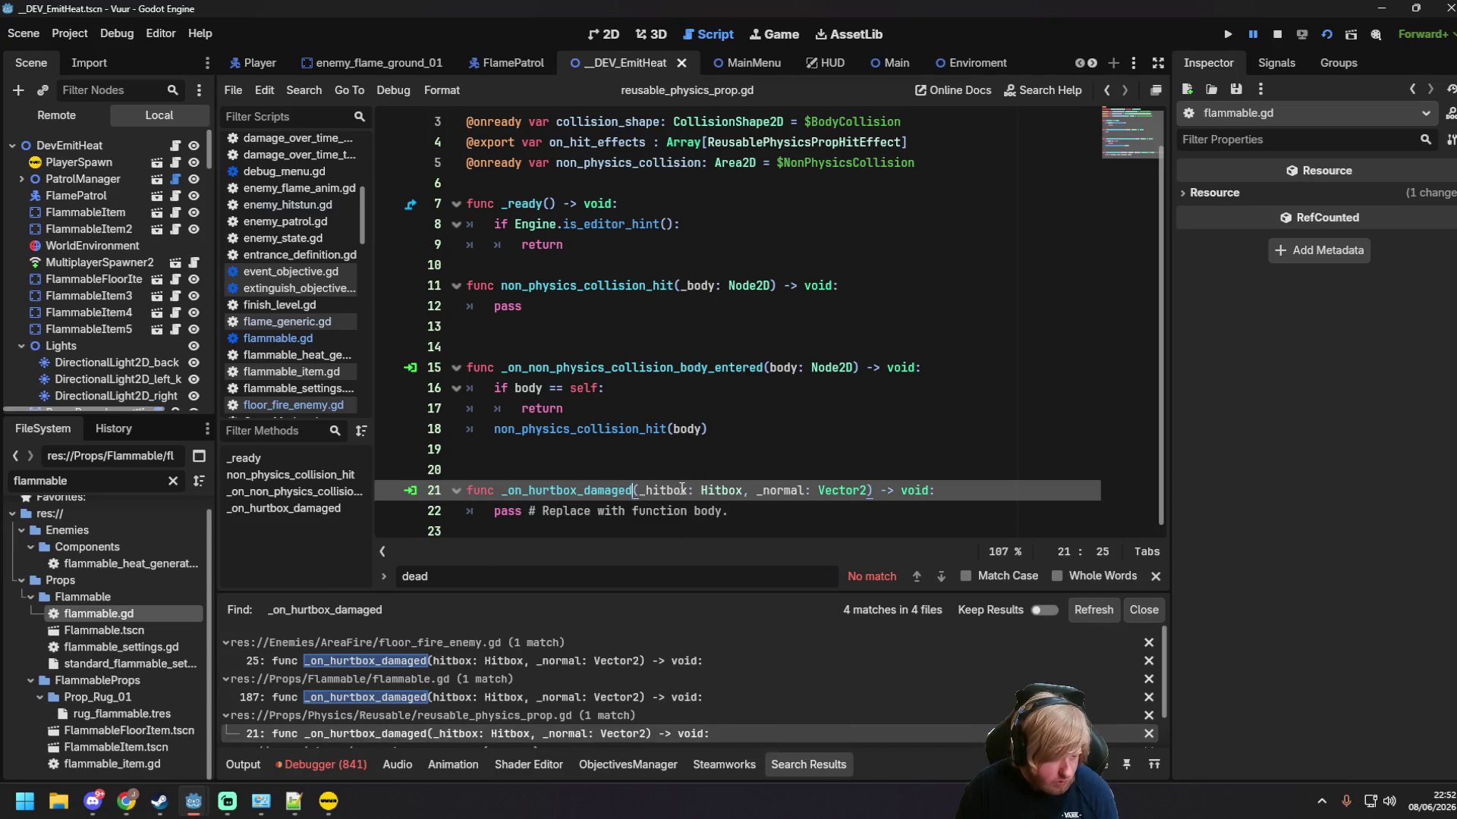
pyautogui.write('Str')
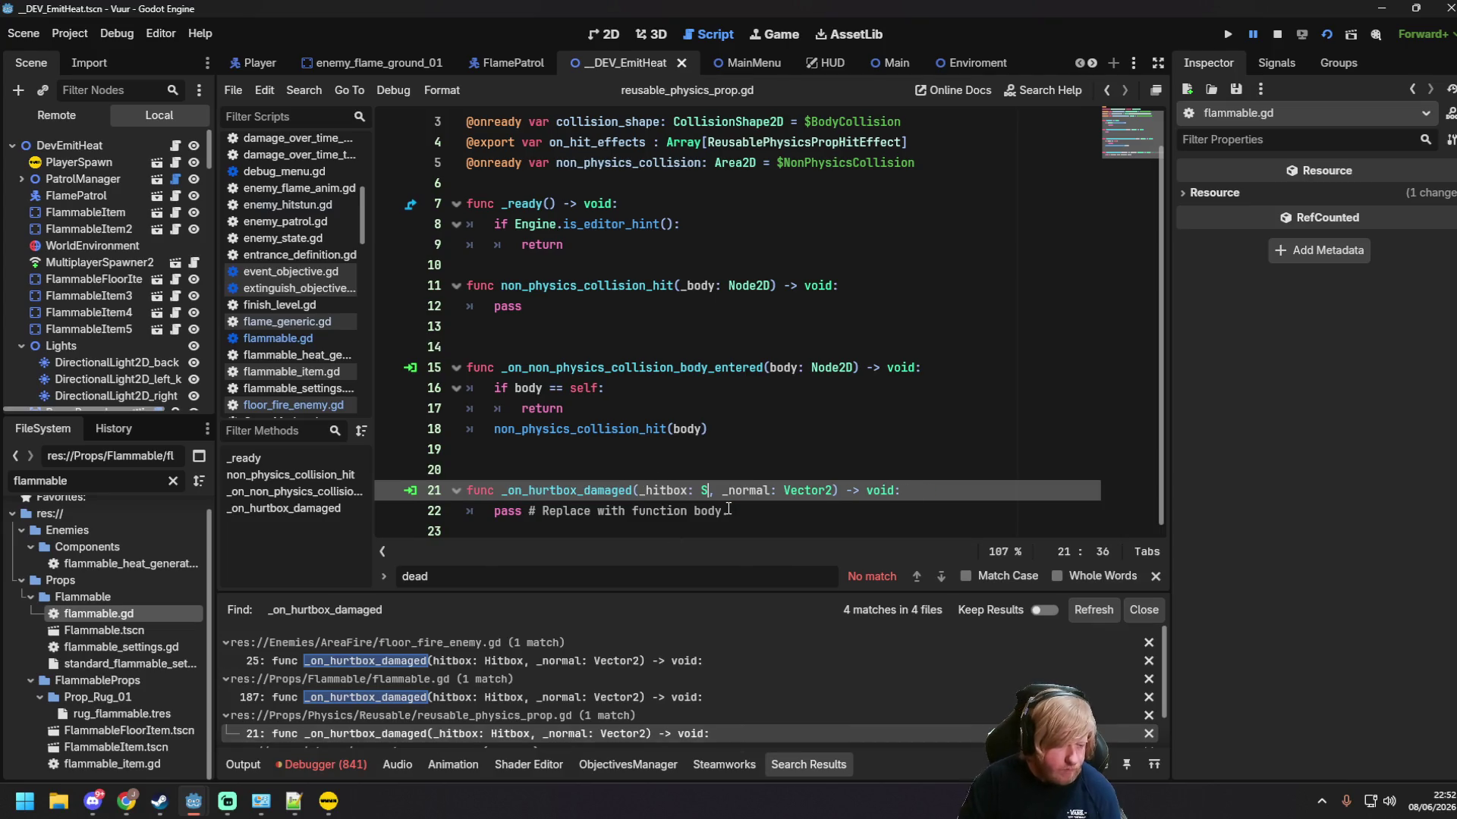
pyautogui.press('Return')
pyautogui.press('Right')
pyautogui.hotkey('ctrl', 's')
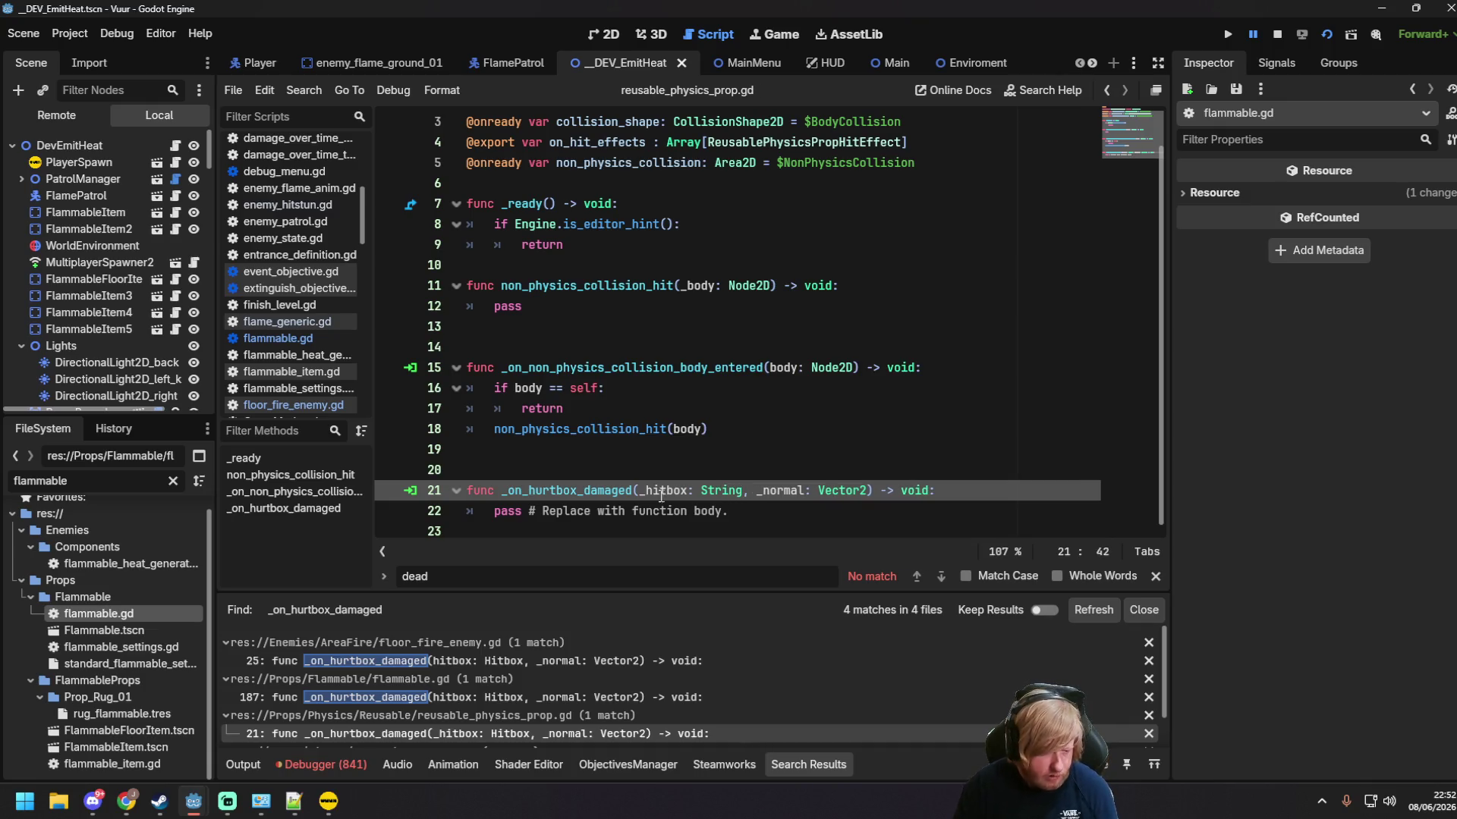
pyautogui.scroll(-3)
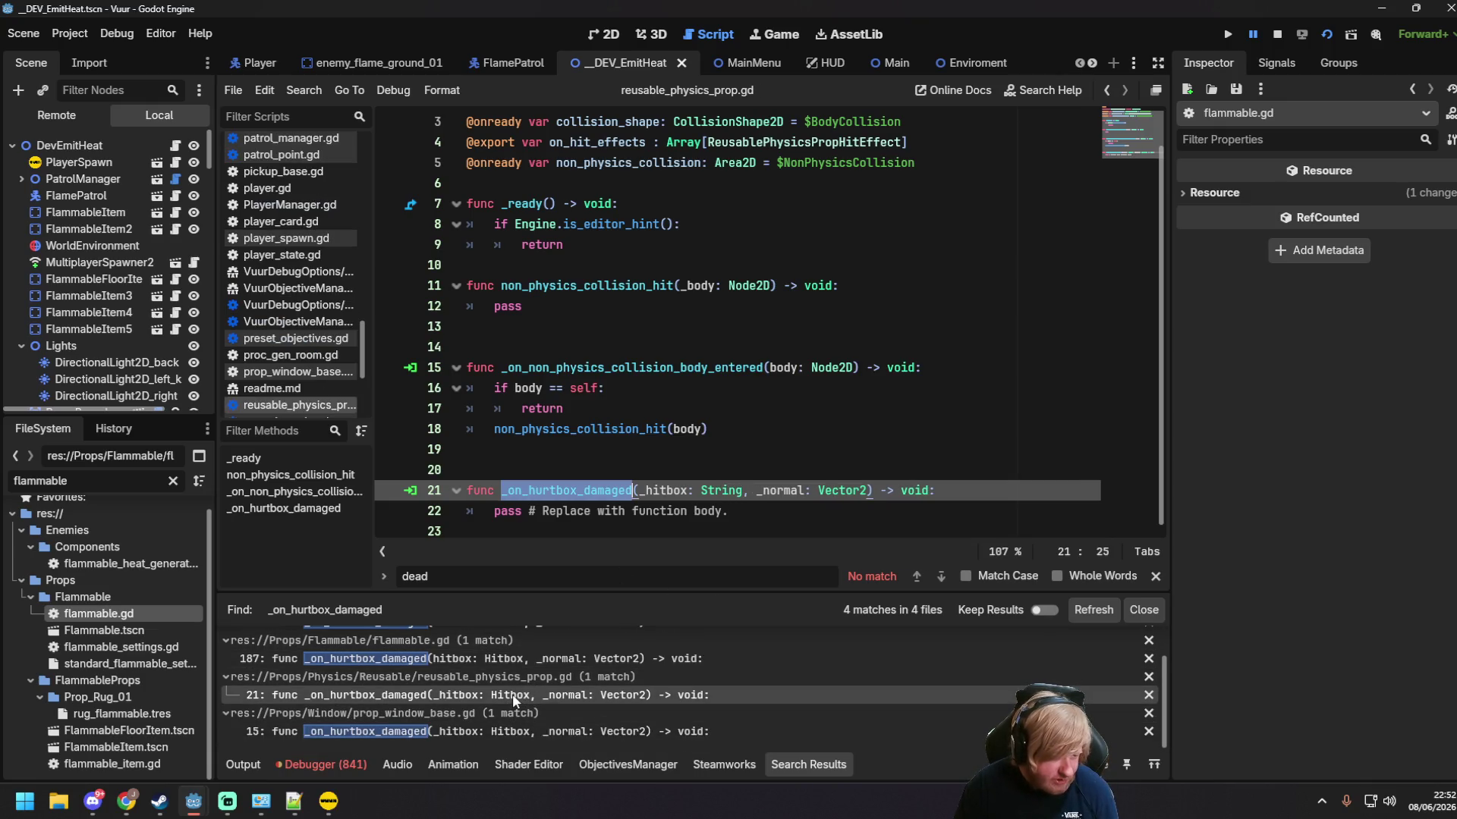
# - Replace the Hitbox type with String in prop_window_base.gd's handler and save
pyautogui.click(484, 733)
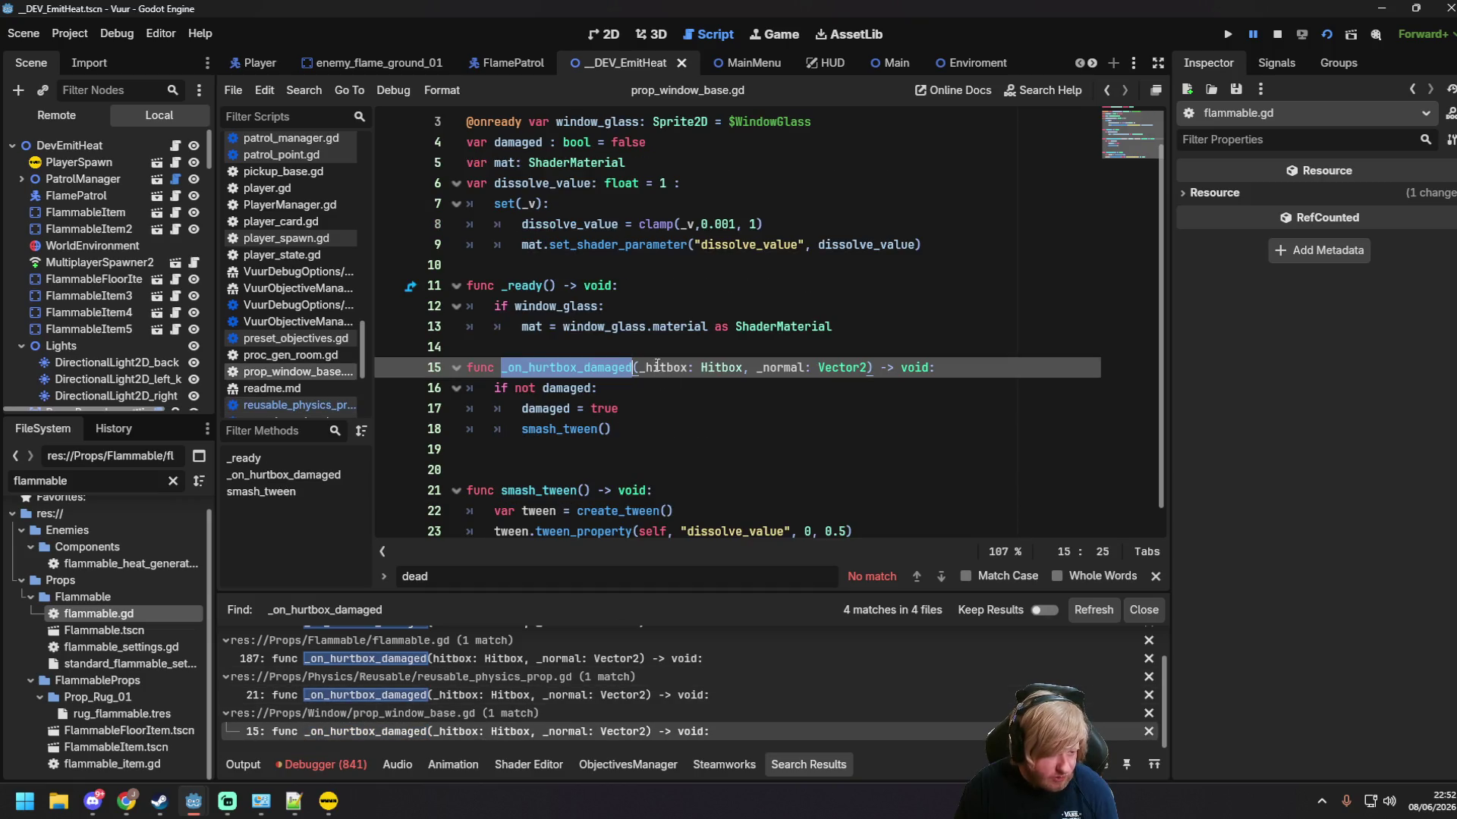
pyautogui.click(666, 367)
pyautogui.moveTo(639, 367); pyautogui.dragTo(745, 368)
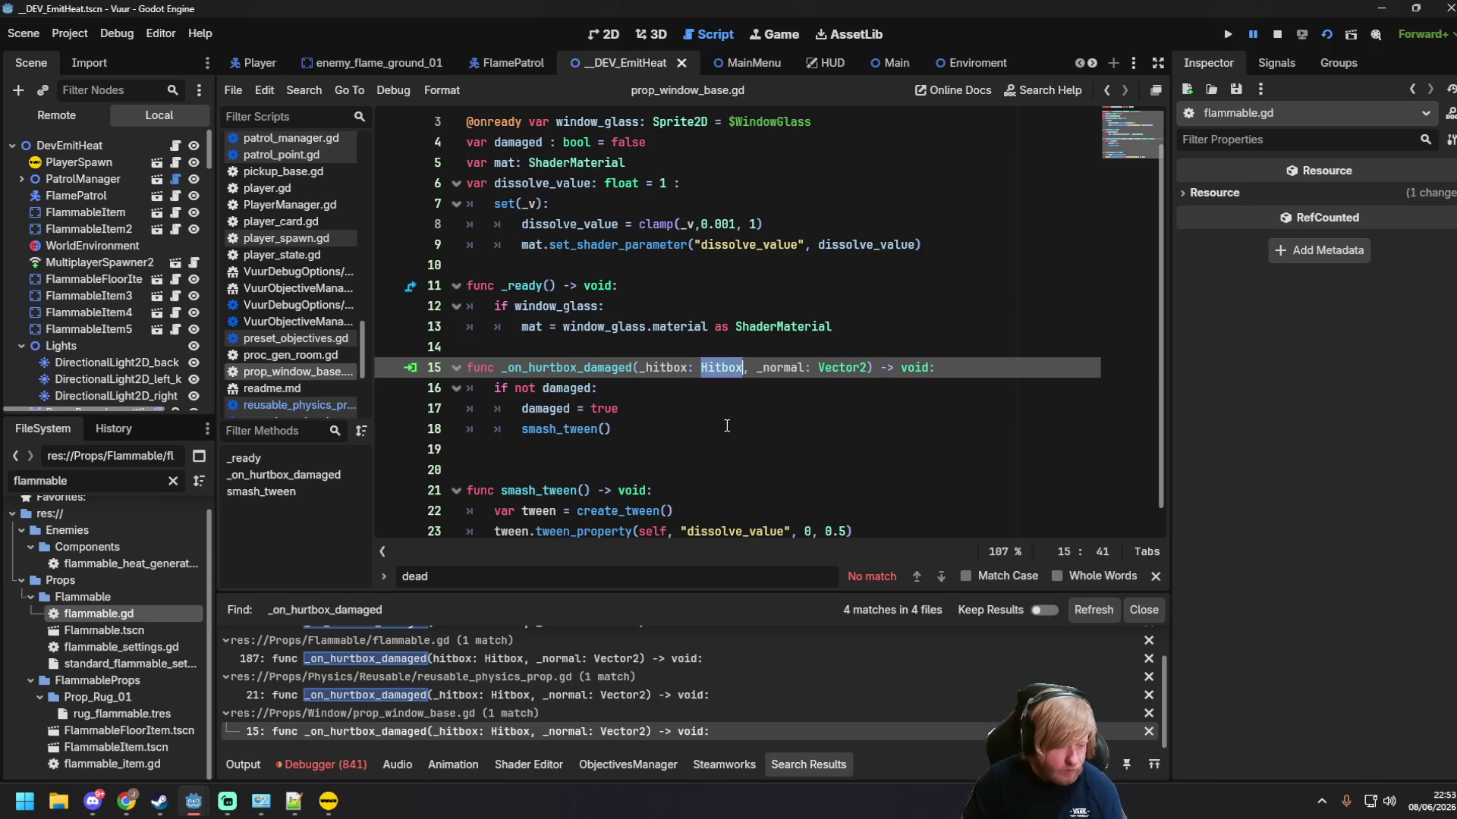
pyautogui.press('BackSpace')
pyautogui.write('String')
pyautogui.press('Right')
pyautogui.hotkey('ctrl', 's')
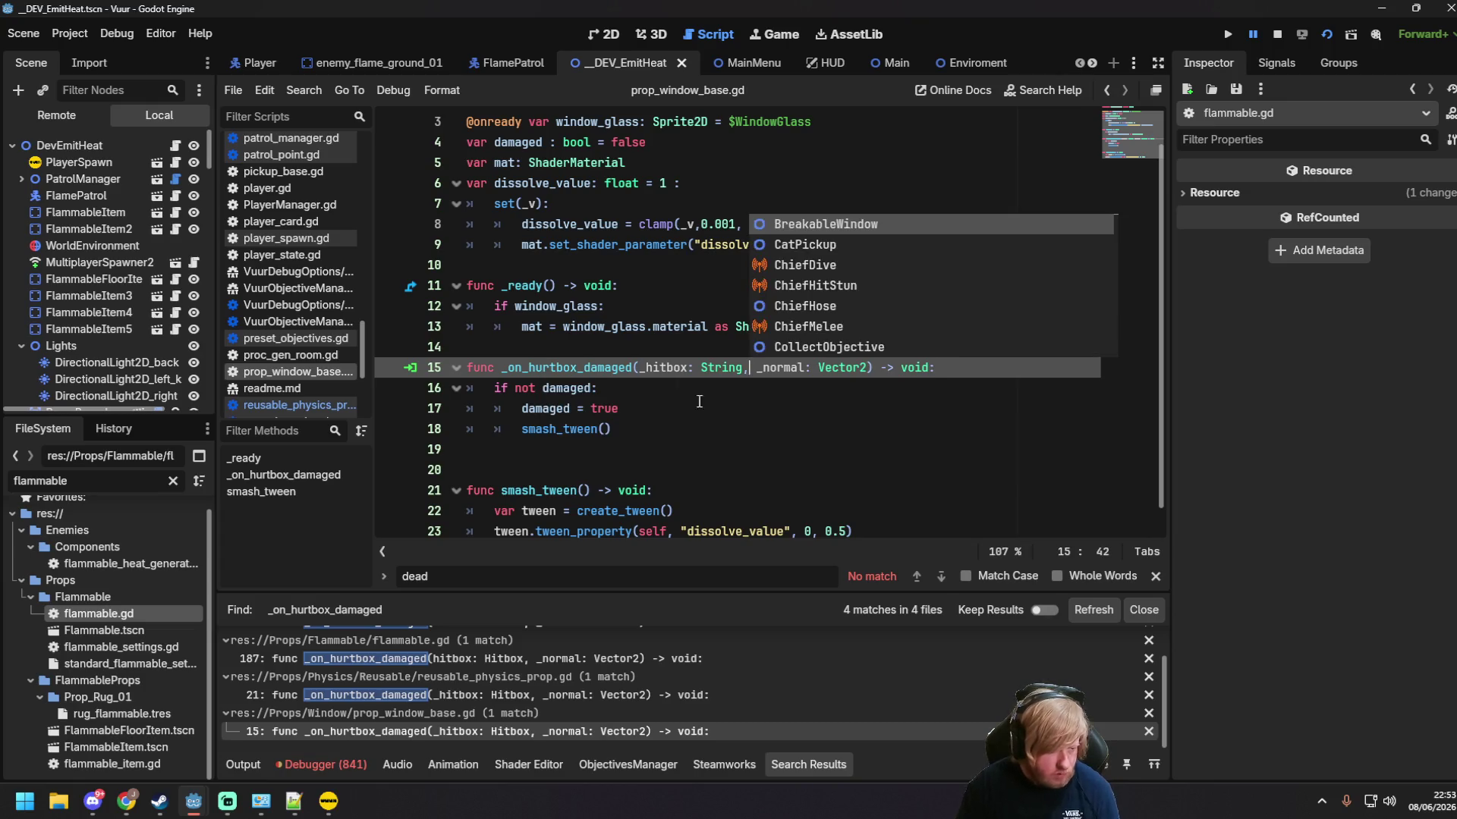
pyautogui.click(685, 393)
pyautogui.click(742, 429)
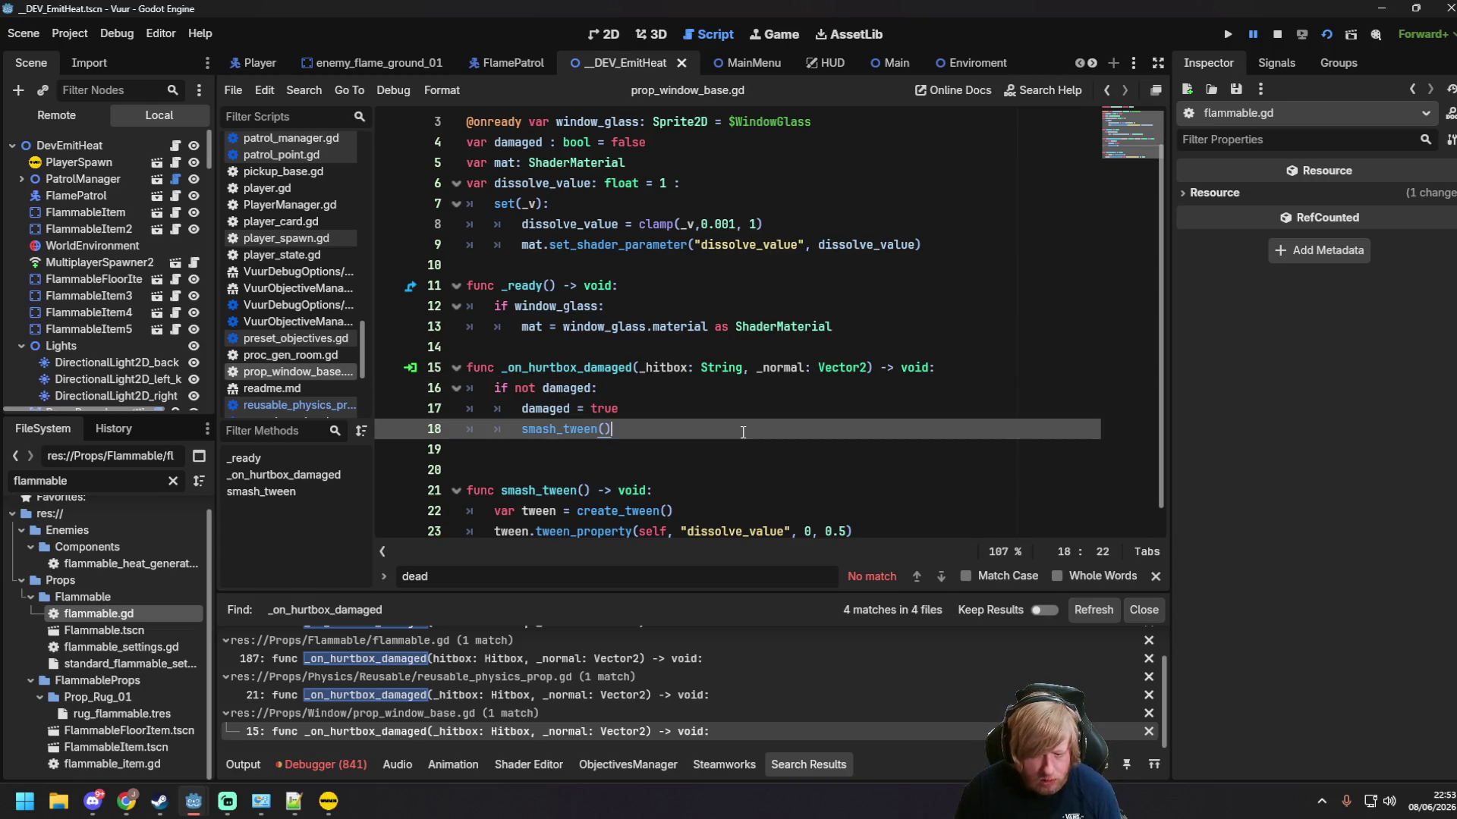
# - Recheck the handlers, ending in floor_fire_enemy.gd, and launch the game for testing
pyautogui.click(513, 692)
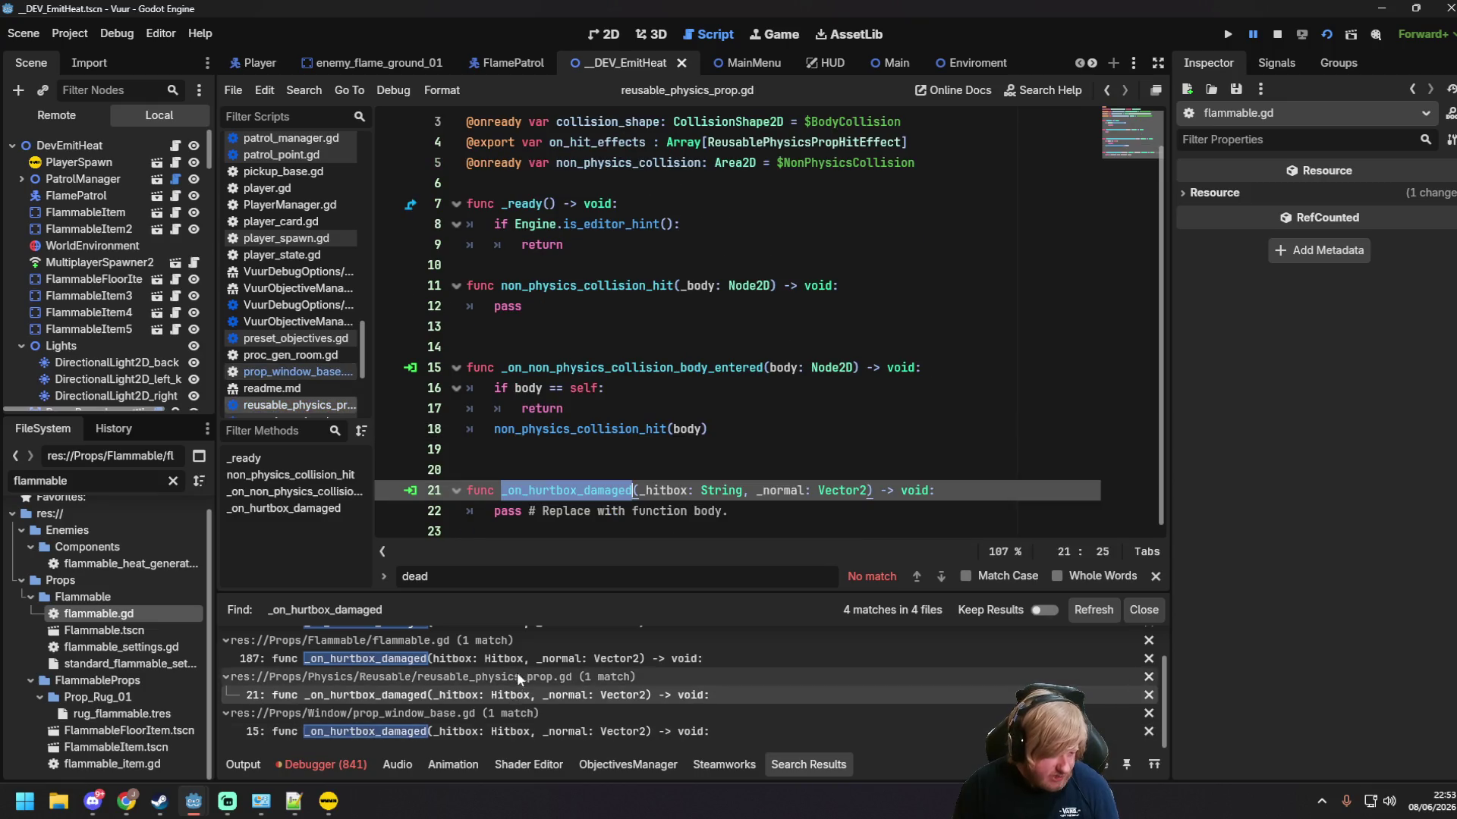
pyautogui.click(527, 657)
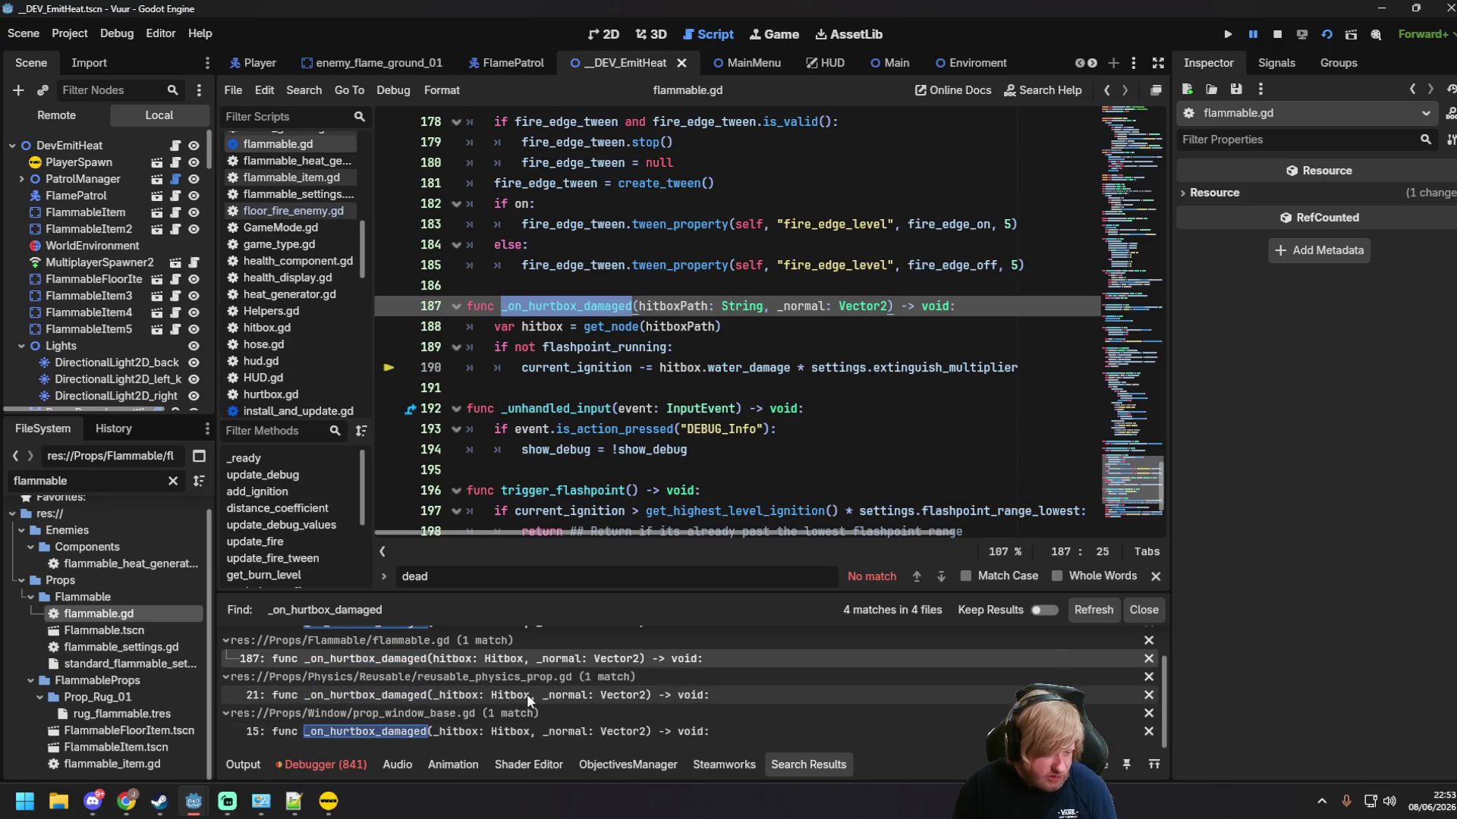
pyautogui.click(527, 695)
pyautogui.scroll(3)
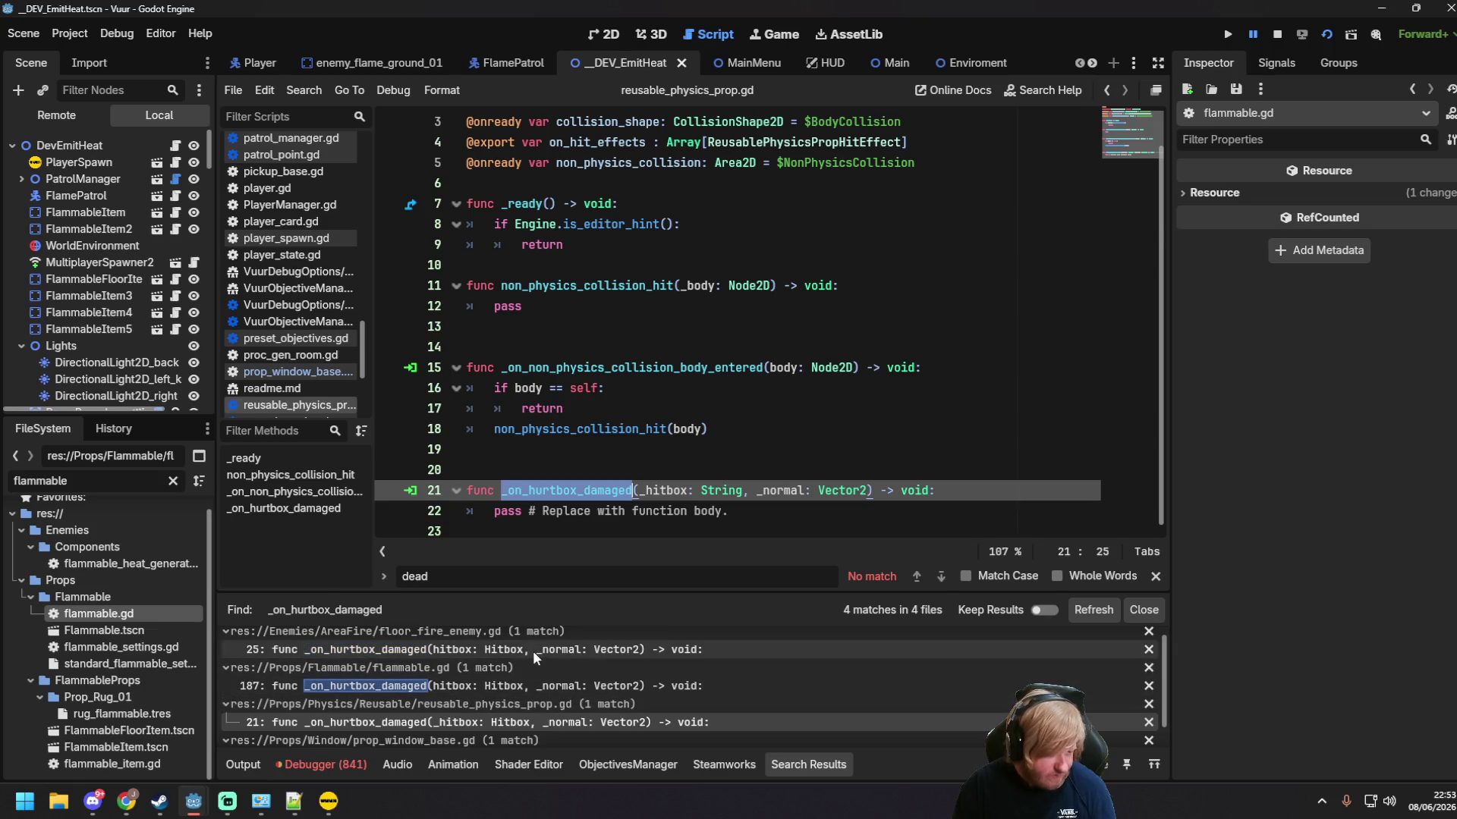
pyautogui.click(532, 651)
pyautogui.click(706, 388)
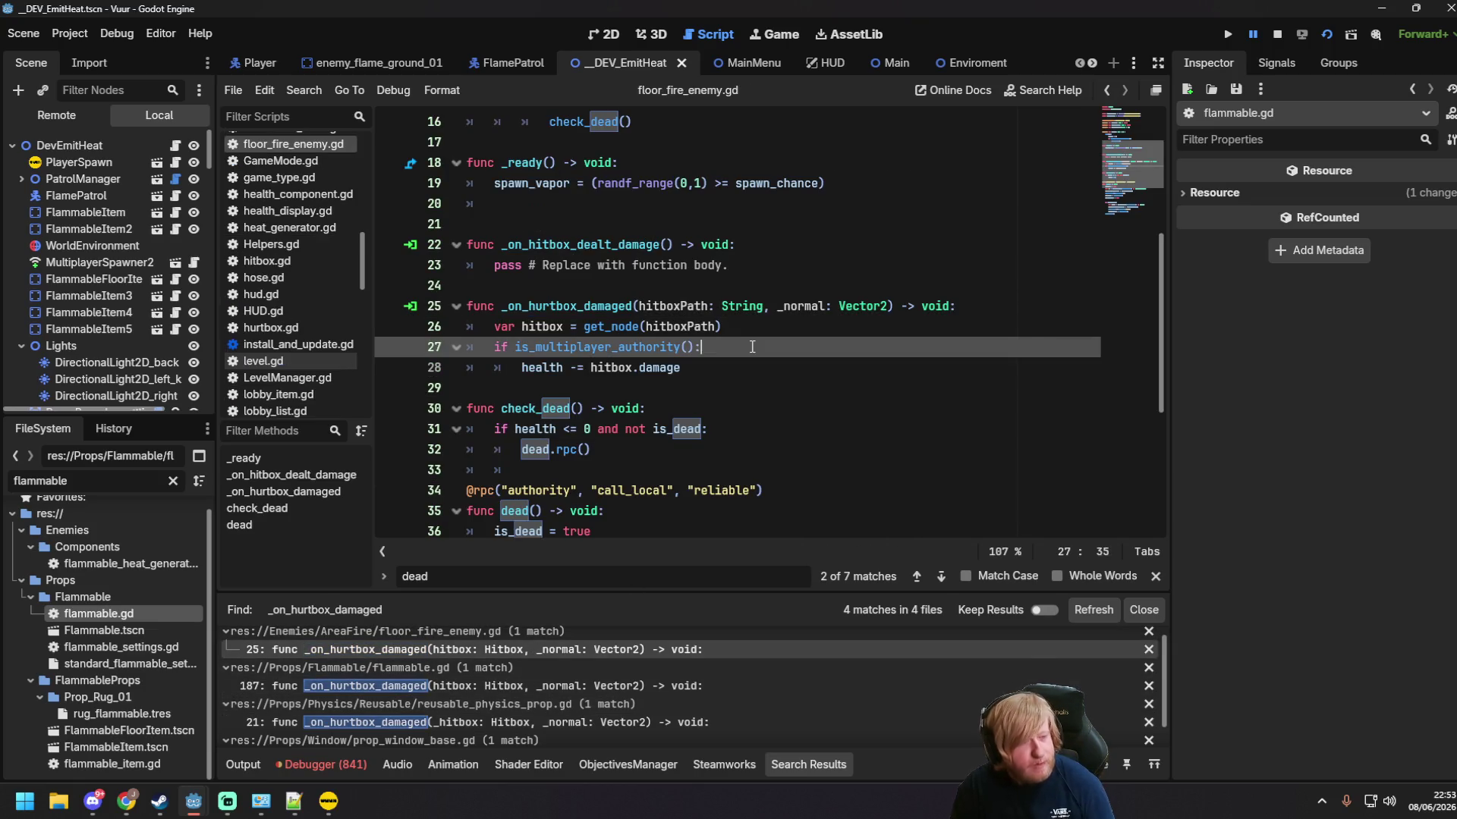
pyautogui.click(738, 347)
pyautogui.press('F5')
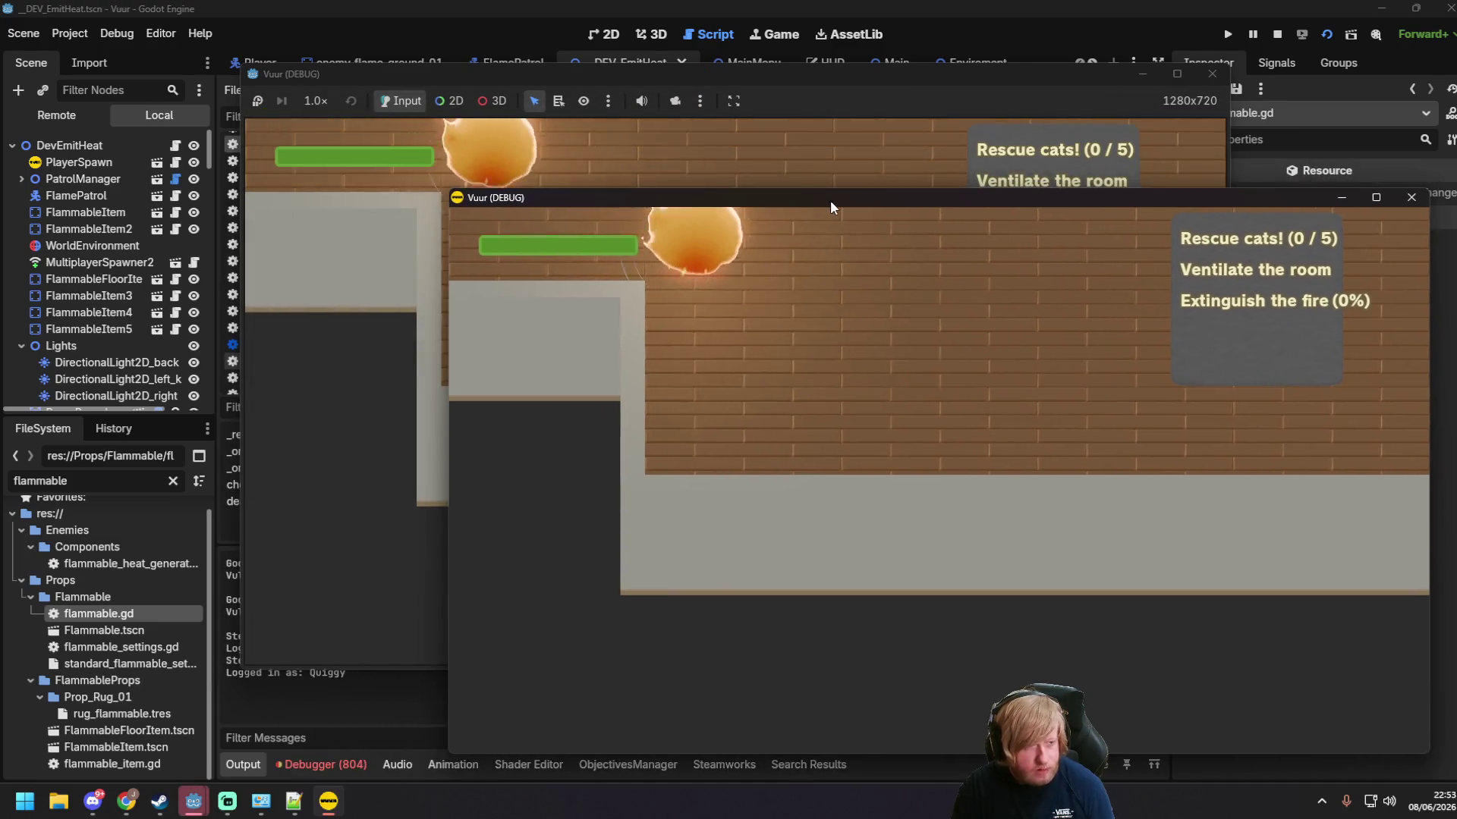
# - Start a server in the second game instance and join it from the first
pyautogui.moveTo(703, 80); pyautogui.dragTo(479, 35)
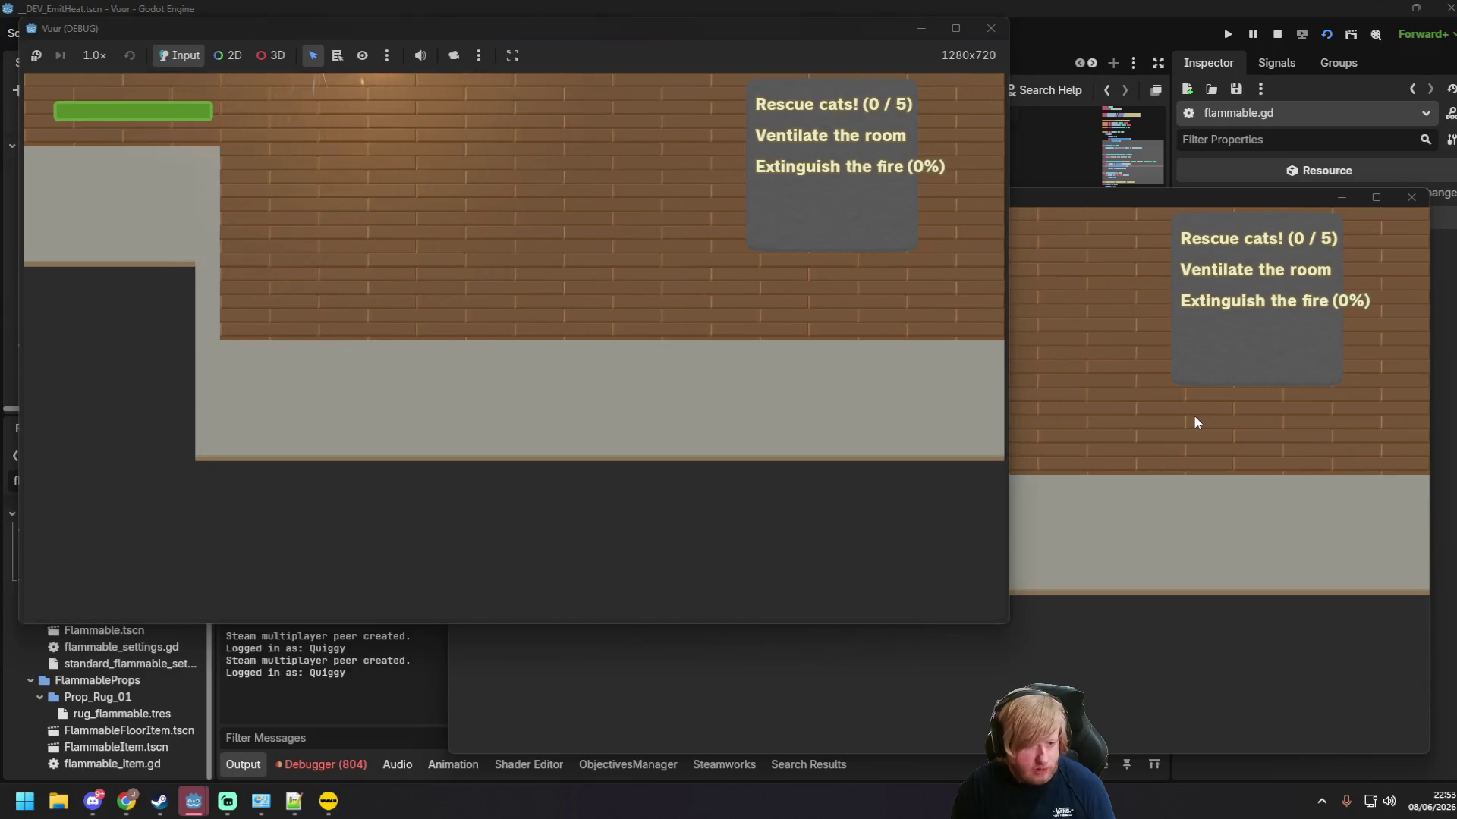
pyautogui.click(930, 443)
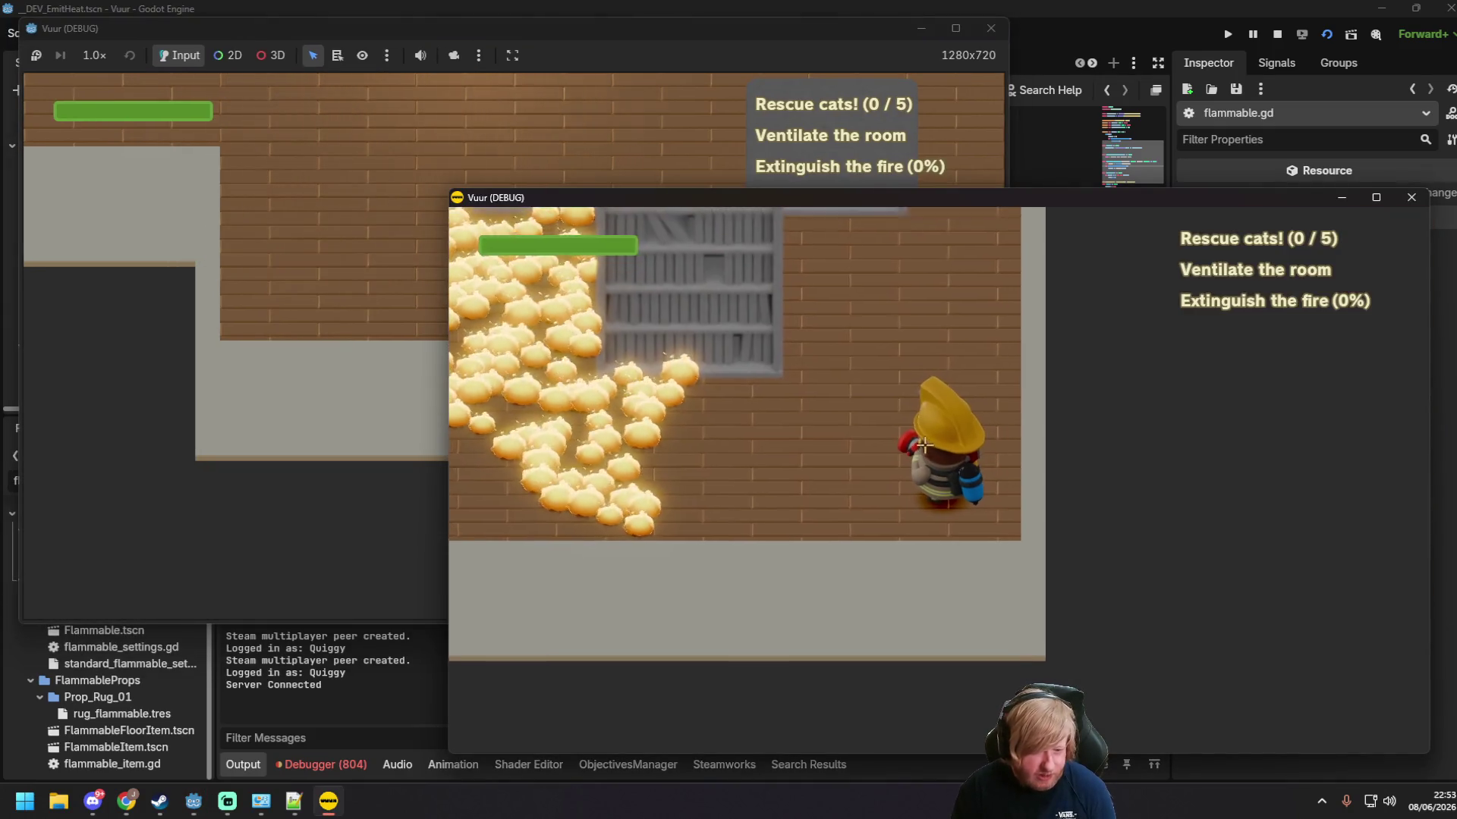
pyautogui.click(250, 218)
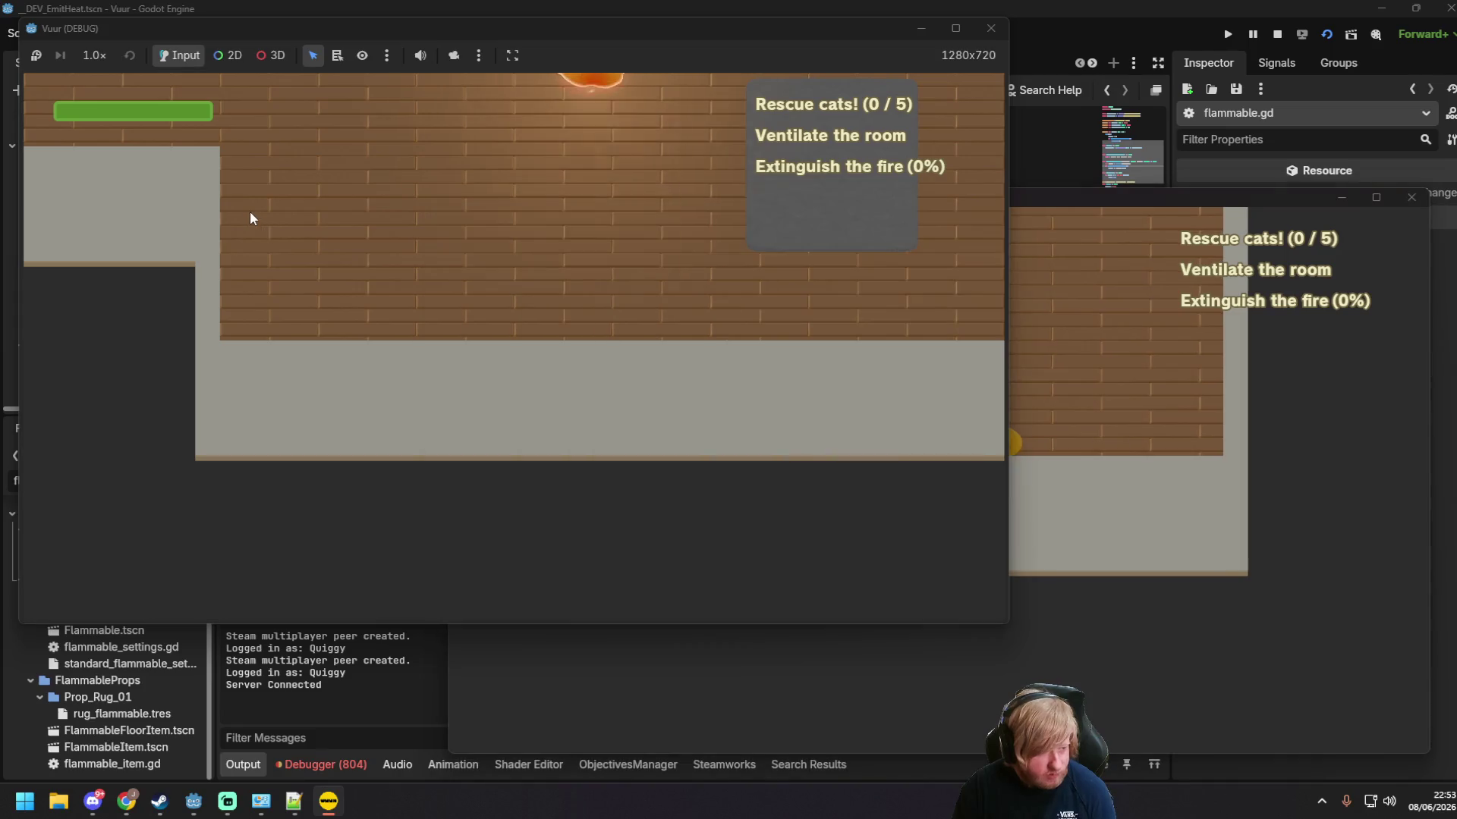
pyautogui.click(430, 347)
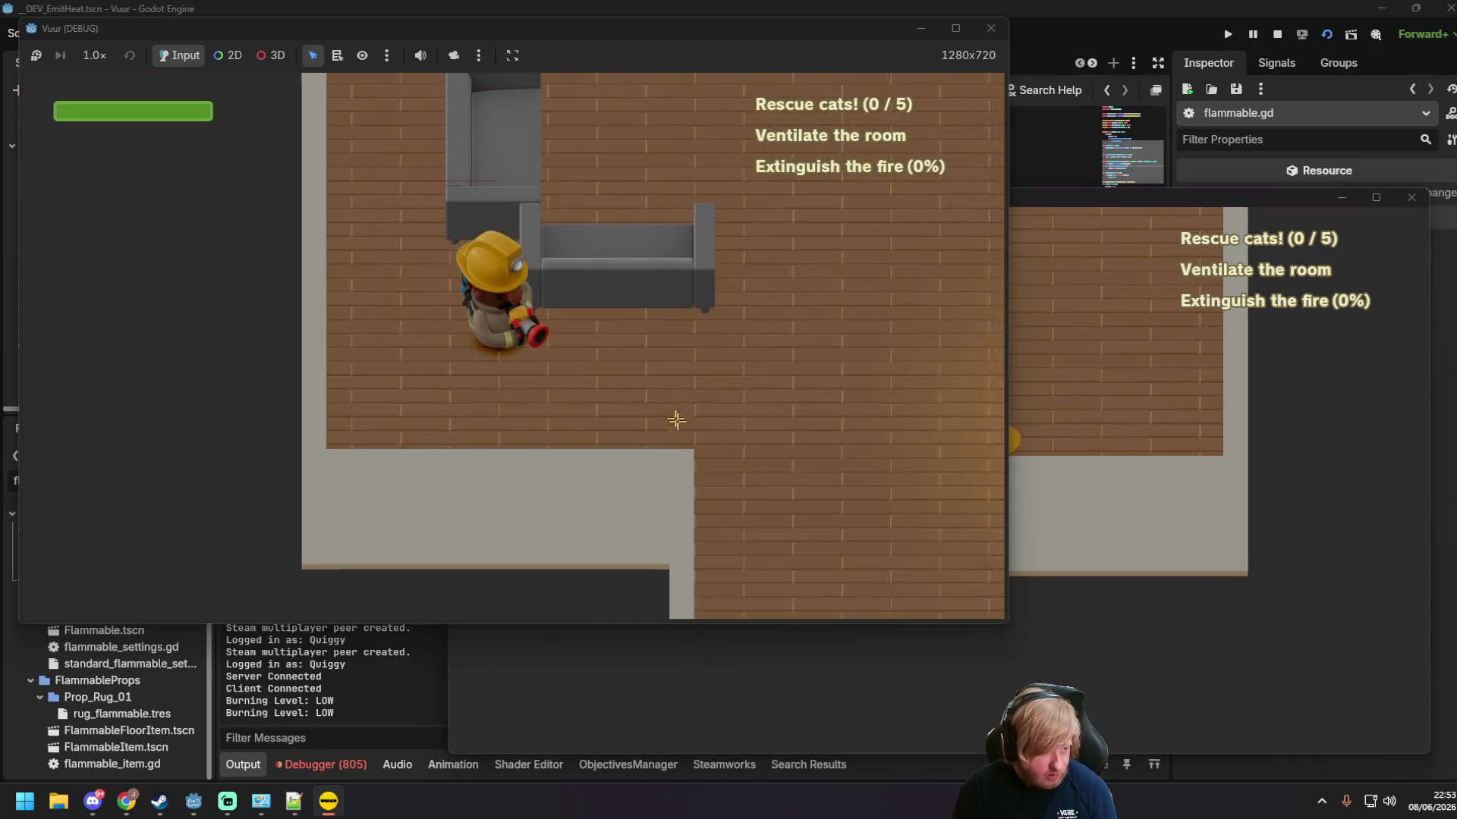
# - Walk the firefighters to the flame and spray water at it in both instances
pyautogui.press('d')
pyautogui.hotkey('alt', 'Tab')
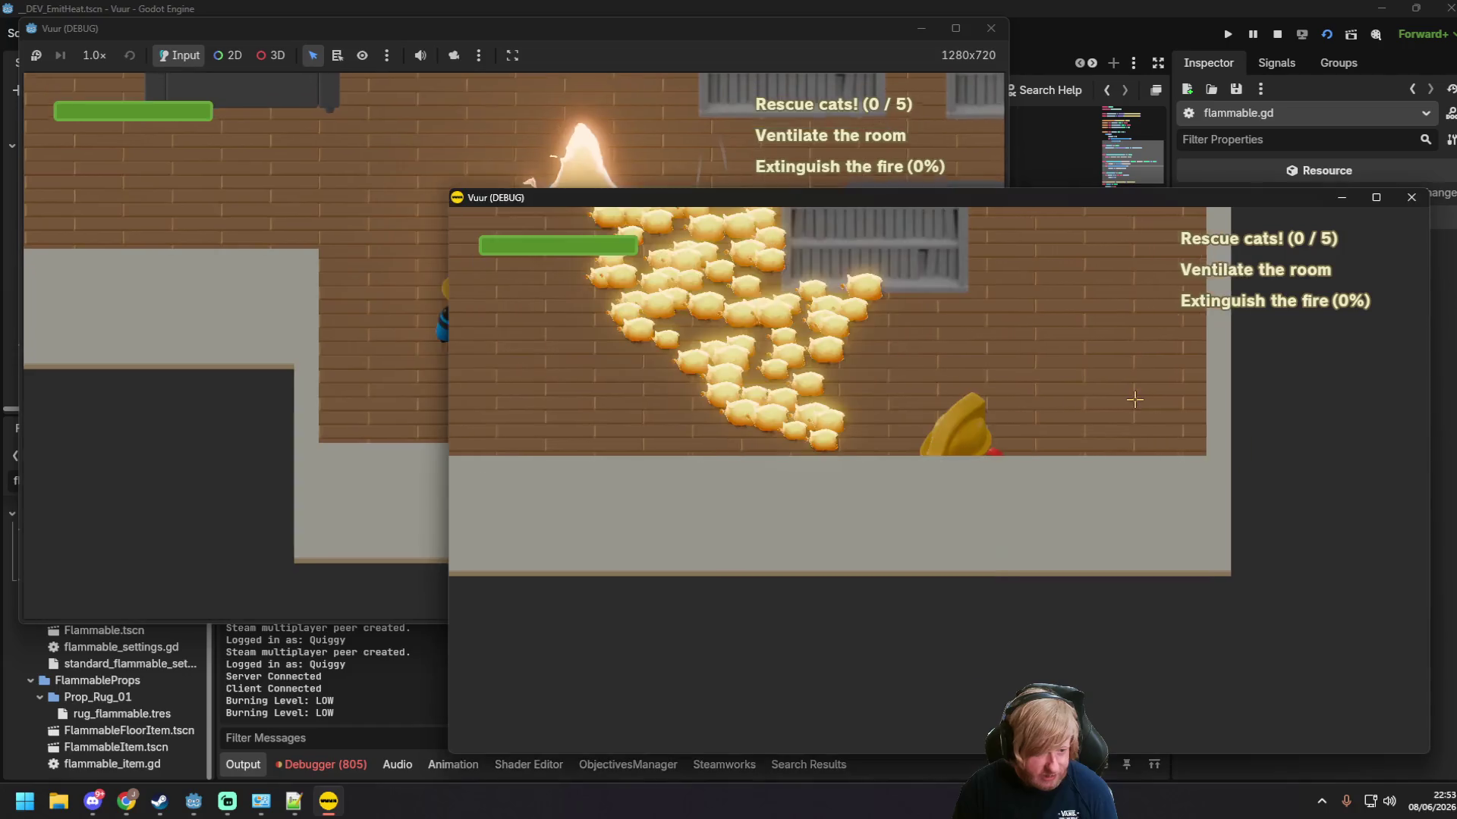
pyautogui.press('a')
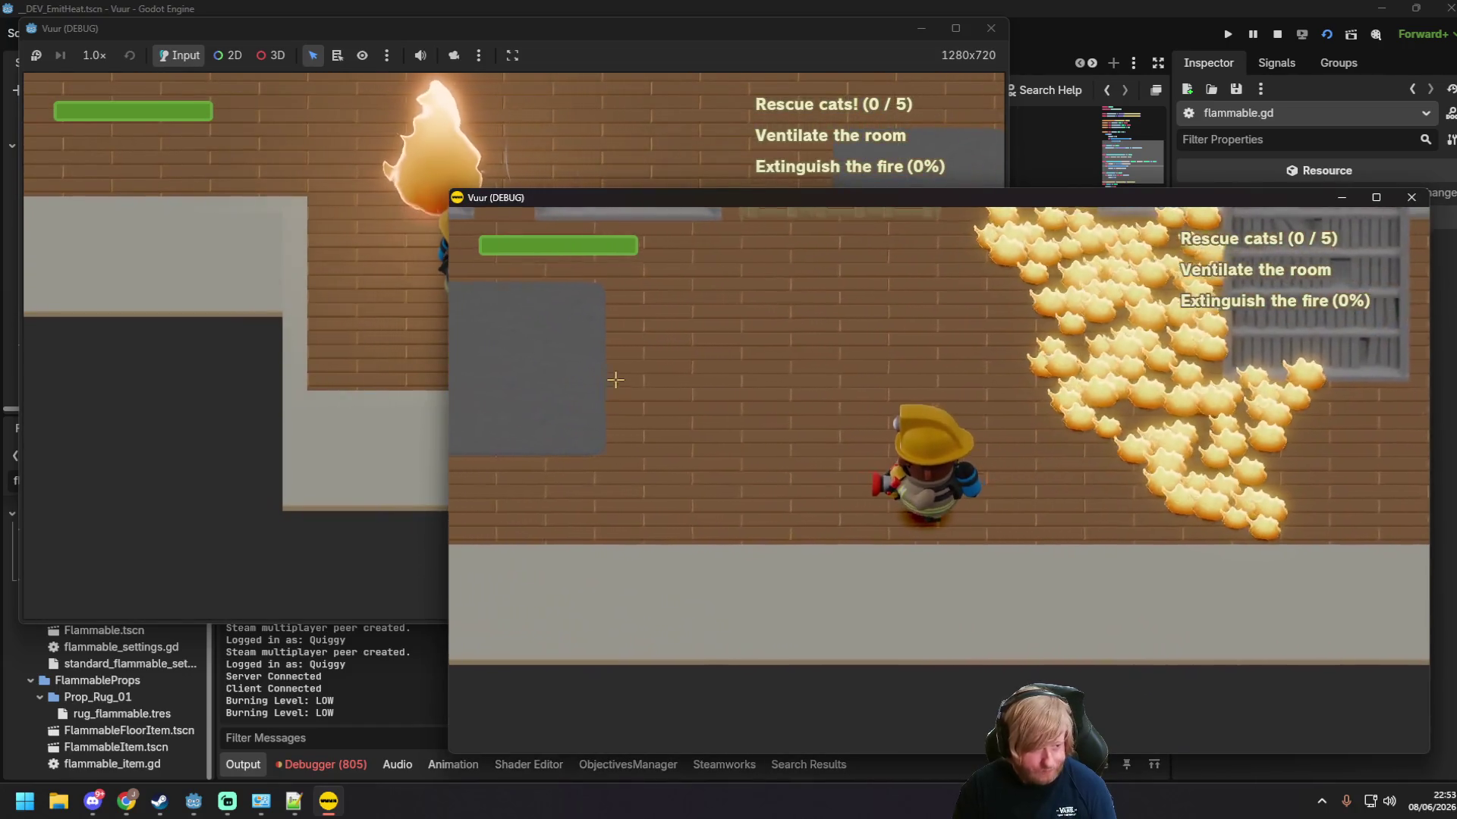
pyautogui.press('a')
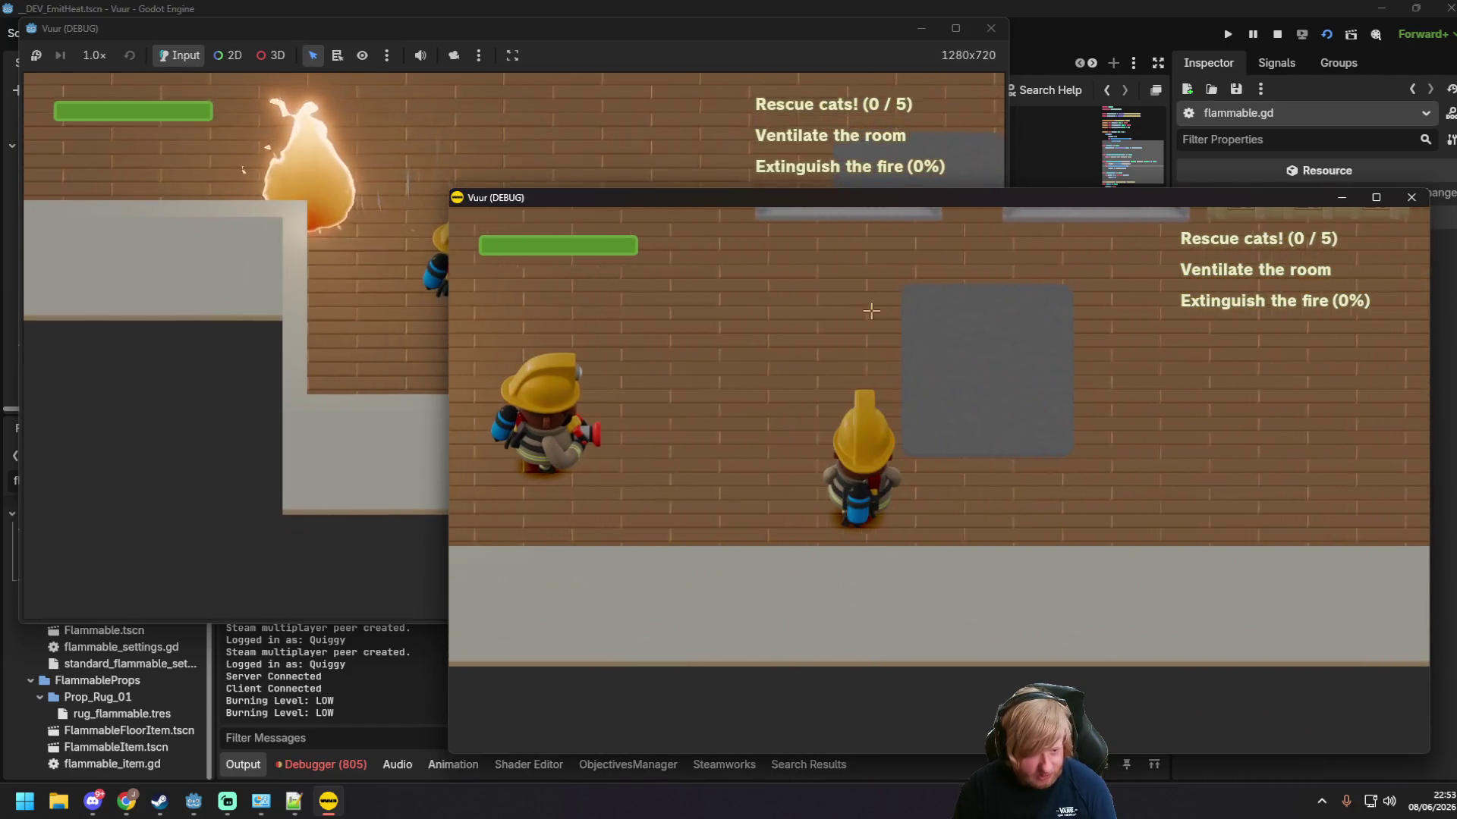
pyautogui.hotkey('alt', 'Tab')
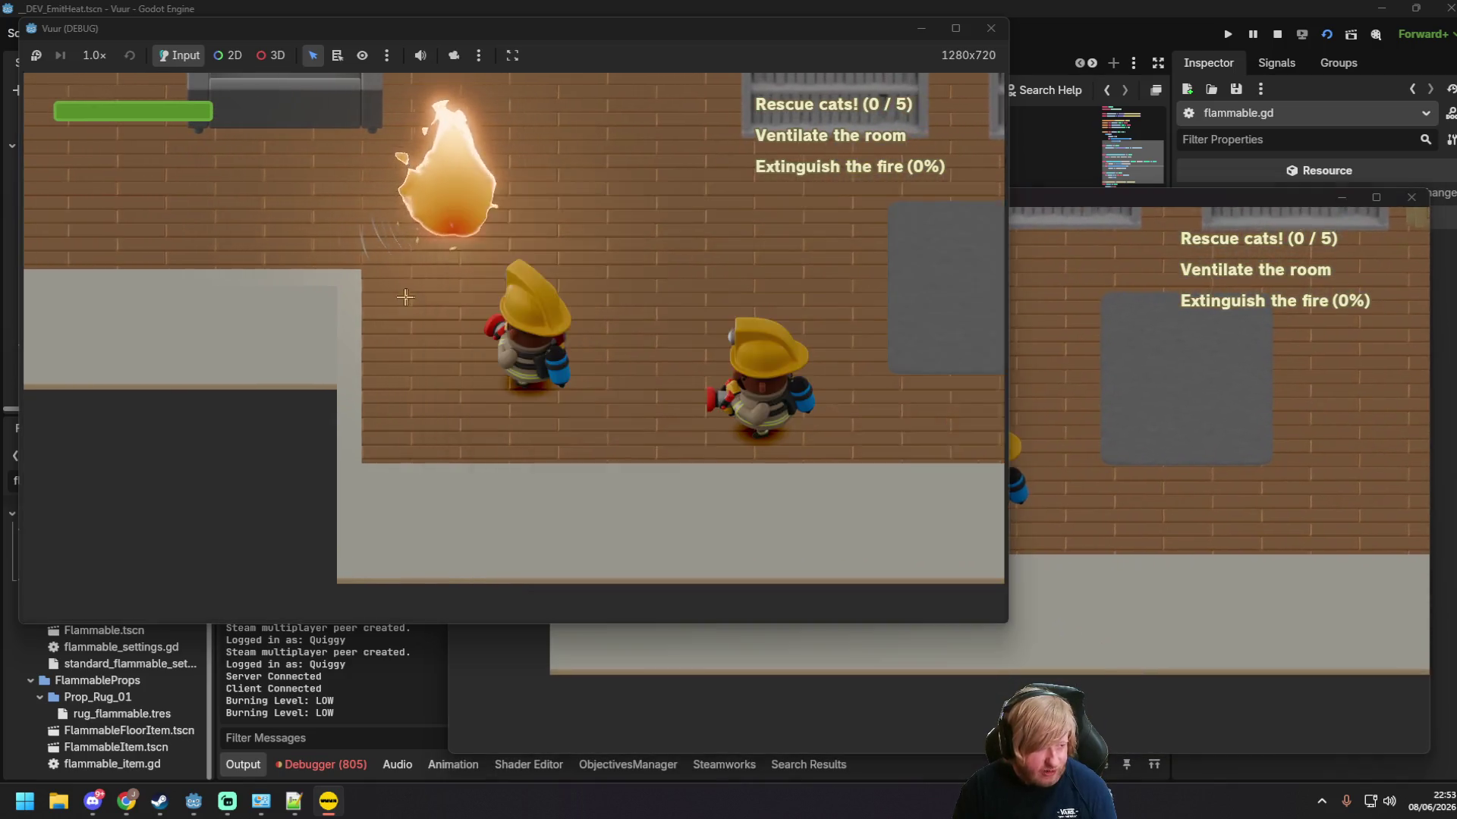
pyautogui.press('d')
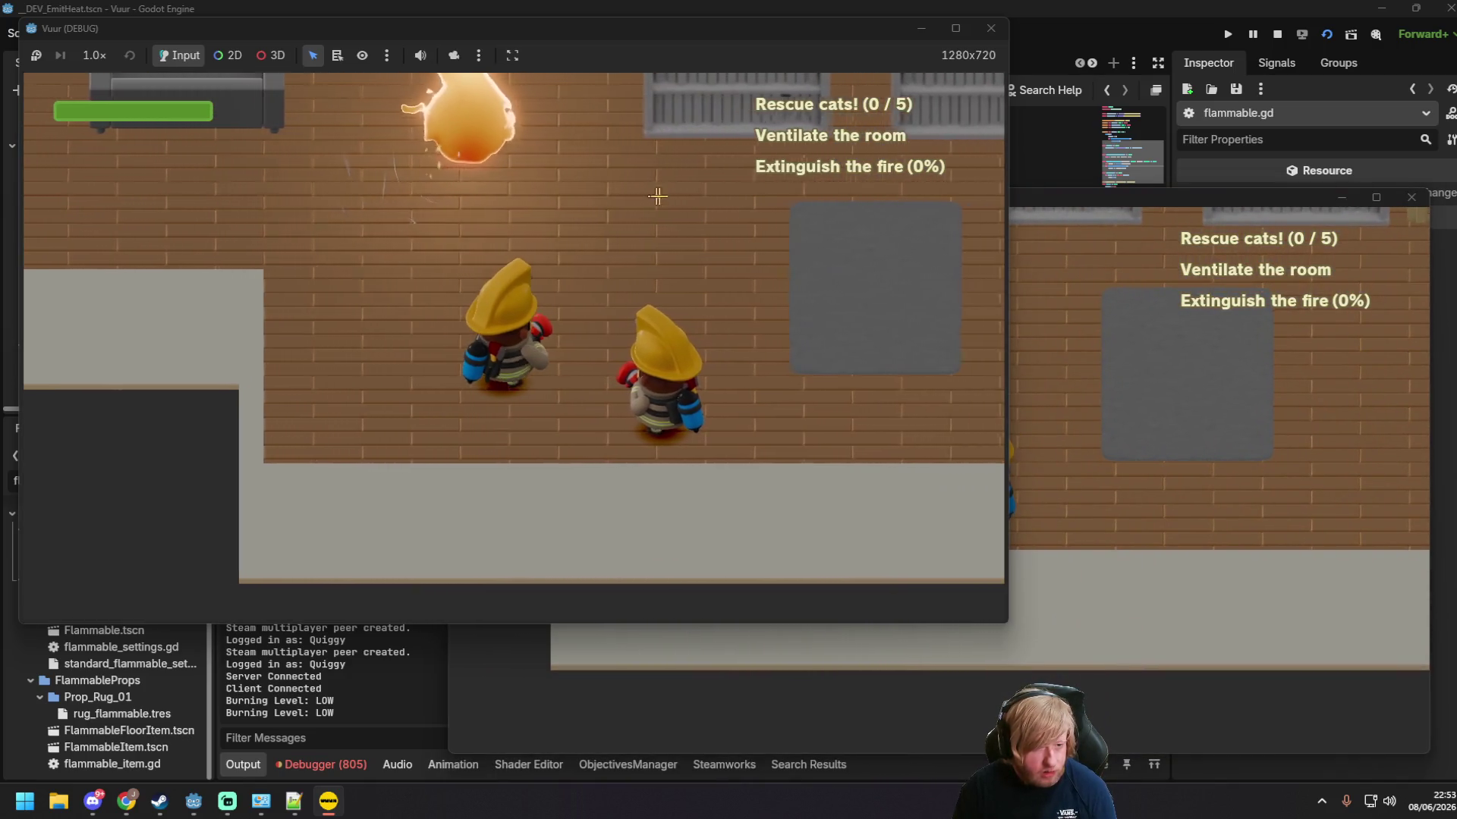
pyautogui.moveTo(1092, 215); pyautogui.dragTo(744, 245)
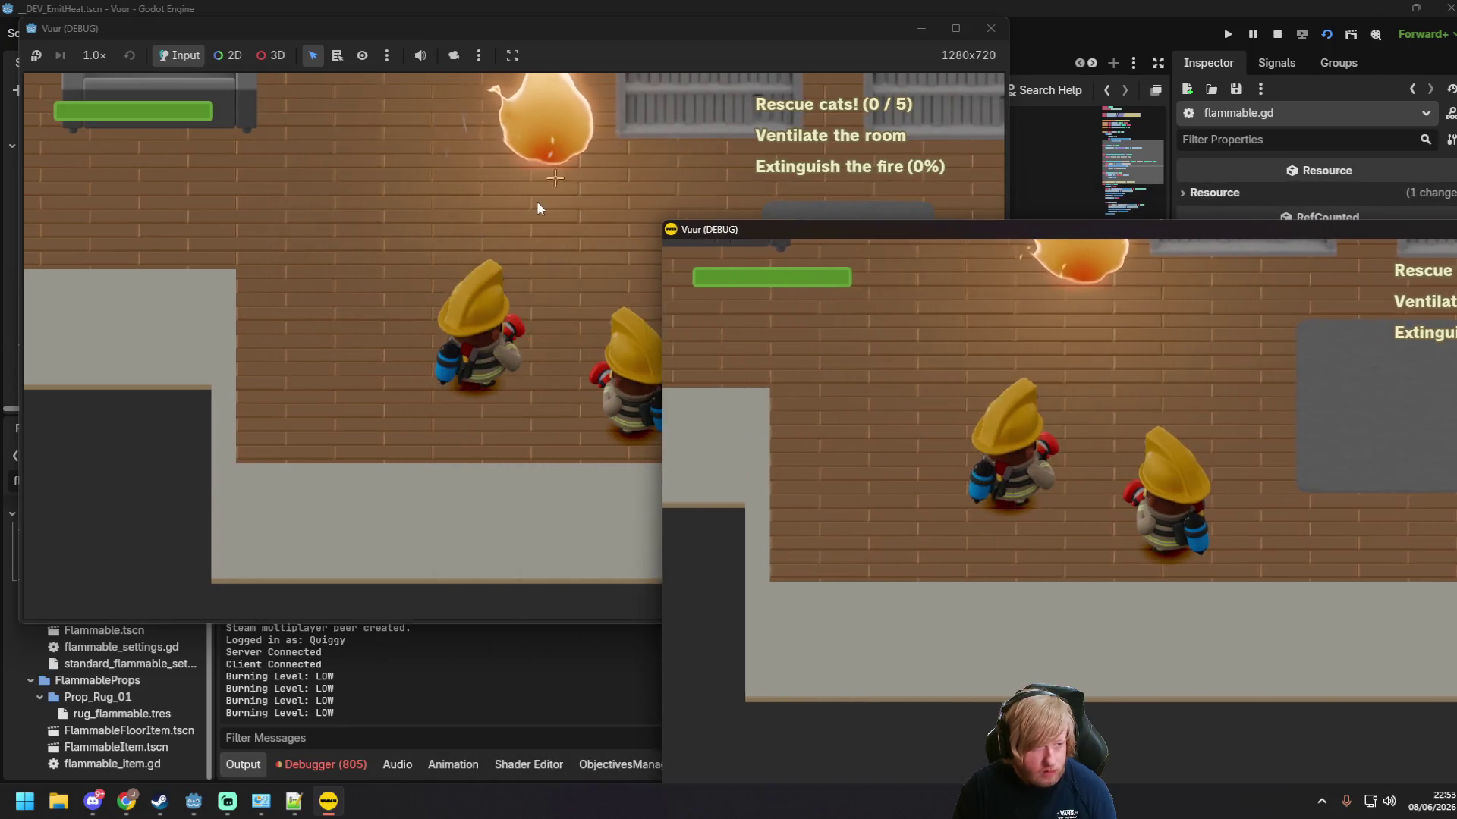
pyautogui.click(614, 166)
pyautogui.moveTo(668, 190); pyautogui.dragTo(638, 167)
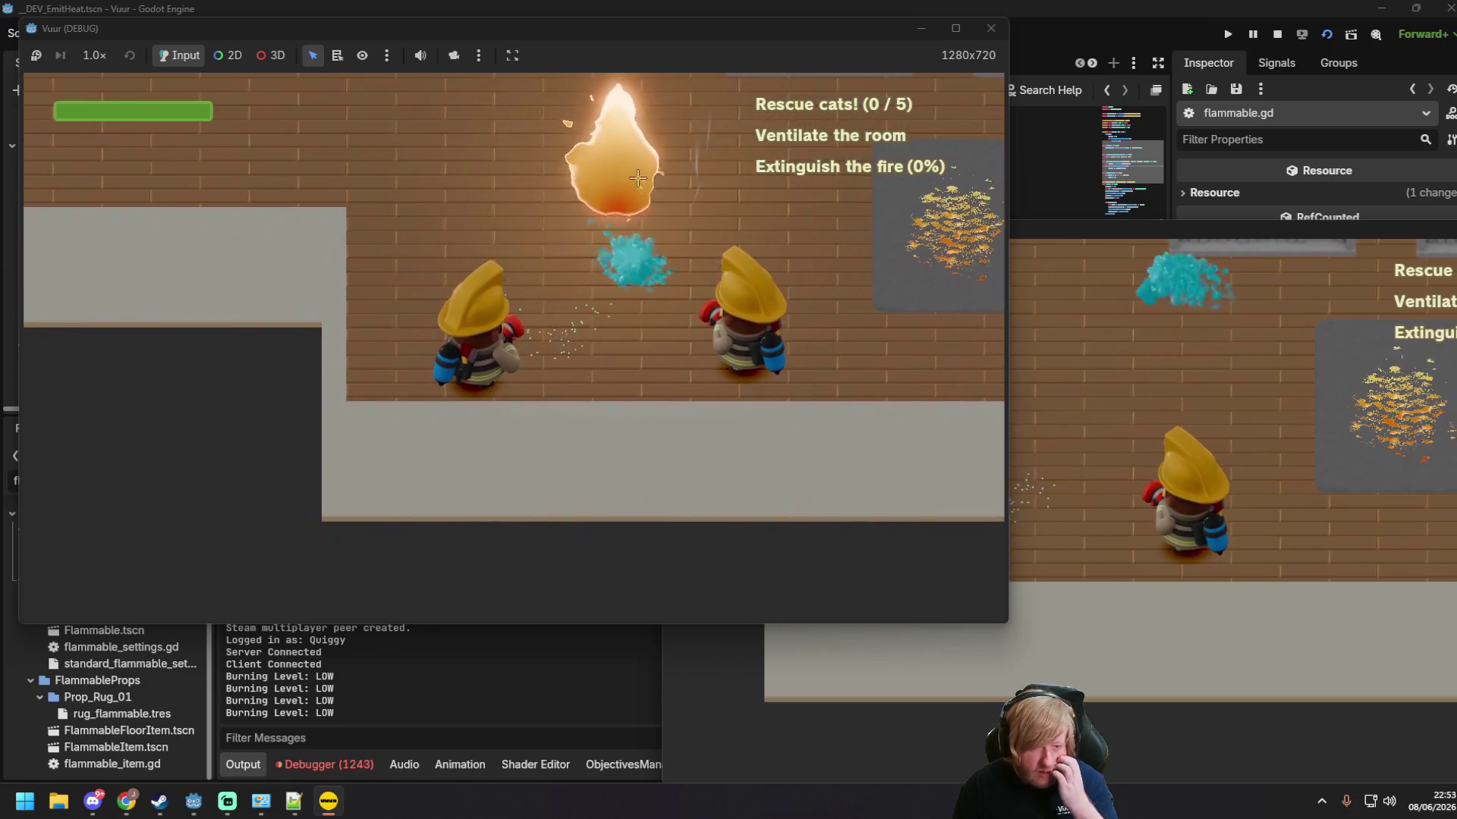
pyautogui.click(1085, 347)
pyautogui.moveTo(918, 334); pyautogui.dragTo(868, 338)
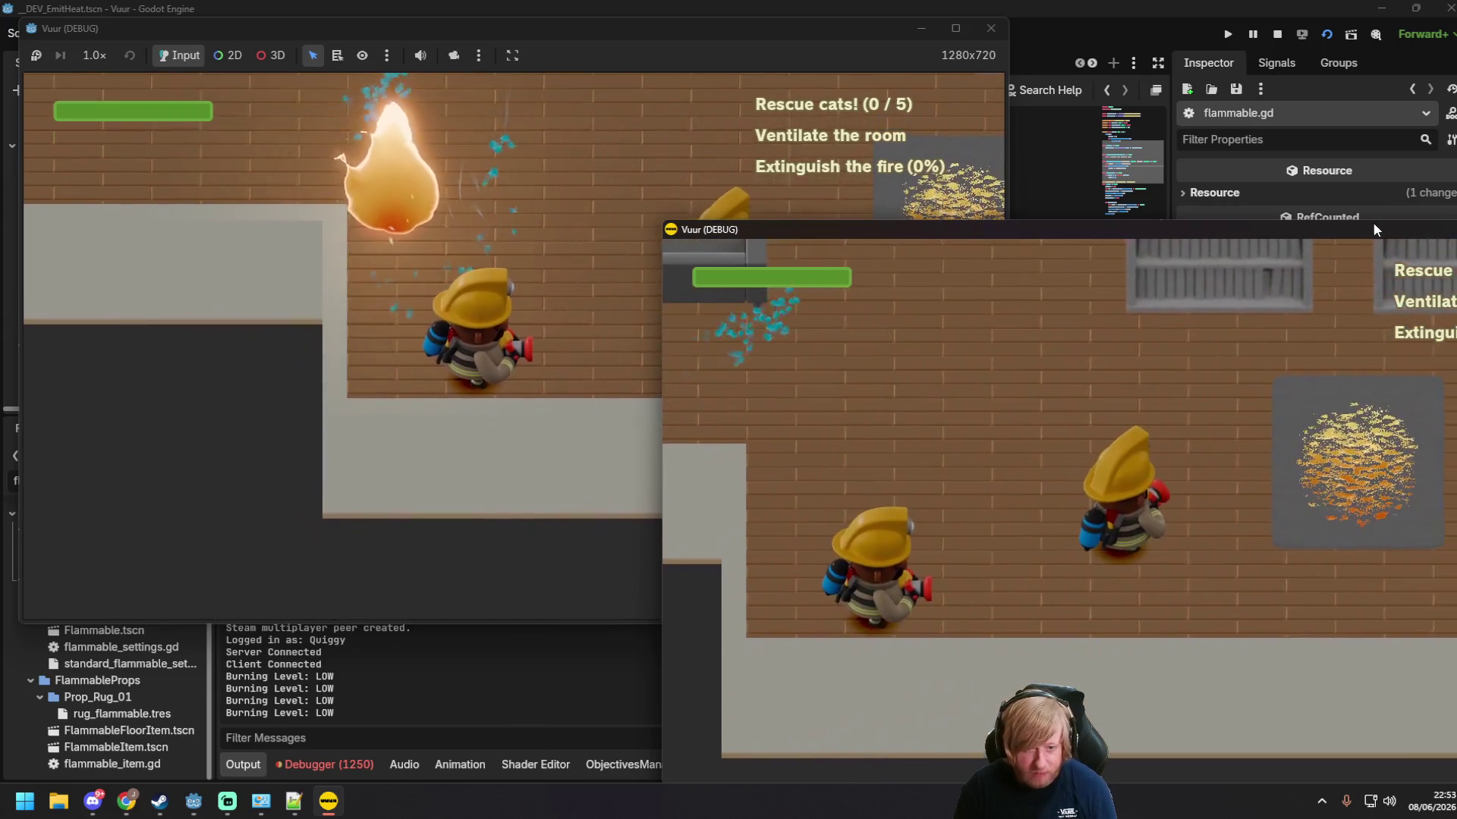
# - Close both game windows to end the debug session
pyautogui.moveTo(1428, 232); pyautogui.dragTo(886, 141)
pyautogui.click(1084, 135)
pyautogui.click(987, 30)
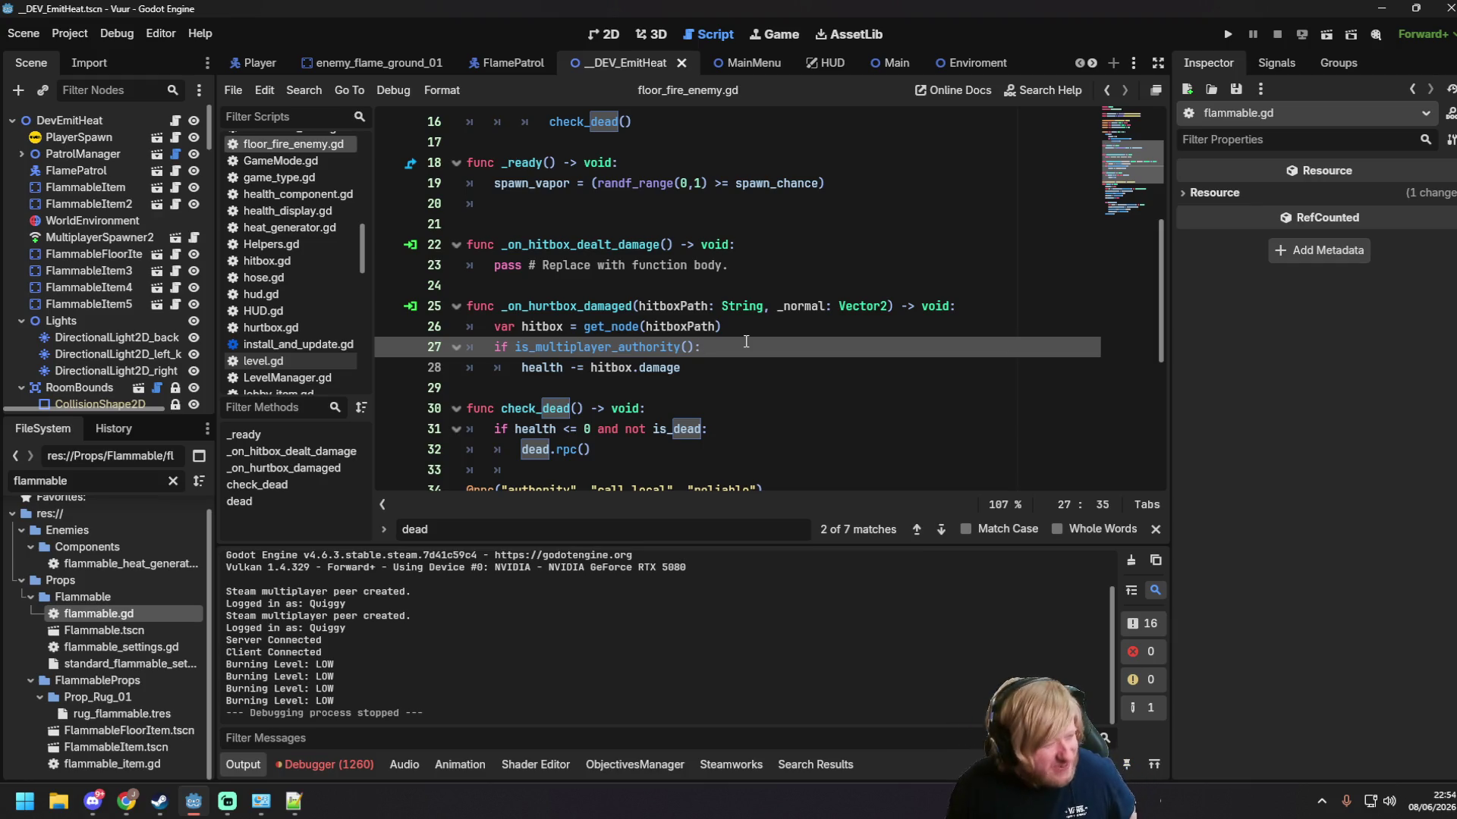
# - Look over the dead() RPC code in floor_fire_enemy.gd, then switch to flame_generic.gd via area_fire.gd
pyautogui.scroll(-3)
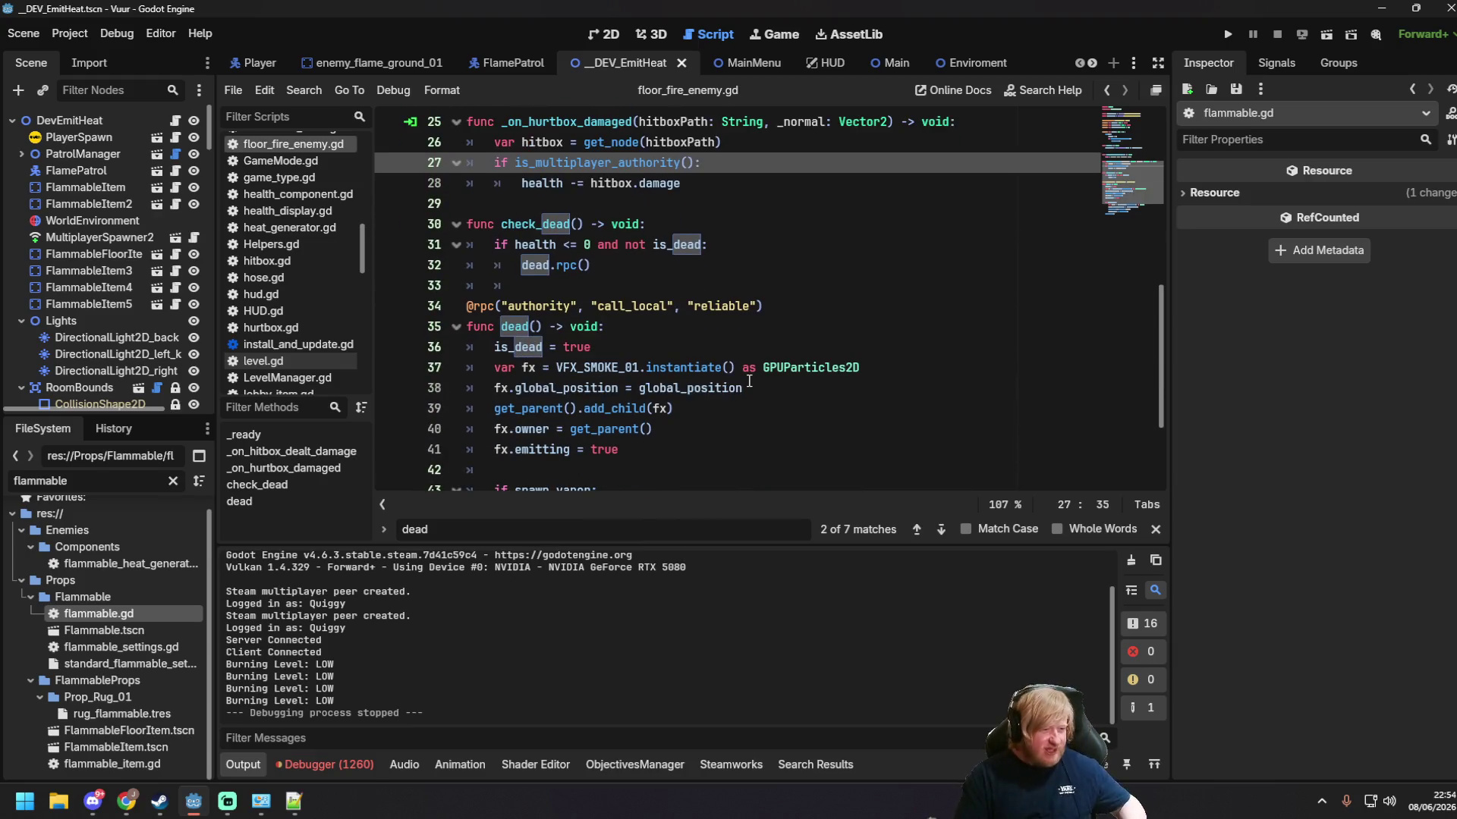
pyautogui.click(749, 381)
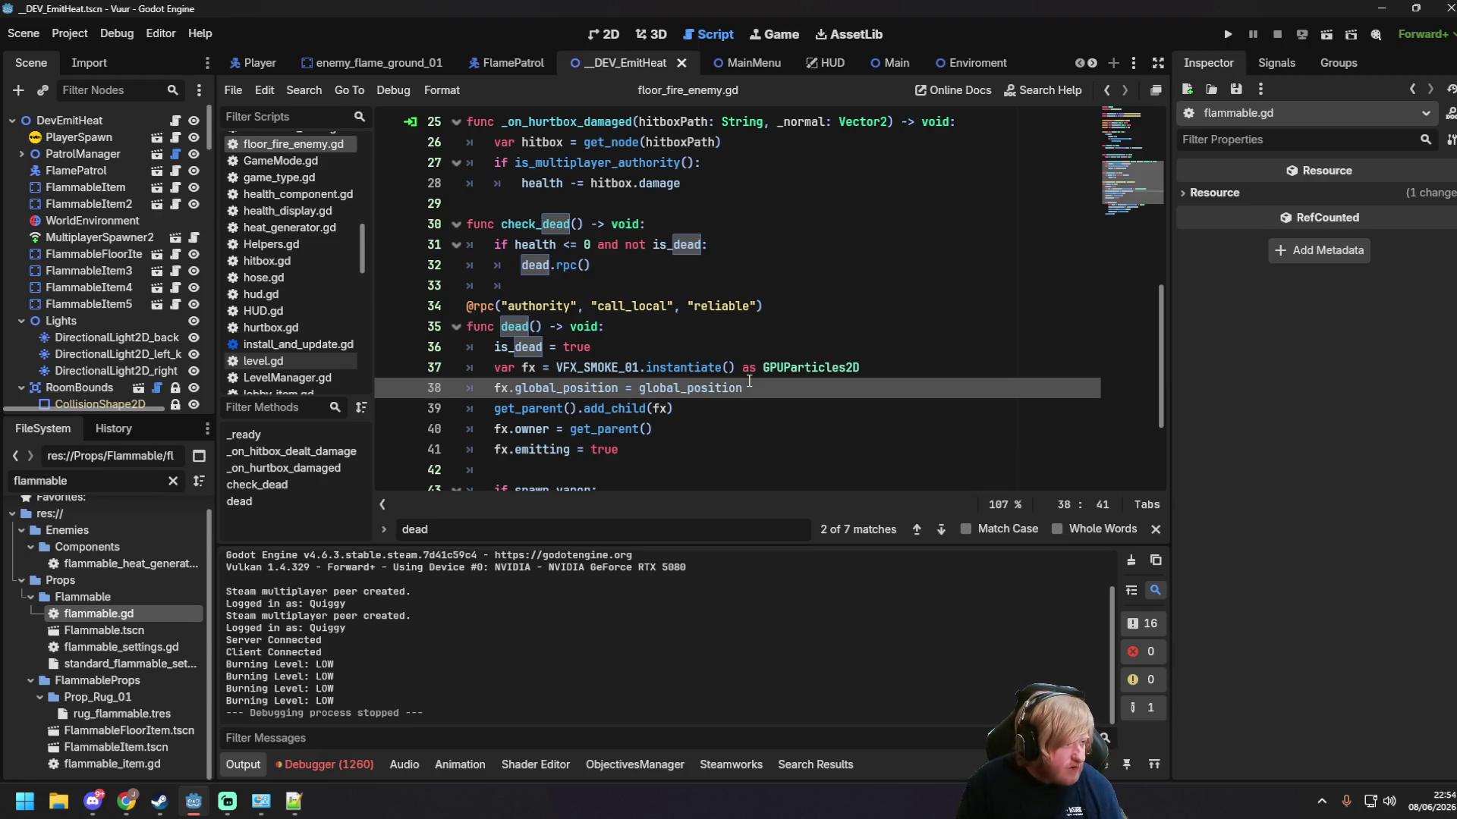
pyautogui.scroll(3)
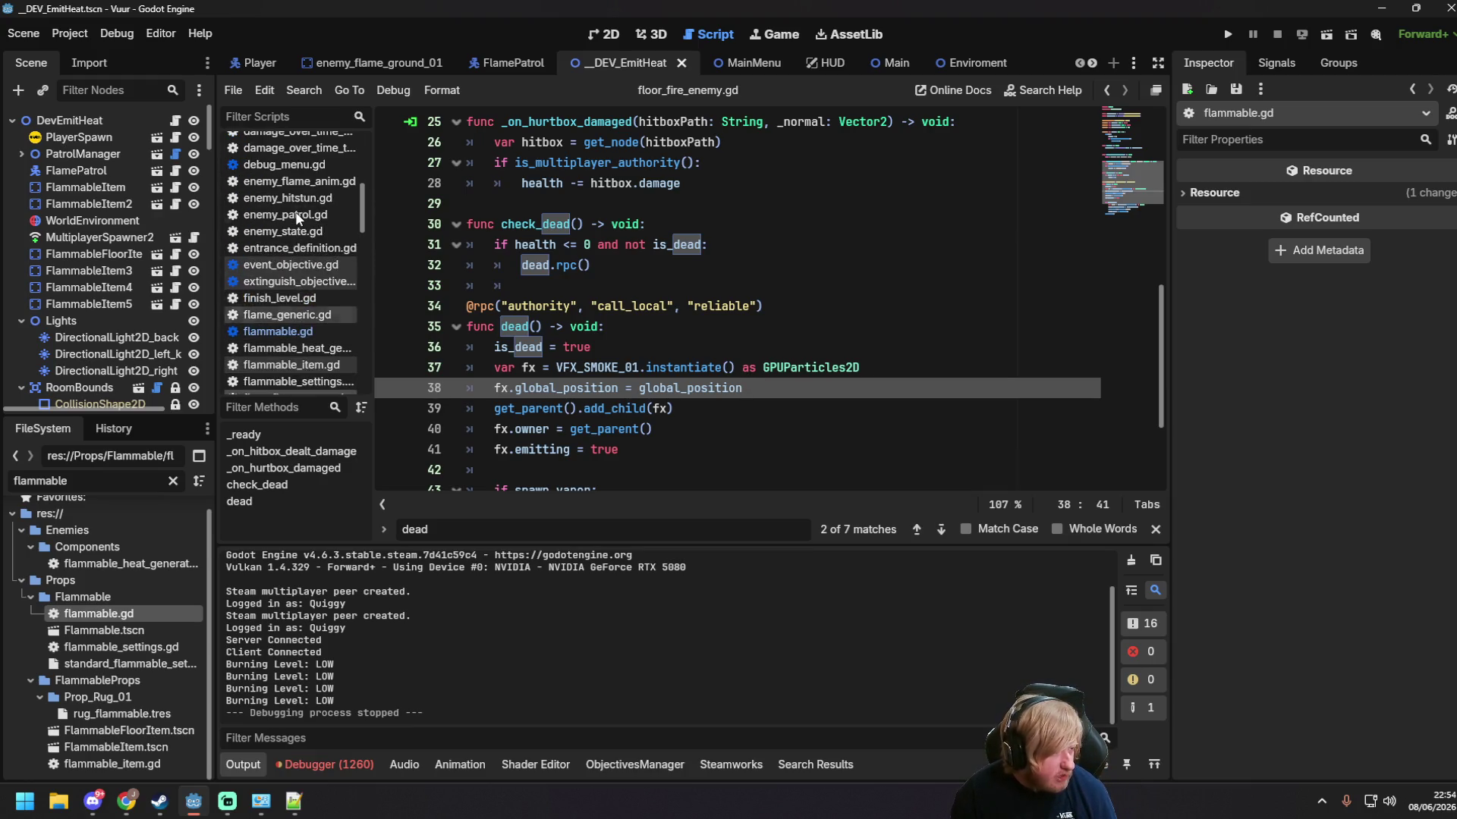
pyautogui.scroll(3)
pyautogui.scroll(3)
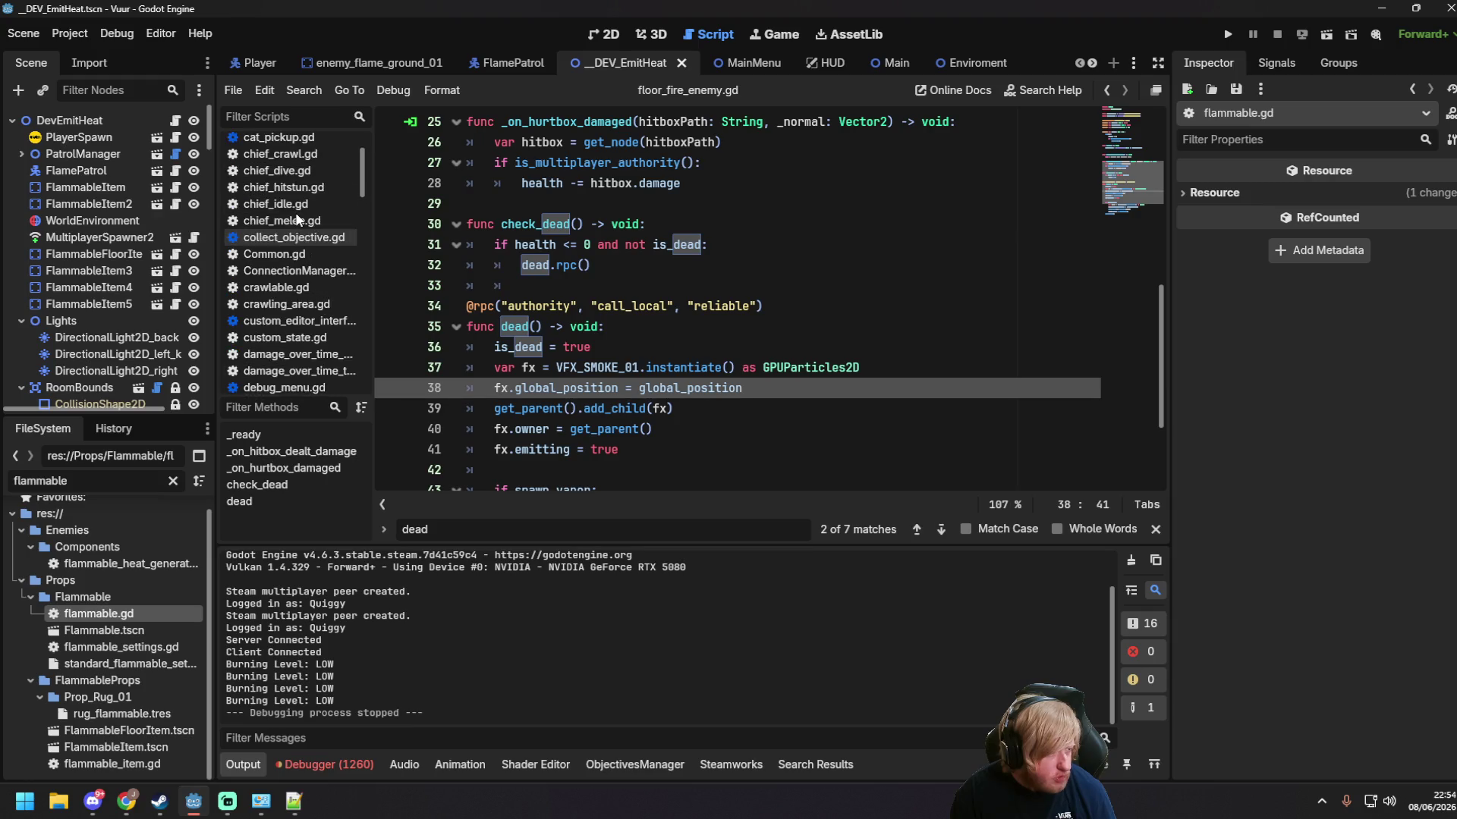
pyautogui.scroll(-3)
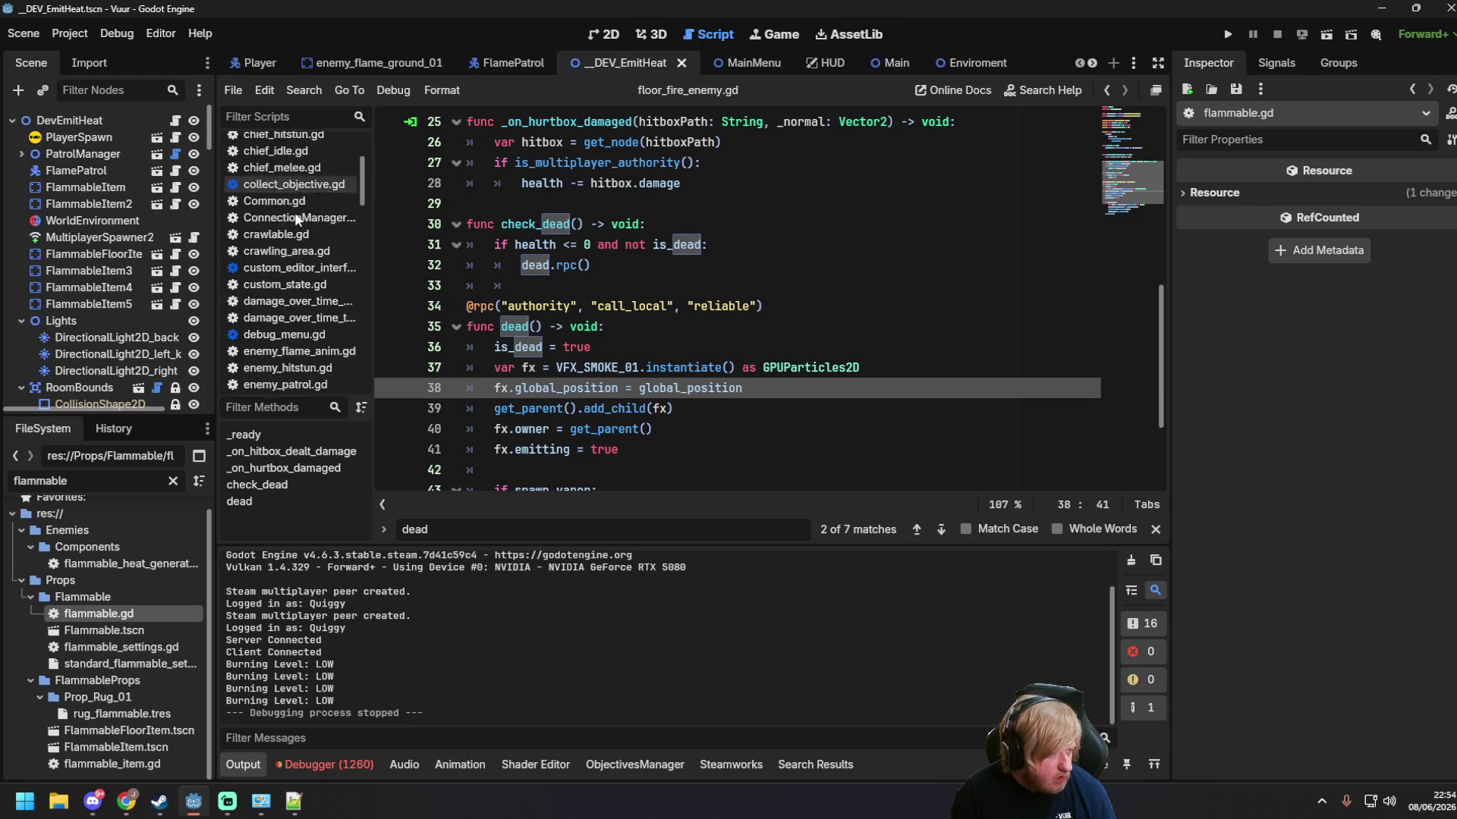
pyautogui.scroll(-3)
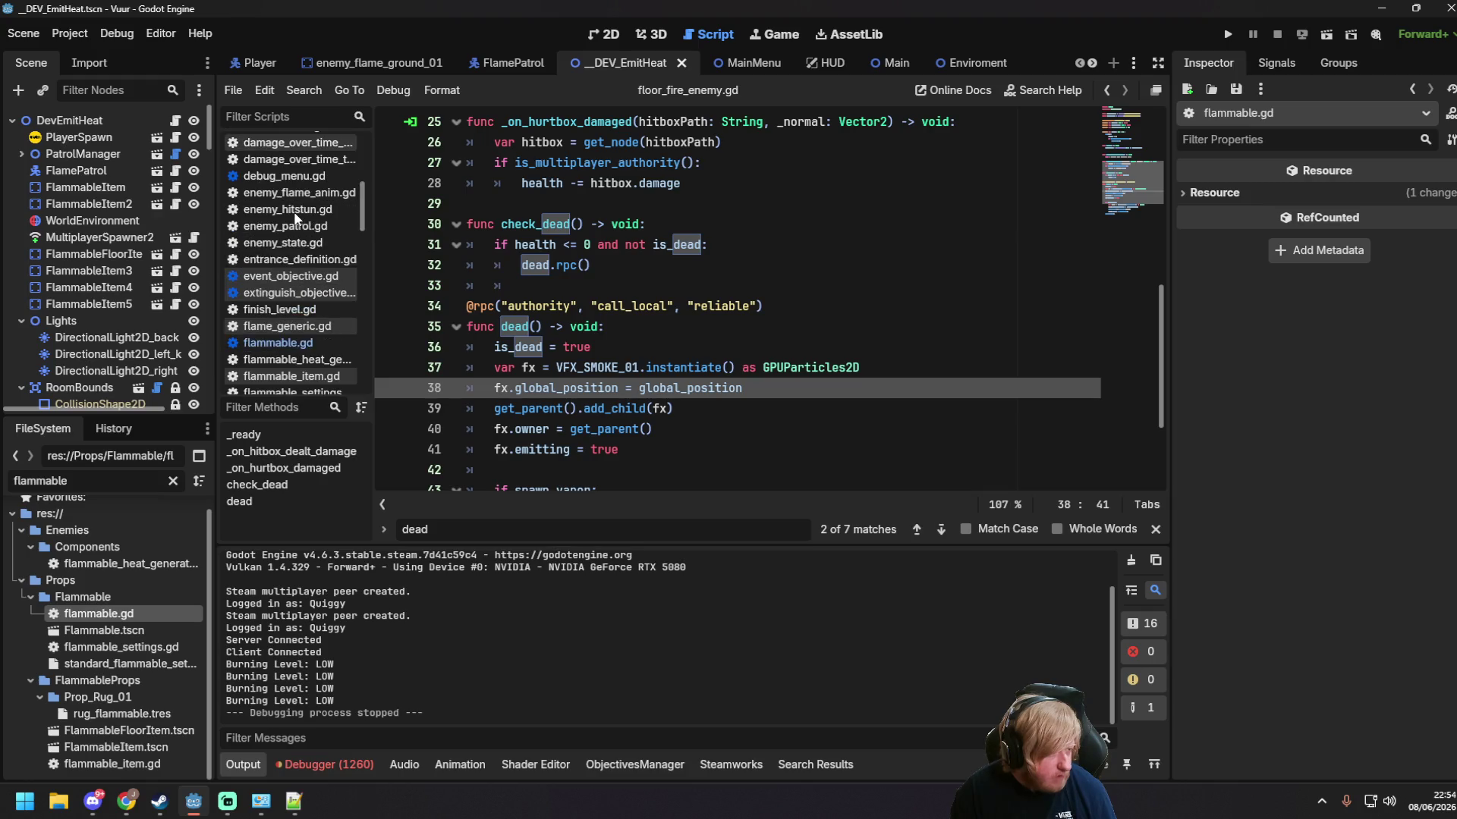
pyautogui.scroll(3)
pyautogui.scroll(3)
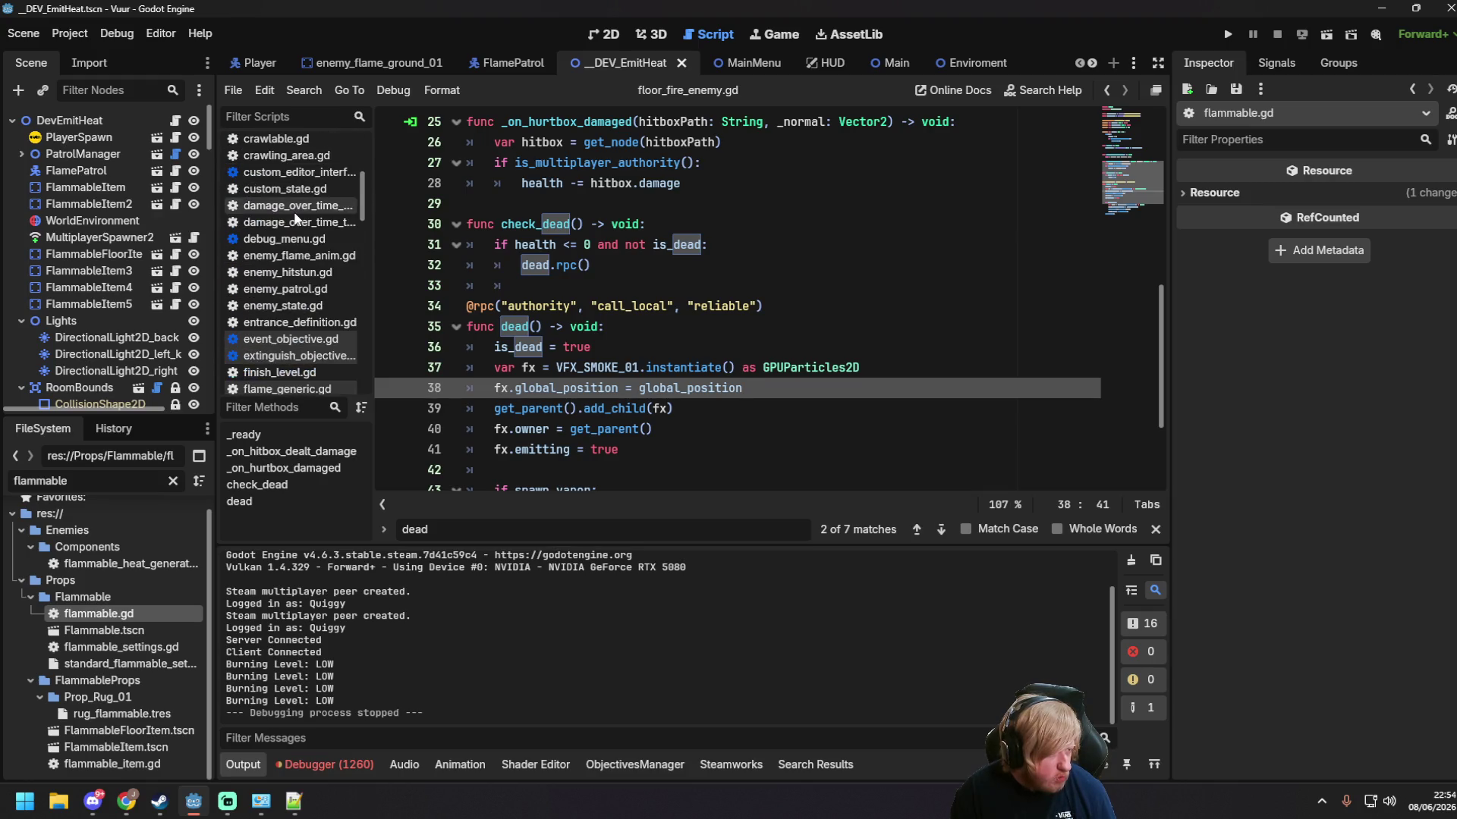
pyautogui.click(273, 161)
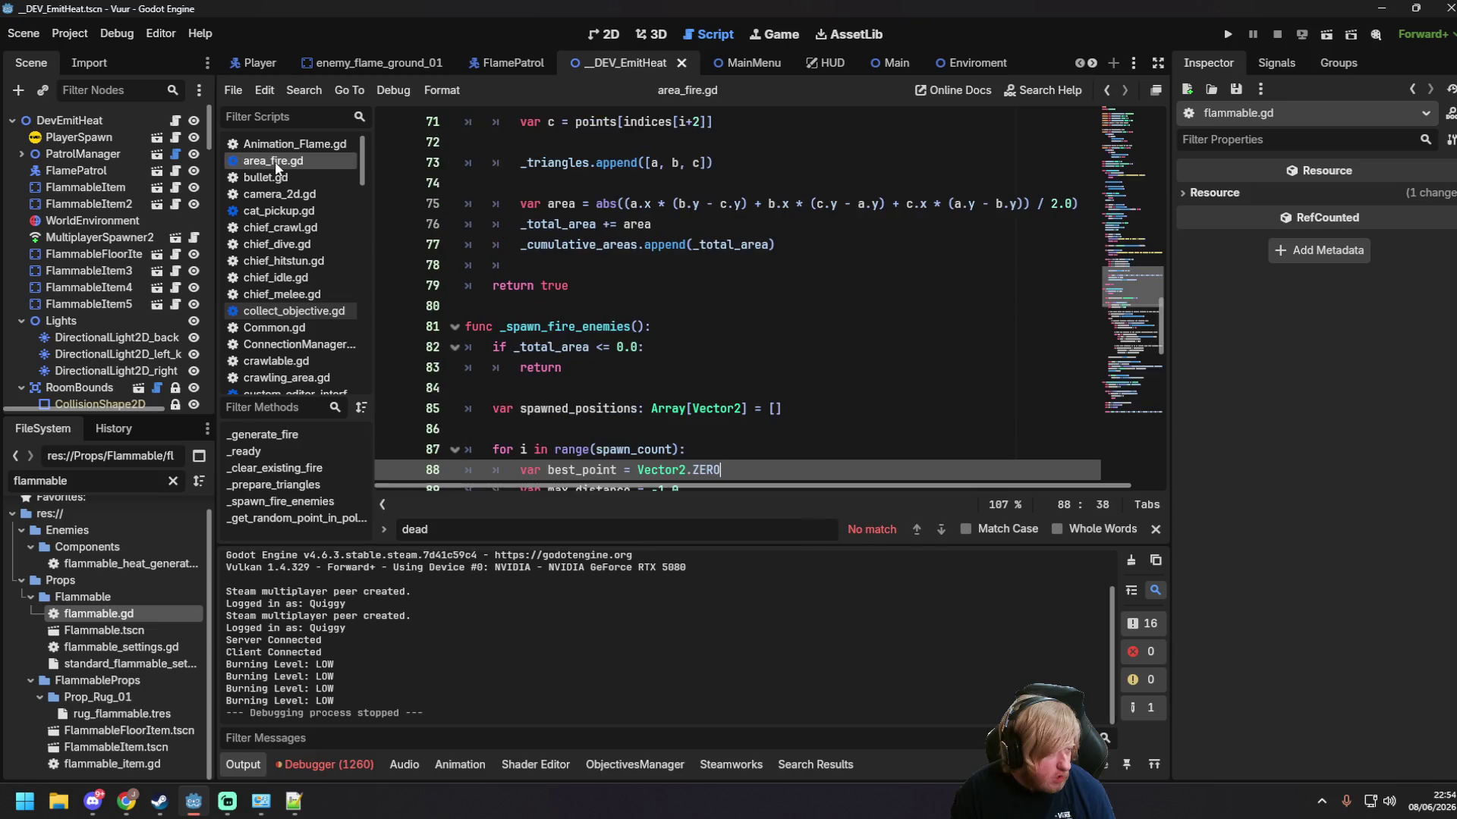
pyautogui.click(175, 171)
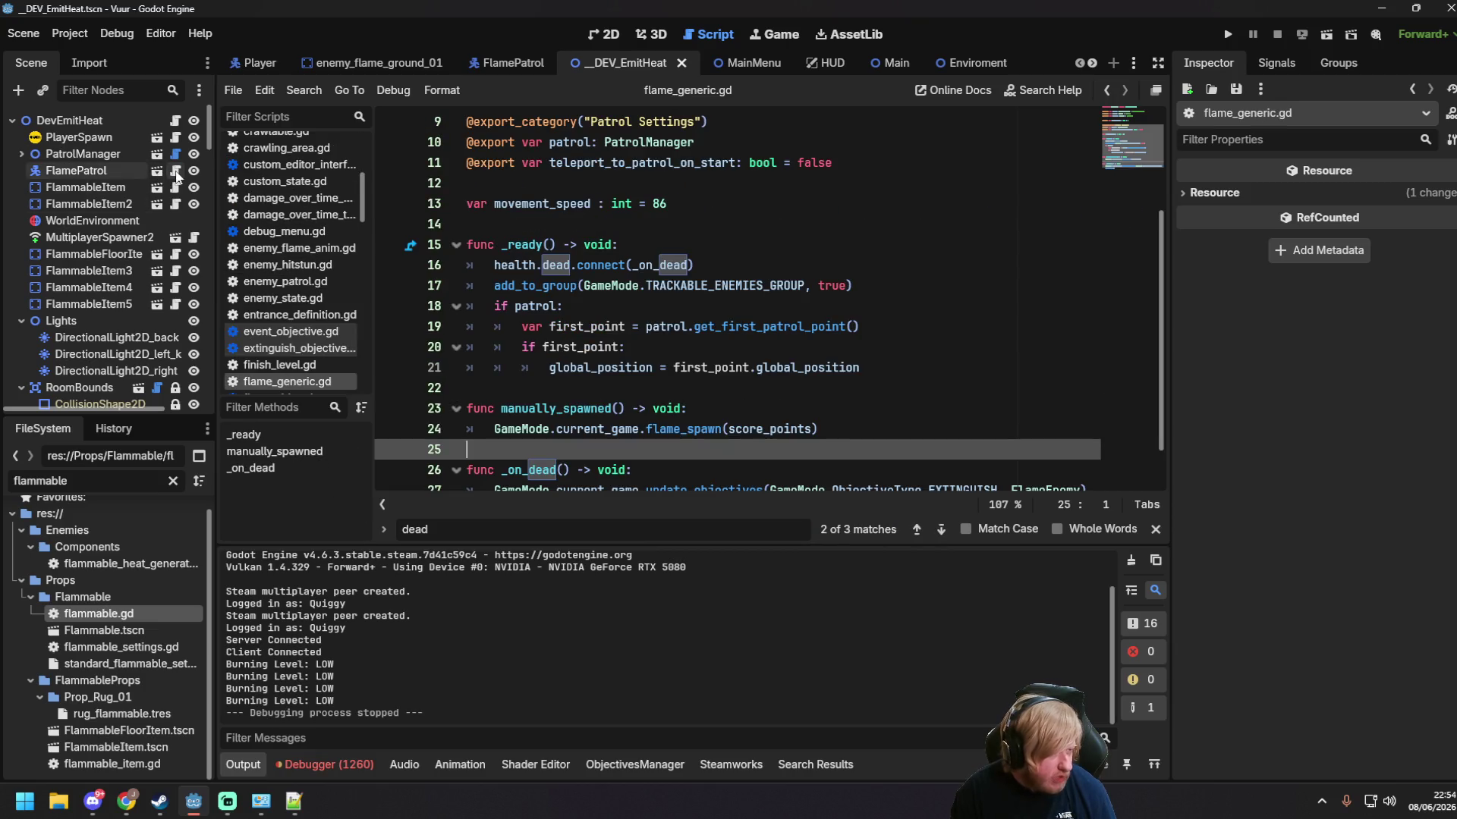
# - Add a func dead_rpc() -> void: declaration below _on_dead in flame_generic.gd
pyautogui.click(757, 294)
pyautogui.scroll(-3)
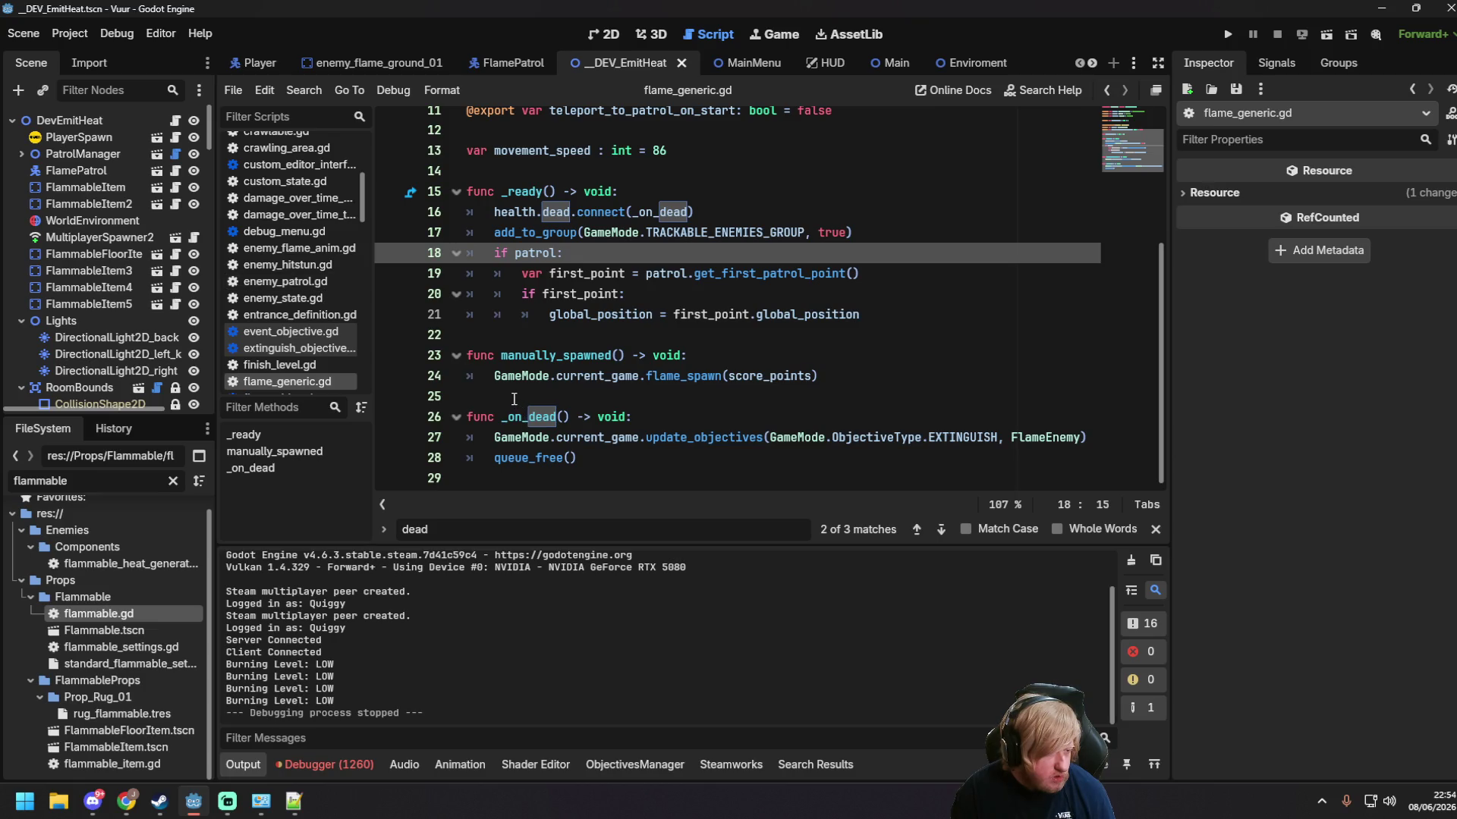
pyautogui.click(650, 478)
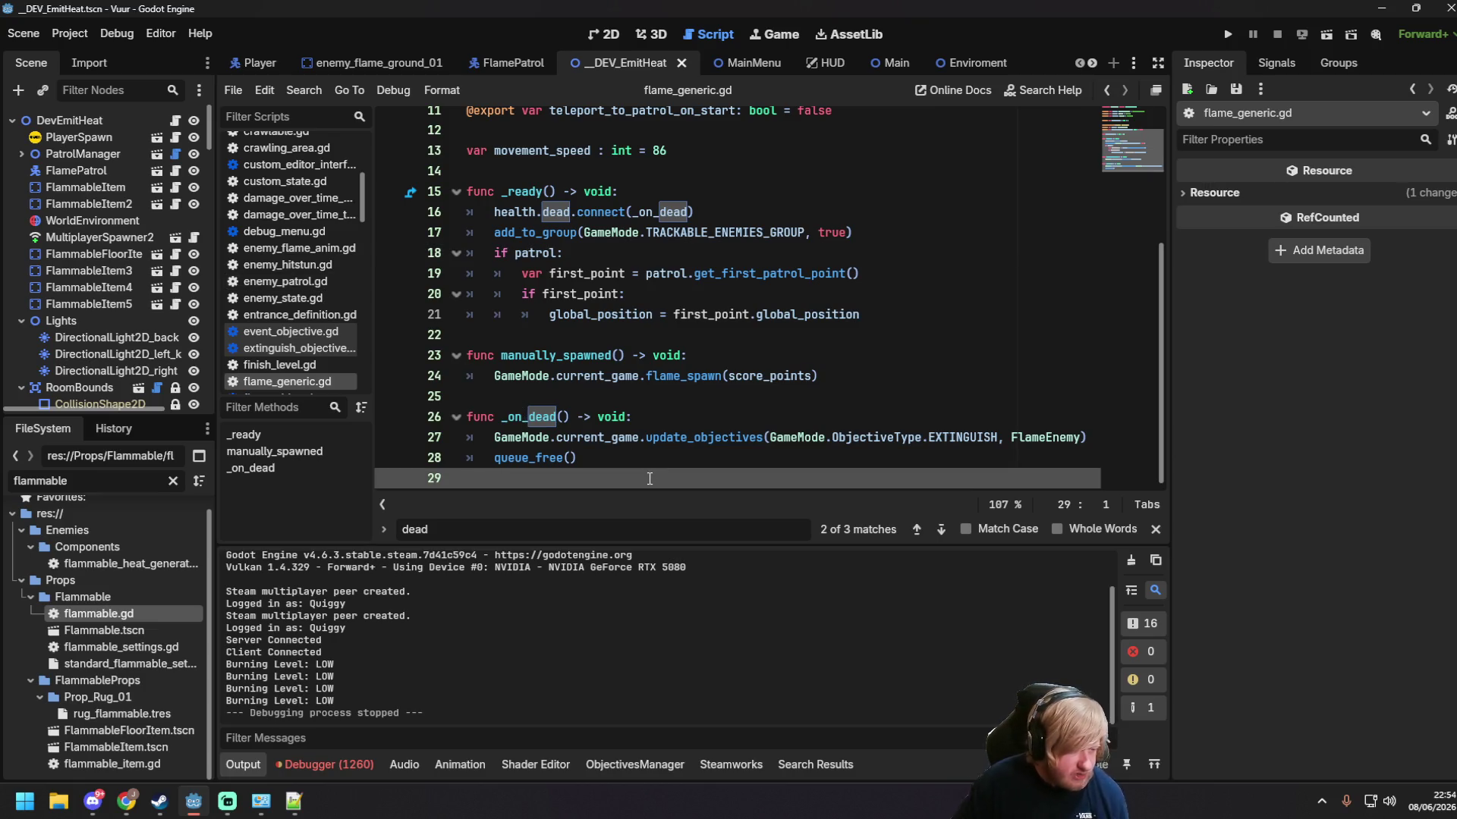
pyautogui.press('Return')
pyautogui.press('Up')
pyautogui.click(650, 479)
pyautogui.write('func dead_rpc() -> void:')
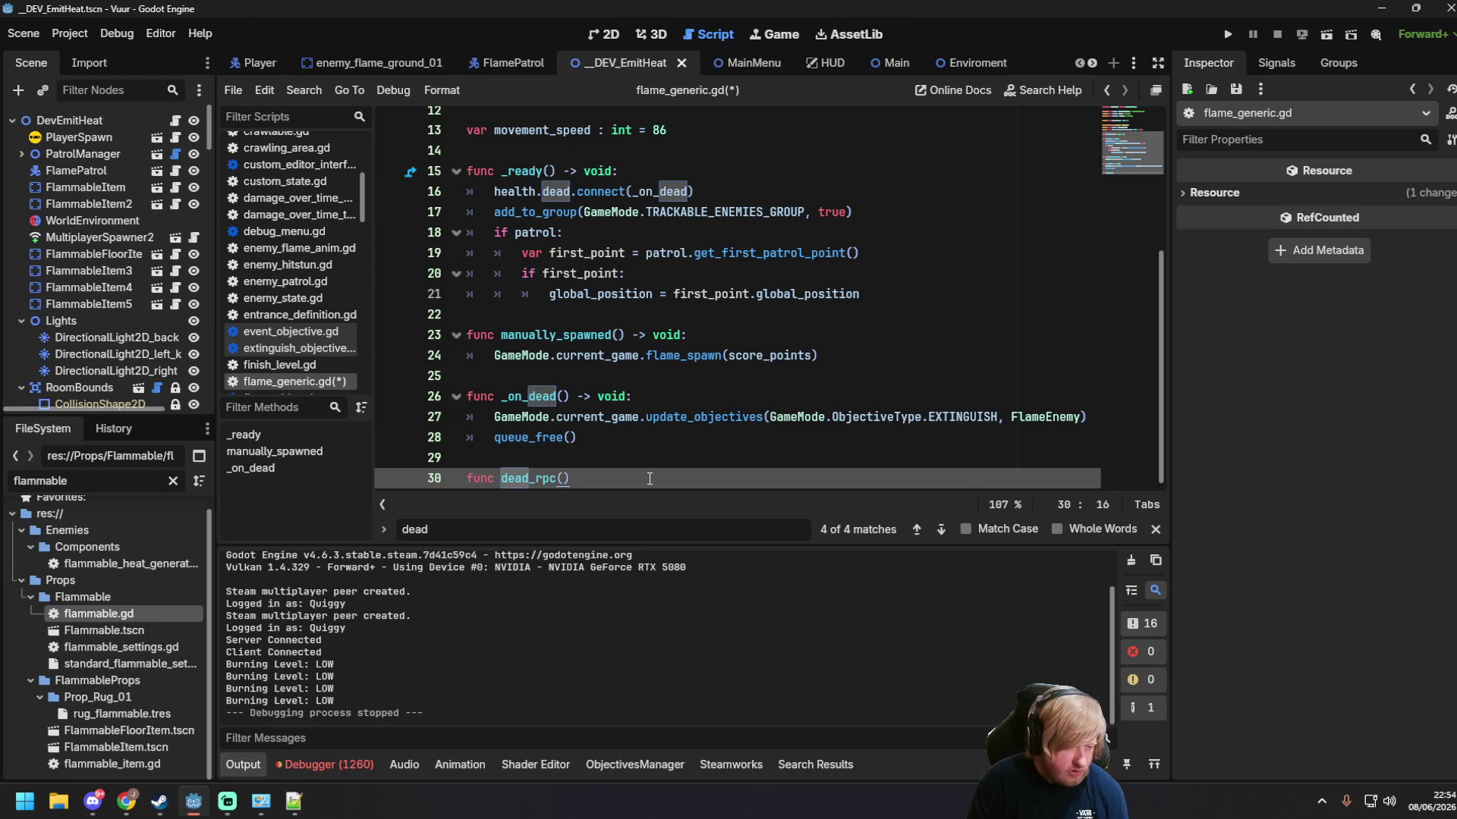
pyautogui.press('Return')
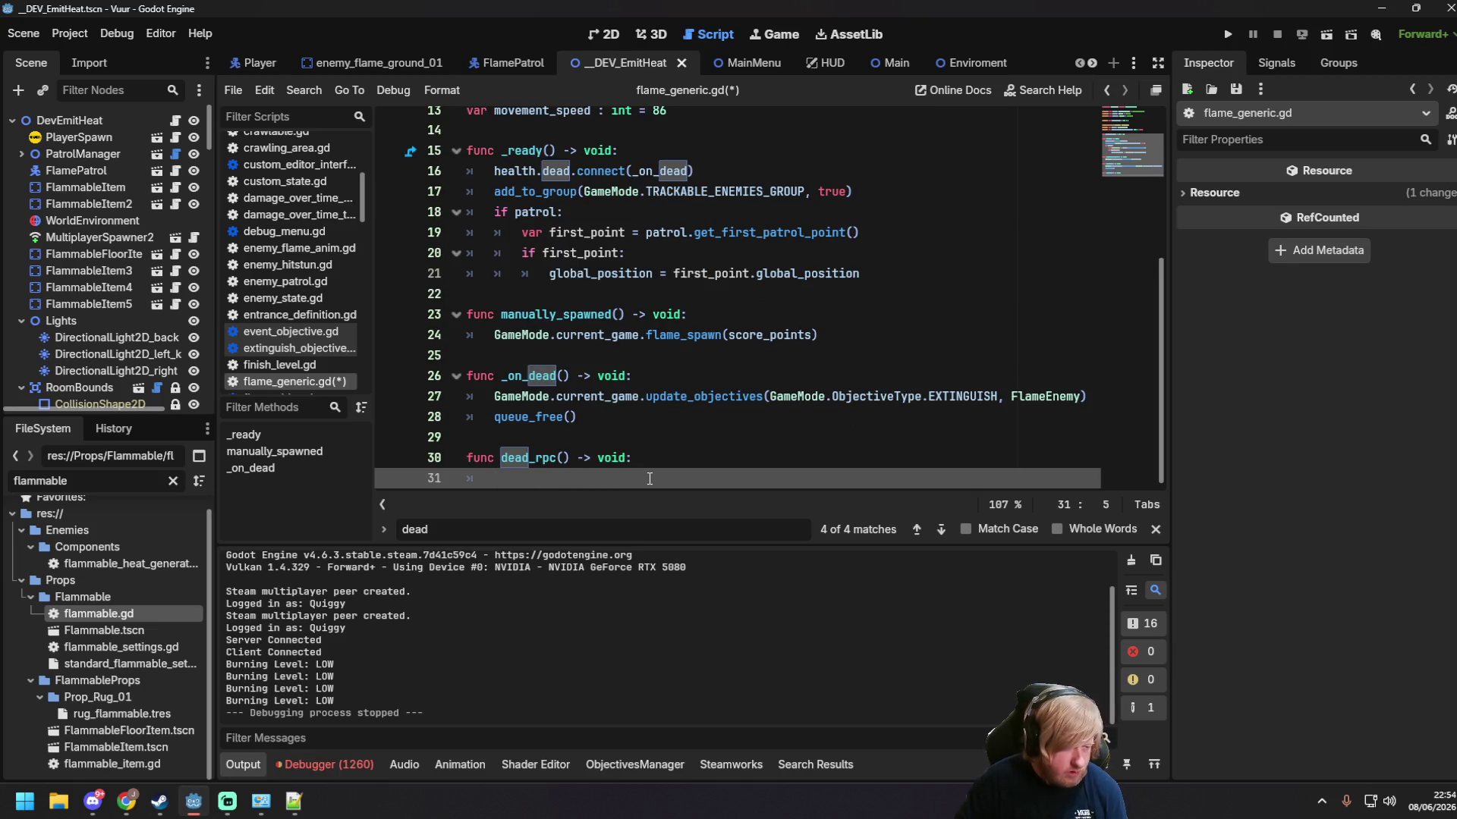
pyautogui.click(618, 447)
pyautogui.press('Return')
pyautogui.write('rpc(')
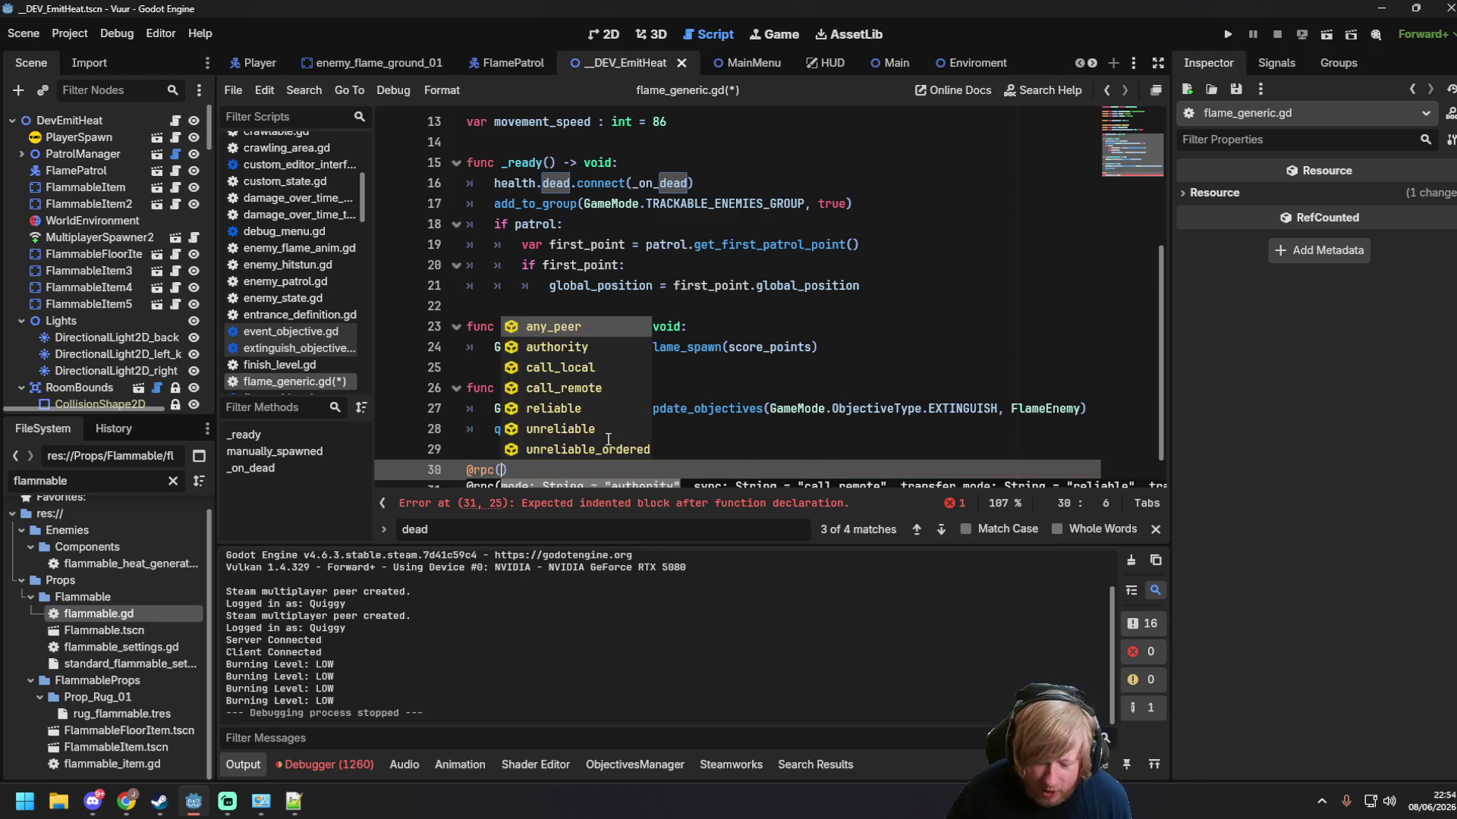
pyautogui.scroll(-3)
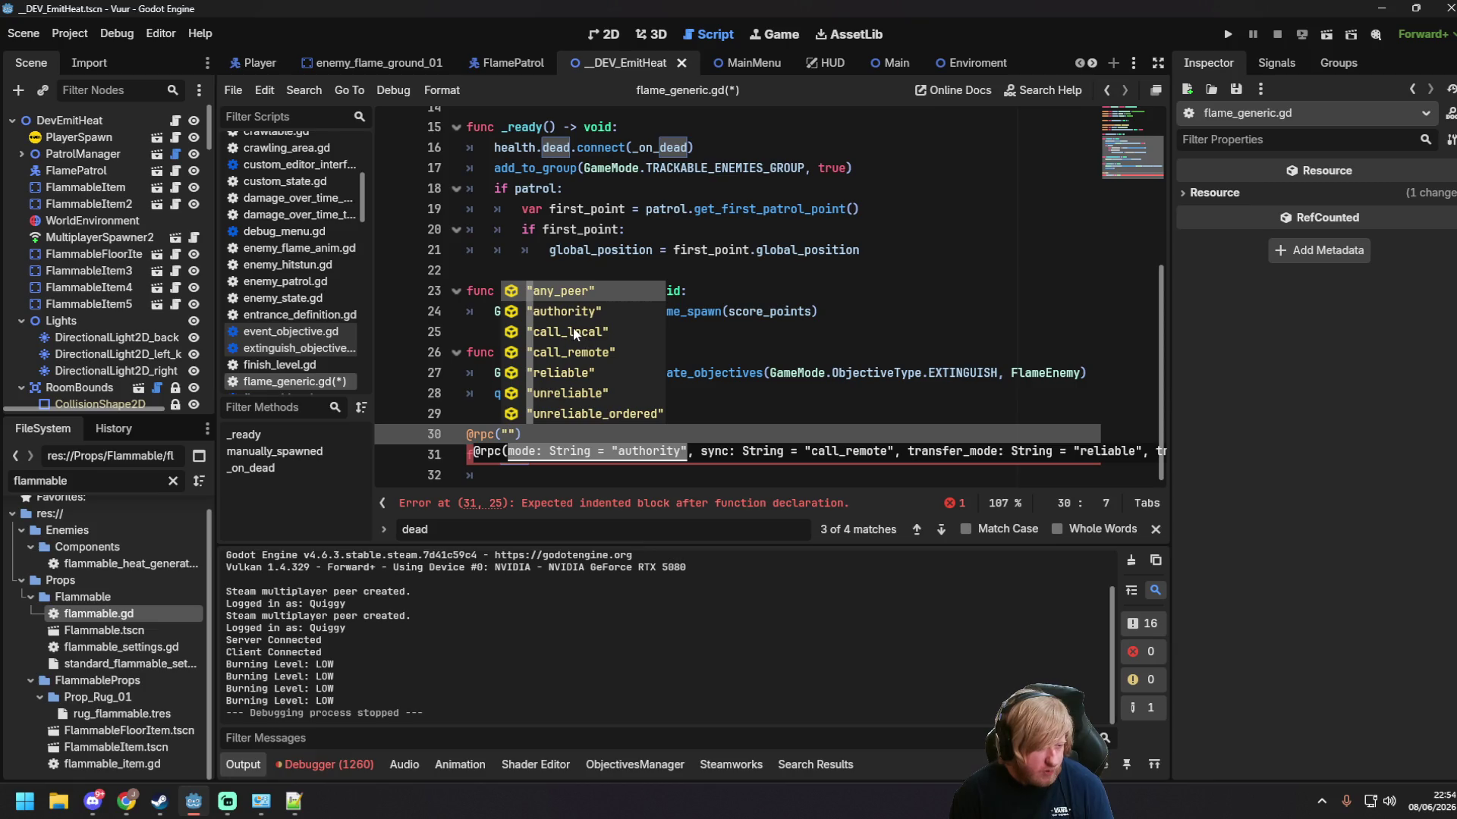
pyautogui.click(565, 311)
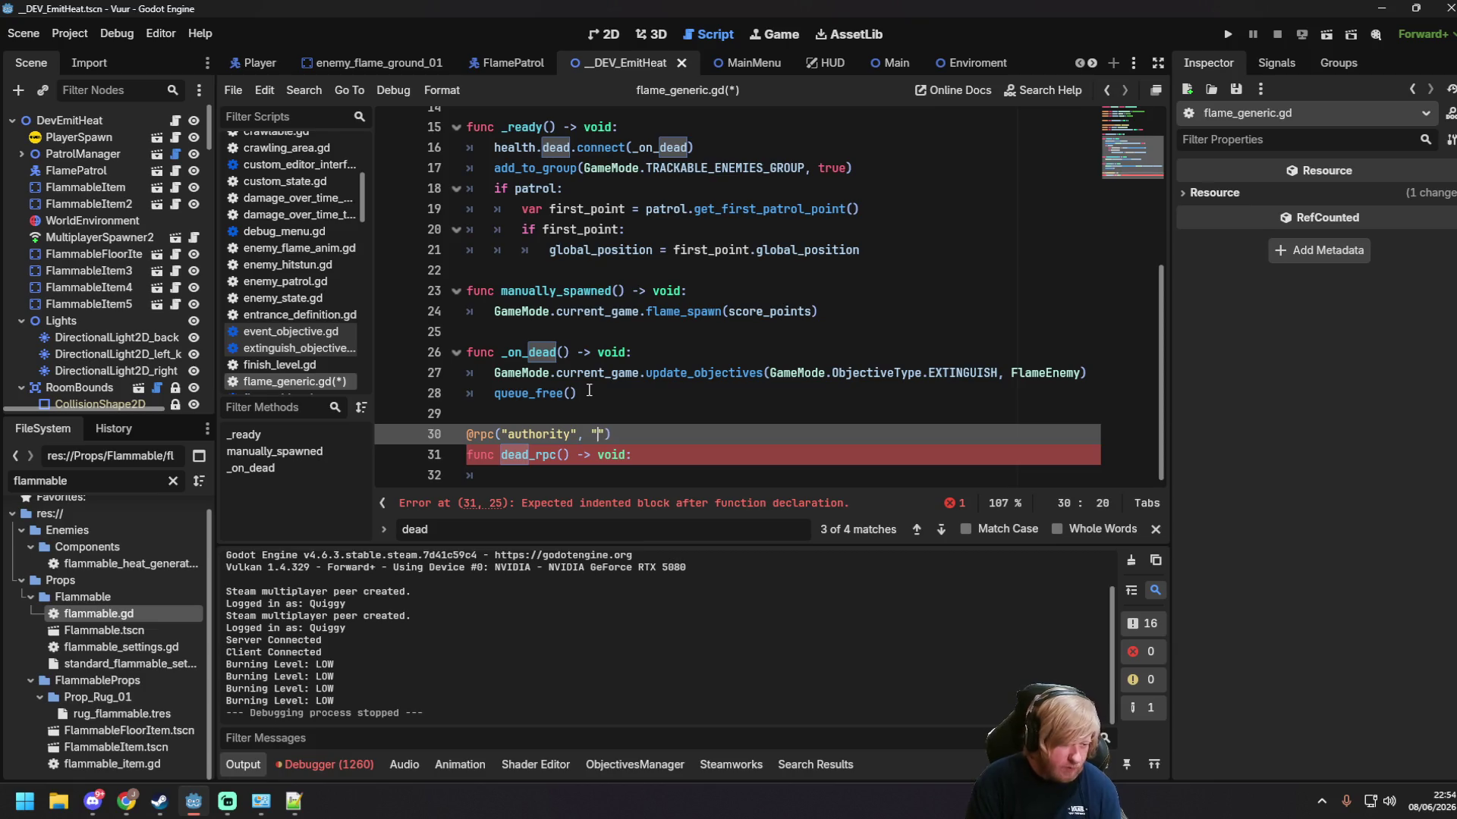
pyautogui.write('"')
pyautogui.write('call')
pyautogui.press('Return')
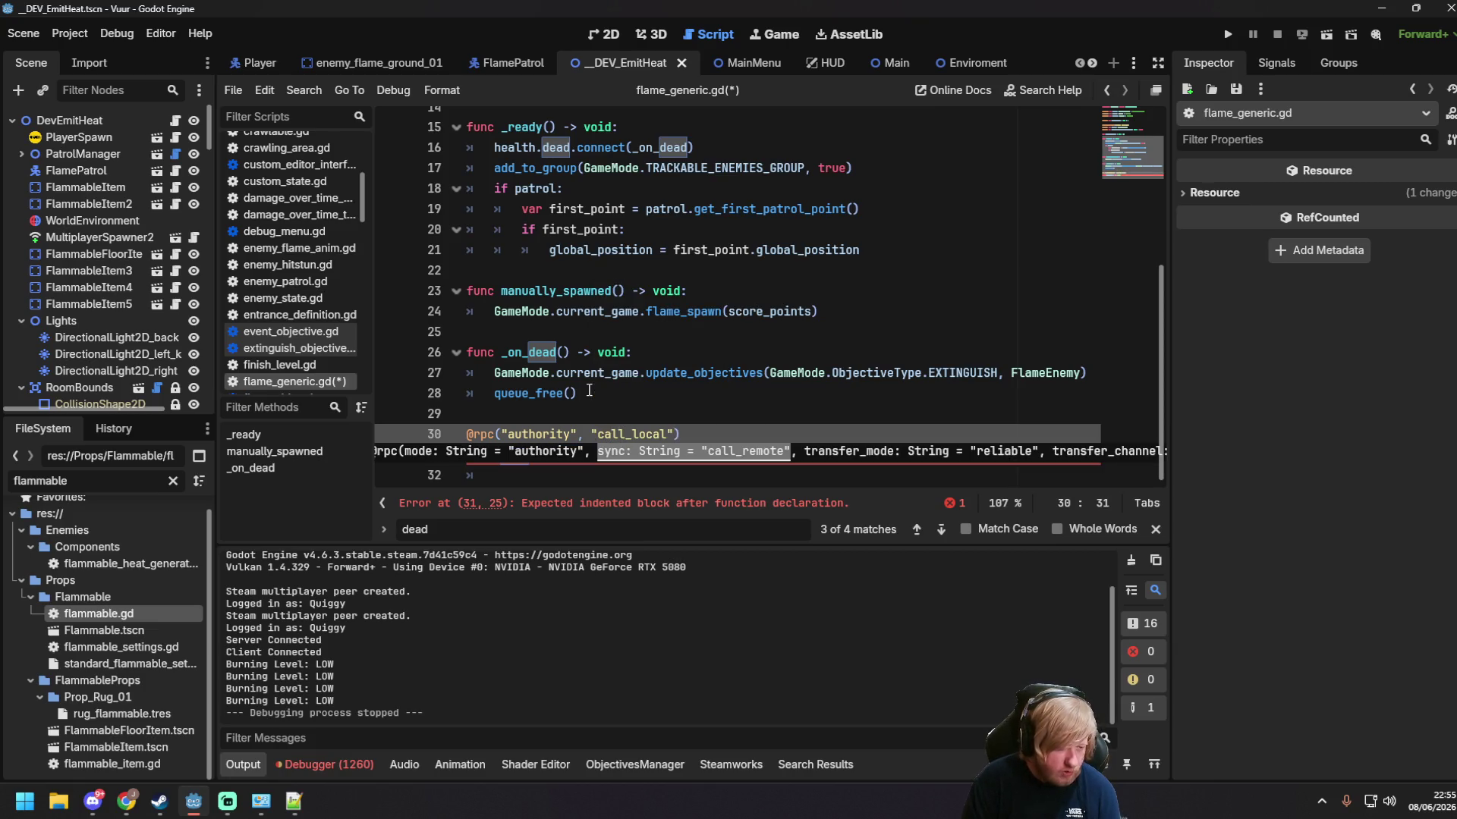
pyautogui.write('"re')
pyautogui.press('Return')
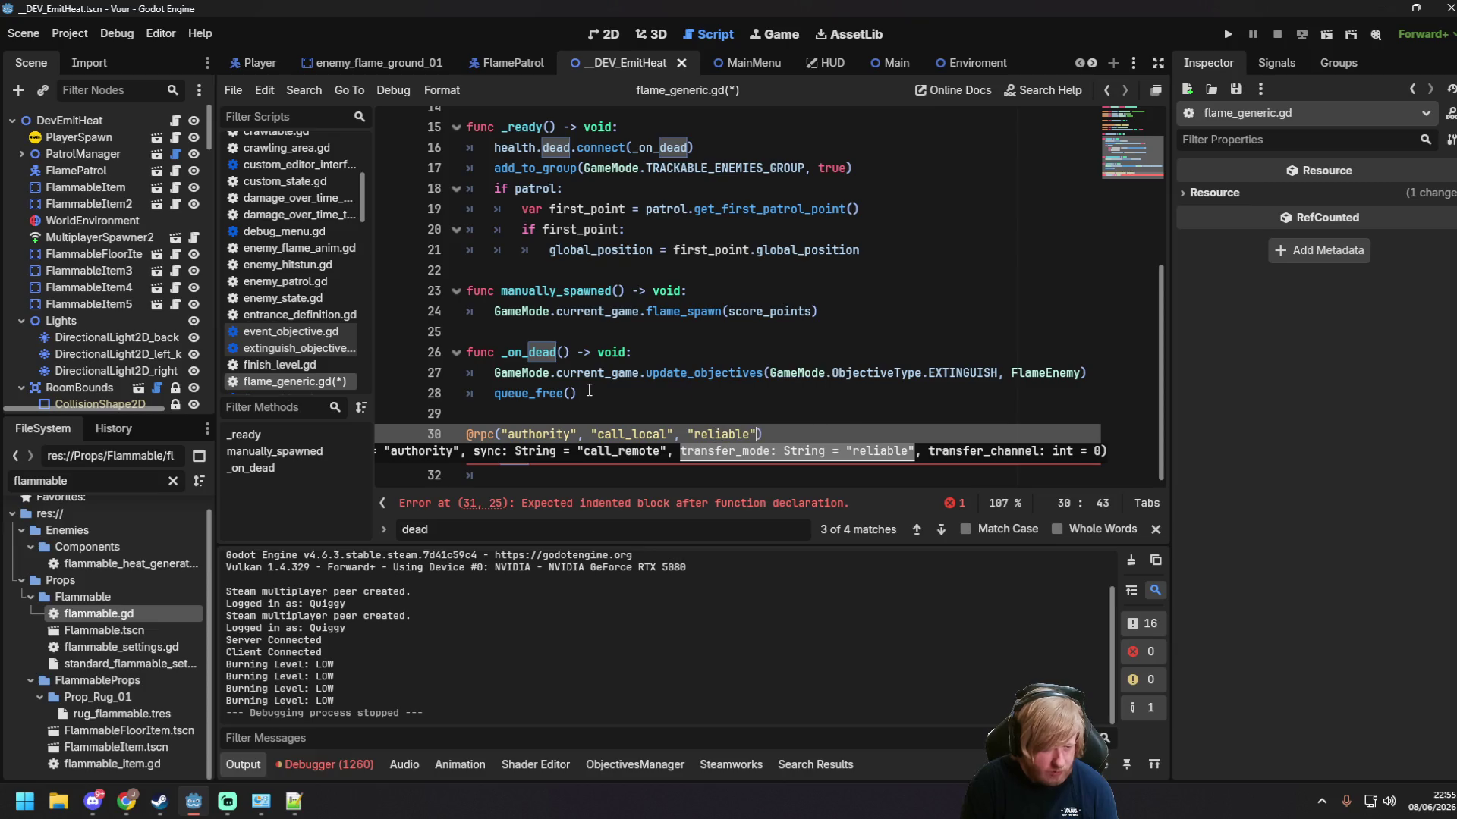
# - Move the update_objectives and queue_free lines from _on_dead into dead_rpc's body
pyautogui.press('Down')
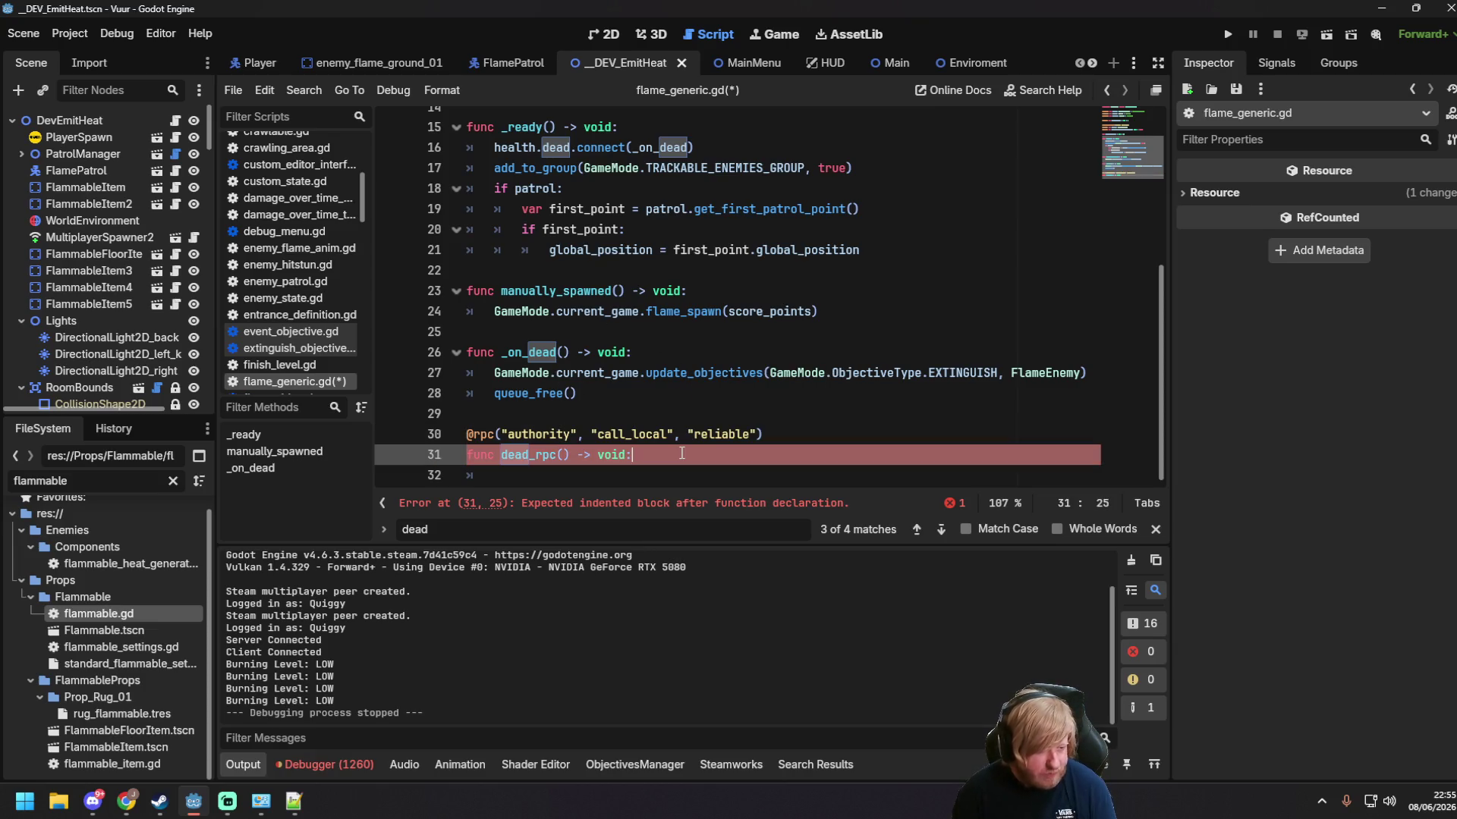
pyautogui.press('Down')
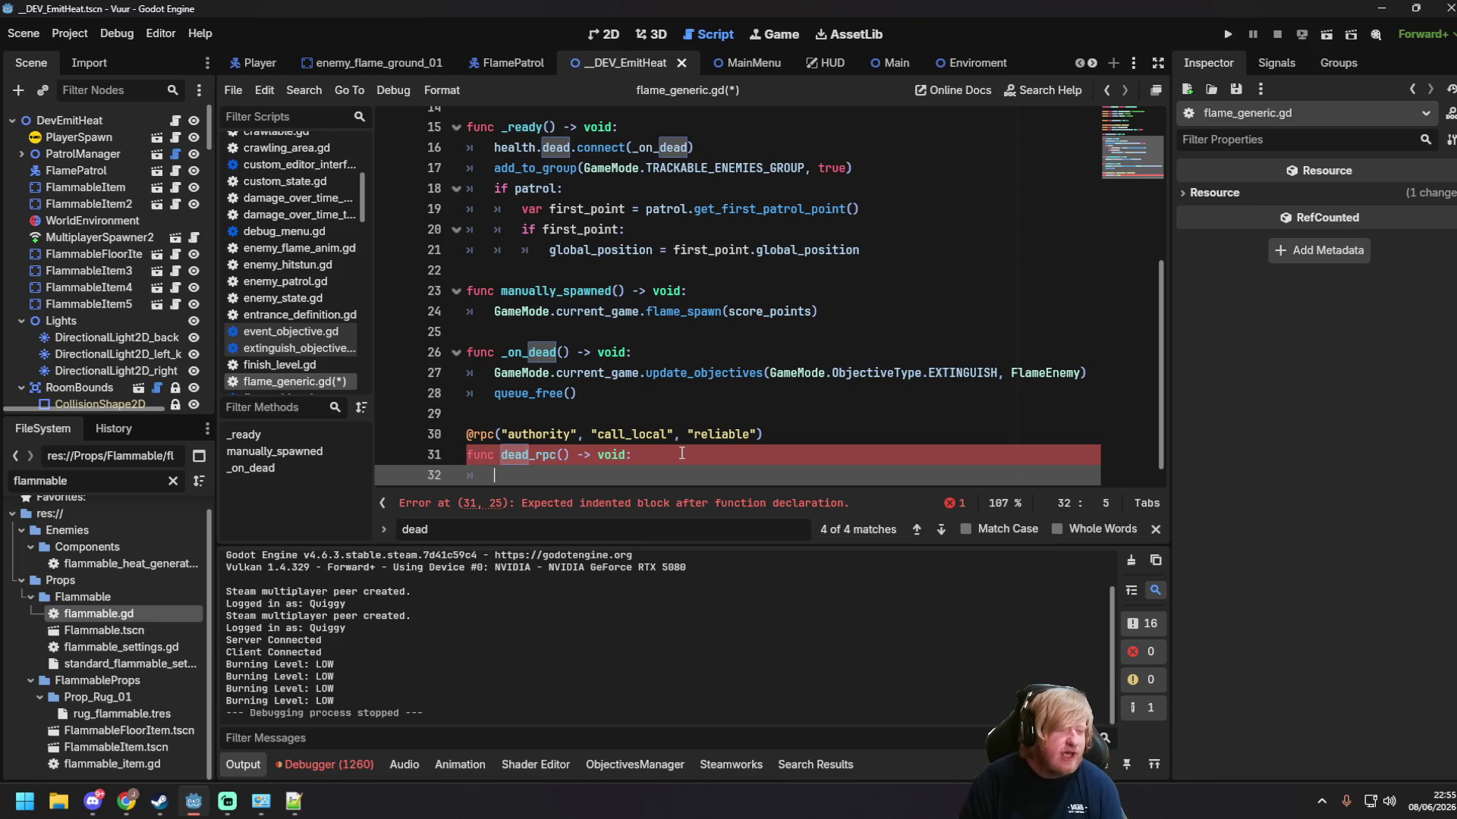
pyautogui.scroll(-3)
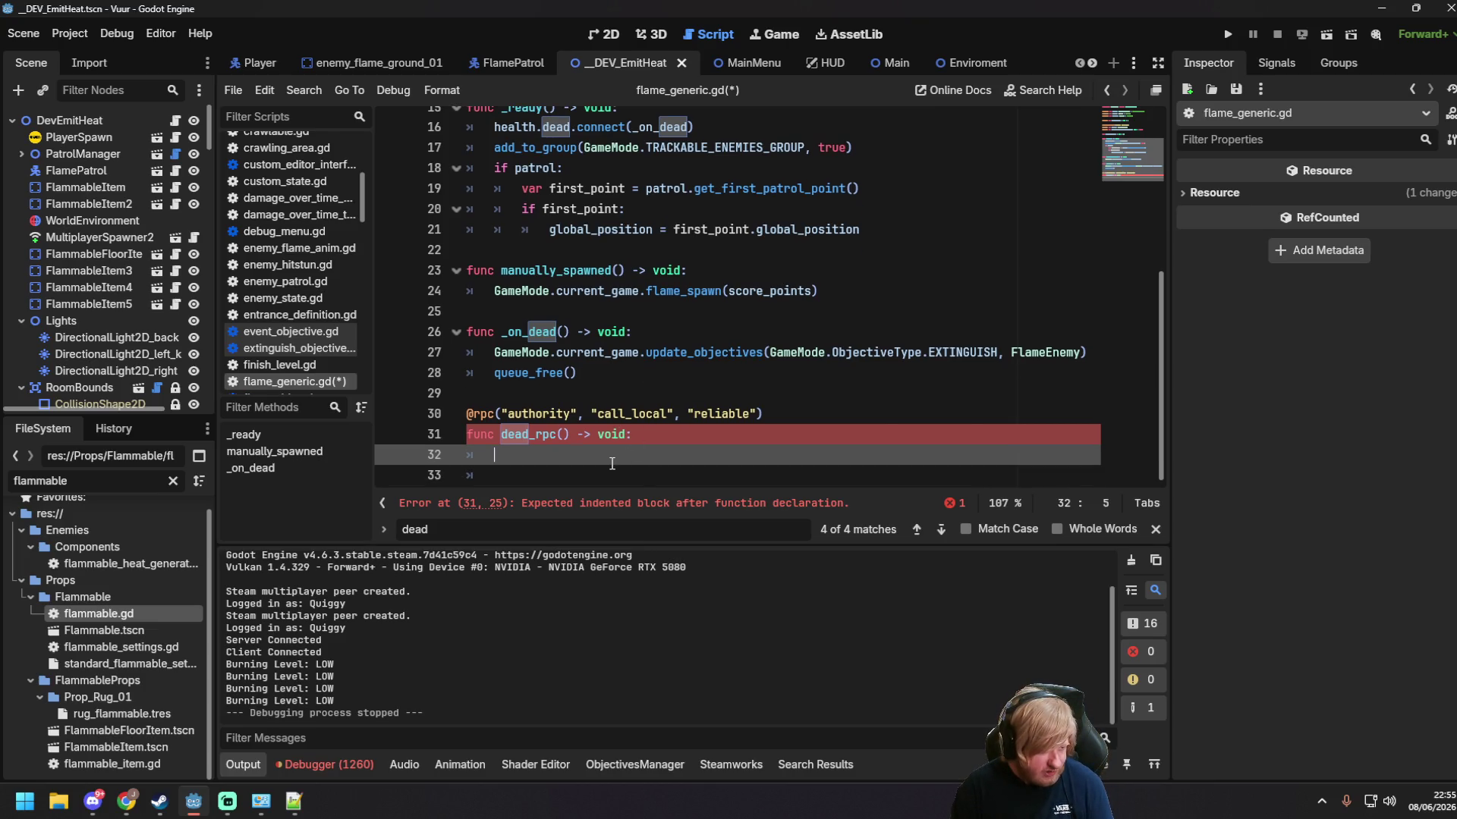
pyautogui.moveTo(580, 373); pyautogui.dragTo(494, 352)
pyautogui.press('BackSpace')
pyautogui.click(534, 436)
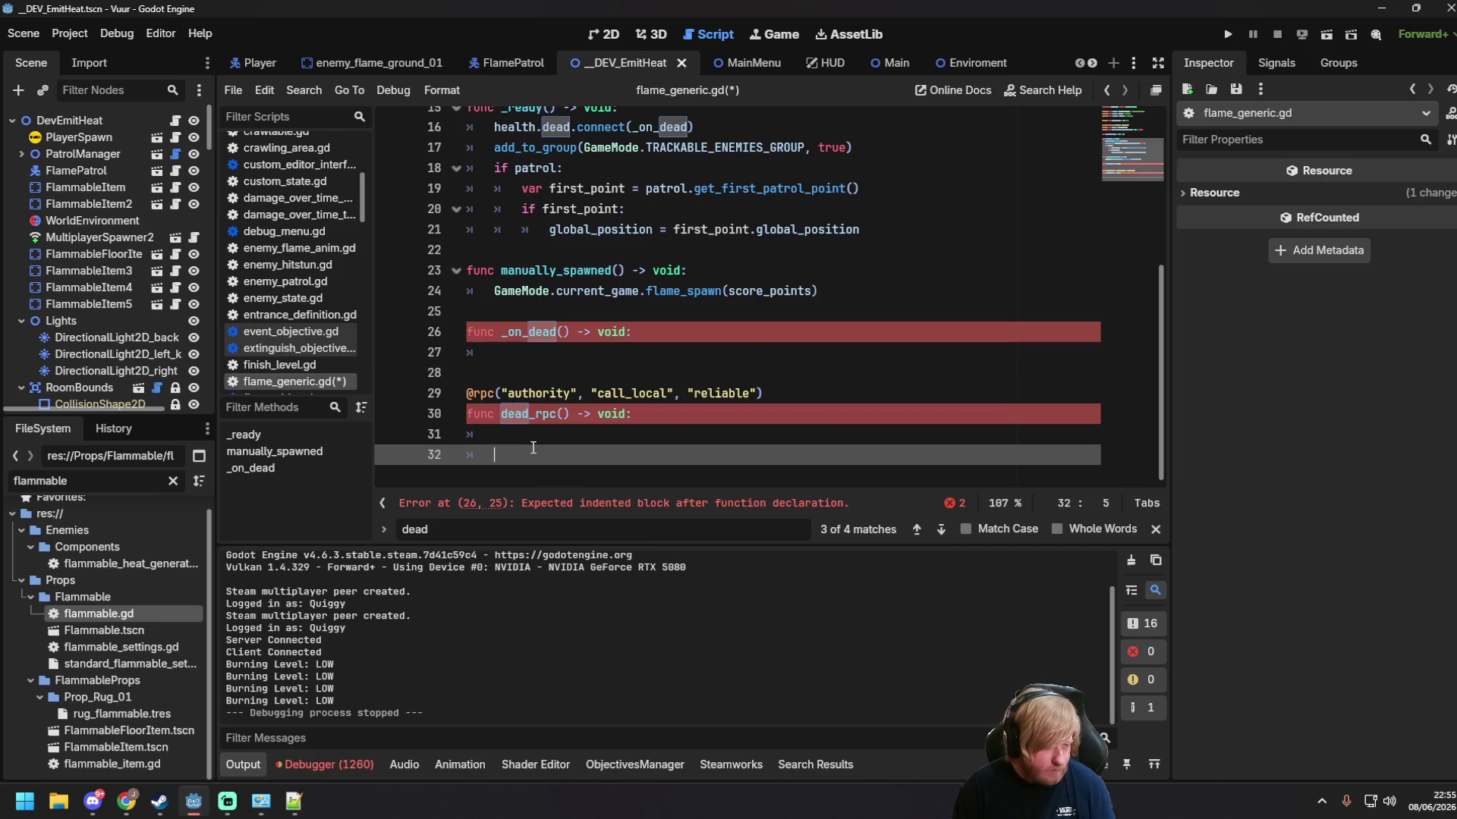
pyautogui.hotkey('ctrl', 'v')
# - Make _on_dead call dead_rpc.rpc() only inside an if multiplayer.is_server(): block
pyautogui.click(583, 355)
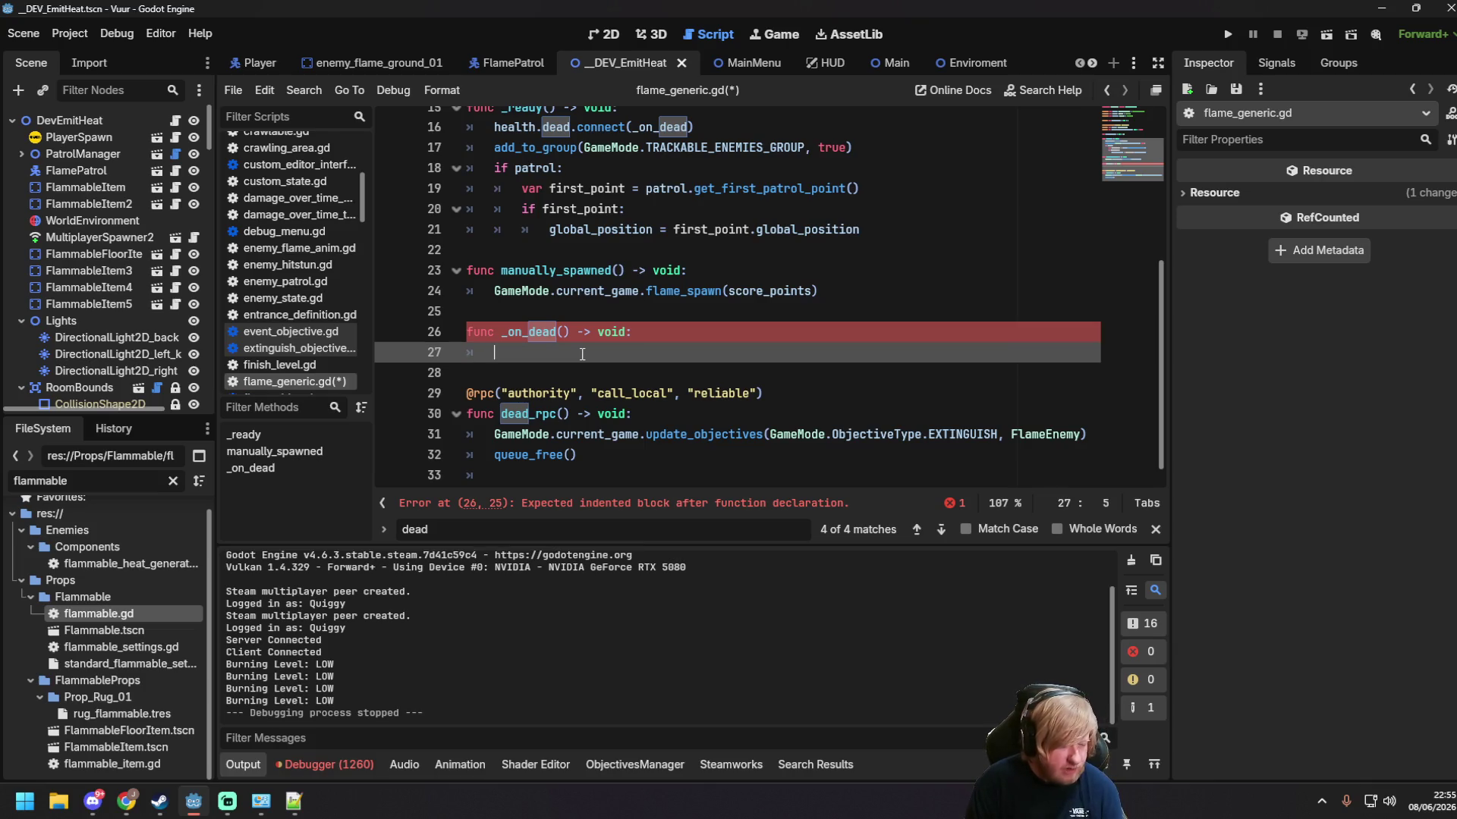
pyautogui.write('ultiplayer')
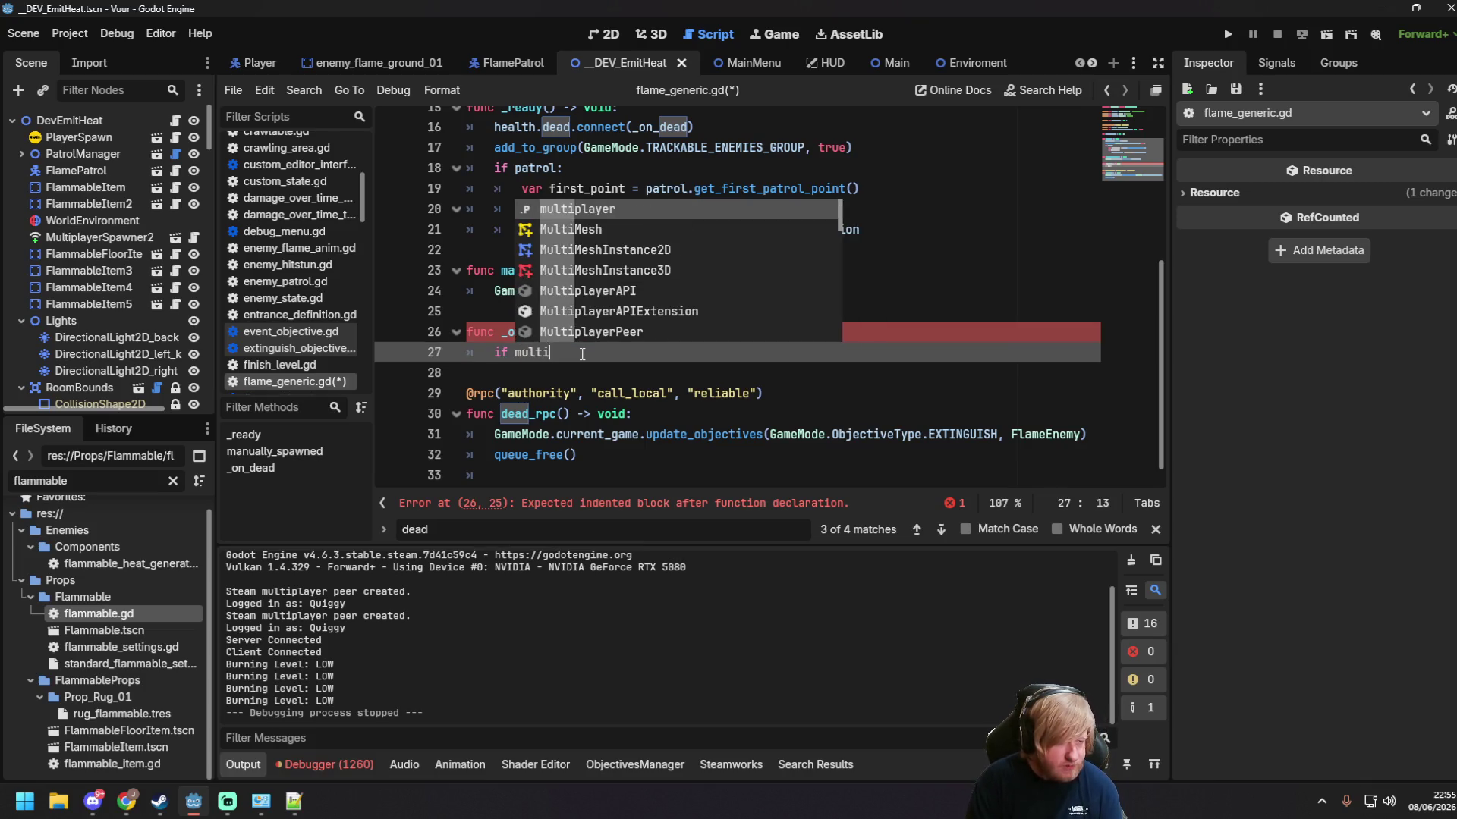
pyautogui.write('.is_server():')
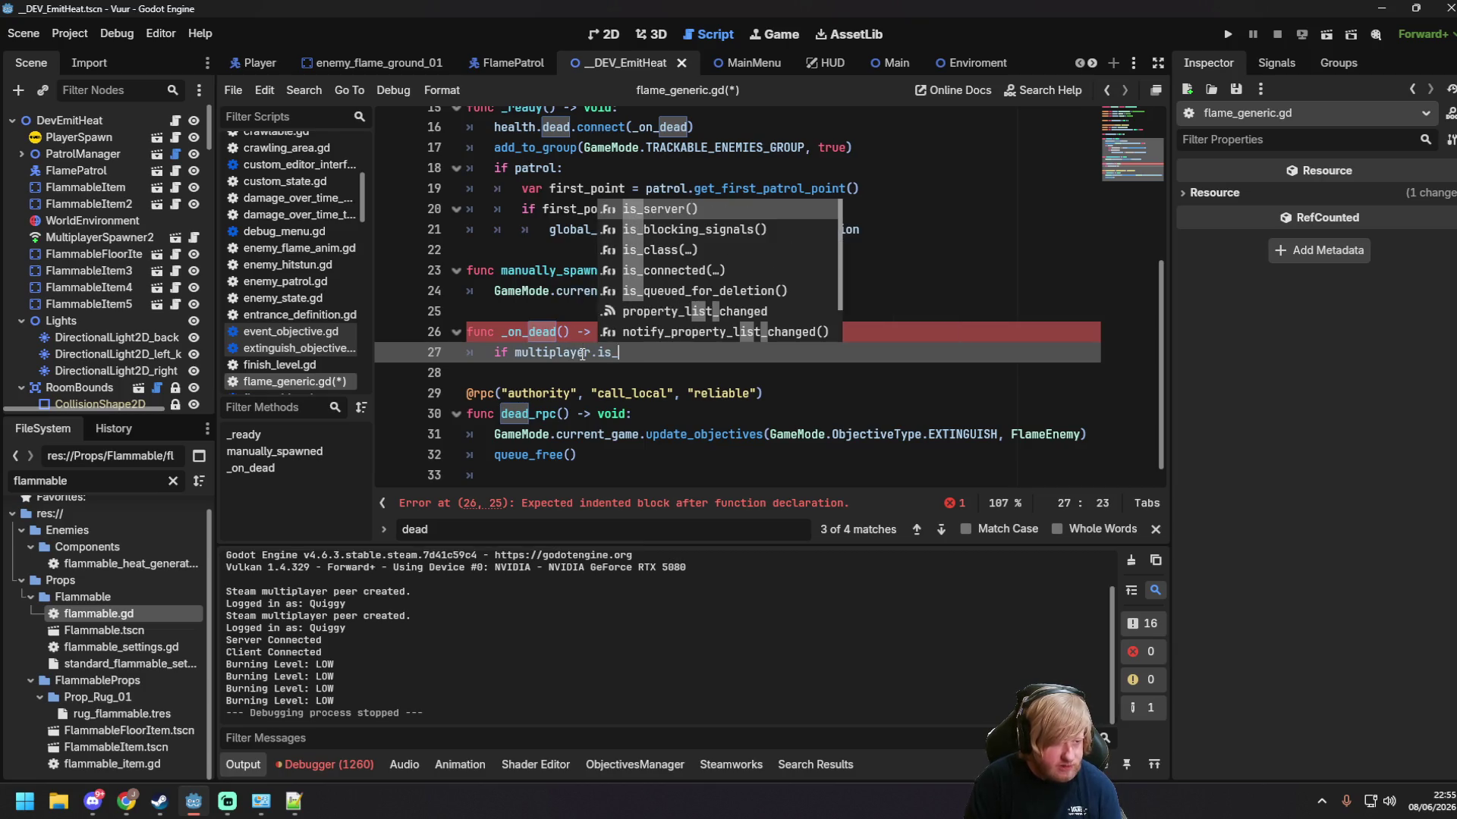
pyautogui.press('Return')
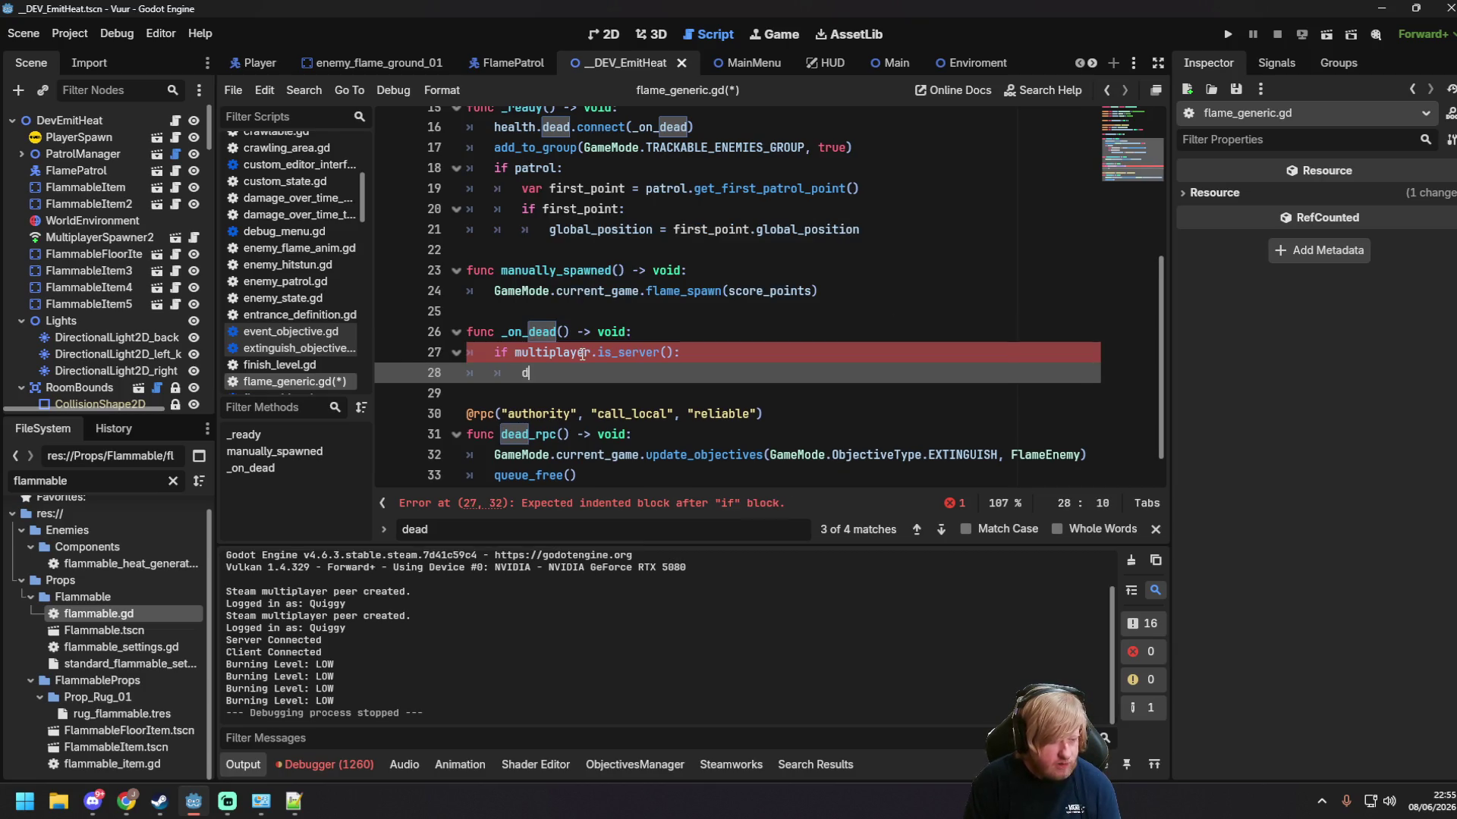
pyautogui.press('Return')
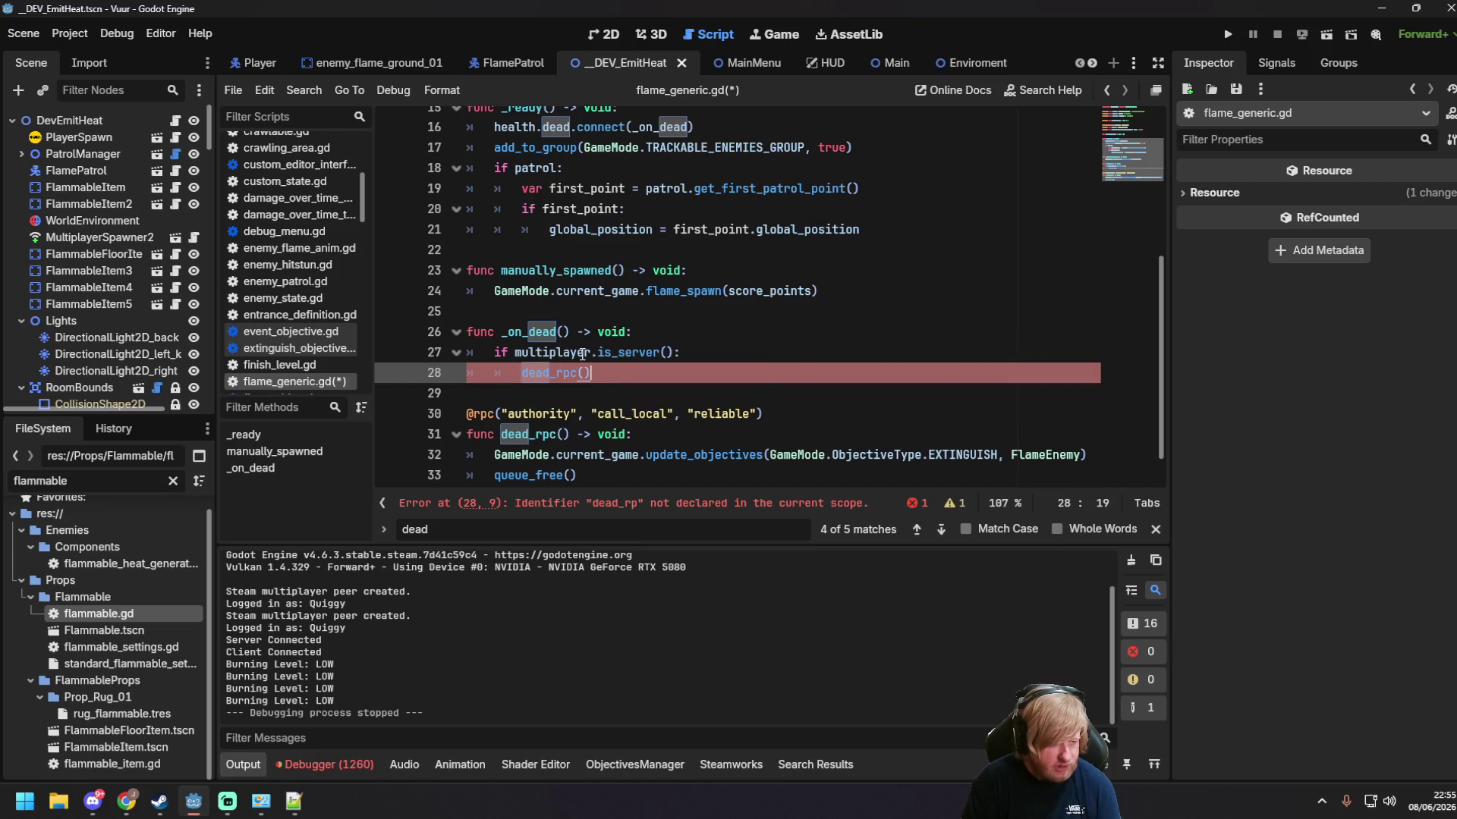
pyautogui.press('BackSpace')
pyautogui.press('Left')
pyautogui.press('Left')
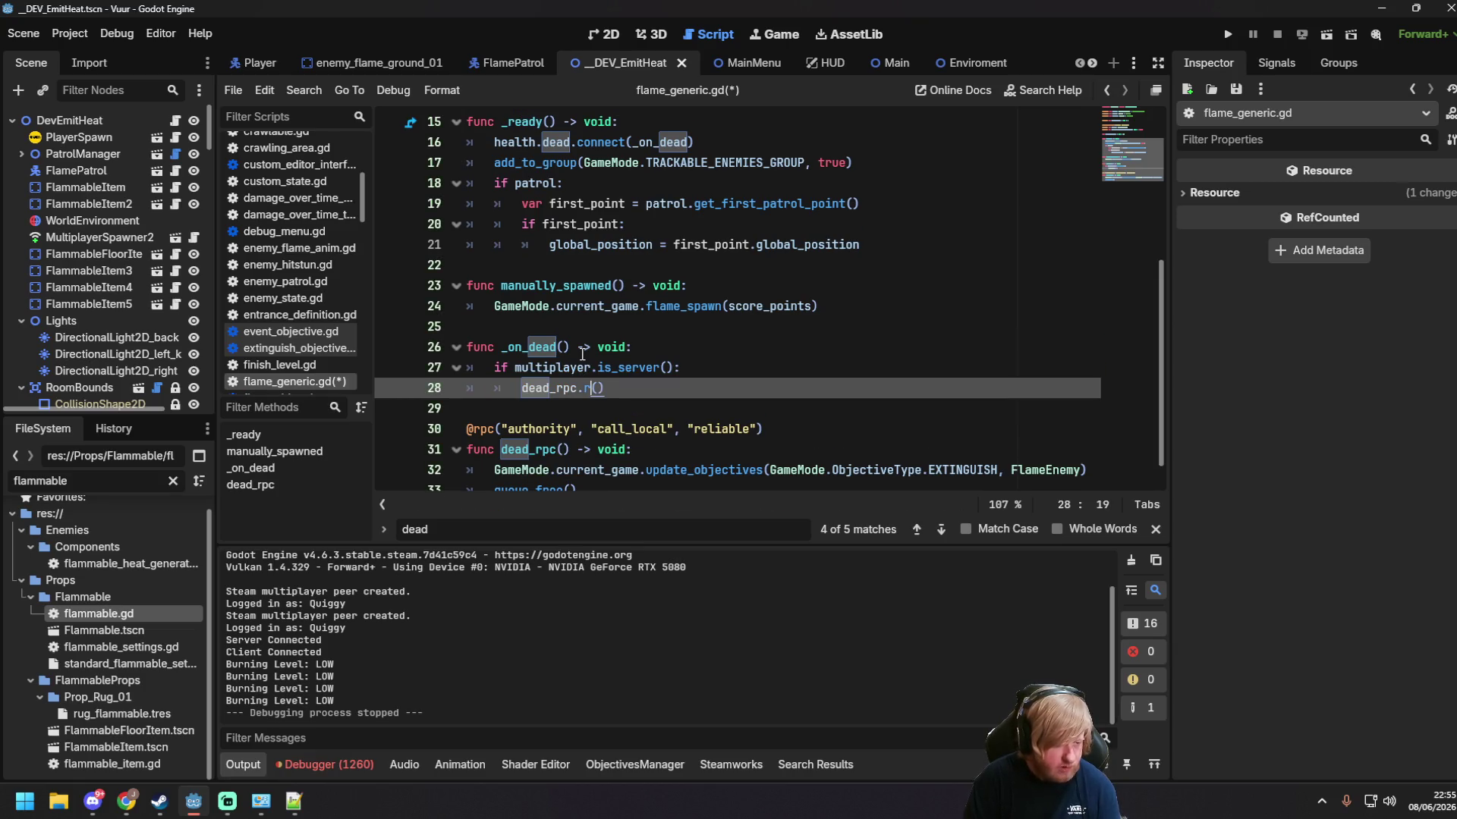
pyautogui.write('pc')
pyautogui.press('Return')
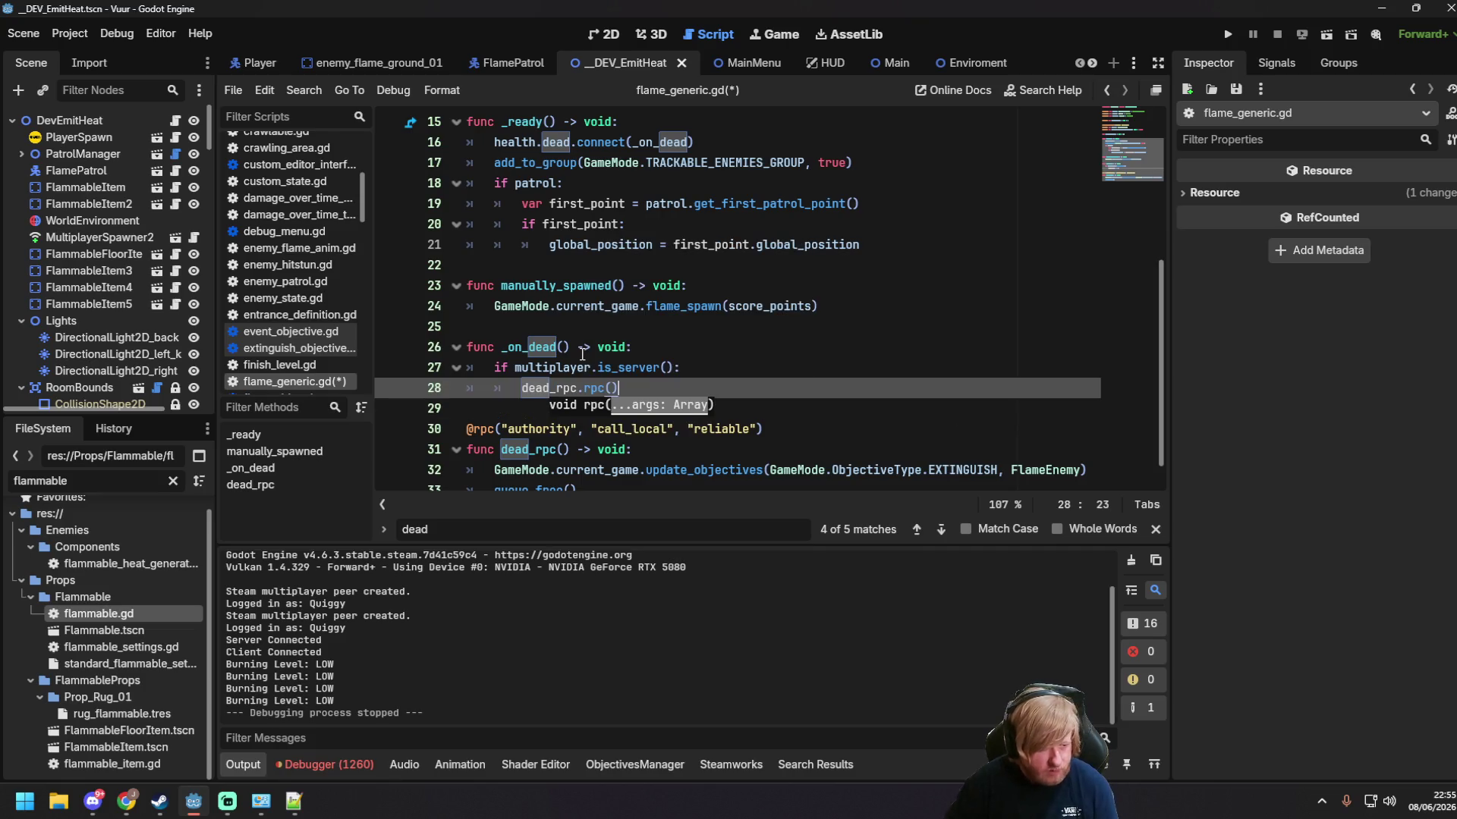
# - Save flame_generic.gd and run the current scene to test the fix
pyautogui.hotkey('ctrl', 's')
pyautogui.scroll(3)
pyautogui.click(687, 332)
pyautogui.scroll(-3)
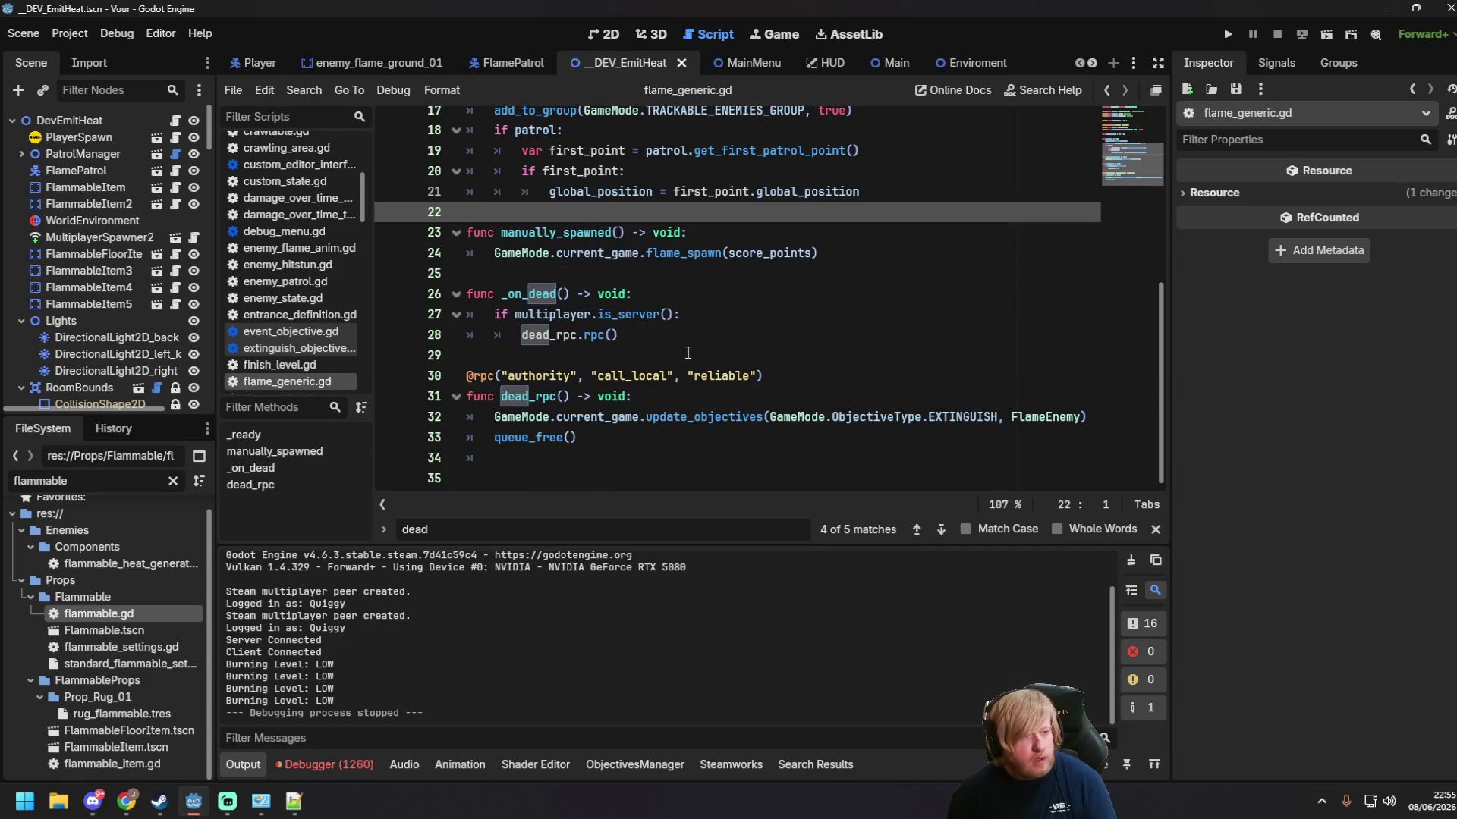
pyautogui.click(688, 352)
pyautogui.click(714, 275)
pyautogui.press('F6')
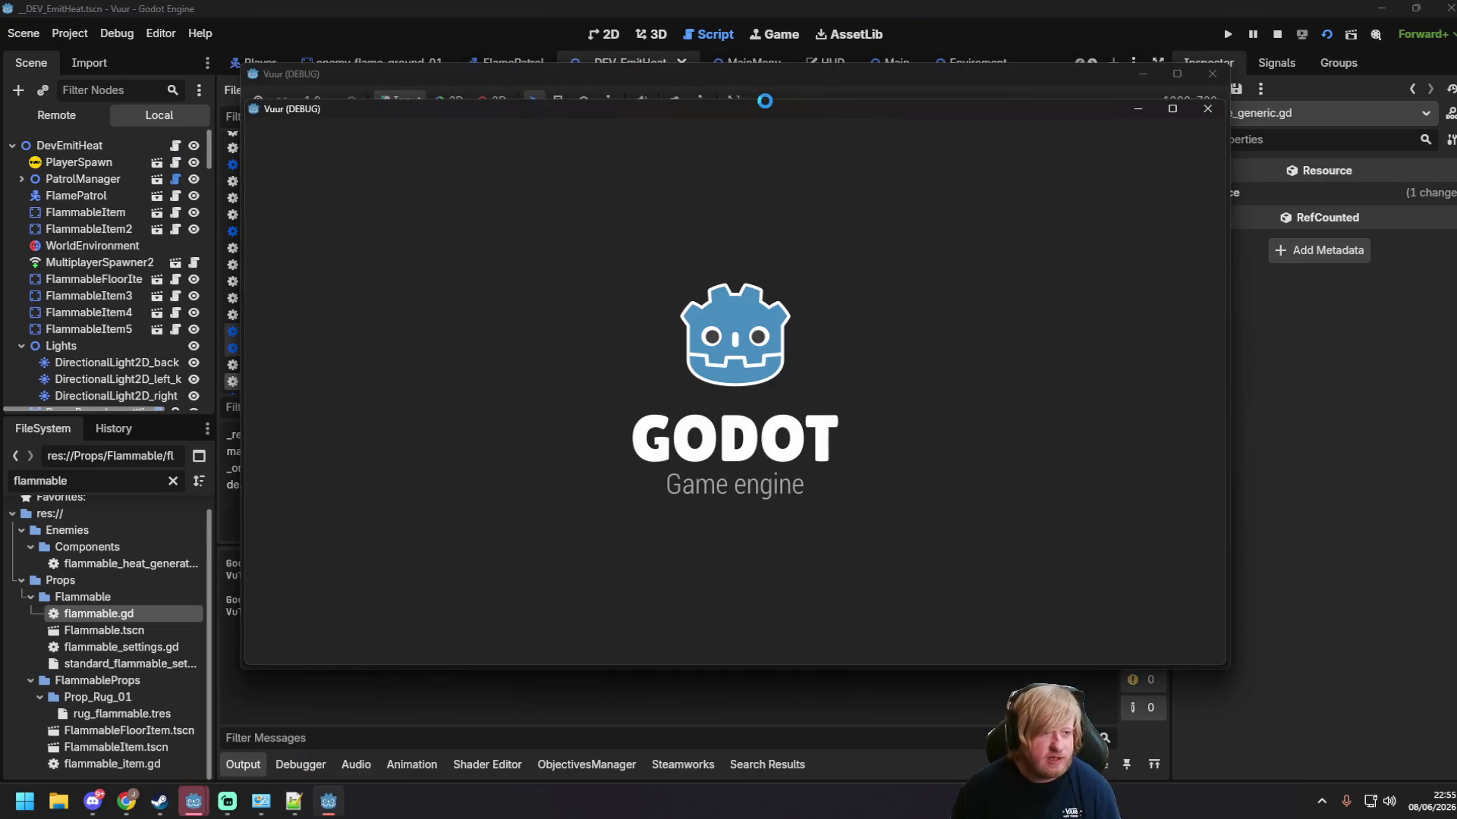
pyautogui.moveTo(772, 79); pyautogui.dragTo(539, 29)
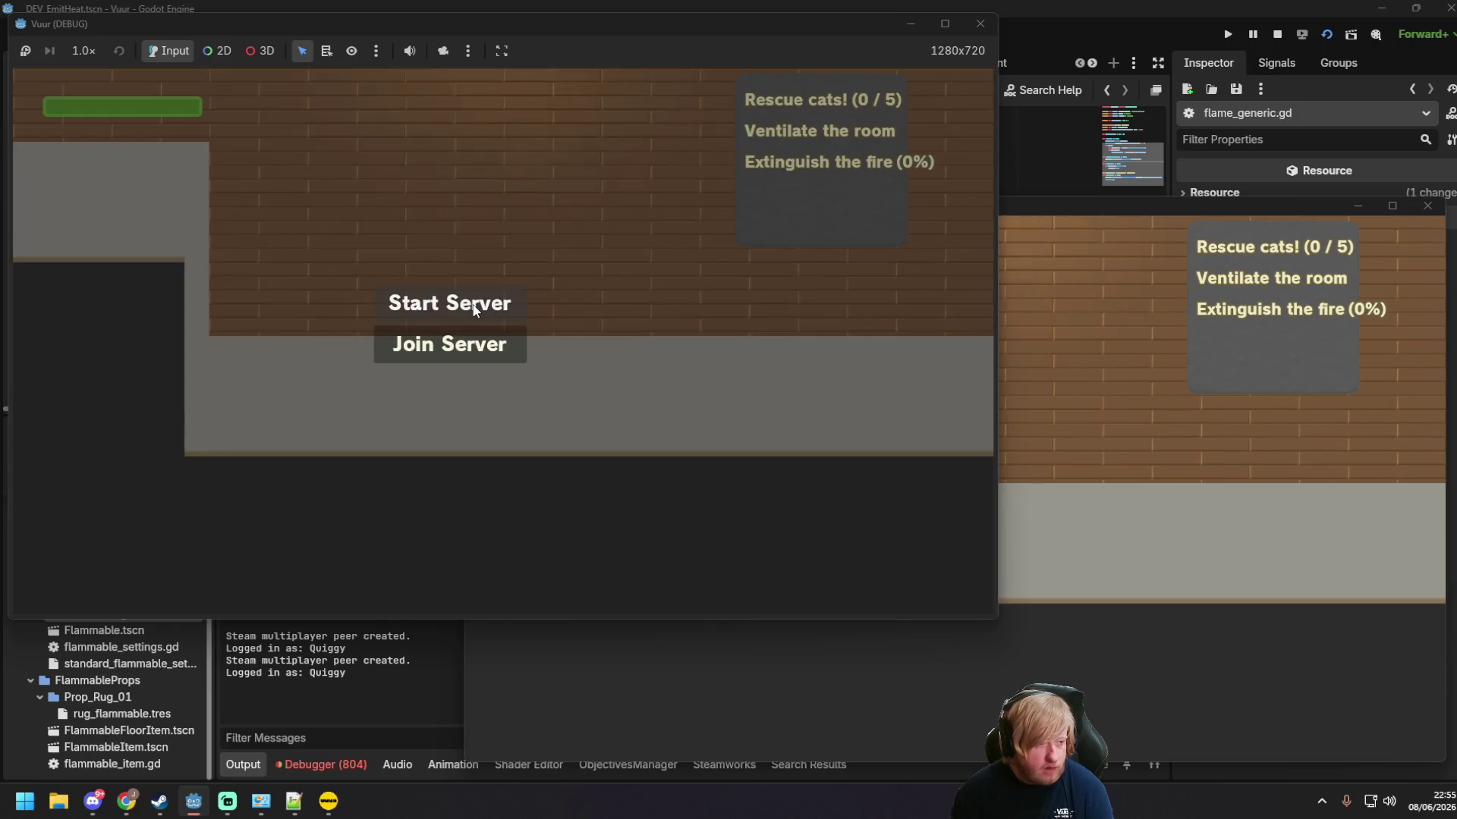
pyautogui.click(486, 302)
pyautogui.click(1062, 410)
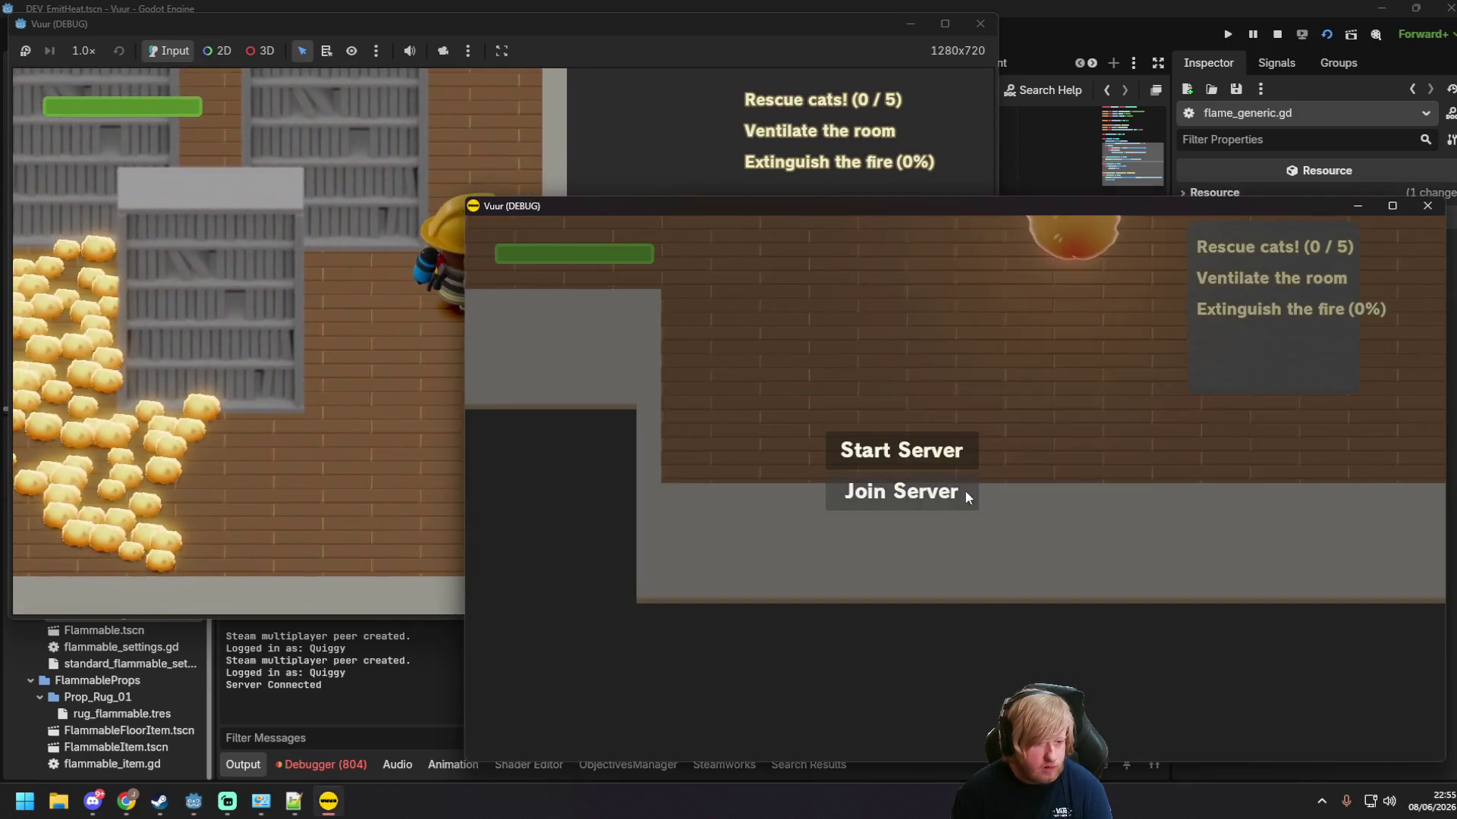
pyautogui.click(970, 492)
pyautogui.click(379, 375)
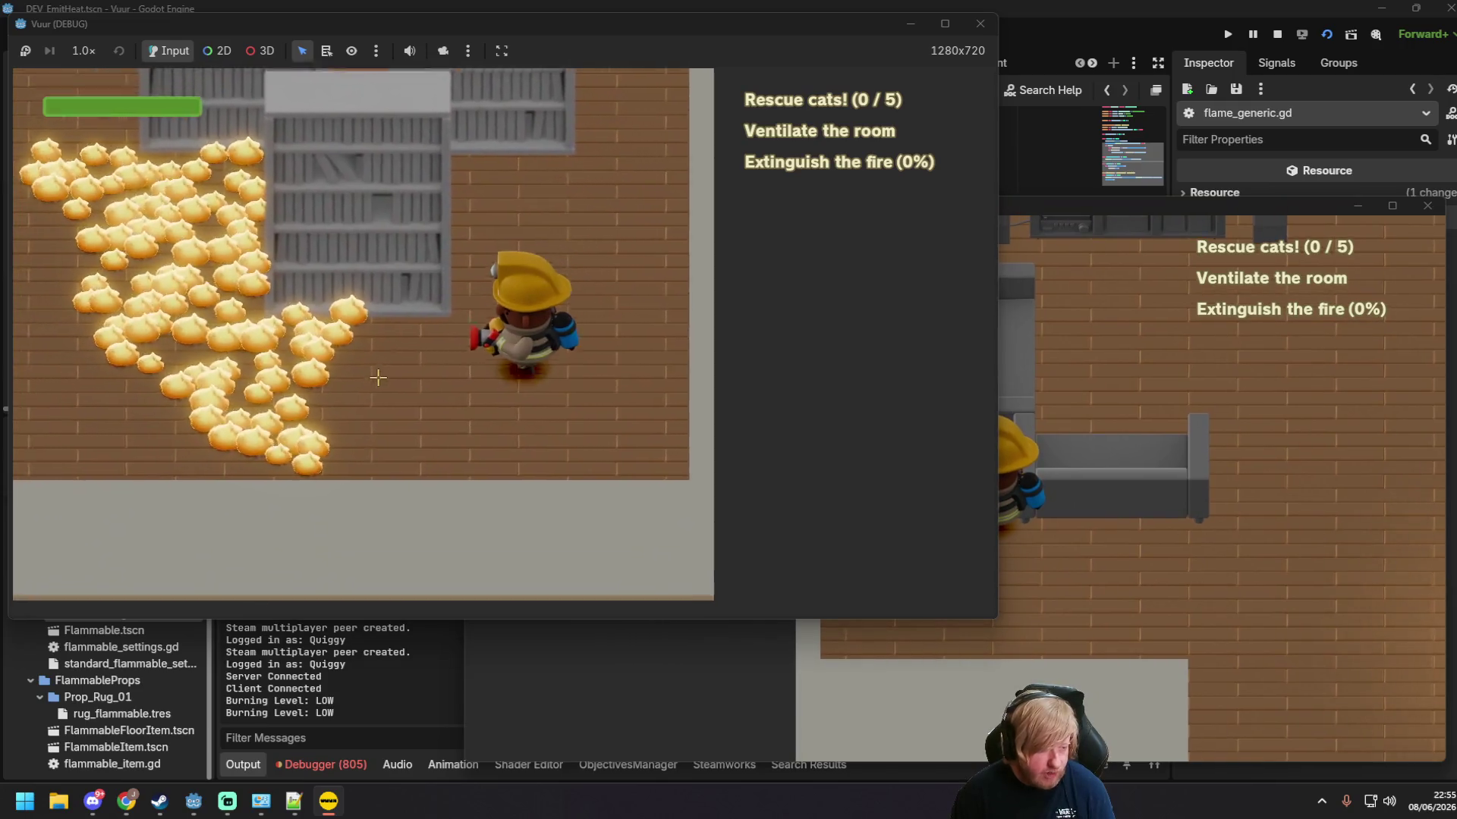
pyautogui.press('a')
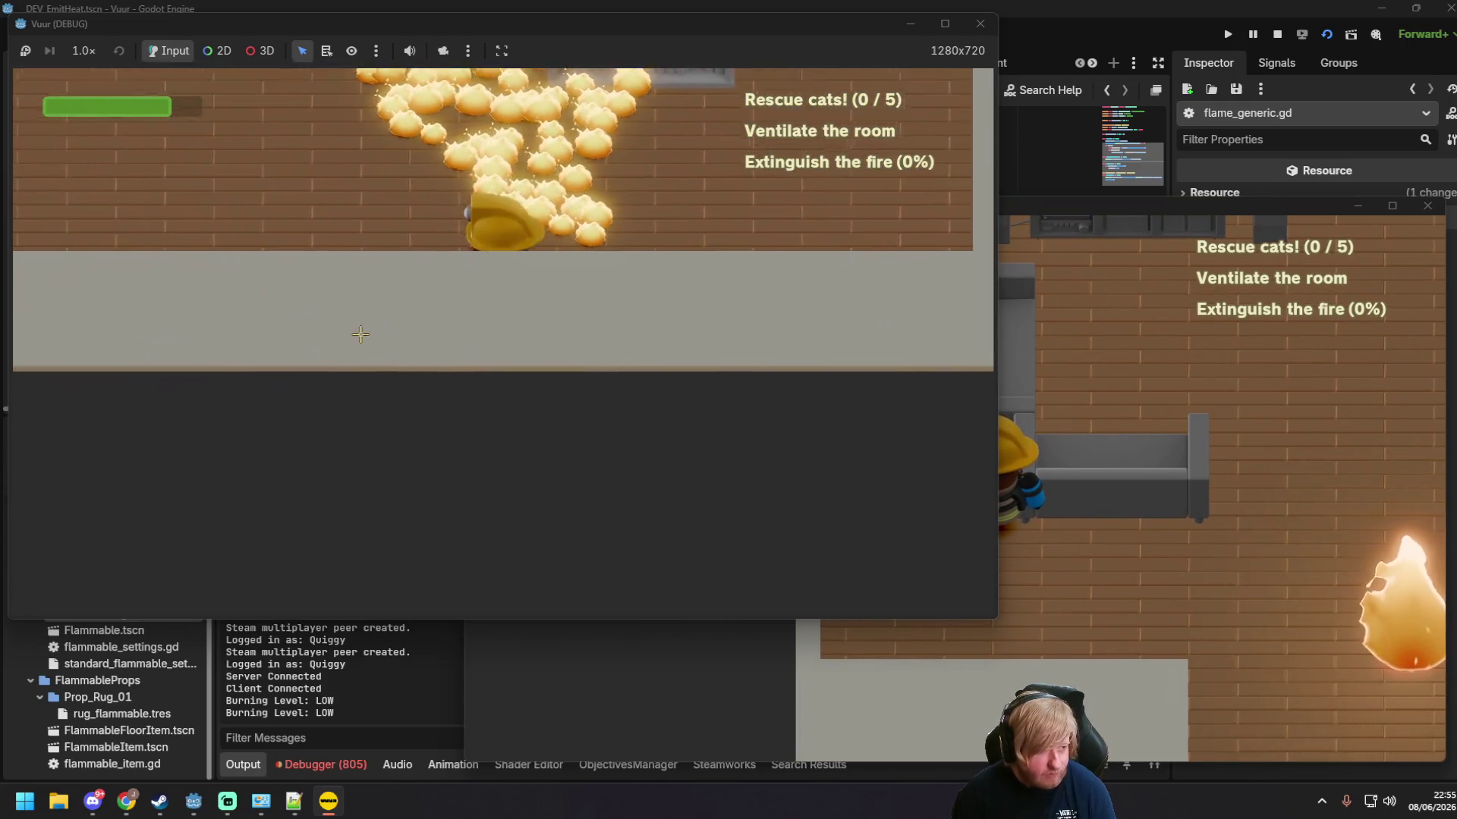
pyautogui.press('w')
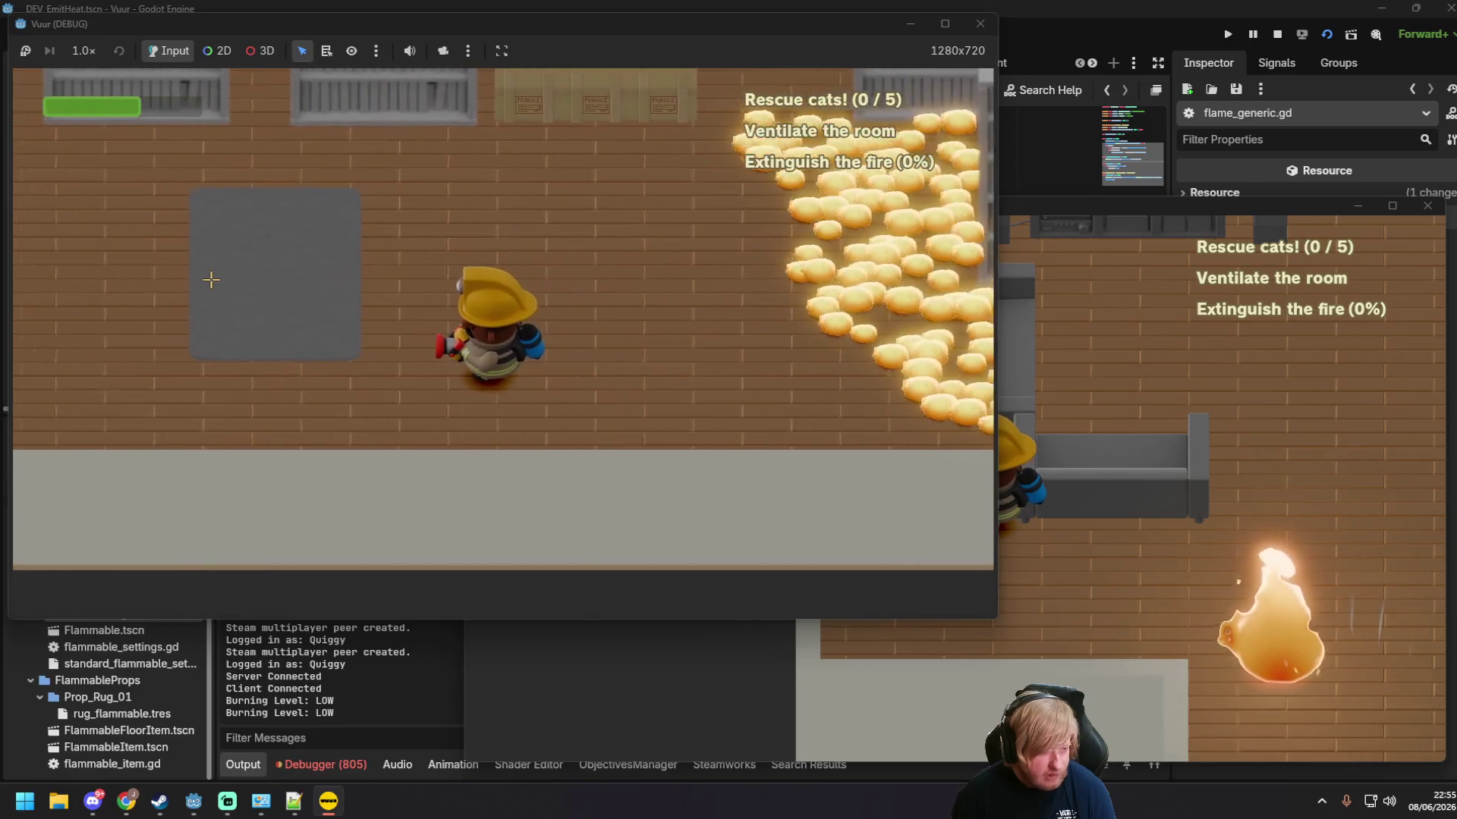
pyautogui.press('a')
pyautogui.press('s')
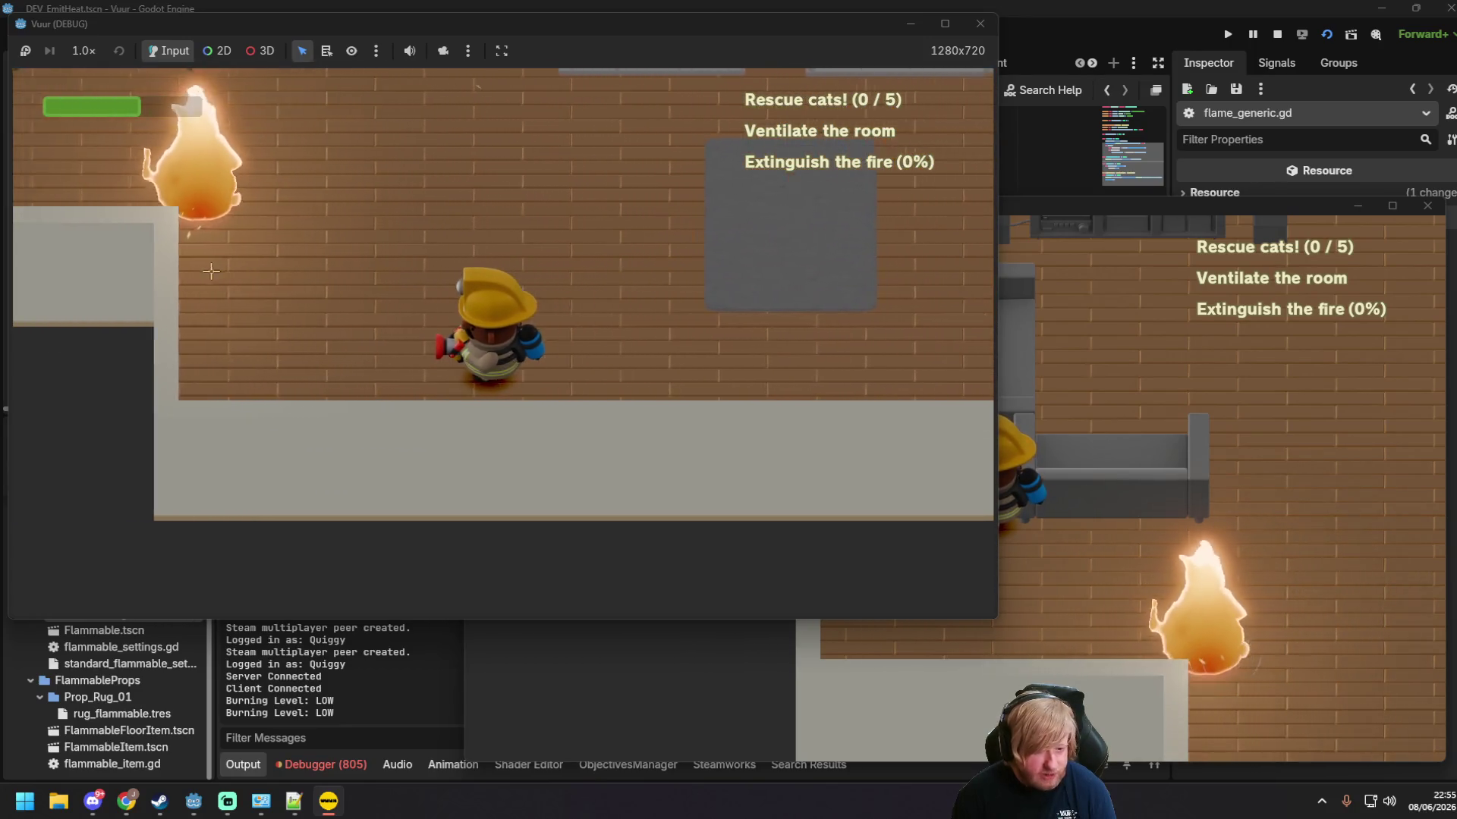
pyautogui.click(1146, 409)
pyautogui.press('s')
pyautogui.press('d')
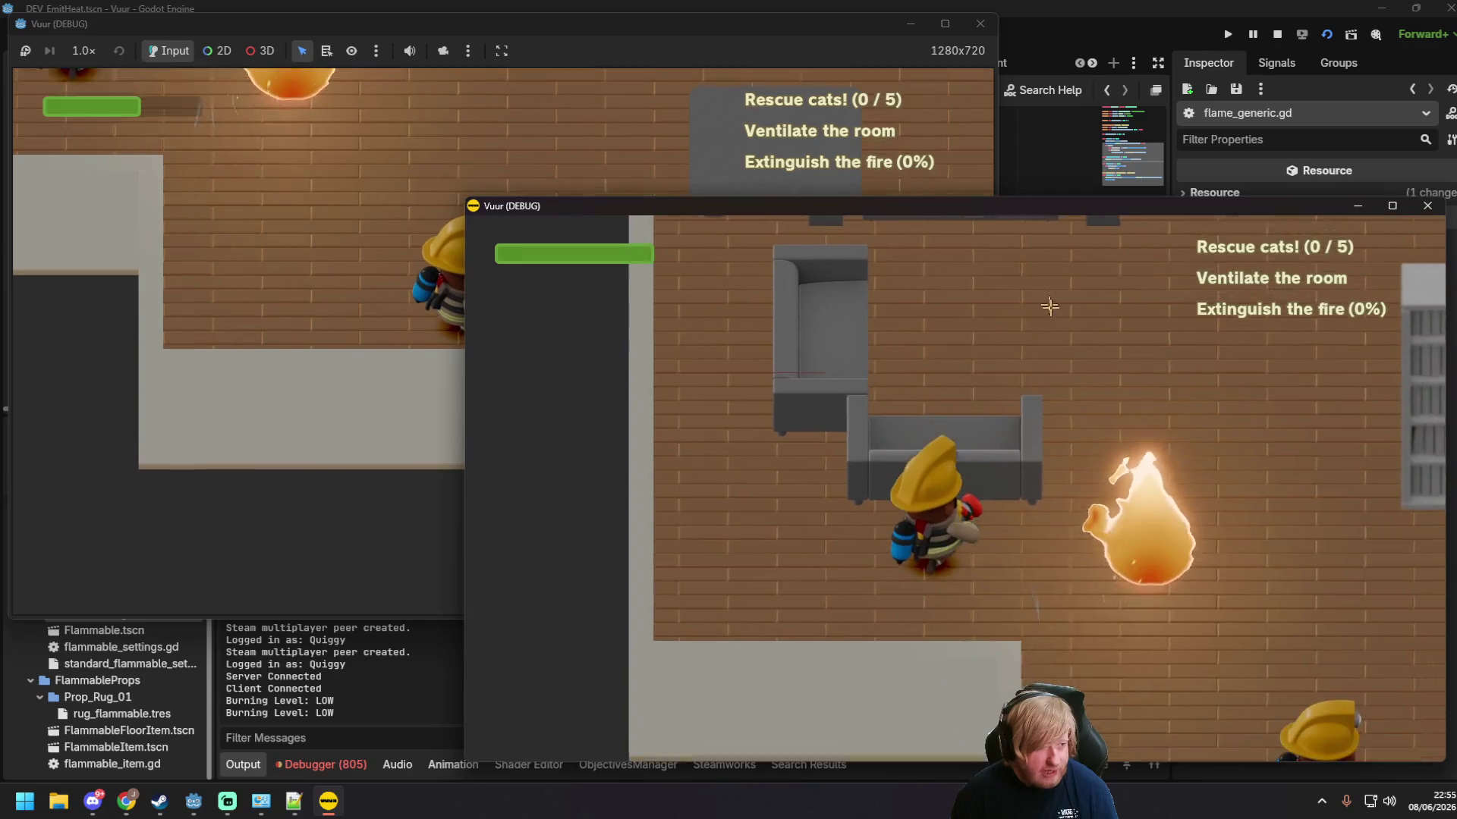
pyautogui.moveTo(1138, 325); pyautogui.dragTo(1100, 349)
pyautogui.press('w')
pyautogui.press('d')
pyautogui.click(402, 171)
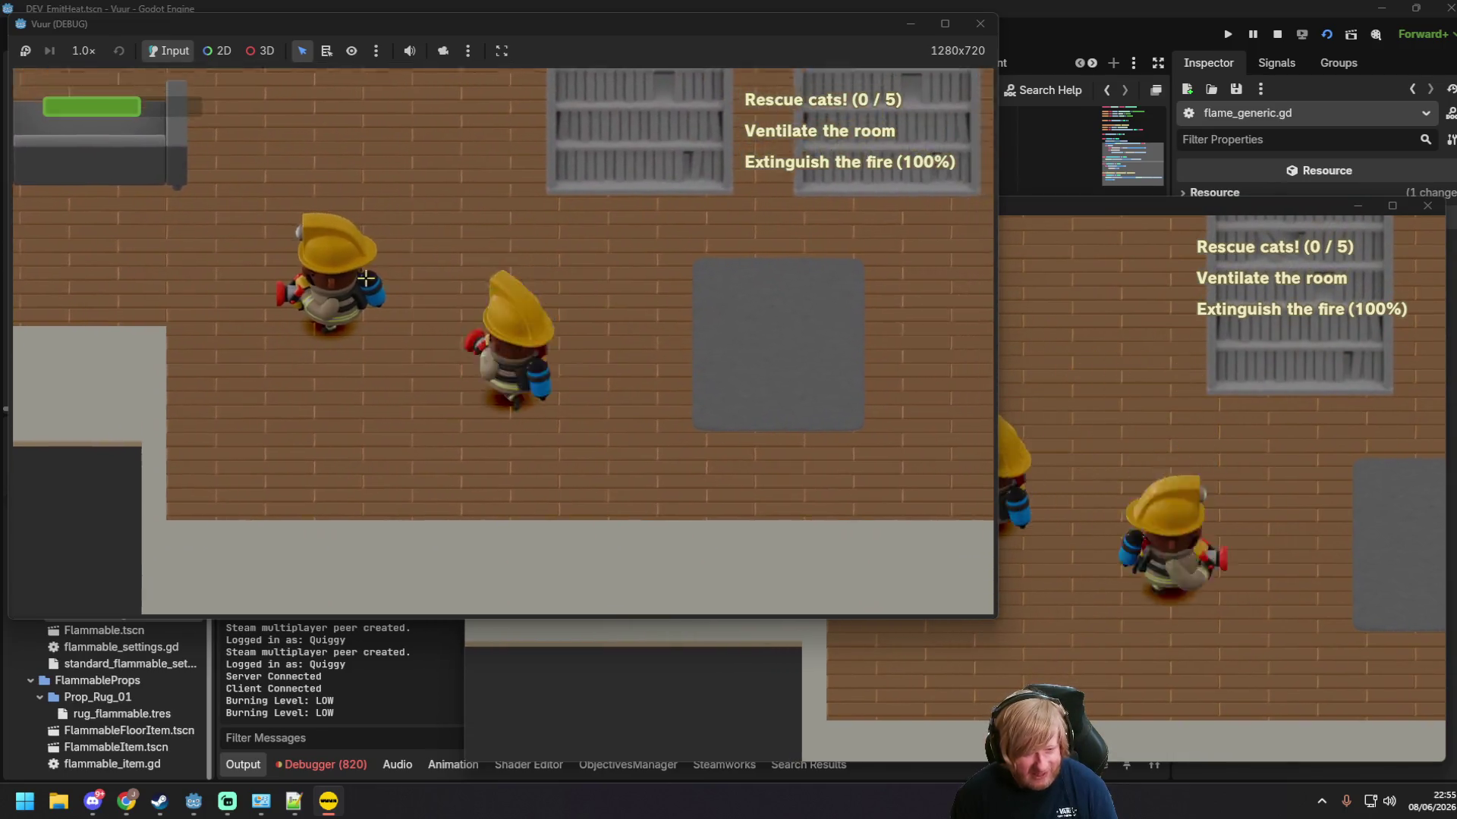
pyautogui.press('w')
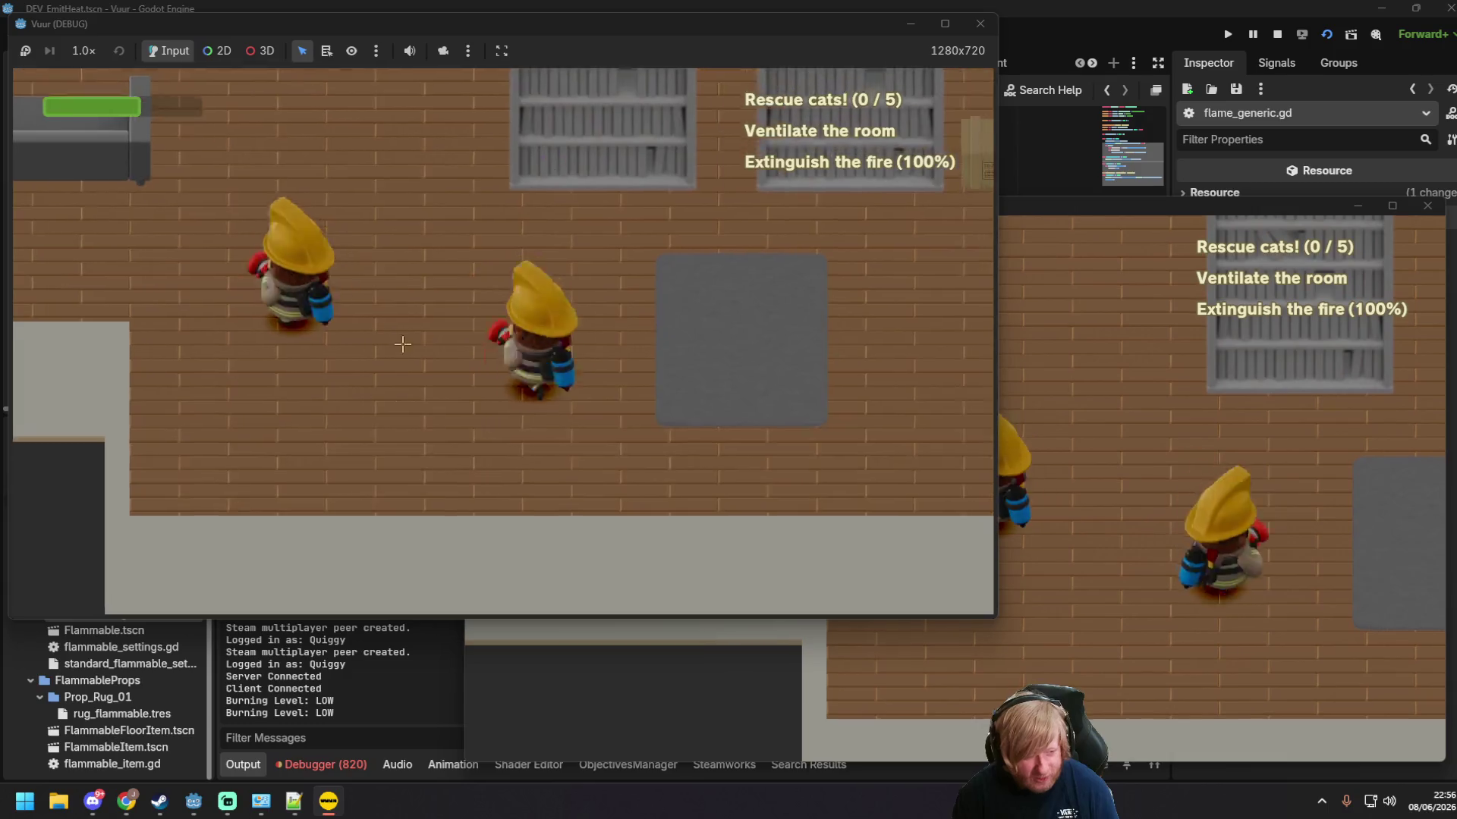
pyautogui.press('a')
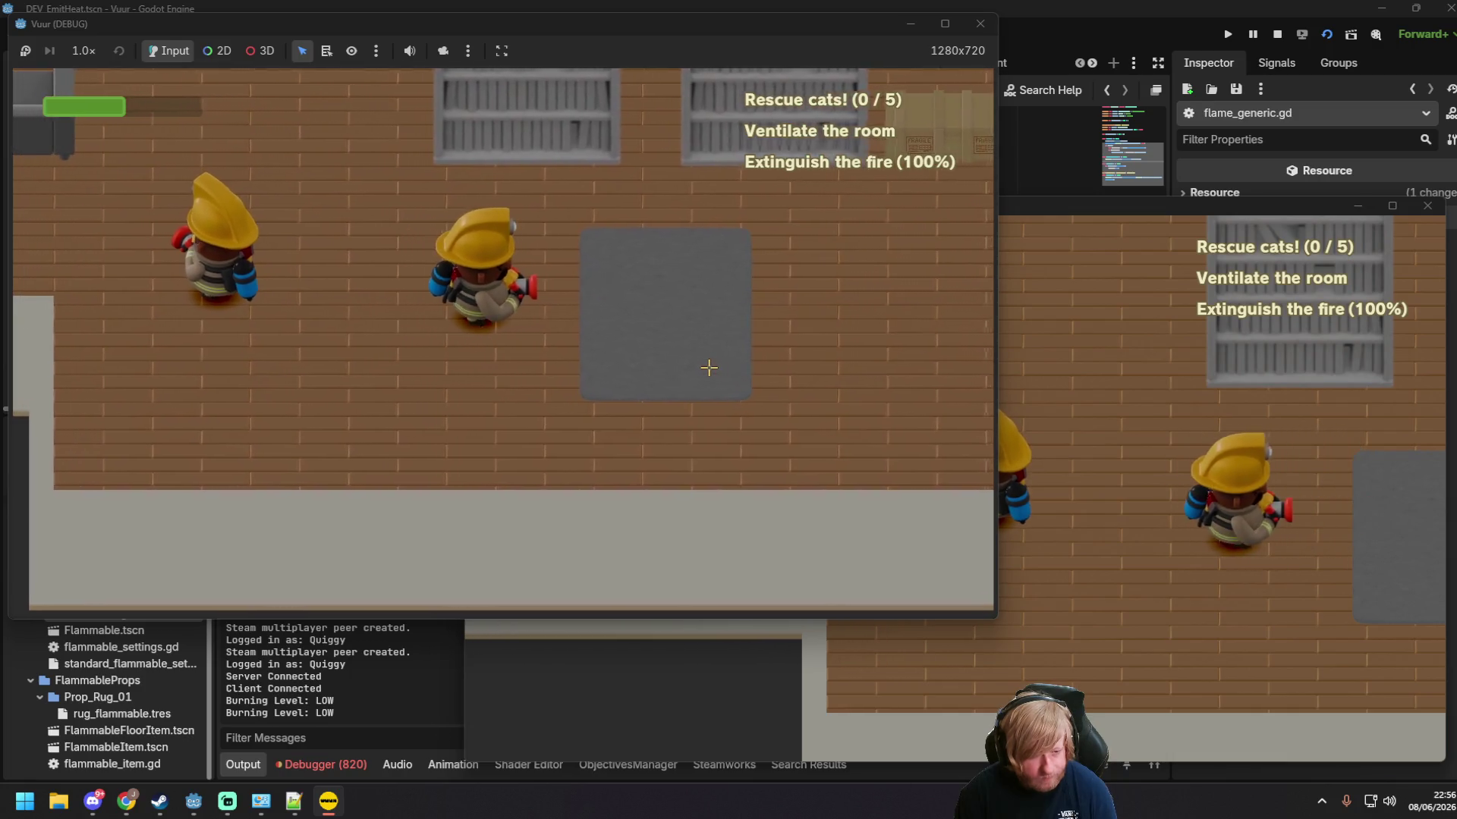
pyautogui.press('a')
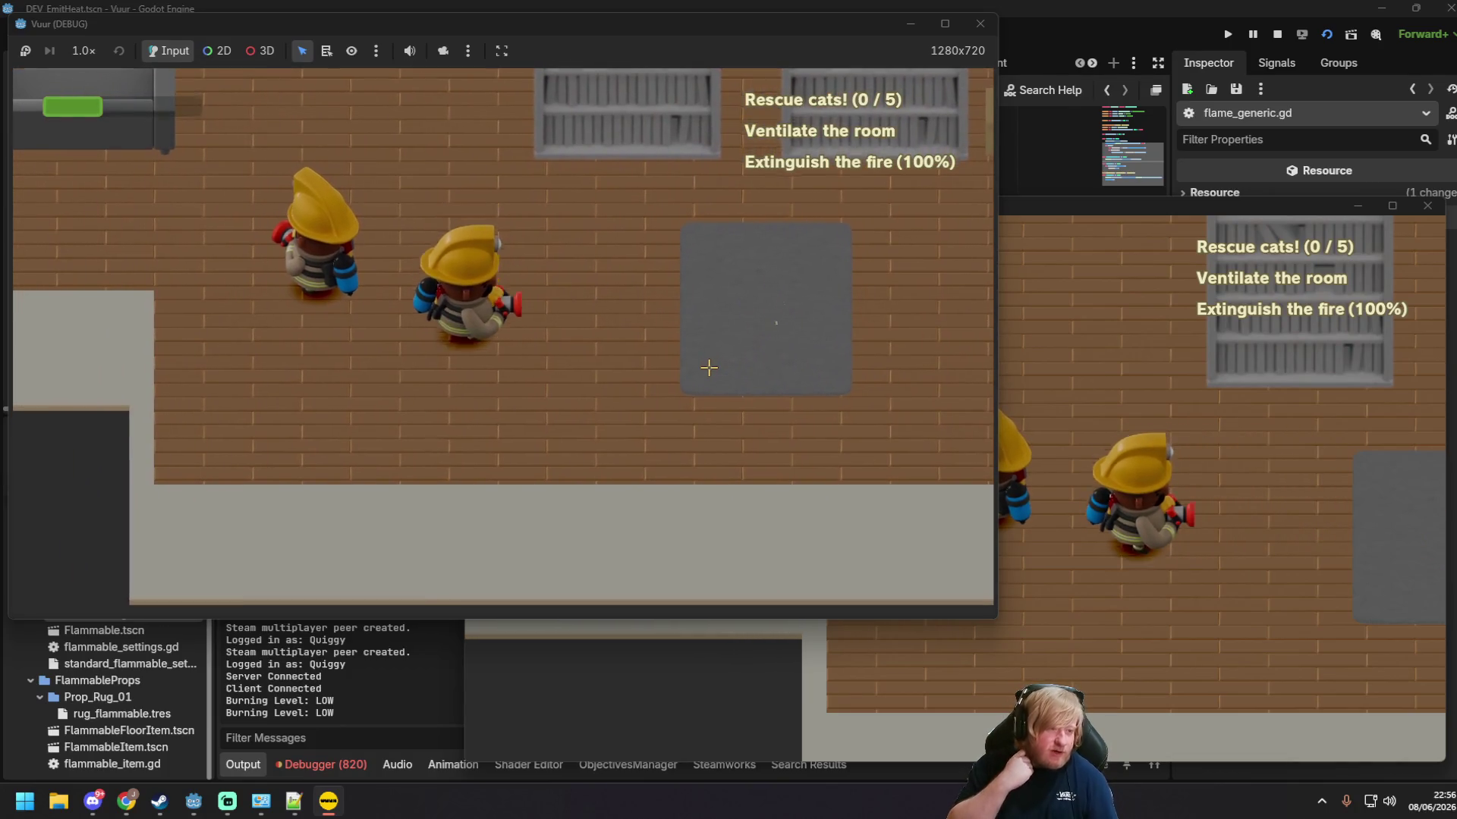
pyautogui.press('d')
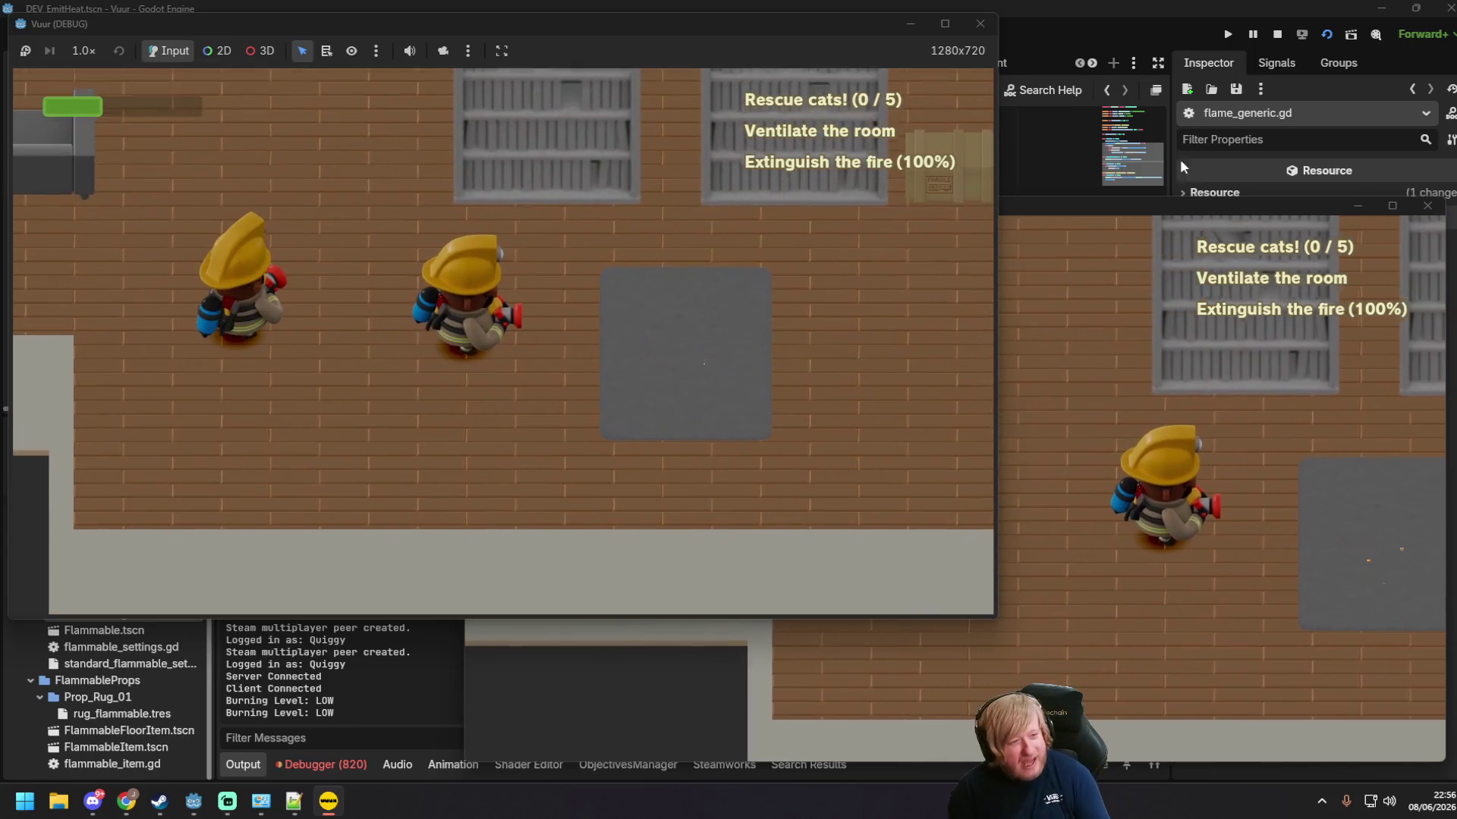
pyautogui.click(1395, 156)
pyautogui.click(1428, 205)
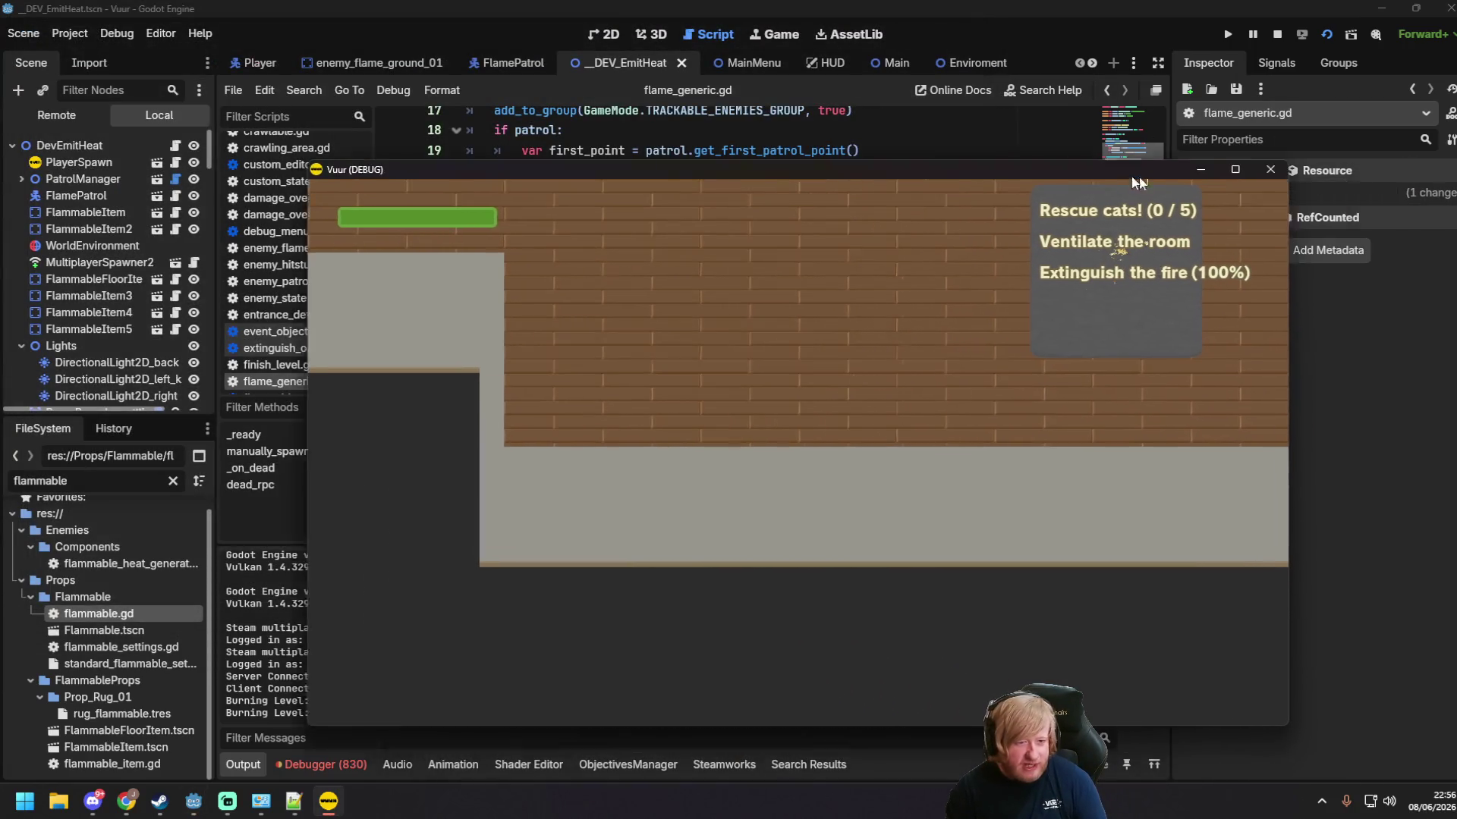
pyautogui.click(1215, 167)
pyautogui.click(902, 205)
pyautogui.hotkey('ctrl', 's')
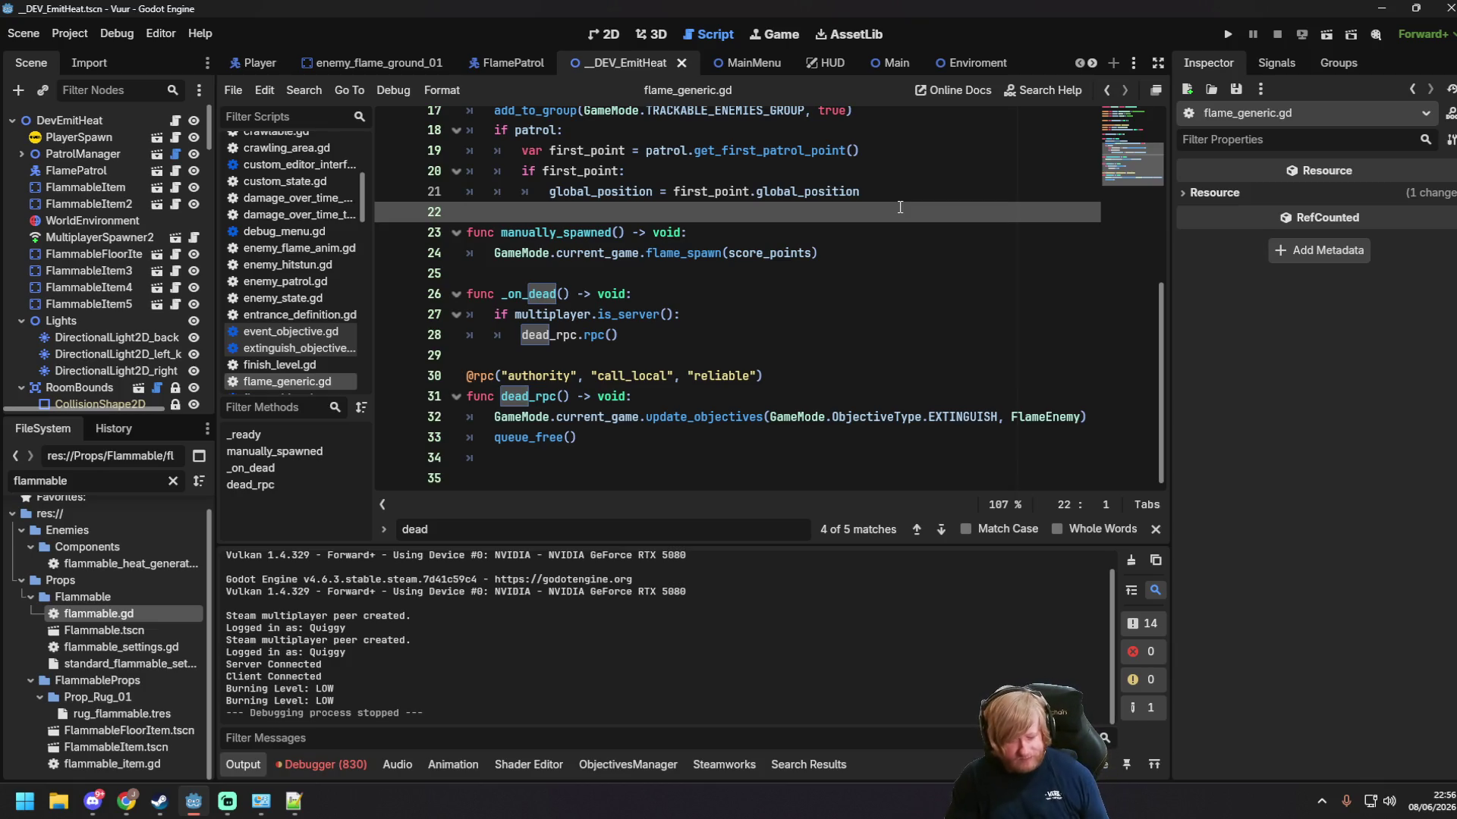
pyautogui.press('F6')
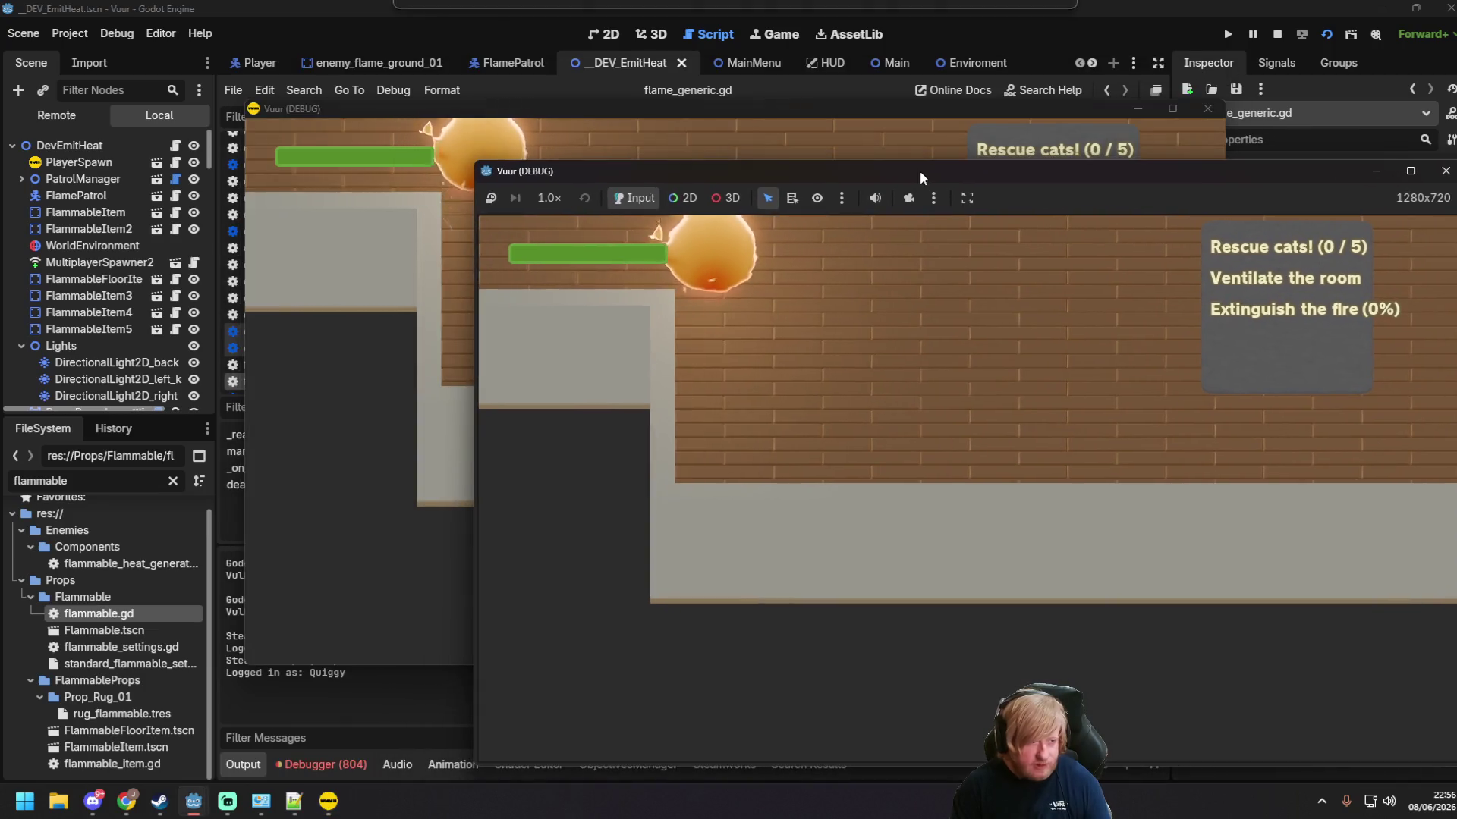
# - Move the first game window aside and host a server from the second instance
pyautogui.moveTo(720, 108); pyautogui.dragTo(504, 43)
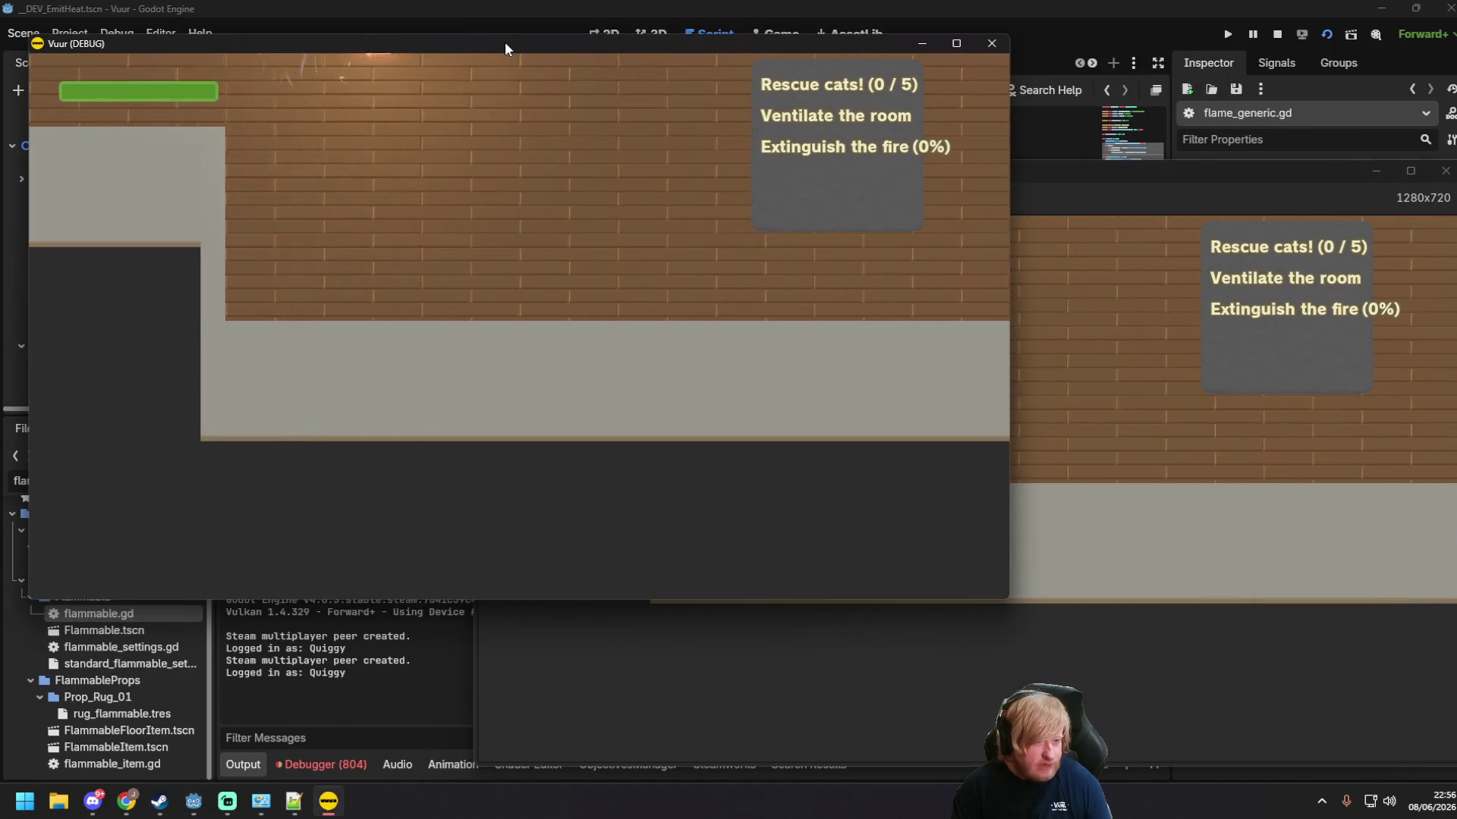
pyautogui.click(1190, 379)
pyautogui.click(918, 448)
# - Walk the firefighter to the burning rug, spray it, then close the unjoined game window
pyautogui.press('s')
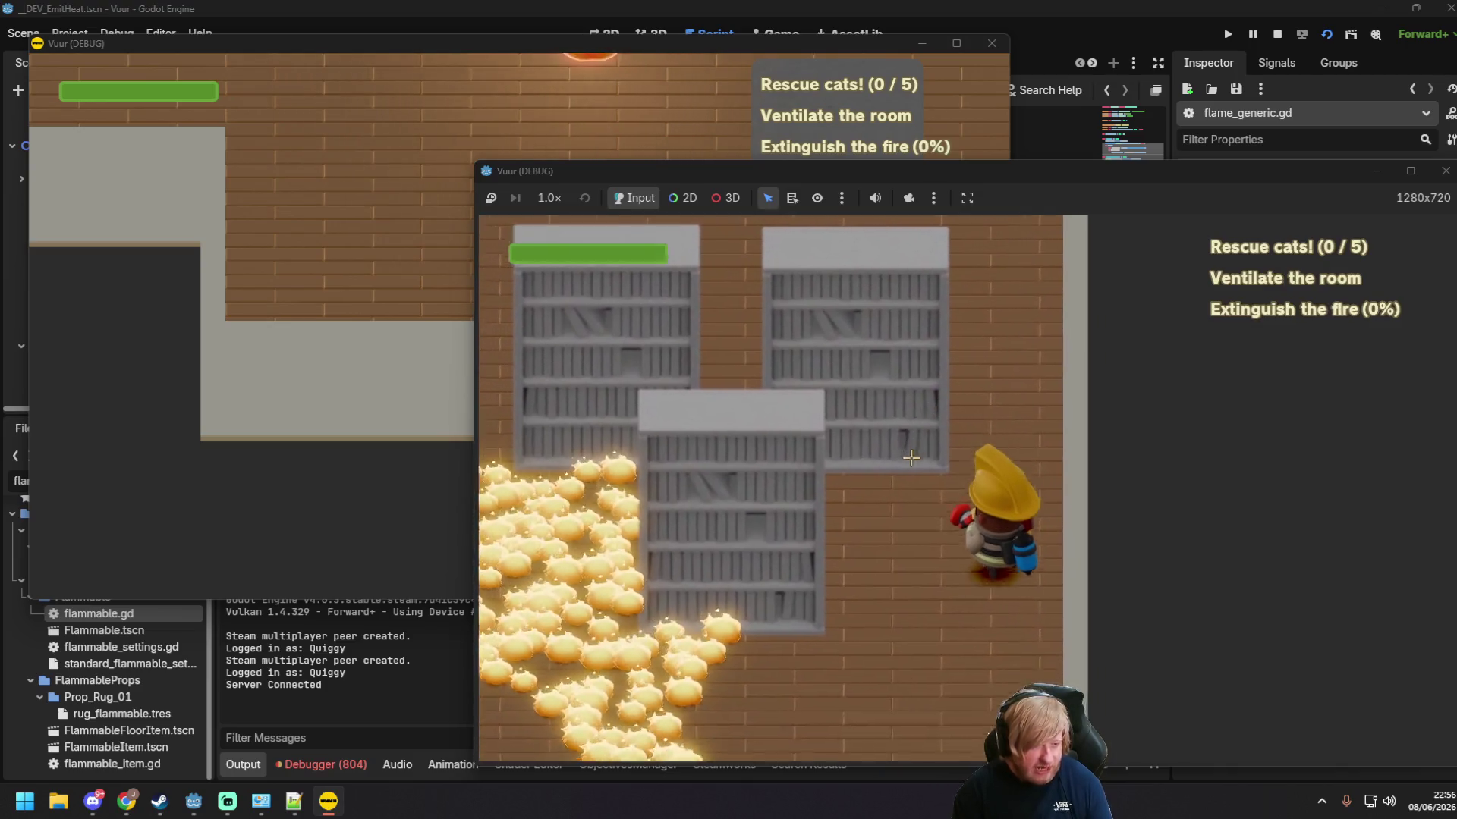
pyautogui.press('w')
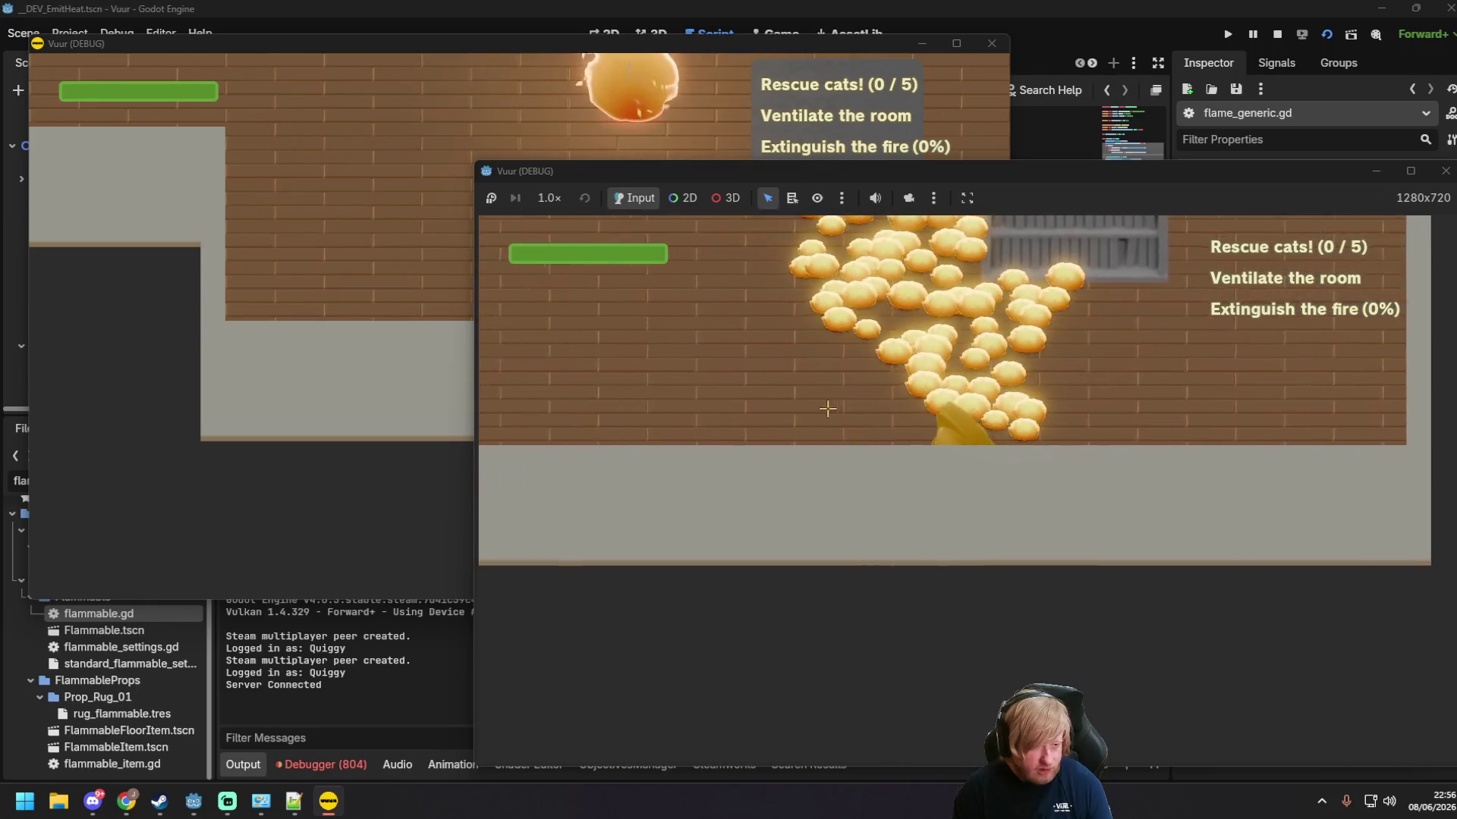
pyautogui.press('w')
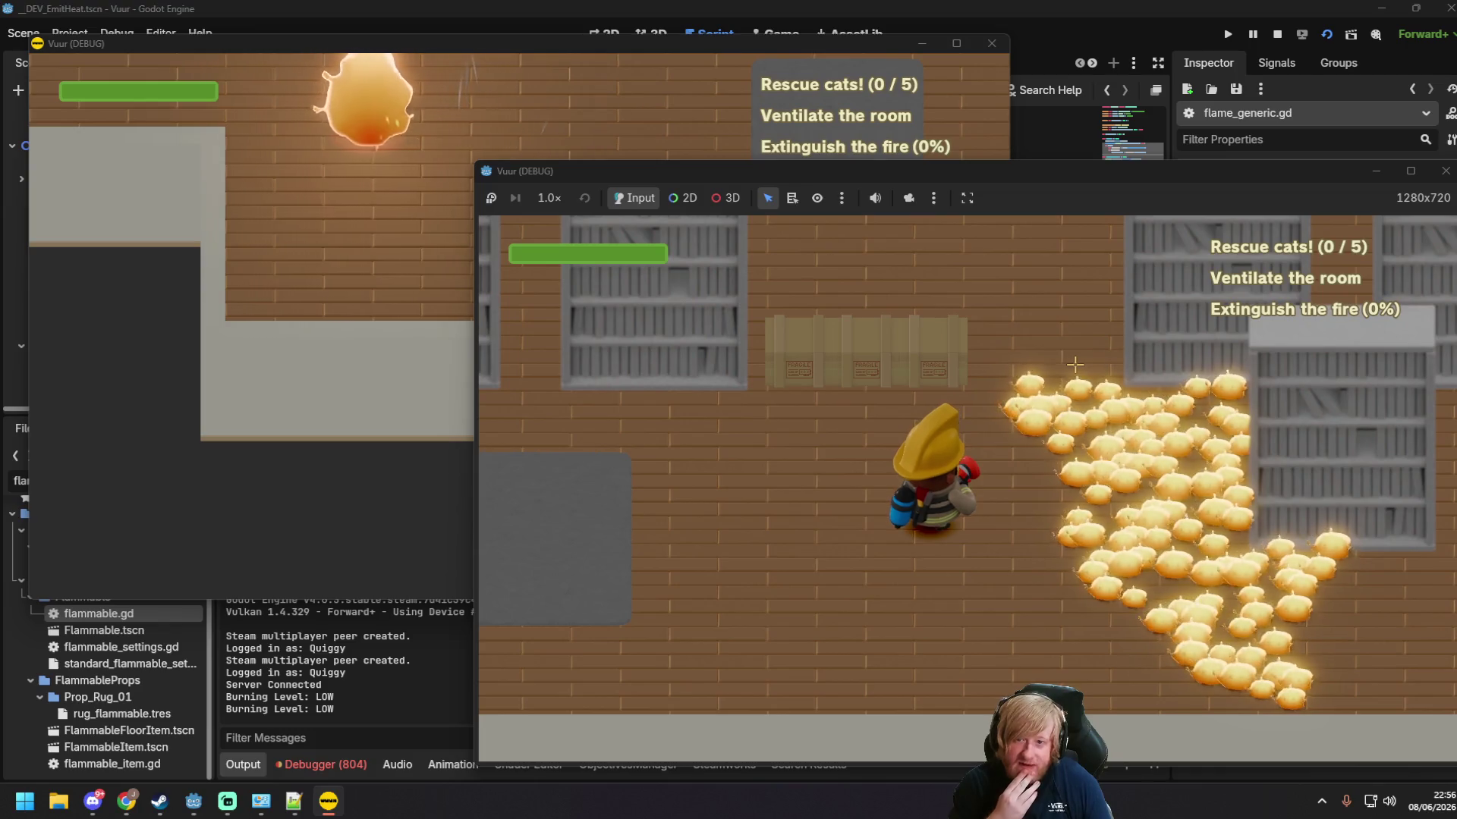
pyautogui.press('w')
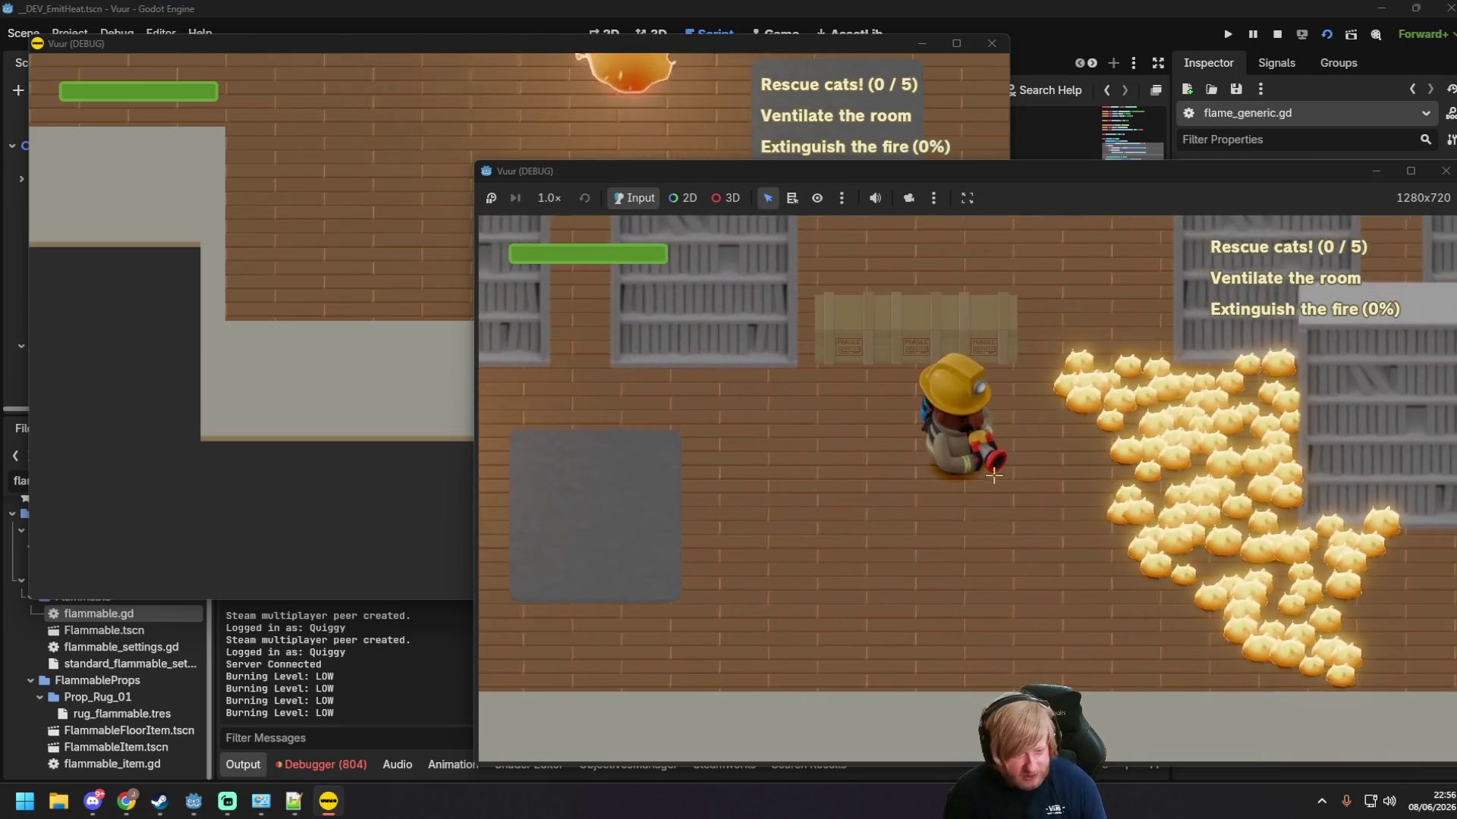
pyautogui.moveTo(916, 457); pyautogui.dragTo(683, 501)
pyautogui.click(380, 300)
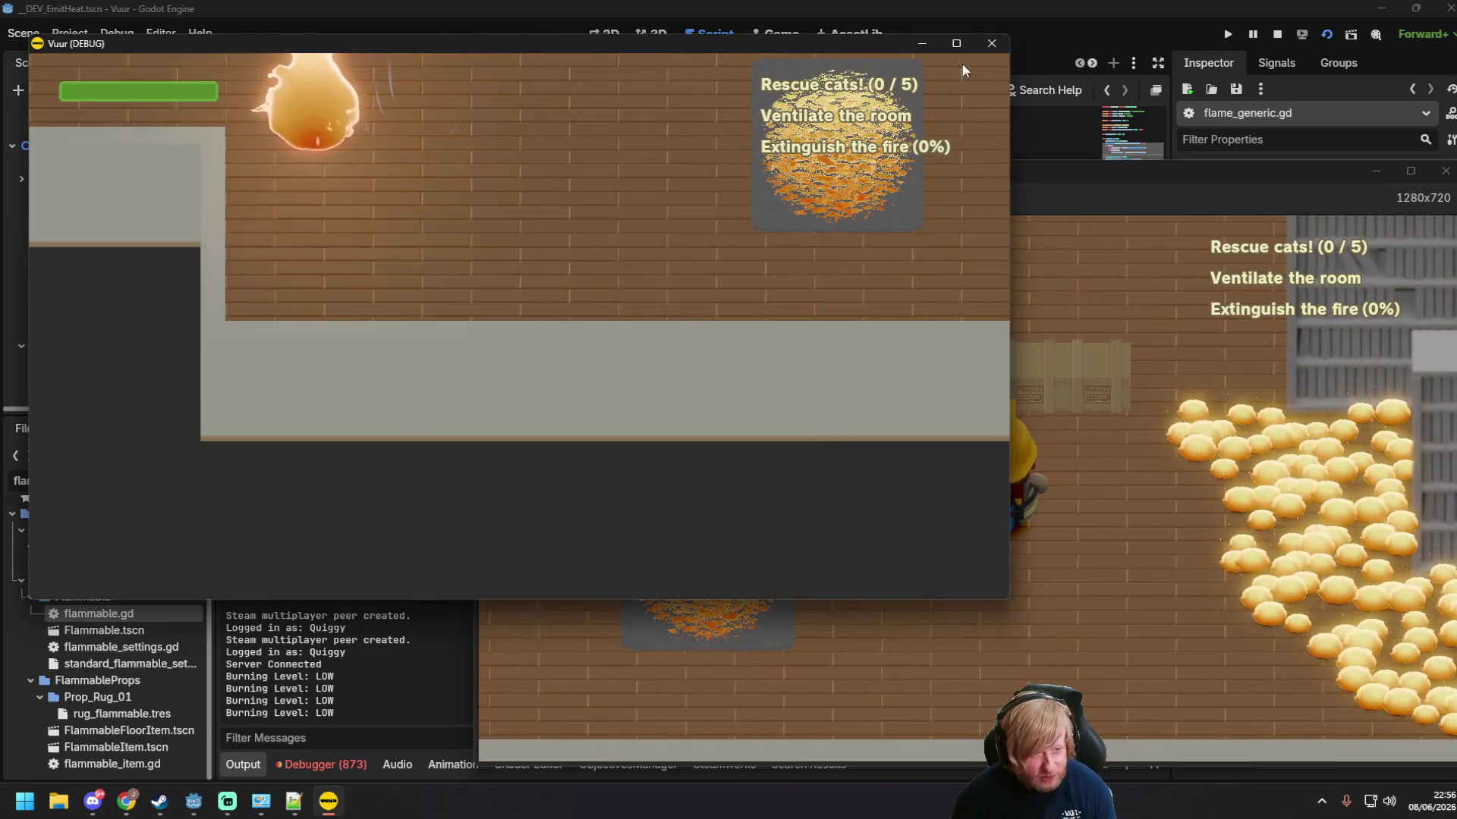
pyautogui.click(991, 46)
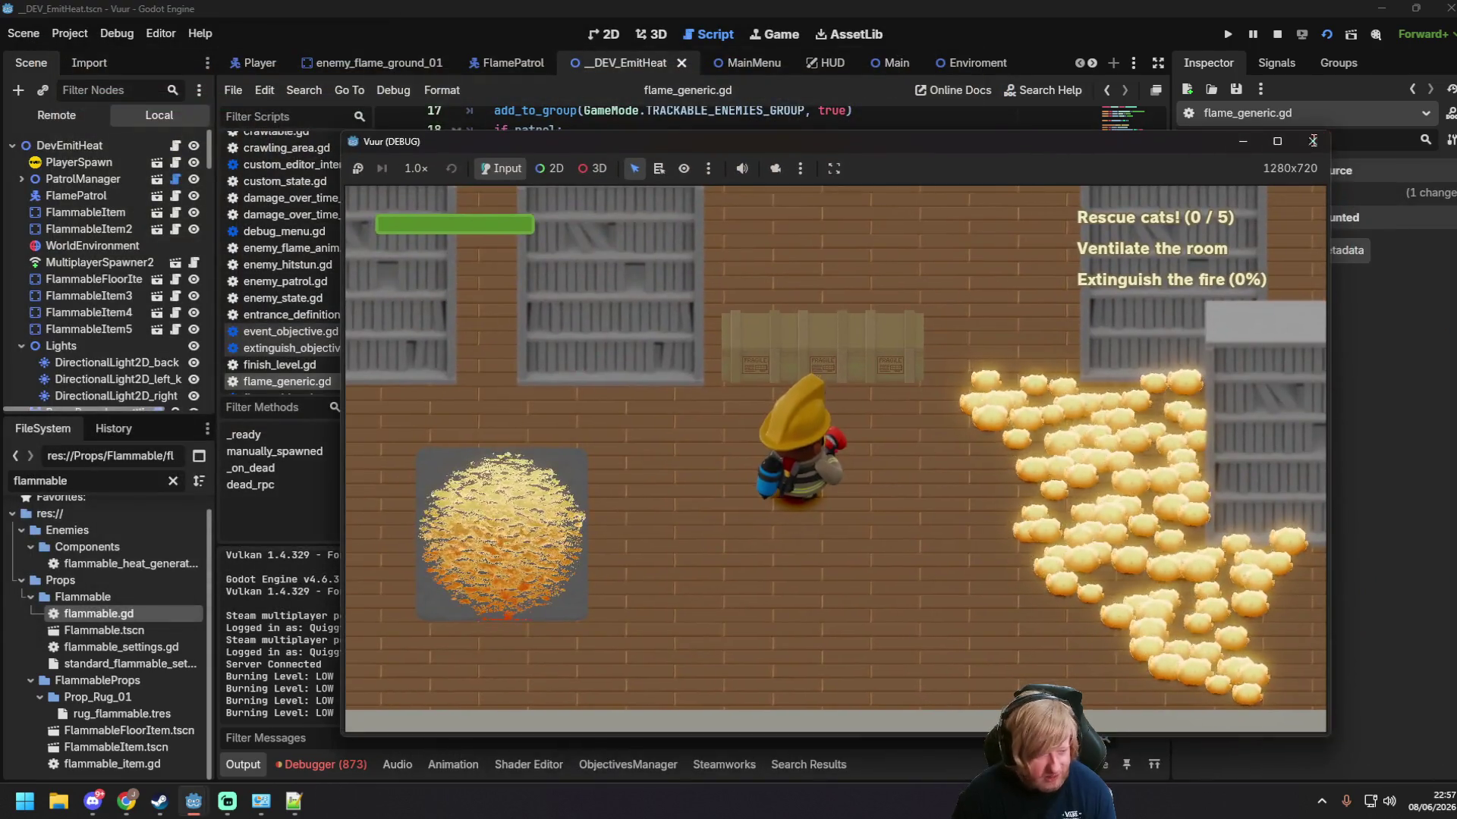
# - Close the game, clear the Debugger errors, and jump to hurtbox.gd line 11 from the TakeDamage error
pyautogui.click(1312, 141)
pyautogui.click(395, 562)
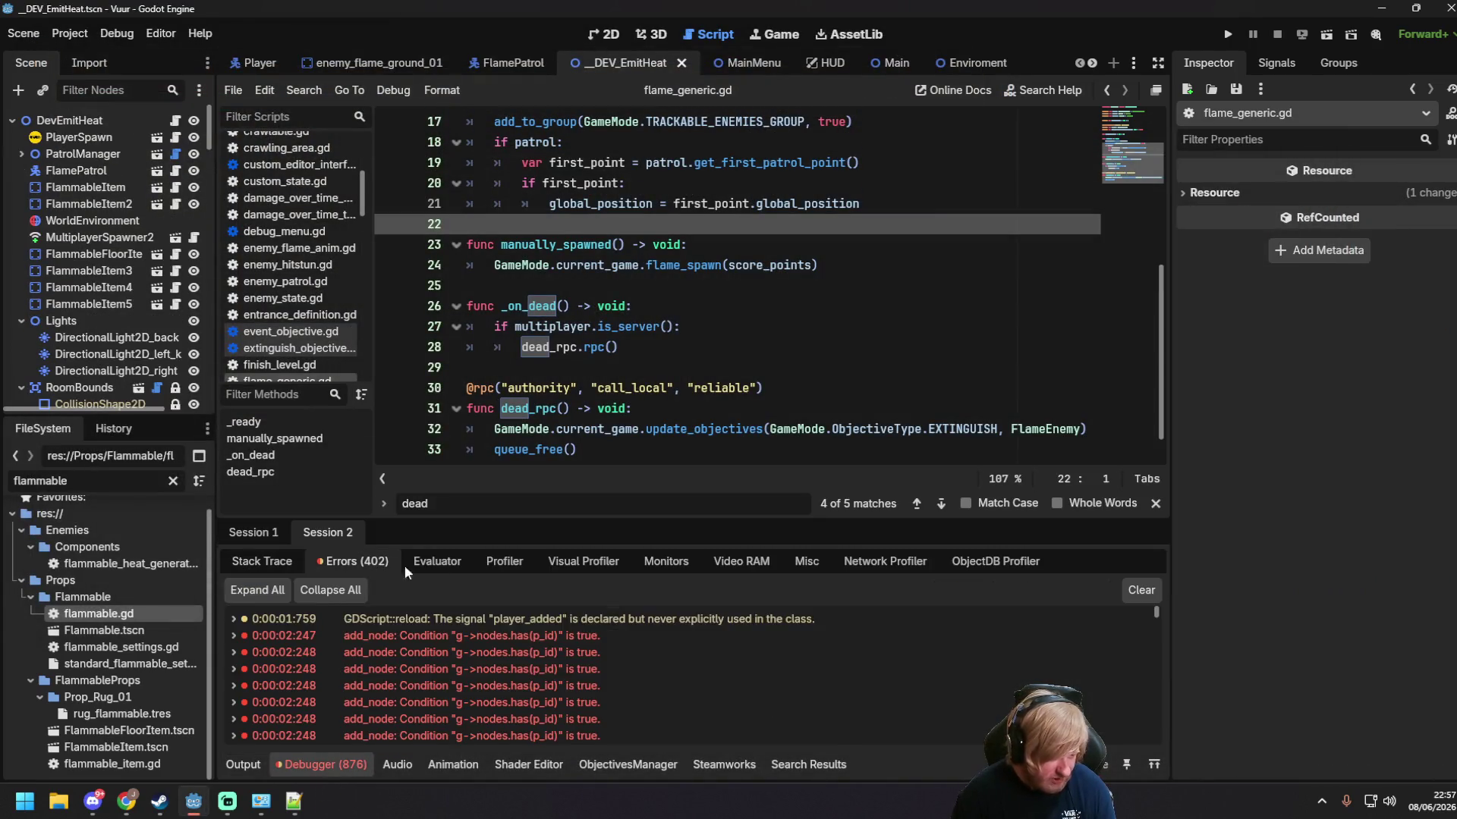
pyautogui.moveTo(1156, 610); pyautogui.dragTo(1148, 745)
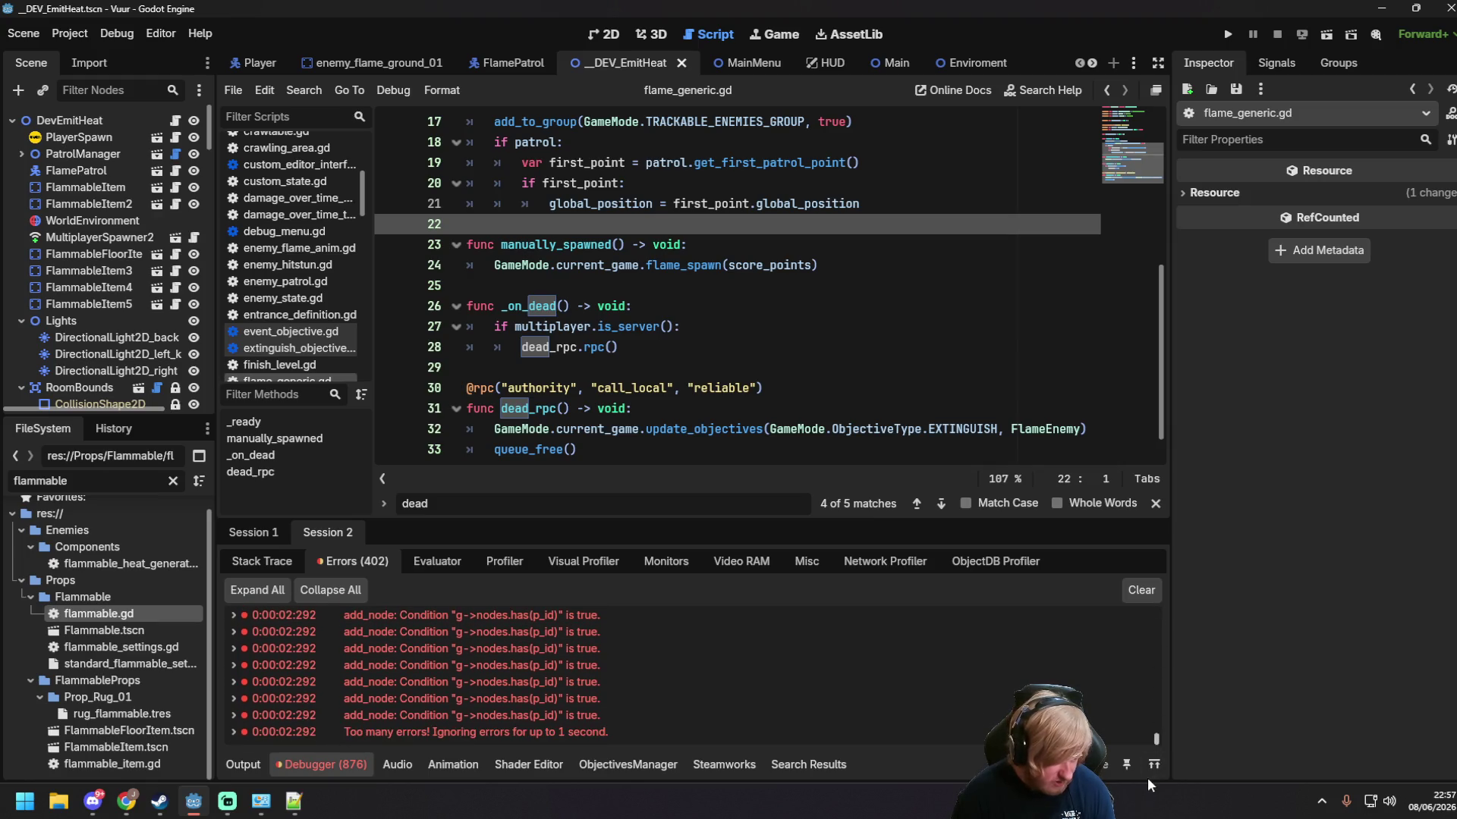
pyautogui.click(1149, 595)
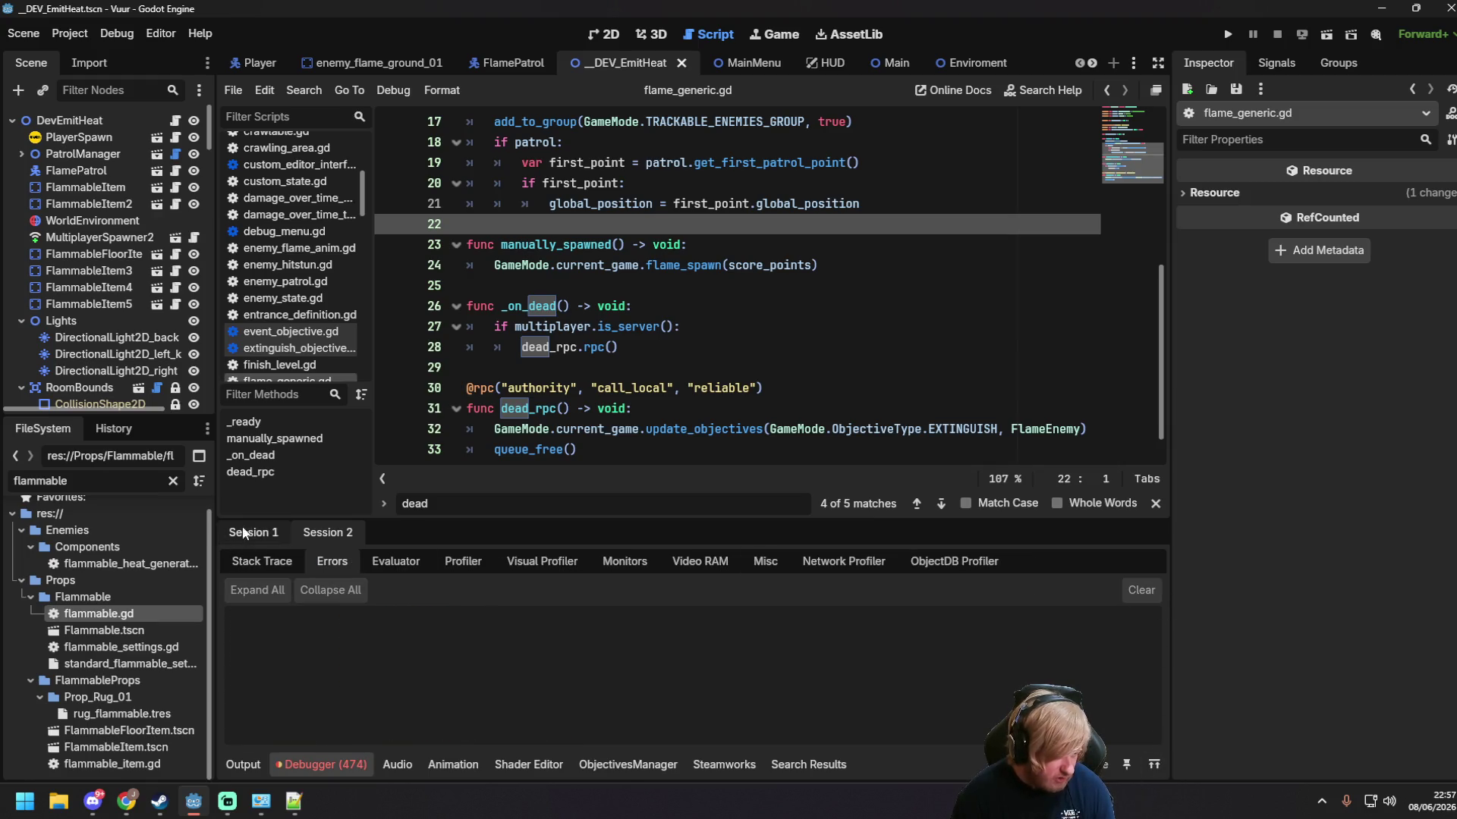
pyautogui.moveTo(1156, 608); pyautogui.dragTo(1158, 777)
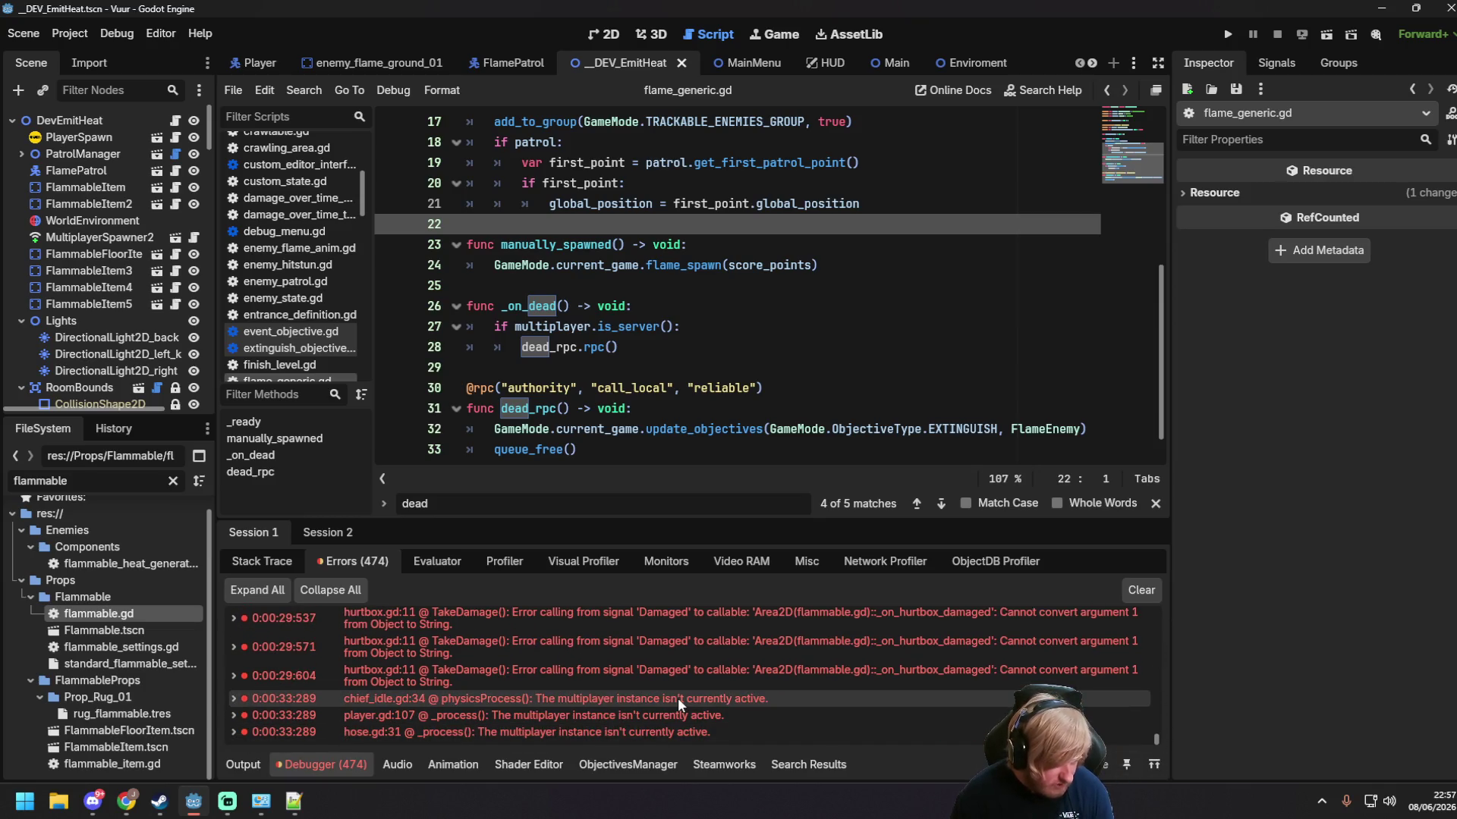
pyautogui.scroll(3)
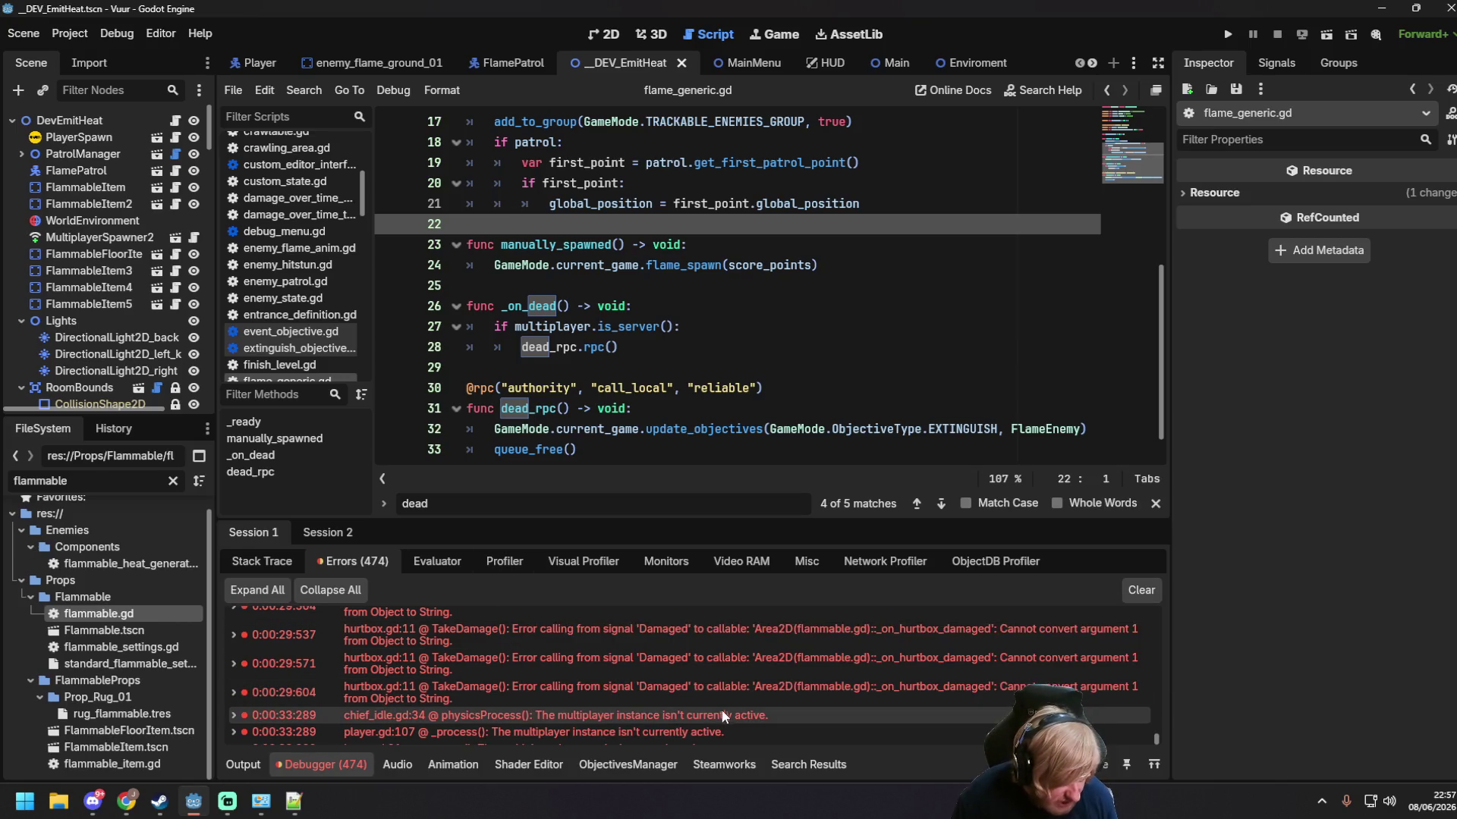
pyautogui.moveTo(721, 689)
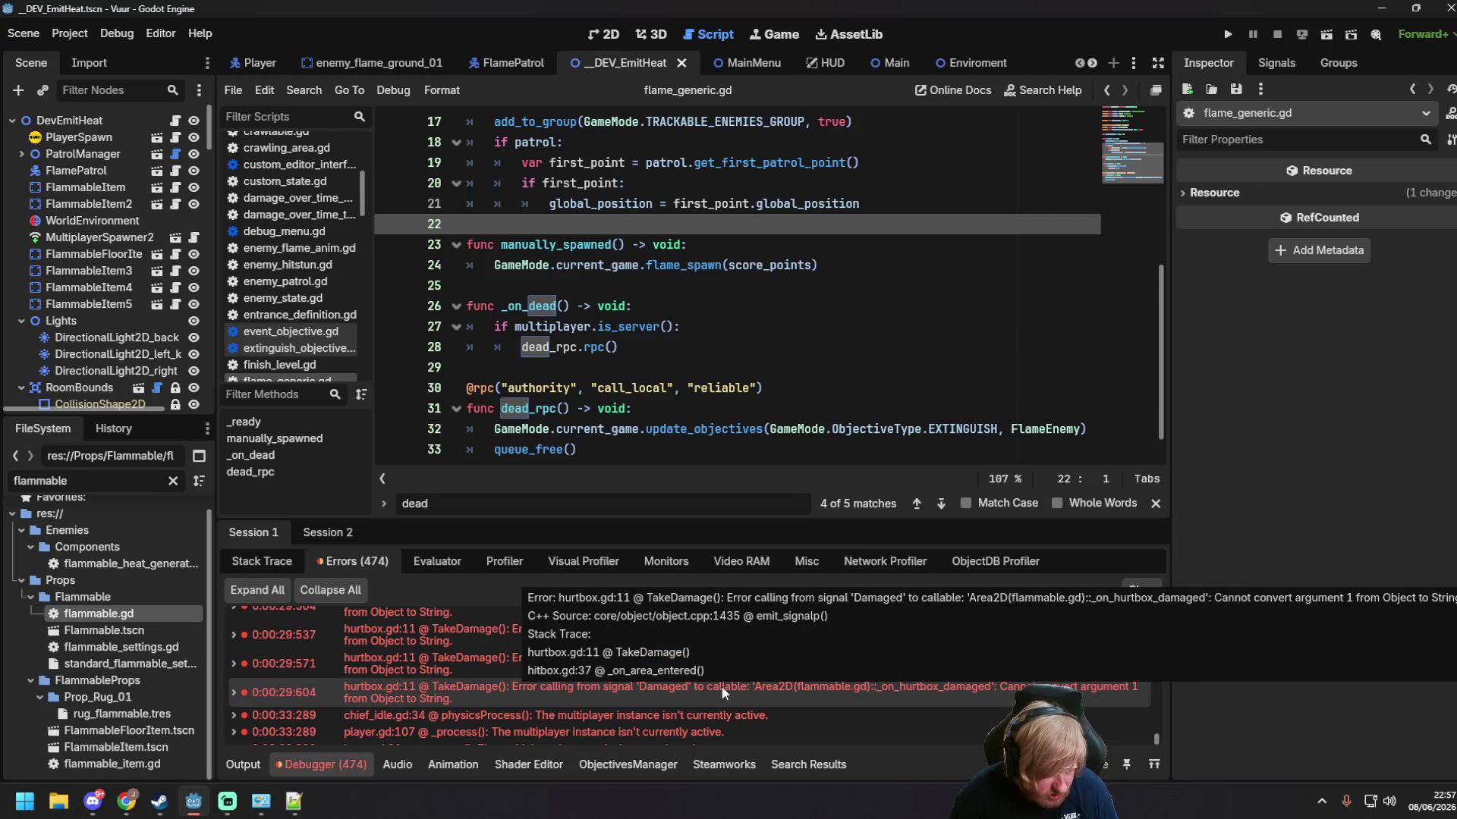
pyautogui.click(722, 686)
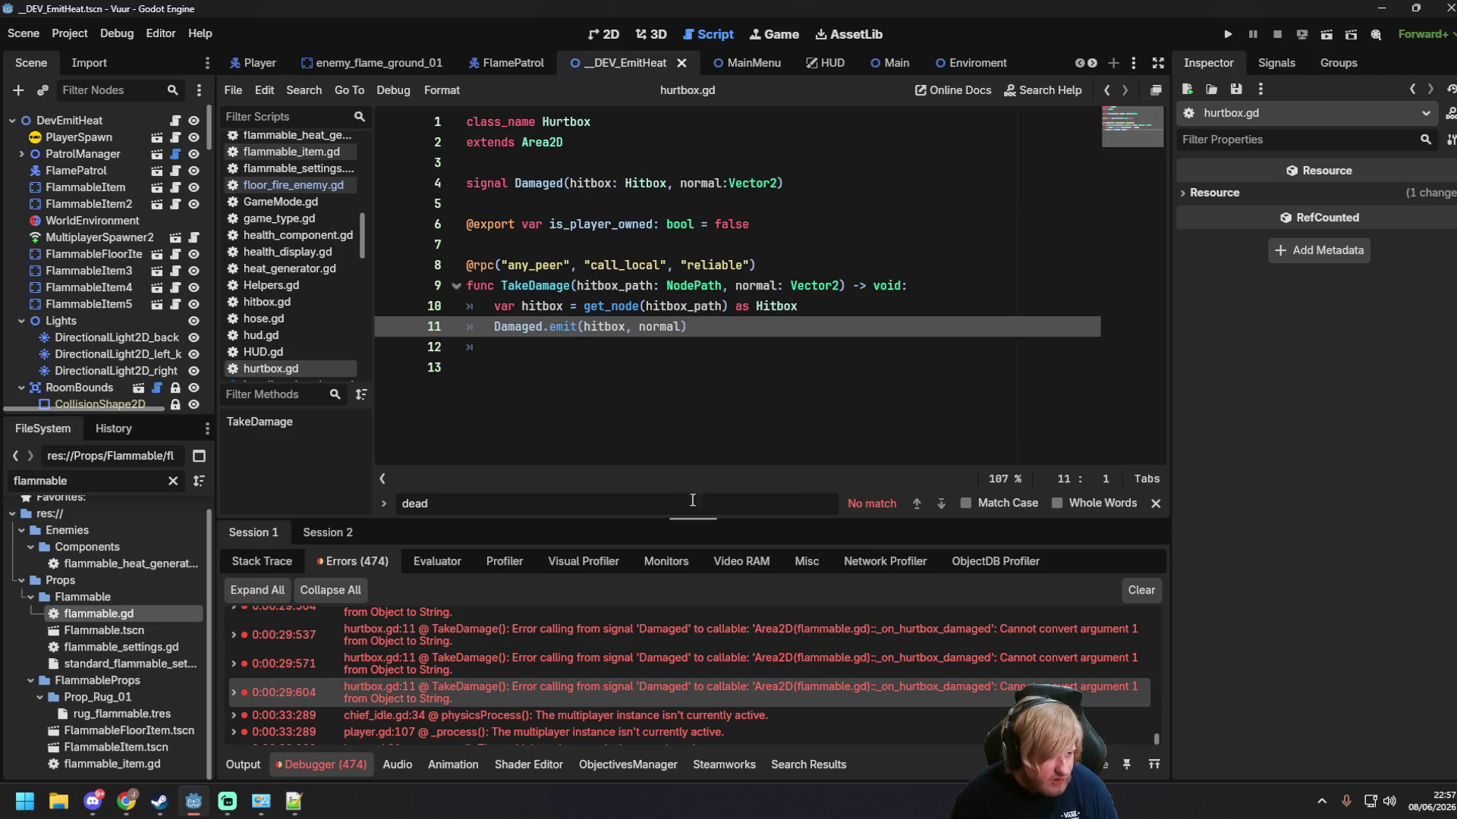
# - Change the Damaged emit argument from hitbox to hitbox_path
pyautogui.moveTo(612, 324)
pyautogui.doubleClick(620, 324)
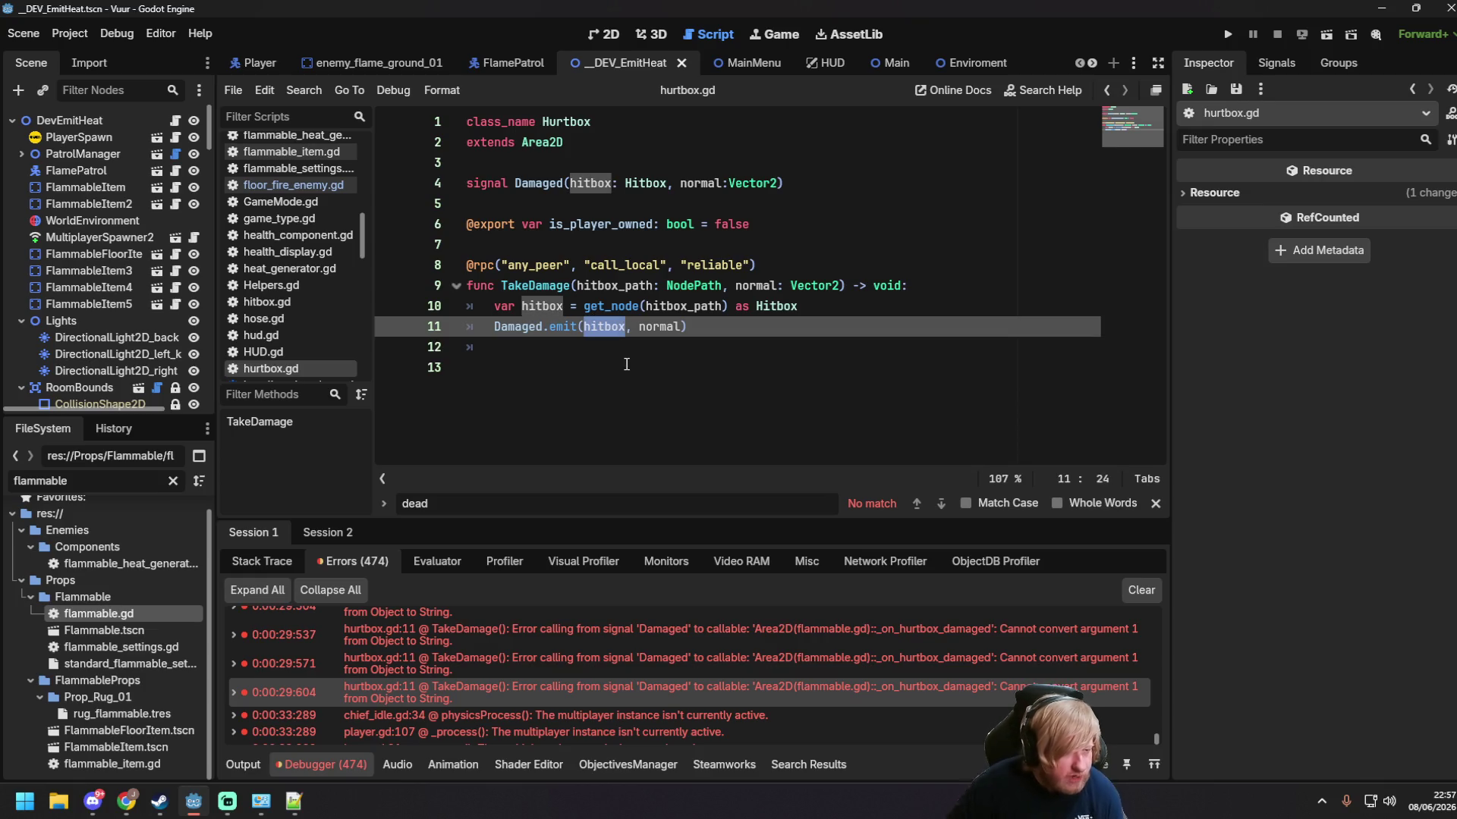
pyautogui.press('Right')
pyautogui.press('BackSpace')
pyautogui.write('x_p')
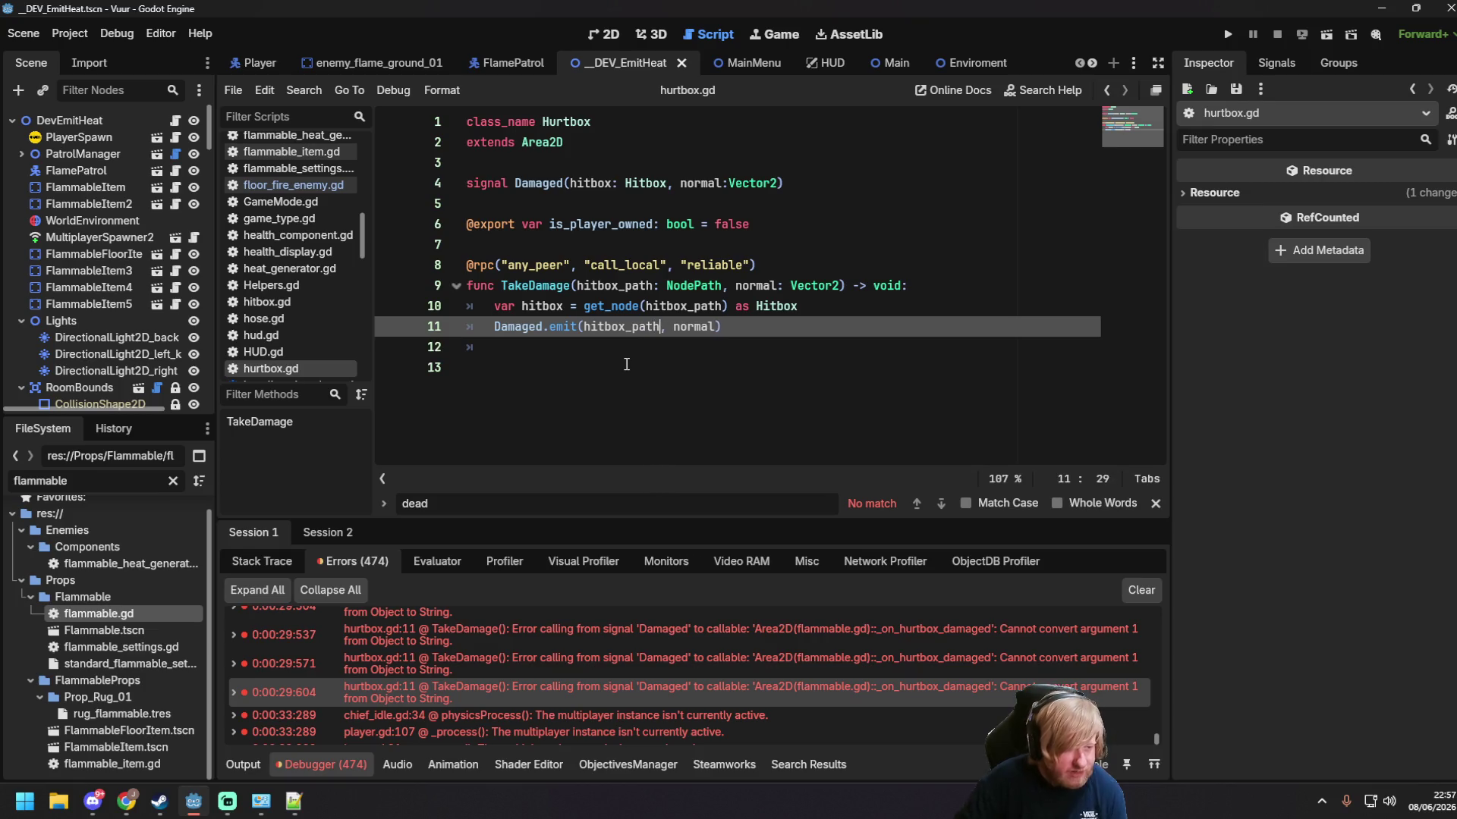
# - Delete the get_node hitbox lookup line and save hurtbox.gd
pyautogui.press('Up')
pyautogui.press('End')
pyautogui.hotkey('shift', 'Up')
pyautogui.hotkey('shift', 'End')
pyautogui.press('BackSpace')
pyautogui.click(764, 303)
pyautogui.hotkey('ctrl', 's')
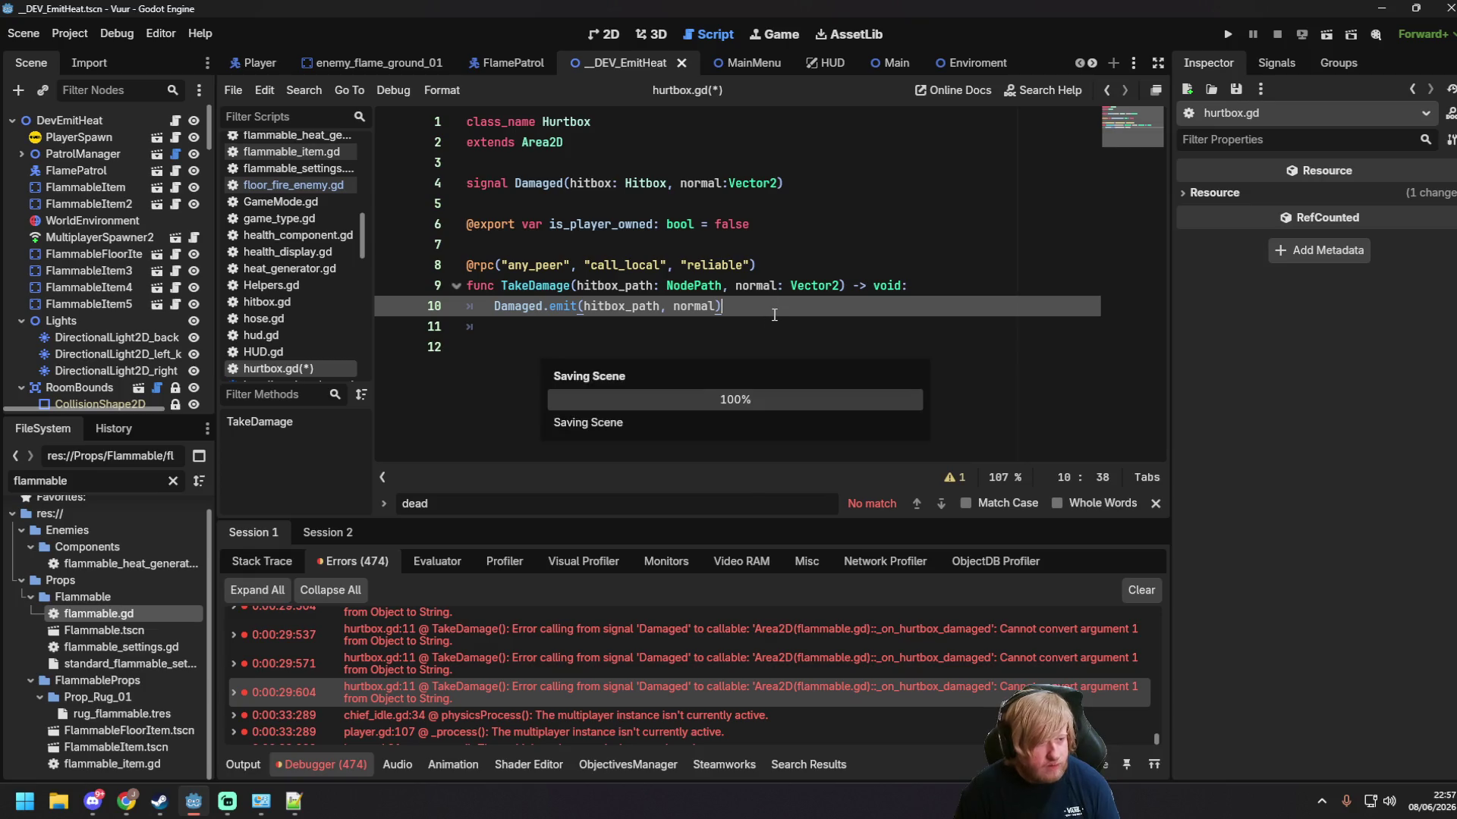
# - Clear the Errors list and remove the empty trailing line from hurtbox.gd, saving it
pyautogui.press('Down')
pyautogui.press('Down')
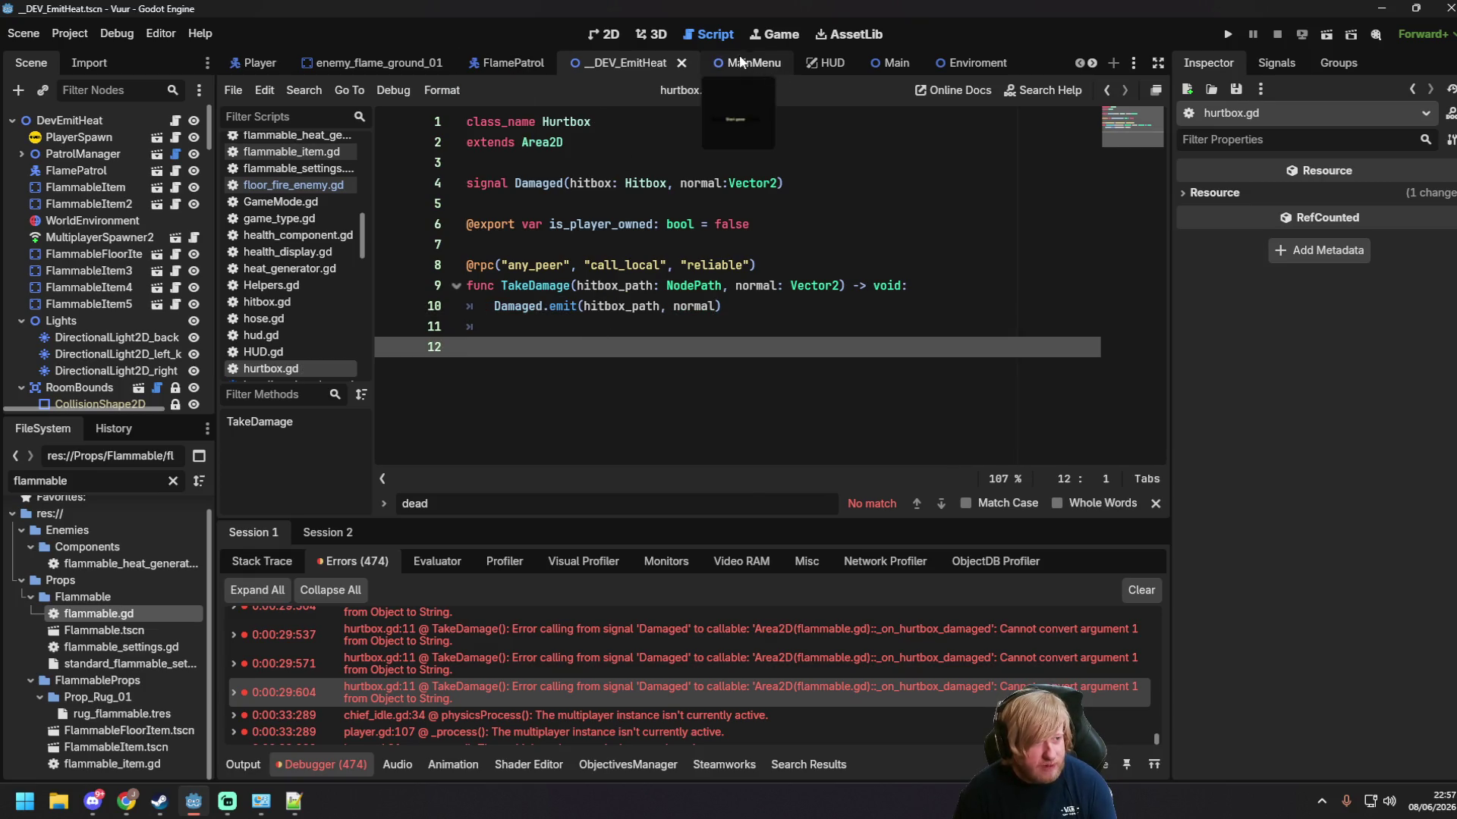
pyautogui.press('Up')
pyautogui.press('Up')
pyautogui.press('End')
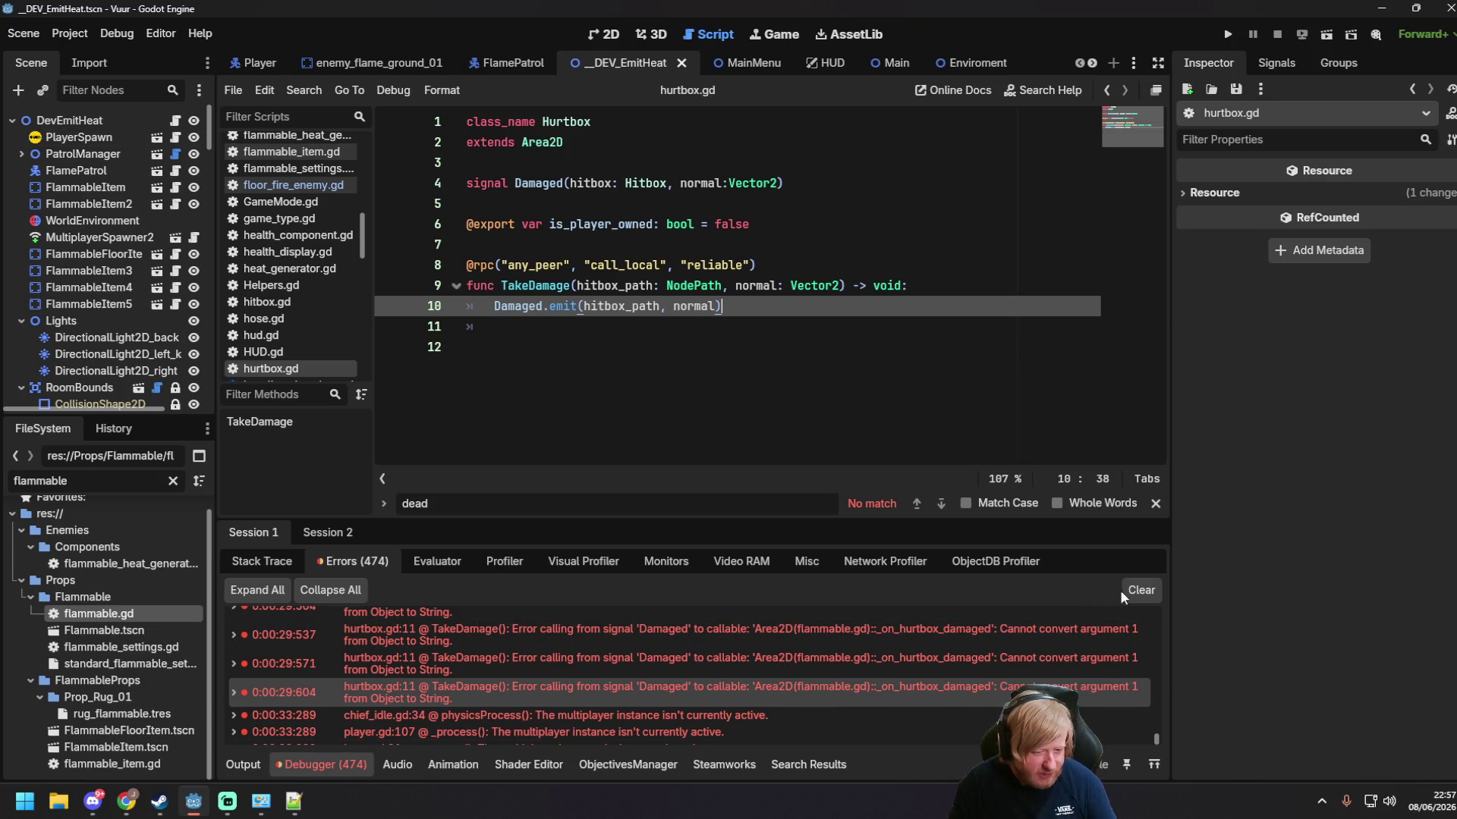
pyautogui.click(1140, 590)
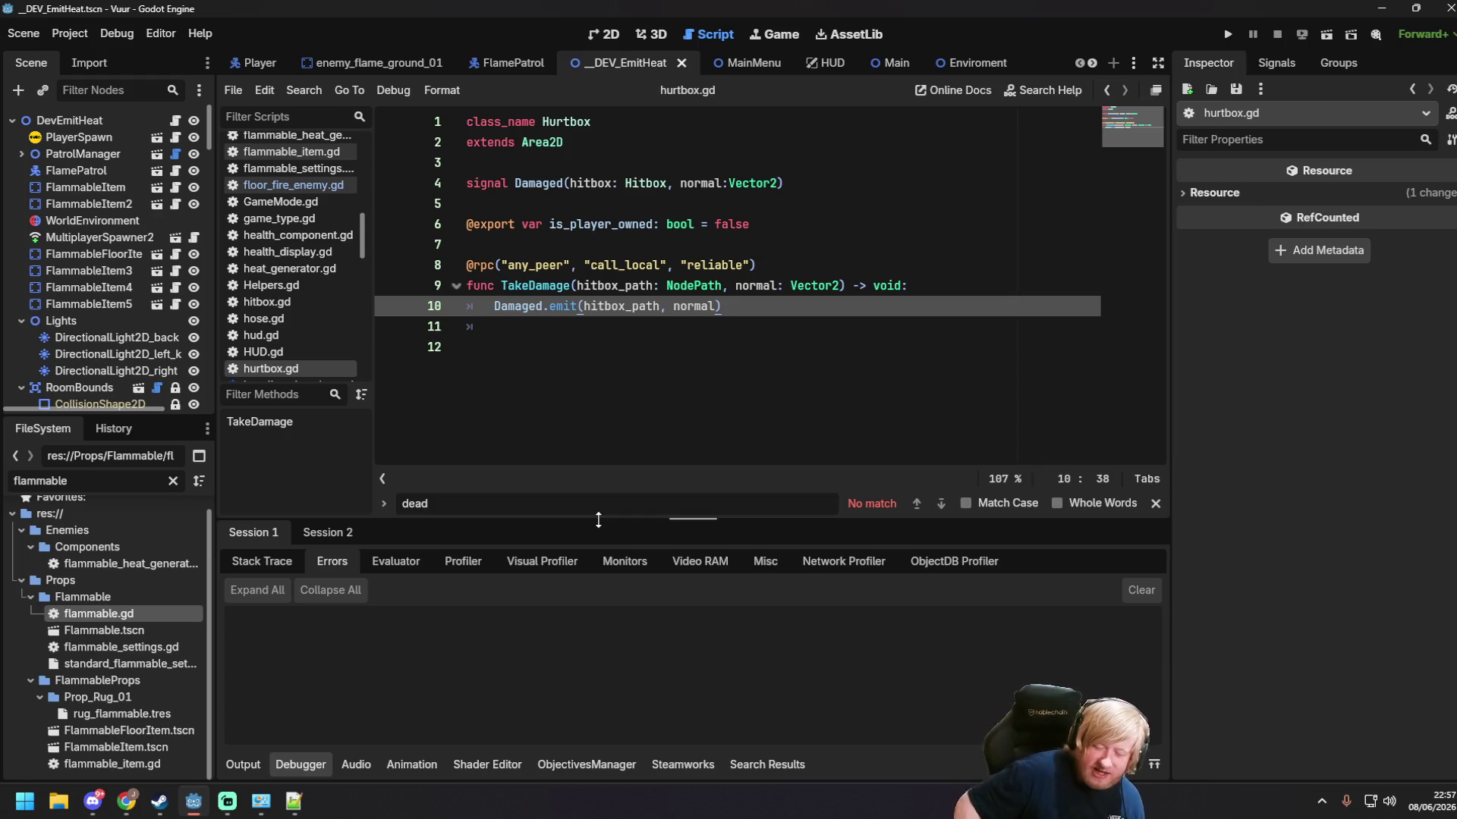
pyautogui.click(590, 380)
pyautogui.hotkey('ctrl', 's')
pyautogui.press('BackSpace')
pyautogui.press('BackSpace')
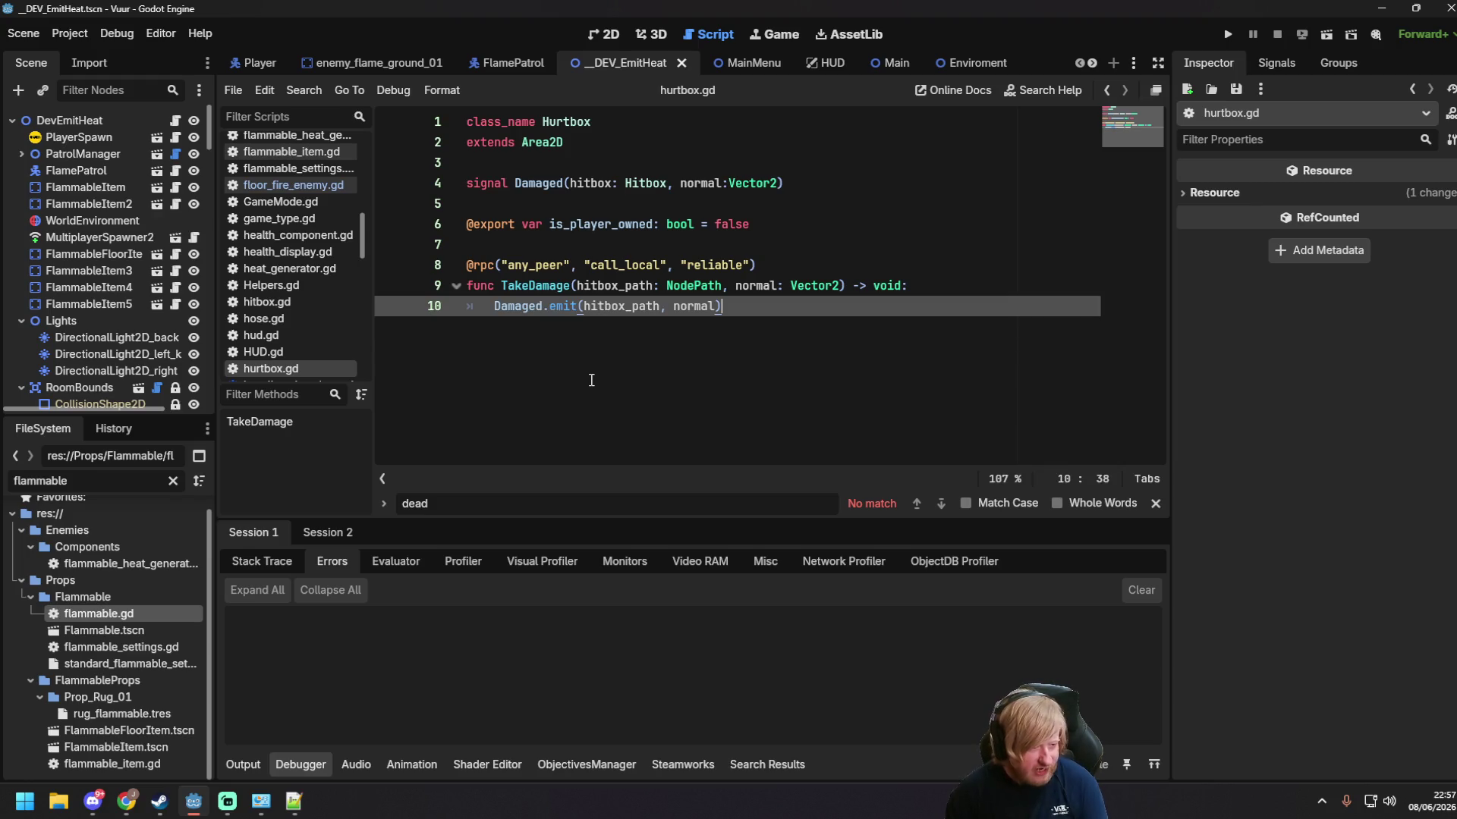
pyautogui.hotkey('ctrl', 's')
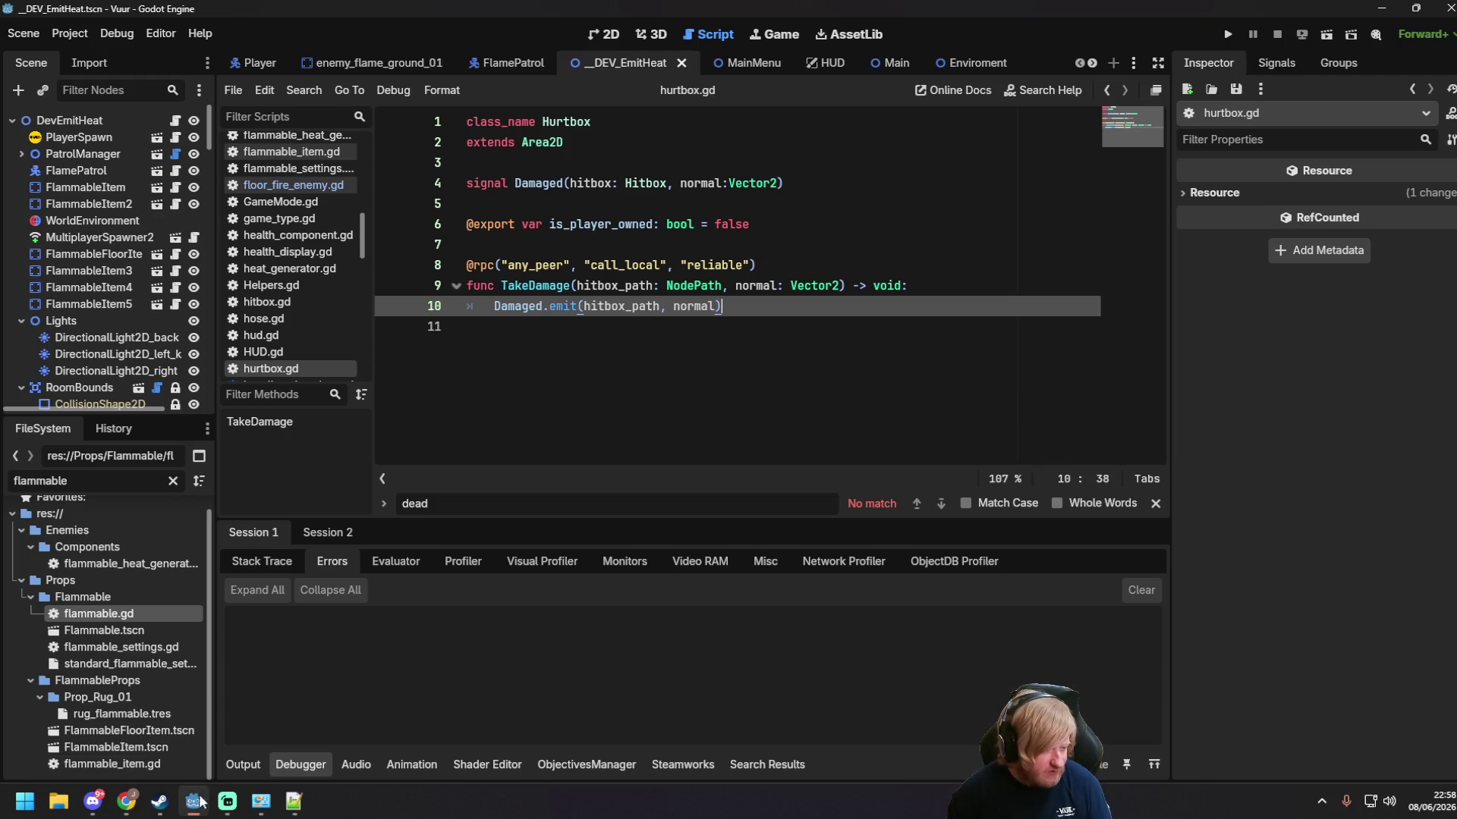
pyautogui.click(199, 798)
pyautogui.click(194, 808)
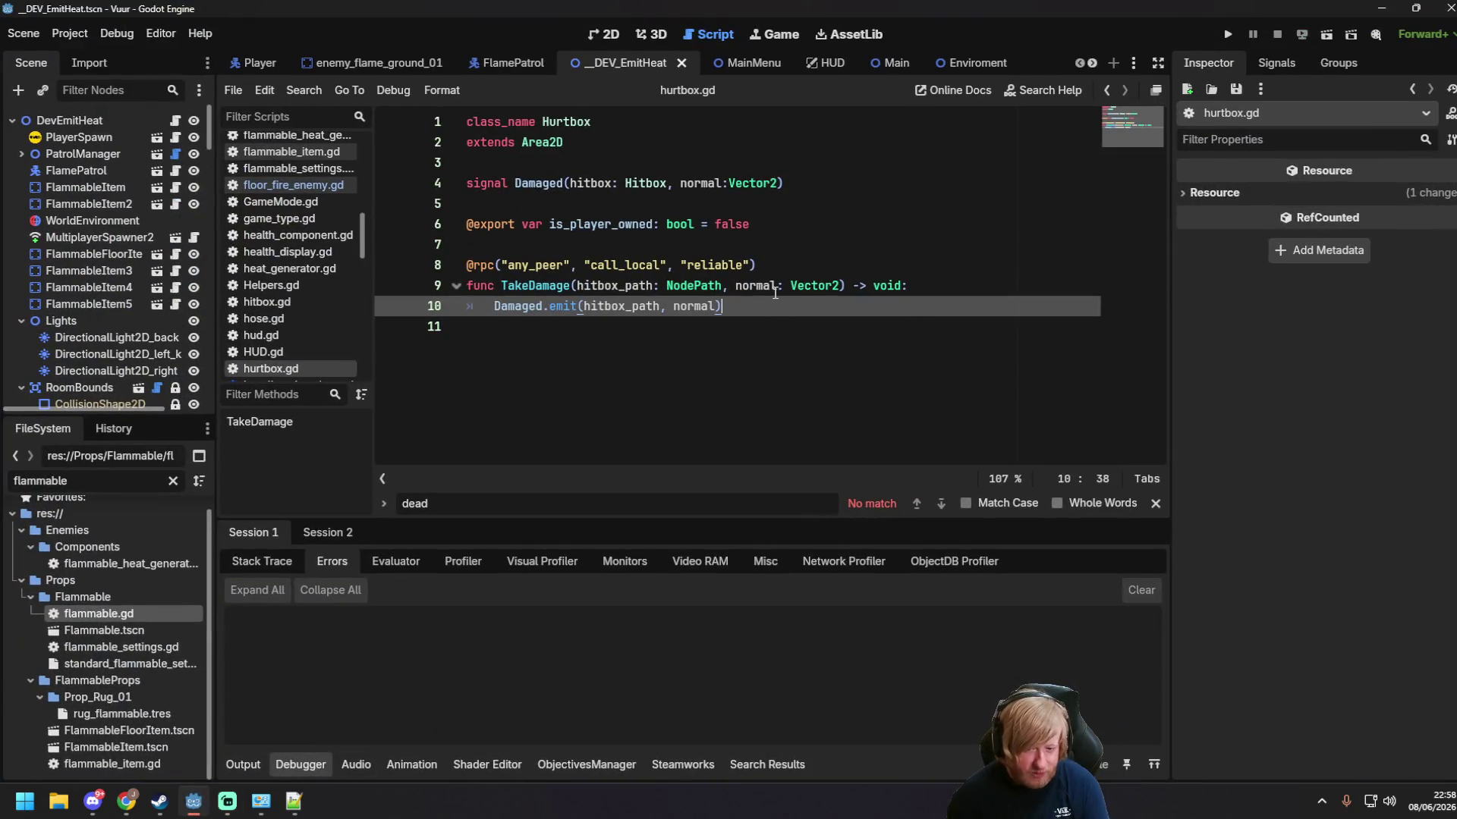
# - Launch two game instances, host a server in one and join it from the other
pyautogui.press('F6')
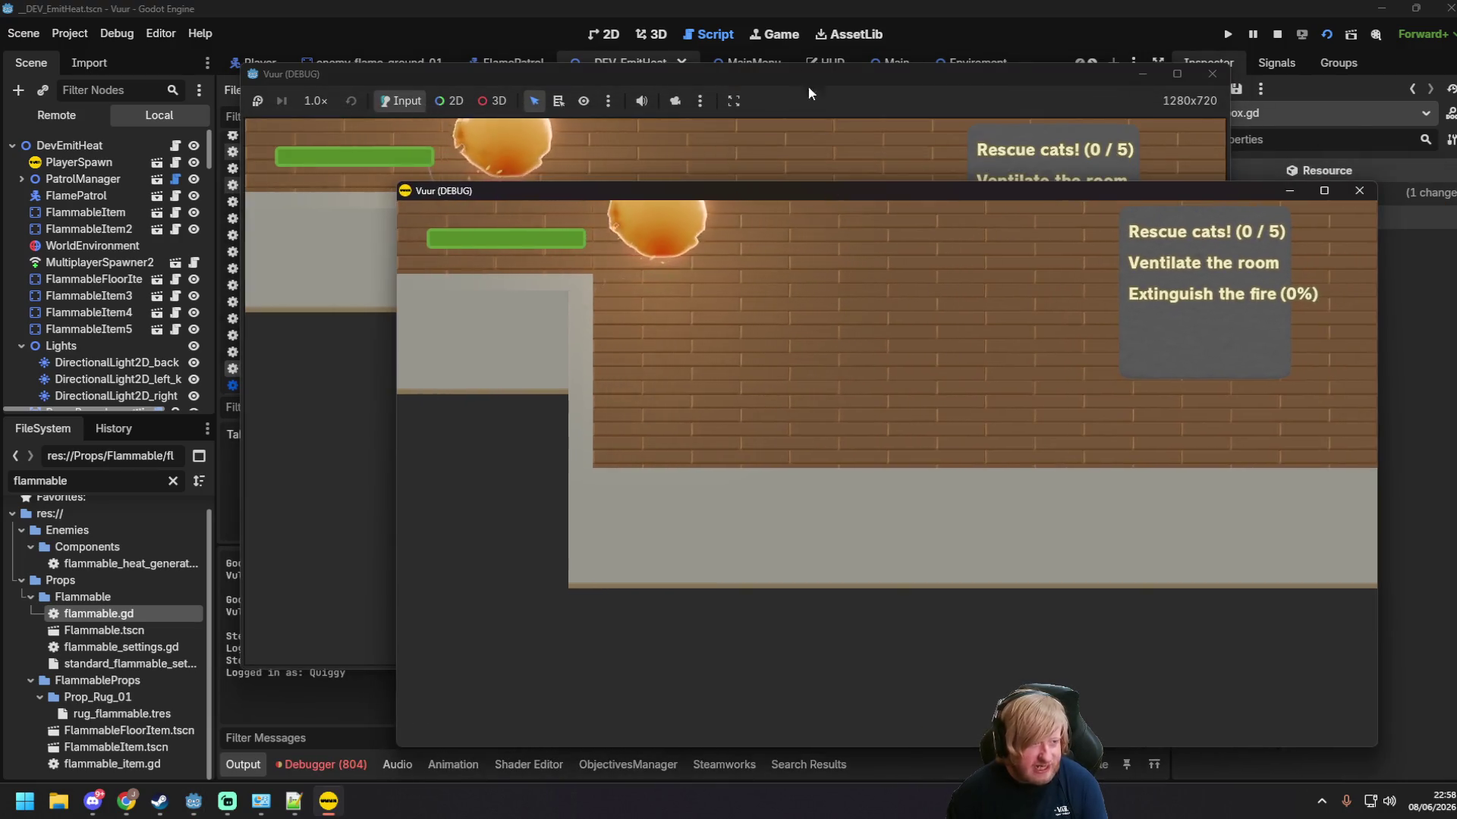
pyautogui.moveTo(736, 76); pyautogui.dragTo(514, 41)
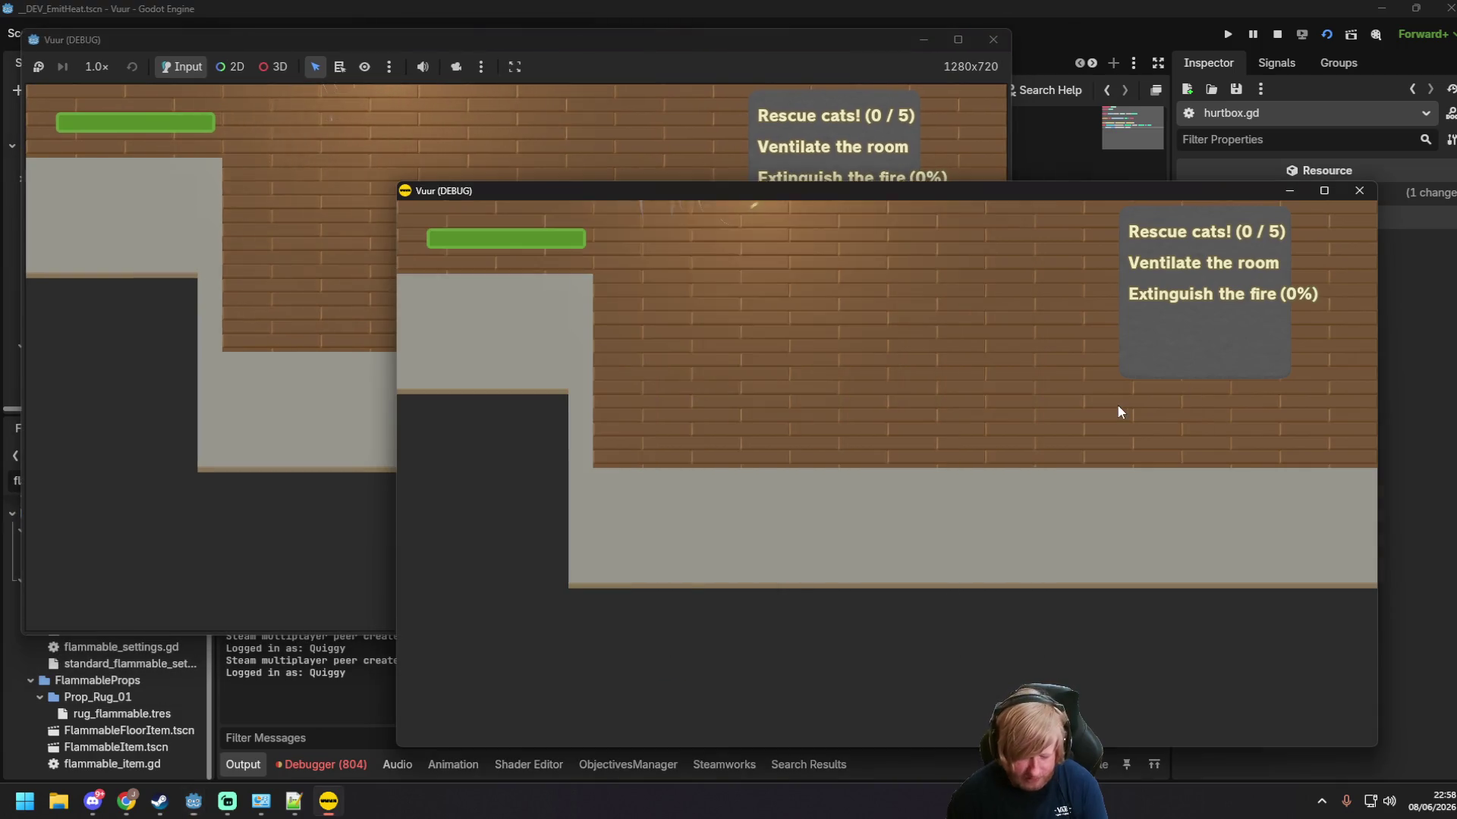
pyautogui.click(874, 443)
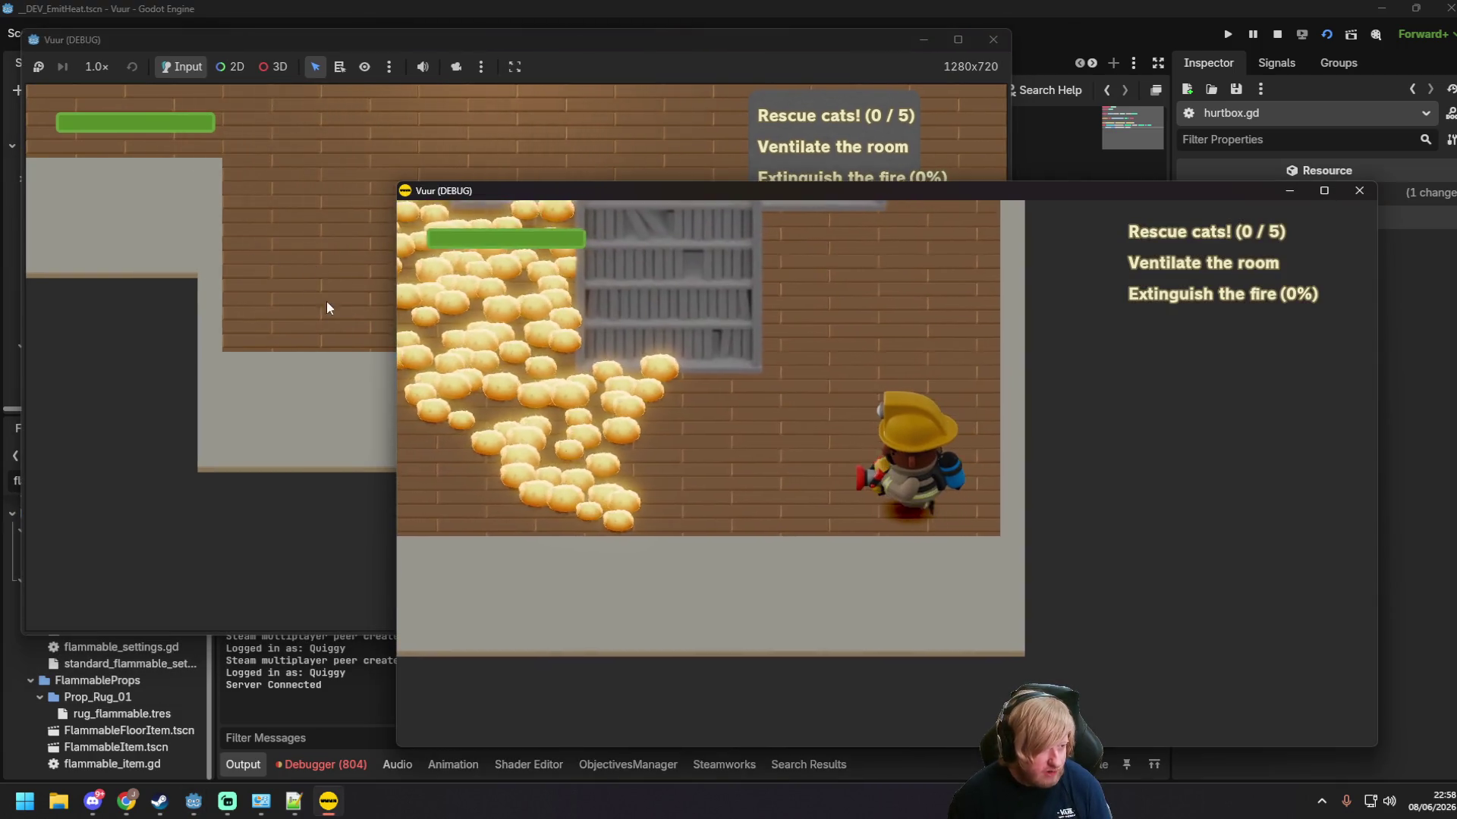
pyautogui.click(281, 260)
pyautogui.click(456, 357)
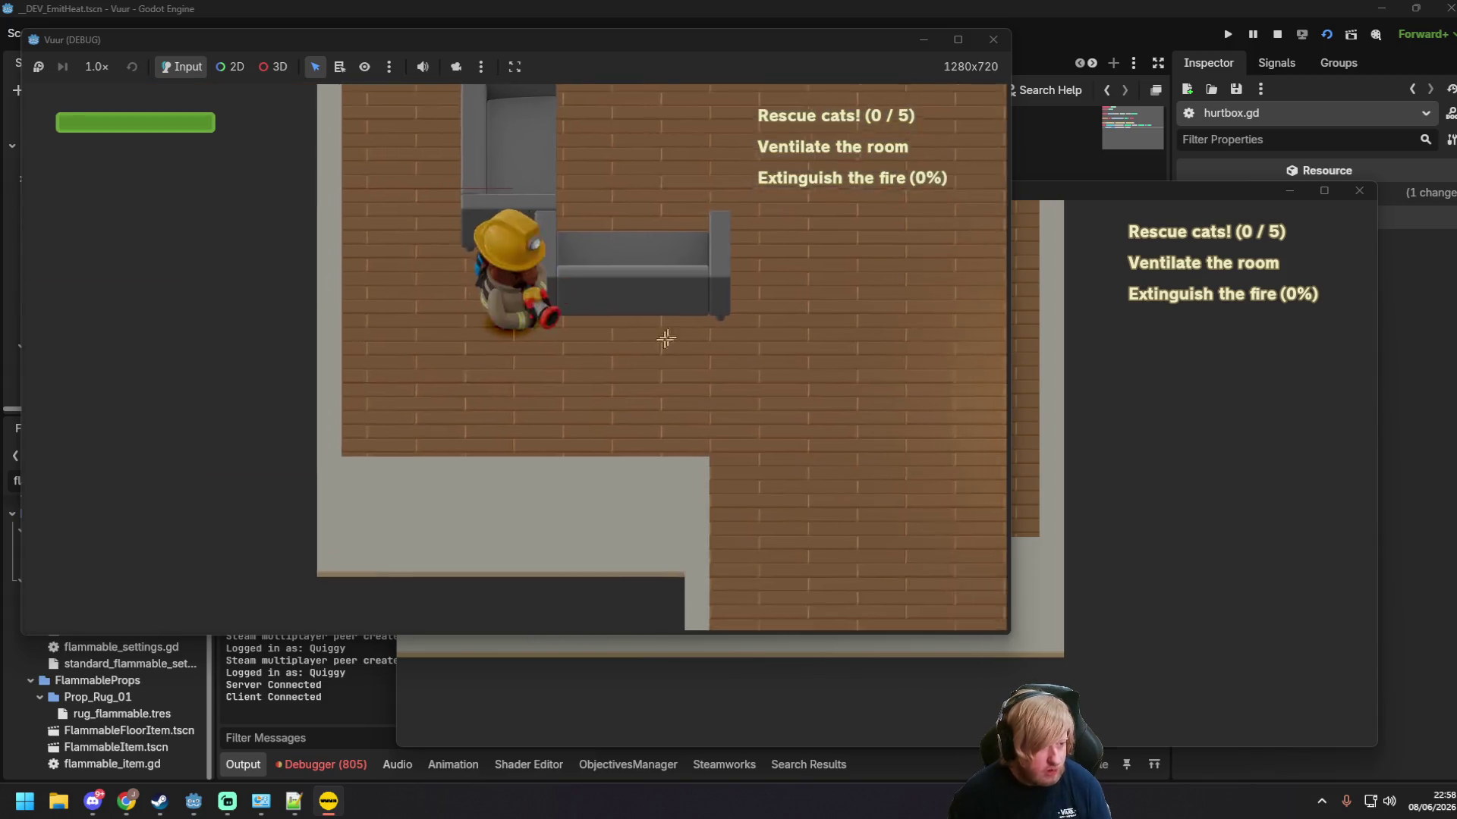
# - Walk both firefighters toward the fire and spray water at it from each window
pyautogui.press('d')
pyautogui.moveTo(781, 318); pyautogui.dragTo(546, 207)
pyautogui.press('w')
pyautogui.click(1187, 471)
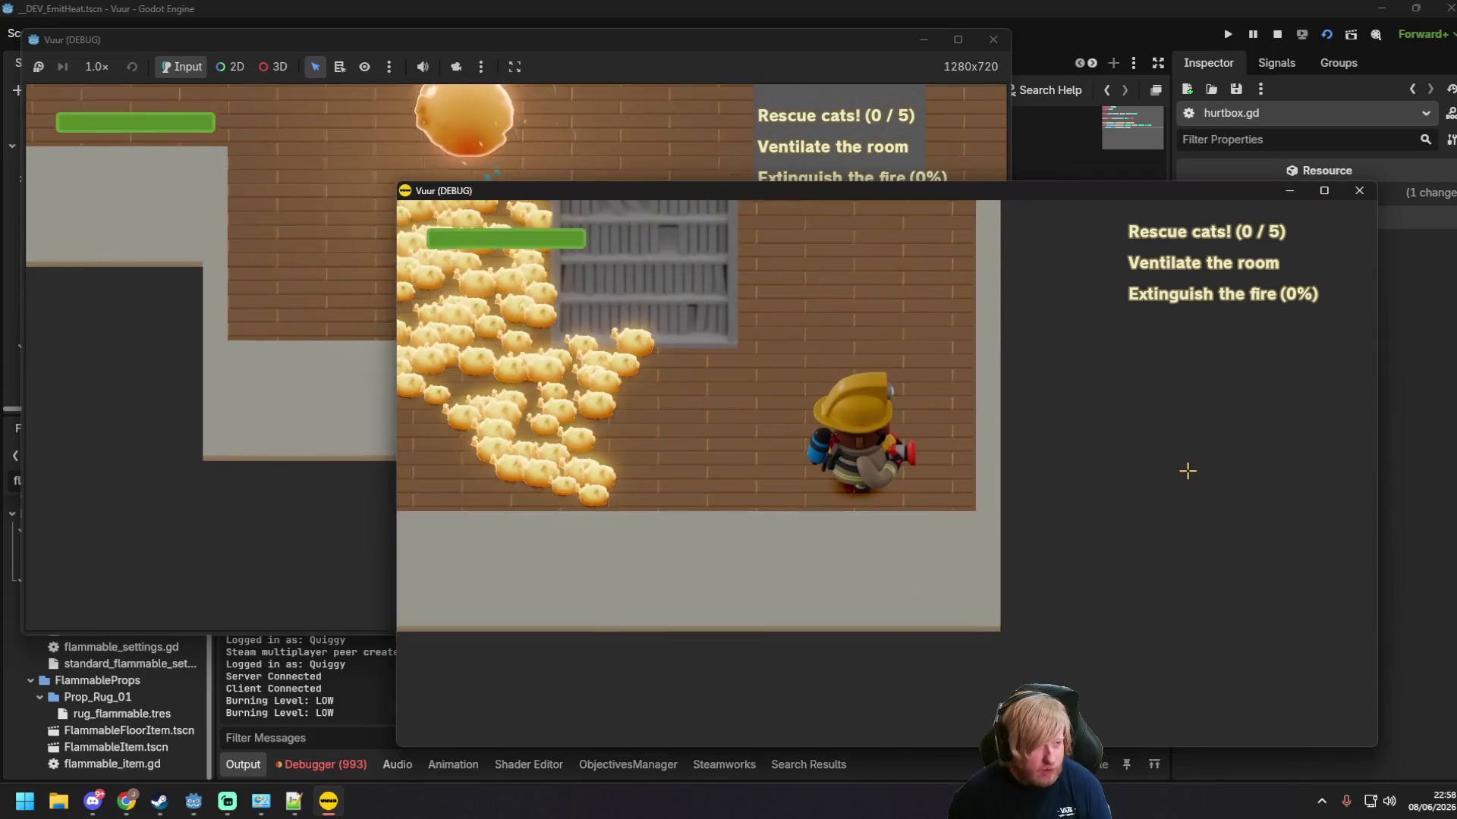
pyautogui.moveTo(833, 428); pyautogui.dragTo(608, 260)
pyautogui.press('a')
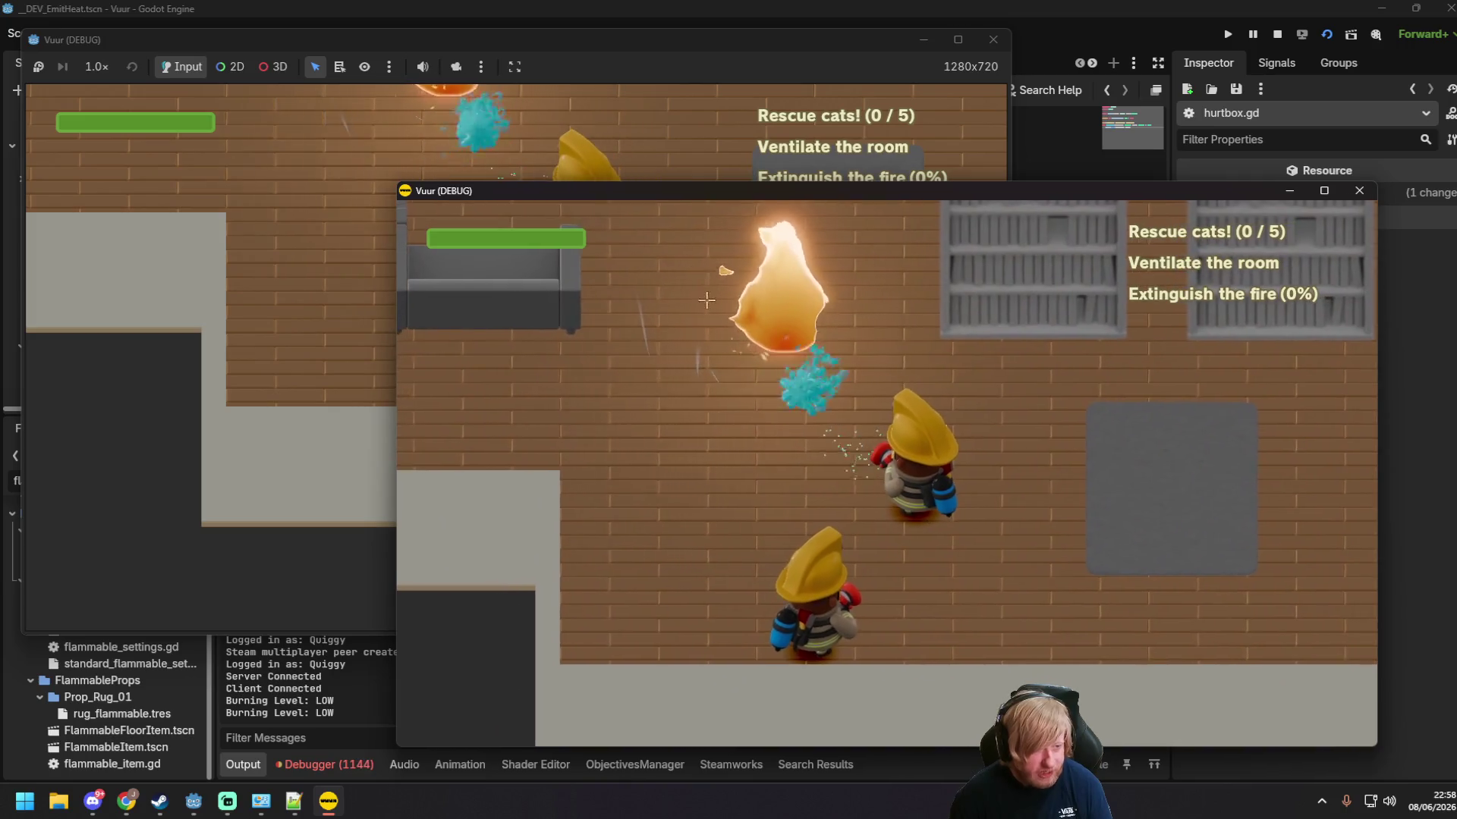
pyautogui.click(263, 197)
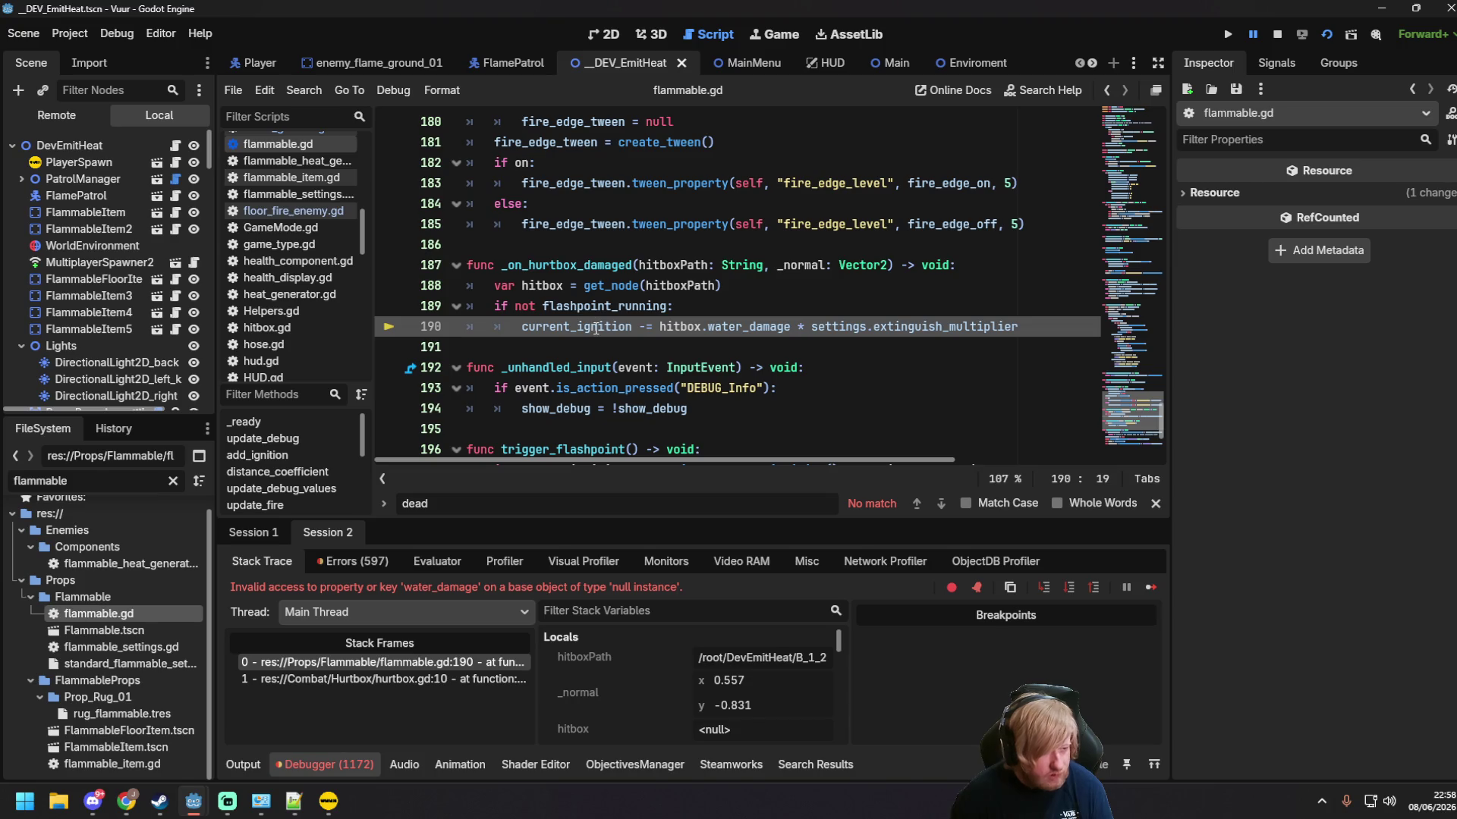
# - Show the Debugger's Errors list and jump to the flammable.gd line 188 error
pyautogui.moveTo(567, 305)
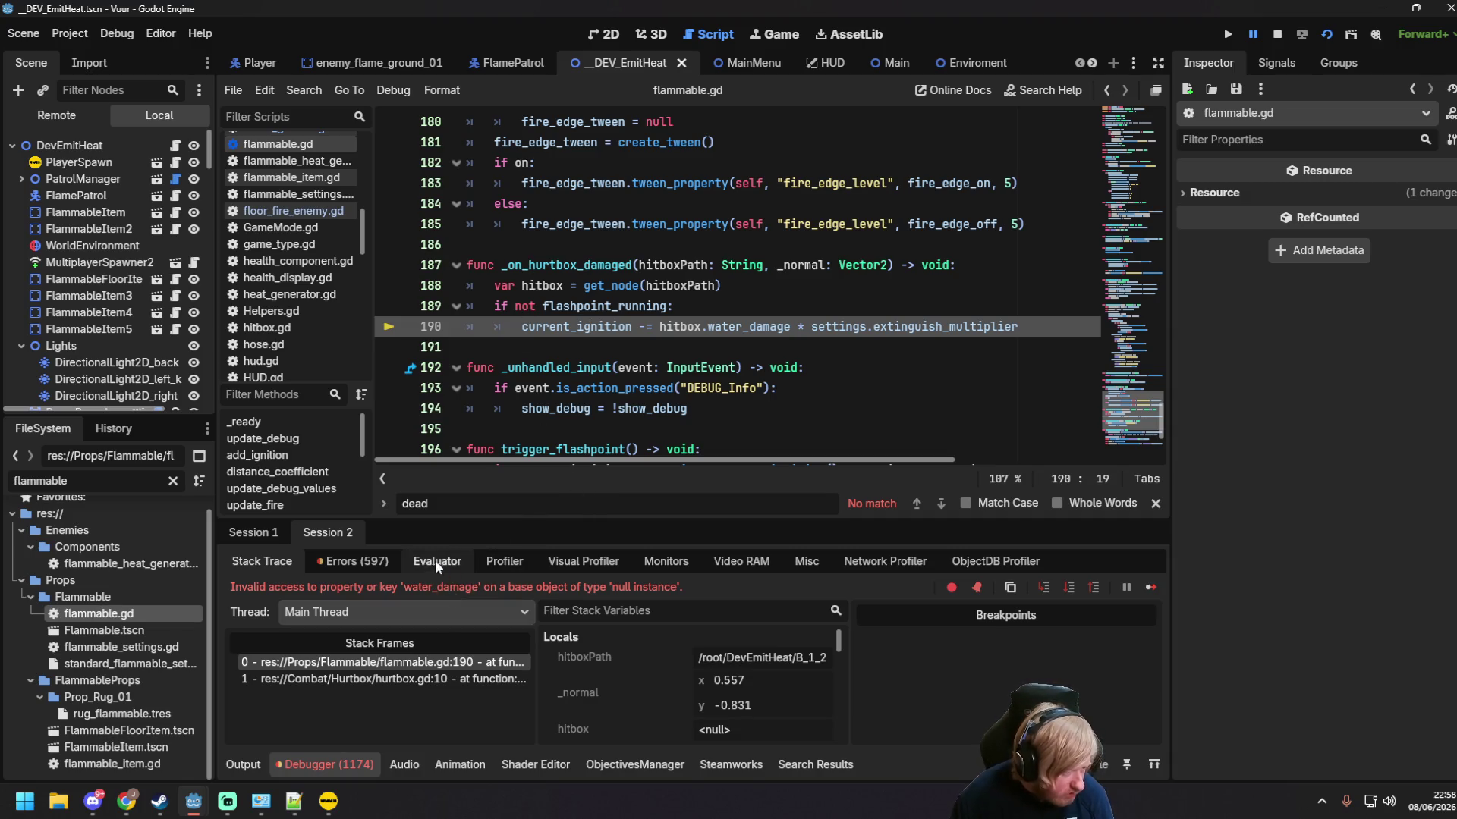
pyautogui.click(244, 766)
pyautogui.click(311, 766)
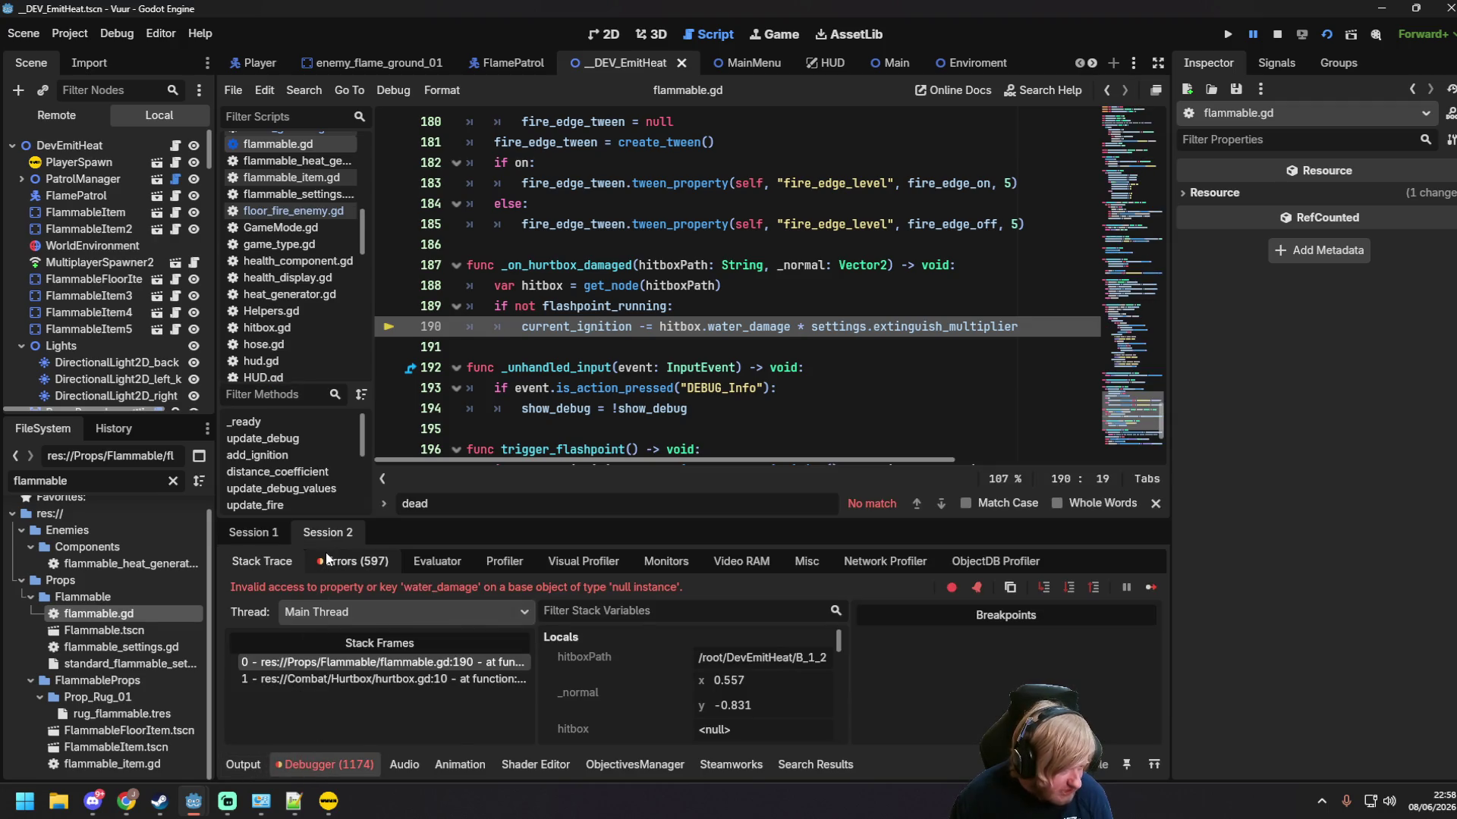
pyautogui.click(326, 560)
pyautogui.moveTo(1157, 610); pyautogui.dragTo(1156, 752)
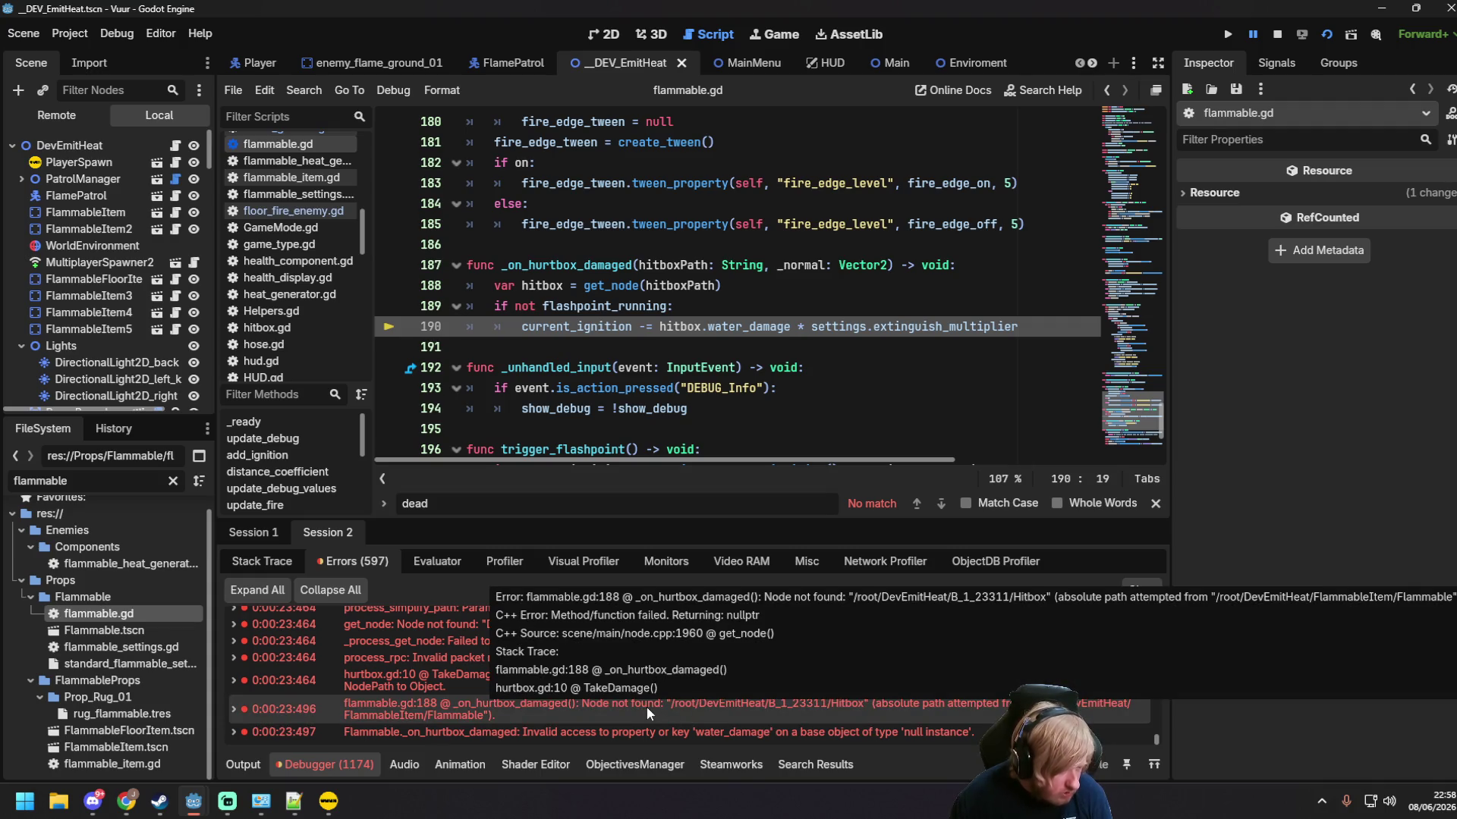
pyautogui.click(646, 707)
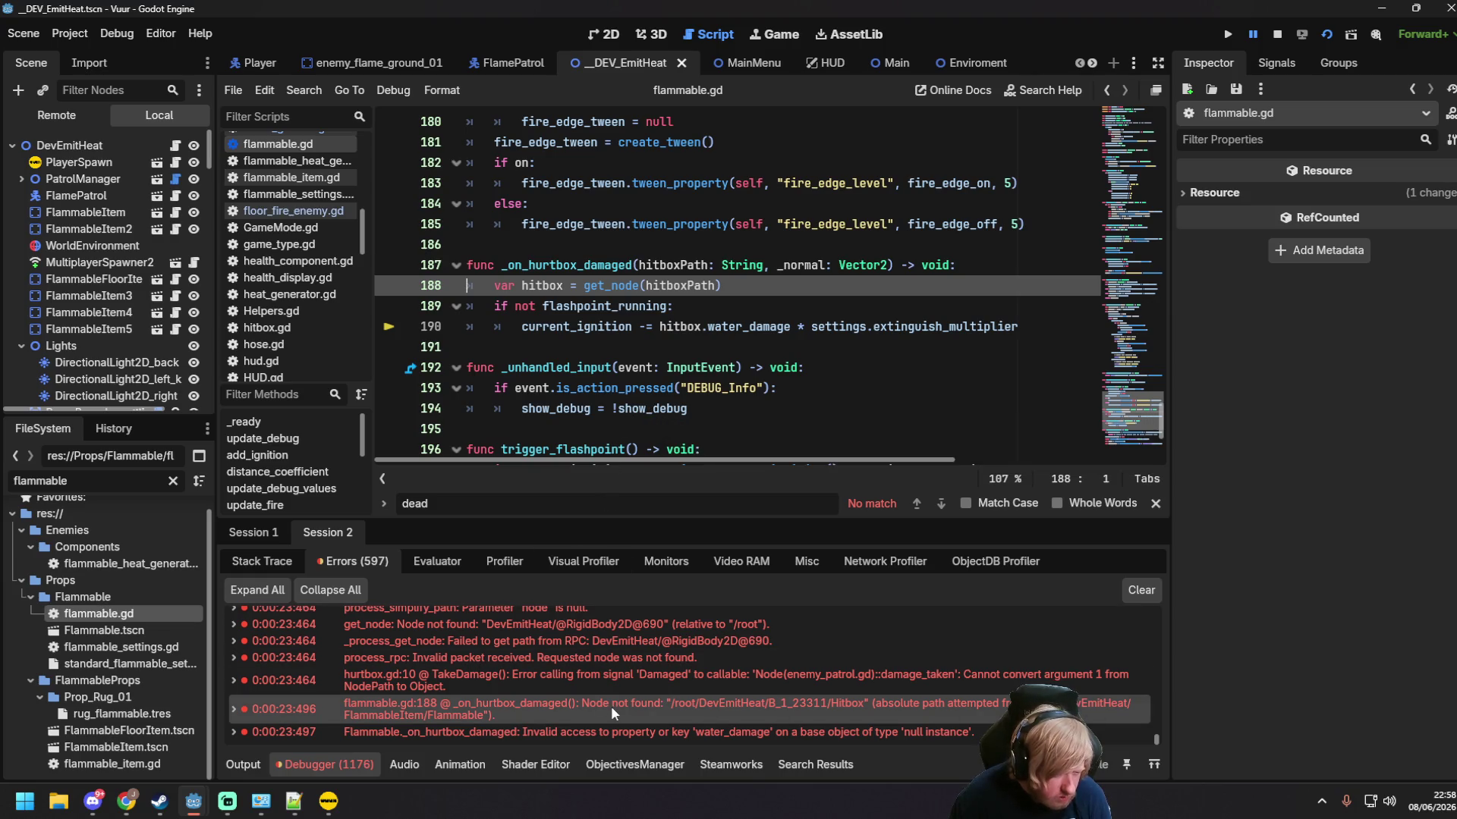
# - Open the hurtbox.gd line behind the conversion error and save the script
pyautogui.moveTo(612, 704)
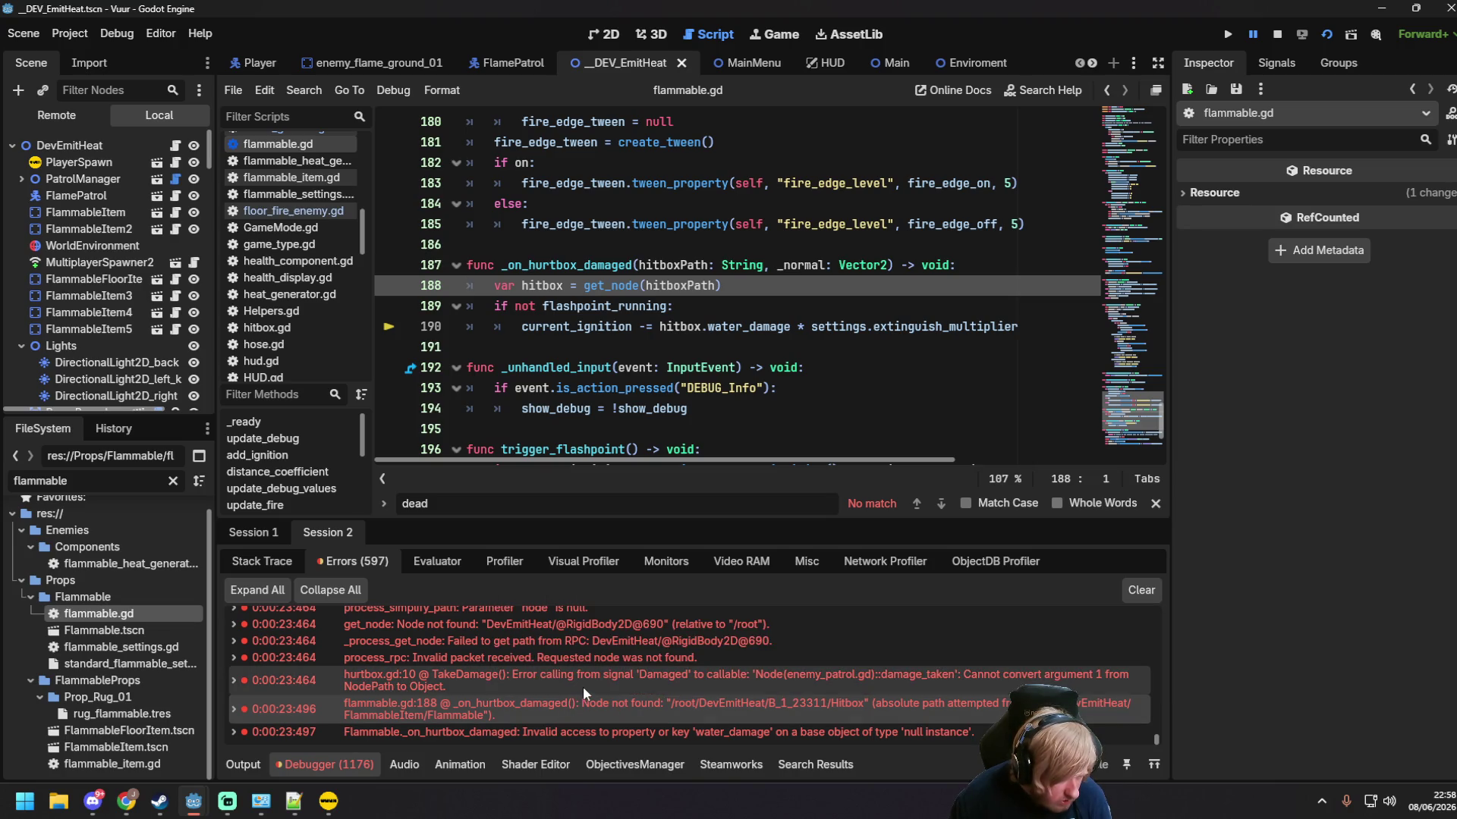
pyautogui.moveTo(582, 686)
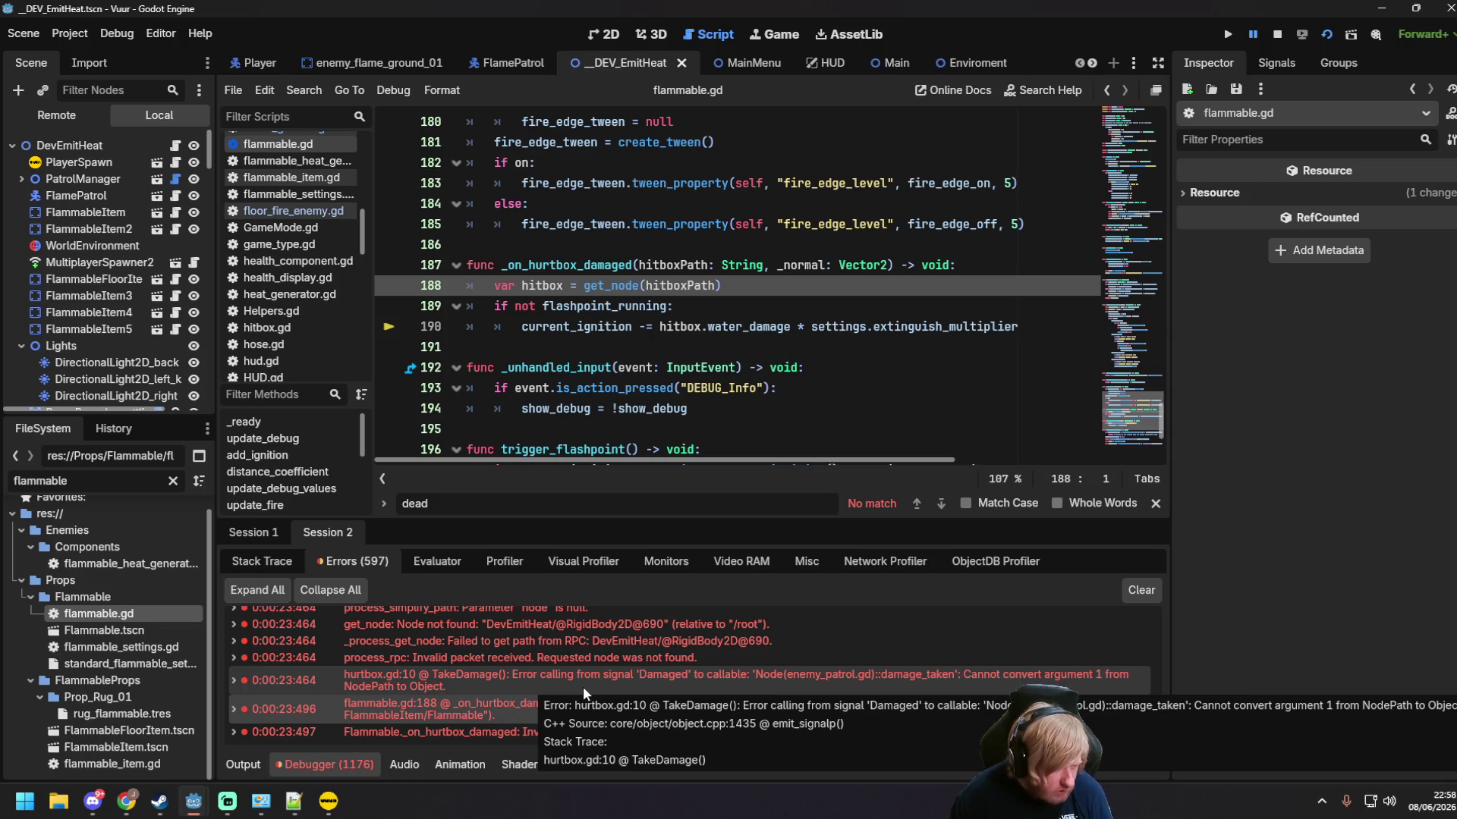
pyautogui.click(581, 682)
pyautogui.click(729, 307)
pyautogui.hotkey('ctrl', 's')
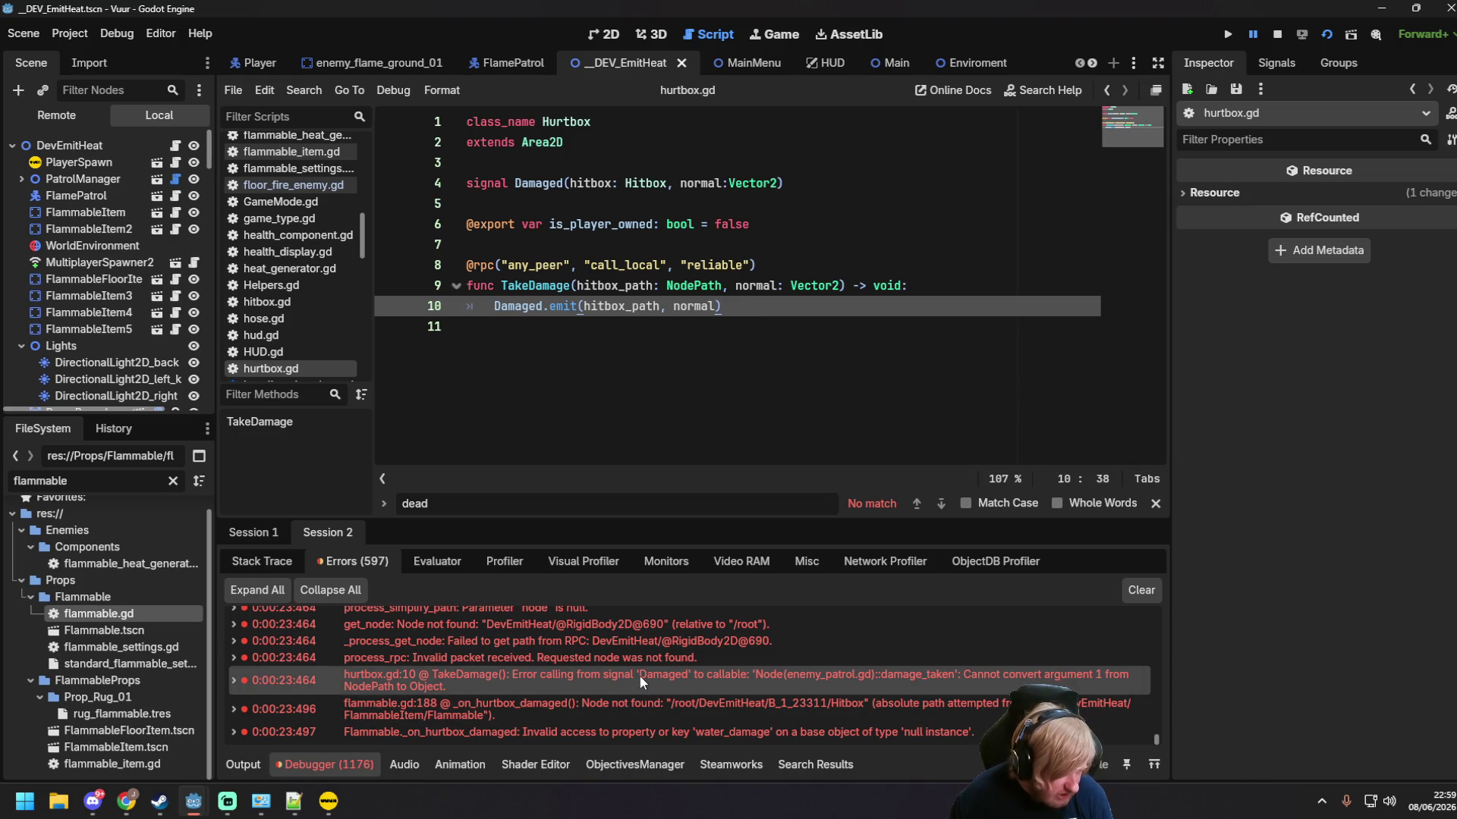
# - Expand the hurtbox NodePath conversion error trace and open flammable.gd at the node-not-found error
pyautogui.moveTo(640, 682)
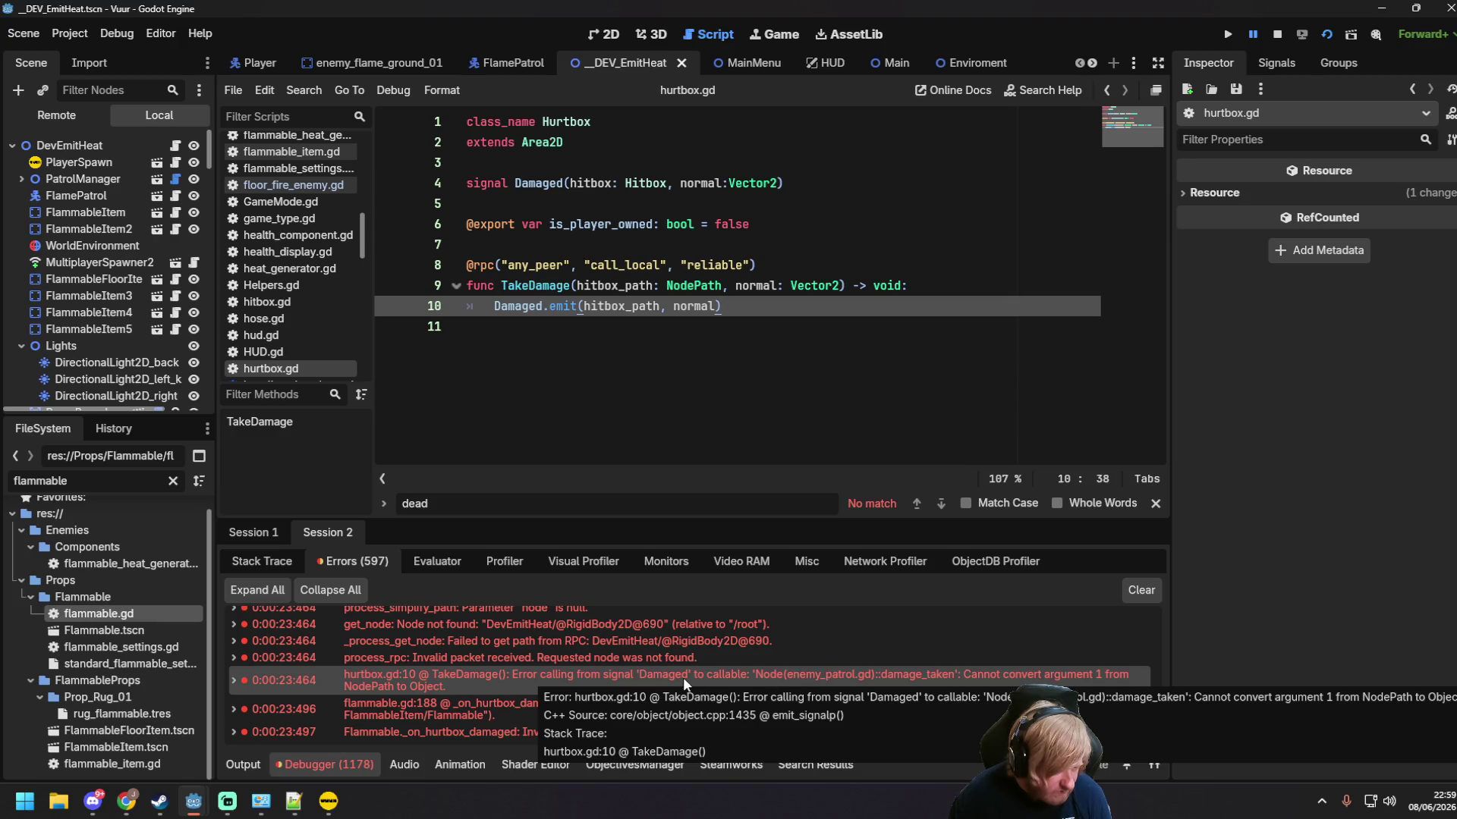
pyautogui.doubleClick(644, 682)
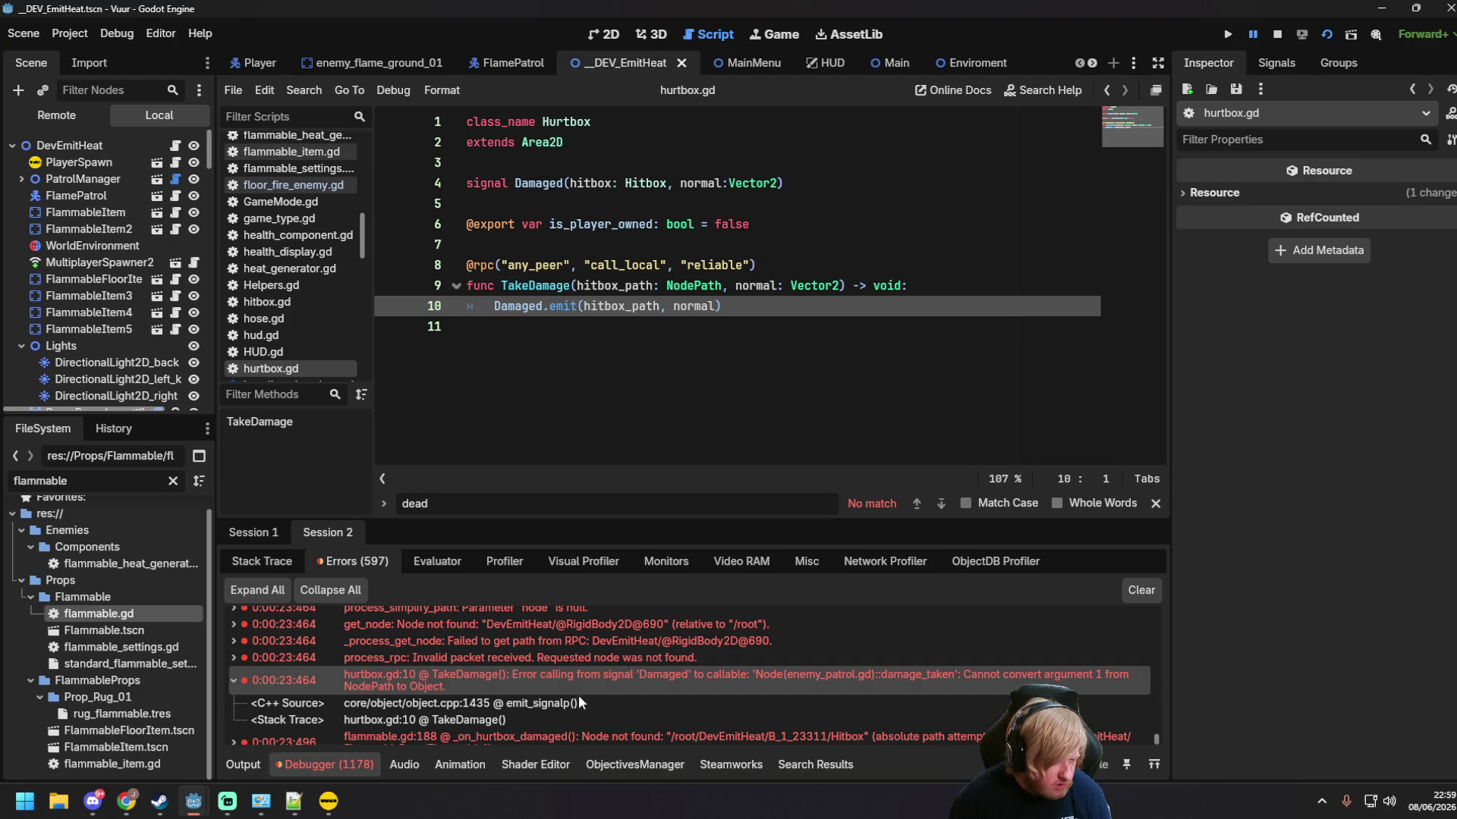
pyautogui.scroll(-3)
pyautogui.doubleClick(580, 707)
pyautogui.click(720, 349)
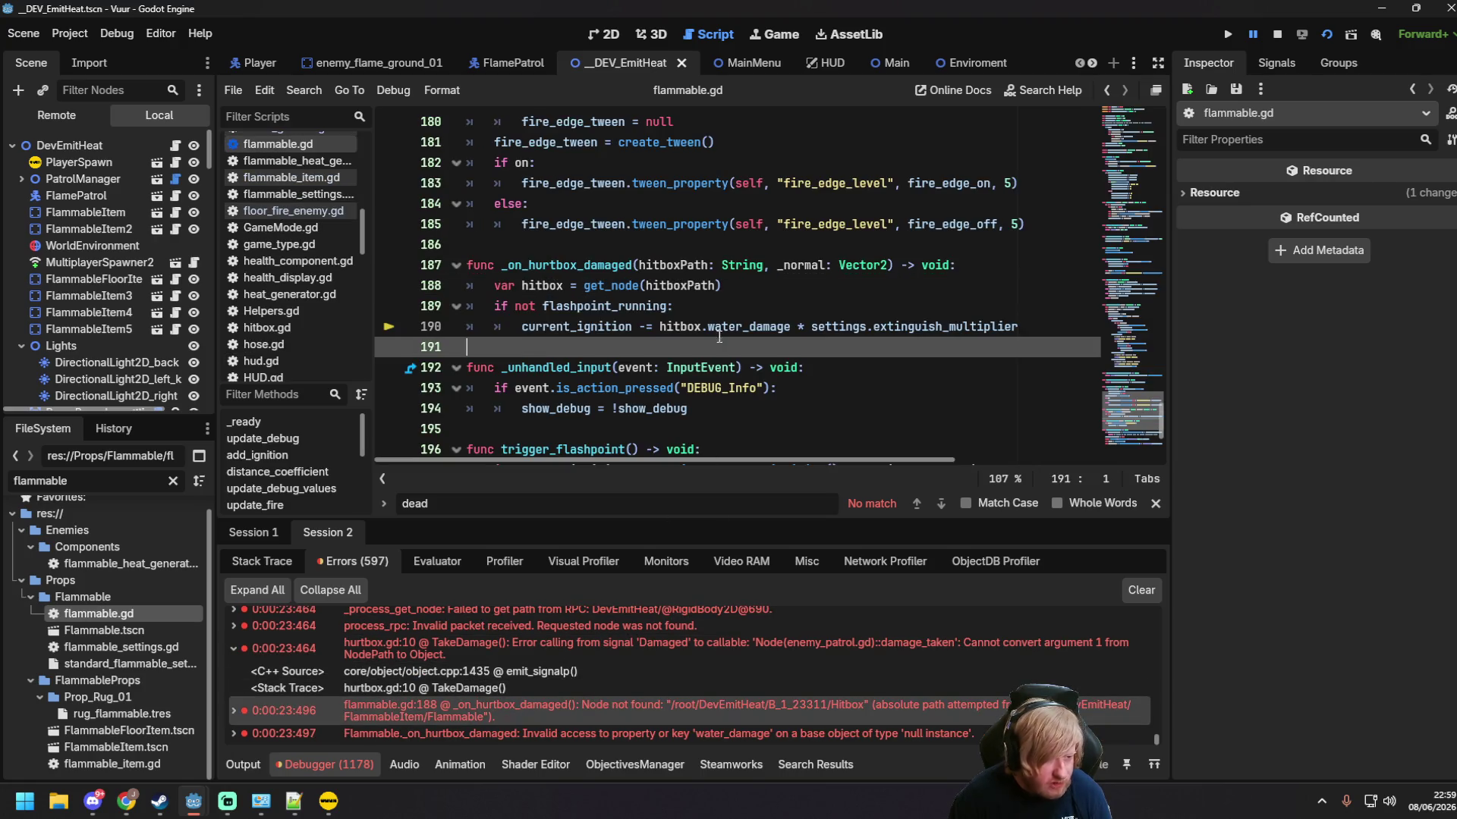
pyautogui.click(303, 90)
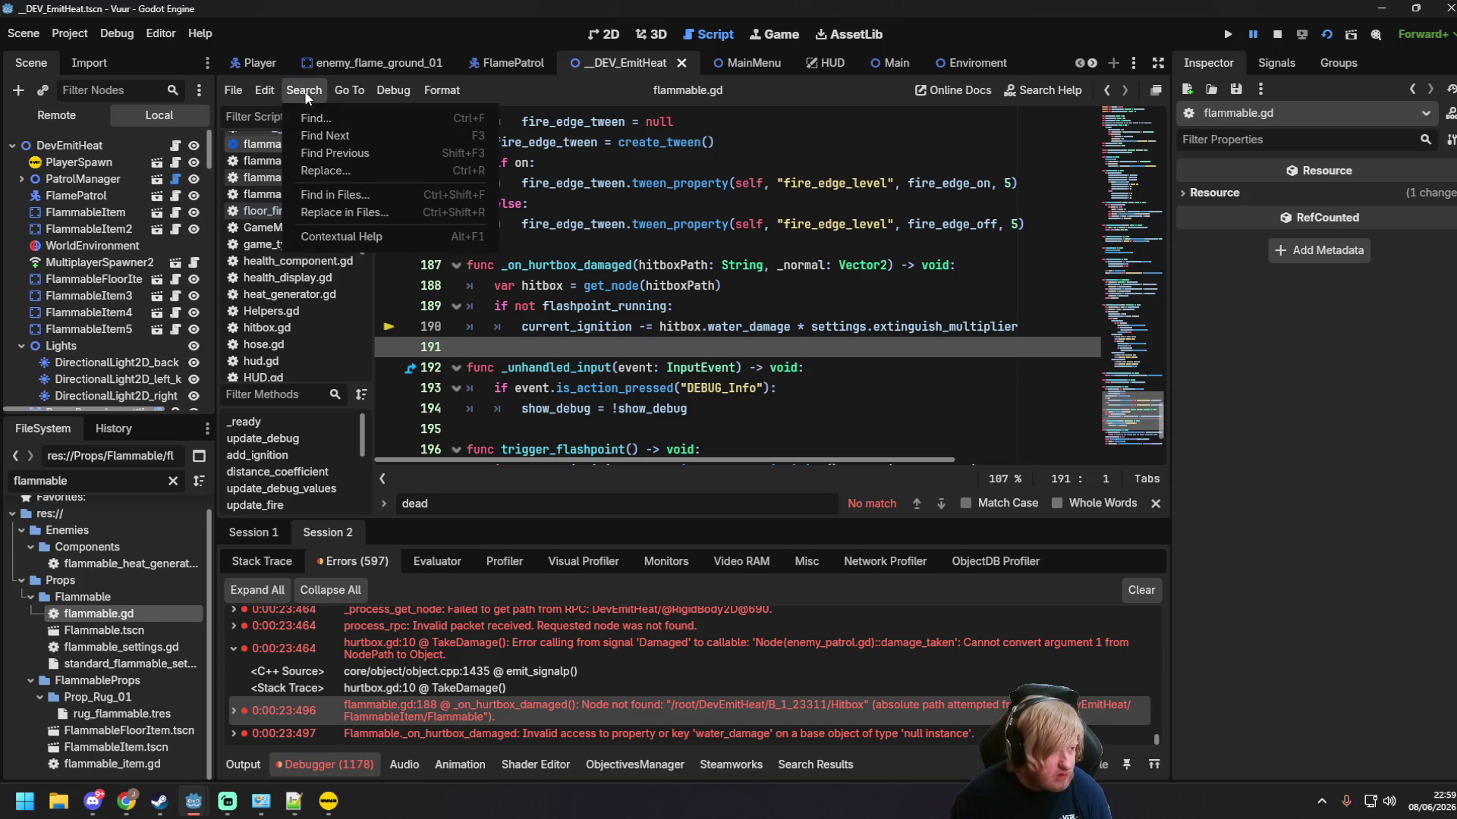
# - Search all project files for 'Hitbox' and open hurtbox.gd's TakeDamage match
pyautogui.click(338, 195)
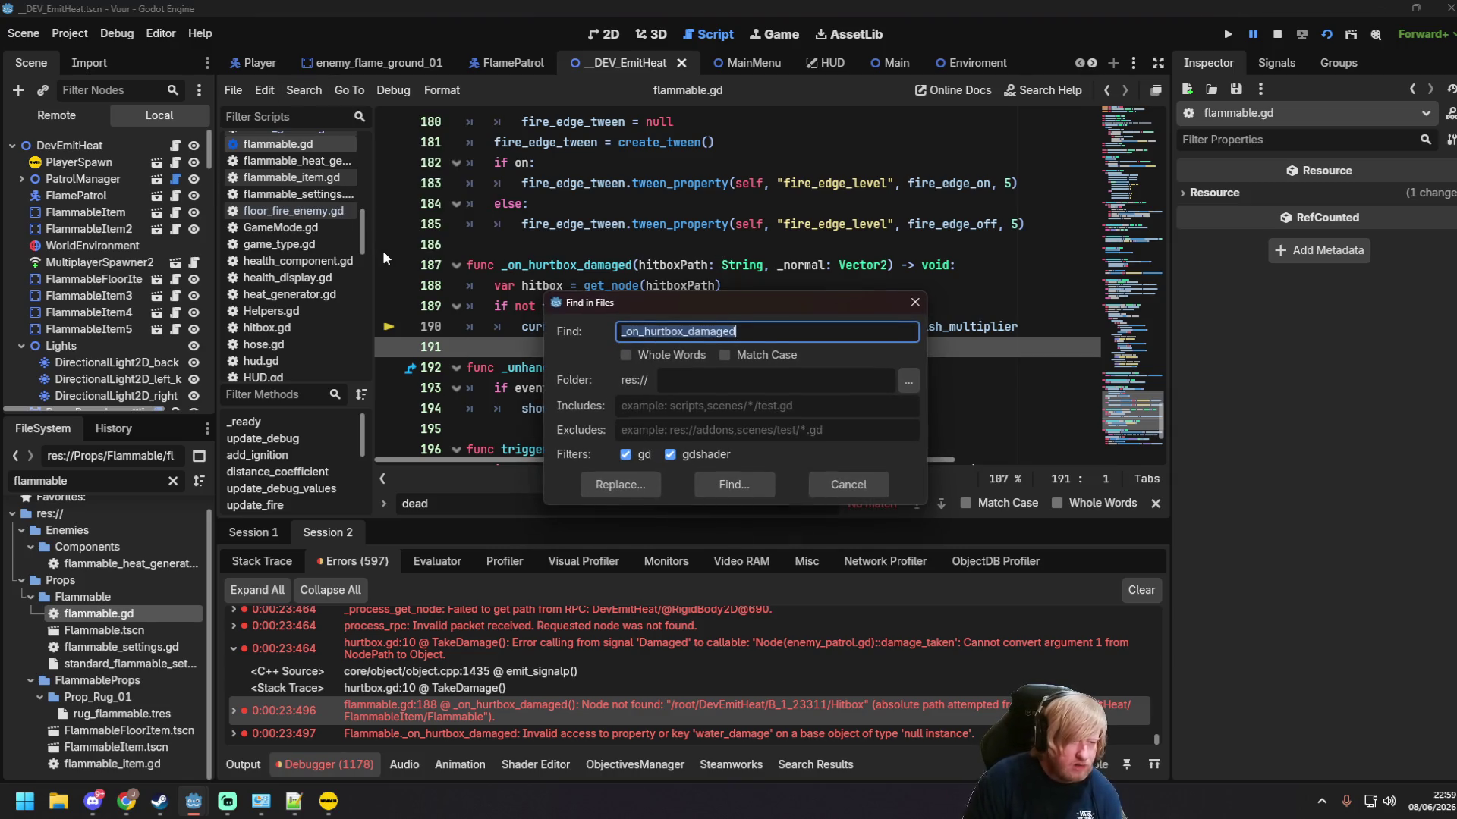
pyautogui.write('box')
pyautogui.press('Return')
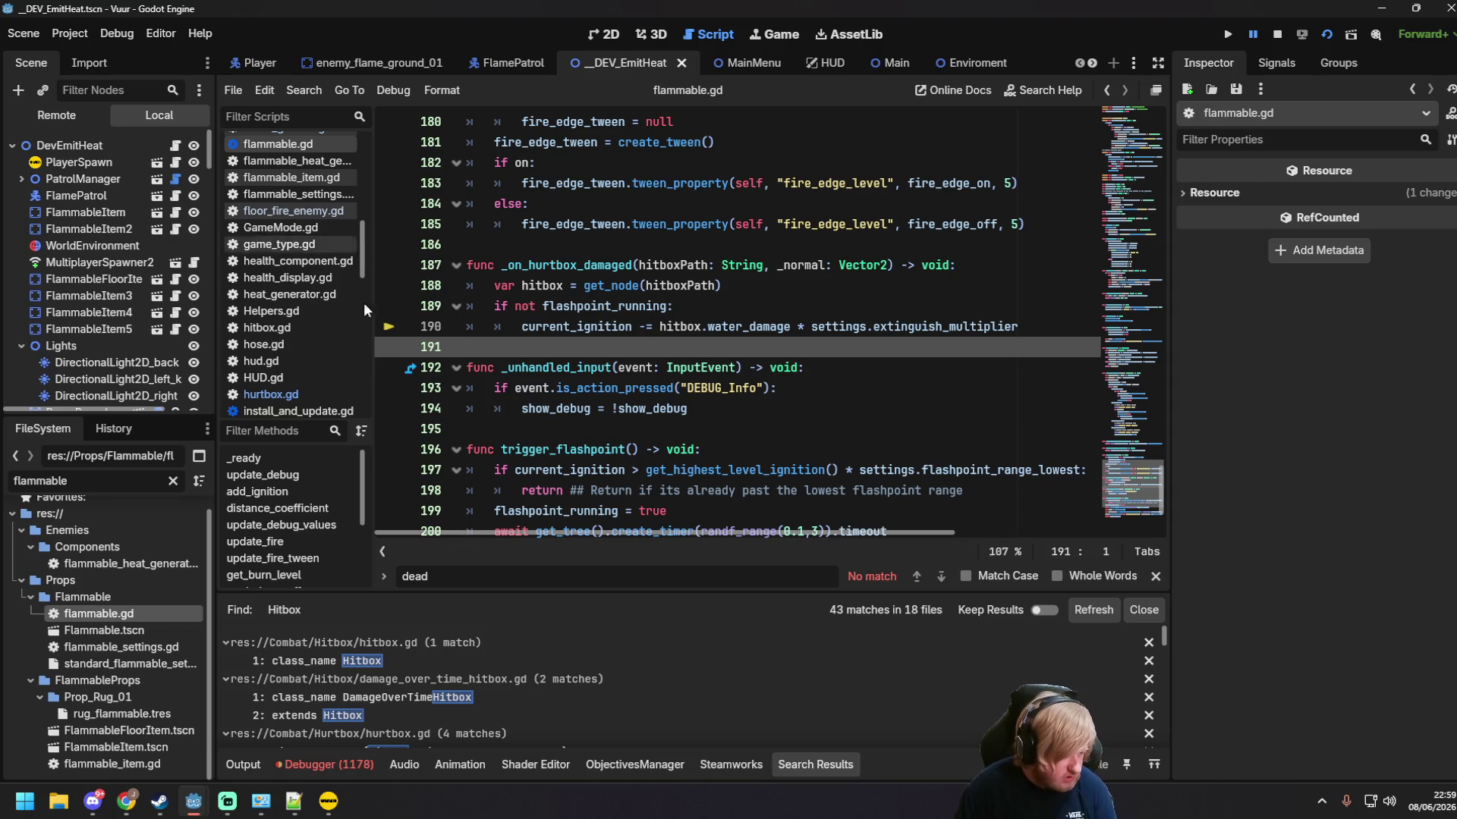
pyautogui.click(440, 698)
pyautogui.click(455, 716)
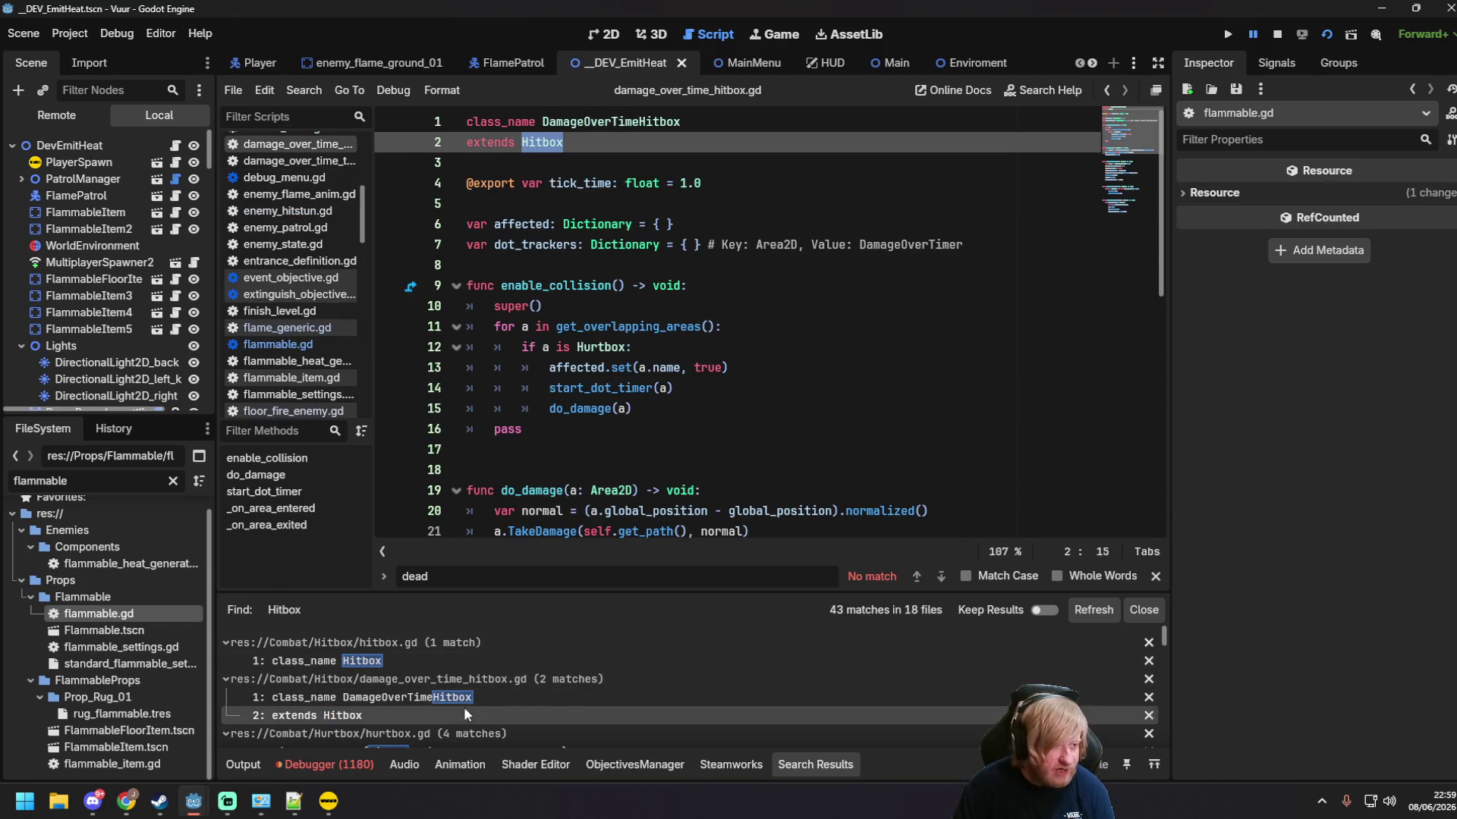
pyautogui.scroll(-3)
pyautogui.scroll(-3)
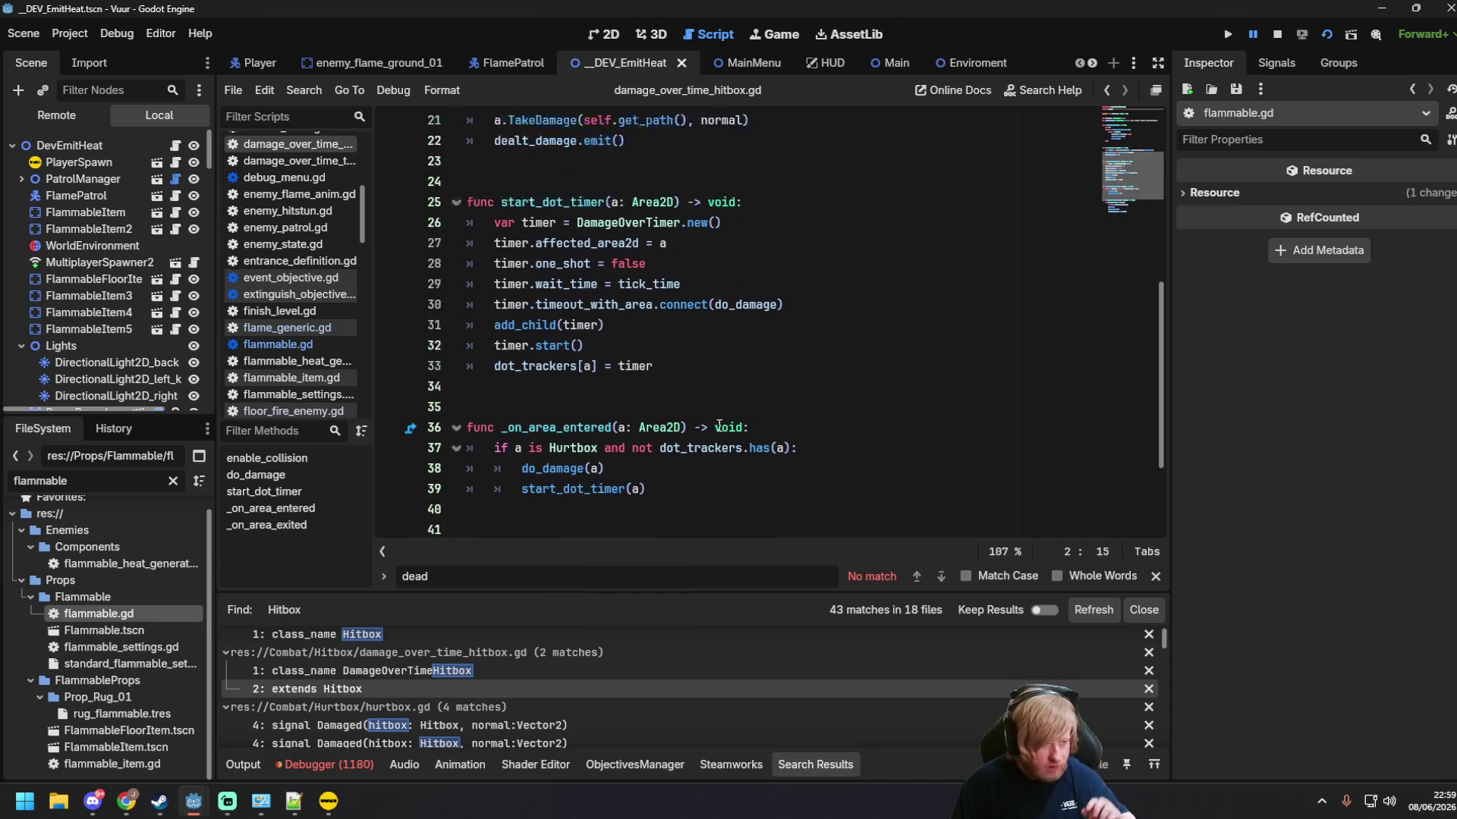
pyautogui.scroll(-3)
pyautogui.scroll(-3)
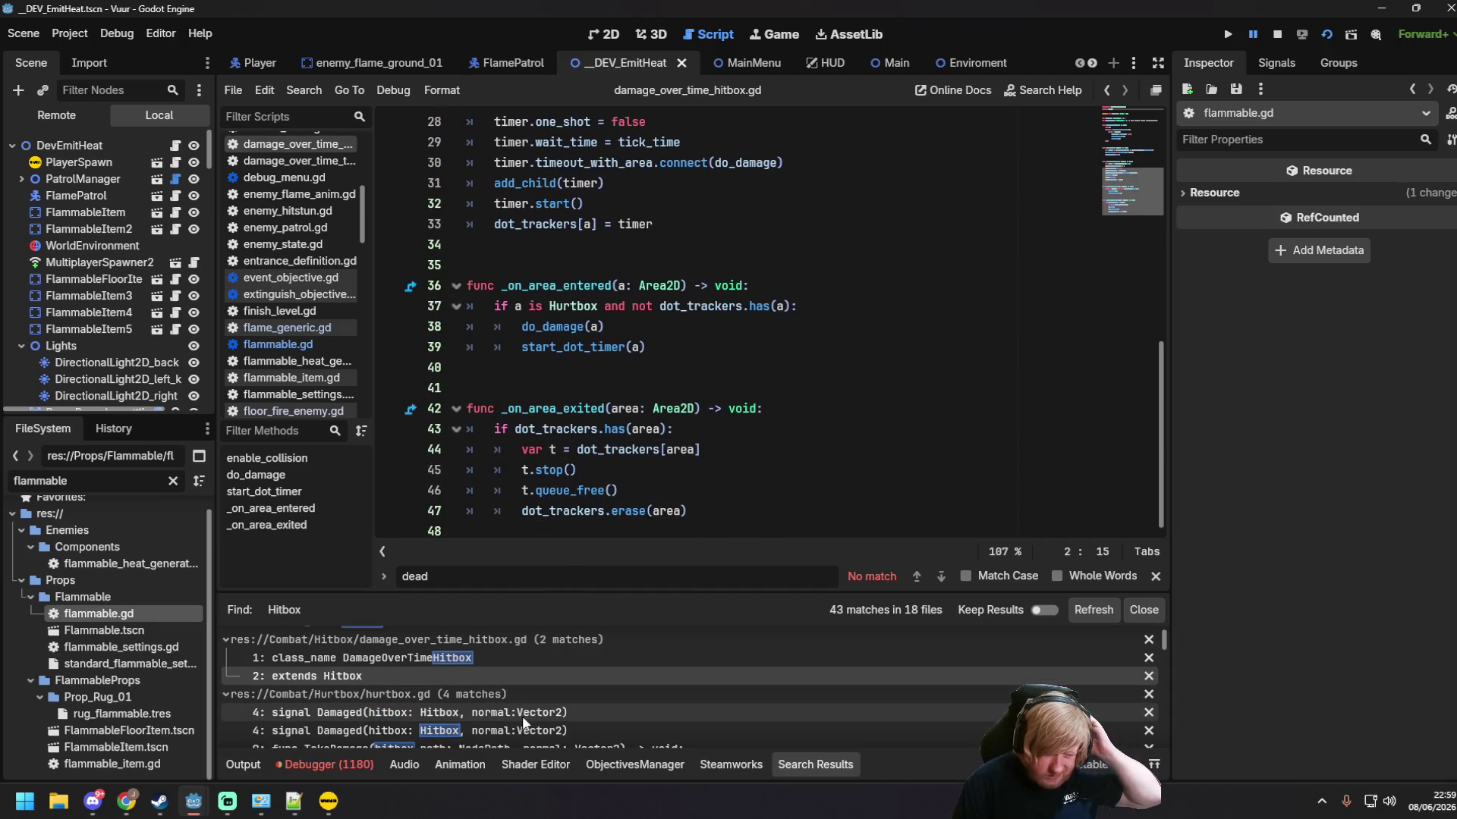
pyautogui.click(535, 709)
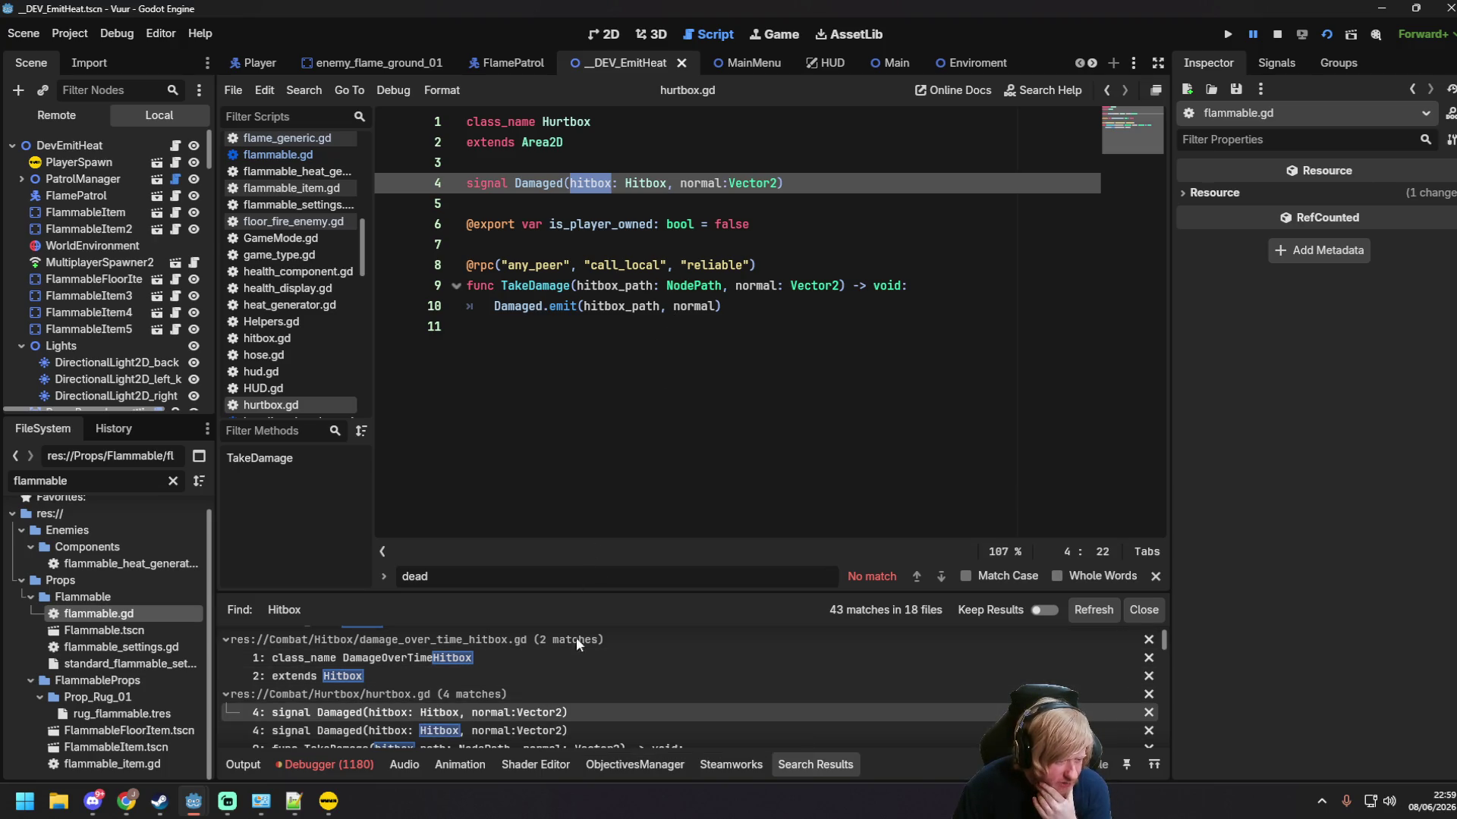
pyautogui.scroll(-3)
pyautogui.click(585, 703)
pyautogui.click(563, 721)
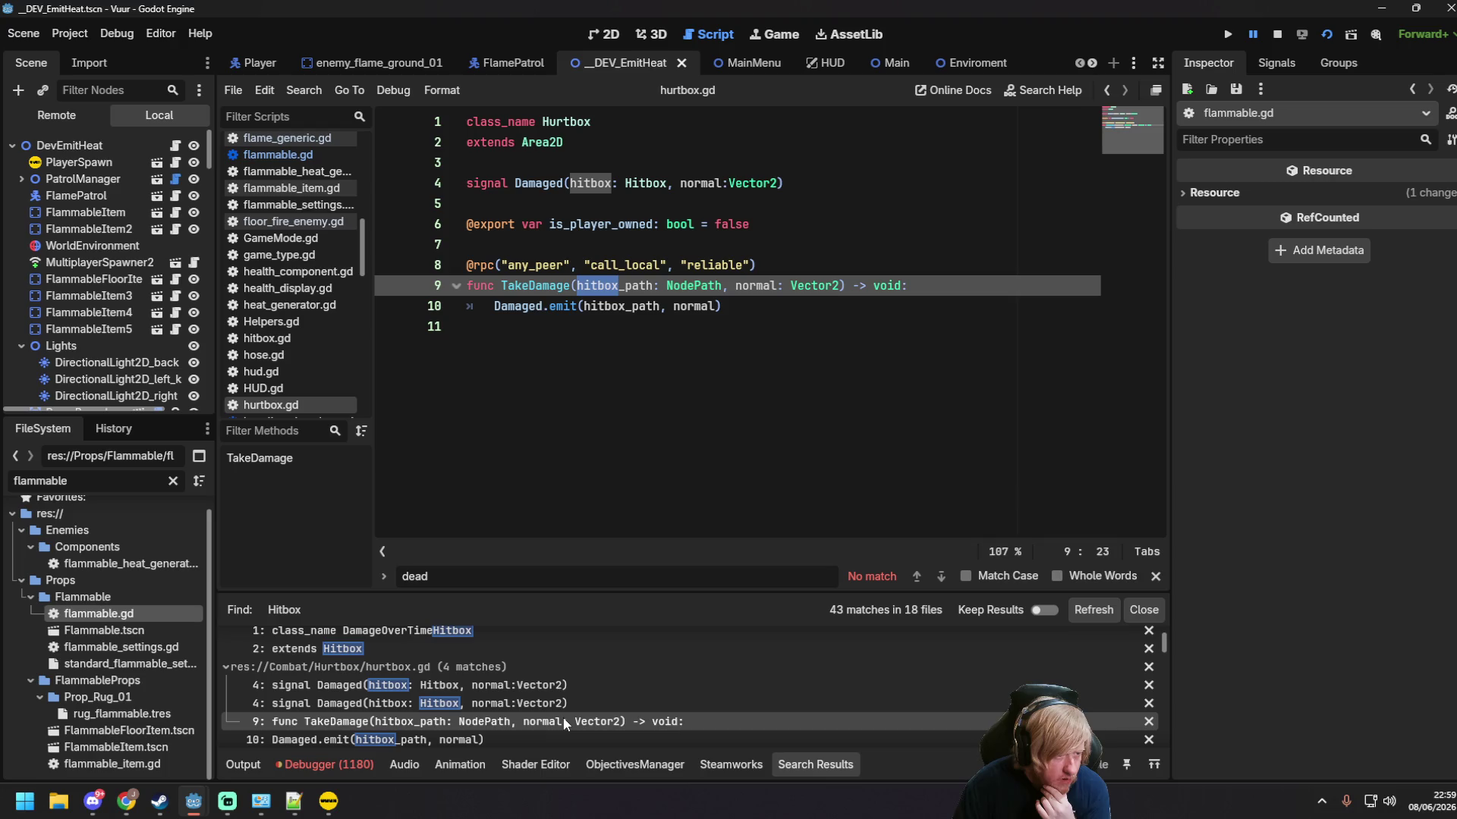
# - Retype the Damaged signal's hitbox parameter from Hitbox to String and save hurtbox.gd
pyautogui.click(571, 183)
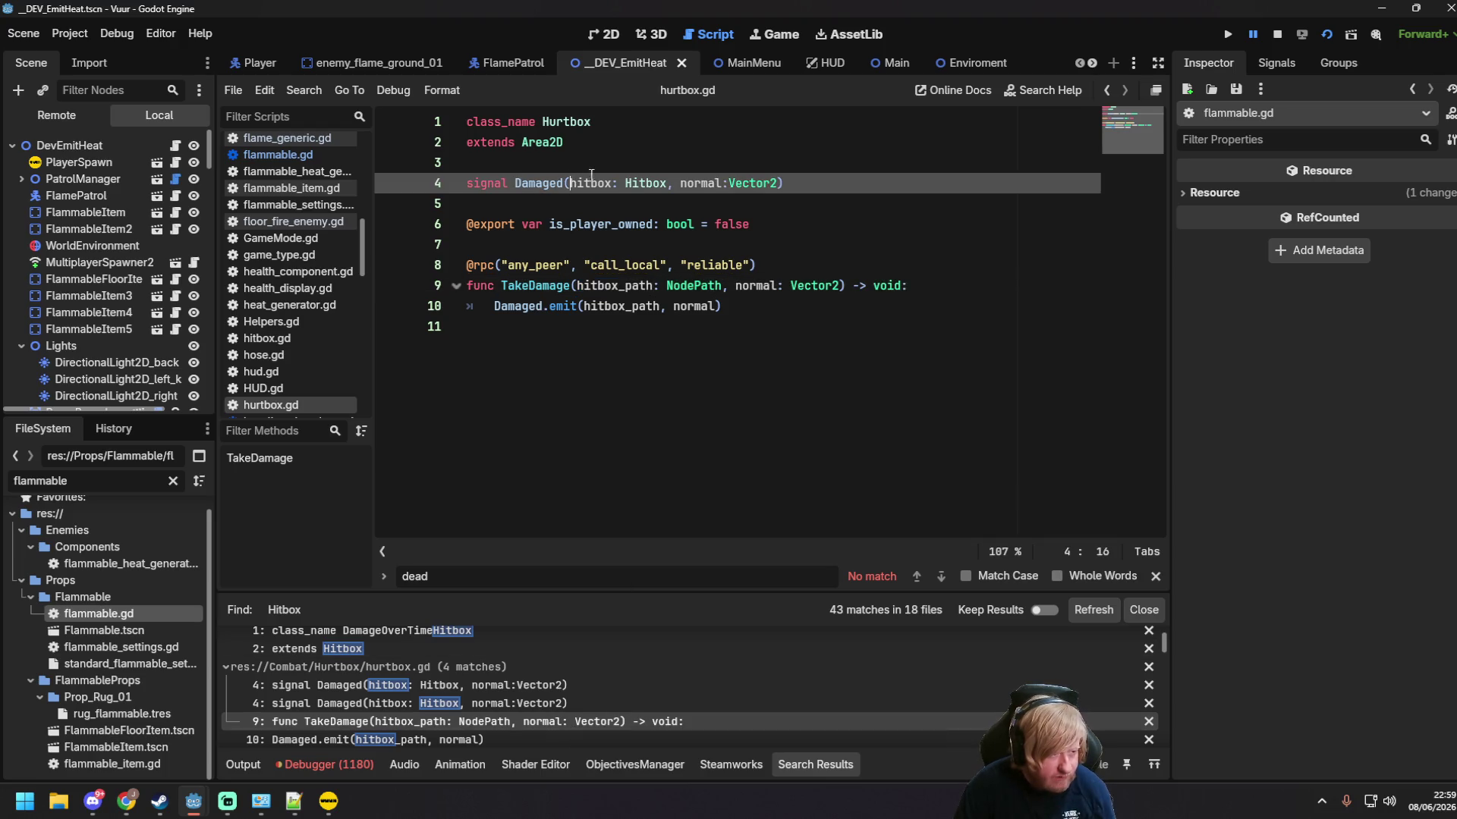
pyautogui.click(667, 184)
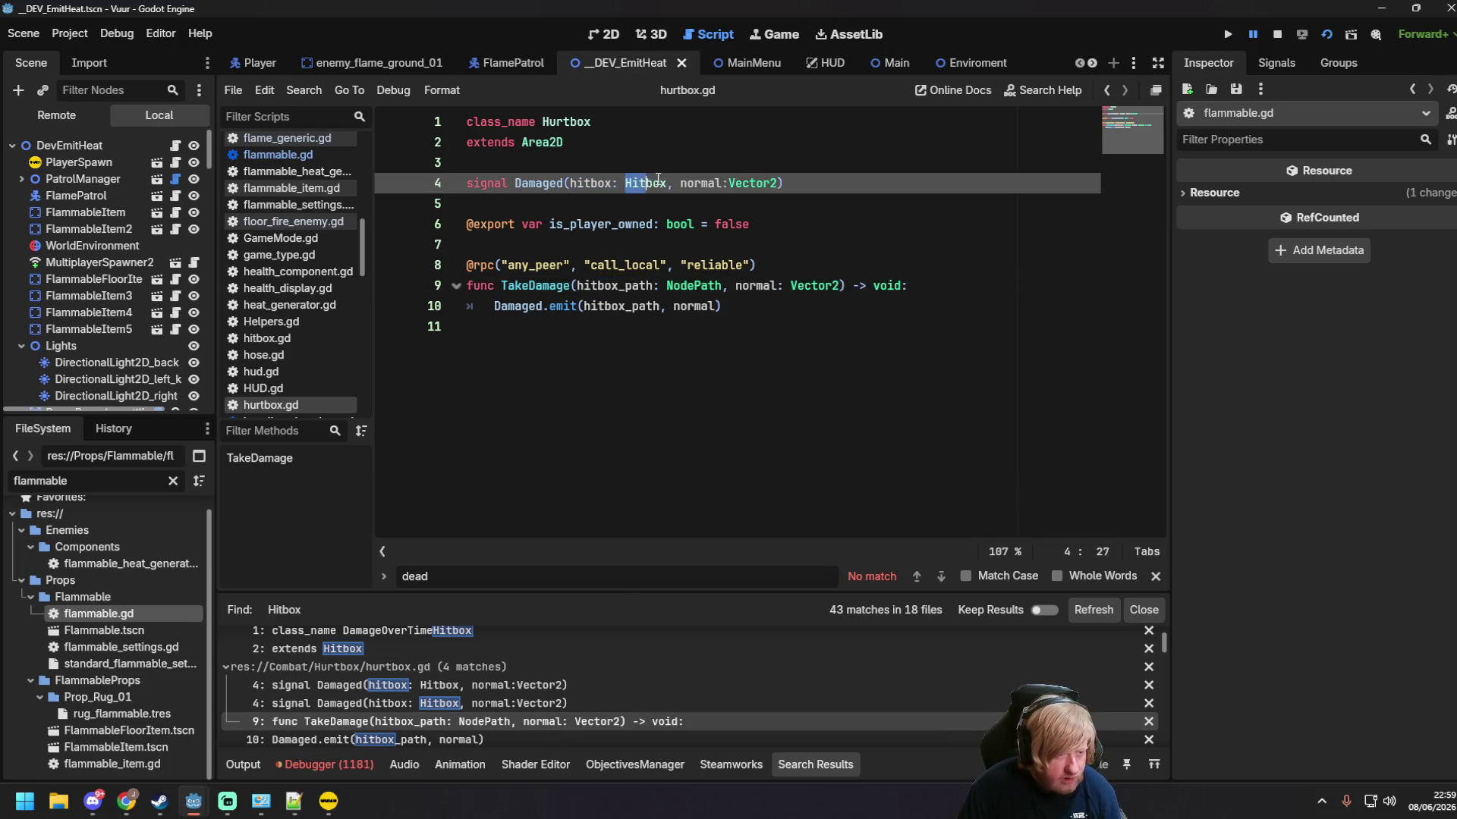
pyautogui.write('Str')
pyautogui.press('Return')
pyautogui.hotkey('ctrl', 's')
pyautogui.click(671, 245)
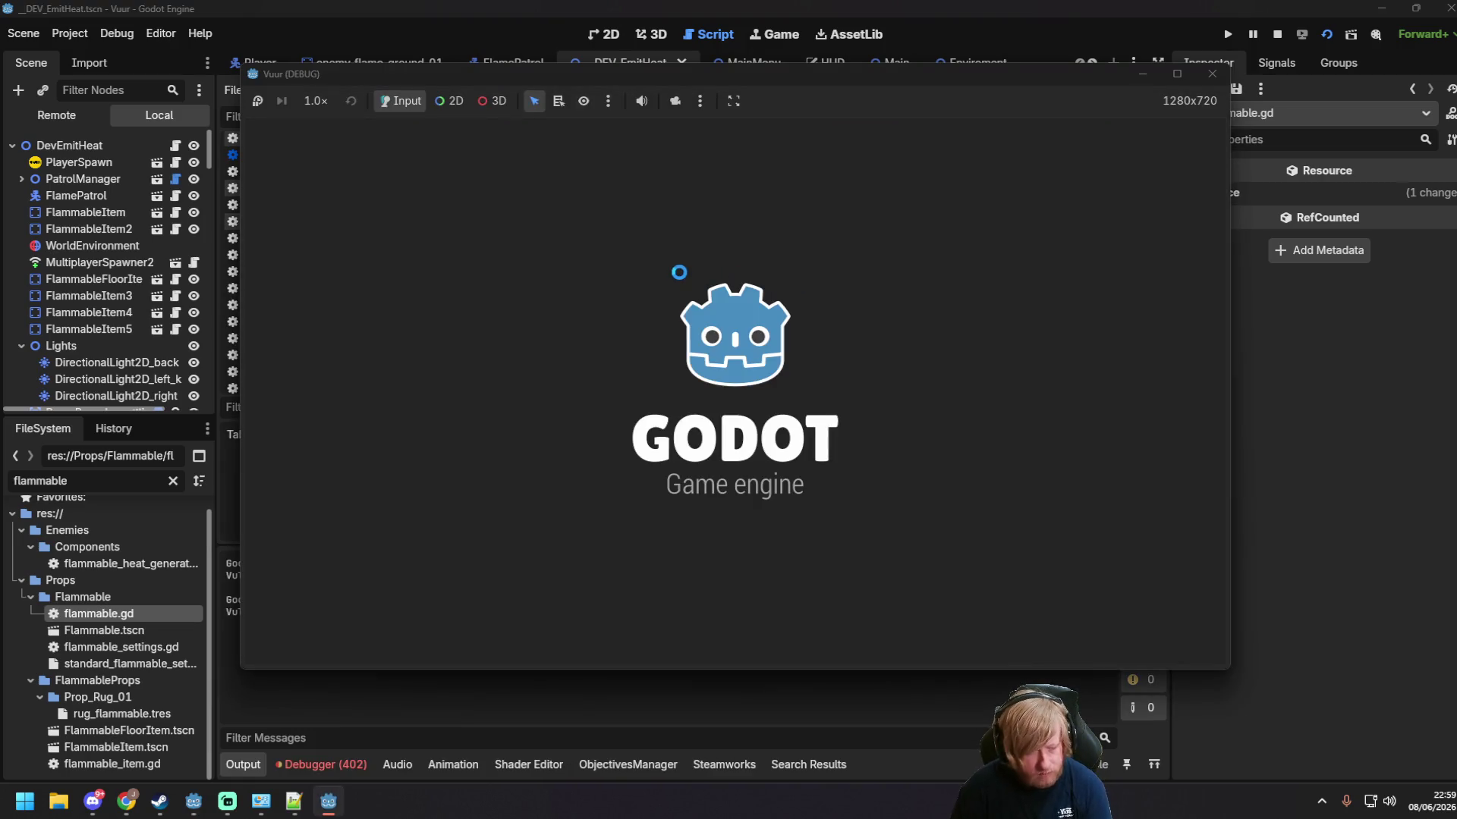
# - Host as server, walk the firefighter left and spray the flame enemy, then stop the game
pyautogui.click(689, 351)
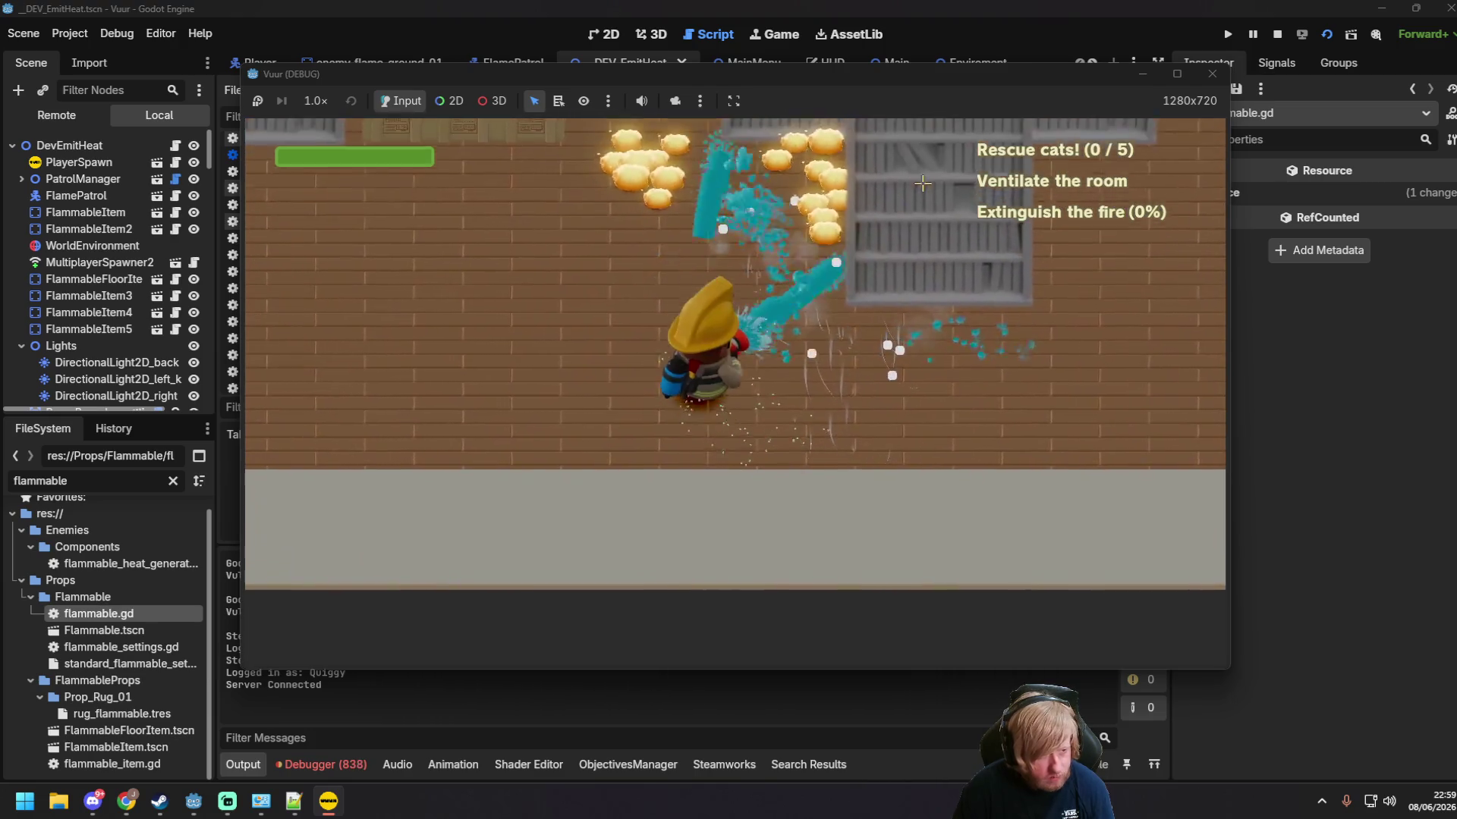
pyautogui.press('s')
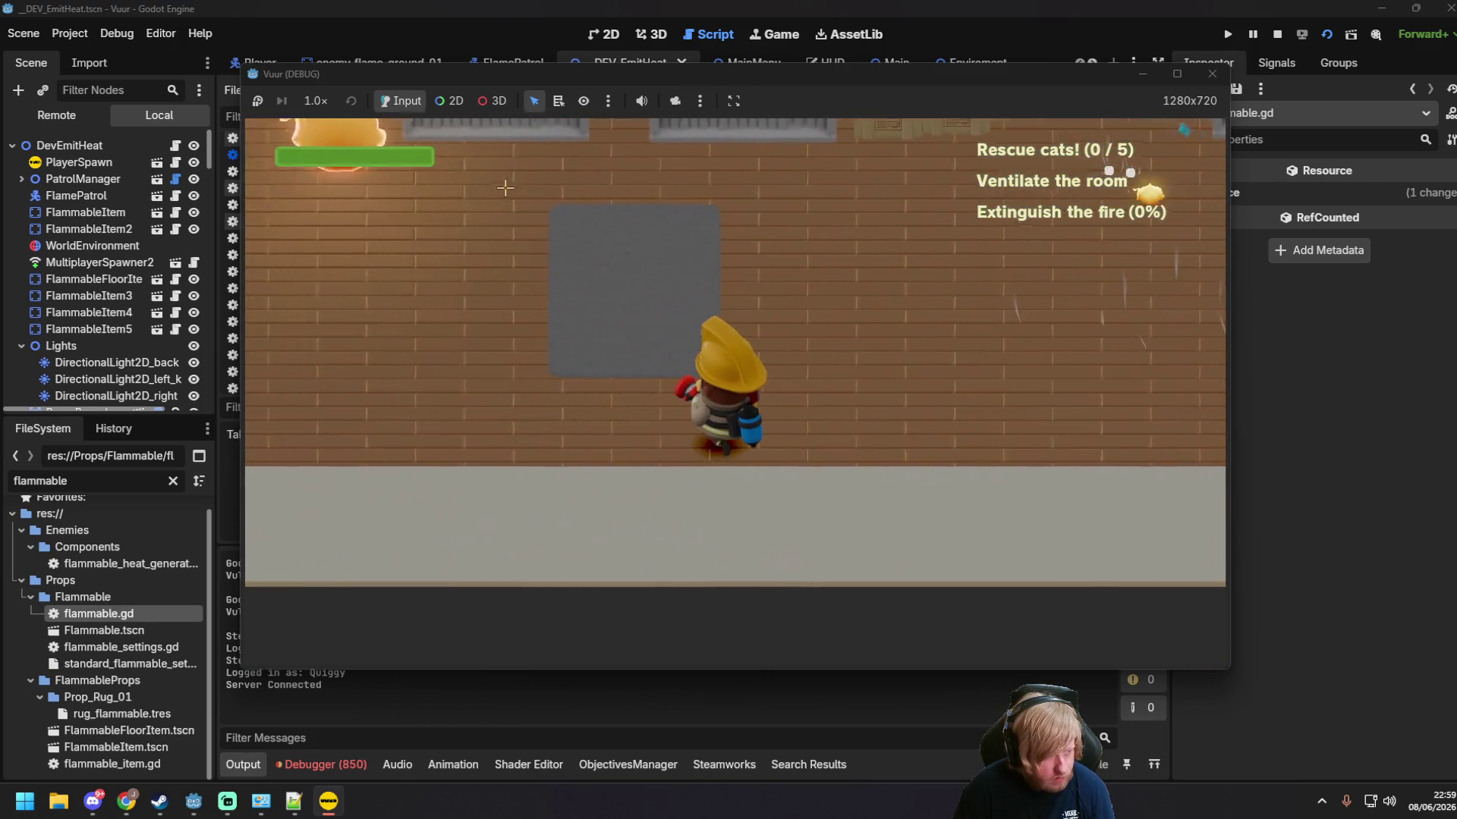
pyautogui.press('a')
pyautogui.moveTo(508, 183); pyautogui.dragTo(592, 68)
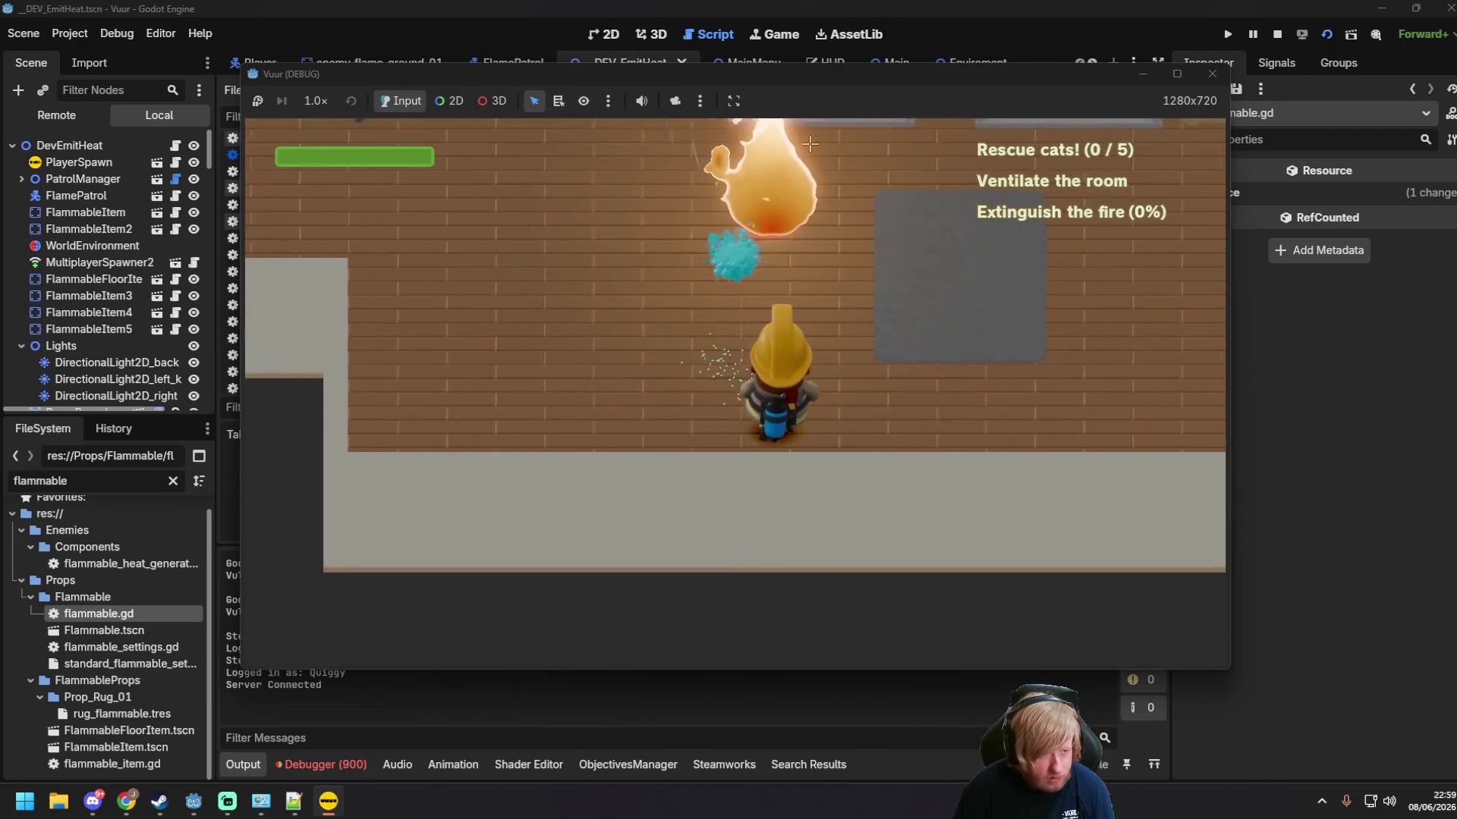
pyautogui.press('F8')
pyautogui.click(321, 764)
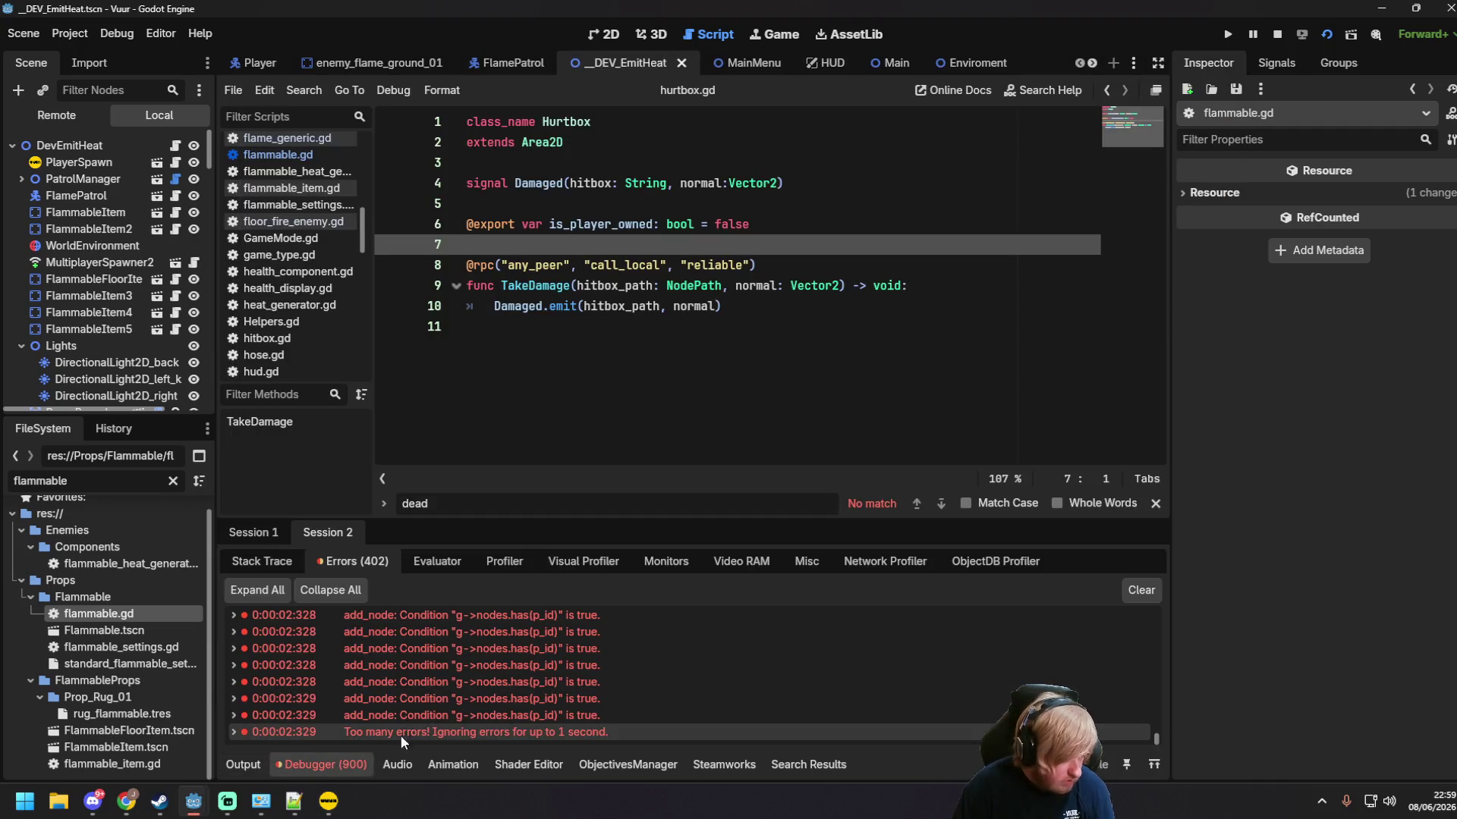
pyautogui.scroll(3)
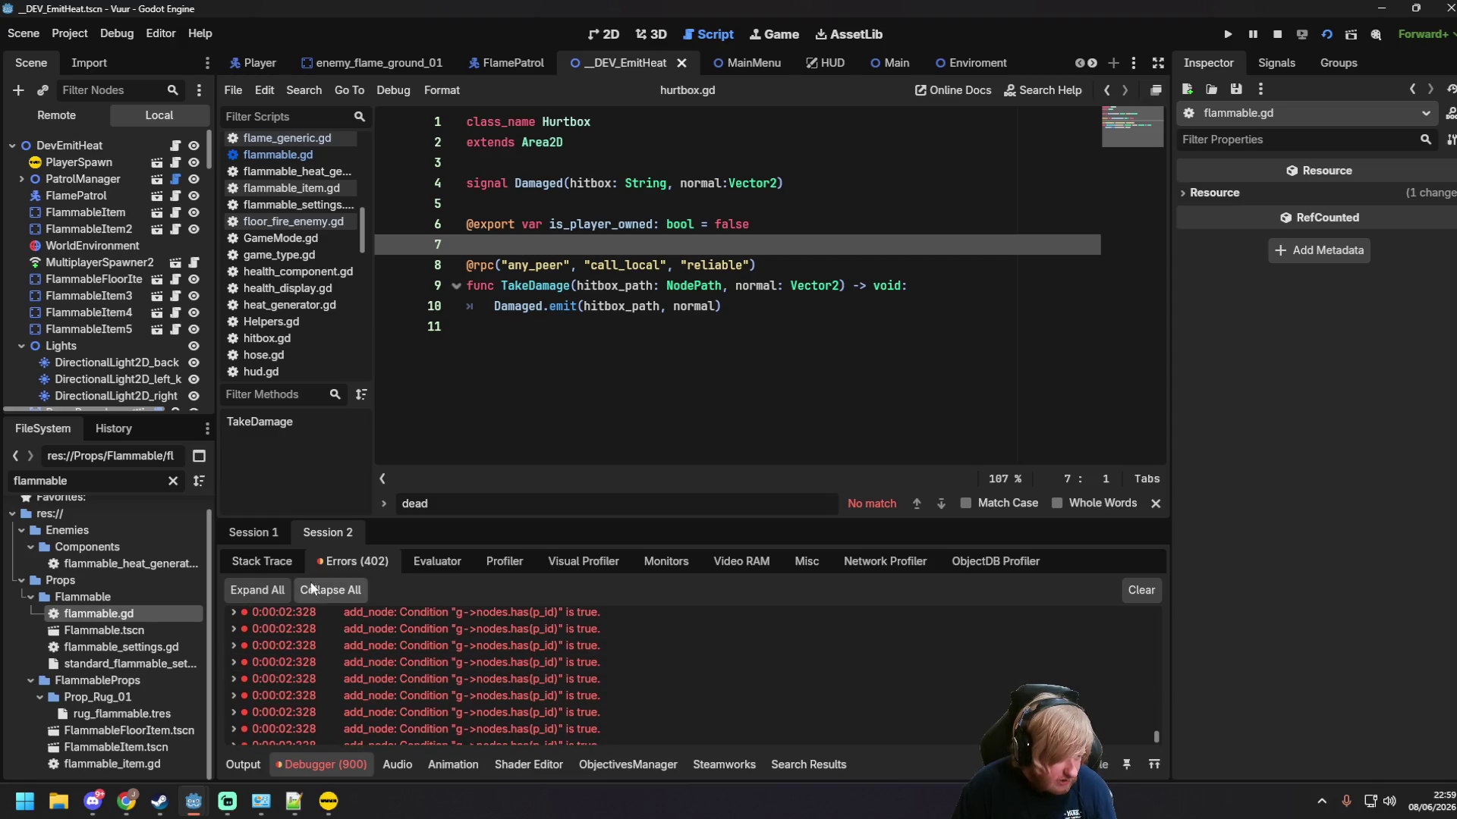
pyautogui.click(259, 533)
pyautogui.moveTo(1159, 617); pyautogui.dragTo(1153, 749)
pyautogui.scroll(3)
pyautogui.scroll(3)
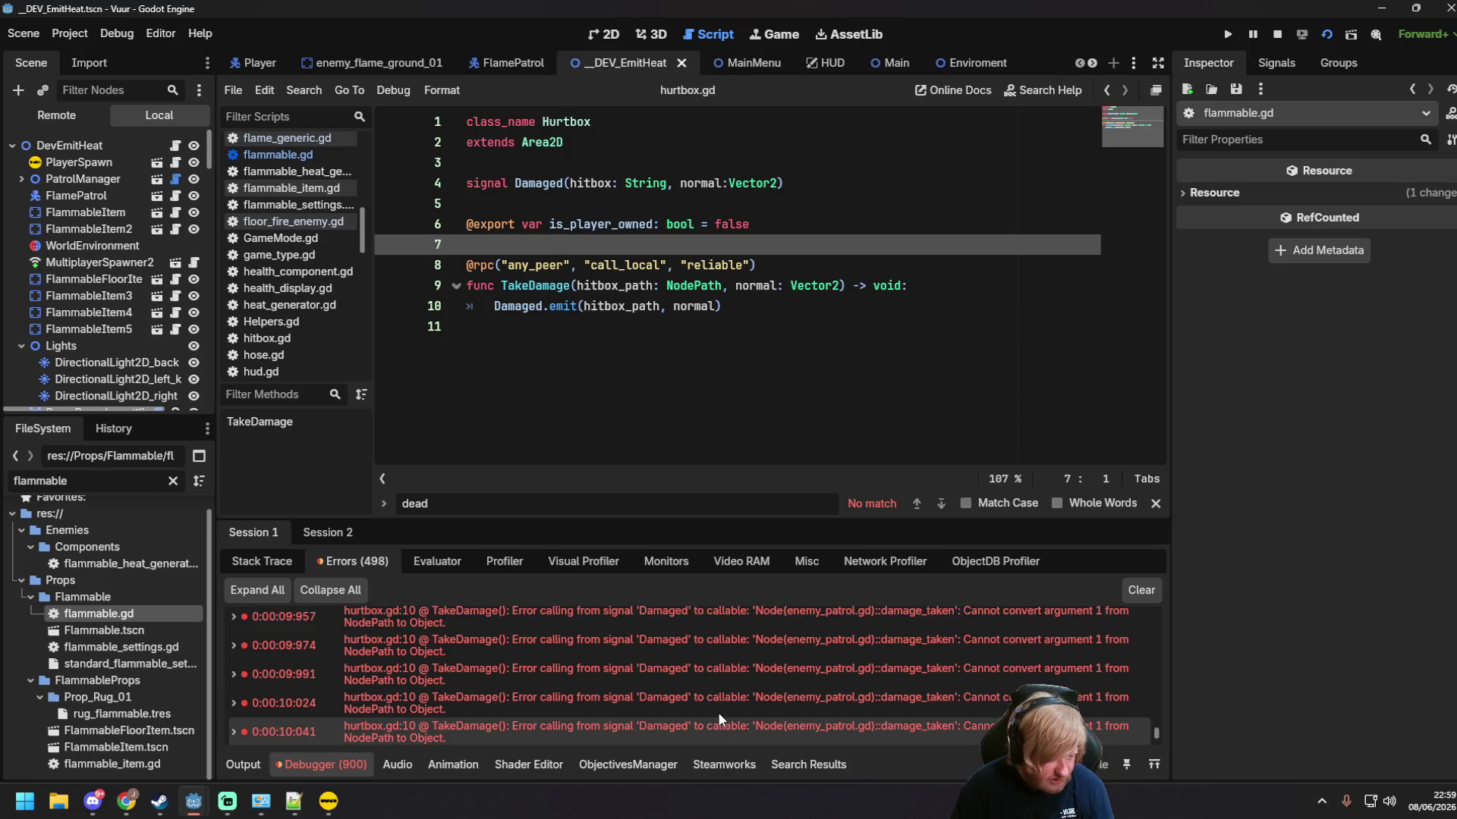
pyautogui.scroll(3)
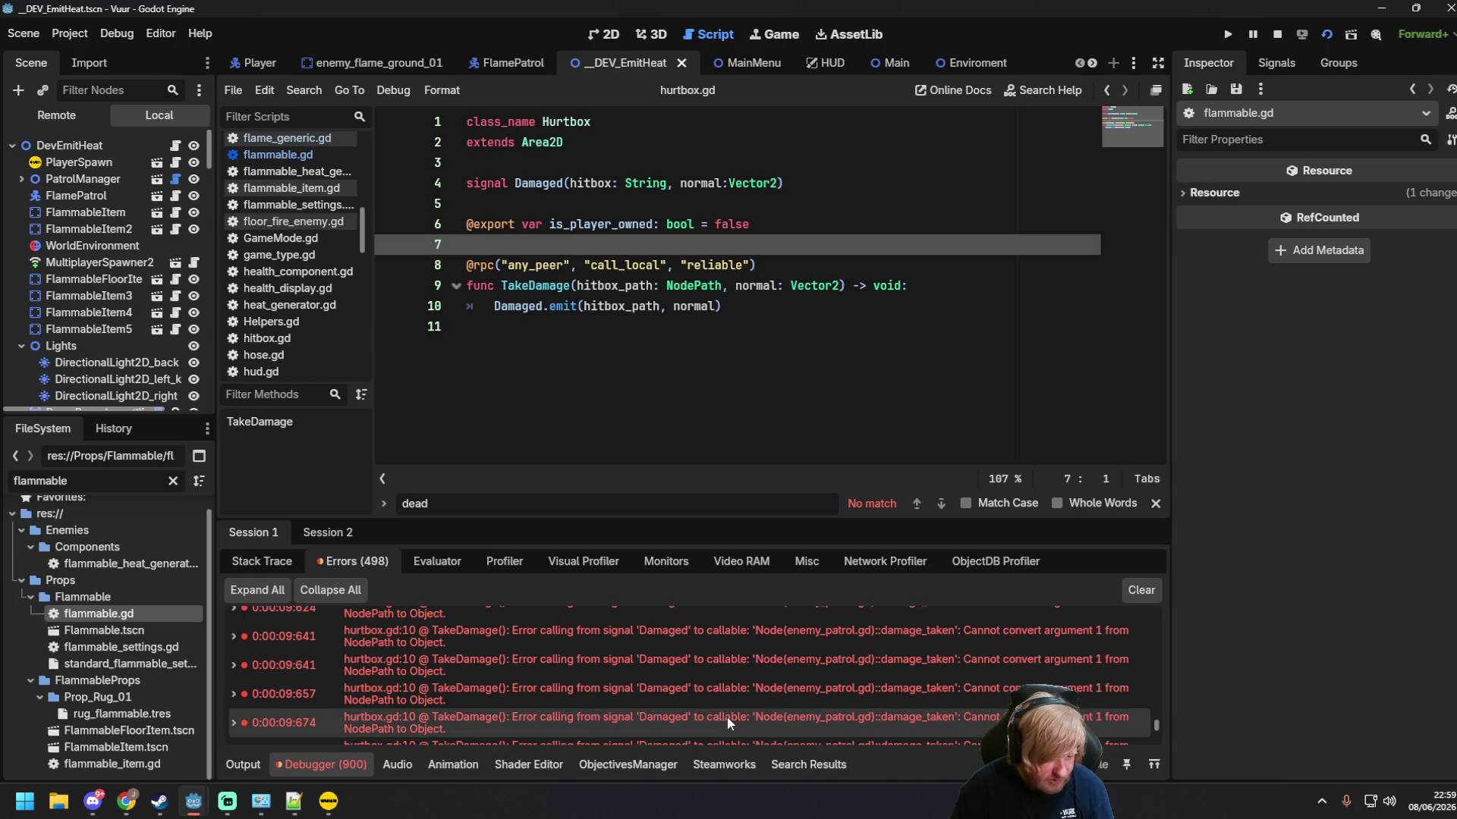
pyautogui.click(689, 645)
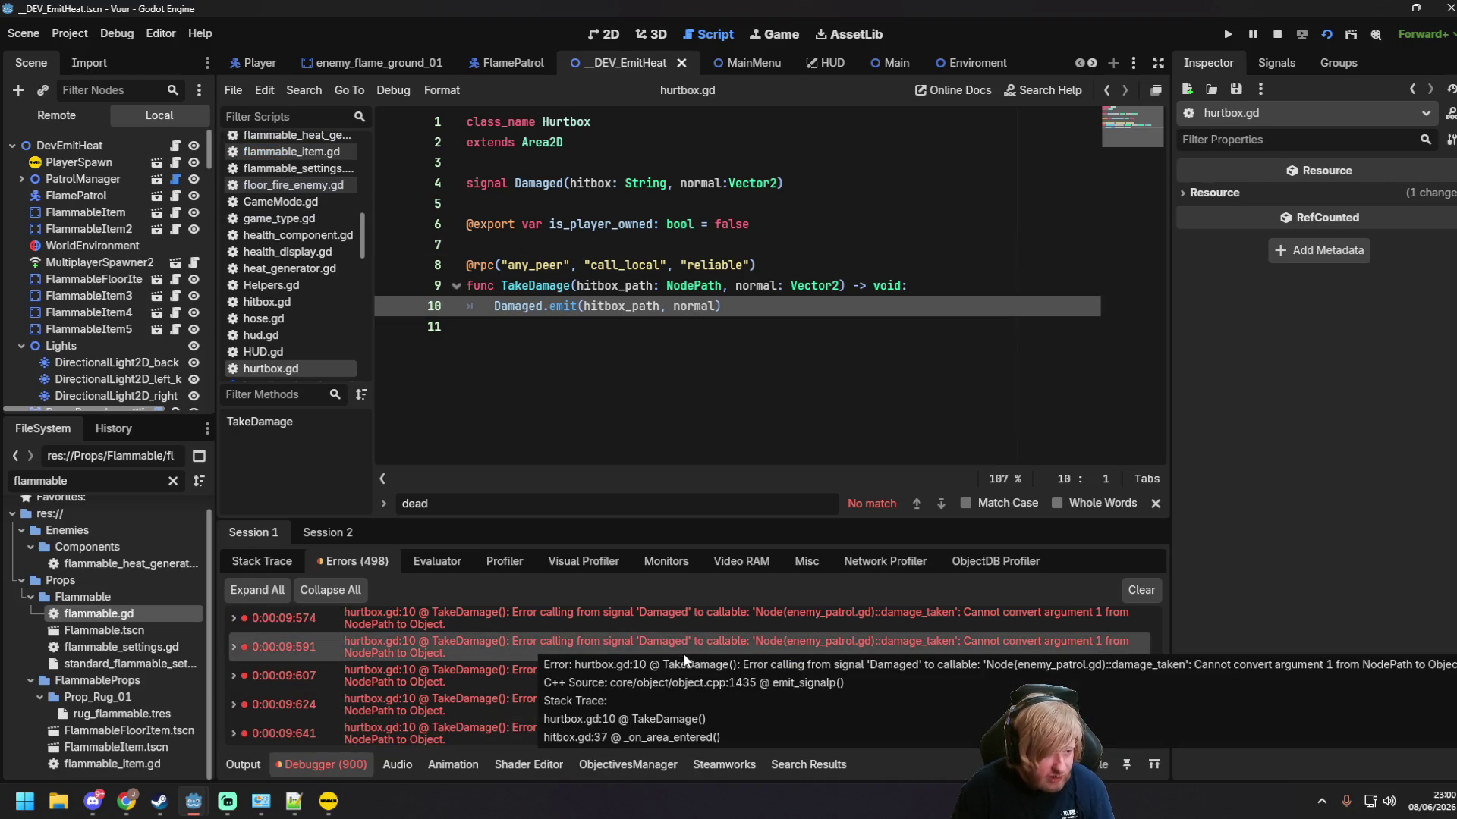
pyautogui.scroll(3)
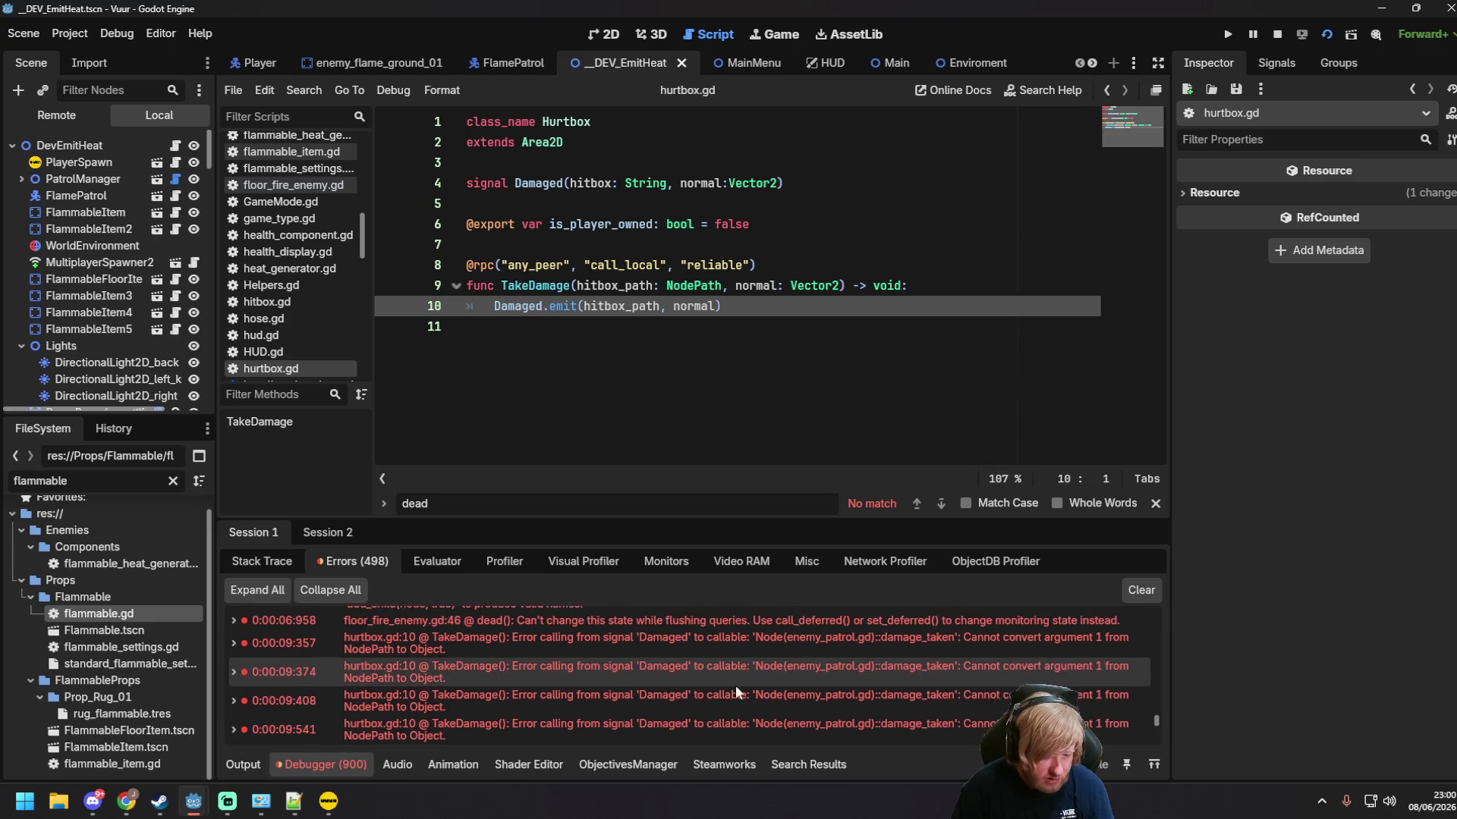
pyautogui.scroll(-3)
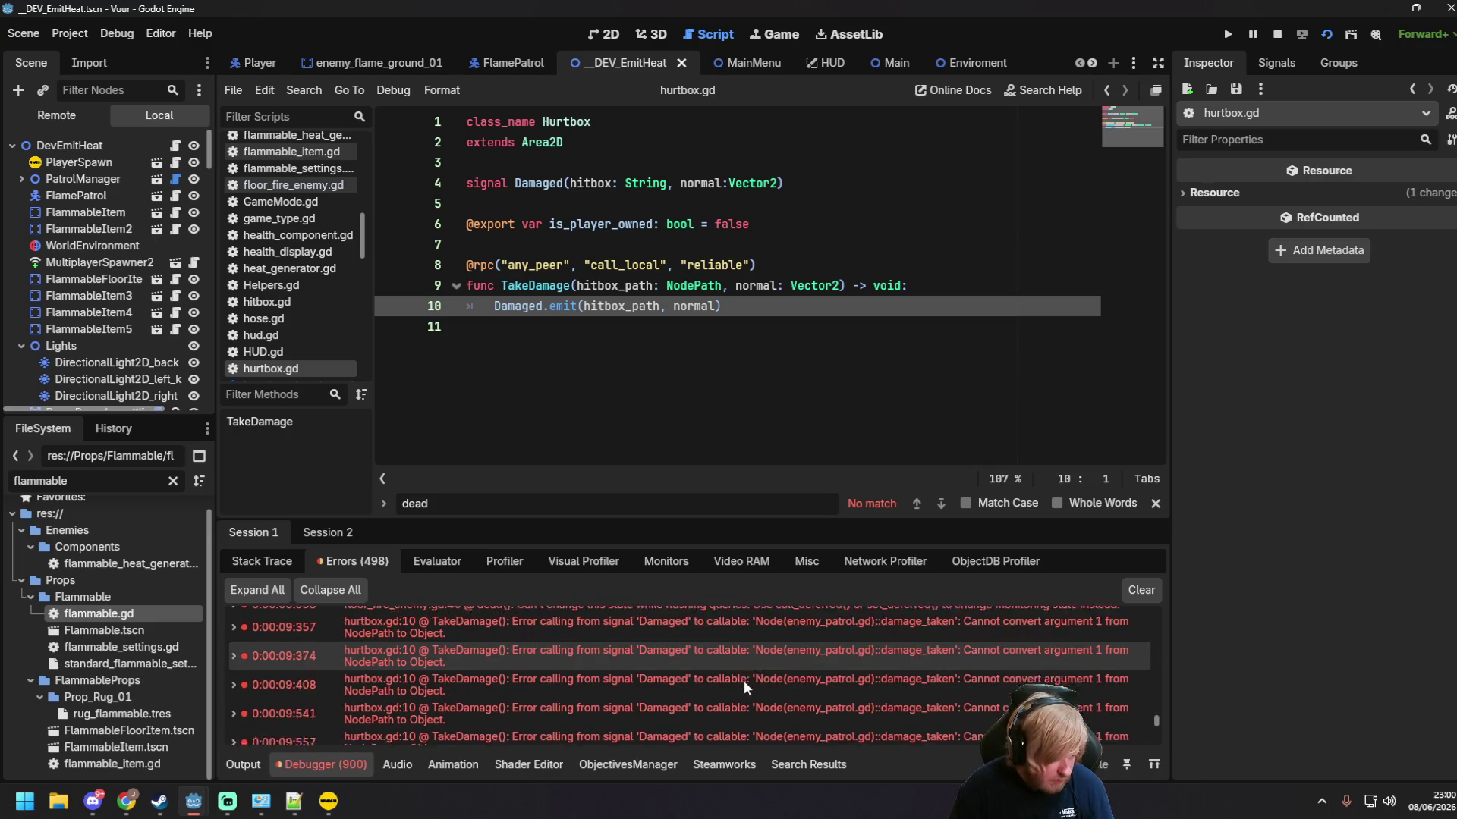
pyautogui.scroll(3)
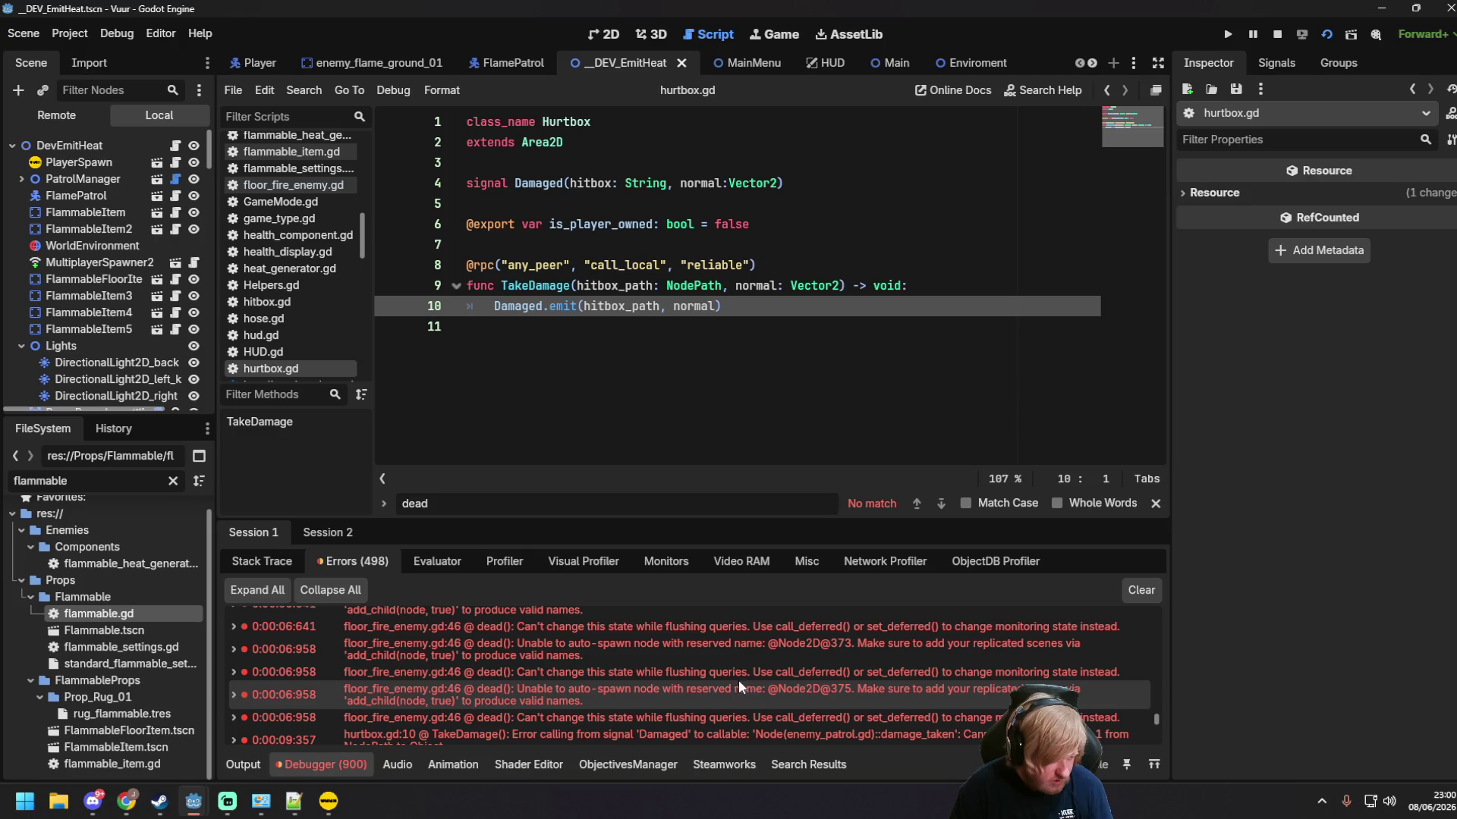
pyautogui.moveTo(648, 691)
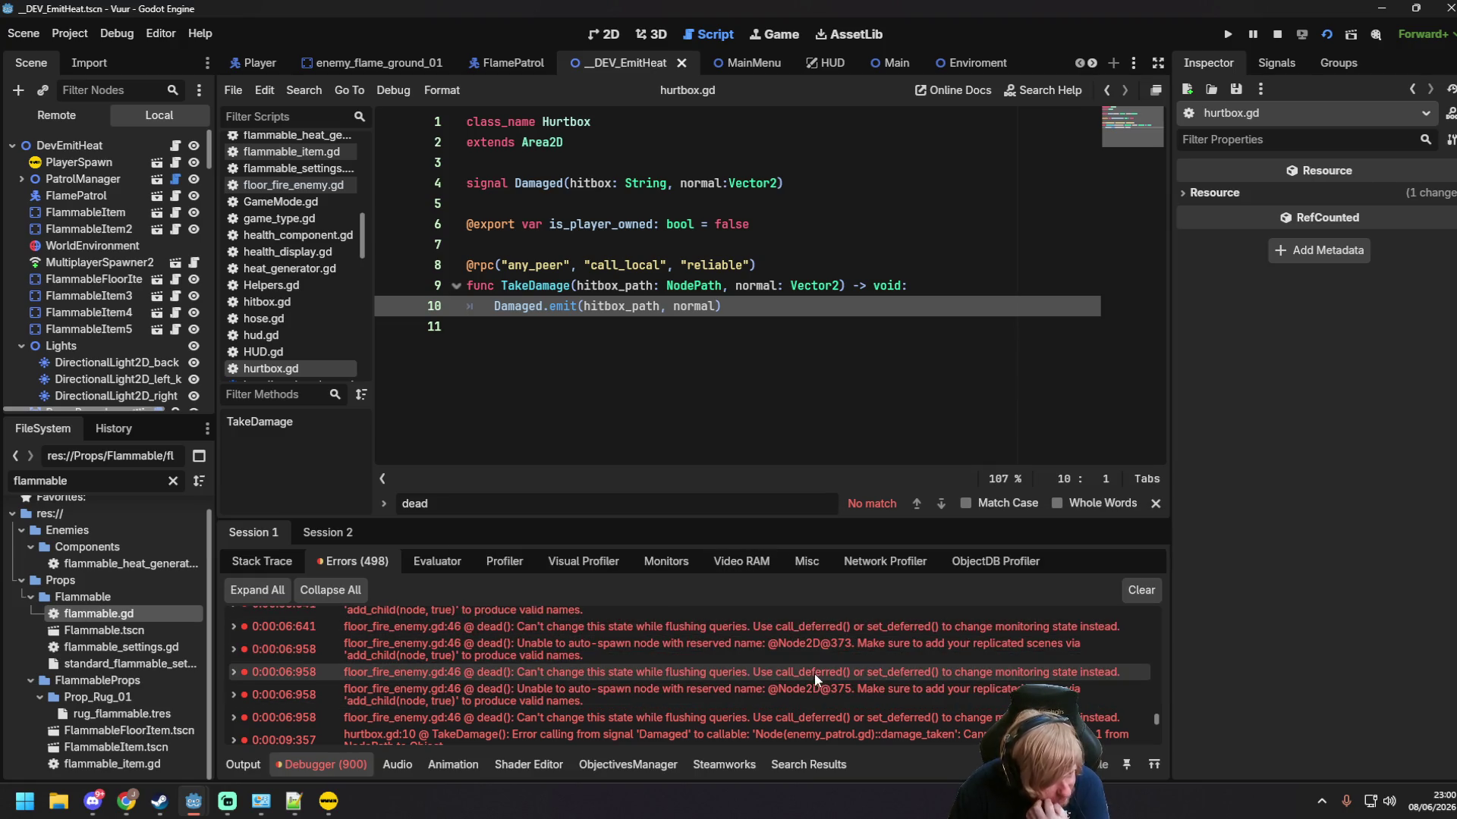
pyautogui.moveTo(813, 693)
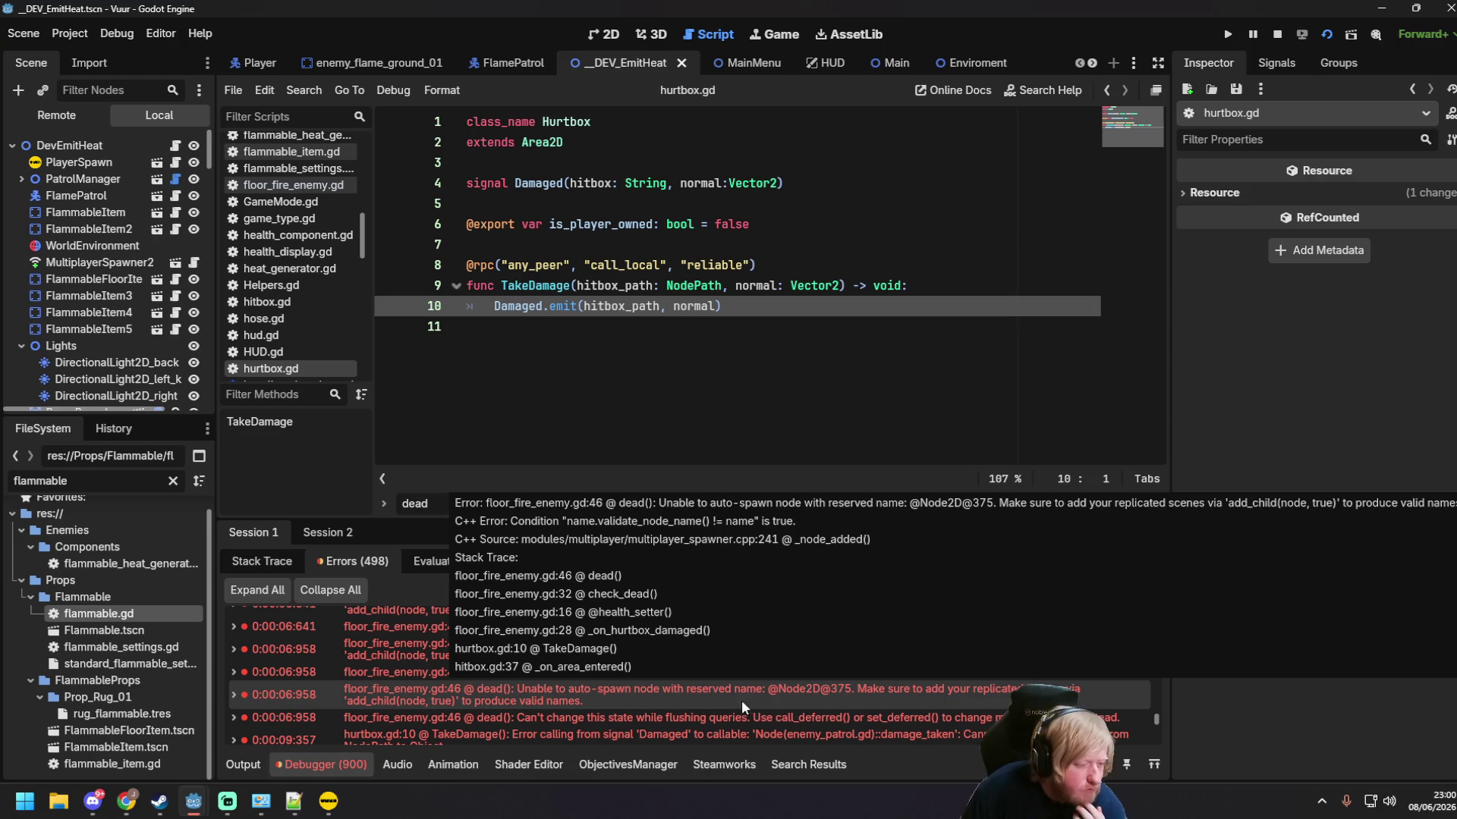
pyautogui.click(671, 697)
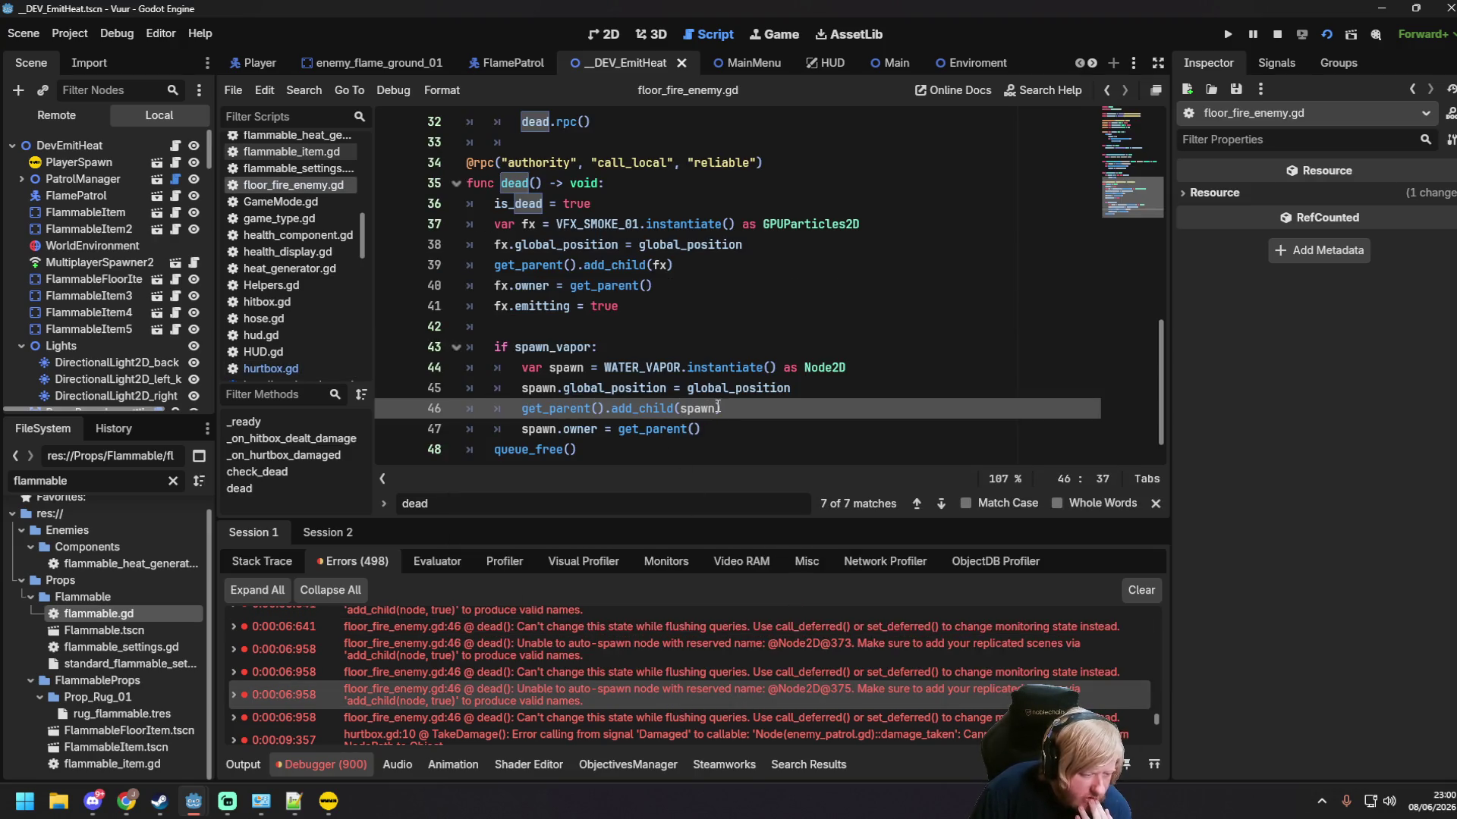
pyautogui.moveTo(717, 409)
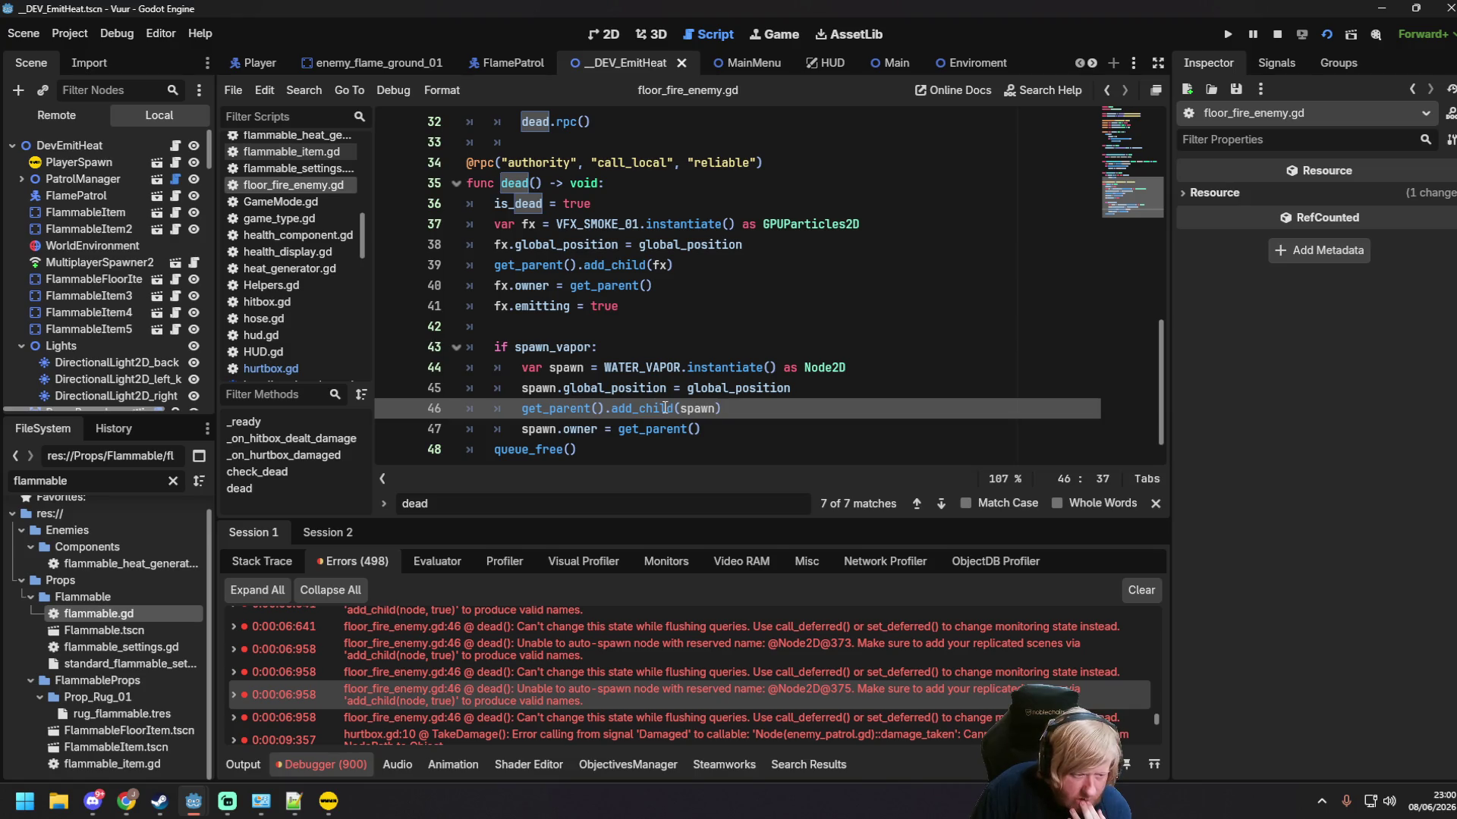
pyautogui.moveTo(665, 408)
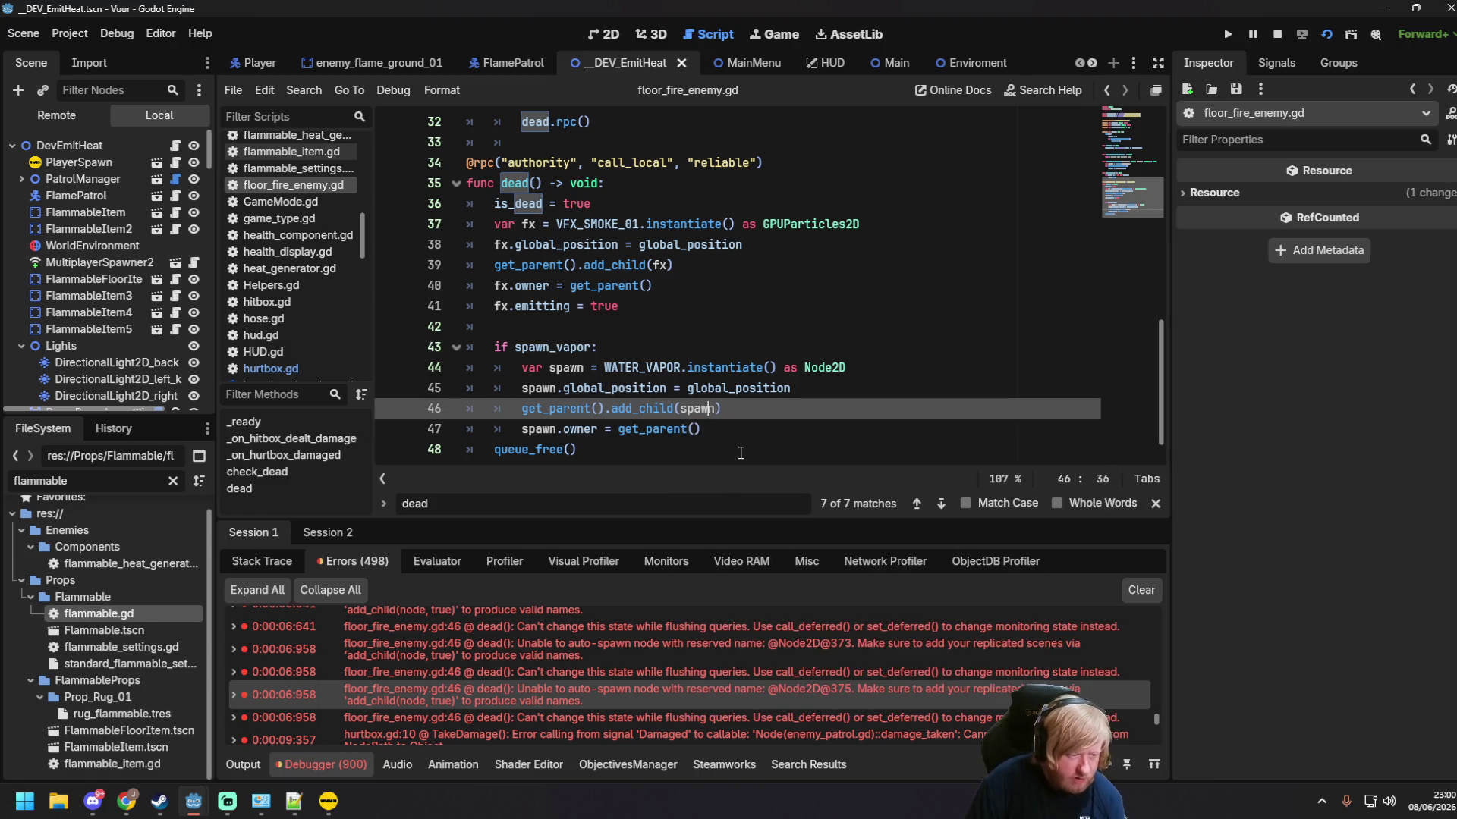
pyautogui.write(', true')
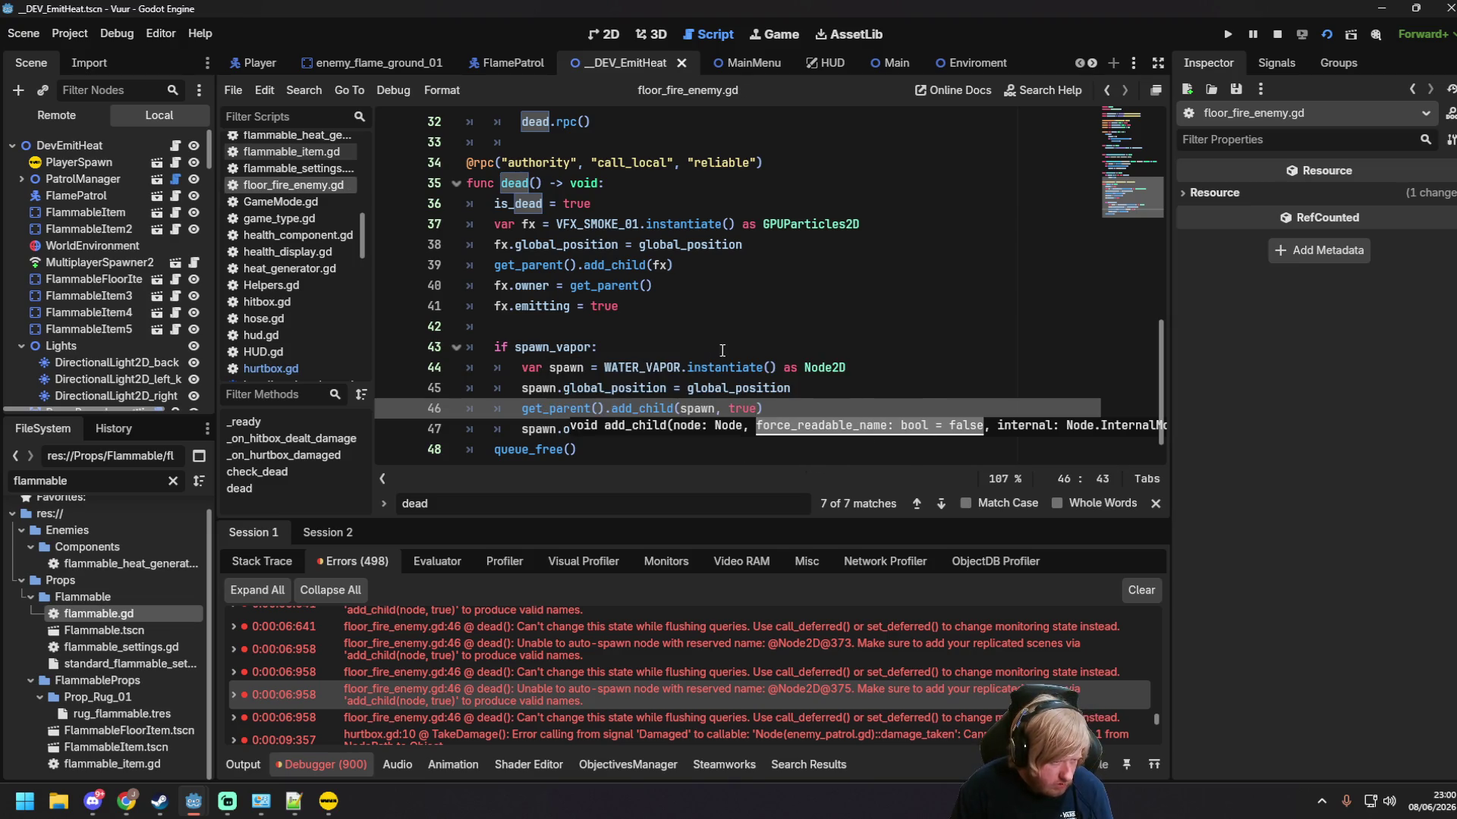
pyautogui.hotkey('ctrl', 's')
pyautogui.click(668, 265)
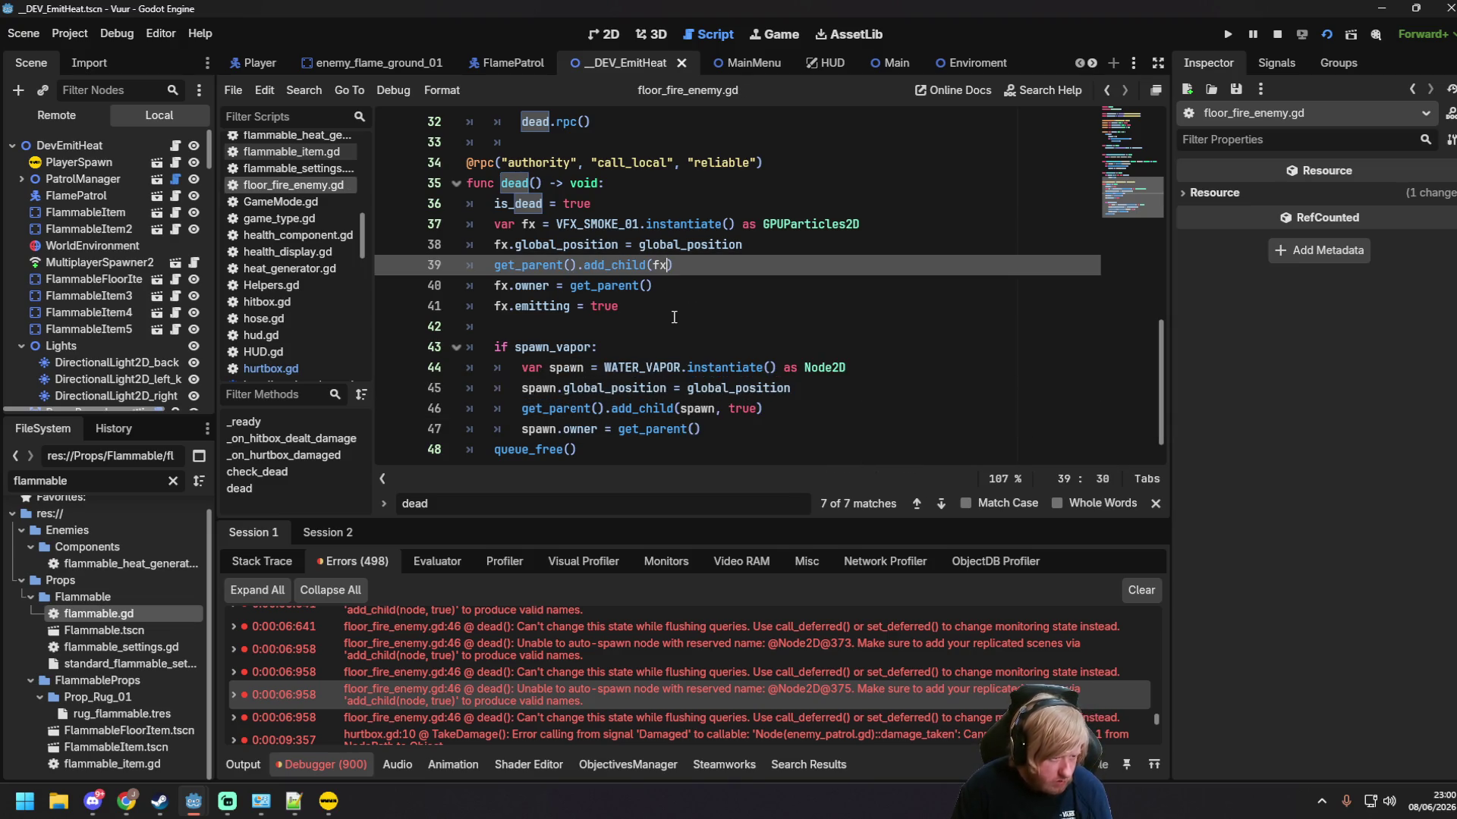
pyautogui.write(', true)')
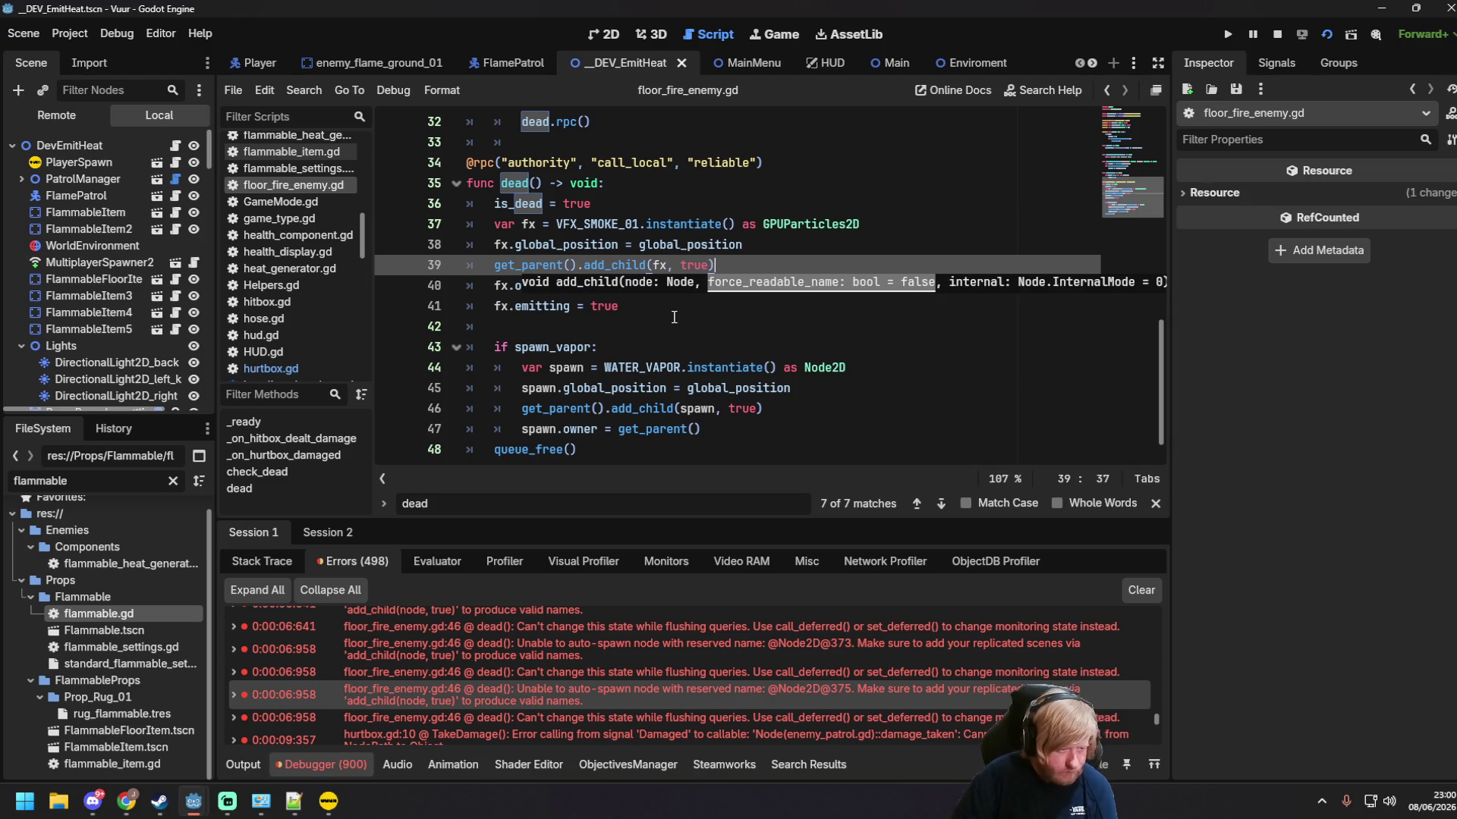
pyautogui.scroll(3)
pyautogui.scroll(3)
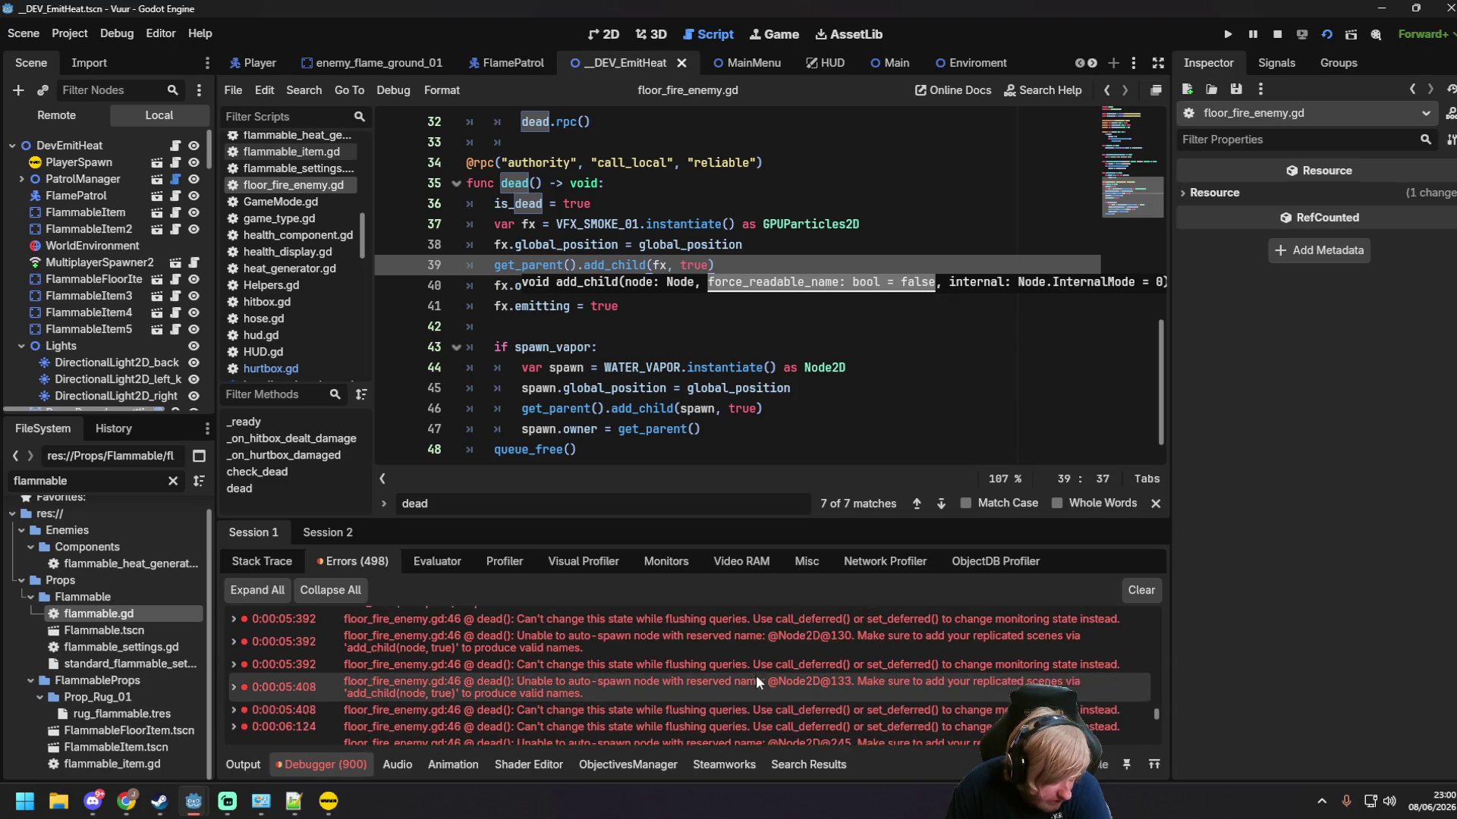
pyautogui.scroll(-3)
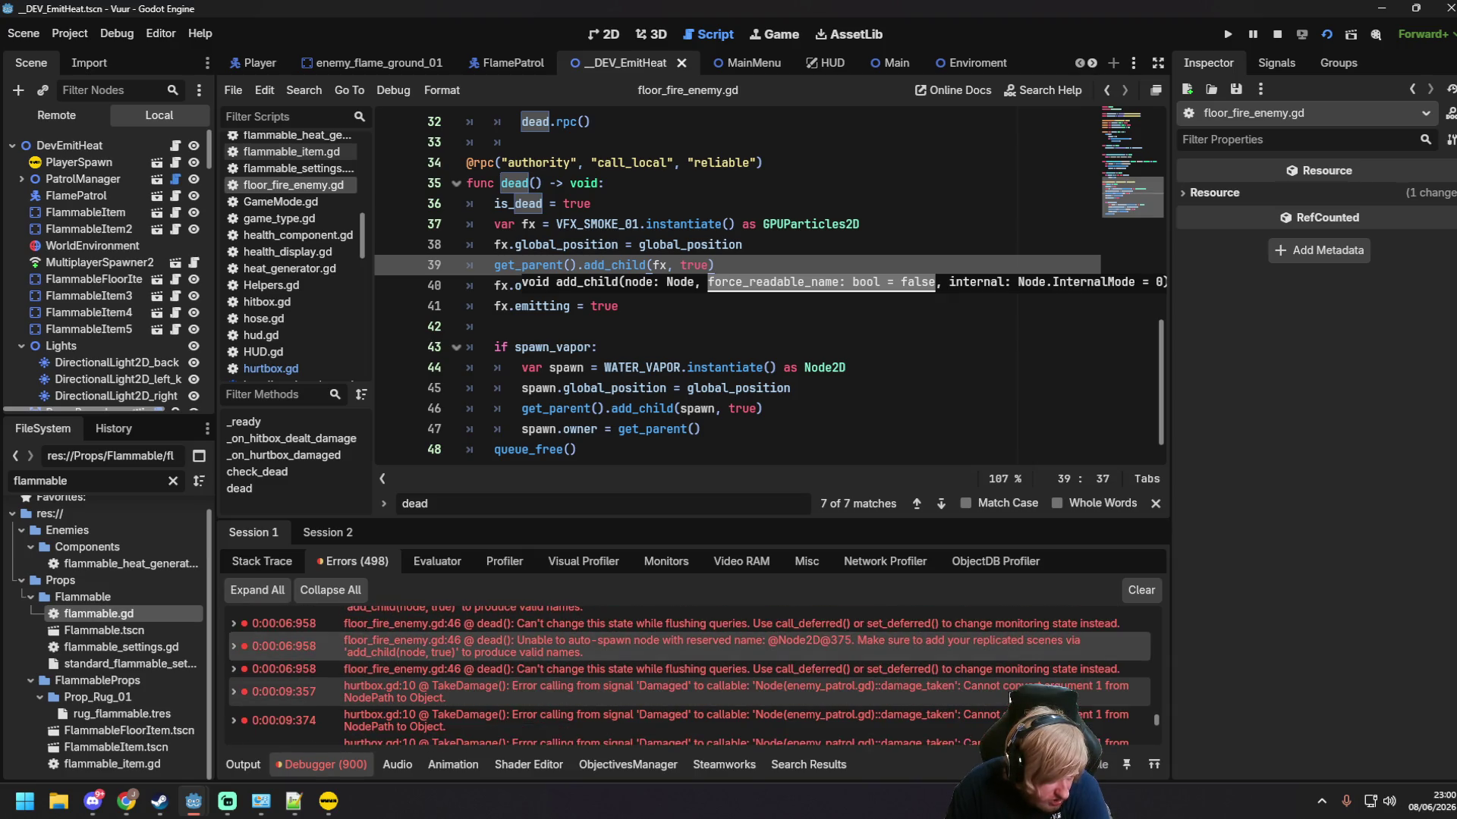
pyautogui.scroll(-3)
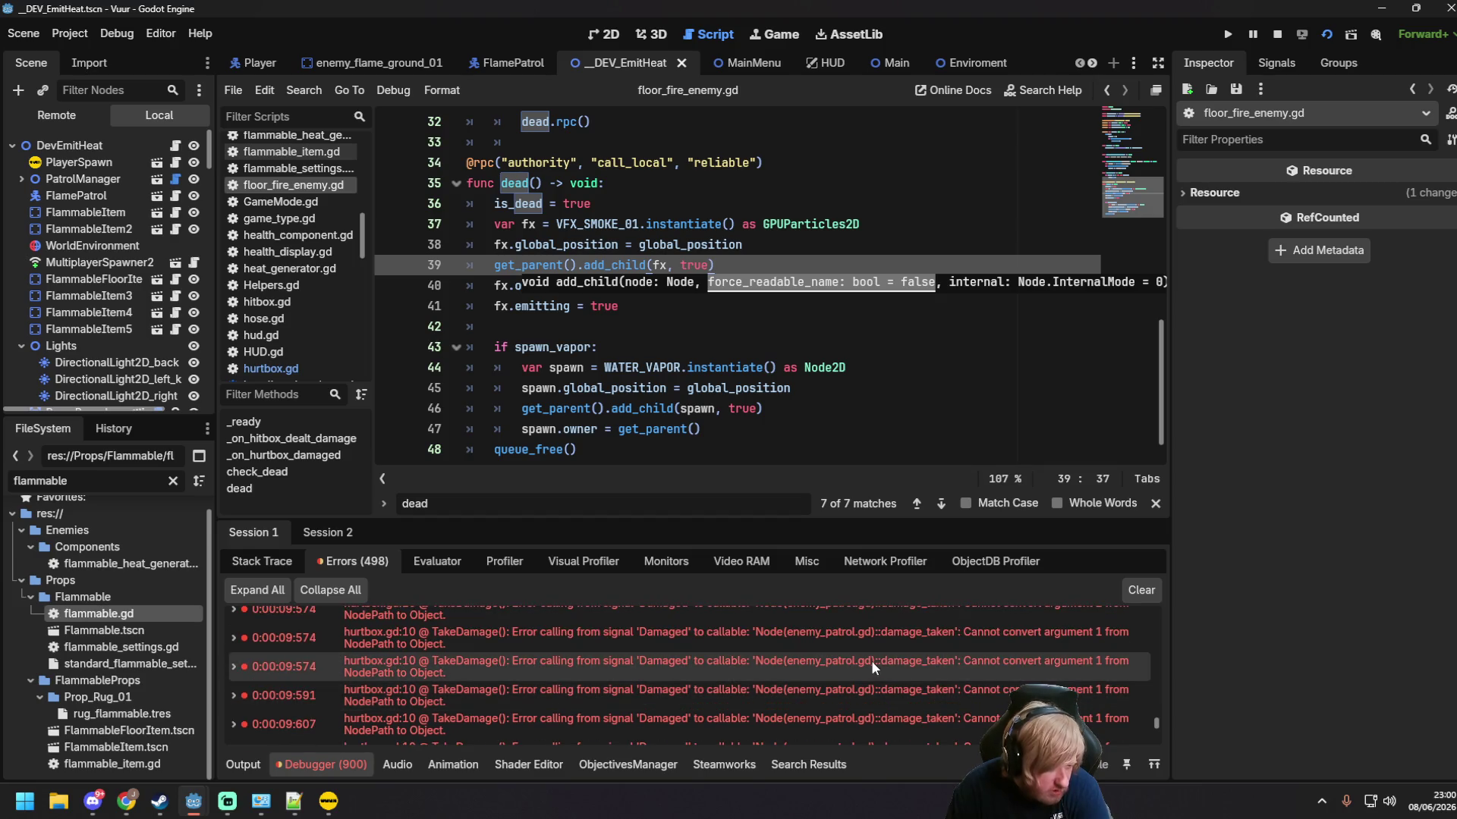
pyautogui.moveTo(871, 659)
pyautogui.click(865, 423)
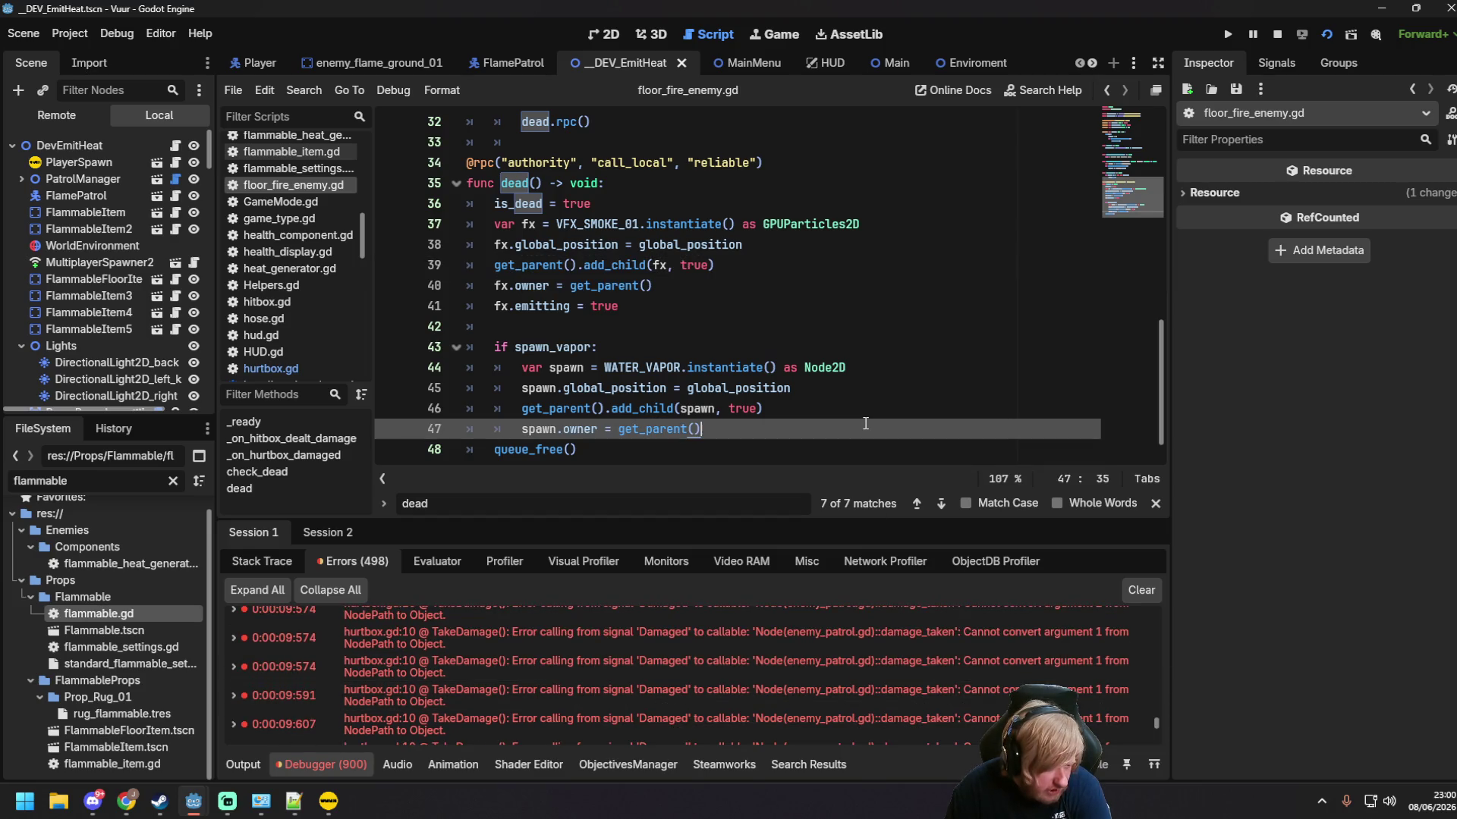
pyautogui.click(858, 394)
pyautogui.moveTo(726, 669)
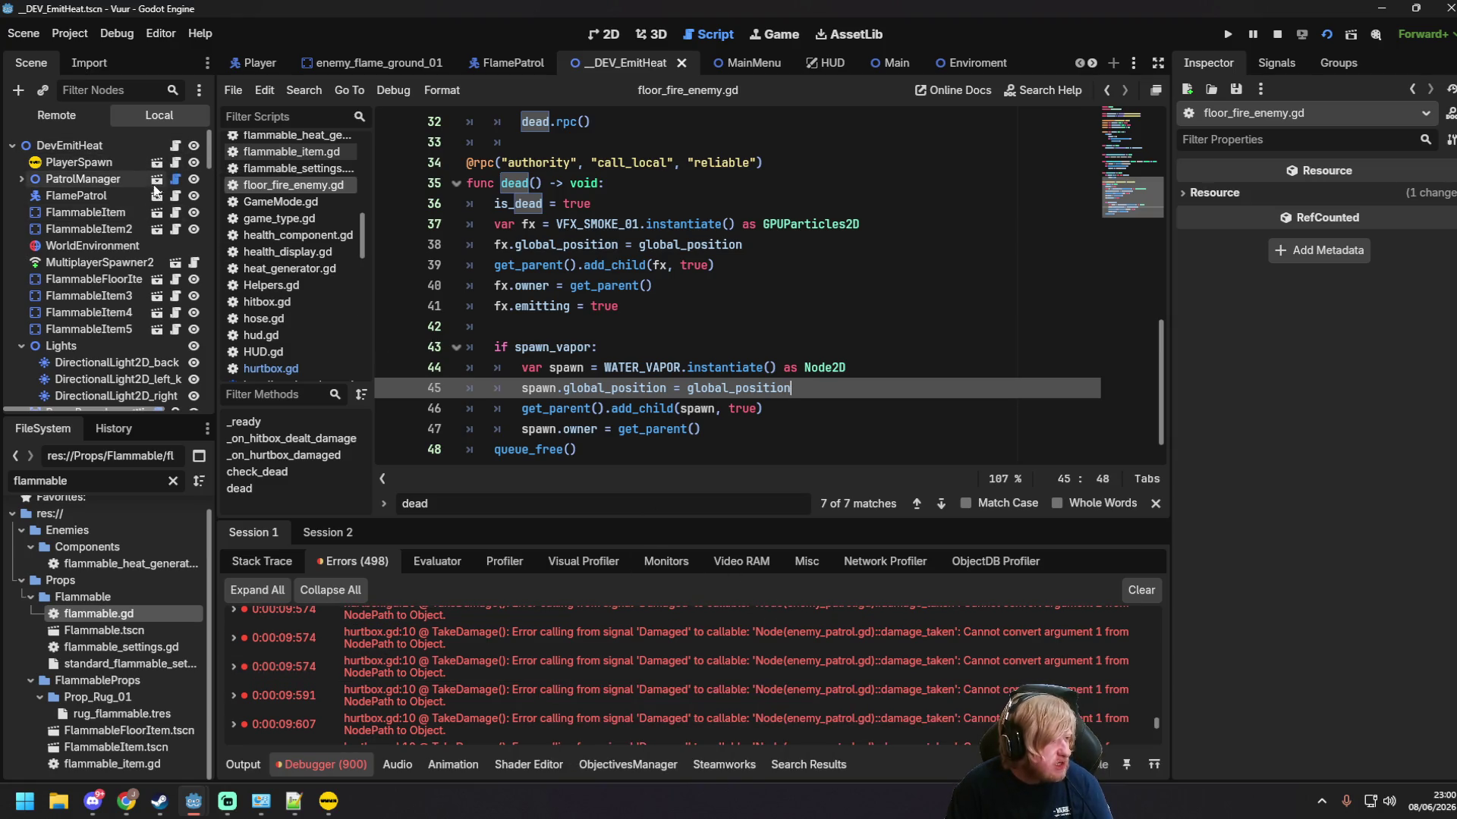
pyautogui.click(180, 195)
# - Open the FlamePatrol scene and its script, then find and open enemy_patrol.gd via the 'enemy_patr' filter
pyautogui.click(759, 282)
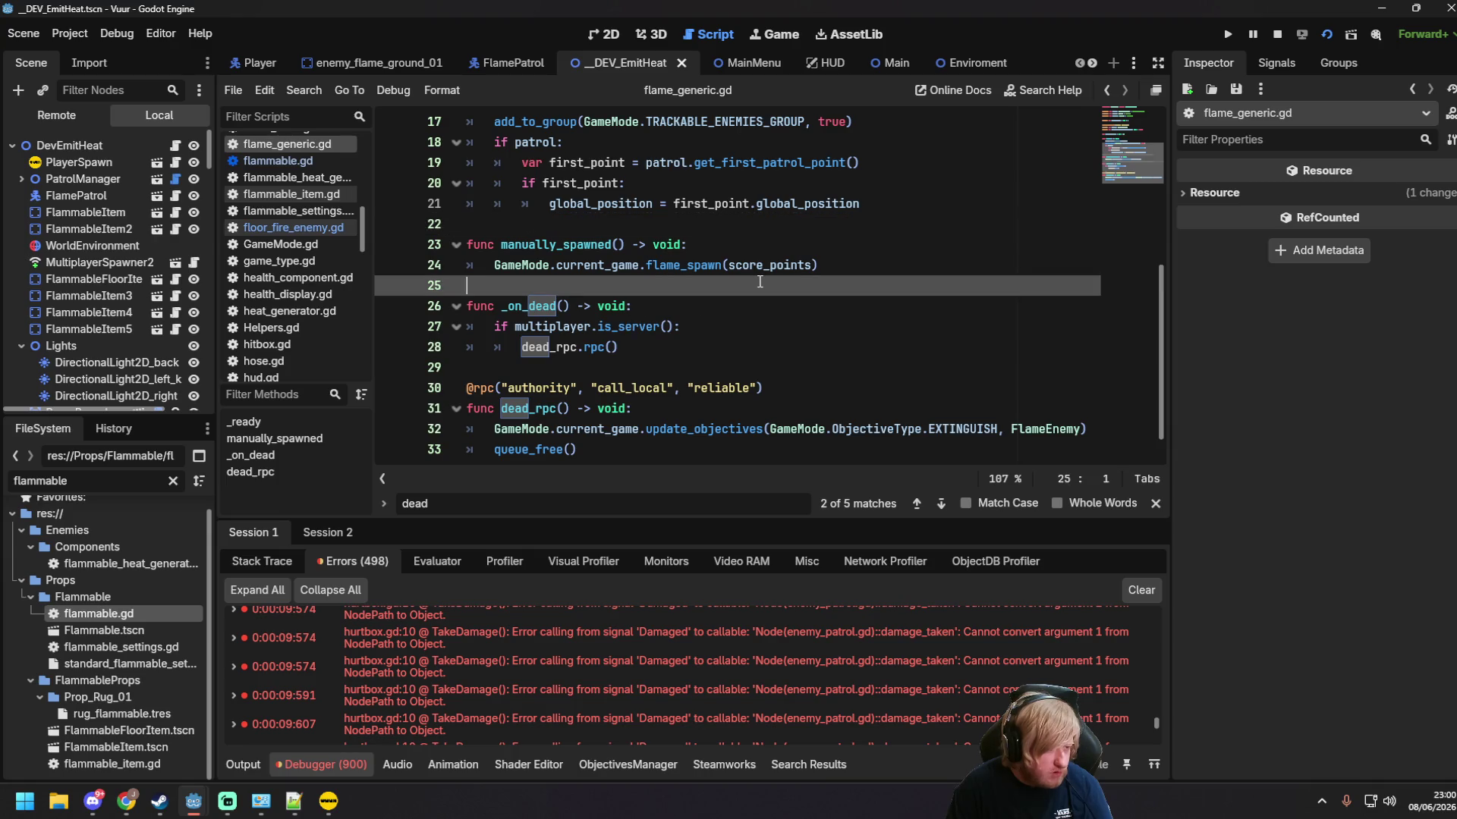
pyautogui.scroll(-3)
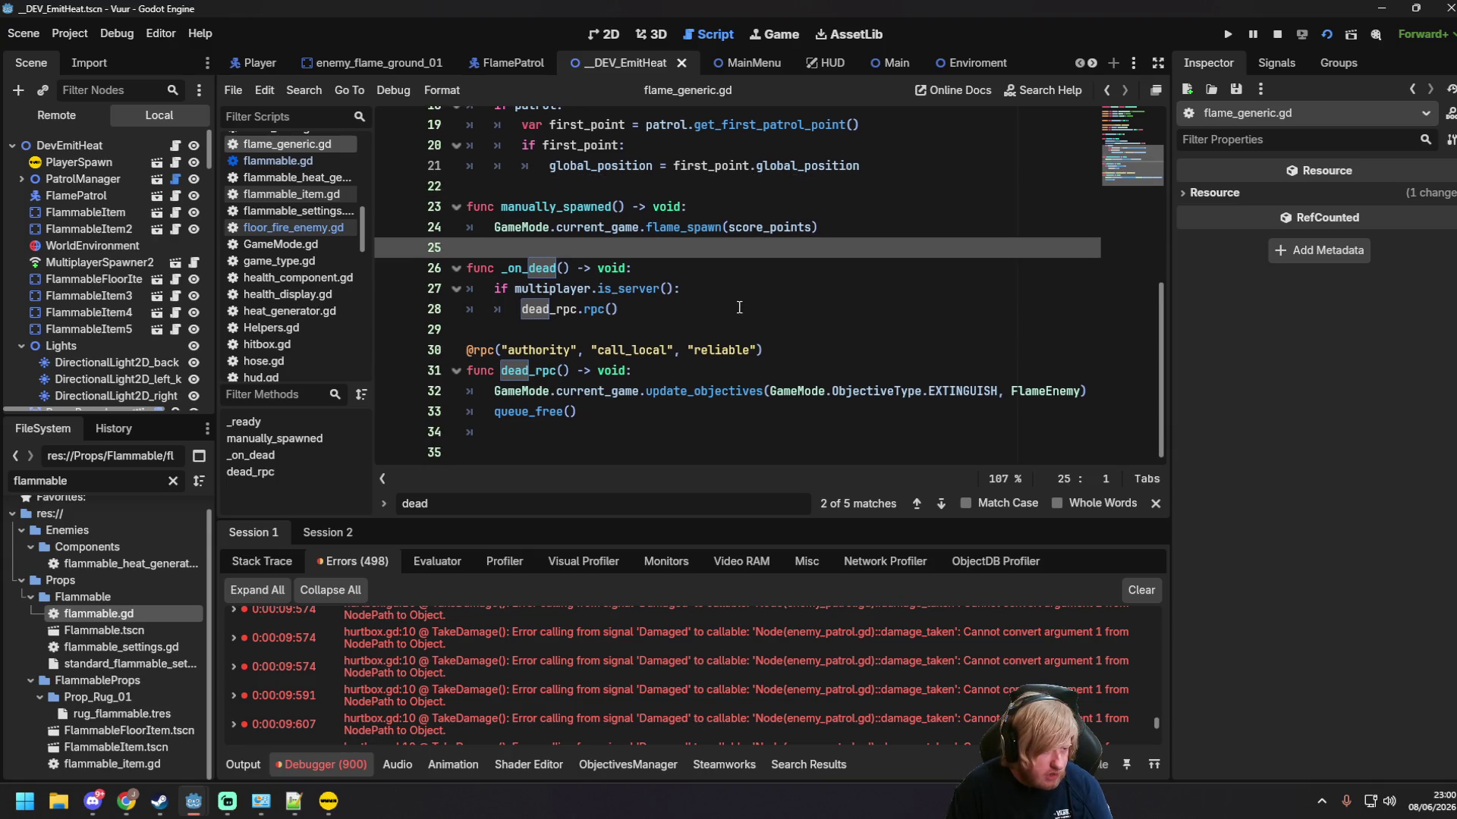
pyautogui.scroll(3)
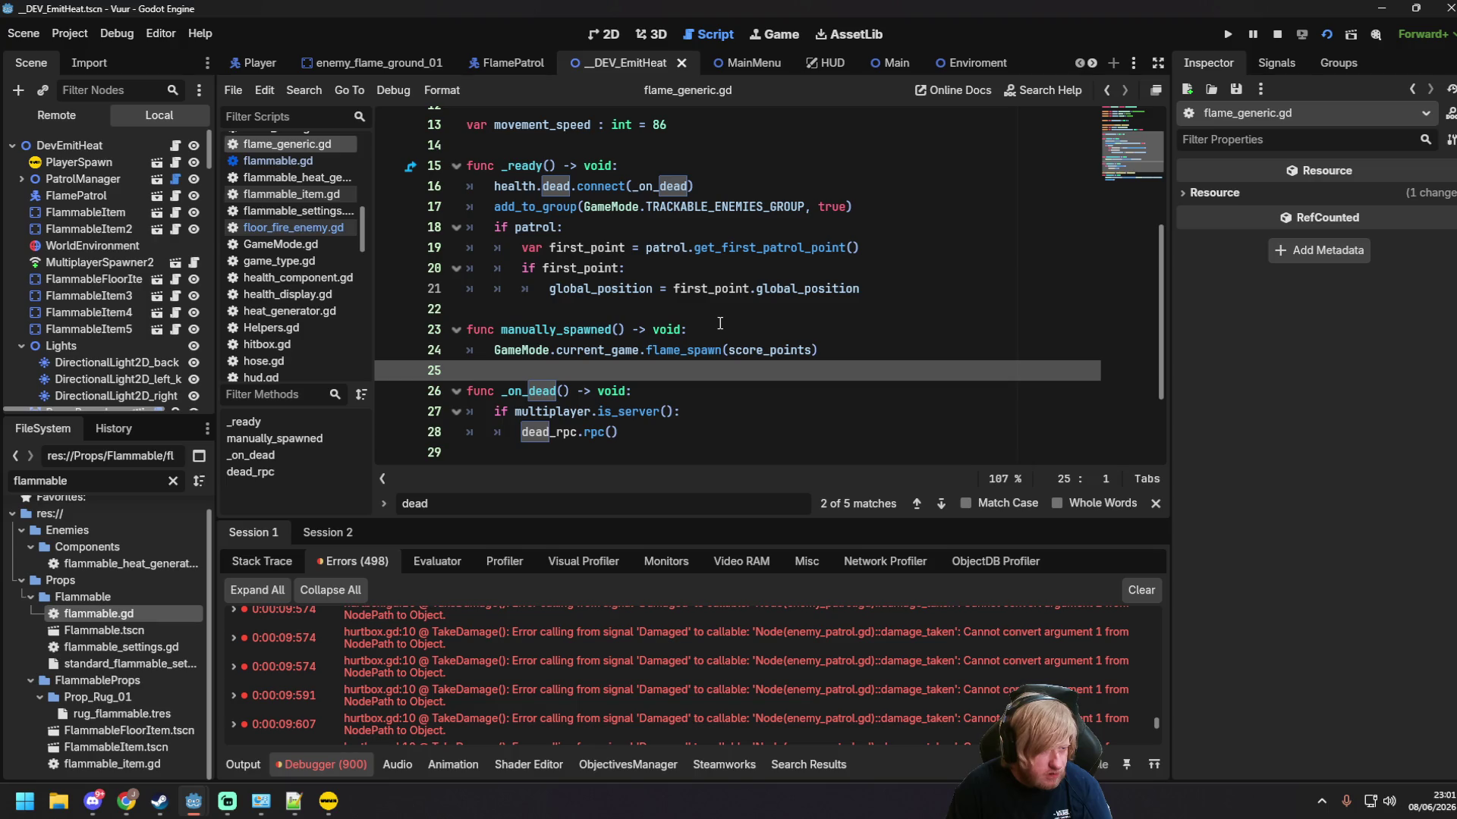
pyautogui.scroll(3)
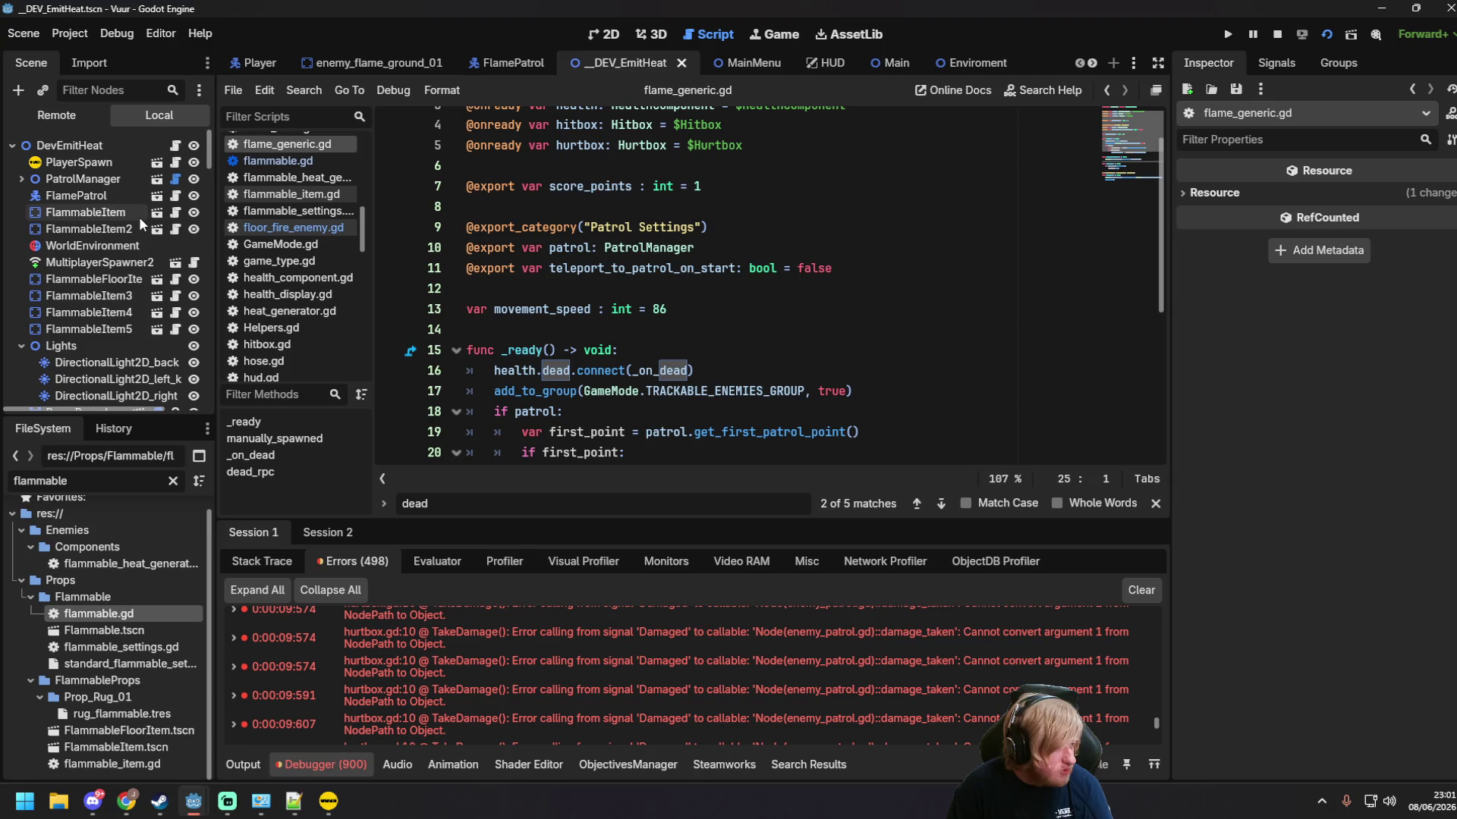
pyautogui.click(157, 197)
pyautogui.click(176, 146)
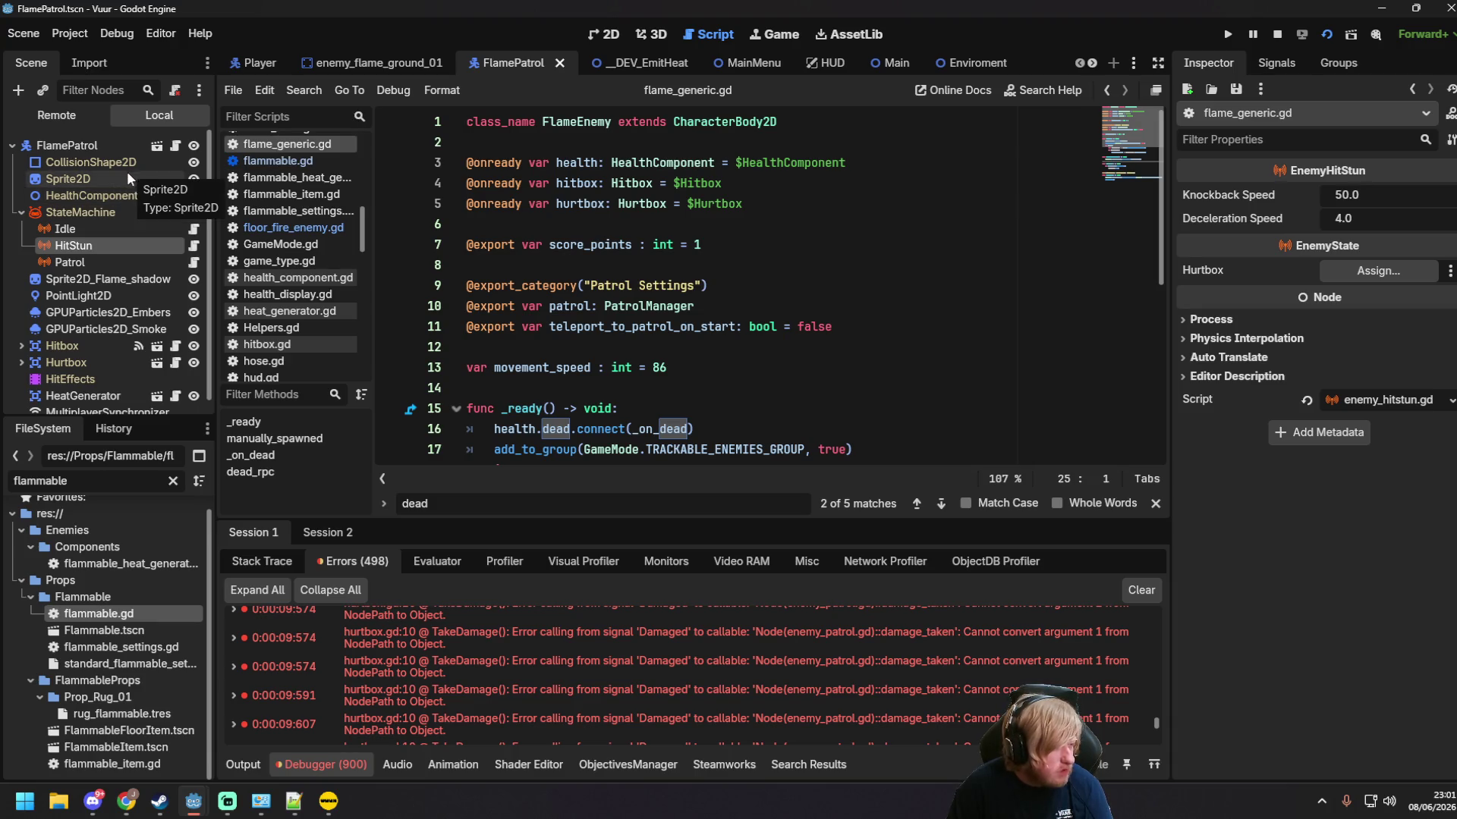
pyautogui.click(101, 483)
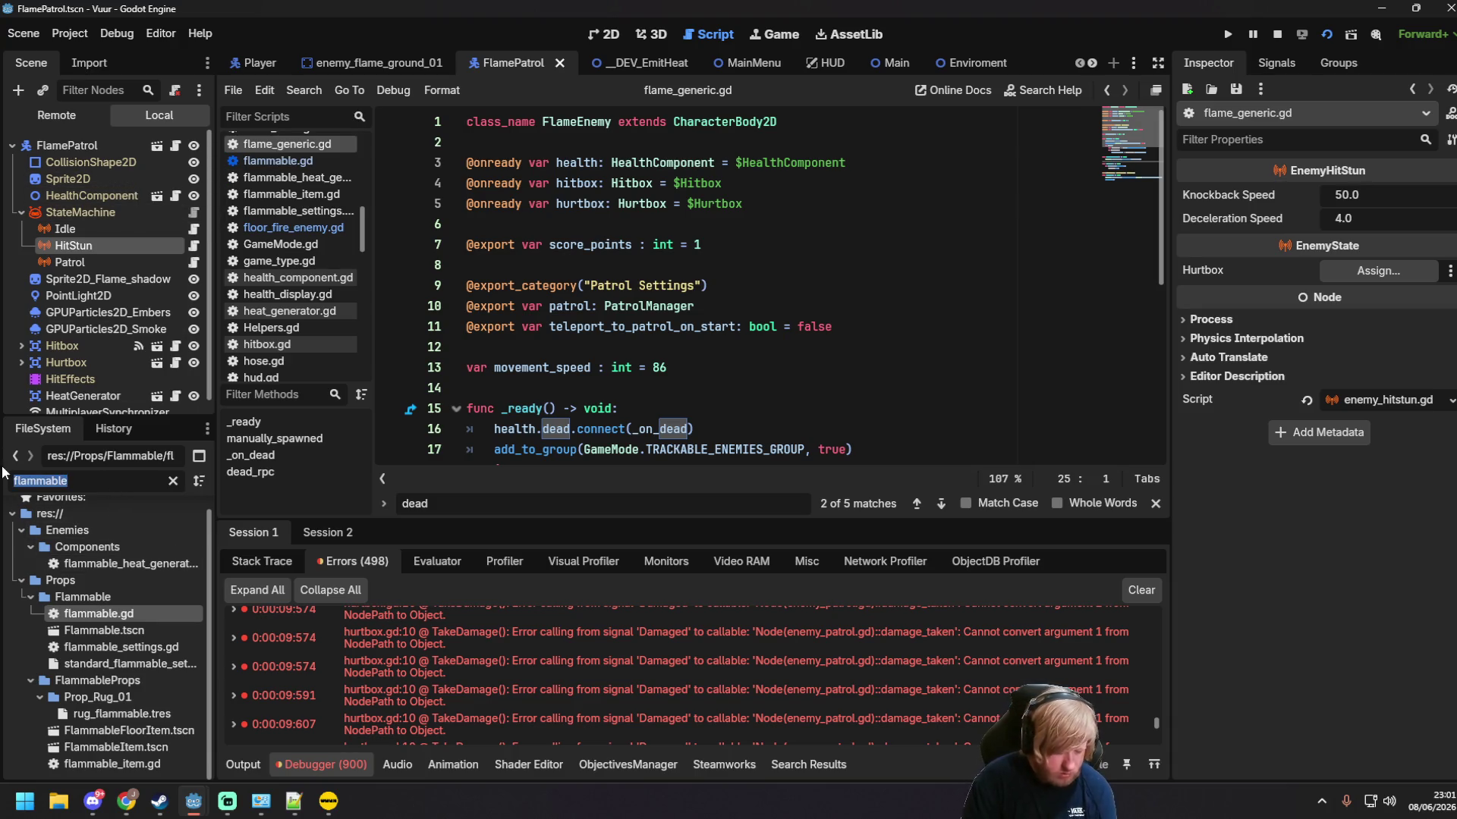
pyautogui.write('enemy_patr')
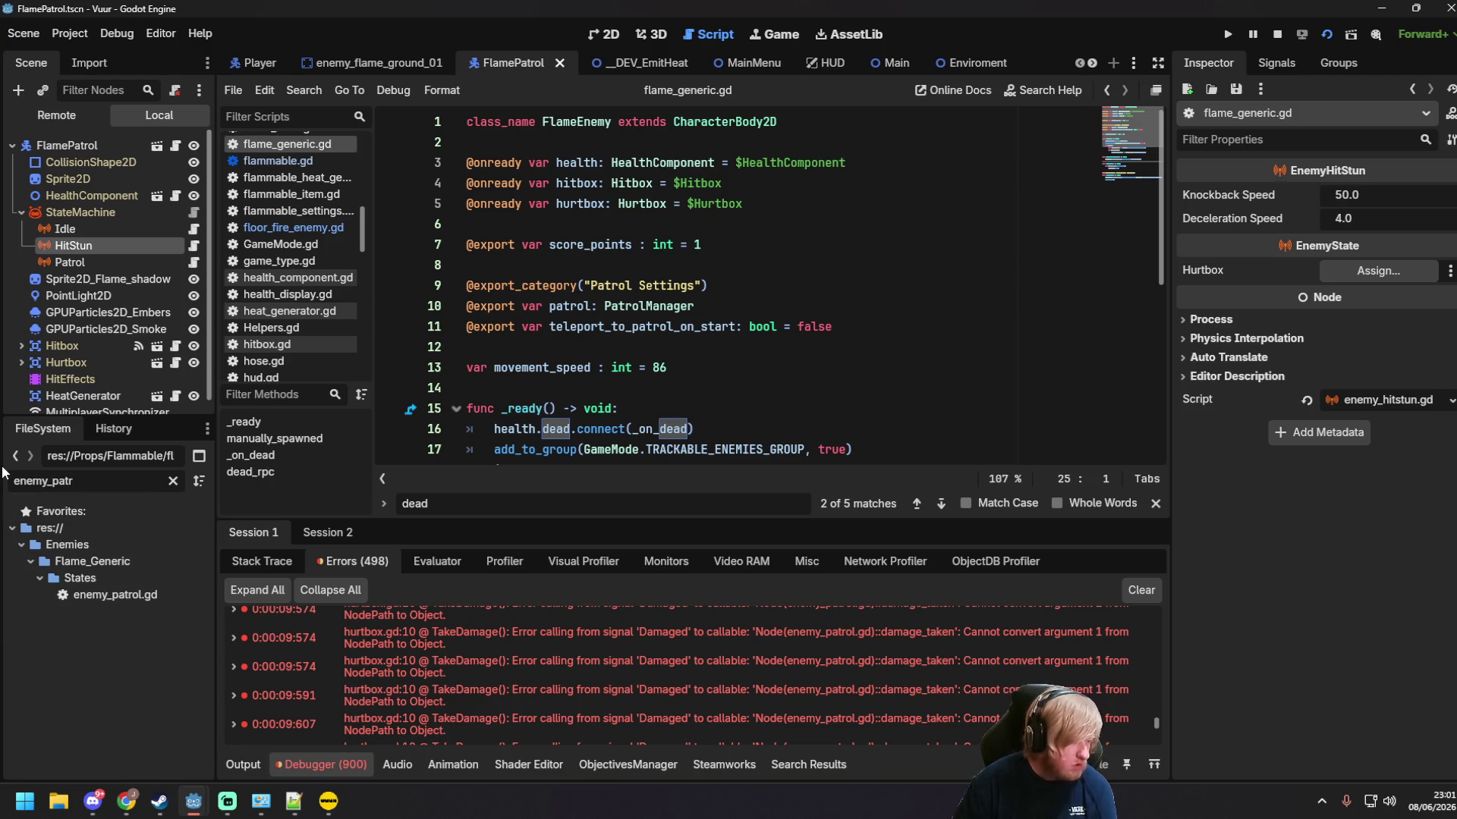
pyautogui.doubleClick(148, 597)
# - In enemy_patrol.gd, change damage_taken's Hitbox parameter type to String and save
pyautogui.click(723, 315)
pyautogui.scroll(3)
pyautogui.scroll(-3)
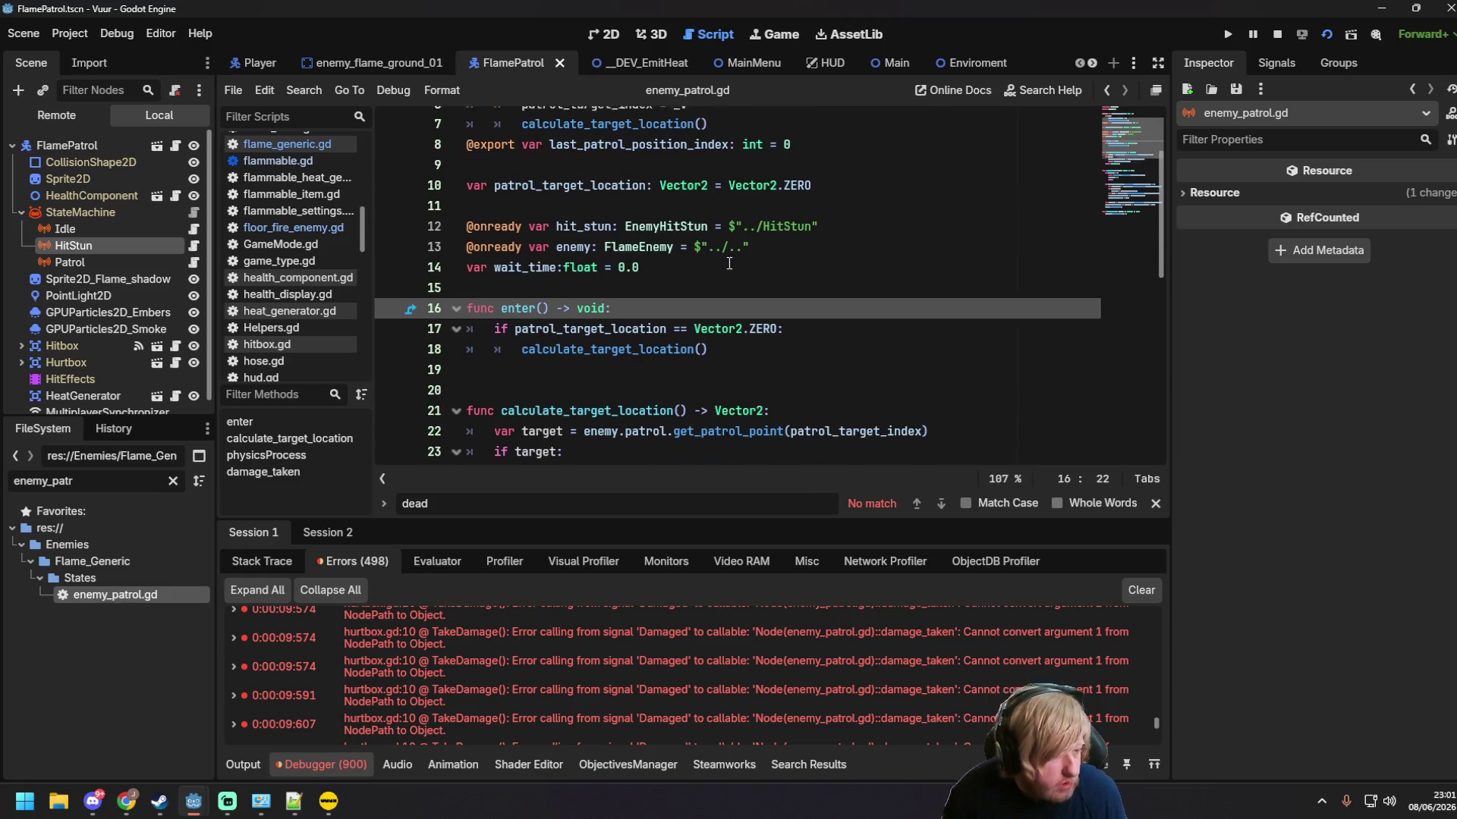
pyautogui.scroll(-3)
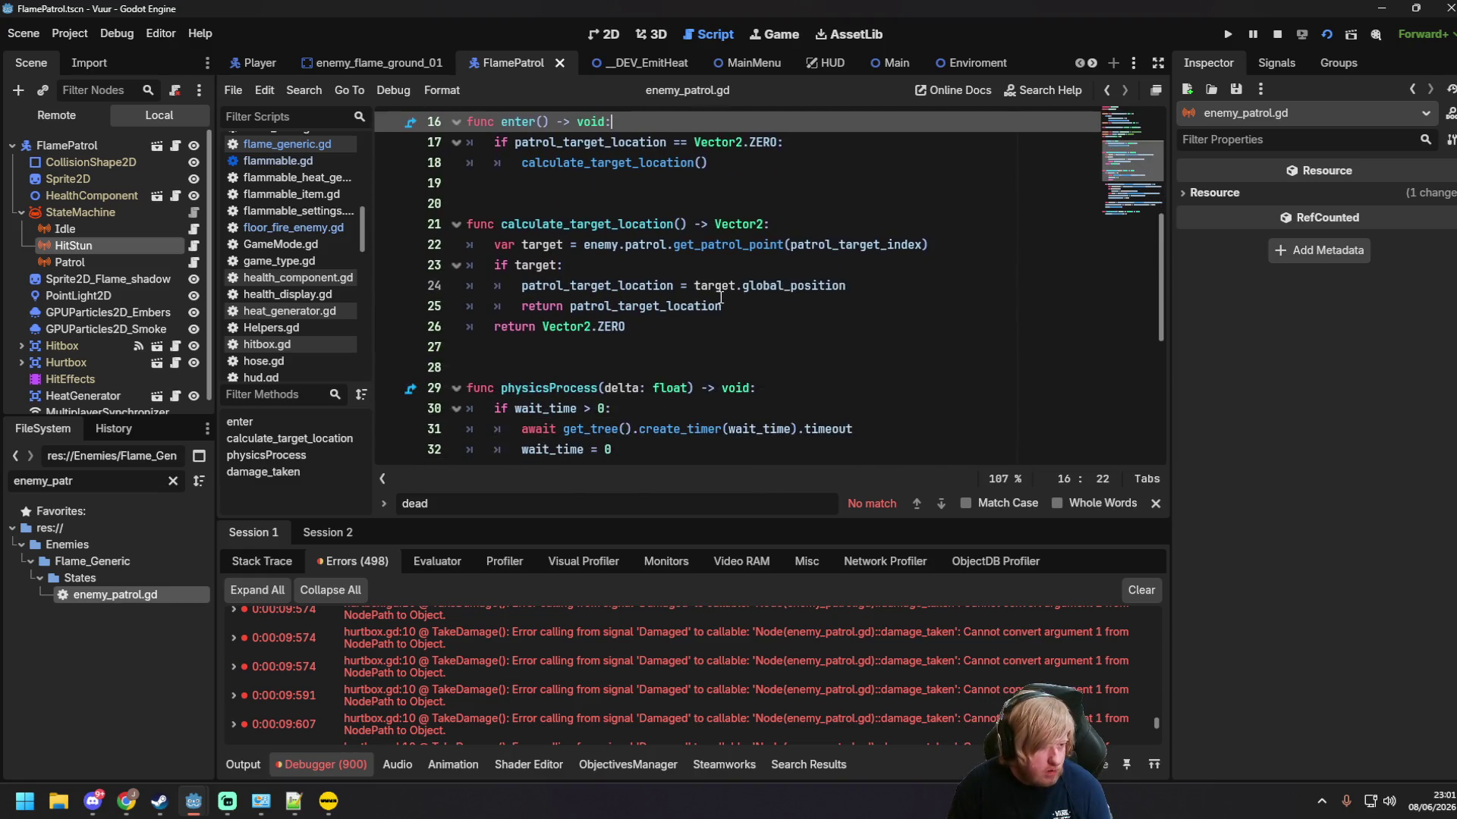
pyautogui.scroll(-3)
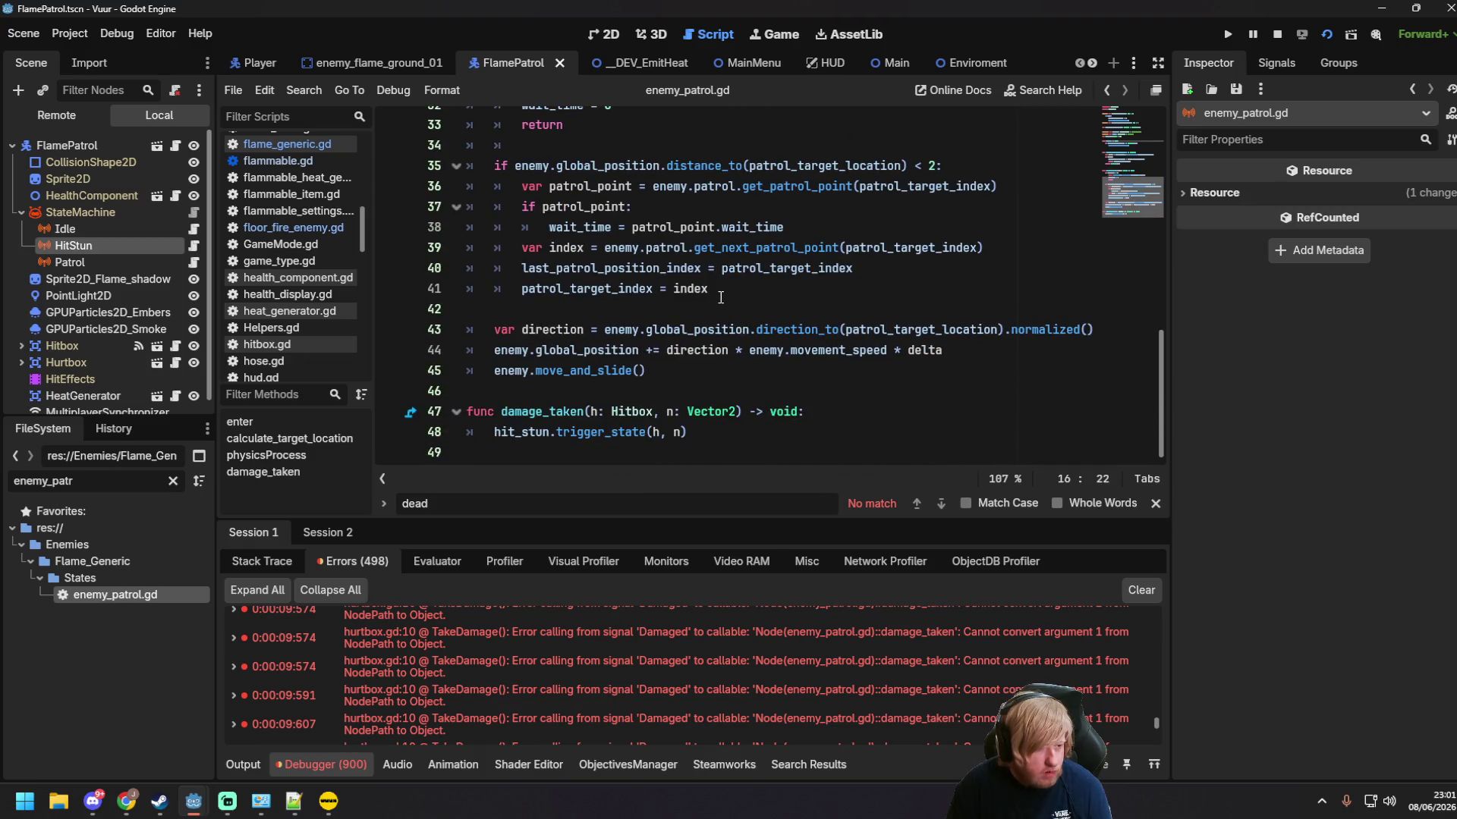
pyautogui.click(611, 411)
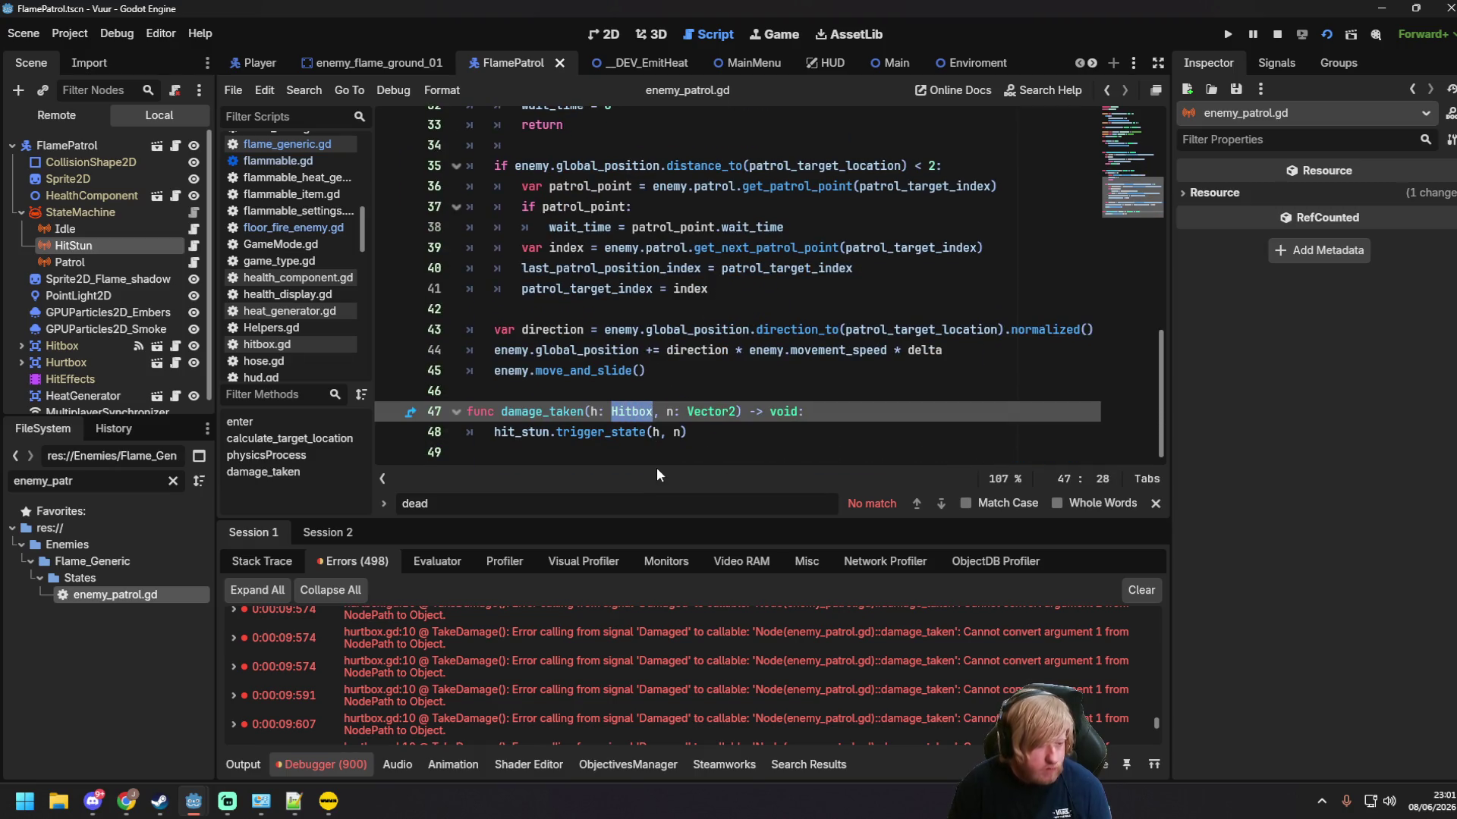
pyautogui.write('String')
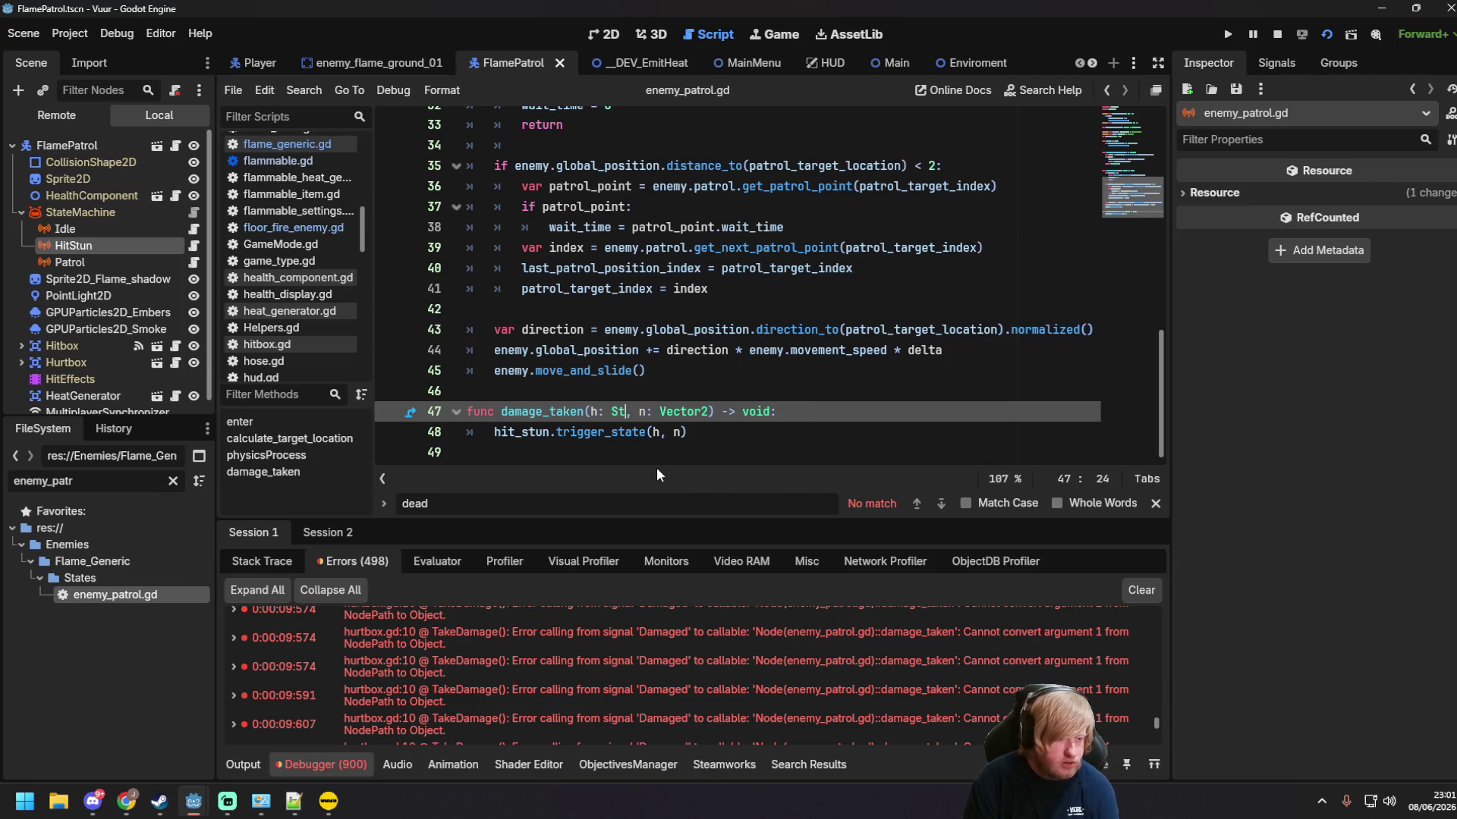
pyautogui.hotkey('ctrl', 's')
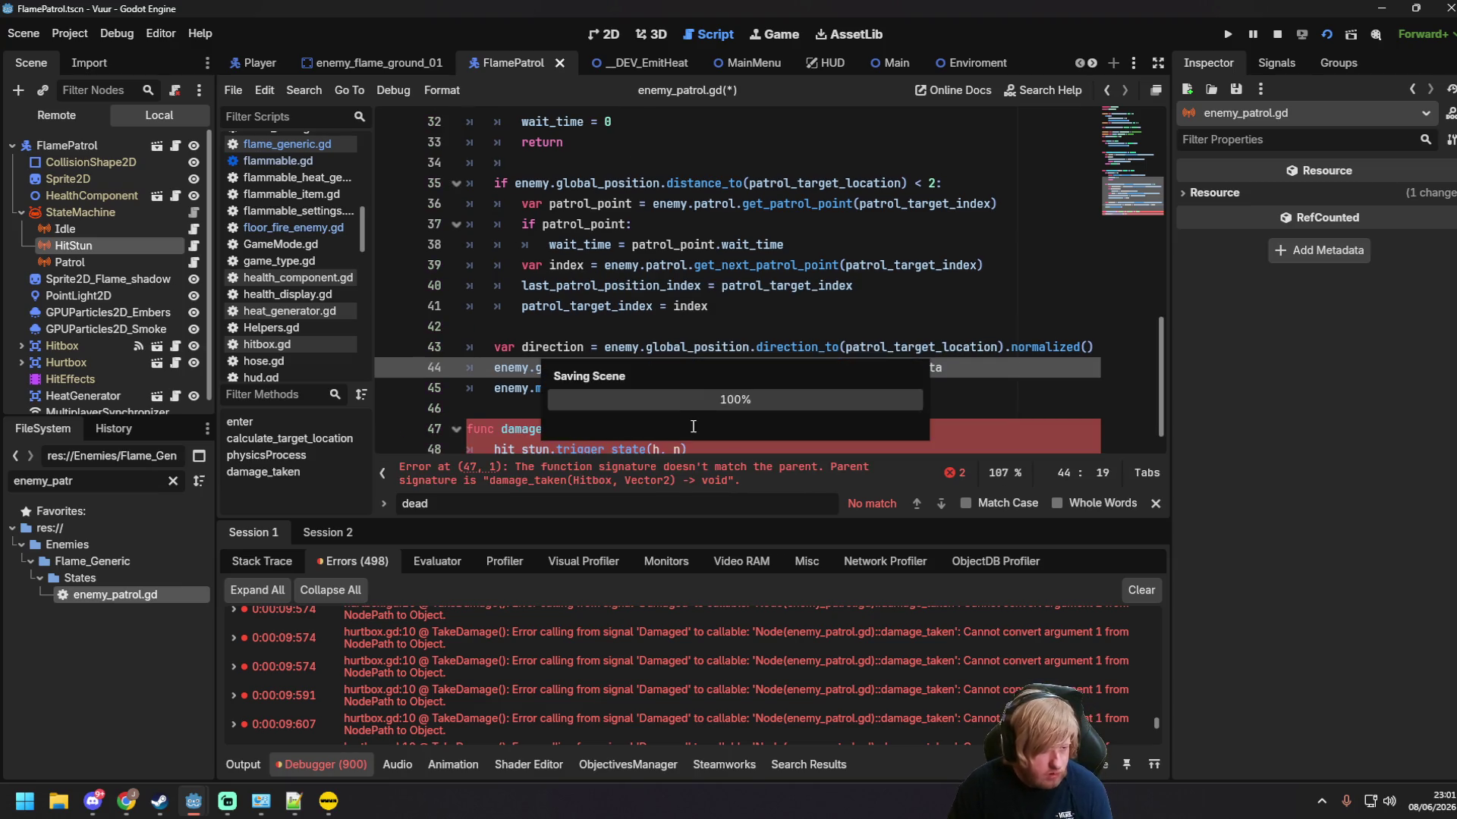
pyautogui.press('Up')
pyautogui.press('Up')
pyautogui.press('Up')
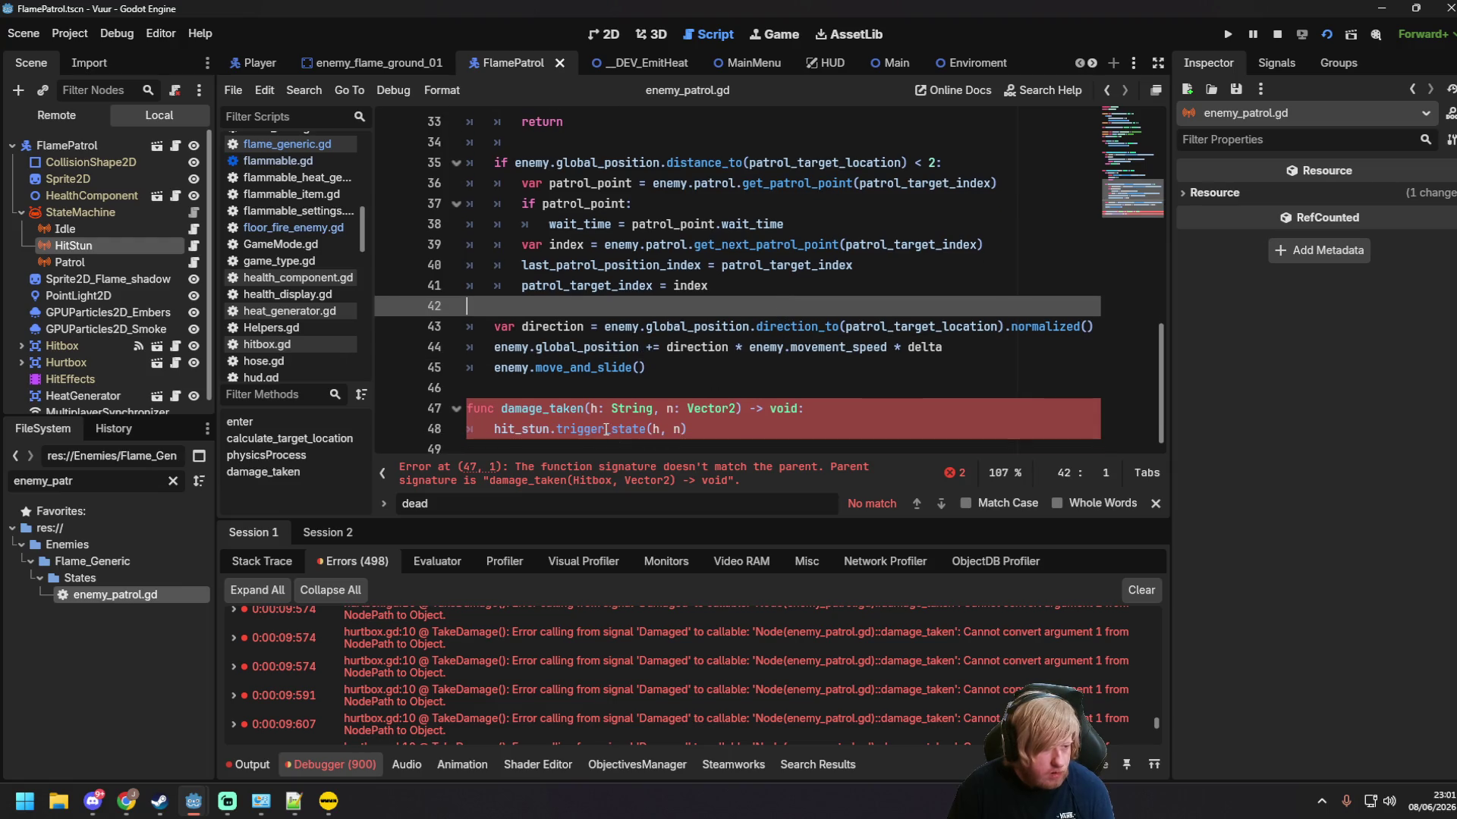
# - In the parent enemy_state.gd, retype the base damage_taken parameter as string and save
pyautogui.scroll(3)
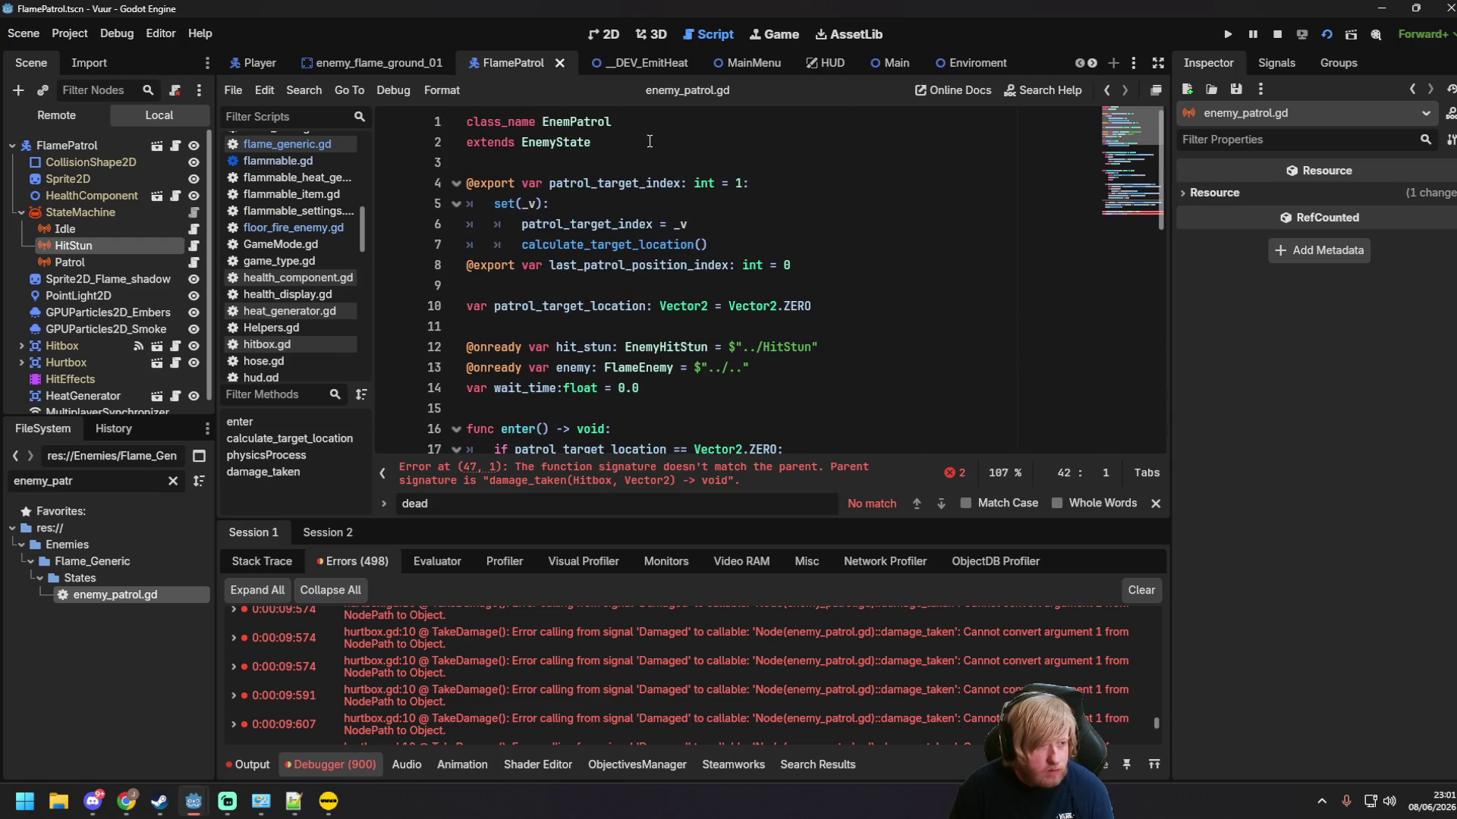
pyautogui.click(551, 148)
pyautogui.scroll(-3)
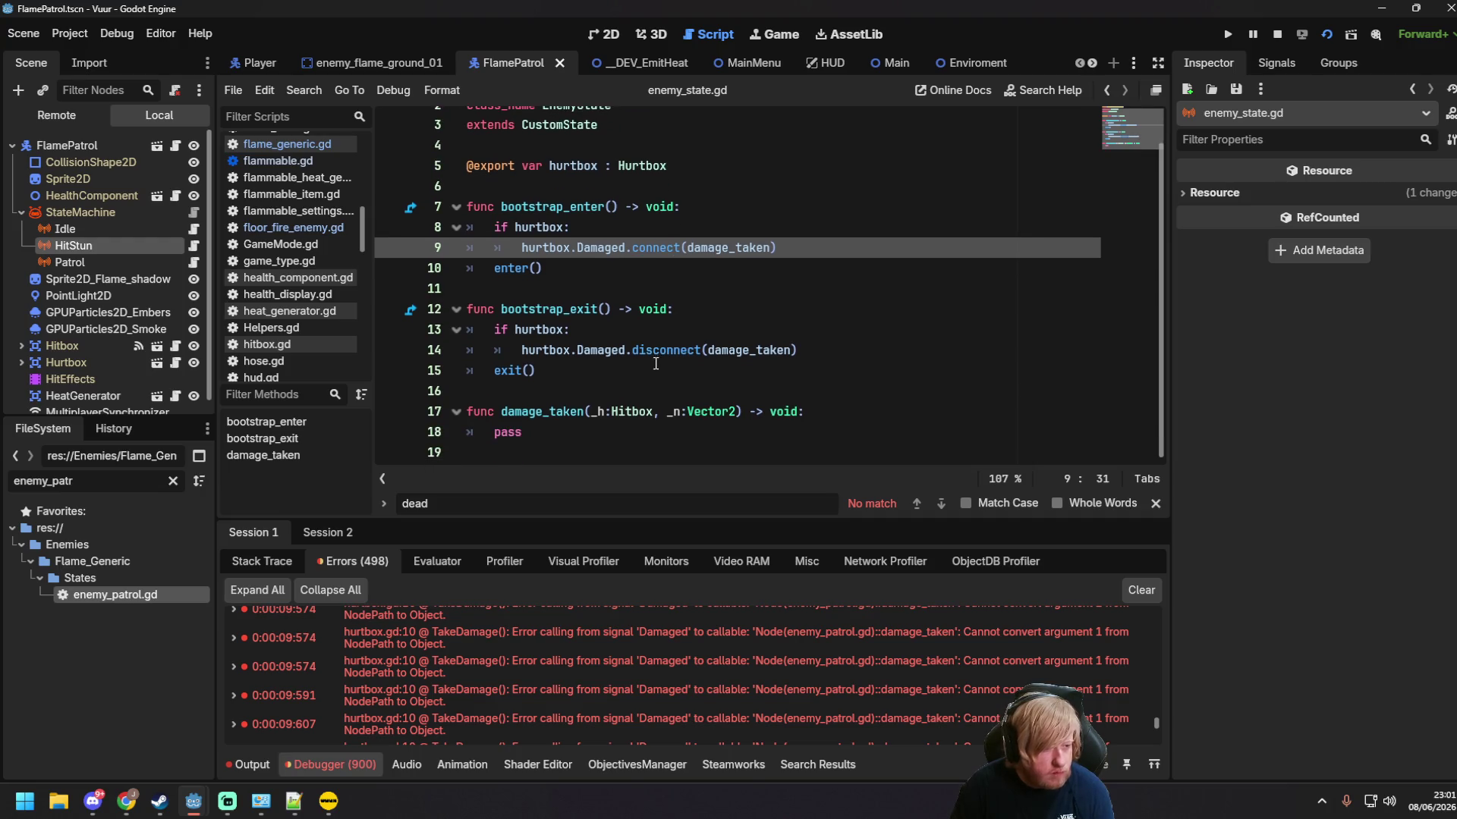
pyautogui.moveTo(611, 410); pyautogui.dragTo(649, 412)
pyautogui.write('string')
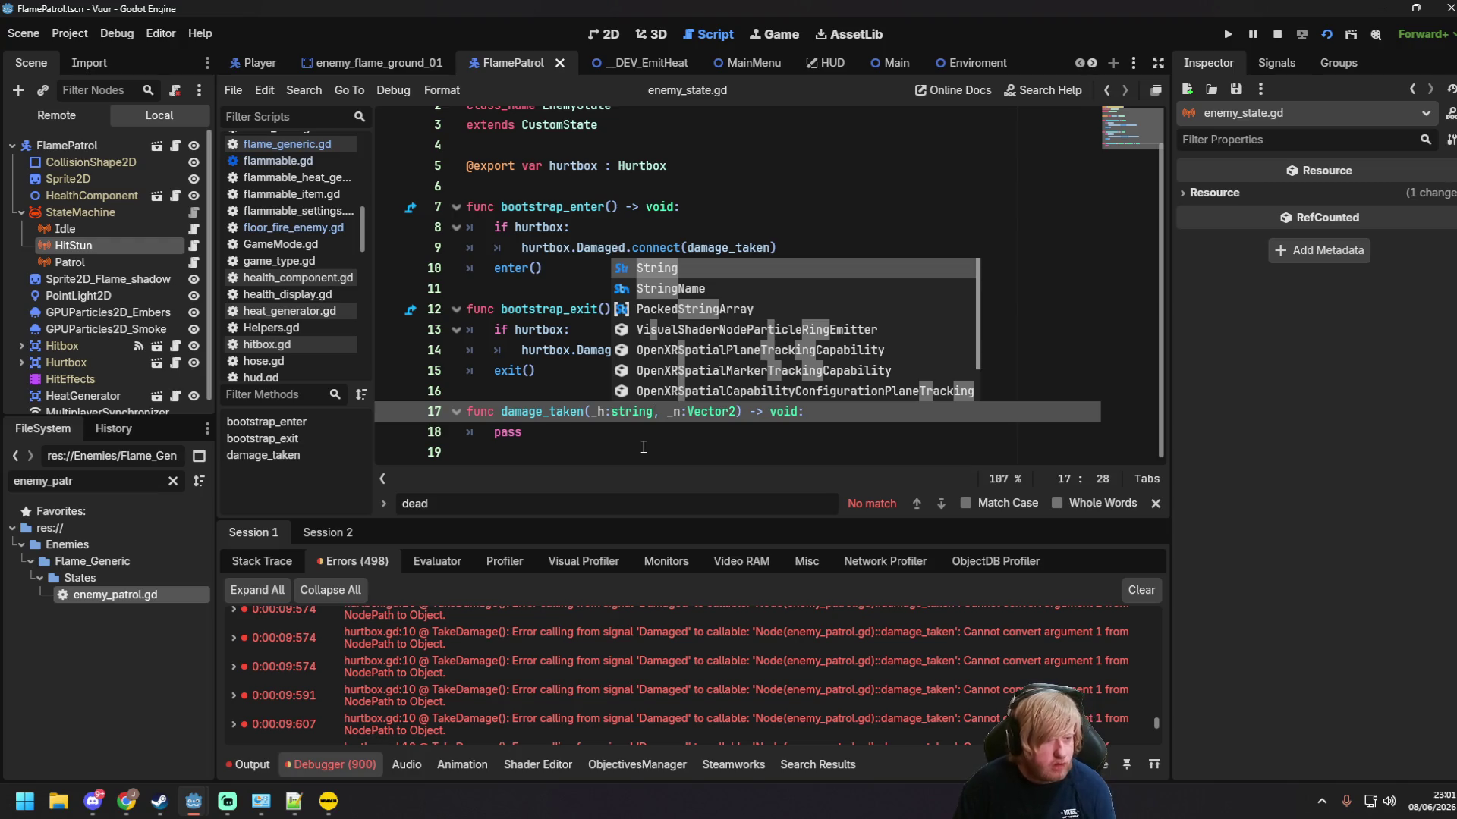
pyautogui.scroll(3)
pyautogui.click(613, 429)
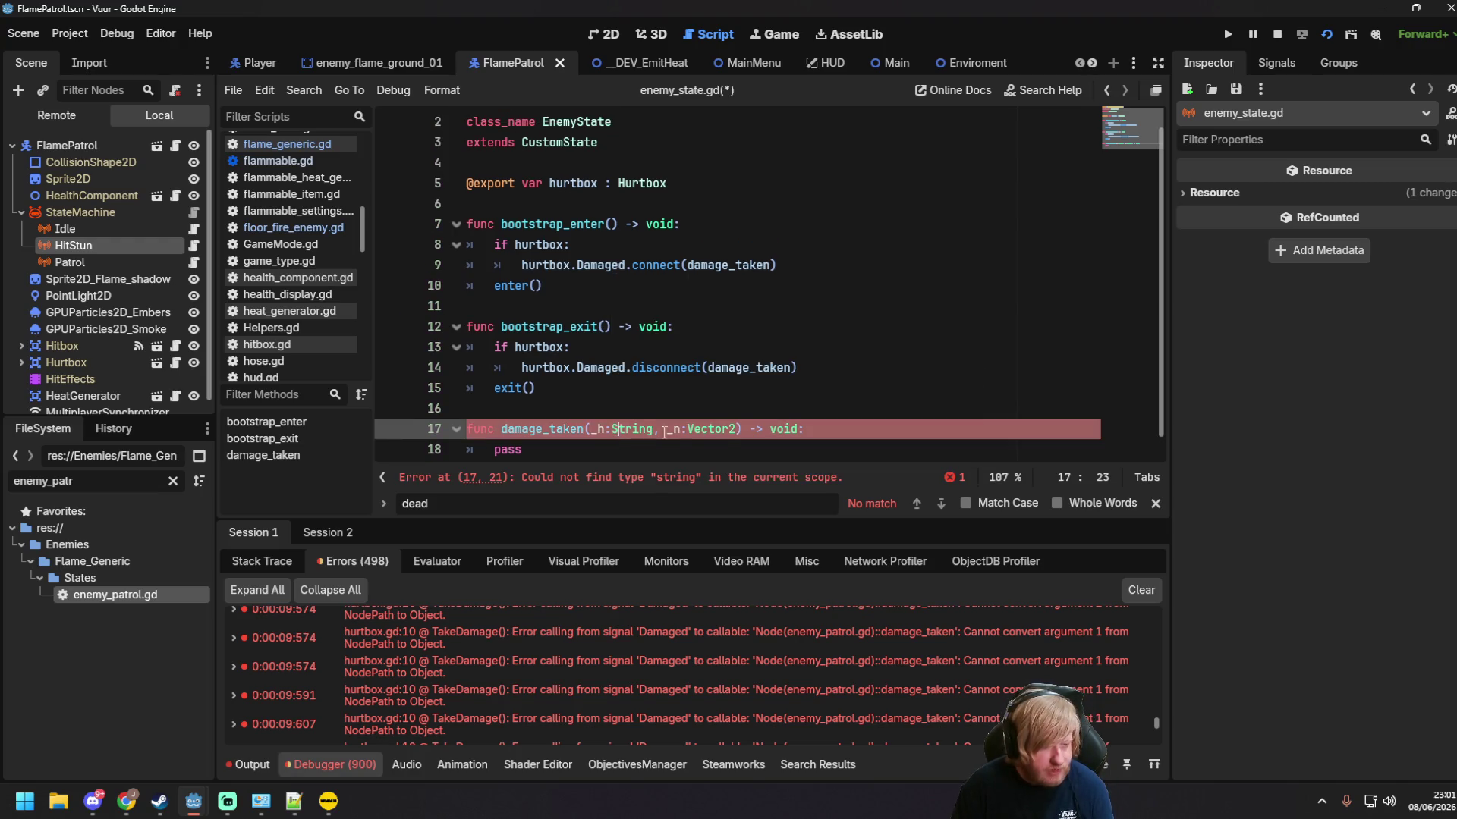
pyautogui.hotkey('ctrl', 's')
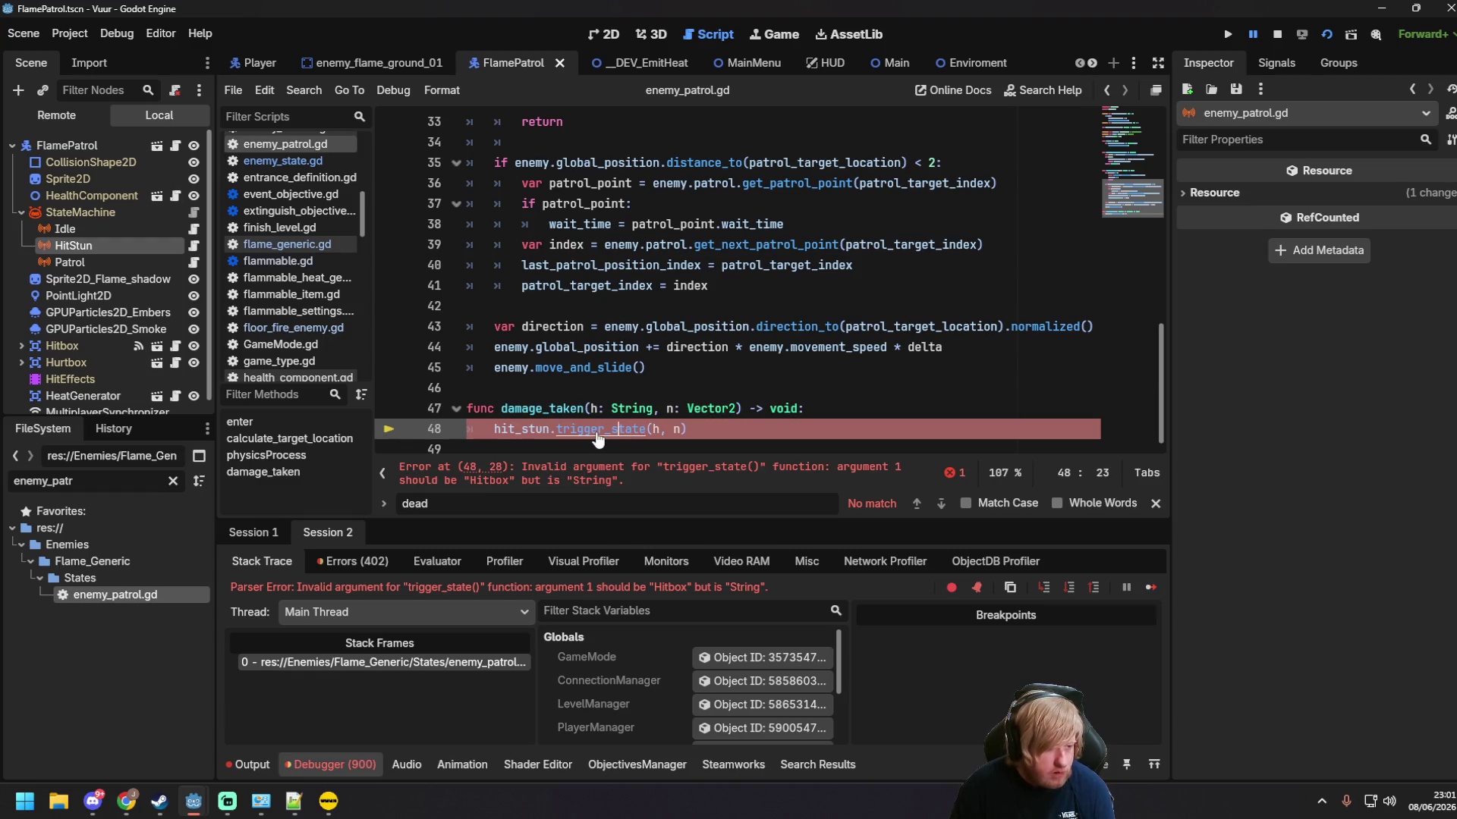
# - In enemy_hitstun.gd, make the parameter a String hitboxPath, add a get_node line, and save
pyautogui.click(598, 430)
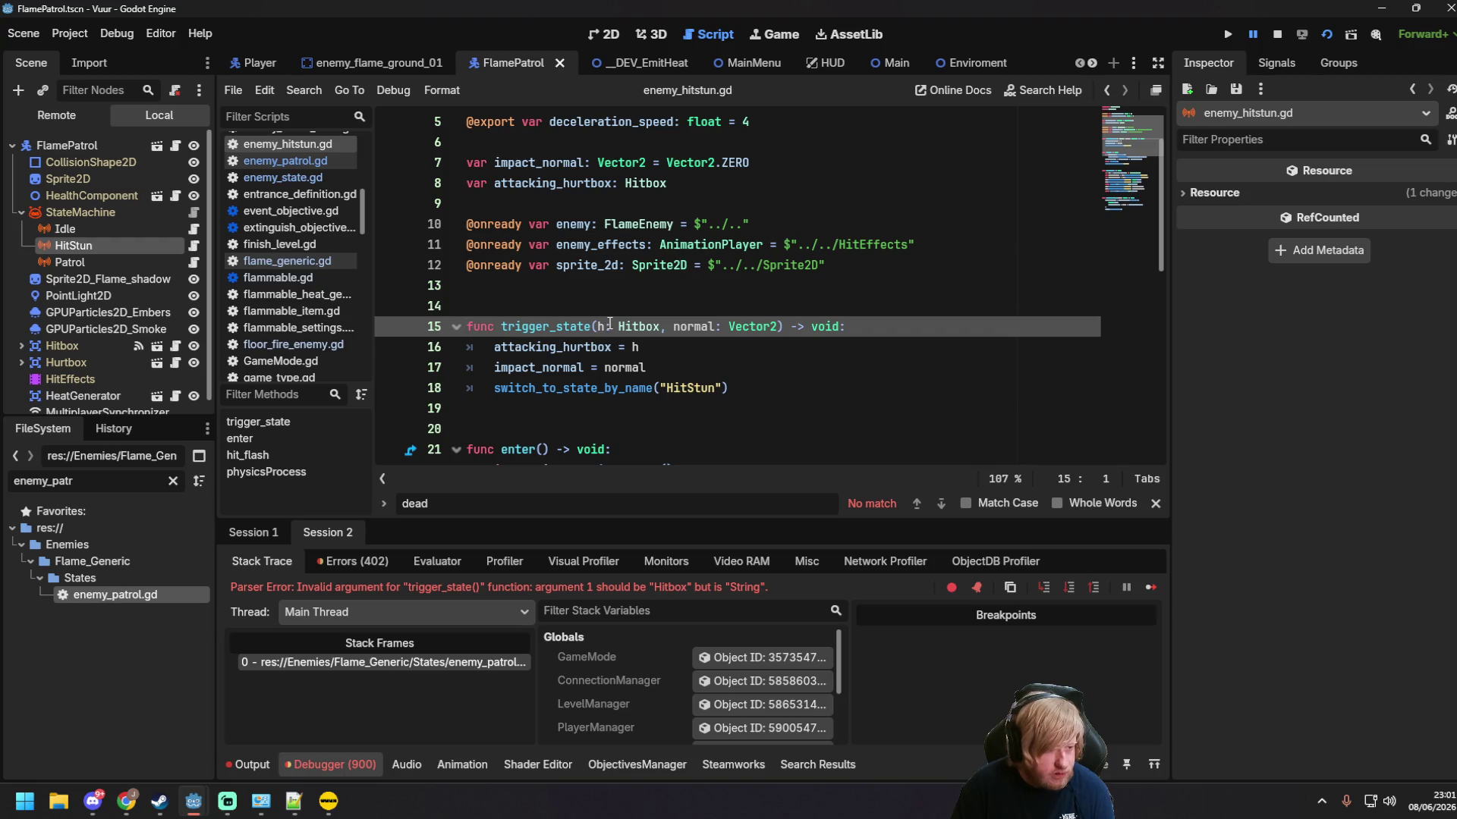
pyautogui.press('BackSpace')
pyautogui.write('String')
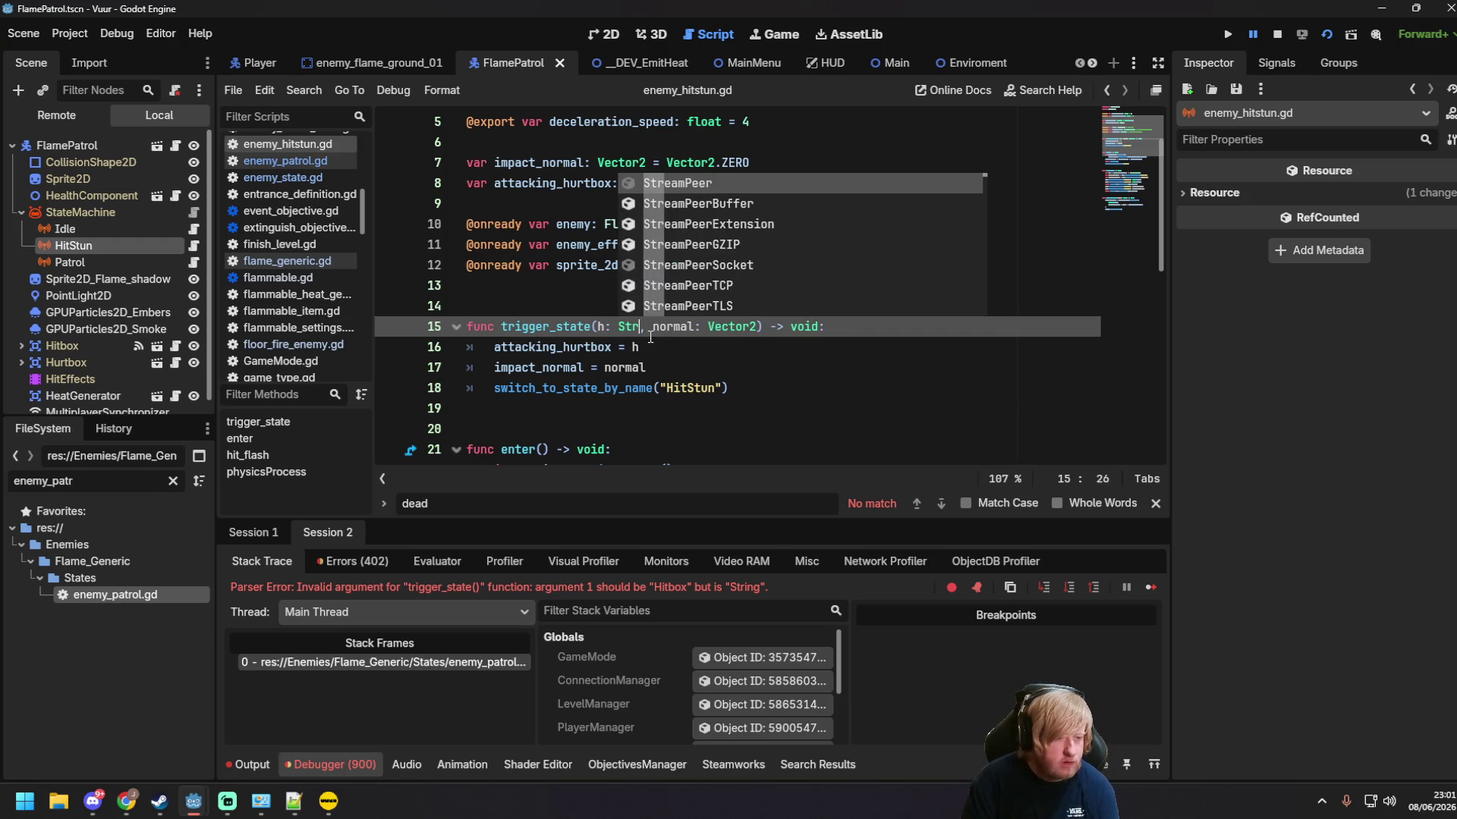
pyautogui.press('Left')
pyautogui.press('Left')
pyautogui.press('Left')
pyautogui.press('Left')
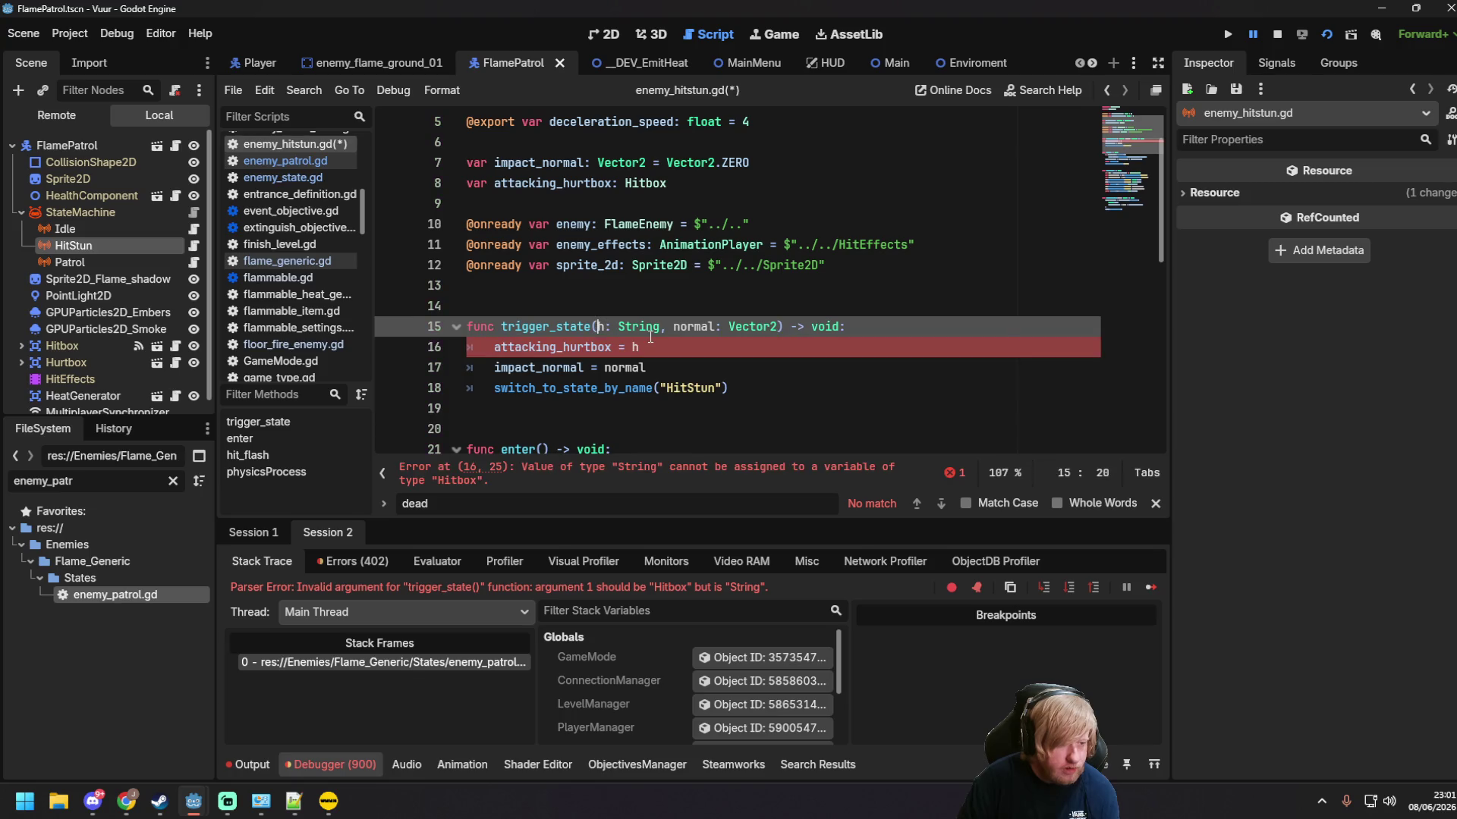
pyautogui.write('hitboxPat')
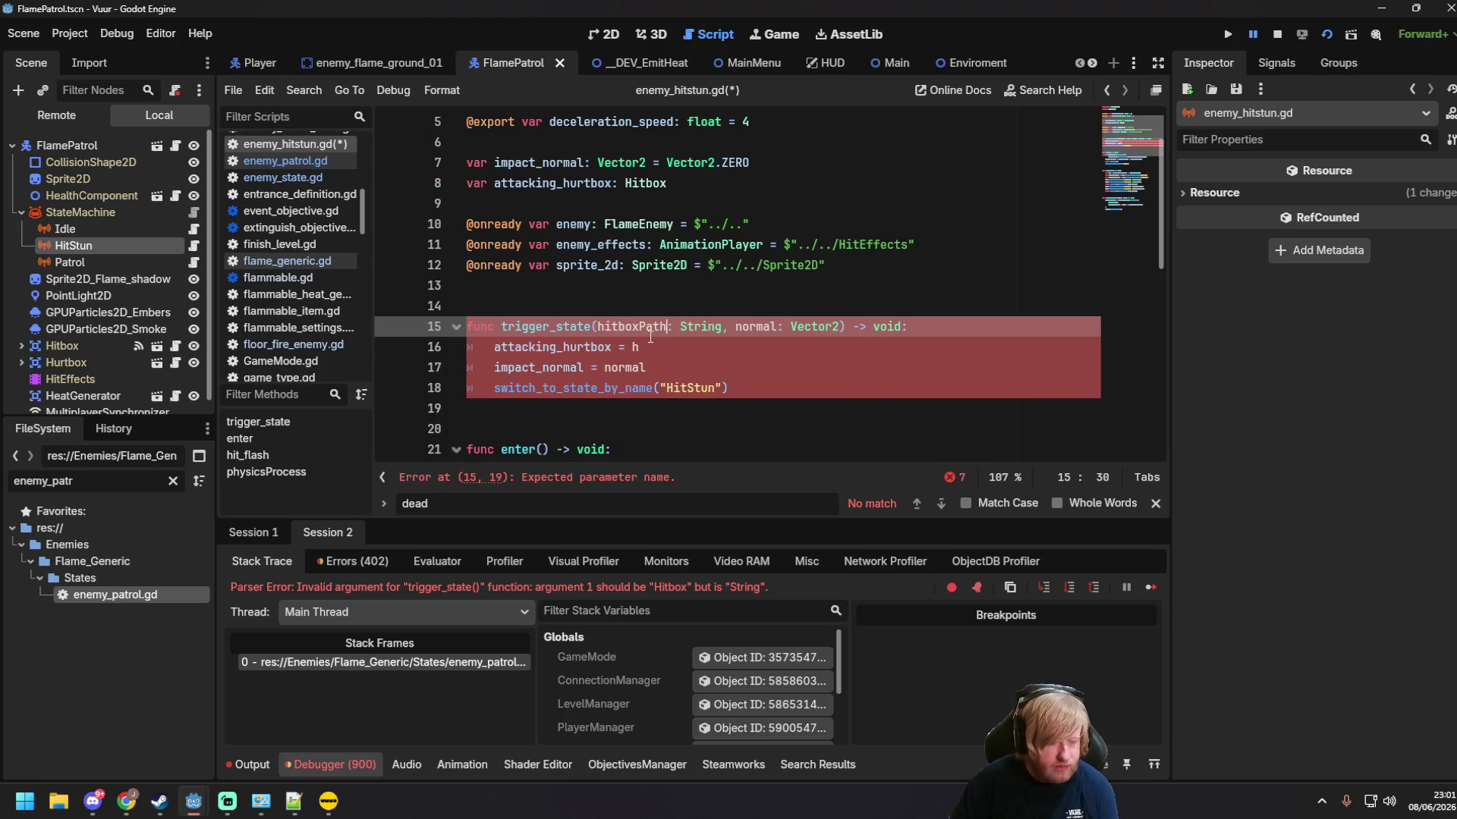
pyautogui.press('Return')
pyautogui.write('var h =')
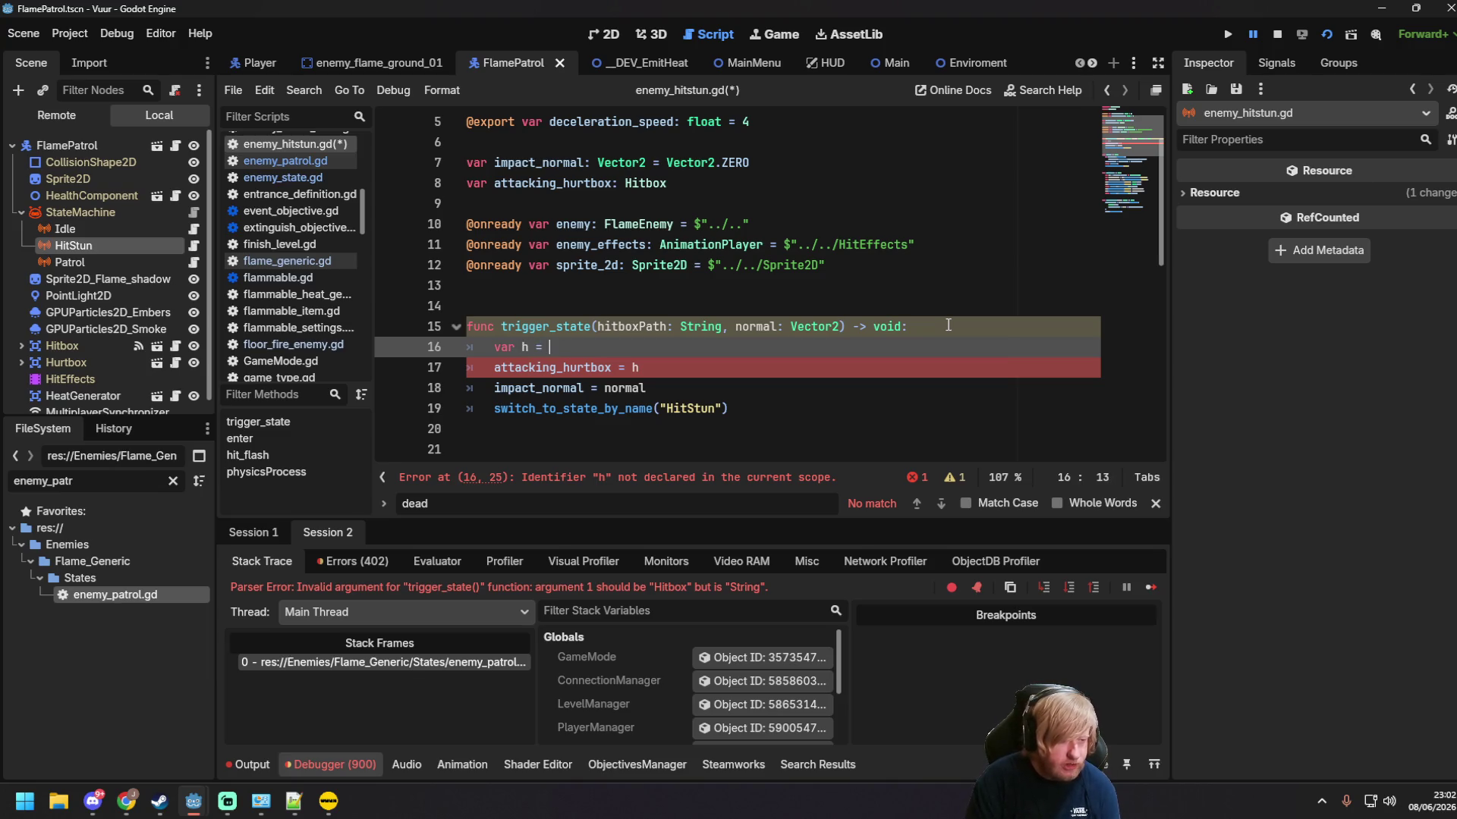
pyautogui.write('get_node(hitbox')
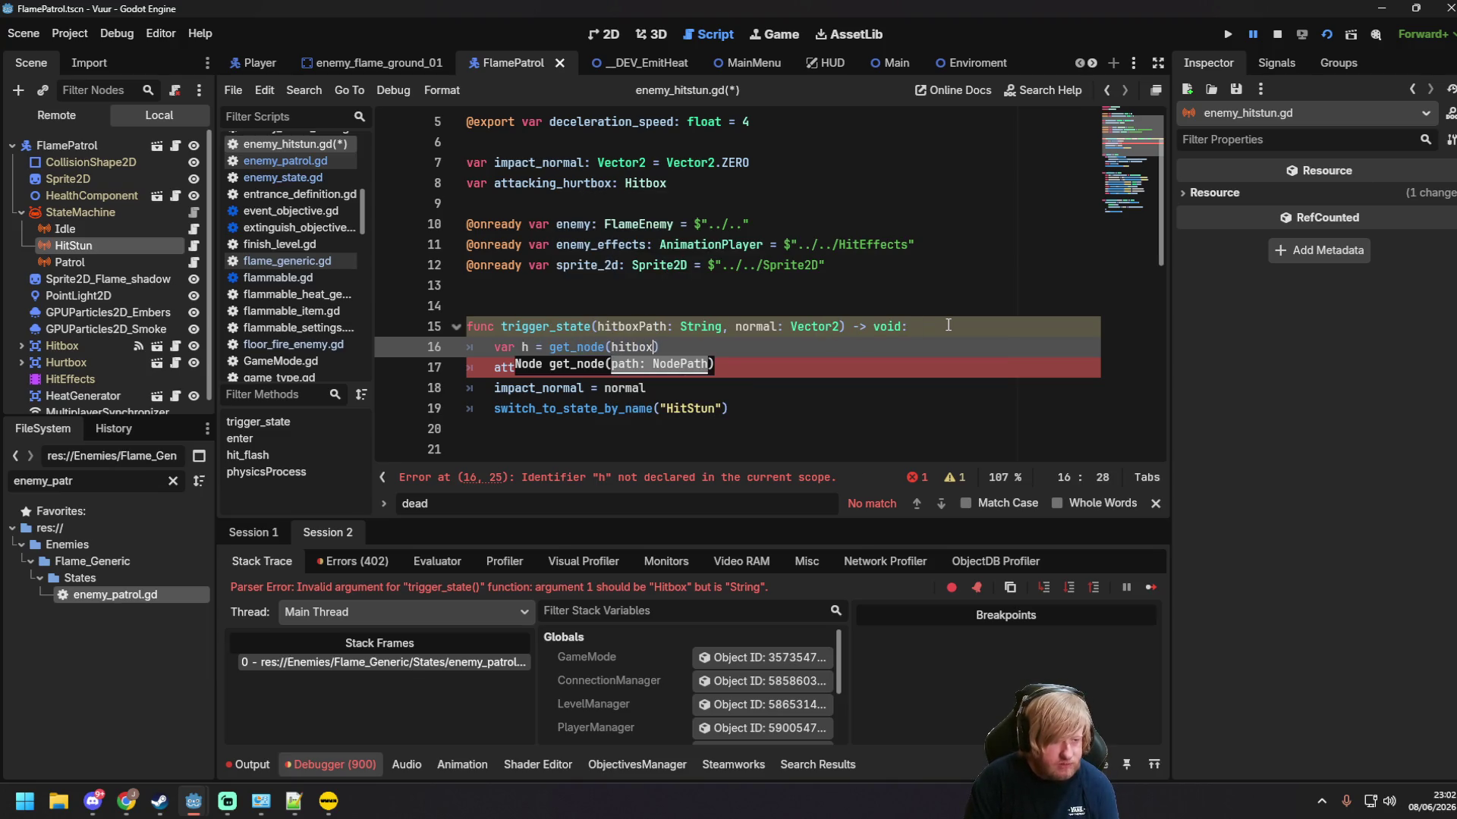
pyautogui.write('{P')
pyautogui.write(')')
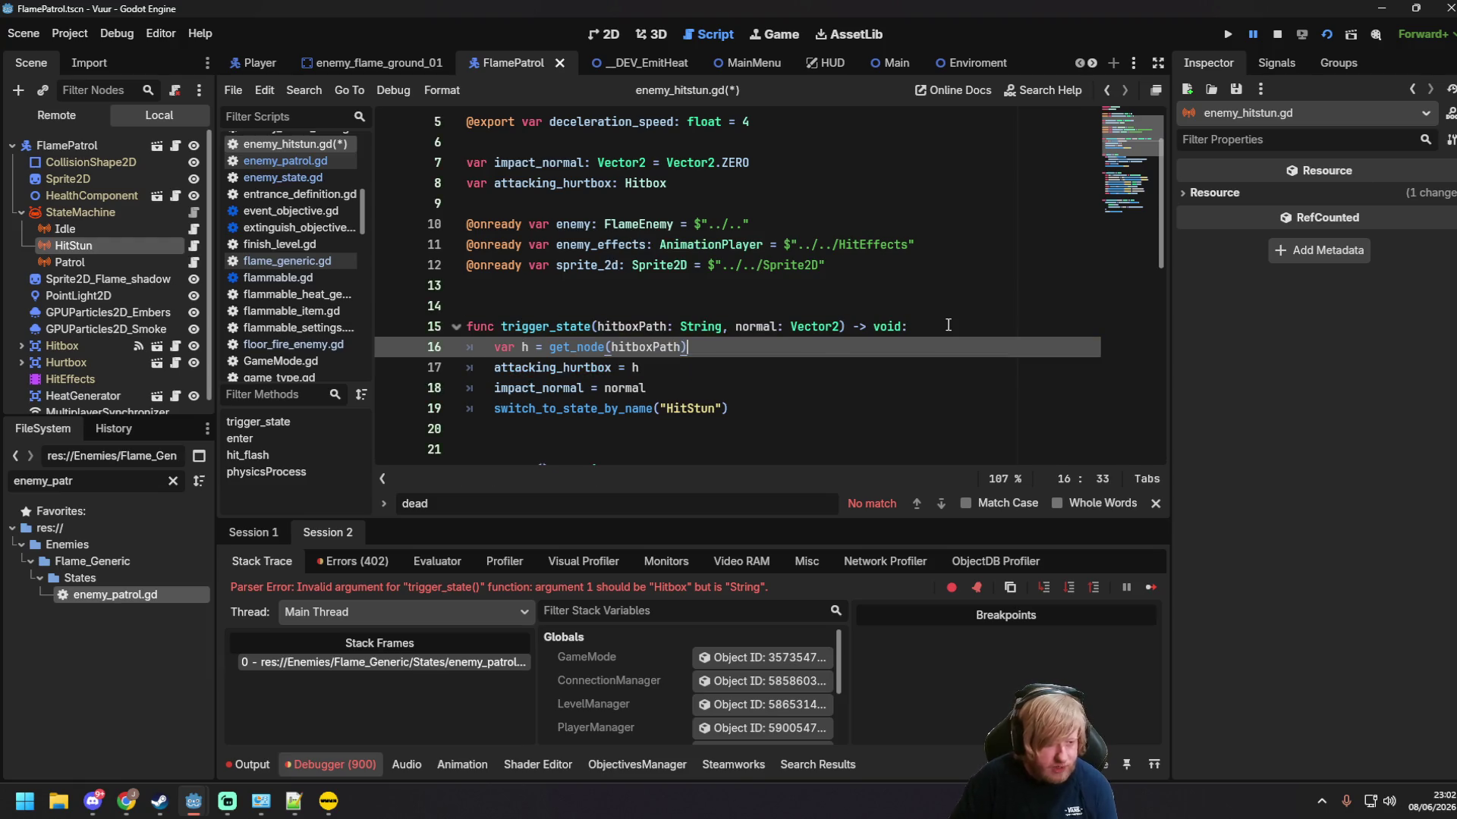
pyautogui.hotkey('ctrl', 's')
# - Switch to the _DEV_EmitHeat scene and run it with F6 to test
pyautogui.scroll(-3)
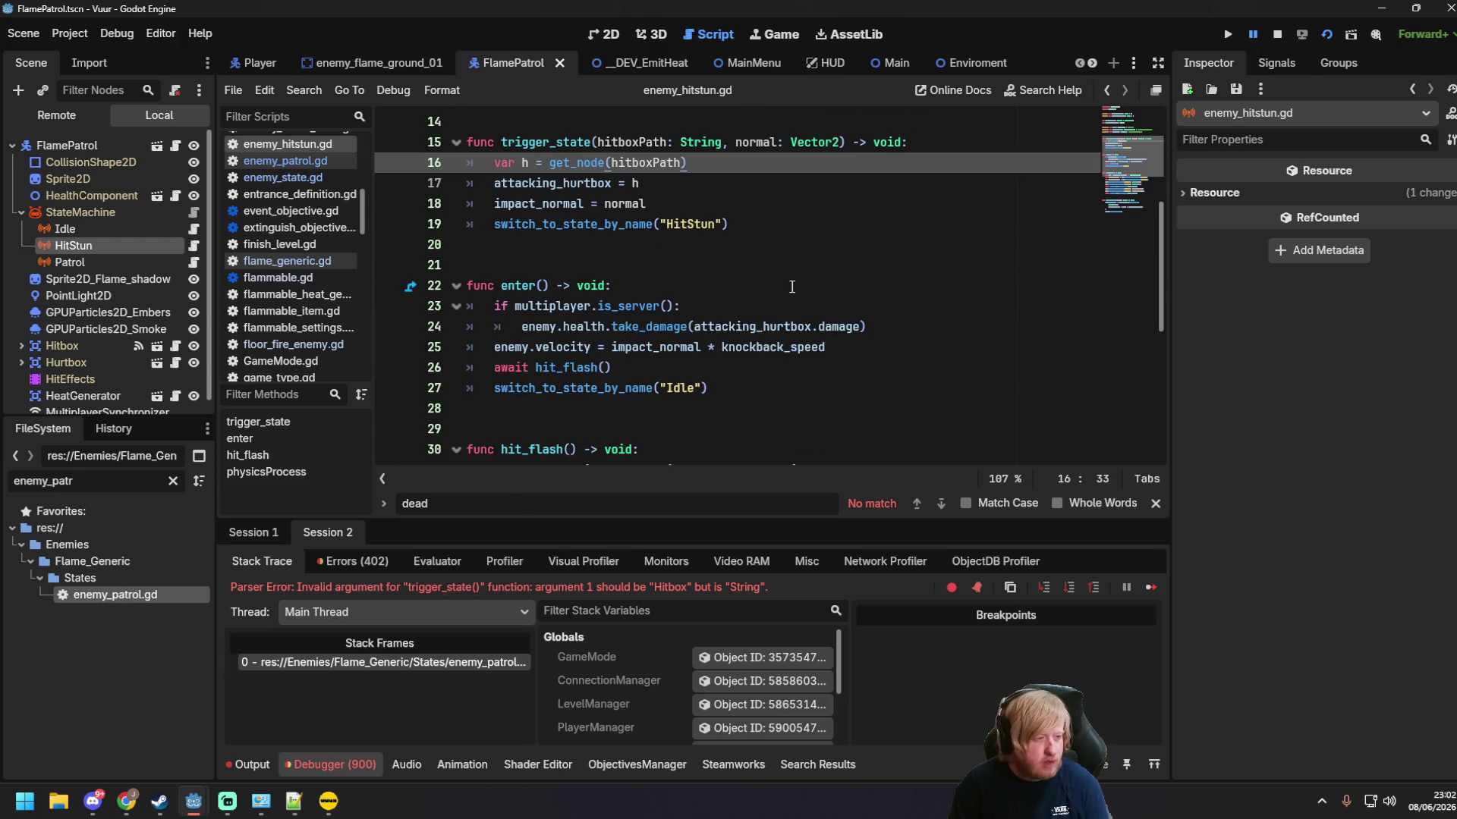
pyautogui.click(797, 264)
pyautogui.click(710, 223)
pyautogui.click(640, 63)
pyautogui.press('F6')
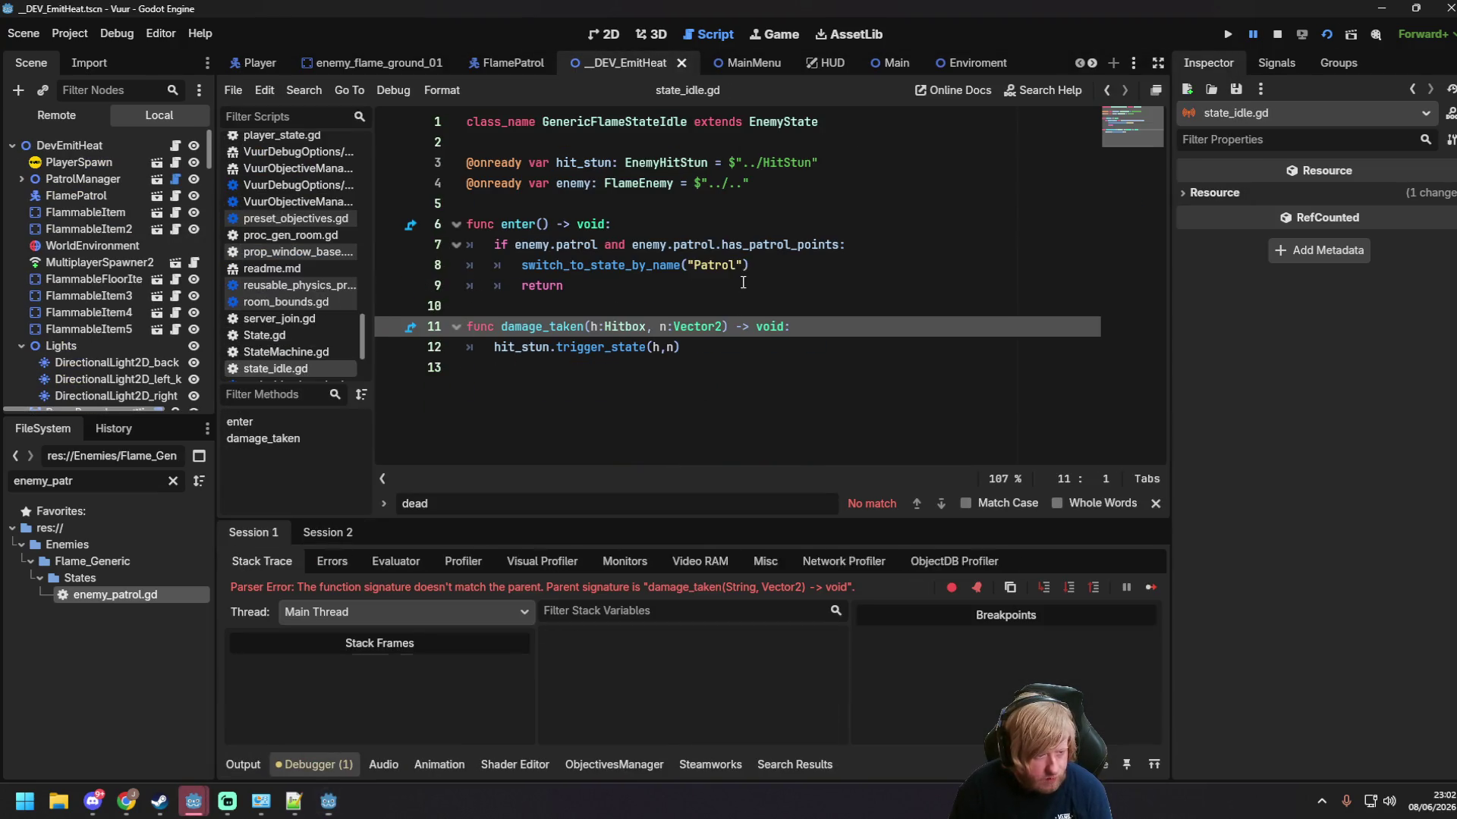
# - In state_idle.gd, change damage_taken's h parameter from Hitbox to String and save
pyautogui.click(725, 360)
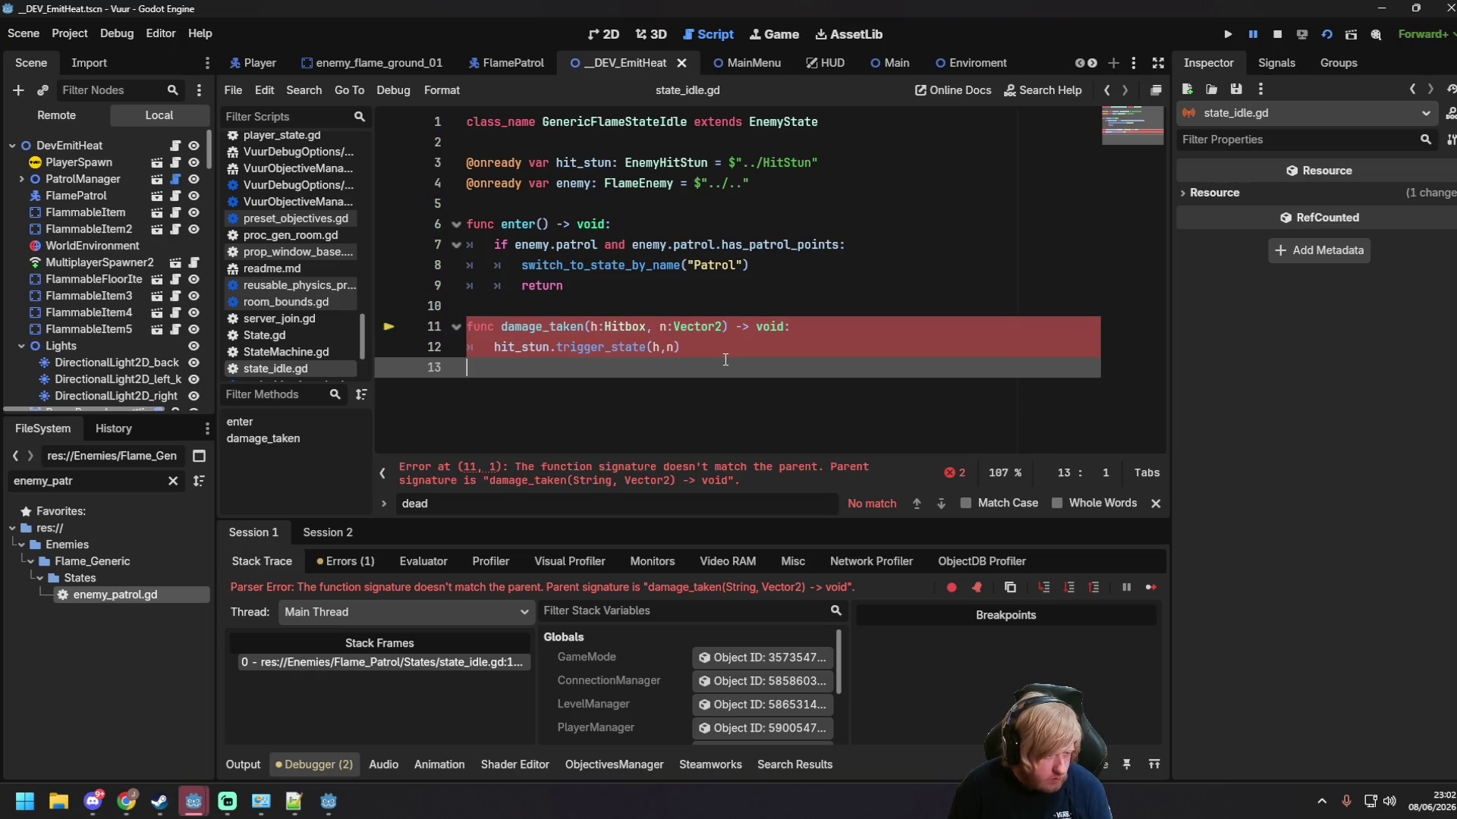
pyautogui.click(608, 326)
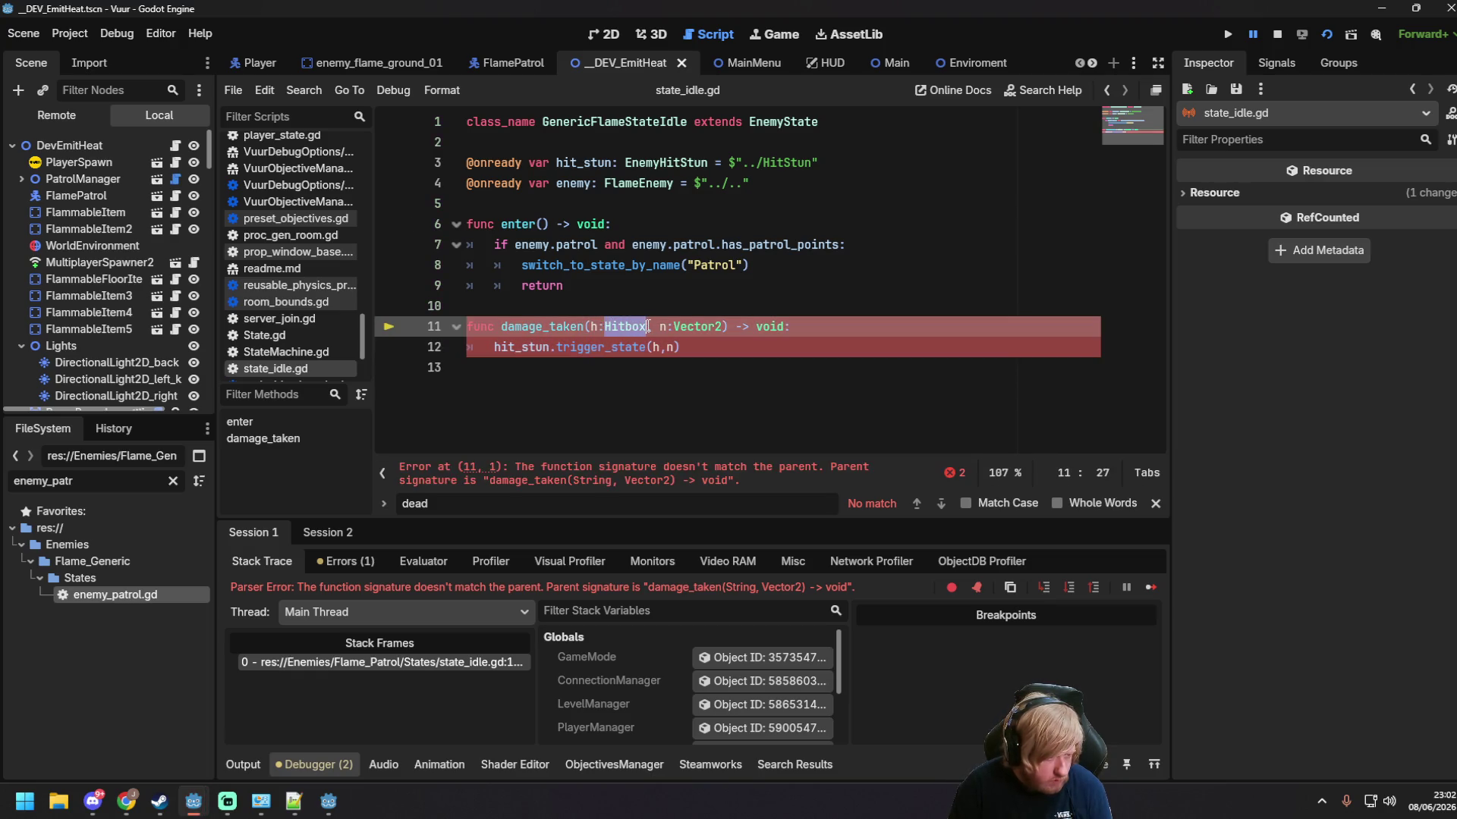
pyautogui.write('String')
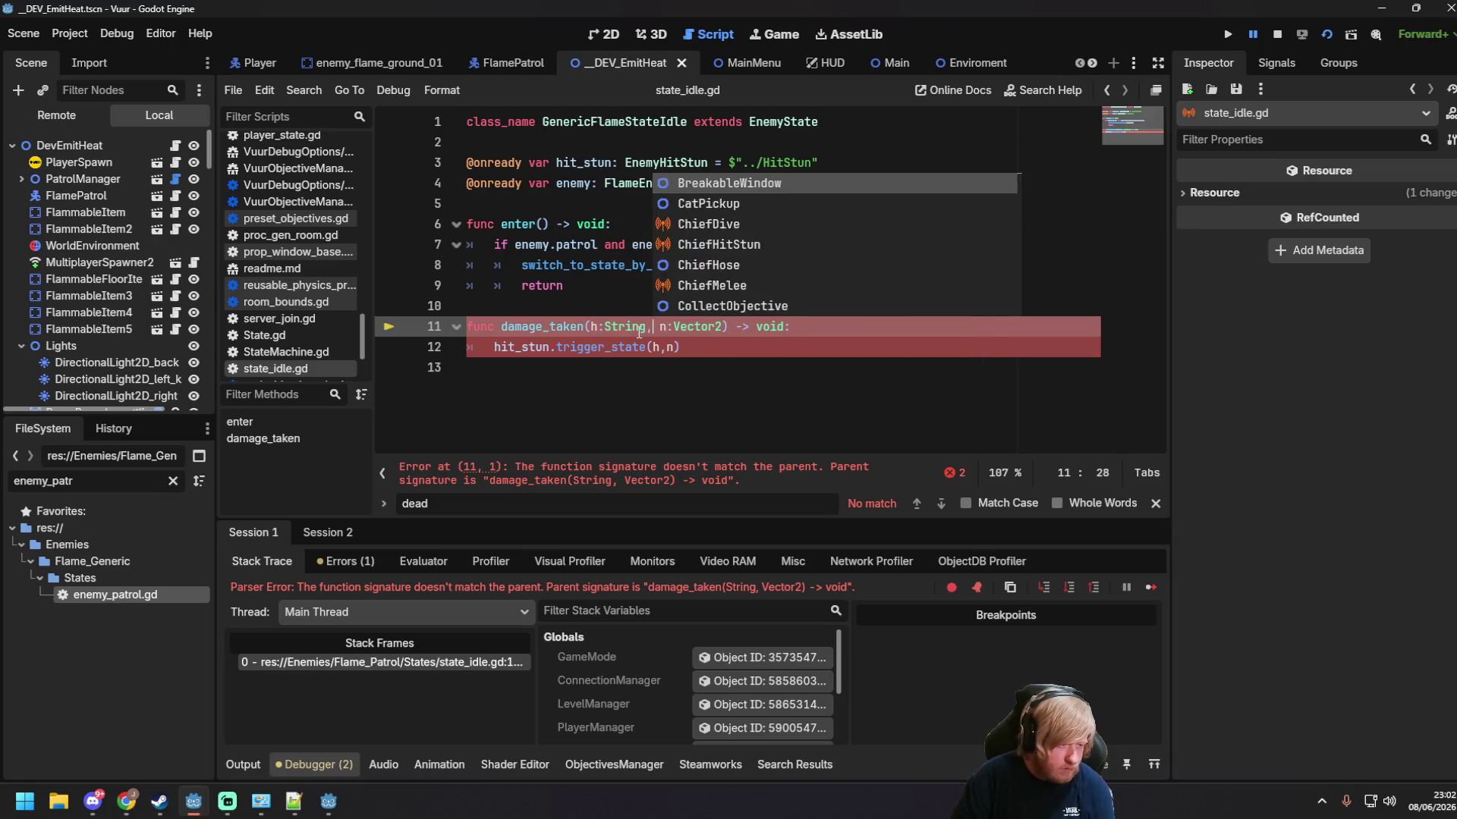
pyautogui.press('Return')
pyautogui.hotkey('ctrl', 's')
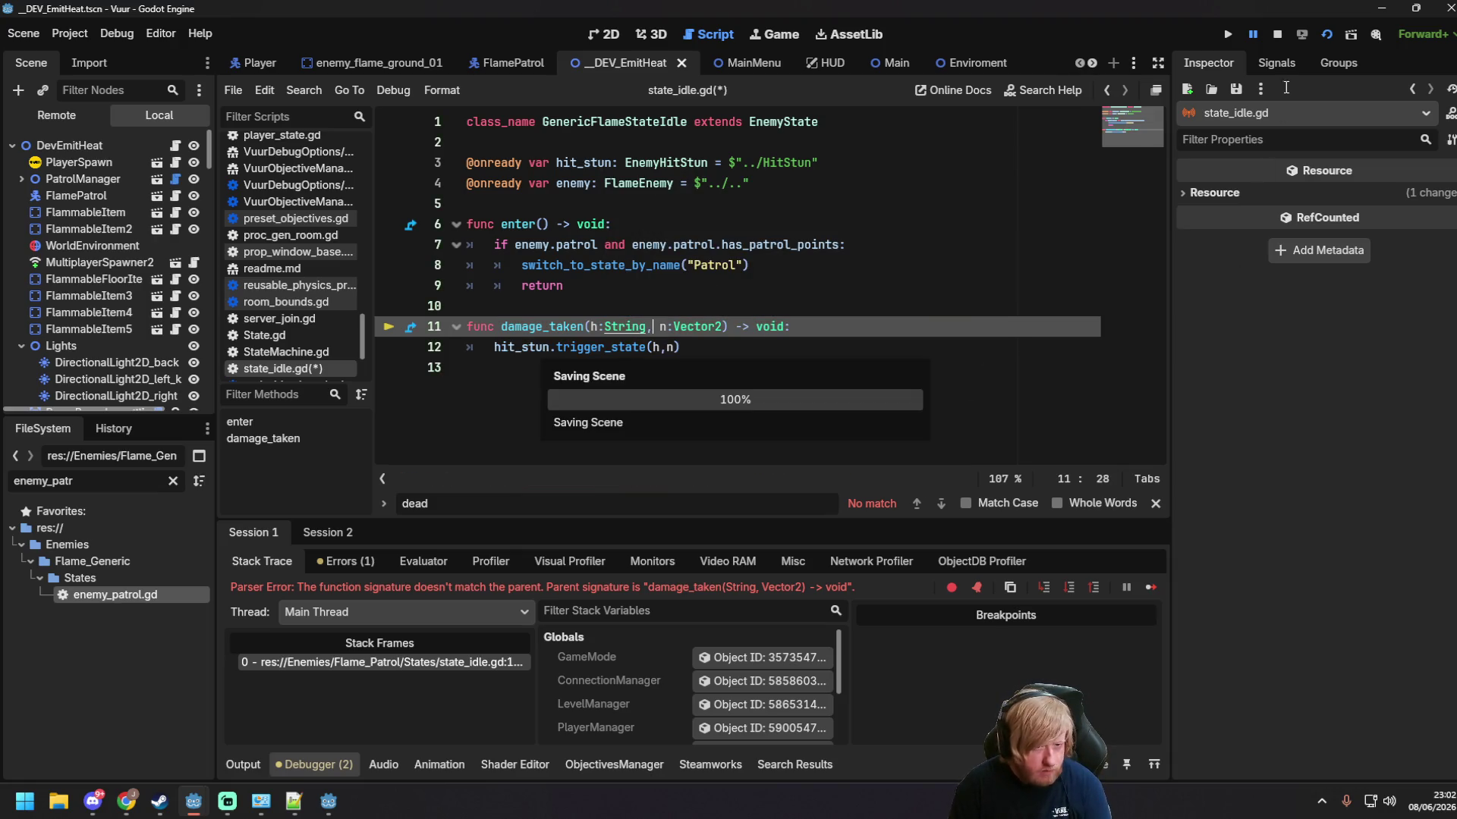
# - Dismiss the load errors, stop the game, and relaunch the scene with F6
pyautogui.click(1091, 192)
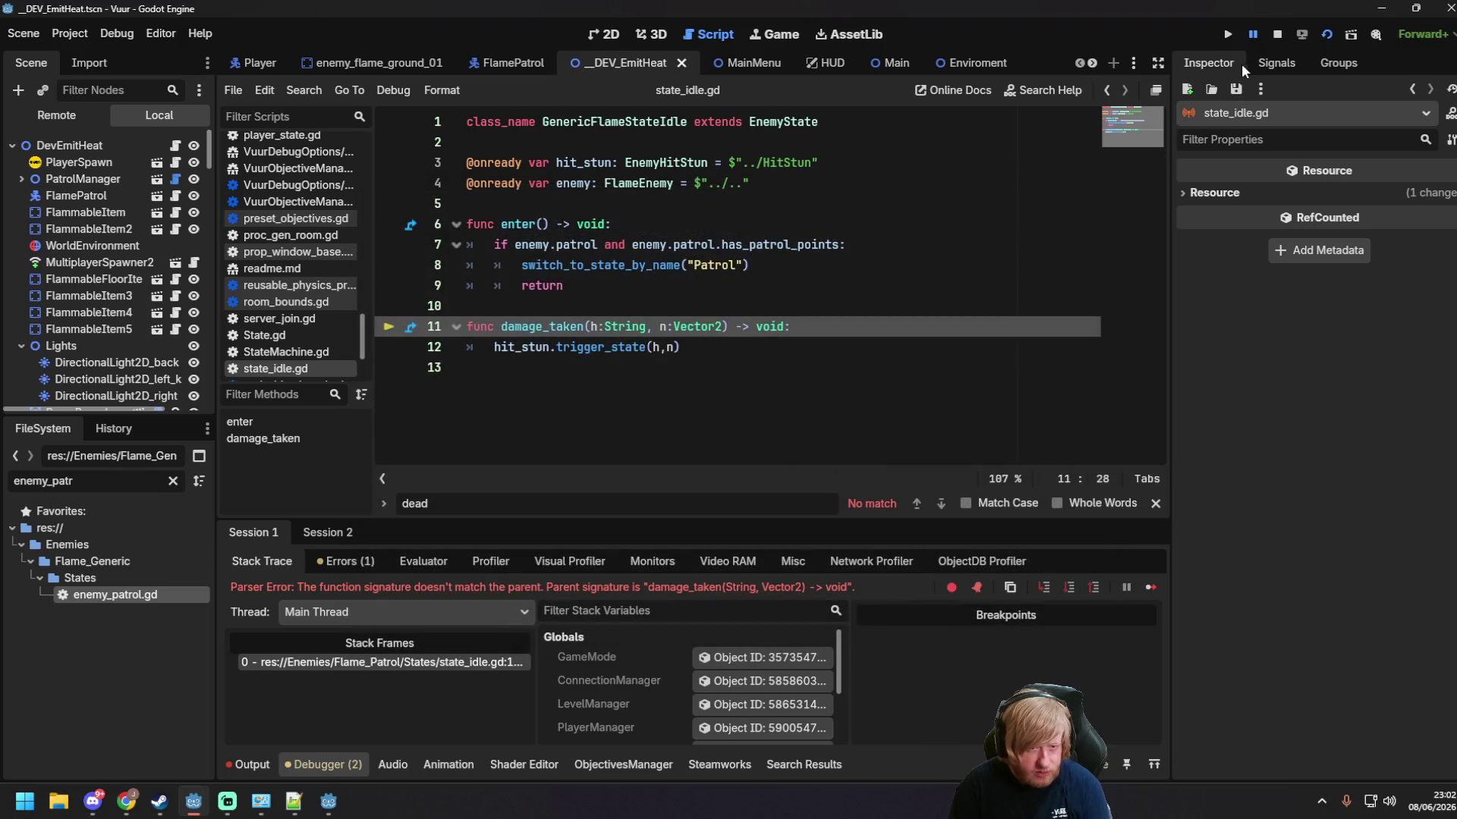
pyautogui.click(1277, 34)
pyautogui.click(882, 221)
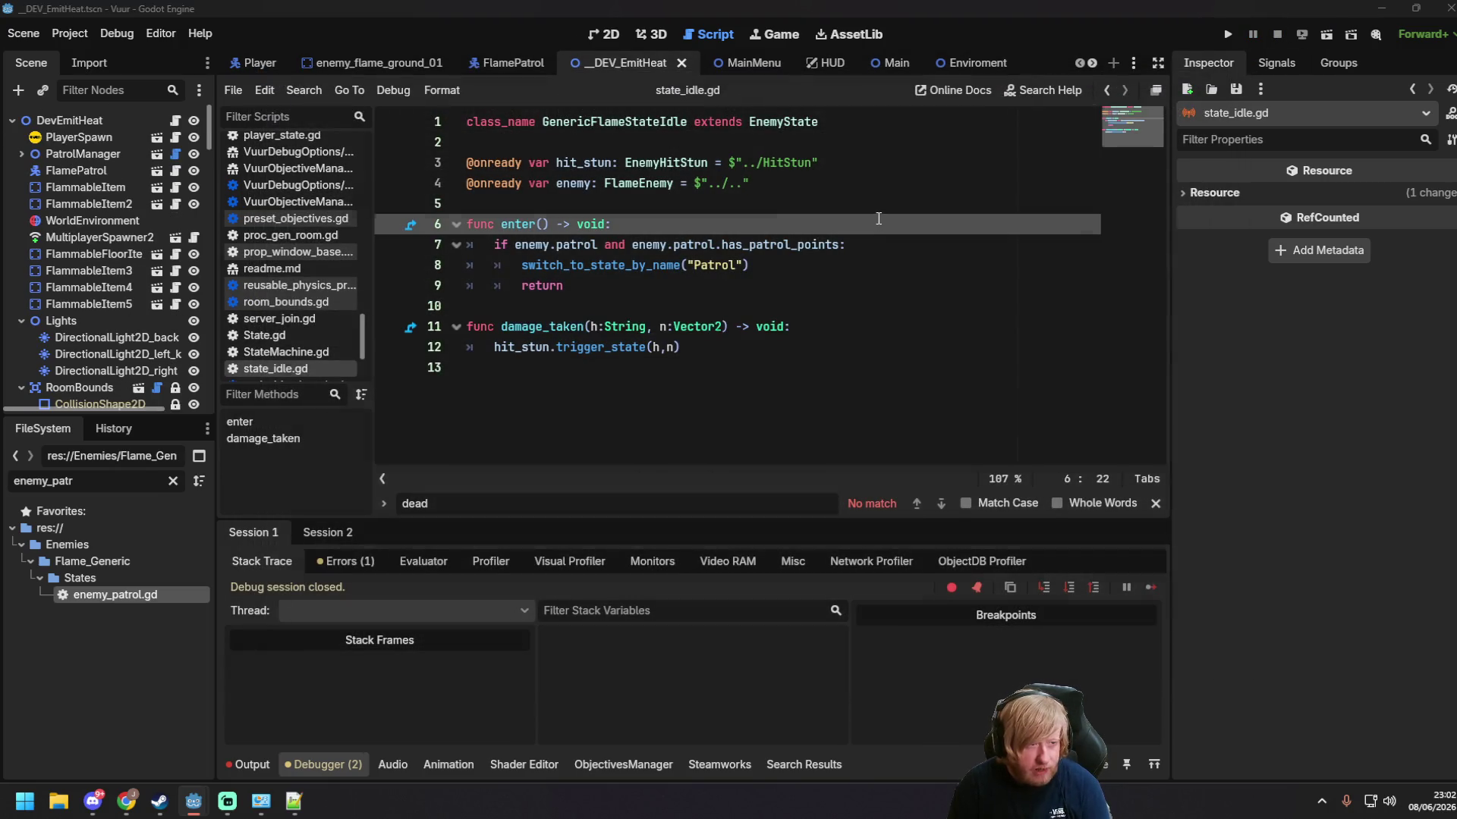
pyautogui.press('F6')
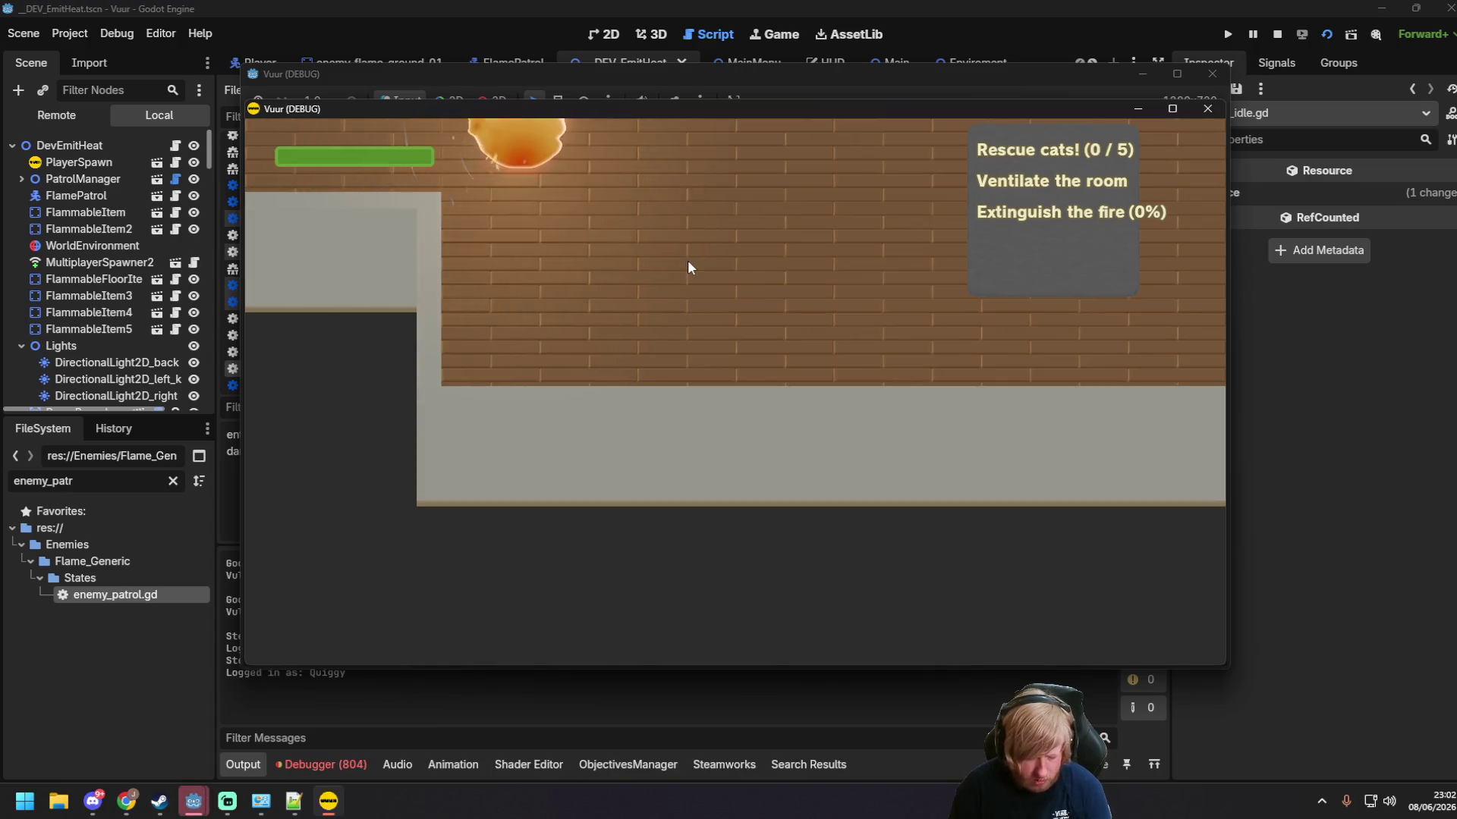
pyautogui.click(689, 351)
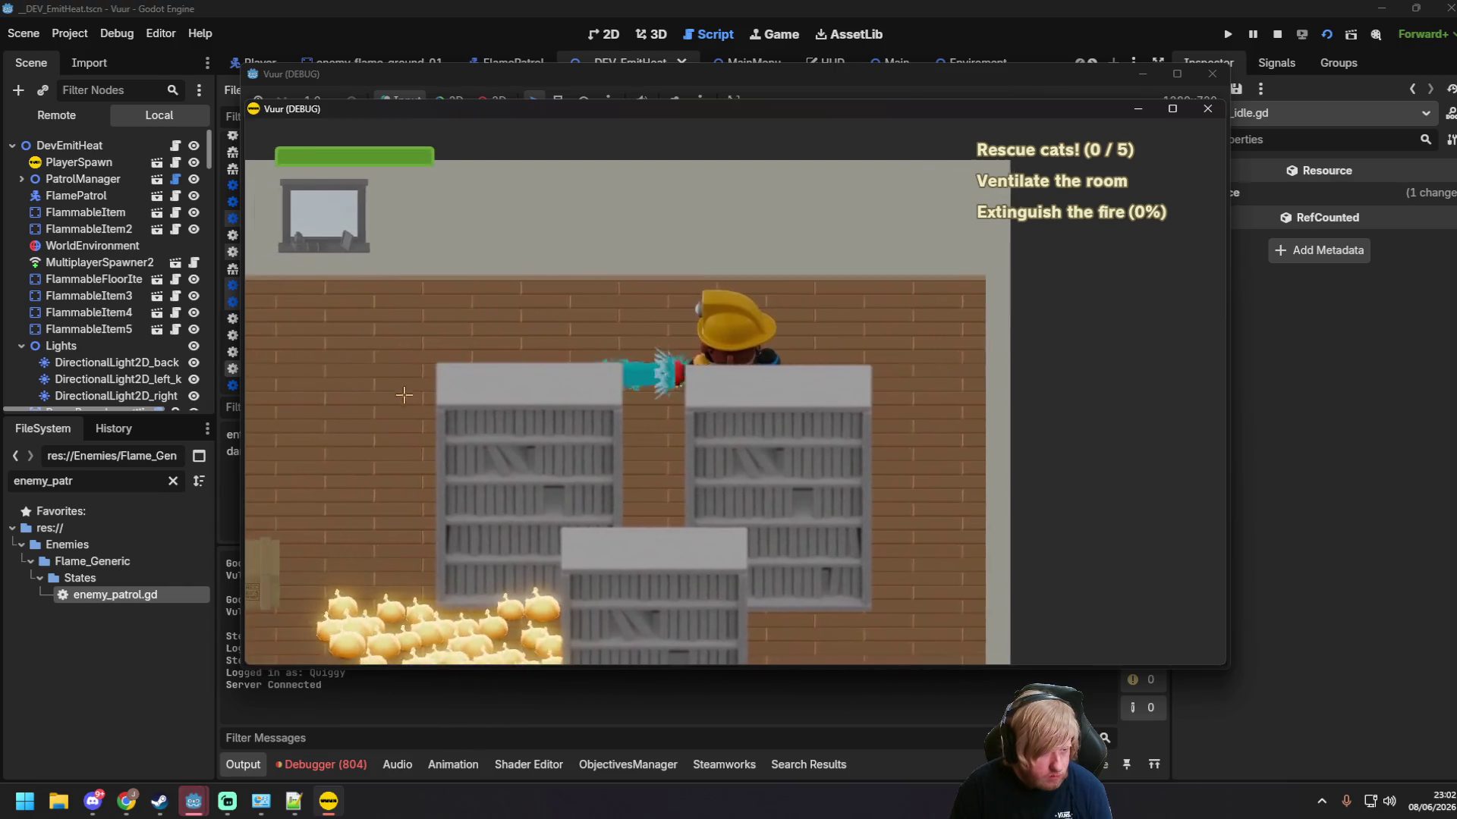
pyautogui.press('s')
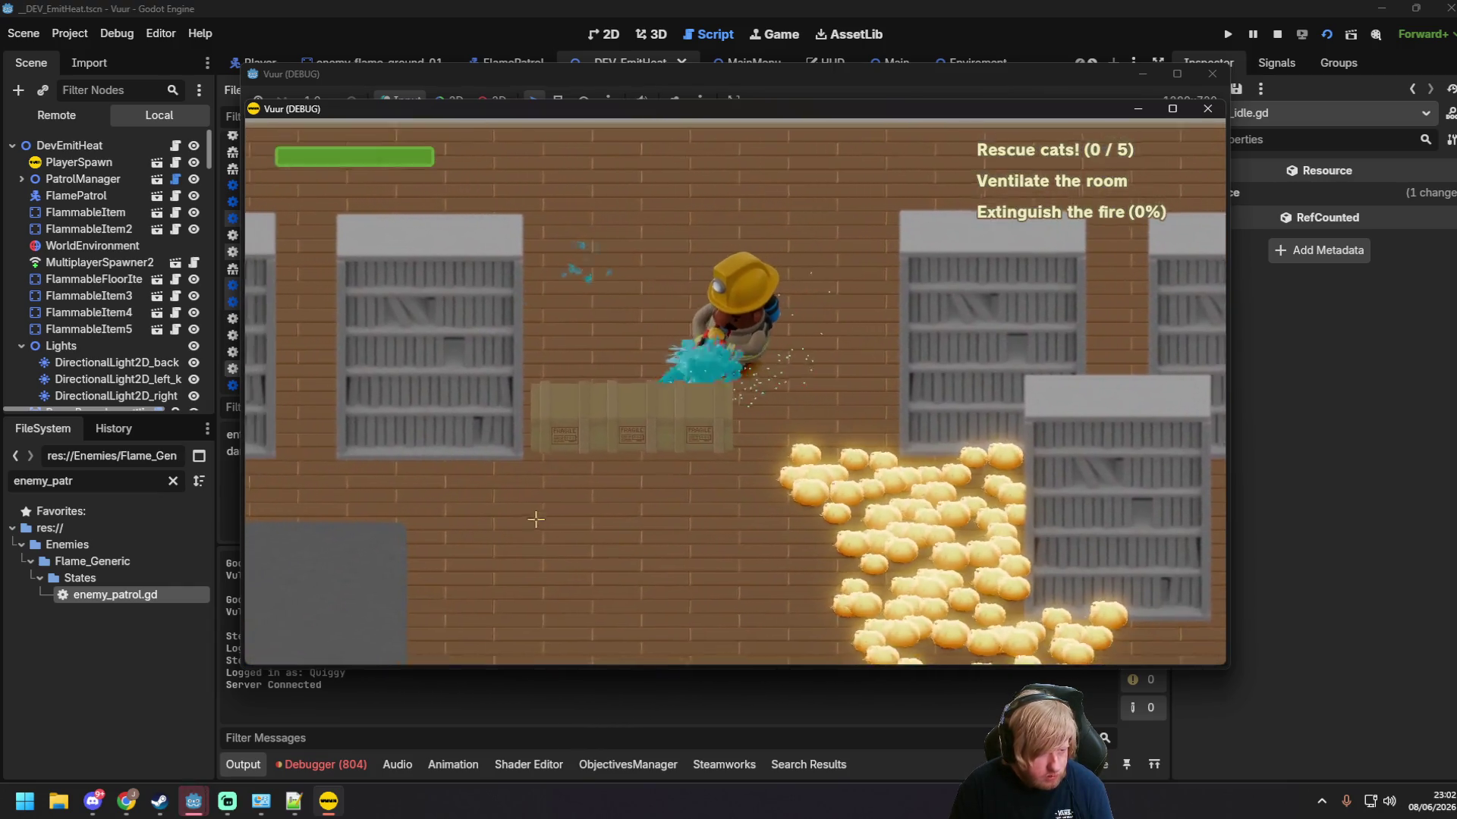
pyautogui.press('w')
pyautogui.press('s')
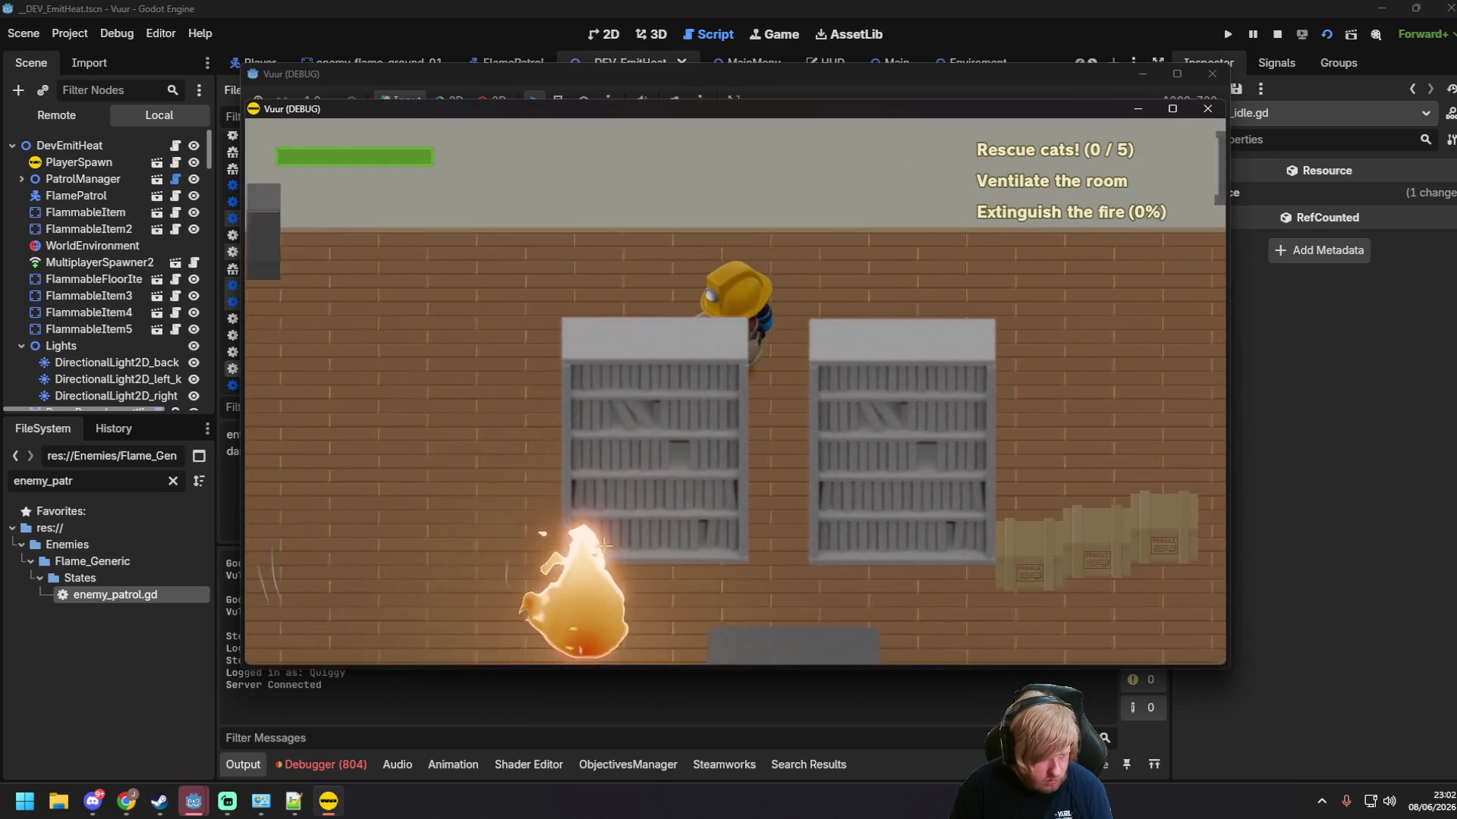
pyautogui.press('s')
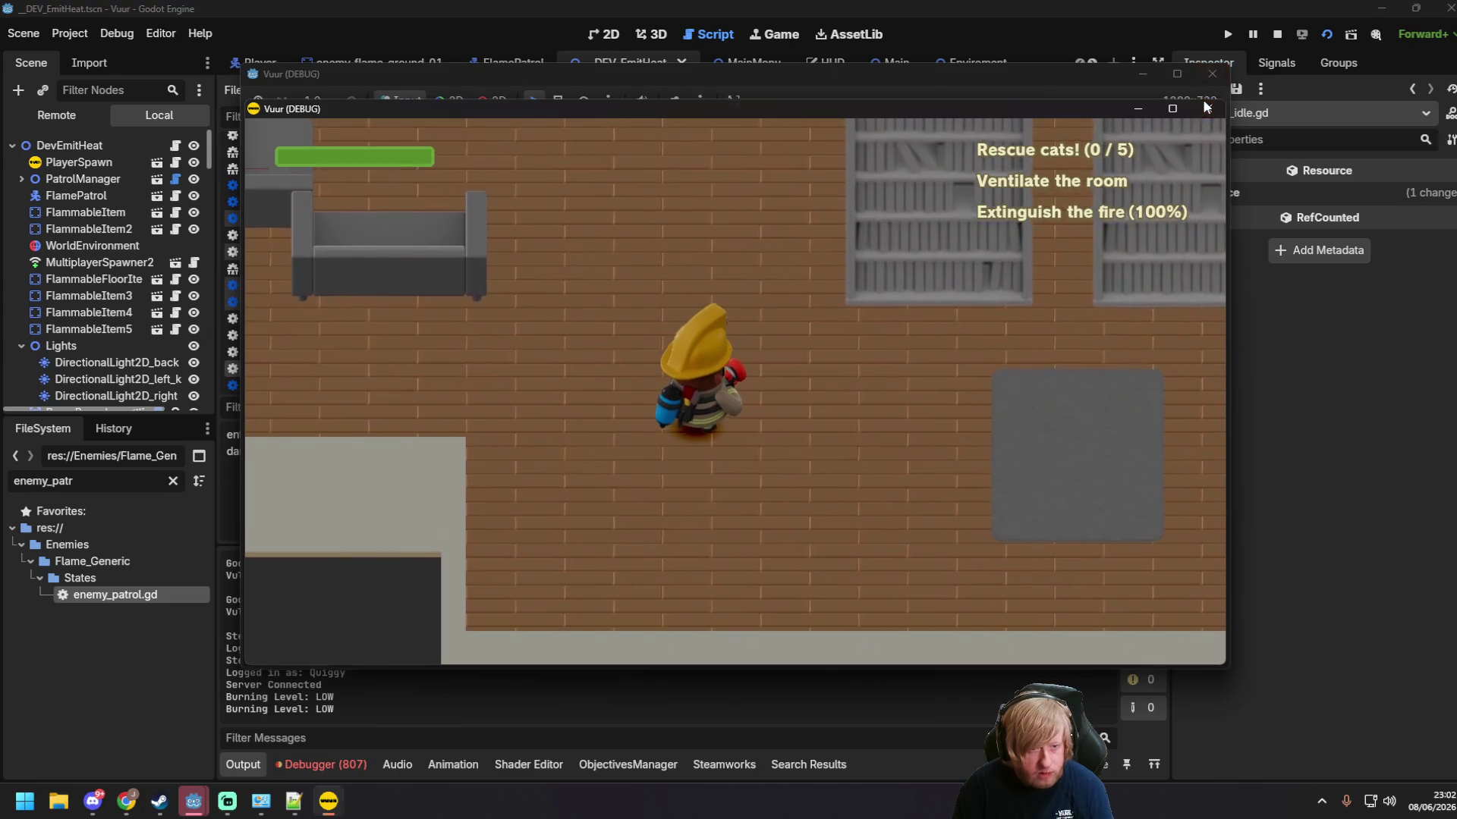
pyautogui.click(1207, 108)
pyautogui.click(1211, 73)
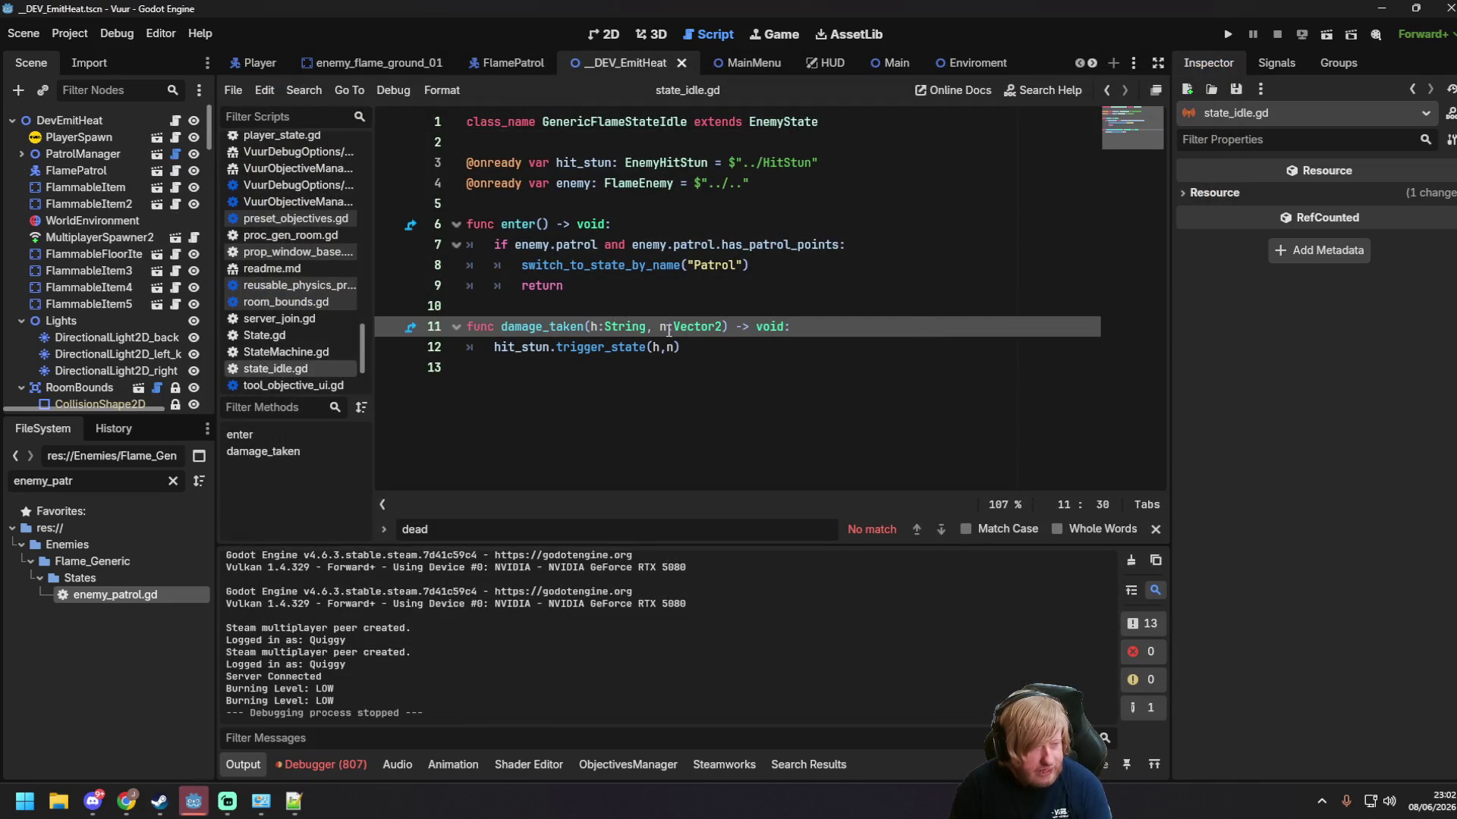
pyautogui.press('F6')
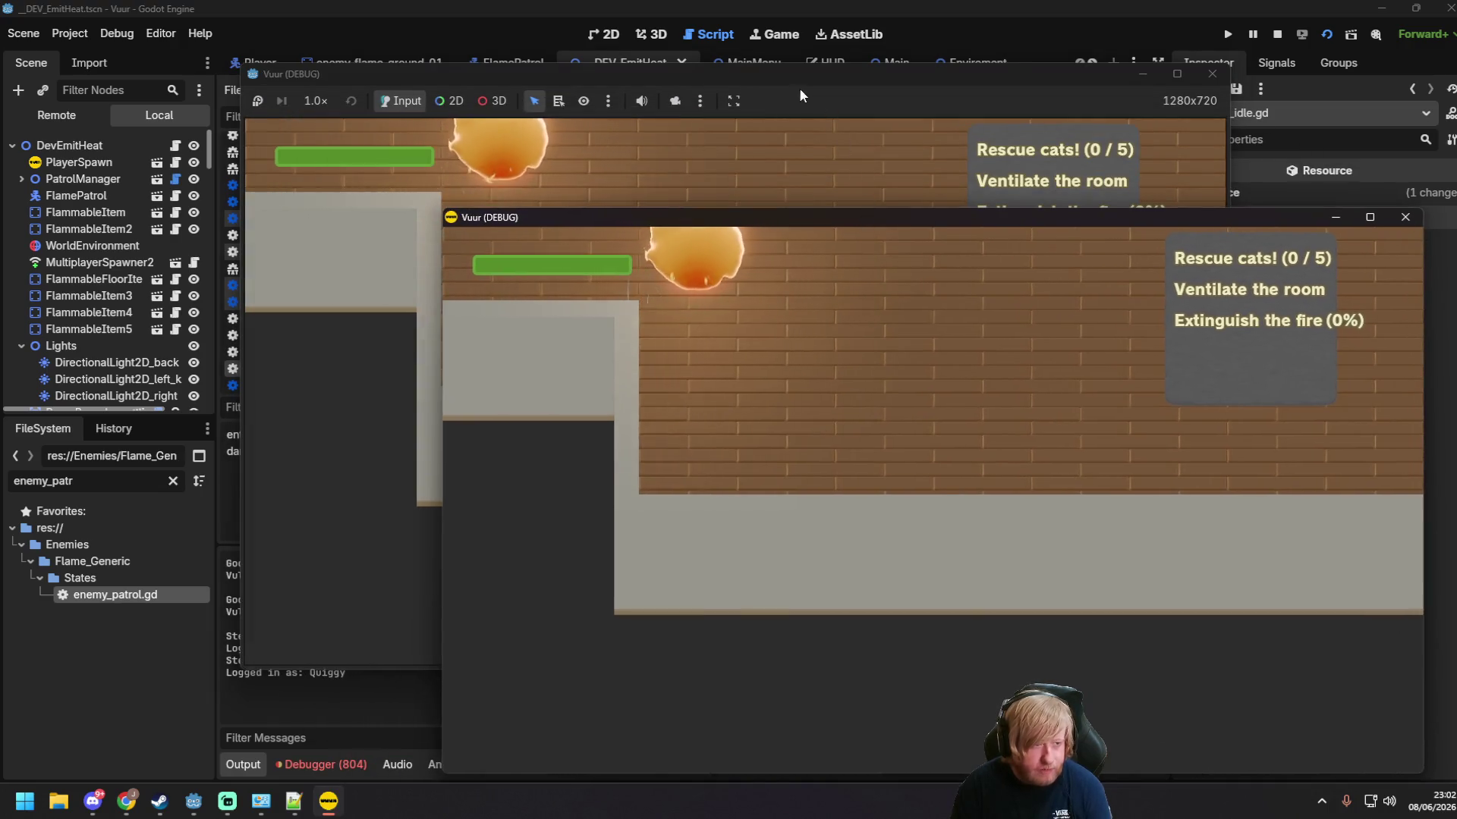
pyautogui.click(884, 458)
pyautogui.click(354, 239)
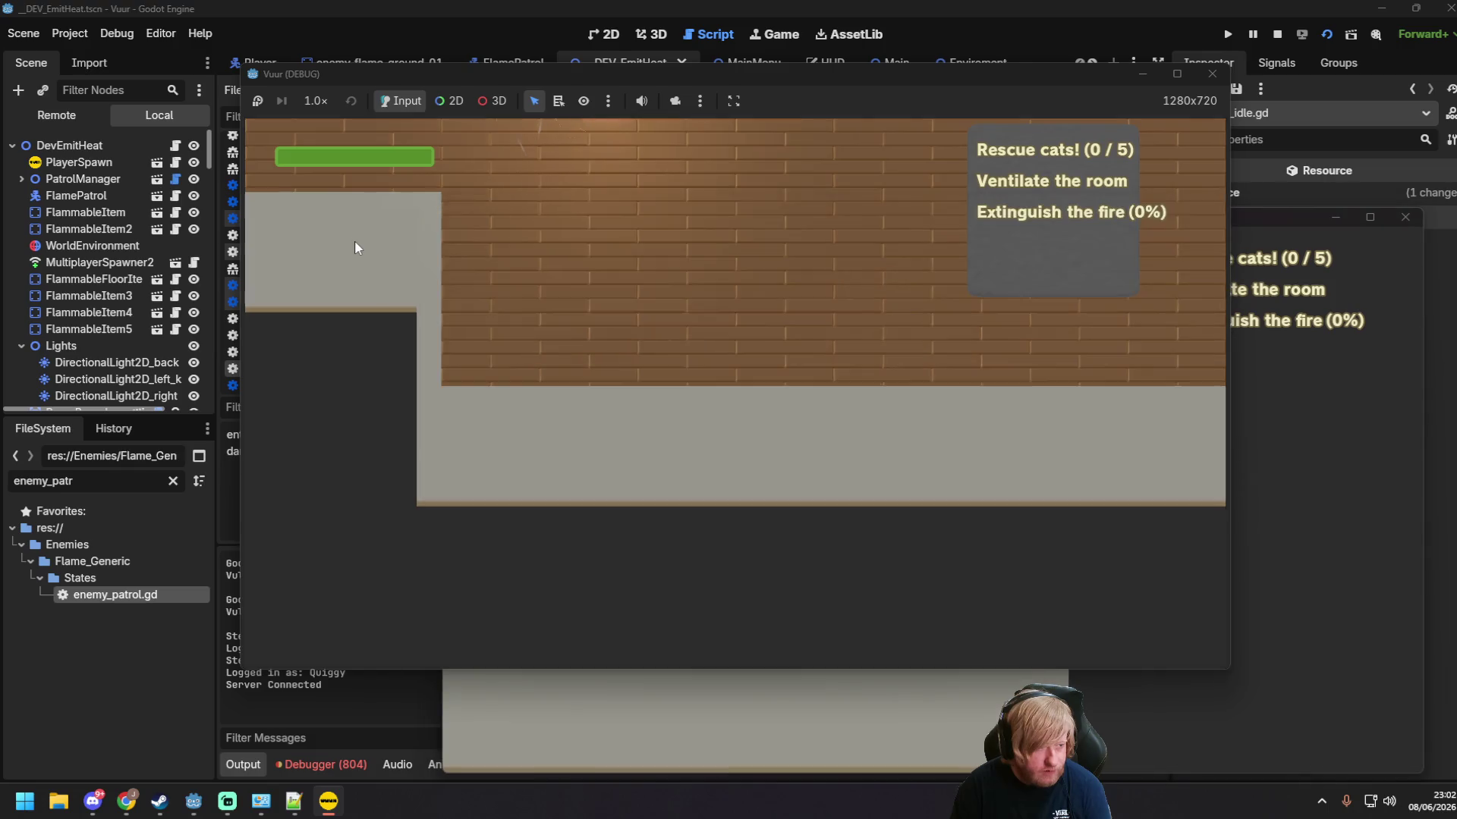
pyautogui.click(673, 399)
pyautogui.moveTo(503, 72); pyautogui.dragTo(325, 49)
pyautogui.press('d')
pyautogui.click(956, 374)
pyautogui.moveTo(957, 373); pyautogui.dragTo(878, 358)
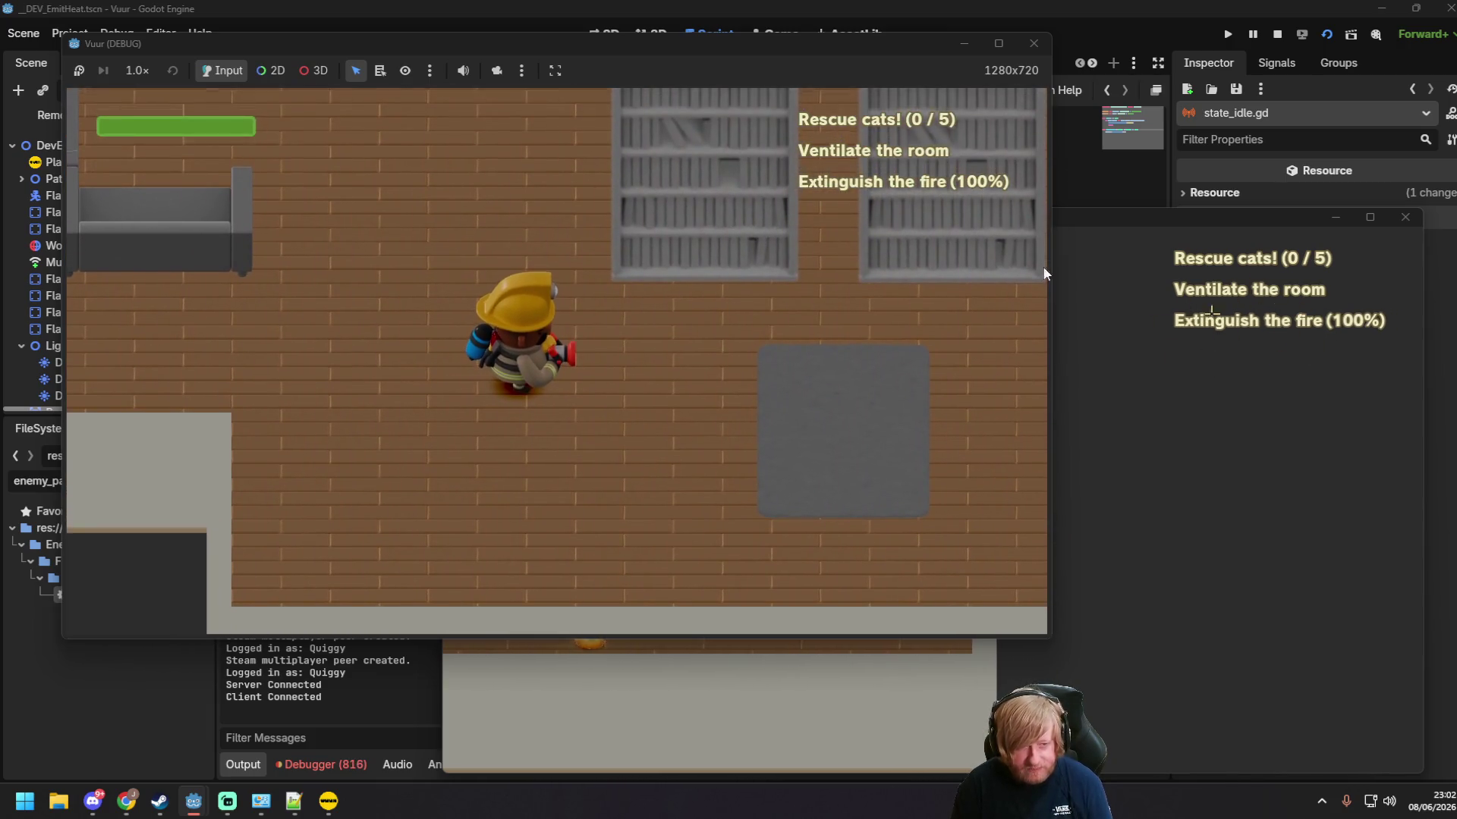
pyautogui.click(1393, 219)
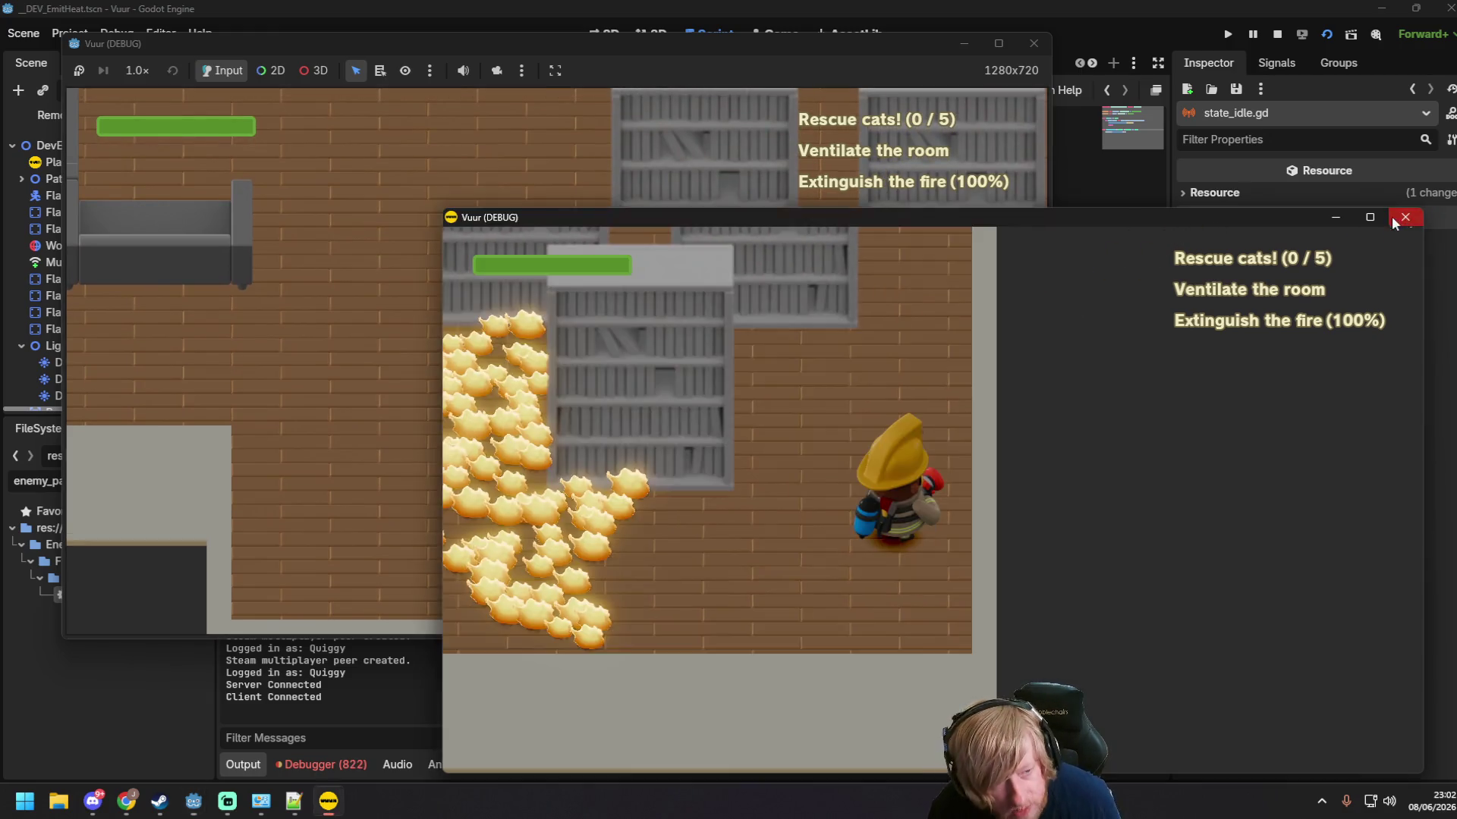
pyautogui.click(1405, 217)
pyautogui.click(1033, 43)
pyautogui.click(846, 225)
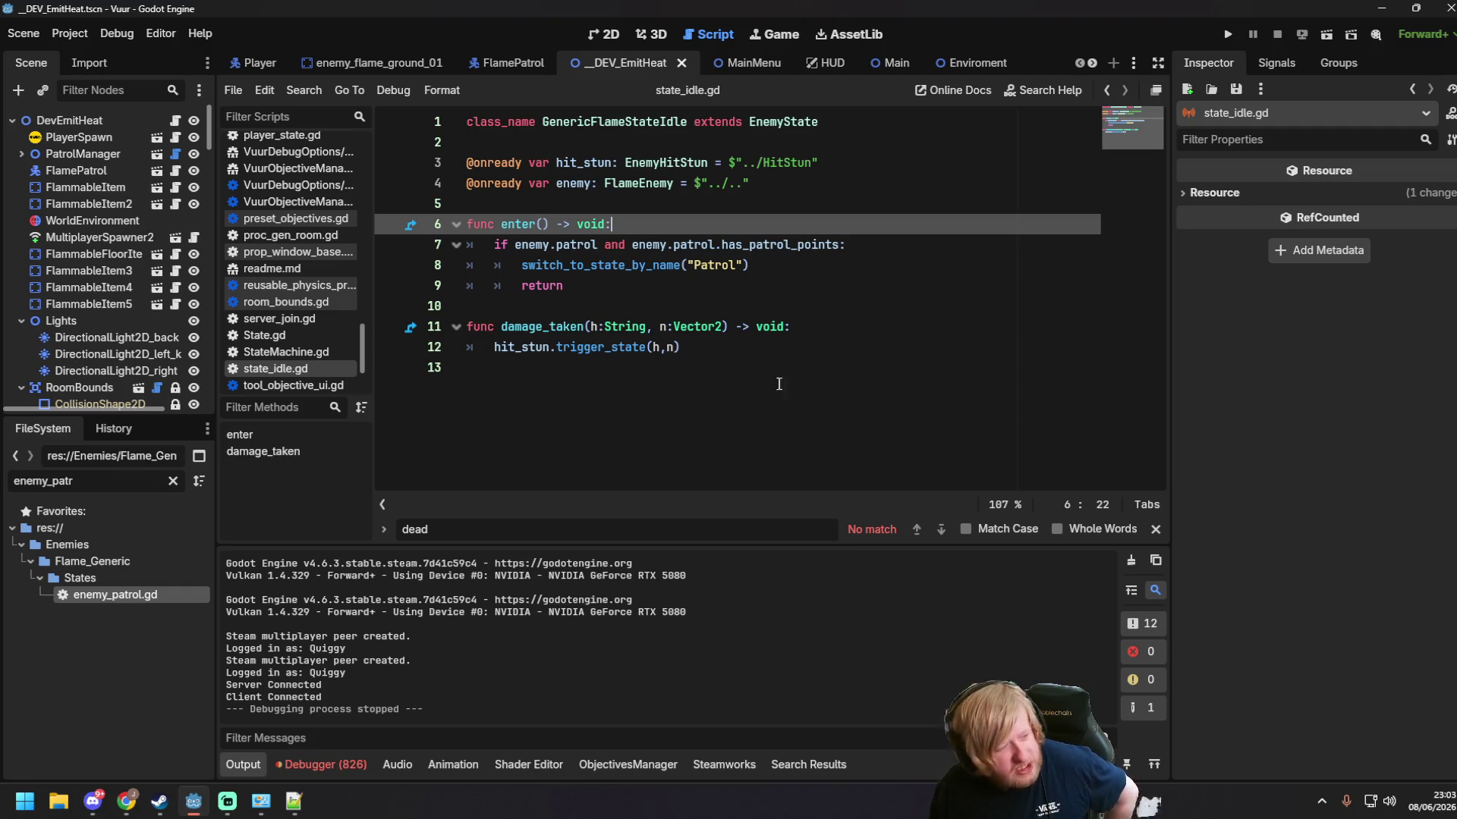
# - Review the player_spawn.gd, multiplayer spawner and NetworkManager.gd scripts
pyautogui.scroll(3)
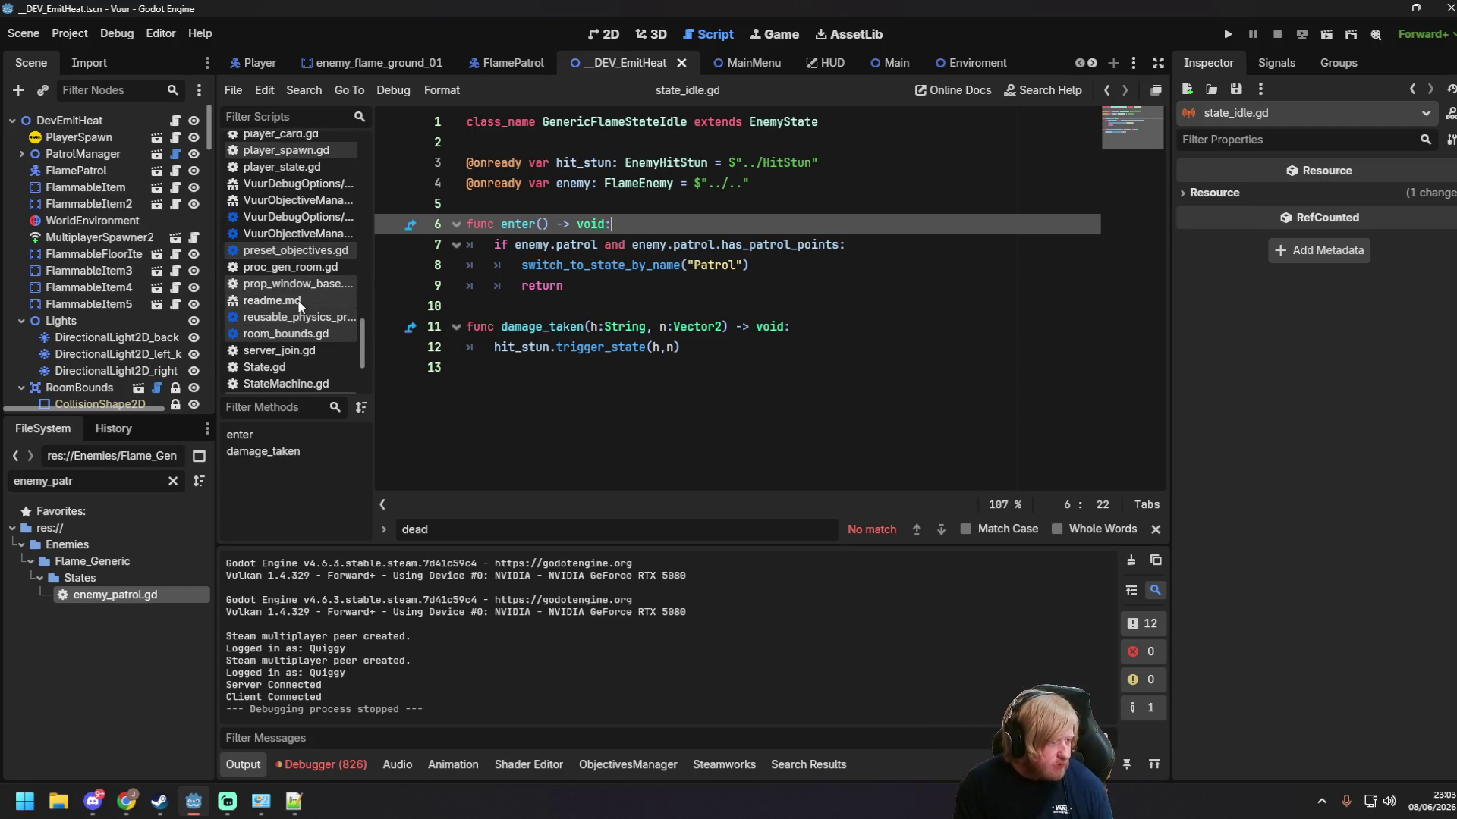
pyautogui.scroll(3)
pyautogui.click(293, 278)
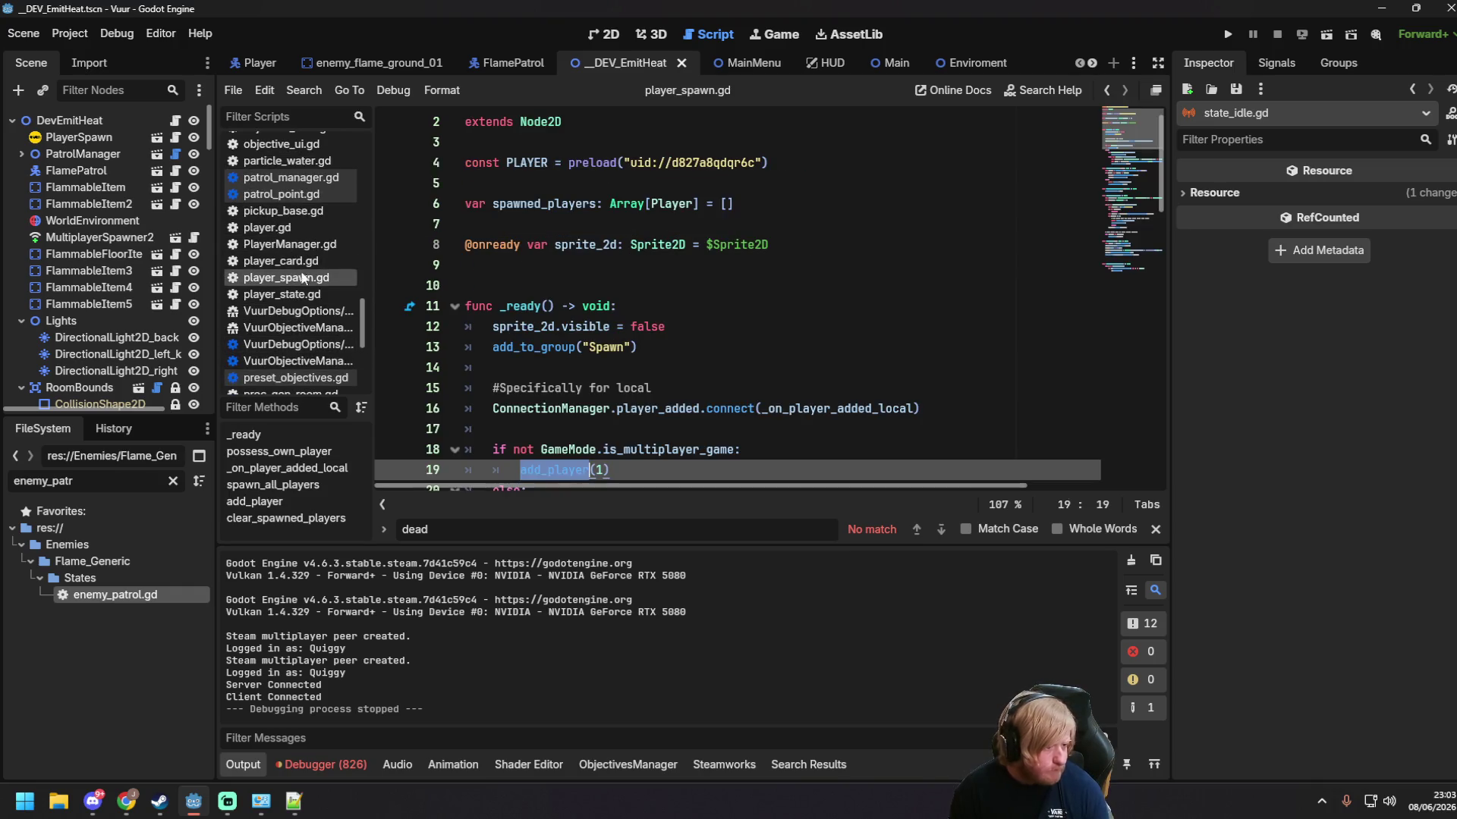
pyautogui.scroll(-3)
pyautogui.scroll(-3)
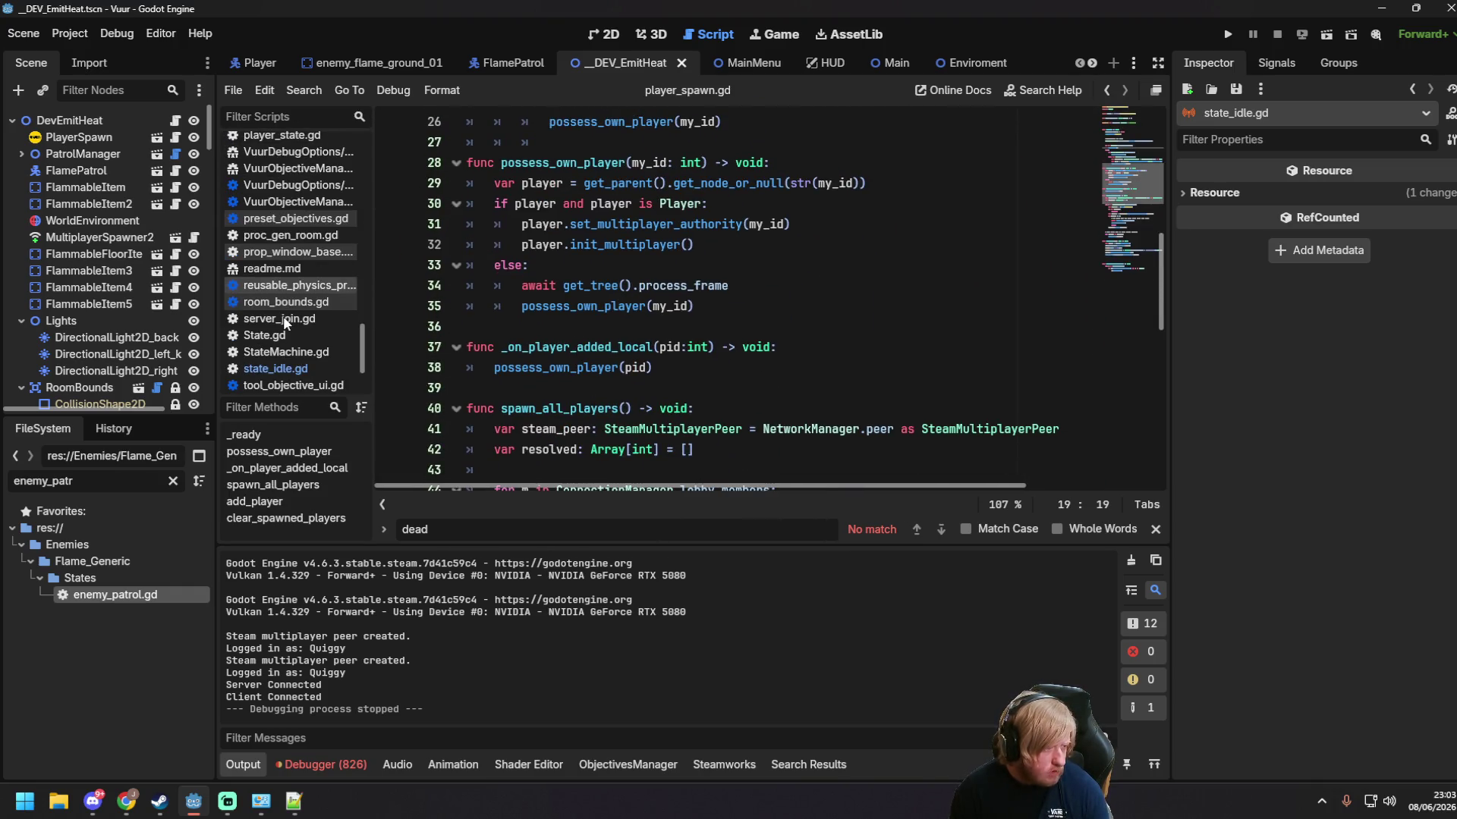
pyautogui.scroll(3)
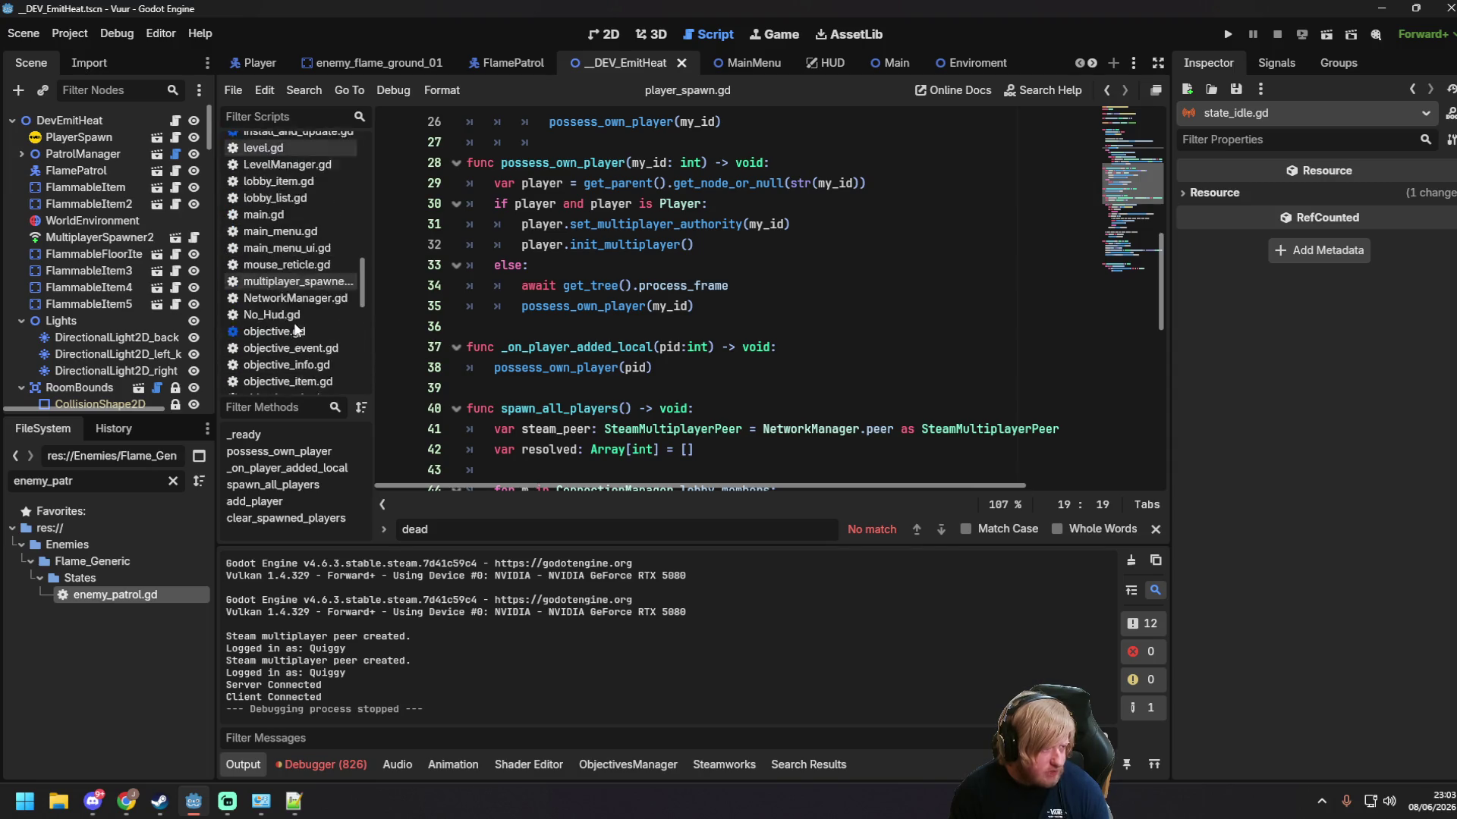
pyautogui.click(293, 315)
pyautogui.click(293, 330)
pyautogui.scroll(-3)
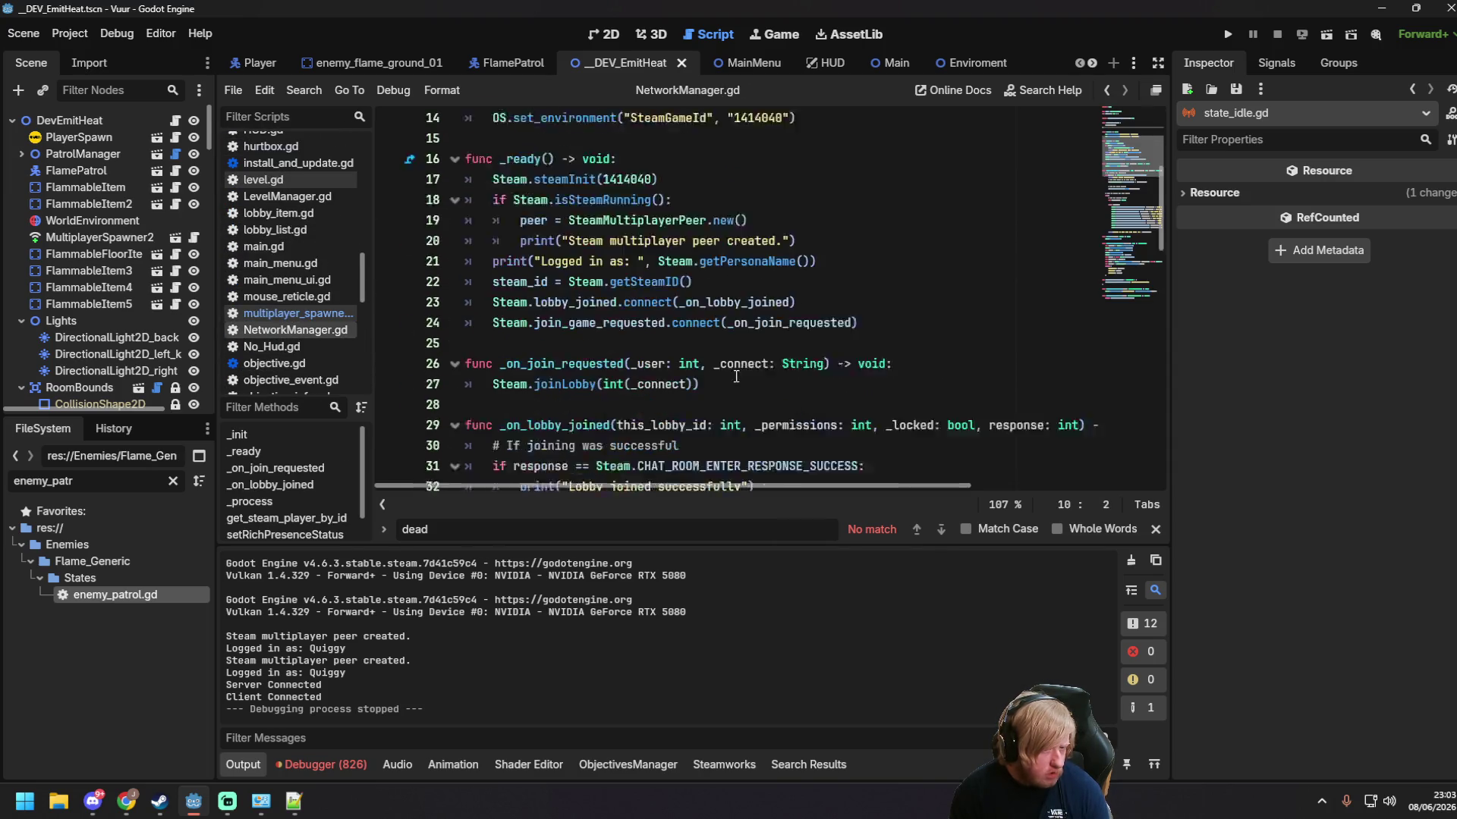
pyautogui.scroll(-3)
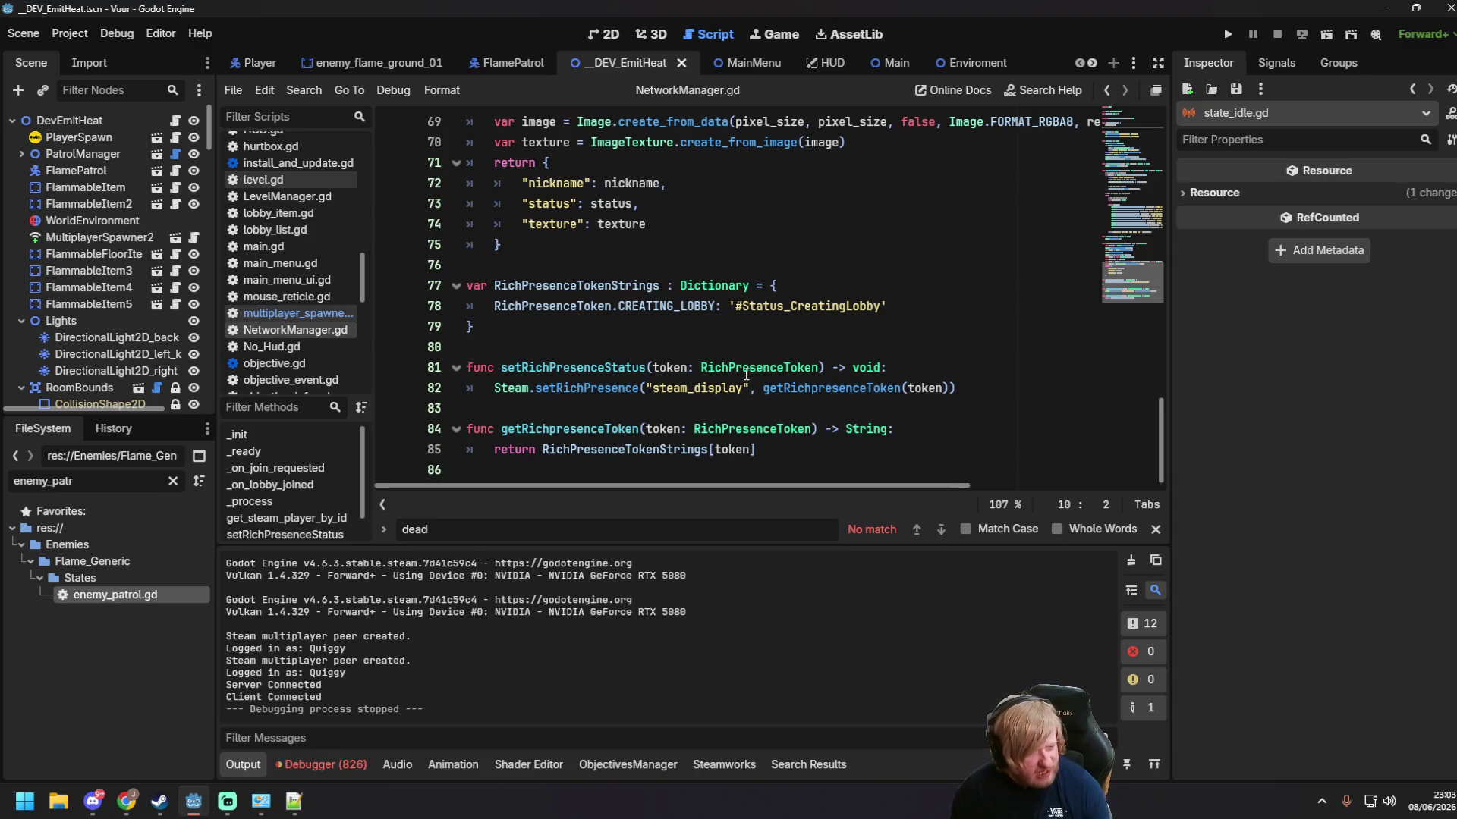
# - Save the project and switch to the 2D view of the _DEV_EmitHeat level
pyautogui.click(746, 372)
pyautogui.scroll(3)
pyautogui.scroll(-3)
pyautogui.click(670, 226)
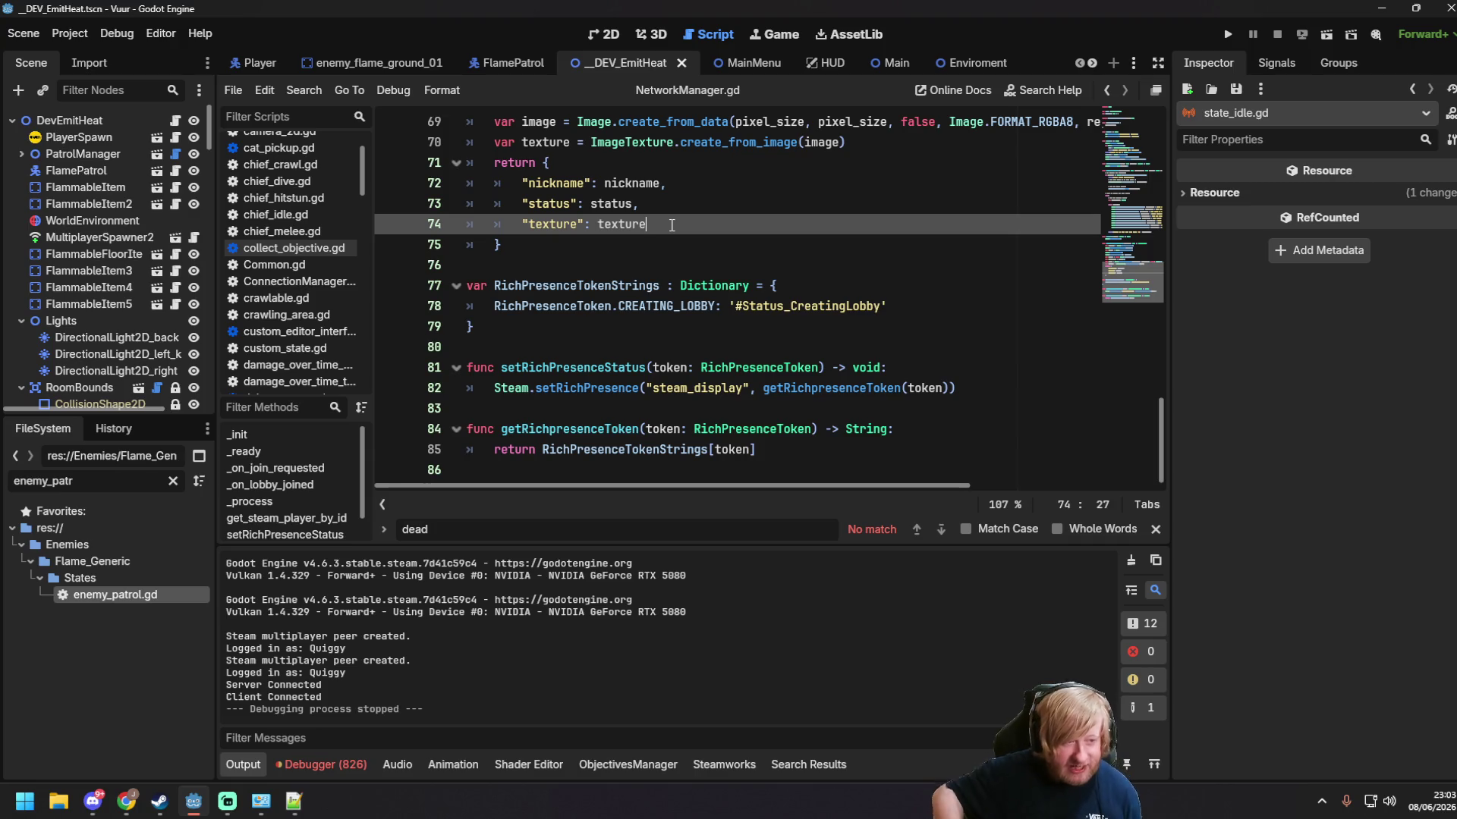
pyautogui.hotkey('ctrl', 's')
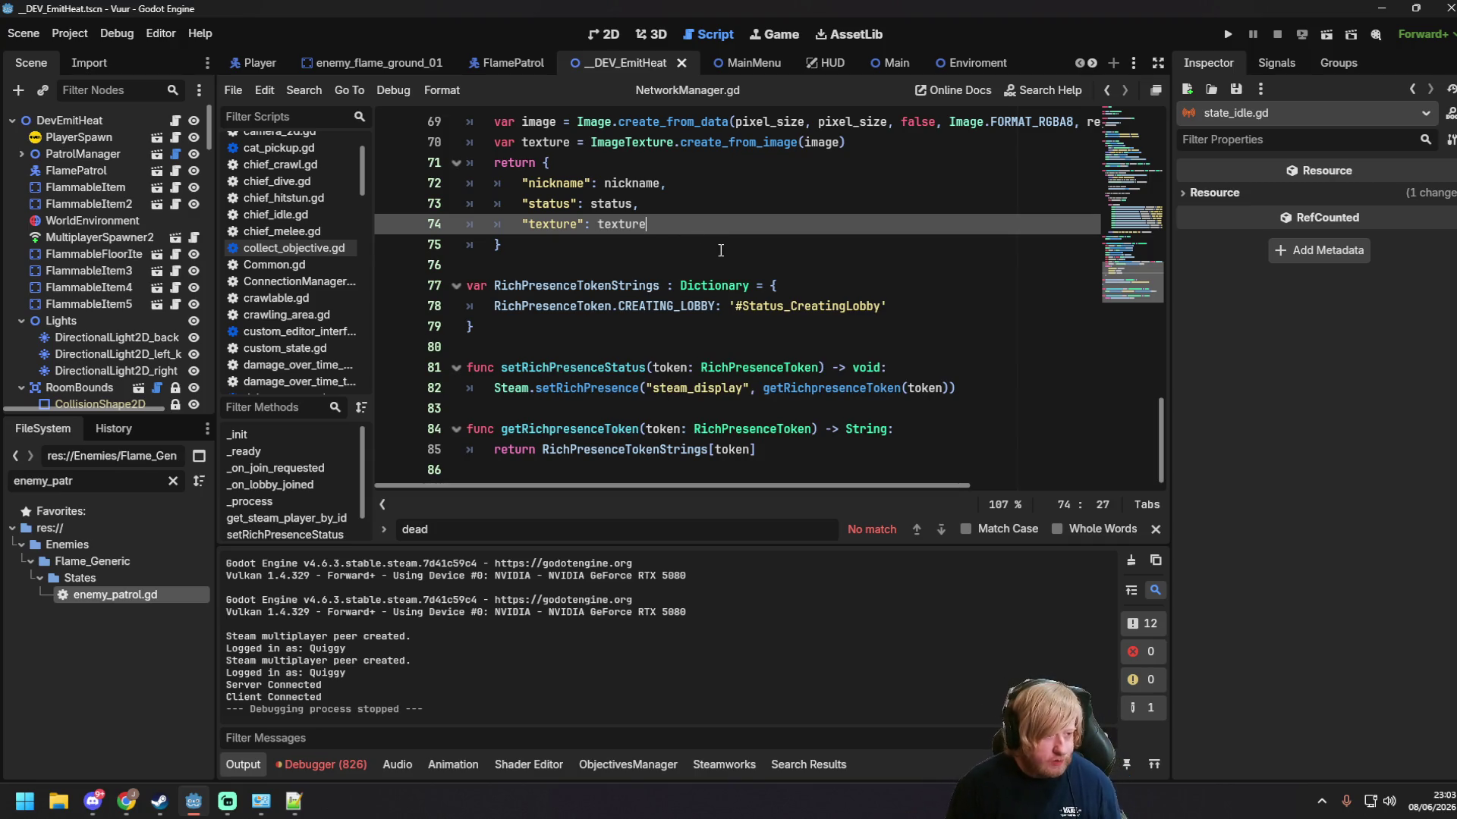
pyautogui.click(721, 251)
pyautogui.hotkey('ctrl', 's')
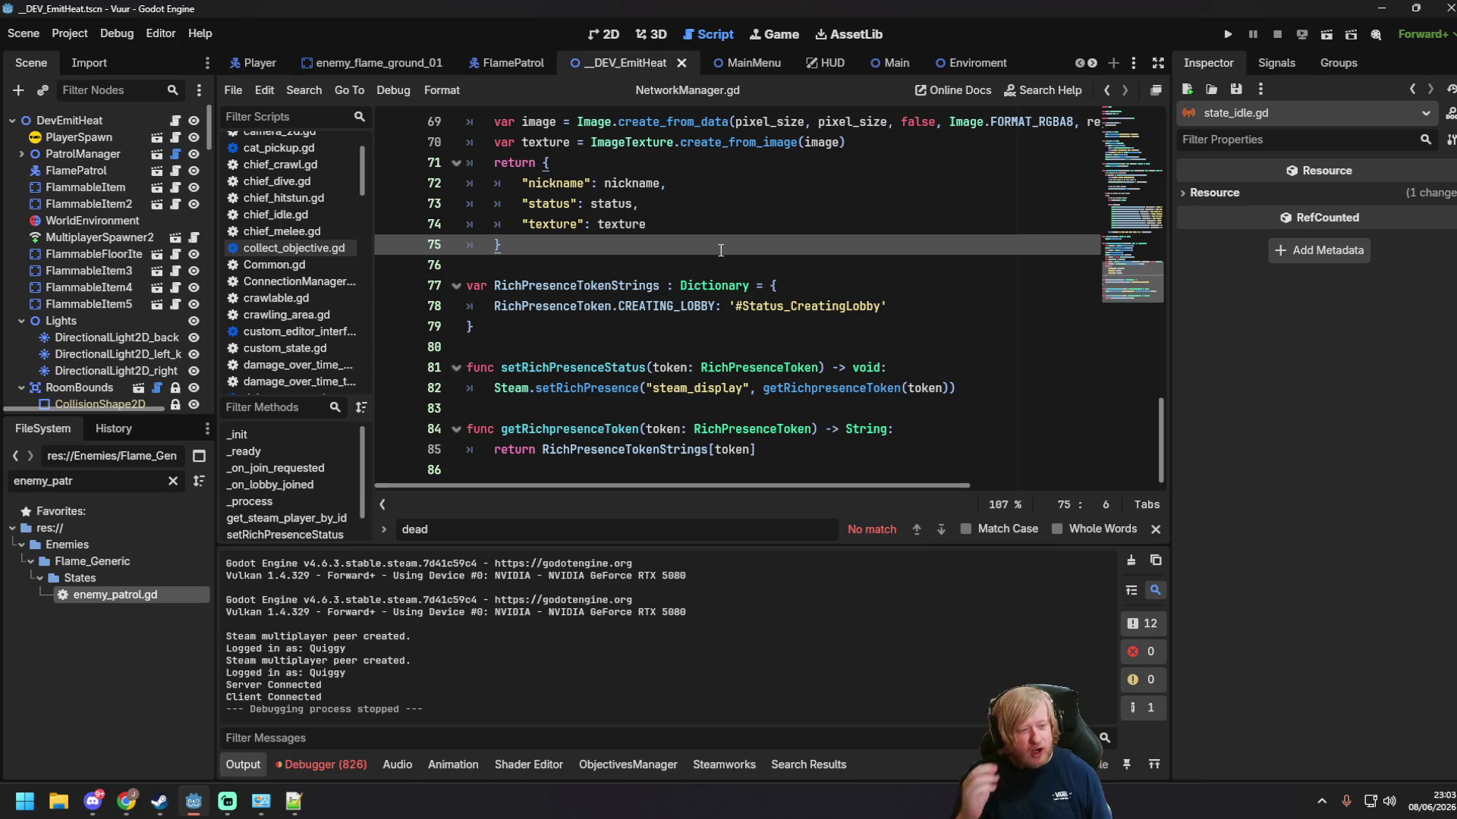
pyautogui.click(596, 40)
pyautogui.scroll(-3)
pyautogui.hscroll(3)
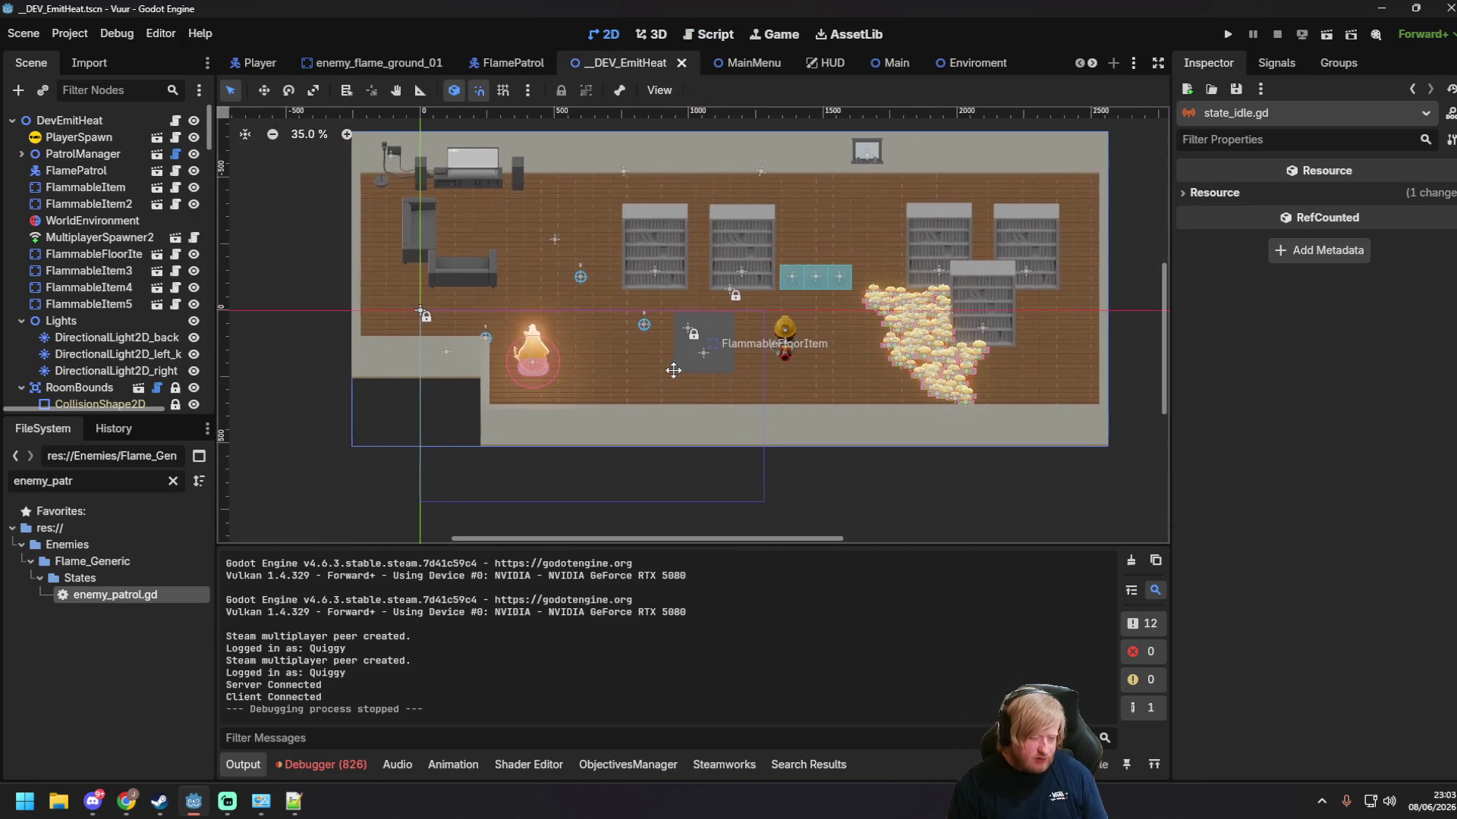
# - Open the FlamePatrol scene and inspect its MultiplayerSynchronizer node
pyautogui.click(531, 370)
pyautogui.click(156, 171)
pyautogui.click(90, 371)
pyautogui.click(99, 388)
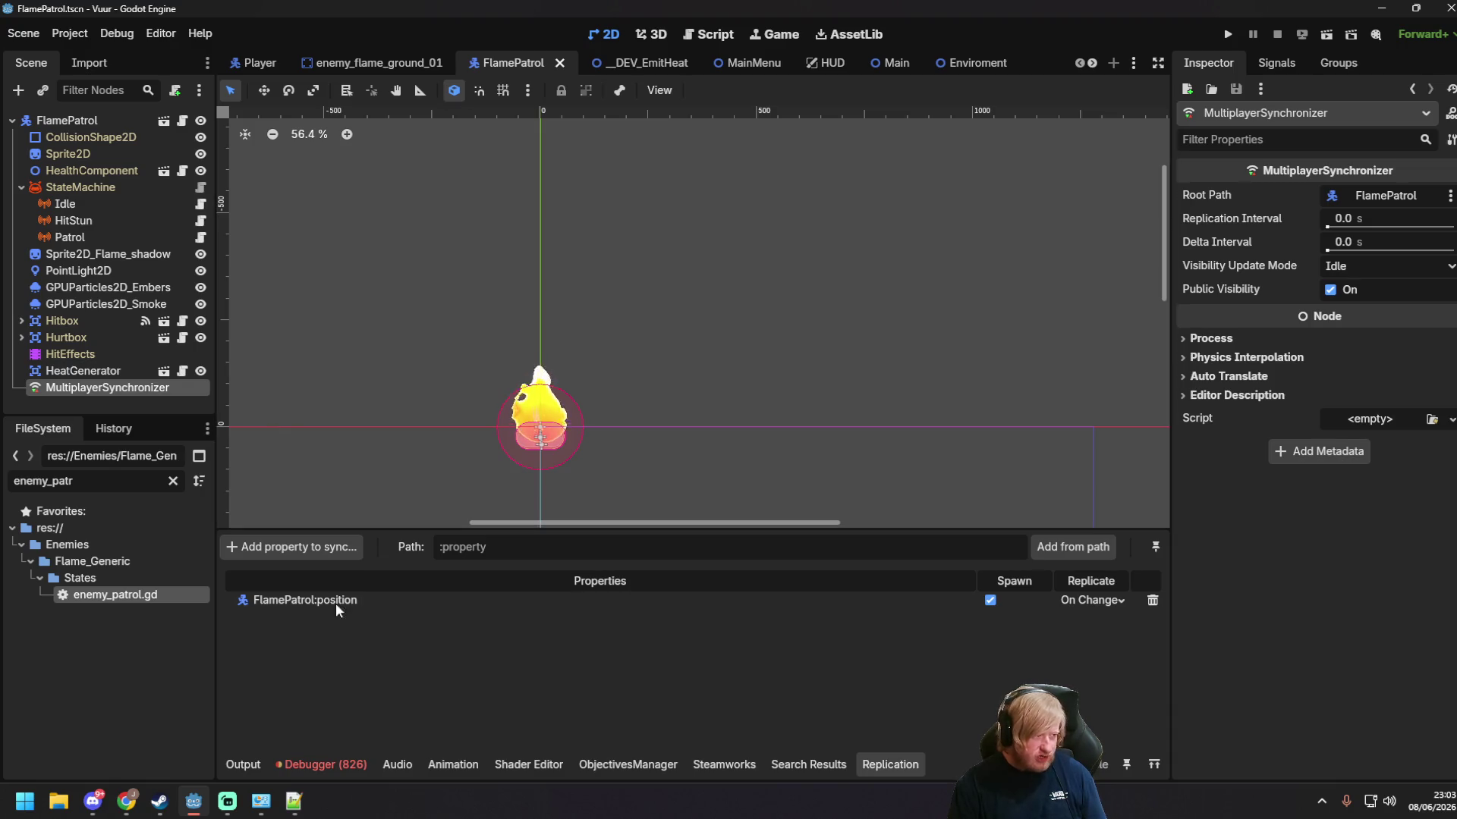
# - View the FlamePatrol script and health_component.gd, then open the HealthComponent scene
pyautogui.click(182, 121)
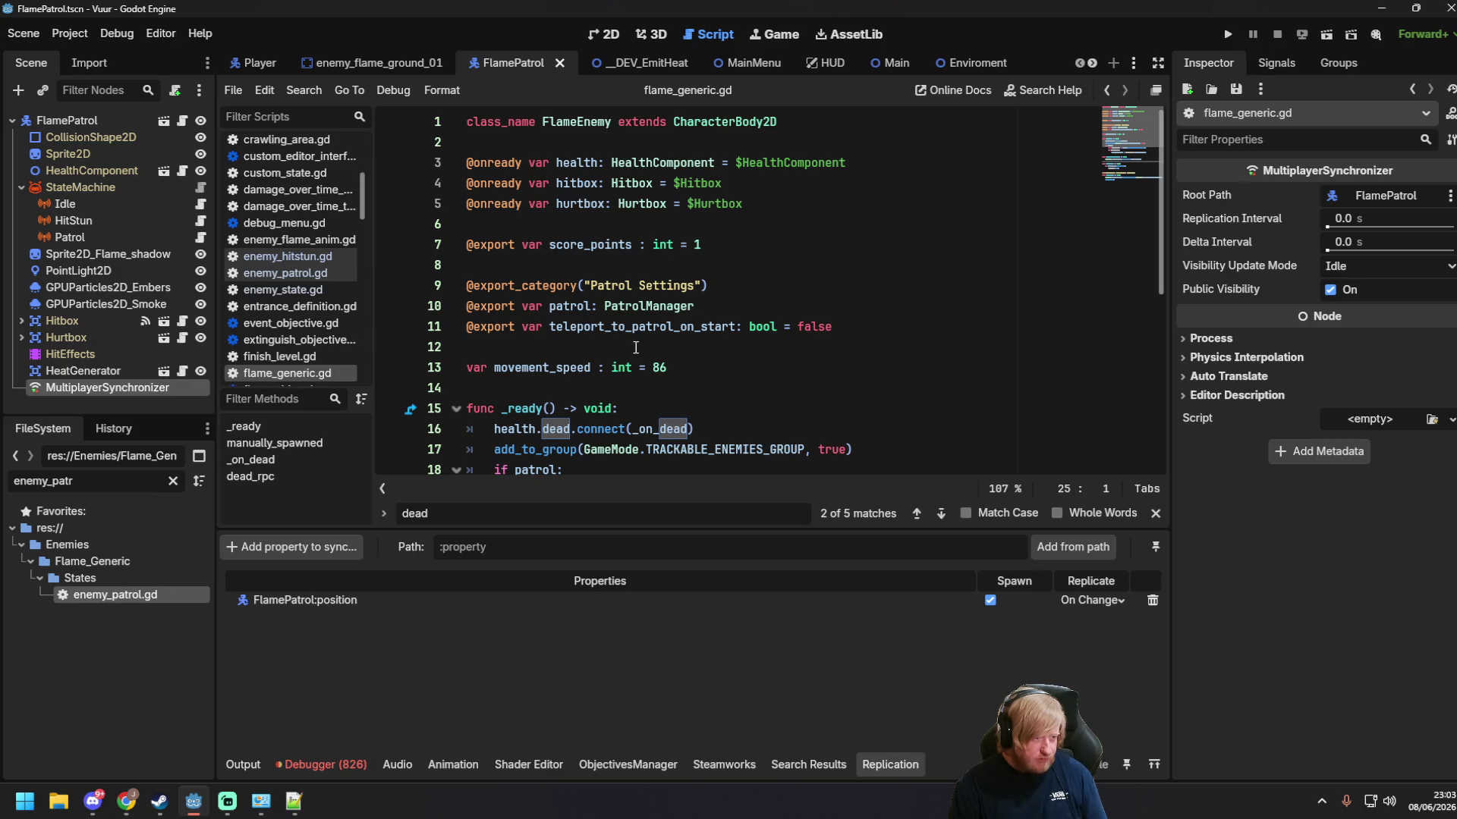
pyautogui.scroll(-3)
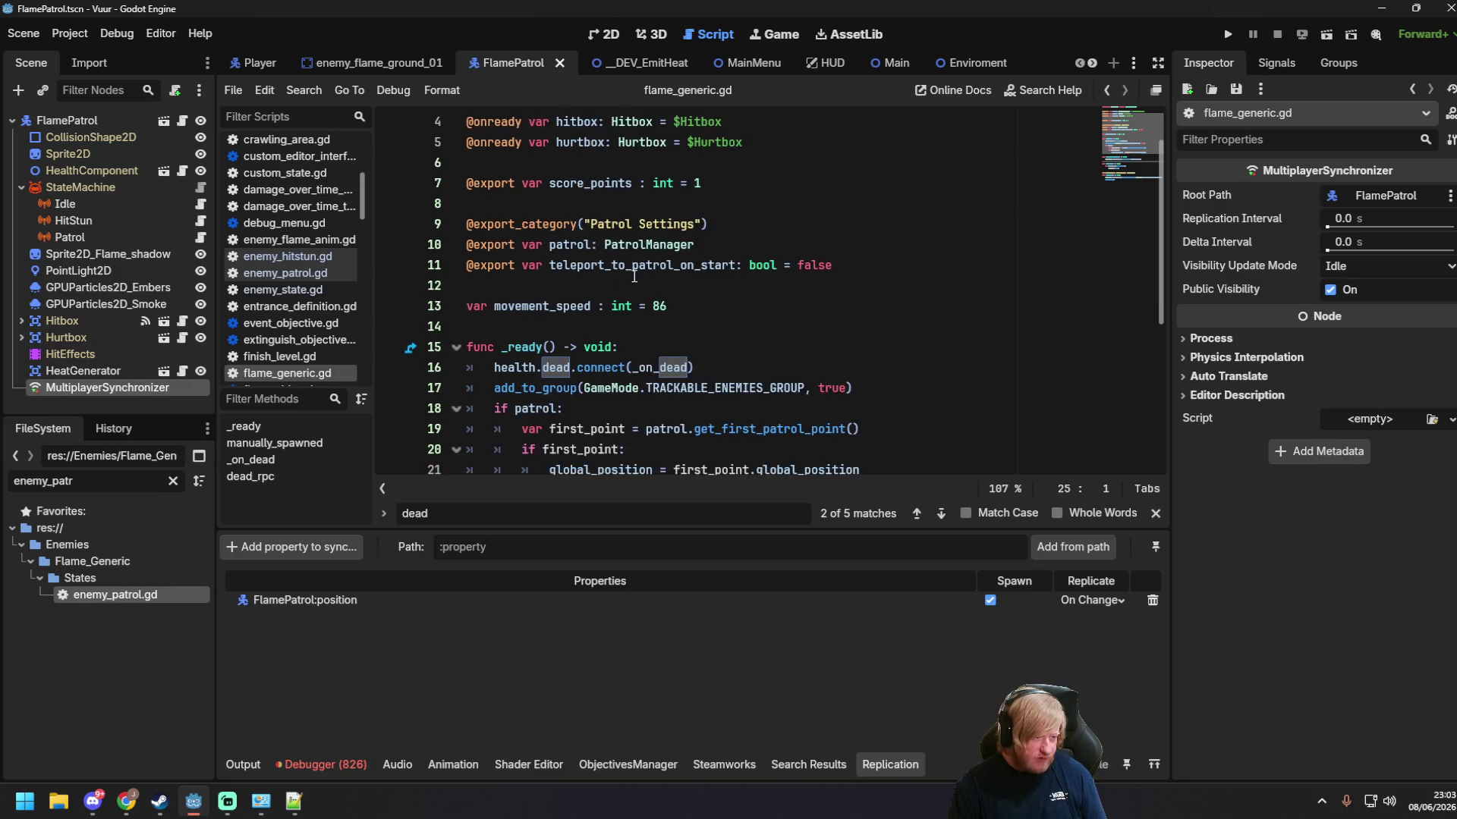
pyautogui.scroll(-3)
pyautogui.scroll(3)
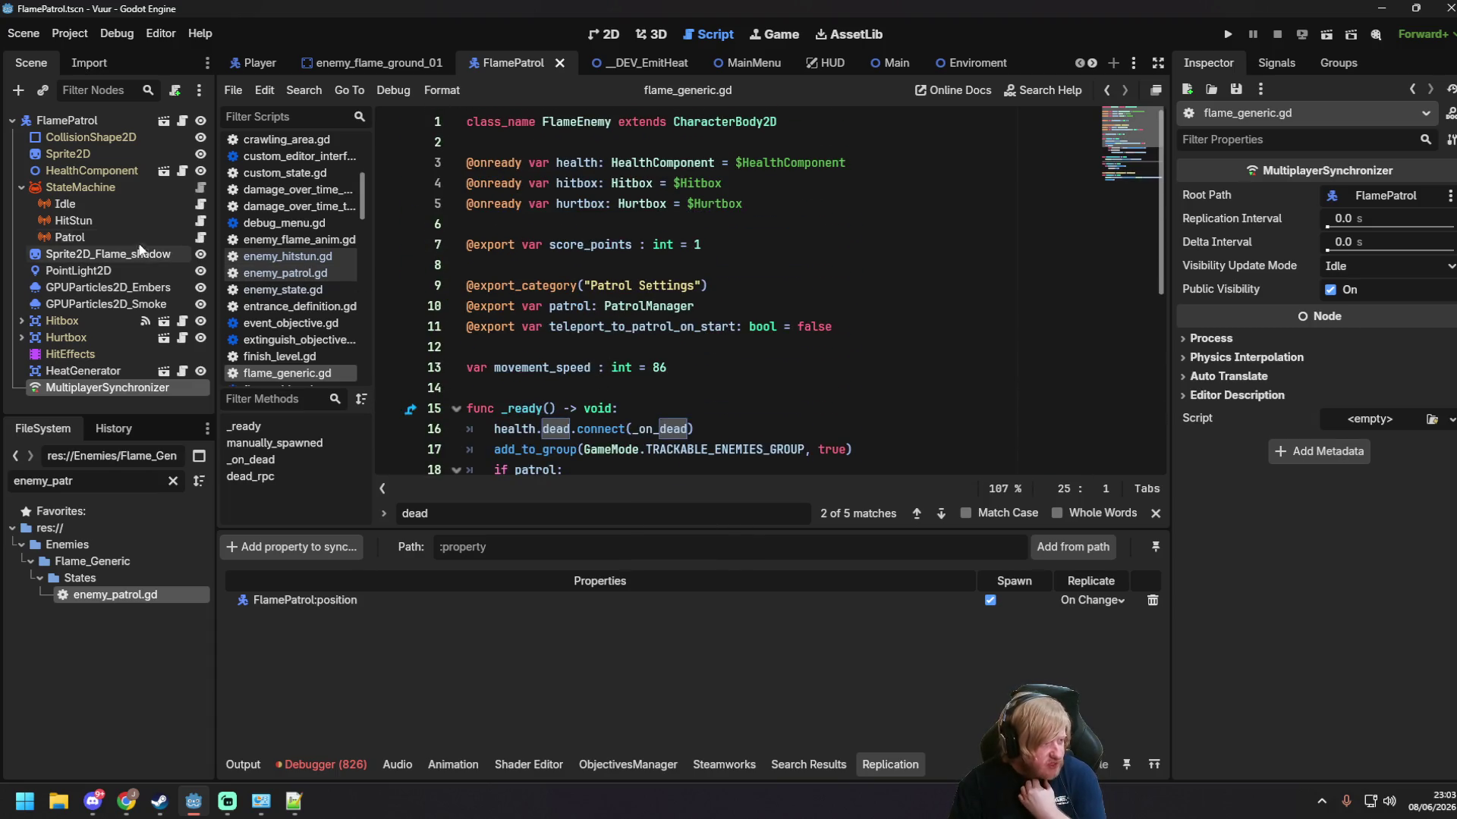
pyautogui.click(178, 155)
pyautogui.click(182, 172)
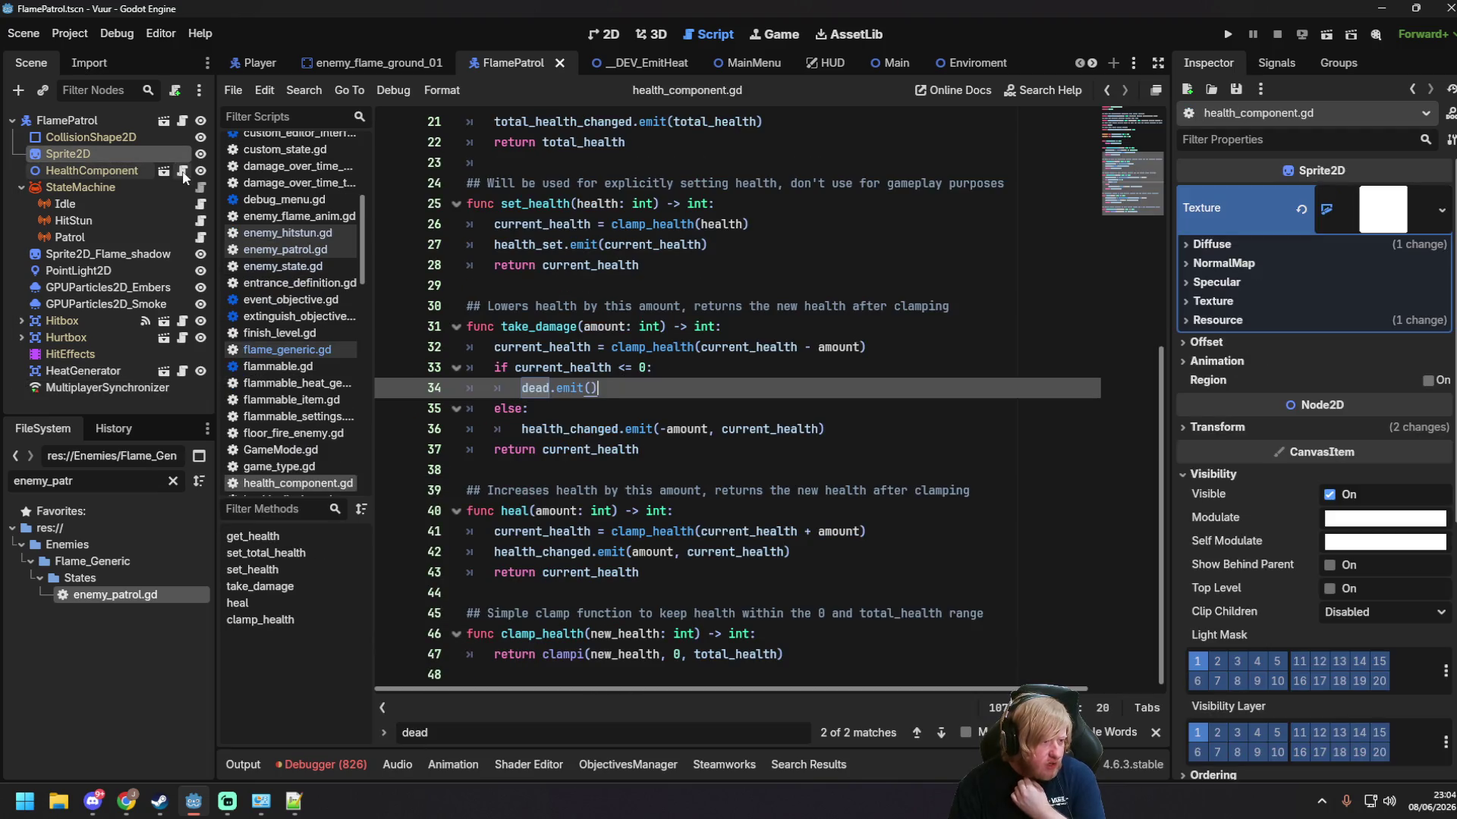
pyautogui.scroll(3)
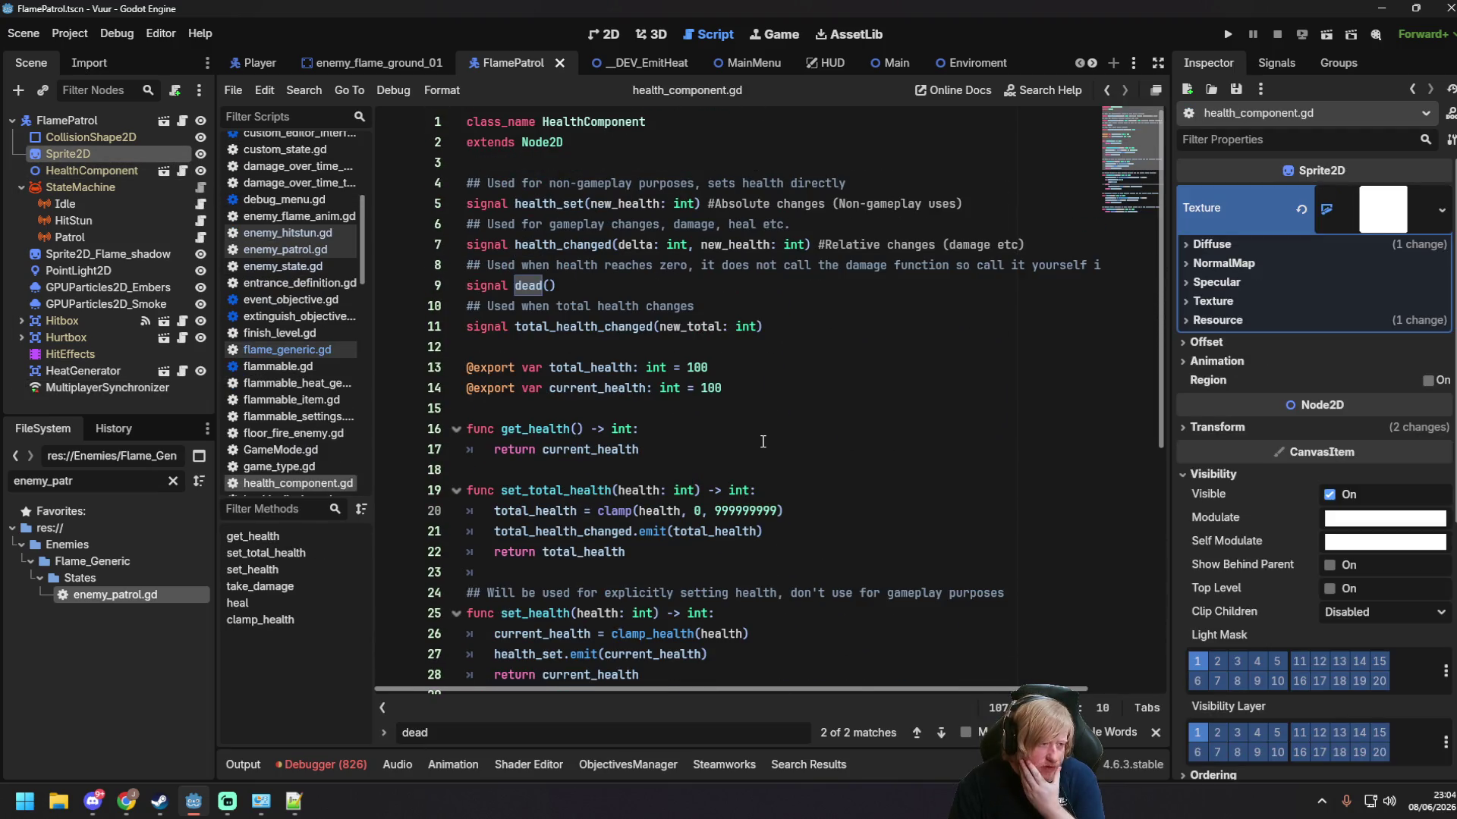
pyautogui.click(163, 171)
pyautogui.rightClick(96, 125)
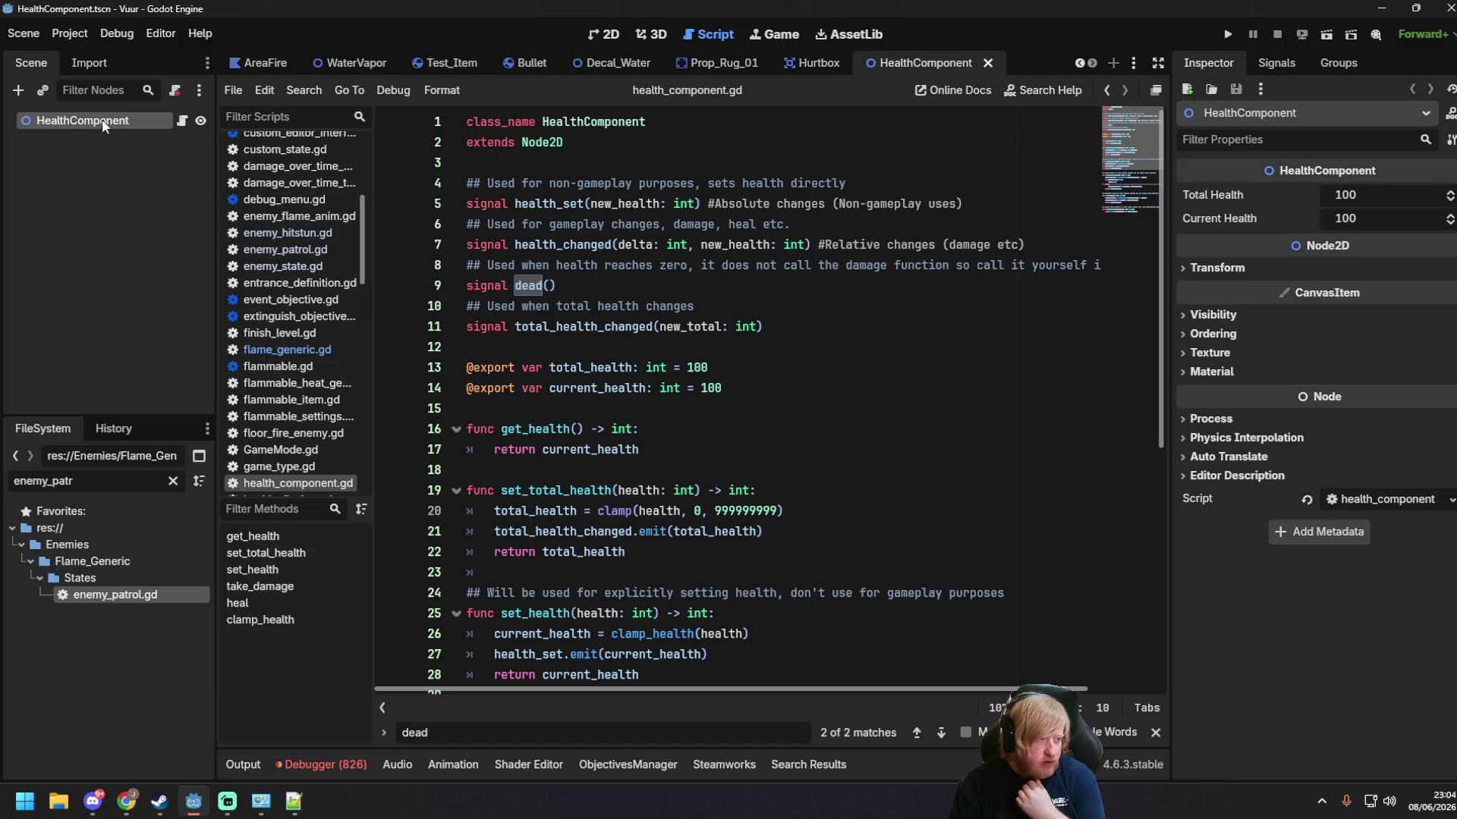
# - Add a MultiplayerSynchronizer child node under HealthComponent
pyautogui.click(181, 161)
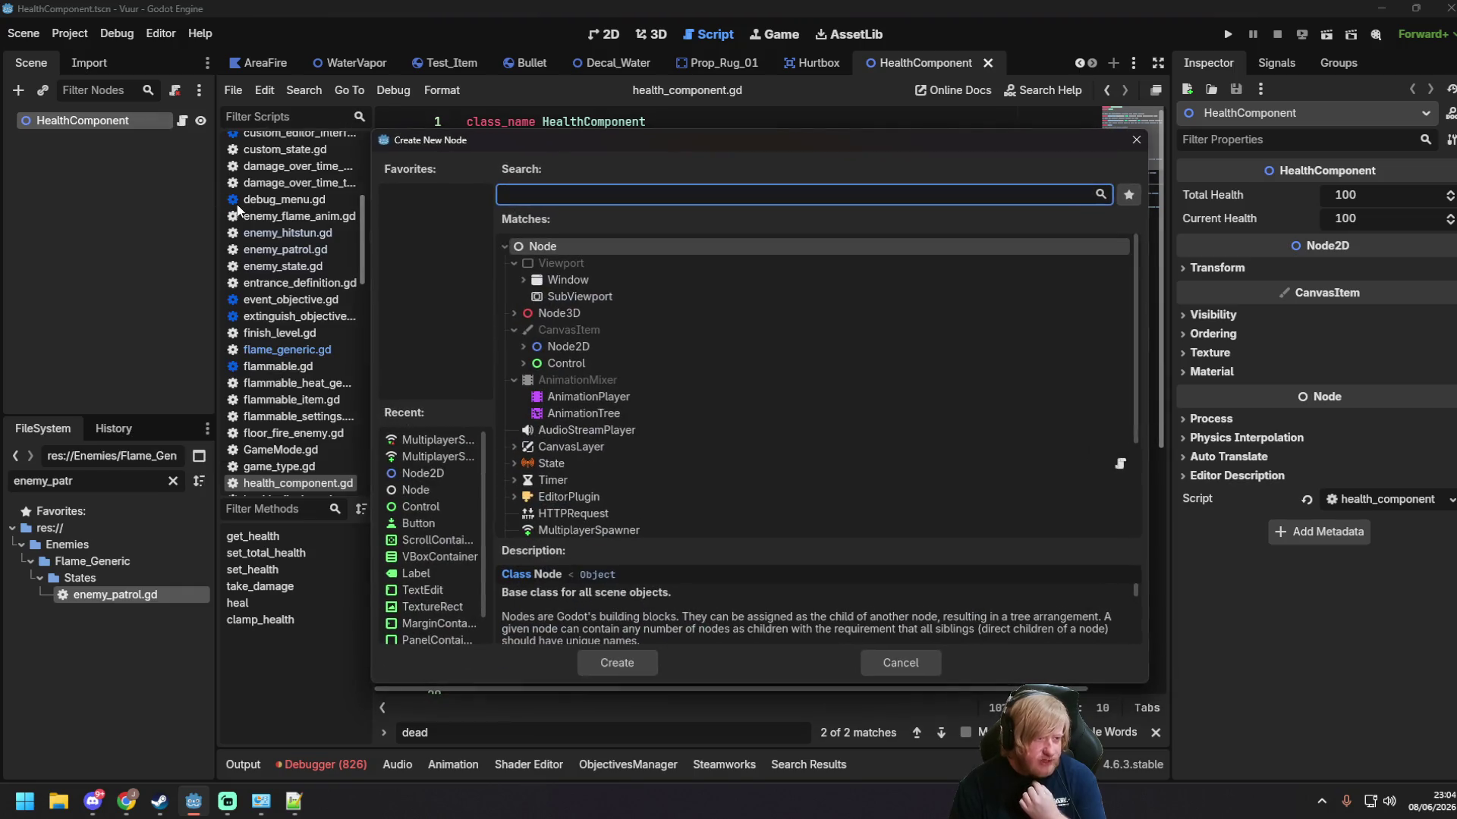
pyautogui.write('Multi')
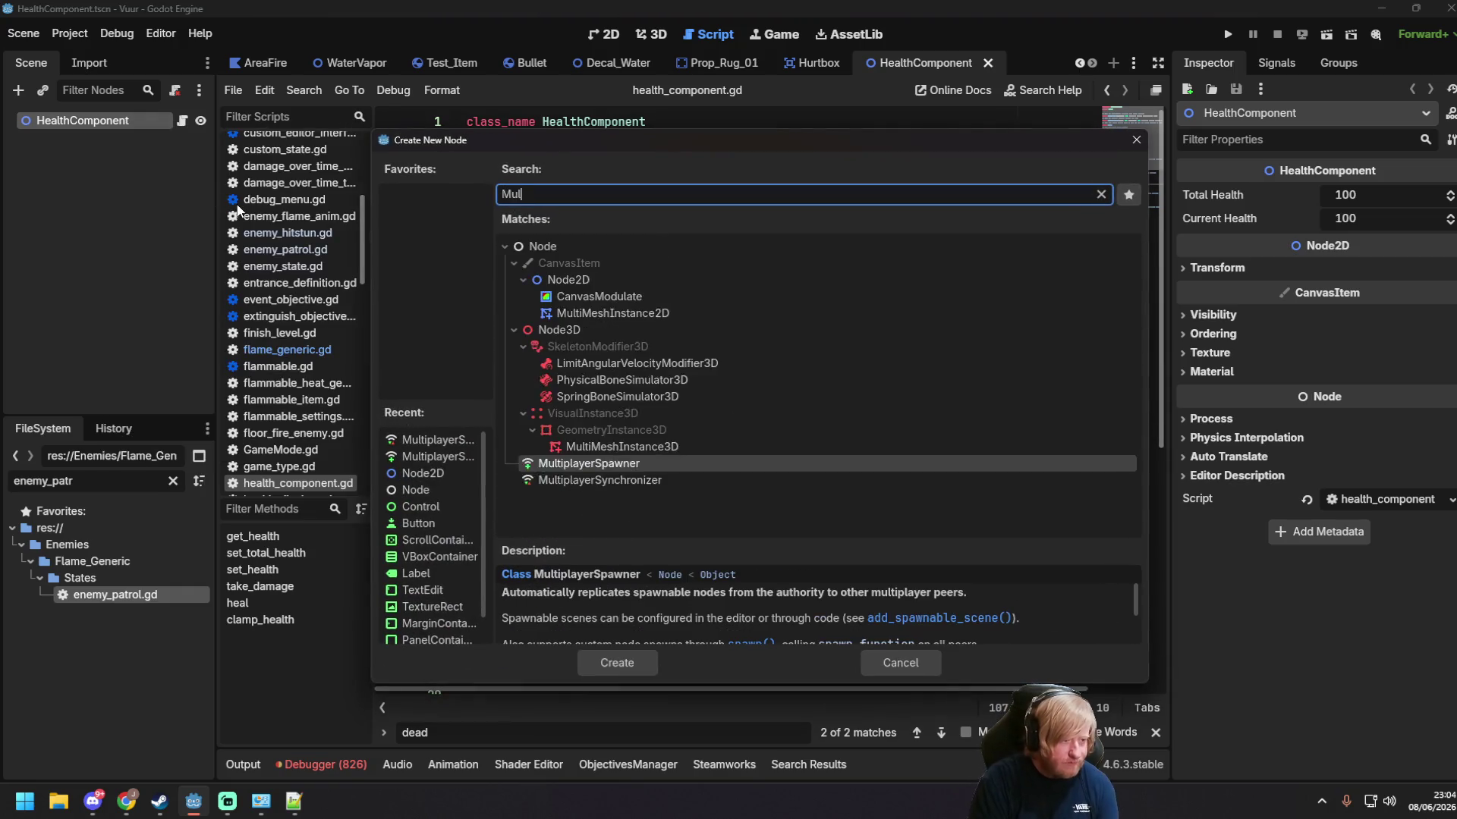
pyautogui.press('Down')
pyautogui.press('Return')
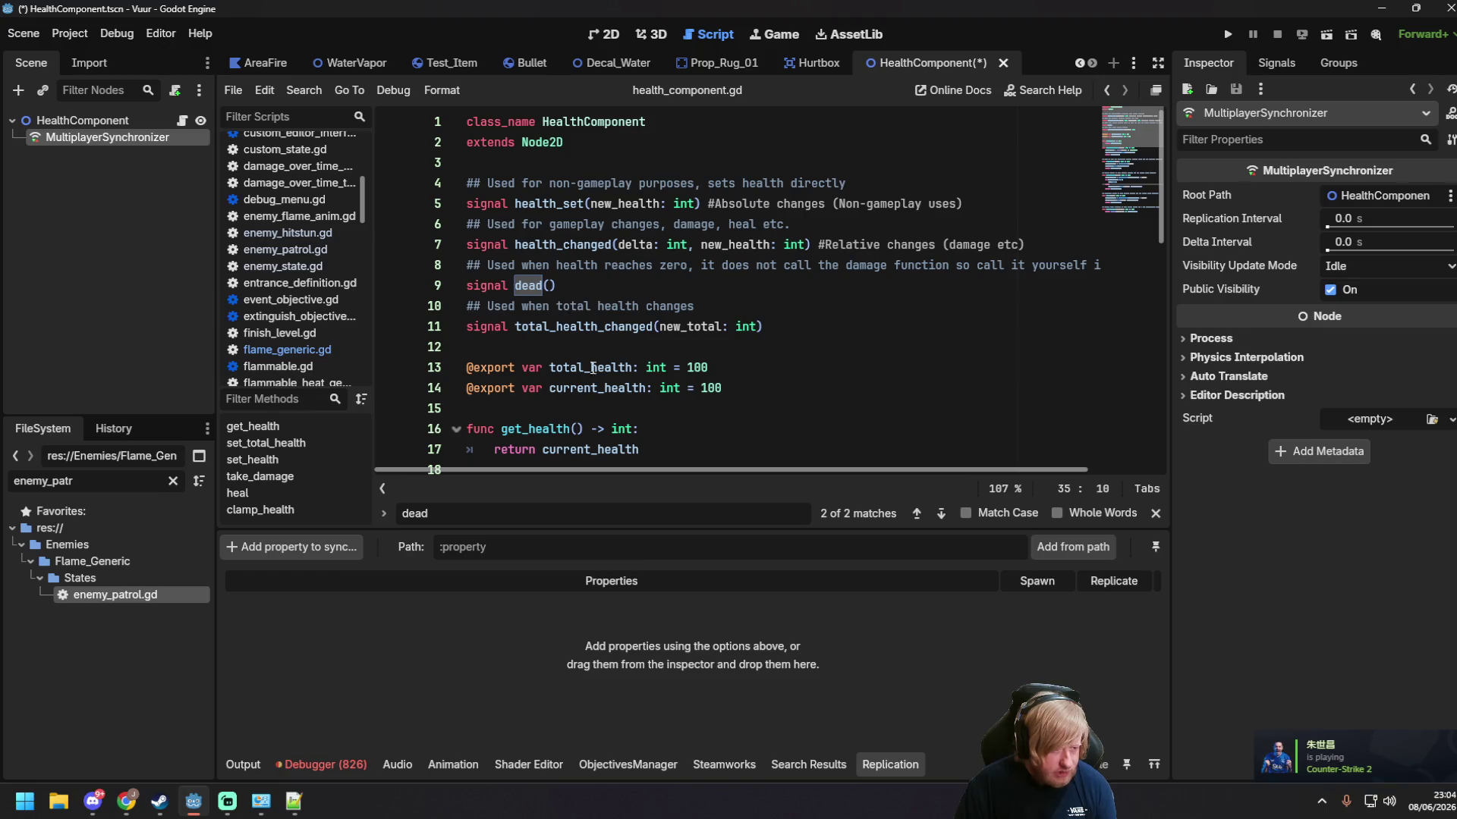
pyautogui.scroll(-3)
pyautogui.click(767, 285)
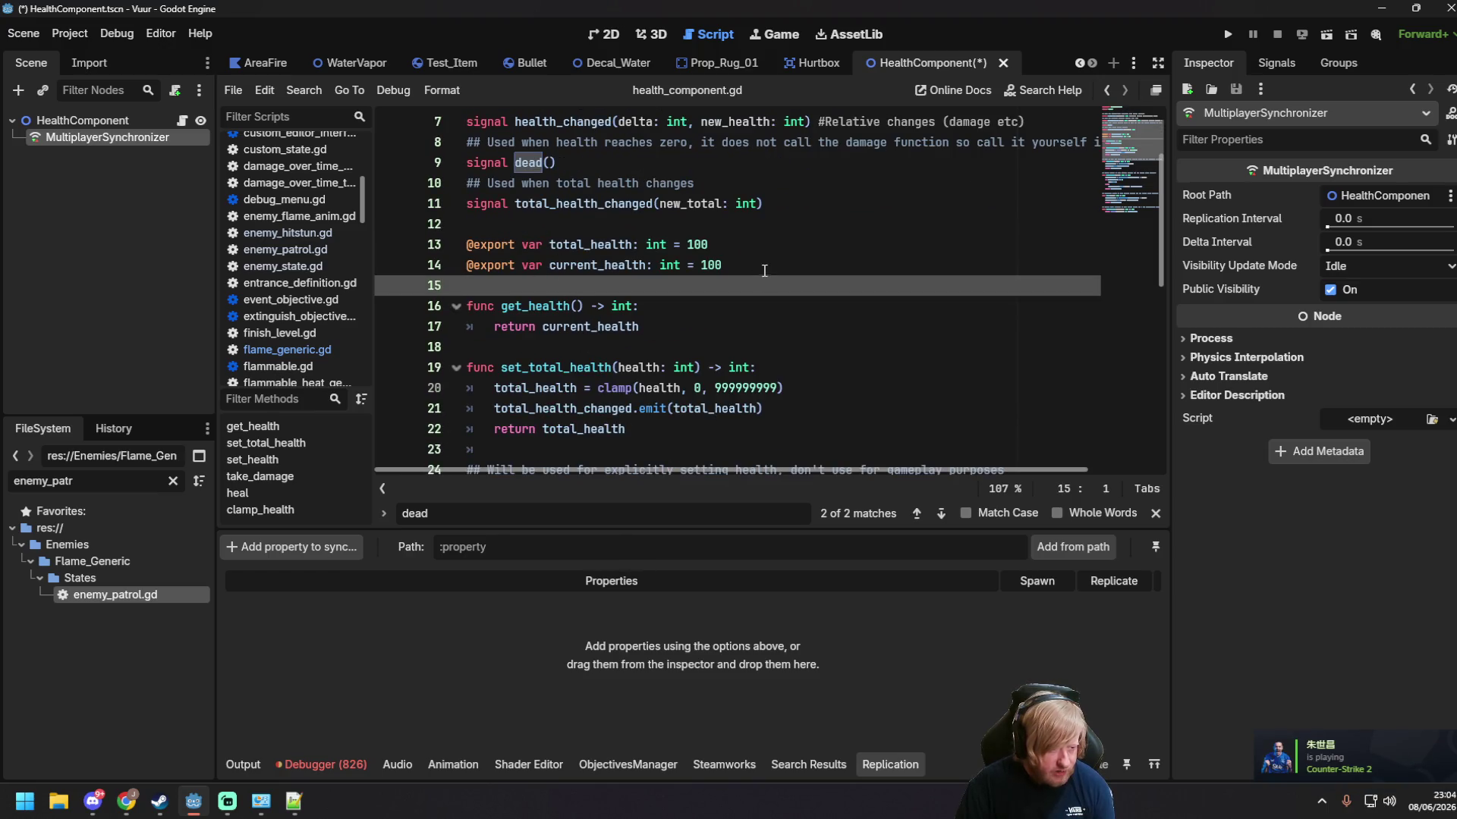
pyautogui.click(754, 261)
pyautogui.click(45, 180)
pyautogui.click(107, 137)
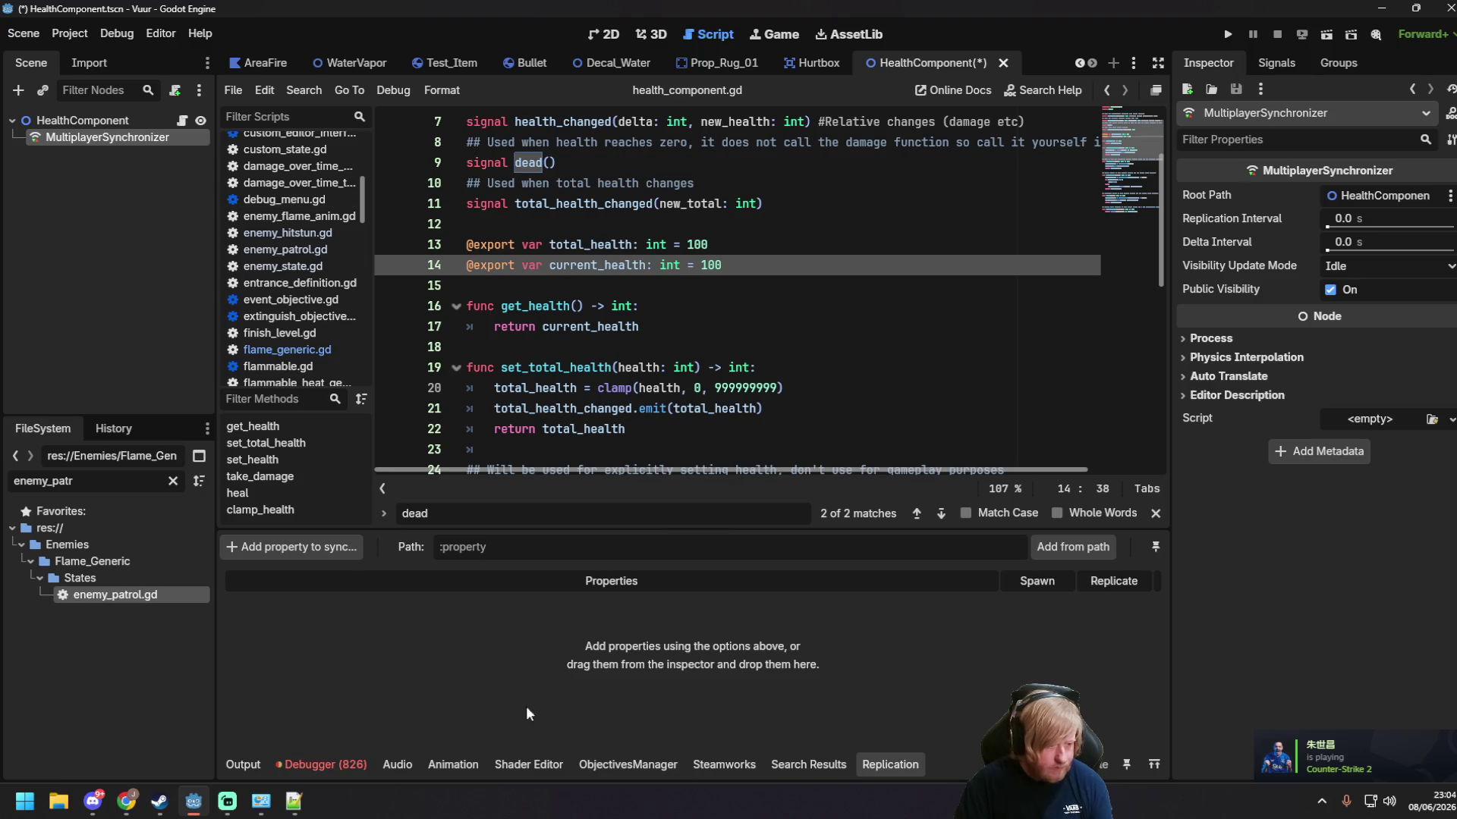
# - Add HealthComponent's total_health to replication with mode On Change
pyautogui.click(292, 547)
pyautogui.write('tota')
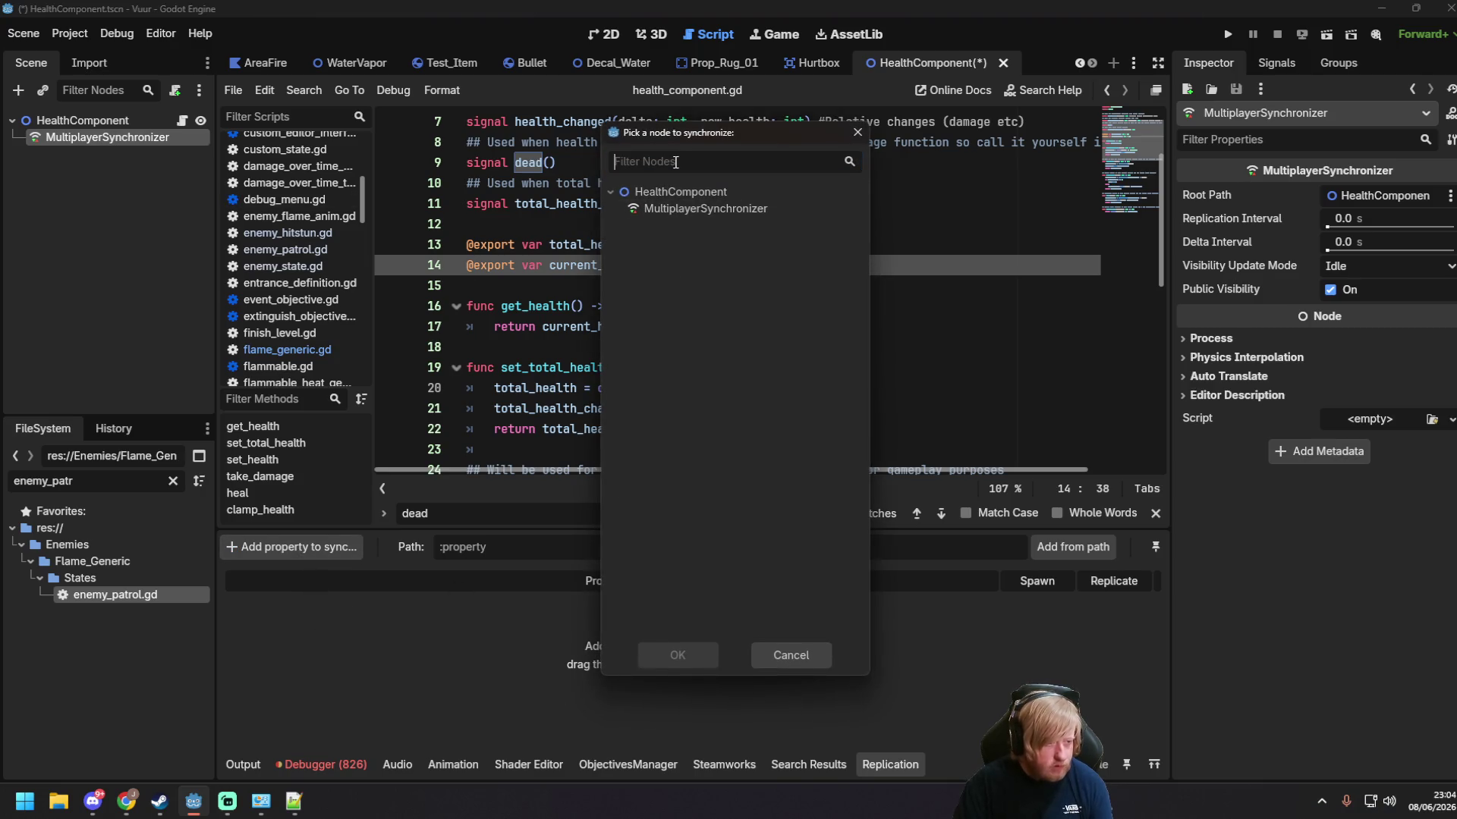
pyautogui.write('l')
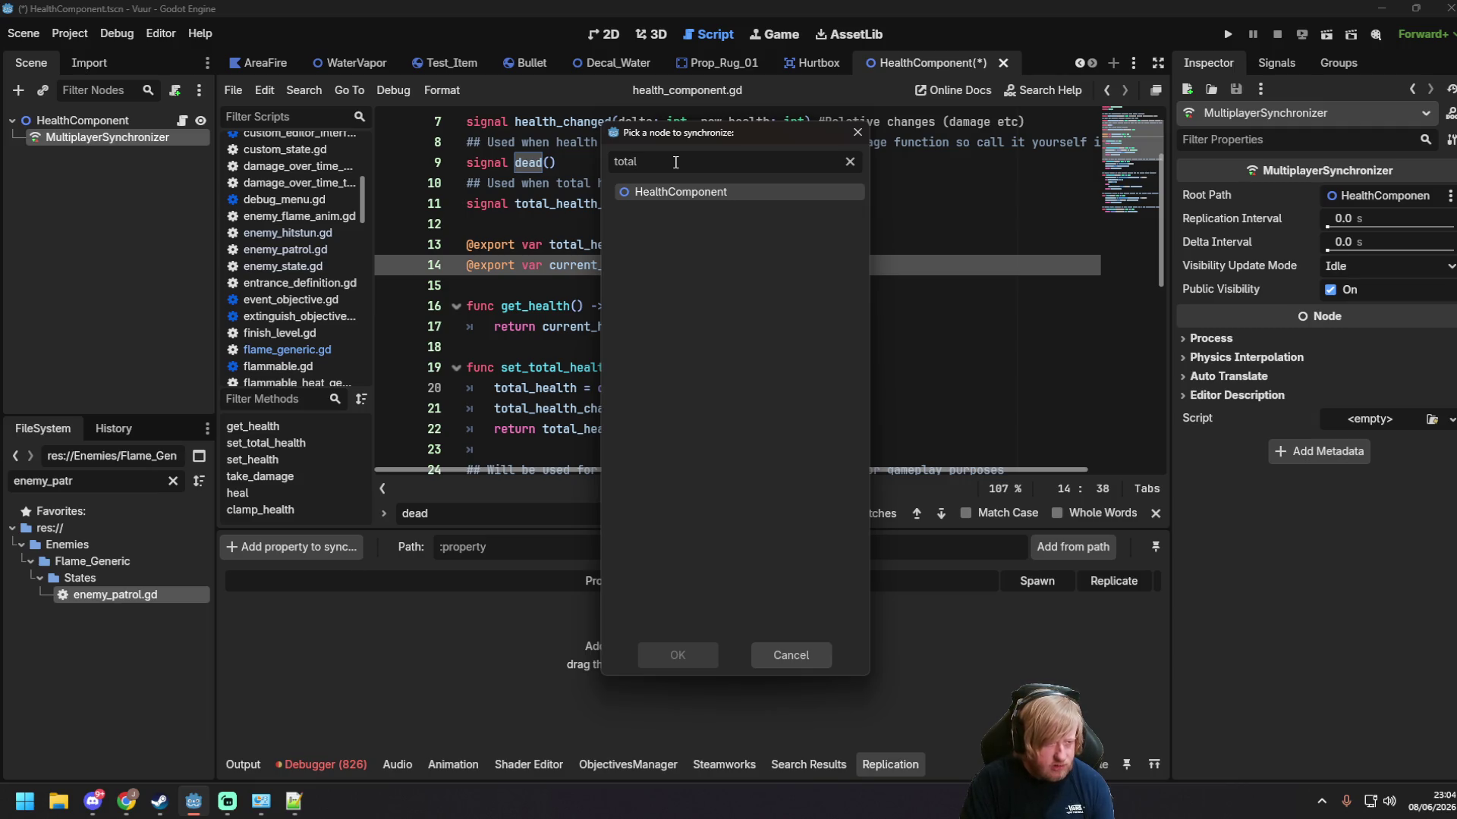
pyautogui.hotkey('ctrl', 'a')
pyautogui.press('BackSpace')
pyautogui.doubleClick(693, 195)
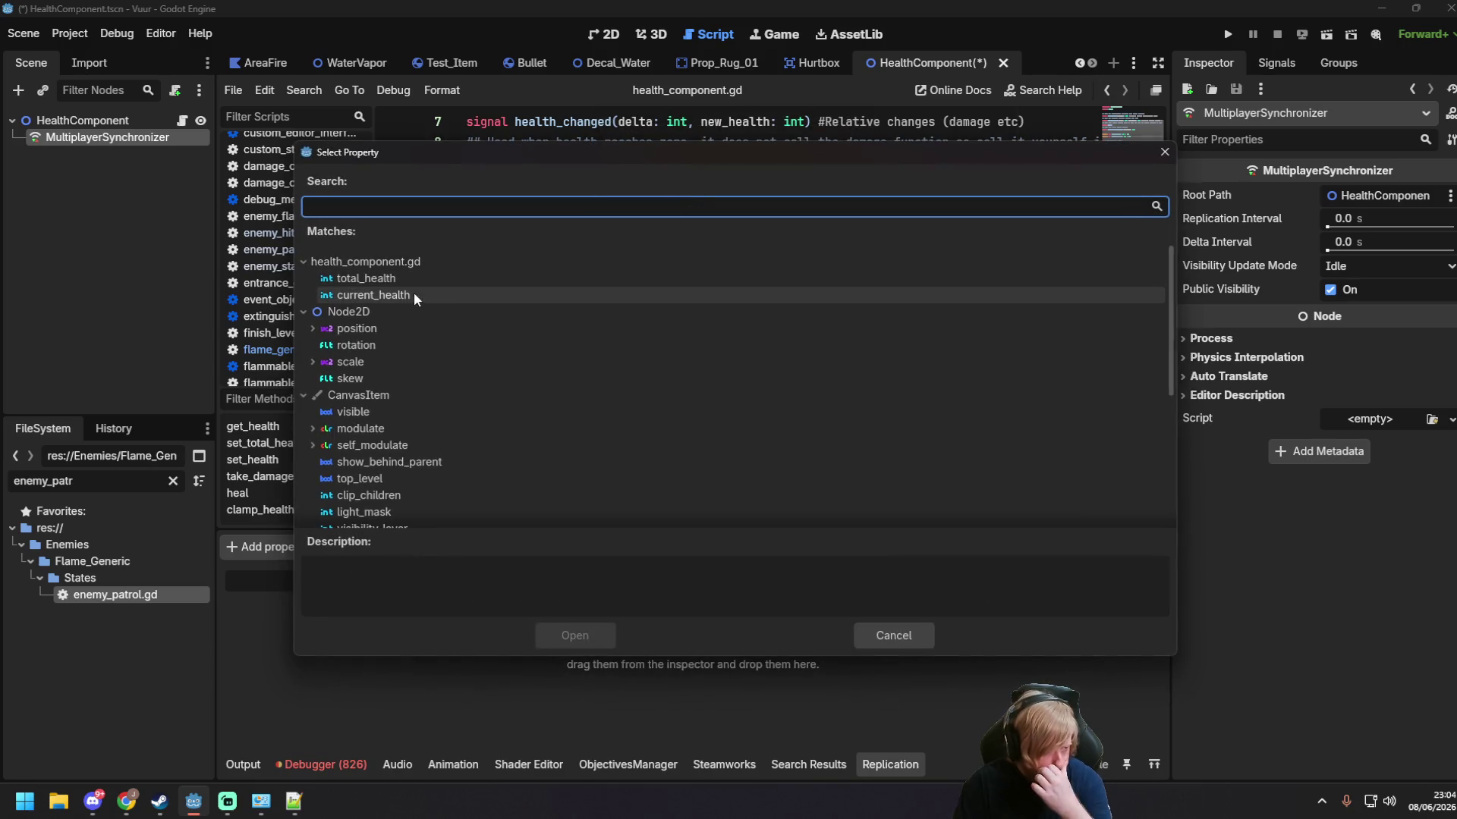
pyautogui.doubleClick(407, 277)
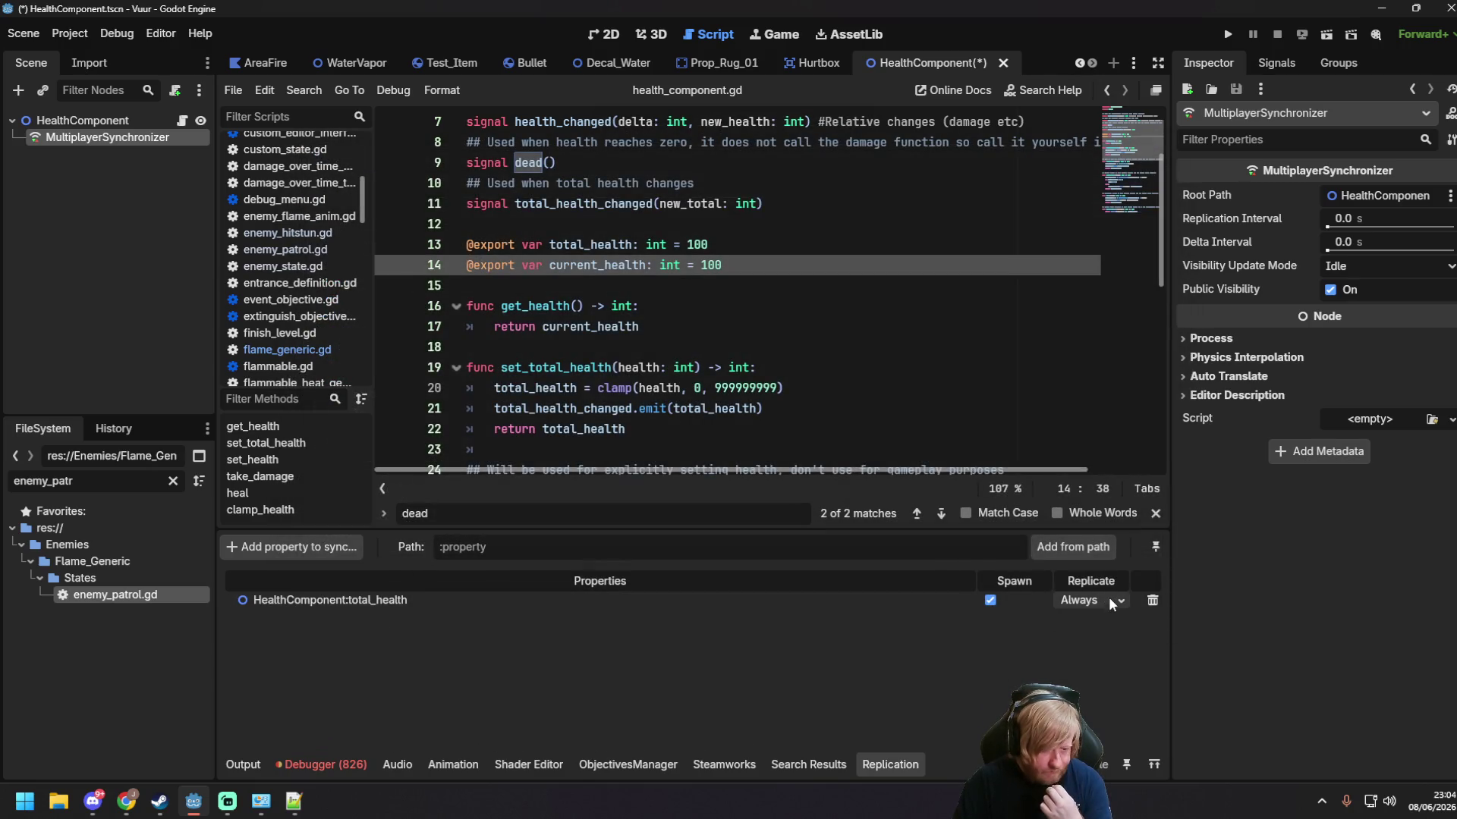
pyautogui.click(1091, 607)
pyautogui.click(1094, 658)
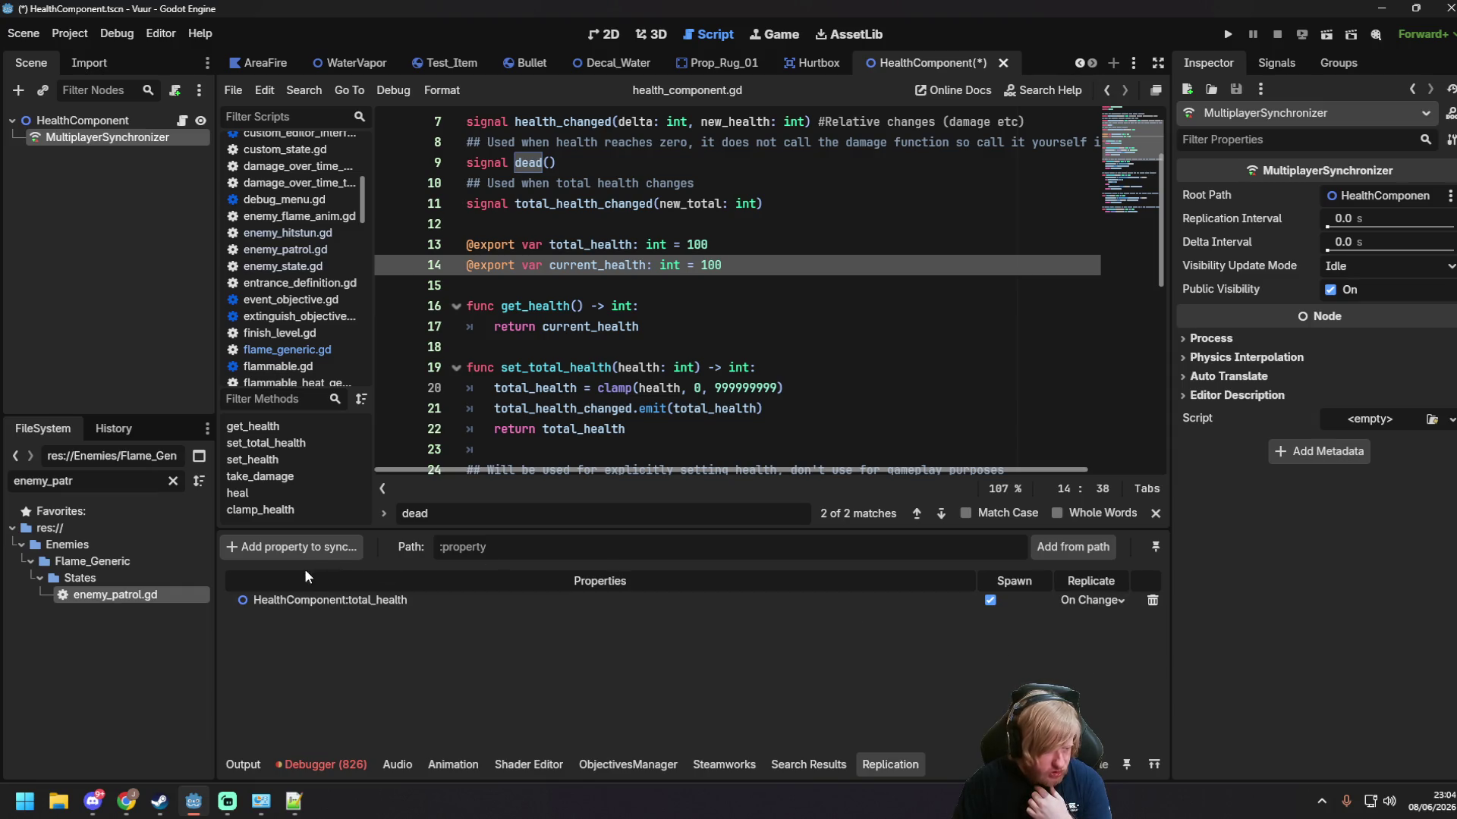
# - Add current_health to replication with mode On Change and save the scene
pyautogui.click(292, 547)
pyautogui.doubleClick(673, 191)
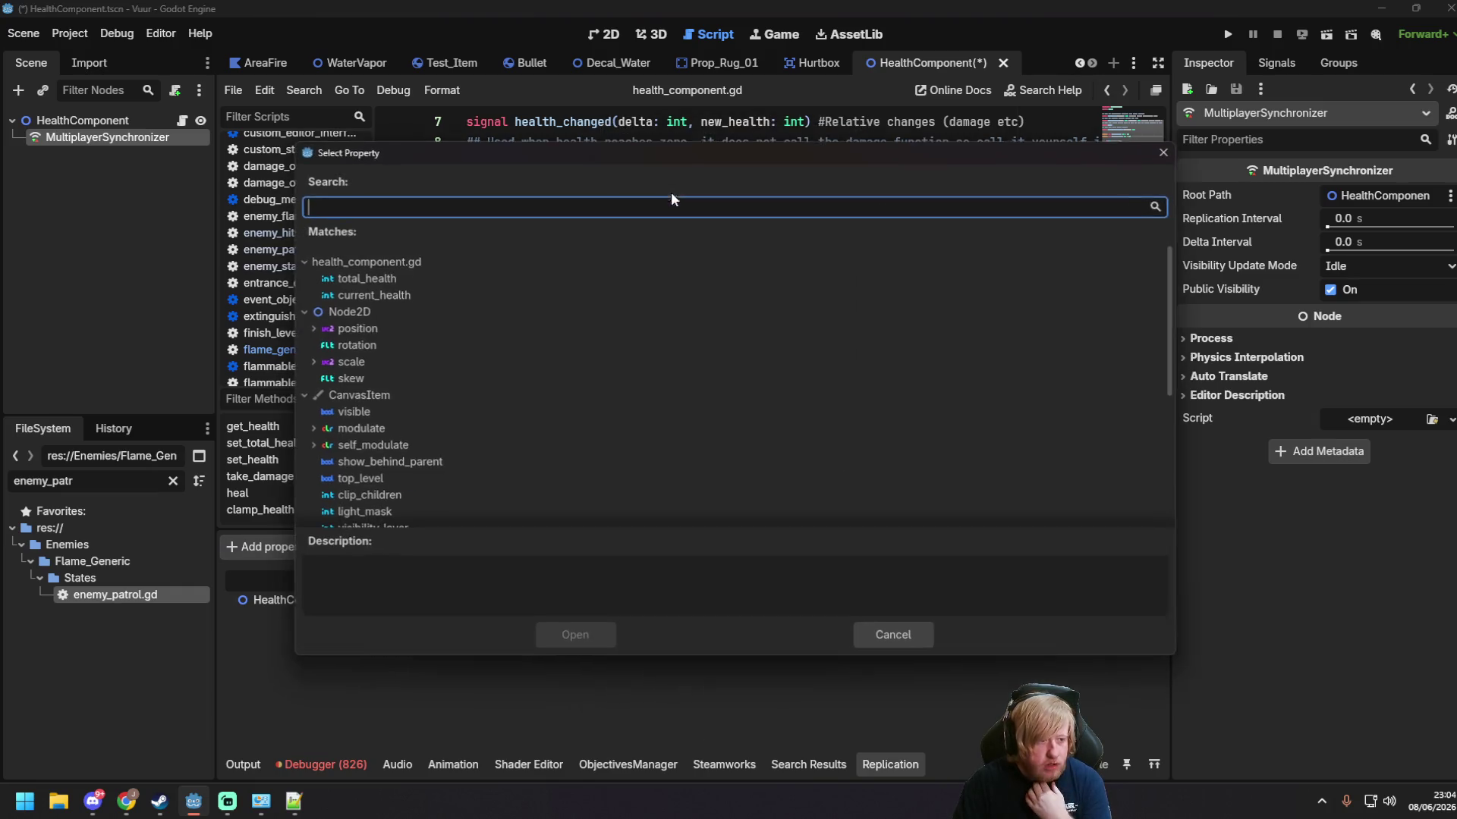
pyautogui.doubleClick(376, 293)
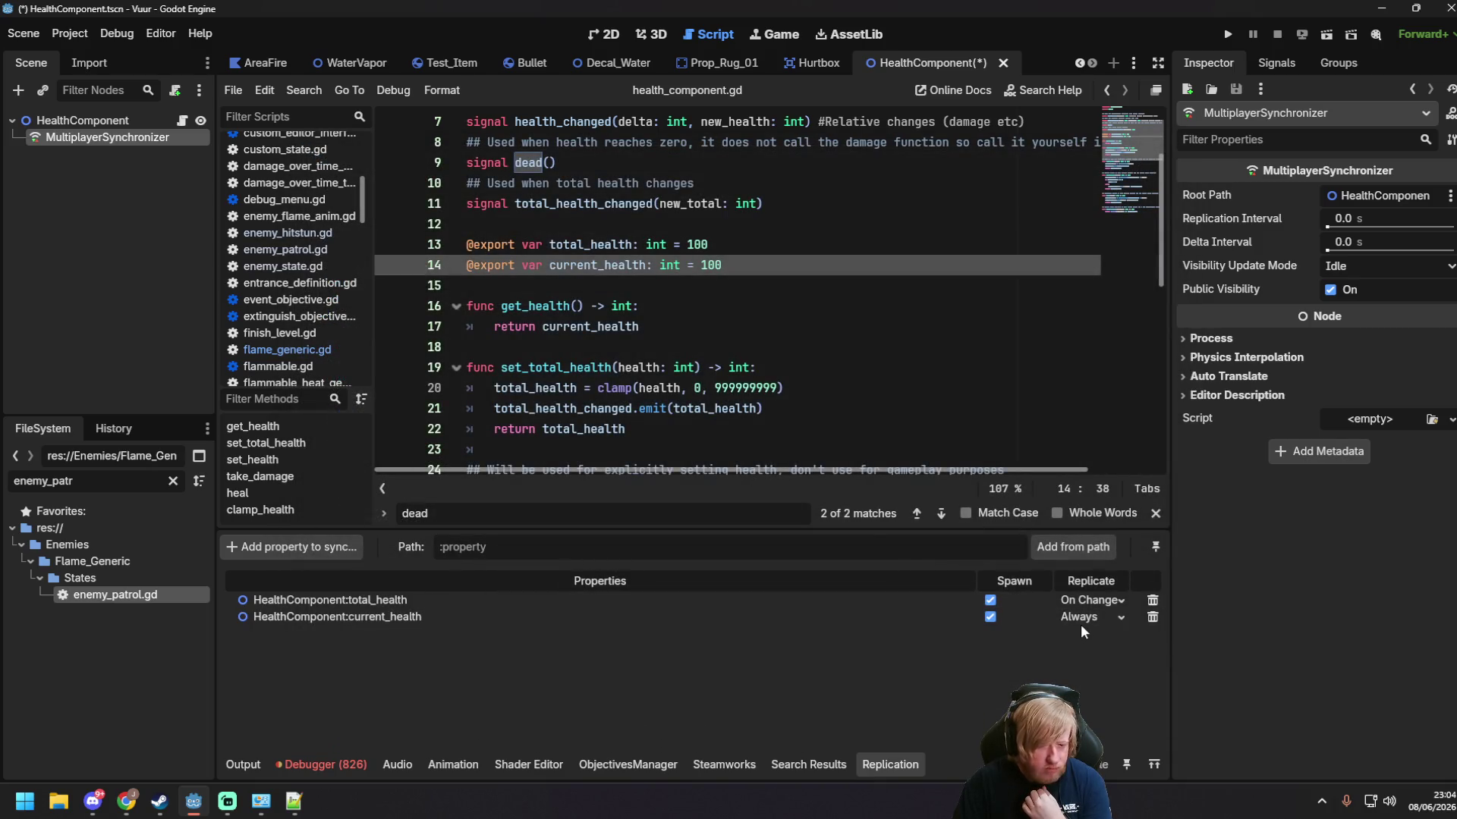
pyautogui.click(1084, 619)
pyautogui.click(1084, 675)
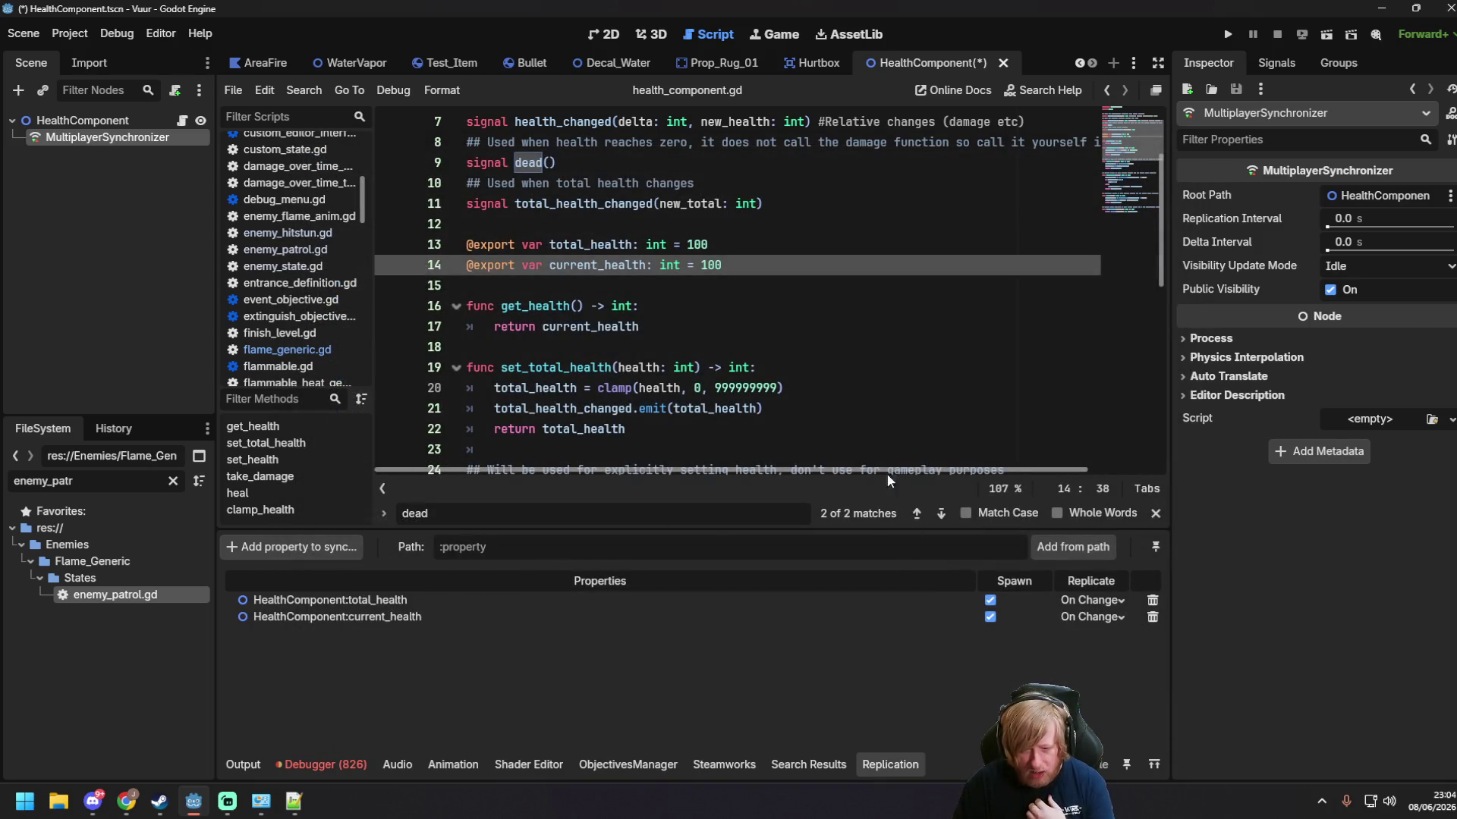
pyautogui.click(747, 324)
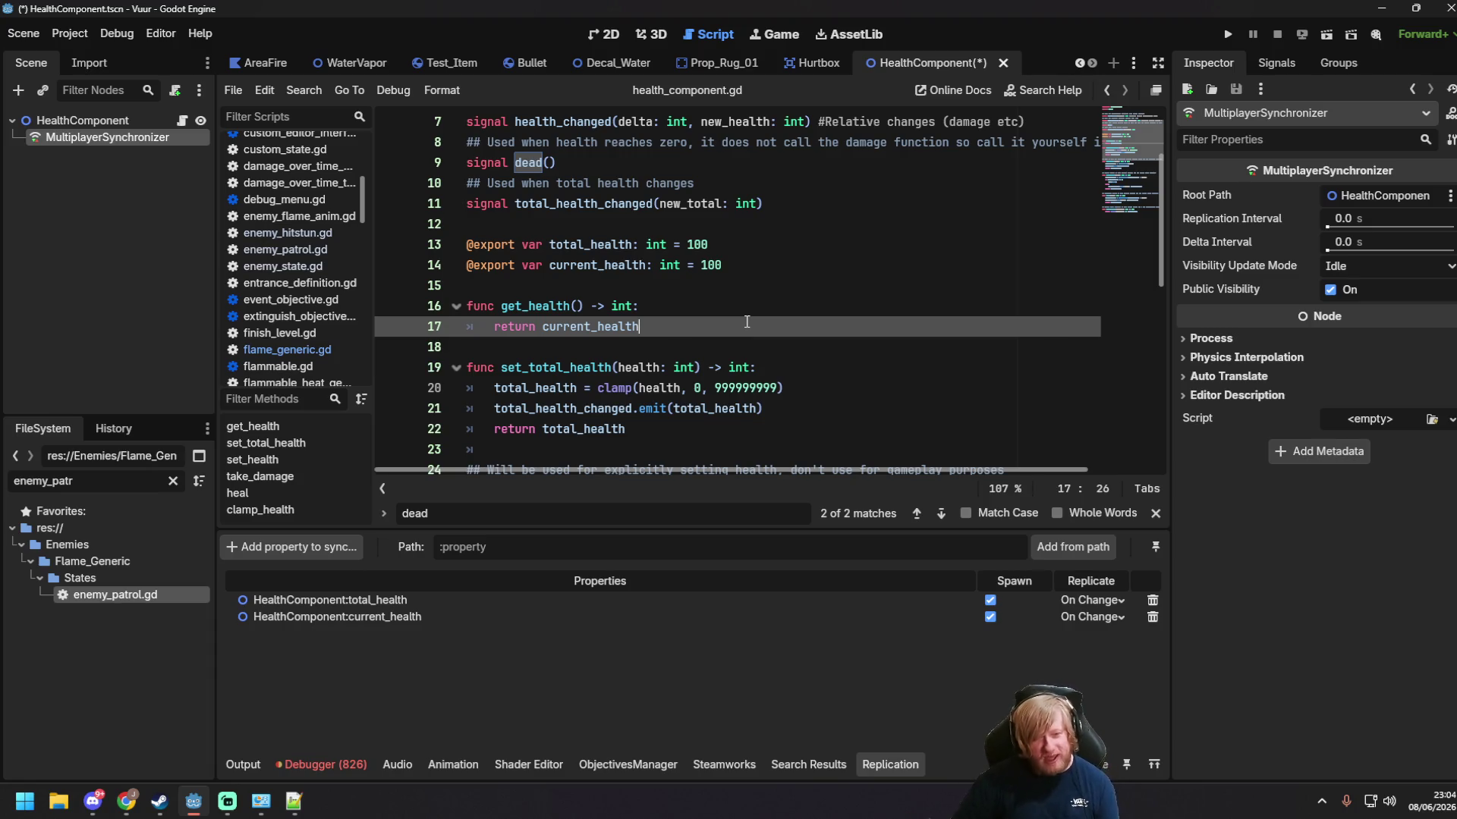
pyautogui.hotkey('ctrl', 's')
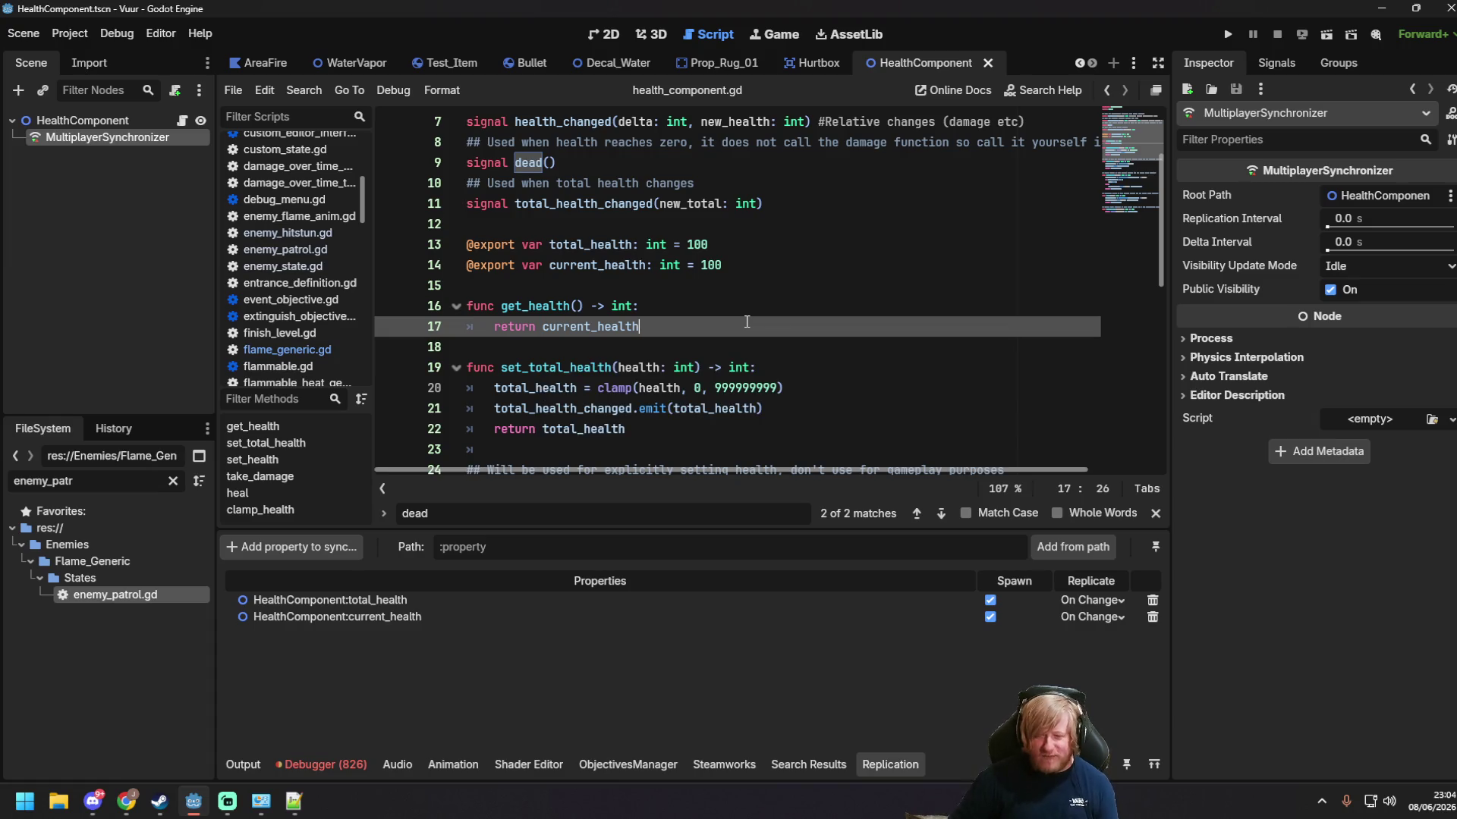
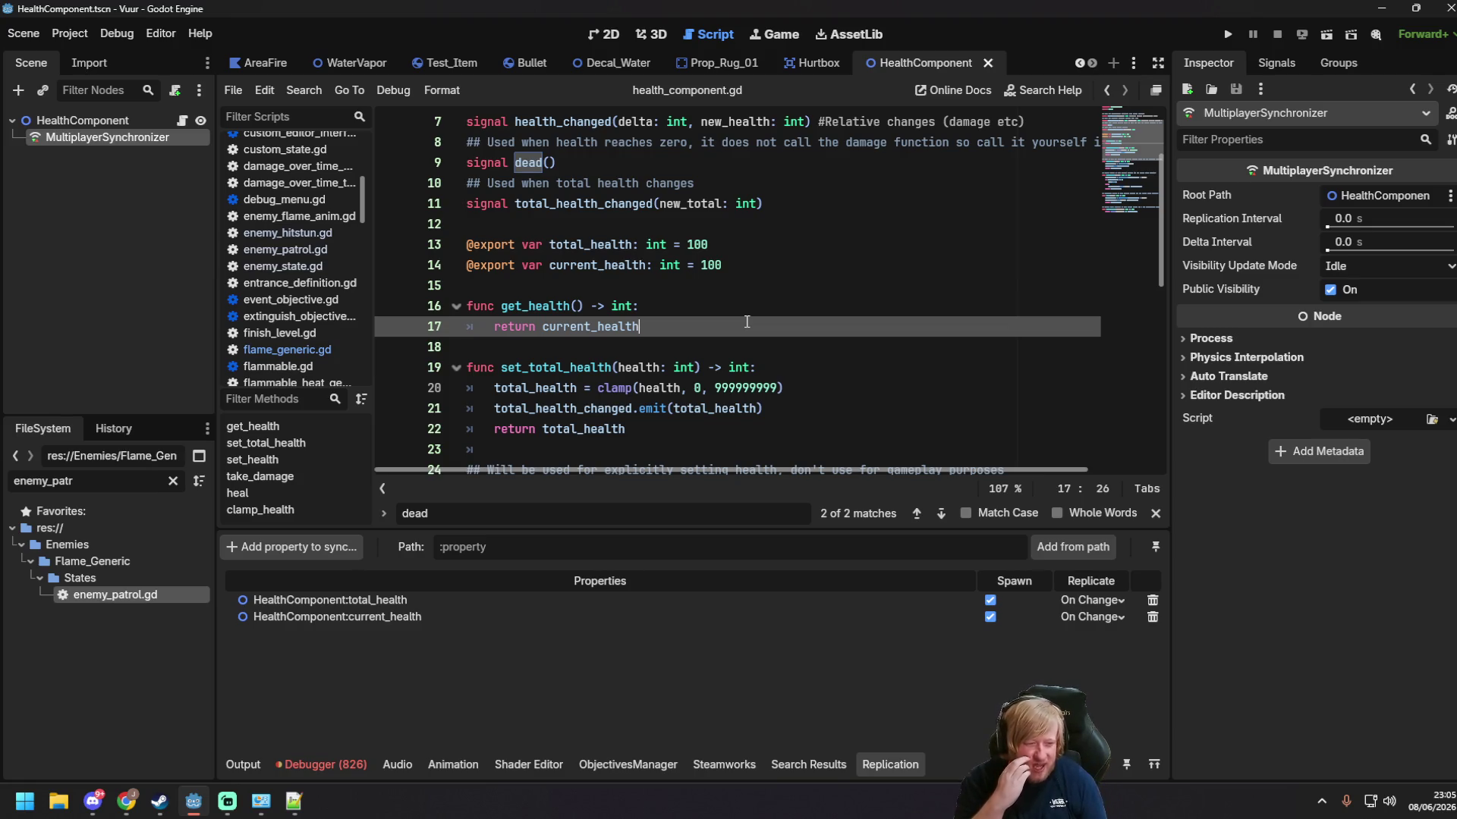
# - Scroll through health_component.gd's health functions and select line 34's dead.emit() call
pyautogui.scroll(-3)
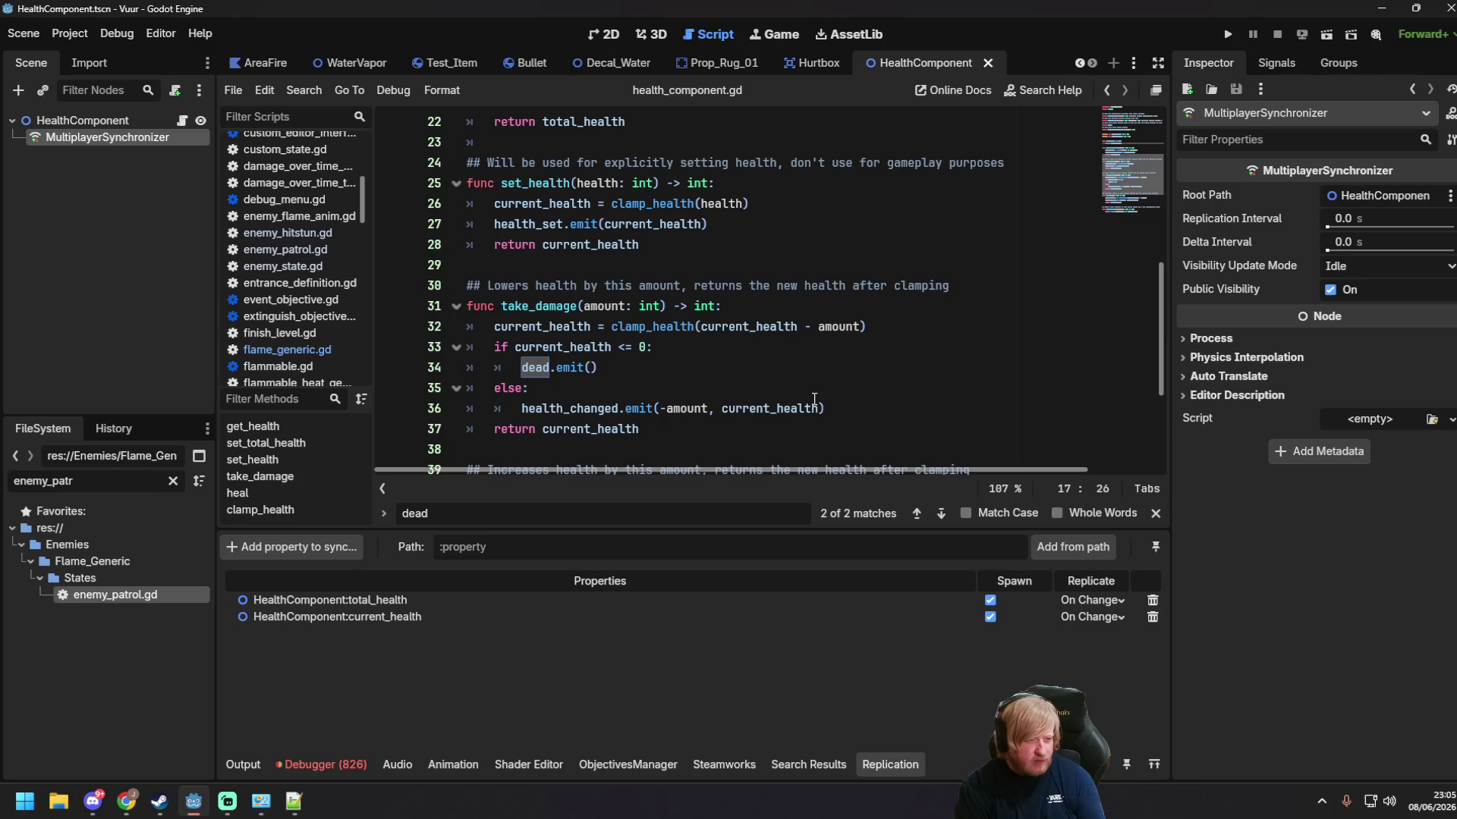
pyautogui.scroll(-3)
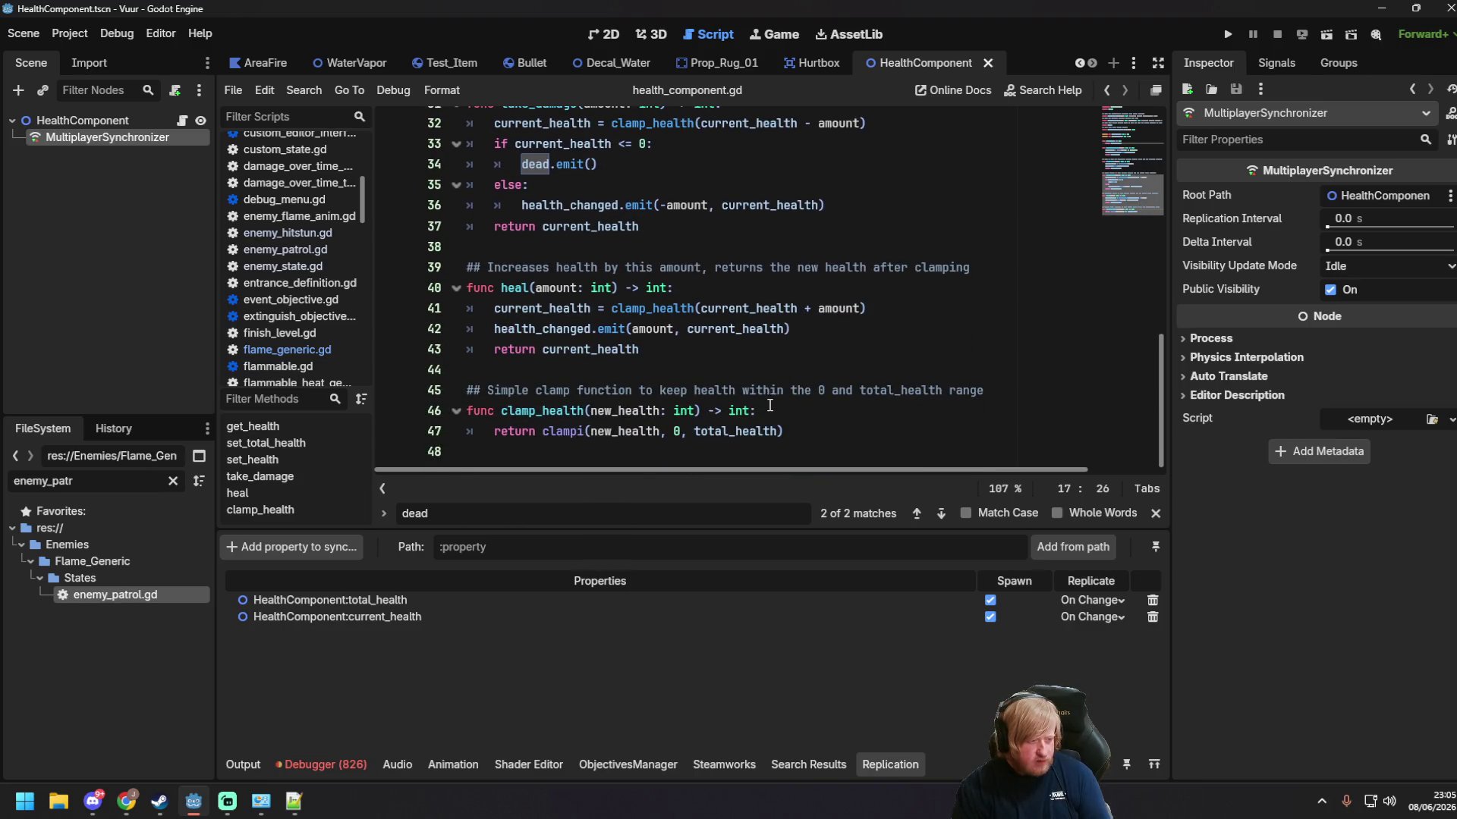
pyautogui.click(770, 406)
pyautogui.scroll(3)
pyautogui.click(561, 285)
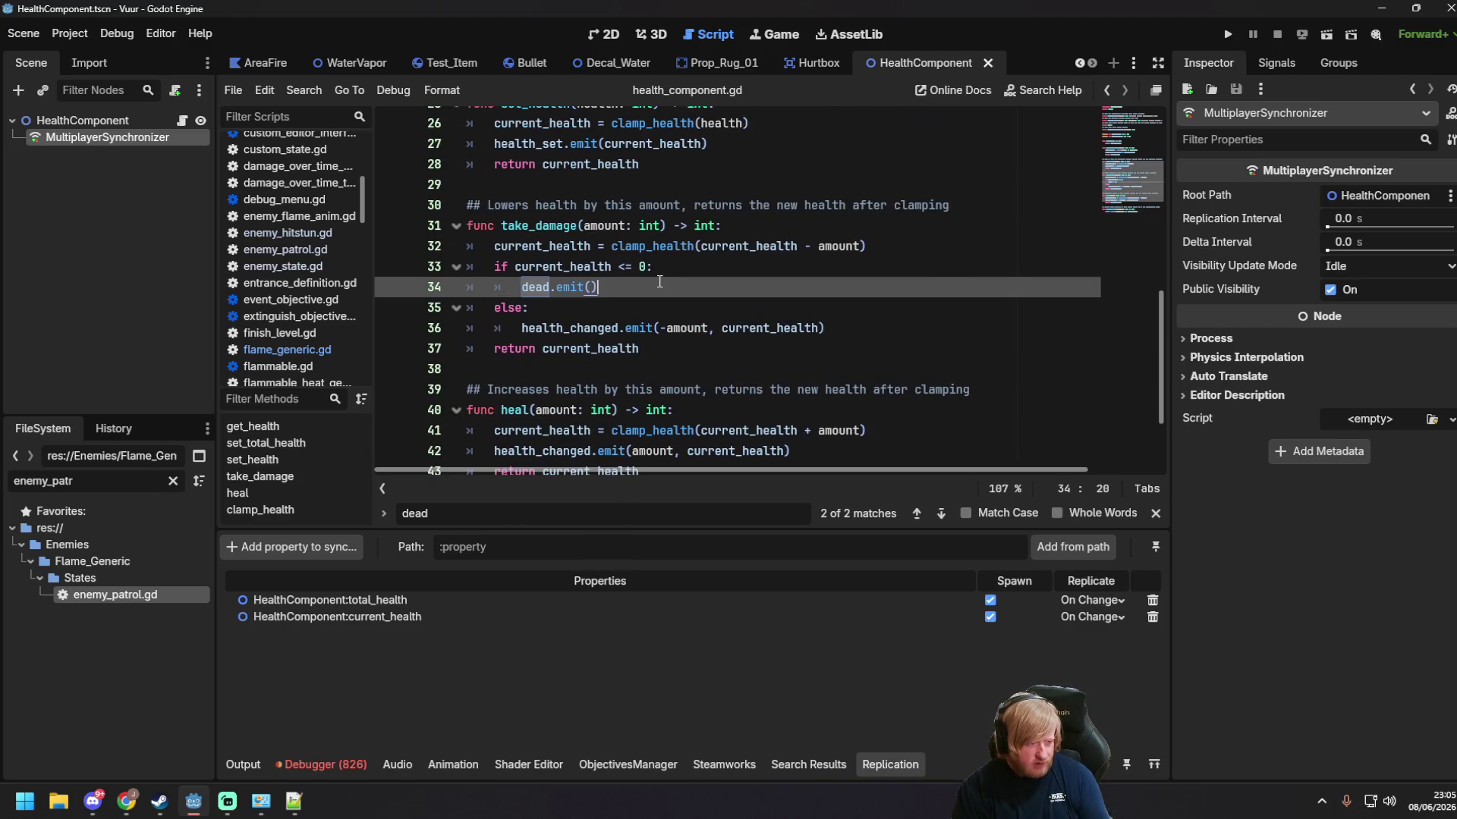
# - Bring up the HealthComponent's script and show the debugger's 417-entry error list
pyautogui.scroll(3)
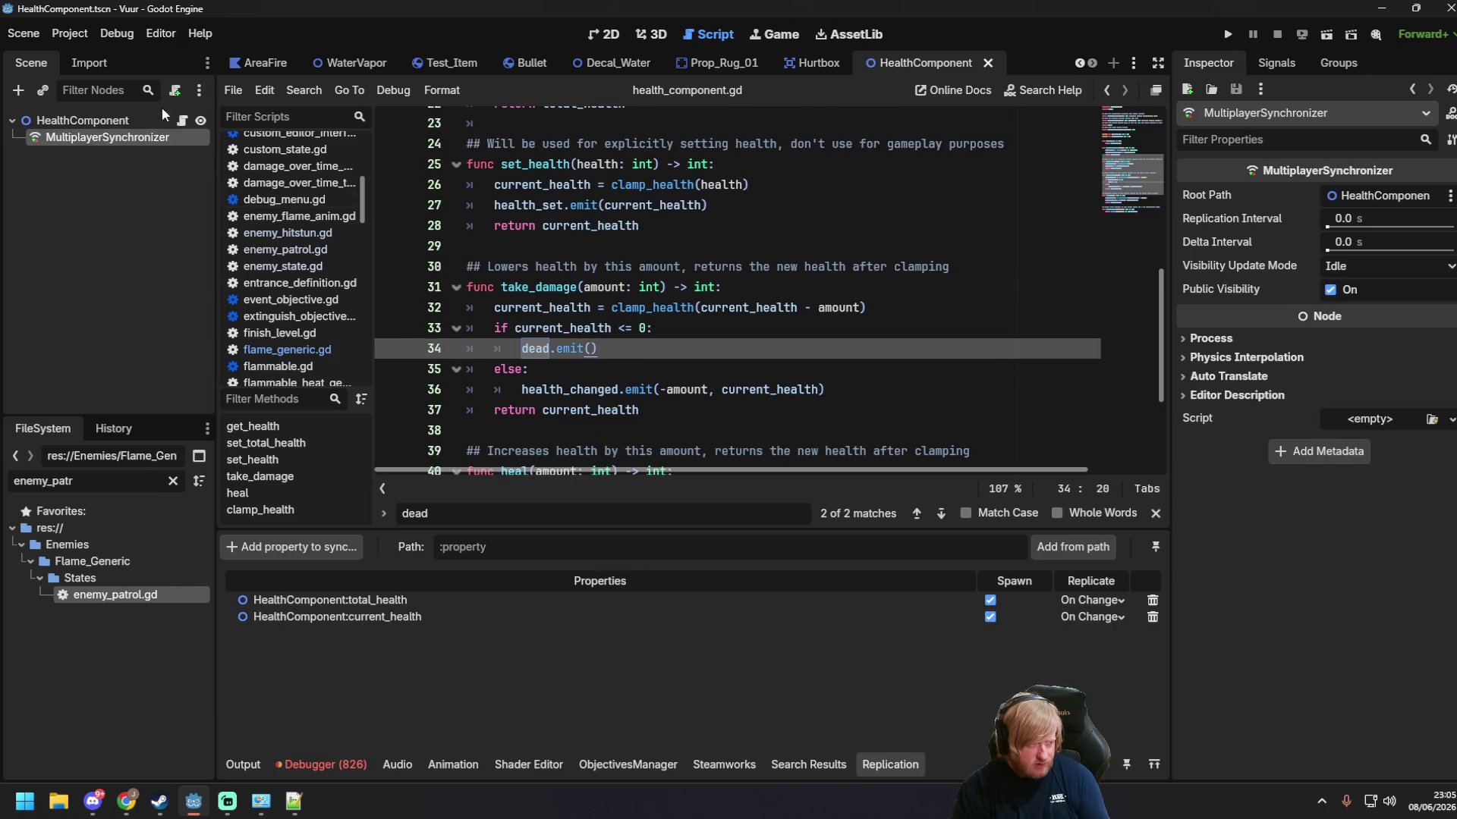
pyautogui.click(182, 121)
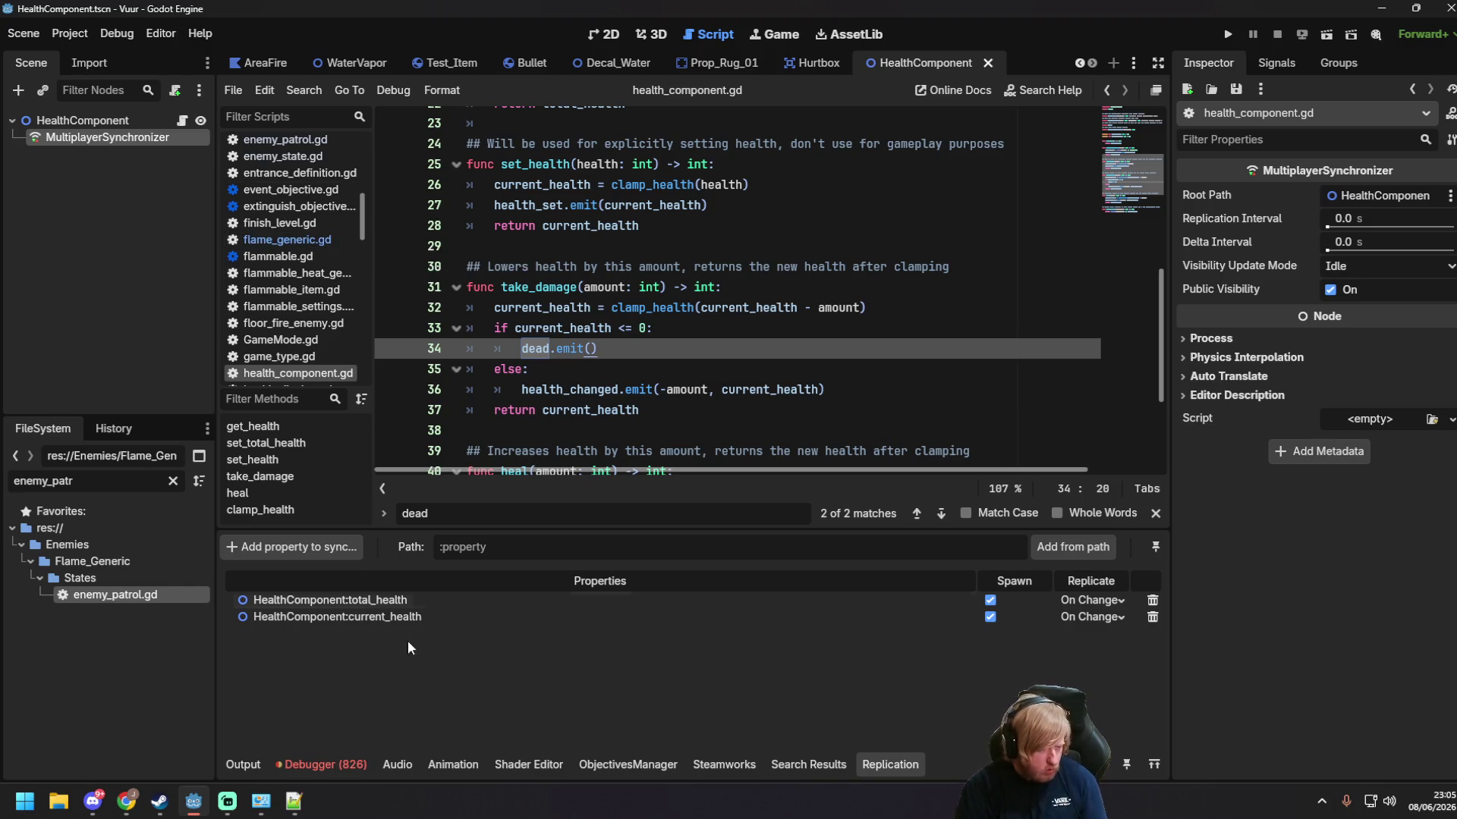
pyautogui.click(347, 771)
# - Review Session 1's debugger errors, then clear them
pyautogui.click(362, 565)
pyautogui.scroll(-3)
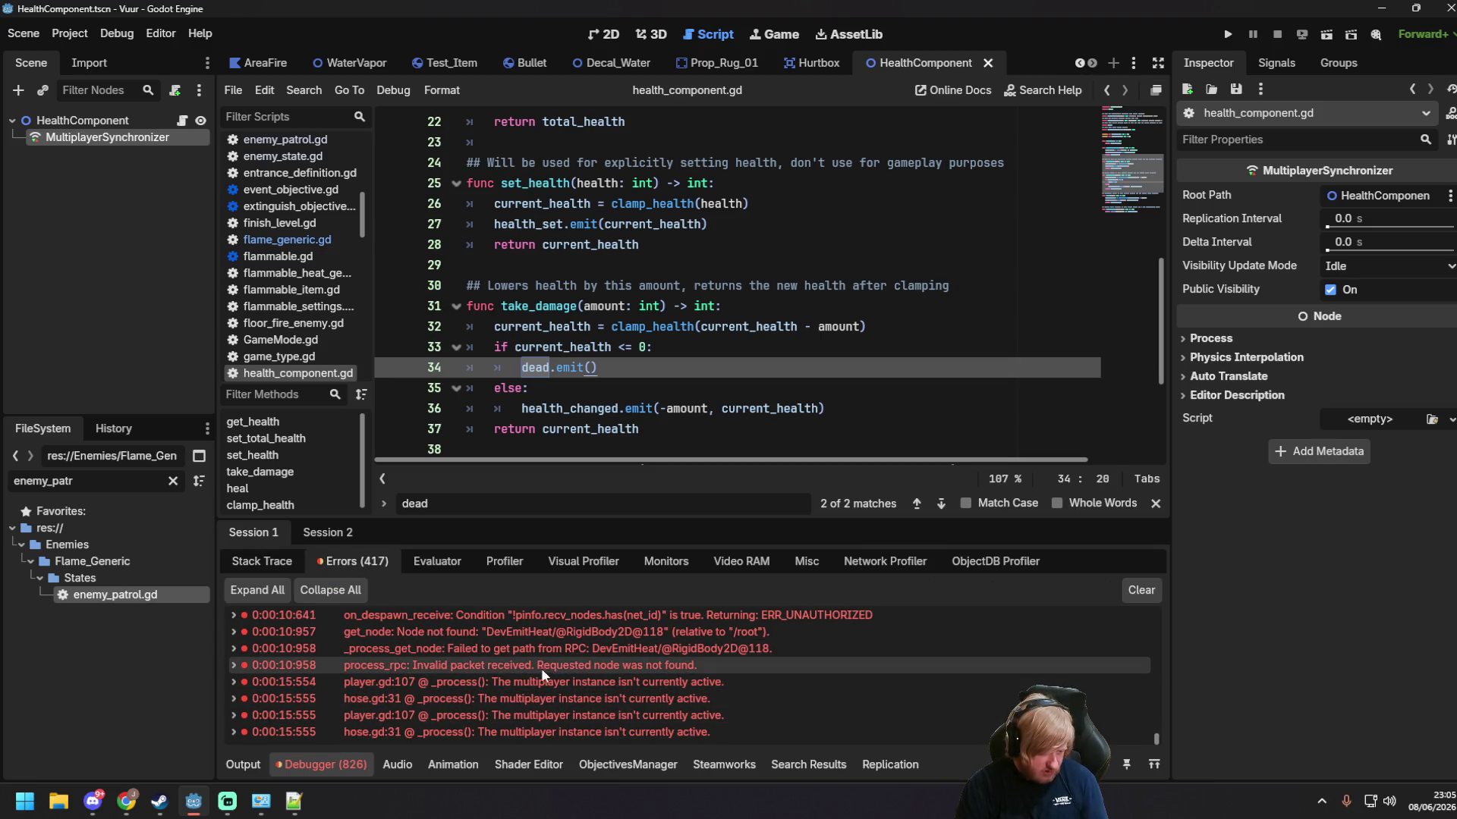
pyautogui.scroll(3)
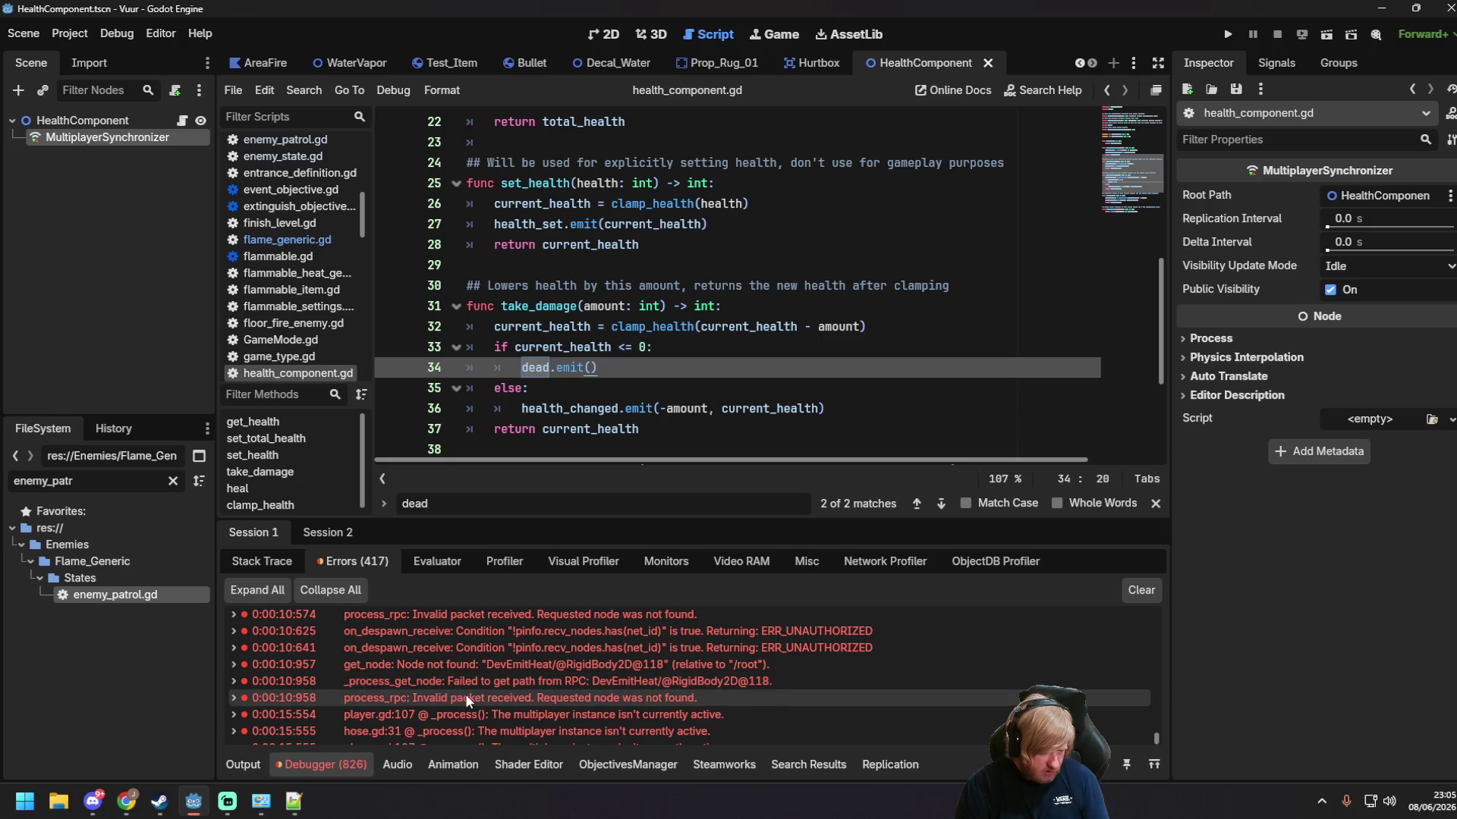
pyautogui.moveTo(471, 699)
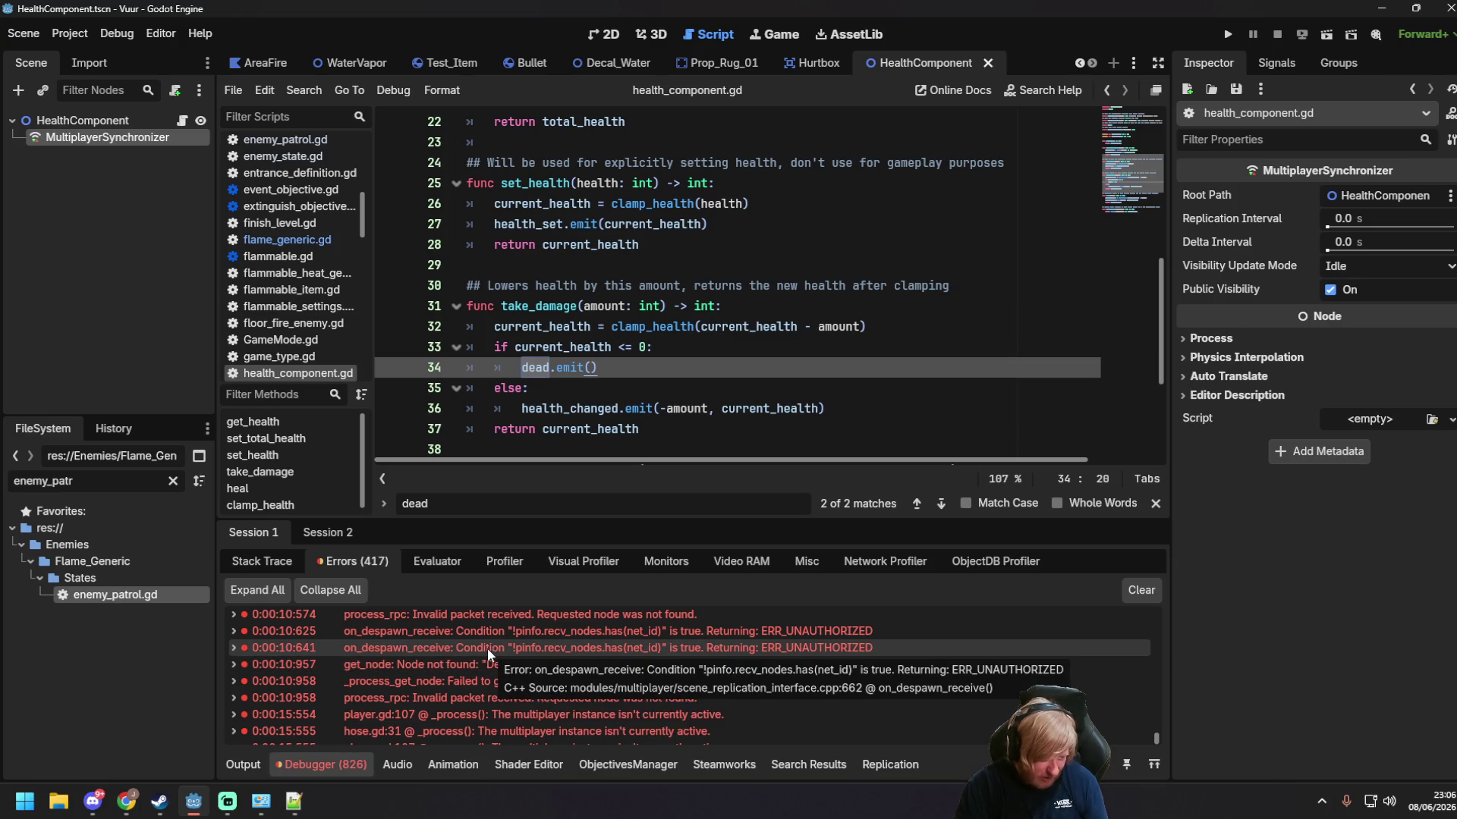
pyautogui.scroll(3)
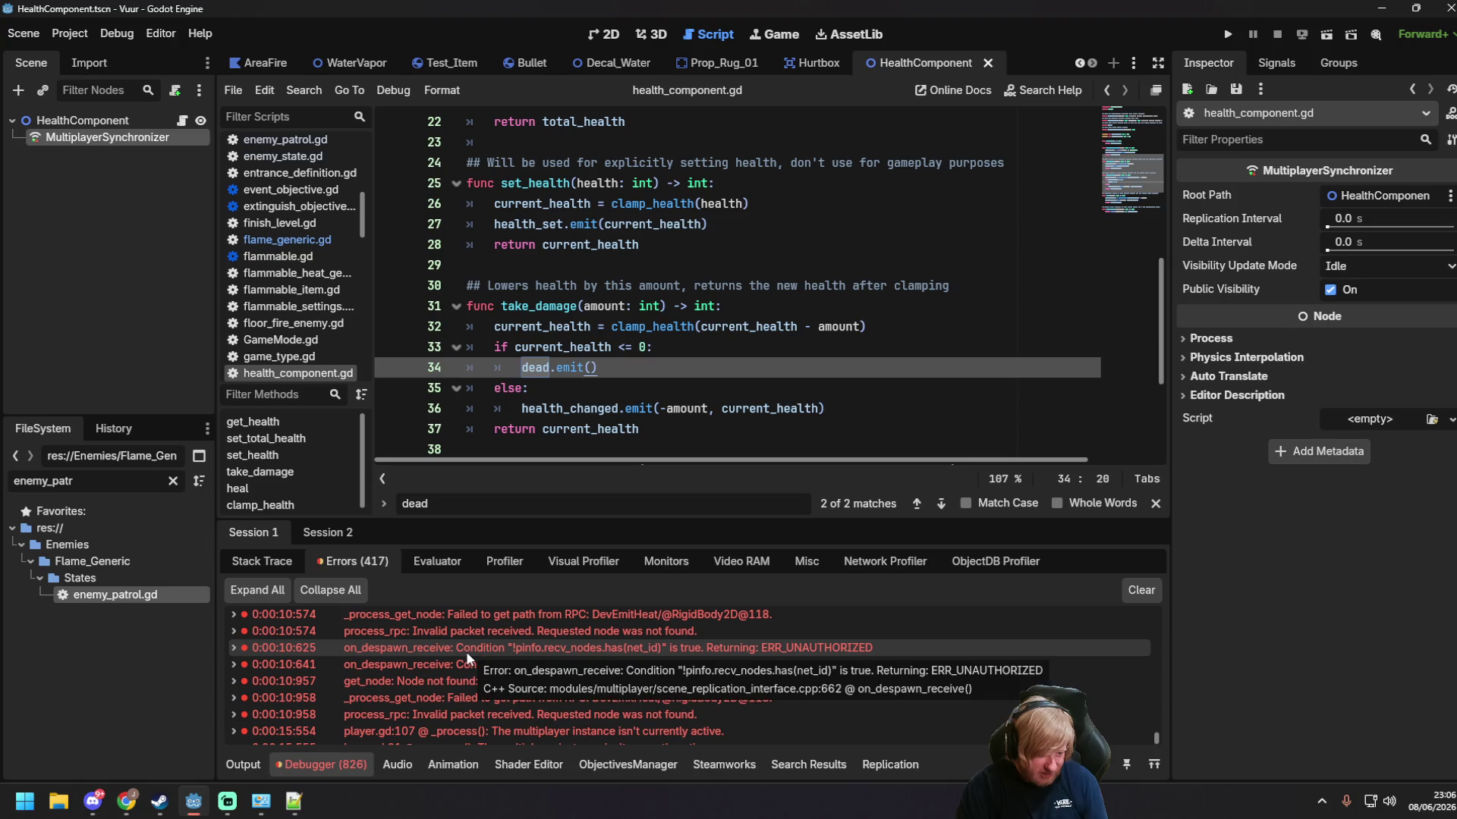
pyautogui.scroll(3)
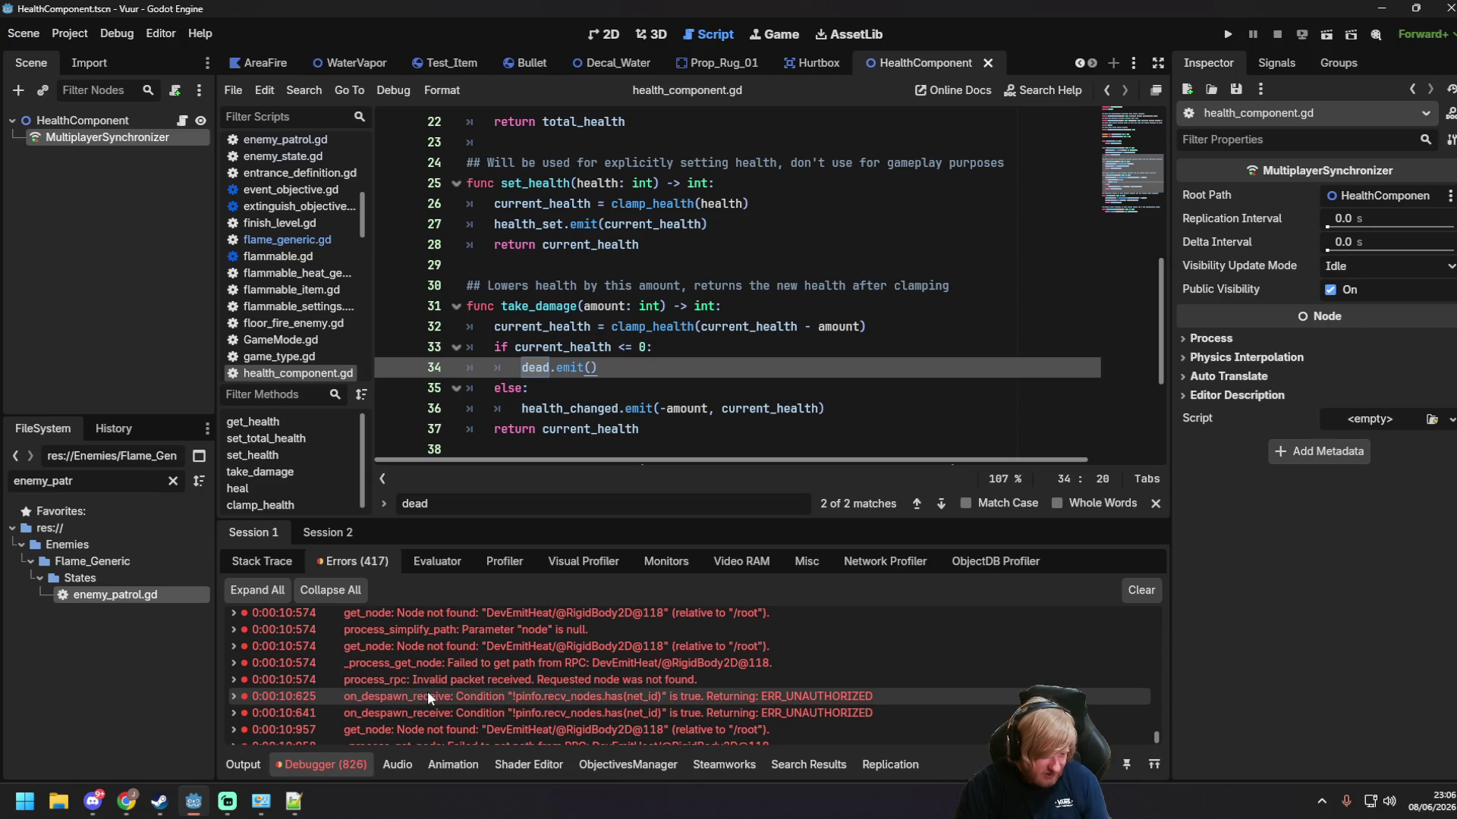
pyautogui.scroll(3)
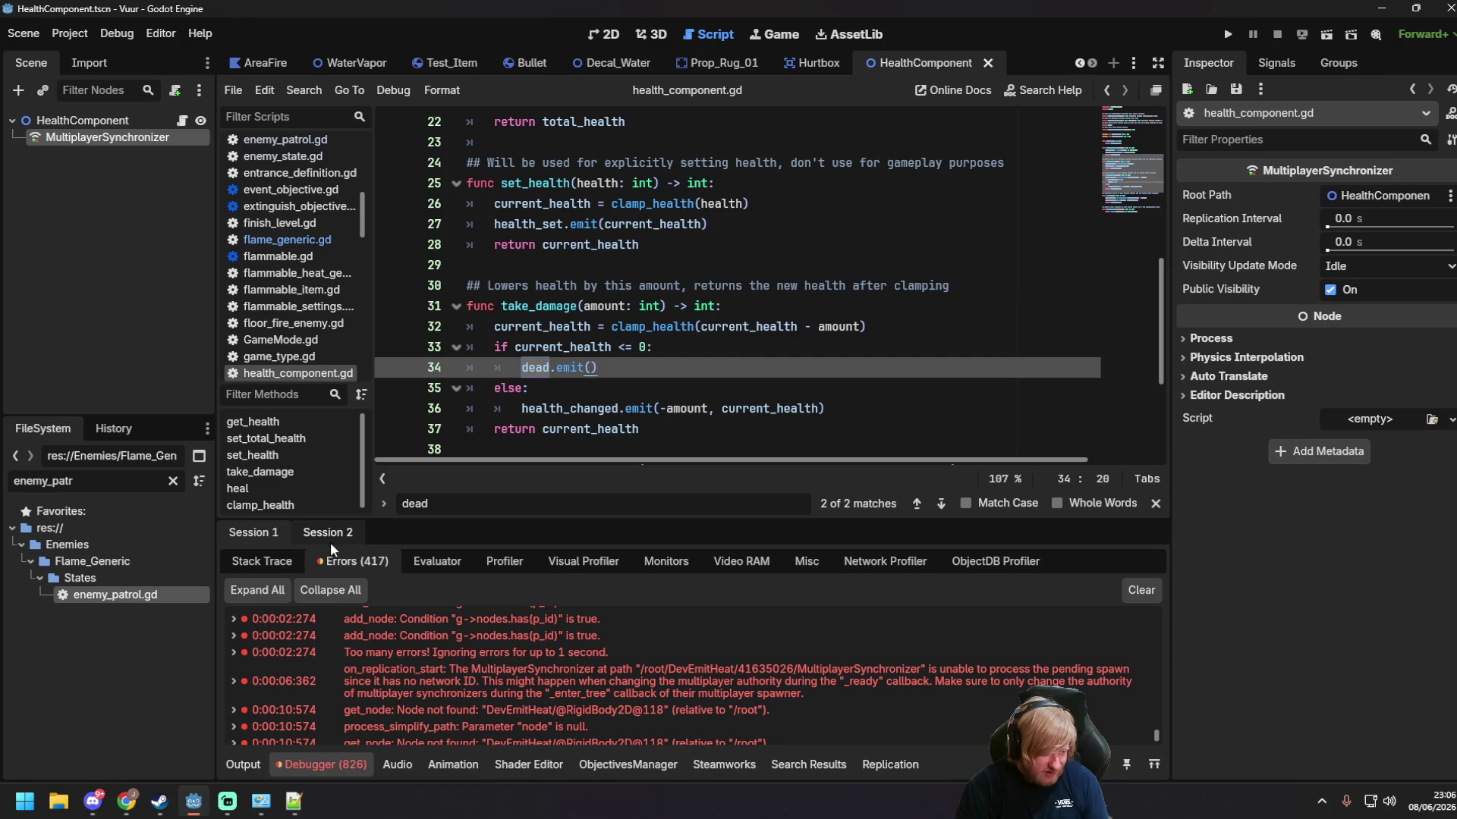
pyautogui.click(1139, 593)
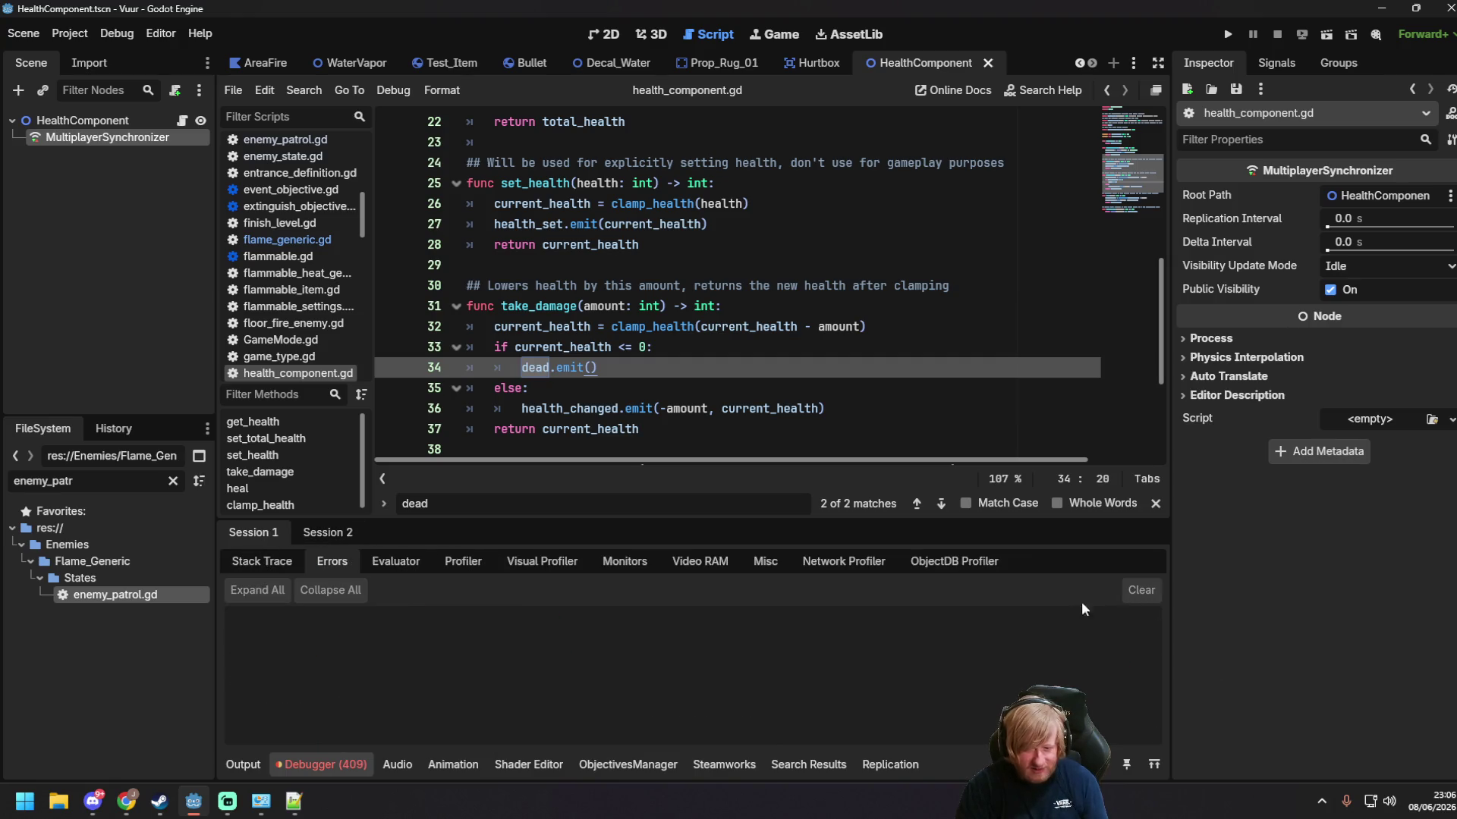
# - Show Session 2's errors and jump to the hose.gd:87 spawn_bullet error
pyautogui.click(340, 563)
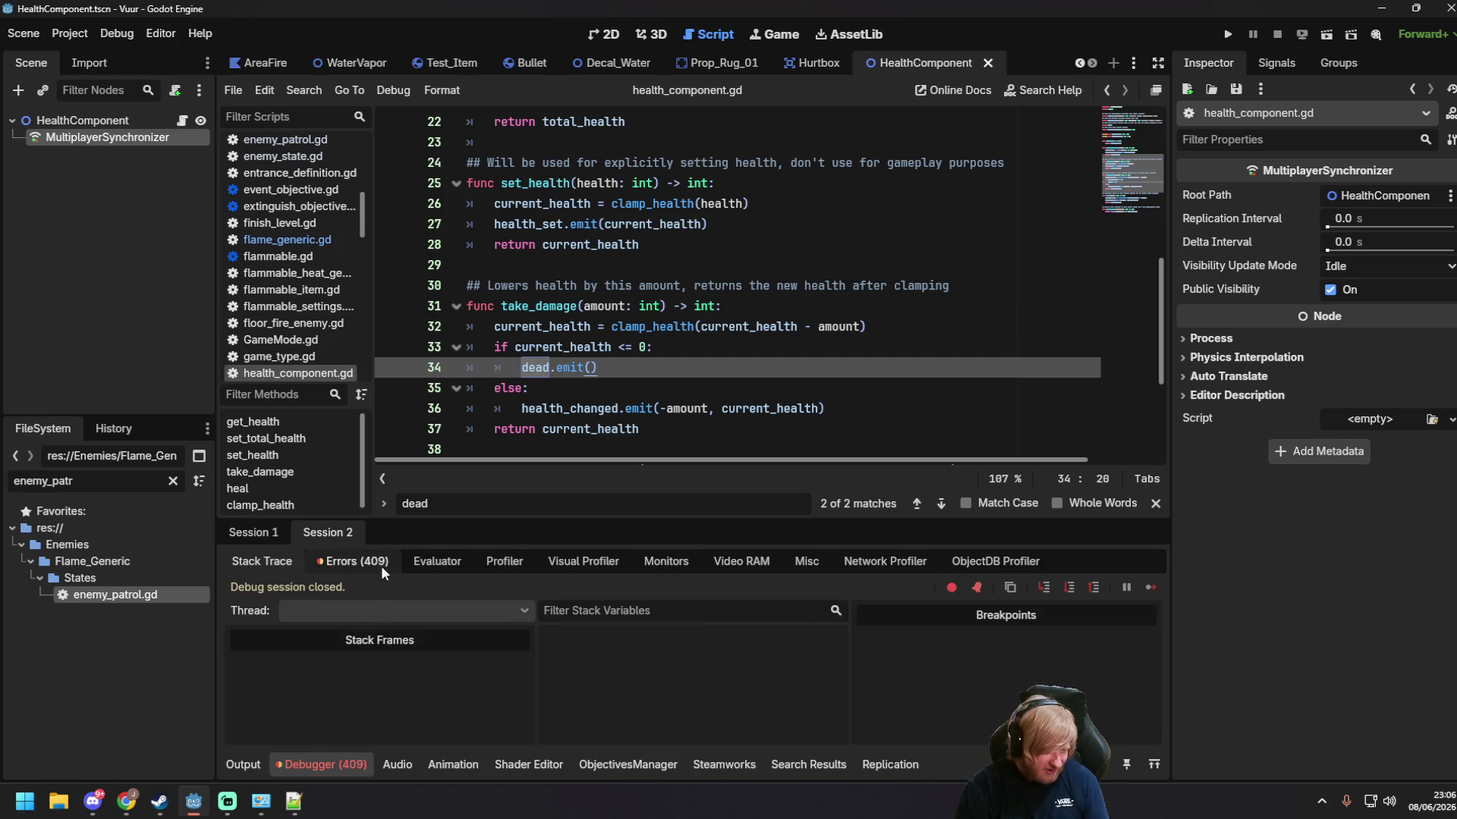
pyautogui.click(381, 567)
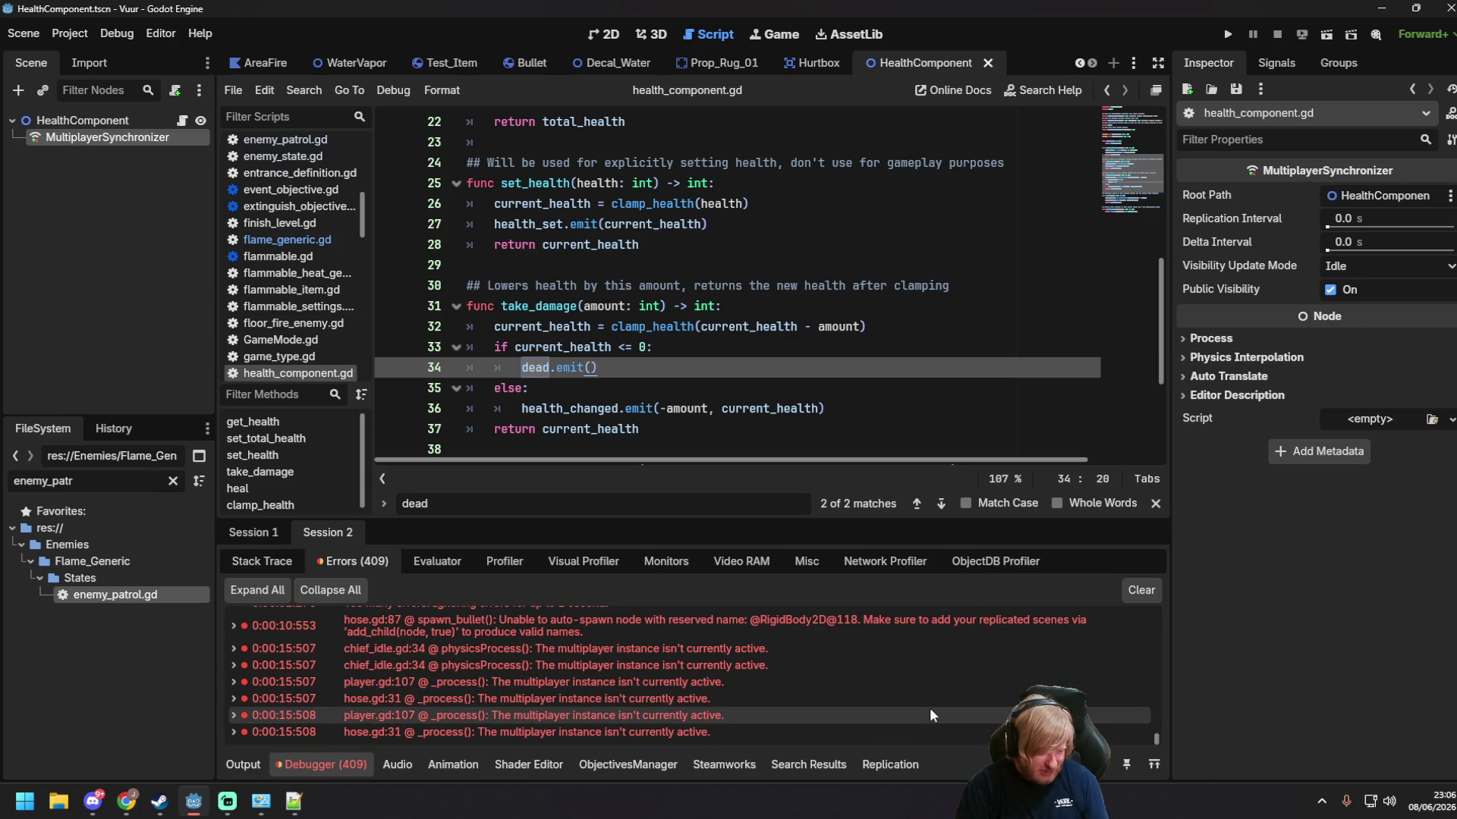
pyautogui.scroll(3)
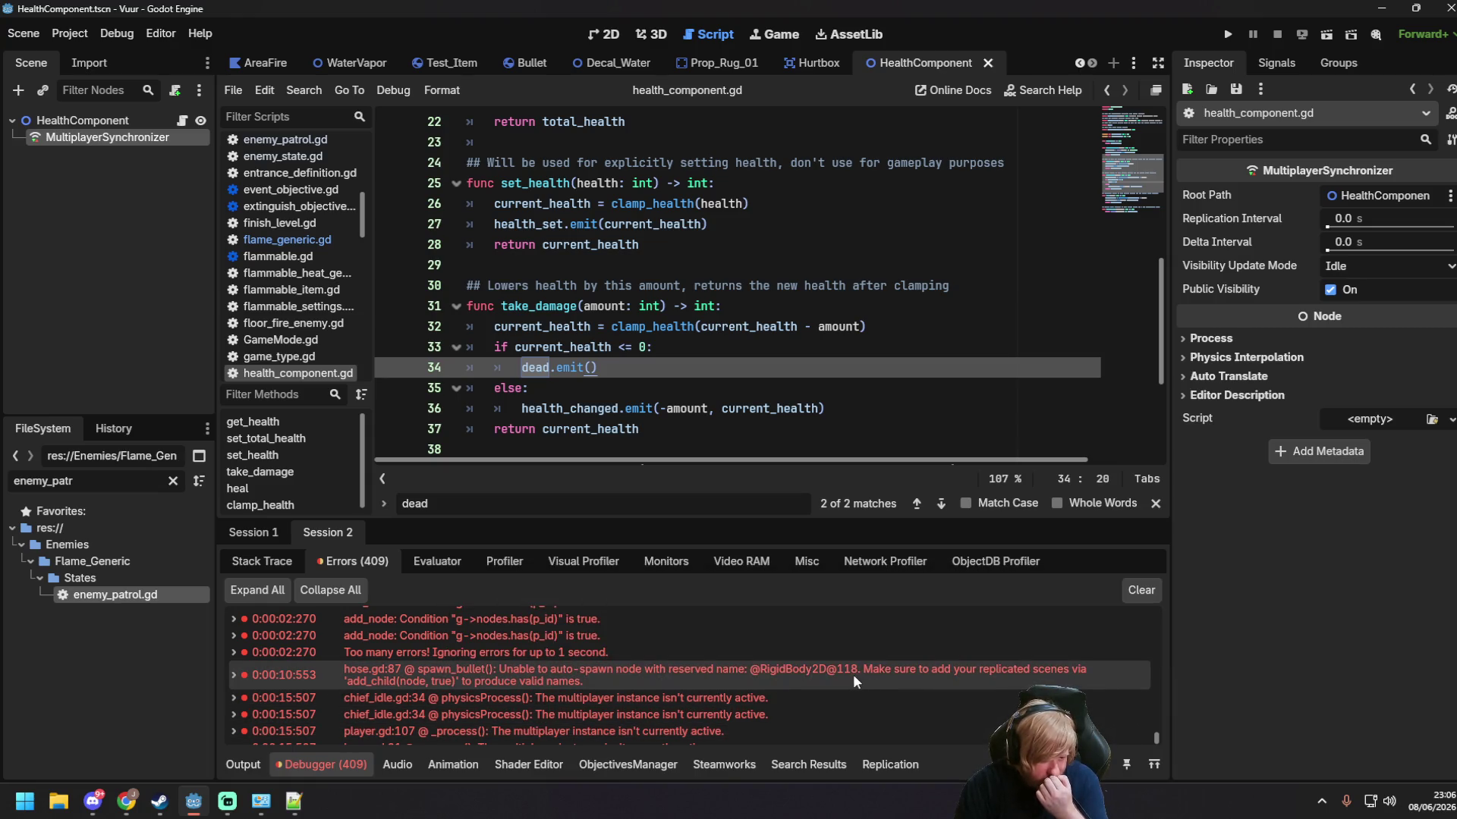
pyautogui.doubleClick(853, 676)
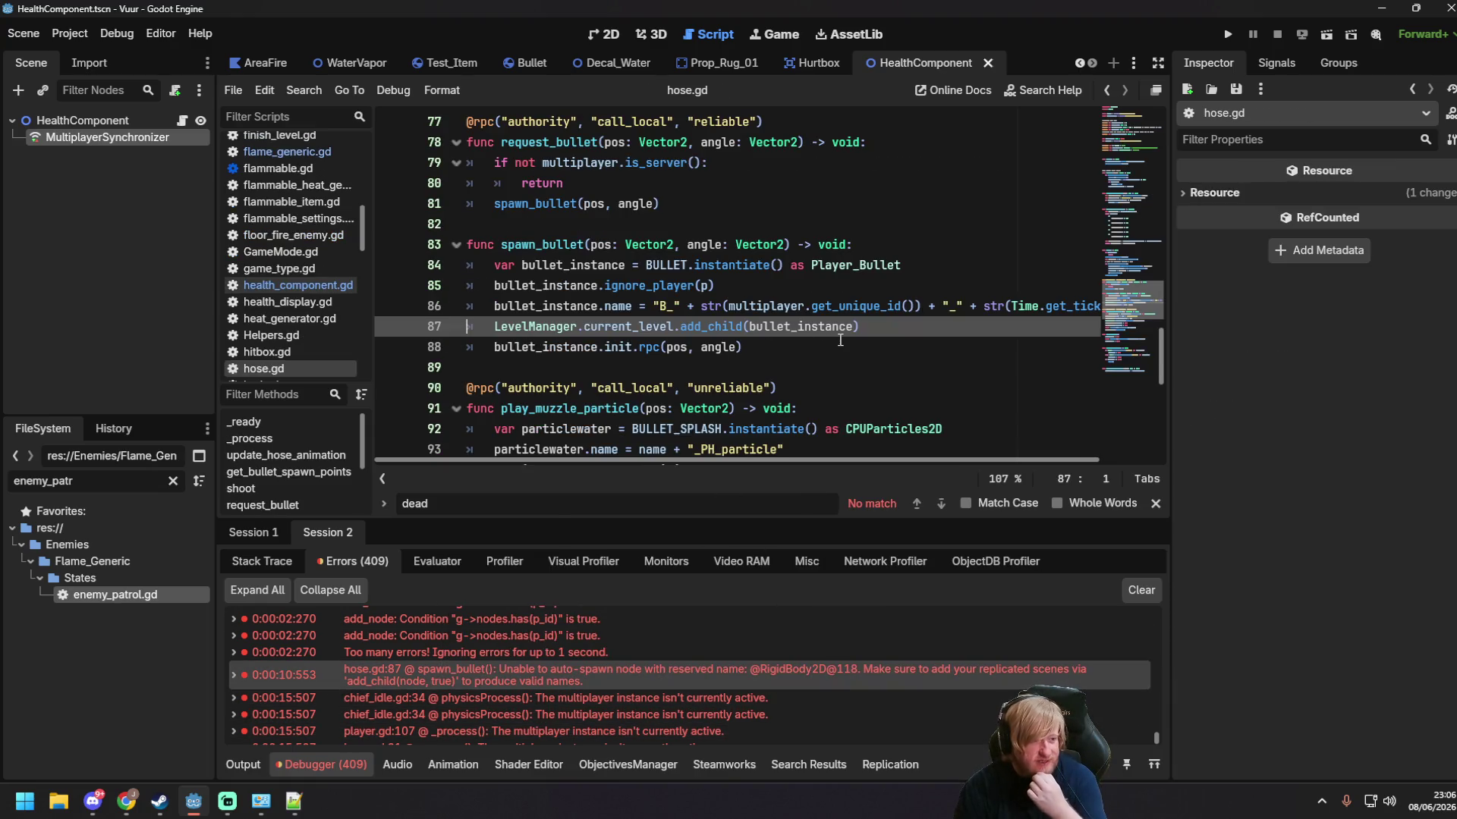
# - Save hose.gd and search it for add_child
pyautogui.scroll(3)
pyautogui.click(802, 287)
pyautogui.hotkey('ctrl', 's')
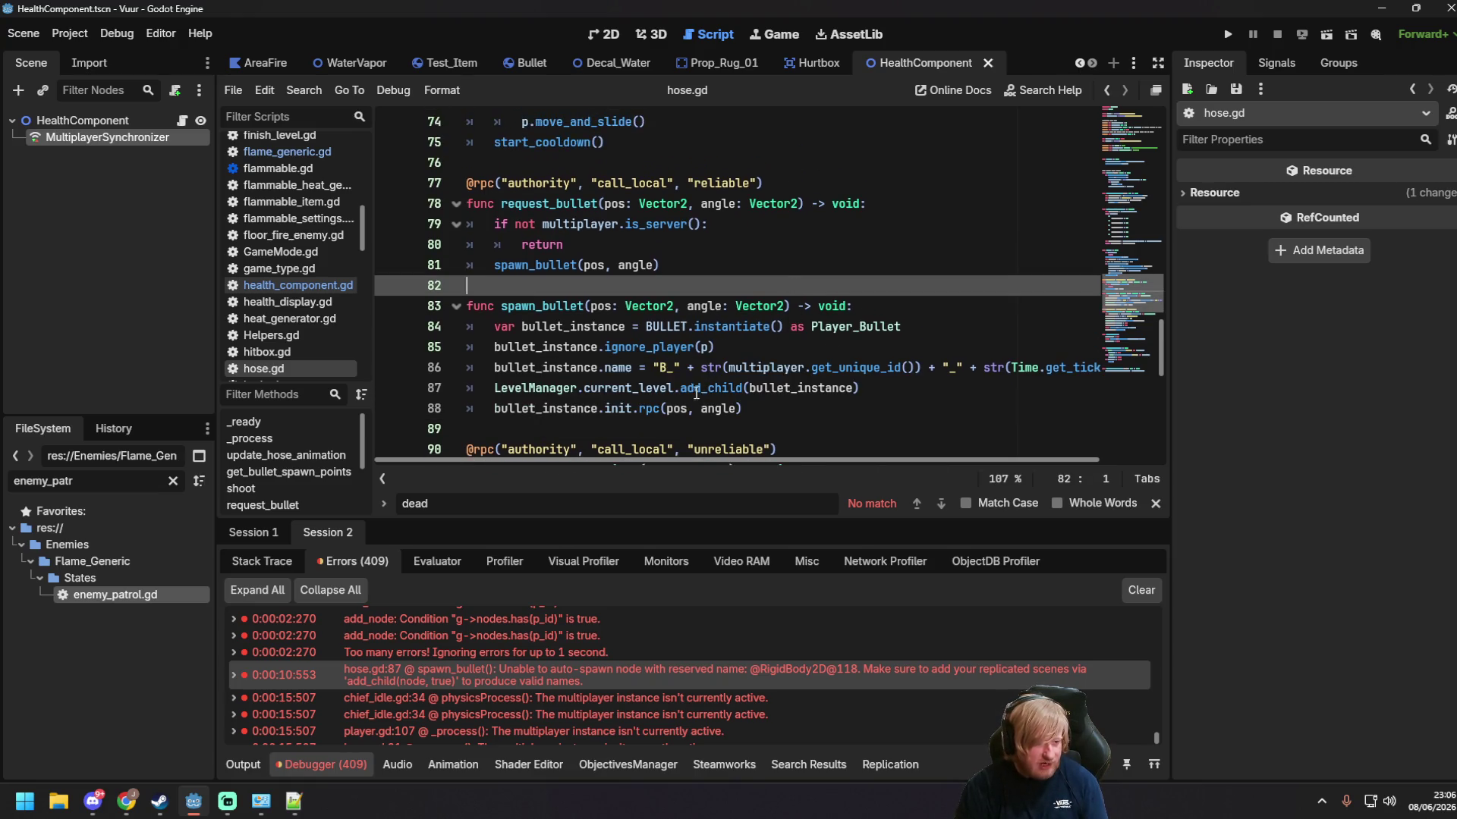
pyautogui.scroll(3)
pyautogui.click(750, 250)
pyautogui.scroll(3)
pyautogui.hotkey('ctrl', 'f')
pyautogui.write('add_chi')
pyautogui.write('ld')
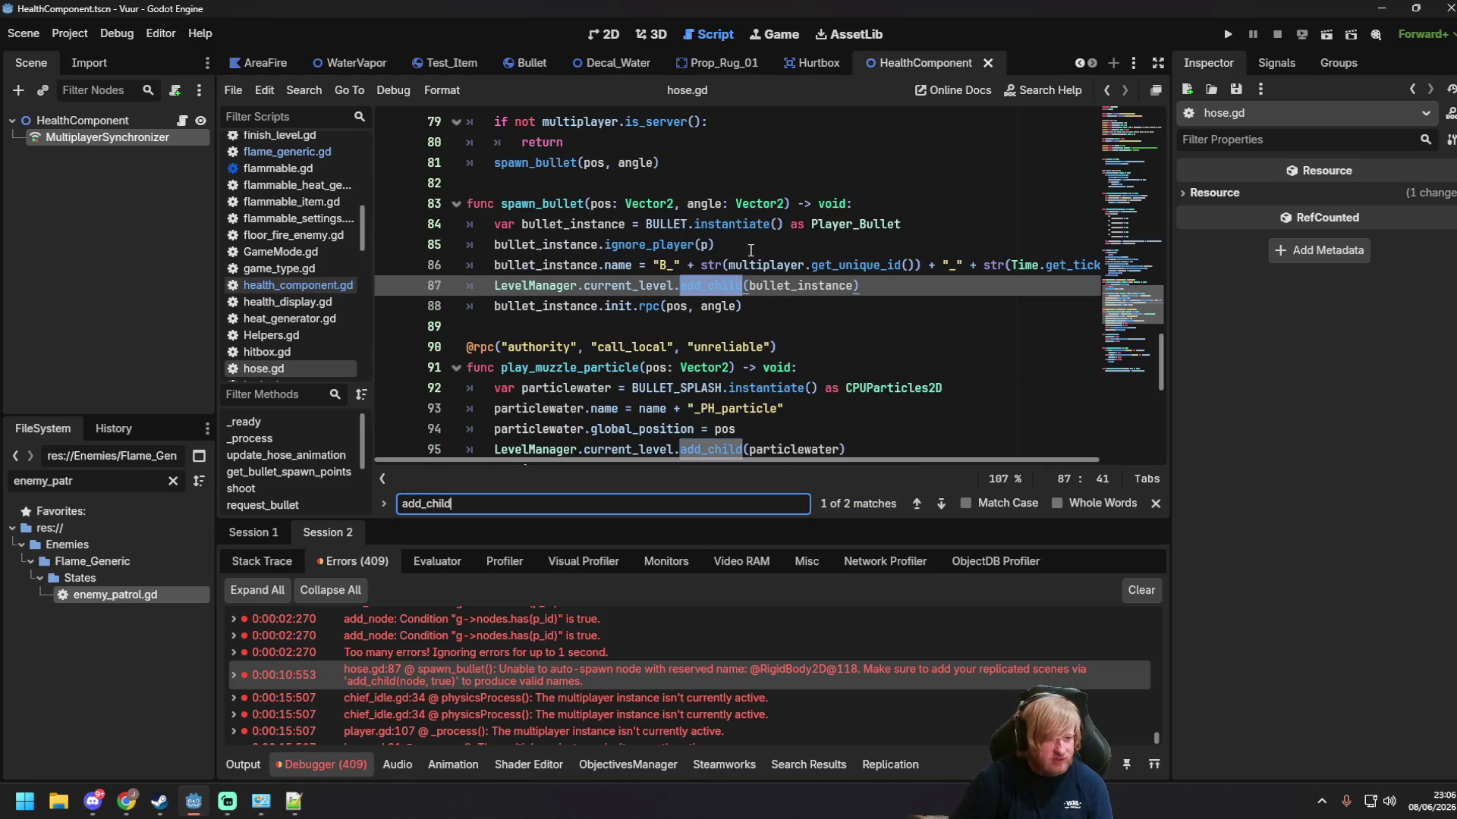
# - Append ', true' to the add_child calls on hose.gd lines 87 and 95
pyautogui.click(854, 285)
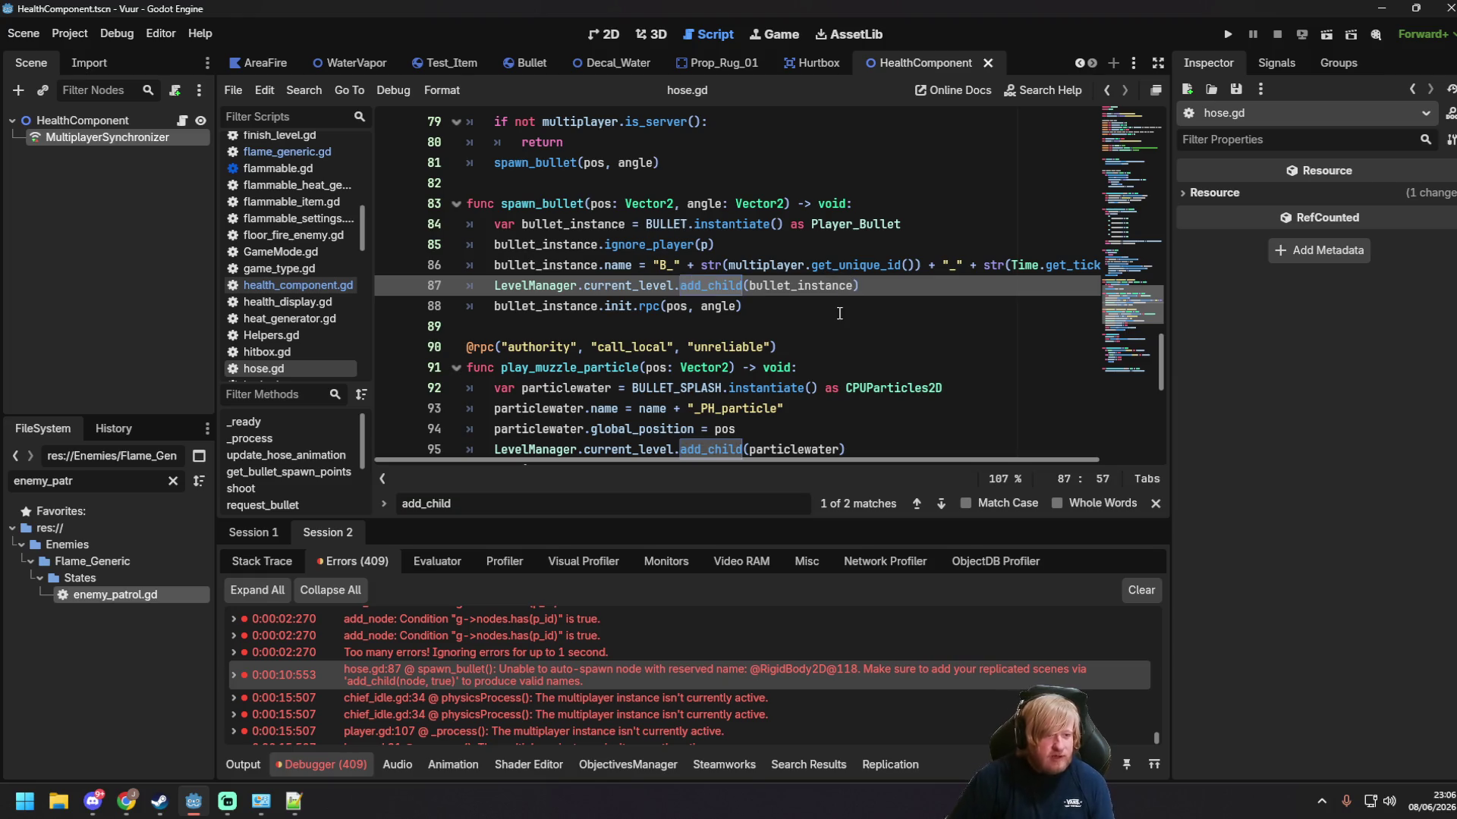
pyautogui.write(', true')
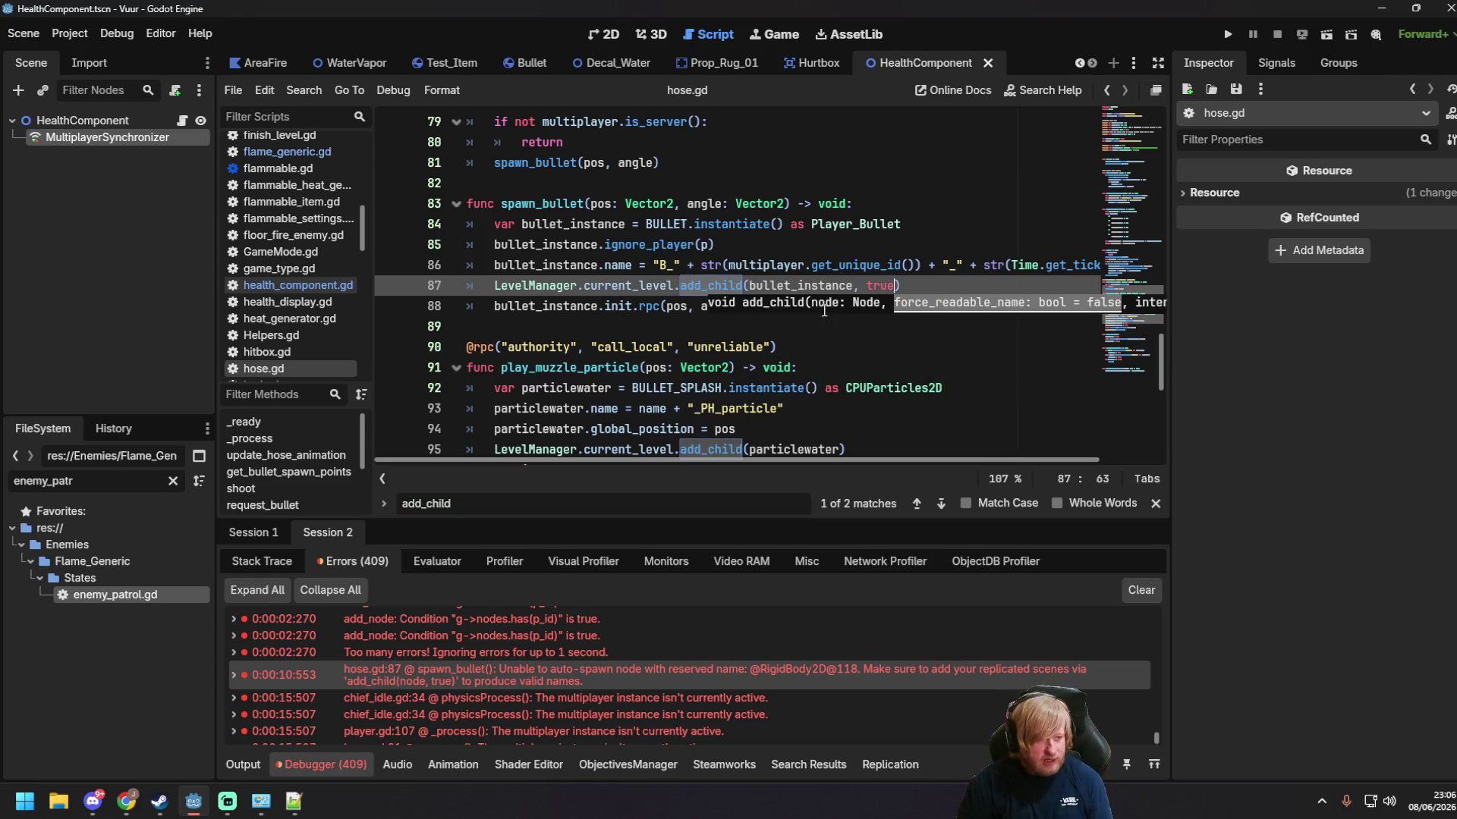
pyautogui.scroll(-3)
pyautogui.click(841, 264)
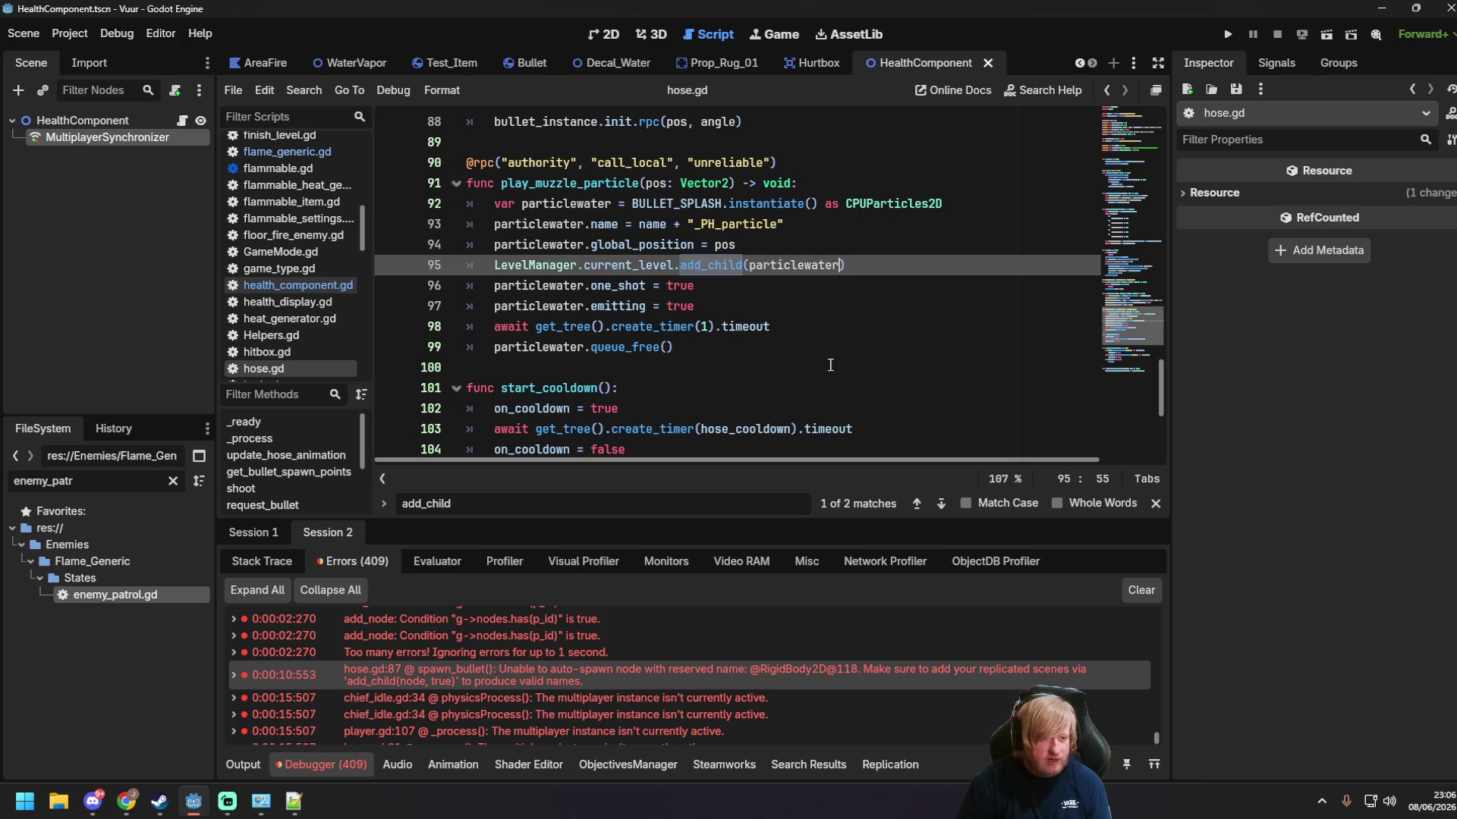
pyautogui.write('e')
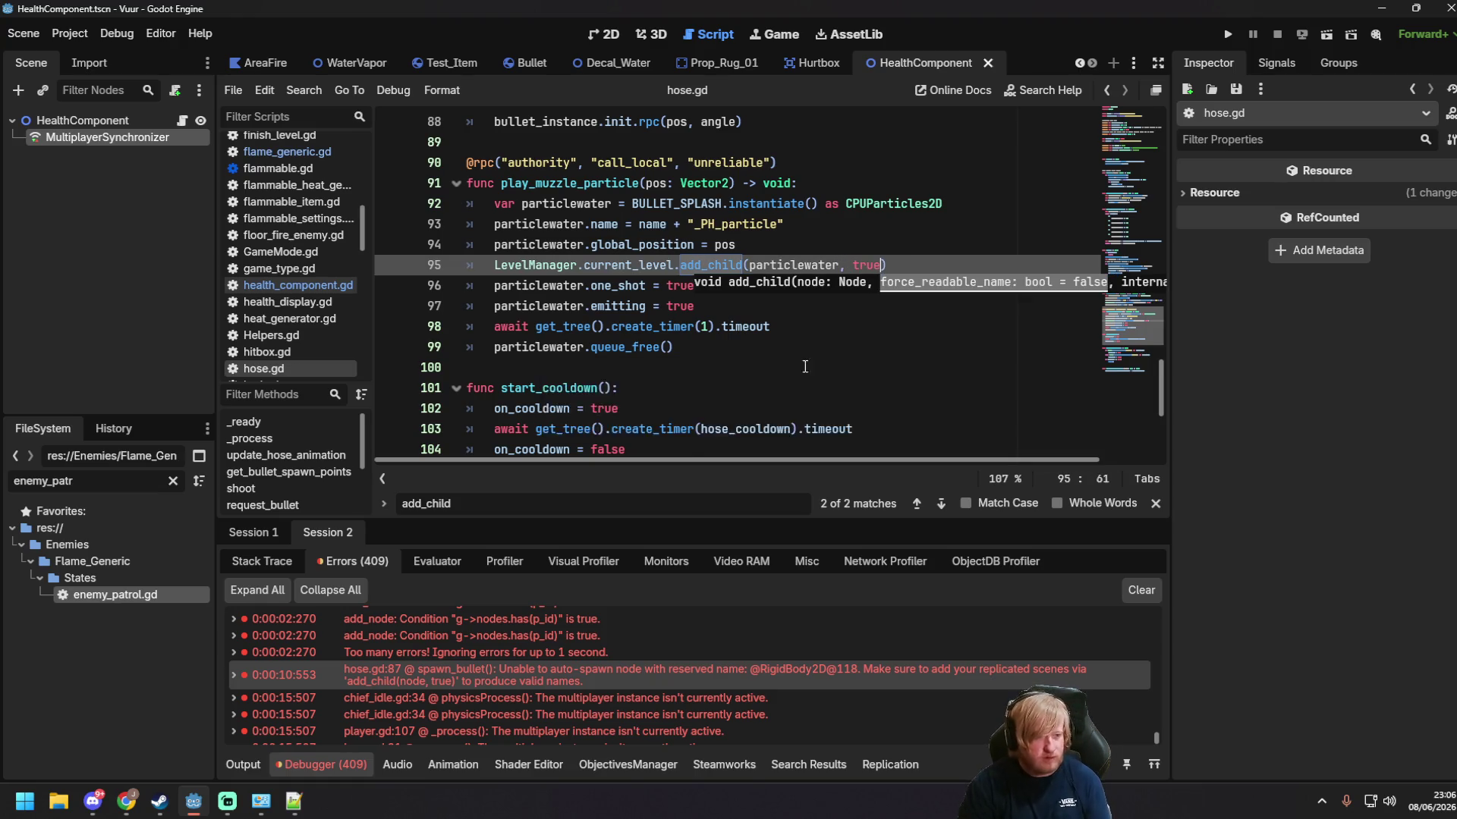
# - Open Search > Find in Files for a project-wide search
pyautogui.scroll(-3)
pyautogui.scroll(3)
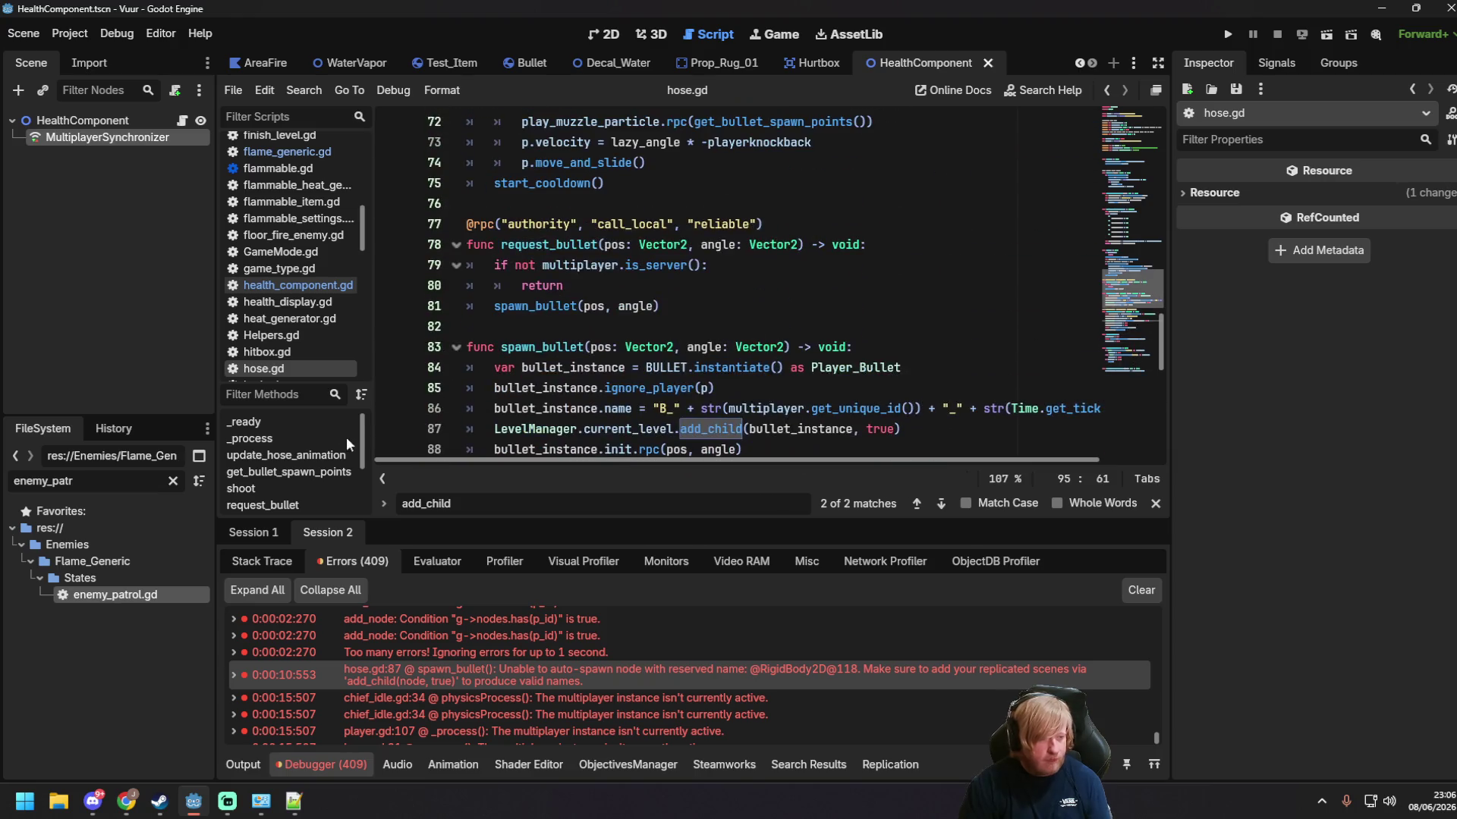
pyautogui.click(306, 91)
pyautogui.click(317, 196)
# - Search the project for 'add_child(' and collapse the four addon files' results
pyautogui.write('add_child(')
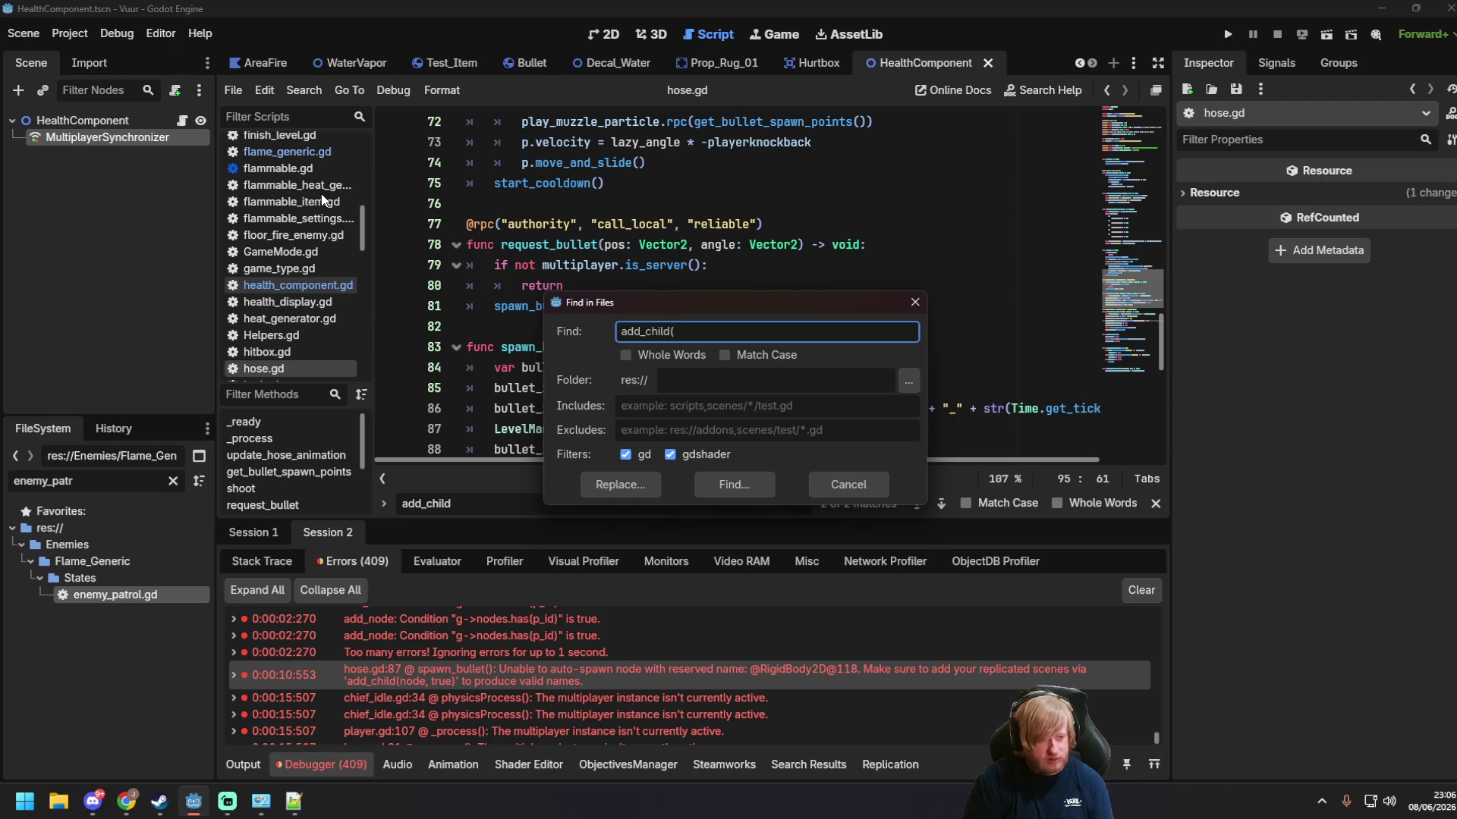
pyautogui.press('Return')
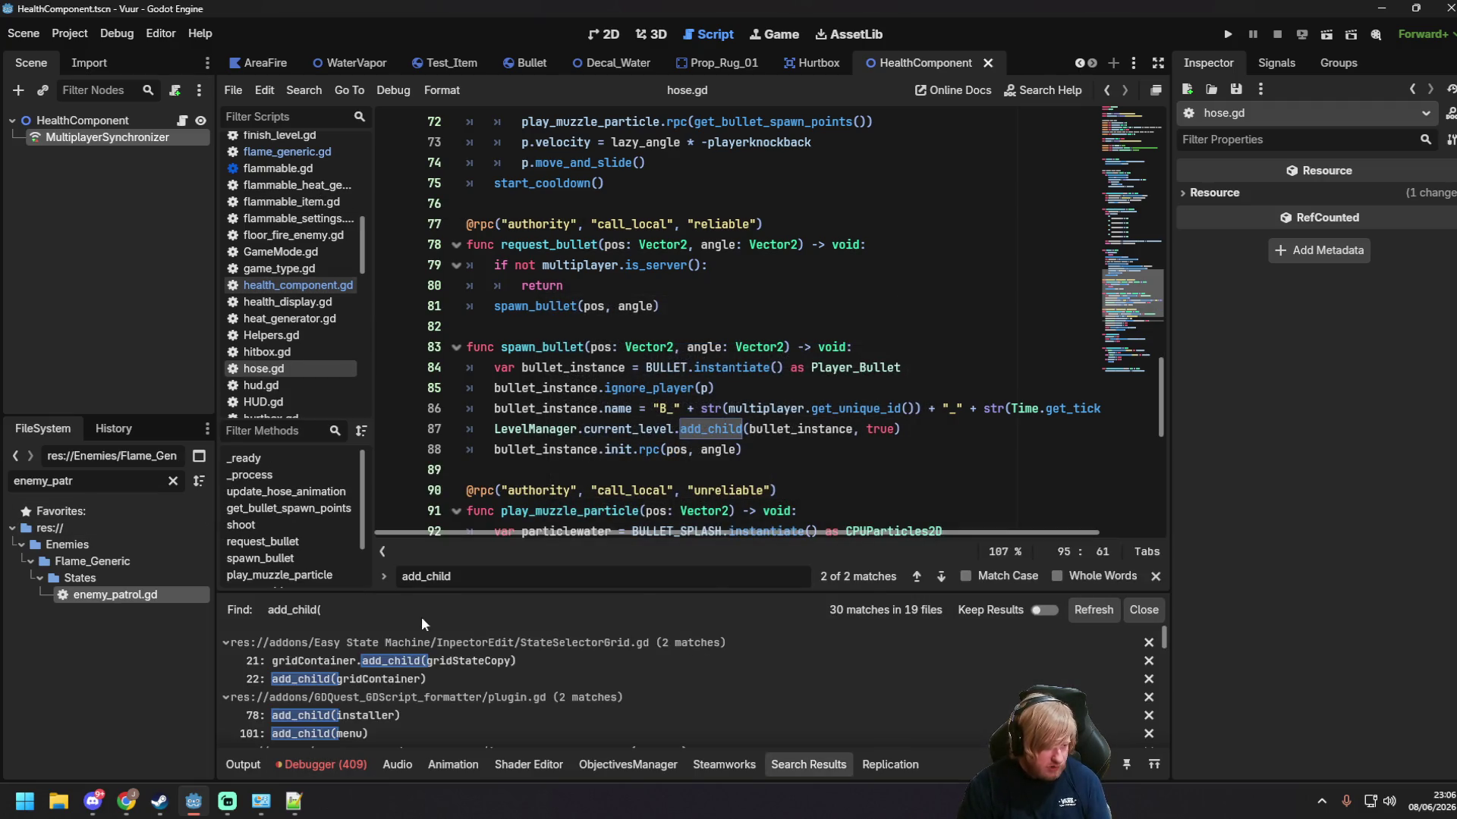
pyautogui.click(222, 643)
pyautogui.click(224, 660)
pyautogui.click(225, 679)
pyautogui.click(224, 697)
pyautogui.scroll(-3)
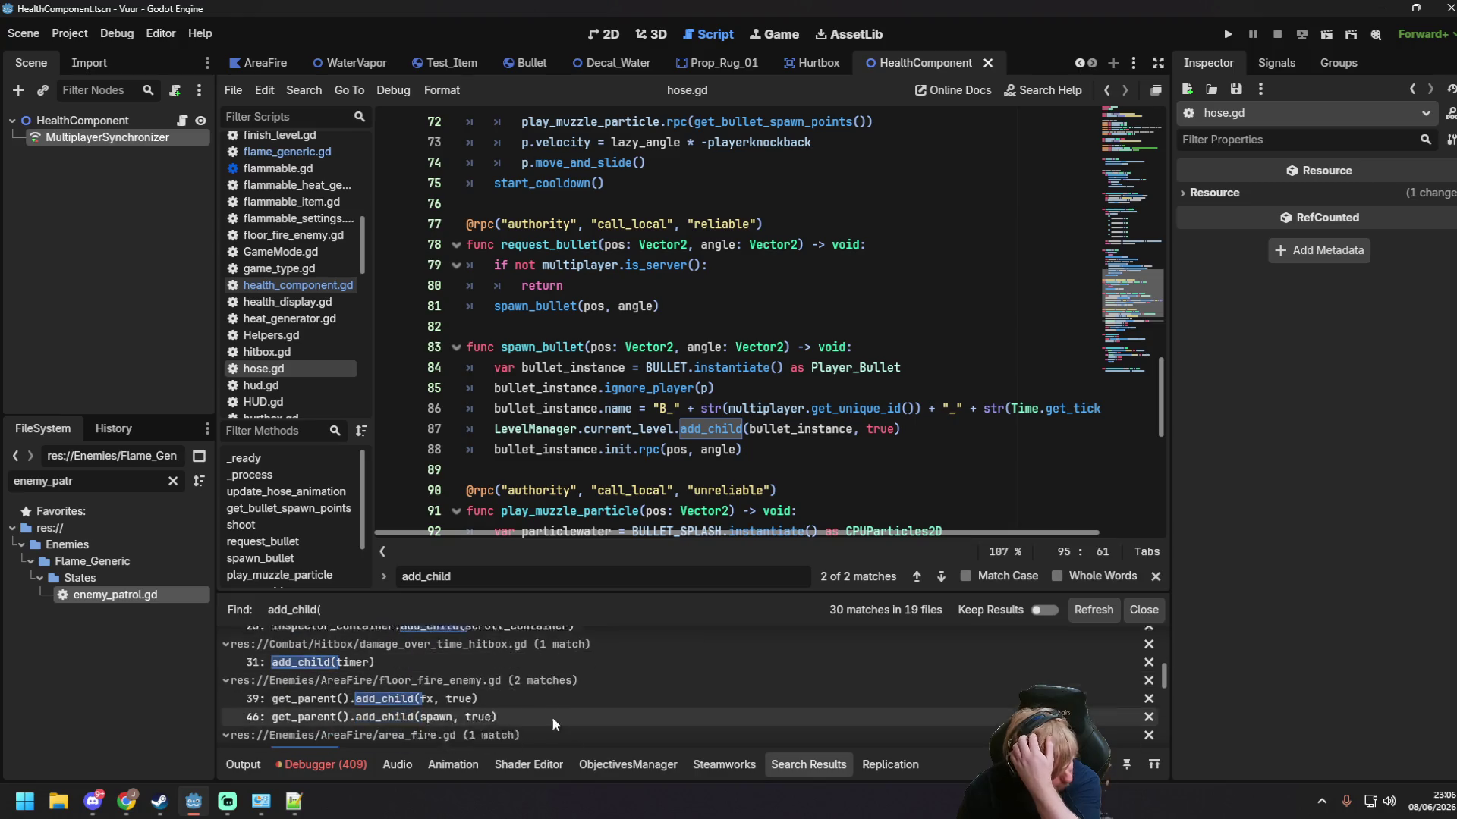
pyautogui.moveTo(1163, 675); pyautogui.dragTo(1158, 762)
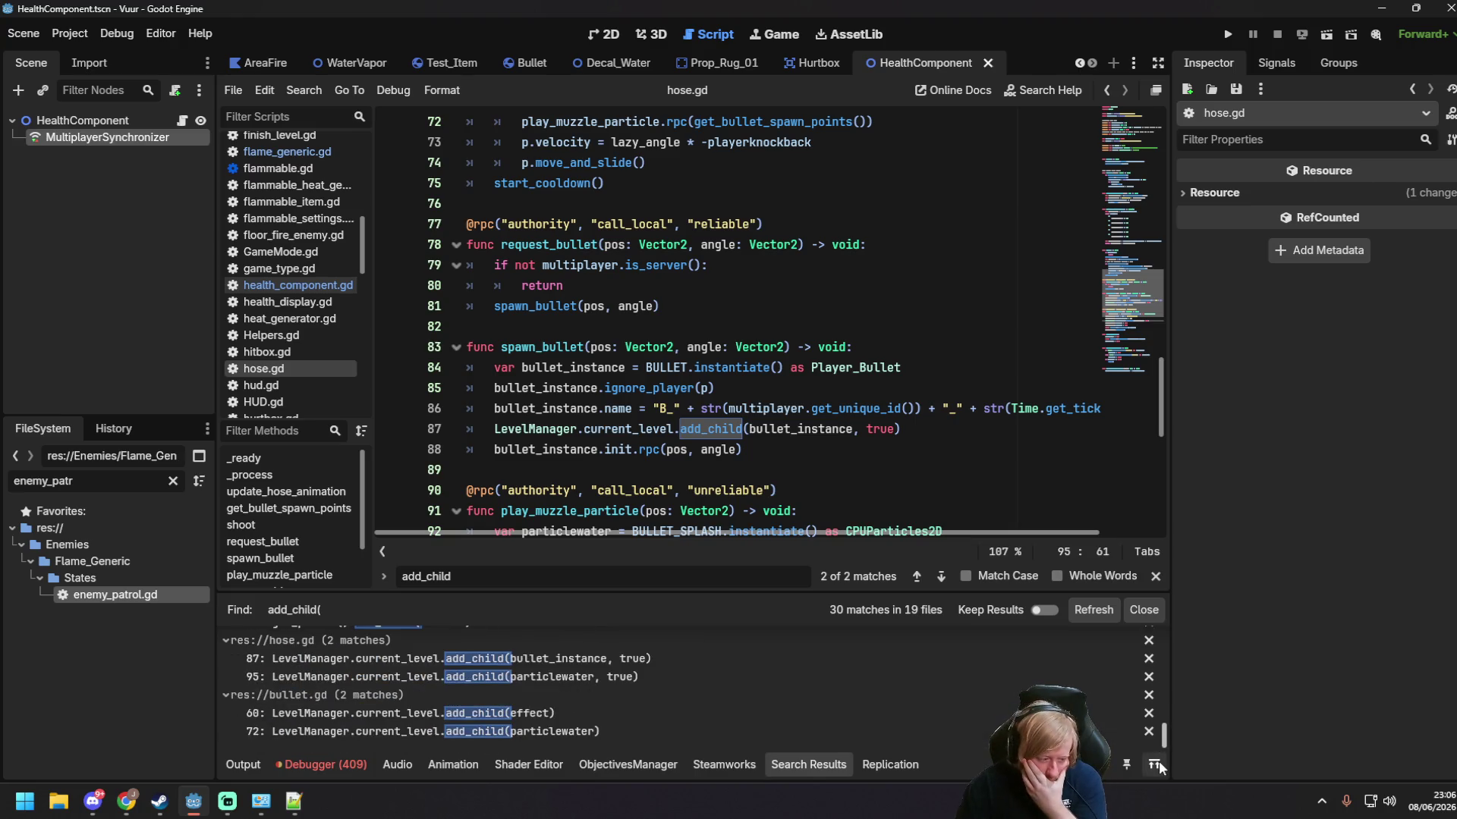
# - Add ', true' to bullet.gd's add_child calls on lines 60 and 72, and save
pyautogui.click(587, 714)
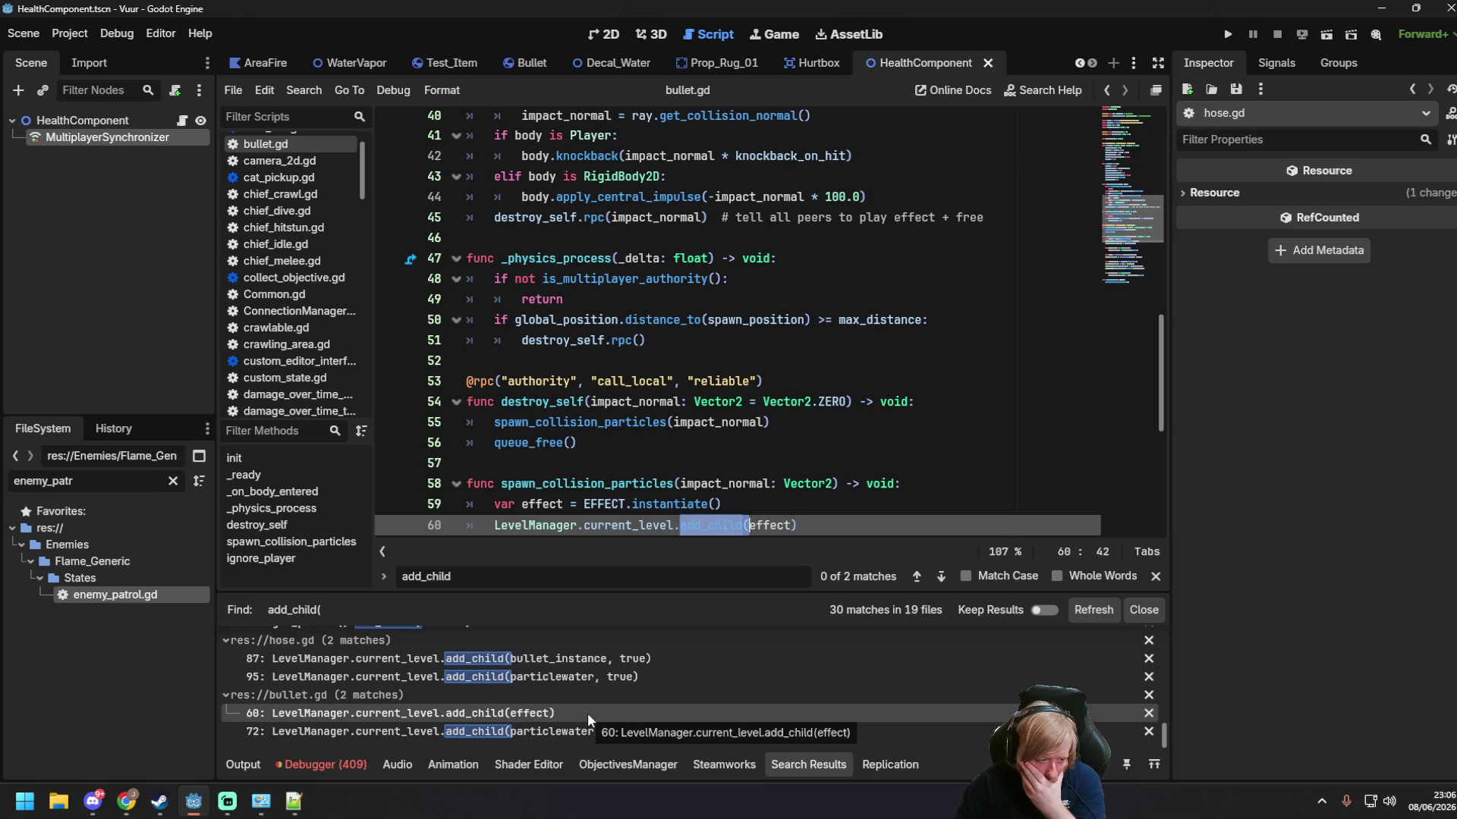
pyautogui.scroll(-3)
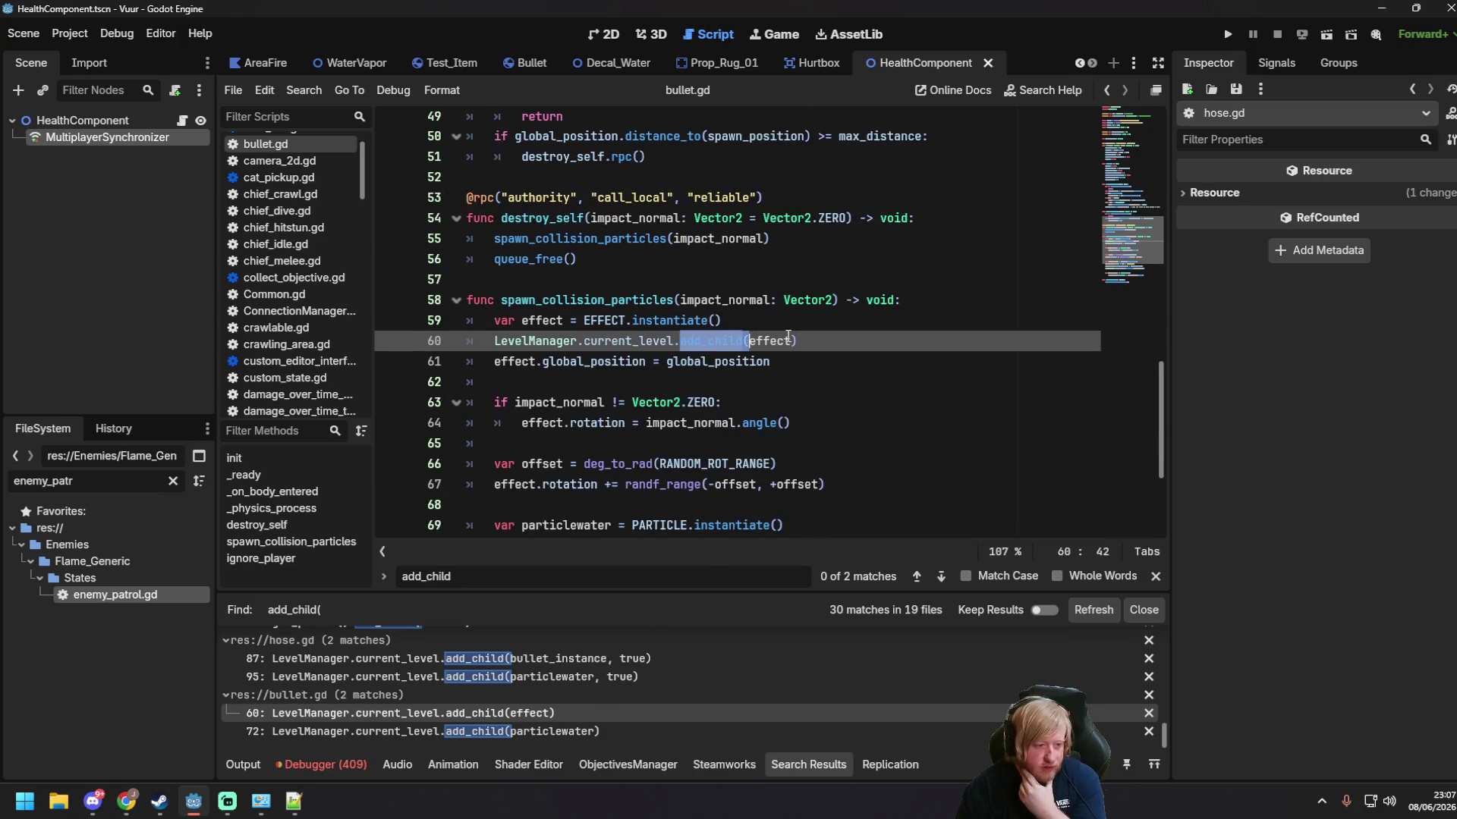
pyautogui.click(788, 341)
pyautogui.write(', true')
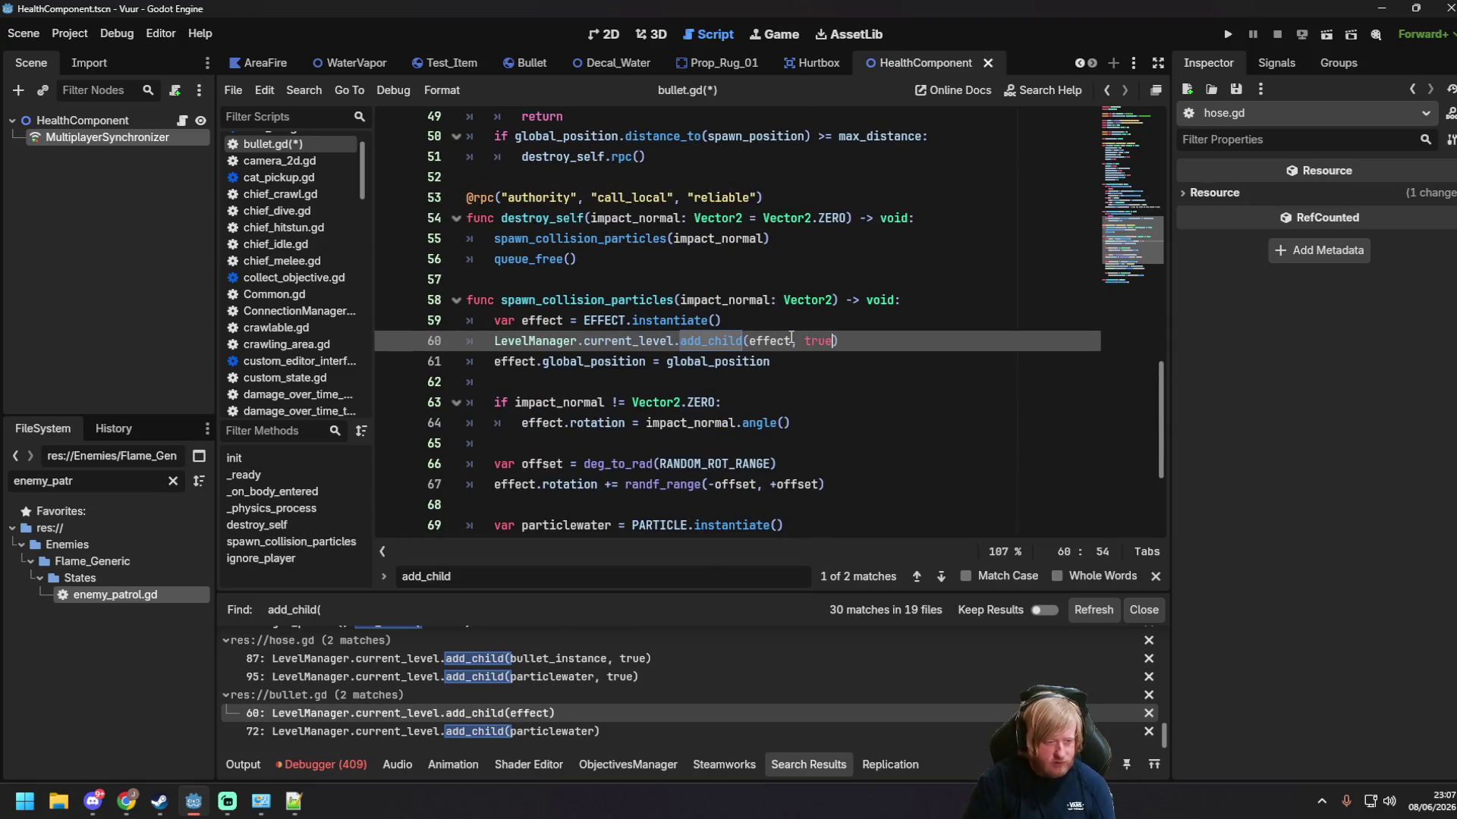
pyautogui.scroll(-3)
pyautogui.click(537, 731)
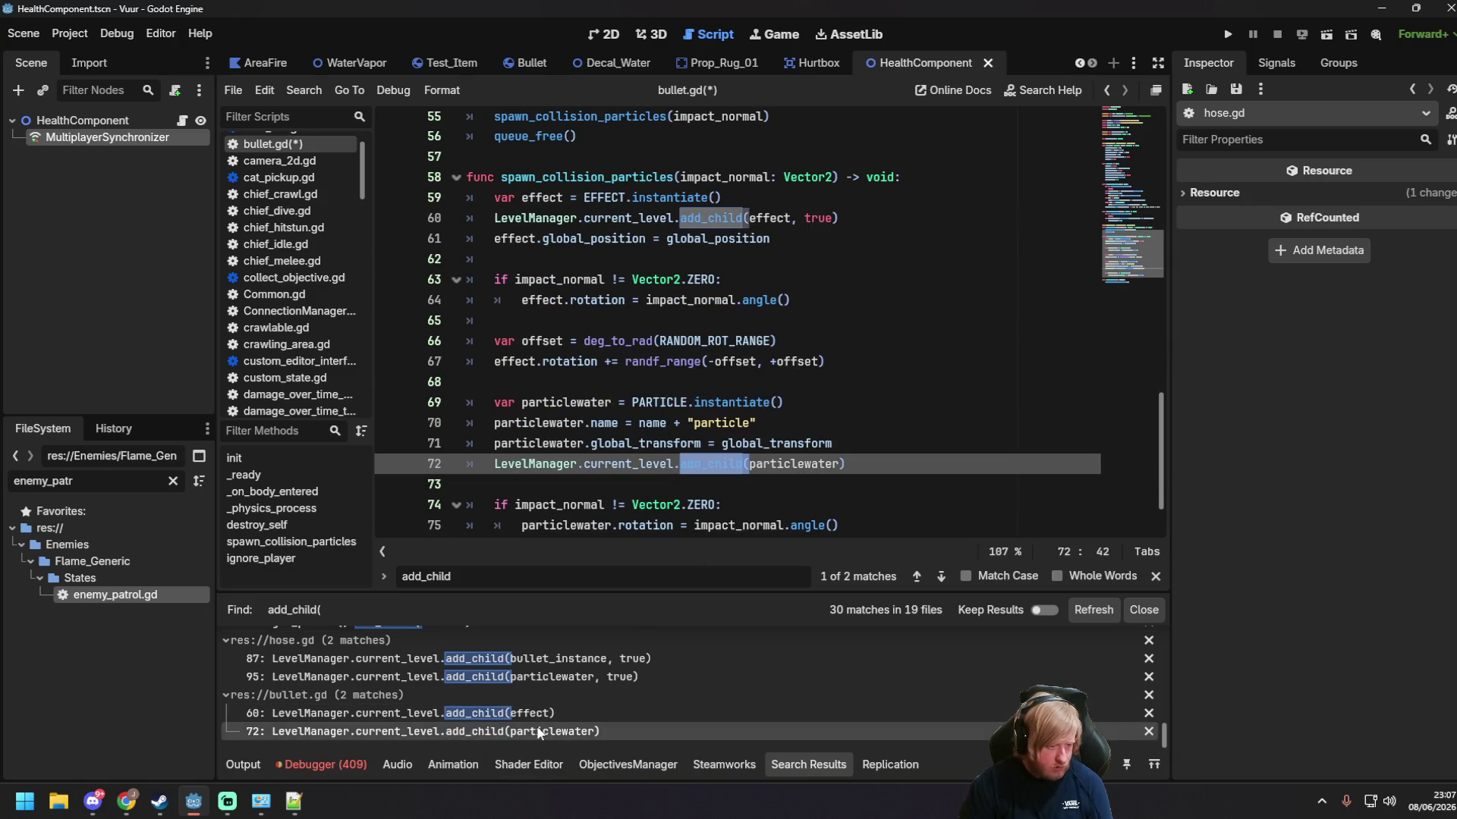
pyautogui.click(838, 463)
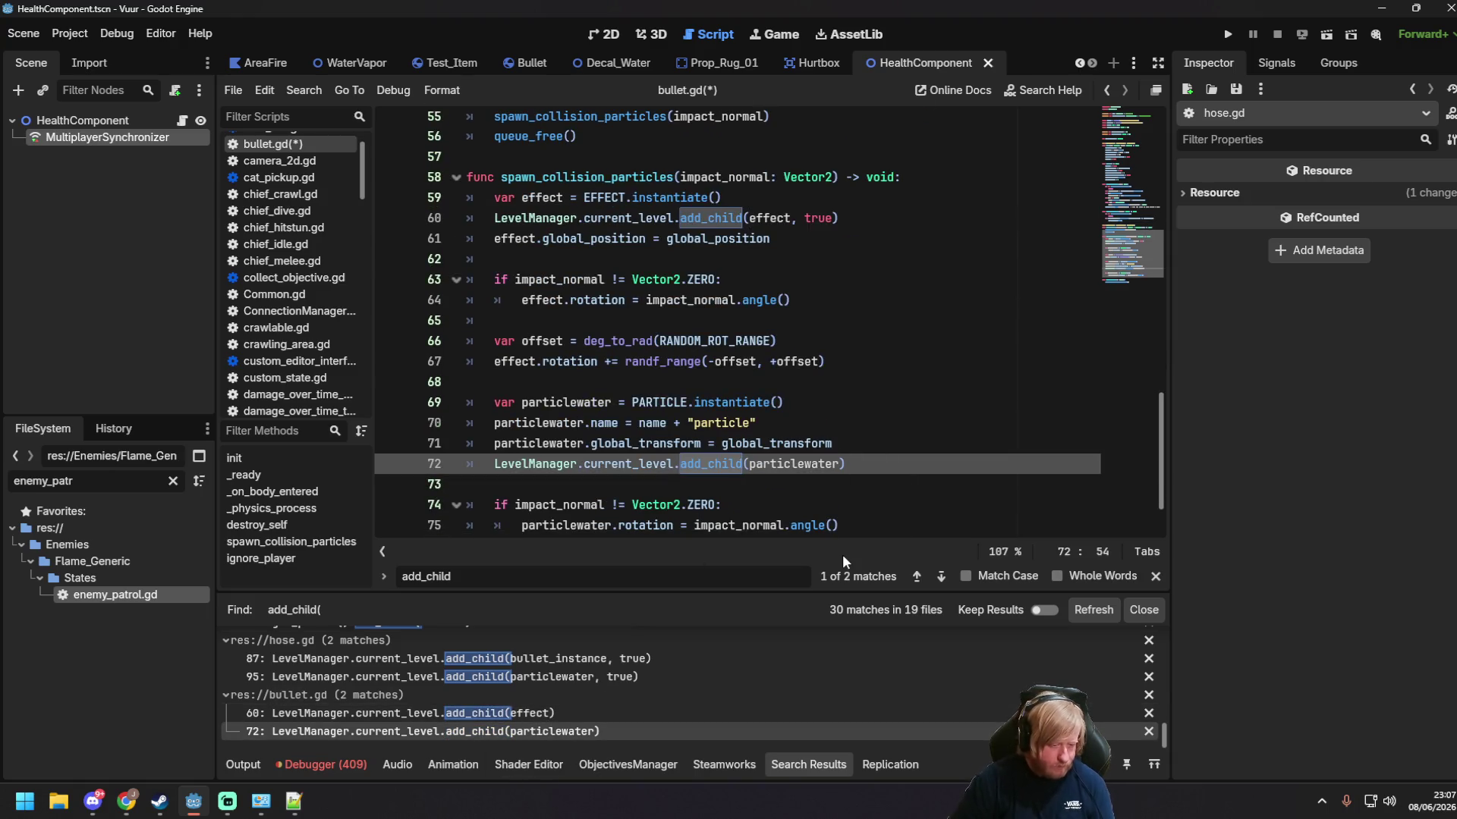
pyautogui.write(', true')
pyautogui.hotkey('ctrl', 's')
# - Open player.gd's line 235 reticle add_child match and save
pyautogui.scroll(-3)
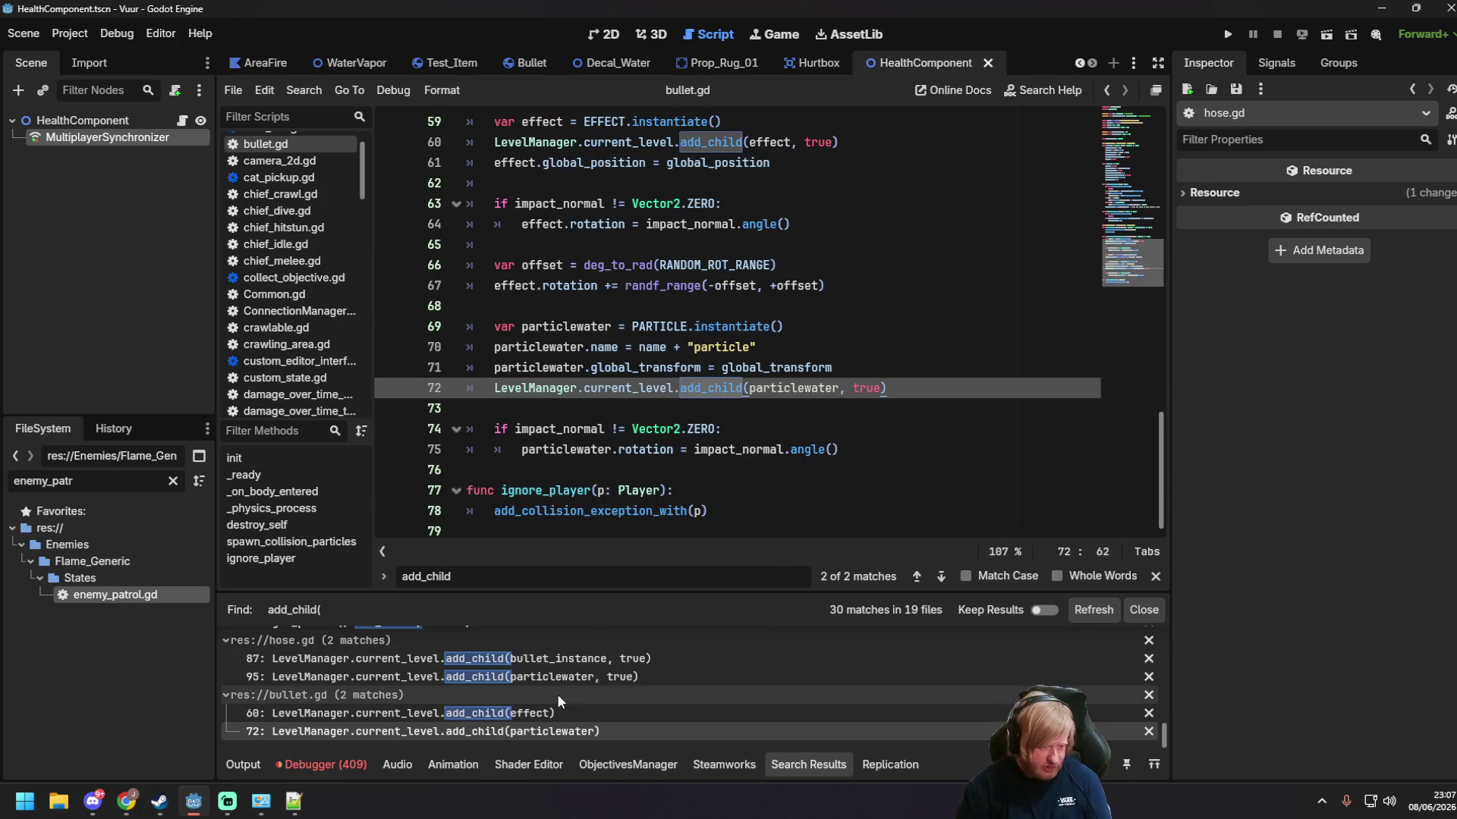
pyautogui.scroll(3)
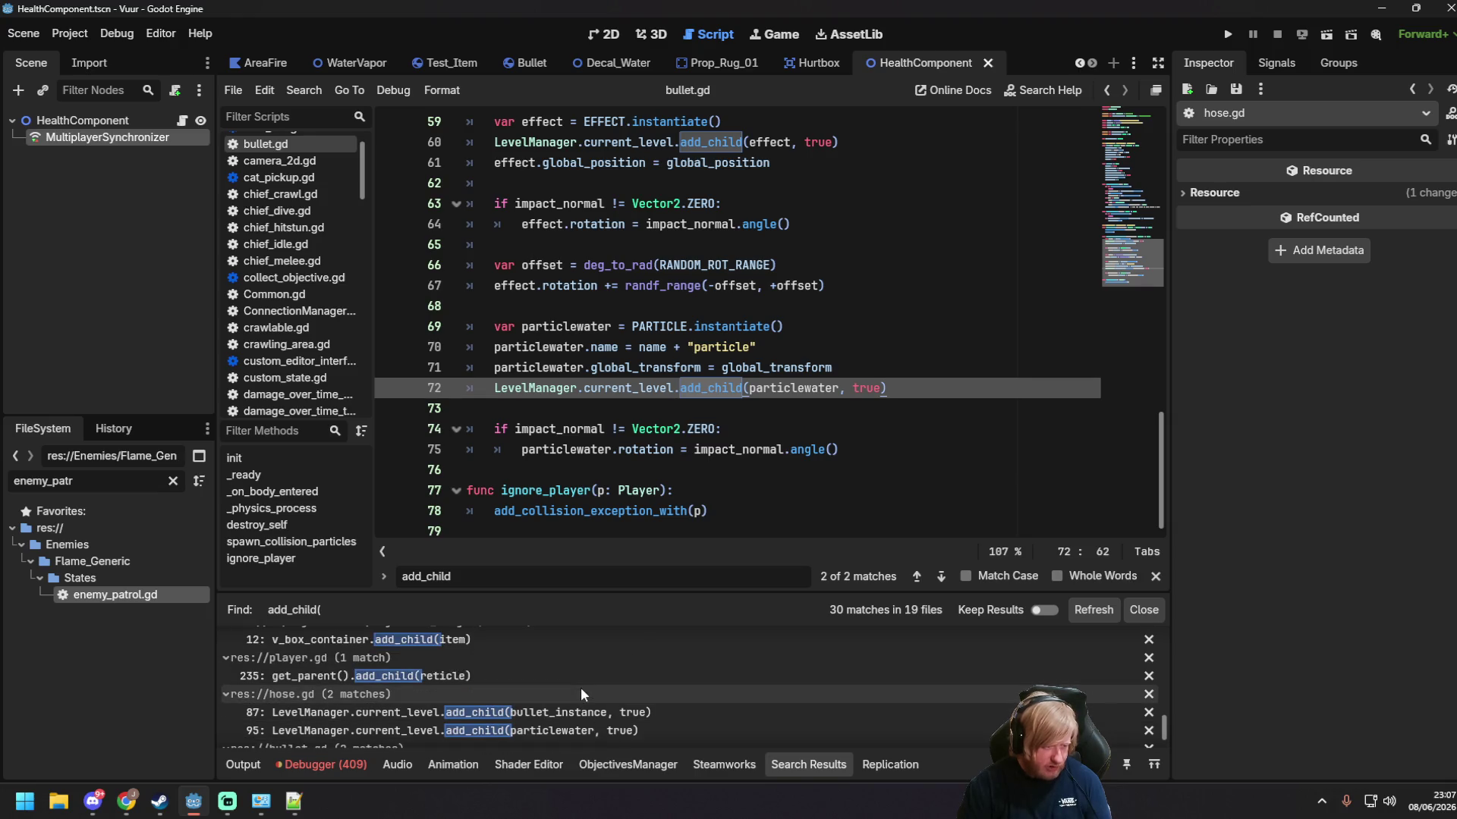
pyautogui.click(575, 688)
pyautogui.scroll(-3)
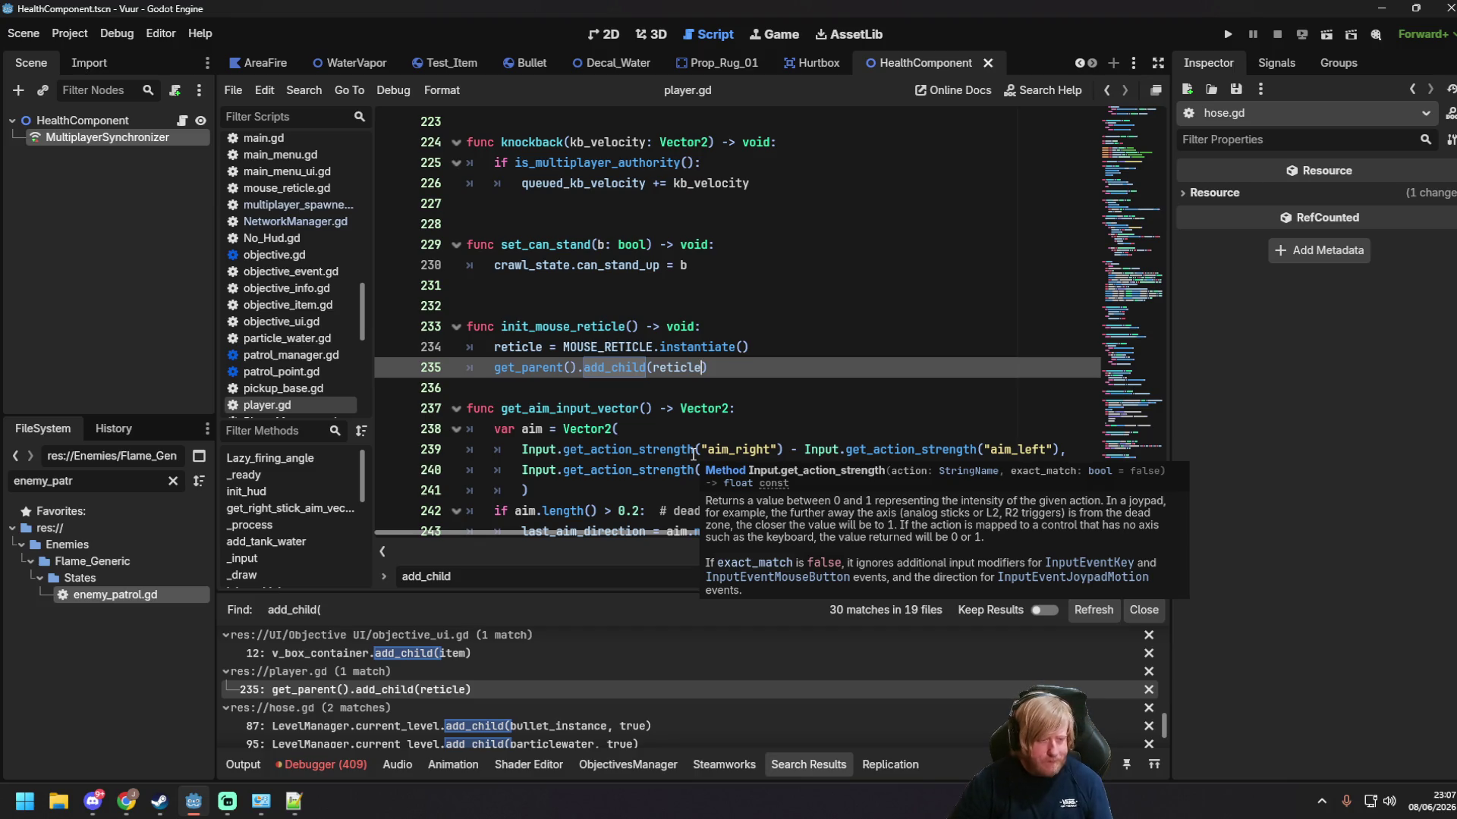
pyautogui.hotkey('ctrl', 's')
pyautogui.click(665, 319)
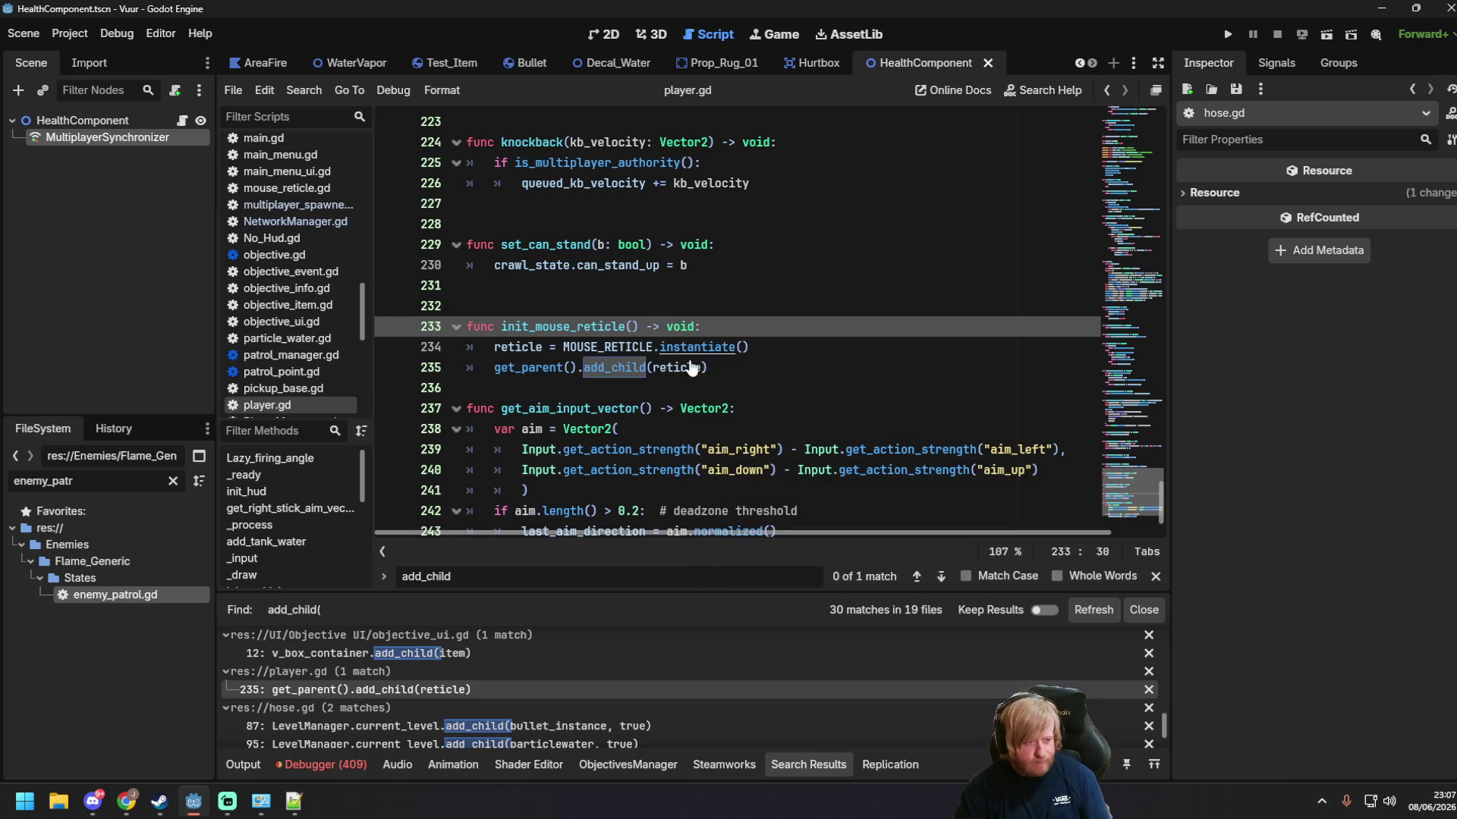
pyautogui.click(703, 368)
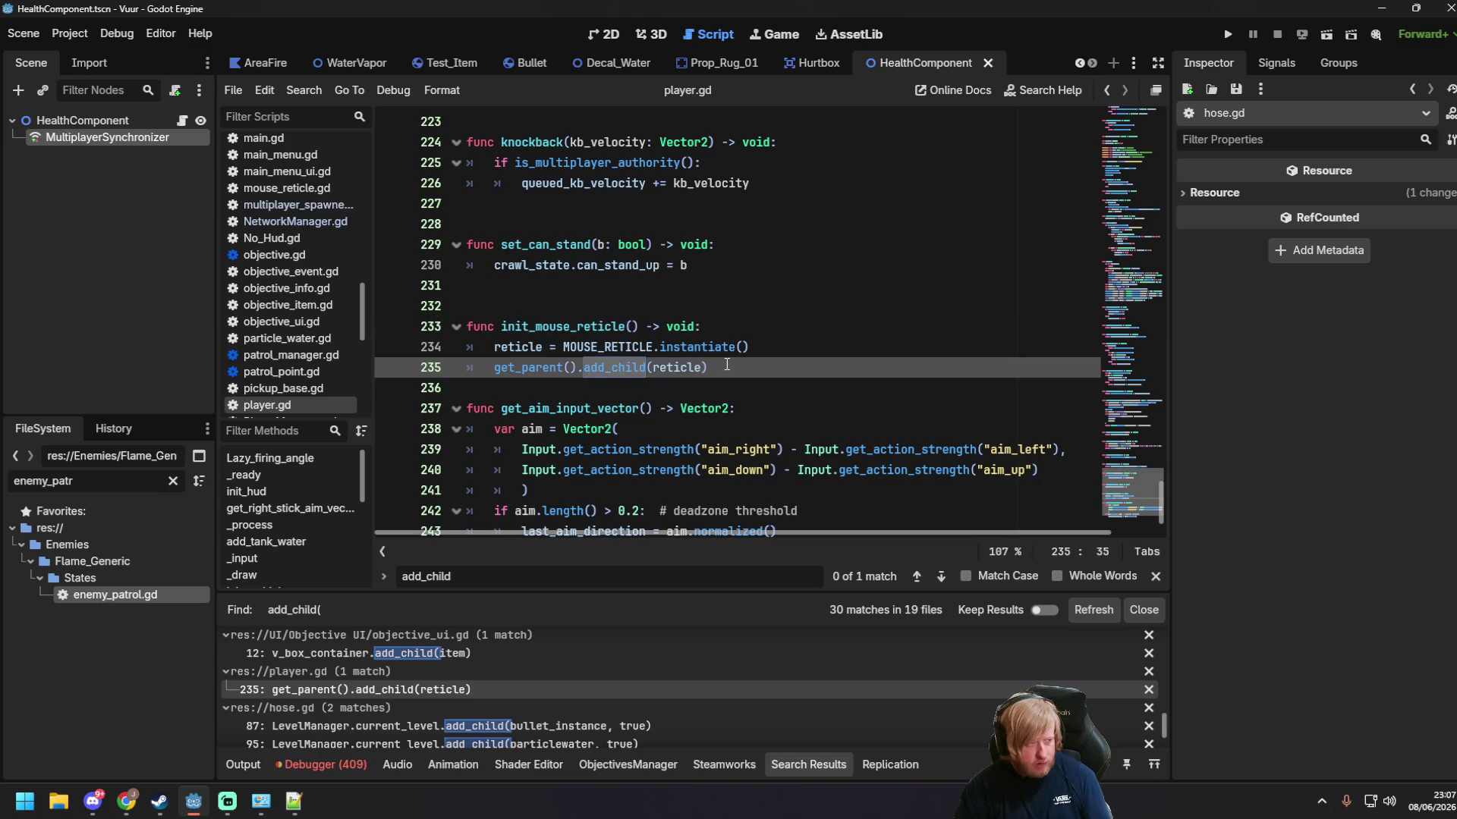
pyautogui.scroll(3)
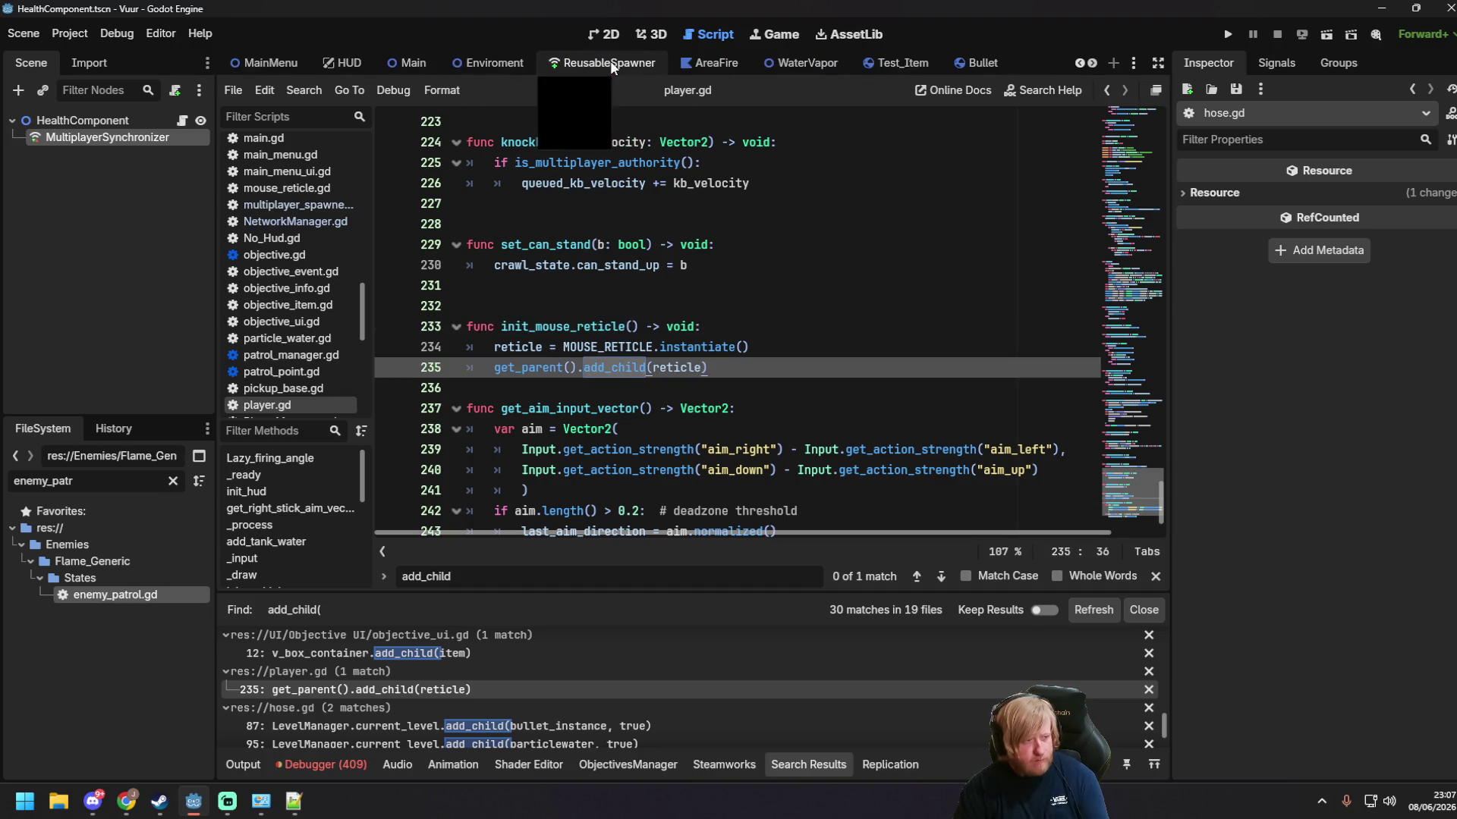
# - Switch to the _DEV_EmitHeat scene tab, view its rooms in 2D, and save it
pyautogui.click(589, 62)
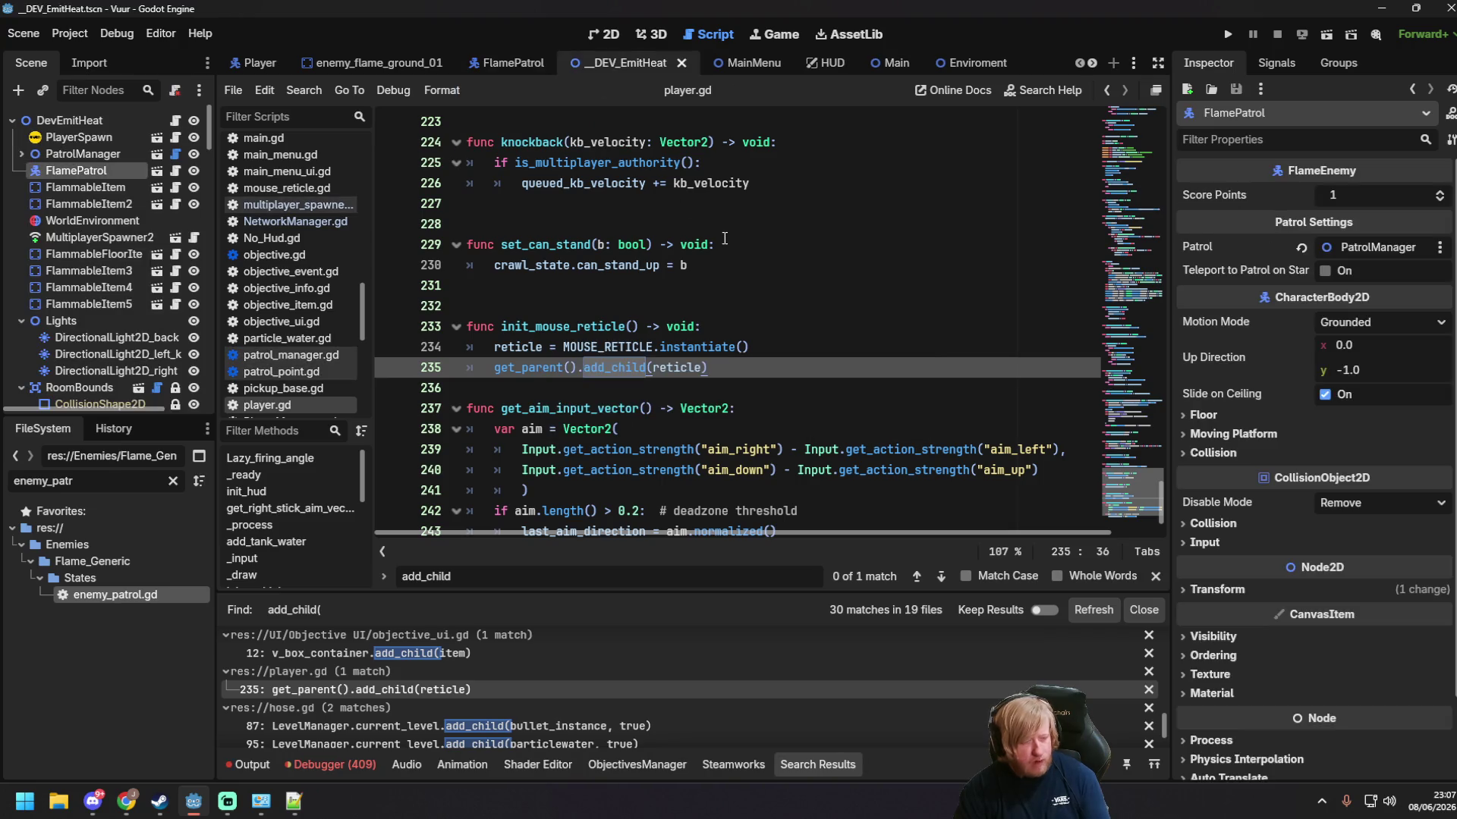
pyautogui.click(724, 240)
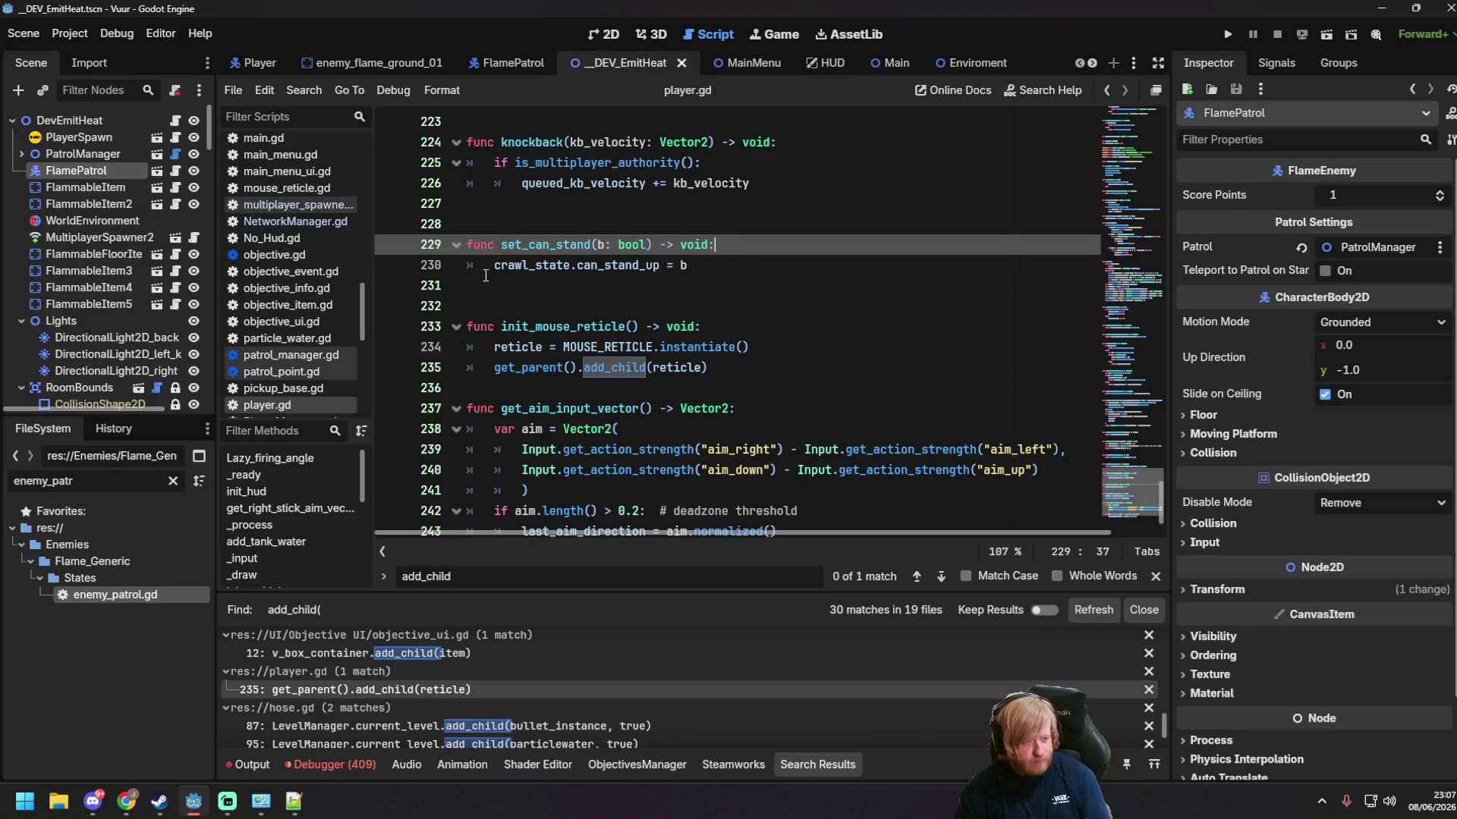
pyautogui.click(486, 274)
pyautogui.click(593, 33)
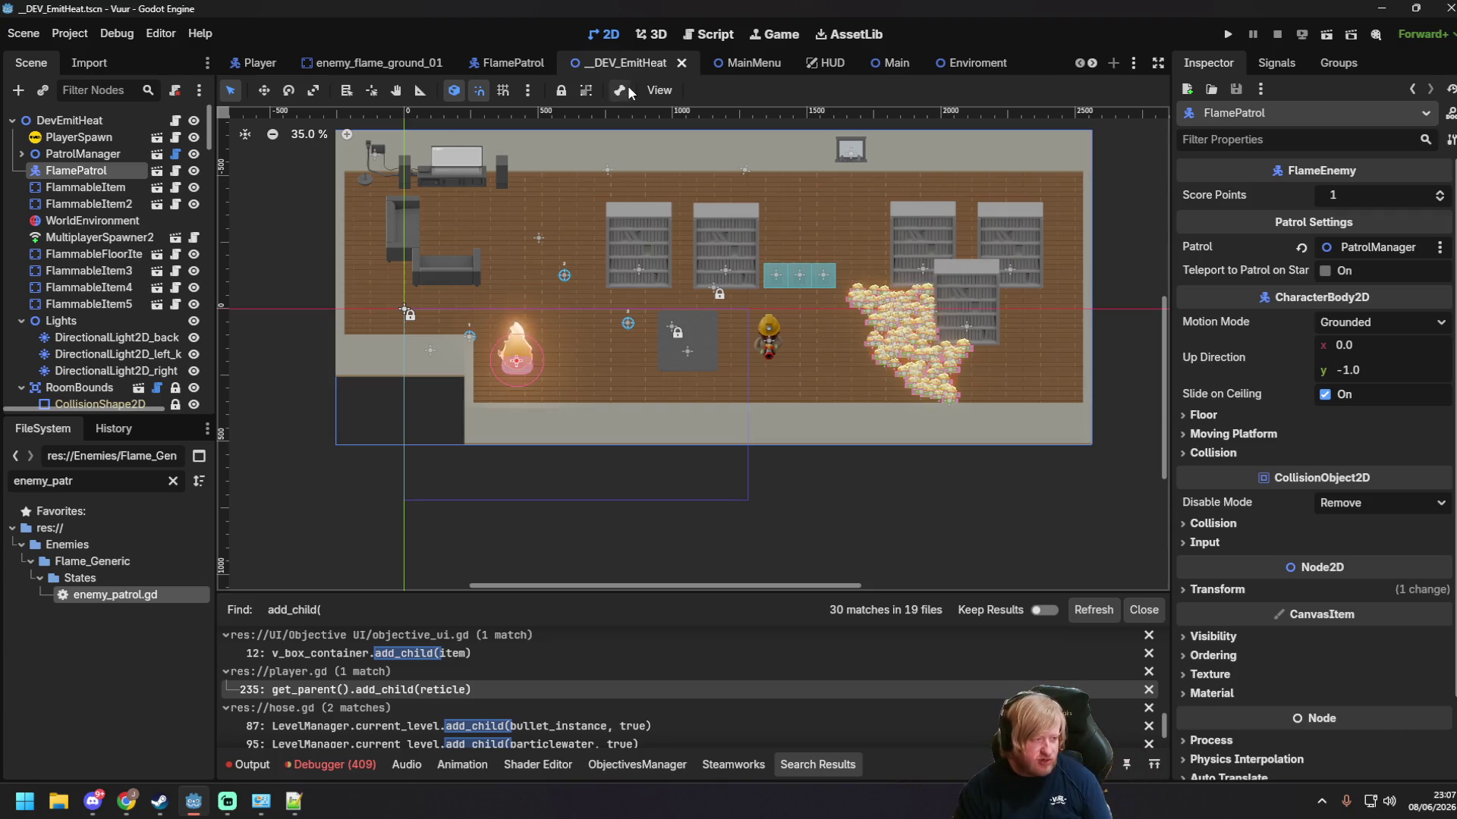
pyautogui.hotkey('ctrl', 's')
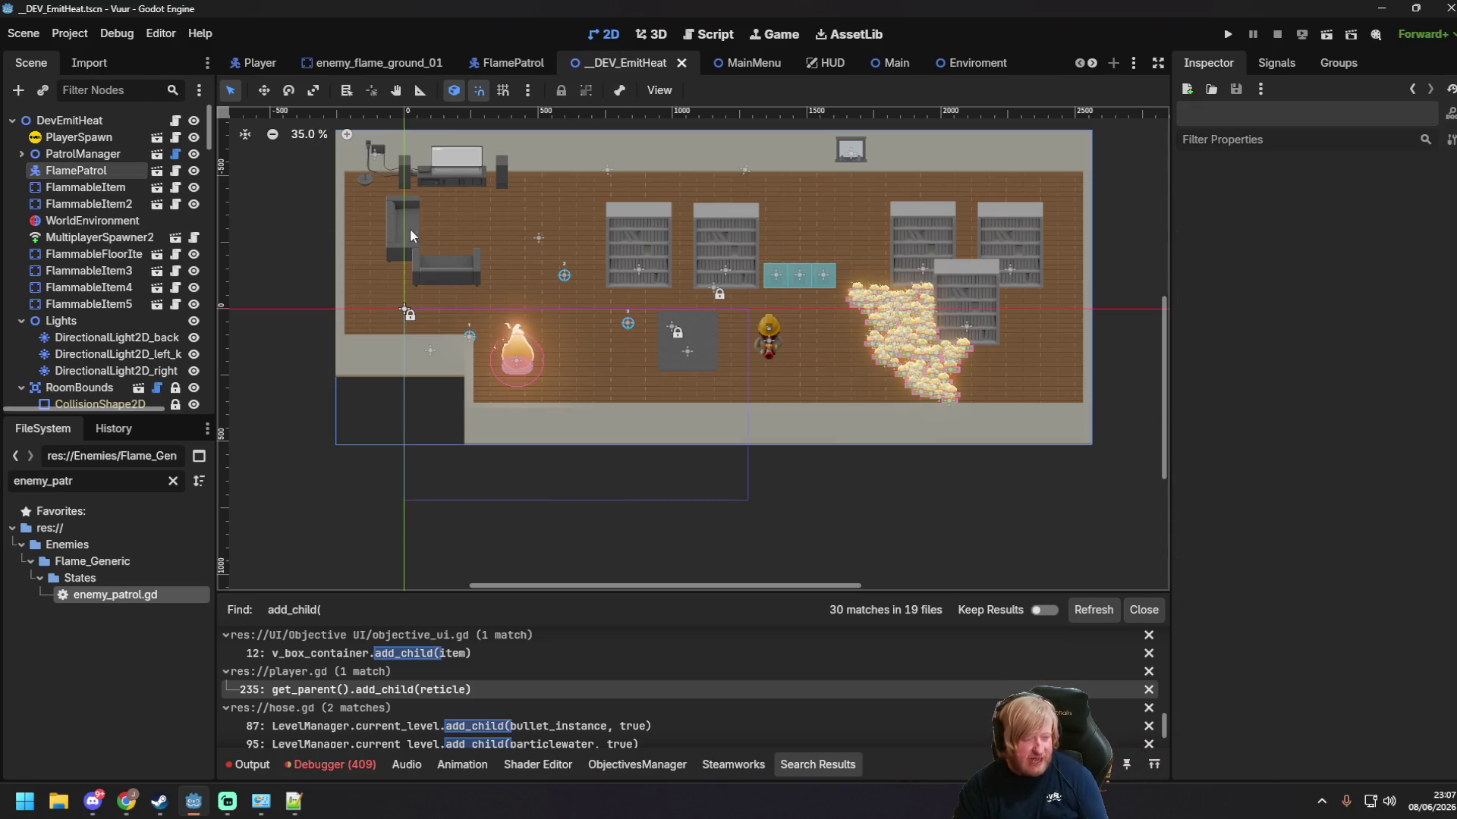
# - Run the scene with F6, start the server in one window, and join as client in the other
pyautogui.press('F6')
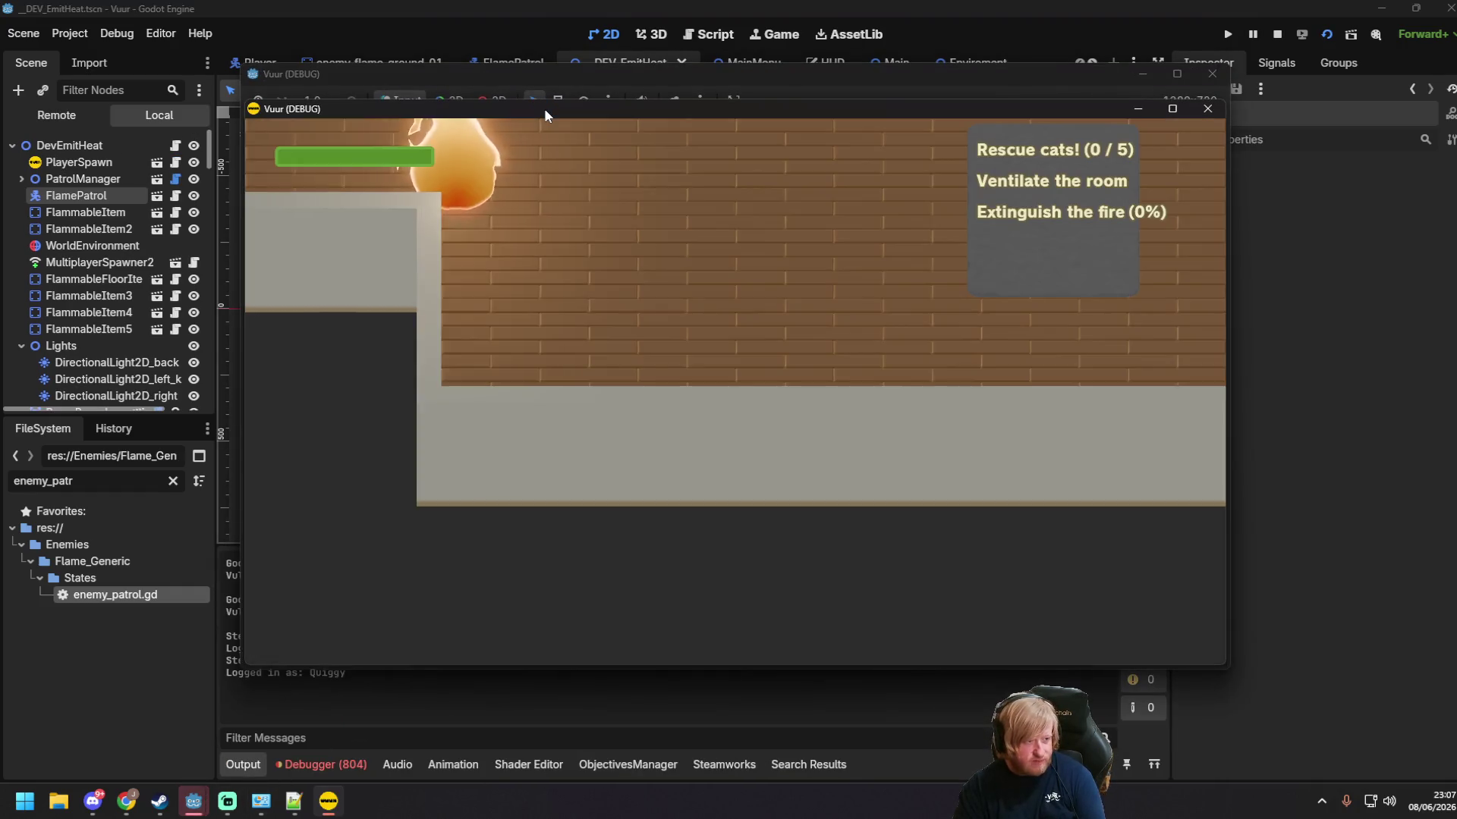
pyautogui.moveTo(543, 108); pyautogui.dragTo(680, 152)
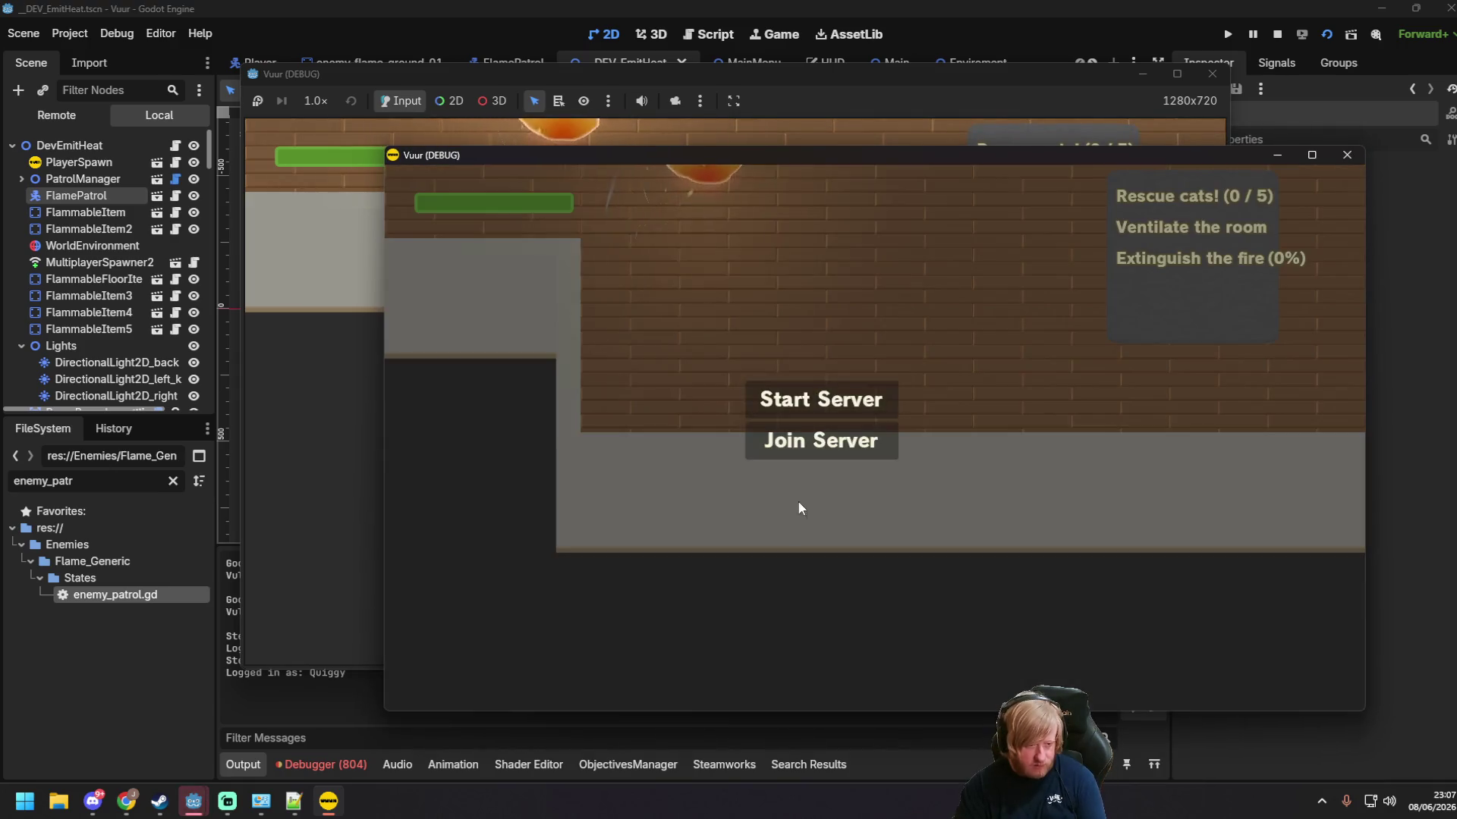
pyautogui.click(800, 397)
pyautogui.click(524, 402)
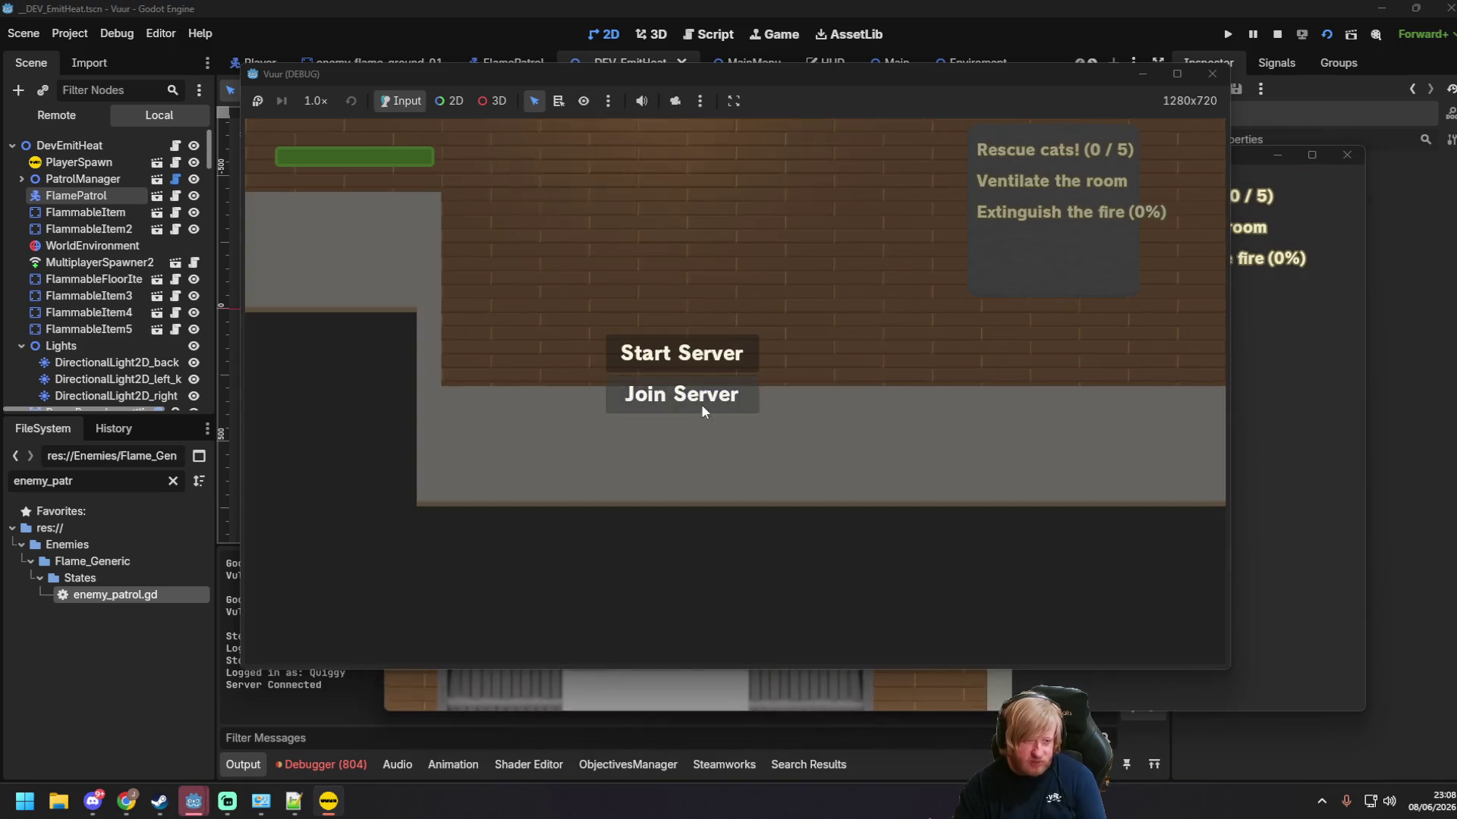
pyautogui.click(701, 404)
# - Walk the firefighter to the fires and spray water on them
pyautogui.press('d')
pyautogui.moveTo(1036, 440); pyautogui.dragTo(868, 349)
pyautogui.press('w')
pyautogui.press('d')
pyautogui.press('w')
pyautogui.press('a')
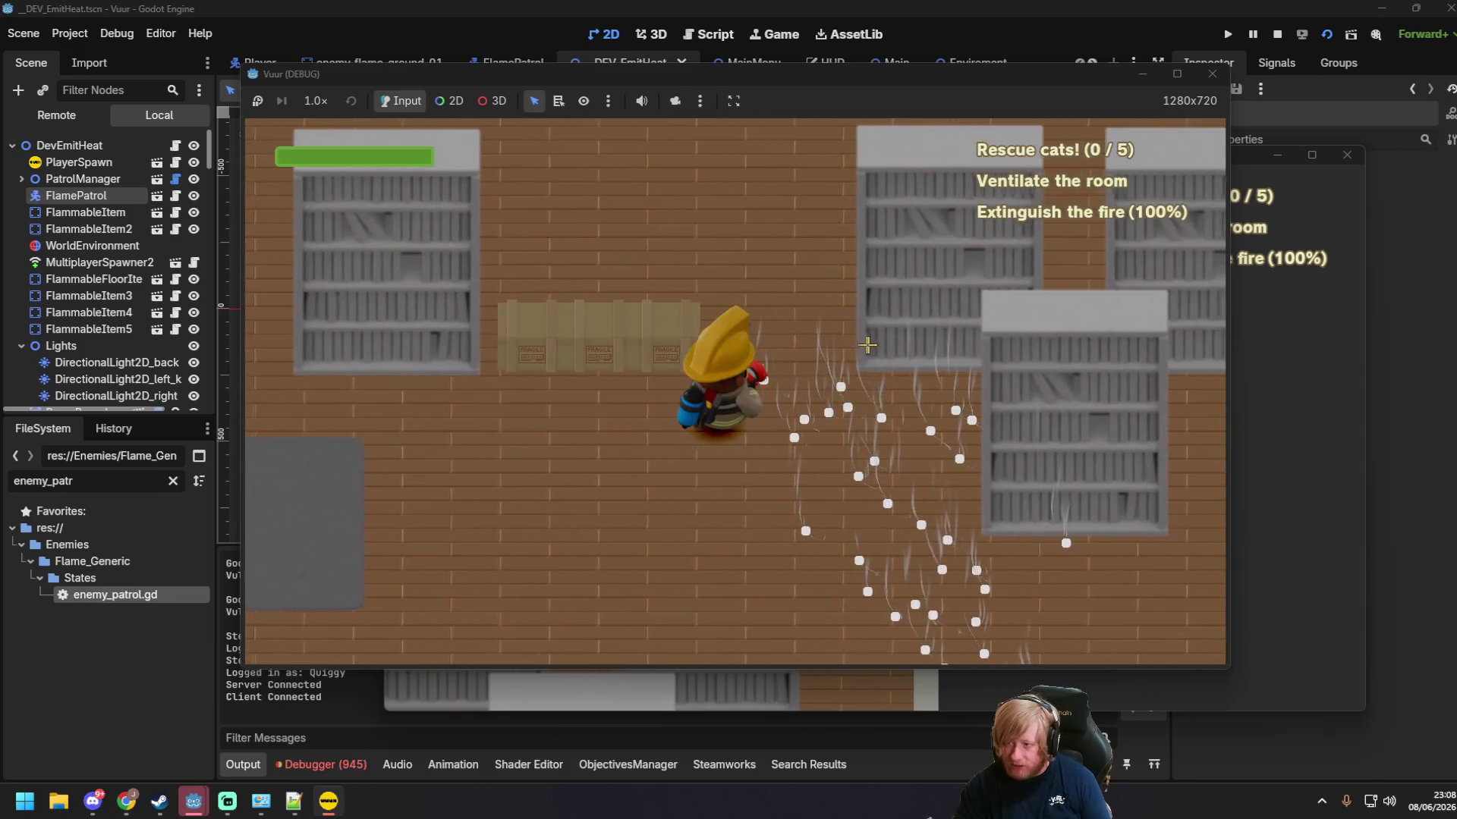
pyautogui.press('s')
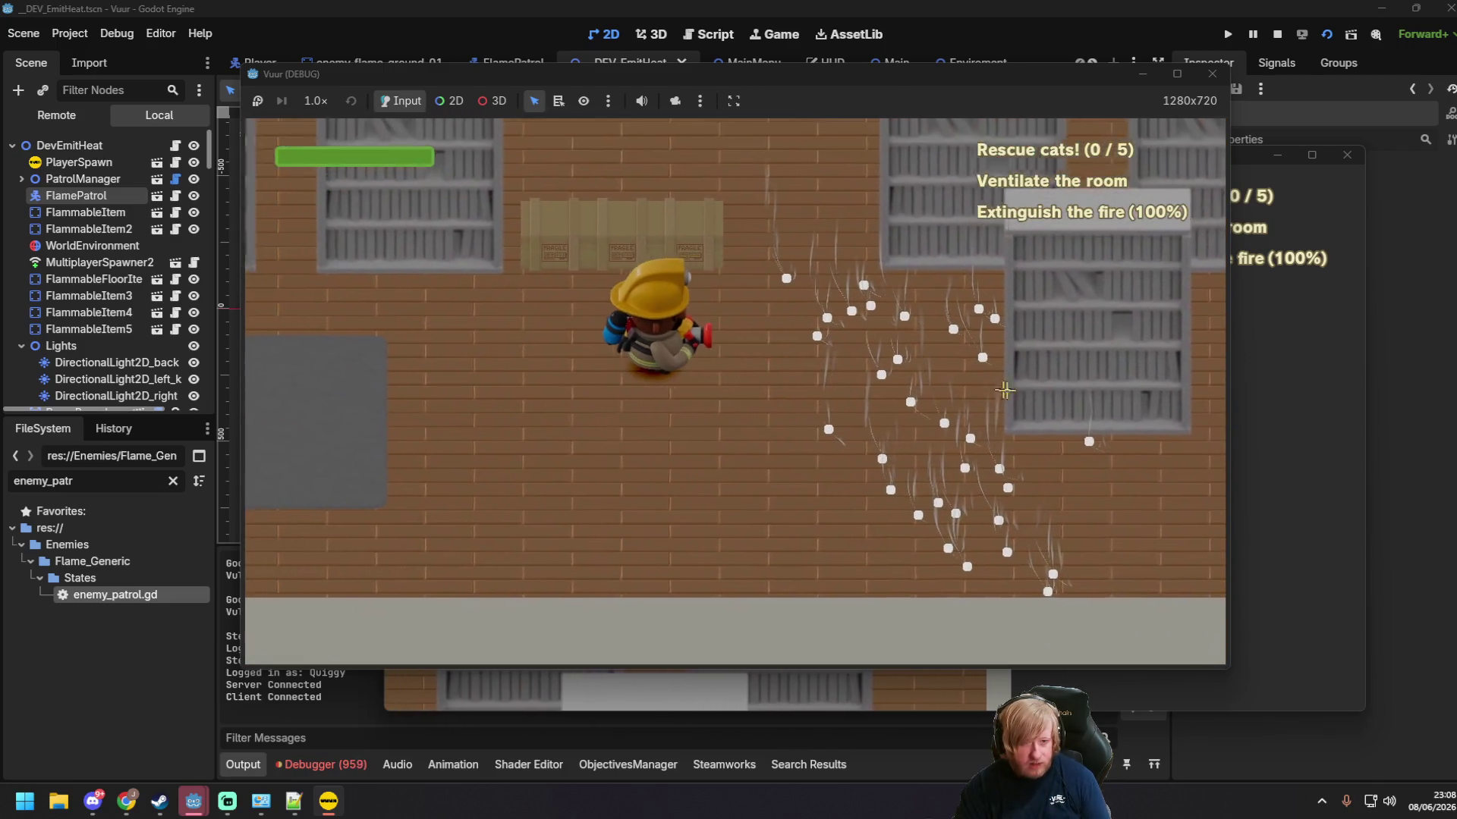
# - Move the second firefighter, then close both game windows
pyautogui.click(1287, 374)
pyautogui.press('s')
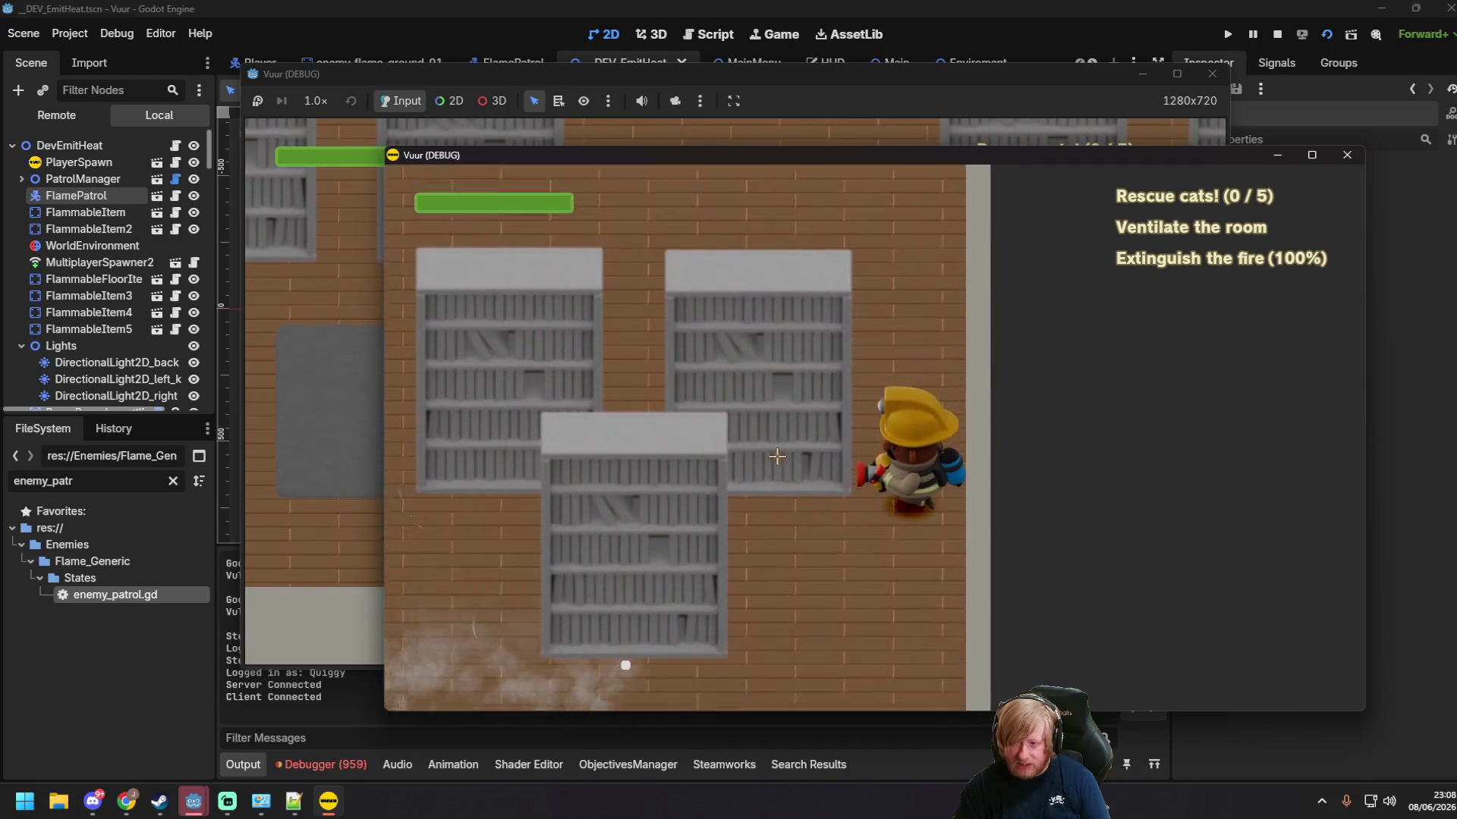
pyautogui.press('w')
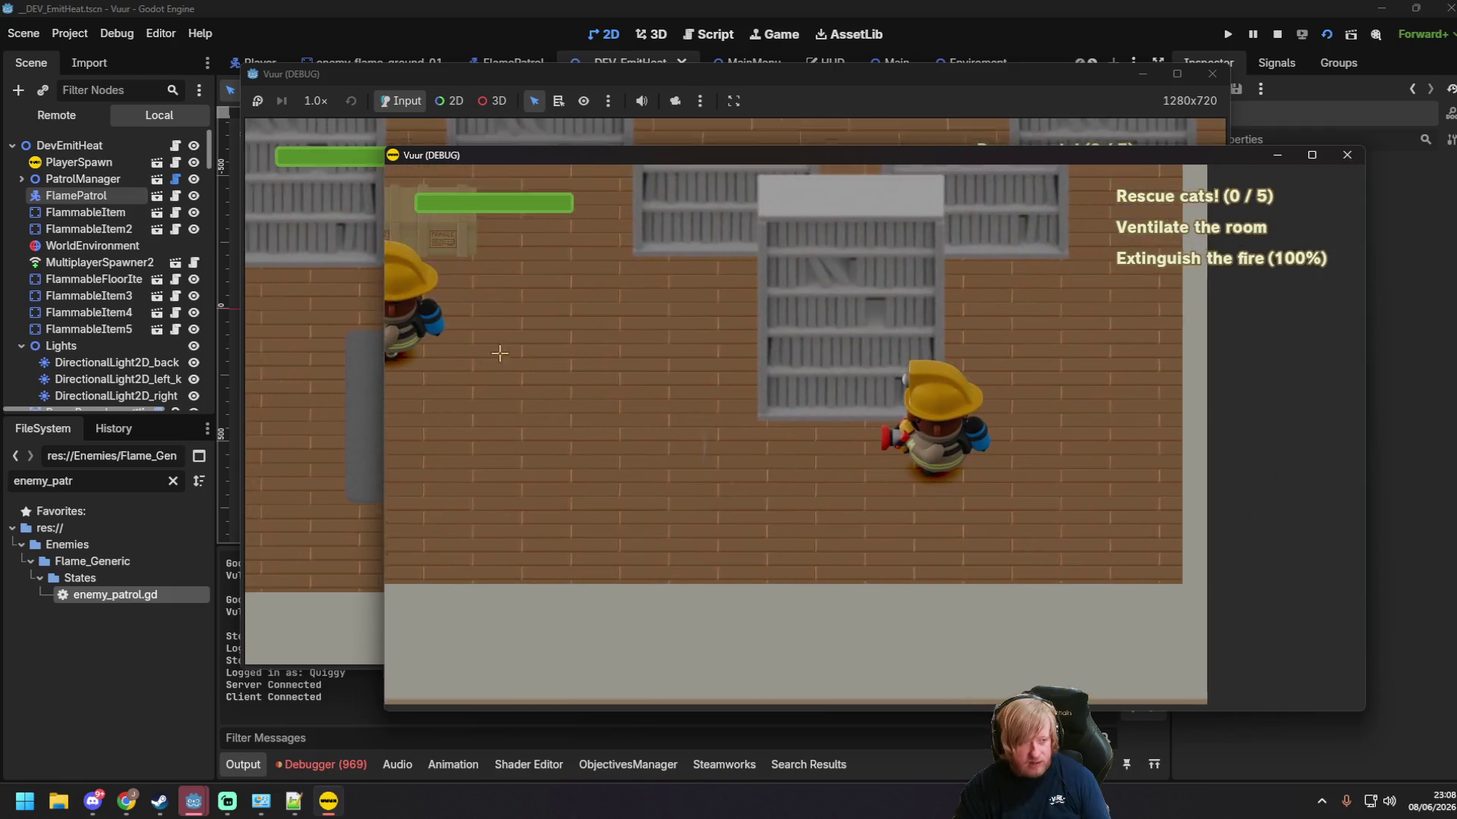
pyautogui.click(1062, 73)
pyautogui.click(1224, 74)
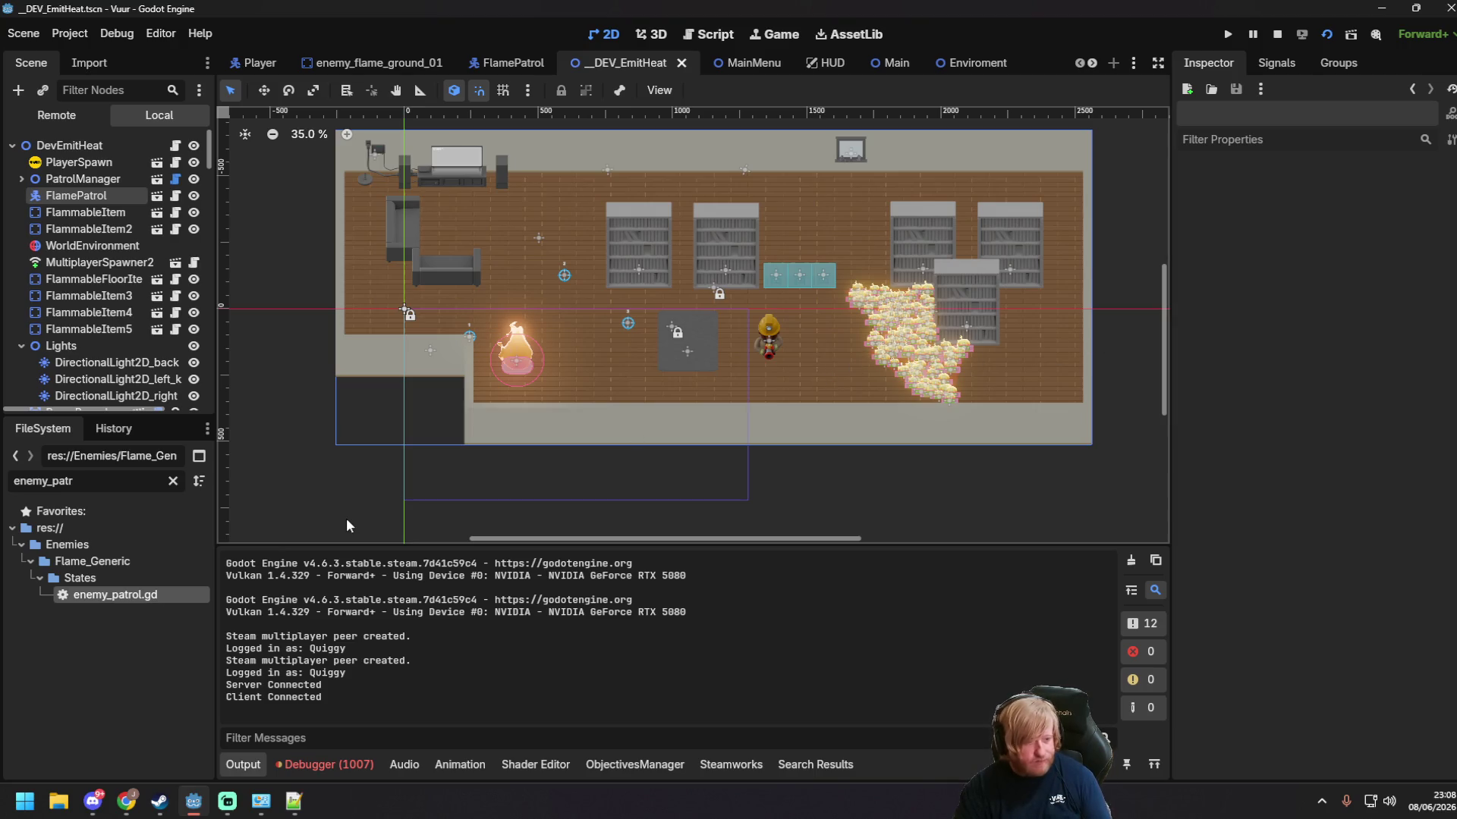
# - Filter the FileSystem for 'water vap' and open WaterVapor.tscn
pyautogui.hscroll(3)
pyautogui.scroll(3)
pyautogui.hscroll(3)
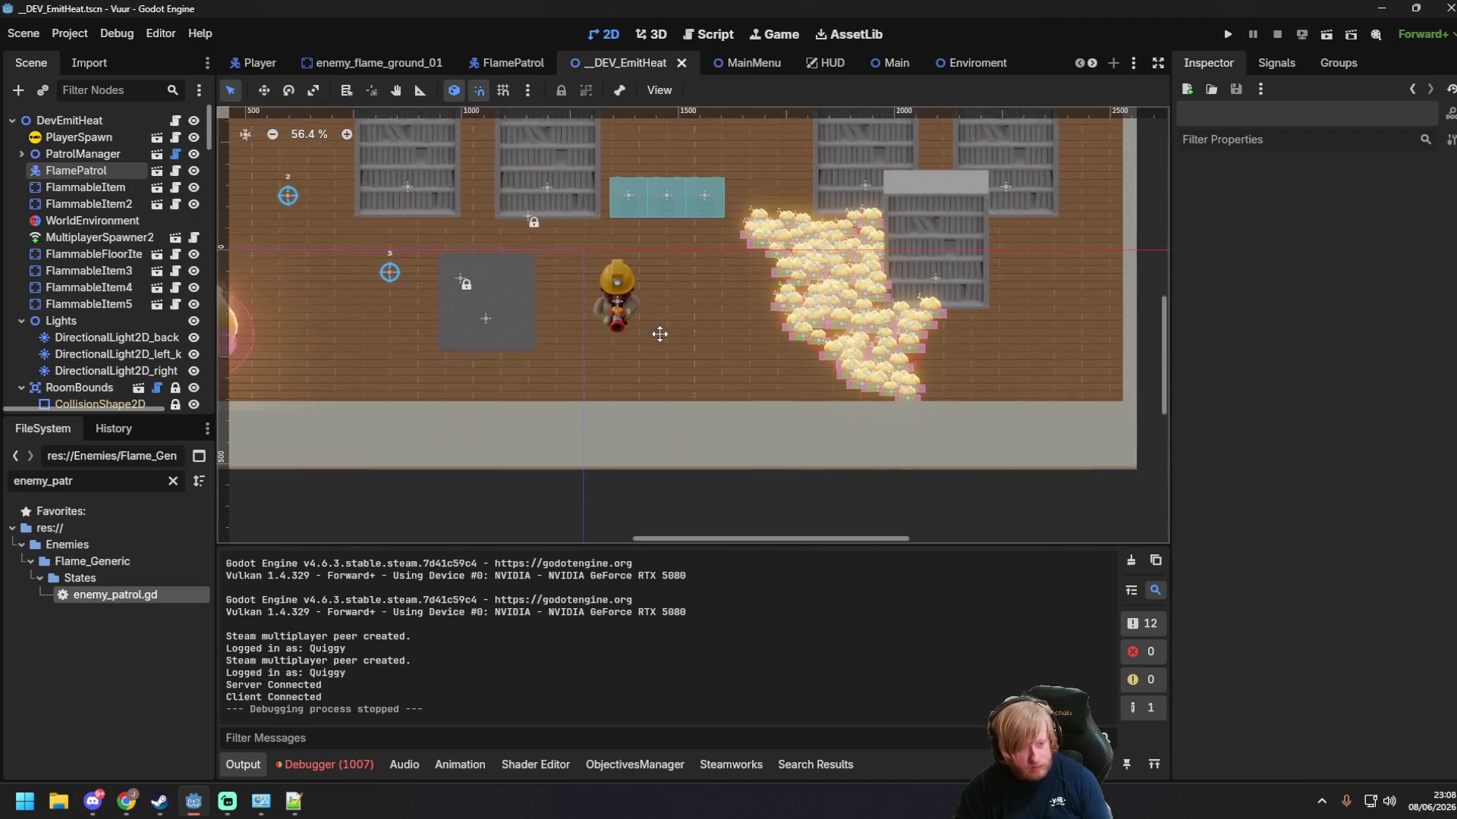
pyautogui.scroll(3)
pyautogui.hscroll(3)
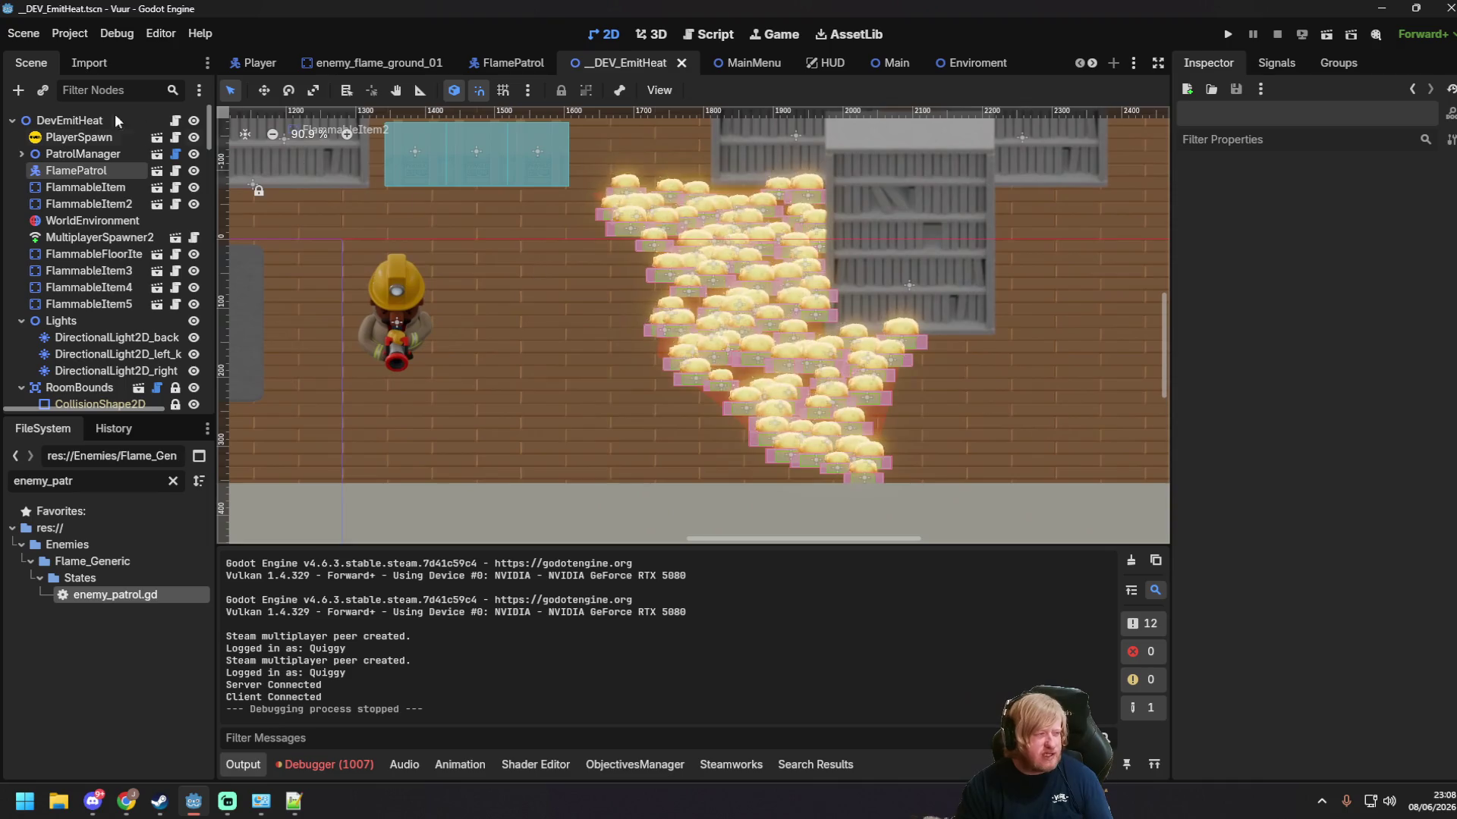
pyautogui.click(170, 483)
pyautogui.write('water vap')
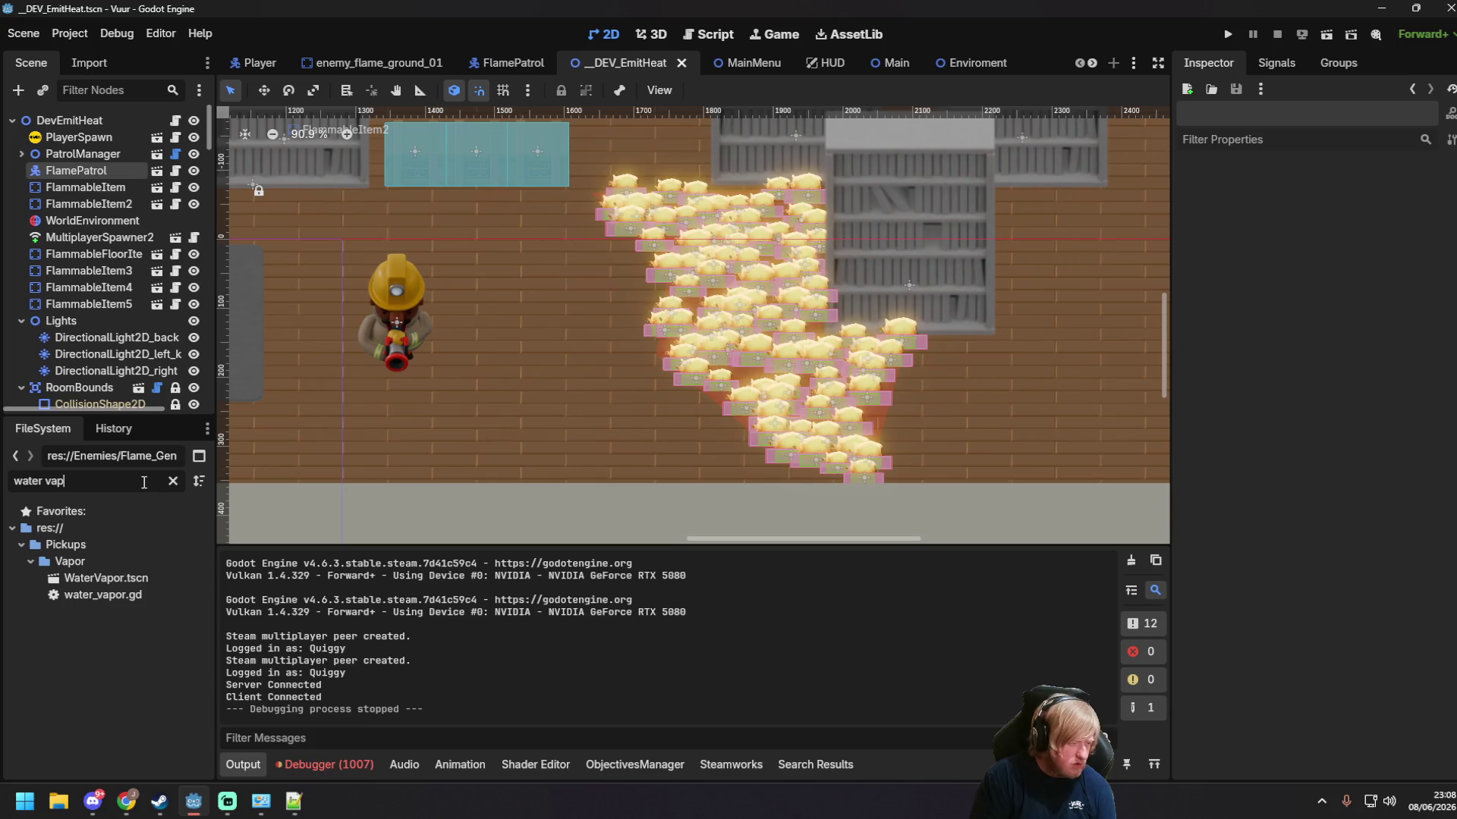
pyautogui.click(141, 581)
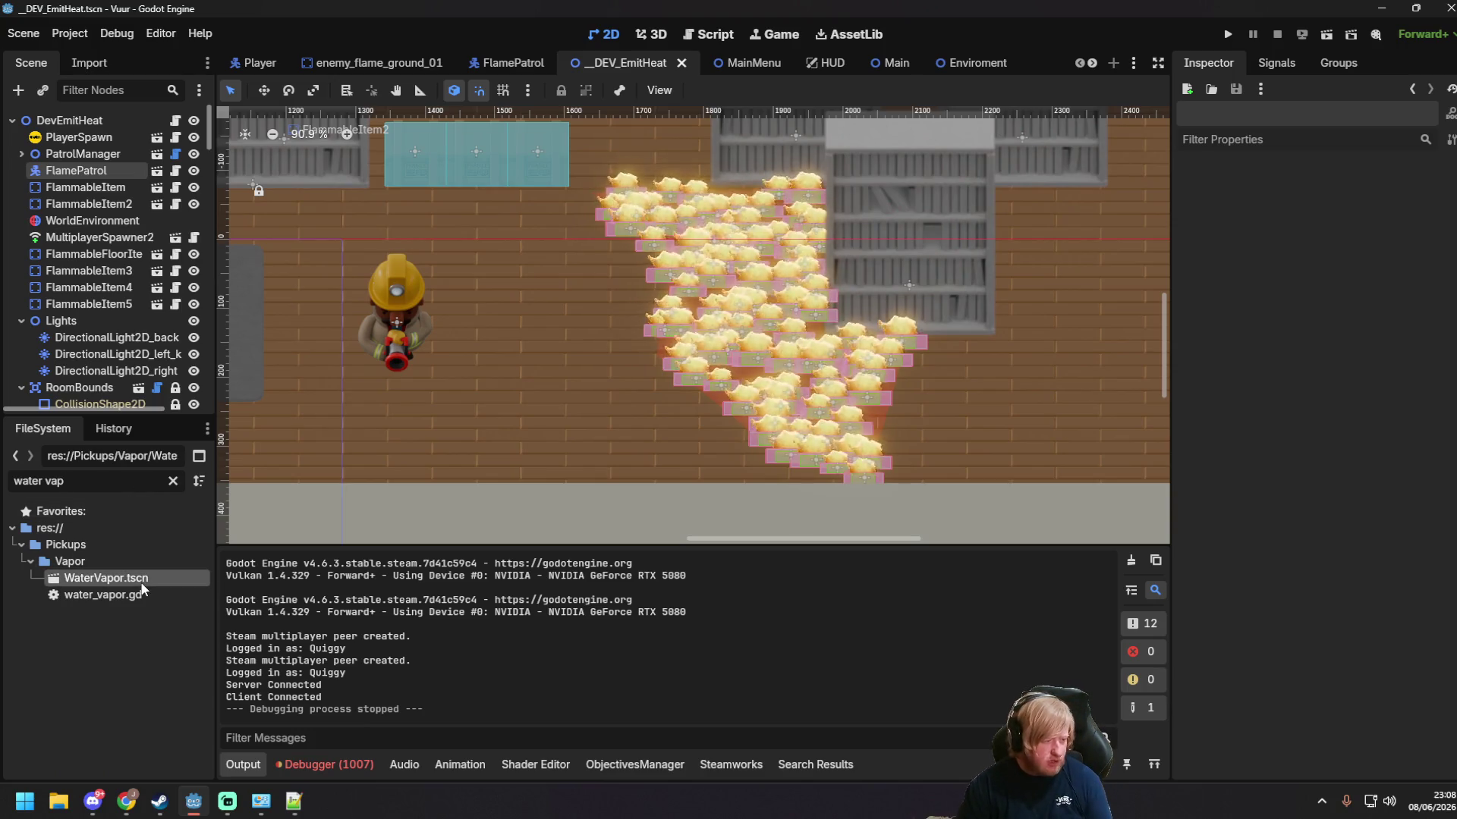
pyautogui.doubleClick(142, 585)
pyautogui.scroll(-3)
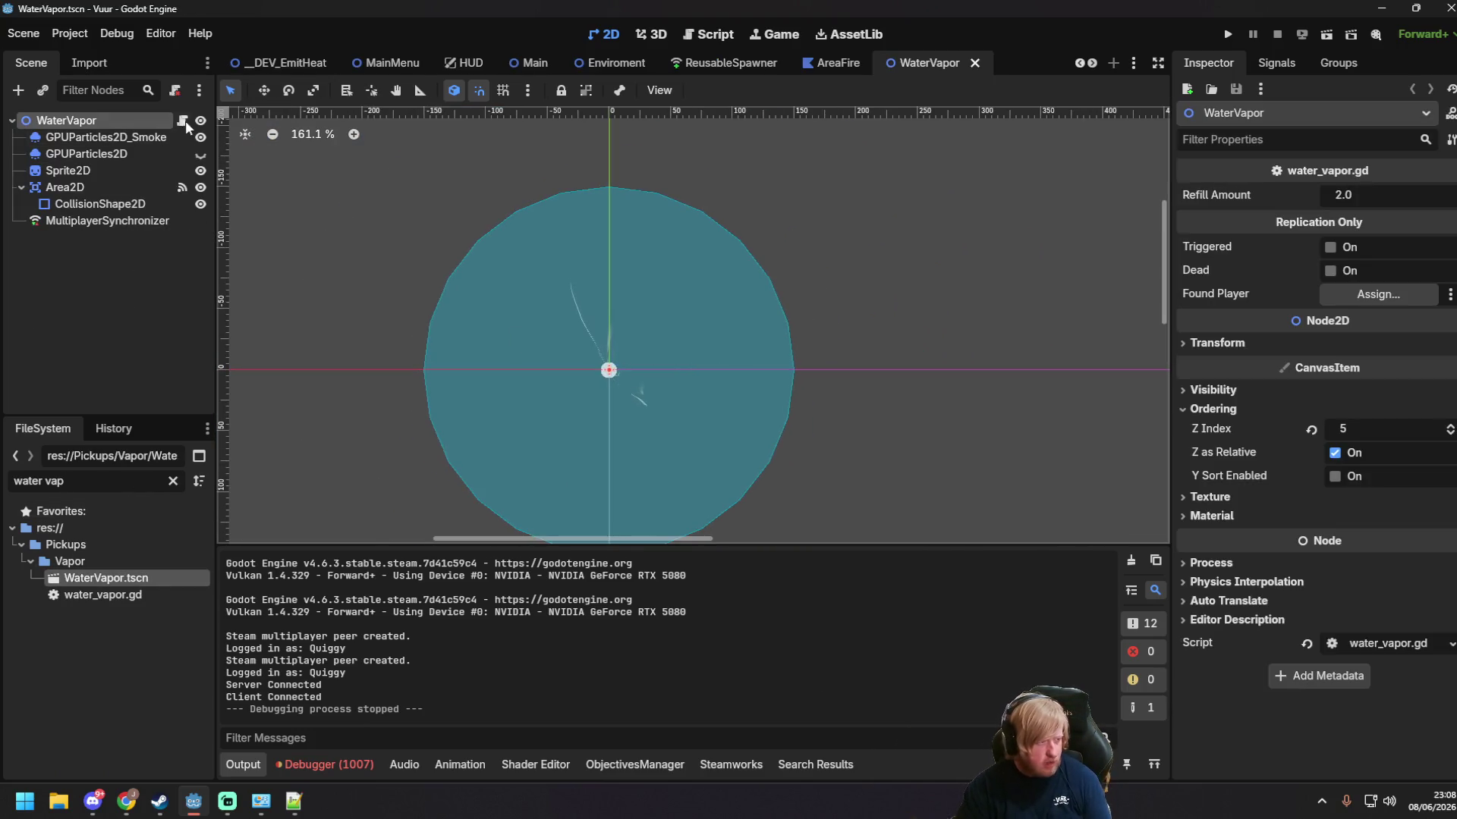
# - Open water_vapor.gd from the WaterVapor root node and review die around line 39
pyautogui.click(197, 120)
pyautogui.click(198, 120)
pyautogui.click(182, 121)
pyautogui.click(649, 257)
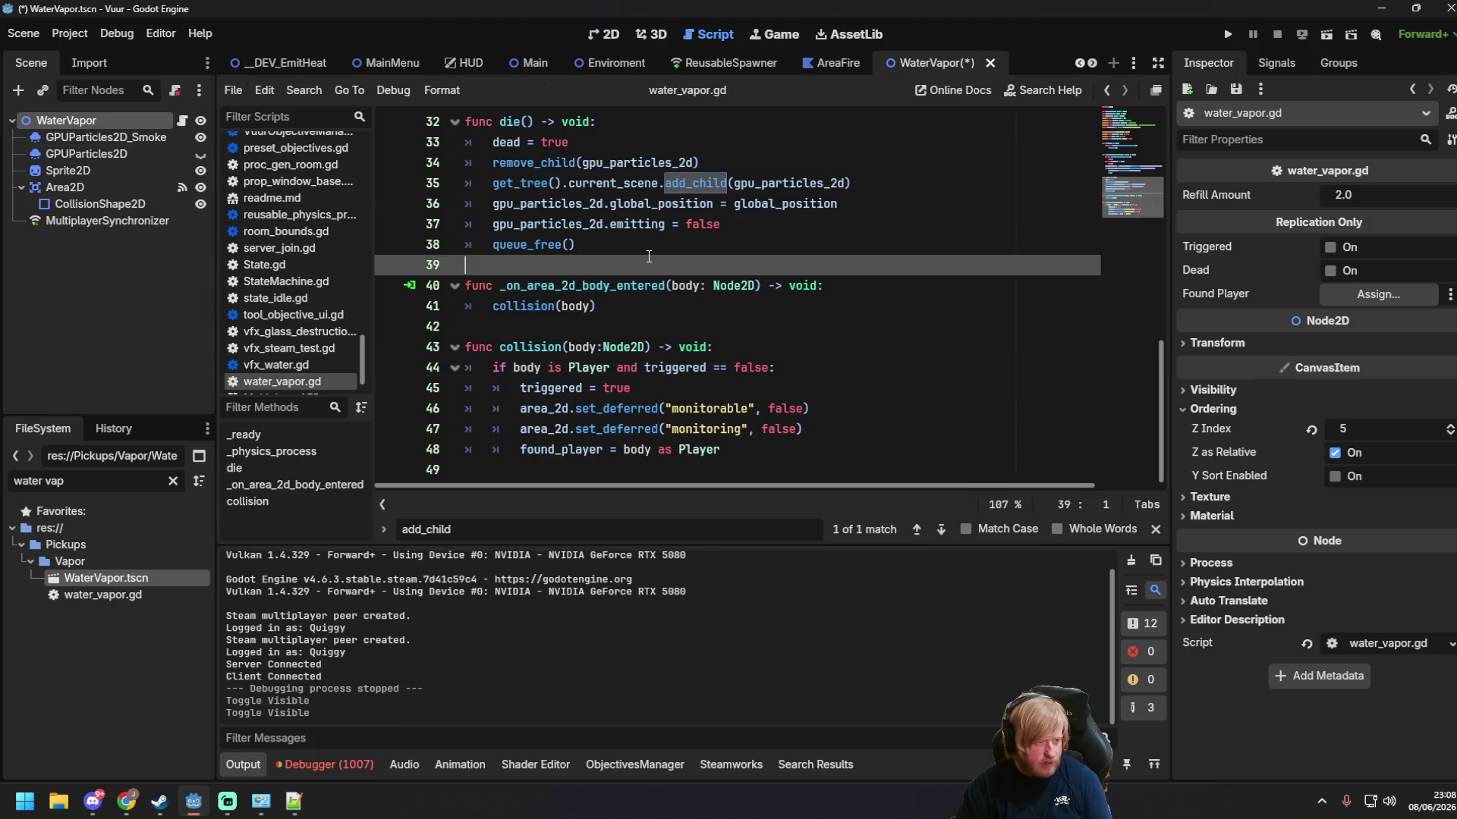
pyautogui.scroll(3)
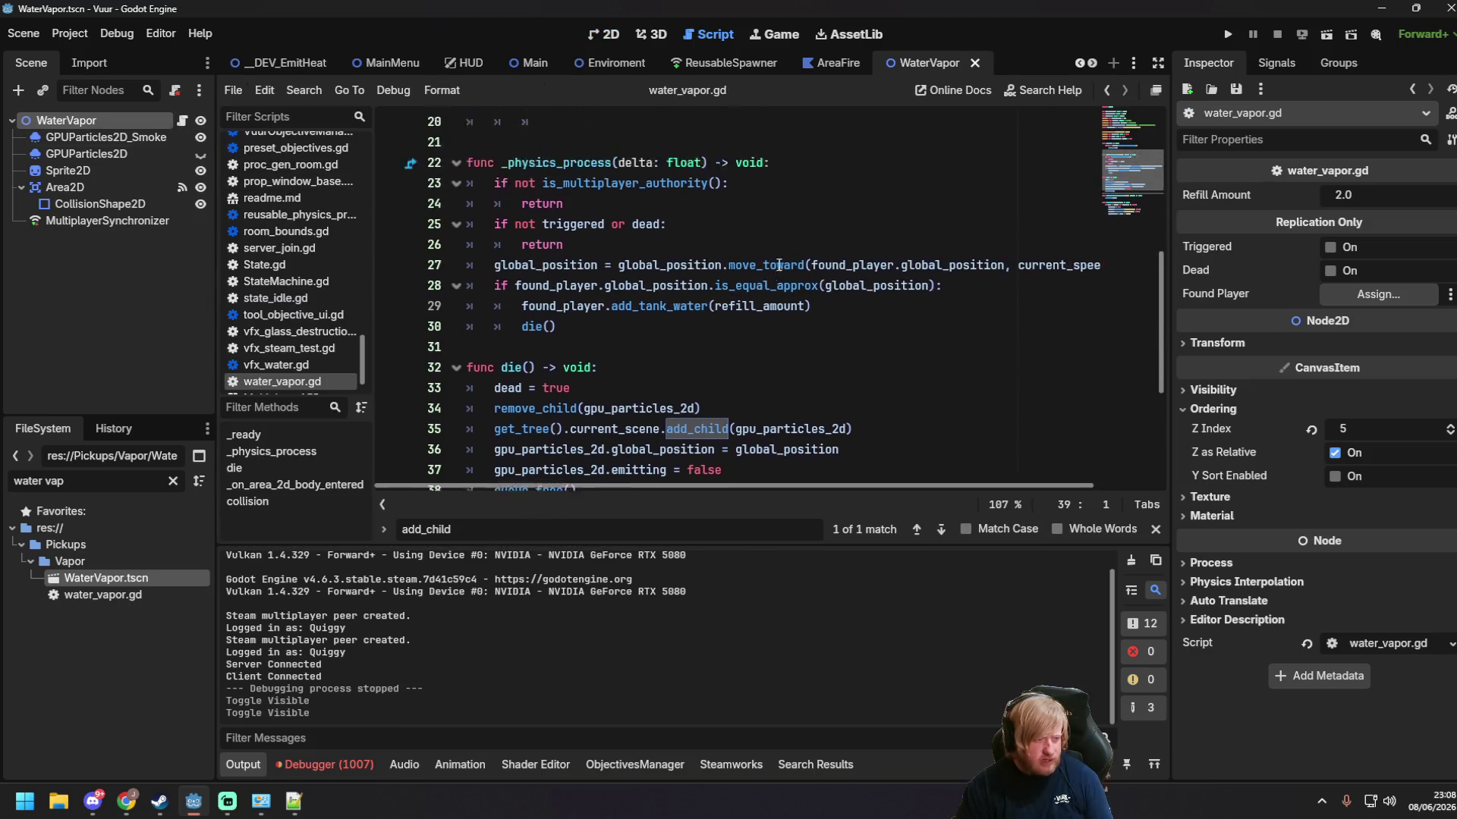
pyautogui.scroll(3)
# - Review _ready around lines 17–19, then select the MultiplayerSynchronizer node
pyautogui.click(621, 343)
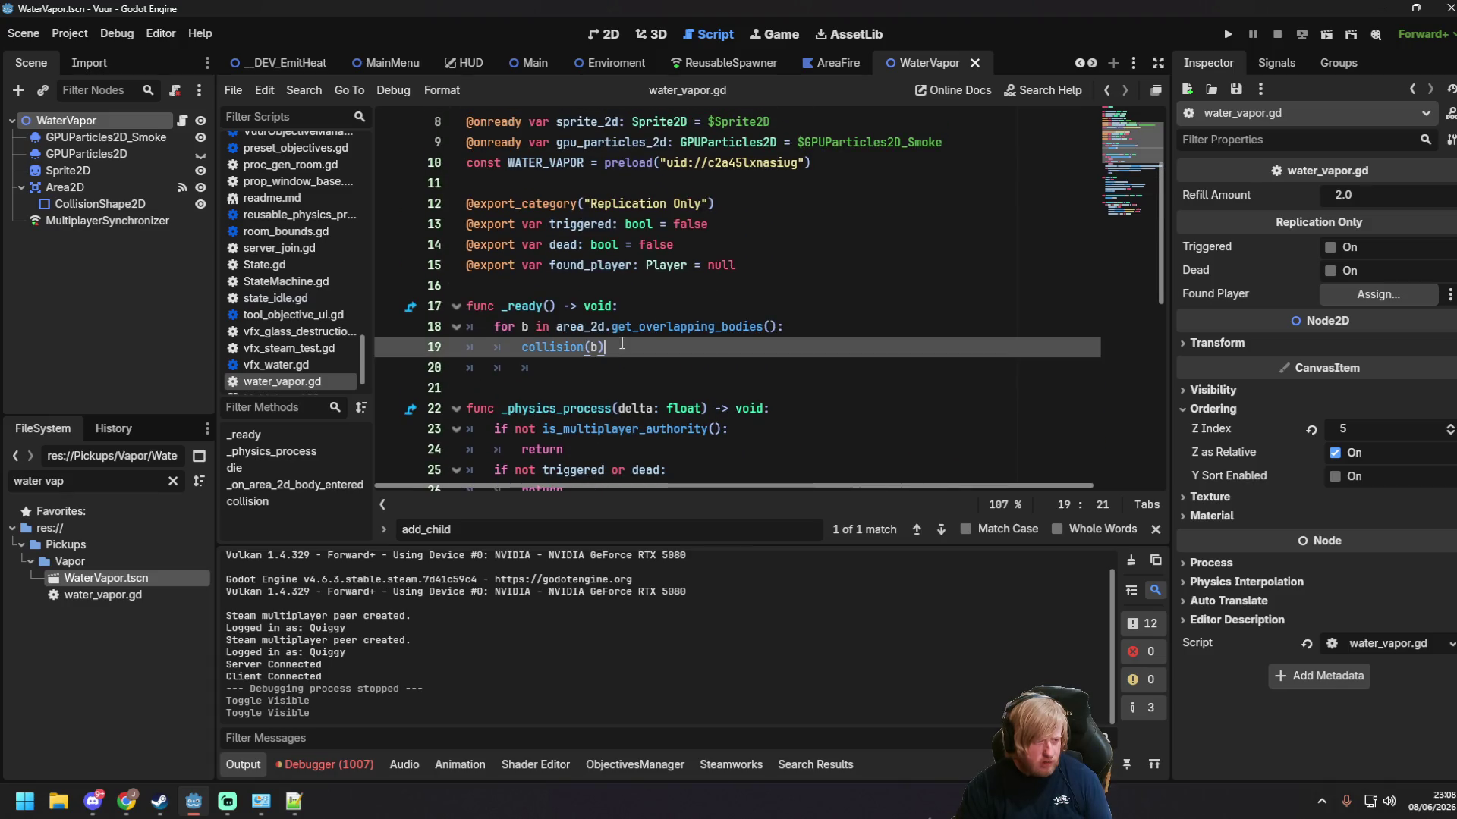
pyautogui.click(638, 306)
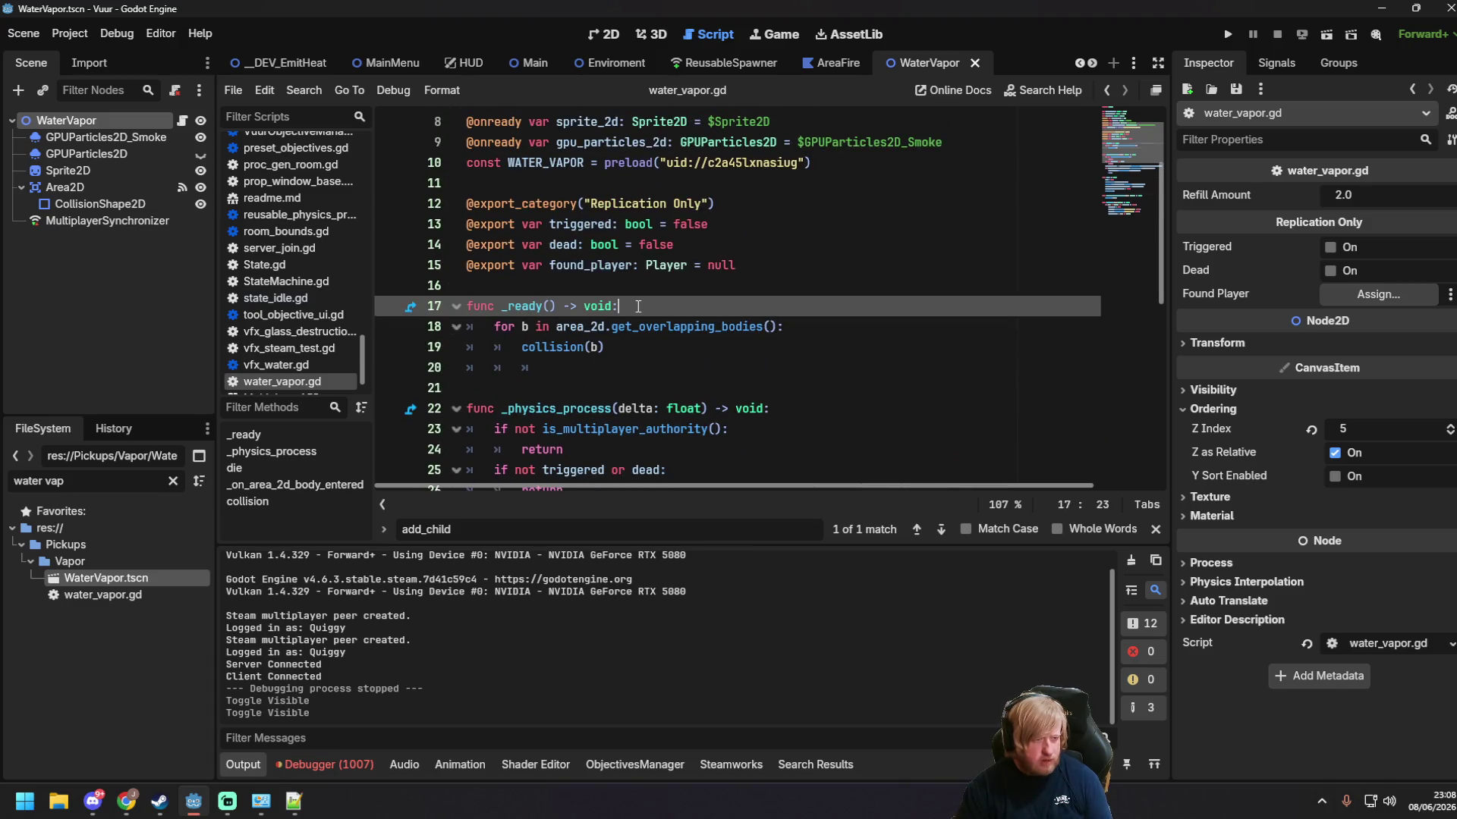
pyautogui.scroll(3)
pyautogui.scroll(-3)
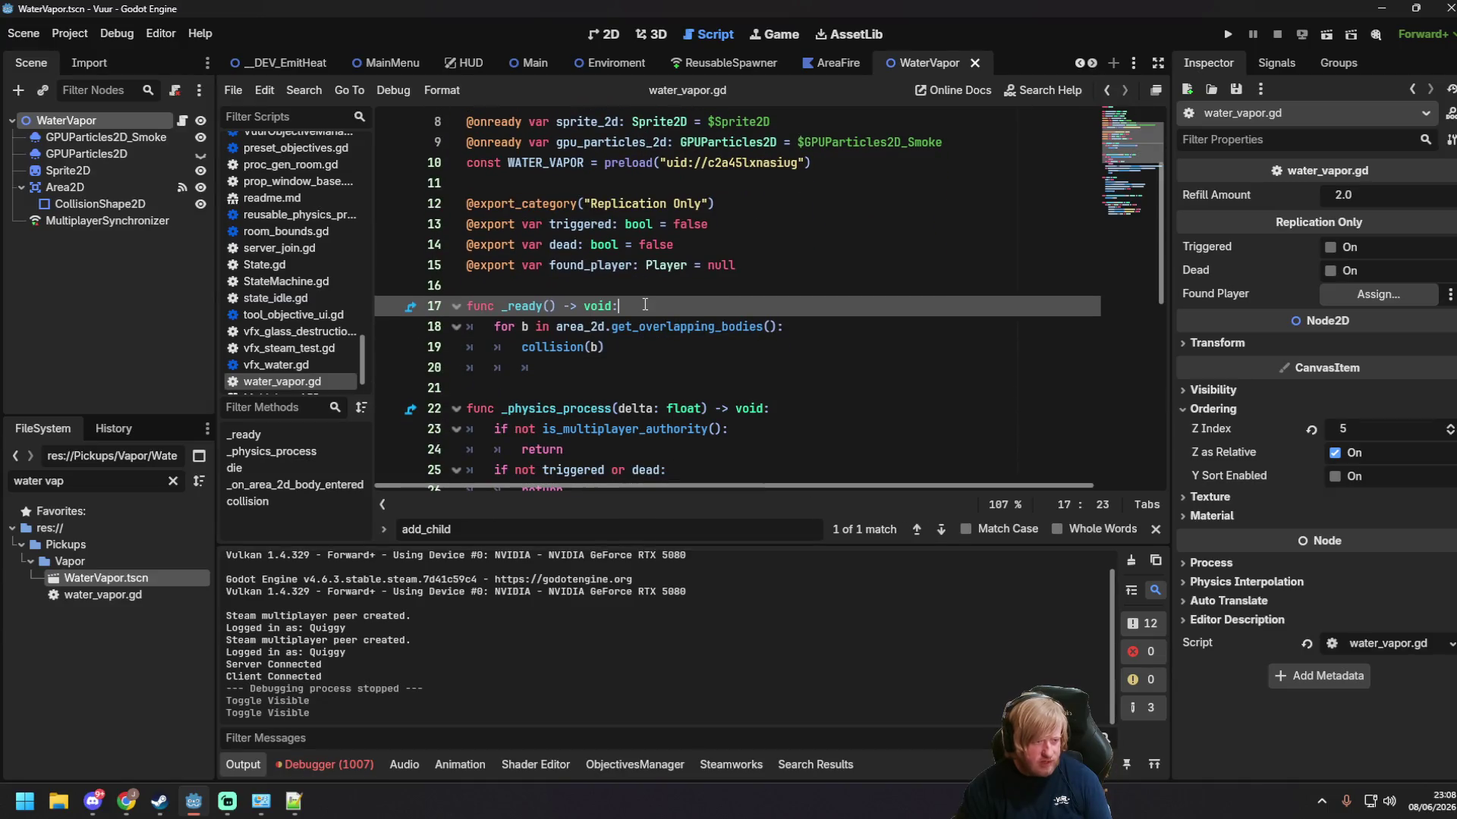
pyautogui.click(108, 221)
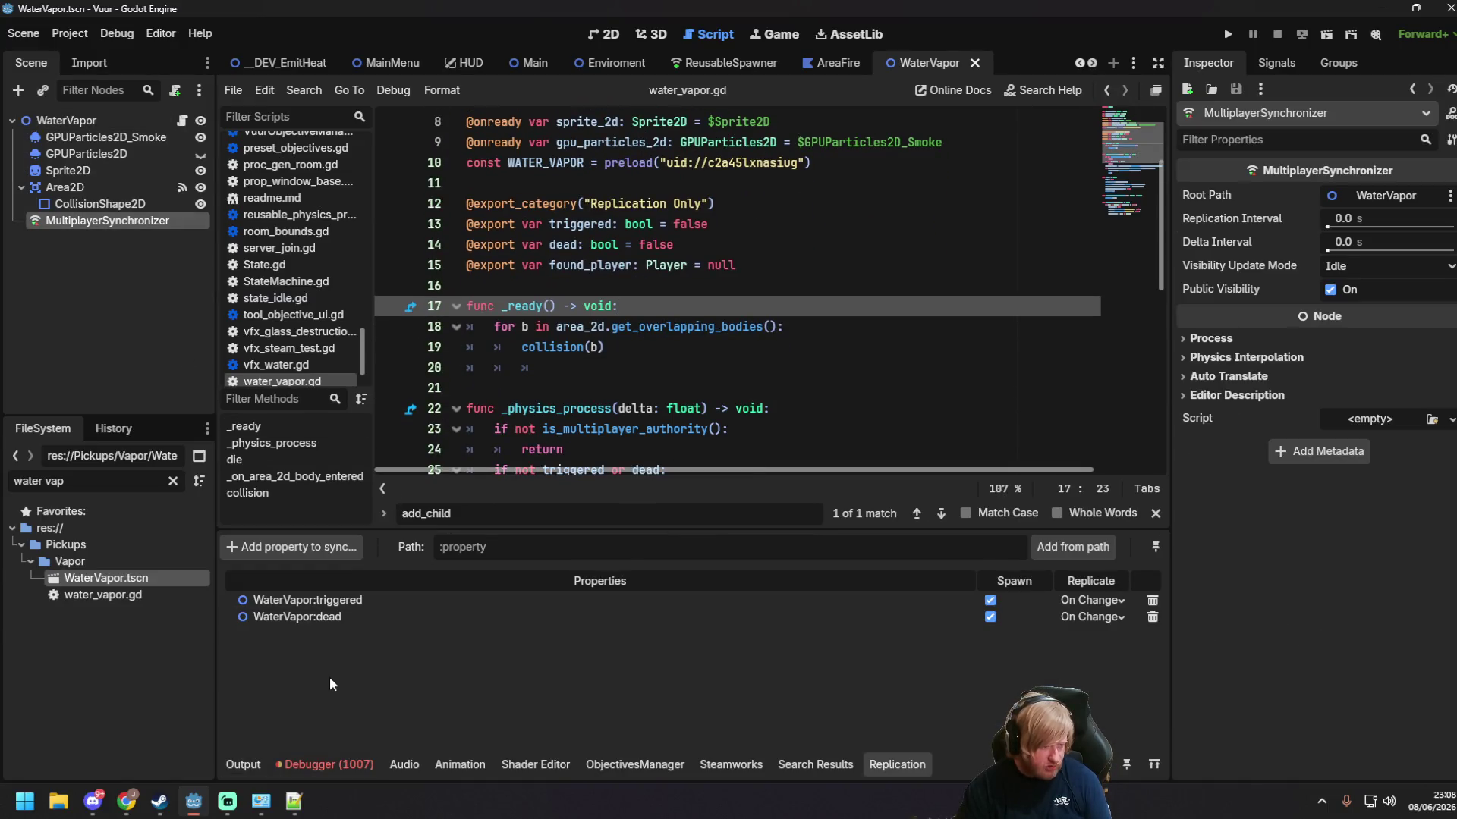
# - Add WaterVapor's position to the MultiplayerSynchronizer's replicated properties
pyautogui.click(316, 556)
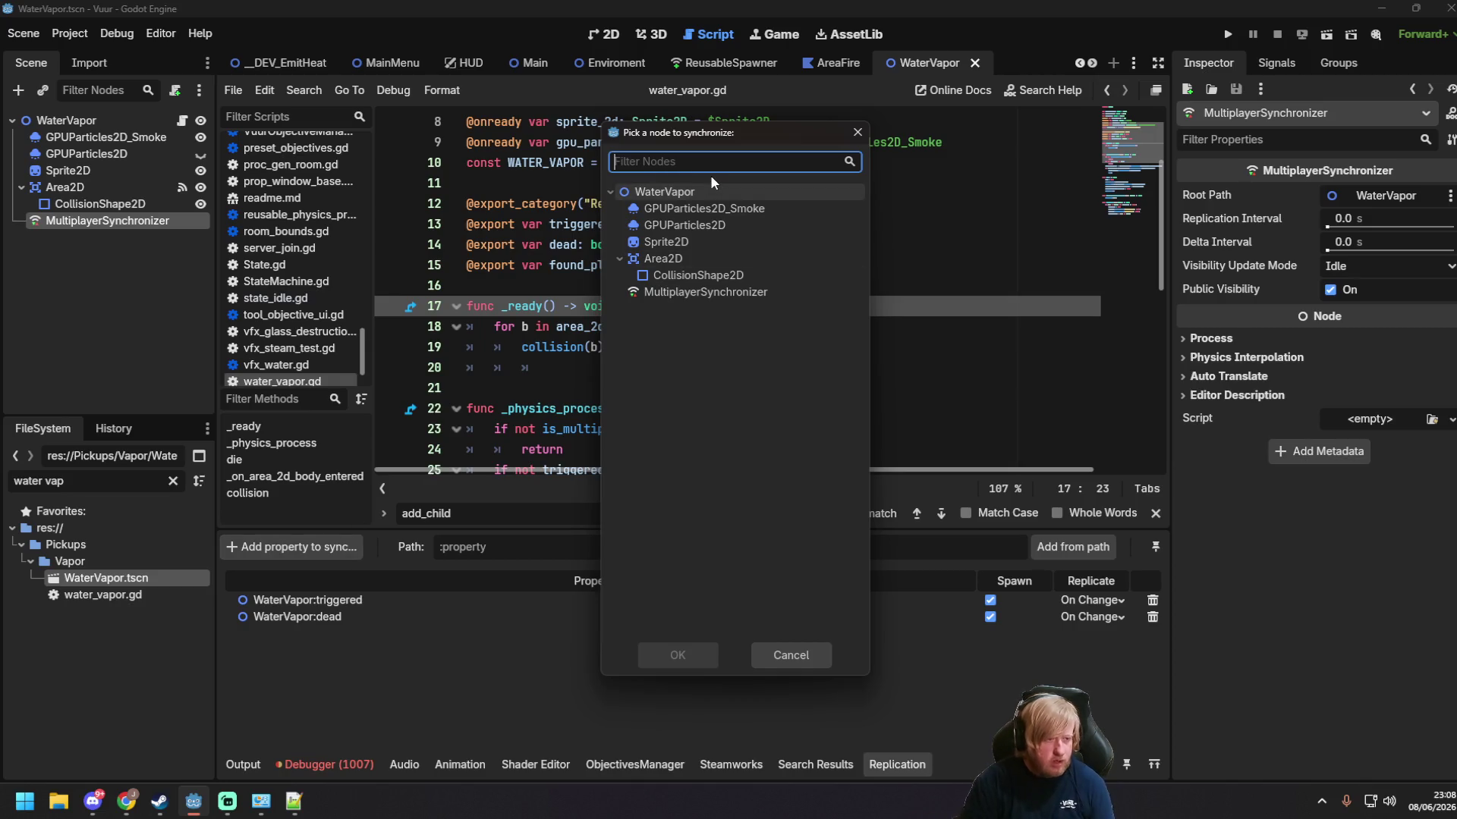
pyautogui.write('positio')
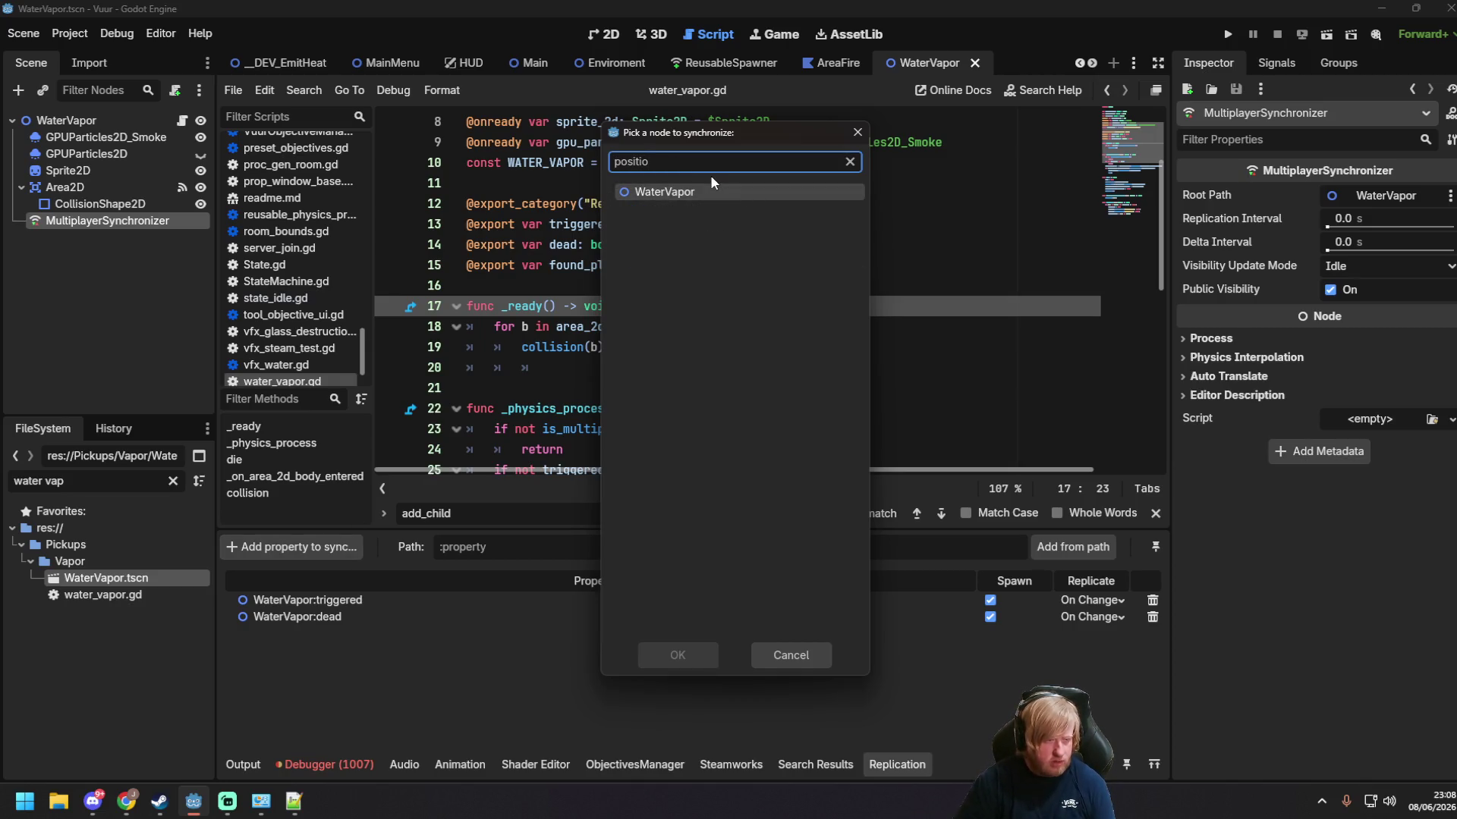
pyautogui.doubleClick(703, 188)
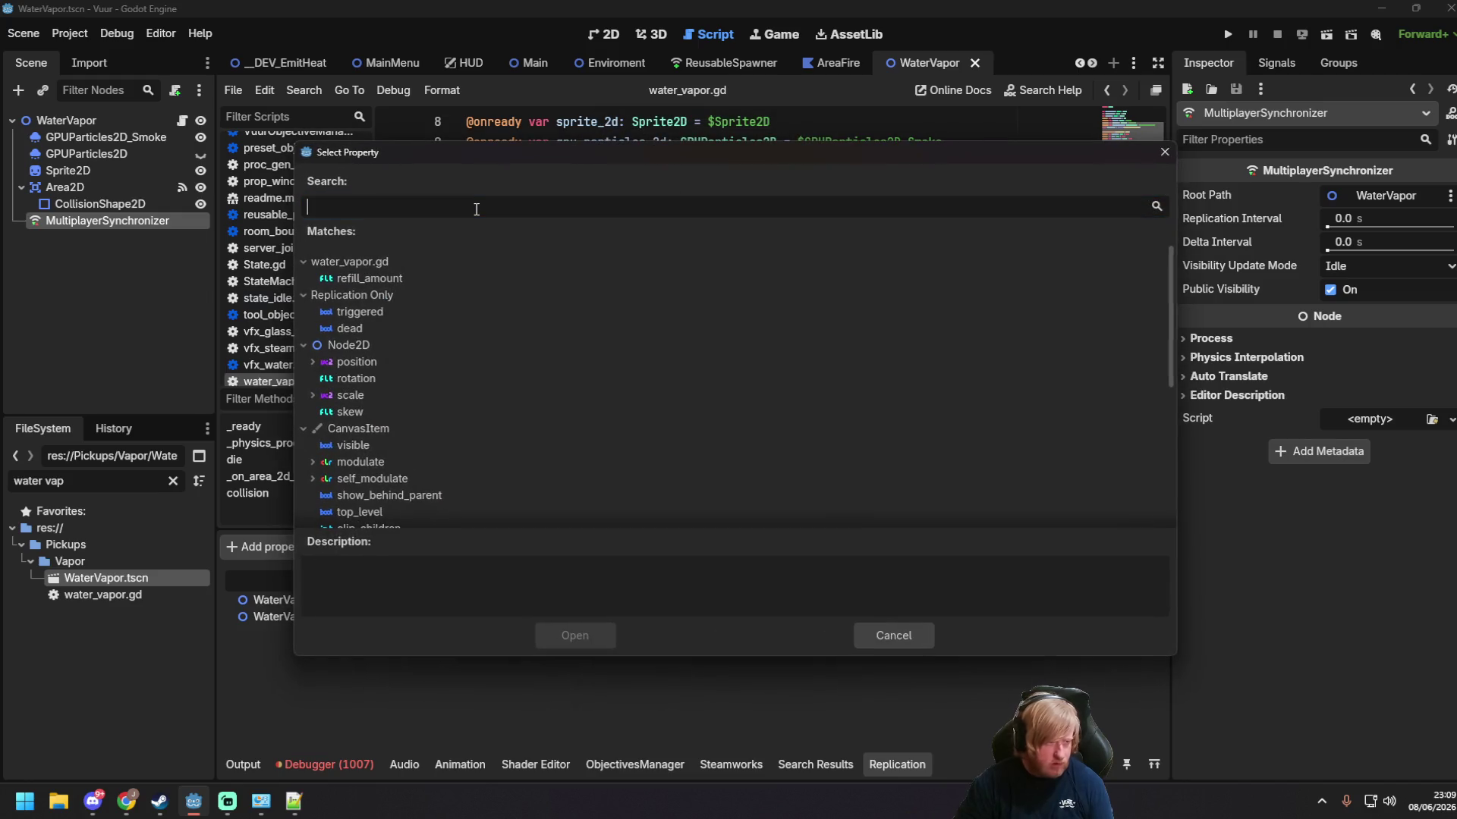
pyautogui.write('po')
pyautogui.press('BackSpace')
pyautogui.press('BackSpace')
pyautogui.write('glo')
pyautogui.press('BackSpace')
pyautogui.press('BackSpace')
pyautogui.press('BackSpace')
pyautogui.write('posi')
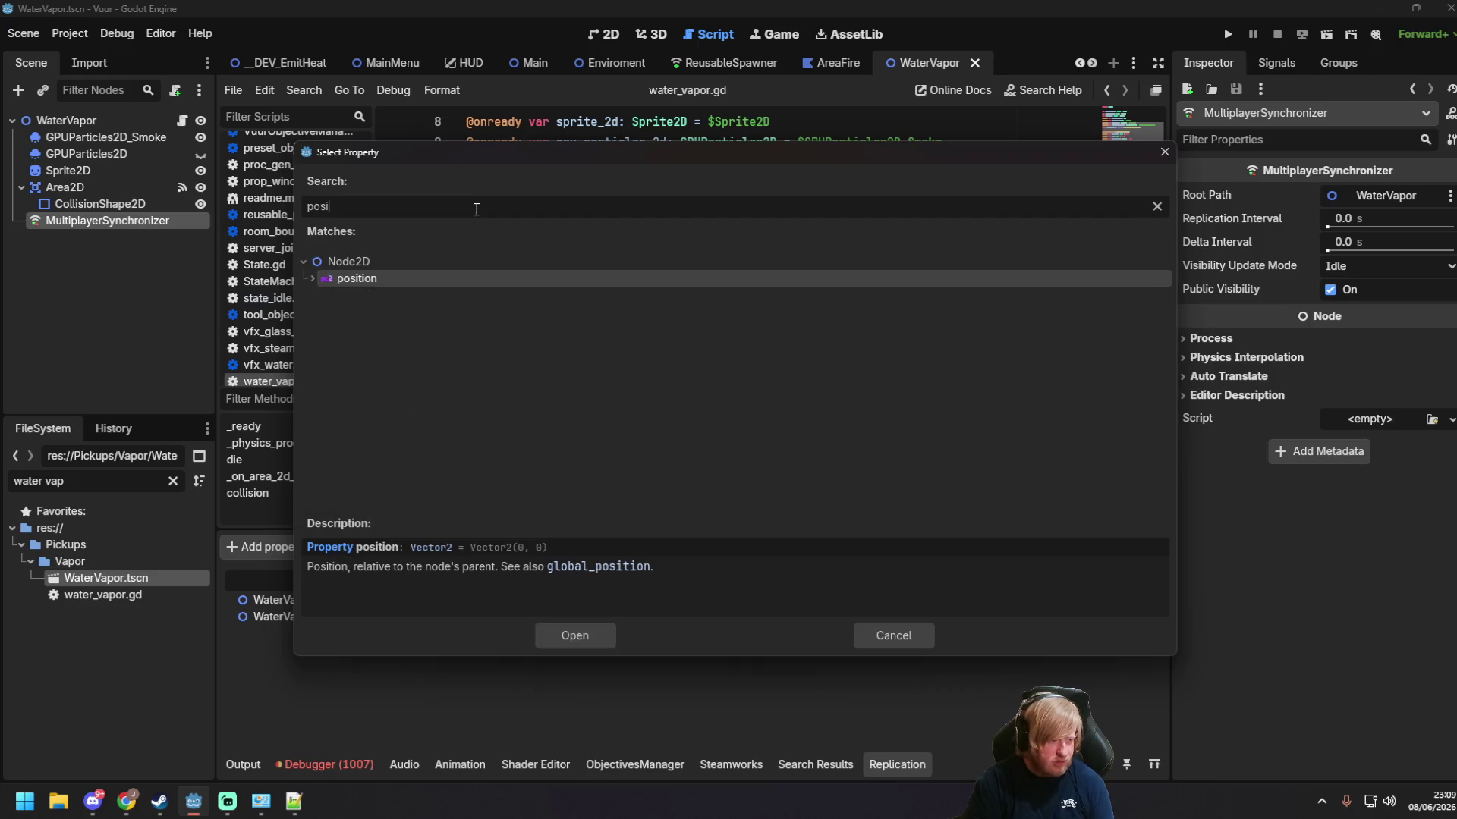
pyautogui.press('Return')
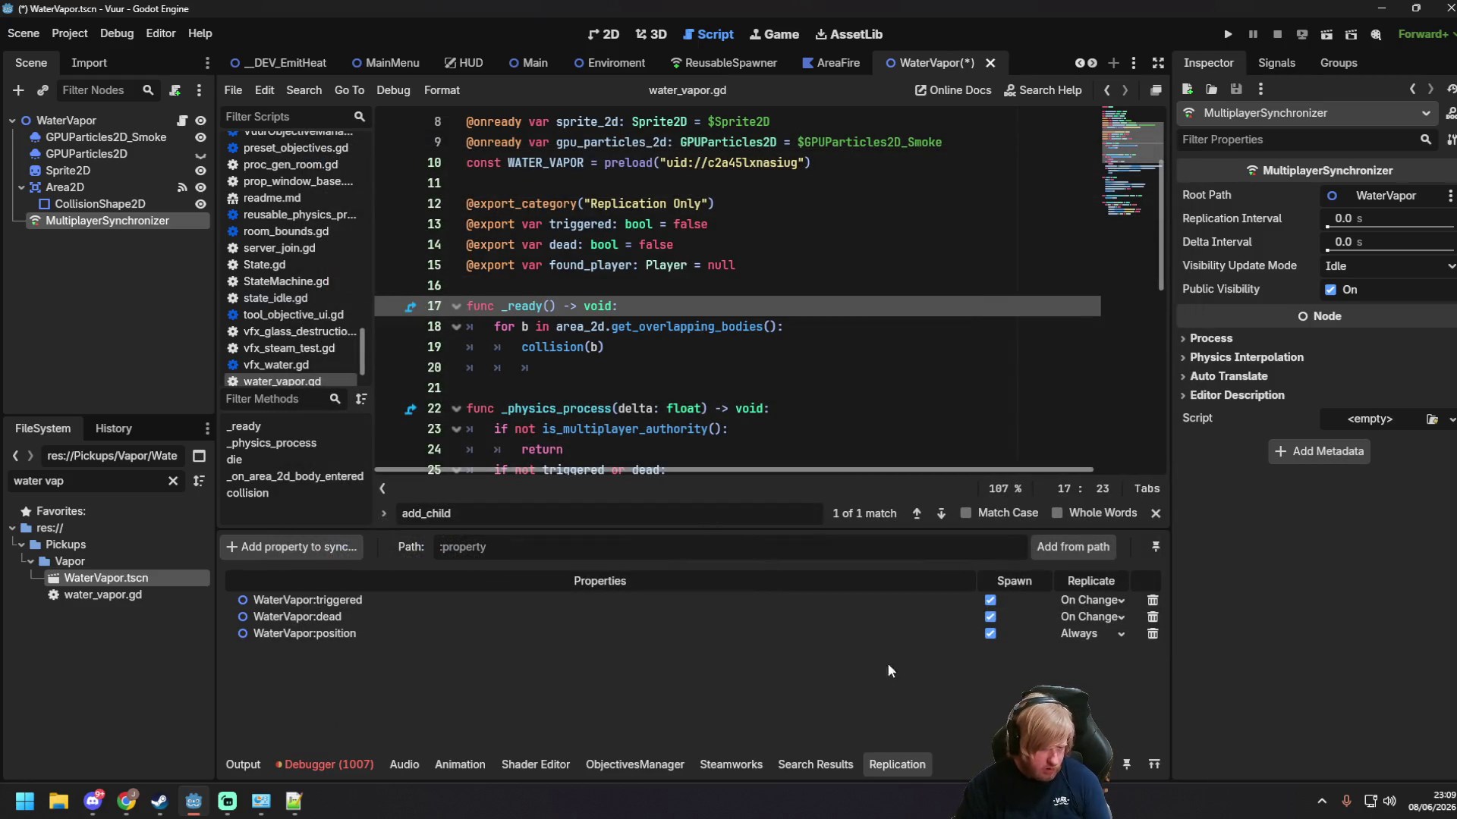
# - Set position to replicate On Change and save the scene
pyautogui.click(1108, 633)
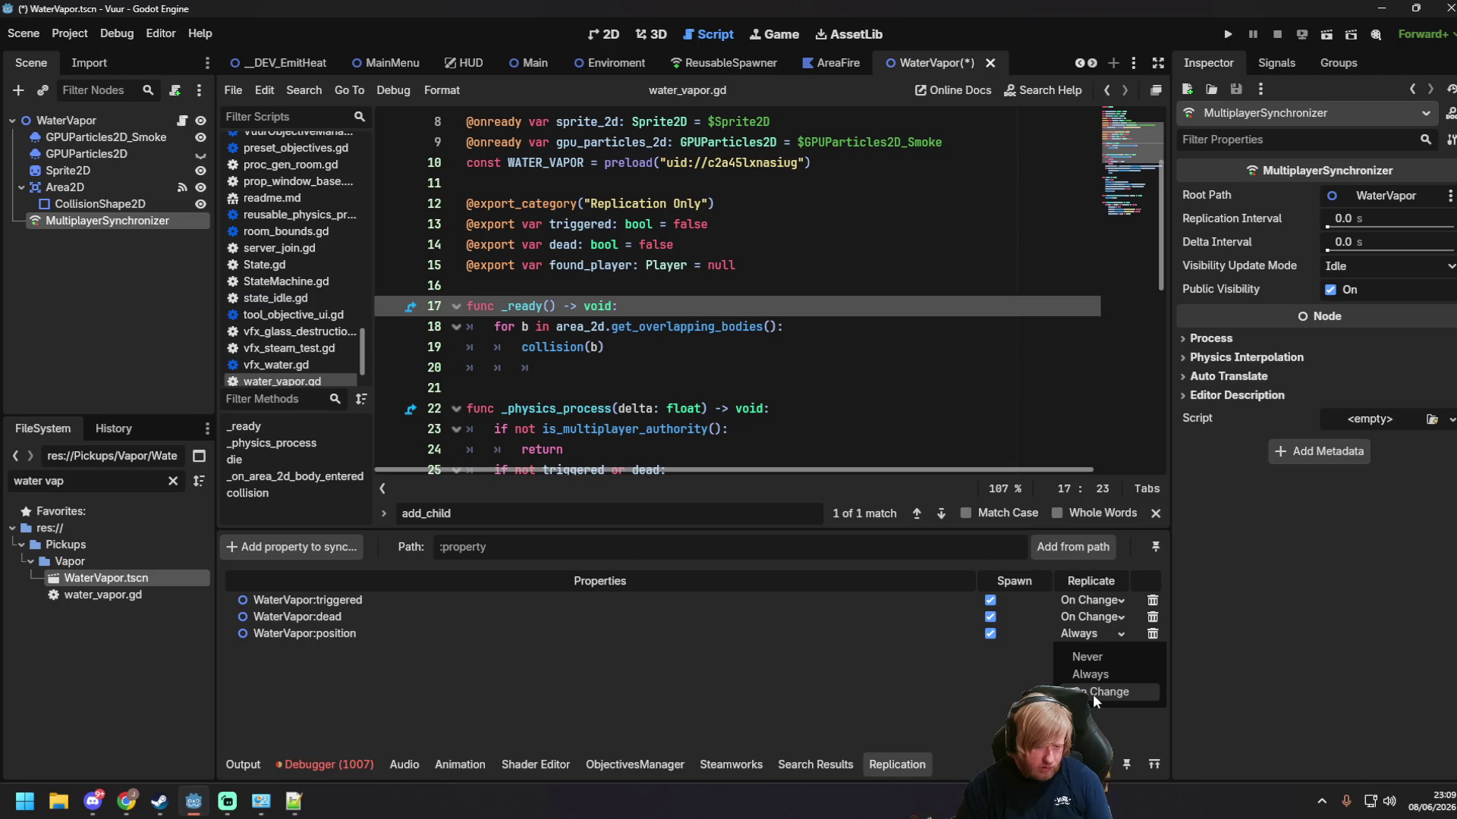
pyautogui.click(1092, 695)
pyautogui.click(704, 293)
pyautogui.hotkey('ctrl', 's')
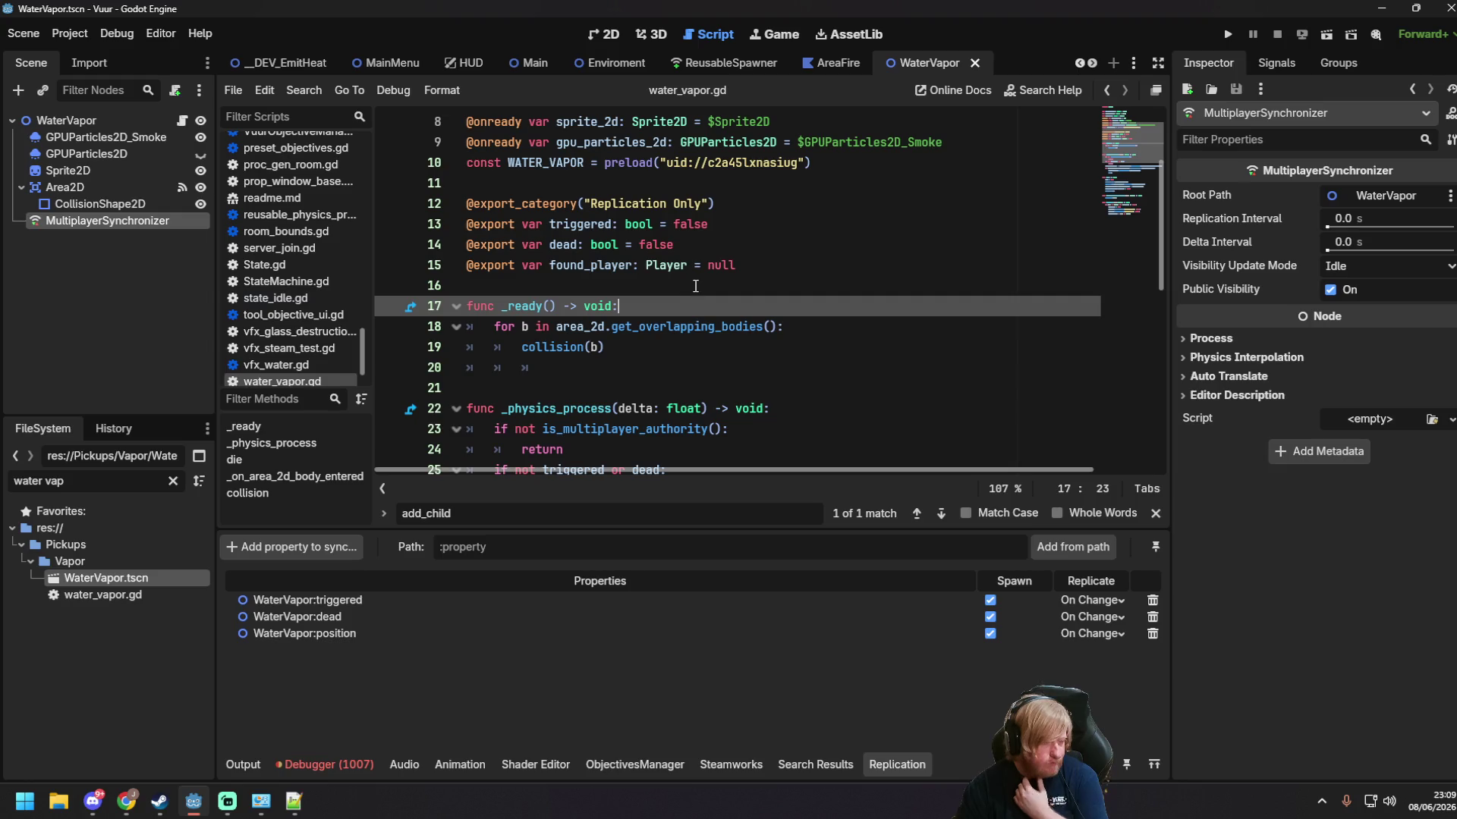
pyautogui.scroll(-3)
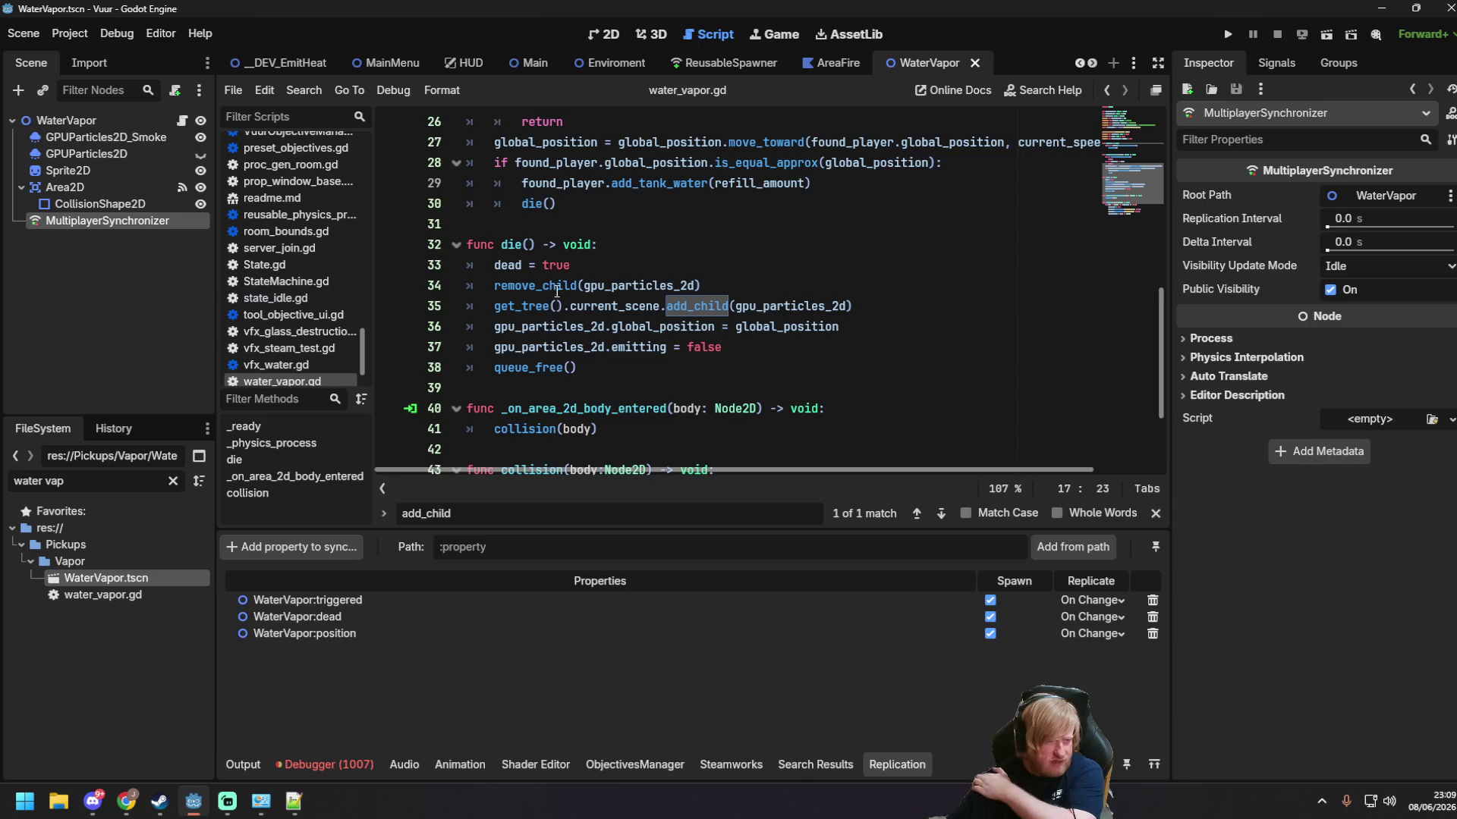
# - Change line 23's is_multiplayer_authority() check to multiplayer.is_server() and save the script
pyautogui.scroll(3)
pyautogui.click(683, 325)
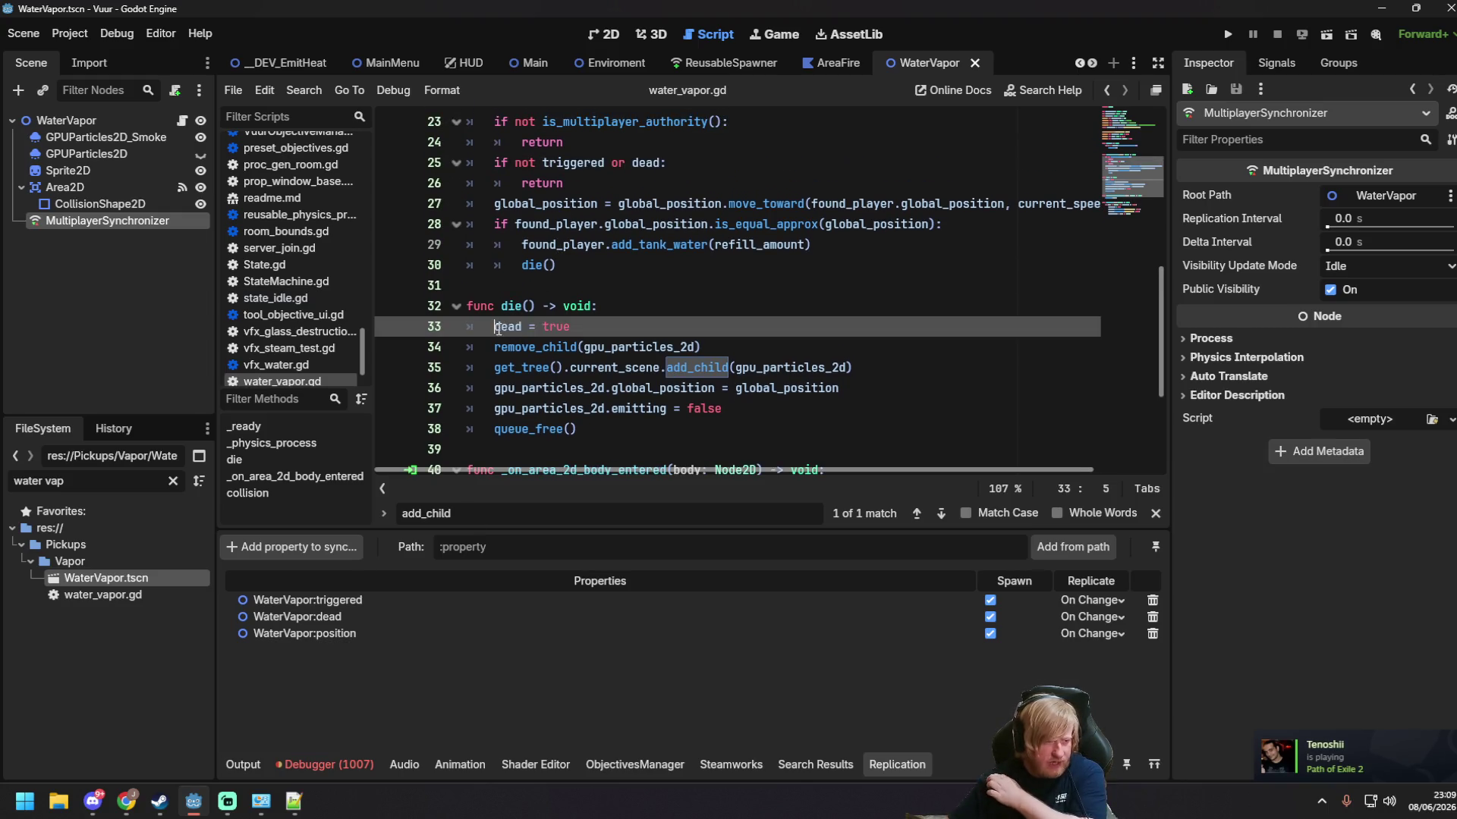
pyautogui.click(721, 264)
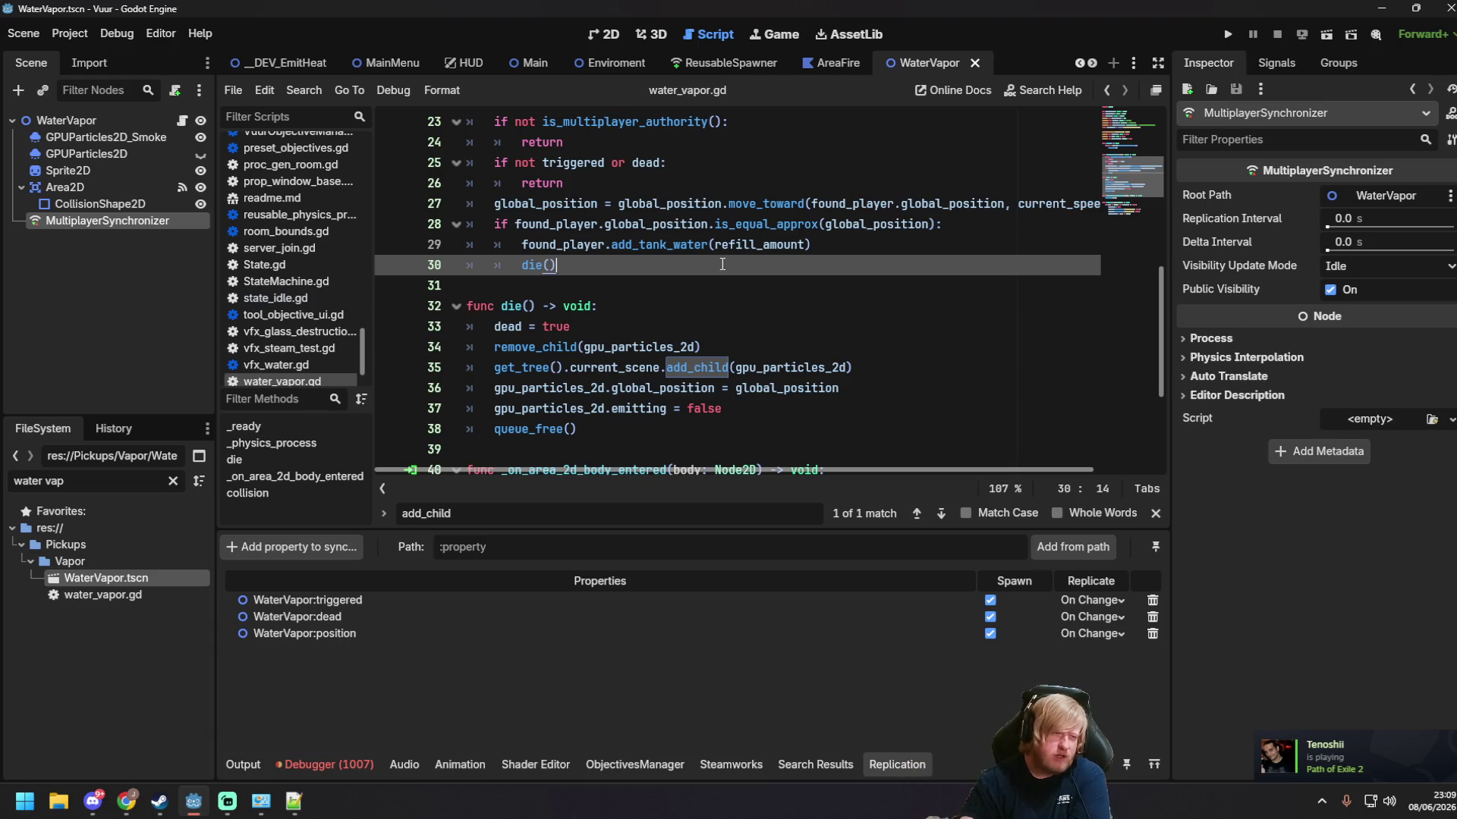
pyautogui.scroll(3)
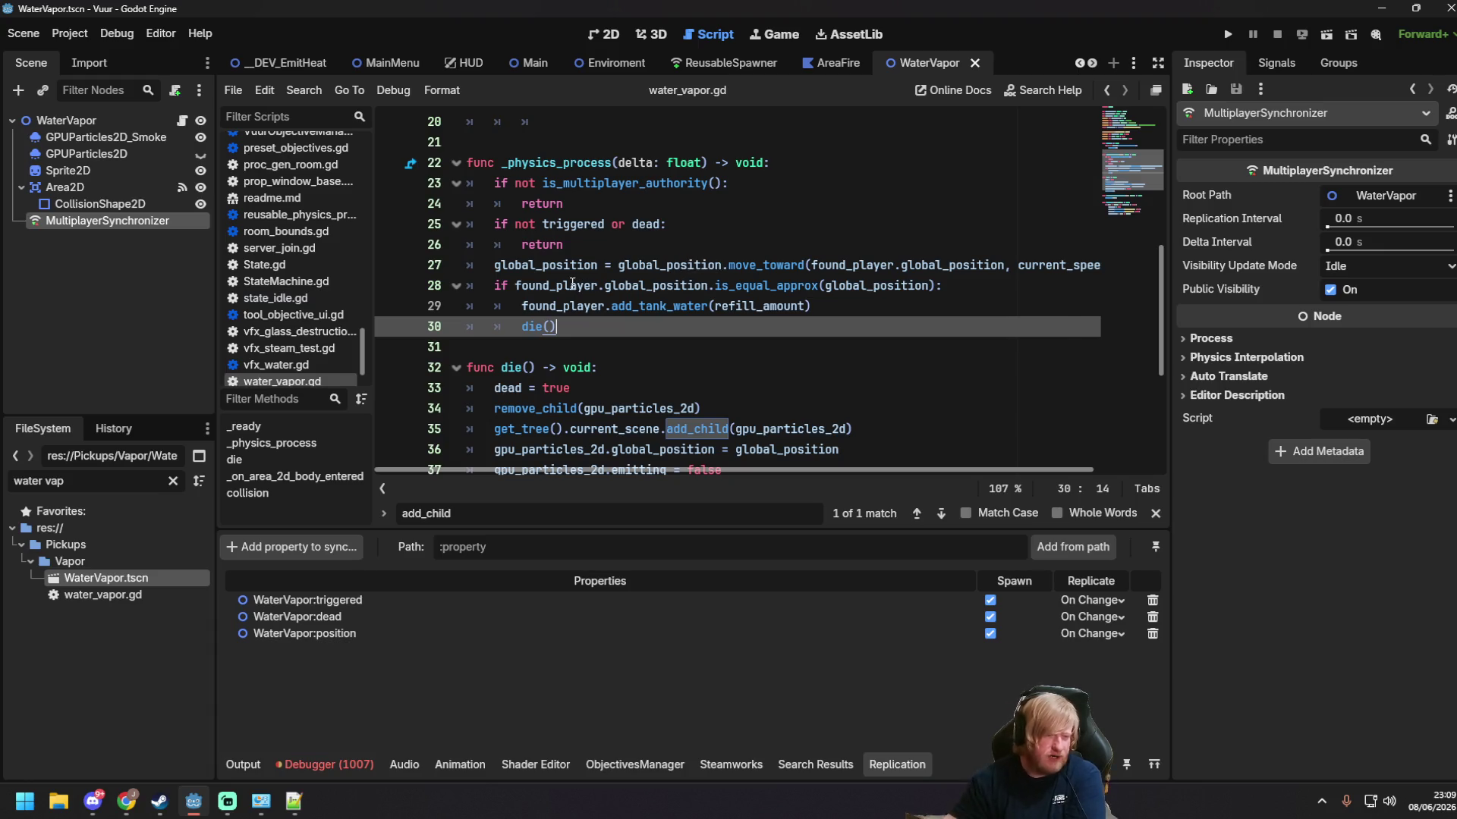
pyautogui.moveTo(572, 283)
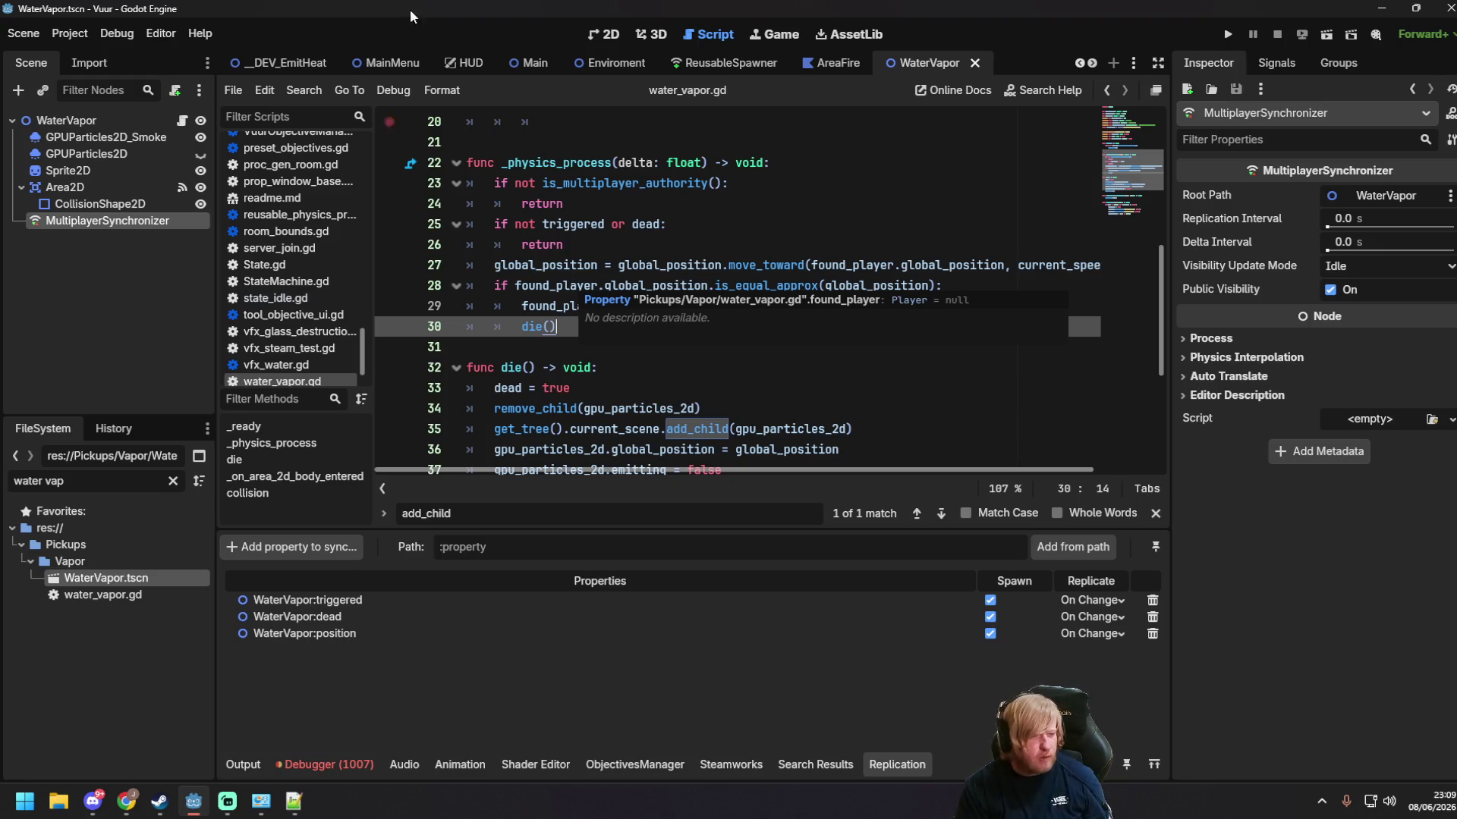
pyautogui.moveTo(542, 183); pyautogui.dragTo(708, 183)
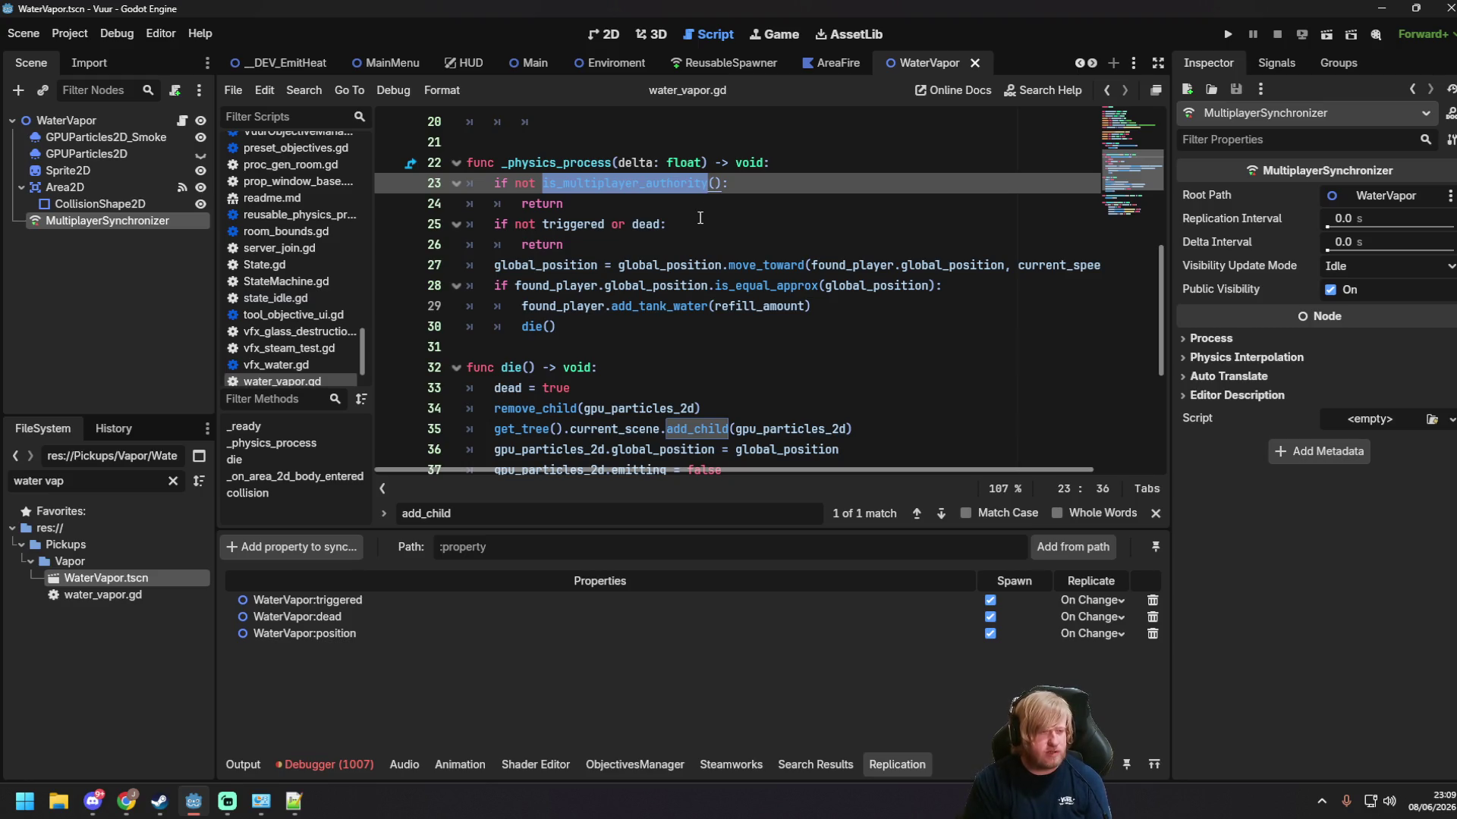
pyautogui.write('multi')
pyautogui.write('player_')
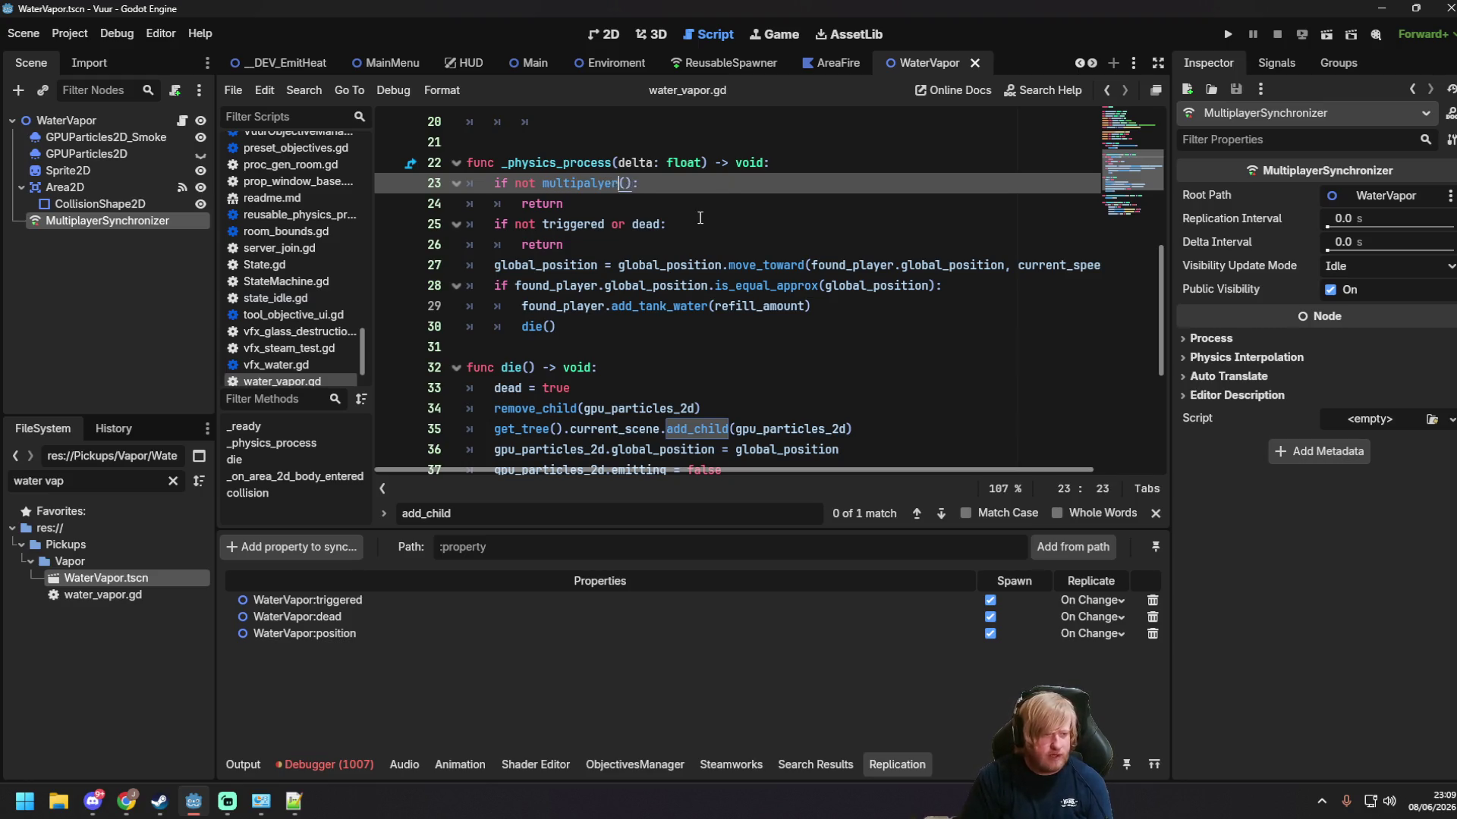
pyautogui.press('BackSpace')
pyautogui.press('BackSpace')
pyautogui.press('BackSpace')
pyautogui.write('layer.is_s')
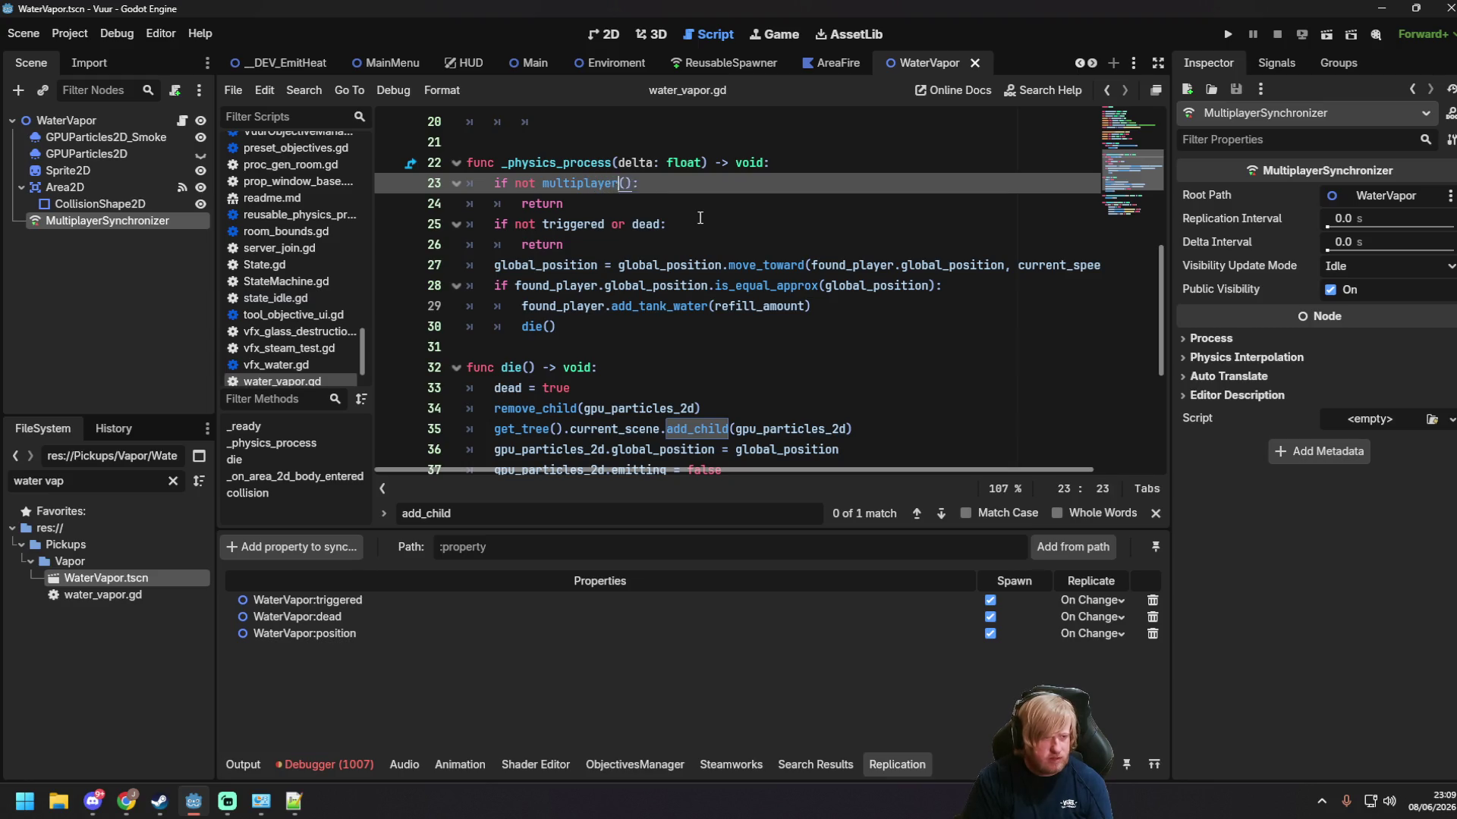
pyautogui.press('Return')
pyautogui.press('End')
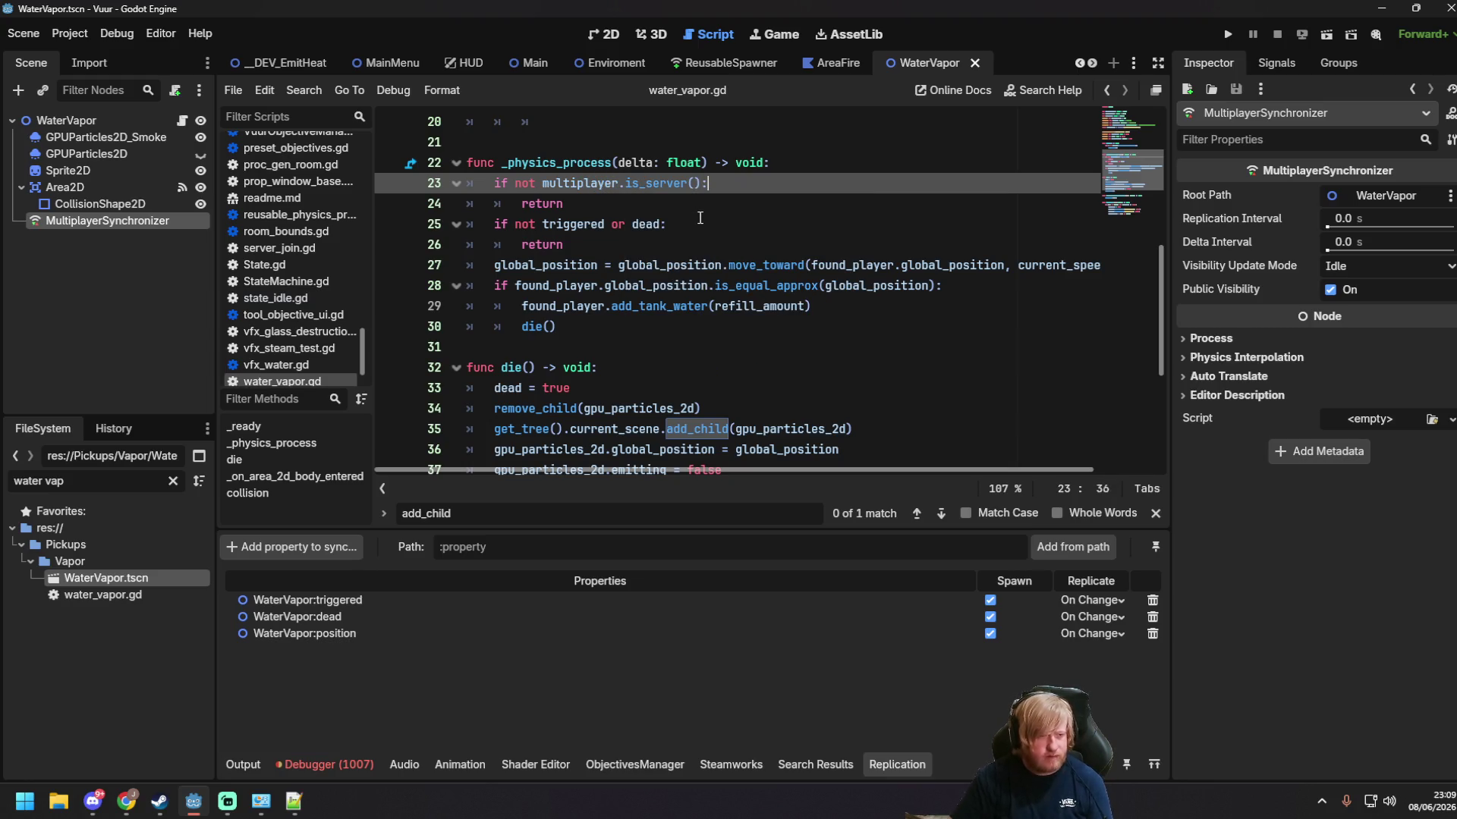
pyautogui.hotkey('ctrl', 's')
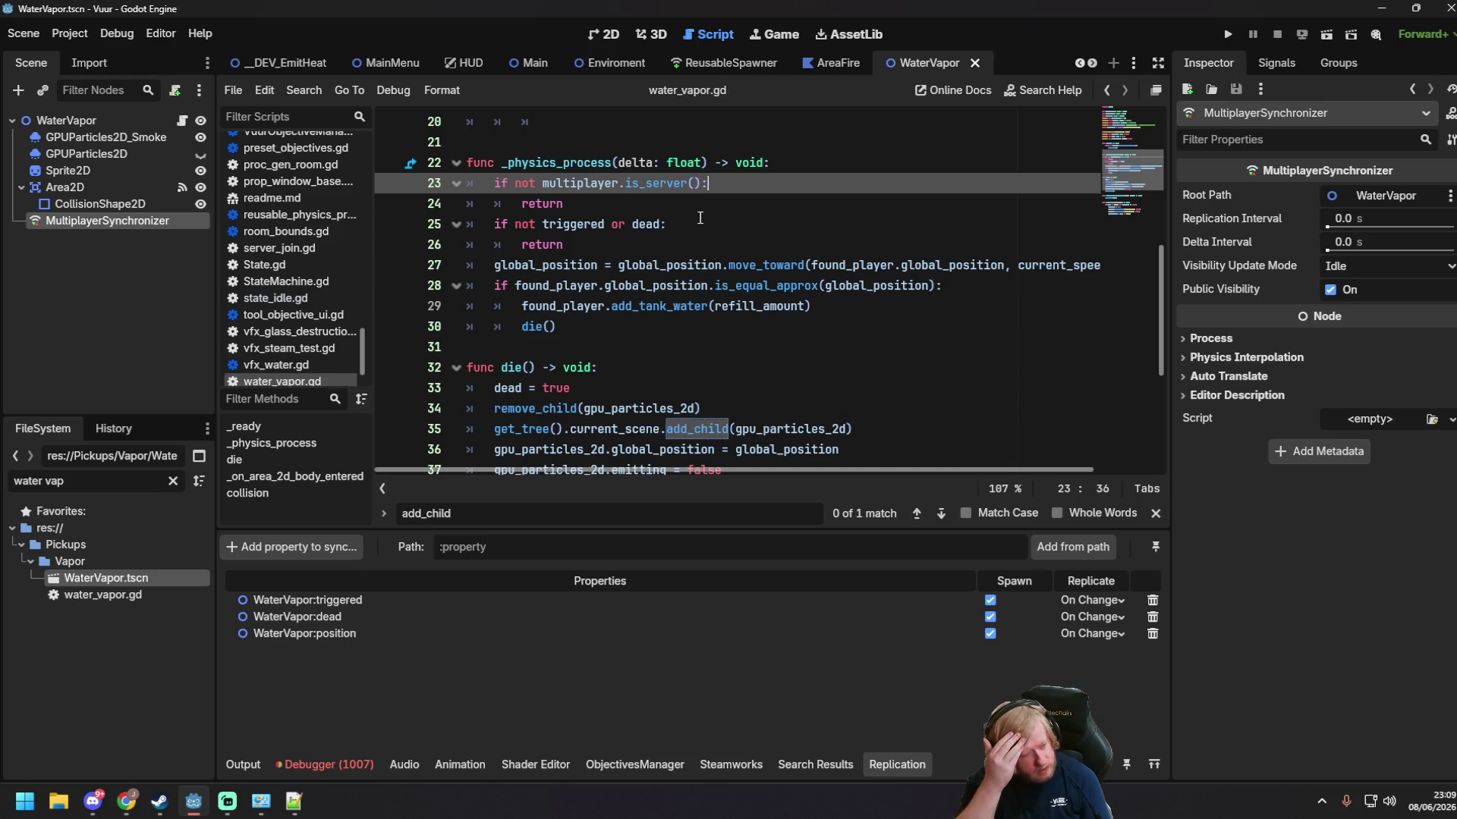
# - Copy the server check into _ready as an early 'return' guard
pyautogui.scroll(3)
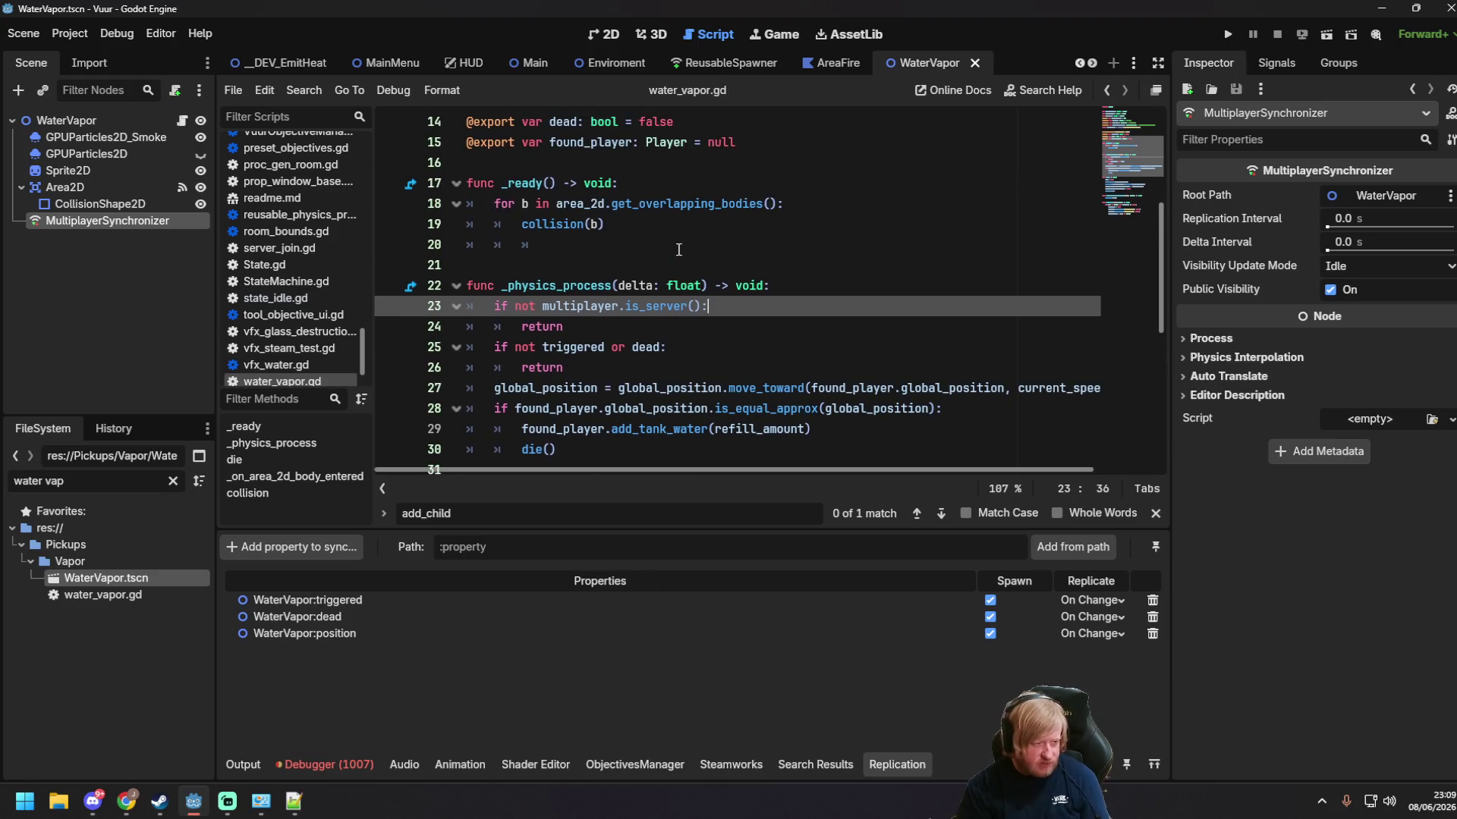
pyautogui.scroll(3)
pyautogui.click(656, 252)
pyautogui.press('Down')
pyautogui.press('Down')
pyautogui.press('Down')
pyautogui.press('Home')
pyautogui.hotkey('shift', 'End')
pyautogui.hotkey('ctrl', 'c')
pyautogui.click(659, 244)
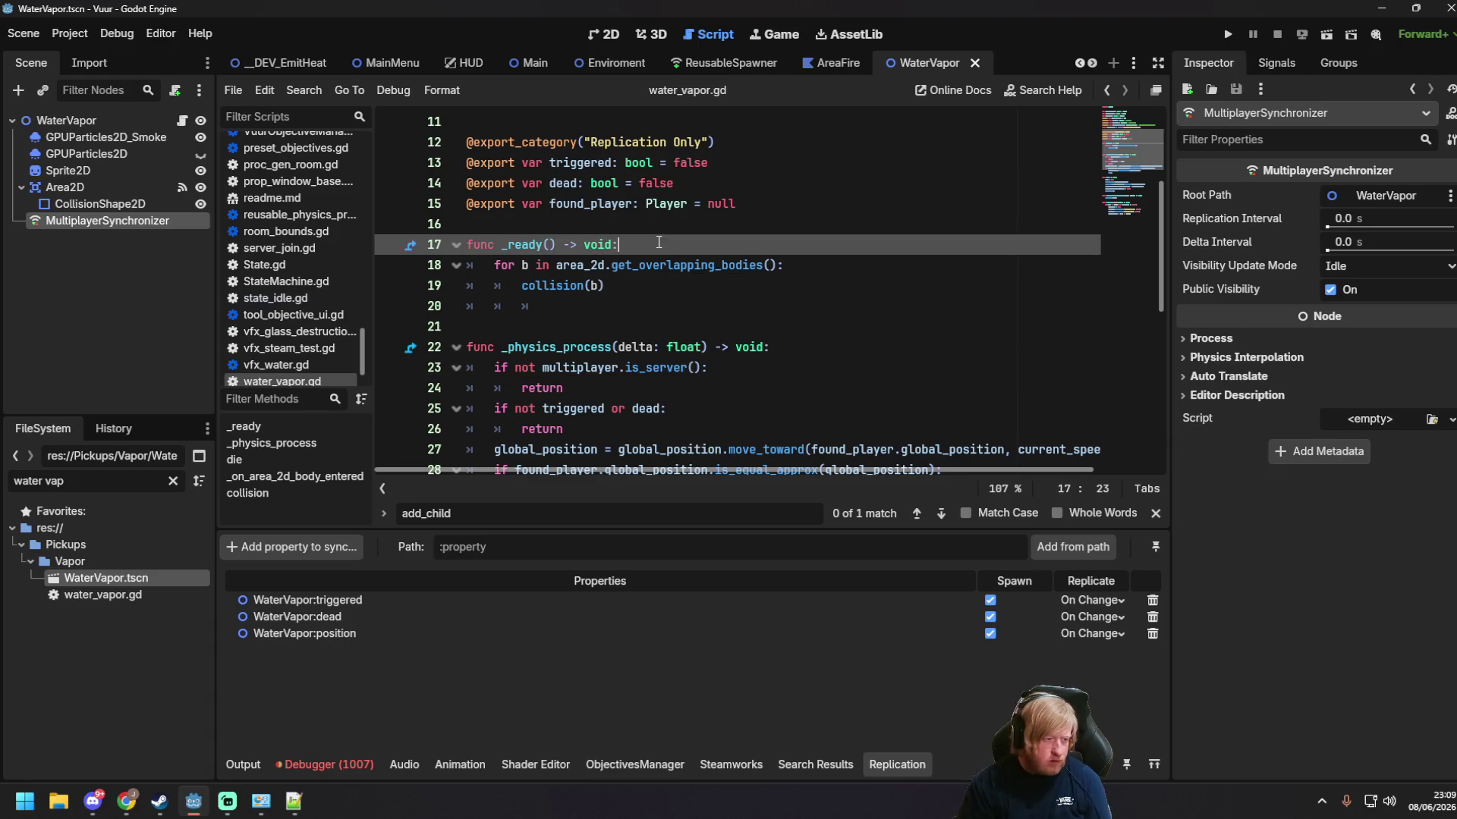
pyautogui.press('Return')
pyautogui.hotkey('ctrl', 'v')
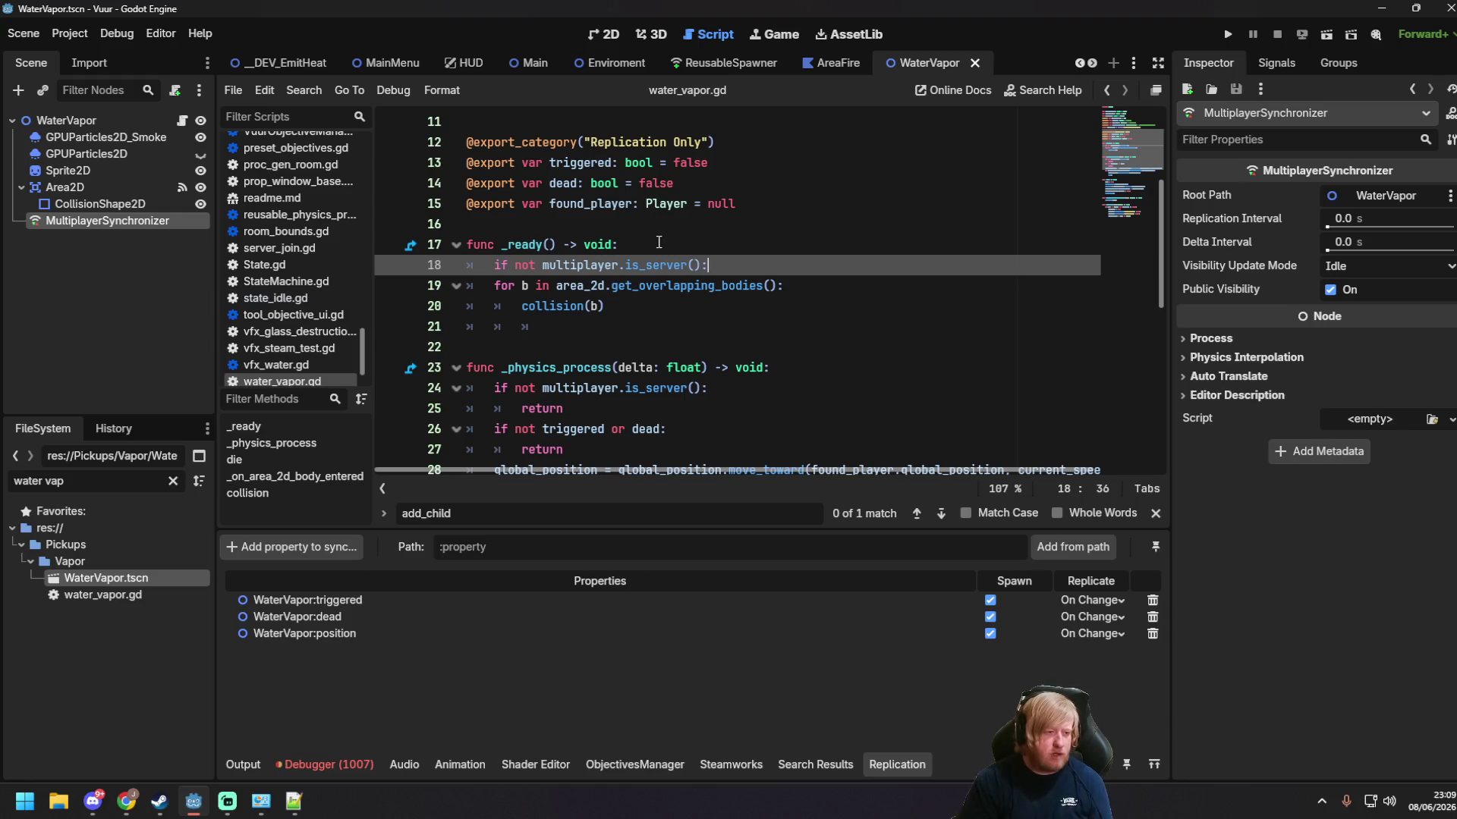
pyautogui.press('Return')
pyautogui.write('return')
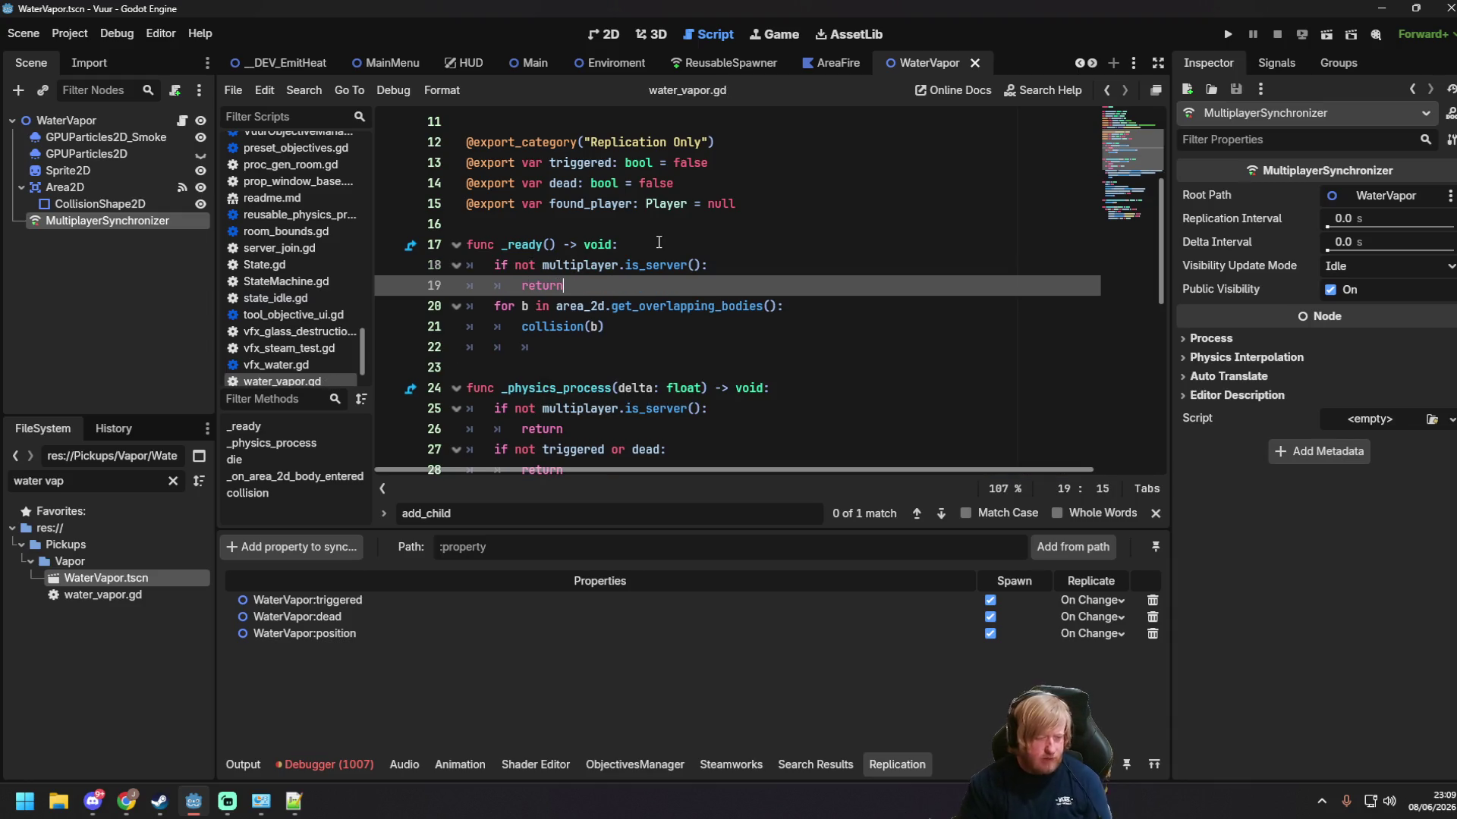
# - Wrap collision(body) in _on_area_2d_body_entered with the server check, save, and switch to YouTube
pyautogui.scroll(-3)
pyautogui.scroll(-3)
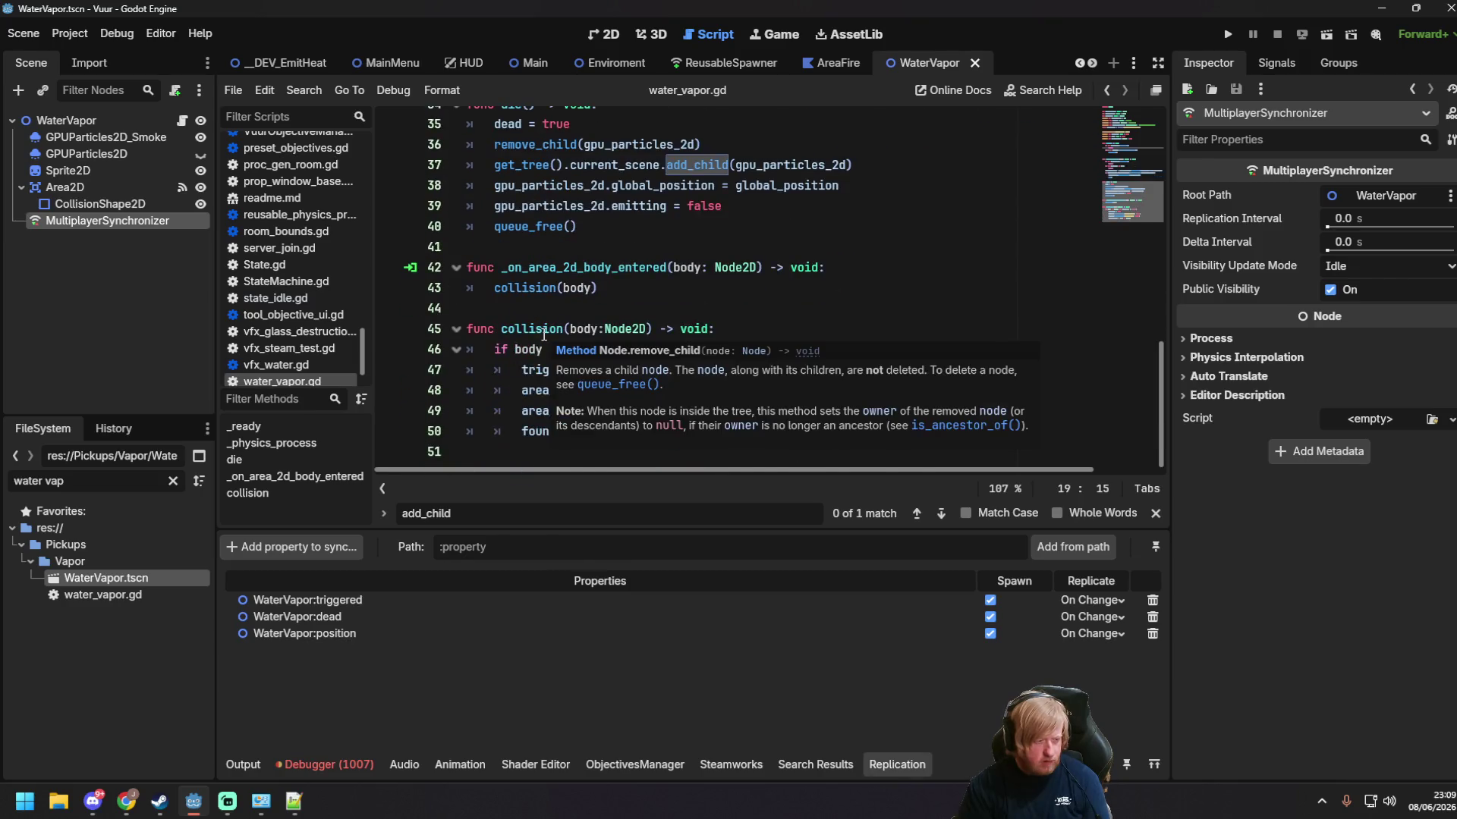
pyautogui.scroll(3)
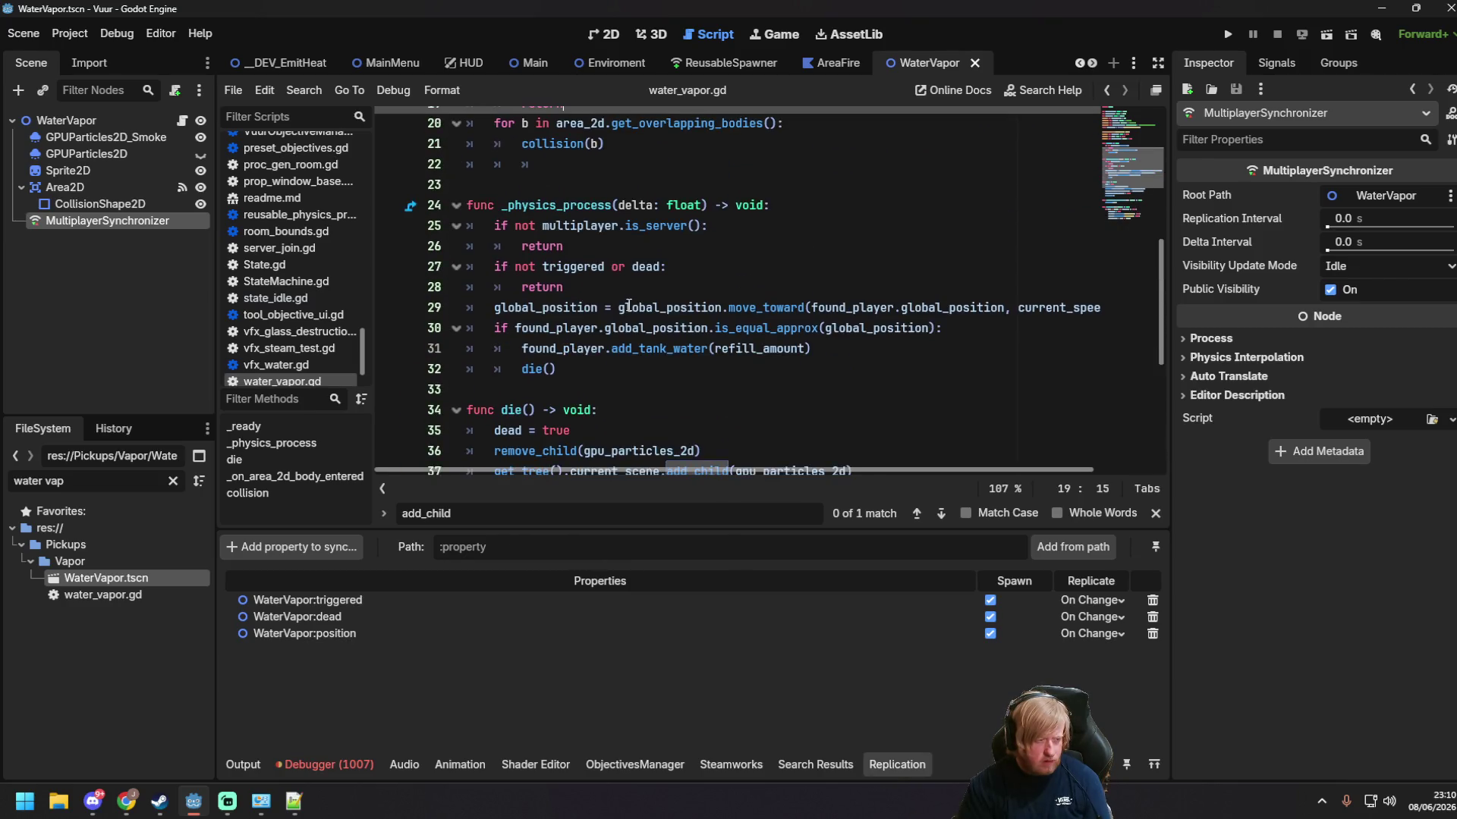
pyautogui.scroll(-3)
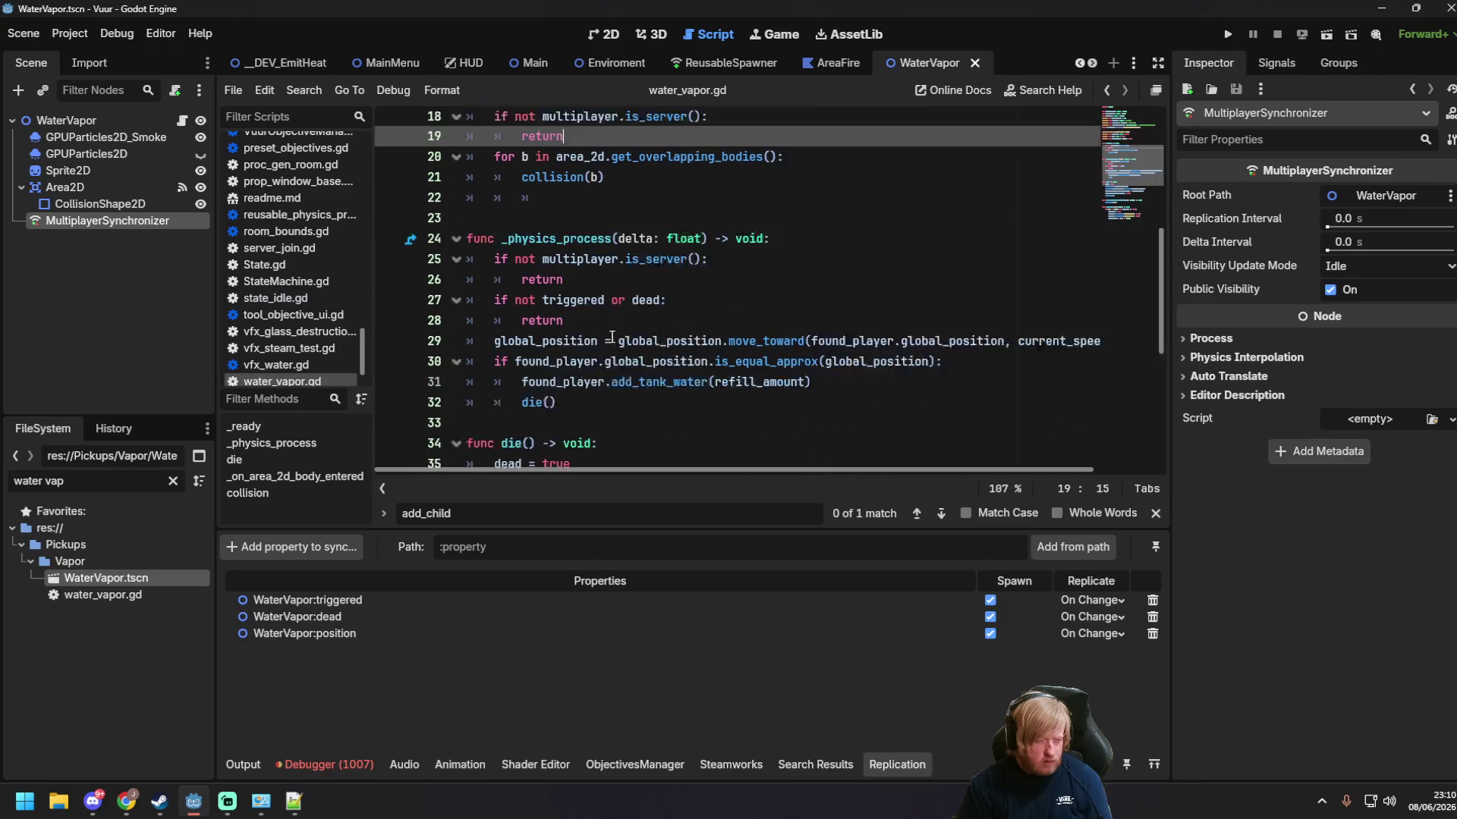
pyautogui.scroll(-3)
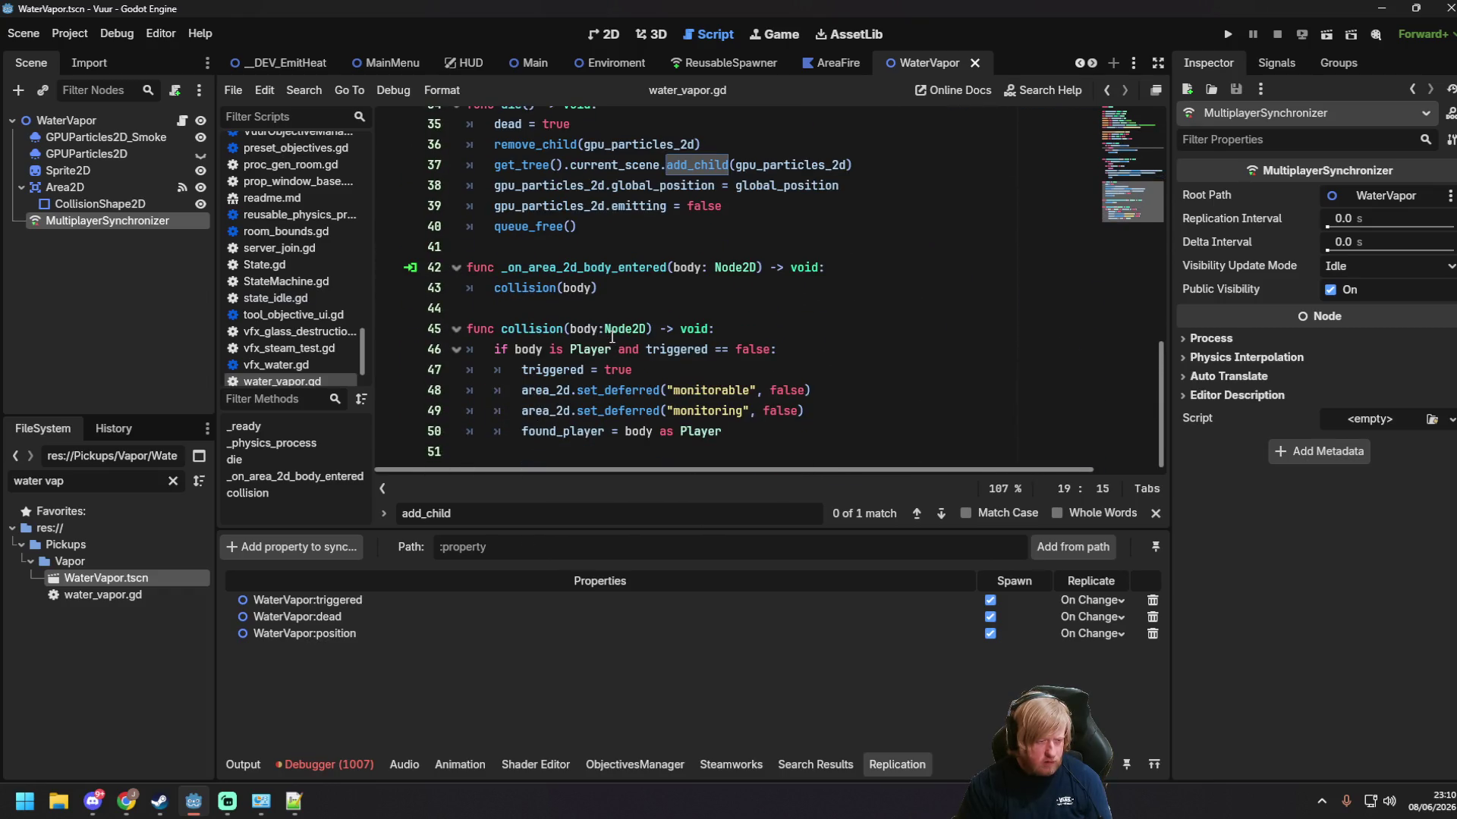
pyautogui.click(629, 295)
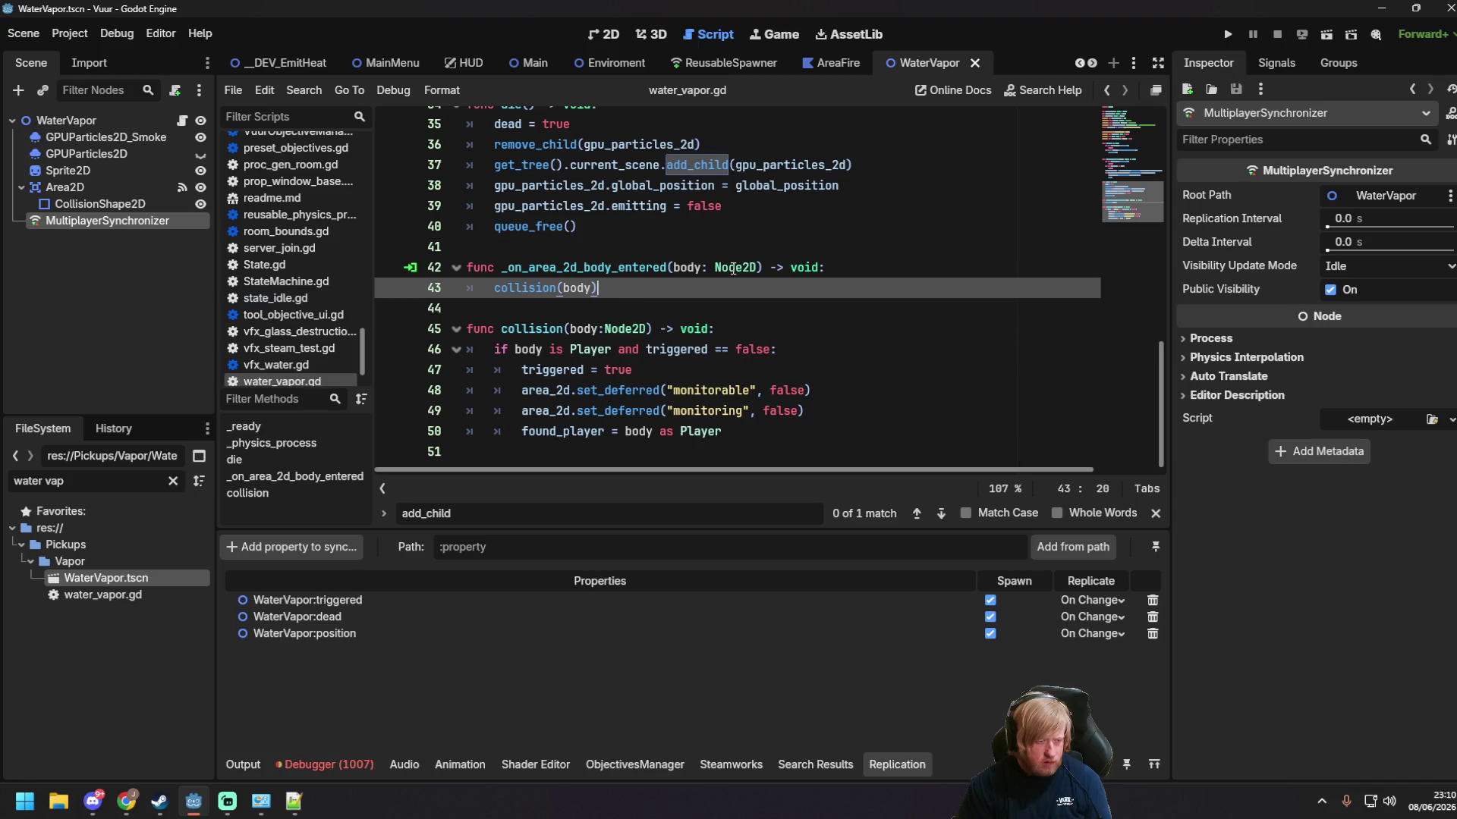
pyautogui.click(854, 272)
pyautogui.click(856, 284)
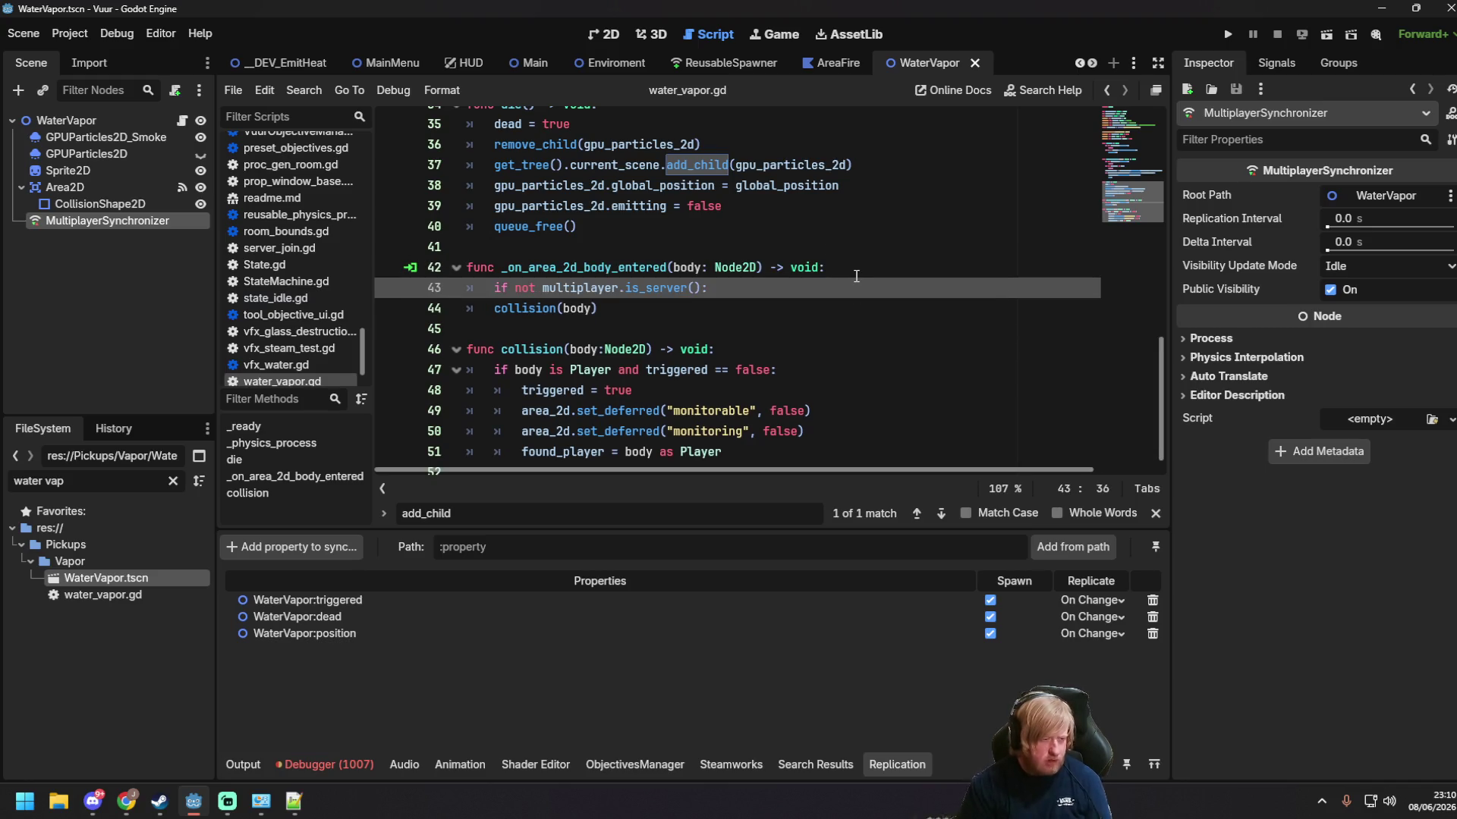
pyautogui.press('Up')
pyautogui.scroll(3)
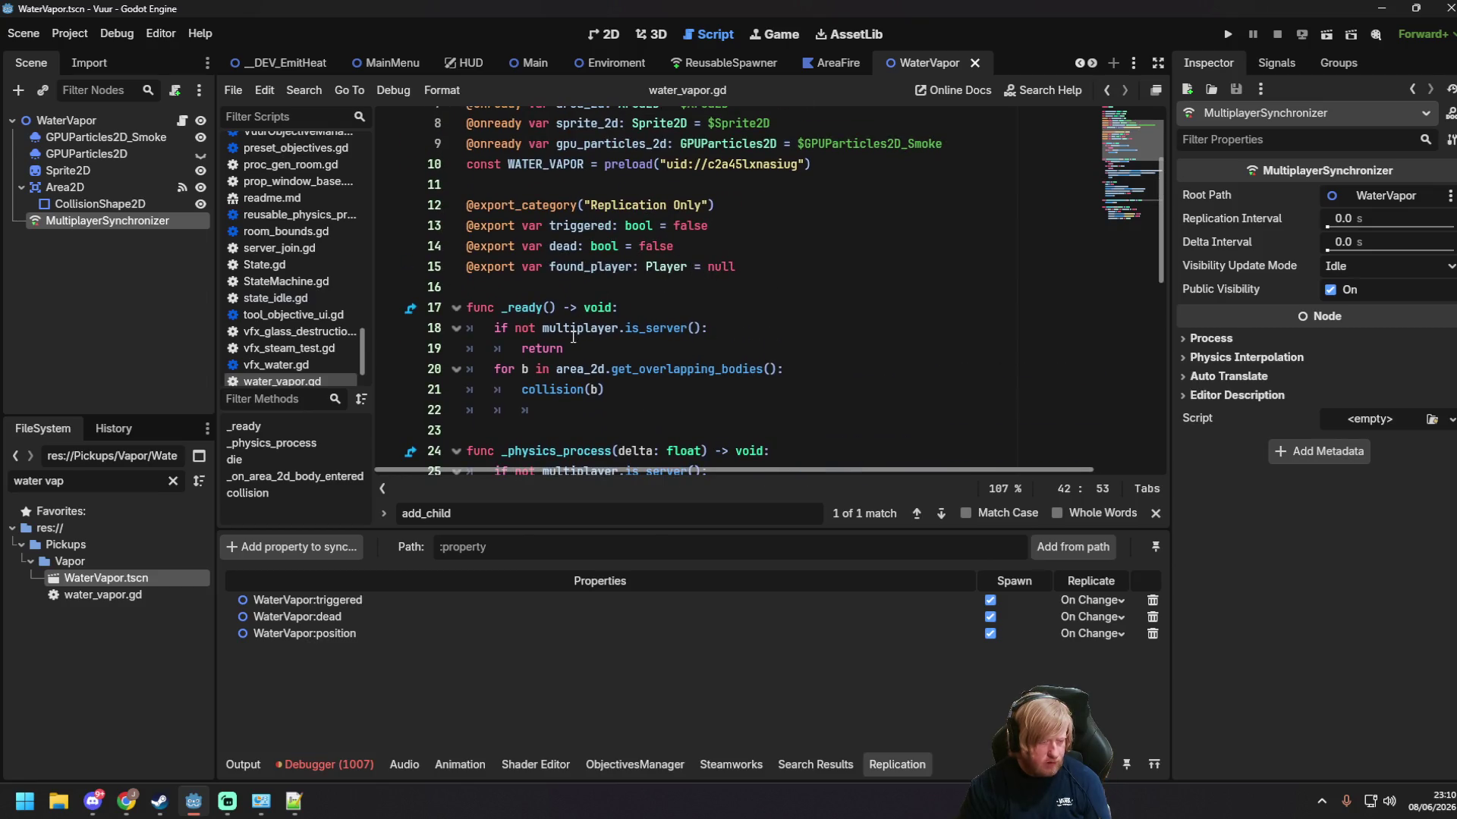
pyautogui.scroll(-3)
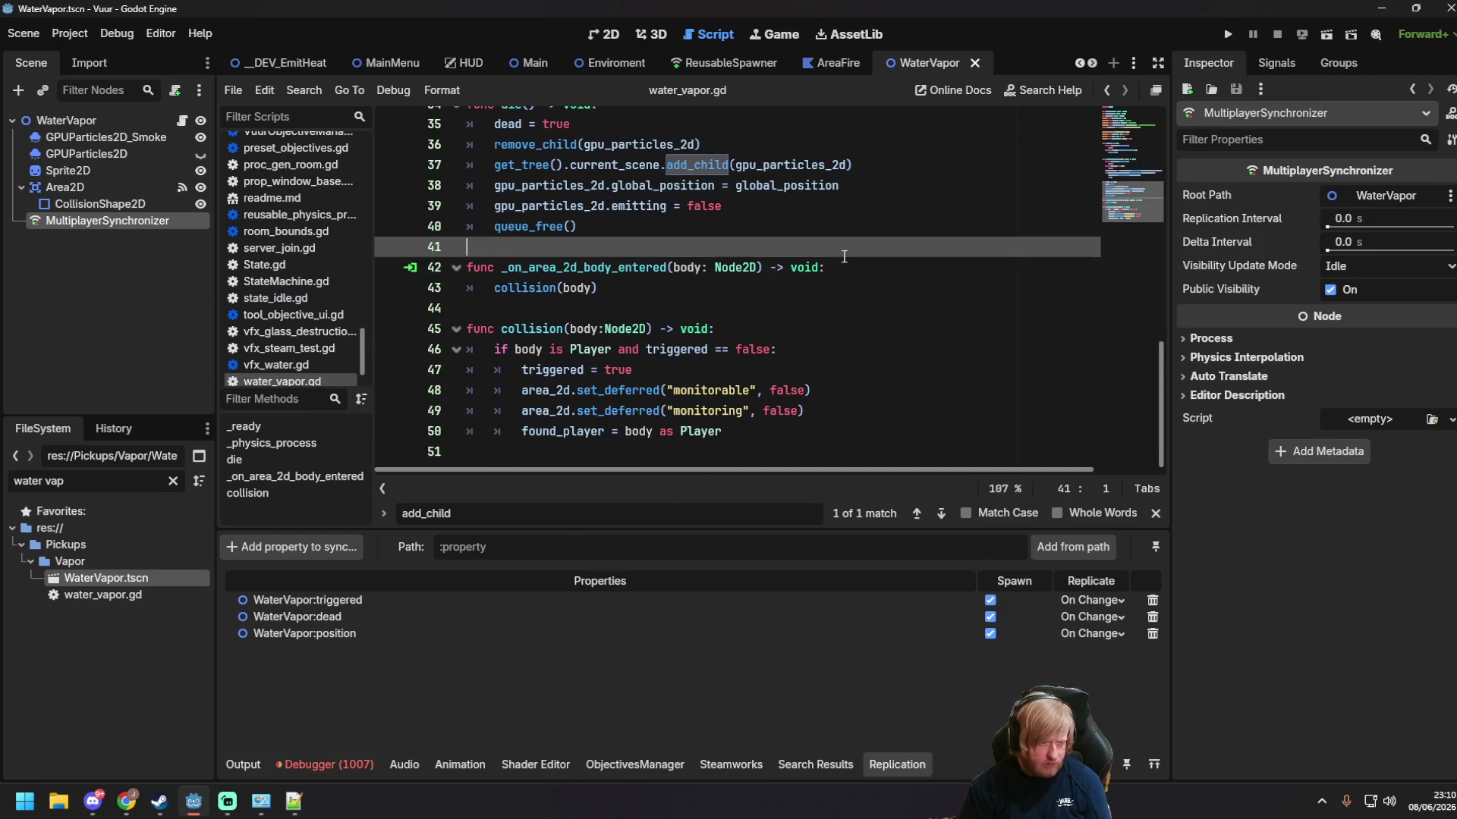
pyautogui.press('Return')
pyautogui.write('if not multiplayer.is_server():')
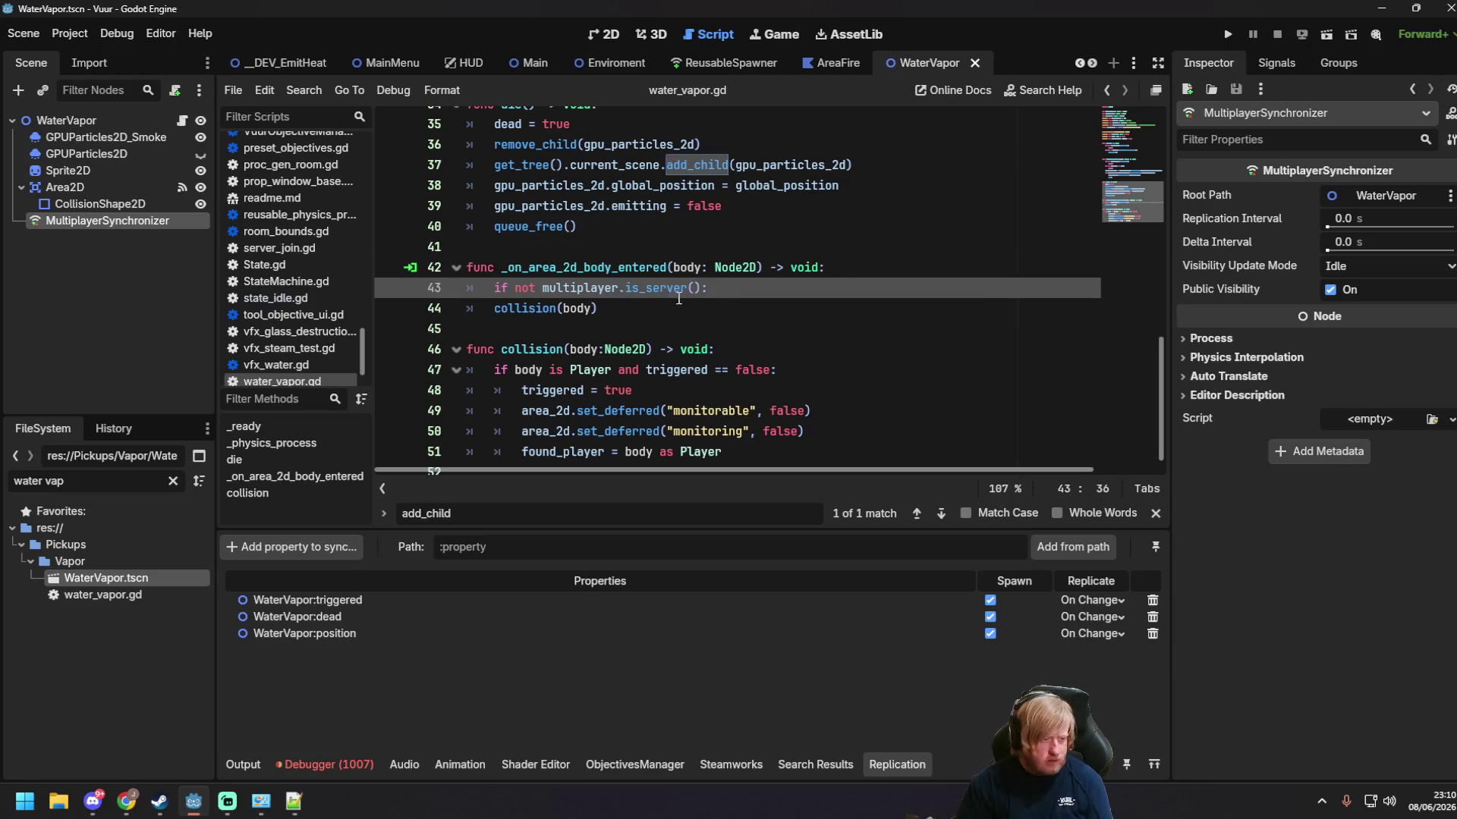
pyautogui.click(494, 308)
pyautogui.press('Tab')
pyautogui.press('End')
pyautogui.hotkey('ctrl', 's')
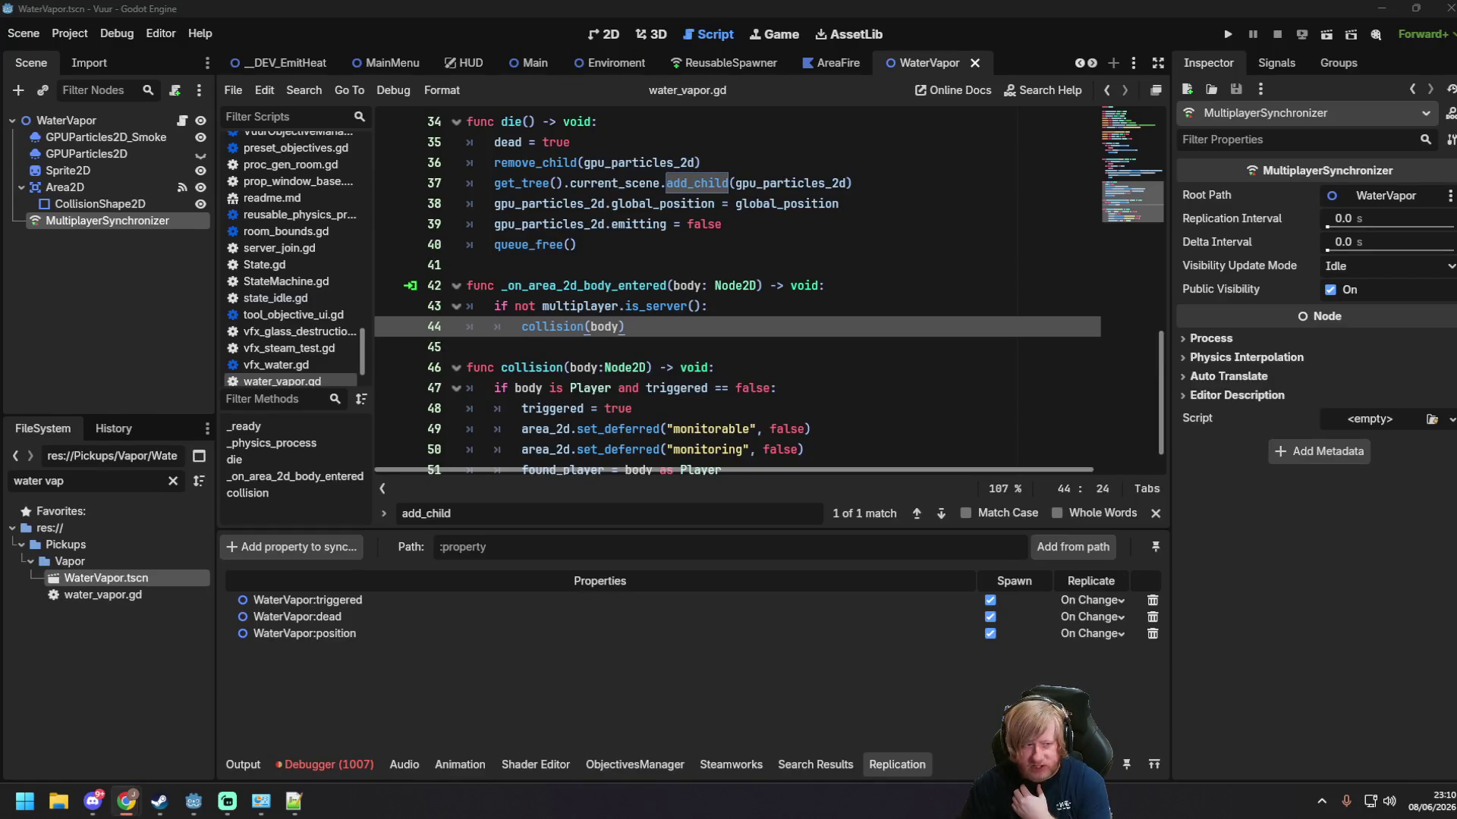
pyautogui.press('super+shift+Left')
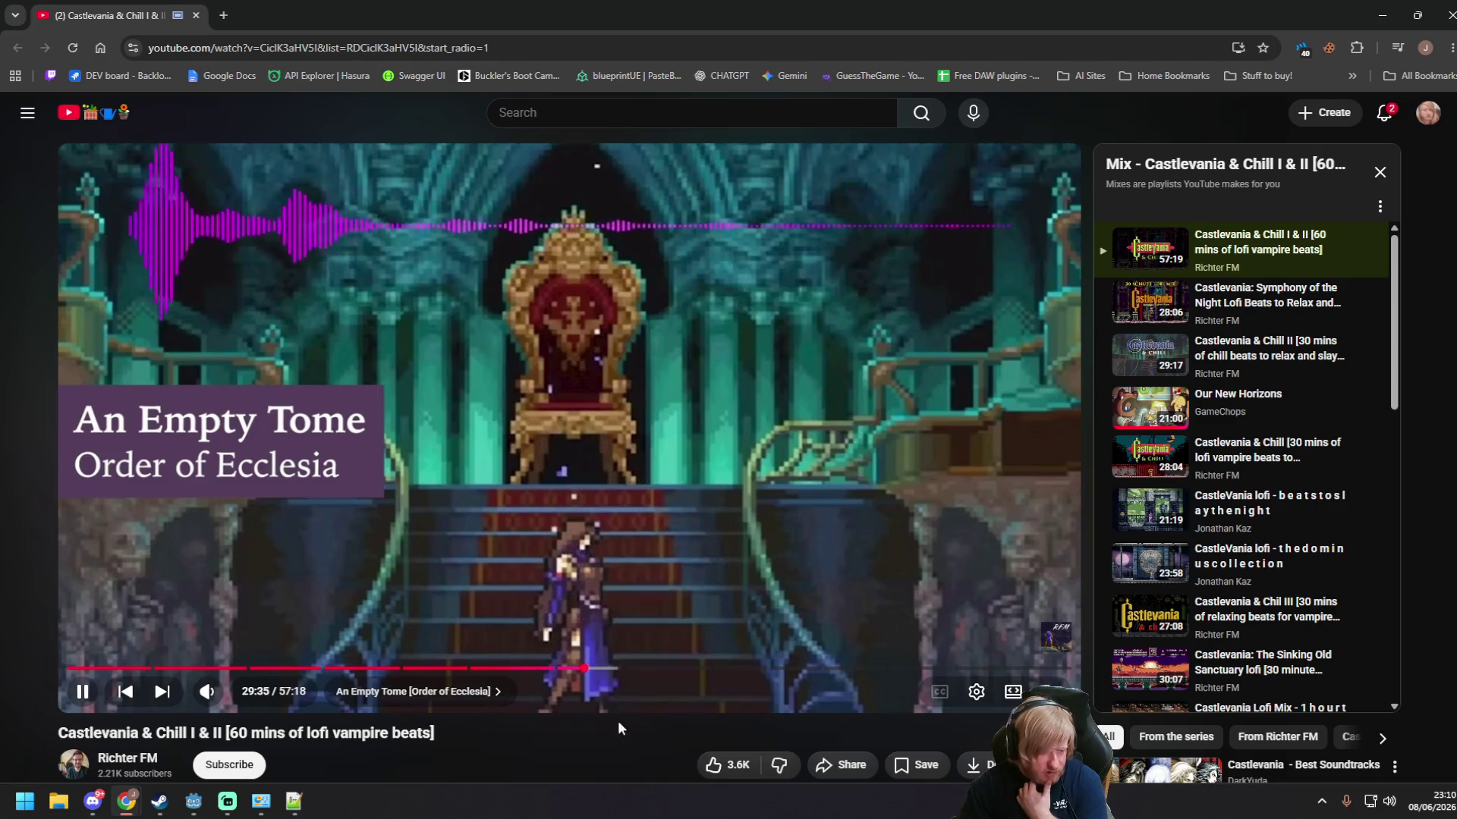
# - Dismiss the Steam friend chat and return focus to water_vapor.gd in Godot
pyautogui.hotkey('alt', 'Tab')
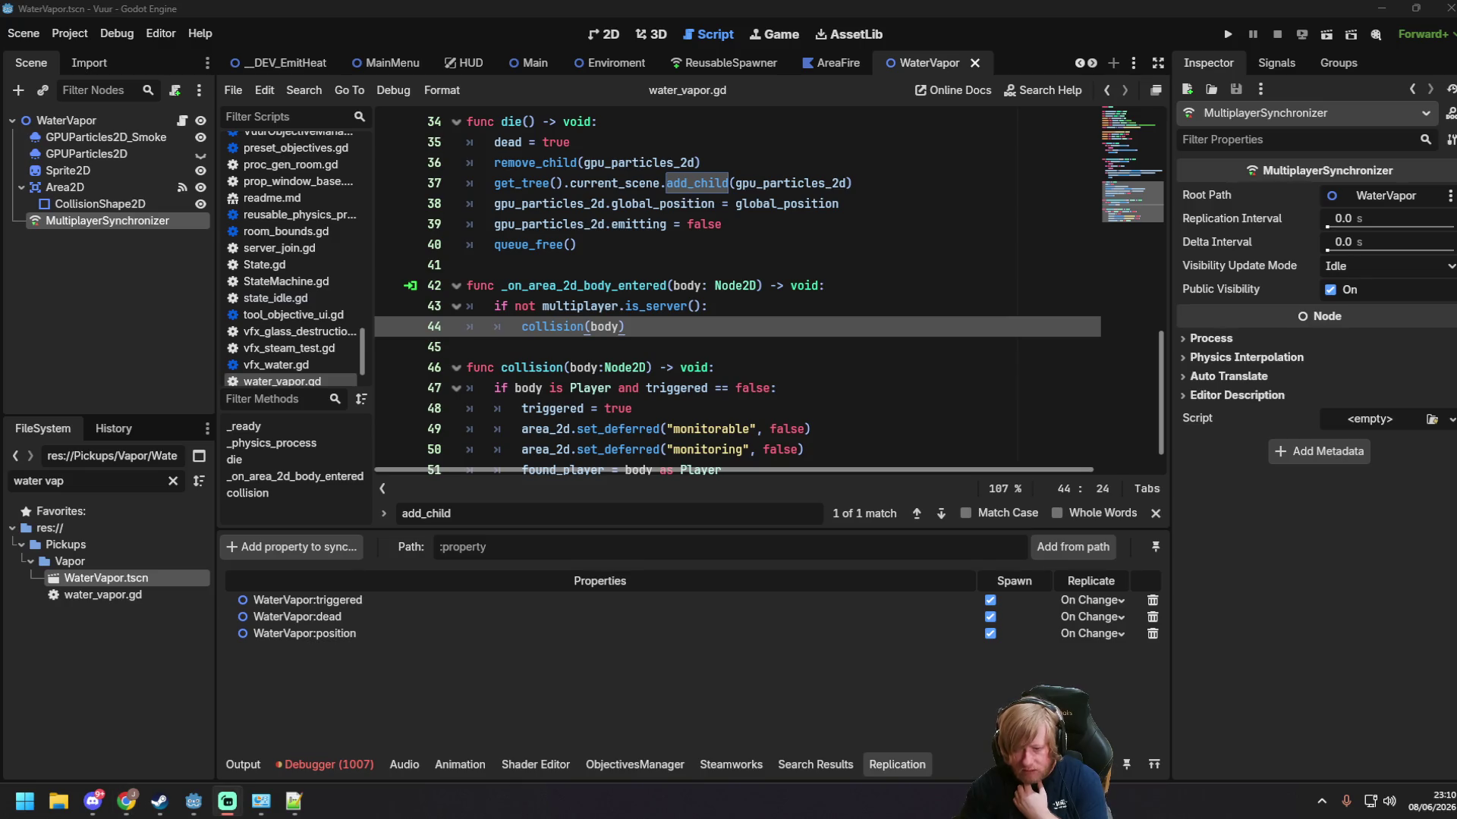
pyautogui.click(834, 334)
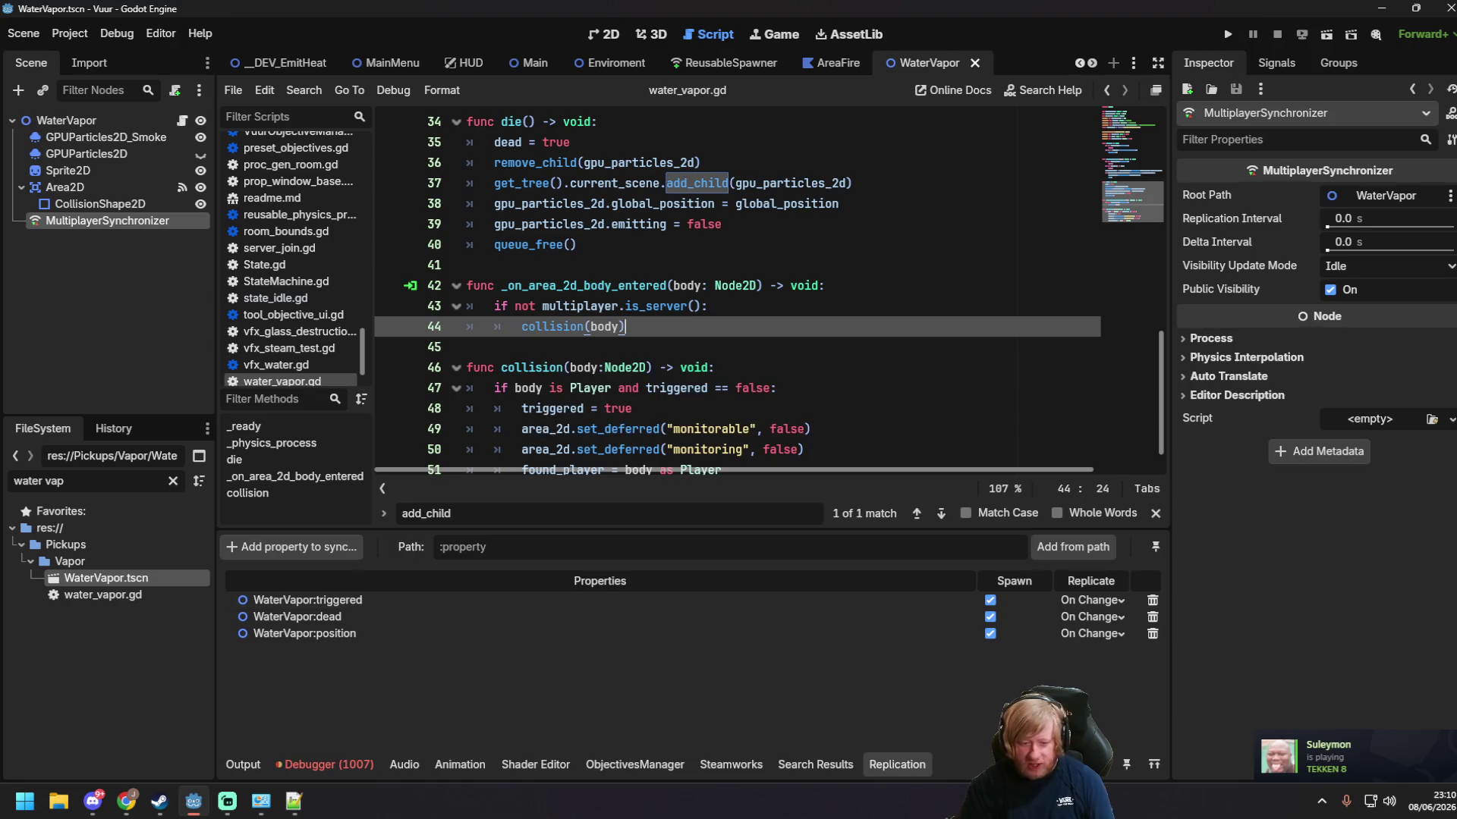
pyautogui.click(1323, 762)
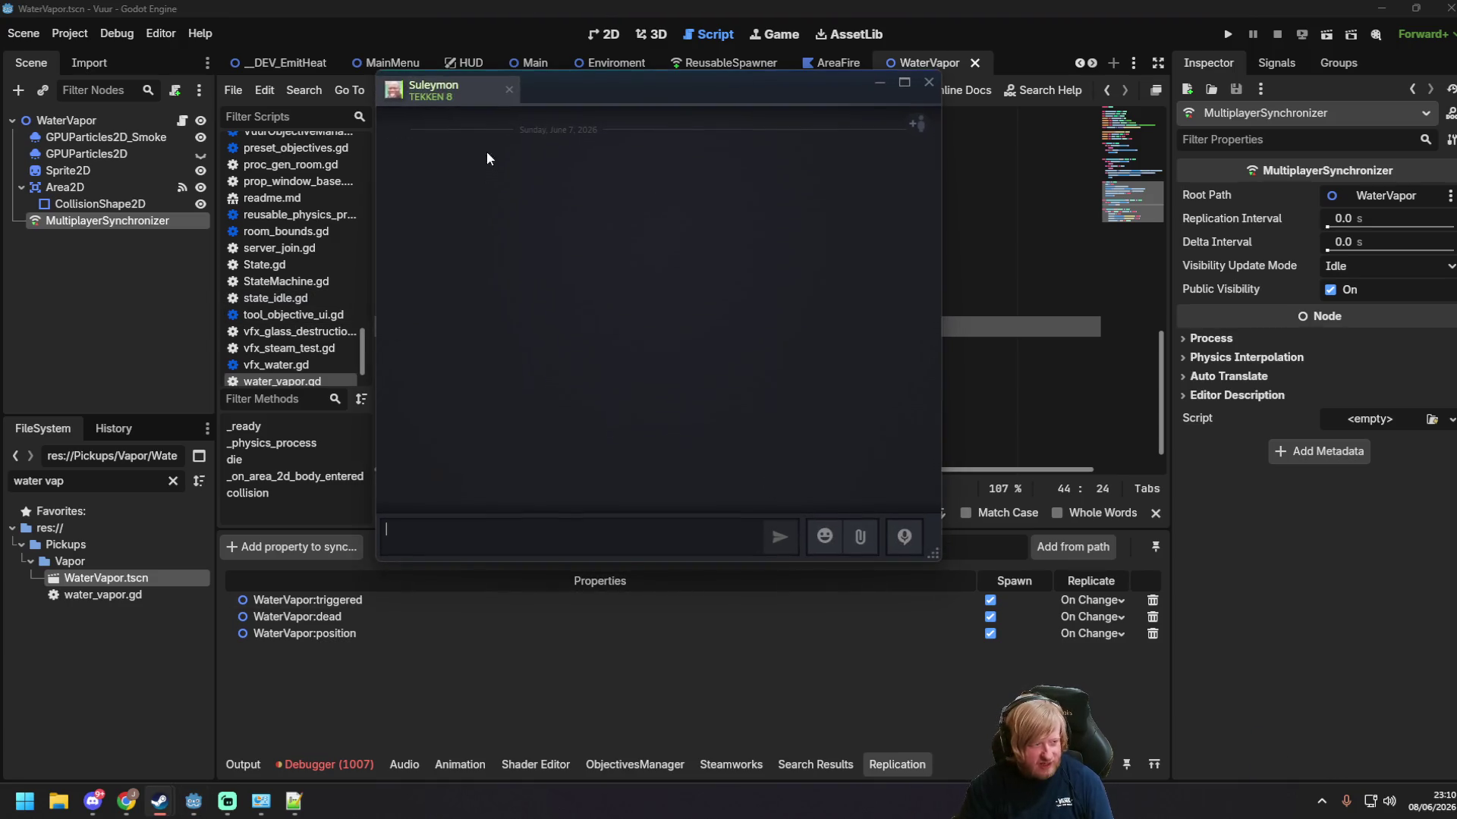
pyautogui.moveTo(426, 91)
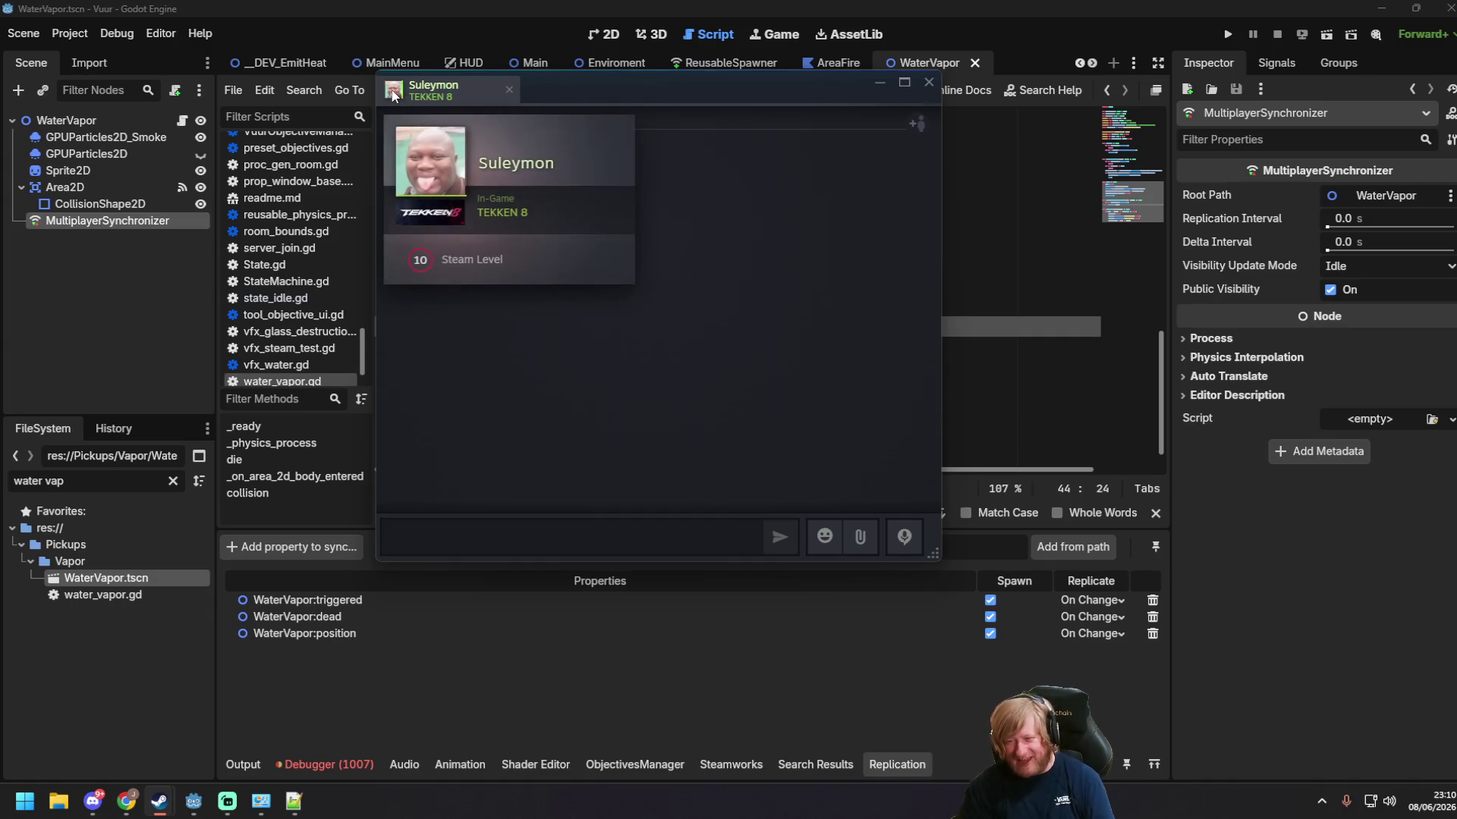
pyautogui.hotkey('alt', 'Tab')
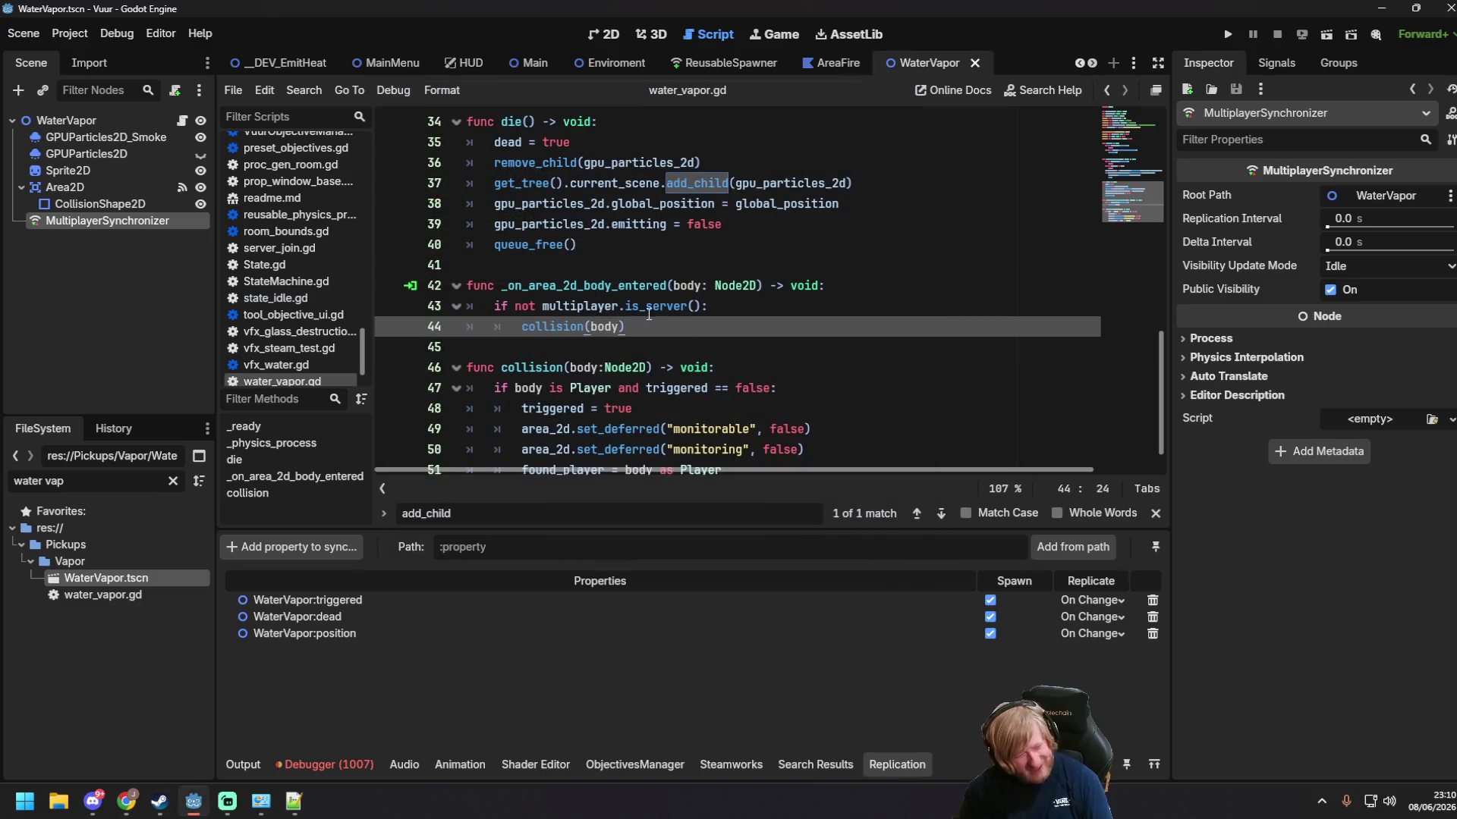
pyautogui.hotkey('ctrl', 's')
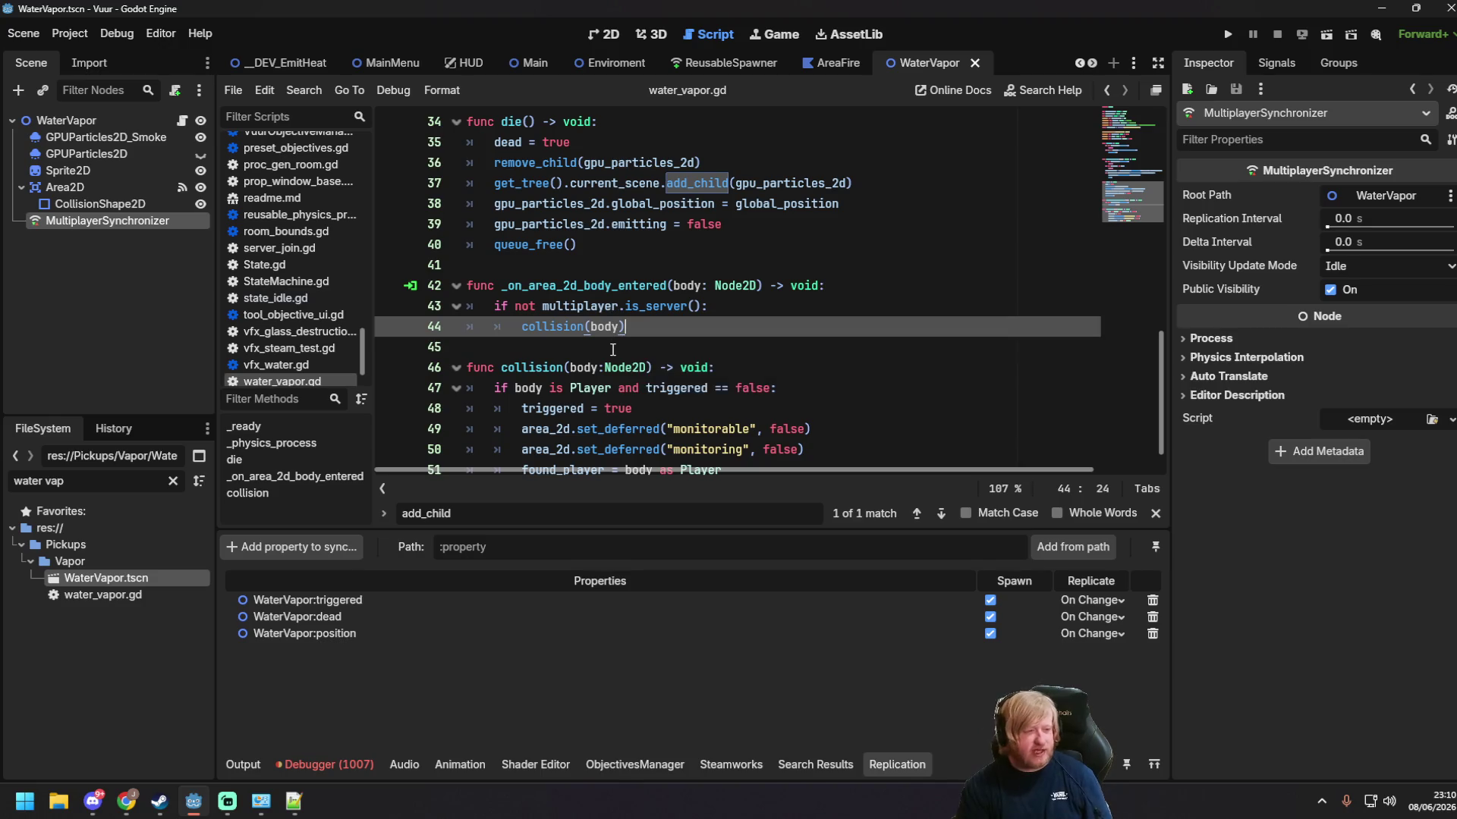
pyautogui.scroll(3)
pyautogui.scroll(3)
pyautogui.scroll(-3)
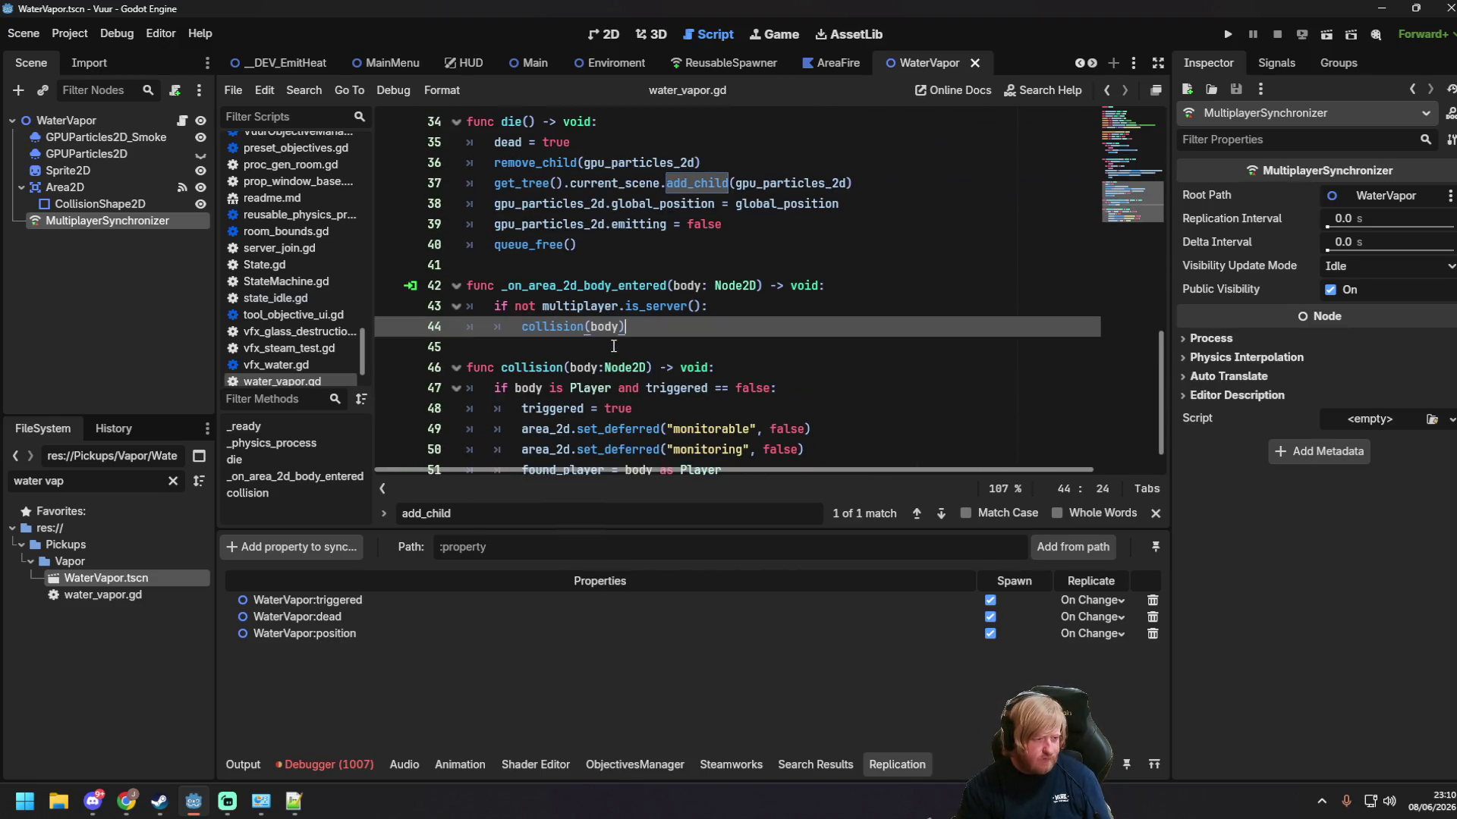
pyautogui.scroll(3)
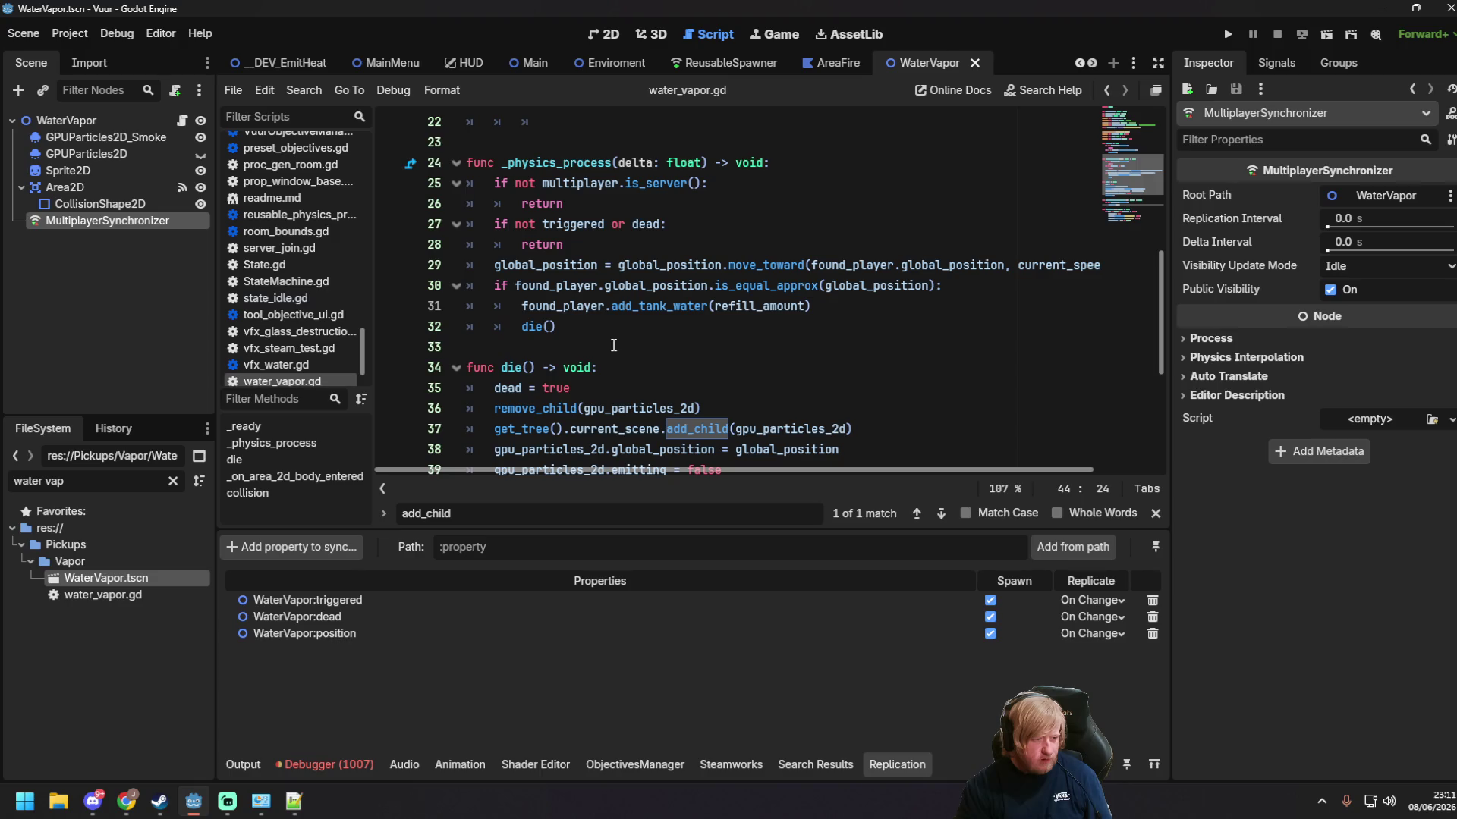
pyautogui.scroll(-3)
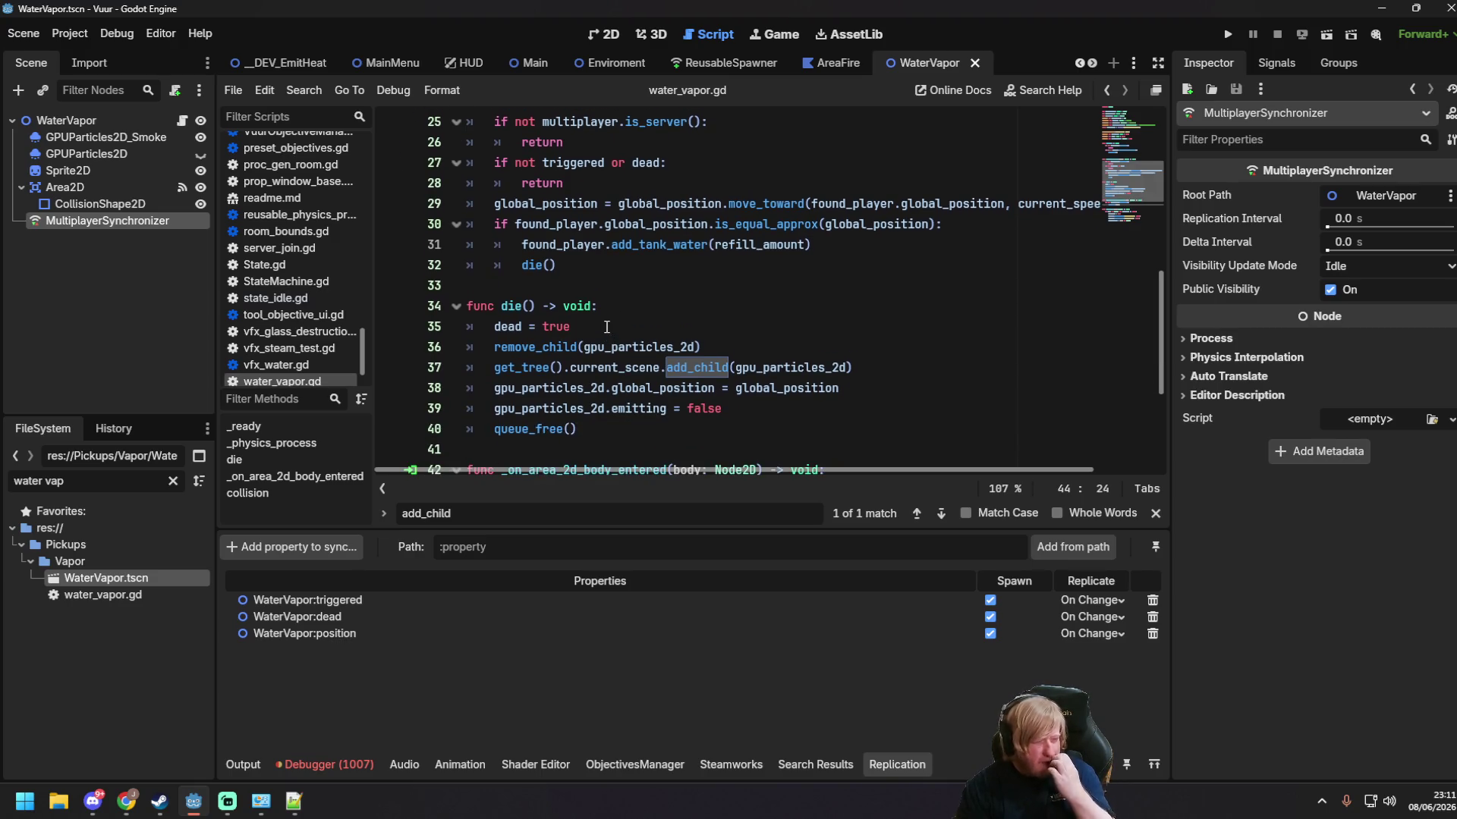
pyautogui.click(519, 289)
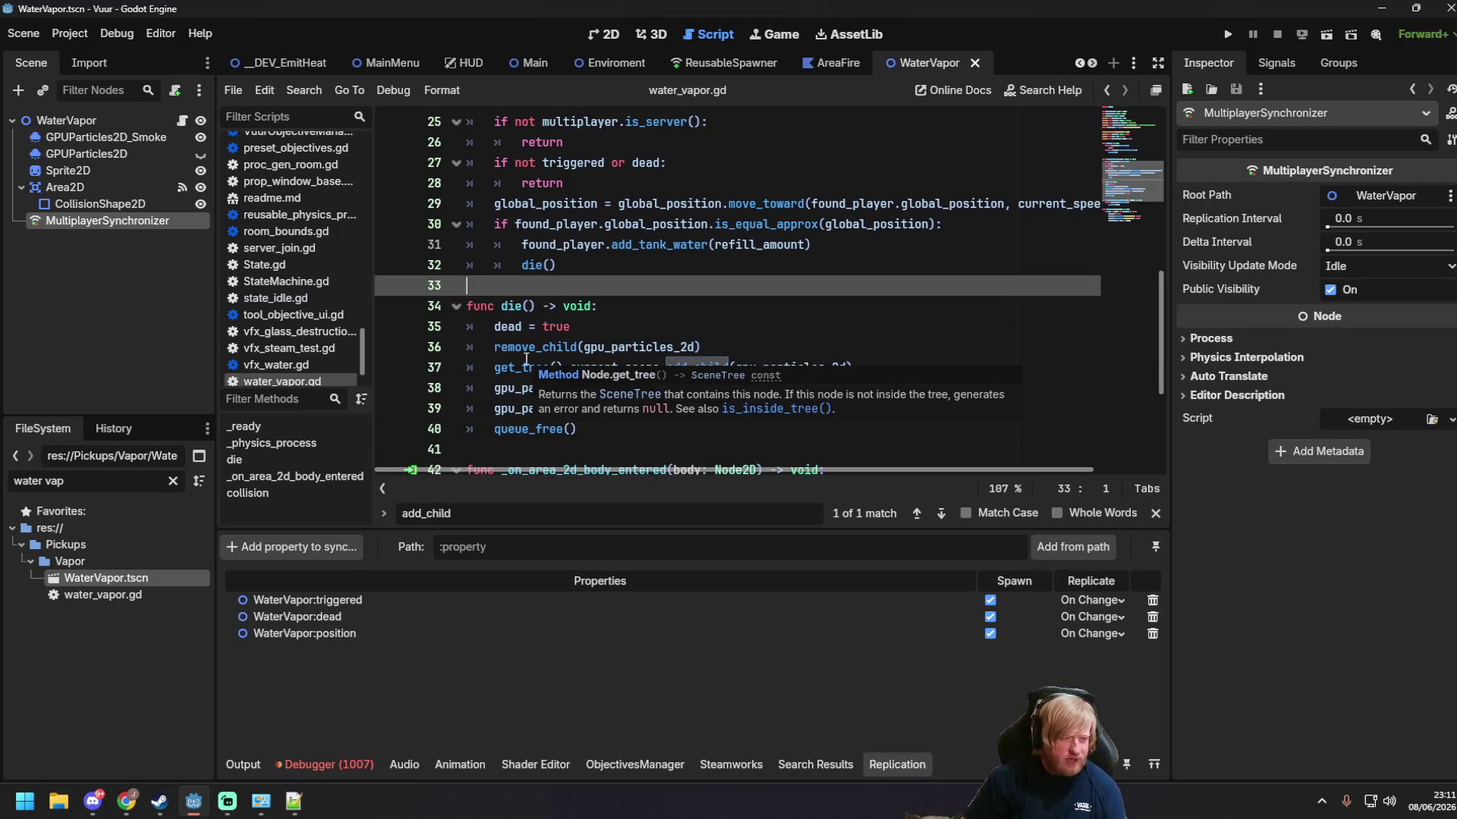
pyautogui.press('Return')
pyautogui.write('@rpc(')
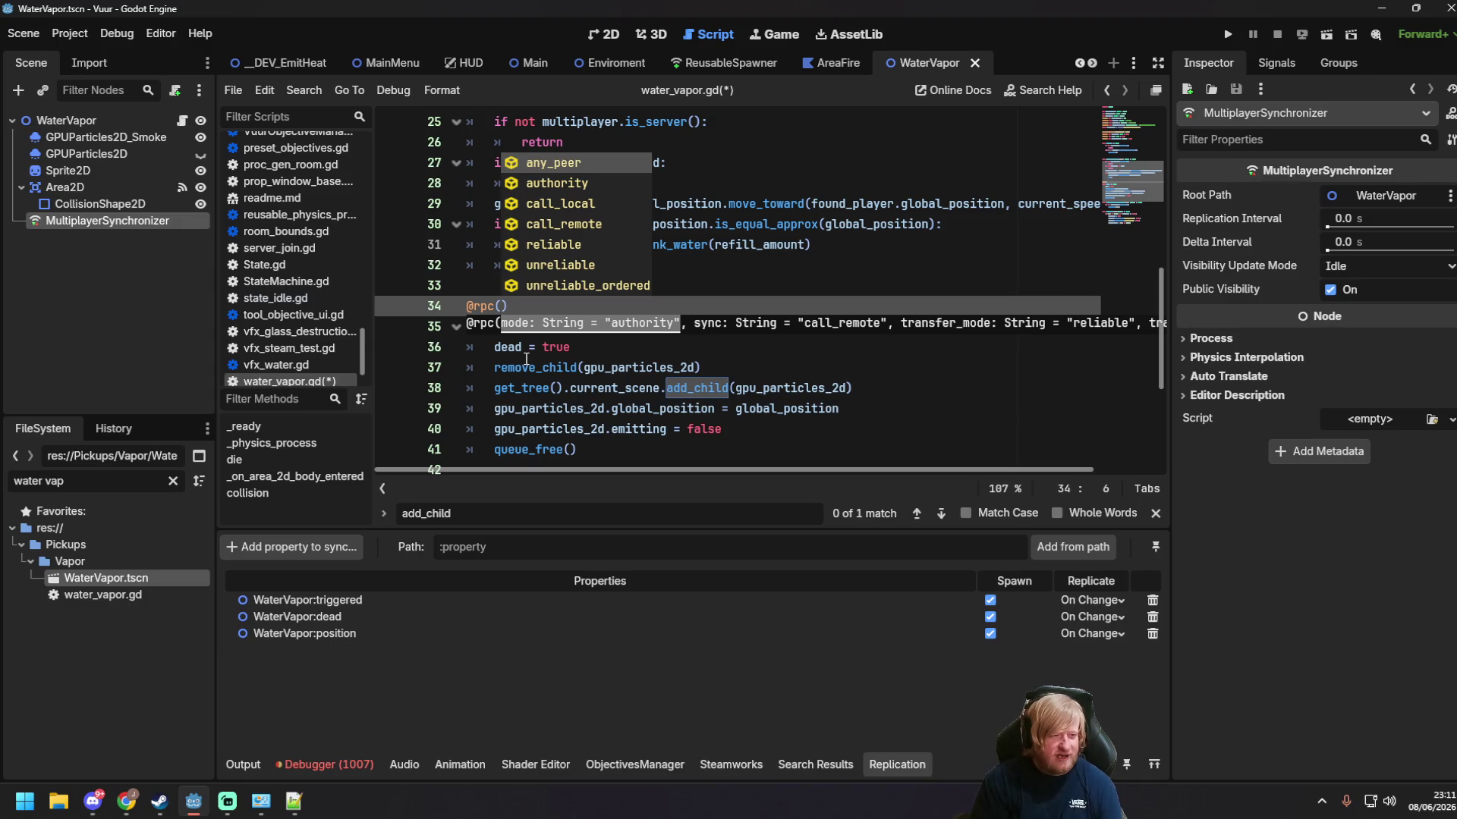
pyautogui.write('aut')
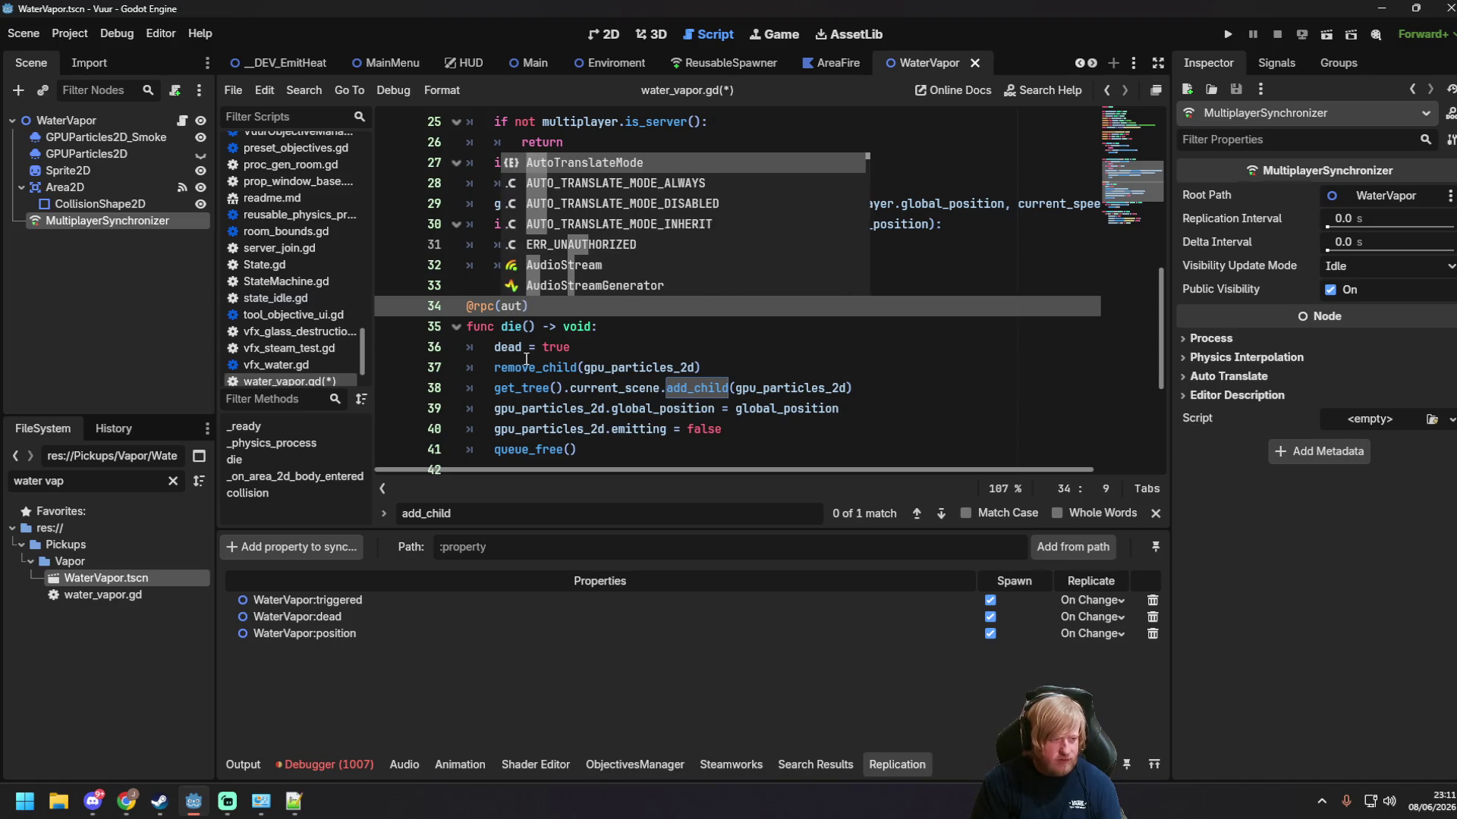
pyautogui.press('BackSpace')
pyautogui.press('BackSpace')
pyautogui.press('BackSpace')
pyautogui.write('"autho')
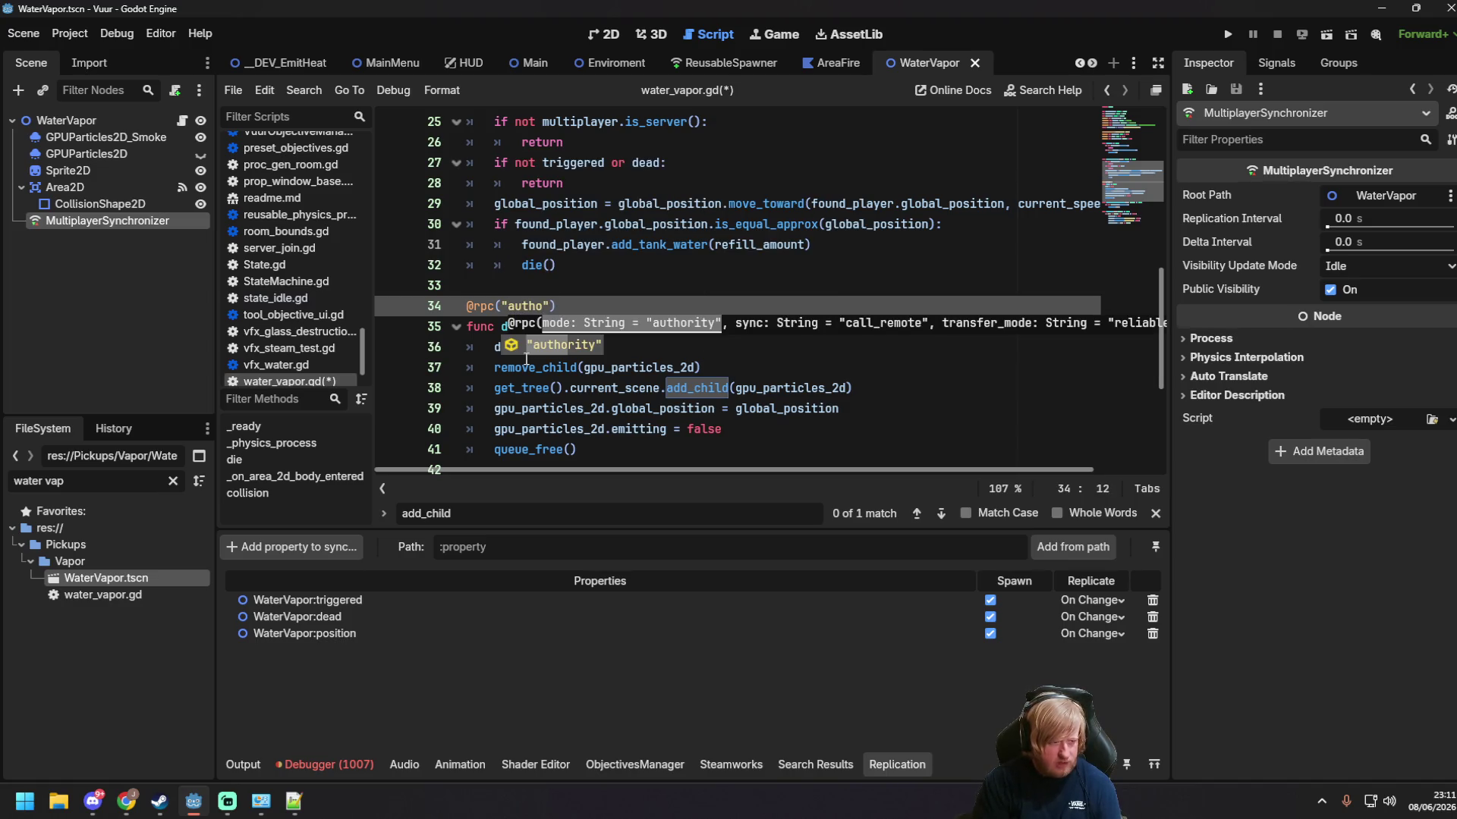
pyautogui.press('Return')
pyautogui.write(', ')
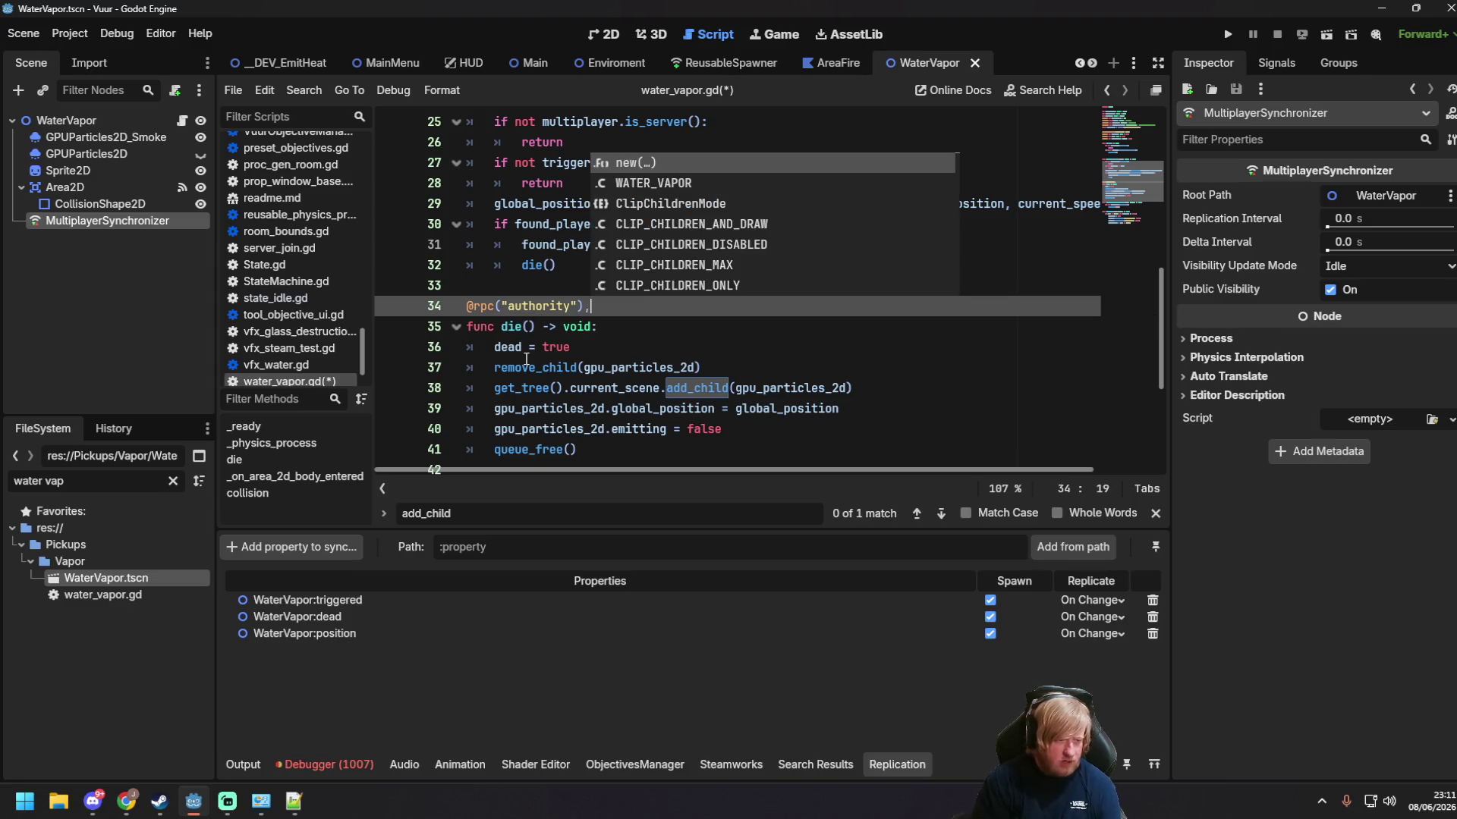
pyautogui.write('"')
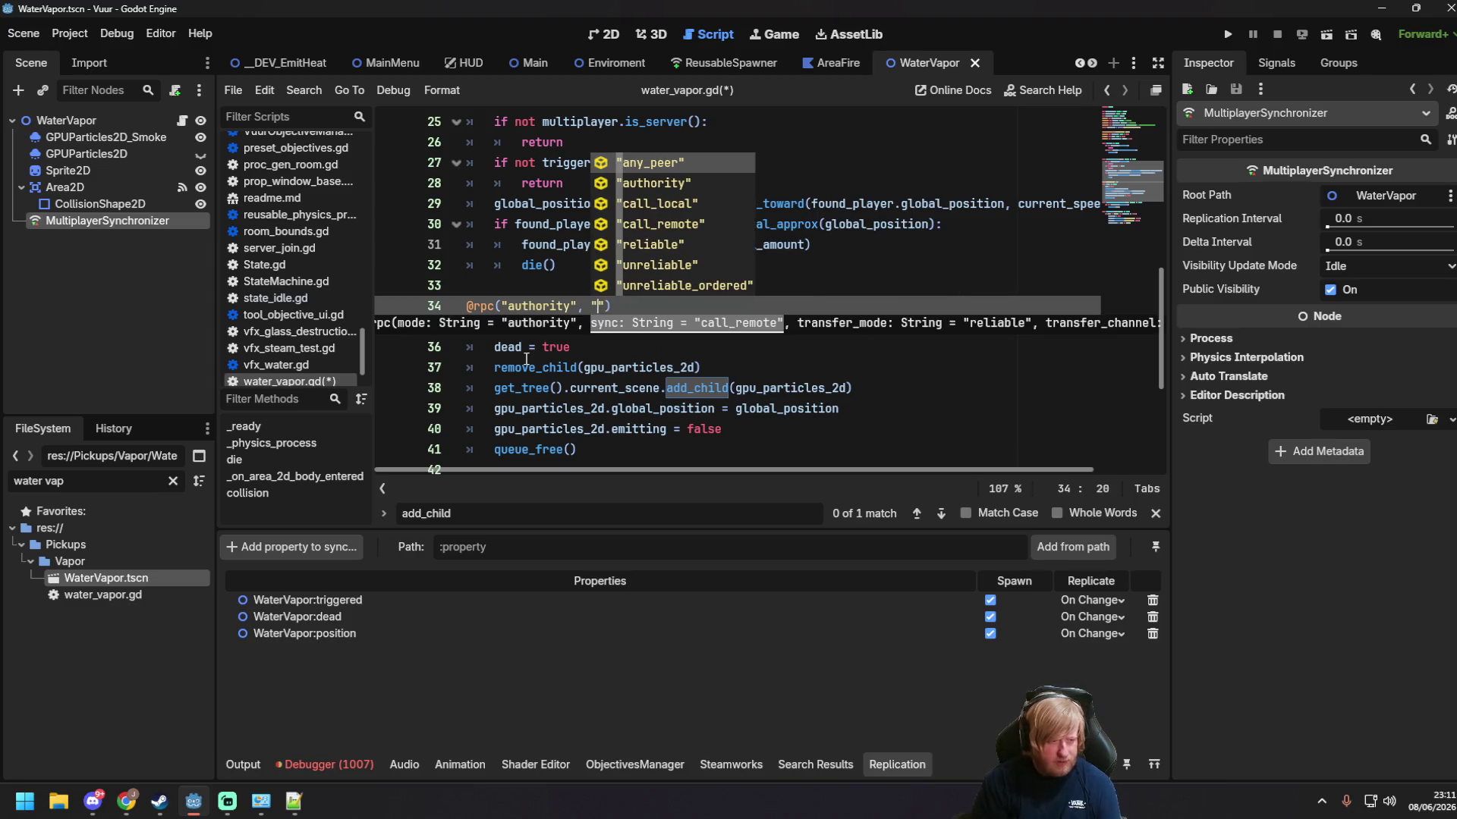
pyautogui.write('call_')
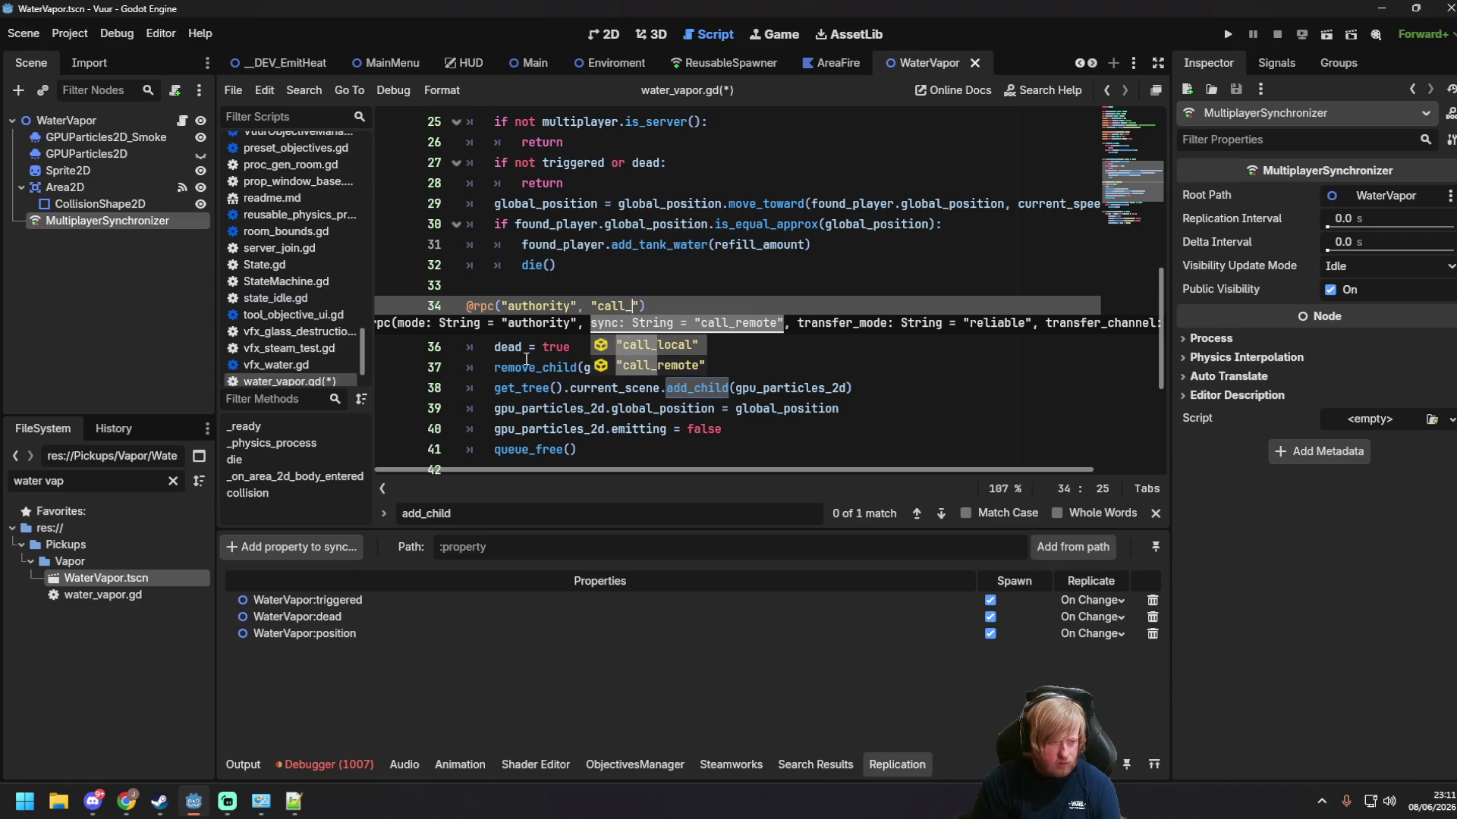
pyautogui.press('Return')
pyautogui.write(', "')
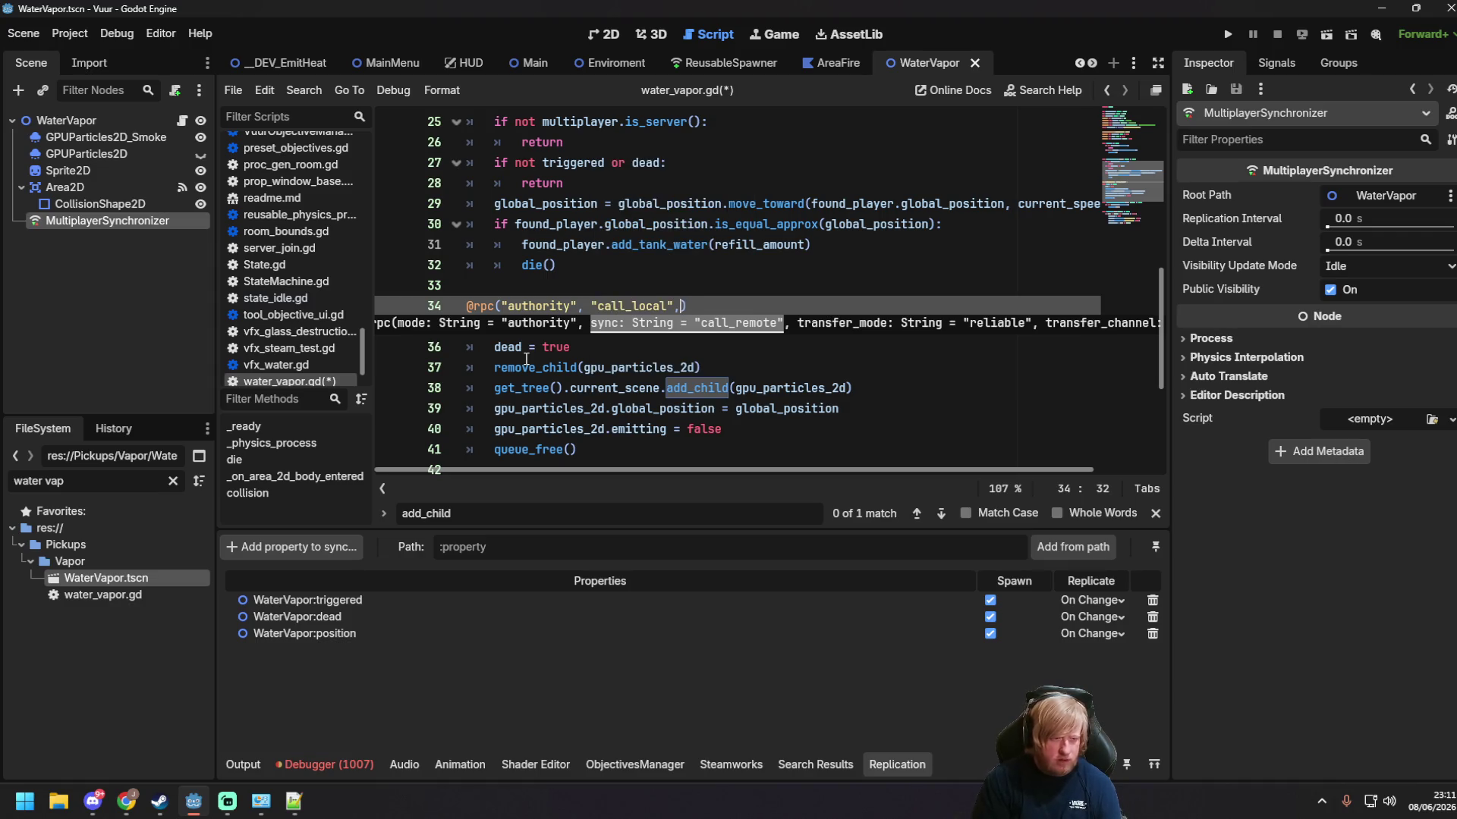
pyautogui.write('rel')
pyautogui.press('Return')
# - Change the die() call in _physics_process to die.rpc()
pyautogui.click(562, 265)
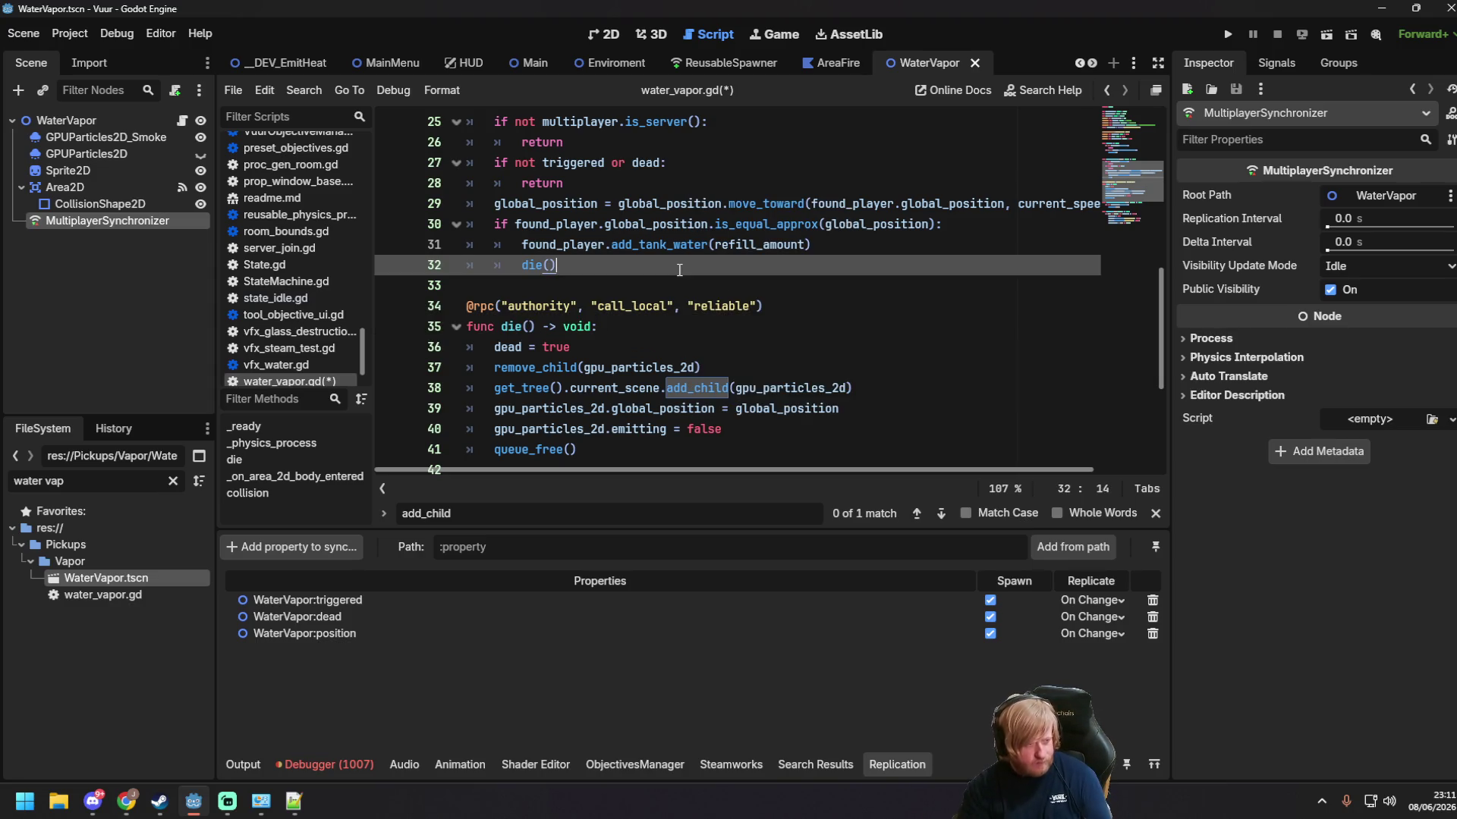
pyautogui.scroll(3)
pyautogui.hotkey('ctrl', 's')
pyautogui.press('Left')
pyautogui.press('Left')
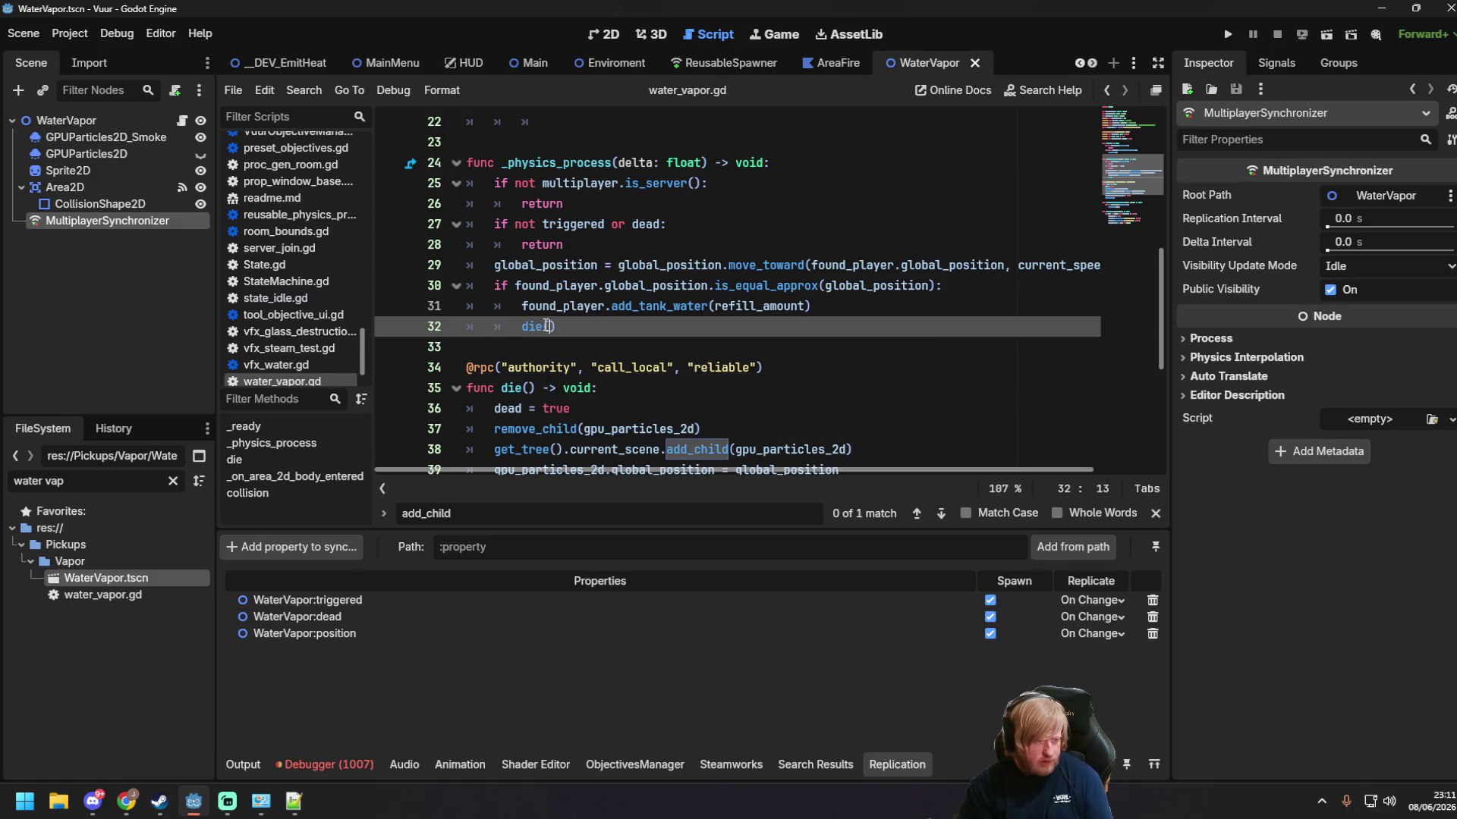
pyautogui.write('.rpc')
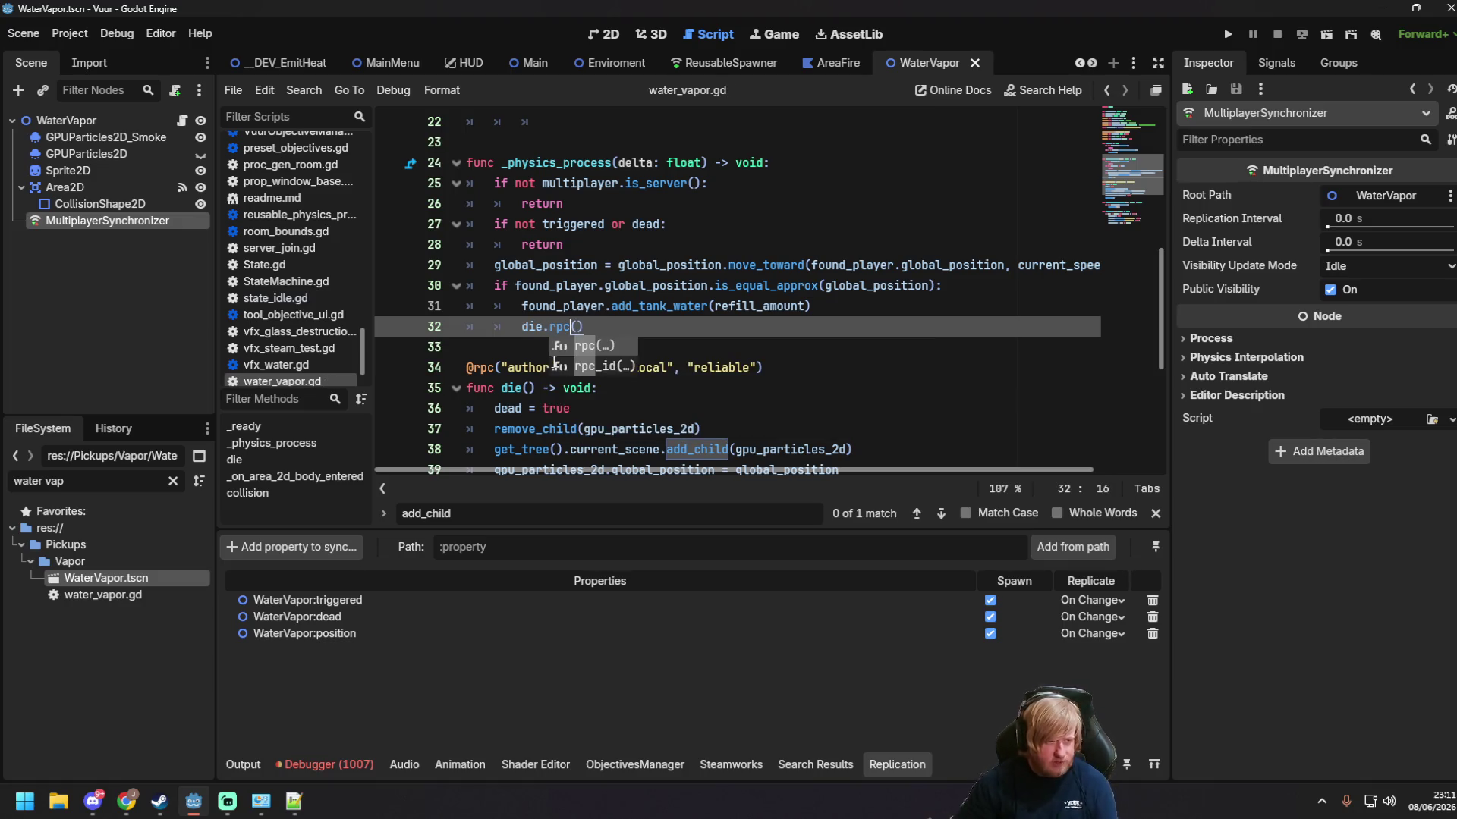
pyautogui.click(700, 306)
pyautogui.scroll(3)
pyautogui.scroll(-3)
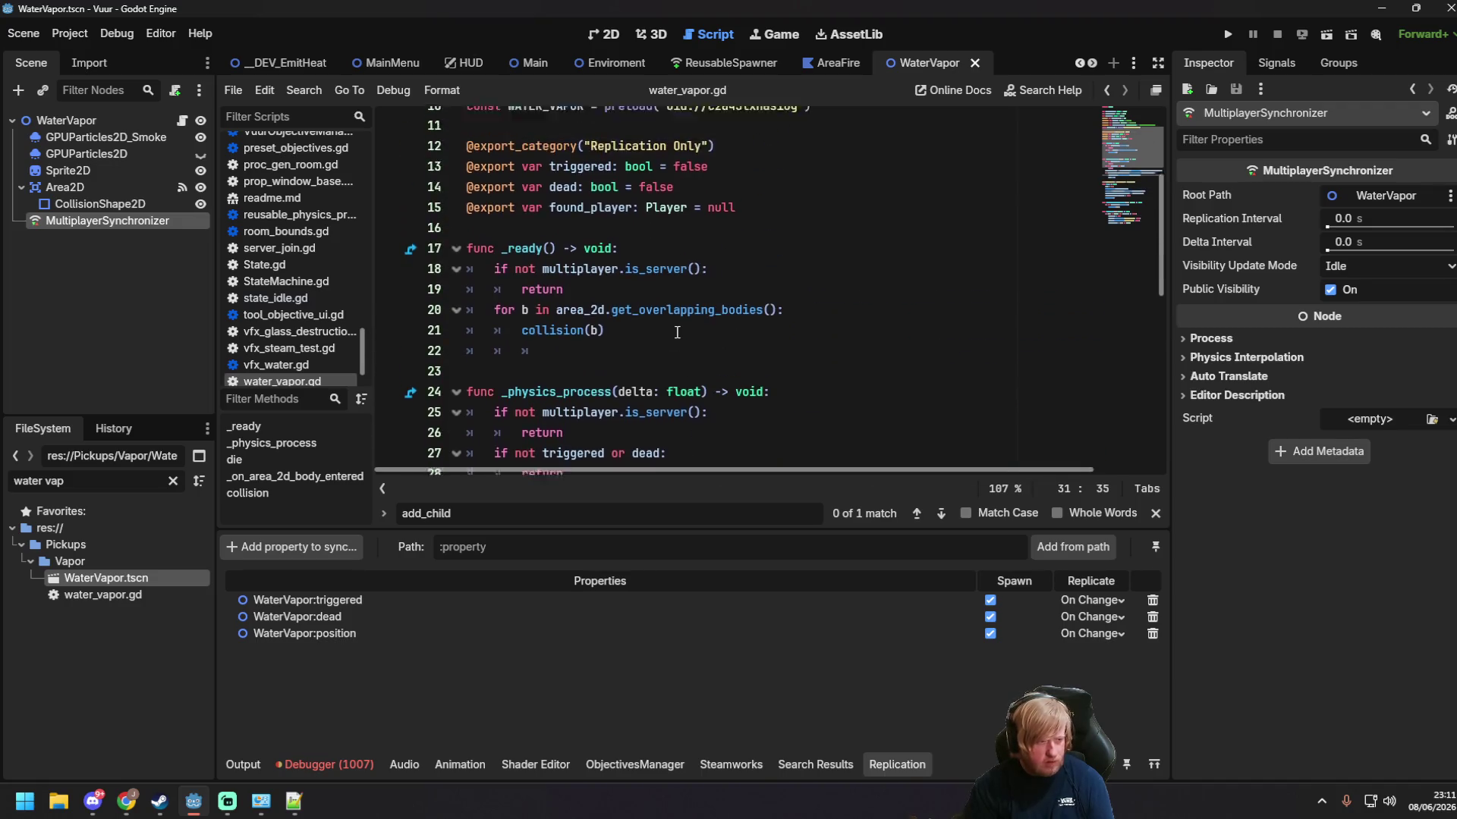
pyautogui.scroll(-3)
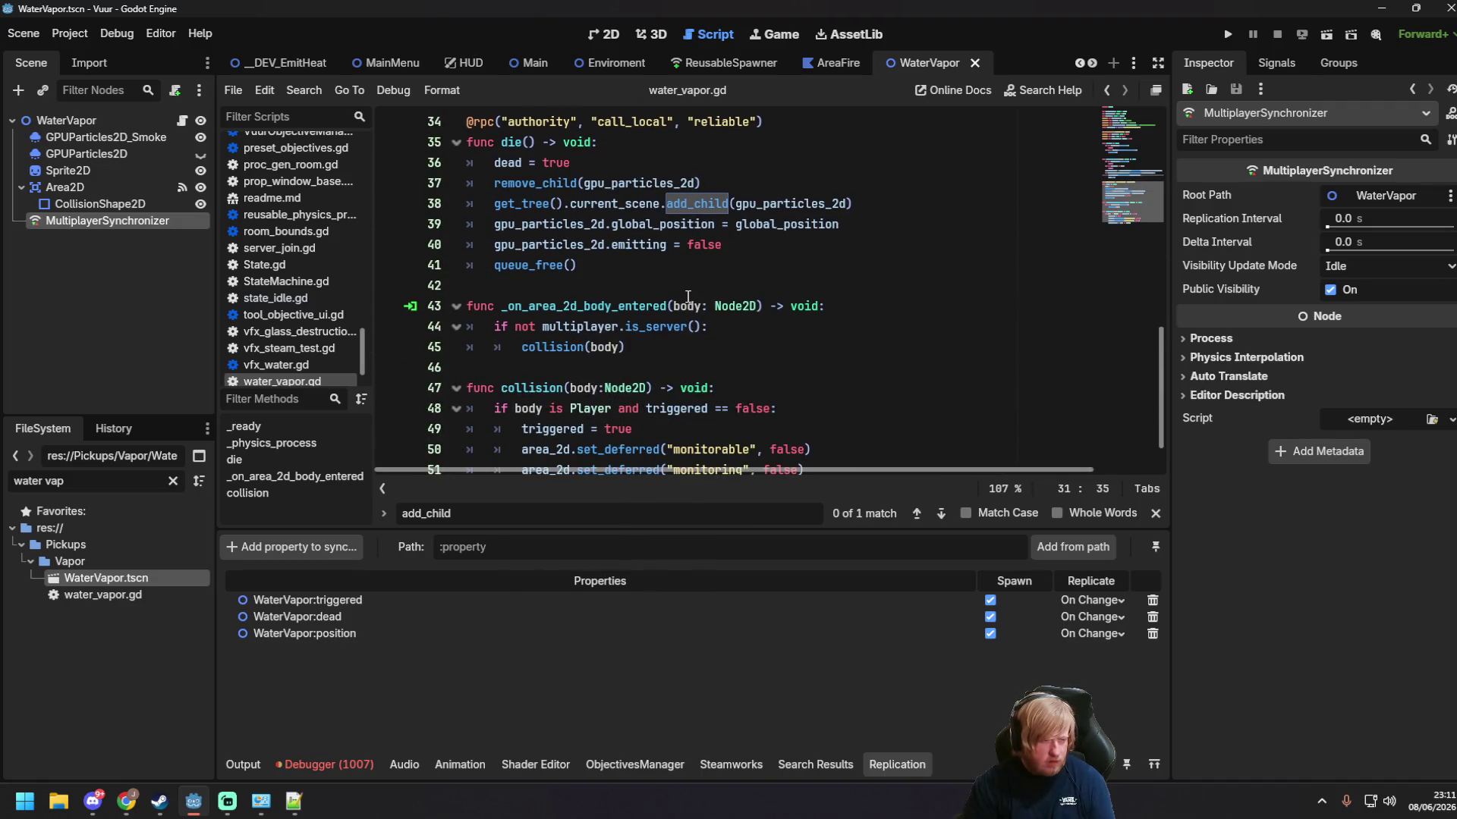
pyautogui.scroll(-3)
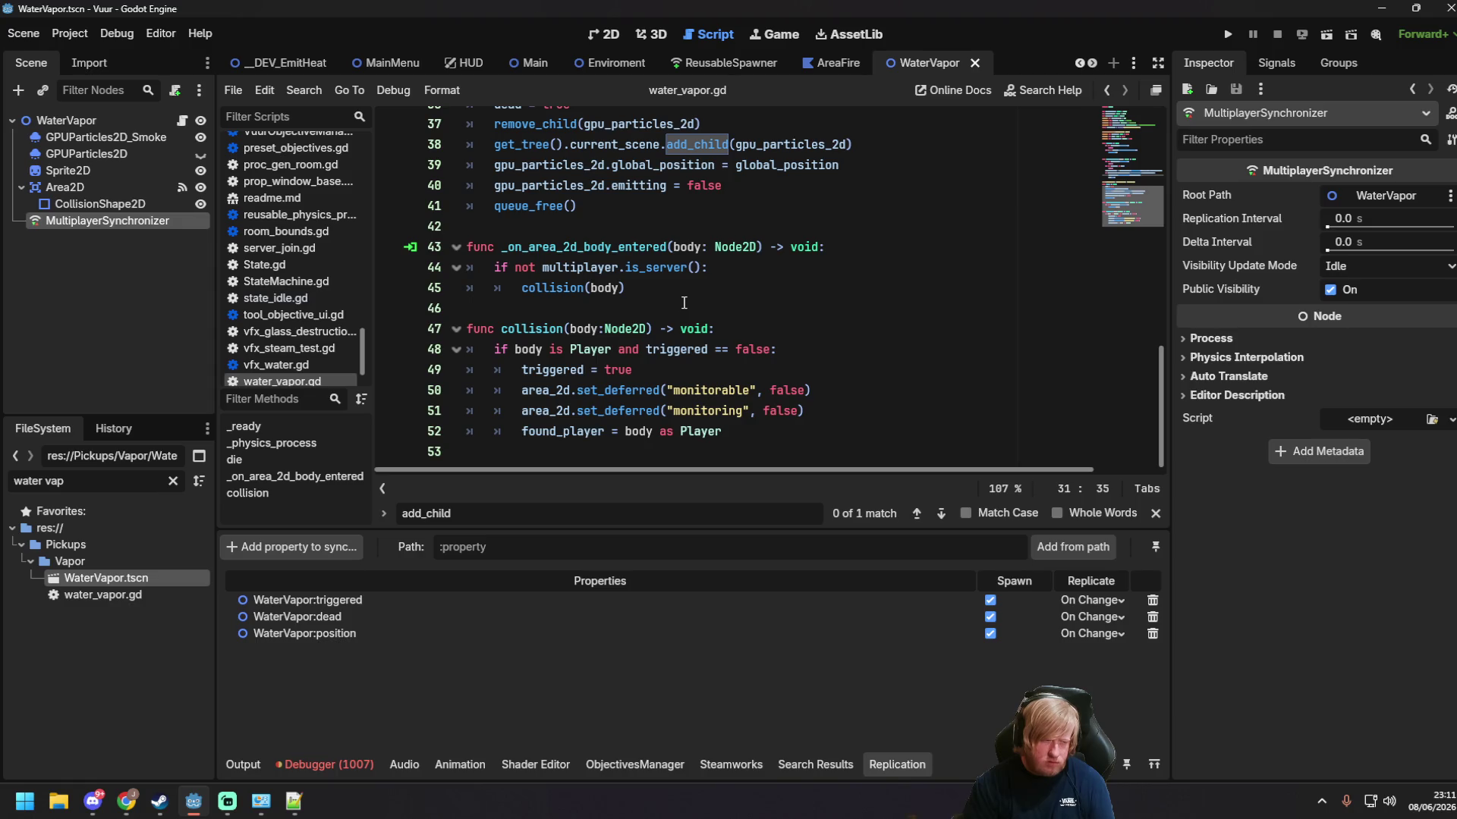
pyautogui.click(683, 293)
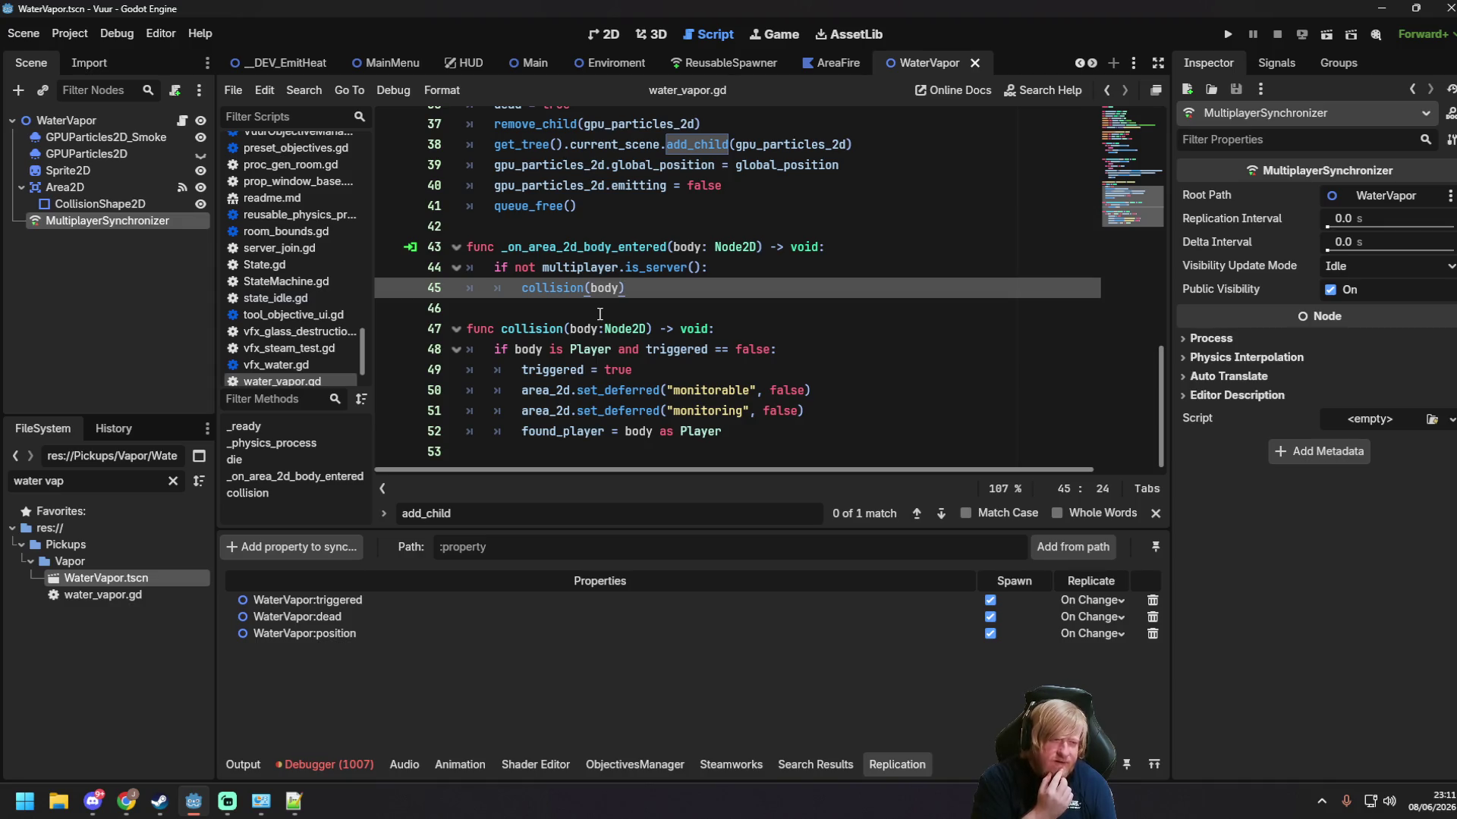
pyautogui.click(599, 314)
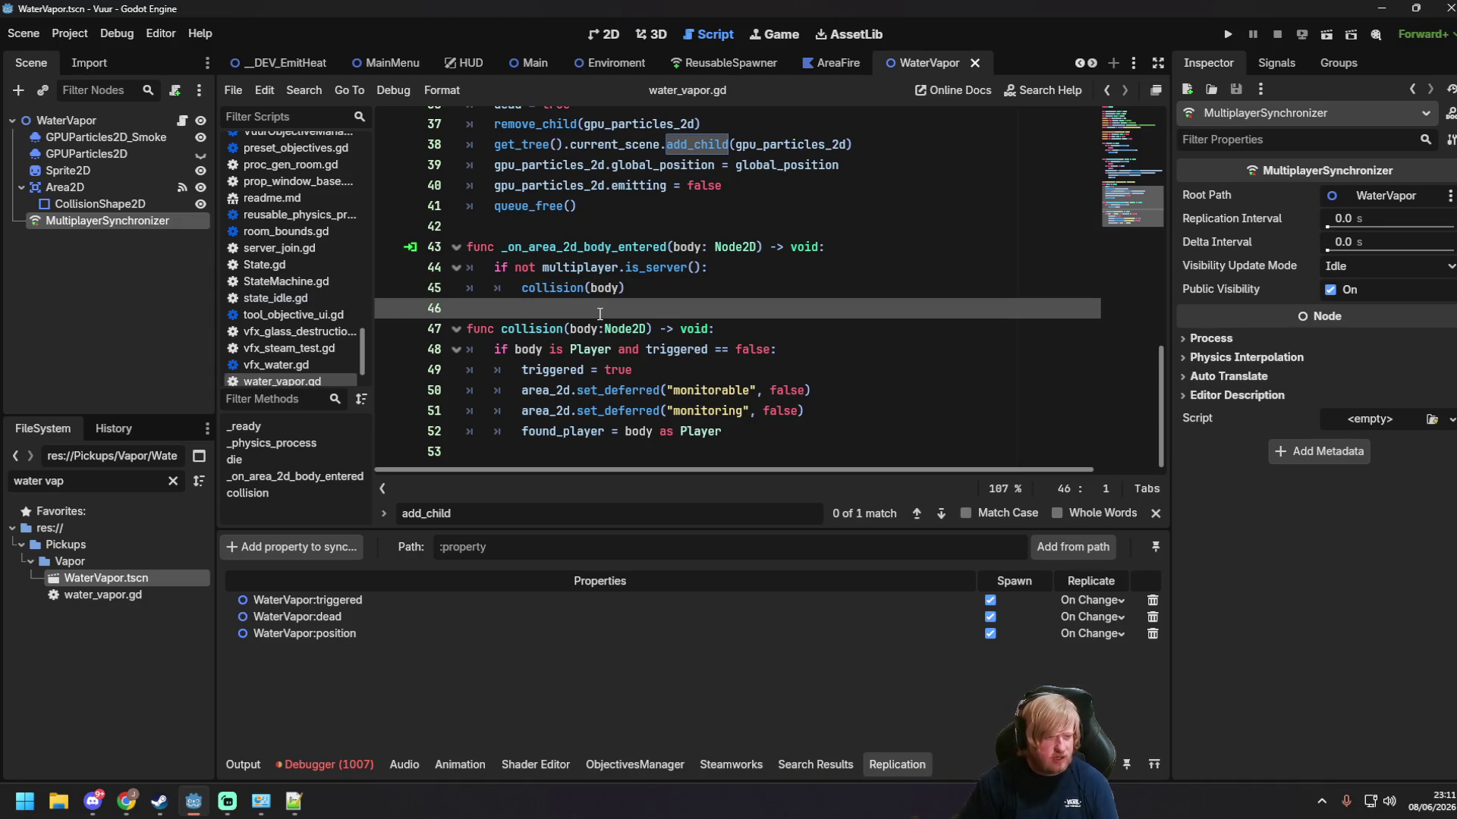
pyautogui.press('Return')
pyautogui.write('@rpc(')
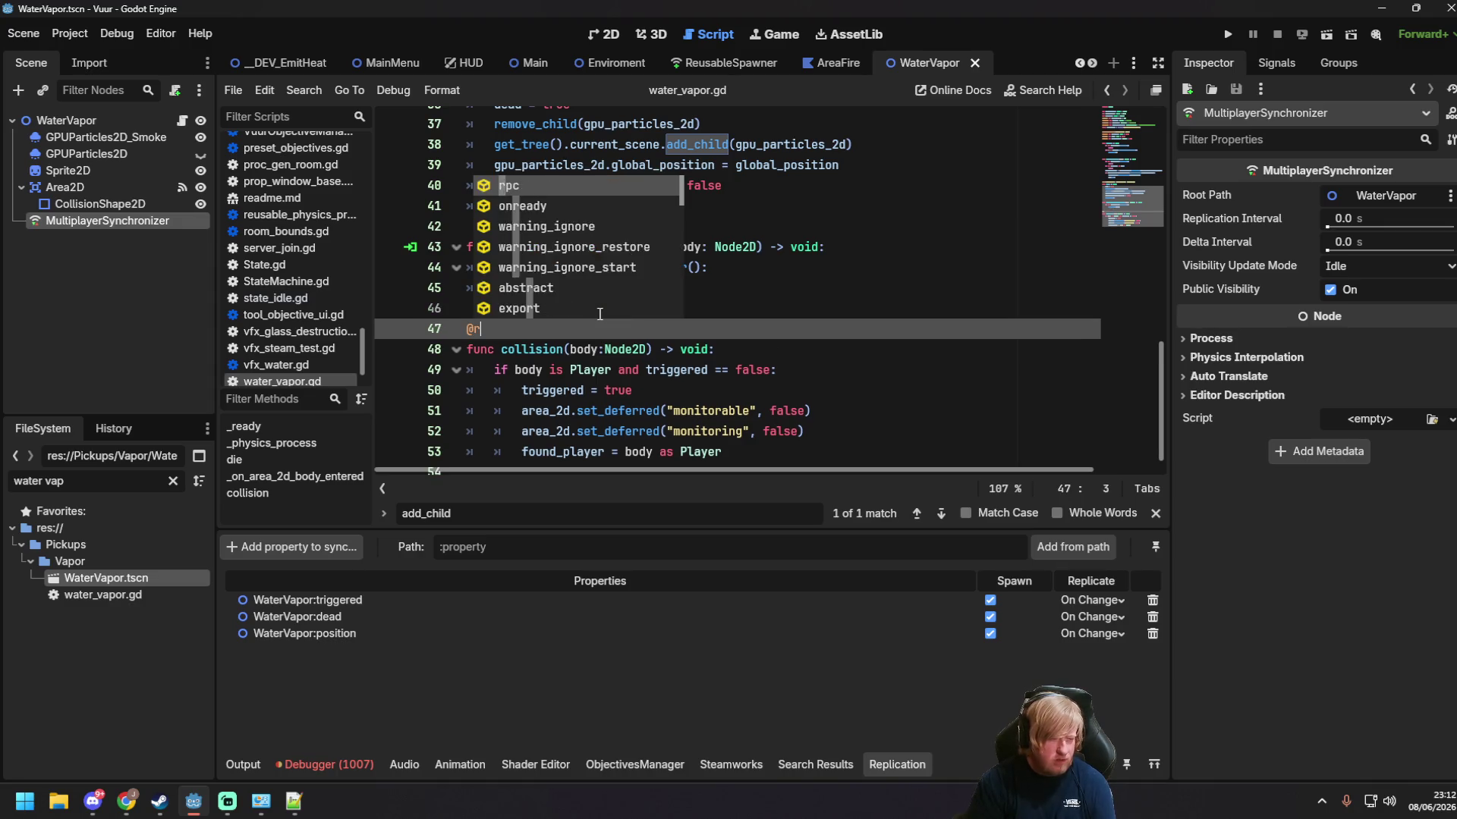
pyautogui.write('"')
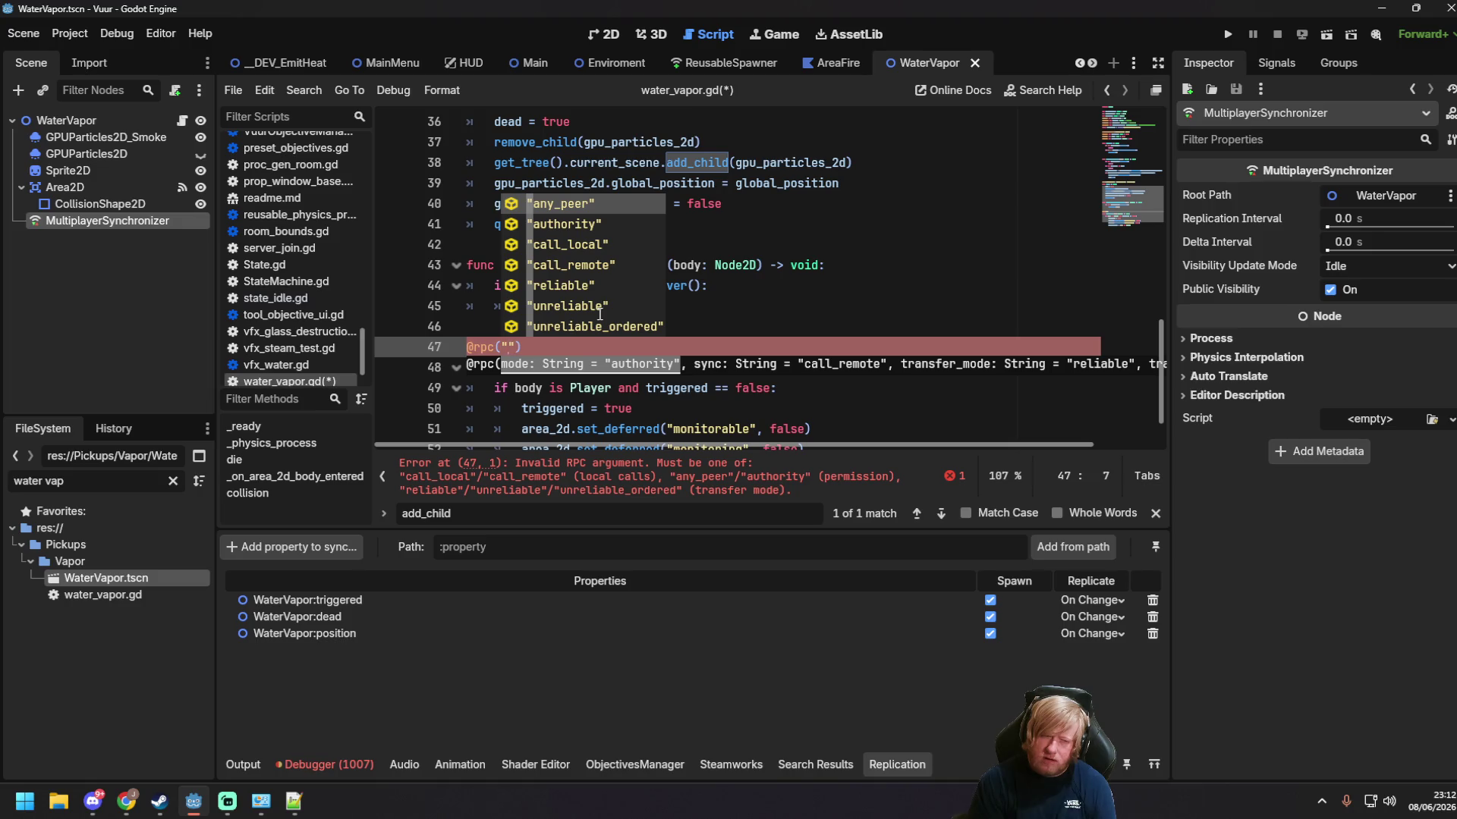
pyautogui.press('BackSpace')
pyautogui.press('BackSpace')
pyautogui.press('BackSpace')
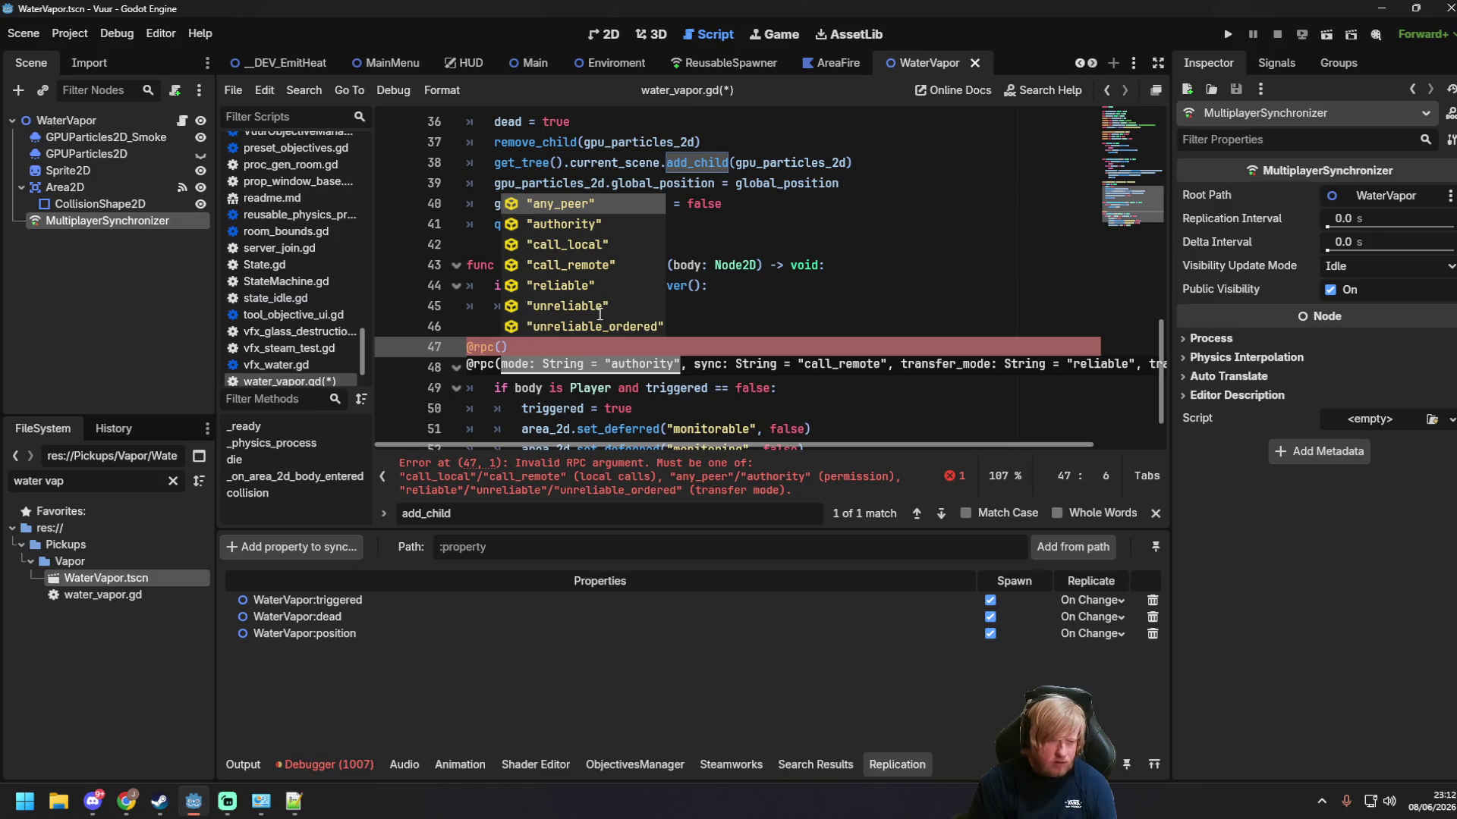
pyautogui.press('BackSpace')
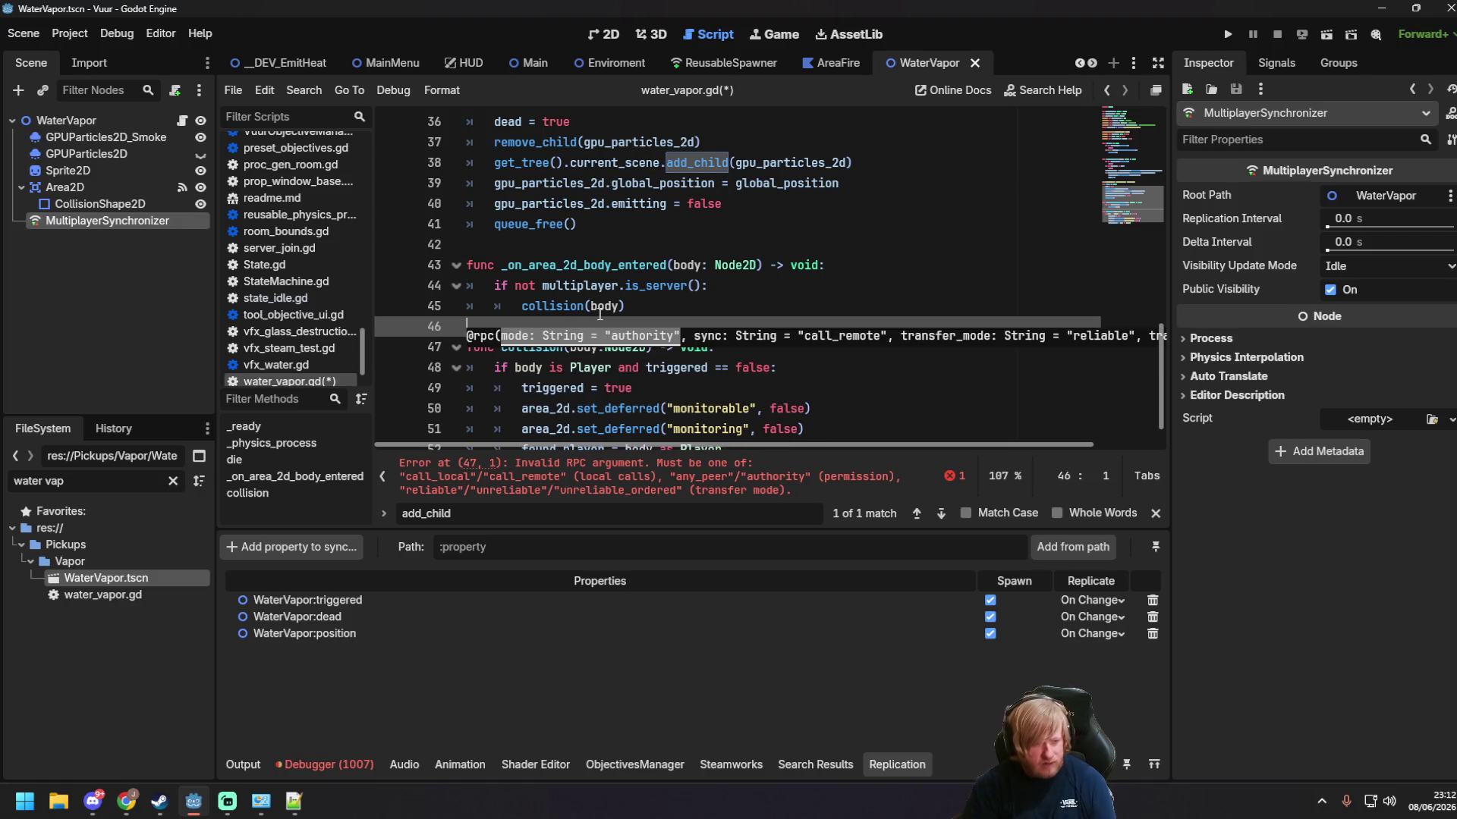
# - Select the whole script and cycle through the other open applications
pyautogui.hotkey('ctrl', 'a')
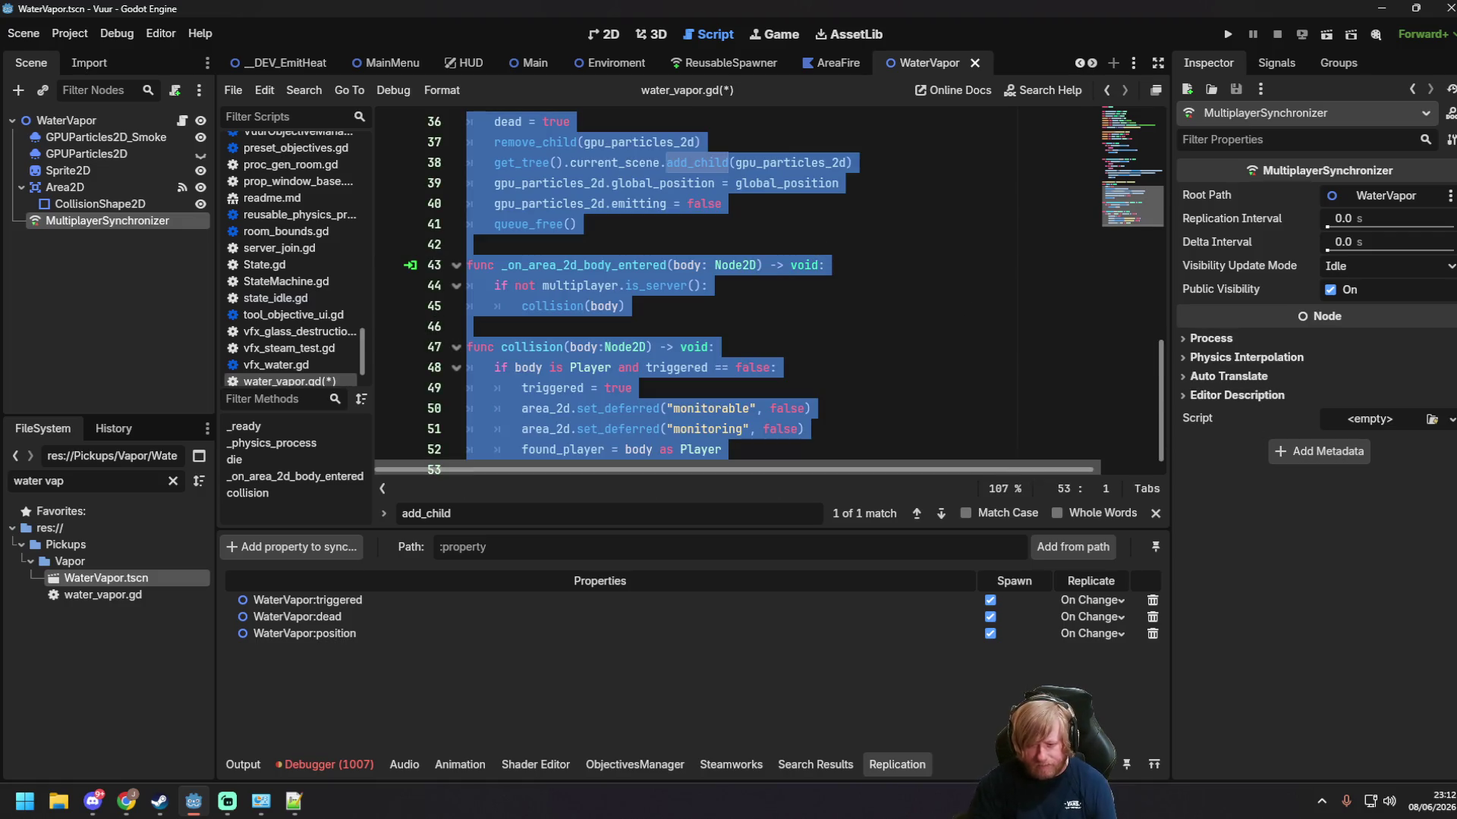
pyautogui.hotkey('alt', 'Tab')
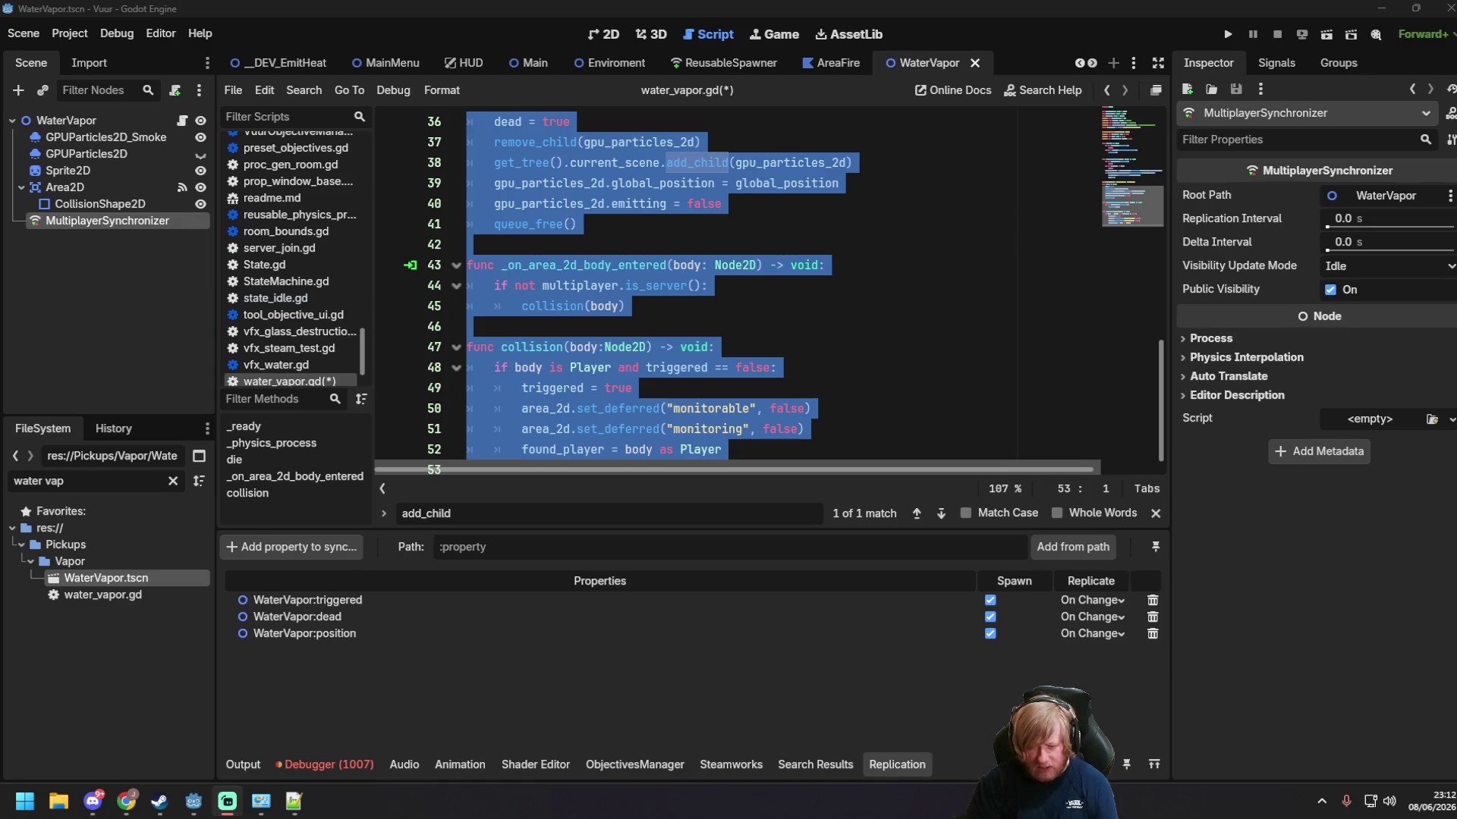
pyautogui.hotkey('alt', 'Tab')
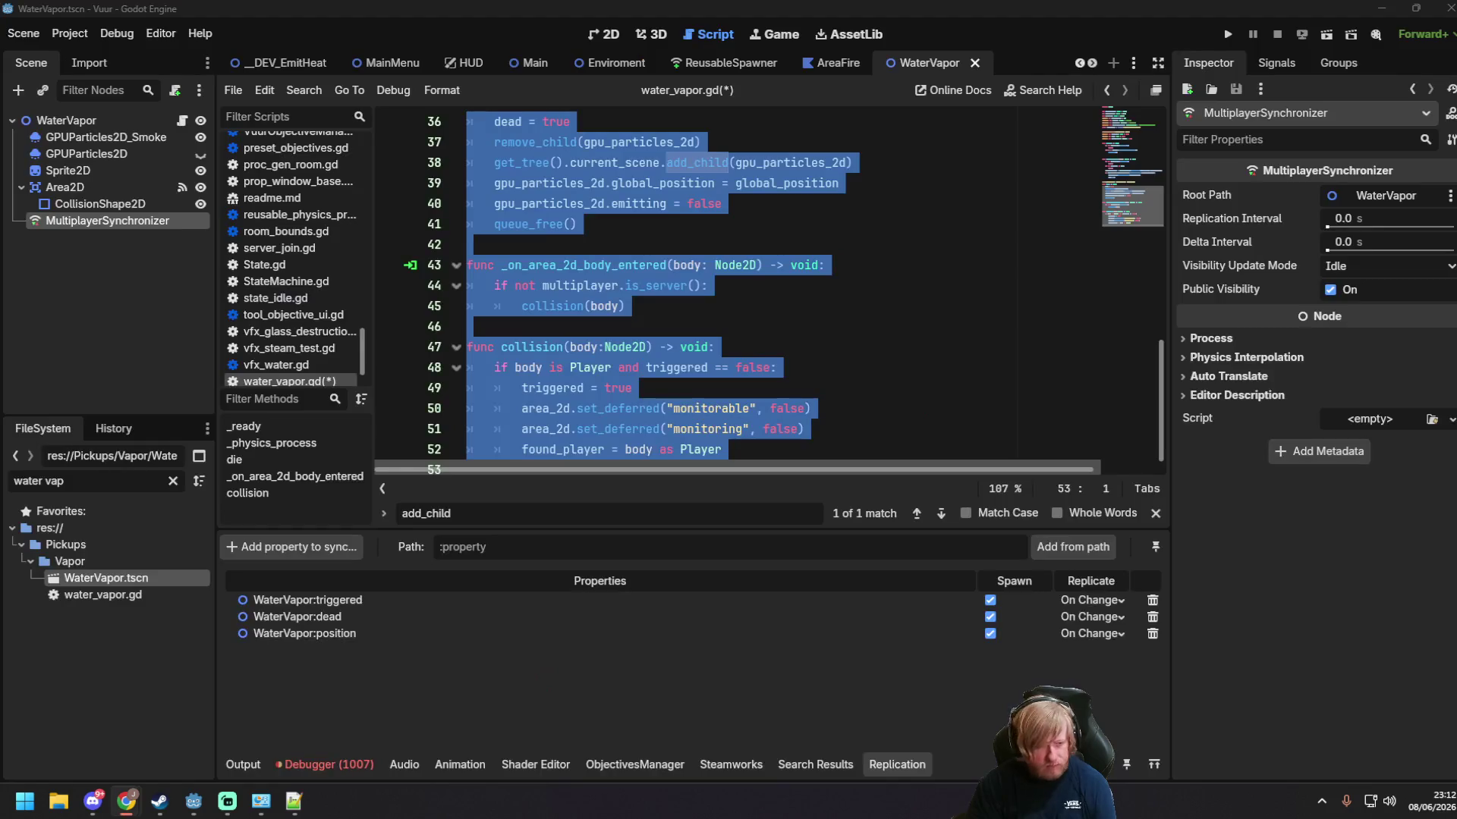
pyautogui.hotkey('alt', 'Tab')
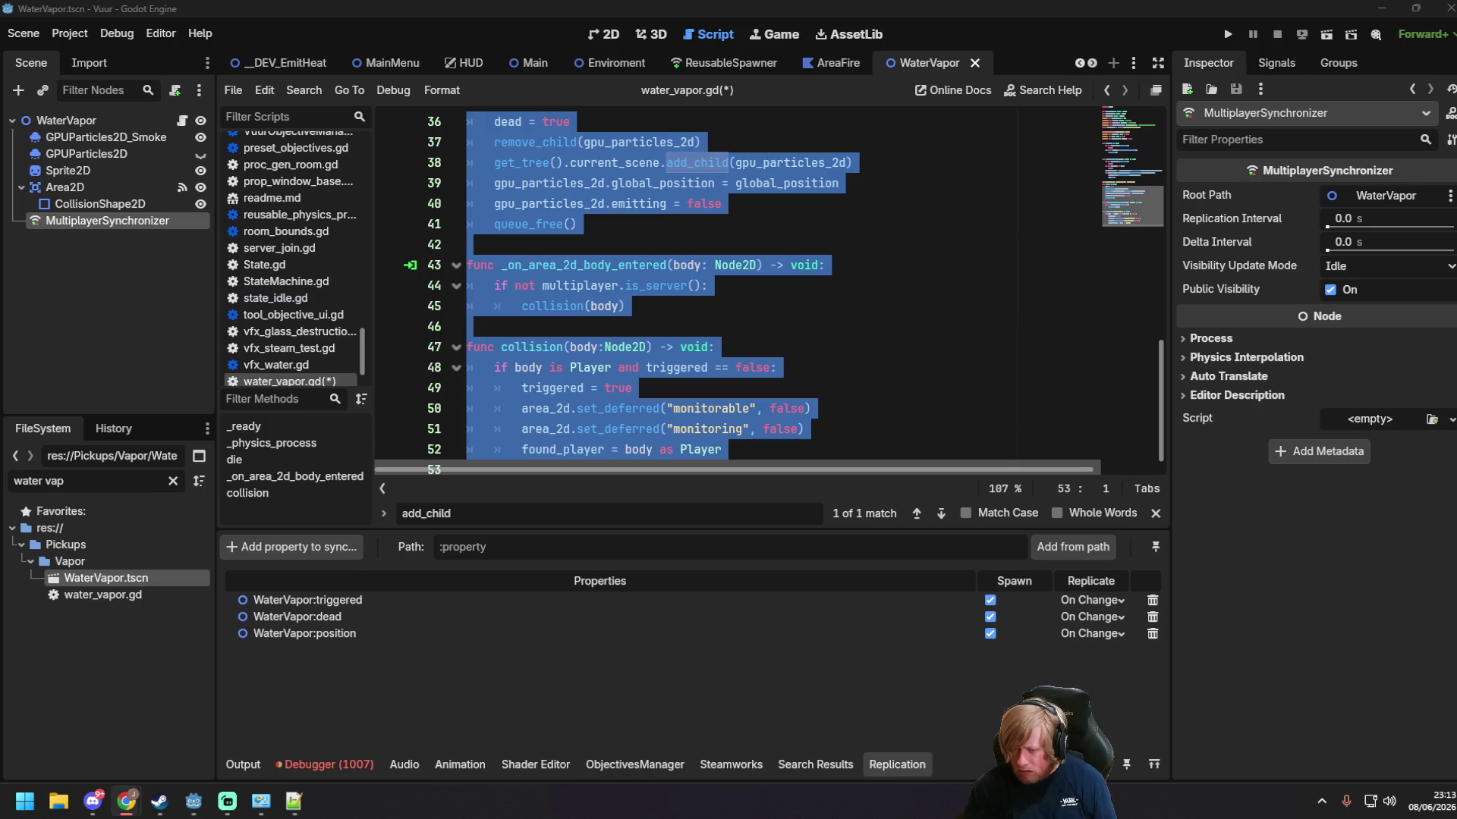
# - Remove 'not' so line 44 reads 'if multiplayer.is_server():', save, then bring Steam forward
pyautogui.scroll(3)
pyautogui.click(553, 286)
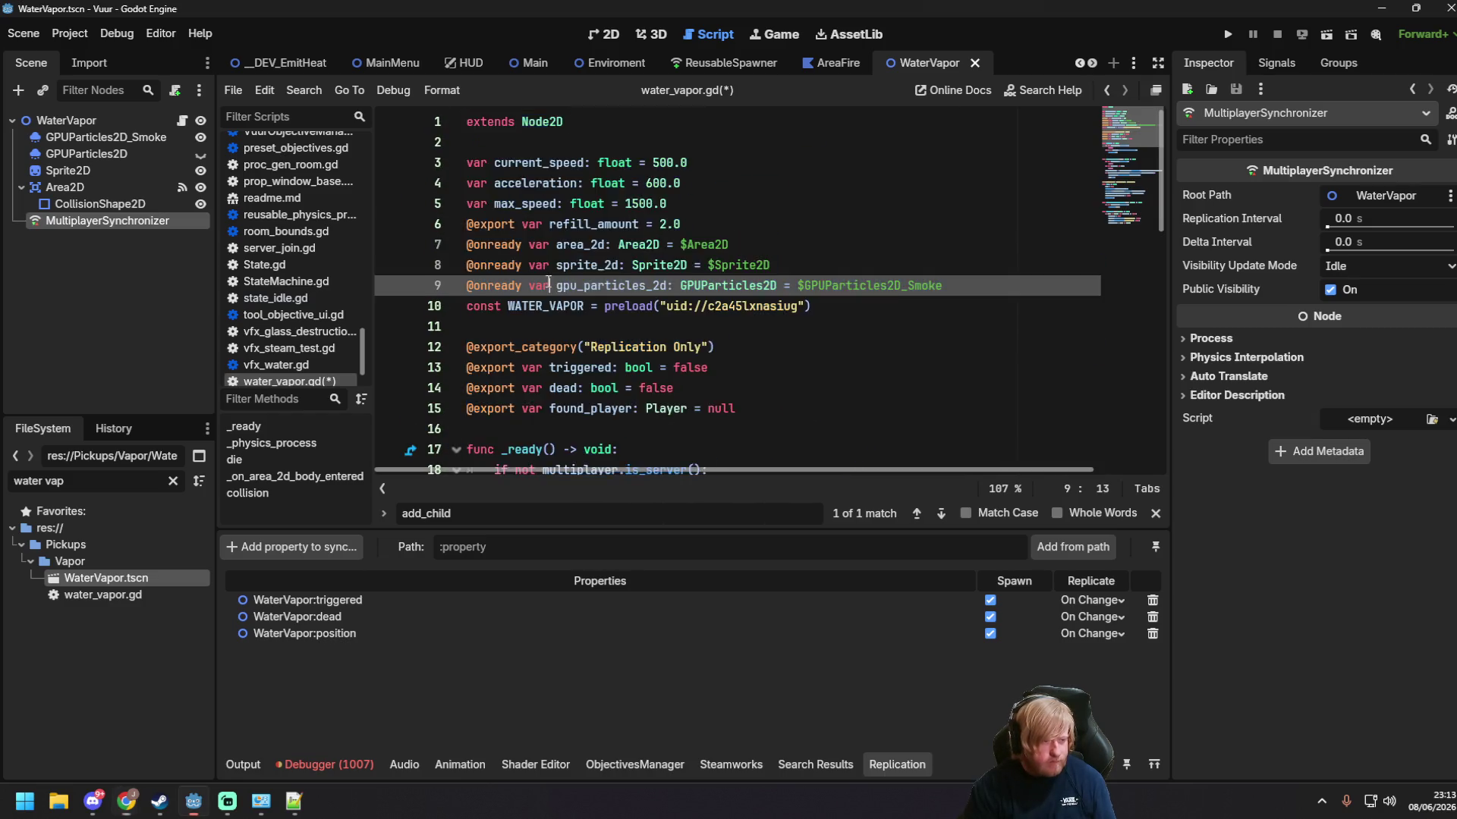
pyautogui.scroll(-3)
pyautogui.click(517, 225)
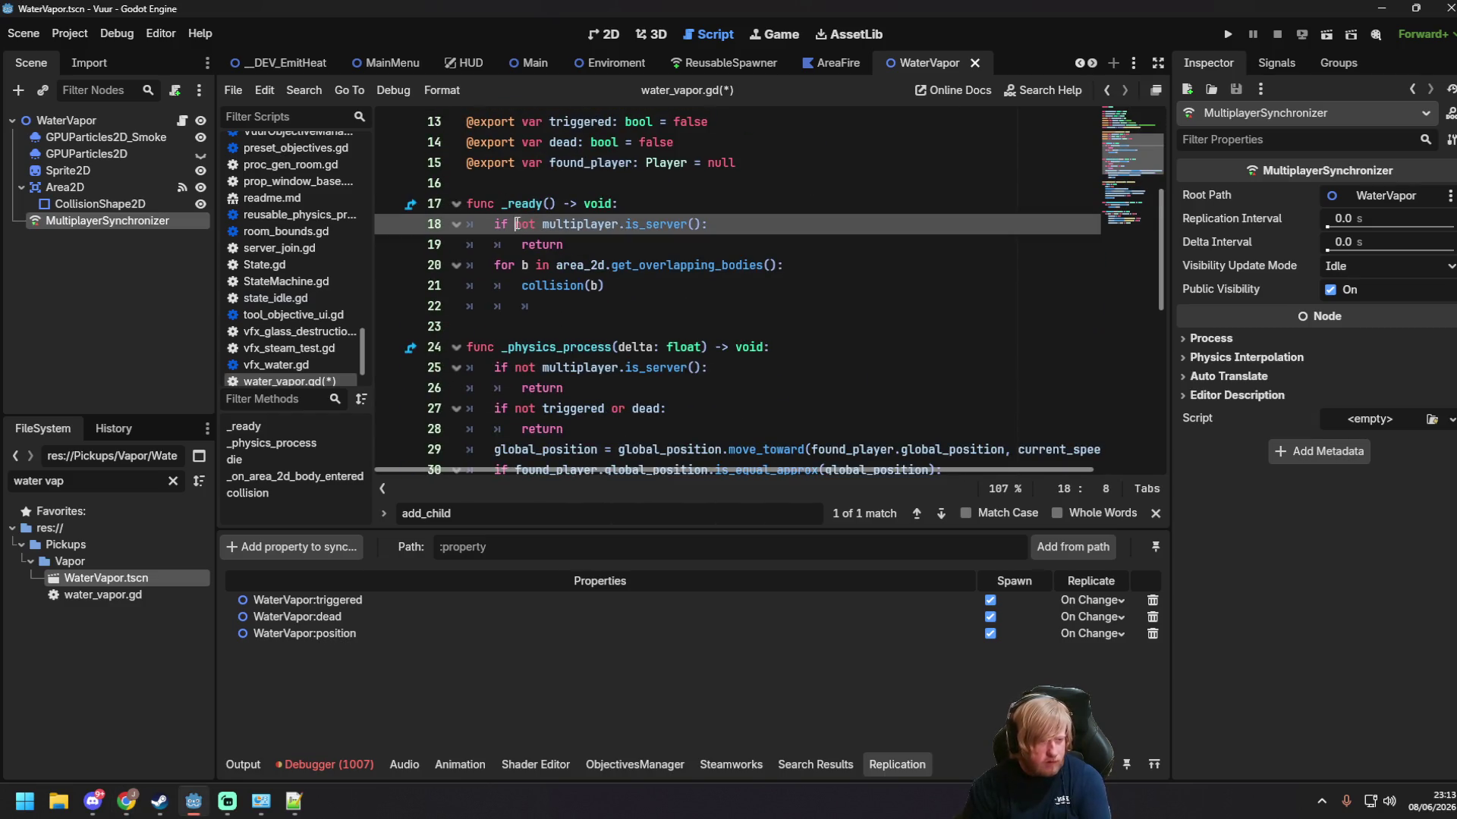
pyautogui.doubleClick(524, 225)
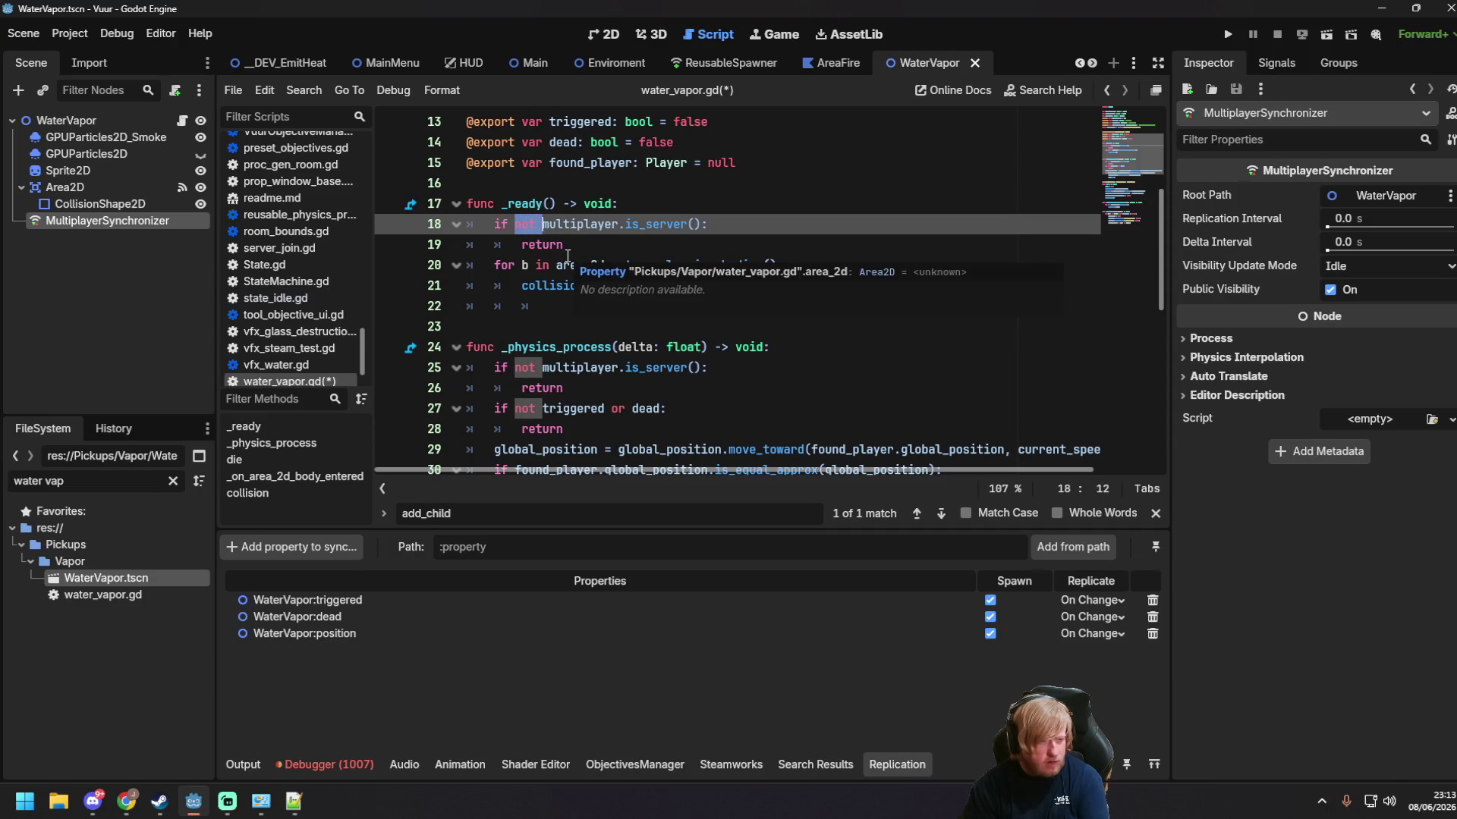
pyautogui.scroll(-3)
pyautogui.scroll(3)
pyautogui.scroll(-3)
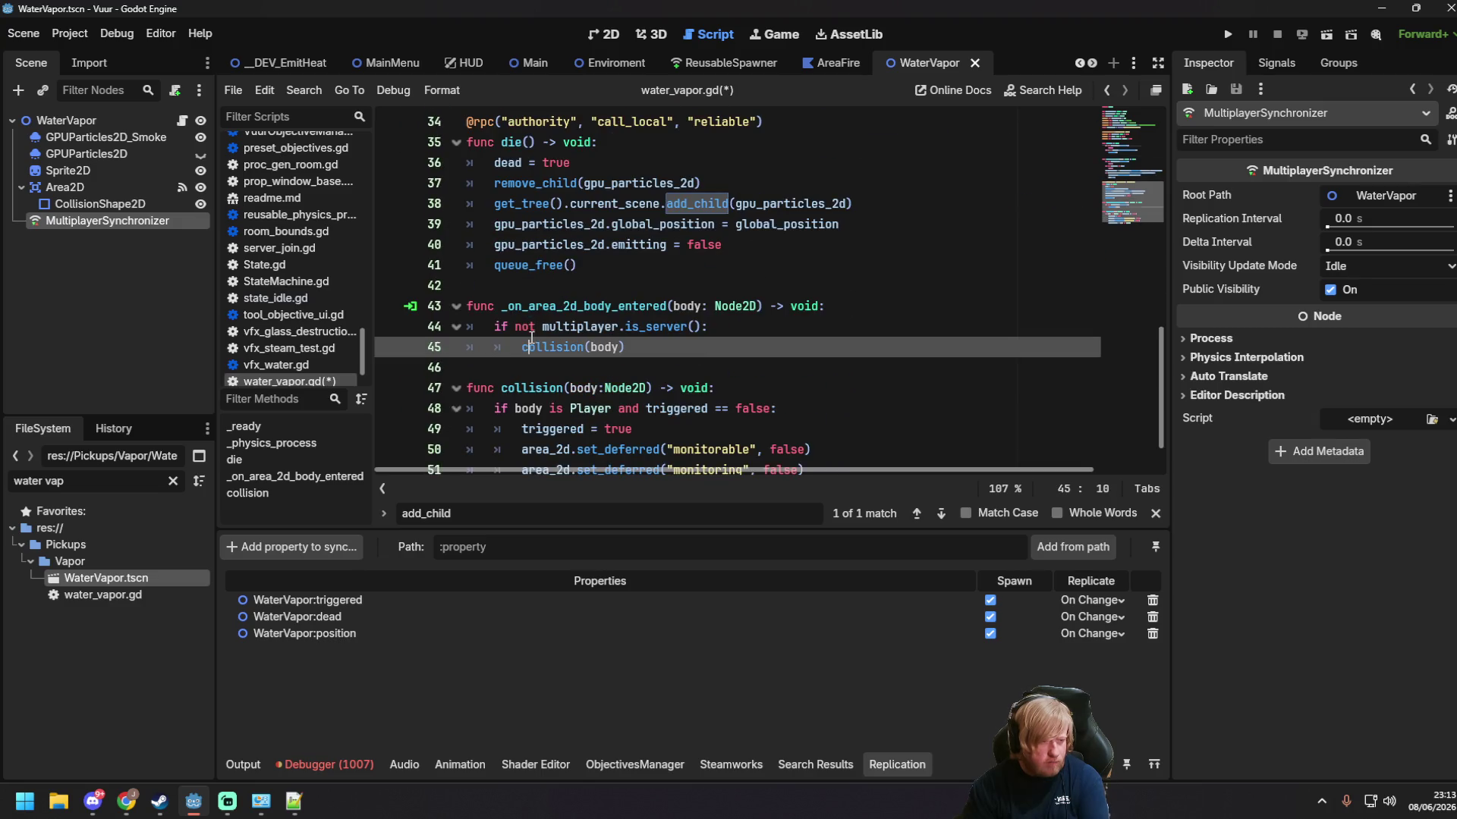
pyautogui.click(536, 326)
pyautogui.press('BackSpace')
pyautogui.press('BackSpace')
pyautogui.press('BackSpace')
pyautogui.click(690, 354)
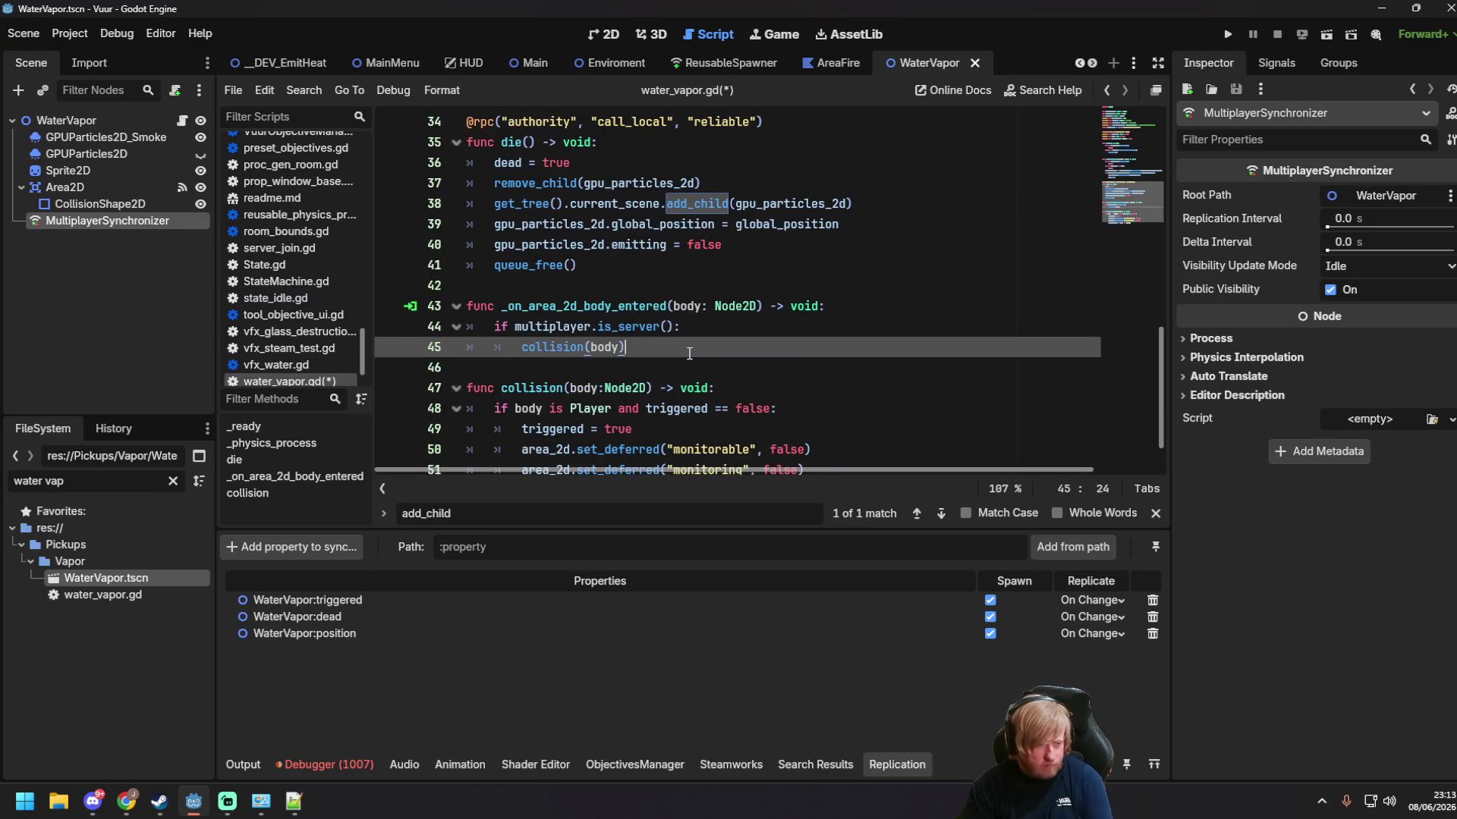
pyautogui.hotkey('ctrl', 's')
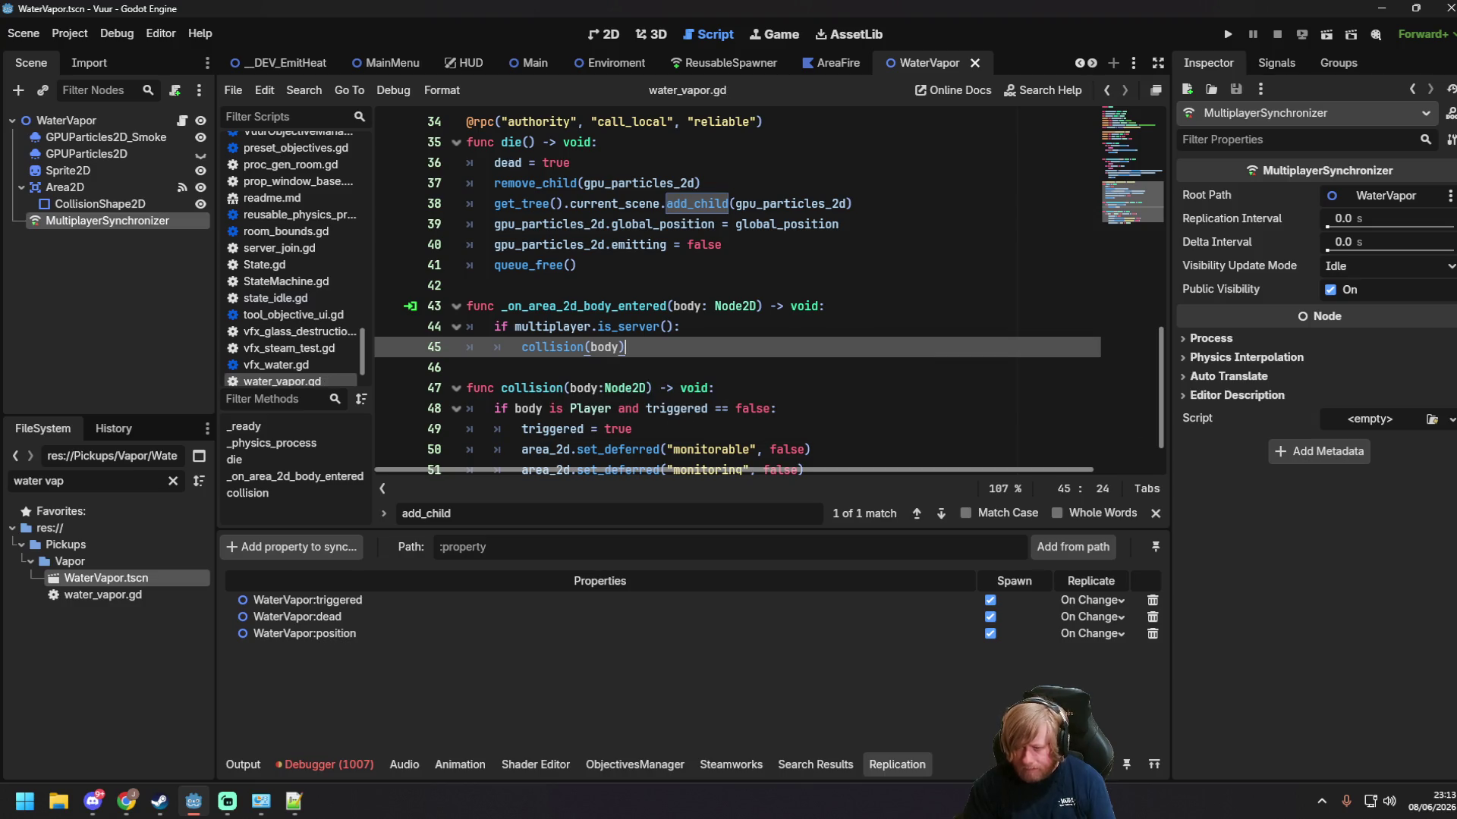
pyautogui.scroll(-3)
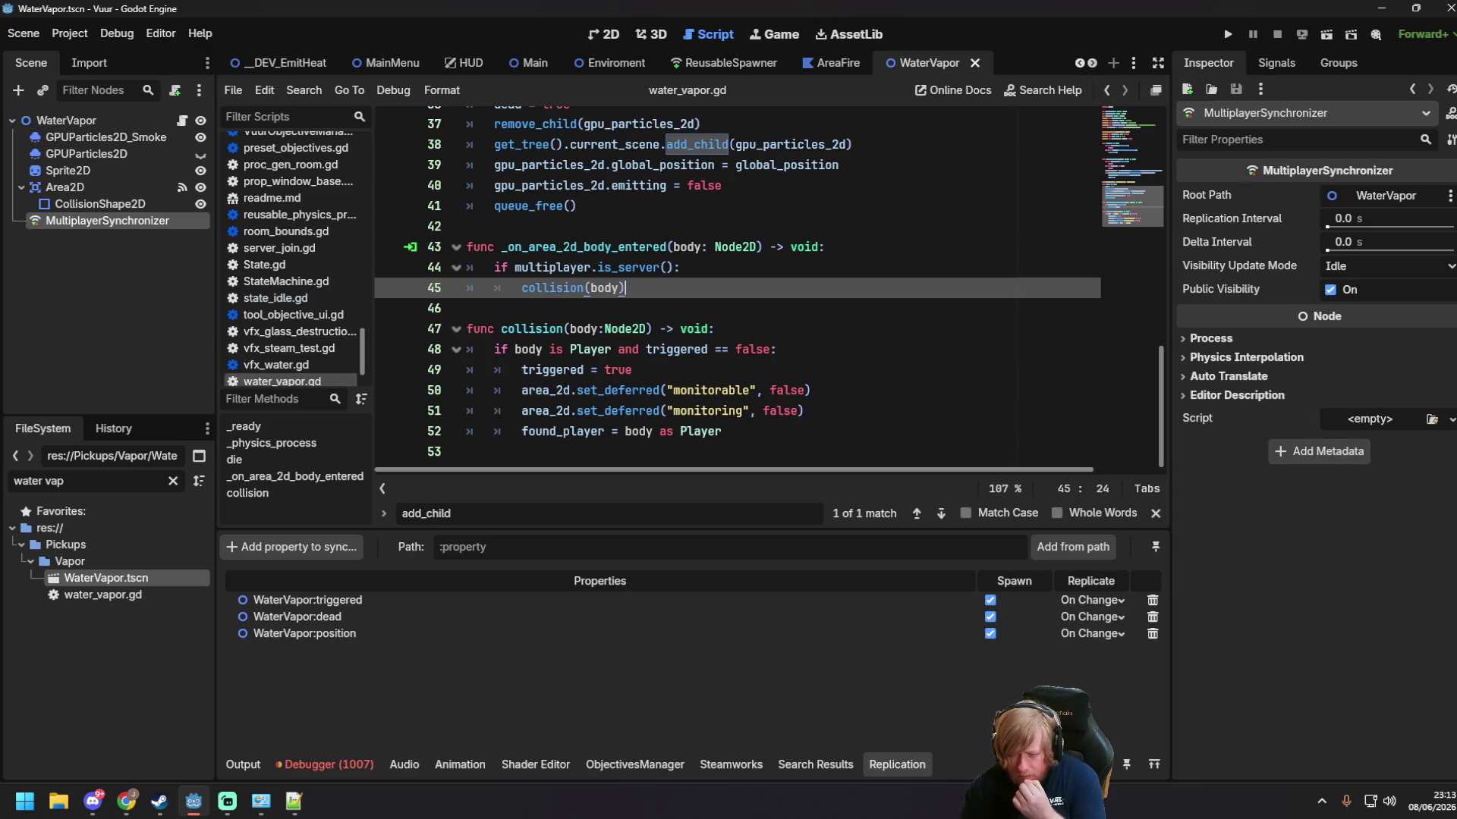
pyautogui.hotkey('alt', 'Tab')
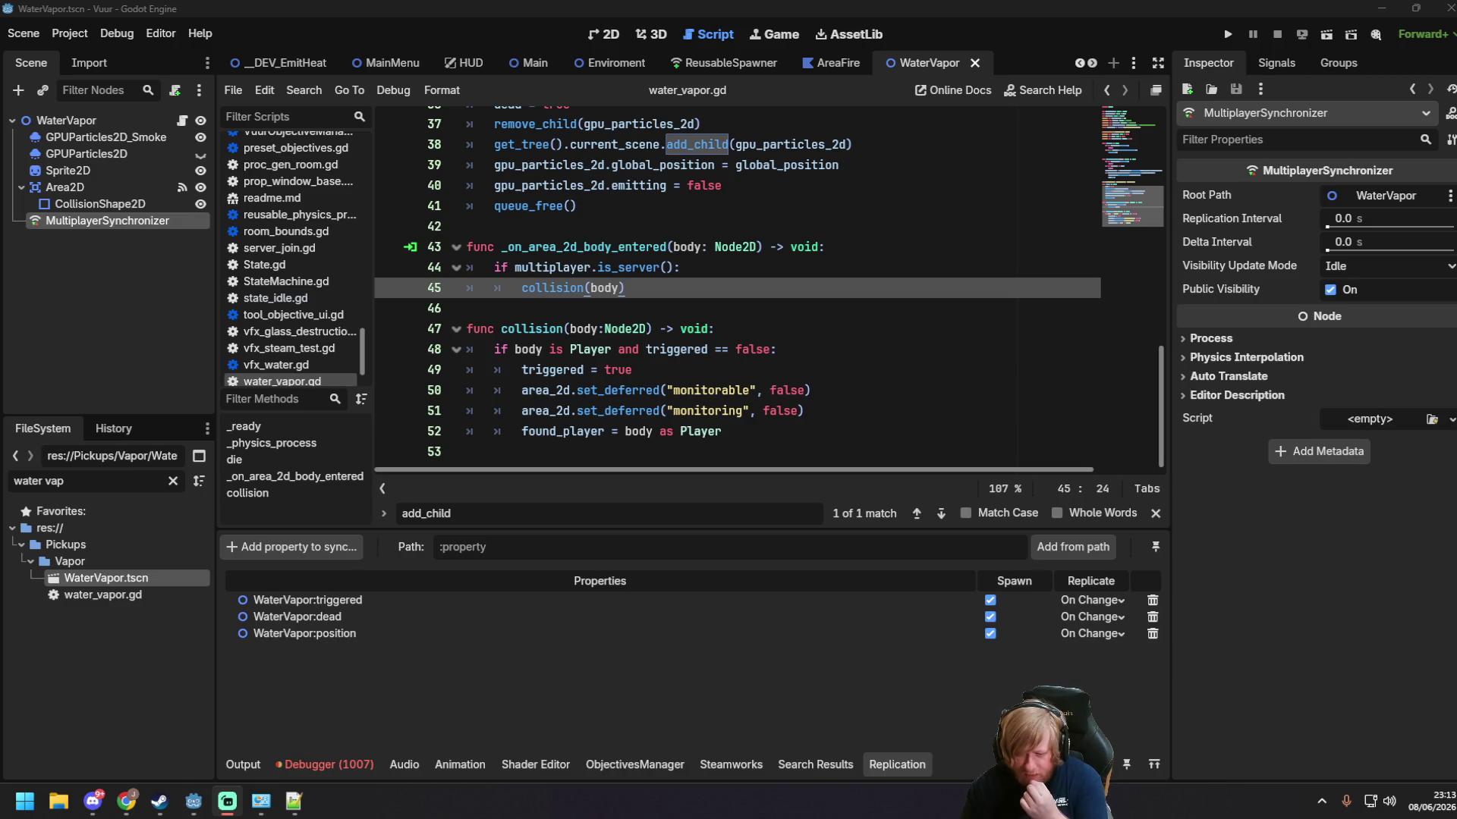
pyautogui.hotkey('alt', 'Tab')
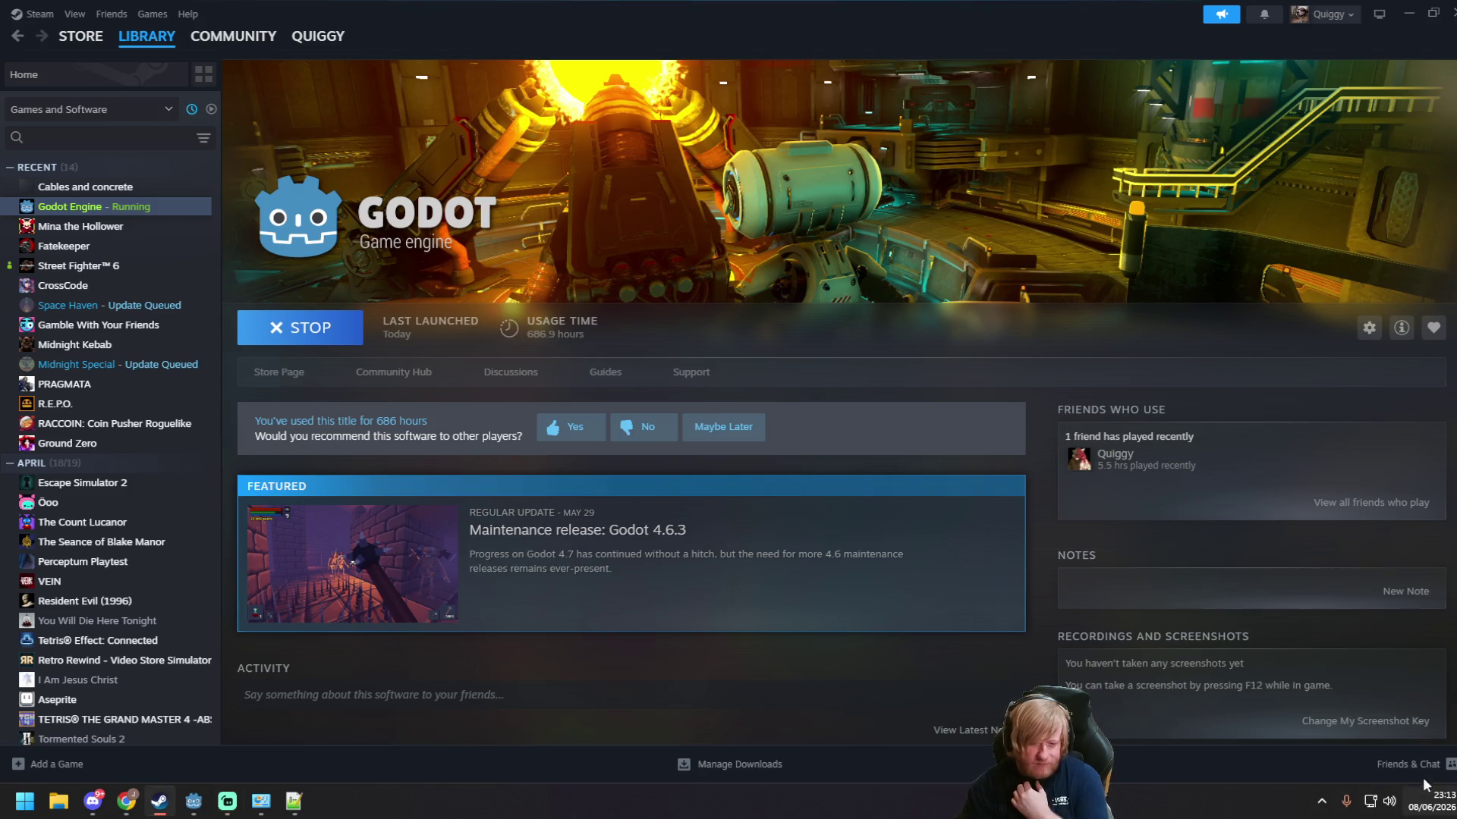
# - Open Steam's friends list and start a chat with the friend playing TEKKEN 8
pyautogui.click(1411, 764)
pyautogui.moveTo(1370, 135); pyautogui.dragTo(475, 135)
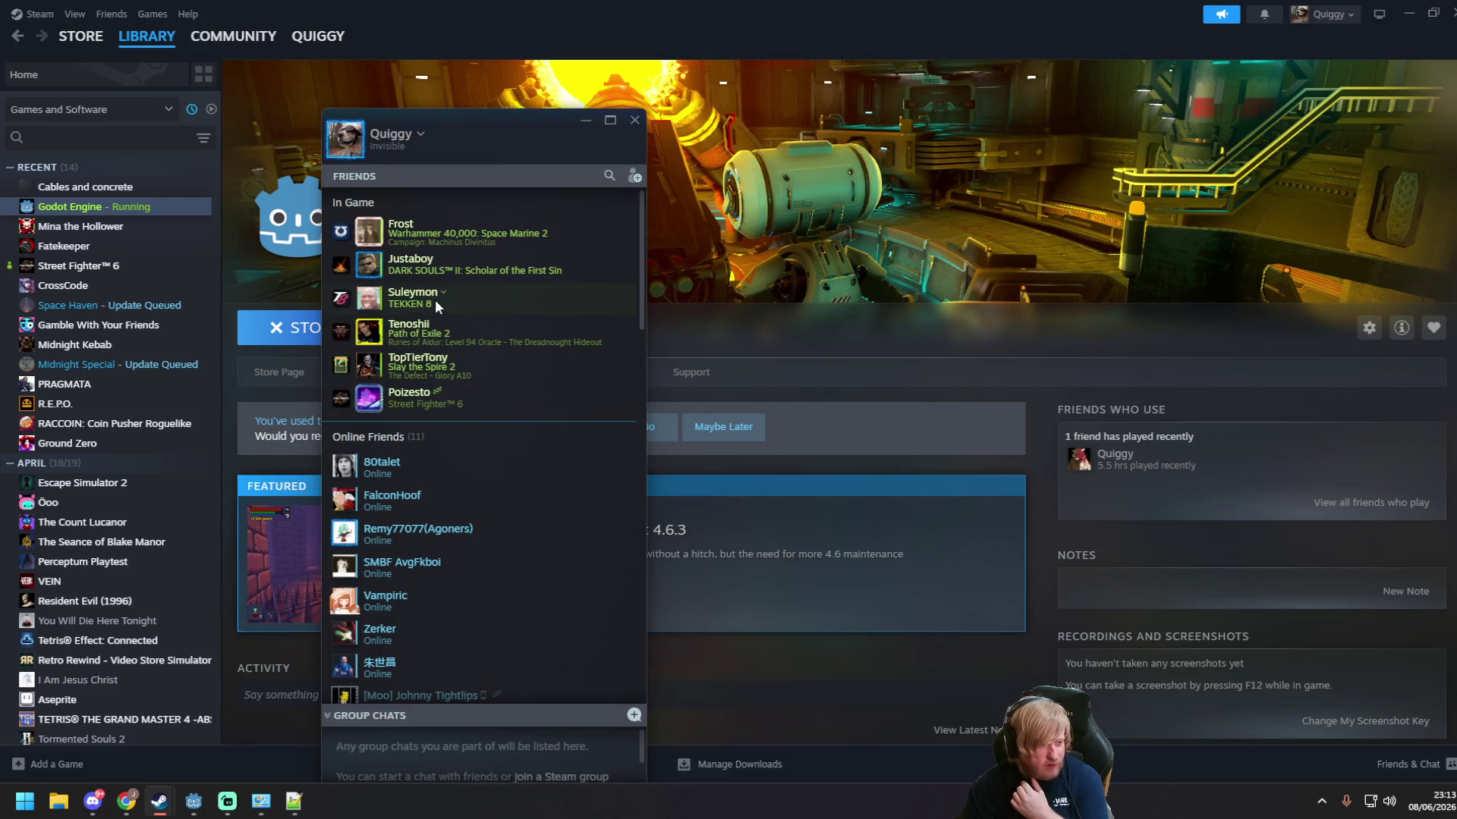
pyautogui.doubleClick(435, 301)
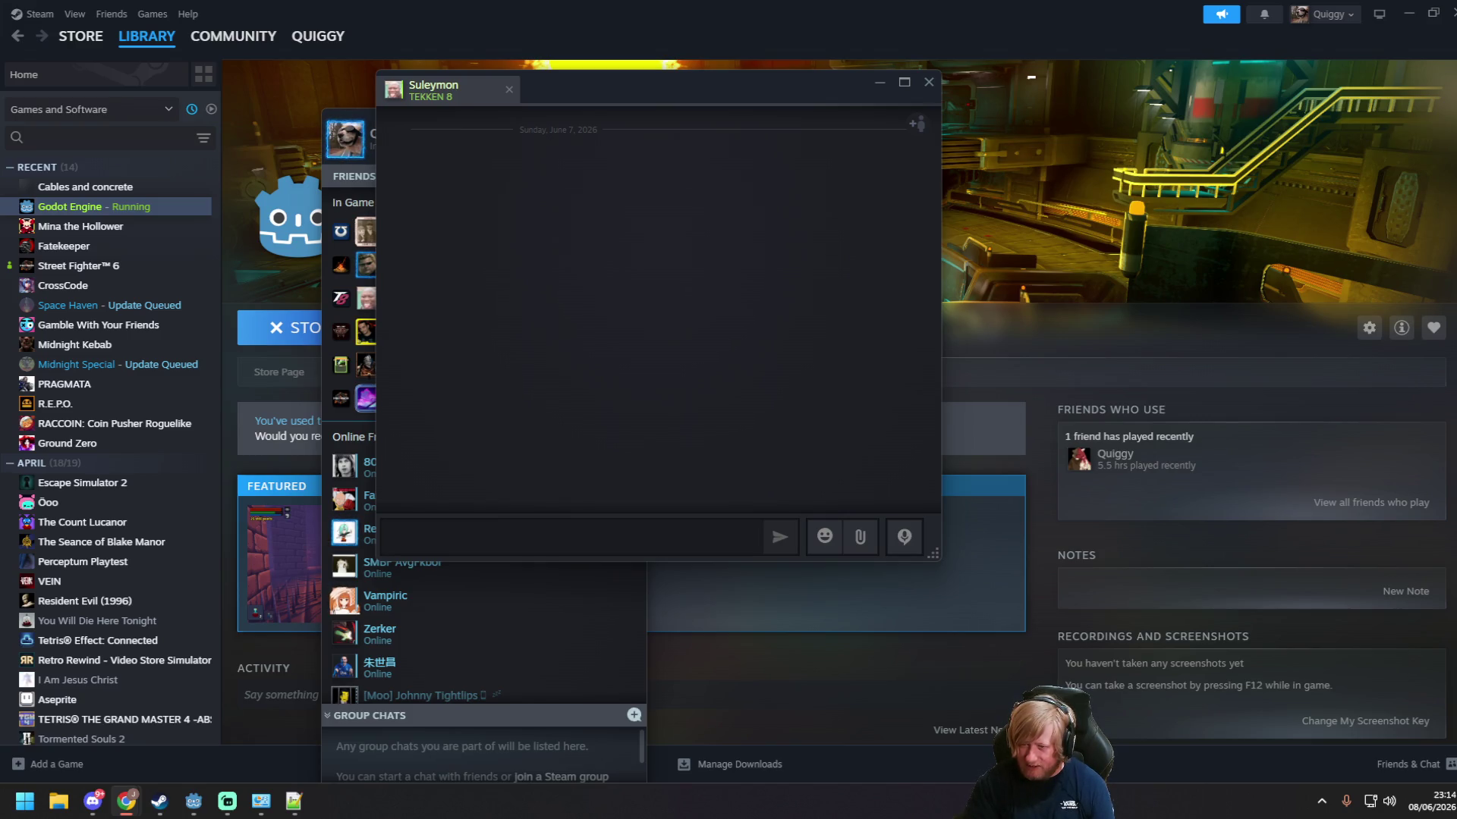
# - Bring the YouTube search results for 'african unc meme' to the front
pyautogui.hotkey('alt', 'Tab')
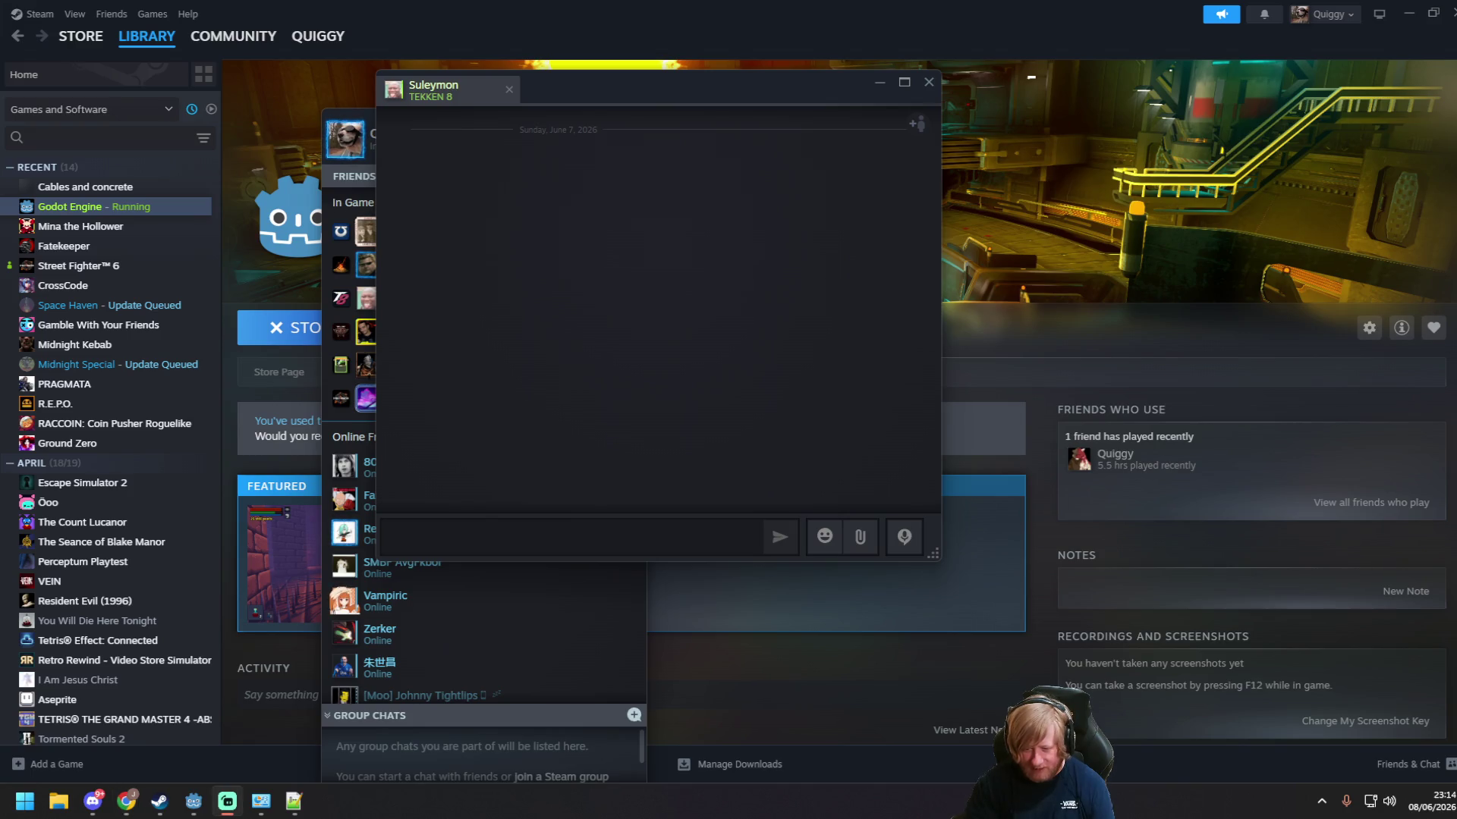
pyautogui.hotkey('alt', 'Tab')
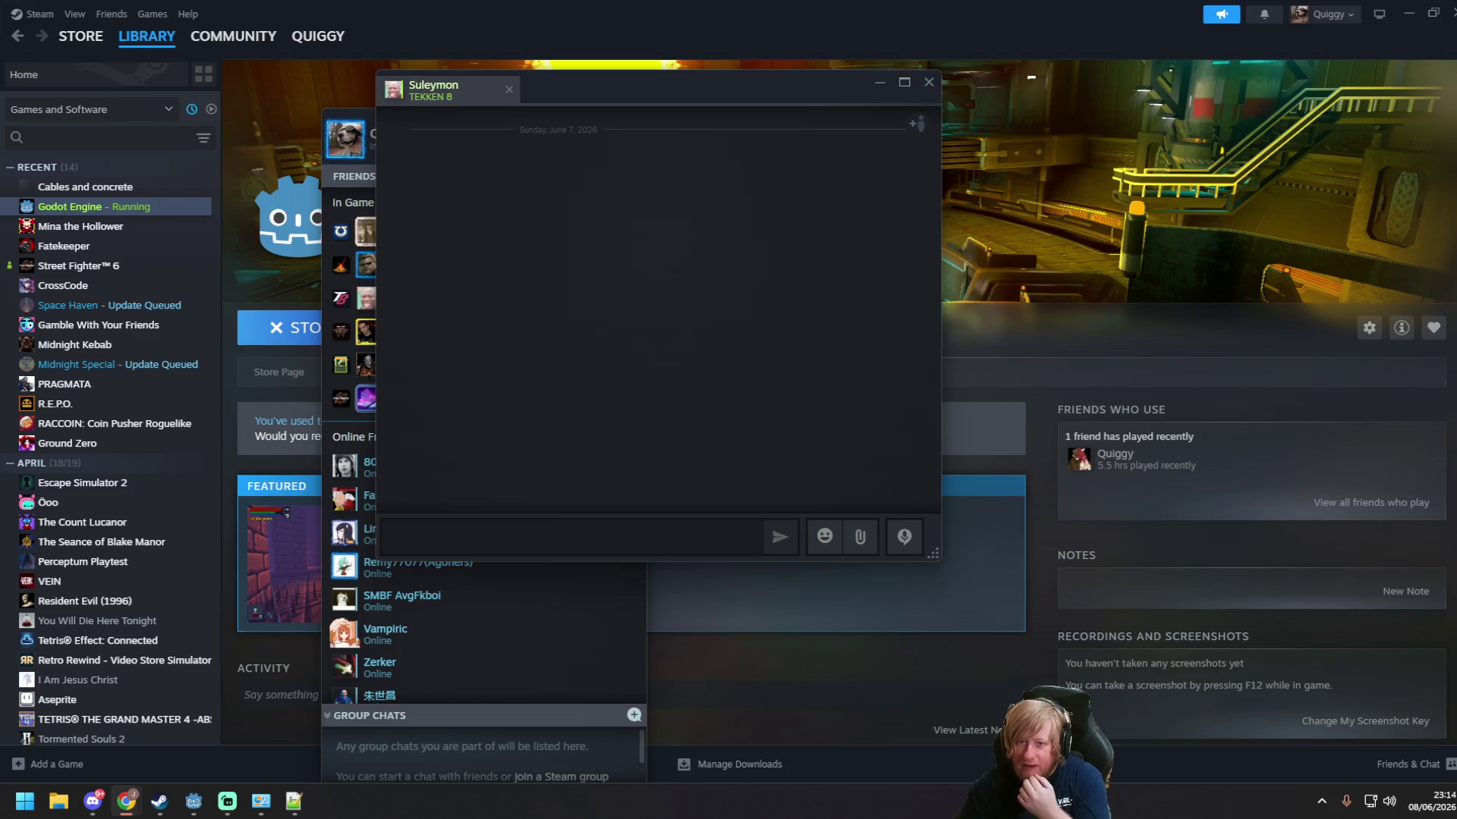
pyautogui.hotkey('alt', 'Tab')
pyautogui.moveTo(574, 17); pyautogui.dragTo(489, 6)
pyautogui.scroll(-3)
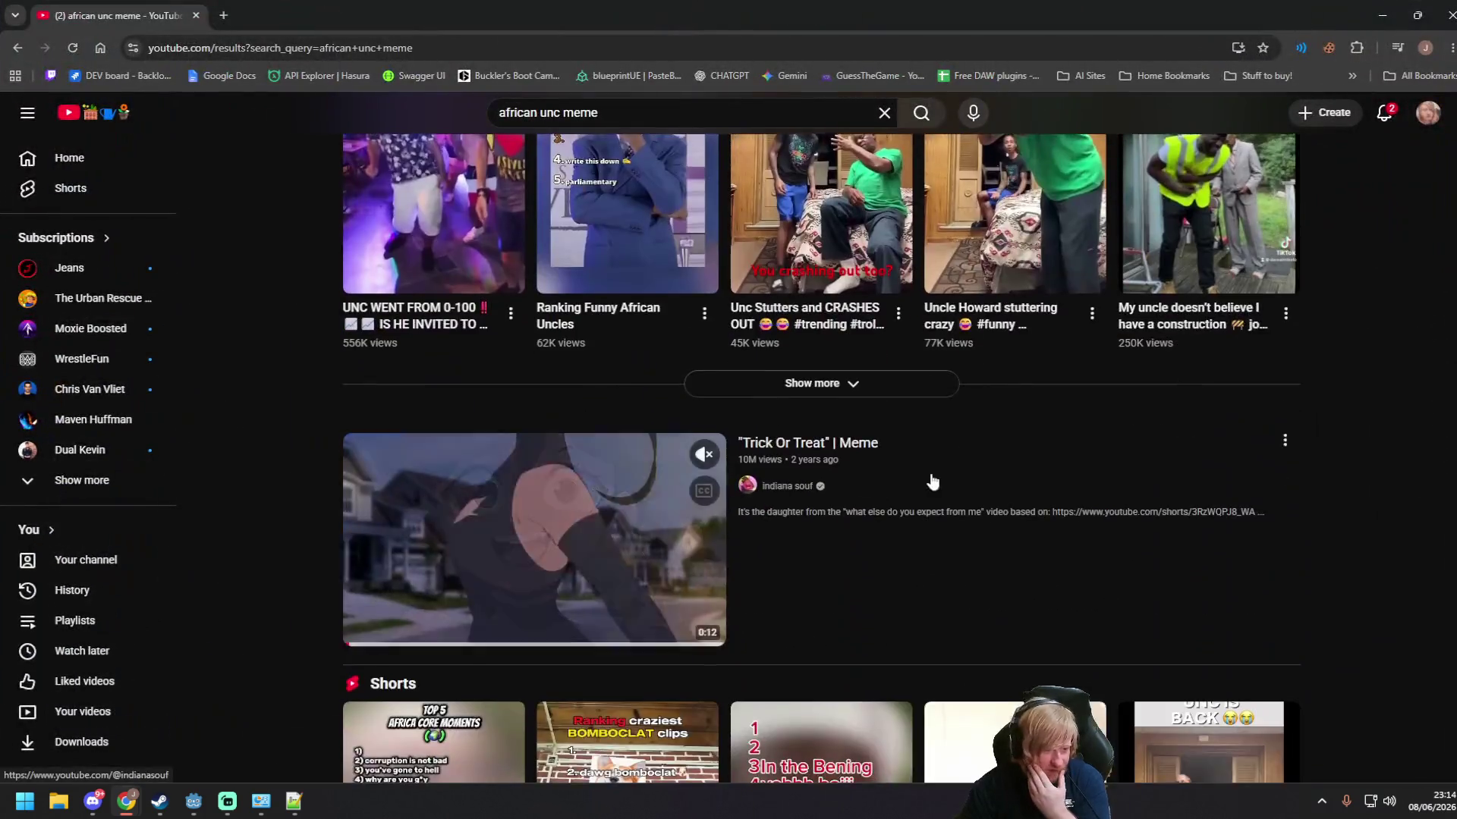
# - Play the short about casting spells on uncles, then pause it
pyautogui.moveTo(636, 431)
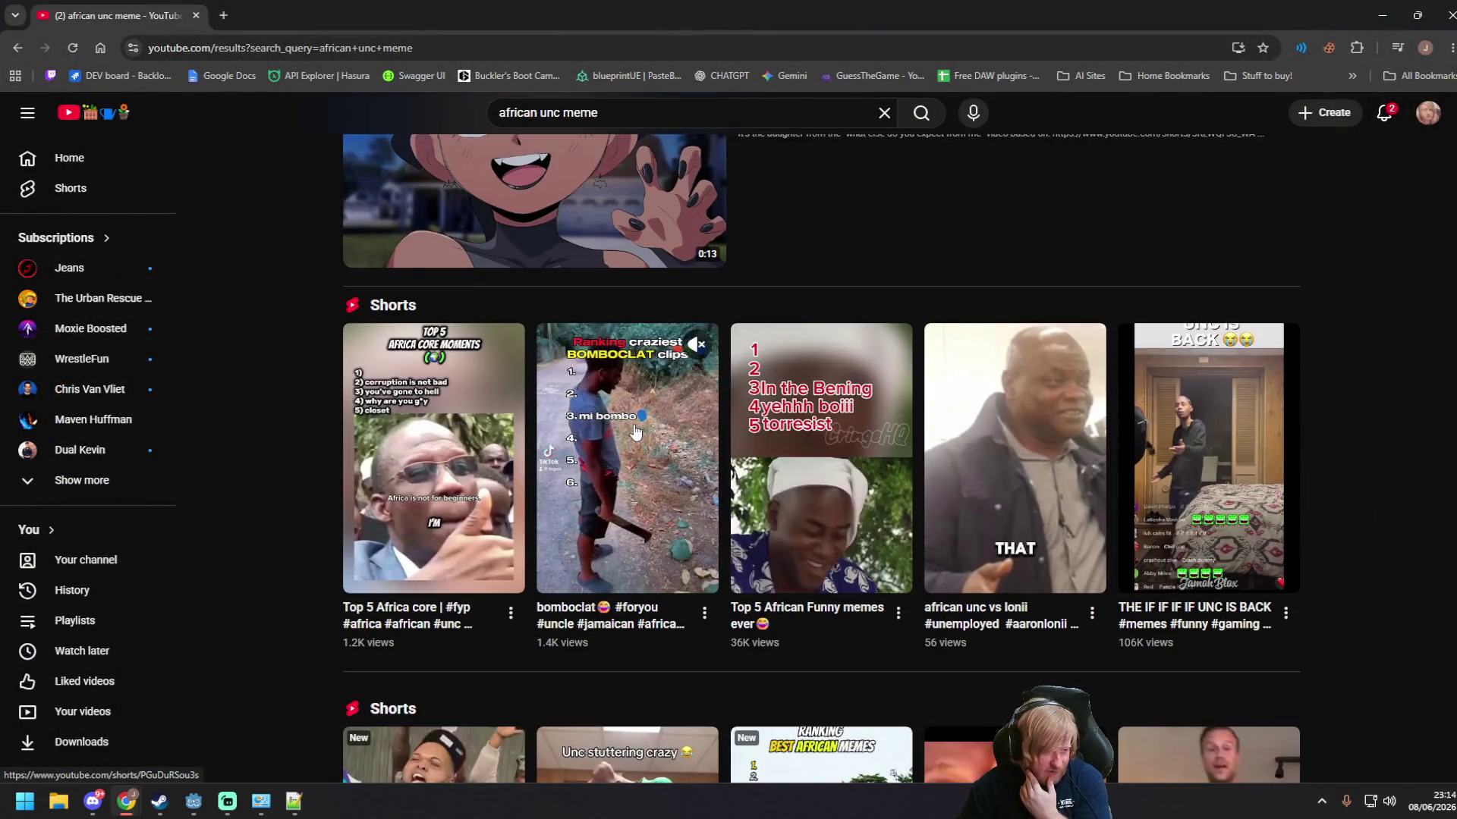
pyautogui.scroll(-3)
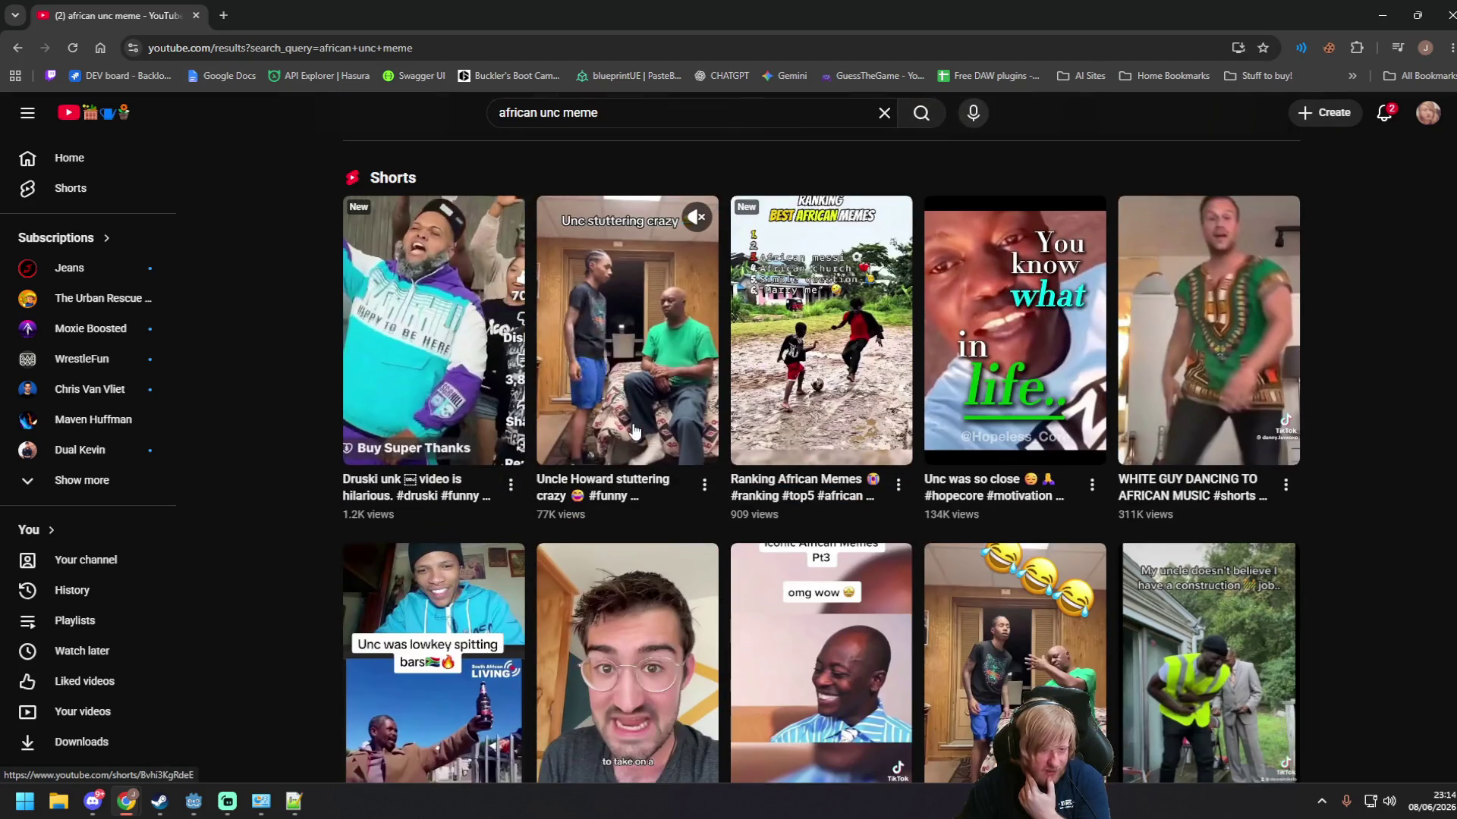
pyautogui.scroll(3)
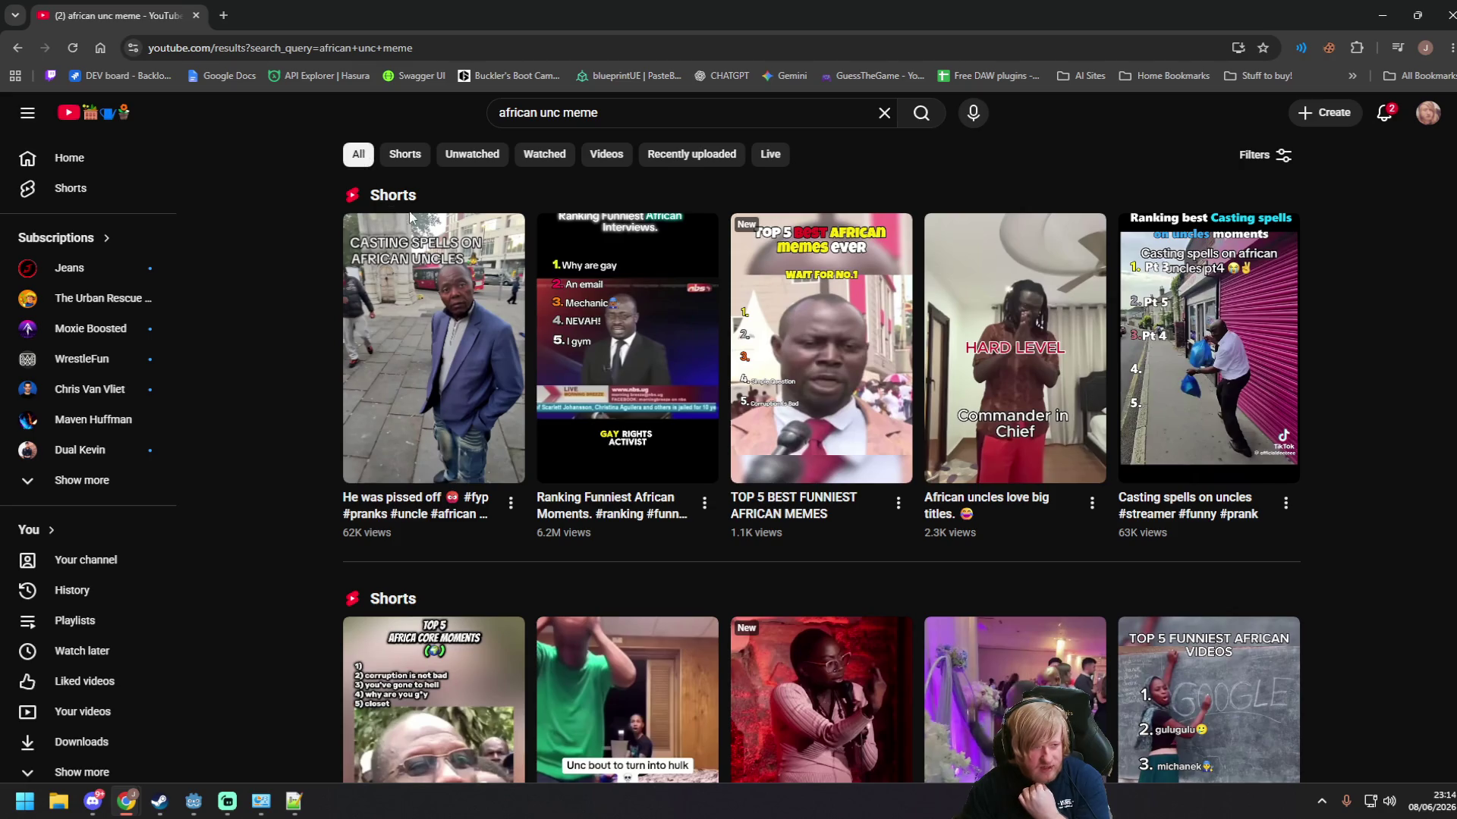
pyautogui.moveTo(630, 348)
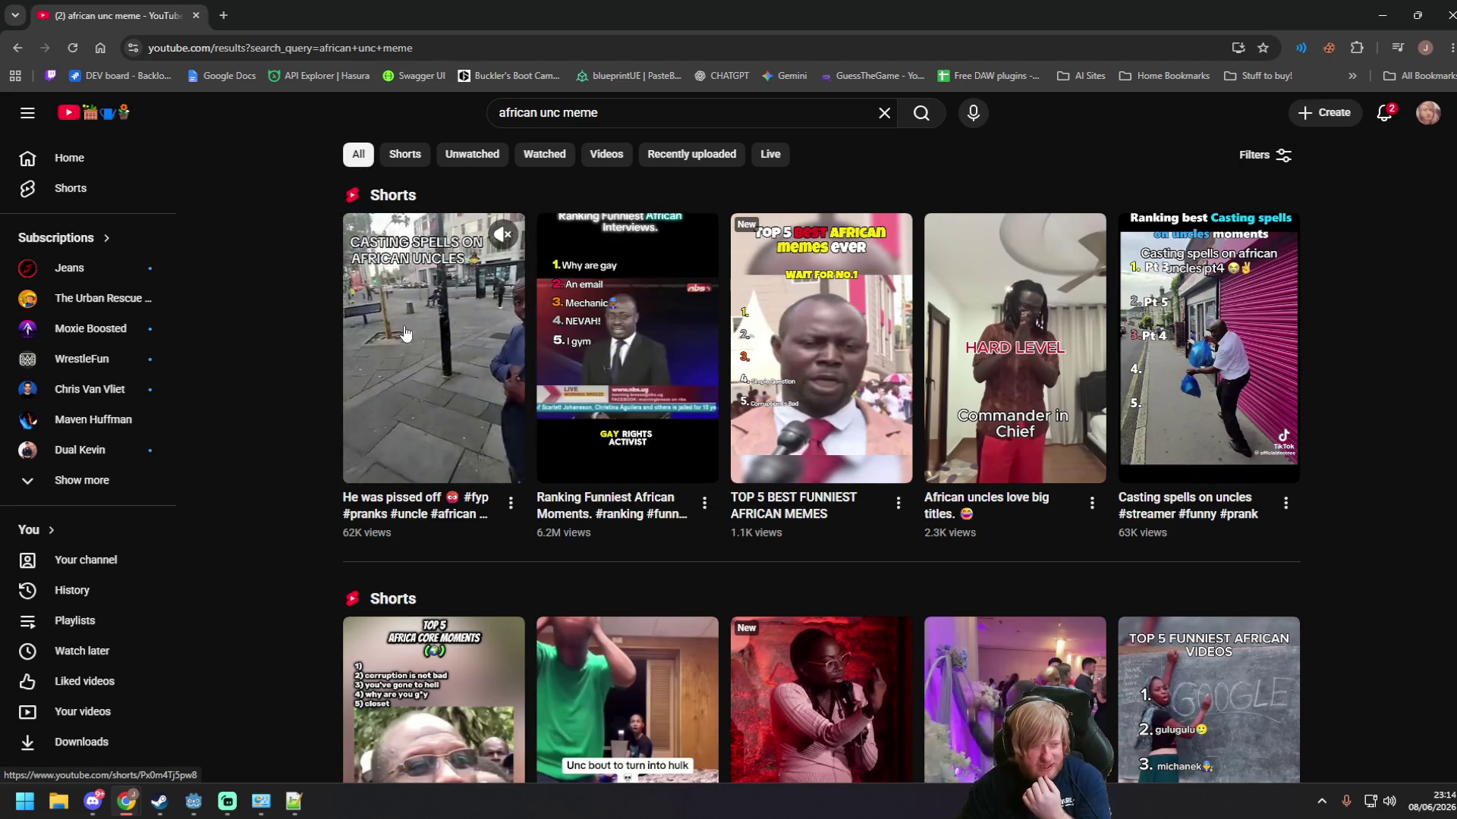
pyautogui.click(414, 273)
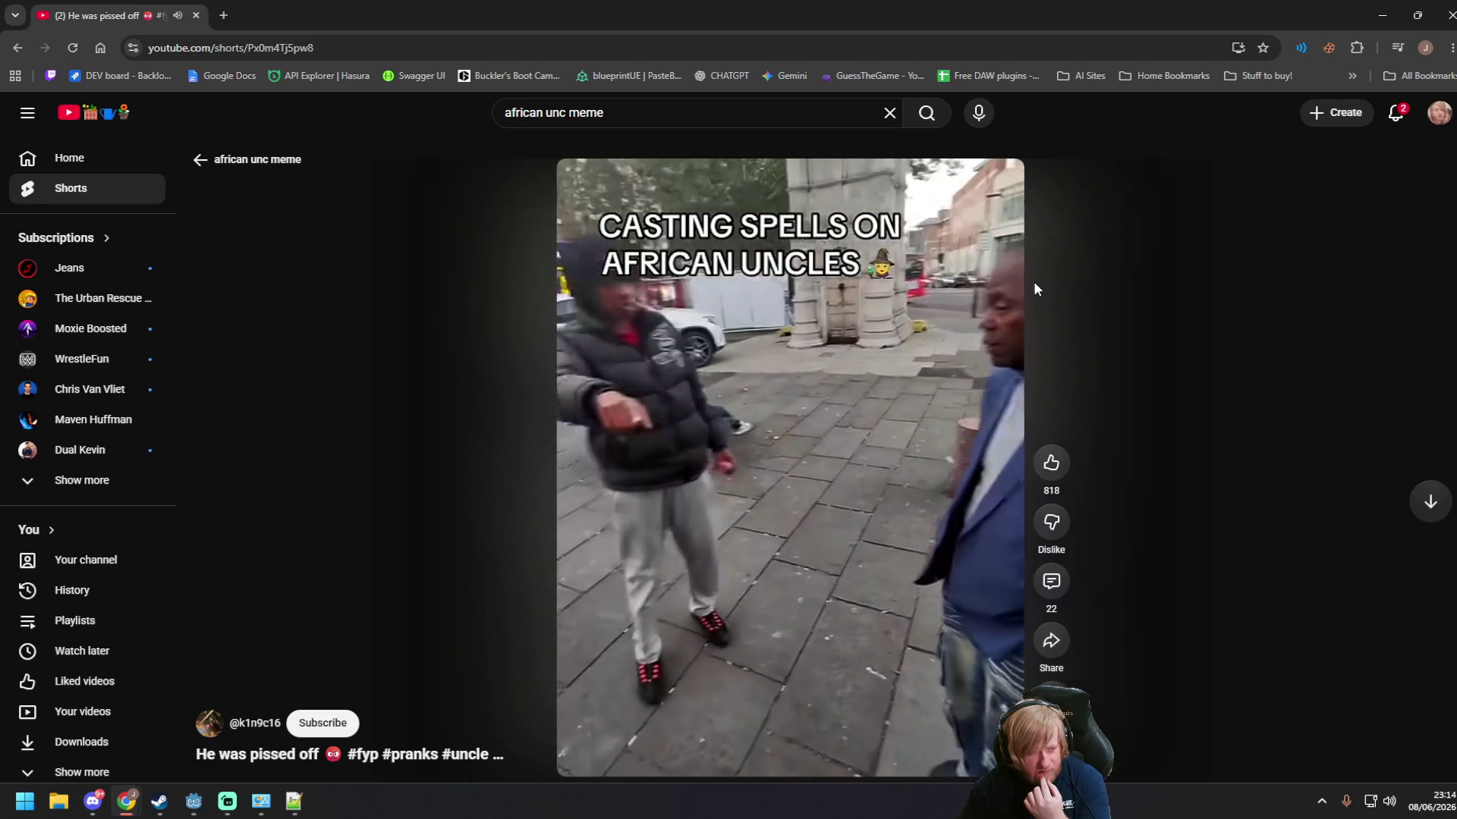
pyautogui.moveTo(1020, 284)
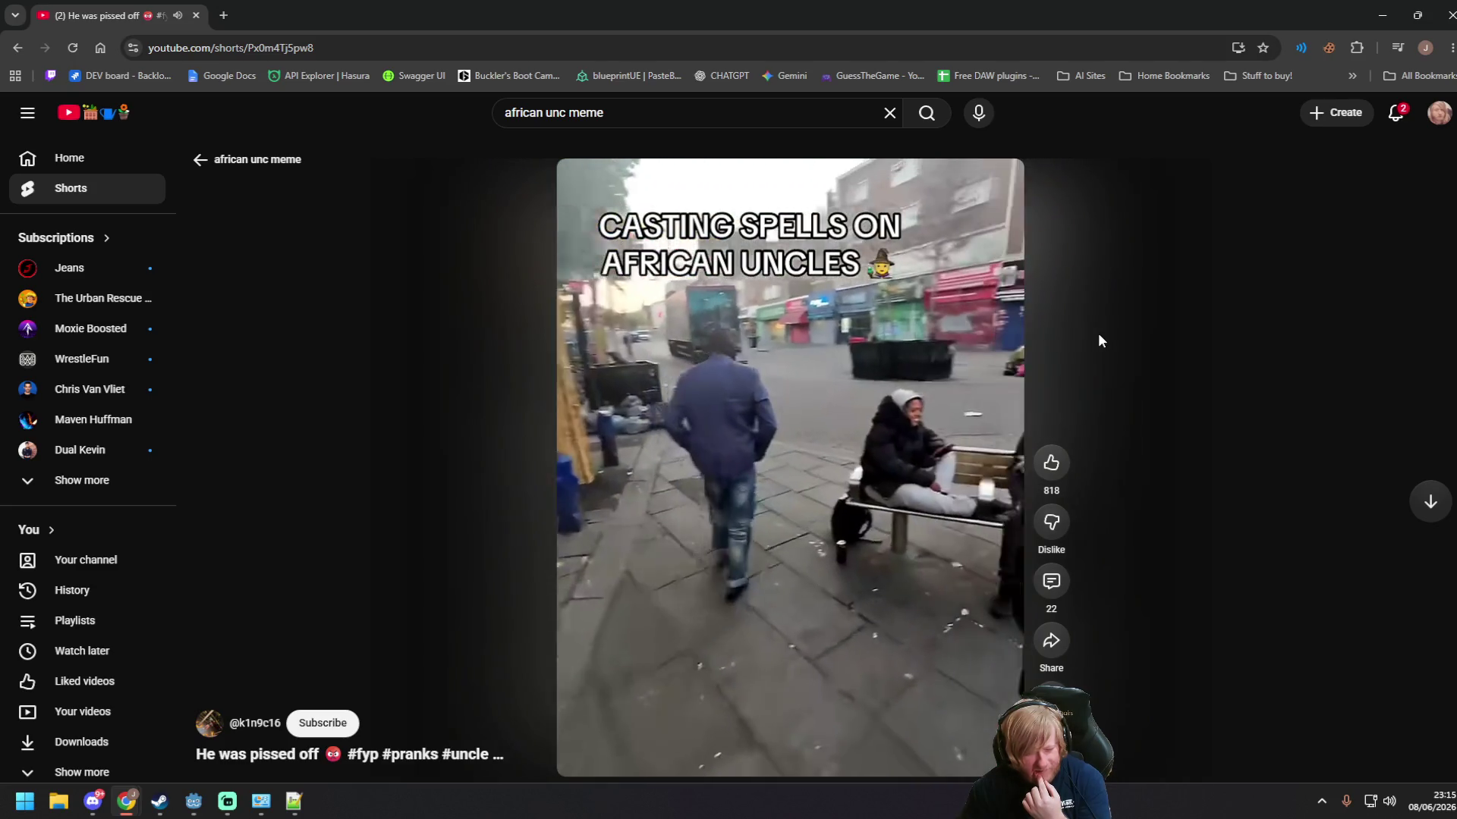
pyautogui.click(871, 313)
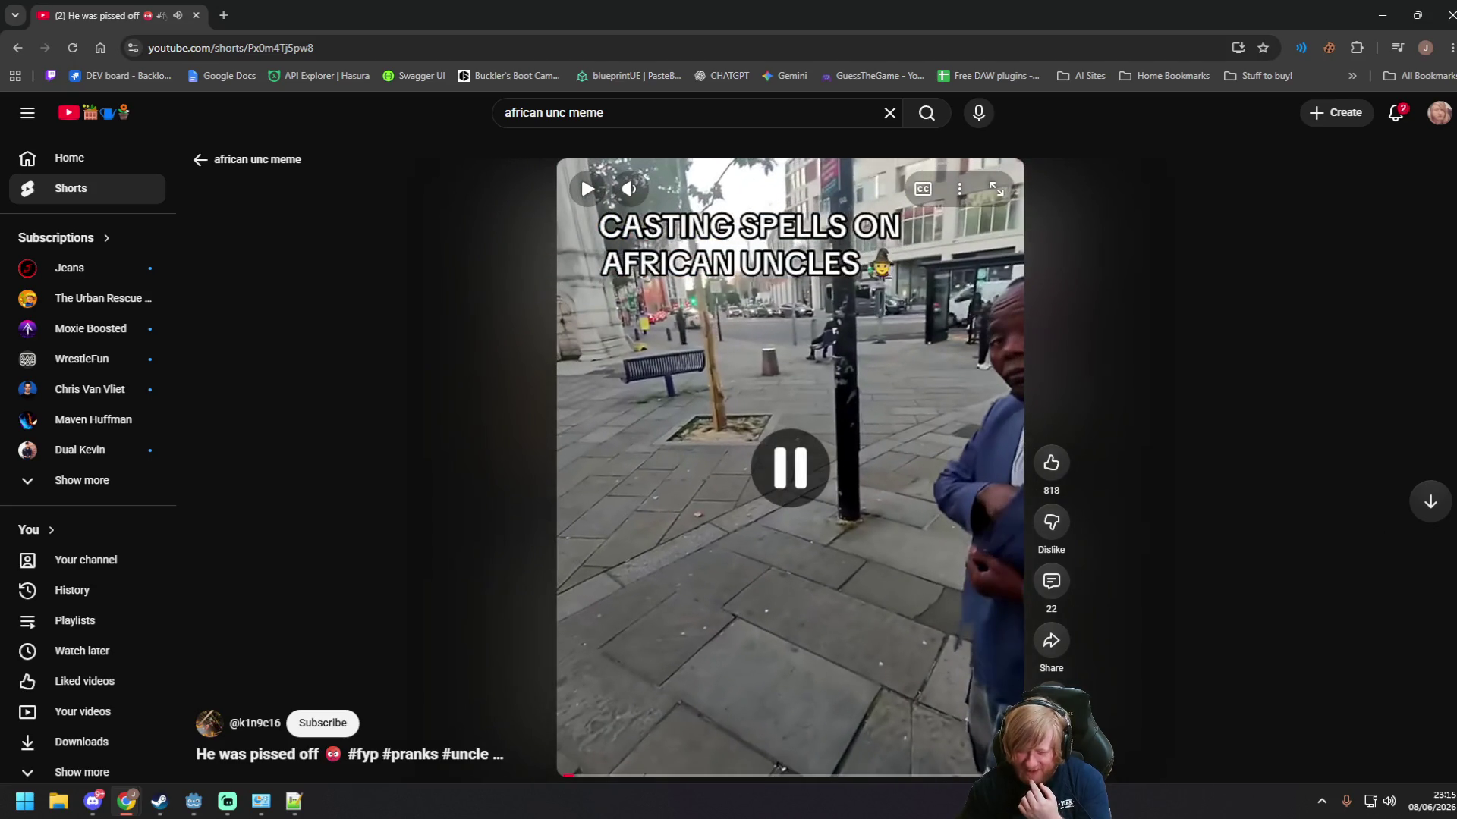
# - Search YouTube for 'african unc meme pool', then return to Godot Engine
pyautogui.hotkey('alt', 'Tab')
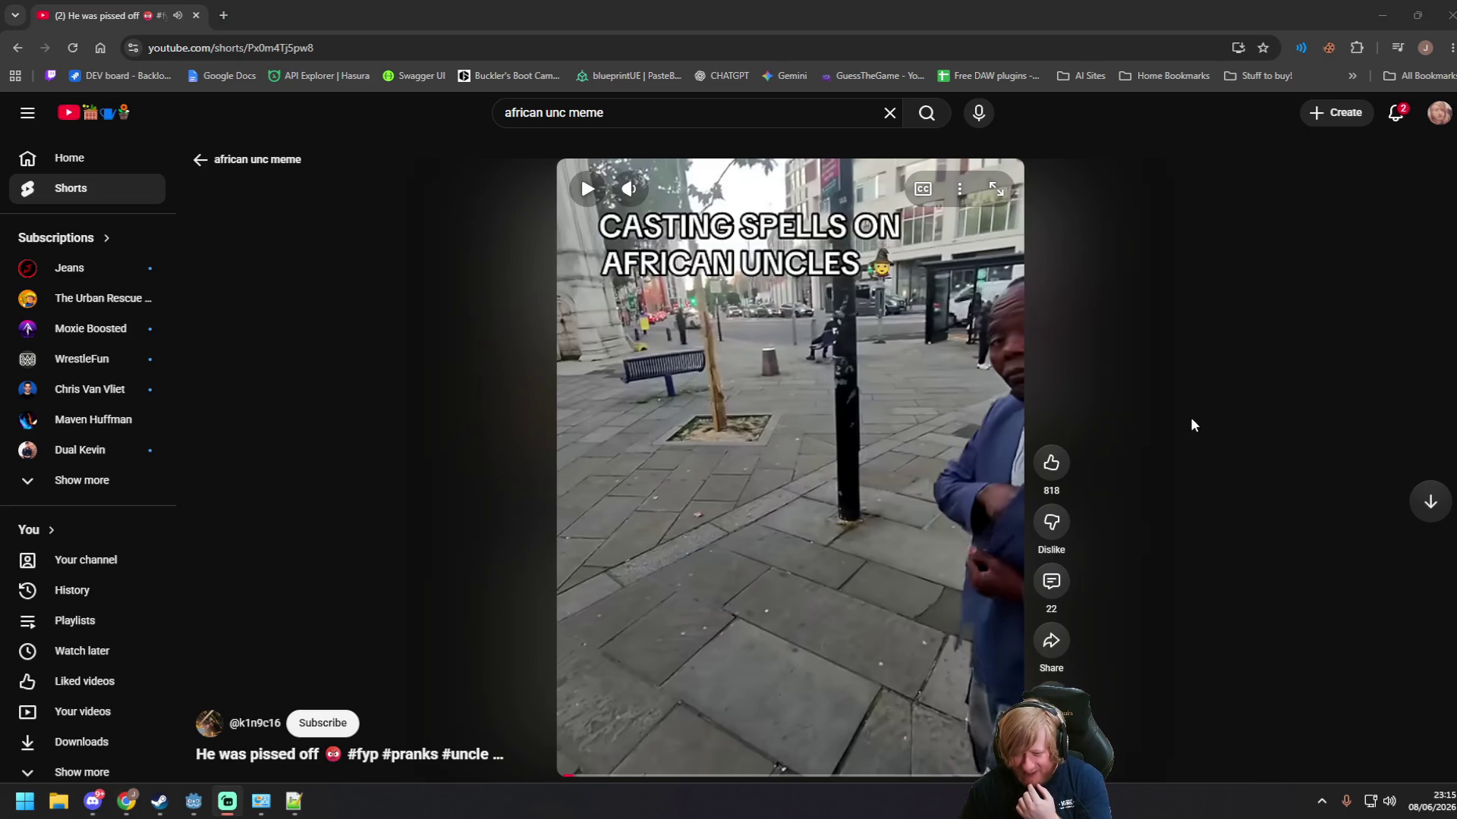
pyautogui.click(1152, 387)
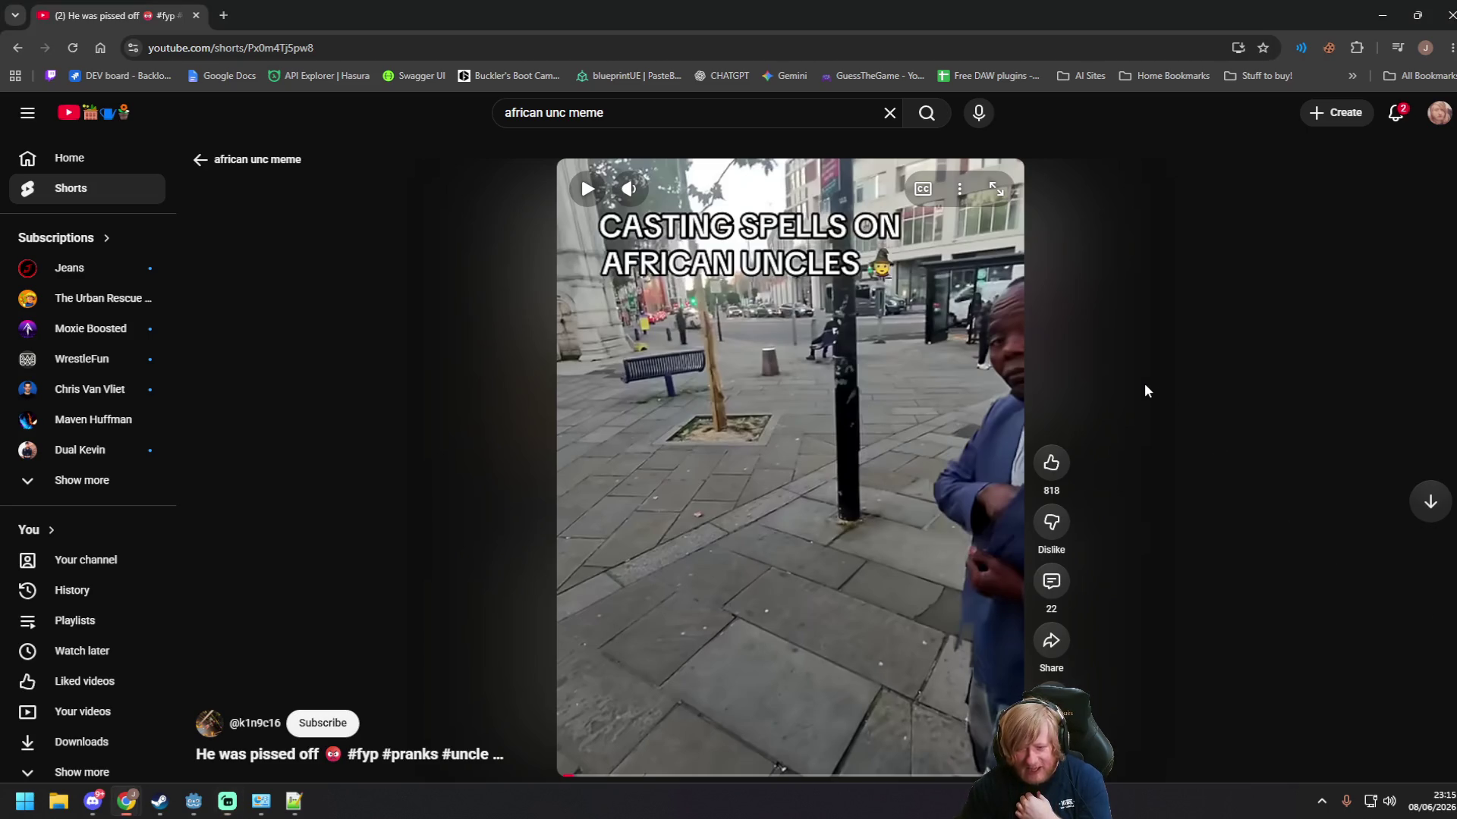
pyautogui.click(638, 113)
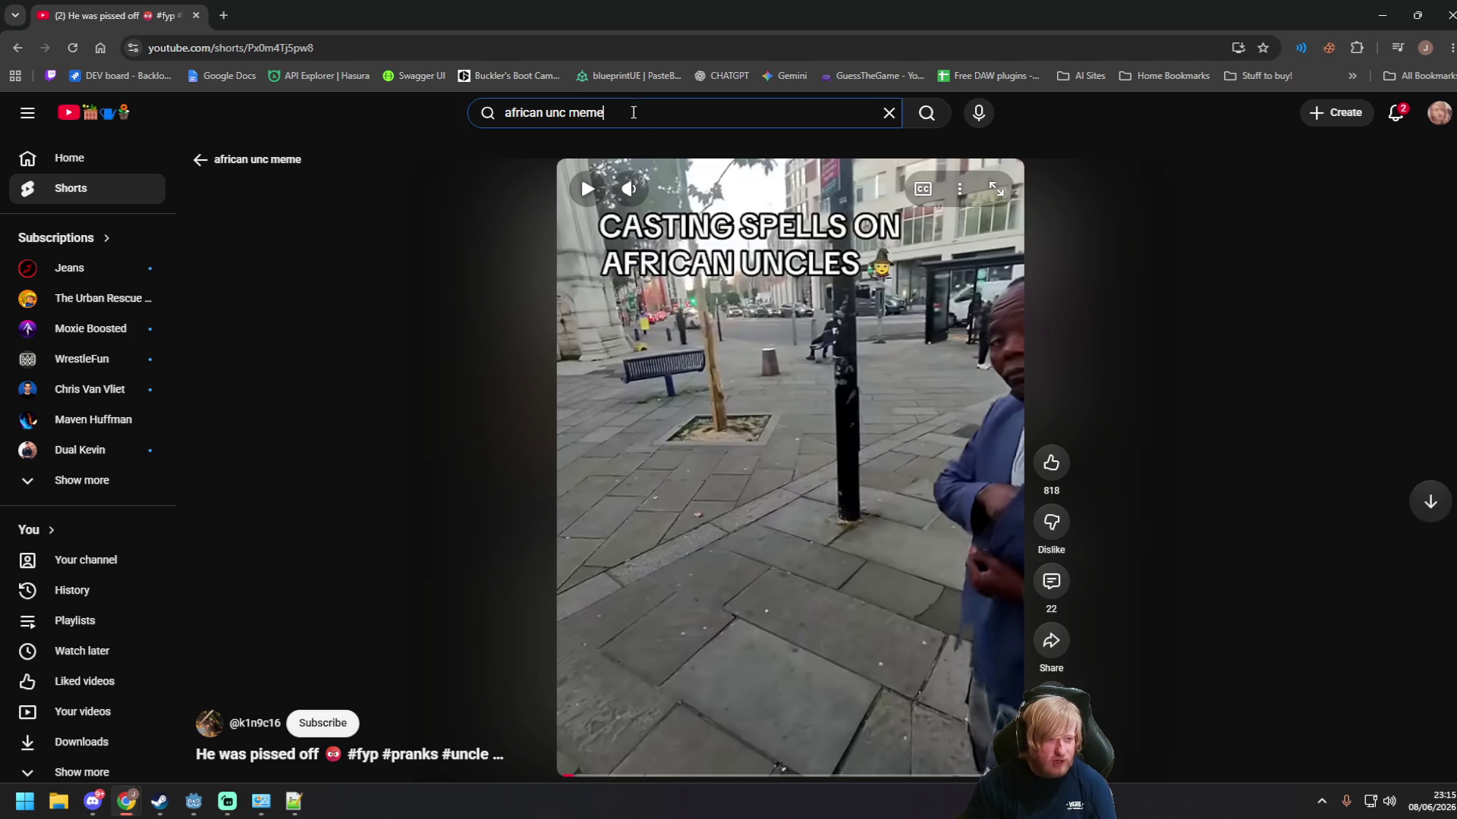
pyautogui.write('pool')
pyautogui.press('Return')
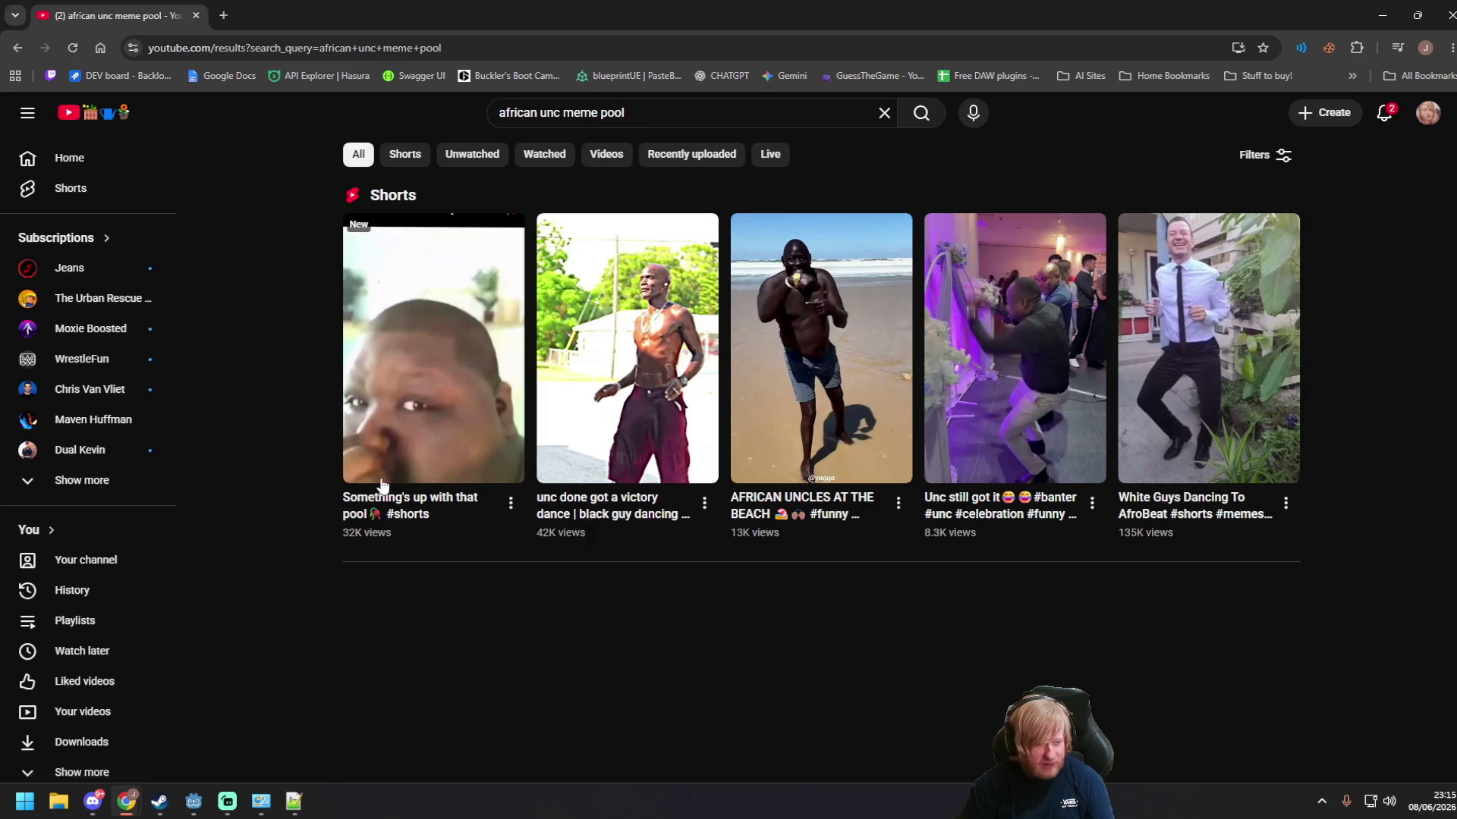
pyautogui.moveTo(498, 347)
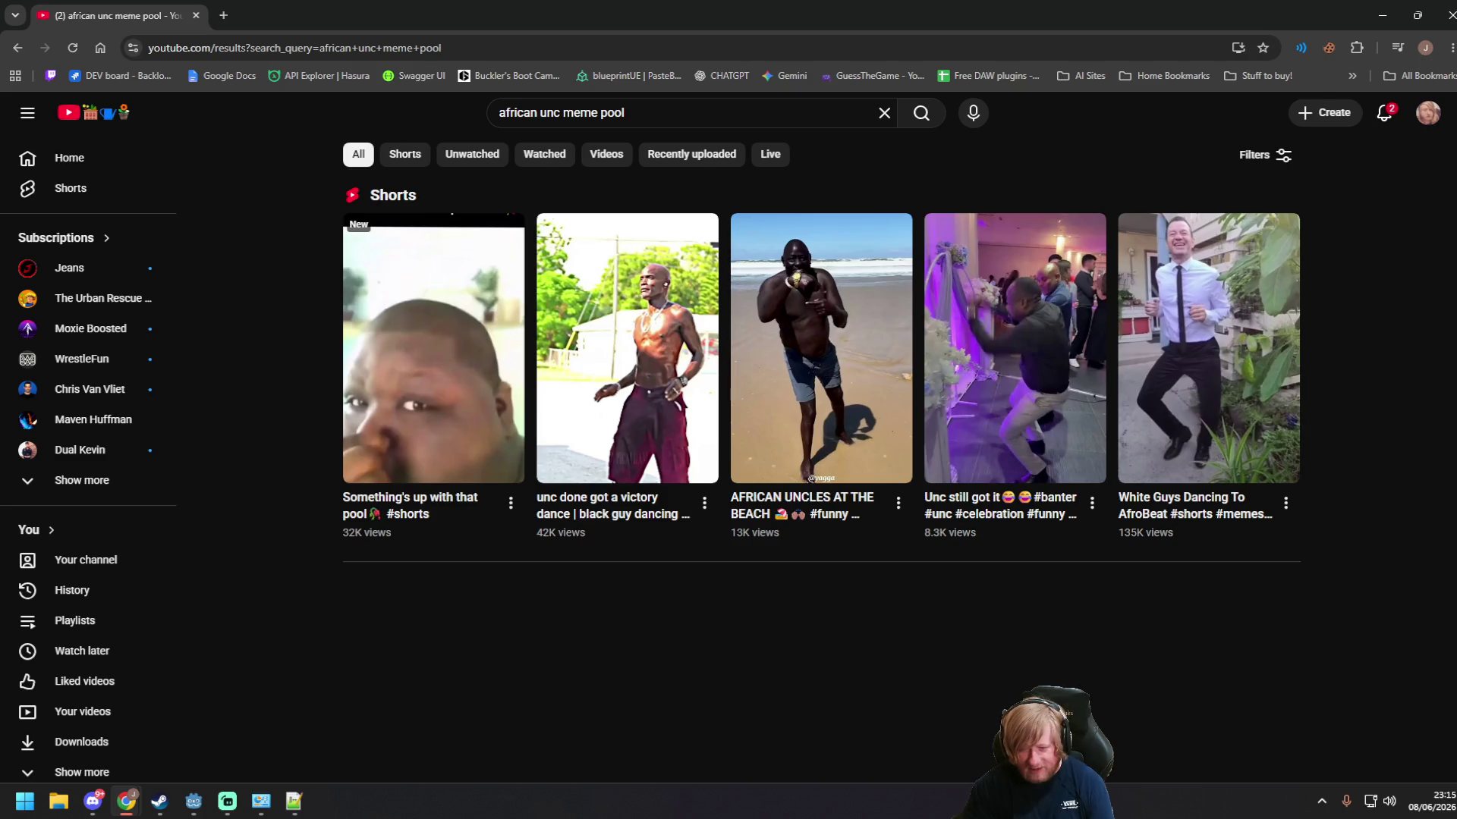
pyautogui.hotkey('alt', 'Tab')
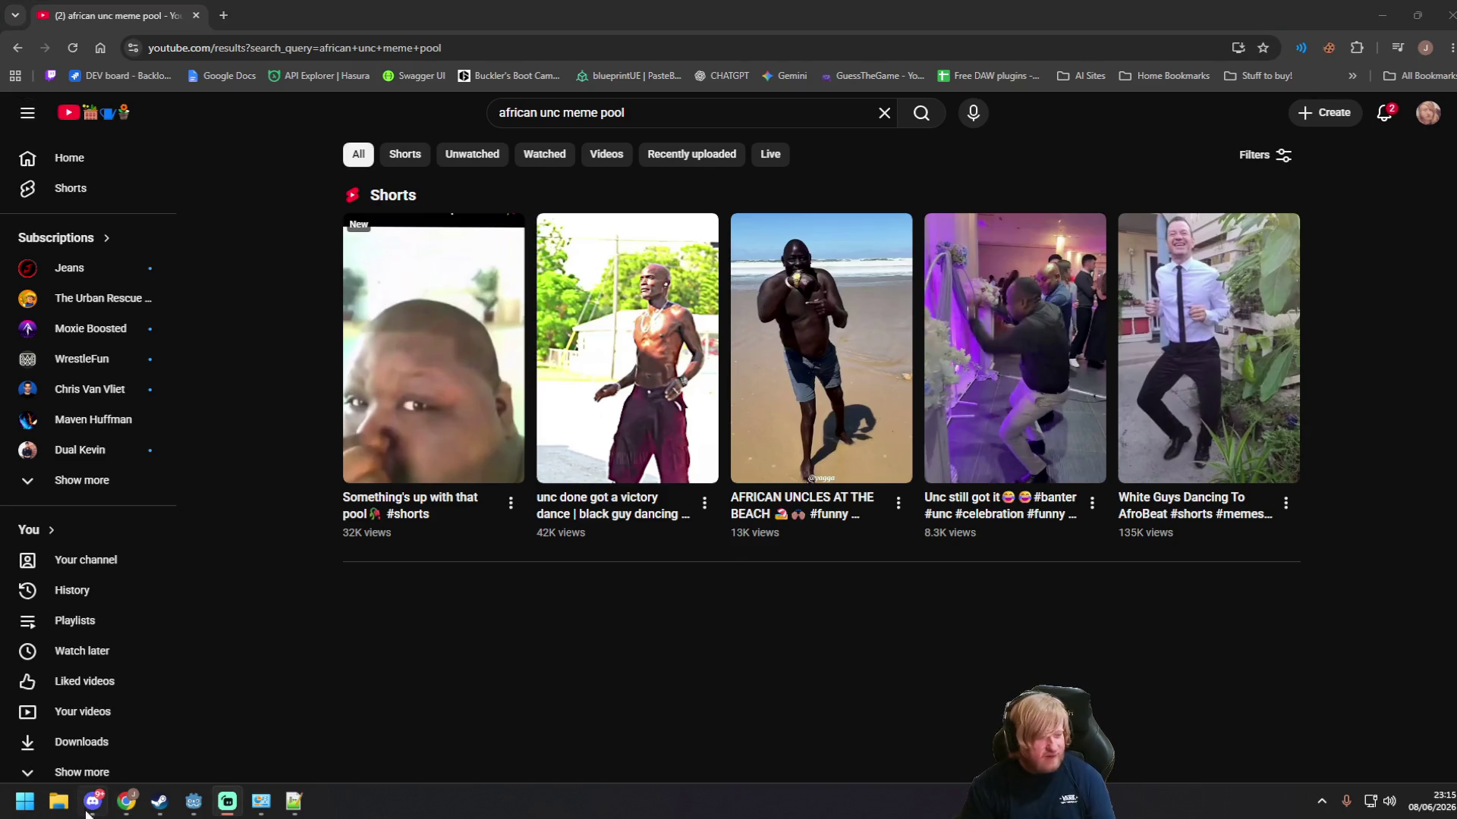
pyautogui.click(193, 801)
# - Switch to the _DEV_EmitHeat scene and launch its test run with F6
pyautogui.click(721, 390)
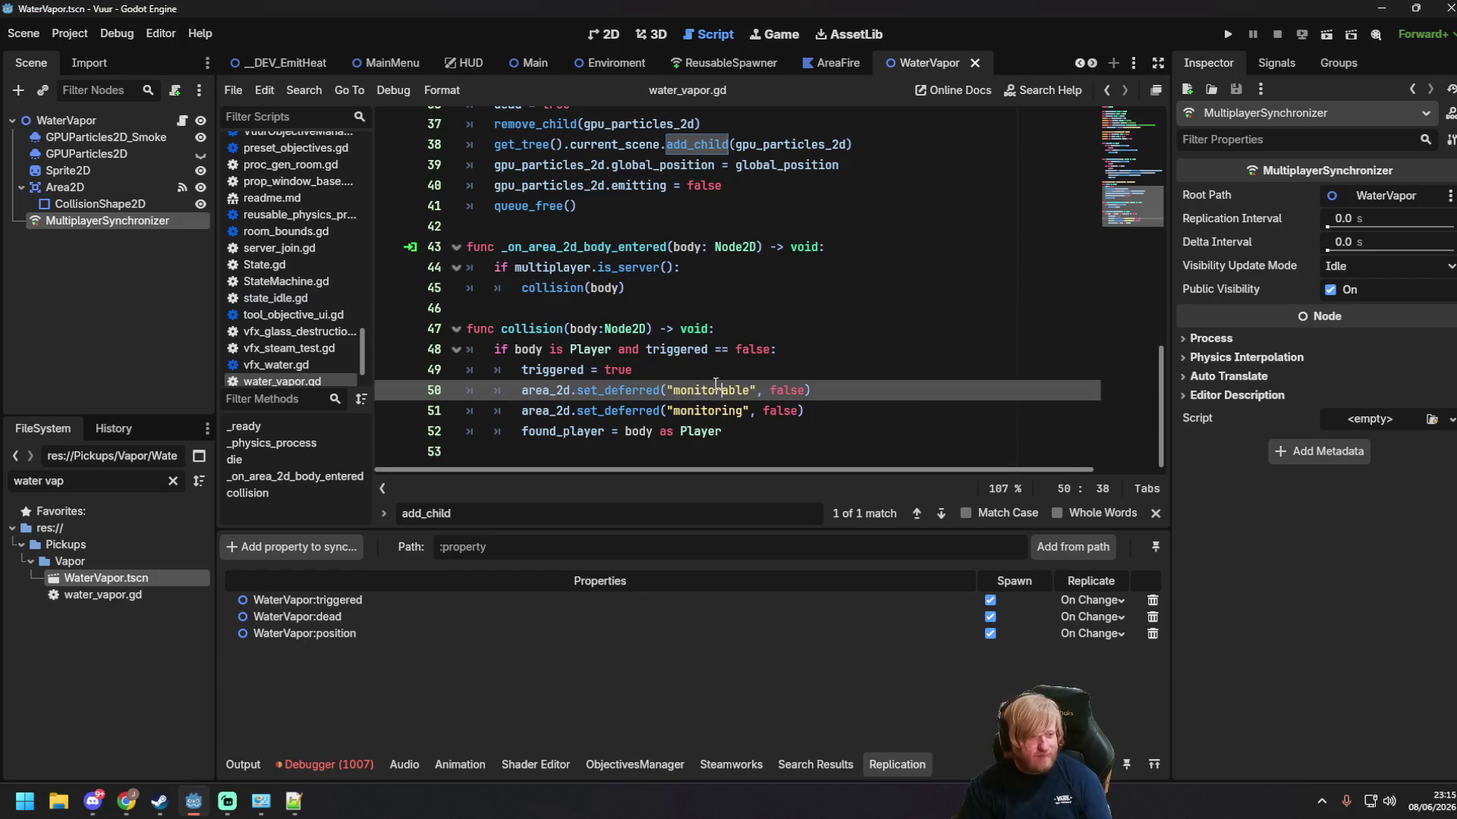
pyautogui.scroll(3)
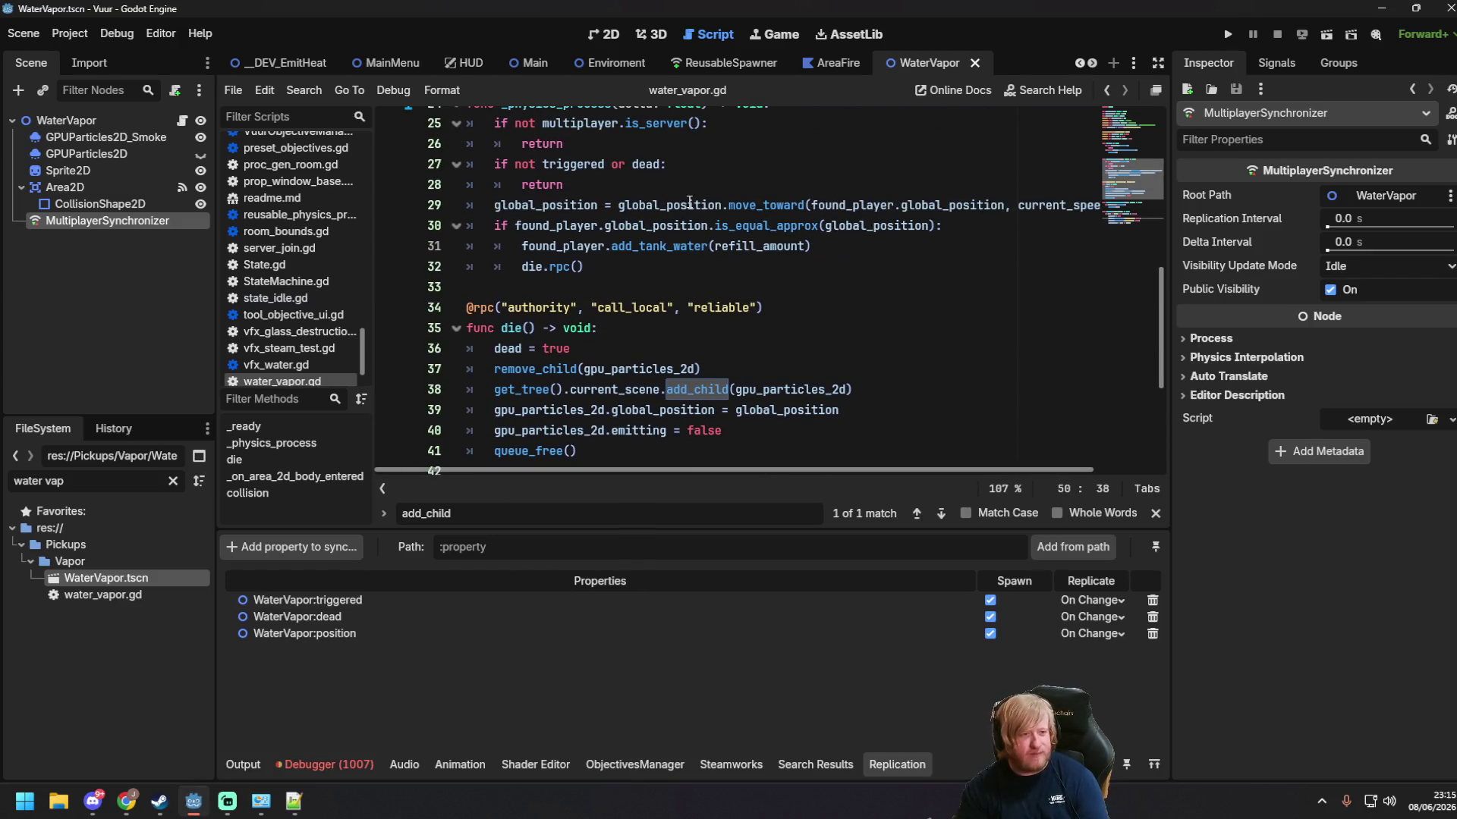
pyautogui.click(288, 63)
pyautogui.press('F6')
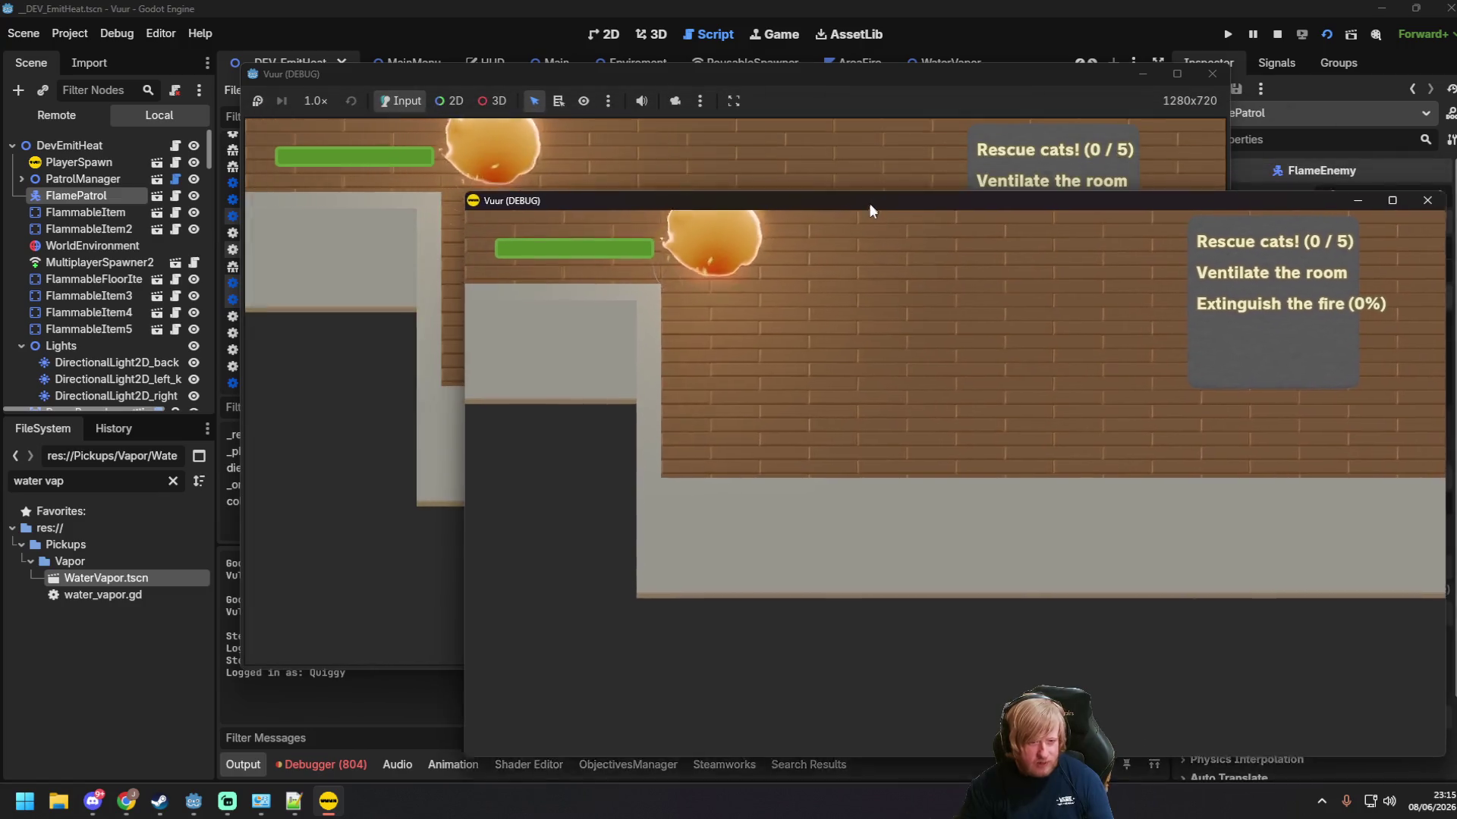
# - Host the server in the second game window and join it as a client from the first
pyautogui.moveTo(535, 78); pyautogui.dragTo(299, 34)
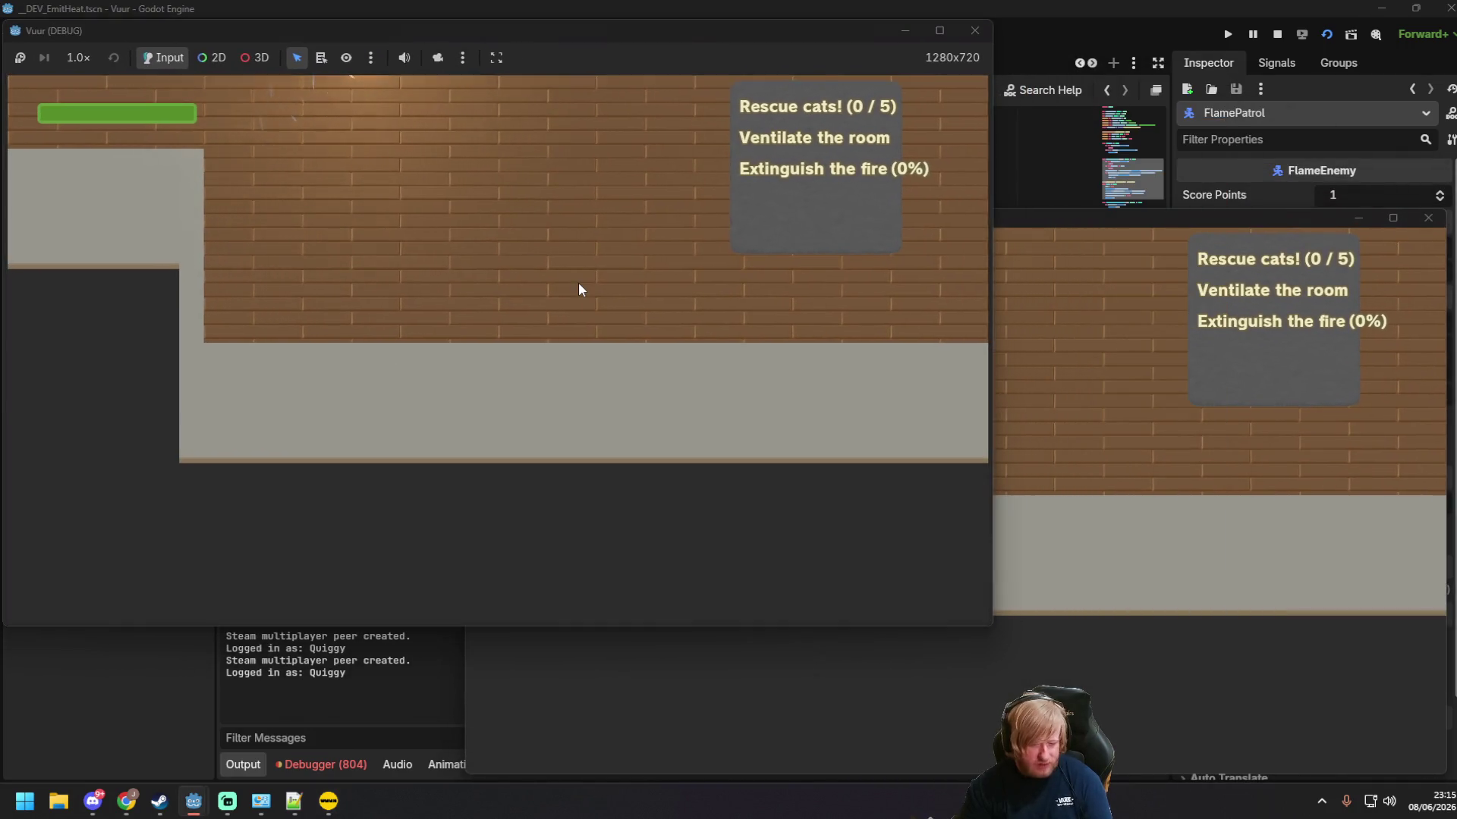
pyautogui.click(1299, 529)
pyautogui.click(903, 463)
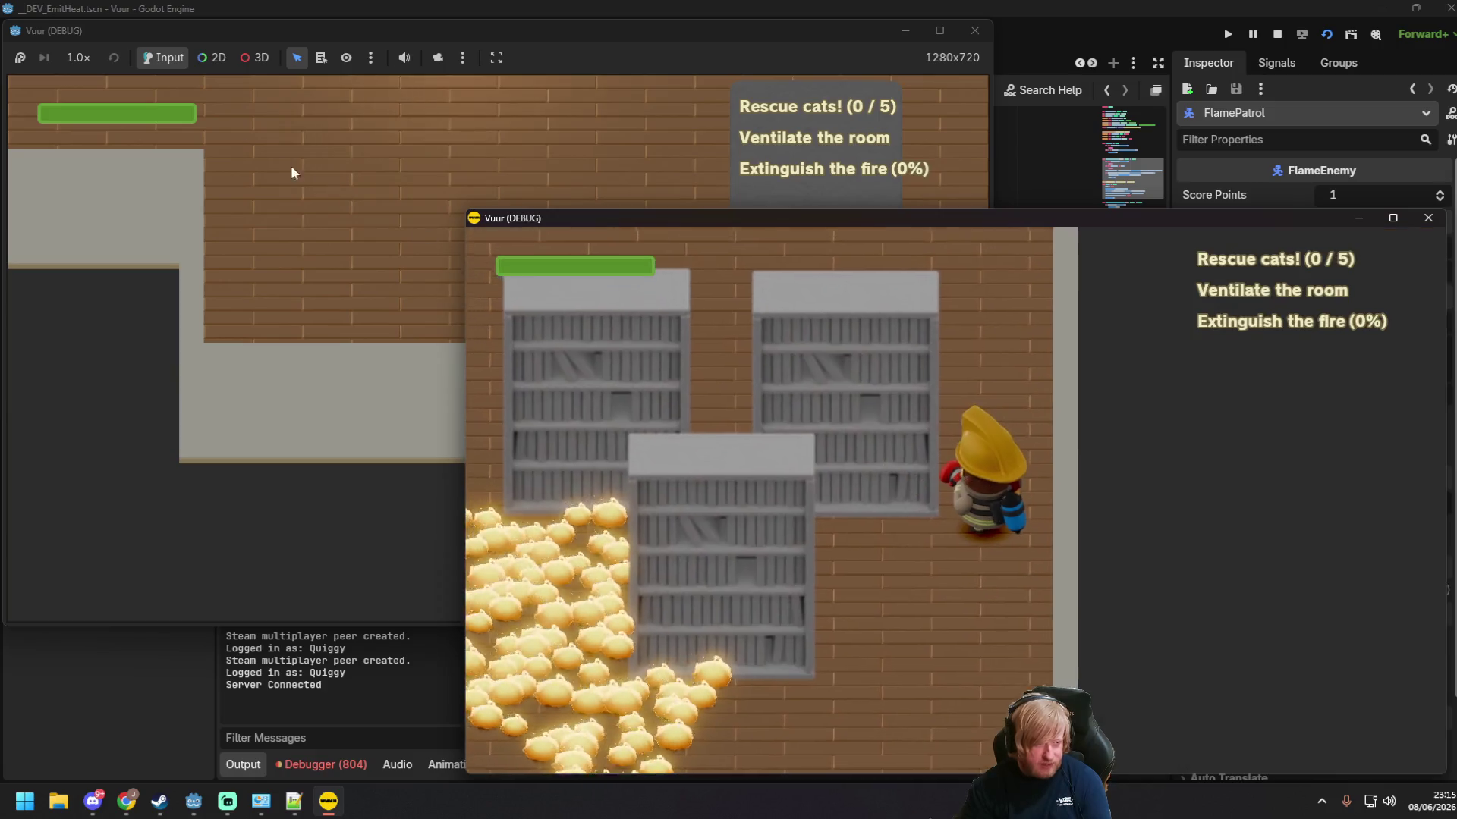
pyautogui.click(307, 171)
pyautogui.click(427, 353)
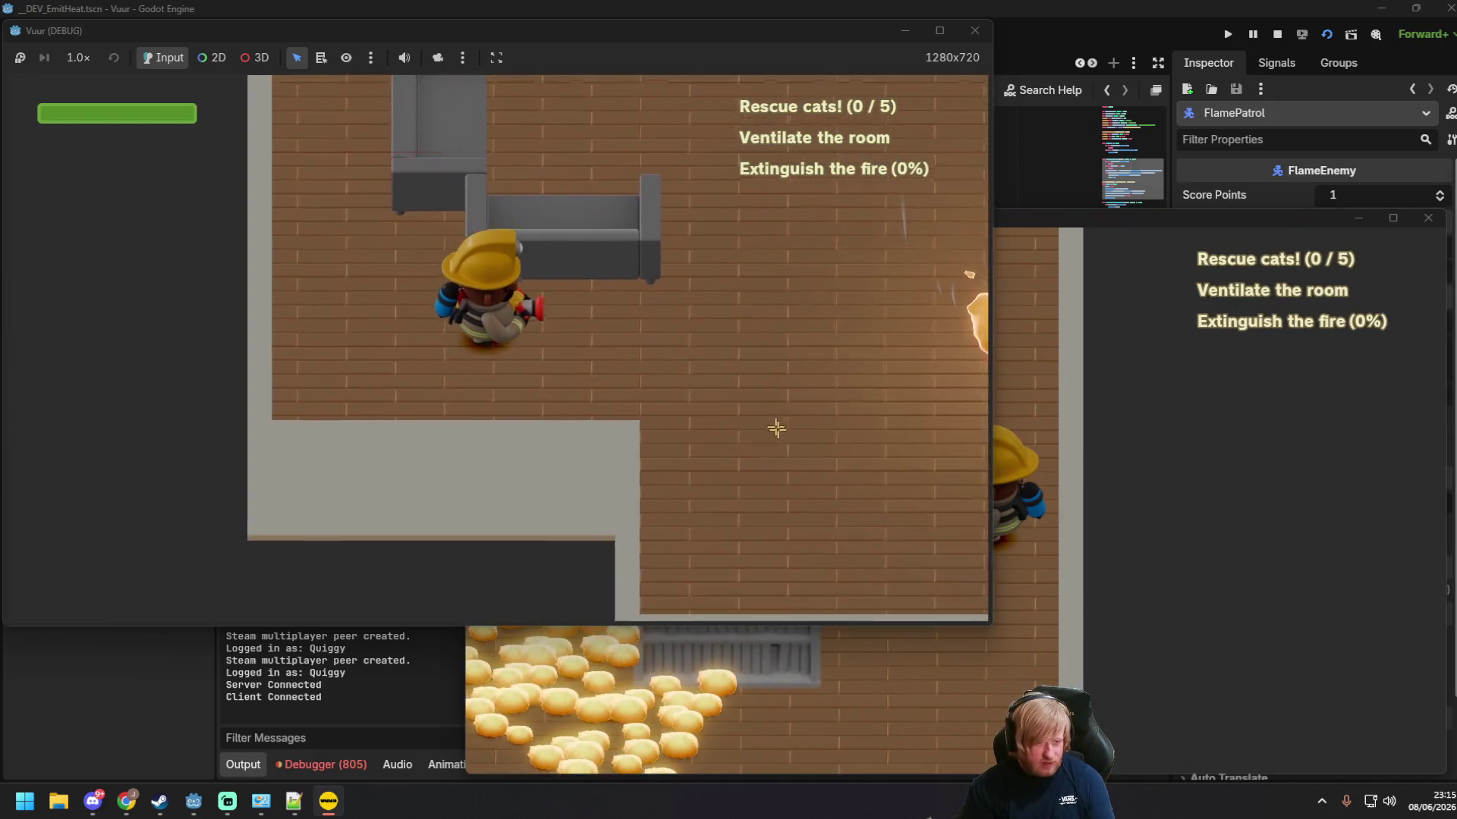
# - Walk the firefighter north through the level, spraying water at the fire blobs
pyautogui.press('w')
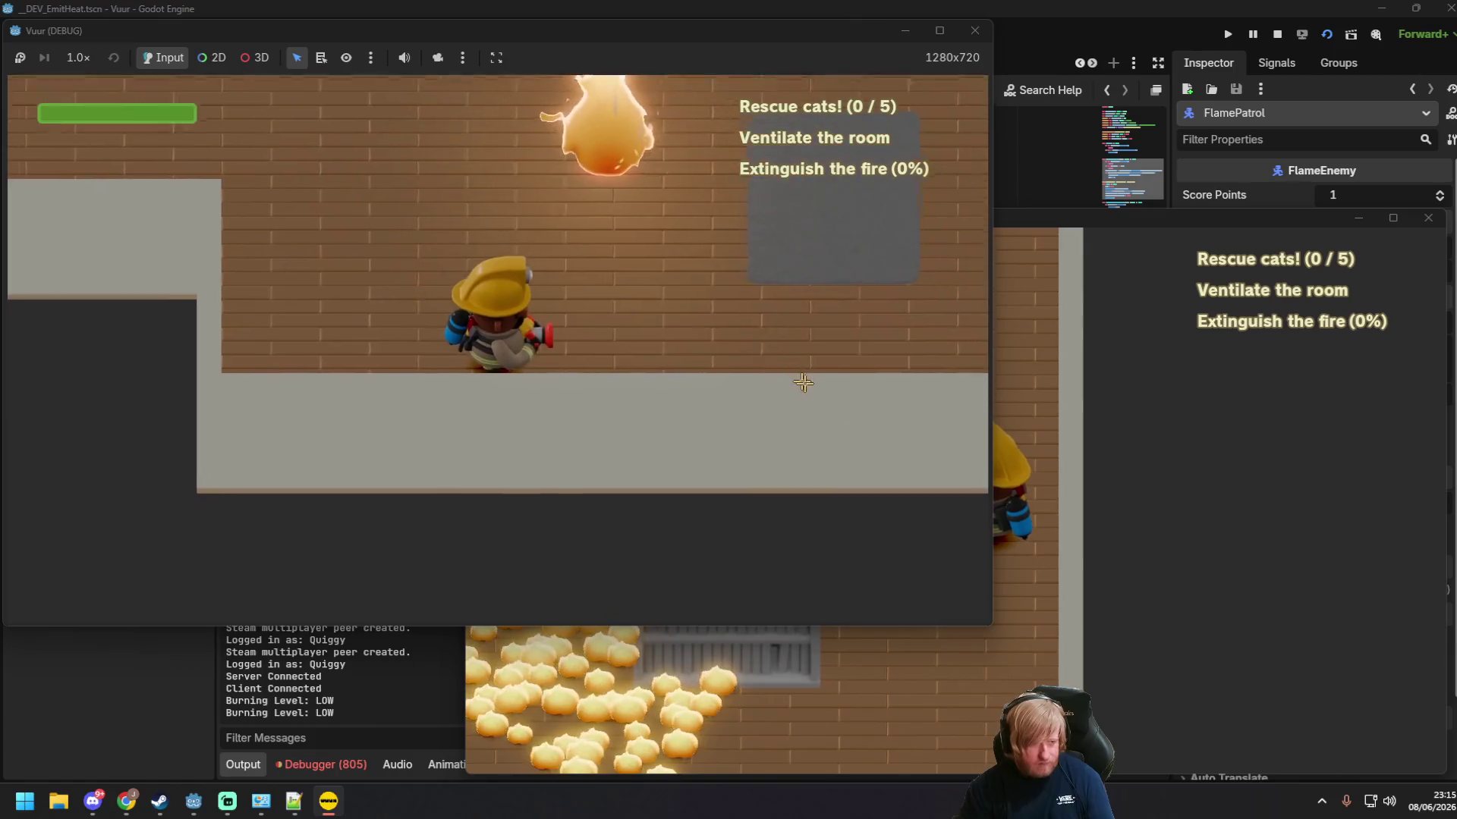
pyautogui.press('d')
pyautogui.moveTo(823, 325); pyautogui.dragTo(849, 226)
pyautogui.press('w')
pyautogui.press('w')
pyautogui.press('w')
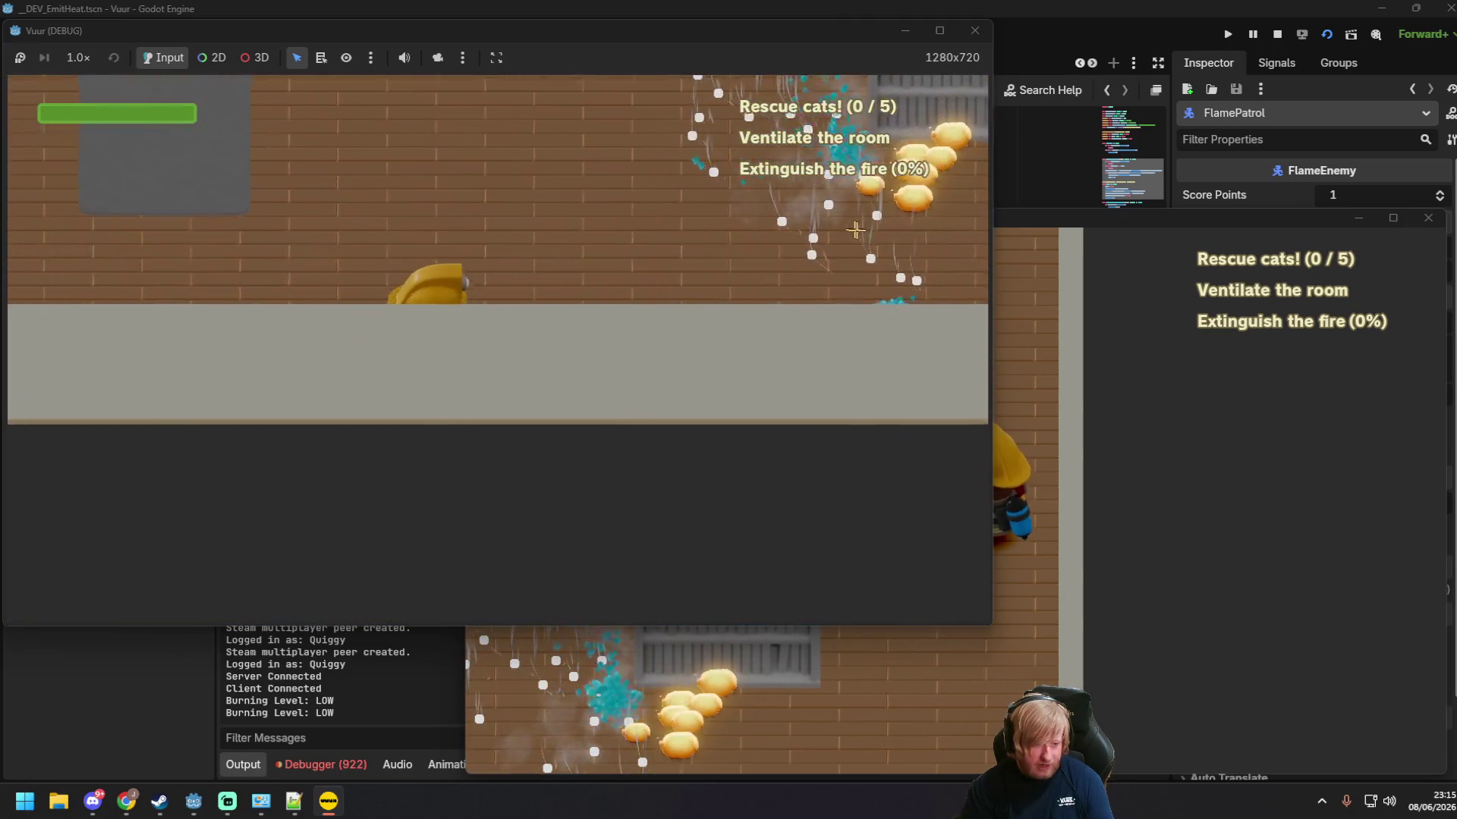
pyautogui.press('w')
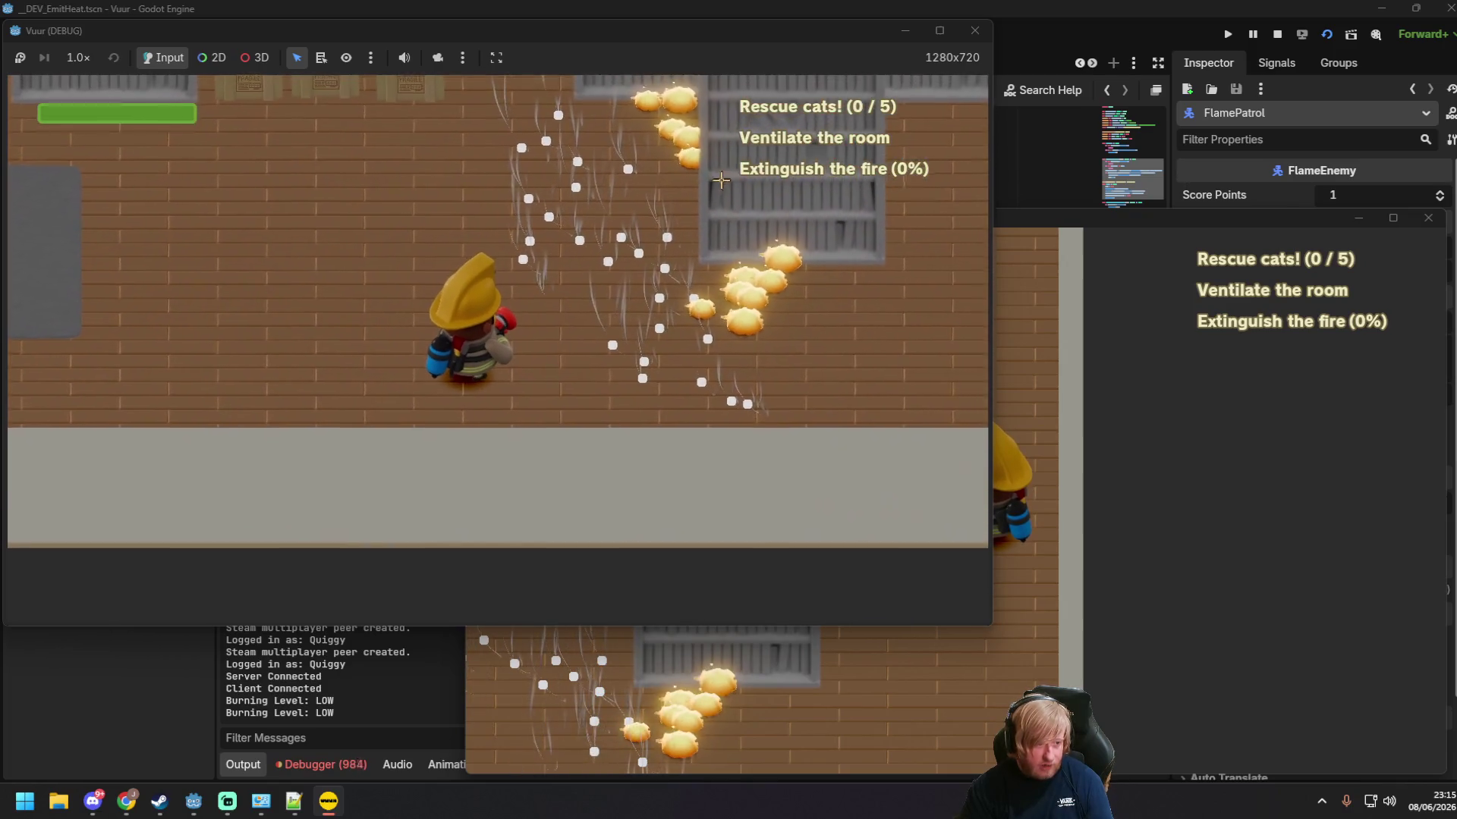
pyautogui.press('w')
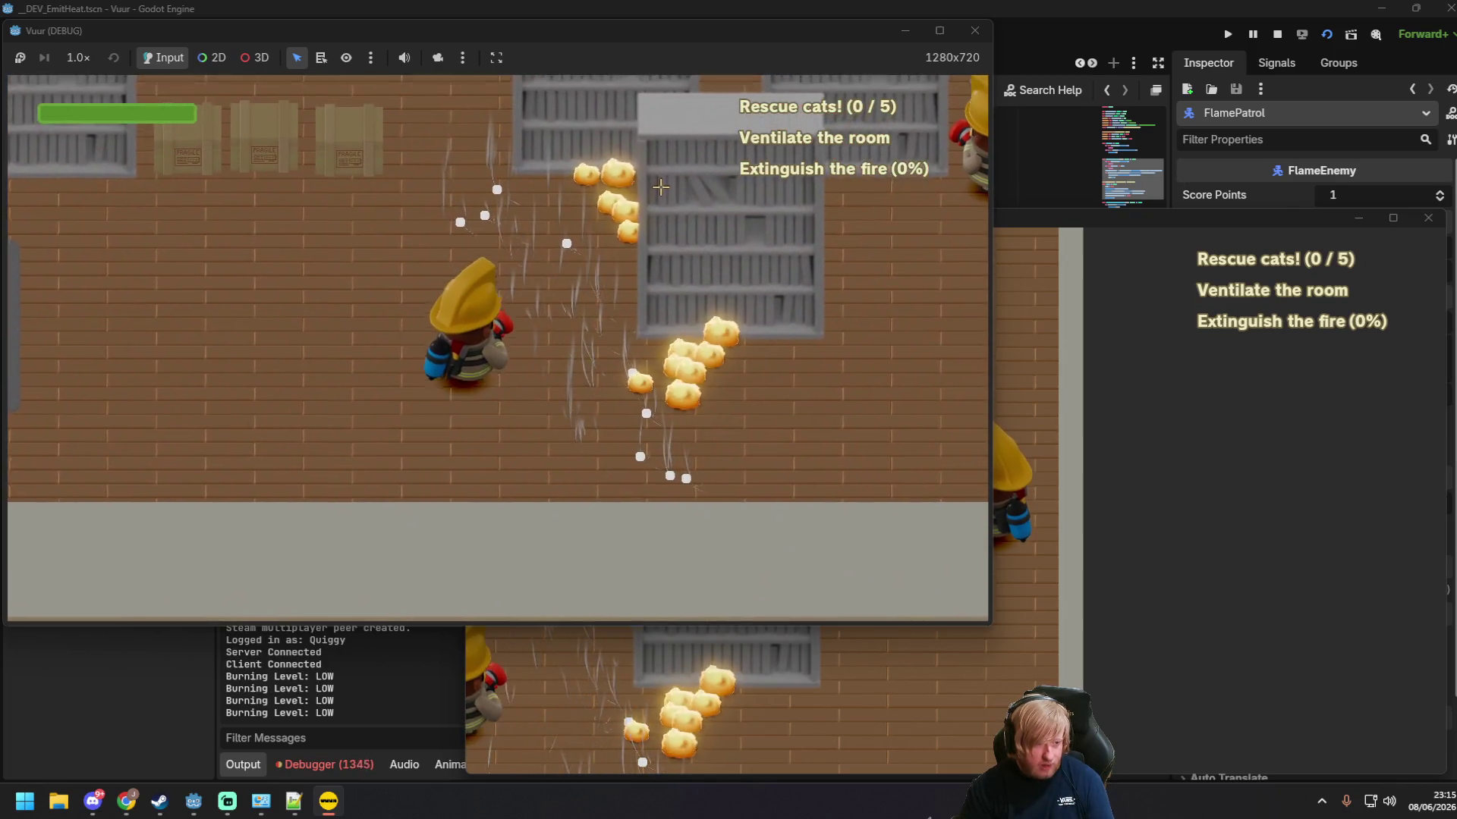
pyautogui.press('w')
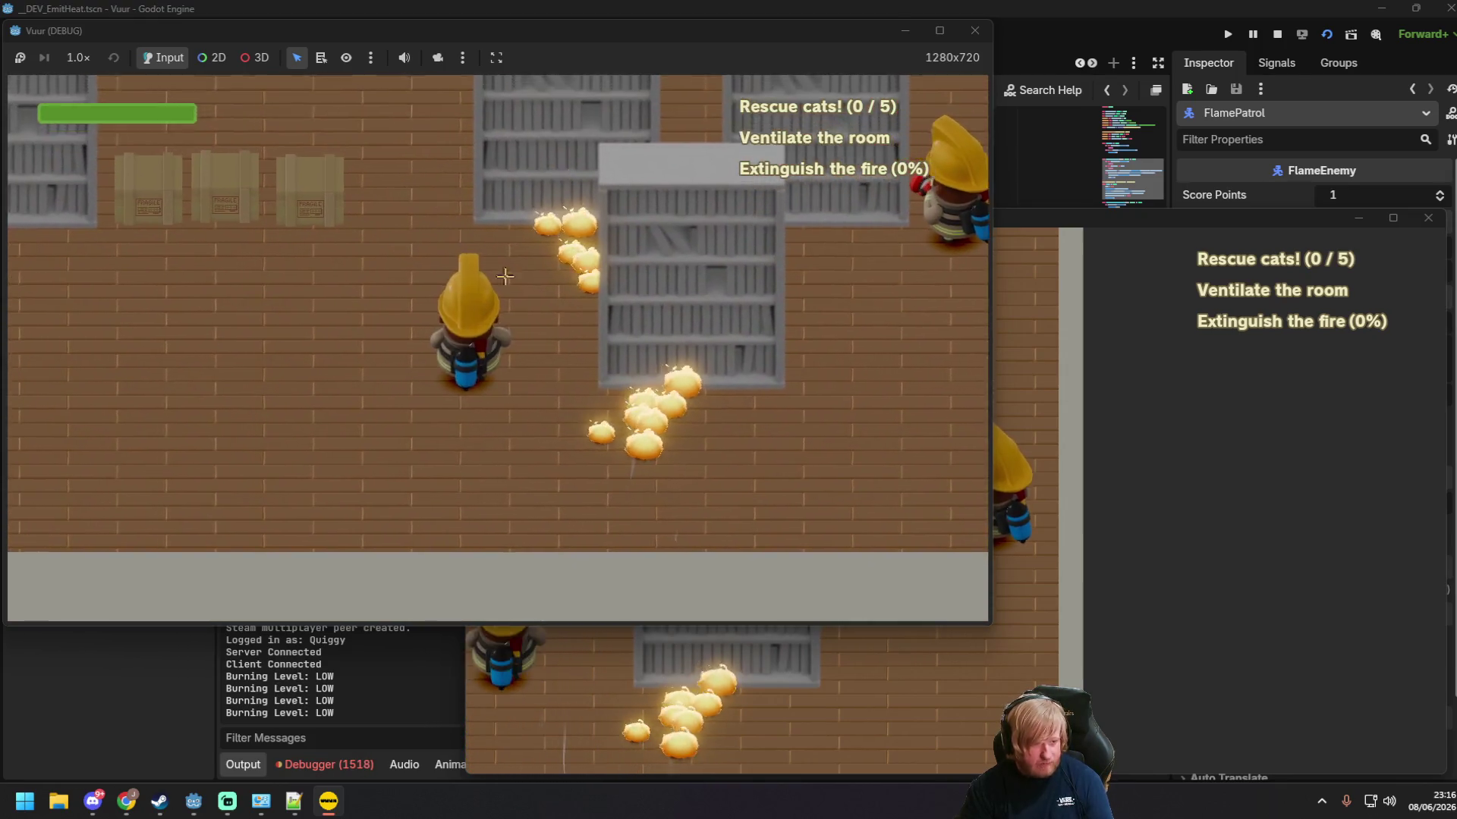
# - Move the second player left, hose down the upper flames, then stop the test with F8
pyautogui.click(1055, 311)
pyautogui.moveTo(759, 218); pyautogui.dragTo(1264, 177)
pyautogui.press('a')
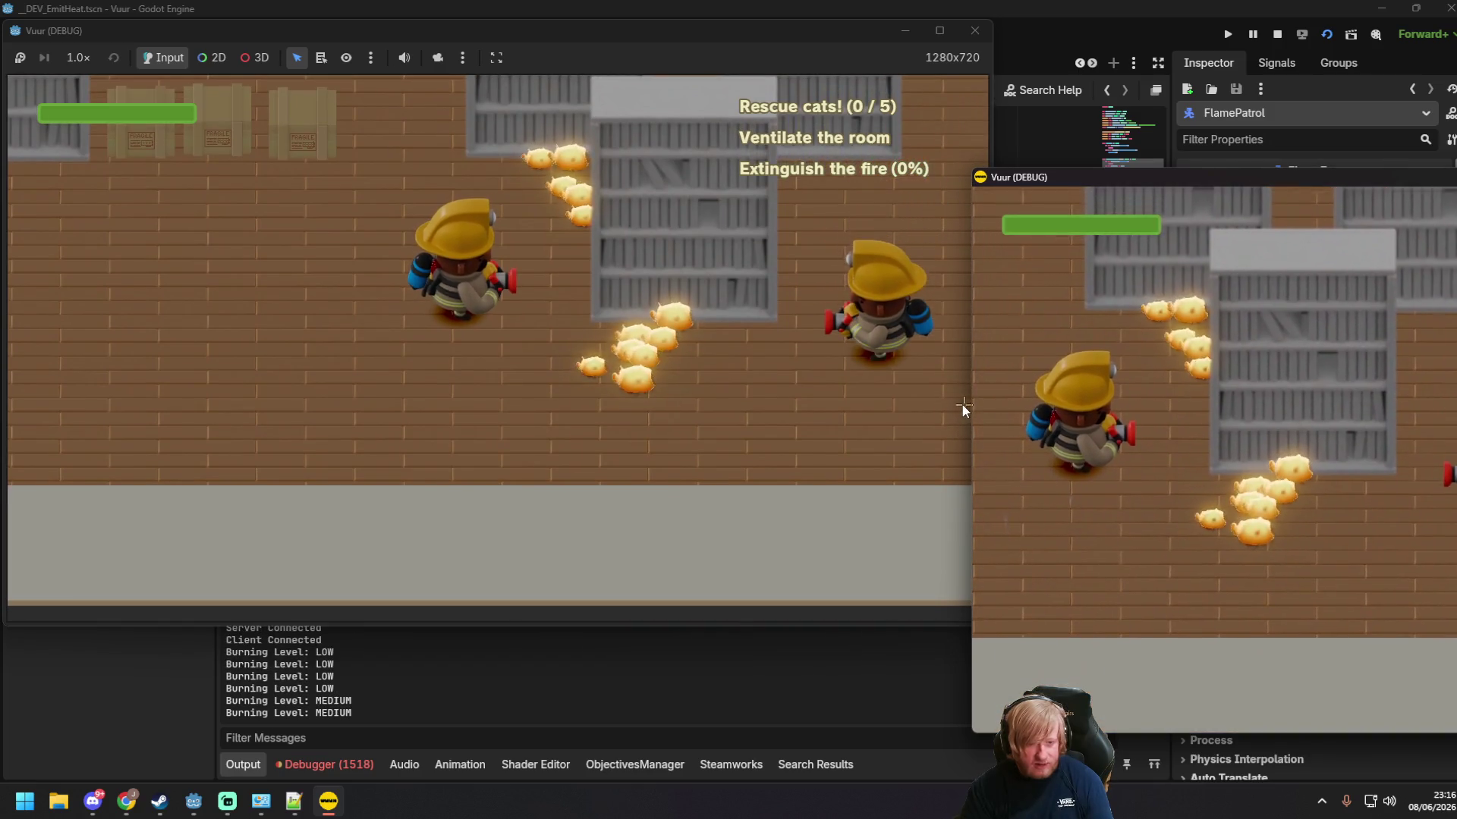
pyautogui.click(675, 340)
pyautogui.moveTo(680, 249); pyautogui.dragTo(700, 256)
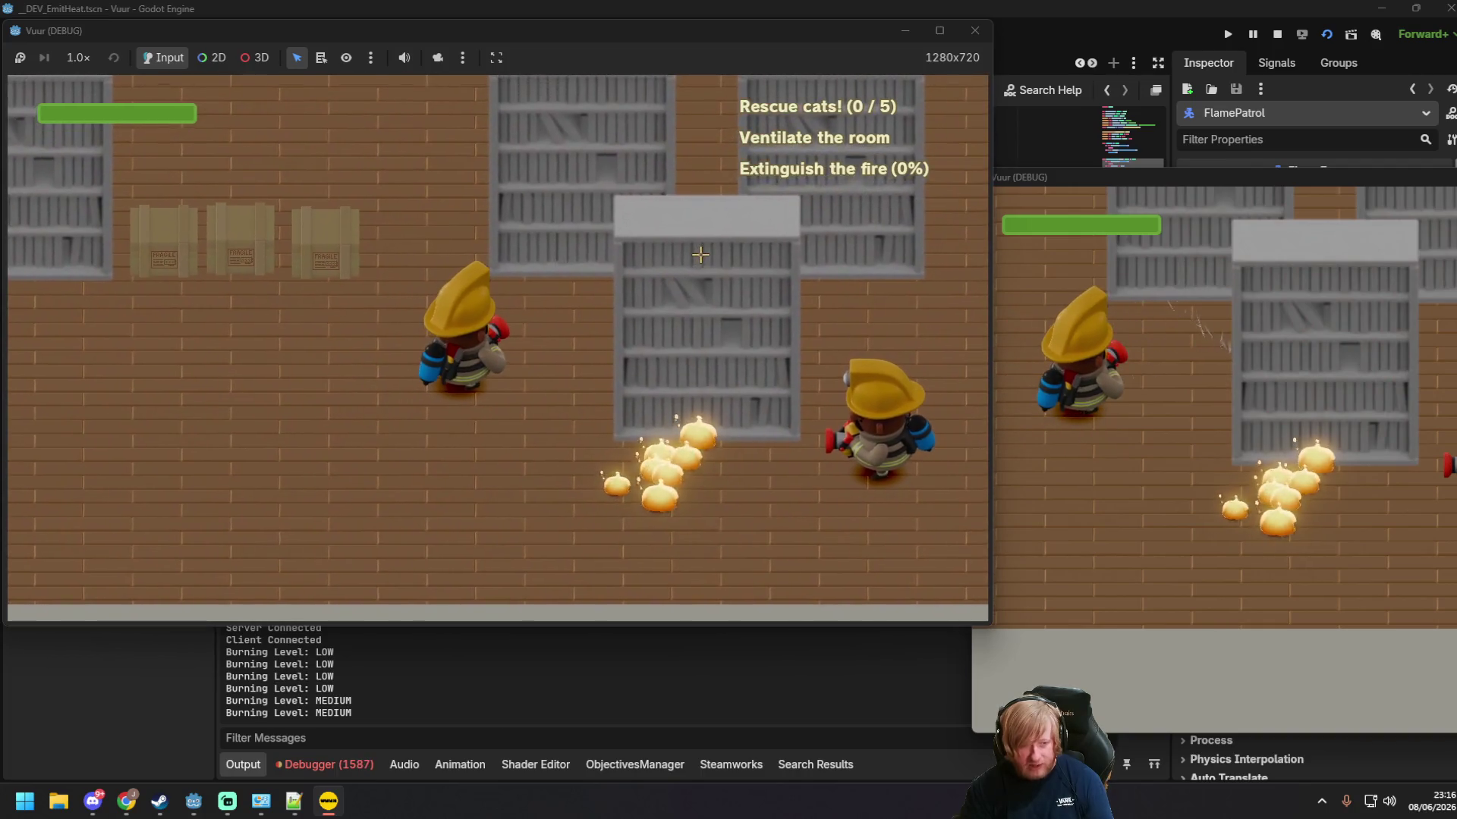
pyautogui.press('a')
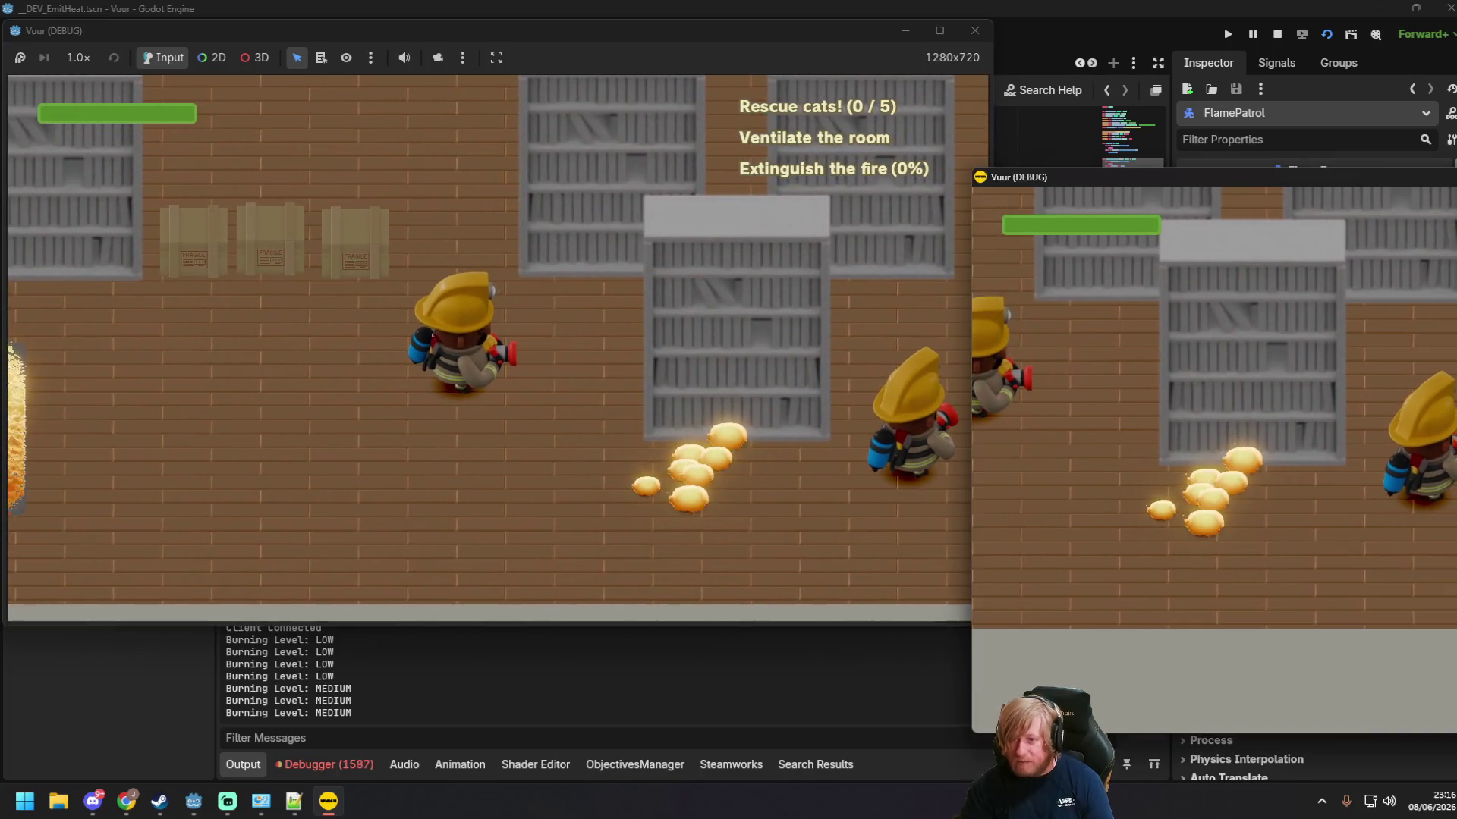
pyautogui.press('F8')
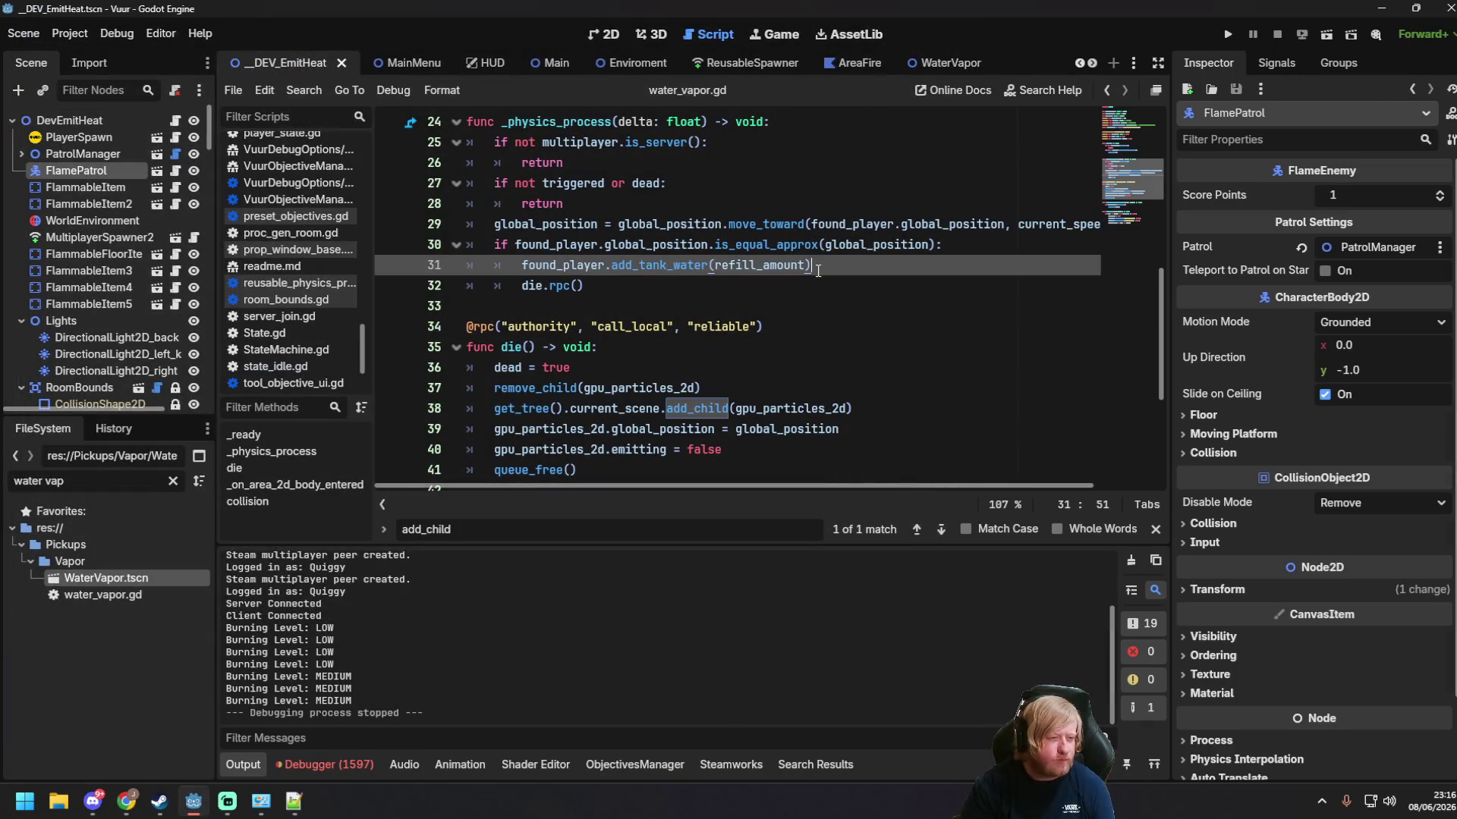
# - Scroll through water_vapor.gd, then reopen the WaterVapor scene to show its triggered, dead and position replication
pyautogui.scroll(3)
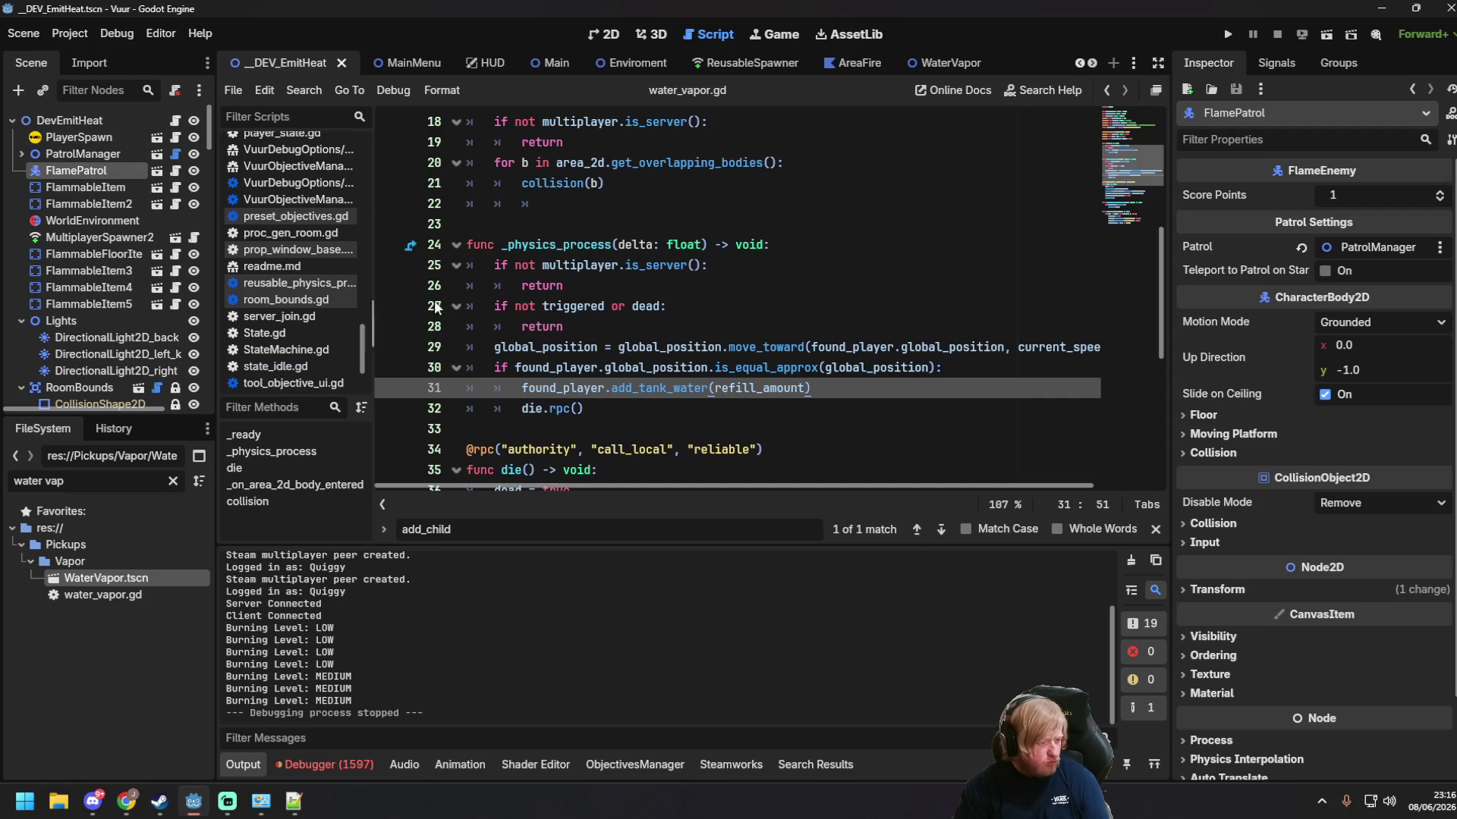
pyautogui.scroll(-3)
pyautogui.scroll(3)
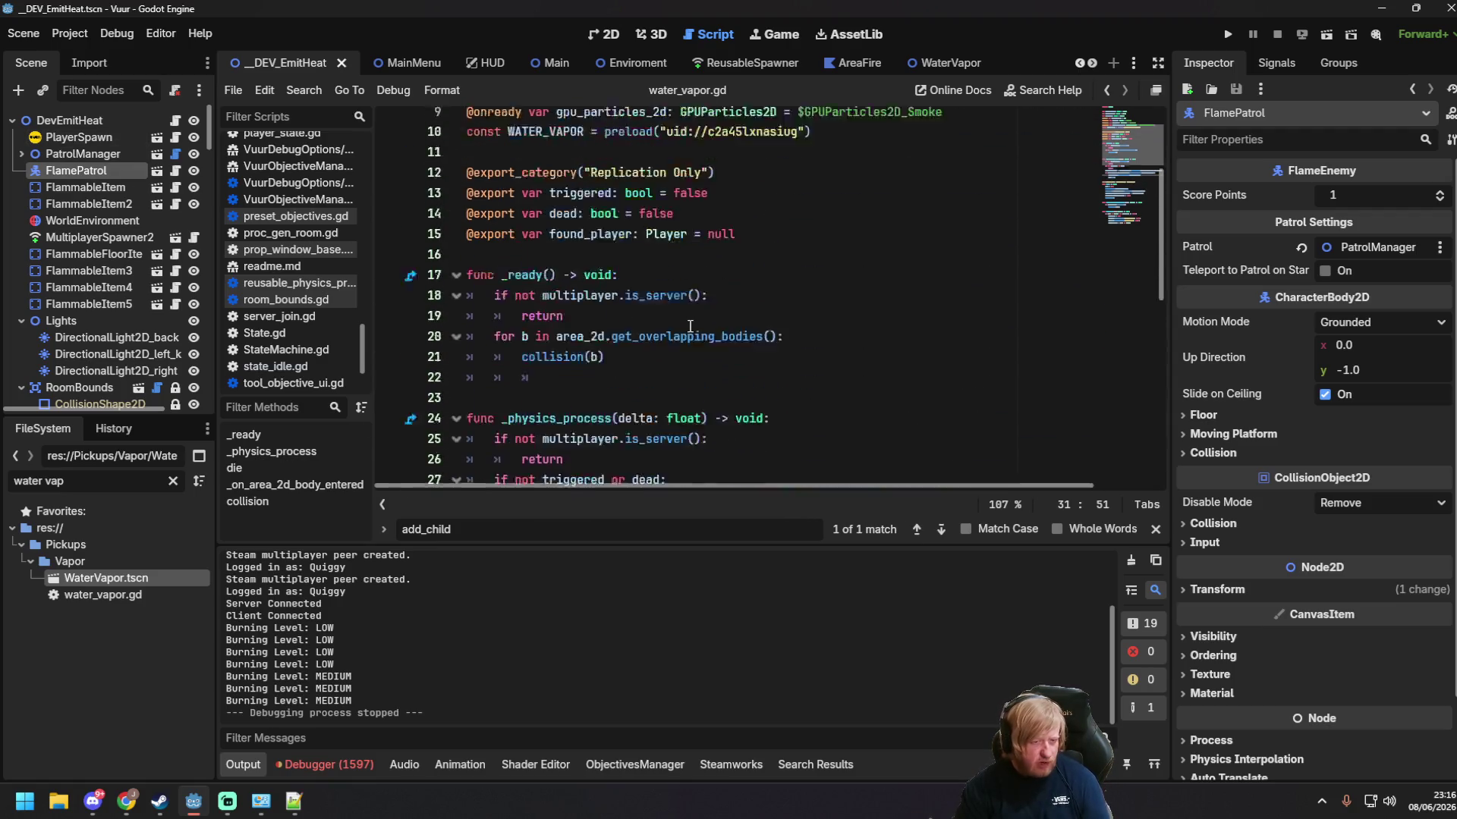
pyautogui.click(699, 309)
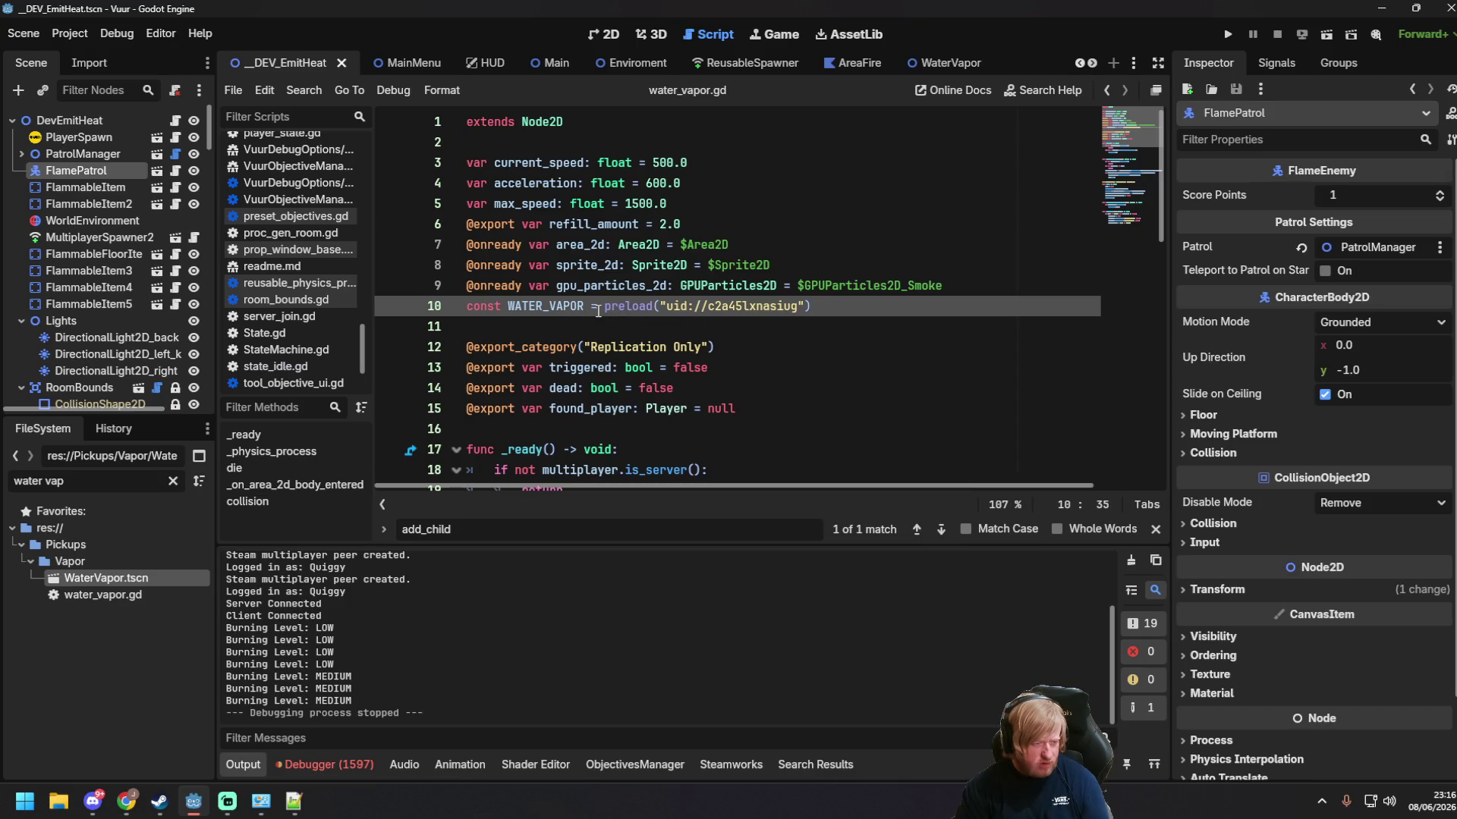
pyautogui.click(725, 309)
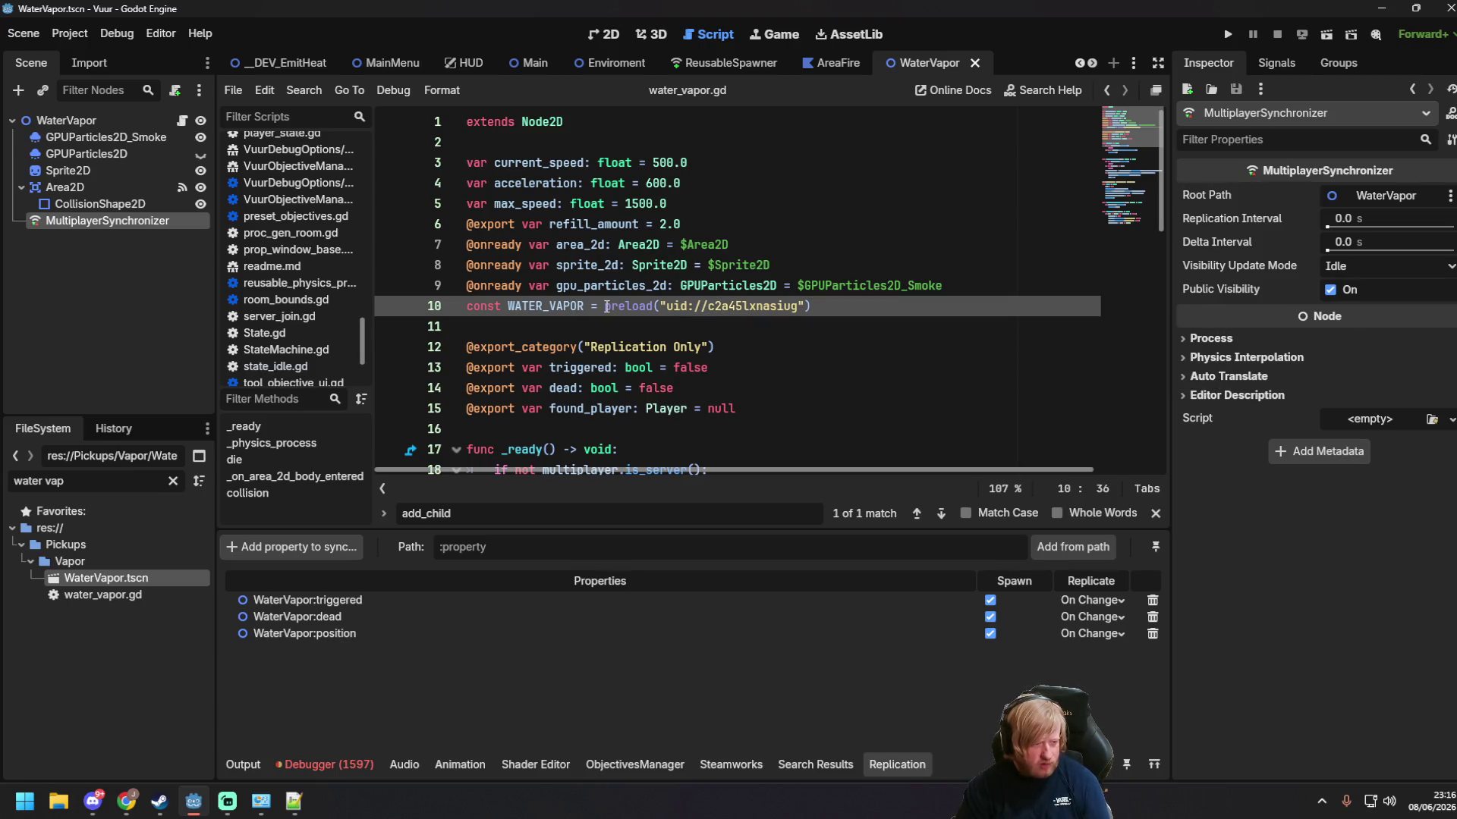
# - Select the WaterVapor MultiplayerSynchronizer, toggle position's Spawn checkbox and keep its replication On Change
pyautogui.click(117, 343)
pyautogui.click(106, 220)
pyautogui.click(108, 285)
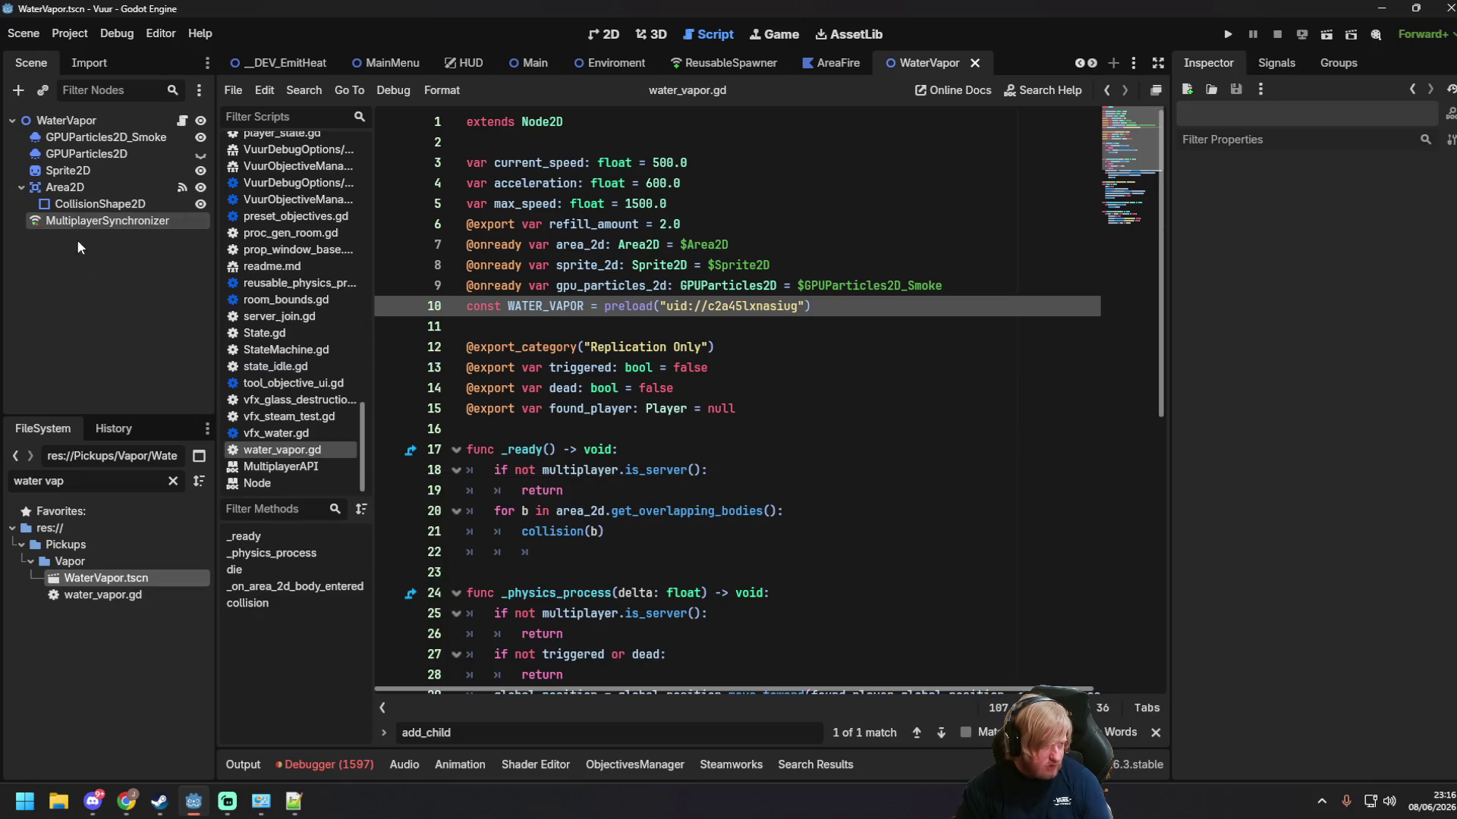
pyautogui.click(82, 220)
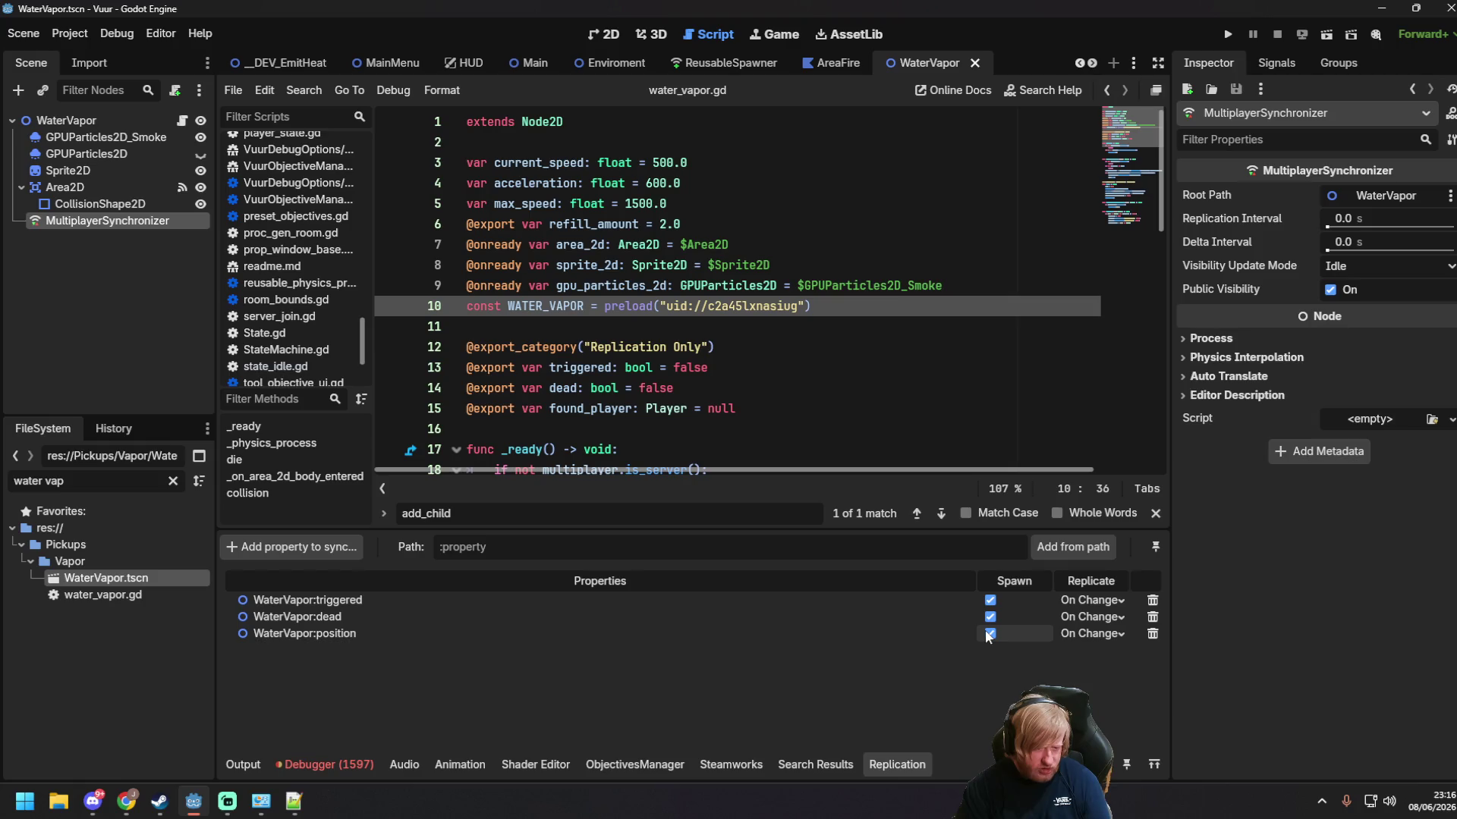
pyautogui.click(990, 634)
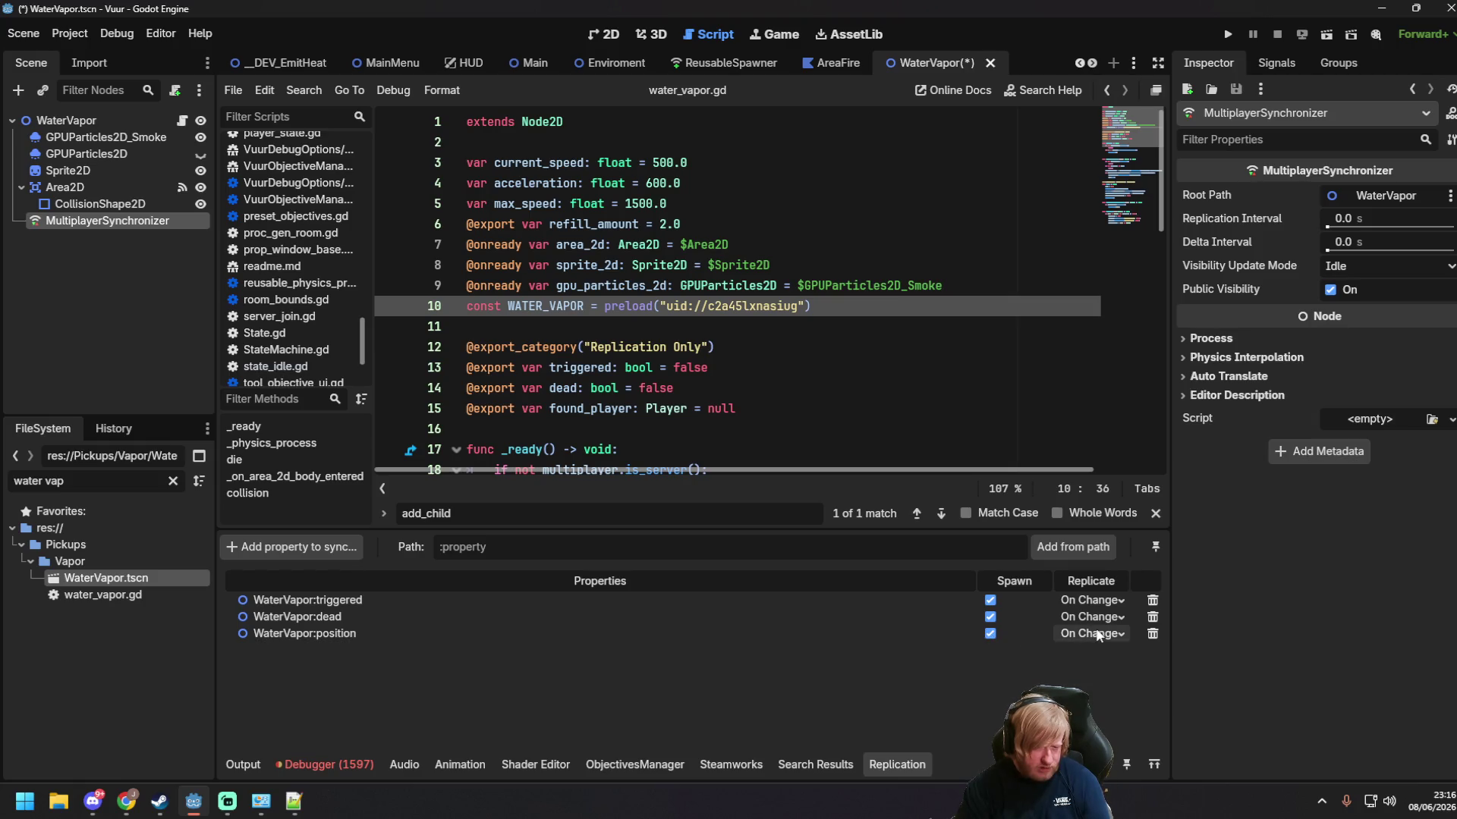
pyautogui.click(1097, 634)
pyautogui.click(1012, 680)
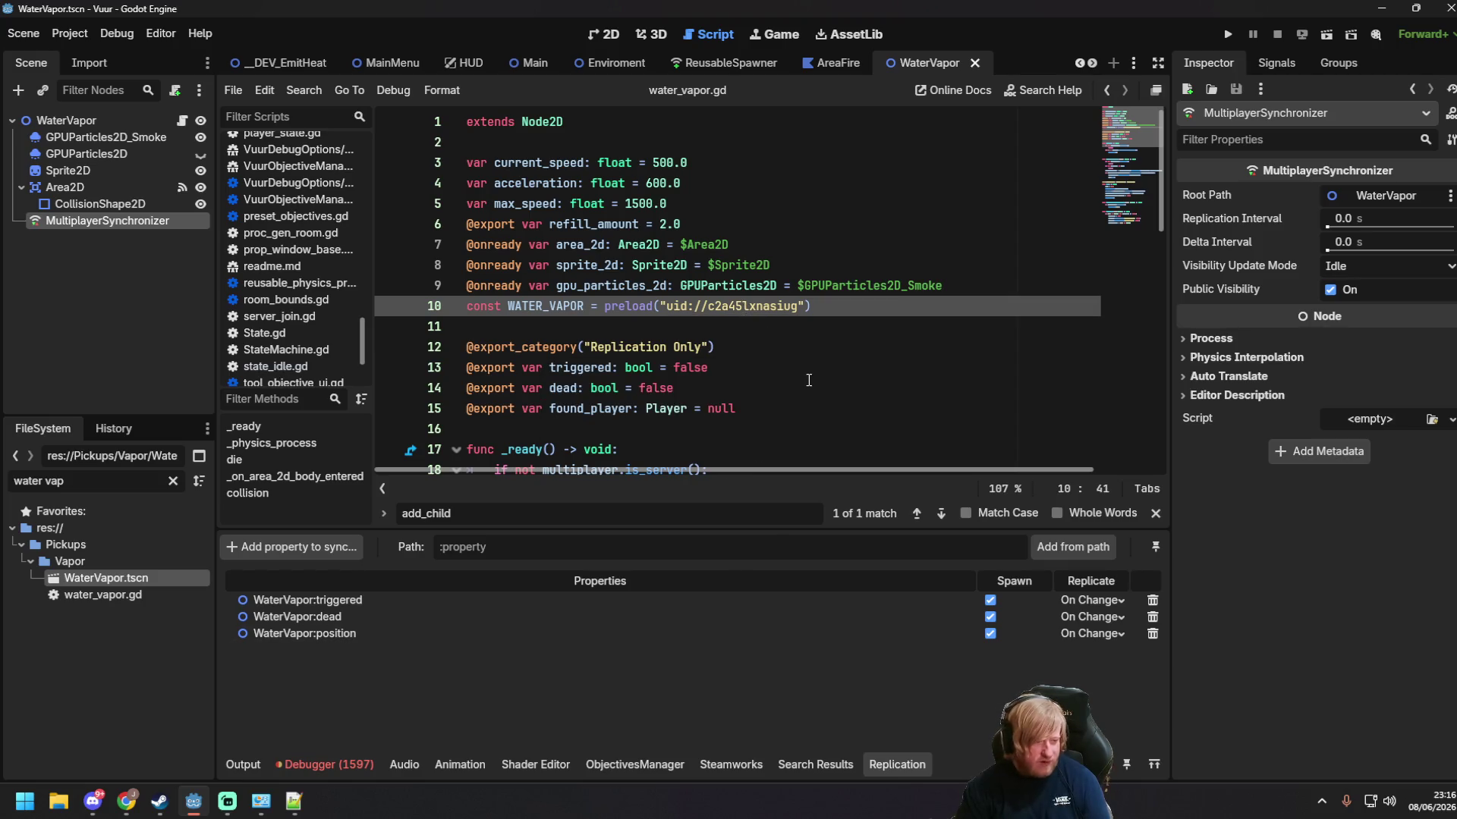
# - Save the WaterVapor scene, saving once more after switching windows
pyautogui.click(804, 388)
pyautogui.hotkey('ctrl', 's')
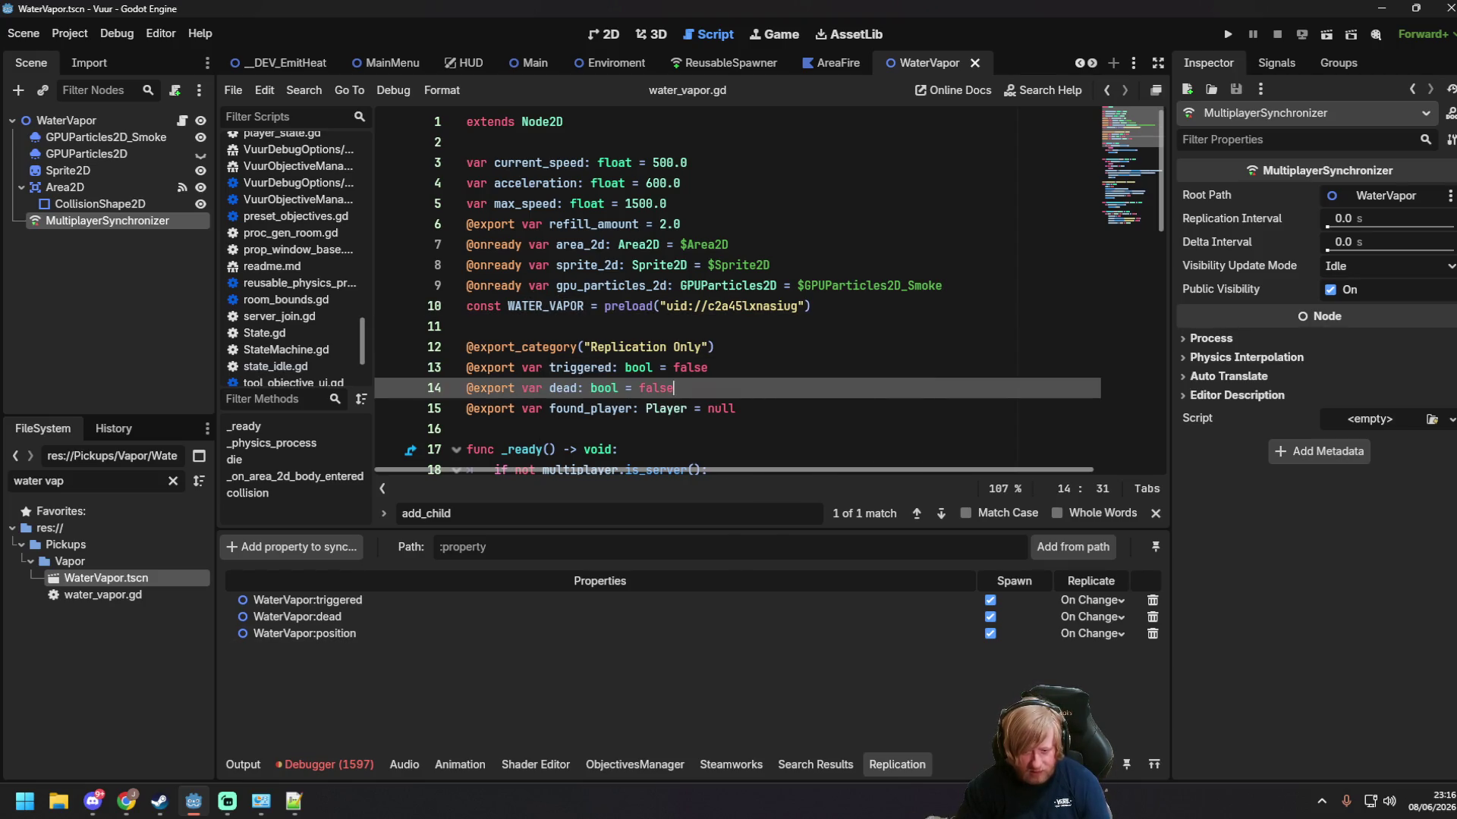
pyautogui.hotkey('alt', 'Tab')
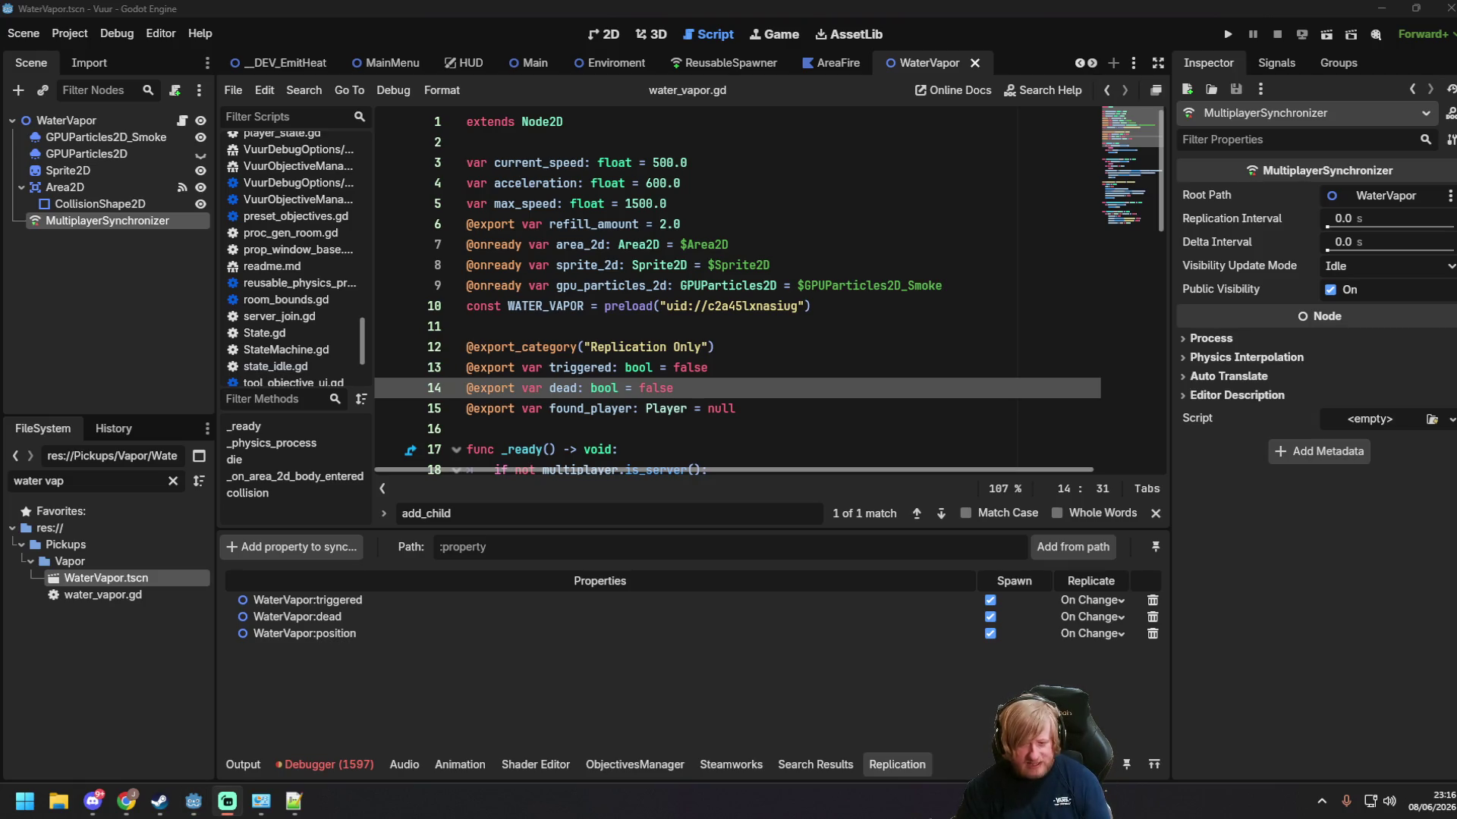
pyautogui.hotkey('ctrl', 's')
pyautogui.scroll(-3)
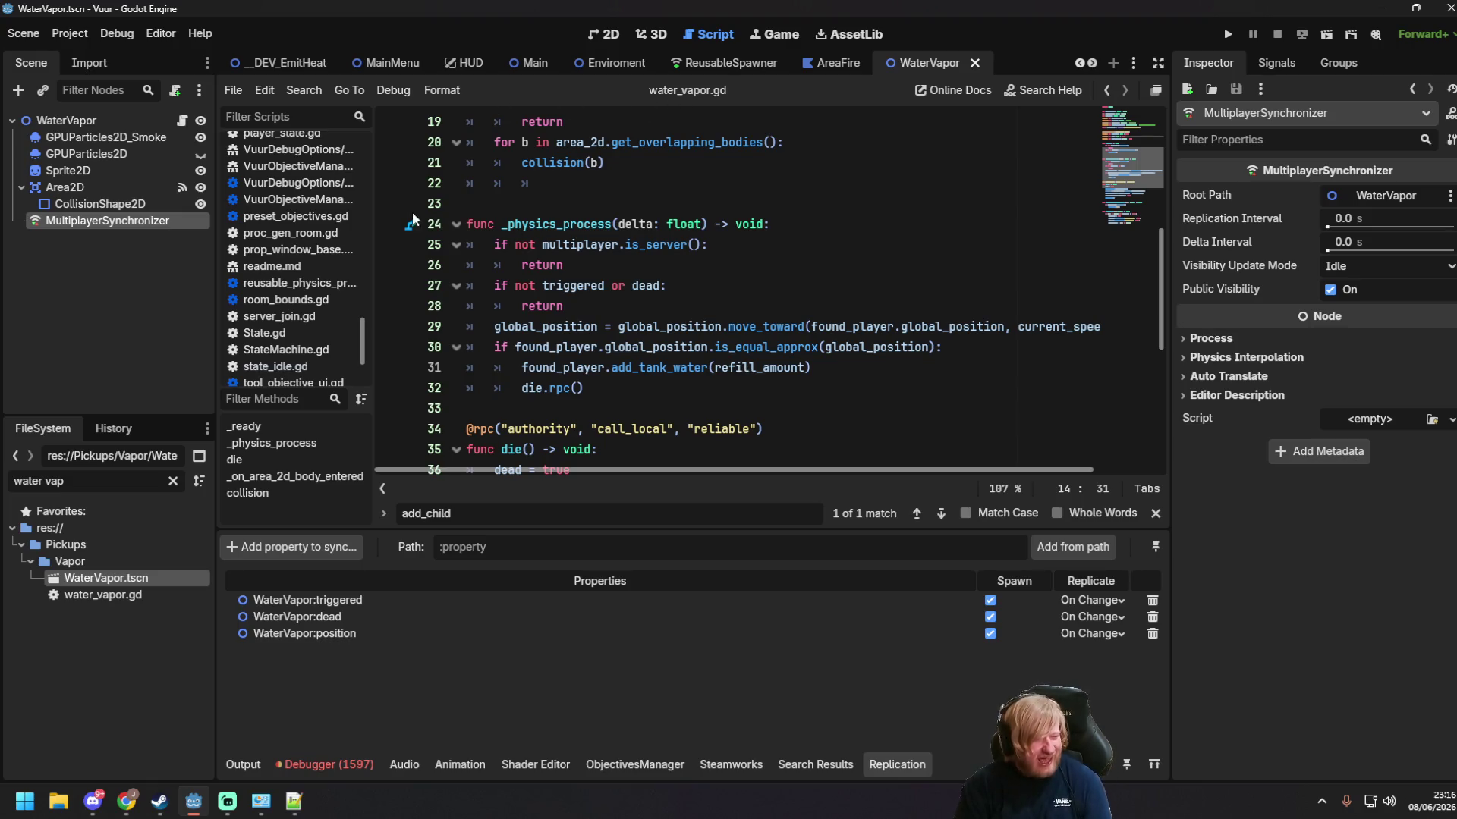
# - Clear the FileSystem filter, open Player.tscn and select its MultiplayerSynchronizer to see its replicated properties
pyautogui.click(174, 480)
pyautogui.scroll(-3)
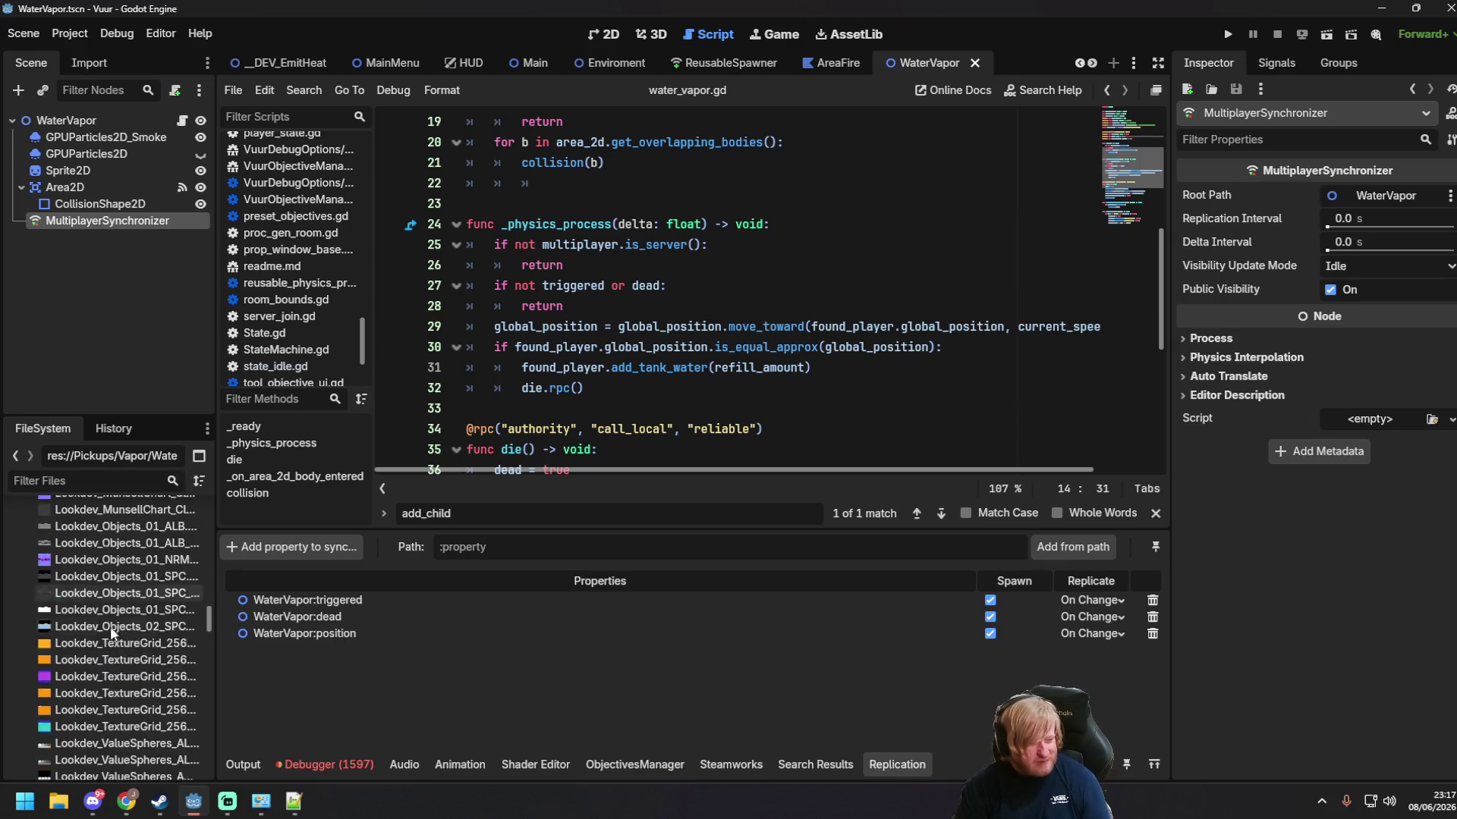
pyautogui.scroll(-3)
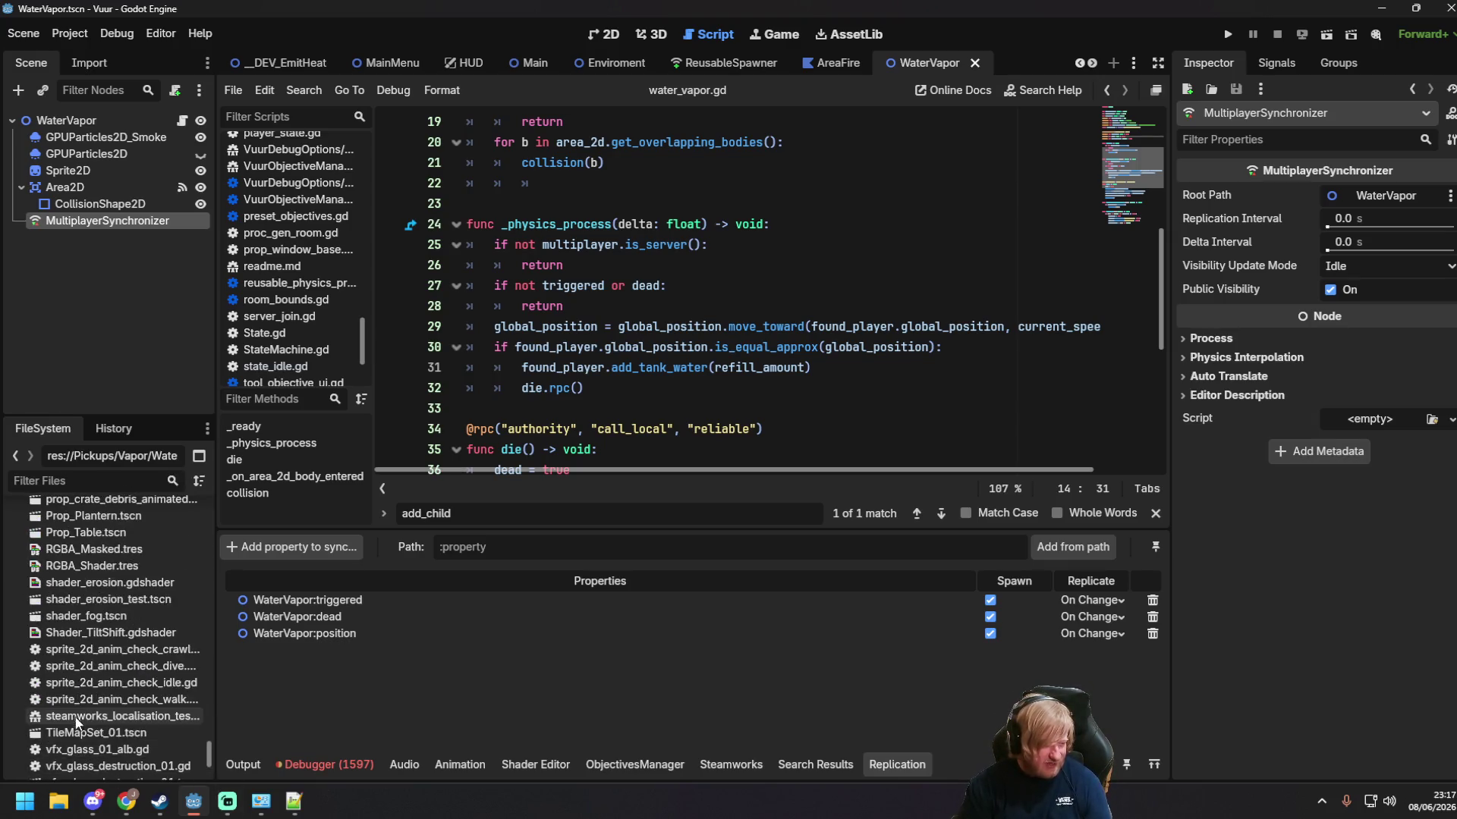
pyautogui.doubleClick(88, 685)
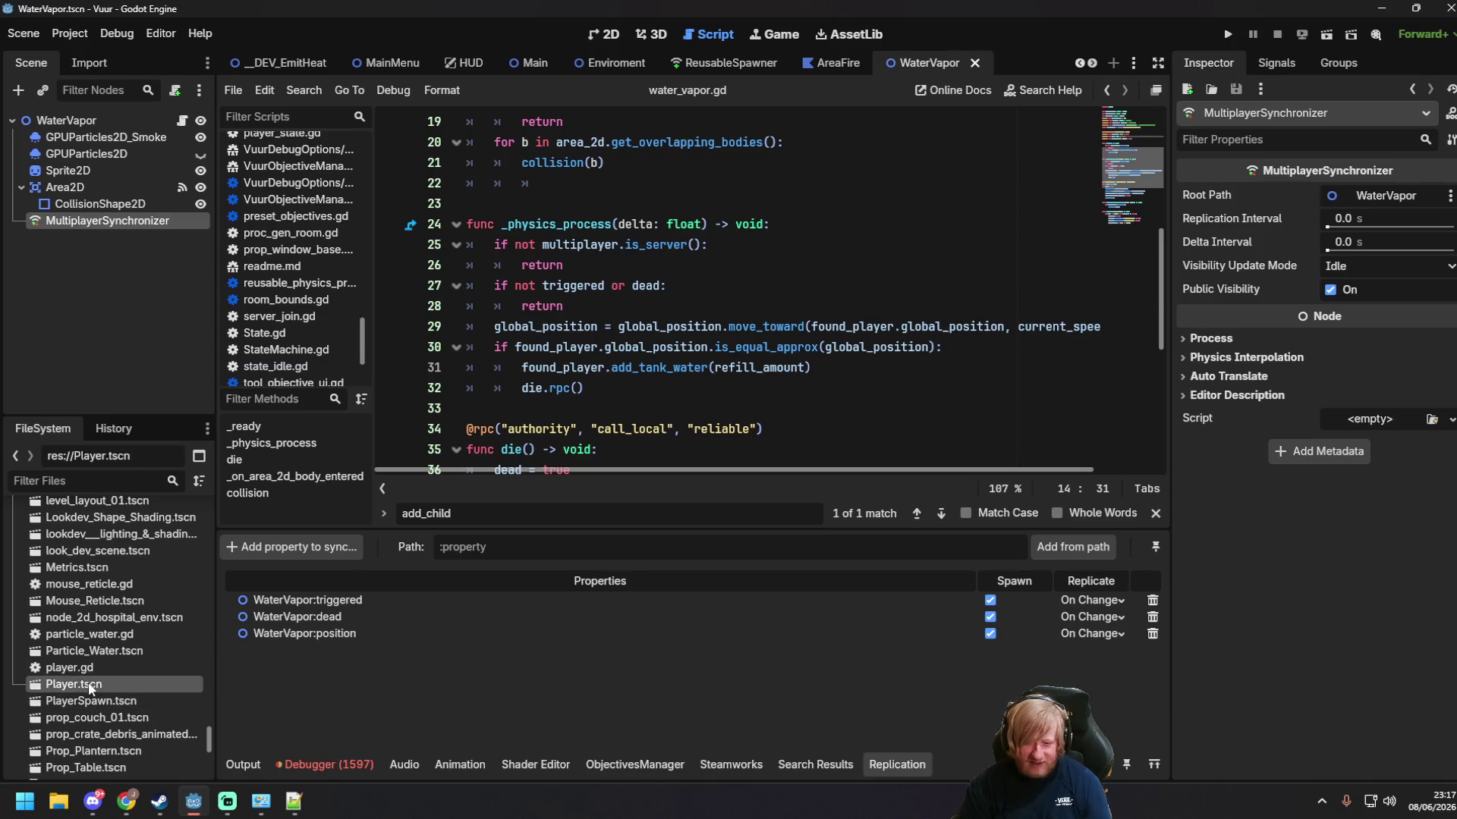
pyautogui.click(147, 354)
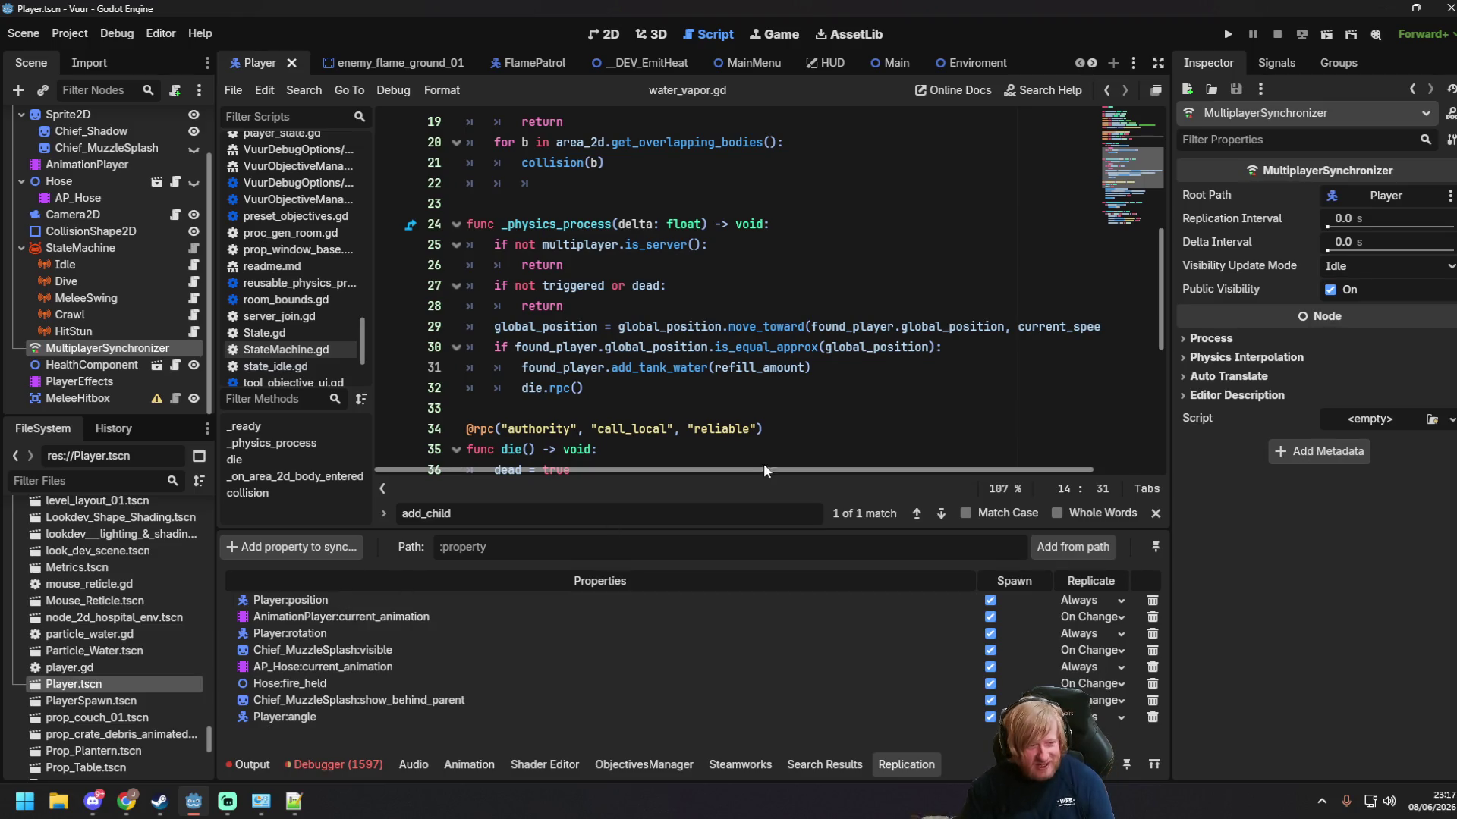
# - Switch to the enemy_flame_ground_01 scene, save it, and move to the YouTube results in Chrome
pyautogui.click(810, 343)
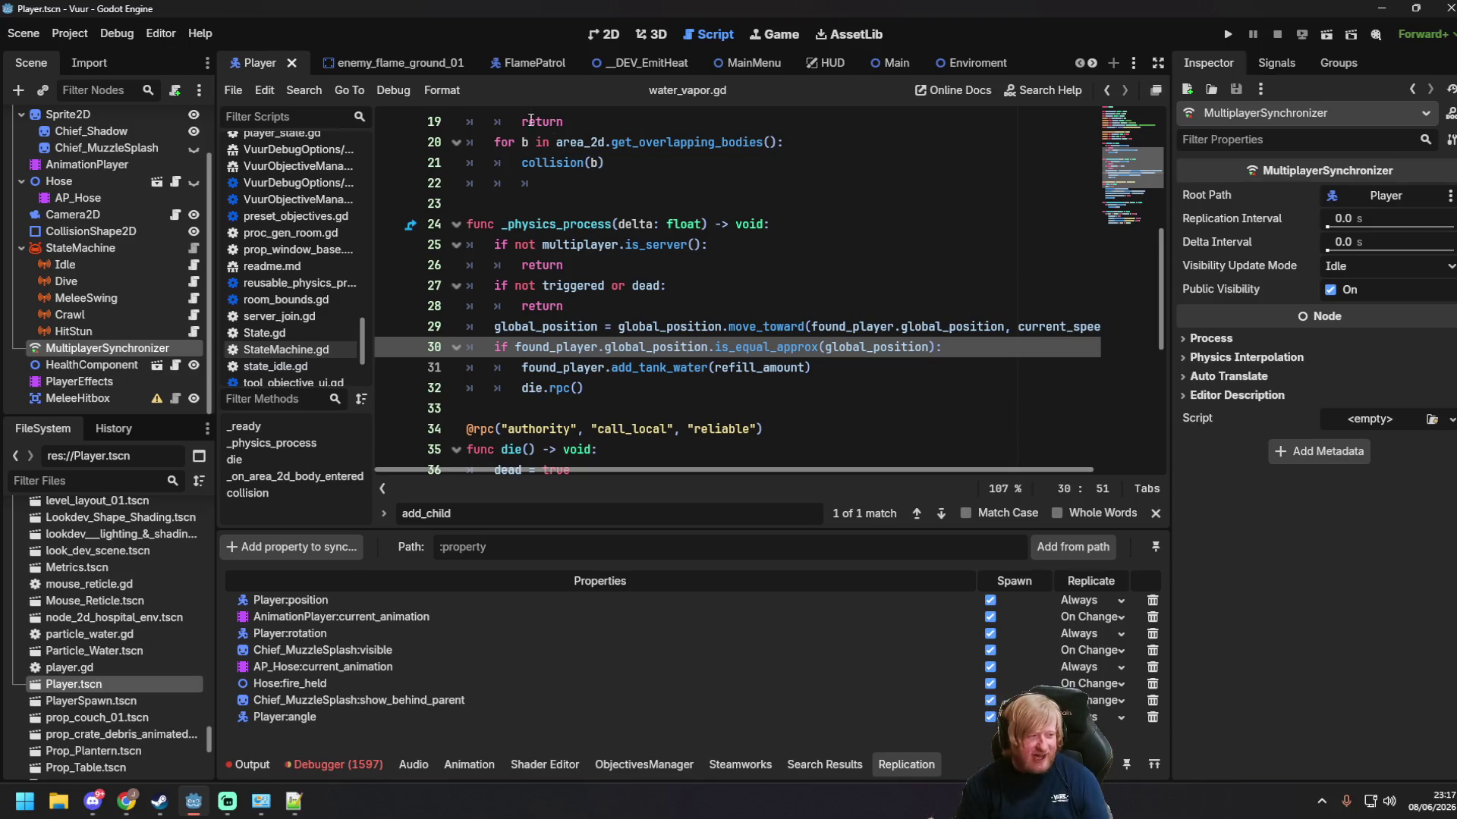
pyautogui.click(415, 70)
pyautogui.click(688, 246)
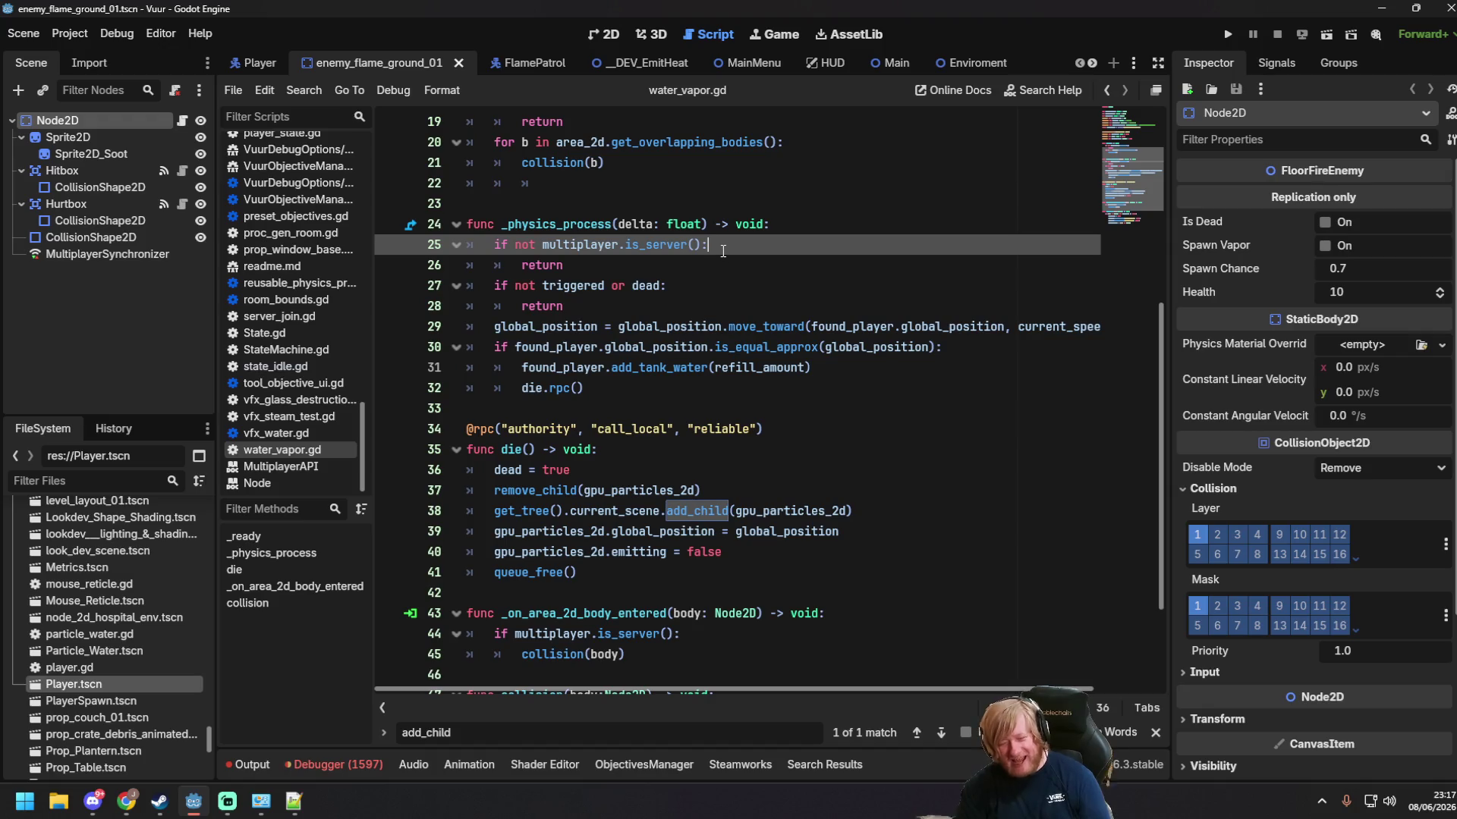
pyautogui.click(721, 282)
pyautogui.hotkey('ctrl', 's')
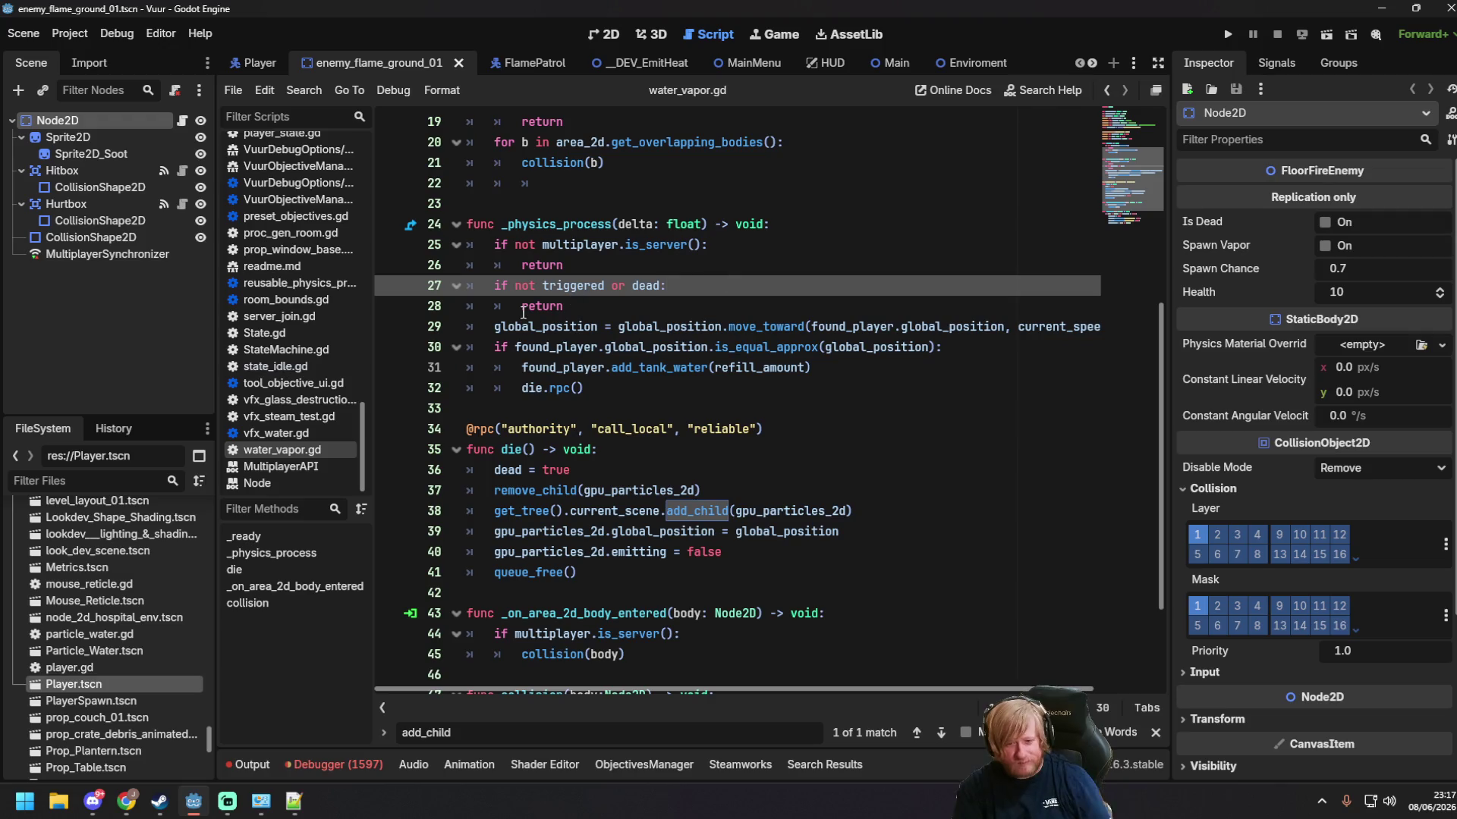
pyautogui.hotkey('alt', 'Tab')
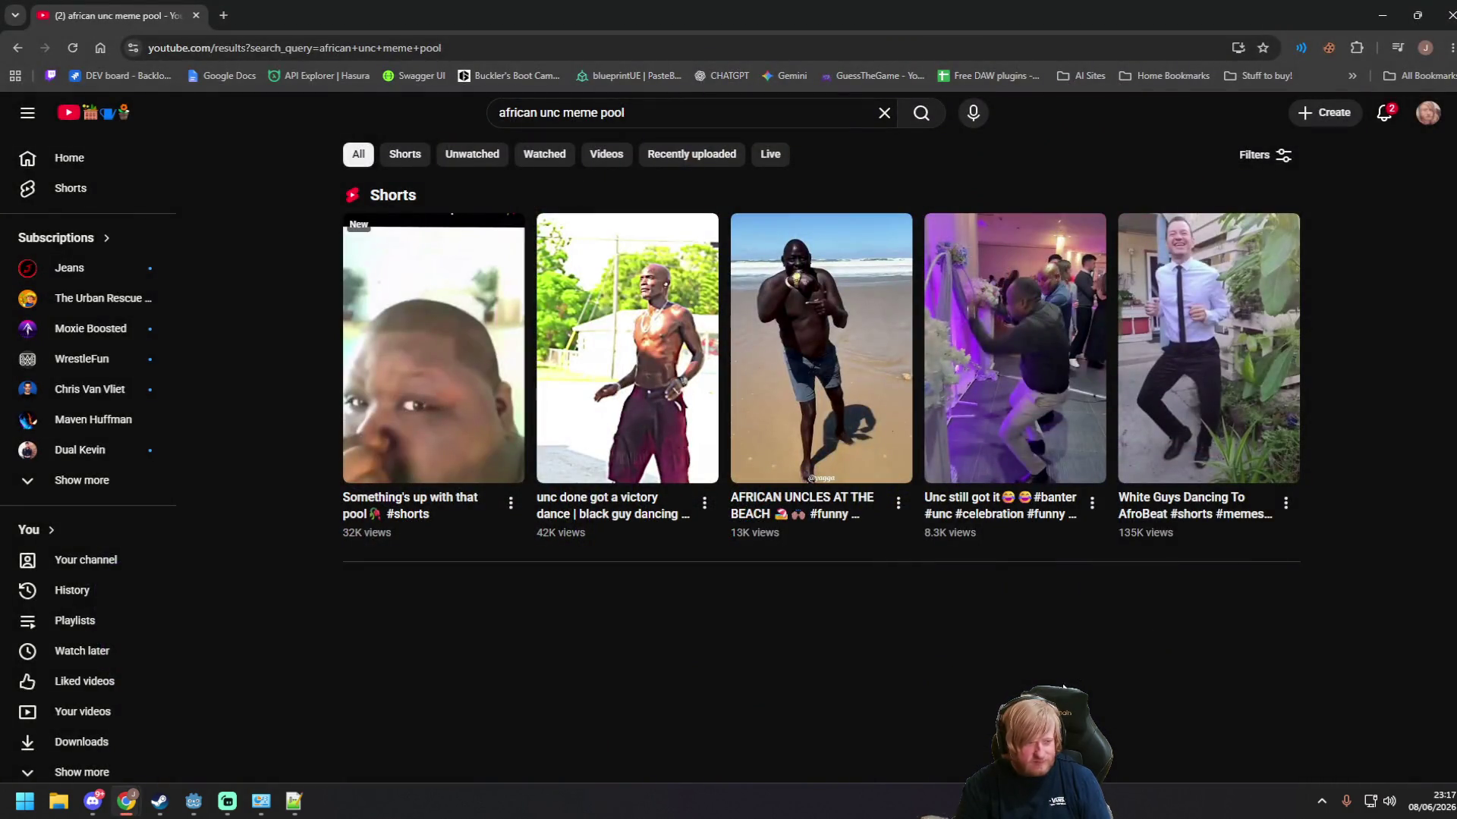
# - Try the Shorts, All and Videos filters on the 'african unc meme pool' results and scroll through them
pyautogui.click(393, 157)
pyautogui.click(354, 155)
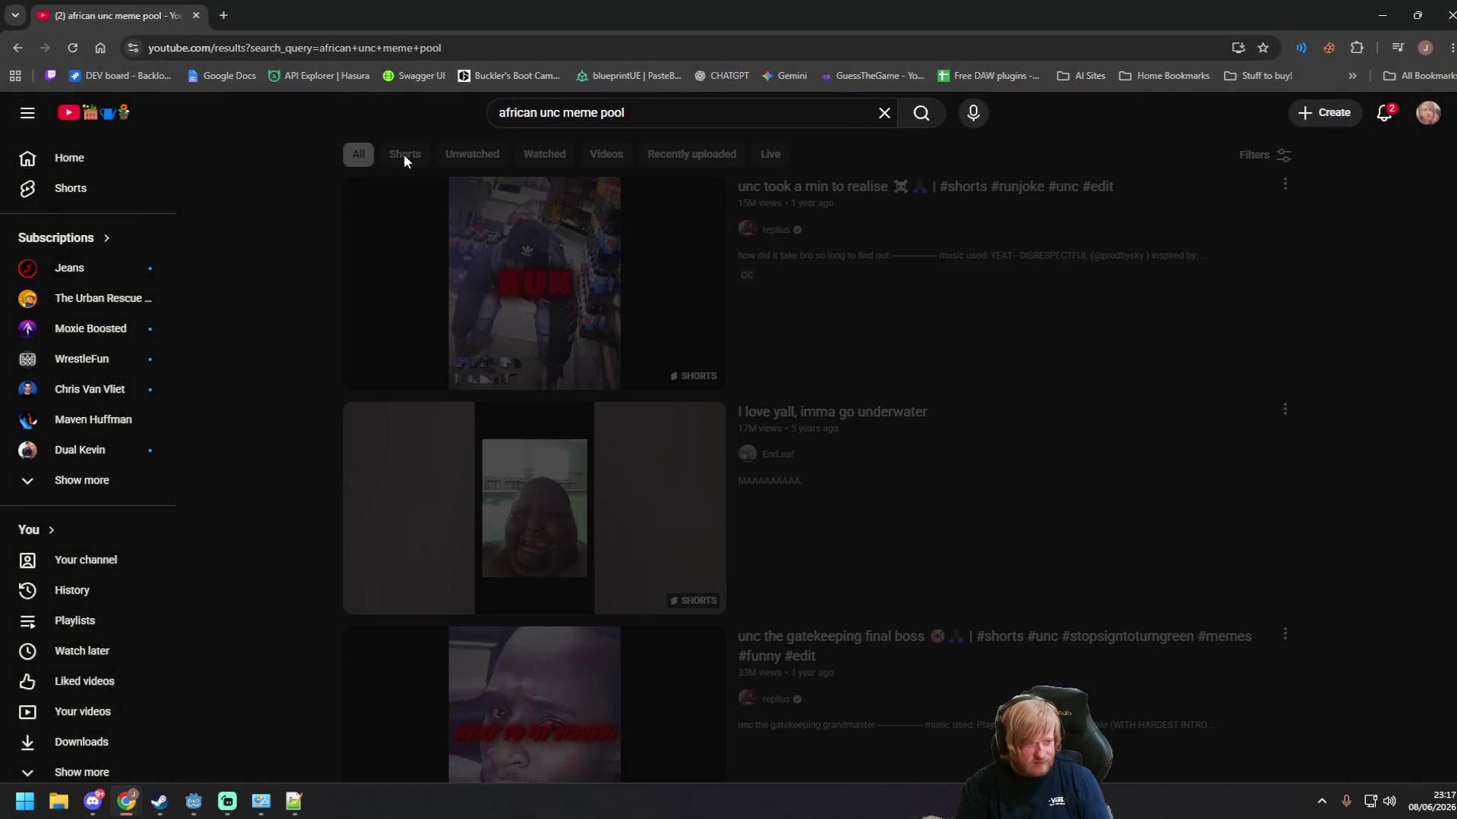
pyautogui.click(606, 160)
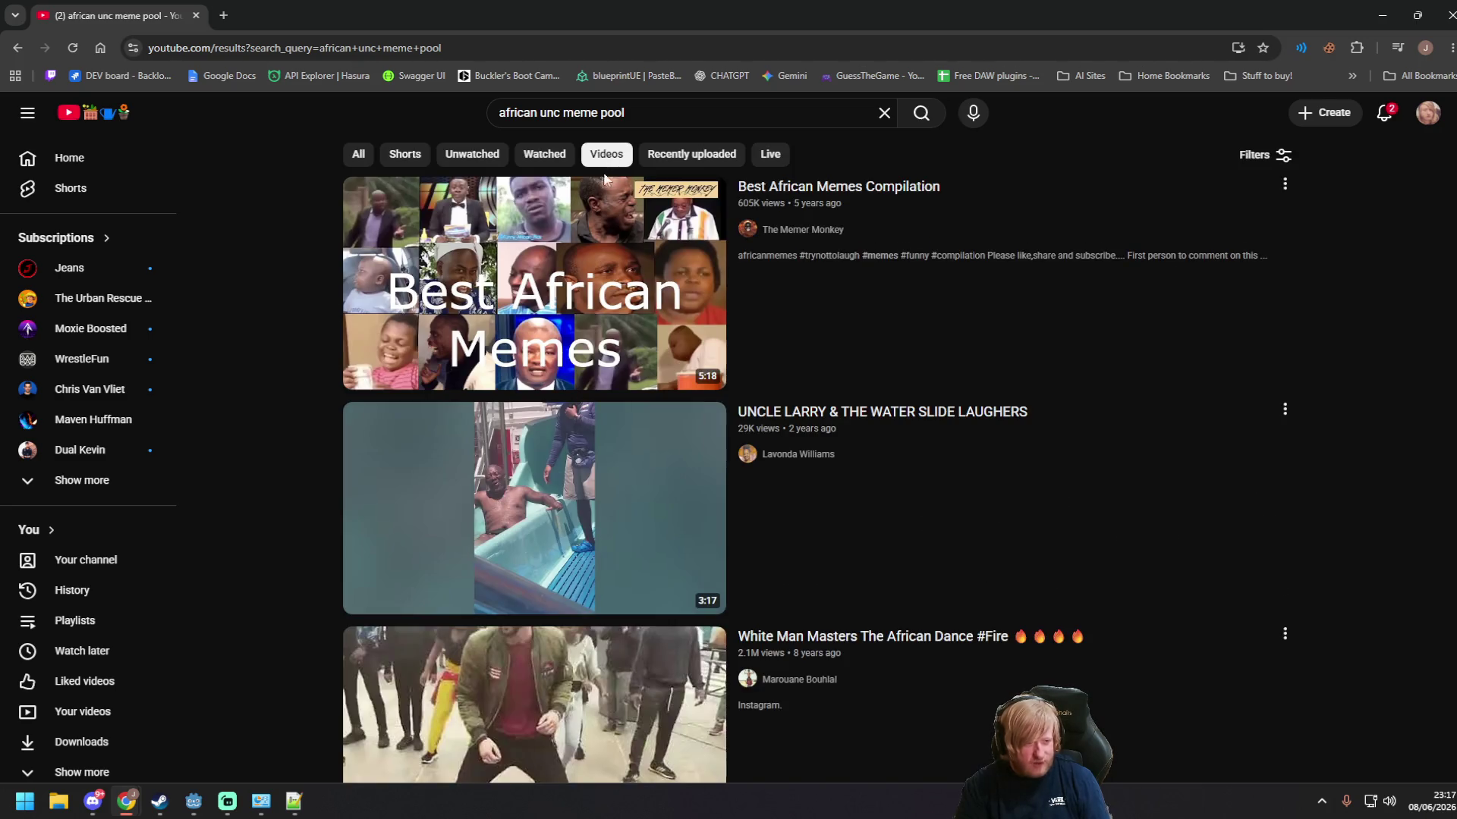
pyautogui.scroll(-3)
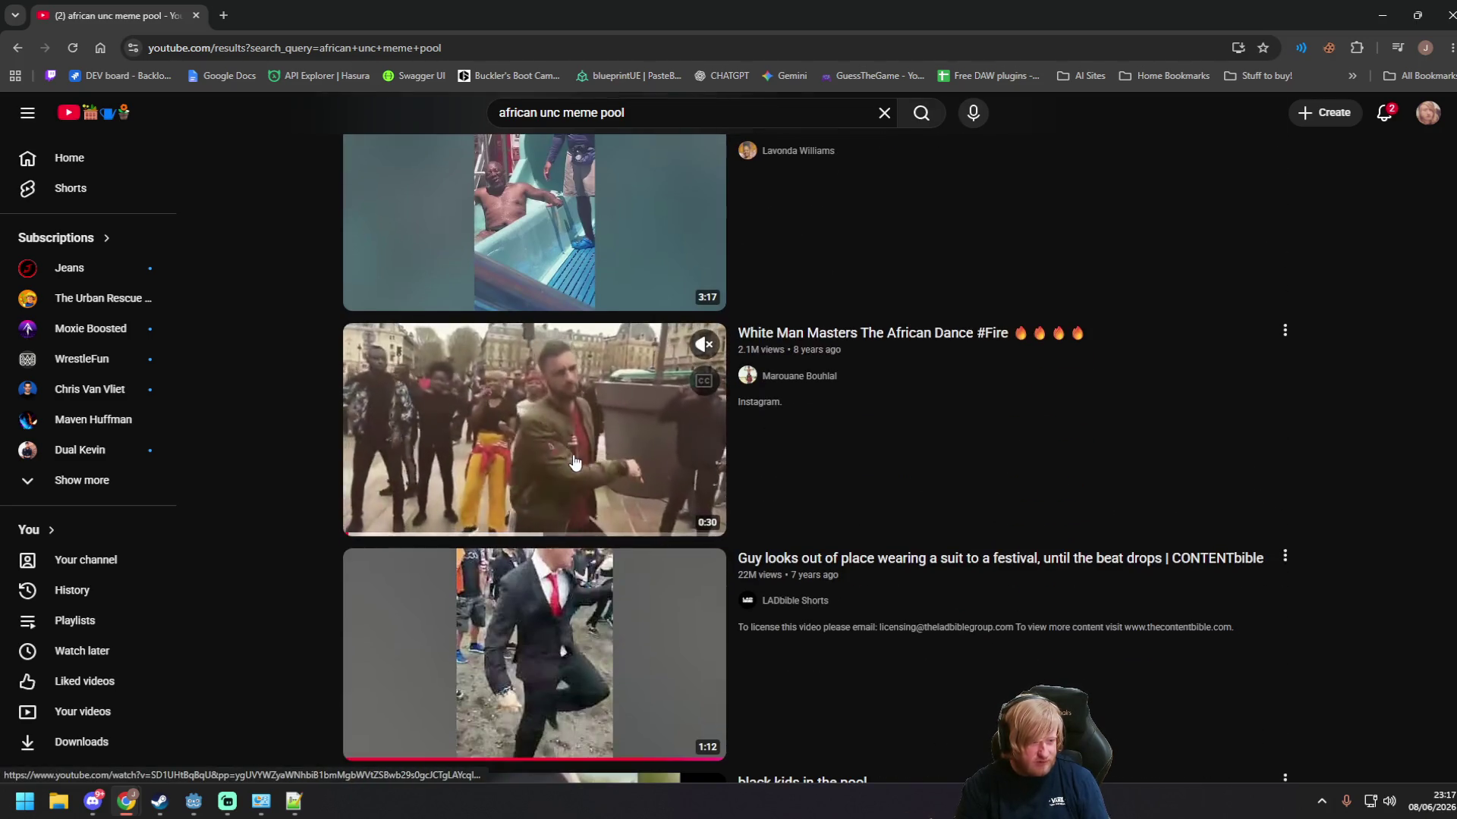
pyautogui.scroll(-3)
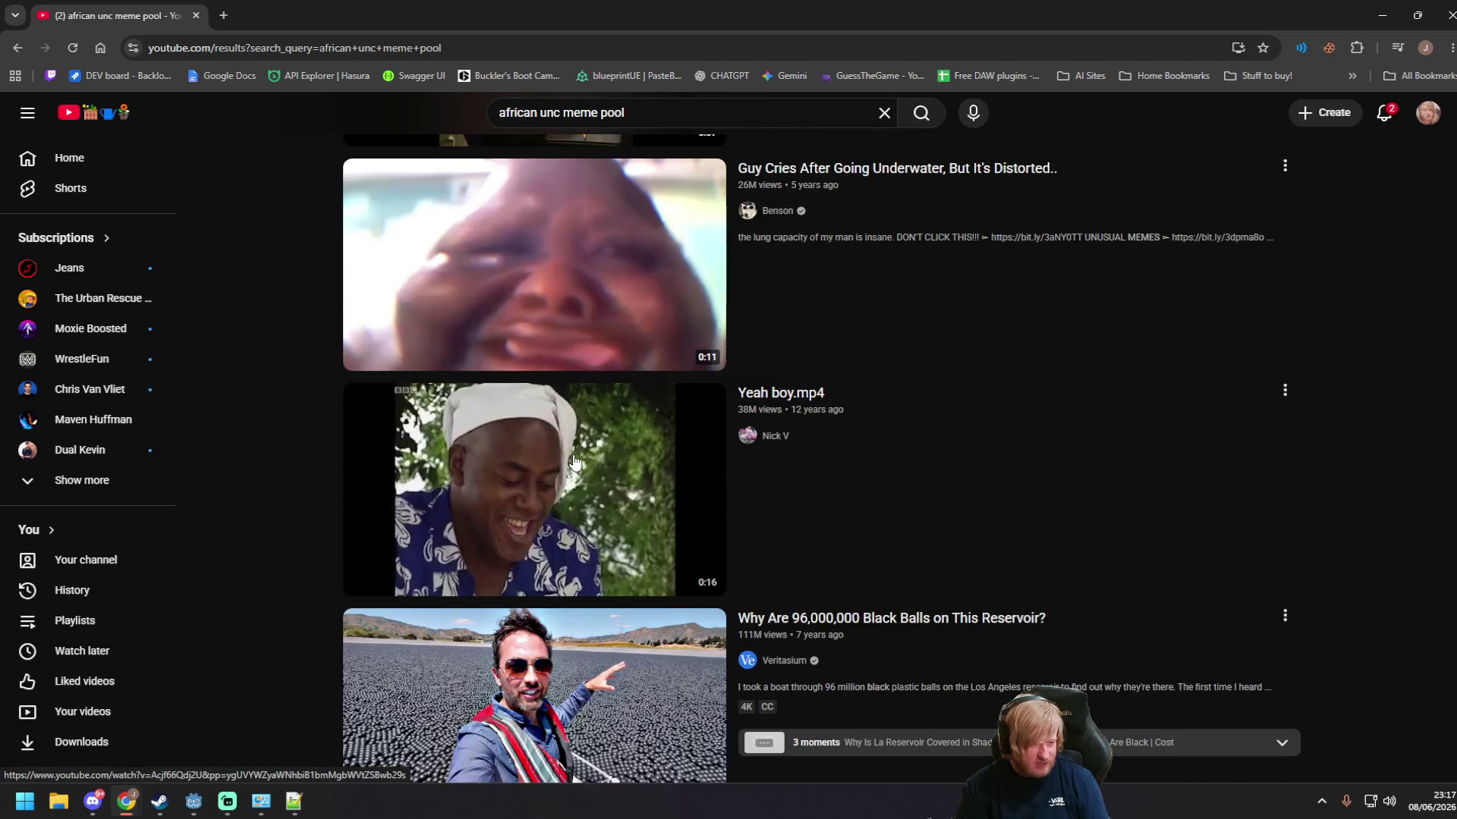
pyautogui.scroll(3)
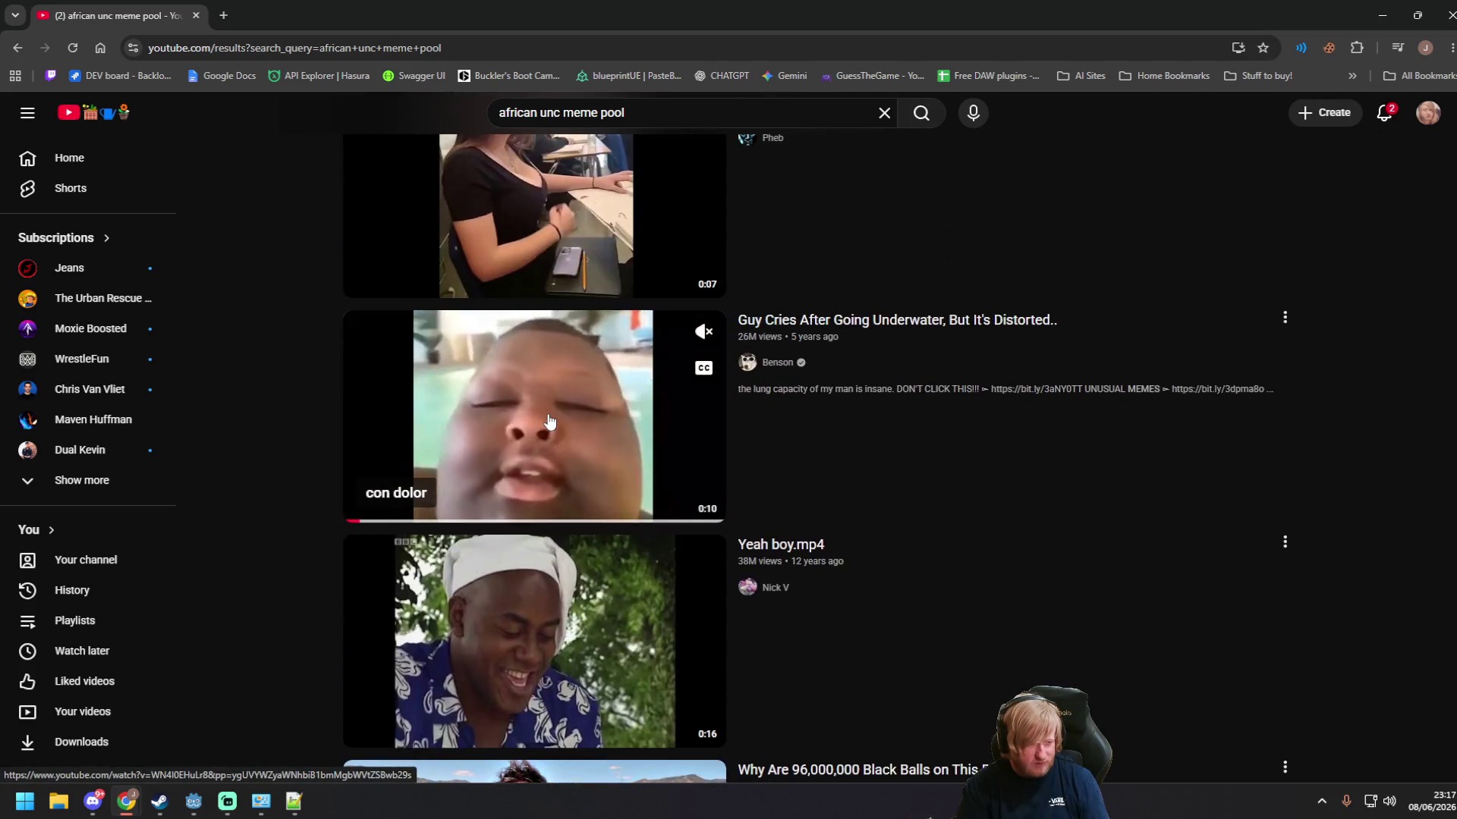
pyautogui.scroll(-3)
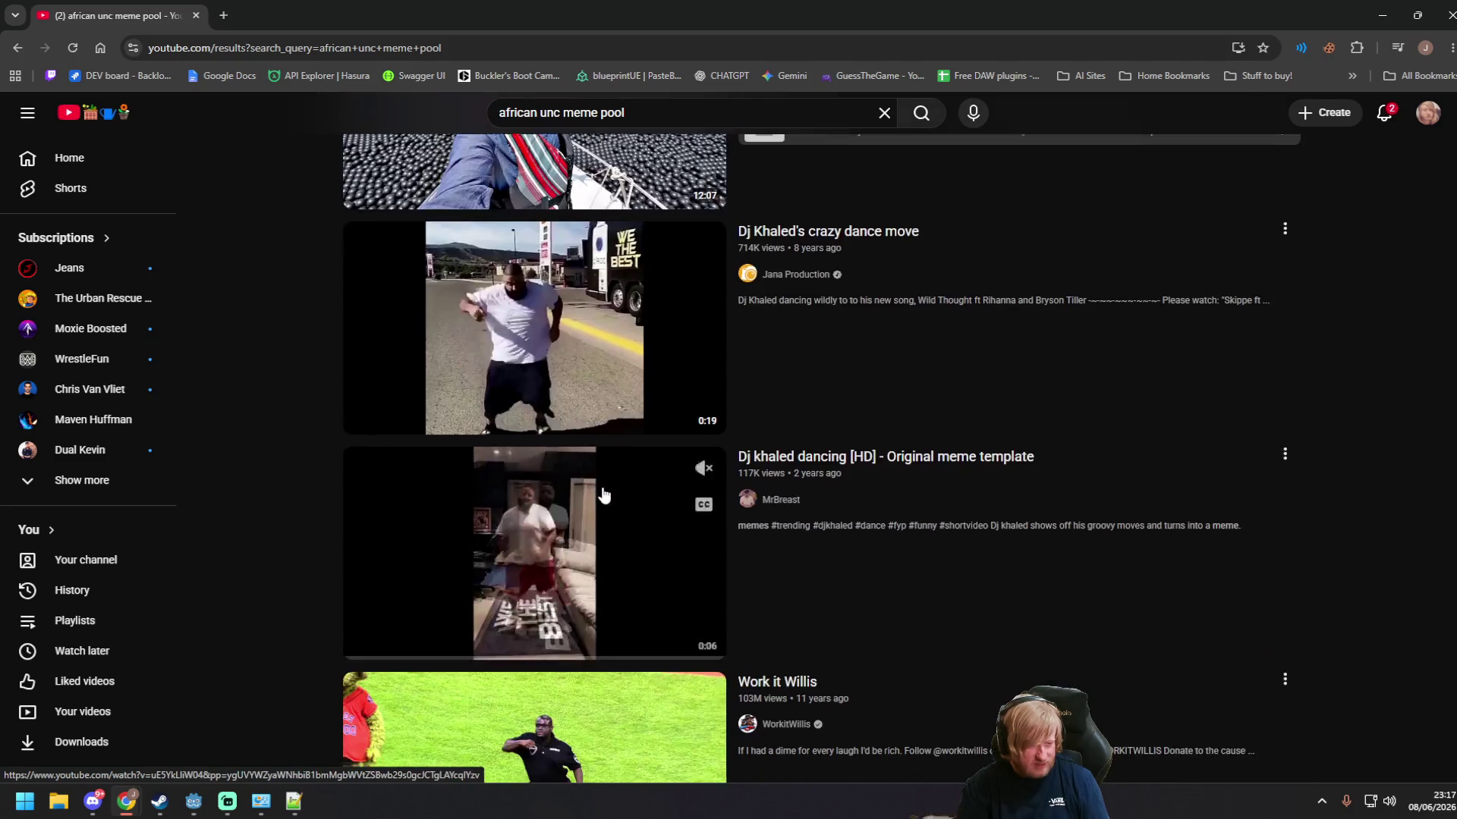
pyautogui.scroll(-3)
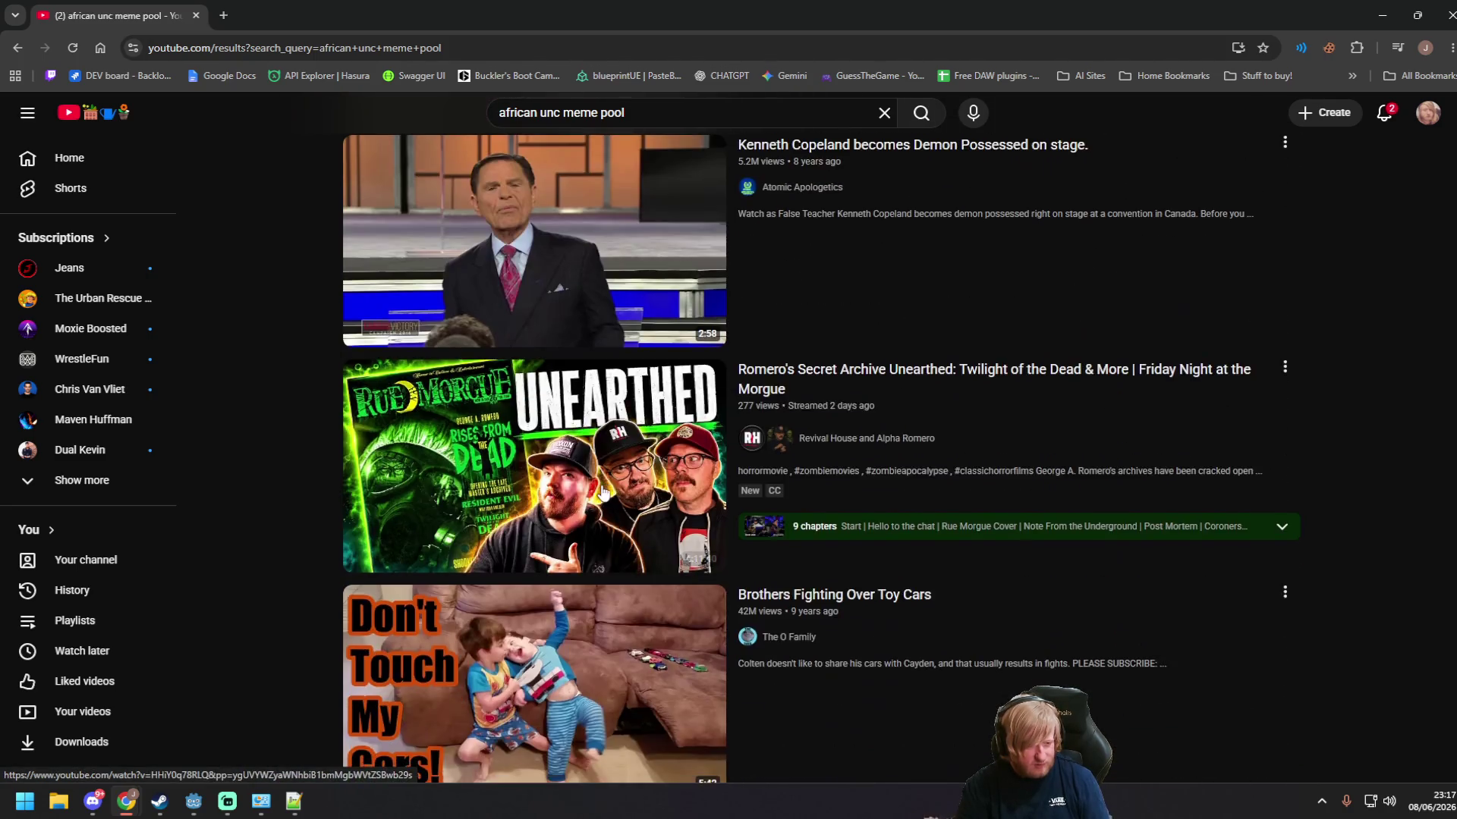
pyautogui.scroll(-3)
pyautogui.scroll(-3)
pyautogui.scroll(3)
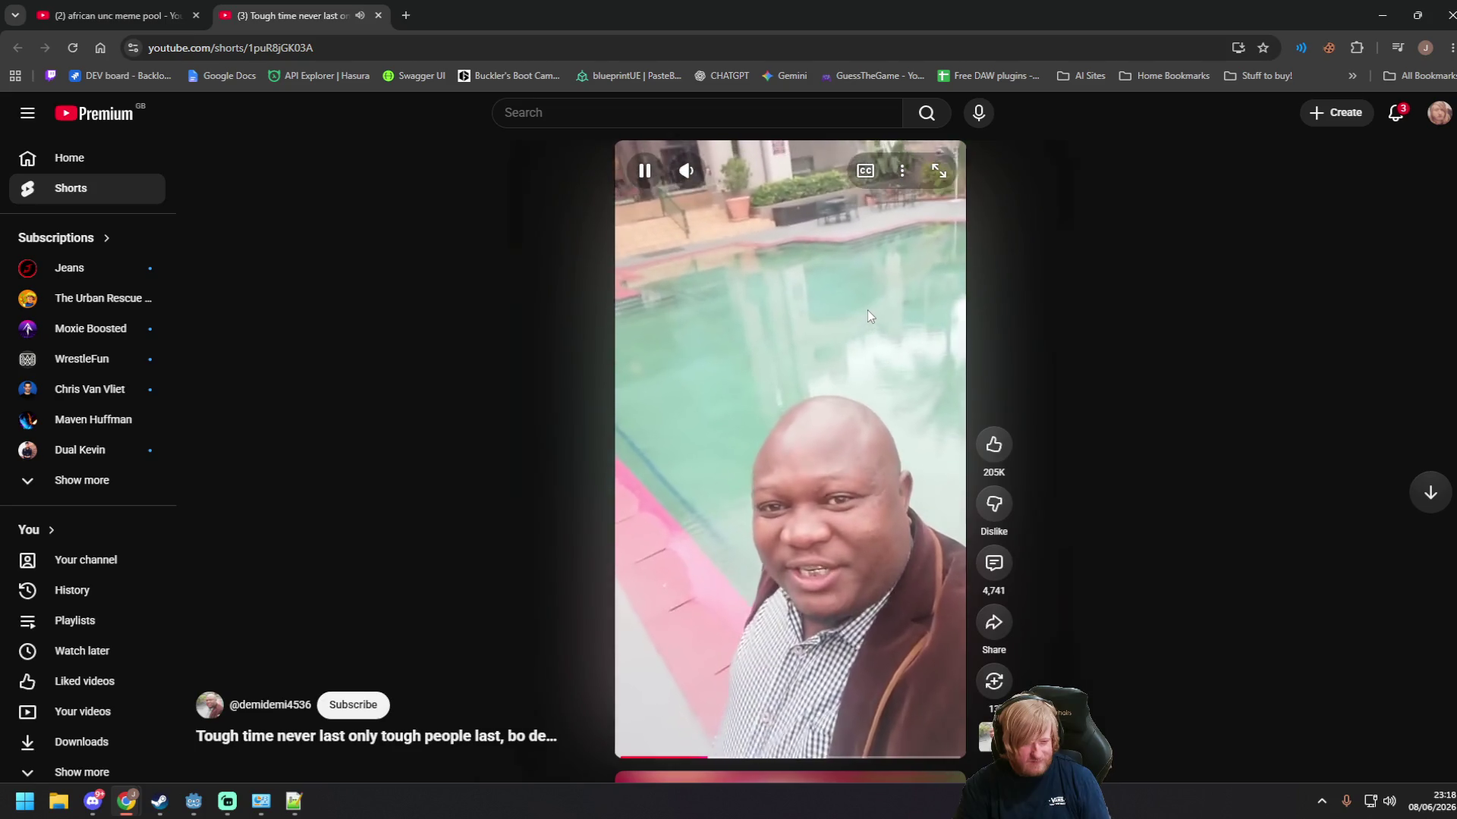
# - Pause the poolside Short, seek back to replay it, then pause it again
pyautogui.moveTo(721, 180)
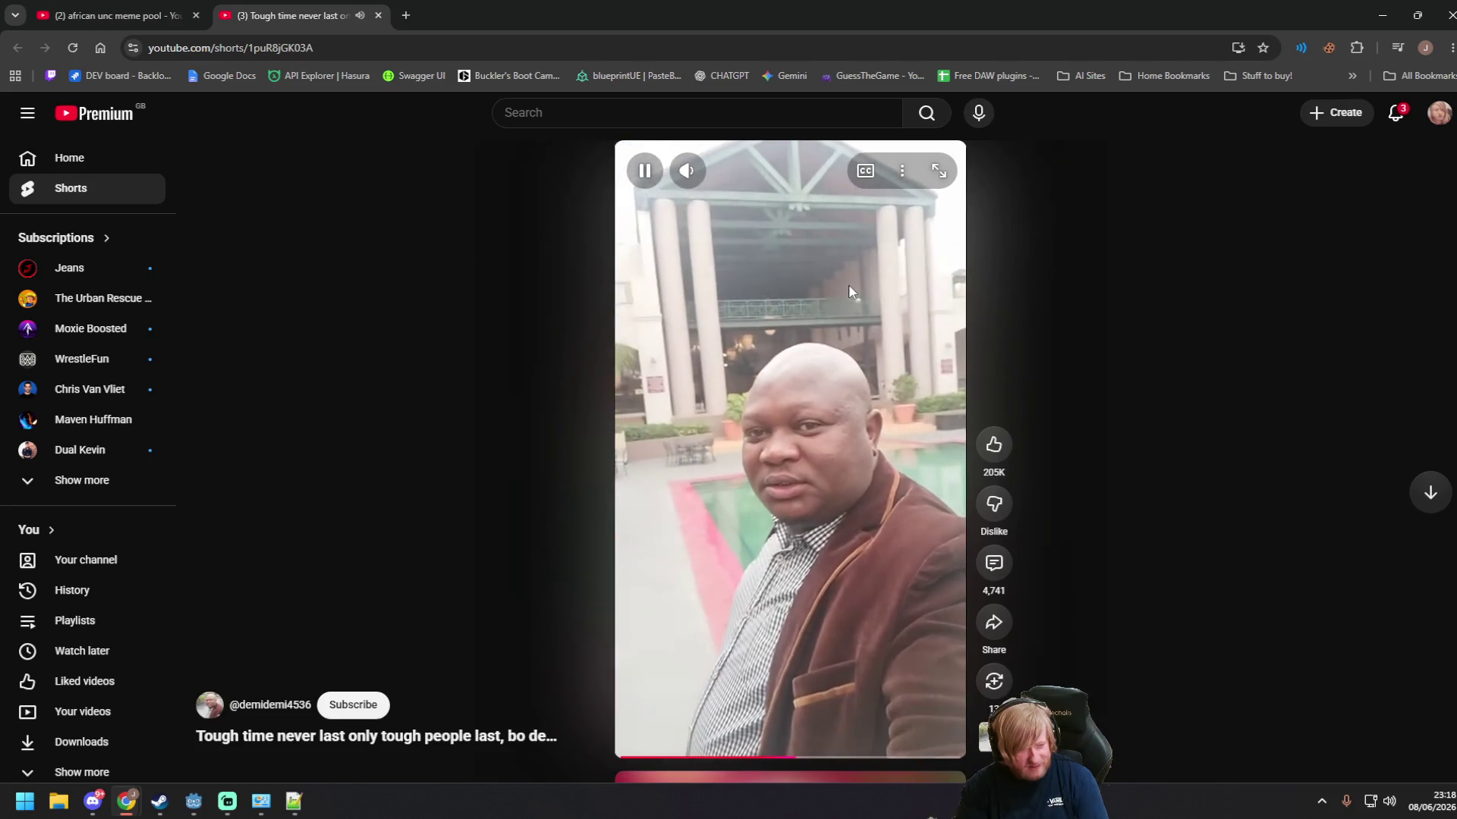
pyautogui.click(807, 287)
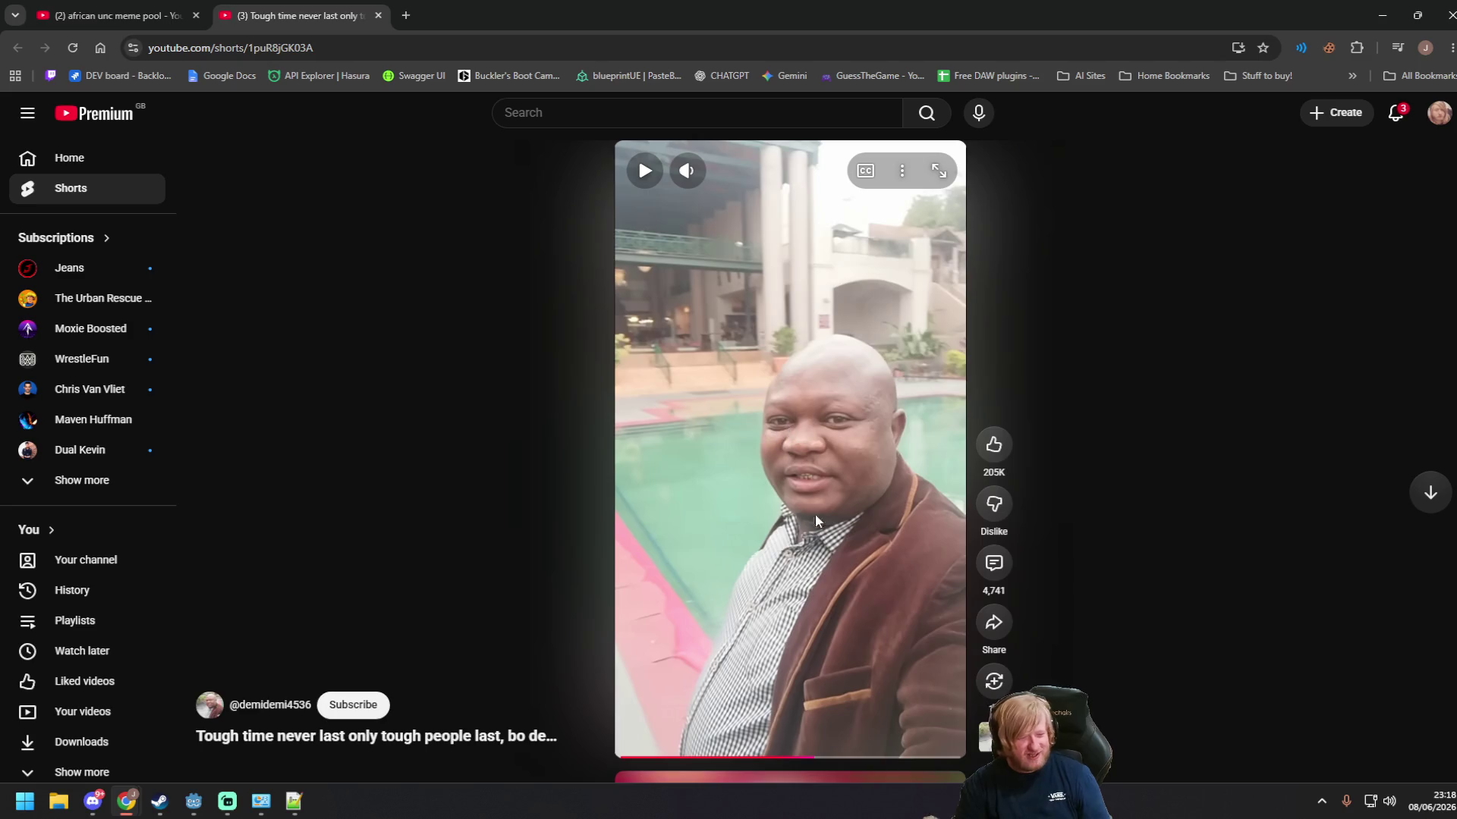
pyautogui.click(794, 753)
pyautogui.click(730, 476)
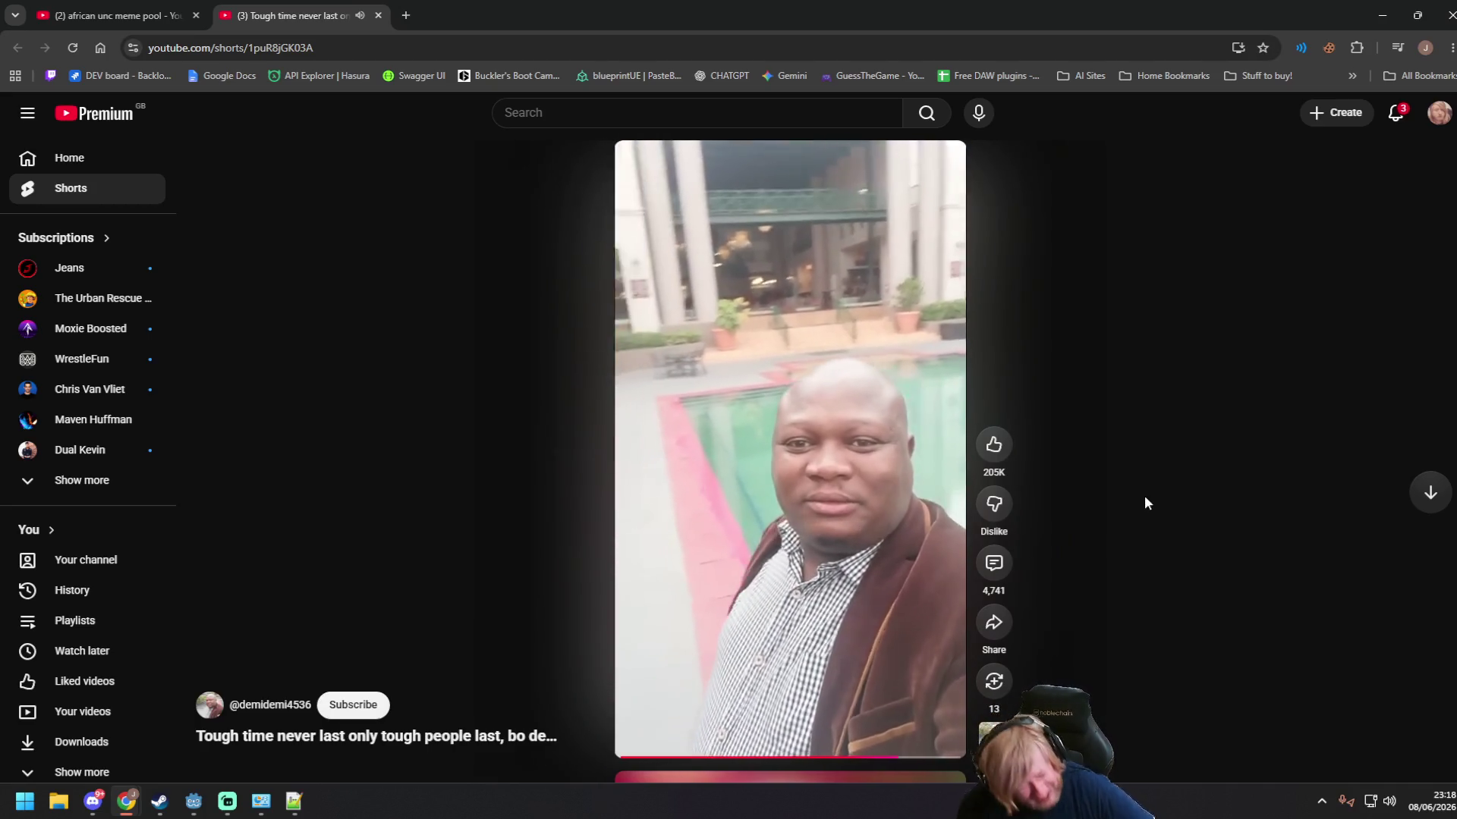
pyautogui.moveTo(748, 435)
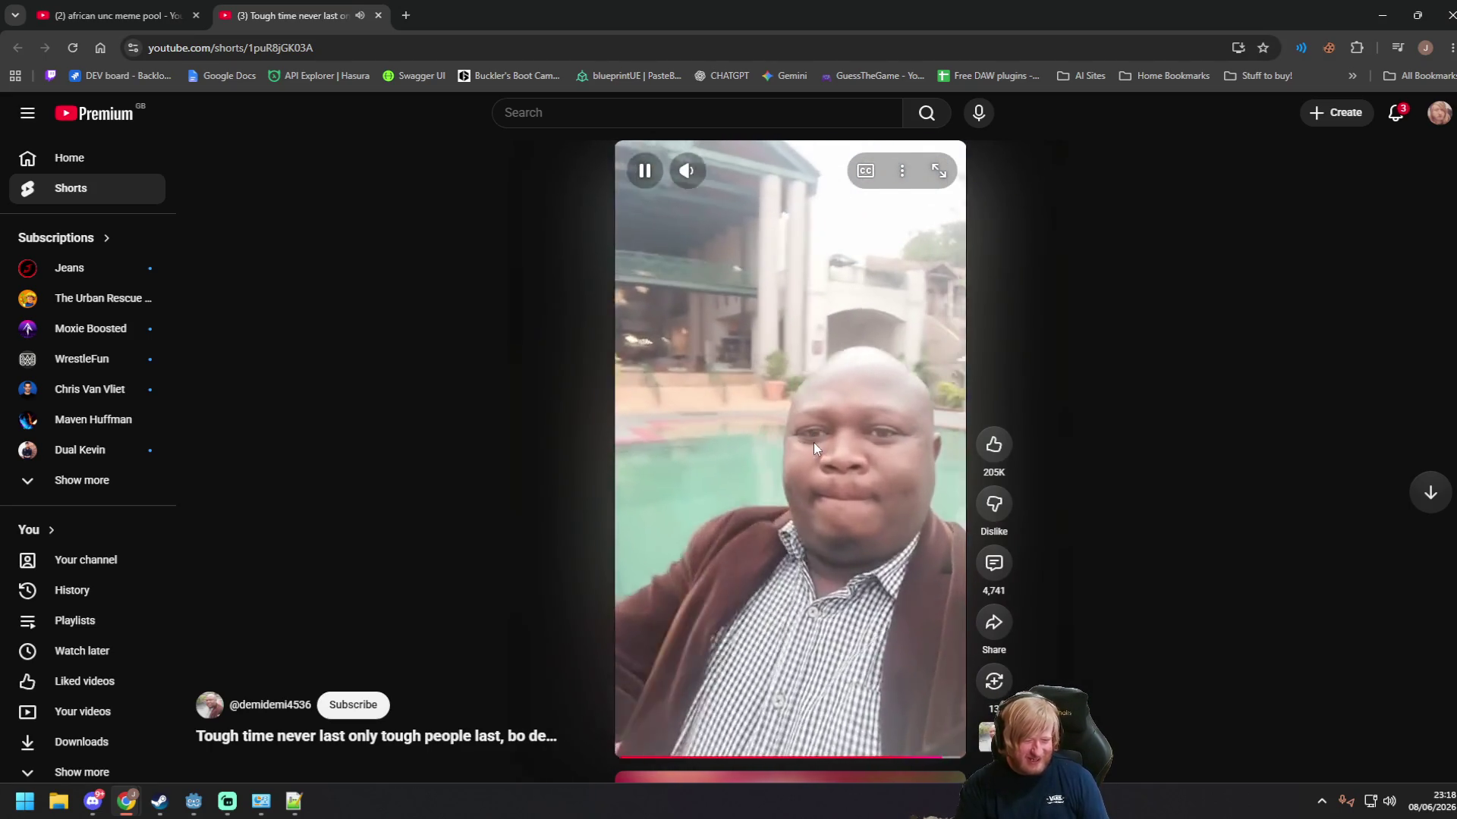
pyautogui.click(810, 463)
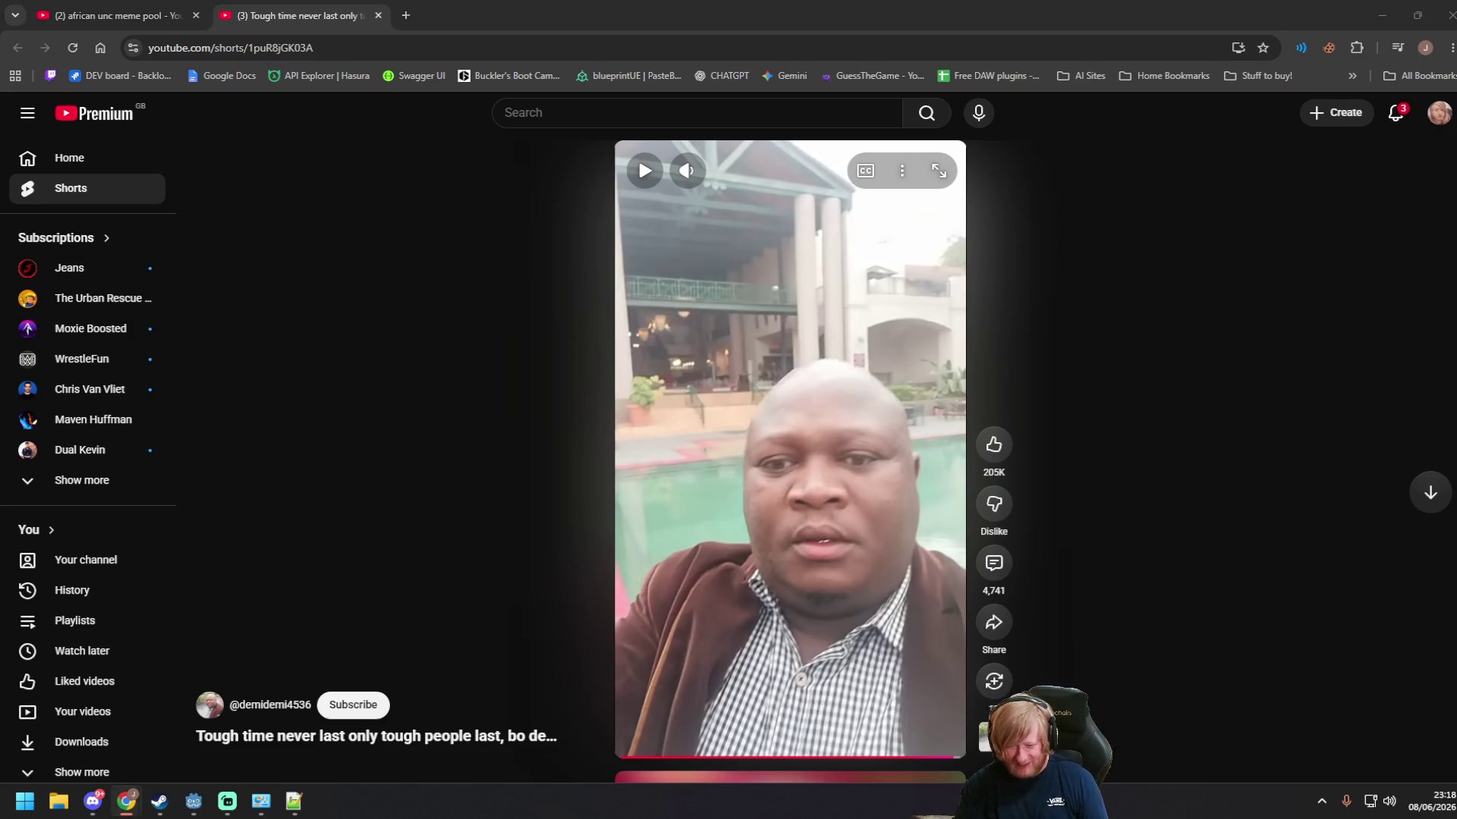
# - Return from the browser to the Godot editor showing water_vapor.gd
pyautogui.click(1302, 607)
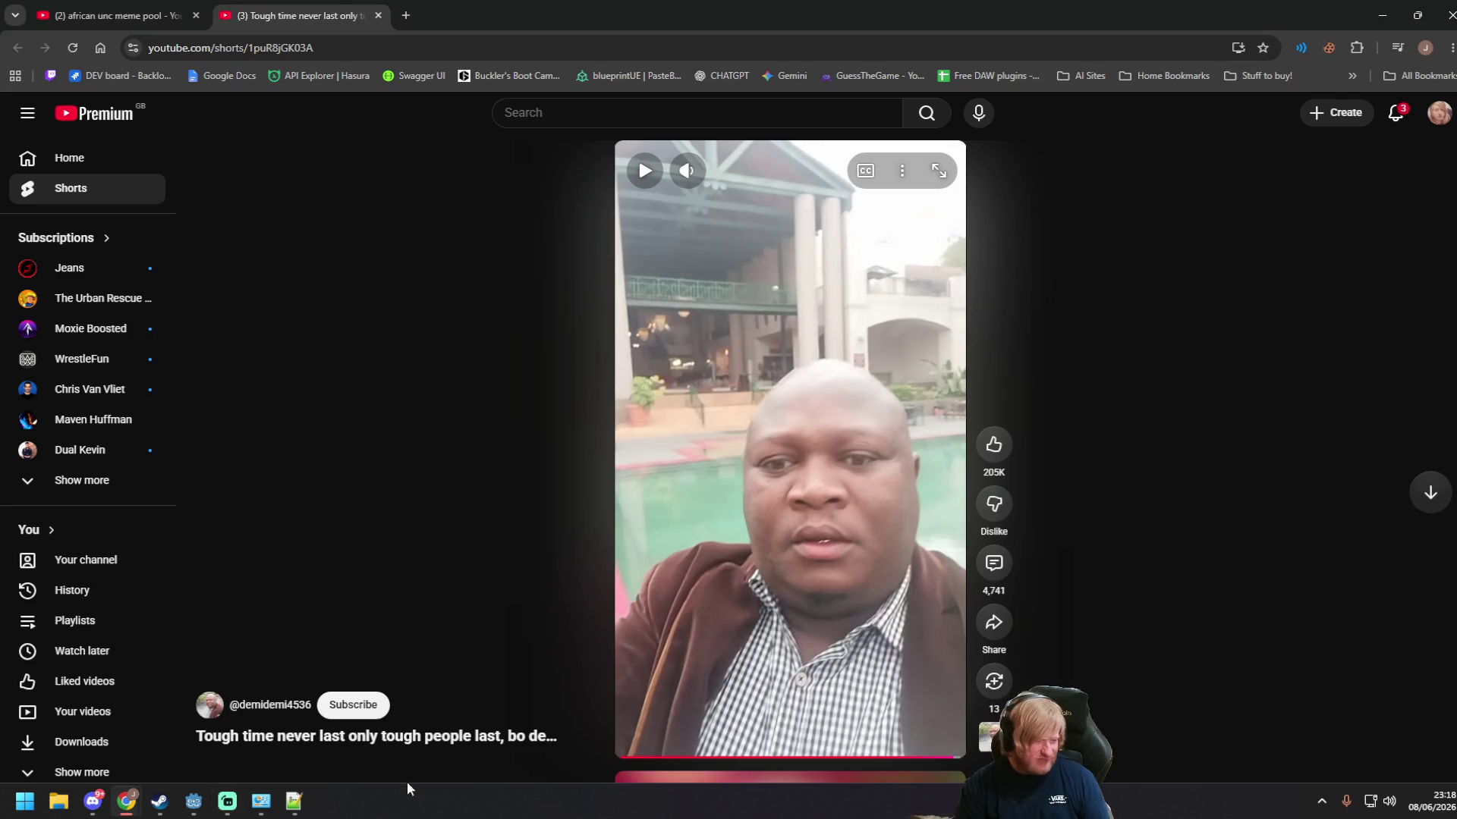
pyautogui.click(227, 809)
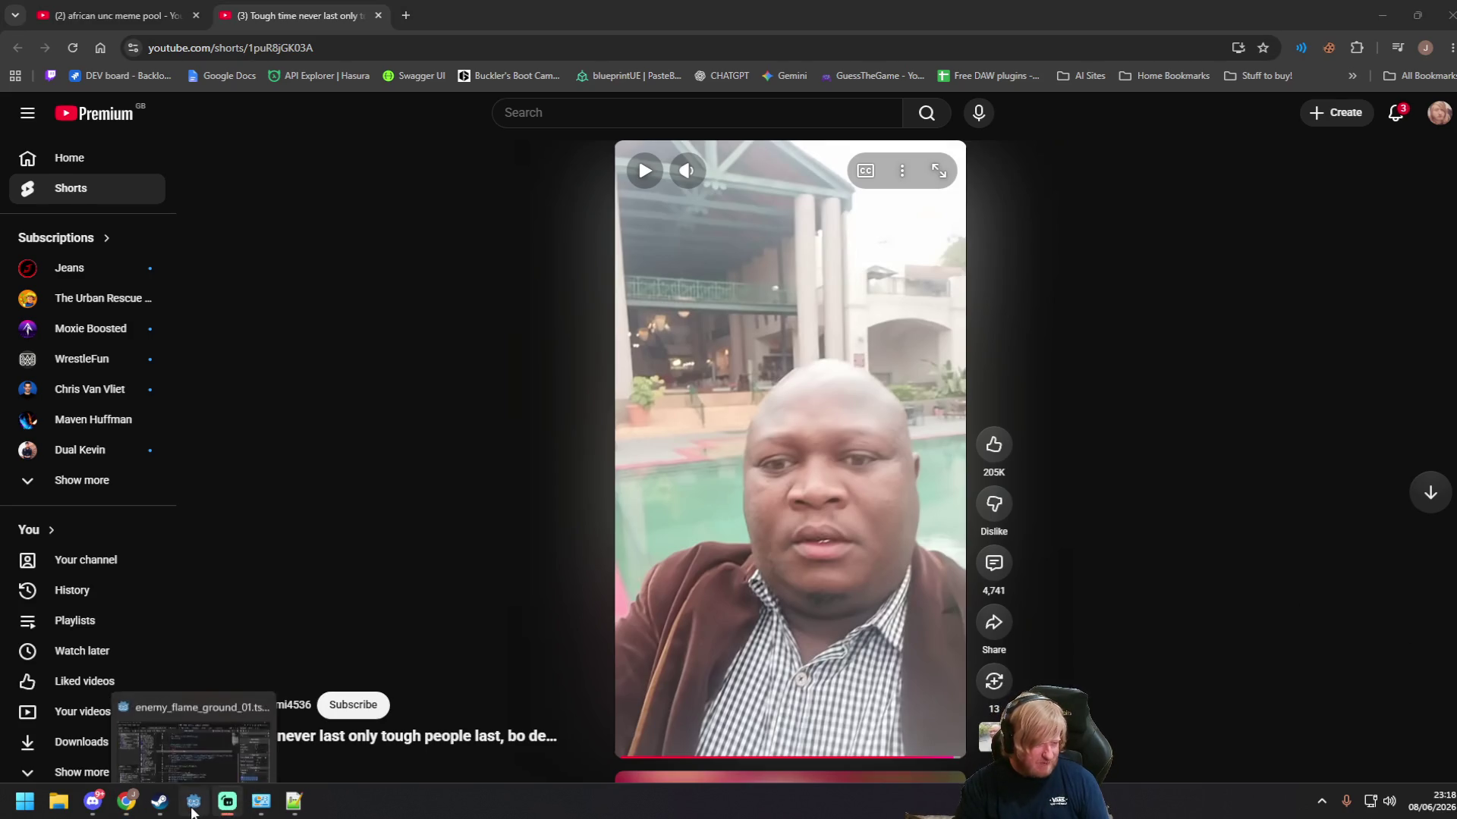
pyautogui.click(193, 802)
pyautogui.click(848, 410)
# - Save, review water_vapor.gd lines 12–31, and reselect the synchronizer showing health, is_dead and spawn_vapor replication
pyautogui.hotkey('ctrl', 's')
pyautogui.scroll(3)
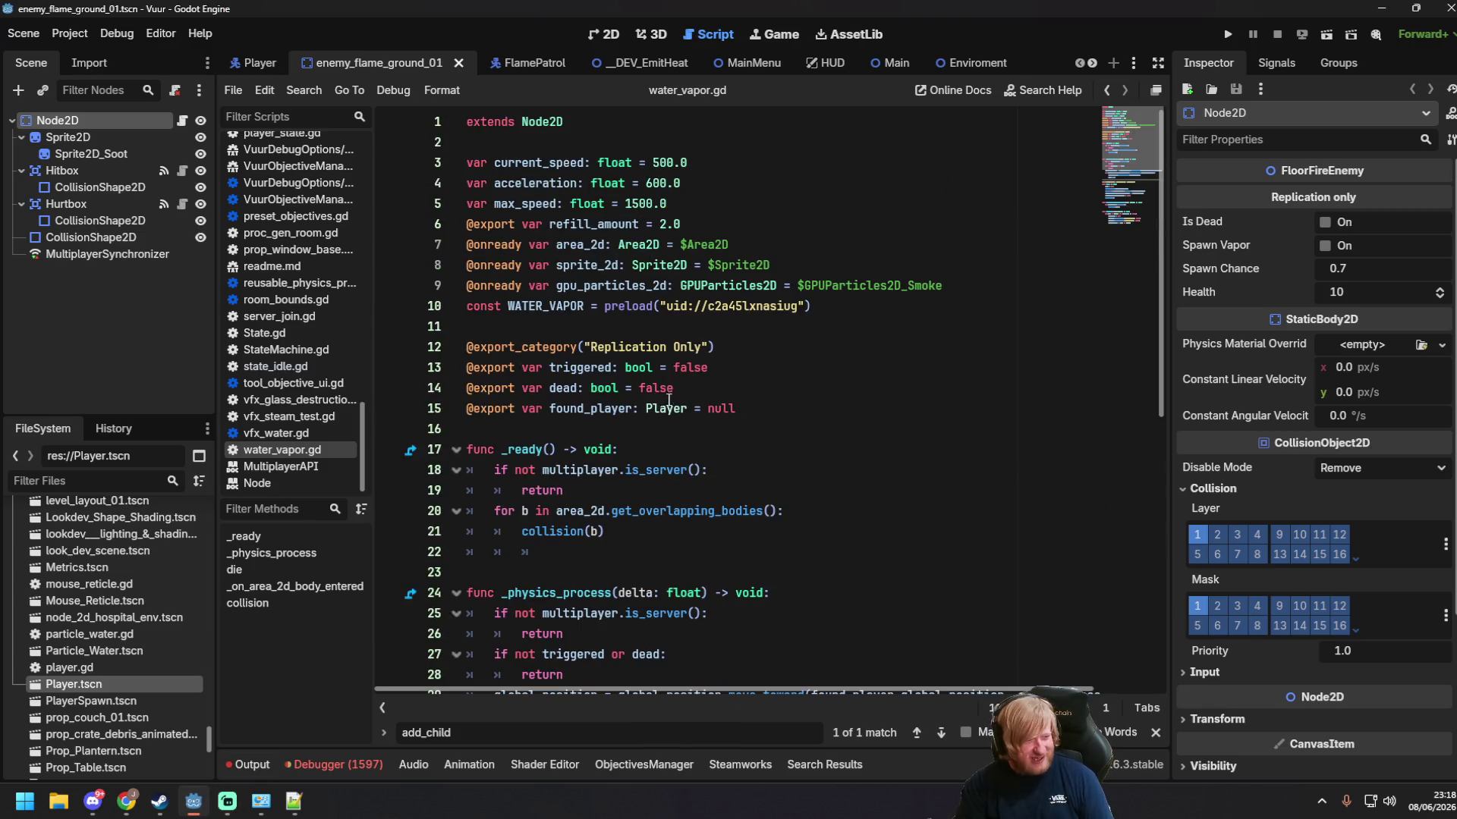
pyautogui.click(86, 255)
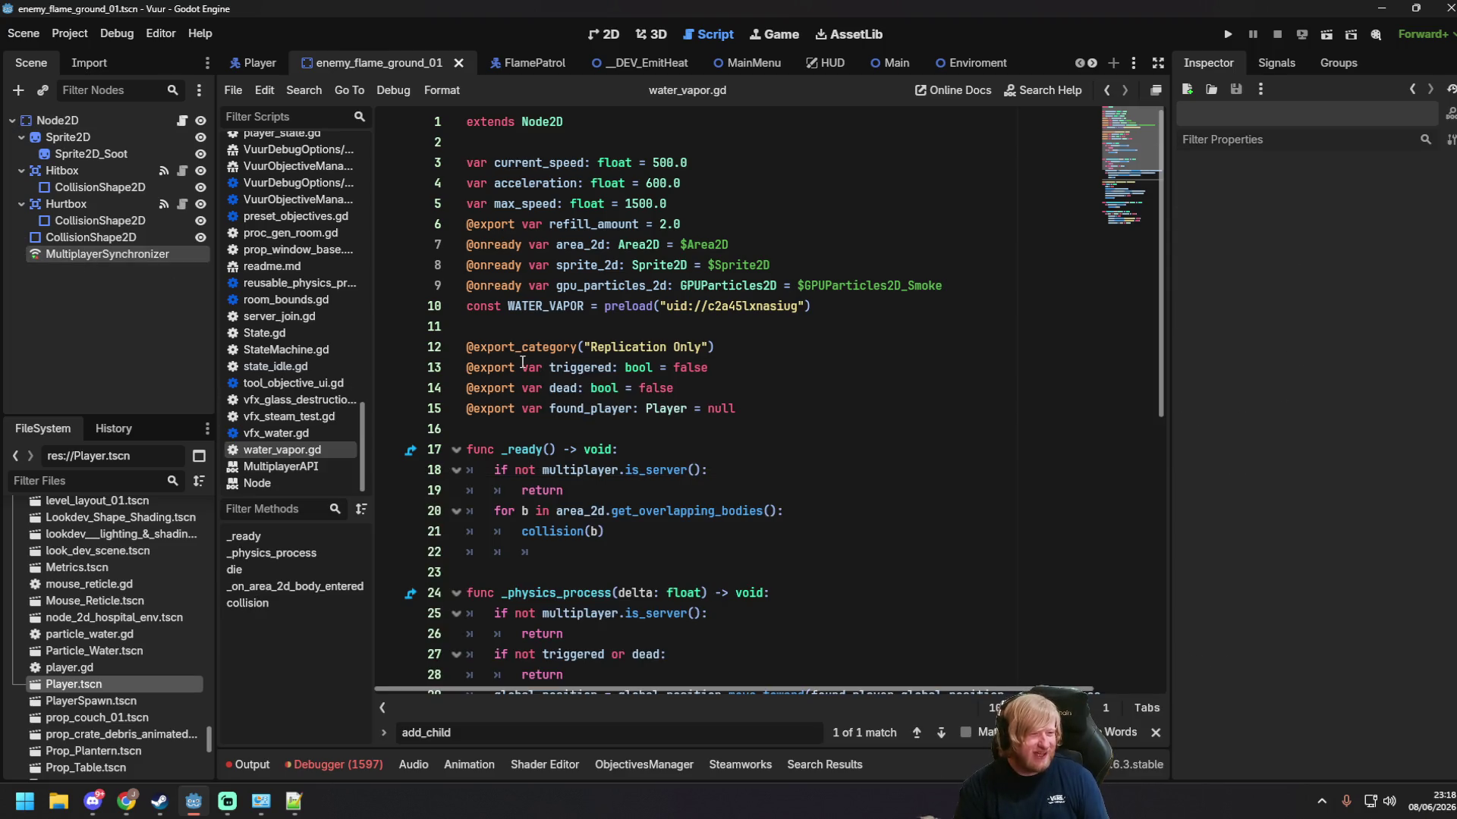
pyautogui.click(845, 350)
pyautogui.scroll(-3)
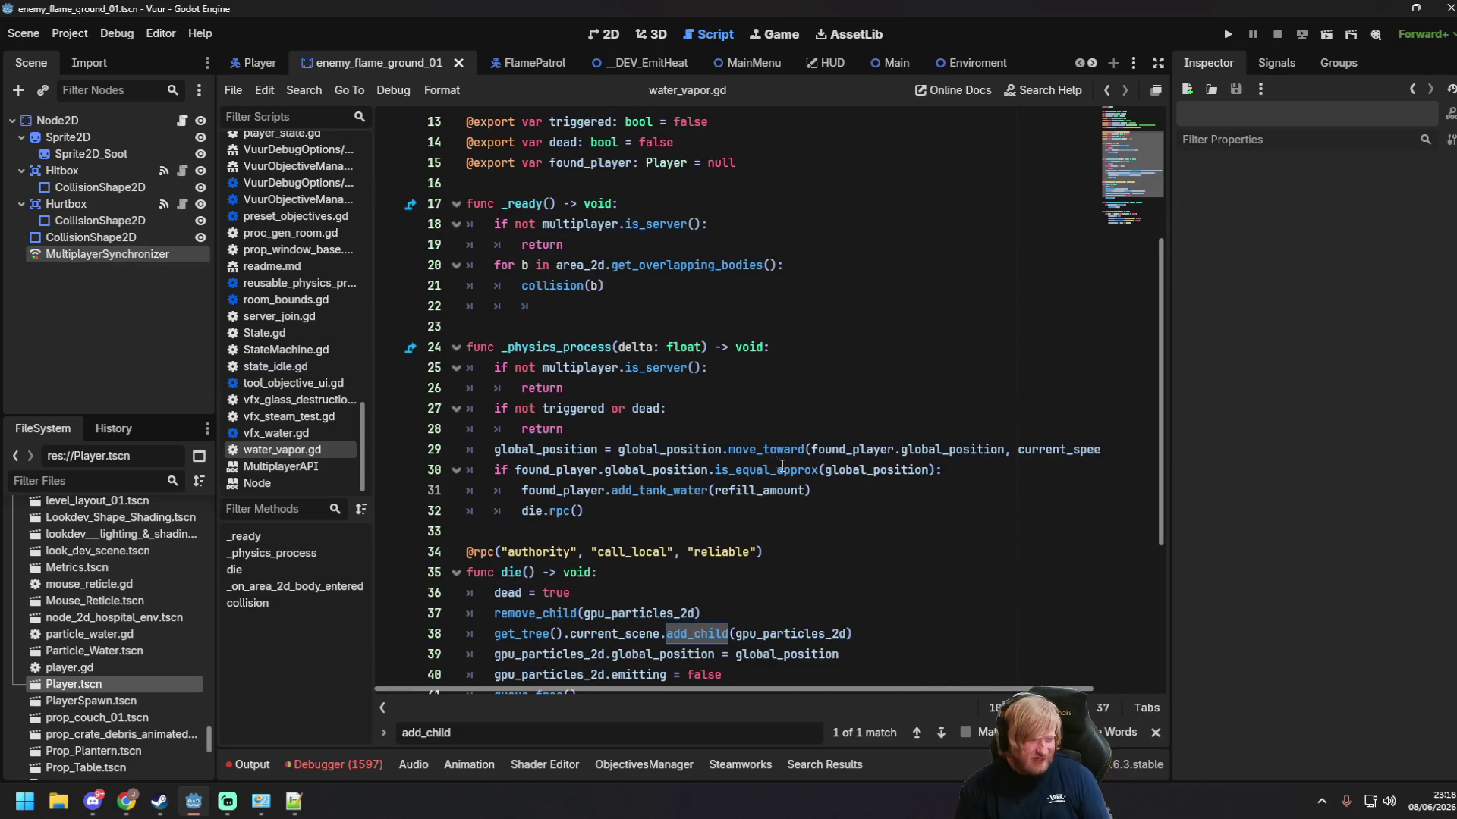
pyautogui.scroll(-3)
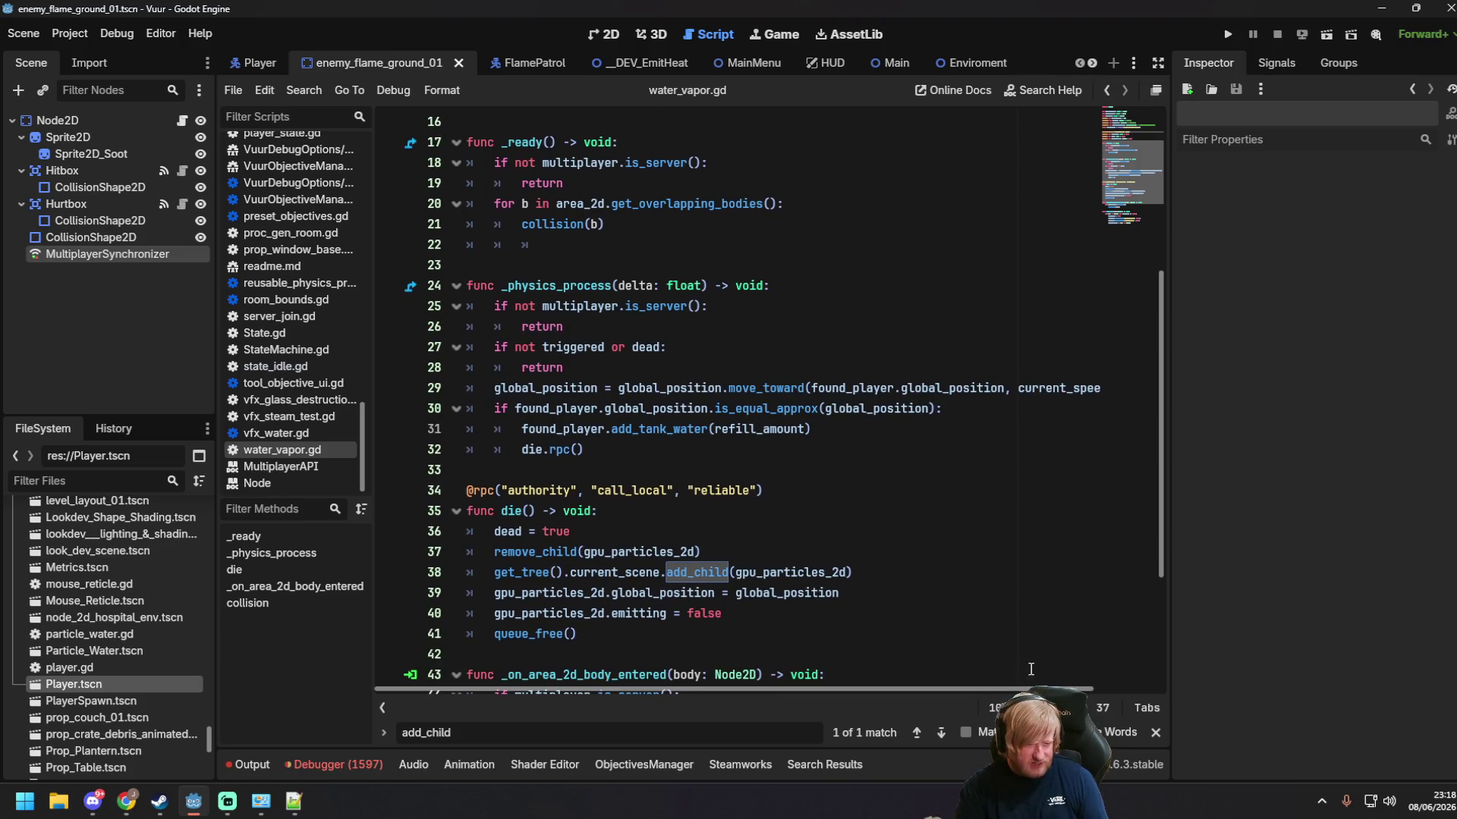
pyautogui.hscroll(3)
pyautogui.hscroll(-3)
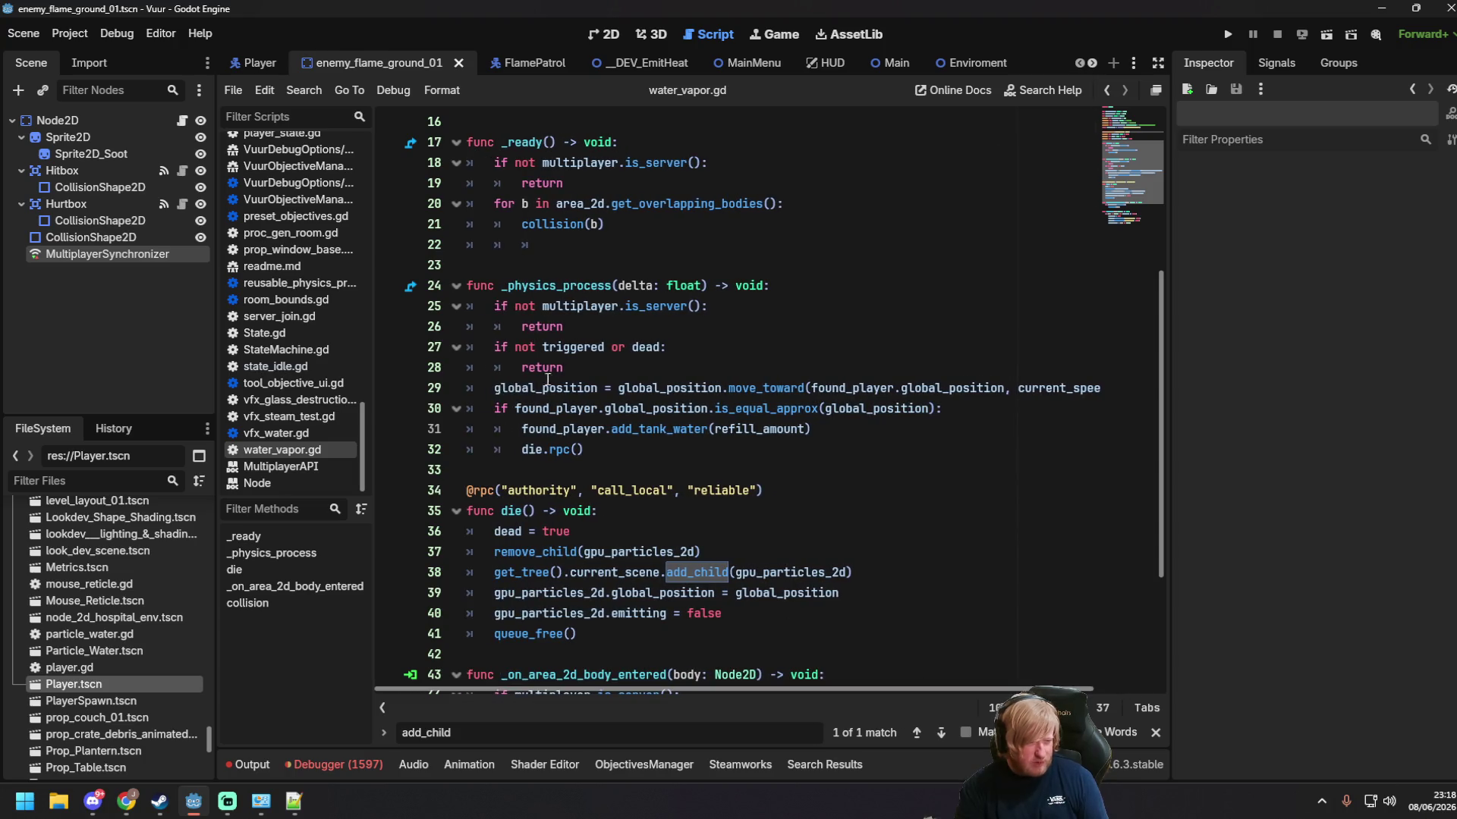
pyautogui.click(532, 394)
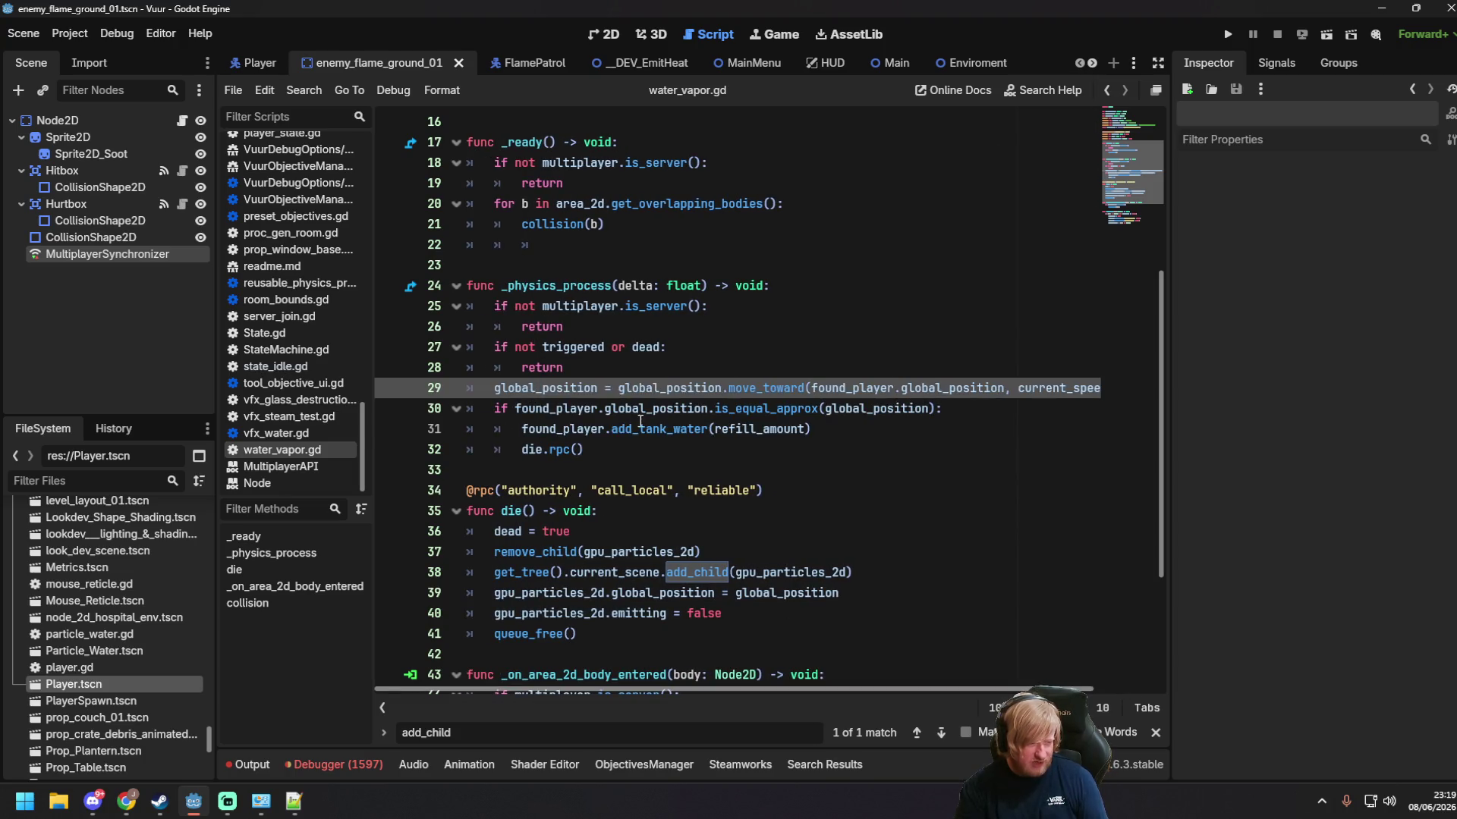
pyautogui.click(640, 422)
pyautogui.hotkey('ctrl', 's')
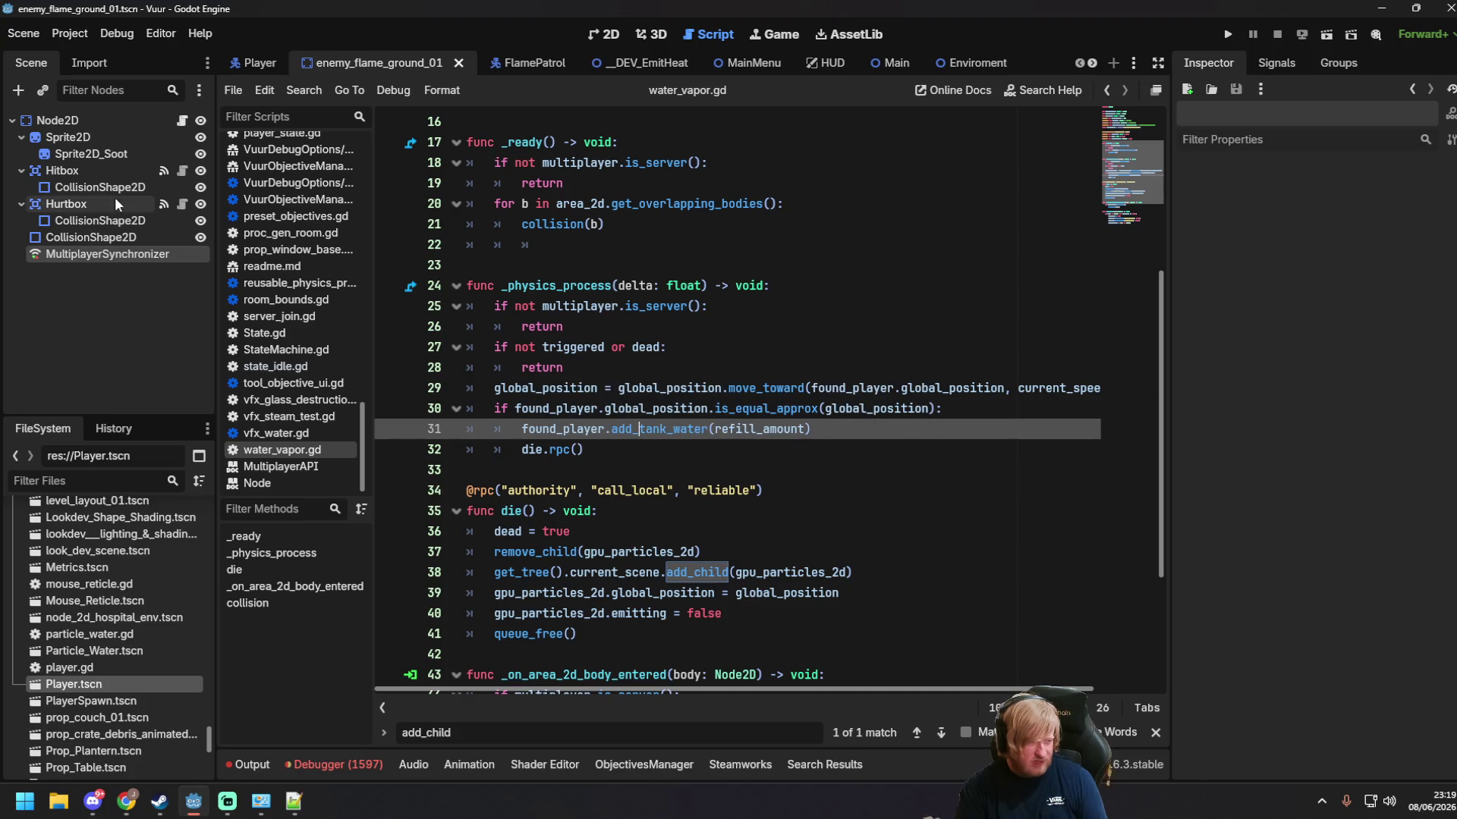
pyautogui.click(107, 252)
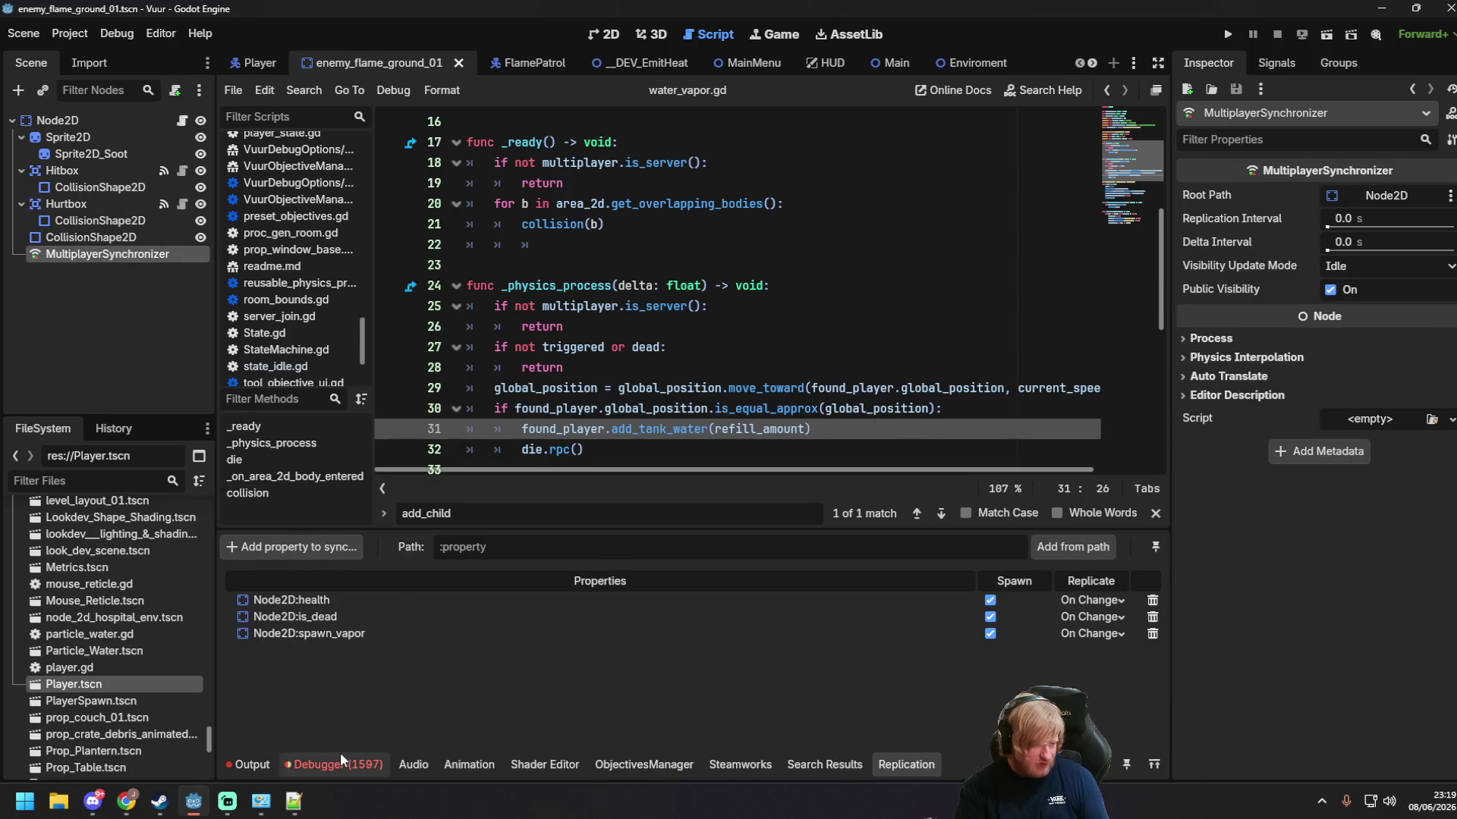
# - Open the debugger's Errors list, enlarge the panel, and clear Session 2's errors
pyautogui.click(341, 761)
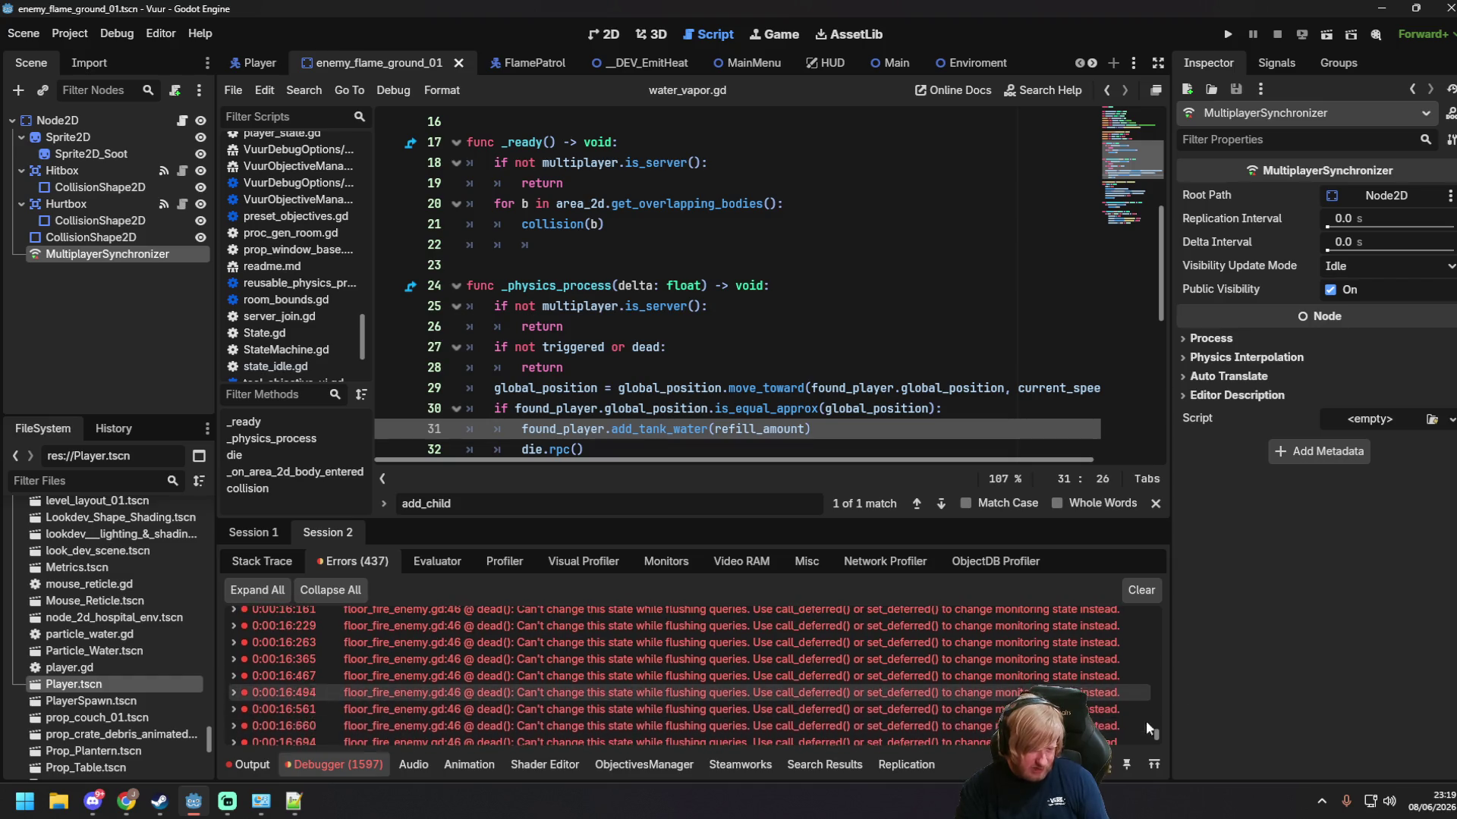
pyautogui.moveTo(1157, 731); pyautogui.dragTo(1155, 789)
pyautogui.scroll(3)
pyautogui.scroll(3)
pyautogui.moveTo(1155, 732); pyautogui.dragTo(1153, 586)
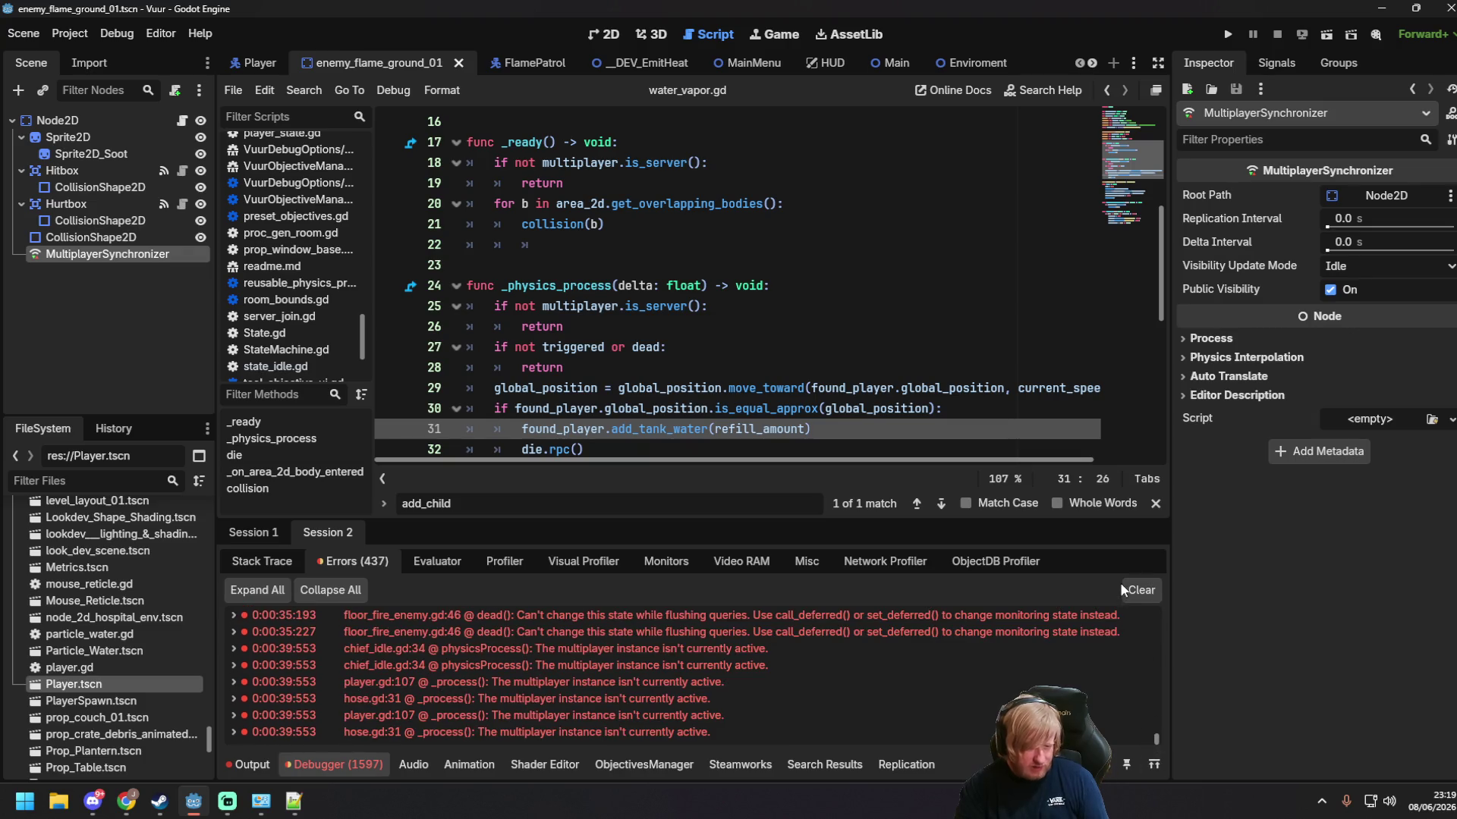
pyautogui.click(1139, 591)
# - Switch to Session 1's error list and expand the 0:00:21:299 error's details
pyautogui.click(254, 531)
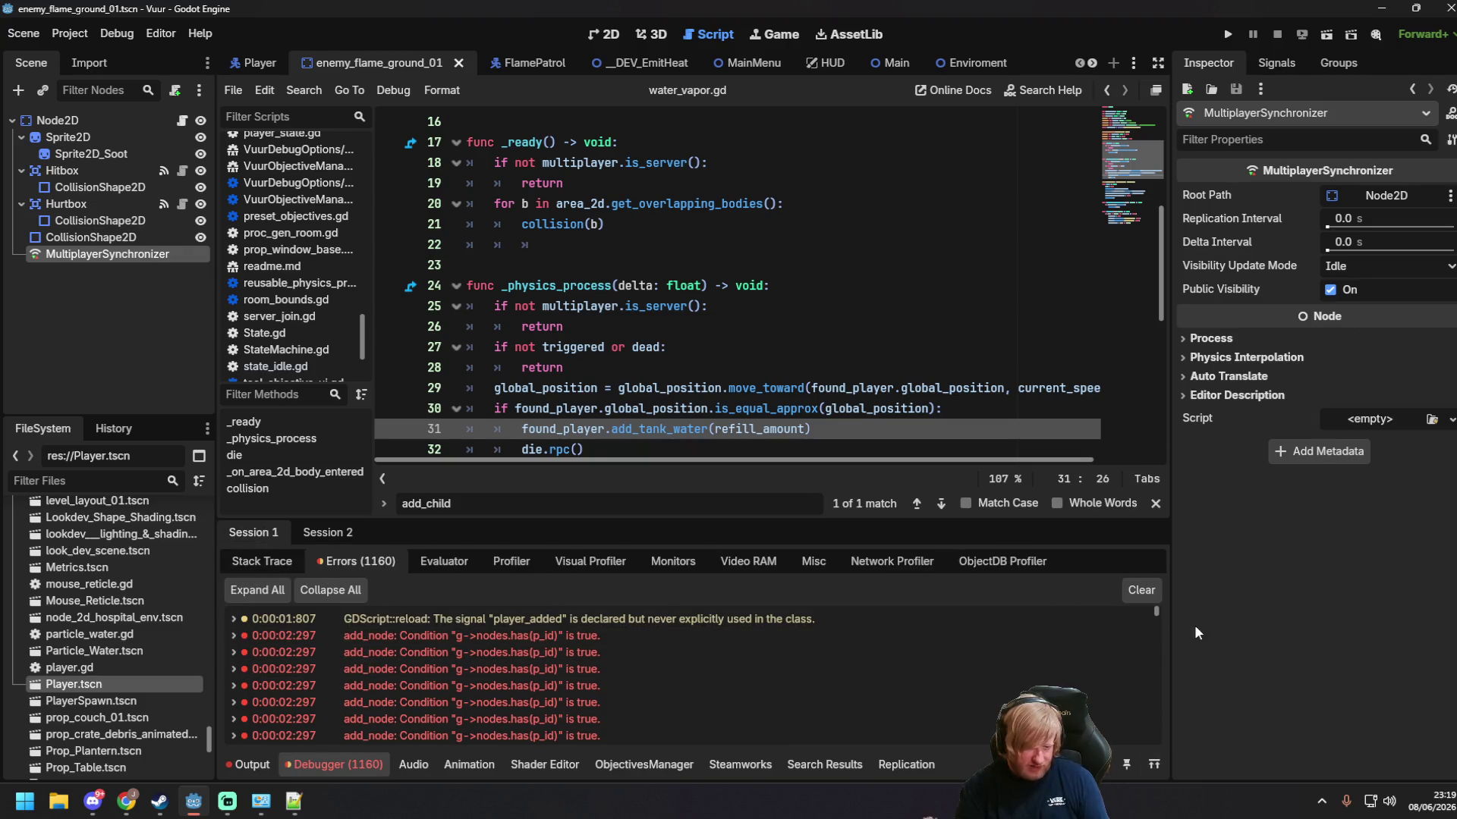
pyautogui.moveTo(1155, 606); pyautogui.dragTo(1161, 673)
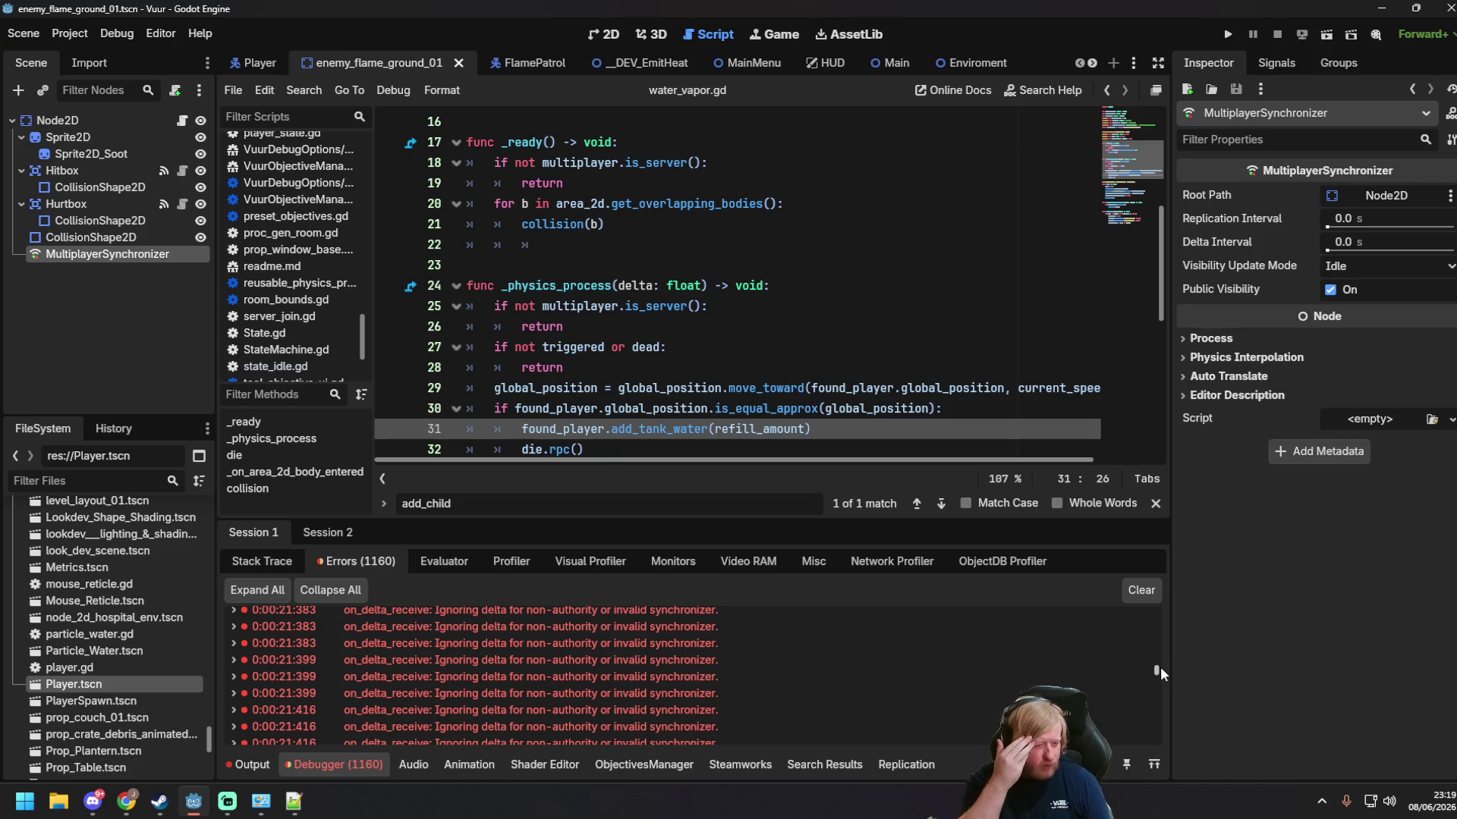
pyautogui.scroll(3)
pyautogui.scroll(3)
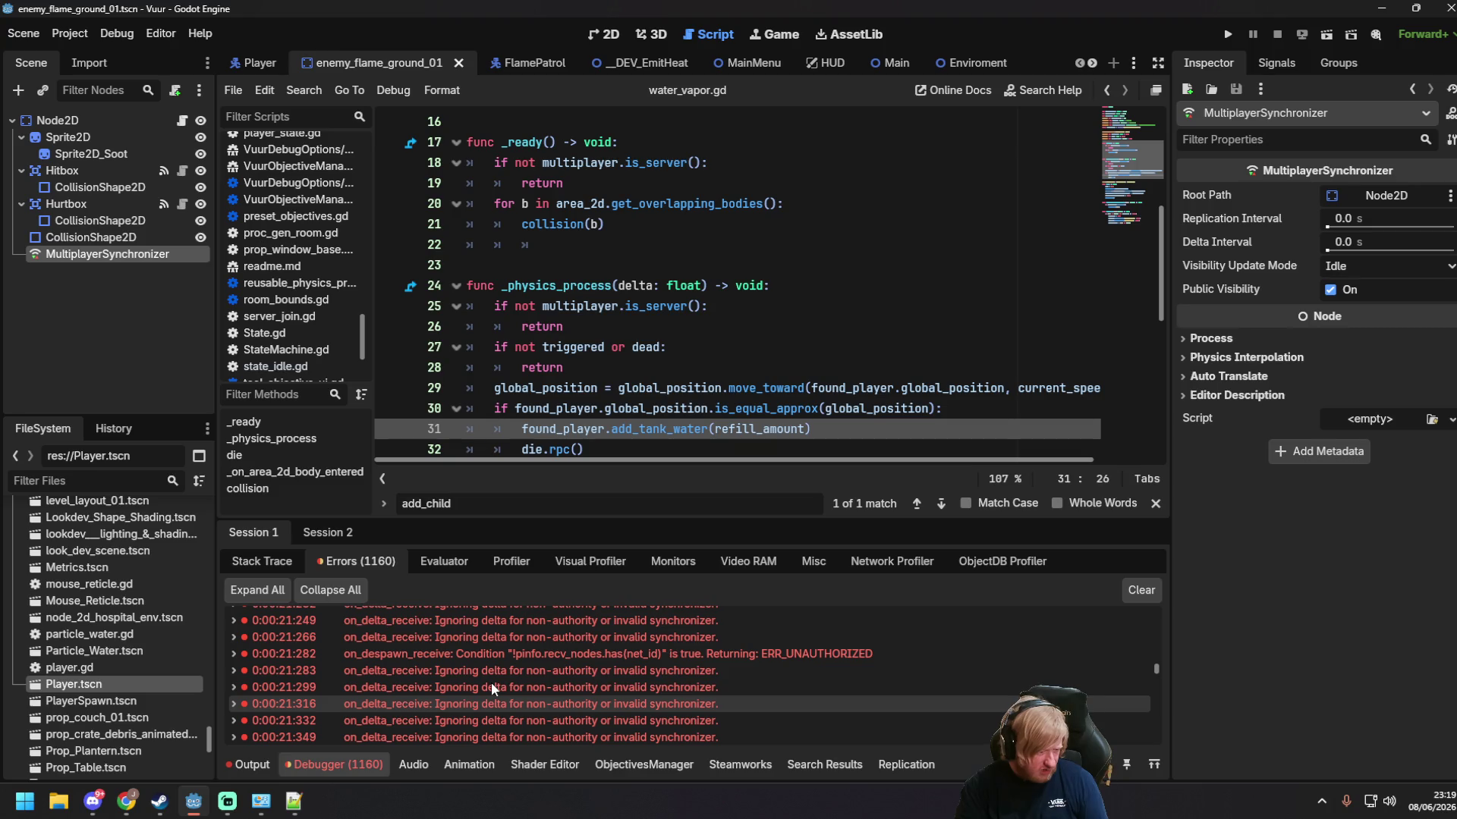
pyautogui.doubleClick(490, 682)
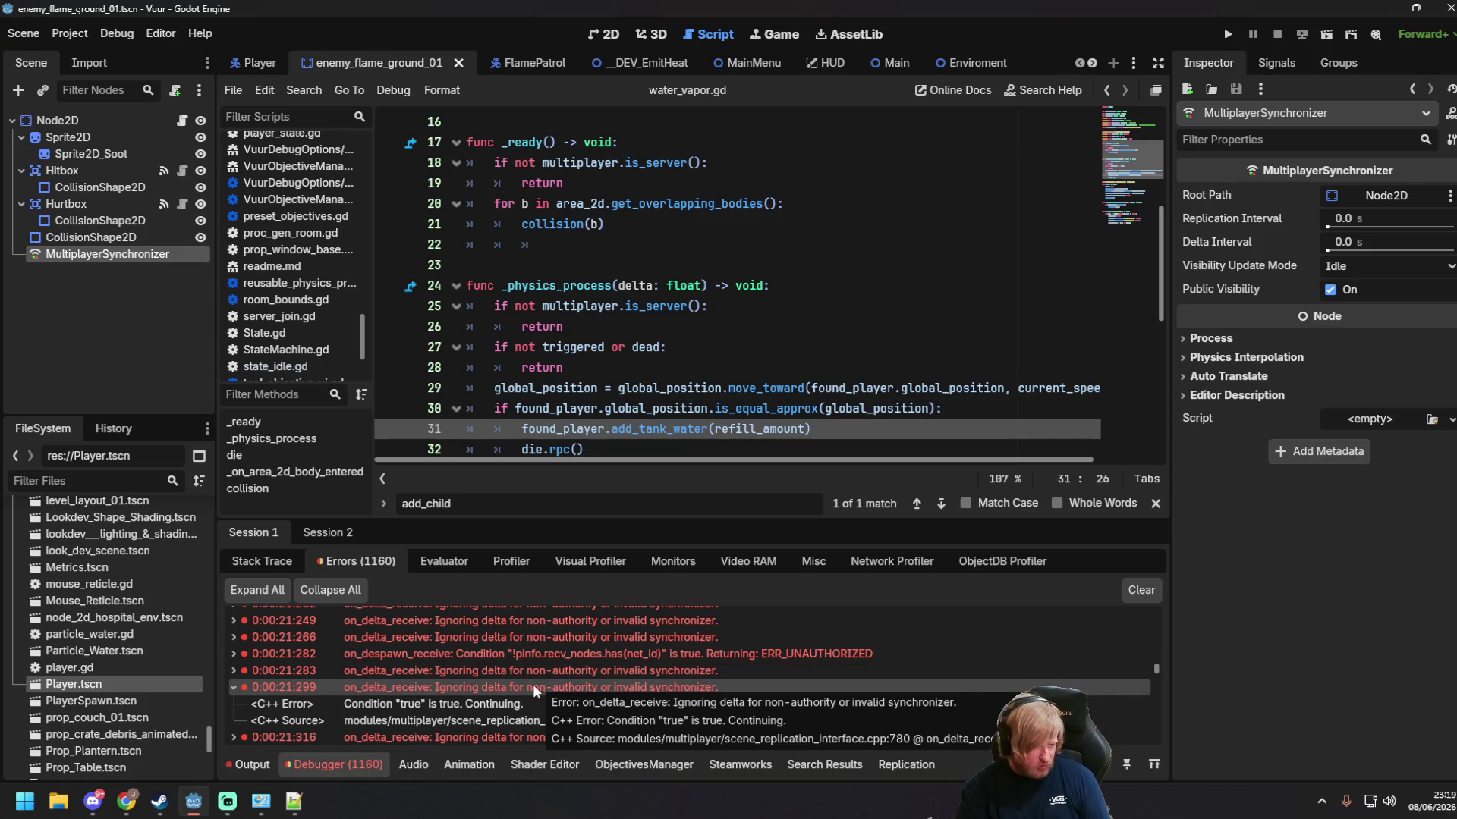
# - Expand the 16:717 on_delta_receive error and select its C++ Error detail
pyautogui.scroll(3)
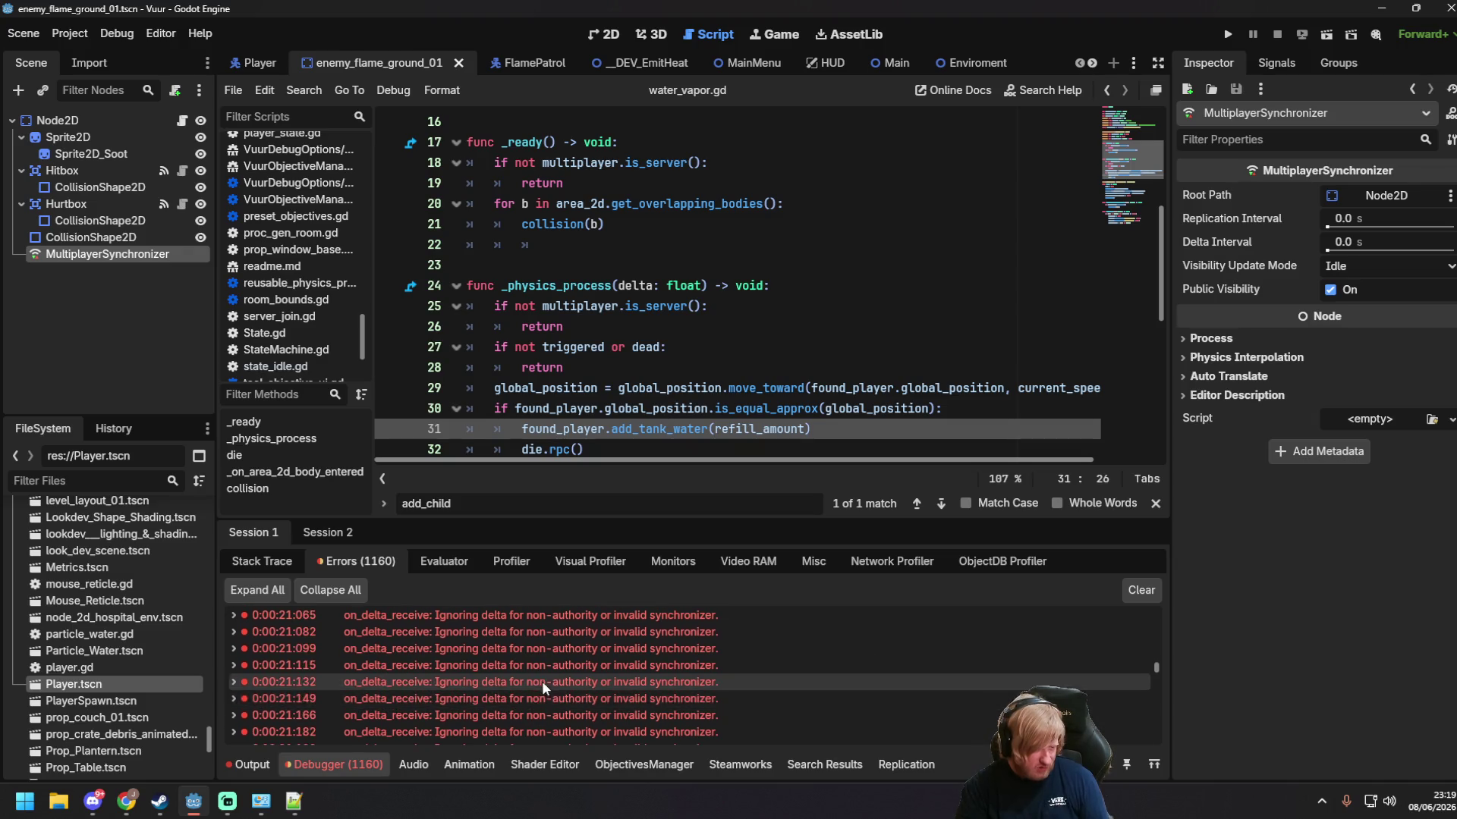
pyautogui.scroll(3)
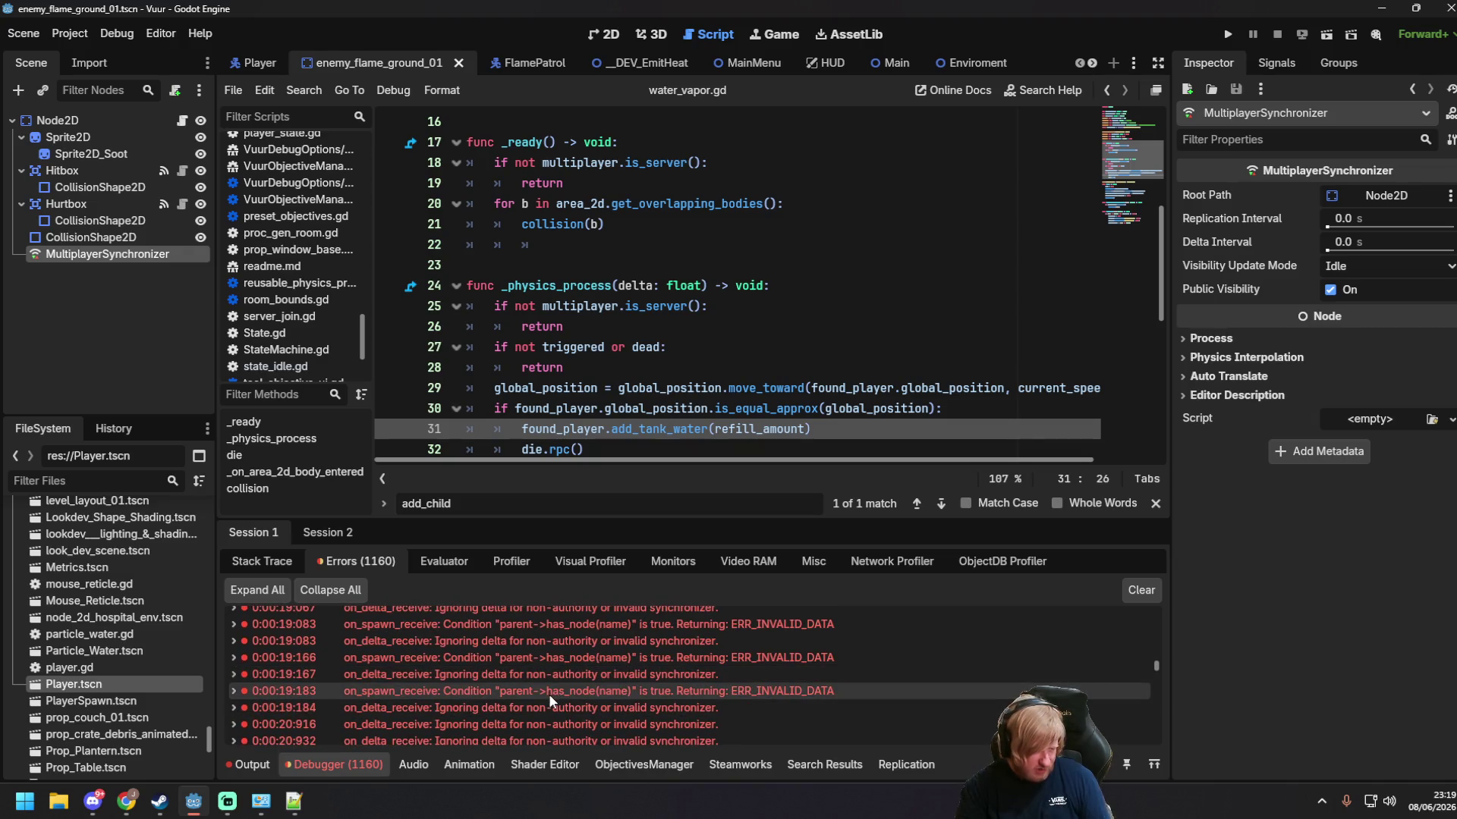
pyautogui.scroll(3)
pyautogui.scroll(3)
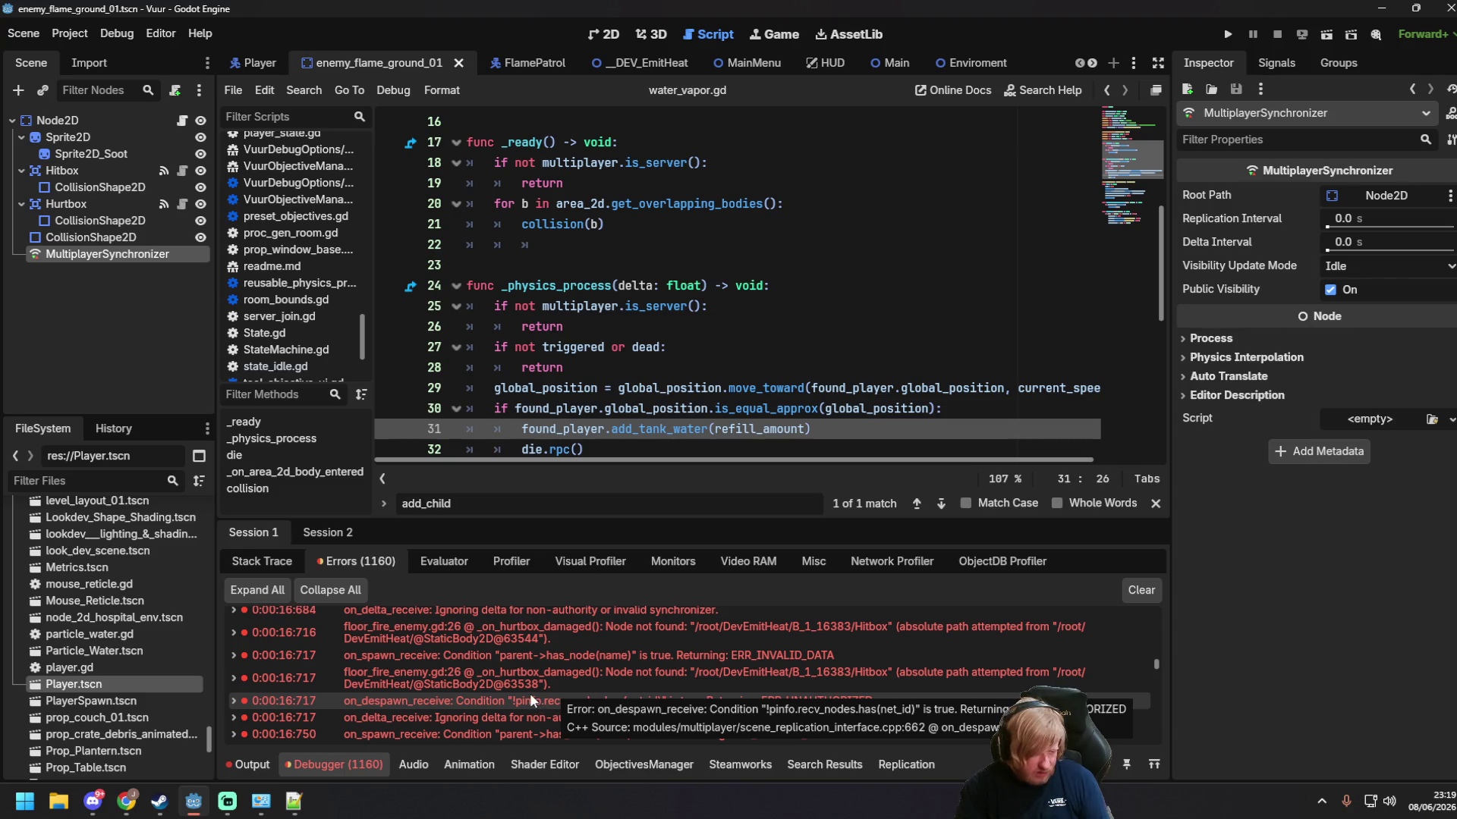
pyautogui.scroll(3)
pyautogui.scroll(-3)
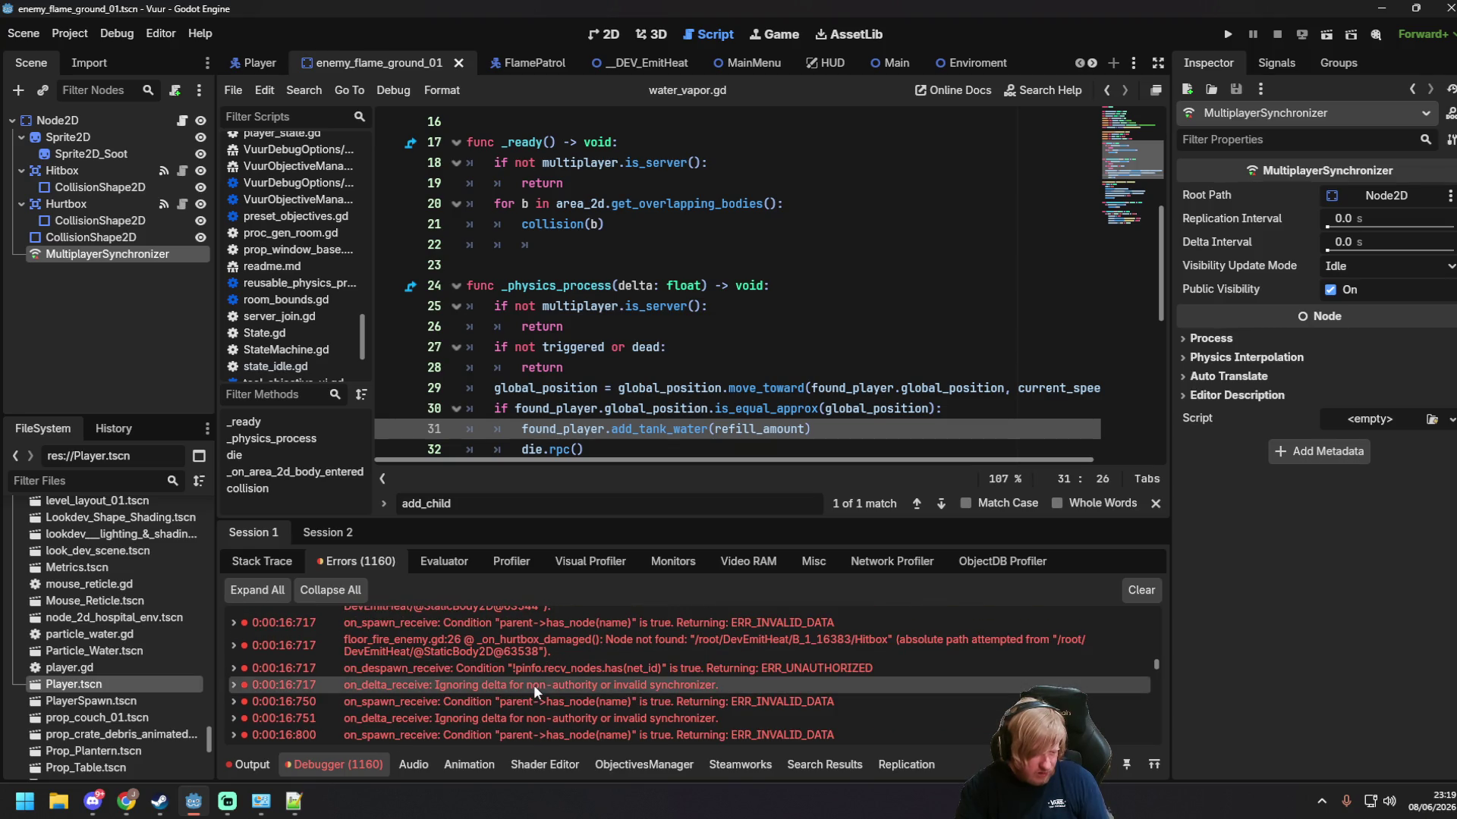
pyautogui.scroll(-3)
pyautogui.click(539, 670)
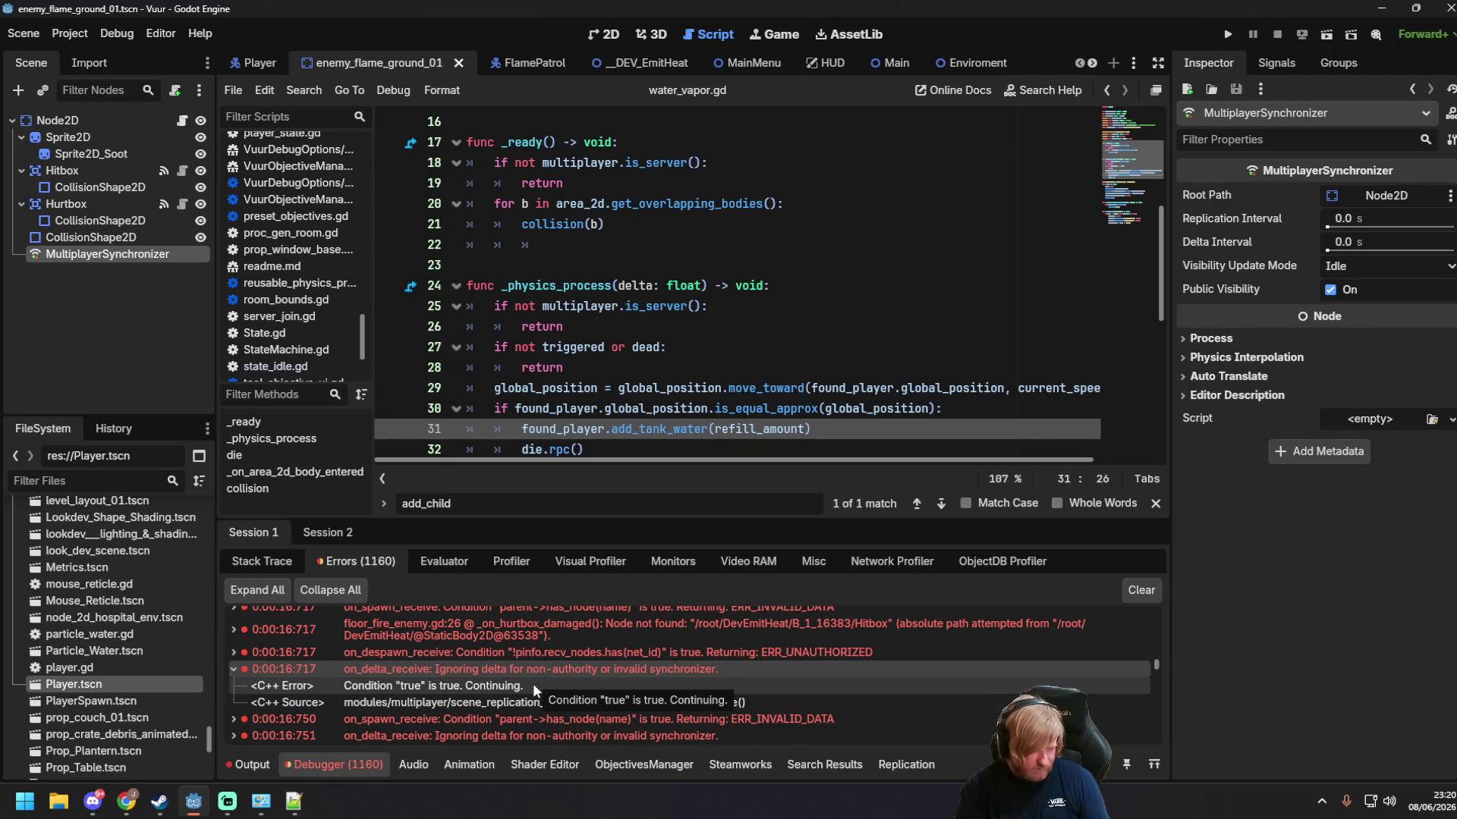
pyautogui.click(531, 684)
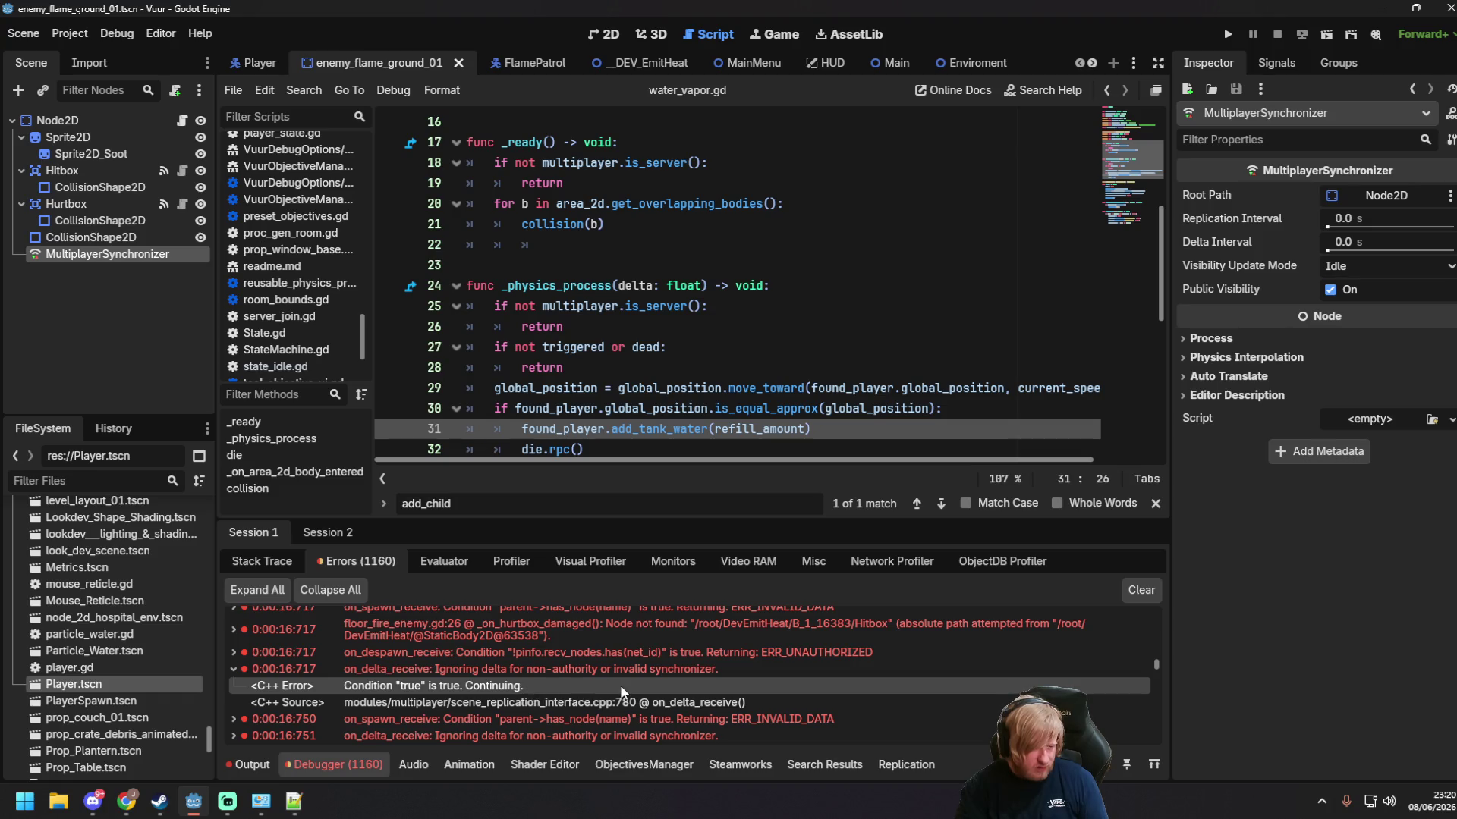
pyautogui.scroll(-3)
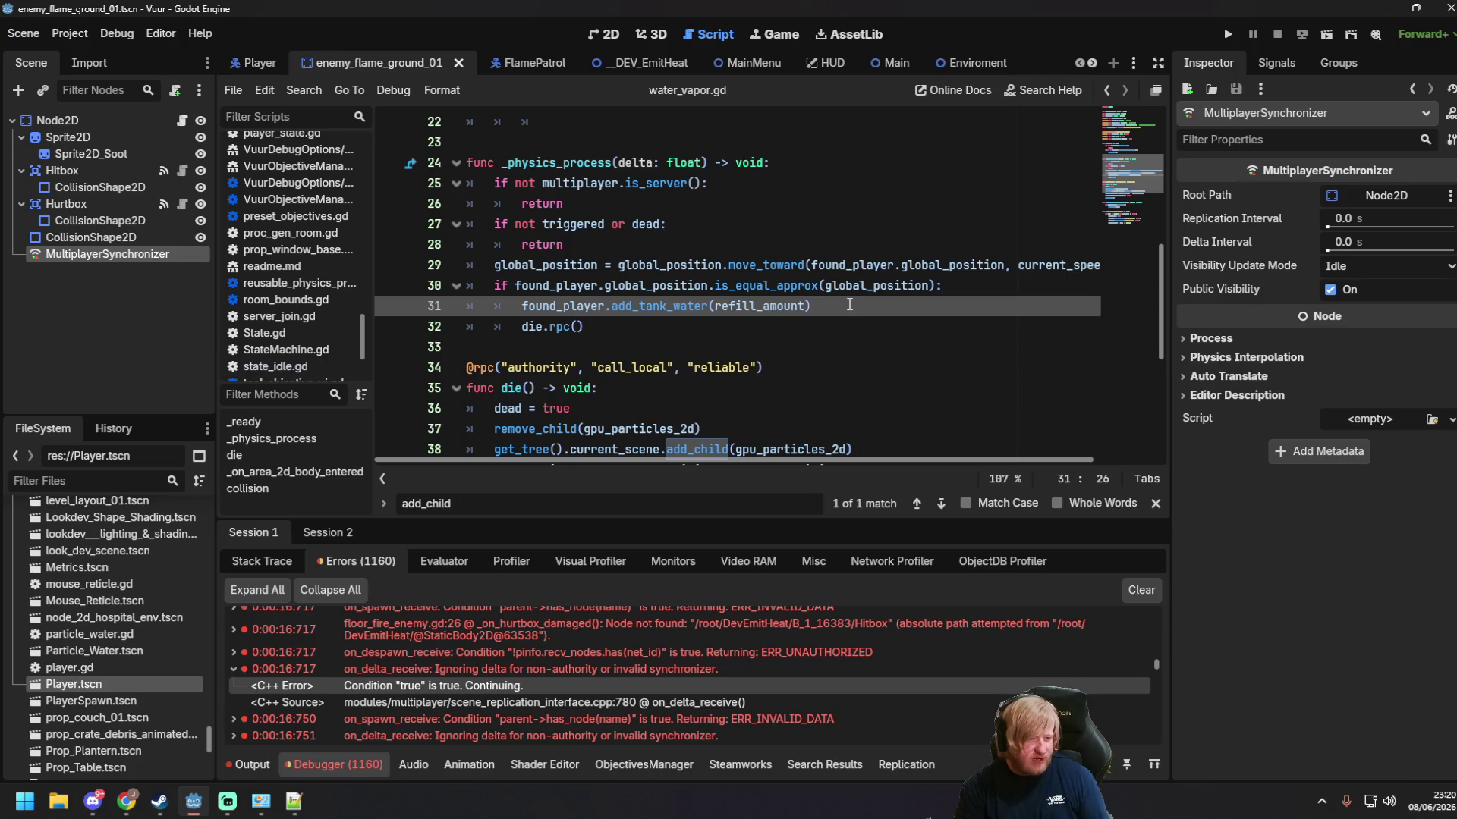
pyautogui.click(846, 305)
pyautogui.click(713, 324)
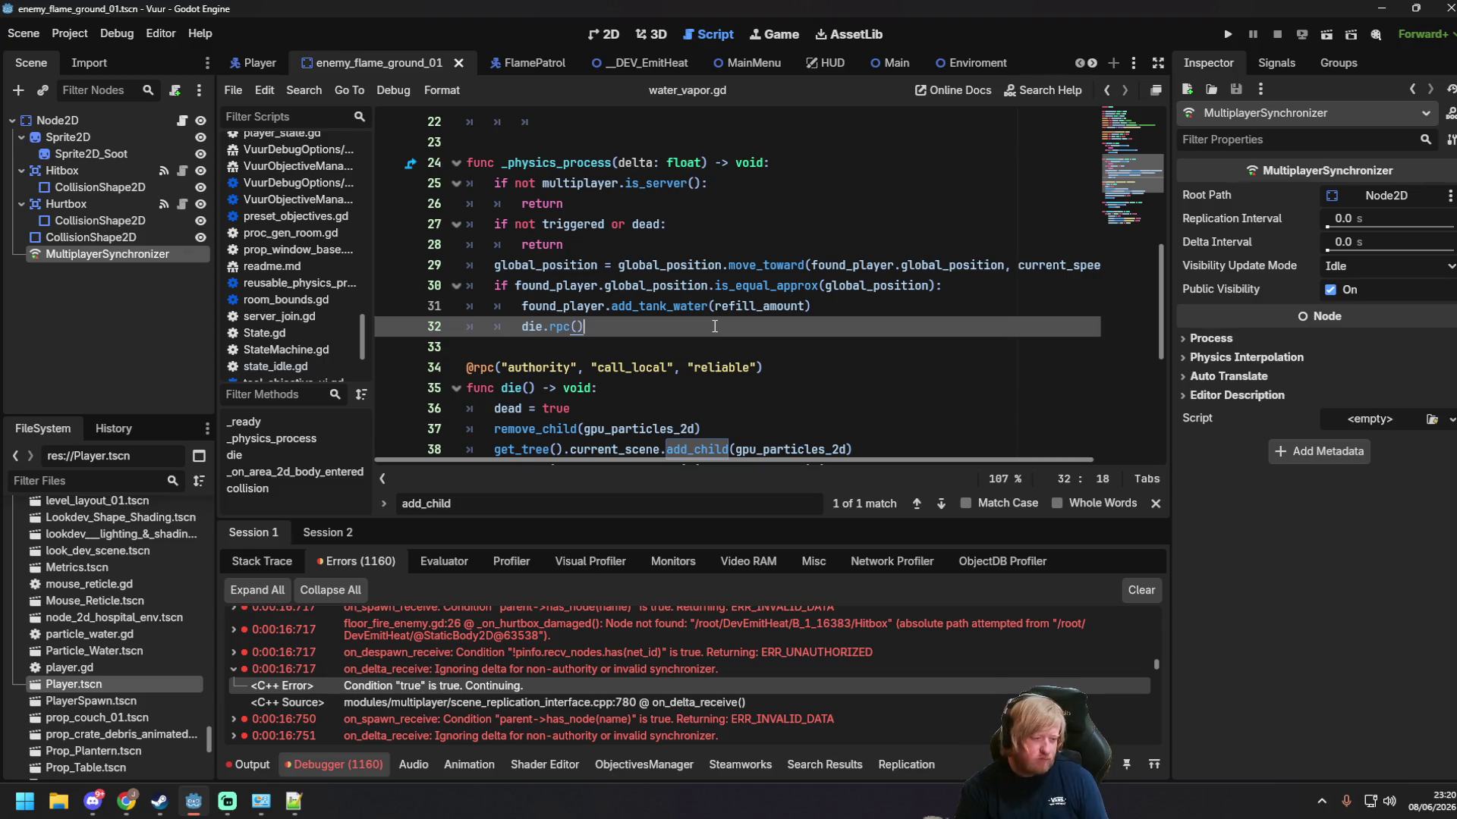
pyautogui.scroll(3)
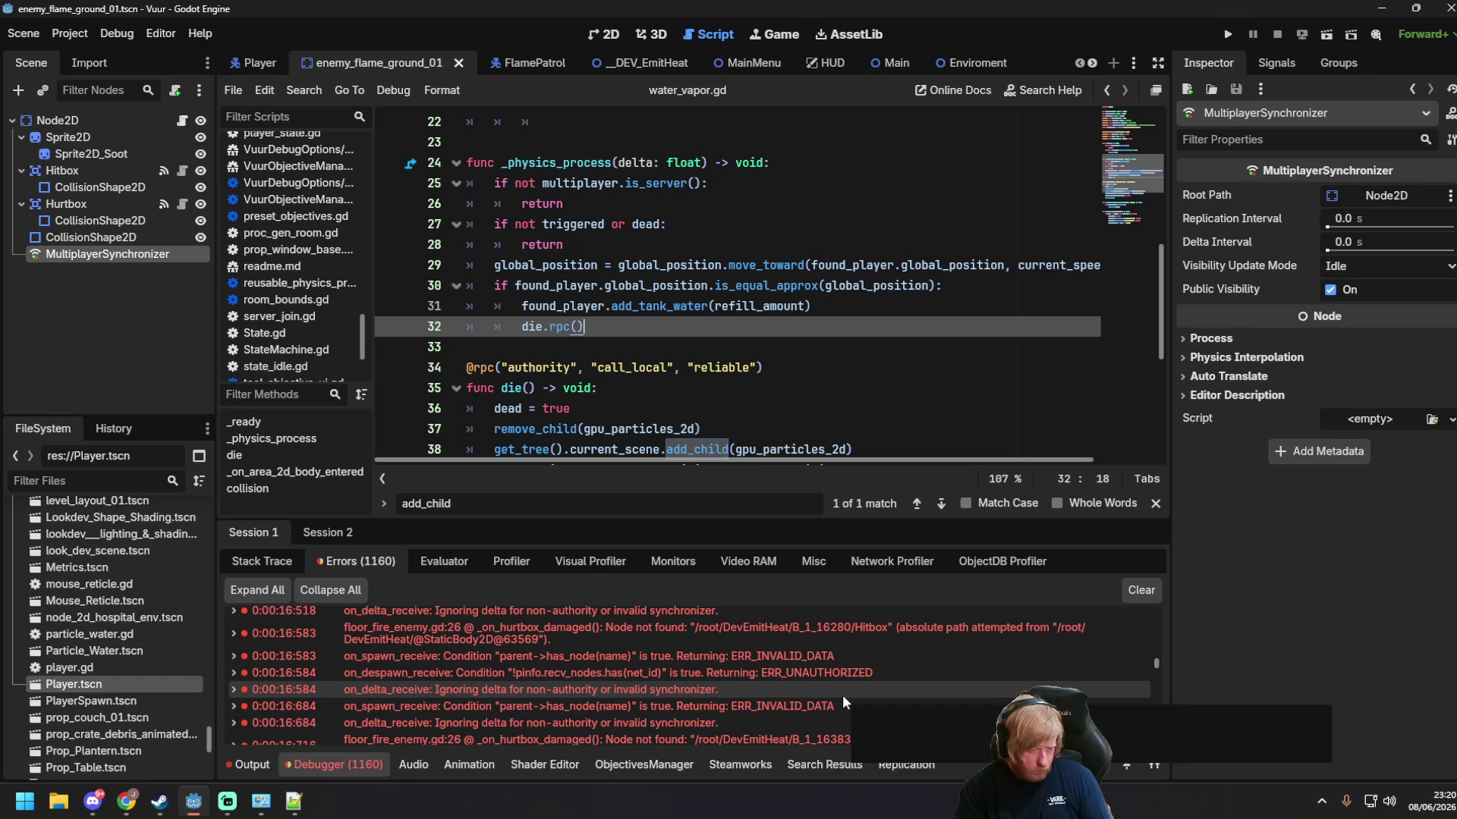
pyautogui.click(842, 695)
pyautogui.scroll(-3)
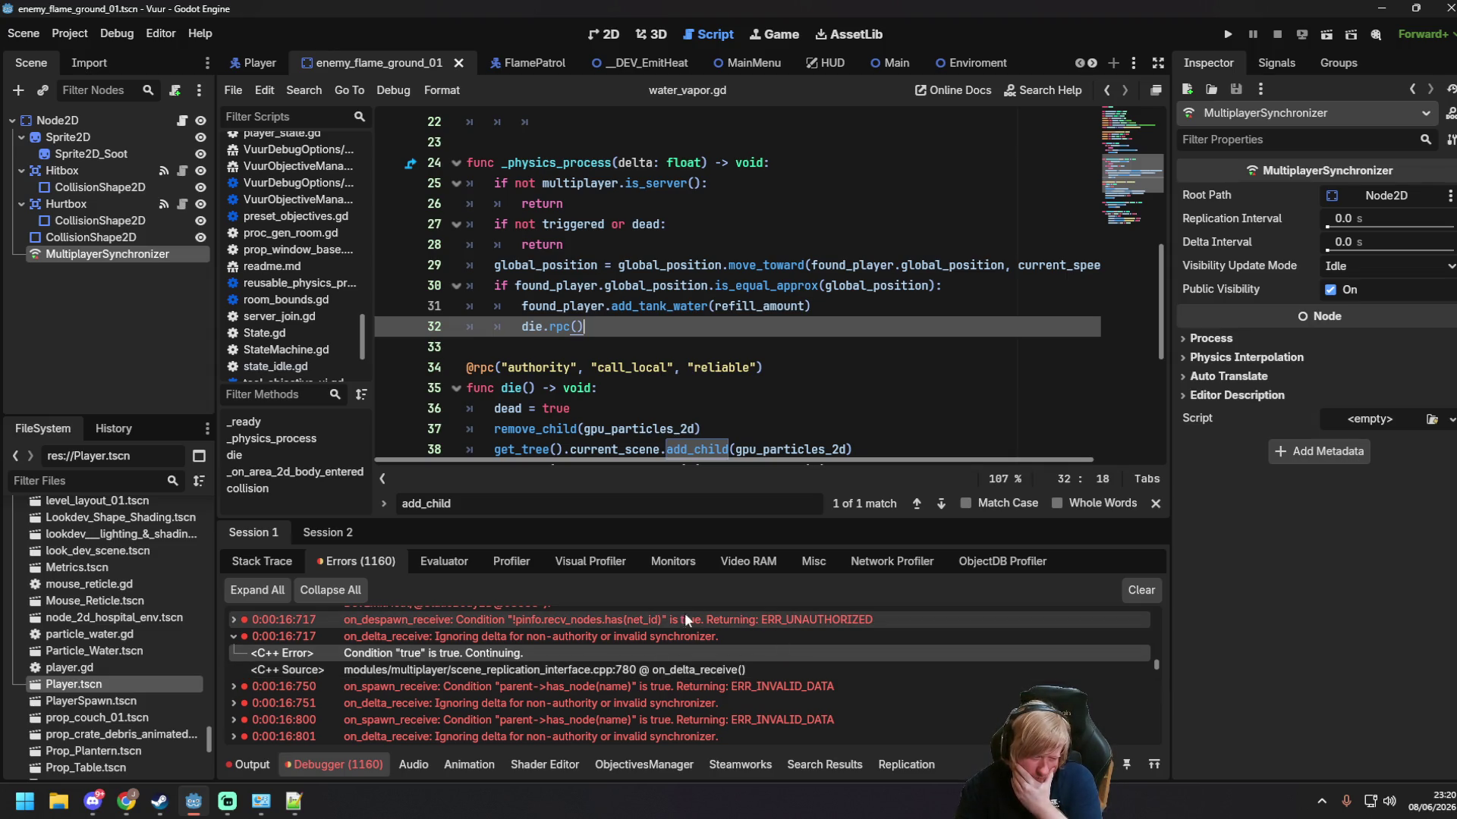
pyautogui.rightClick(683, 635)
pyautogui.click(739, 648)
pyautogui.hotkey('alt', 'Tab')
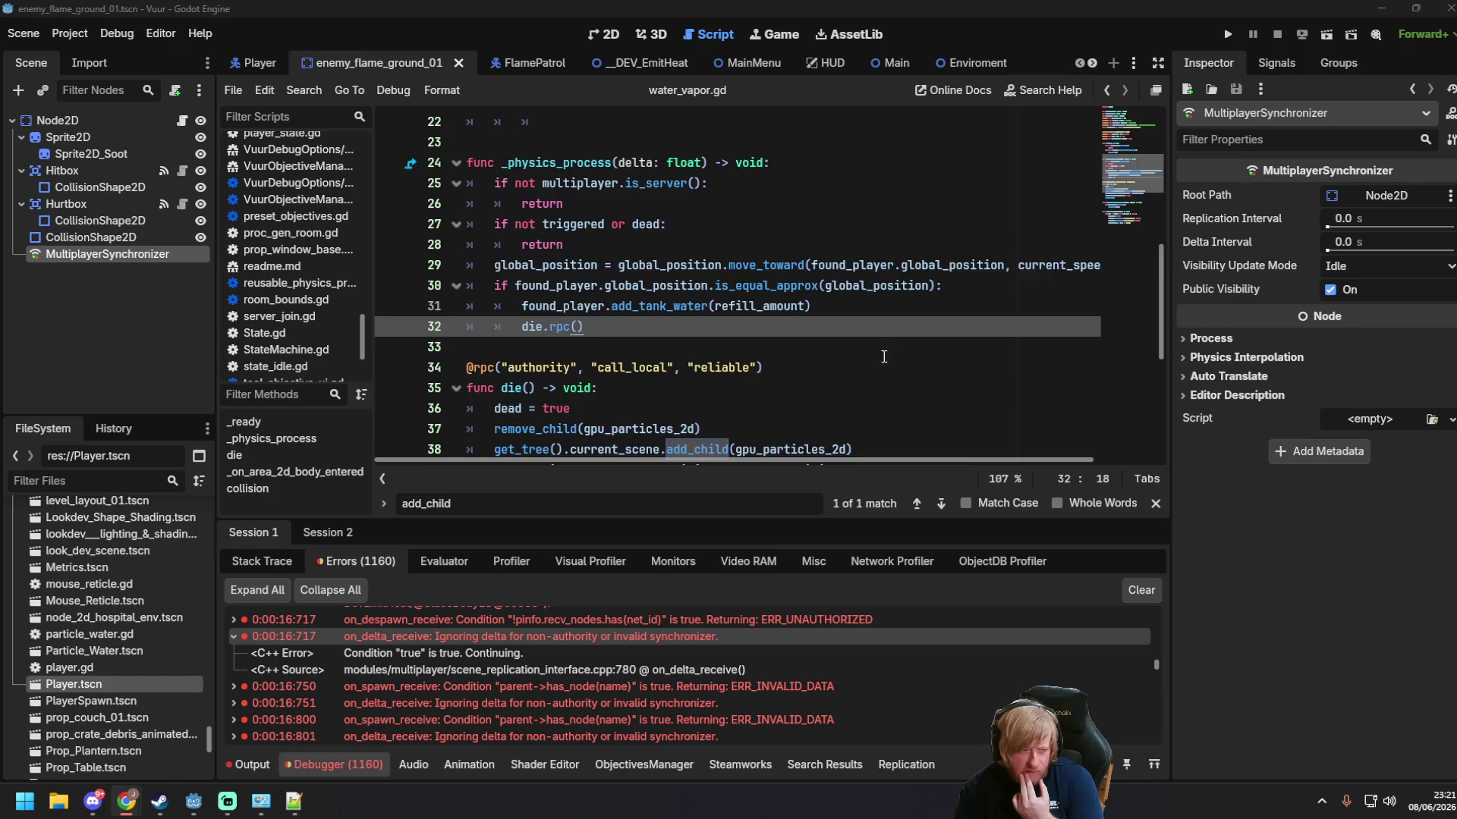
pyautogui.scroll(-3)
pyautogui.click(819, 316)
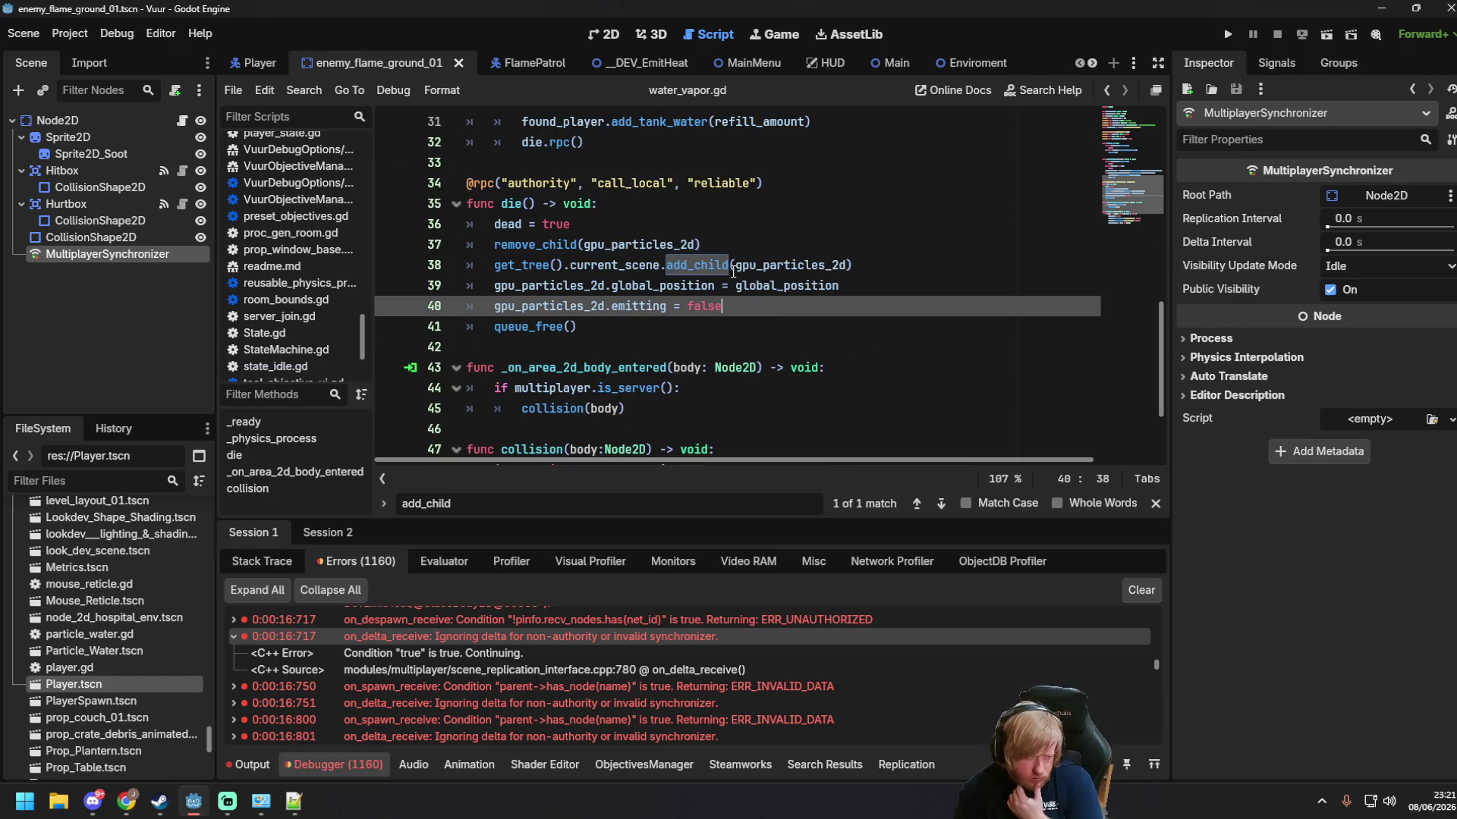
pyautogui.click(732, 267)
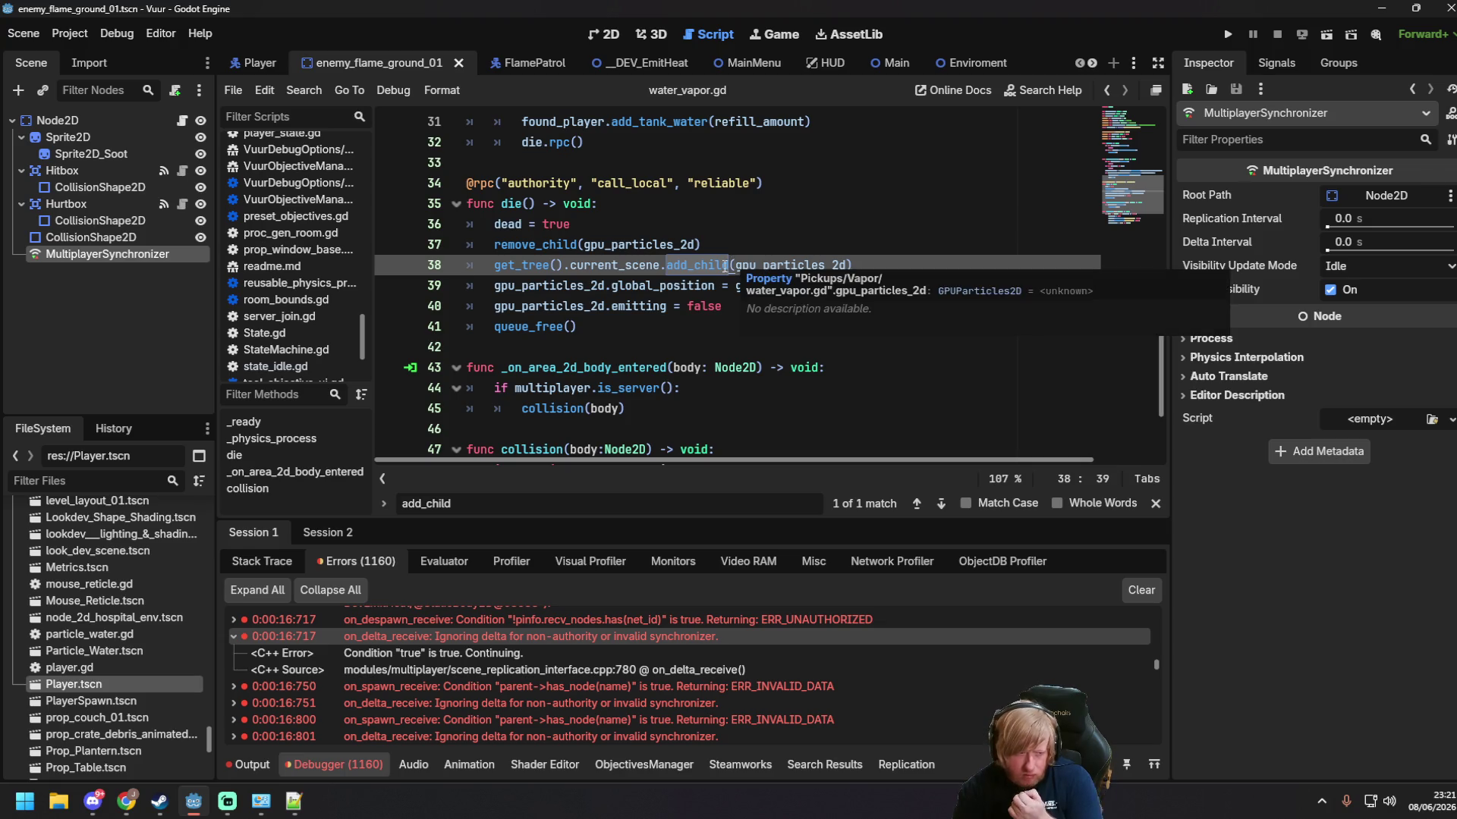
pyautogui.click(668, 345)
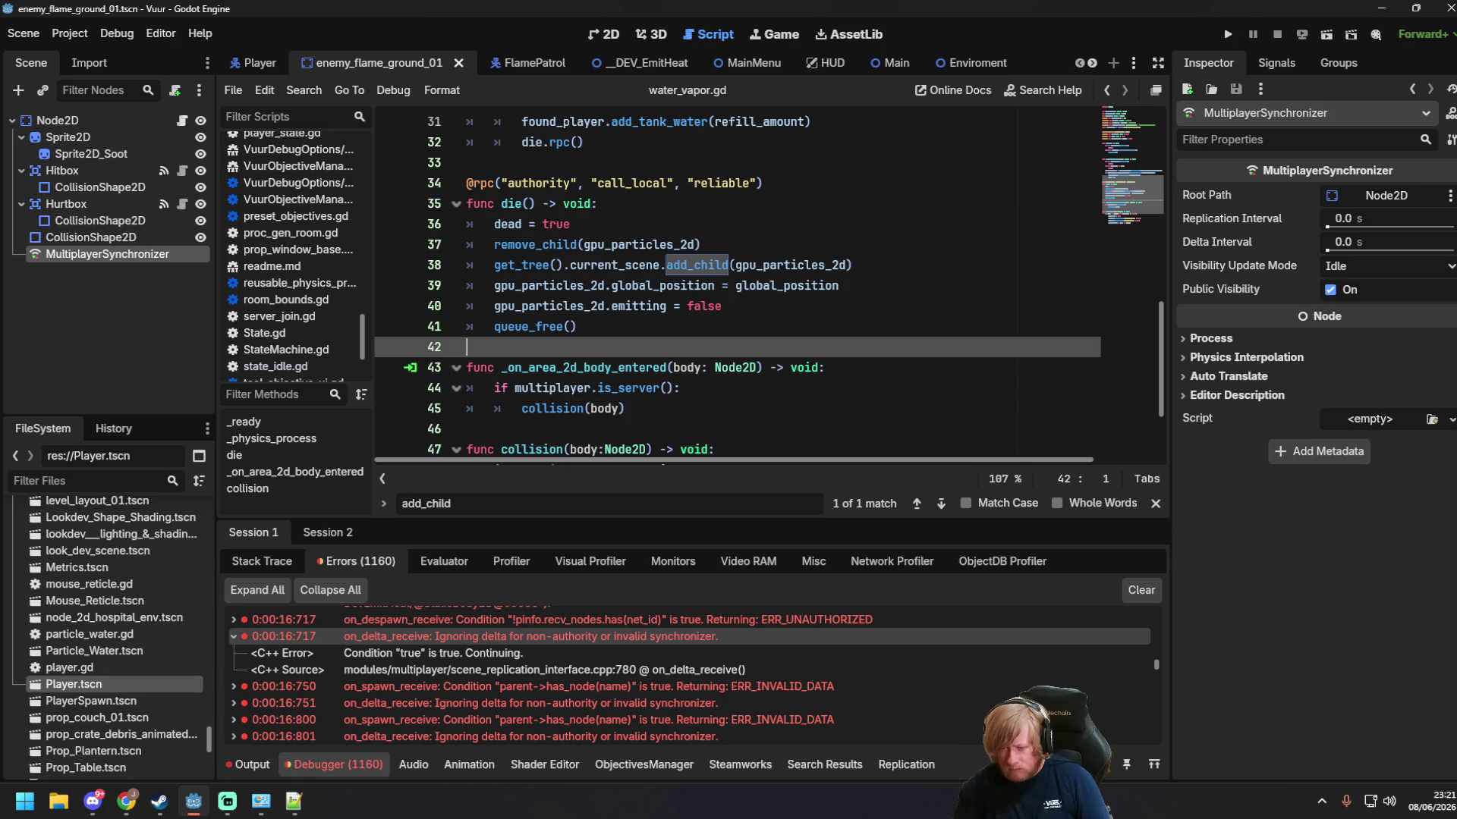
pyautogui.click(126, 801)
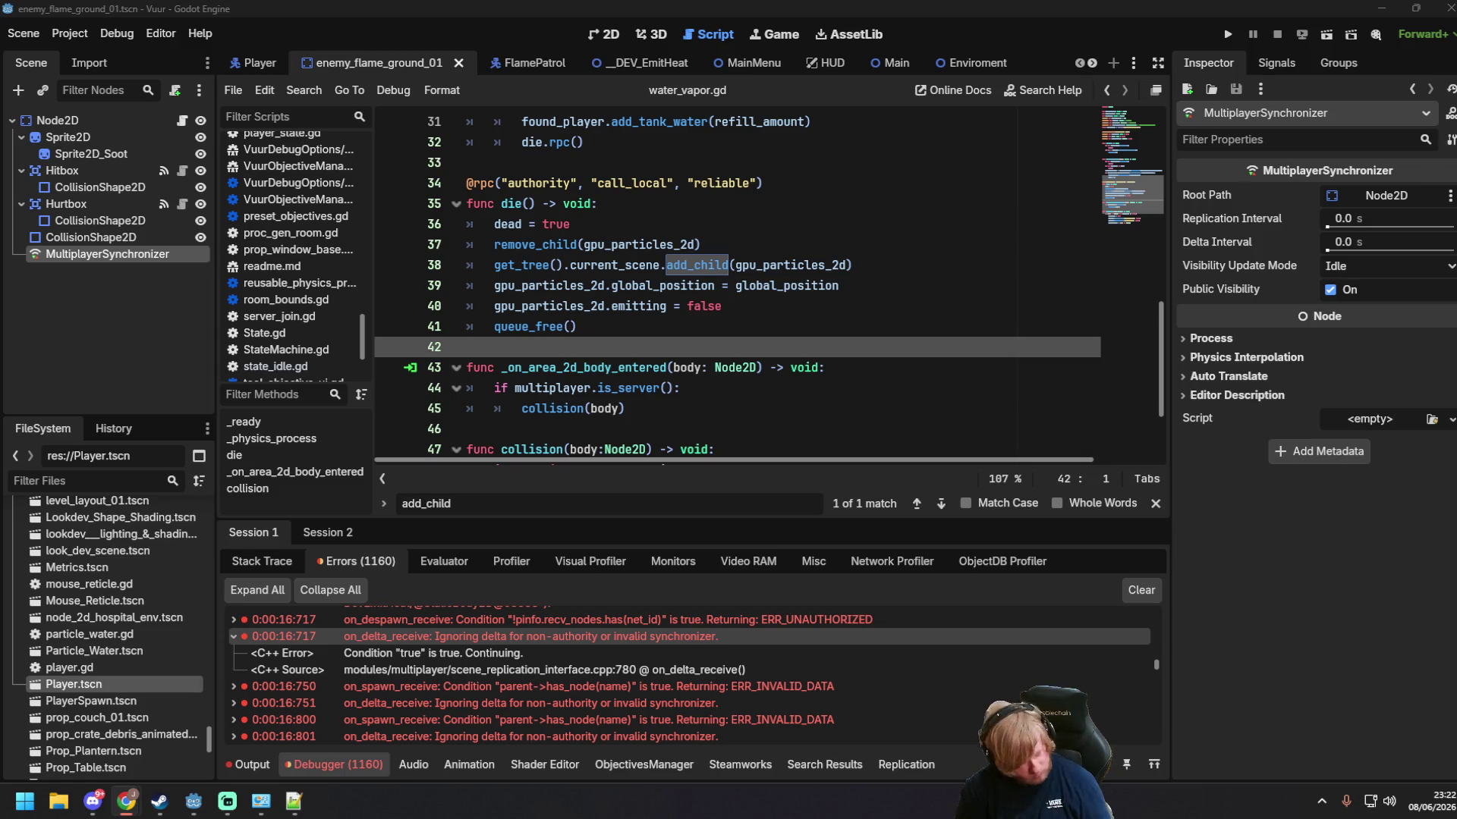
pyautogui.scroll(3)
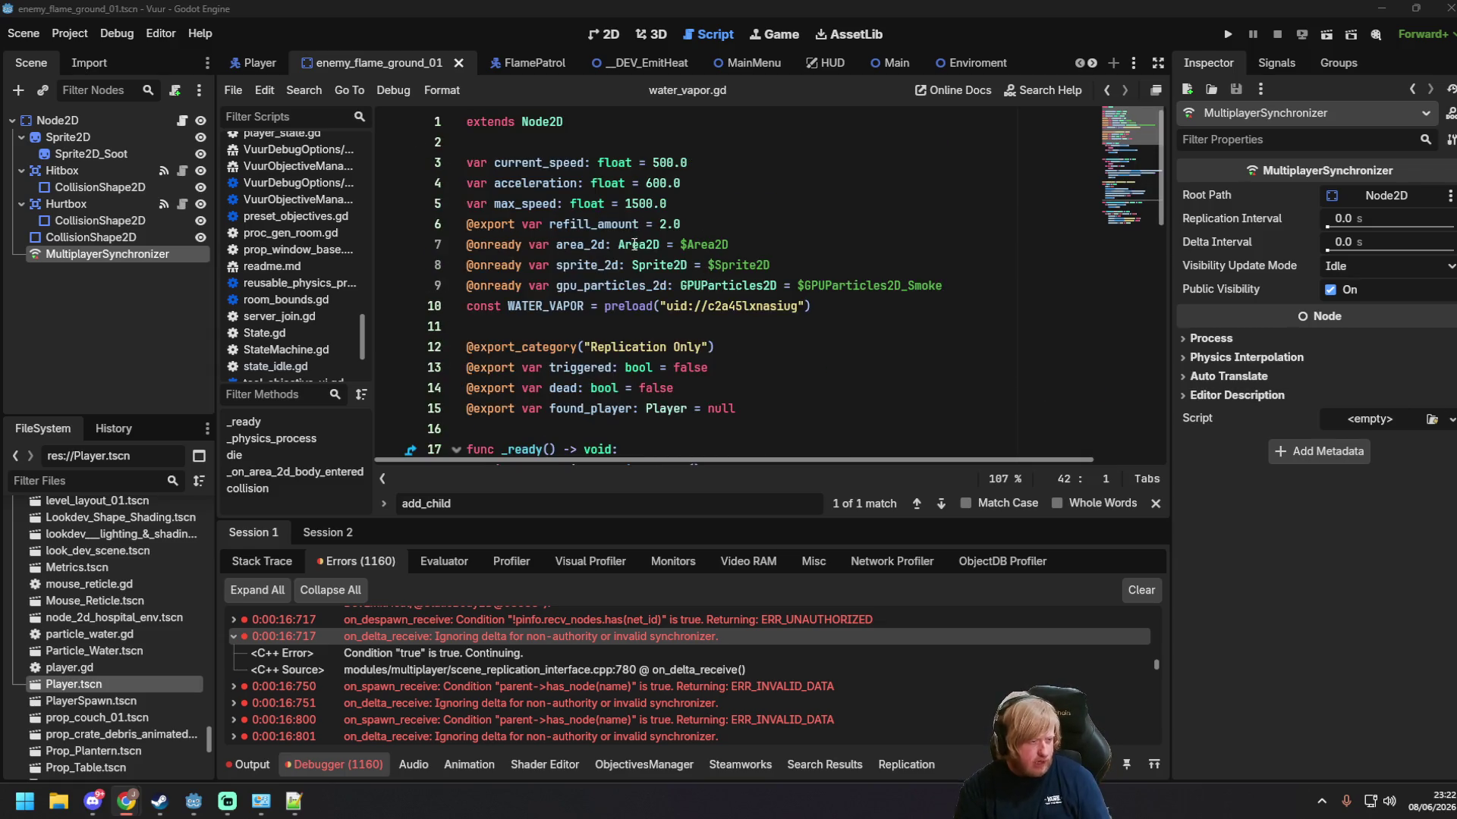
# - Drop a MultiplayerSynchronizer reference onto line 11 and rename the variable to sync
pyautogui.click(650, 327)
pyautogui.moveTo(106, 253); pyautogui.dragTo(573, 338)
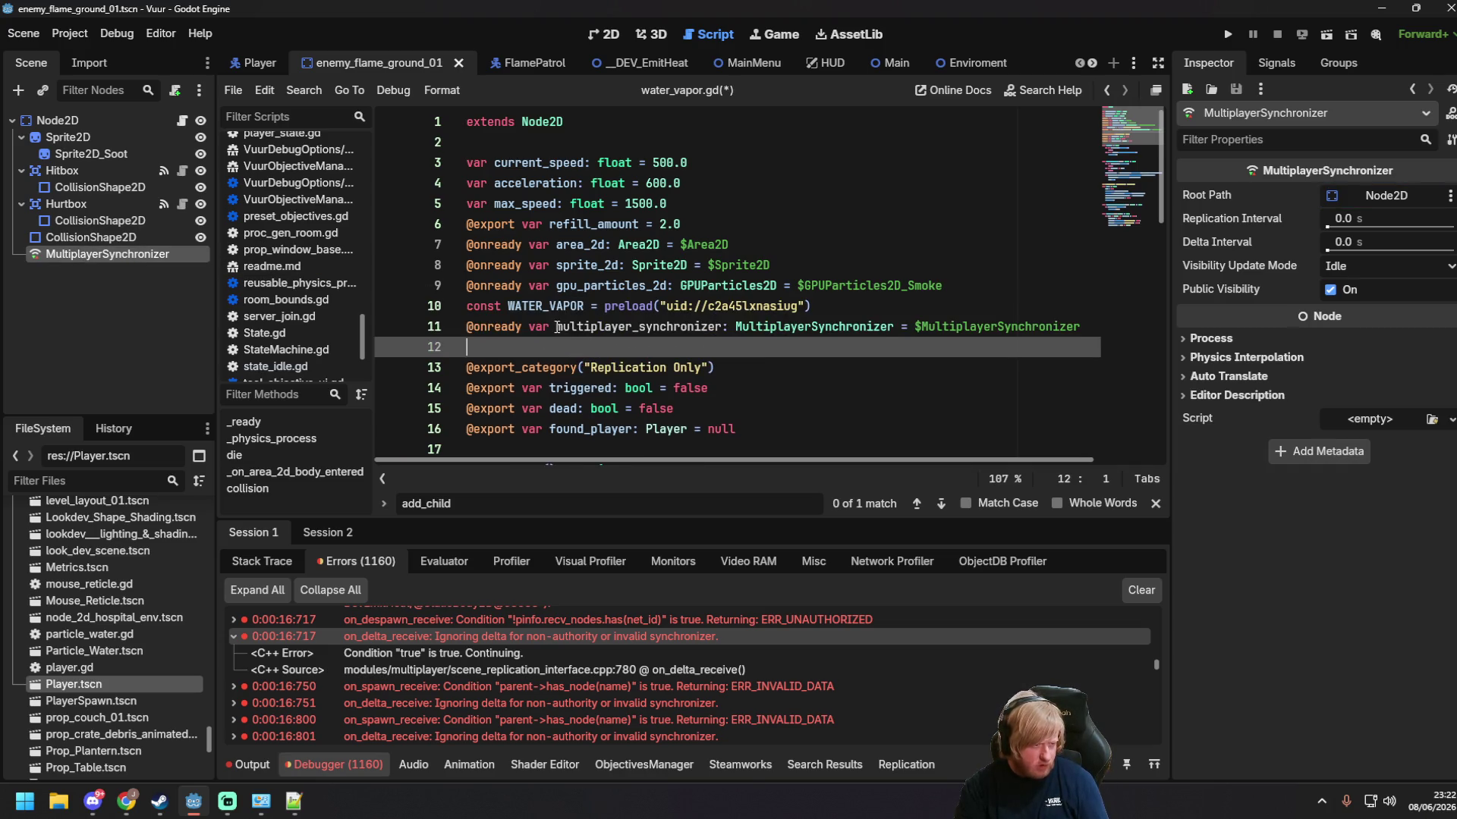
pyautogui.moveTo(560, 327); pyautogui.dragTo(639, 330)
pyautogui.press('BackSpace')
pyautogui.press('BackSpace')
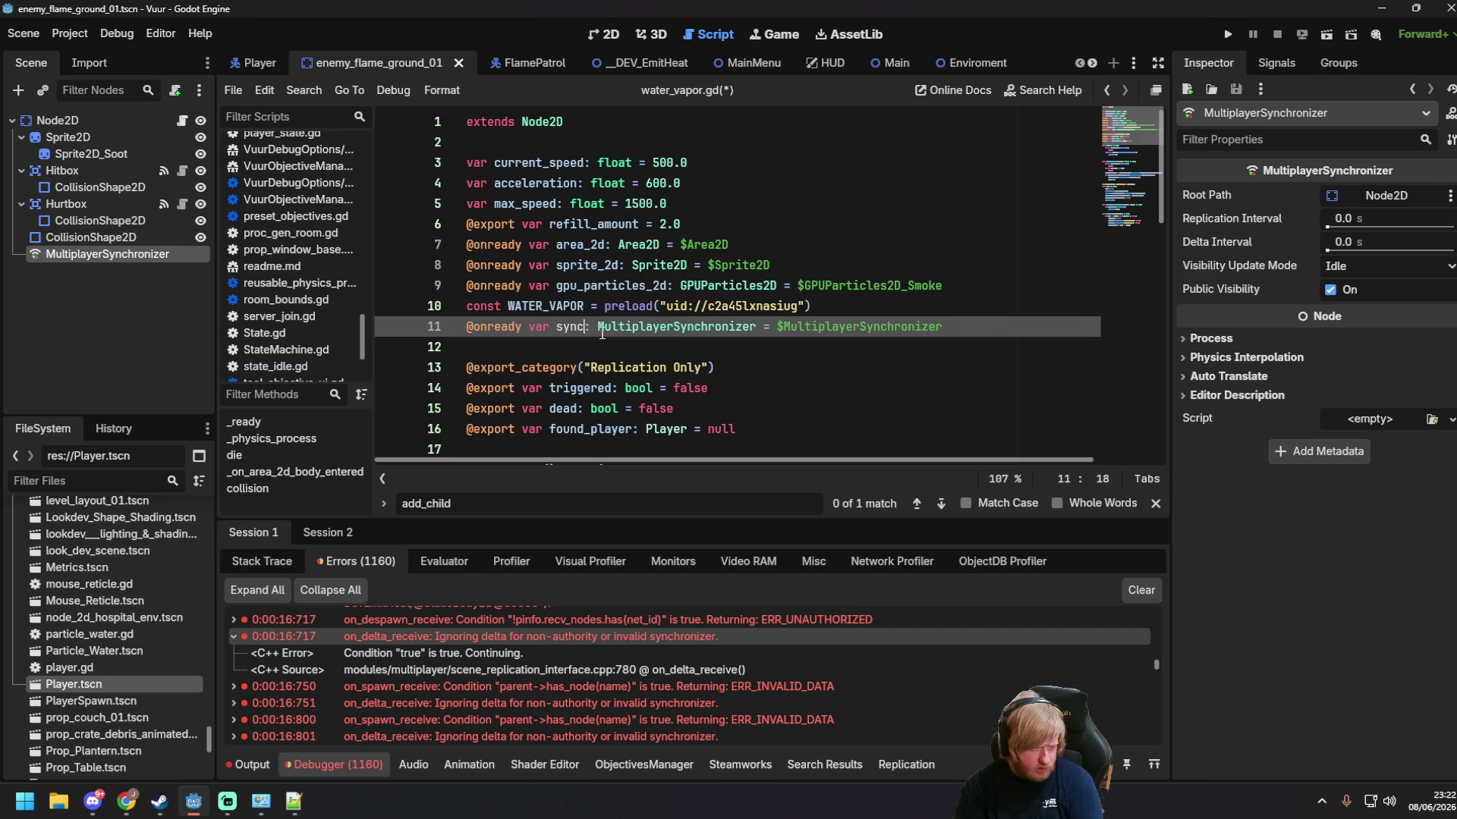
# - Add 'sync.enabled = false' below dead = true in die() and save the script
pyautogui.scroll(-3)
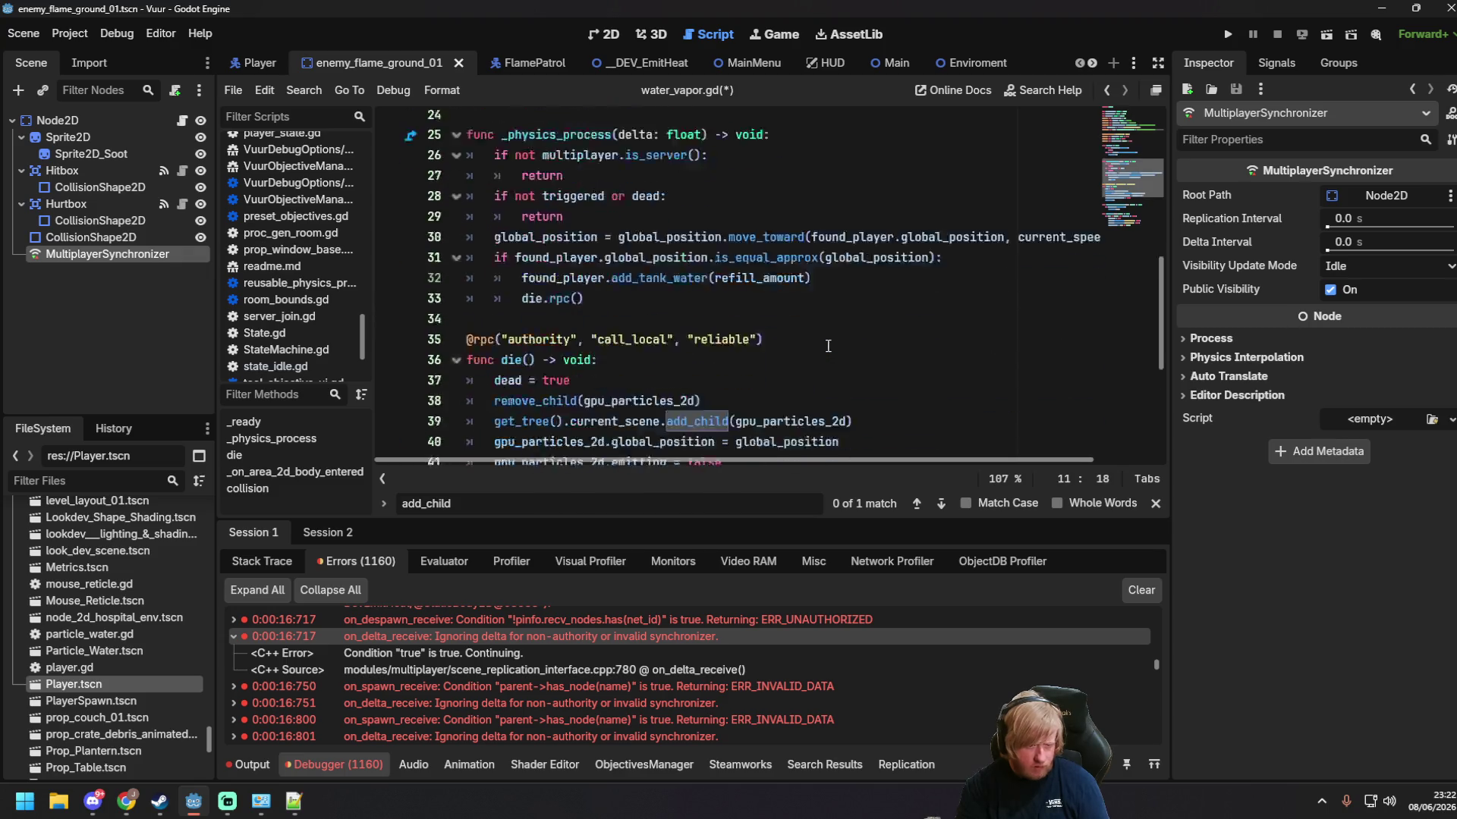
pyautogui.scroll(3)
pyautogui.click(672, 224)
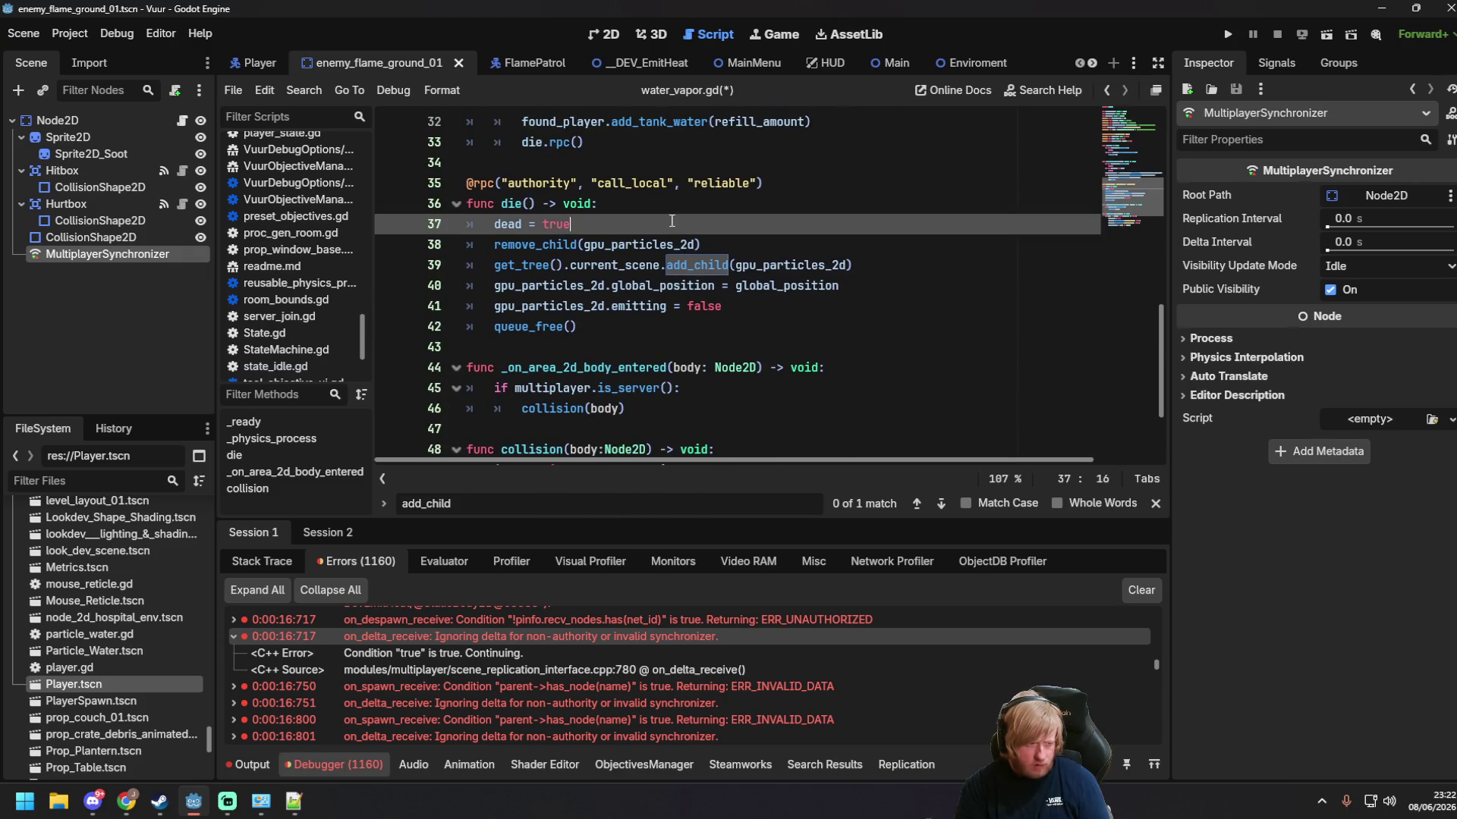
pyautogui.press('Return')
pyautogui.write('enabled = fa')
pyautogui.write('lse')
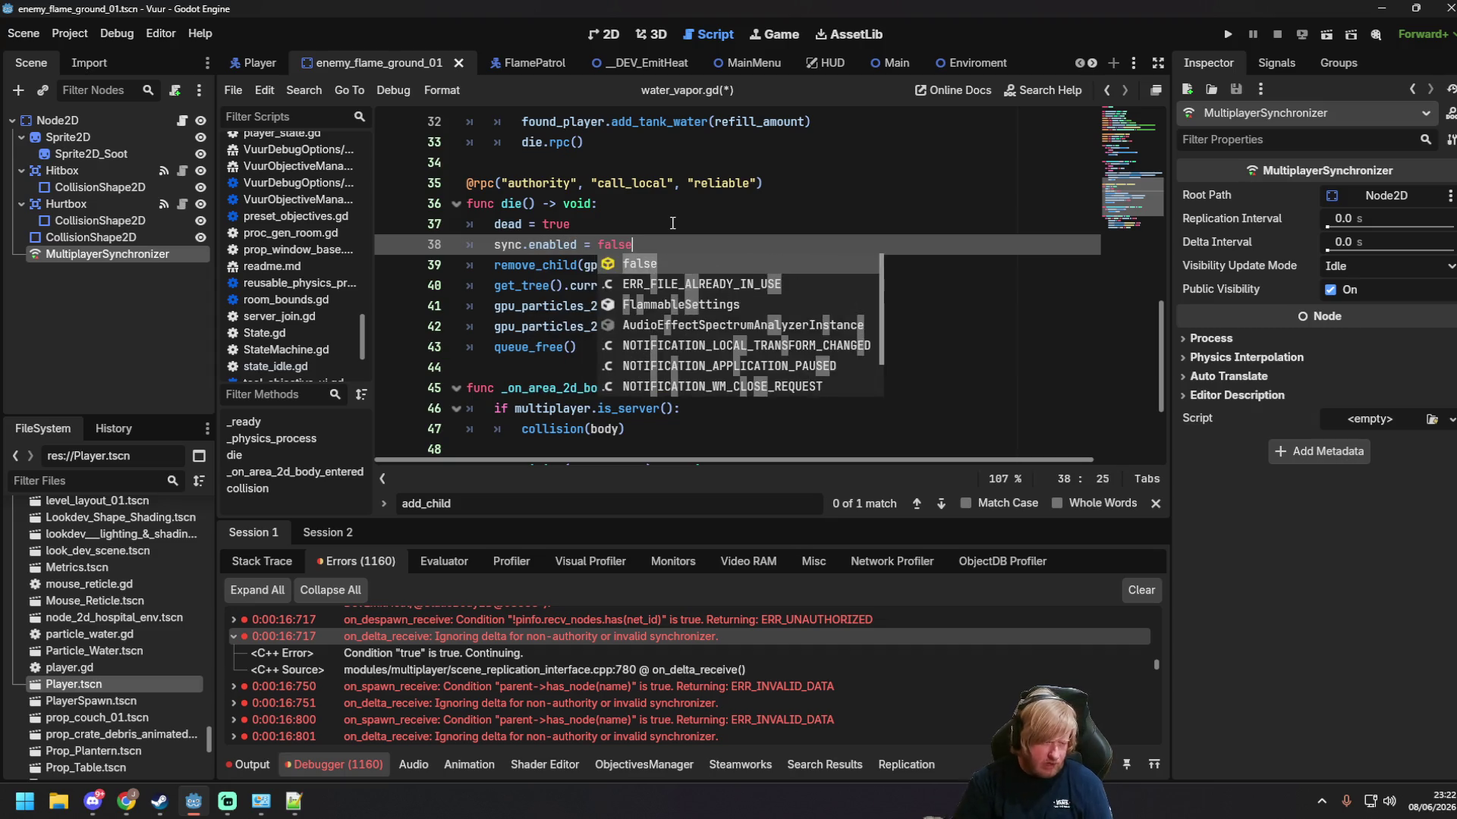
pyautogui.hotkey('ctrl', 's')
pyautogui.hotkey('ctrl', 's')
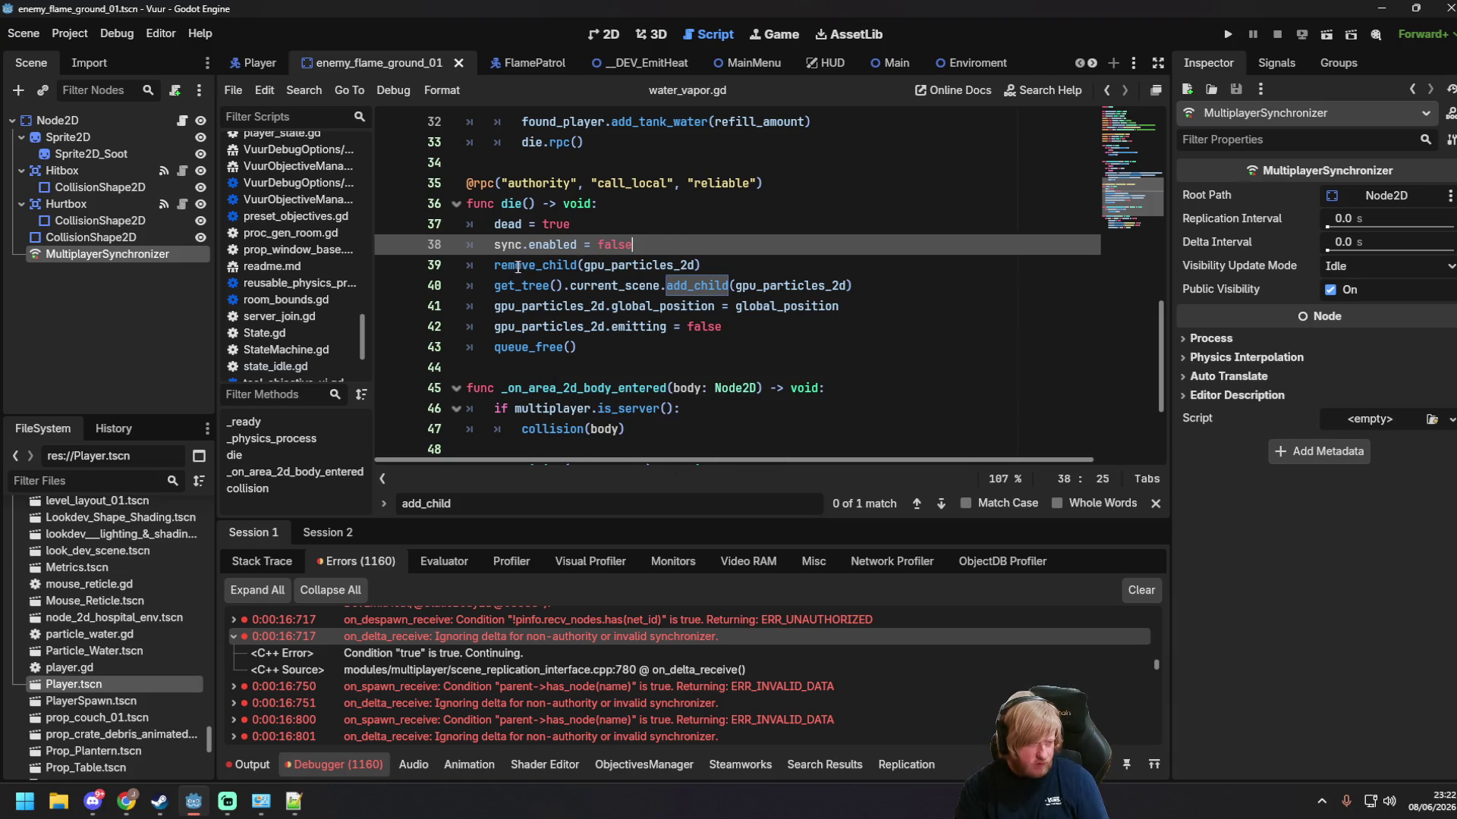
# - Review die()'s remove_child and add_child lines, save, and test-run the DEV_EmitHeat scene with F6
pyautogui.click(611, 287)
pyautogui.hotkey('ctrl', 's')
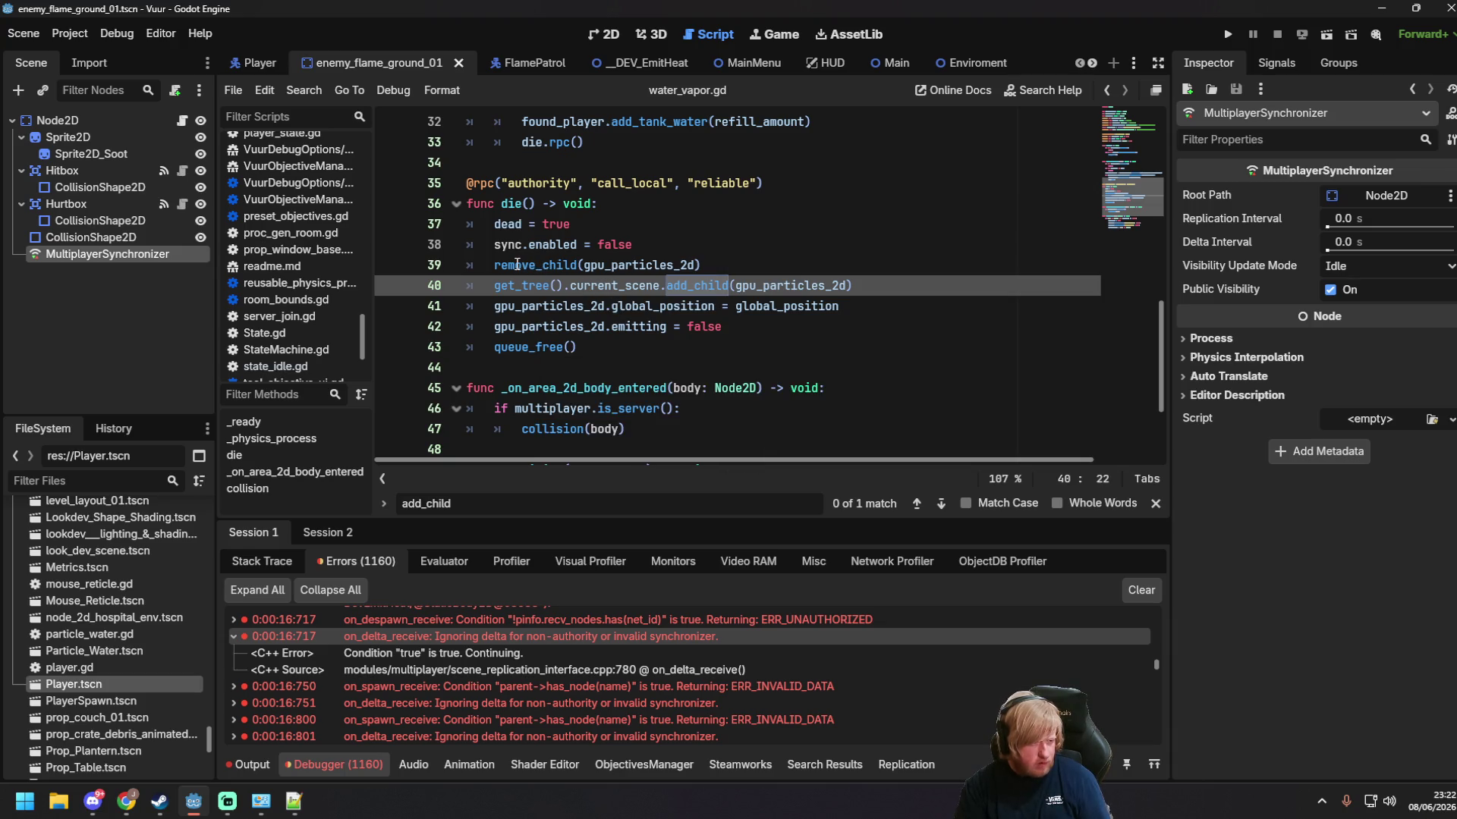
pyautogui.click(562, 266)
pyautogui.click(612, 288)
pyautogui.click(670, 246)
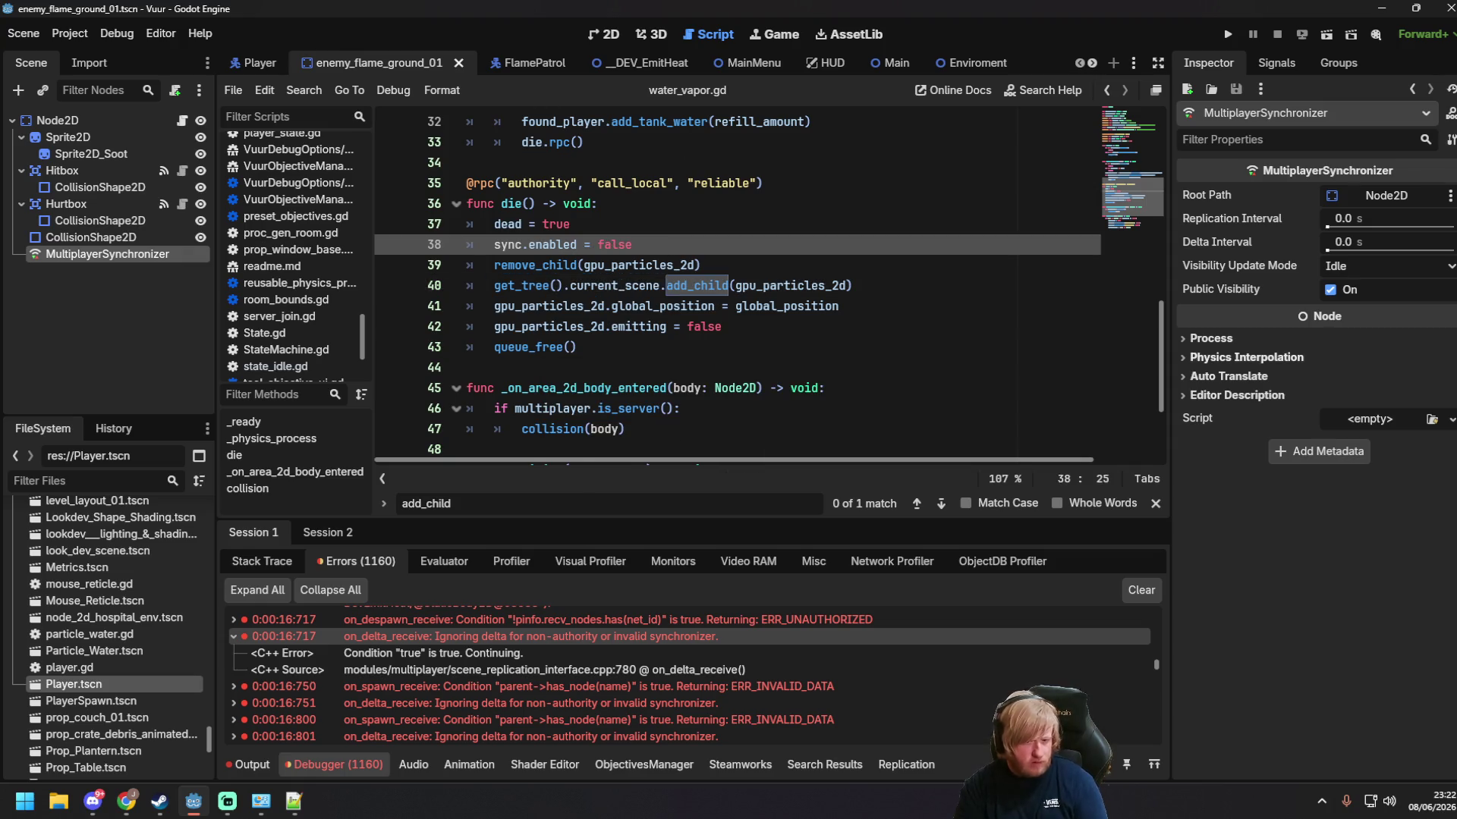
pyautogui.hotkey('alt', 'Tab')
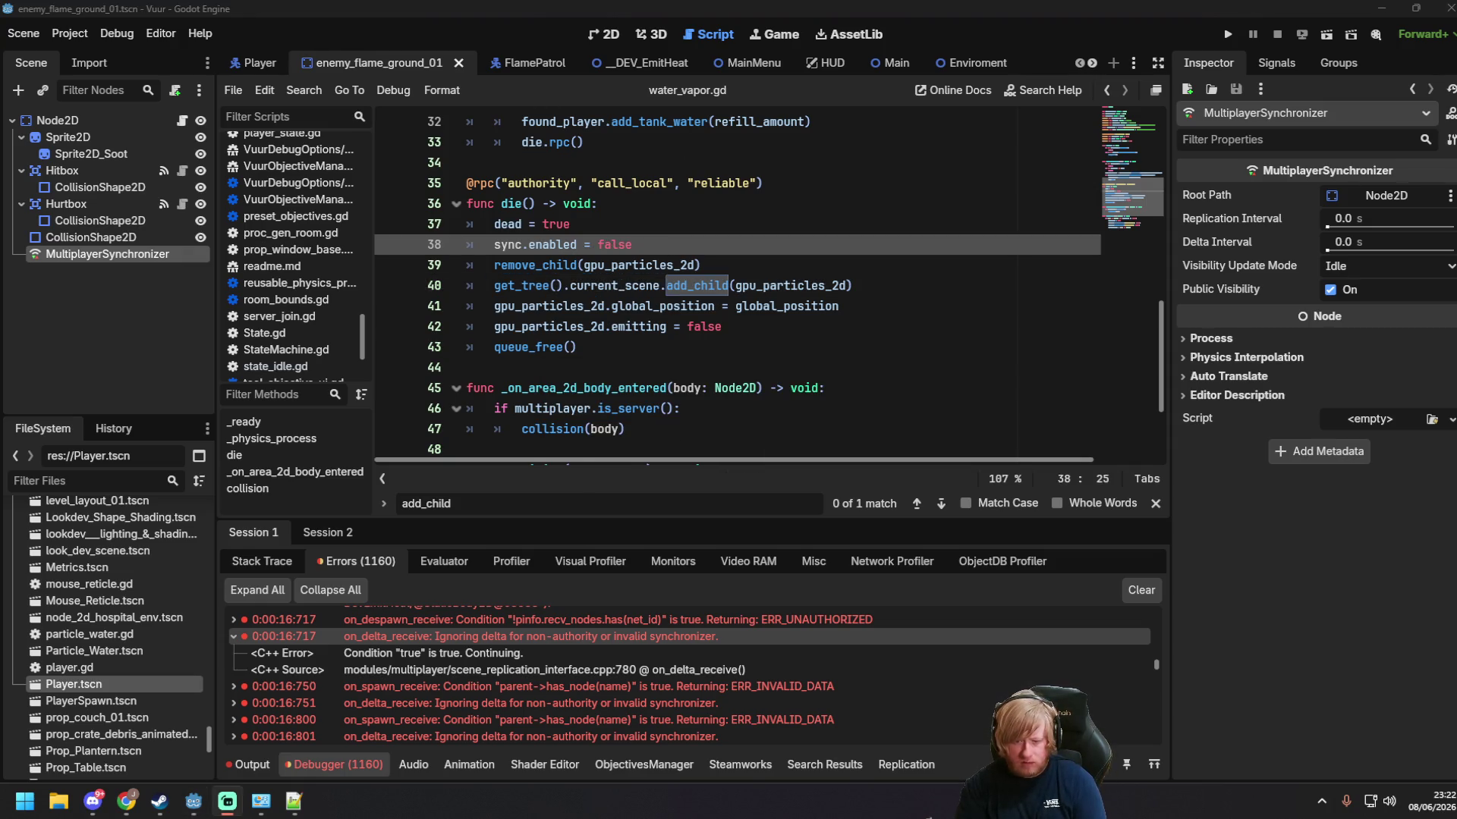
pyautogui.hotkey('alt', 'Tab')
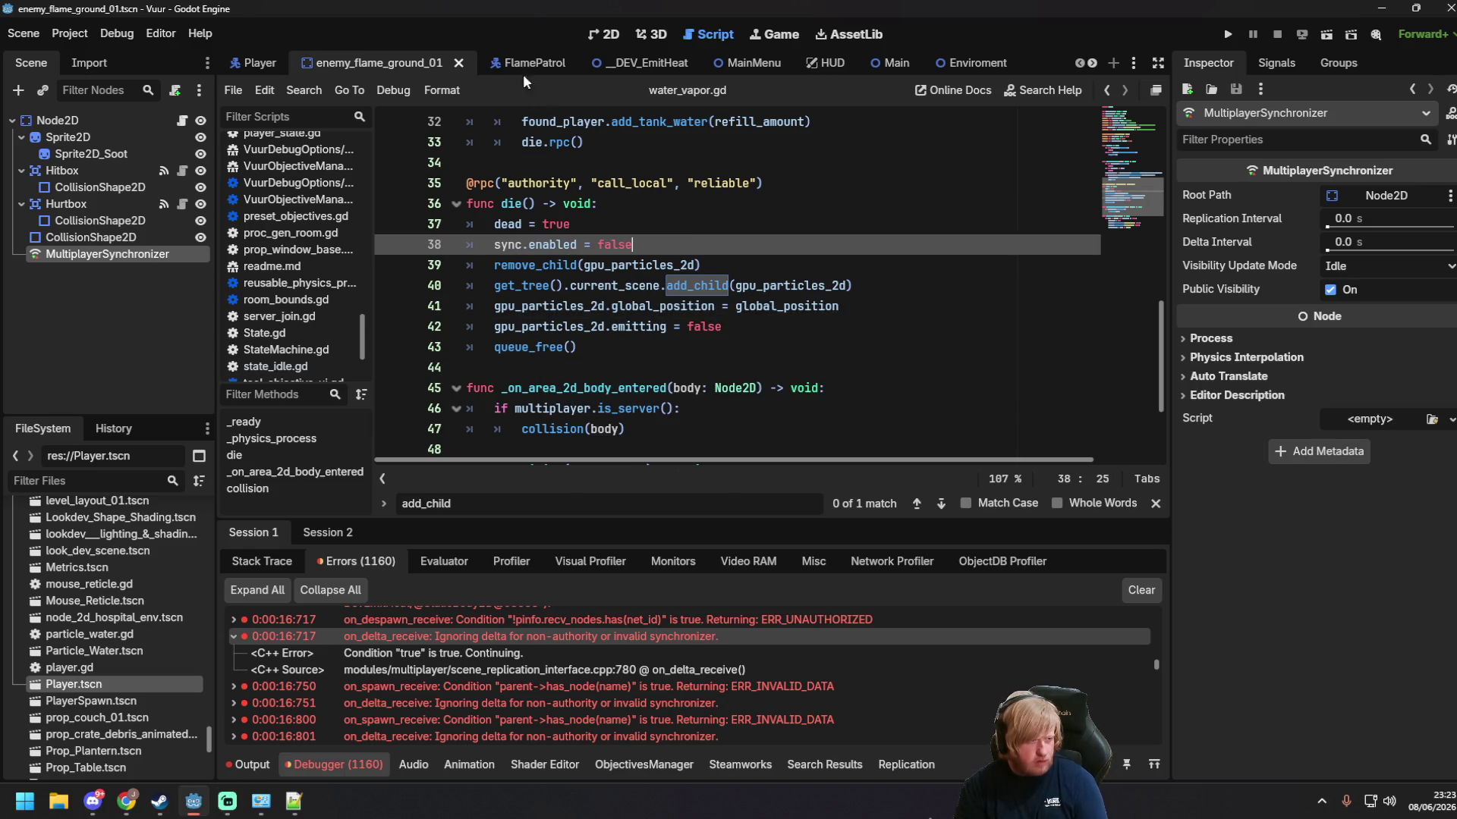
pyautogui.moveTo(592, 62)
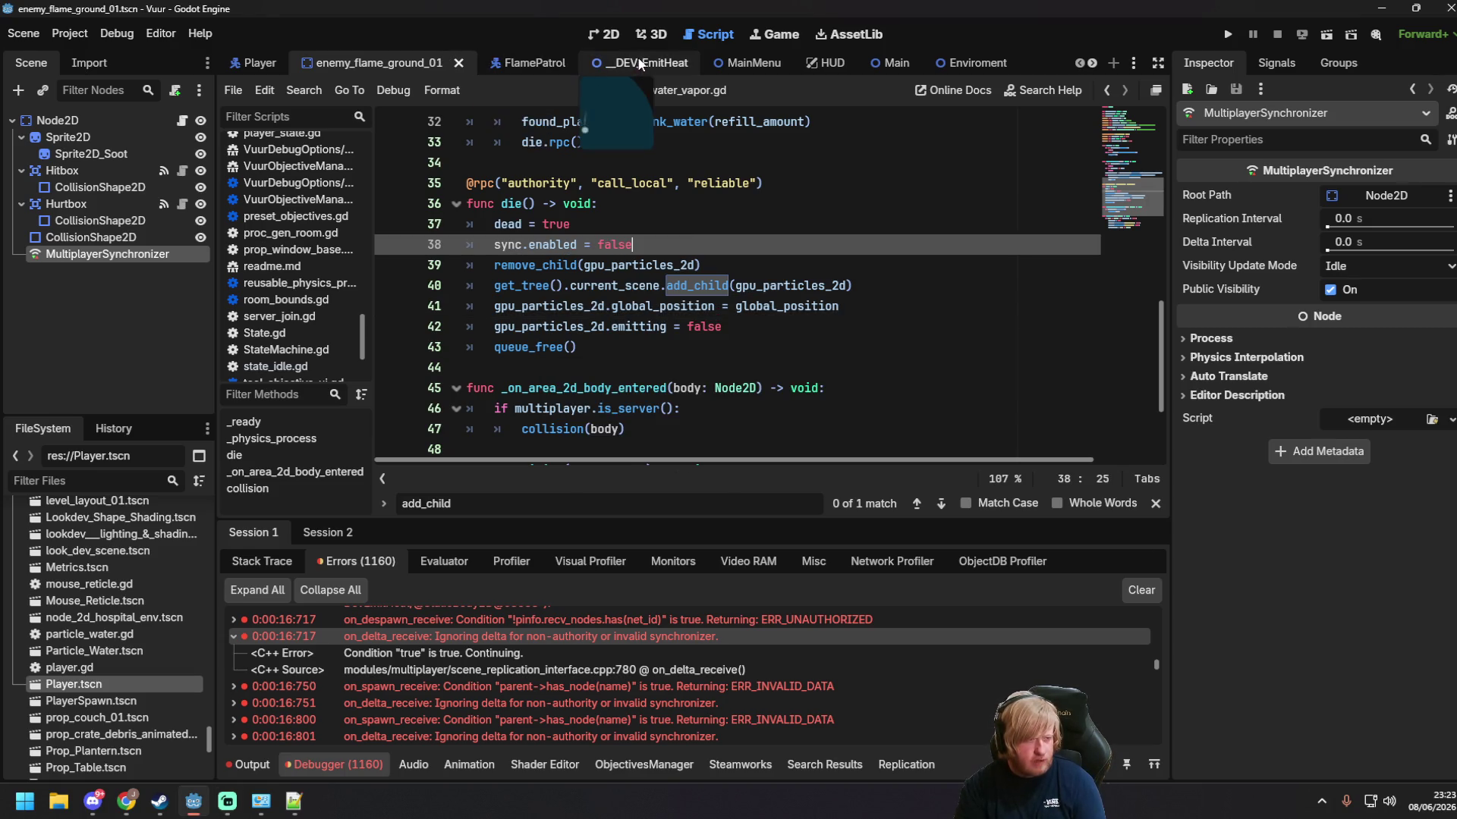
pyautogui.click(640, 61)
pyautogui.press('F6')
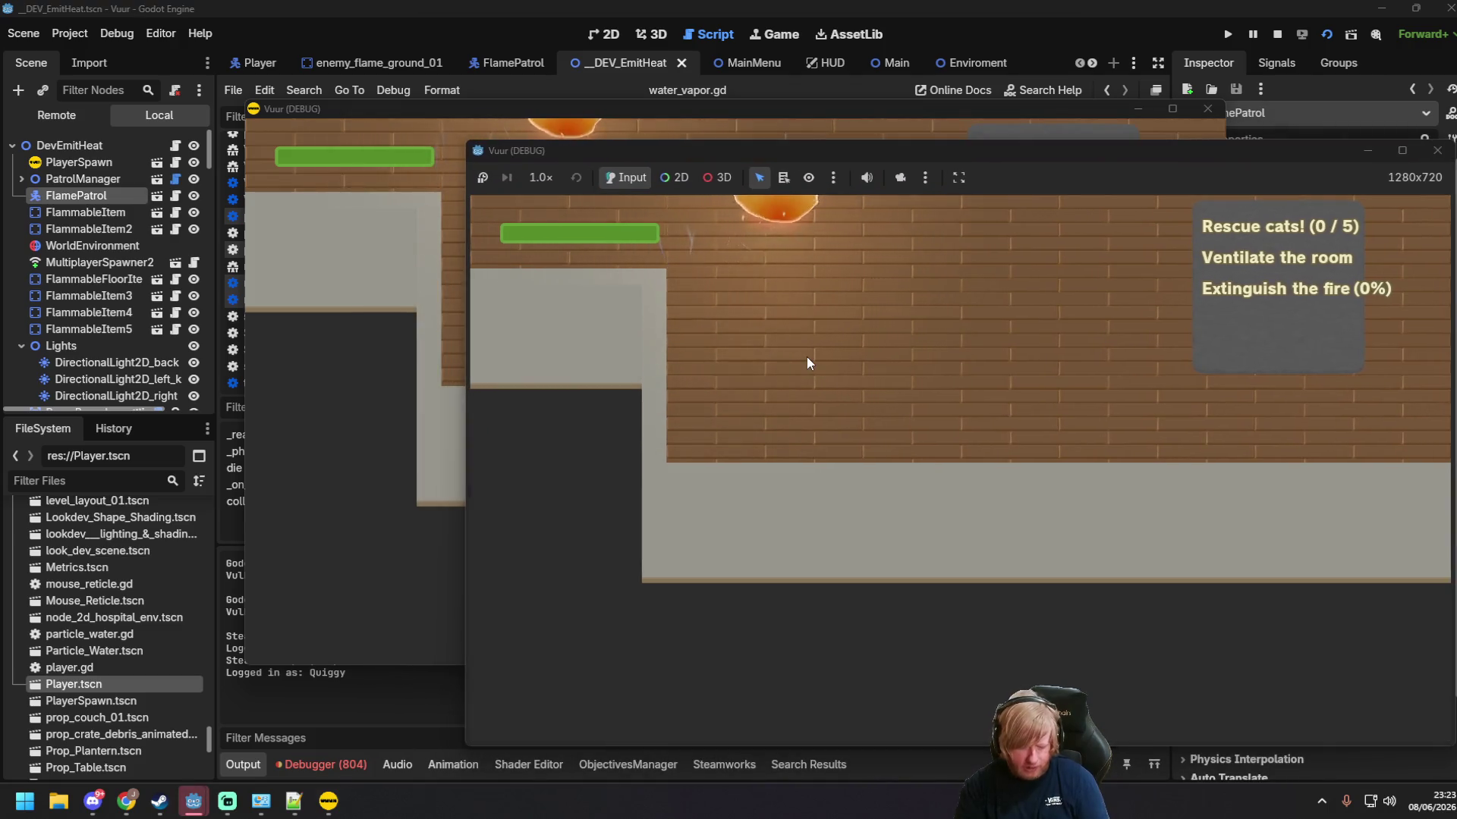
# - Start one game instance as server and join it from the second as a client
pyautogui.click(907, 429)
pyautogui.click(349, 334)
pyautogui.click(696, 400)
# - Spray the fire until the debugger breaks on line 38's invalid 'enabled' assignment, then delete the stray w
pyautogui.press('d')
pyautogui.press('s')
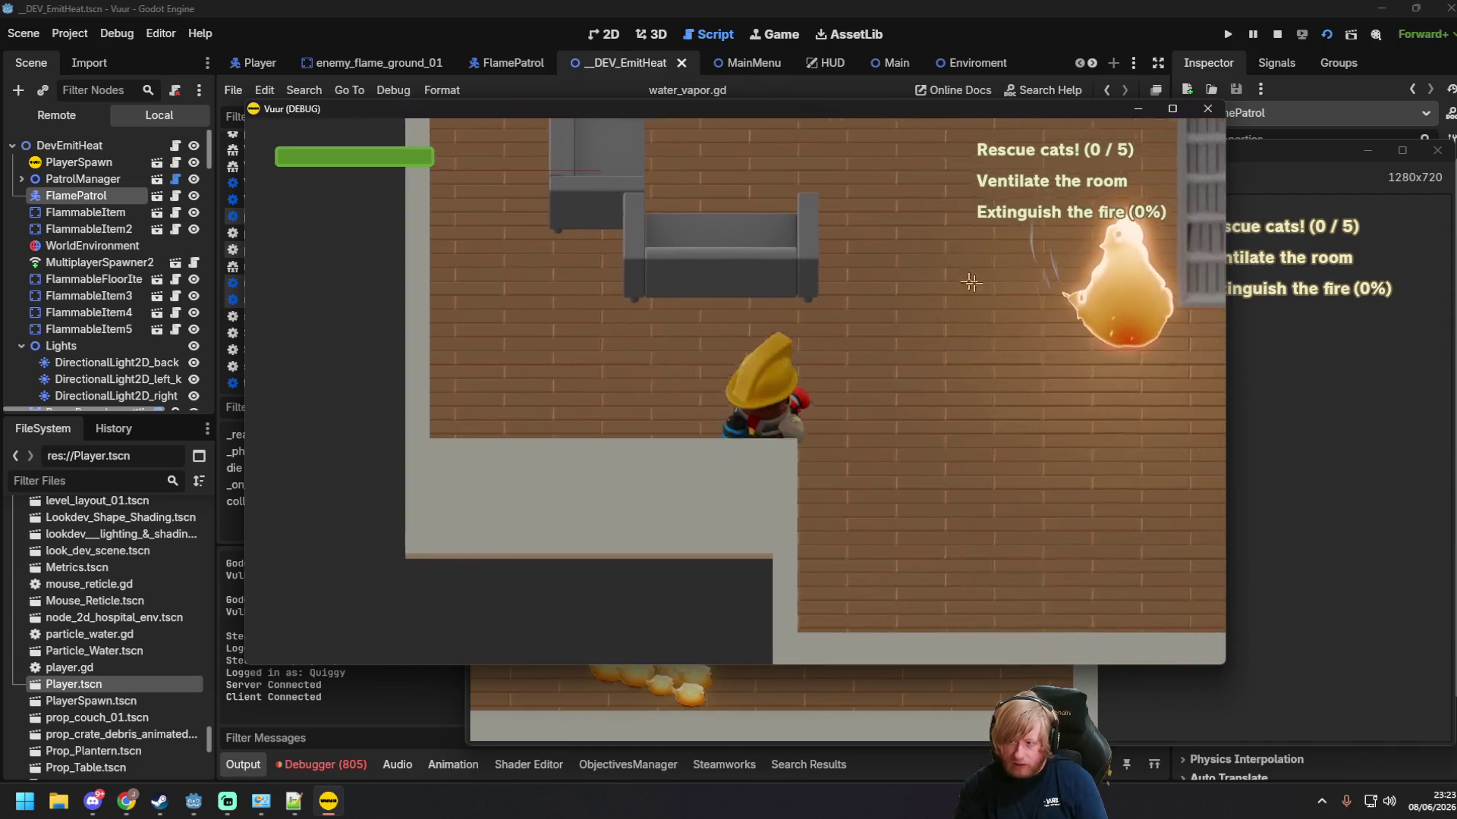
pyautogui.press('d')
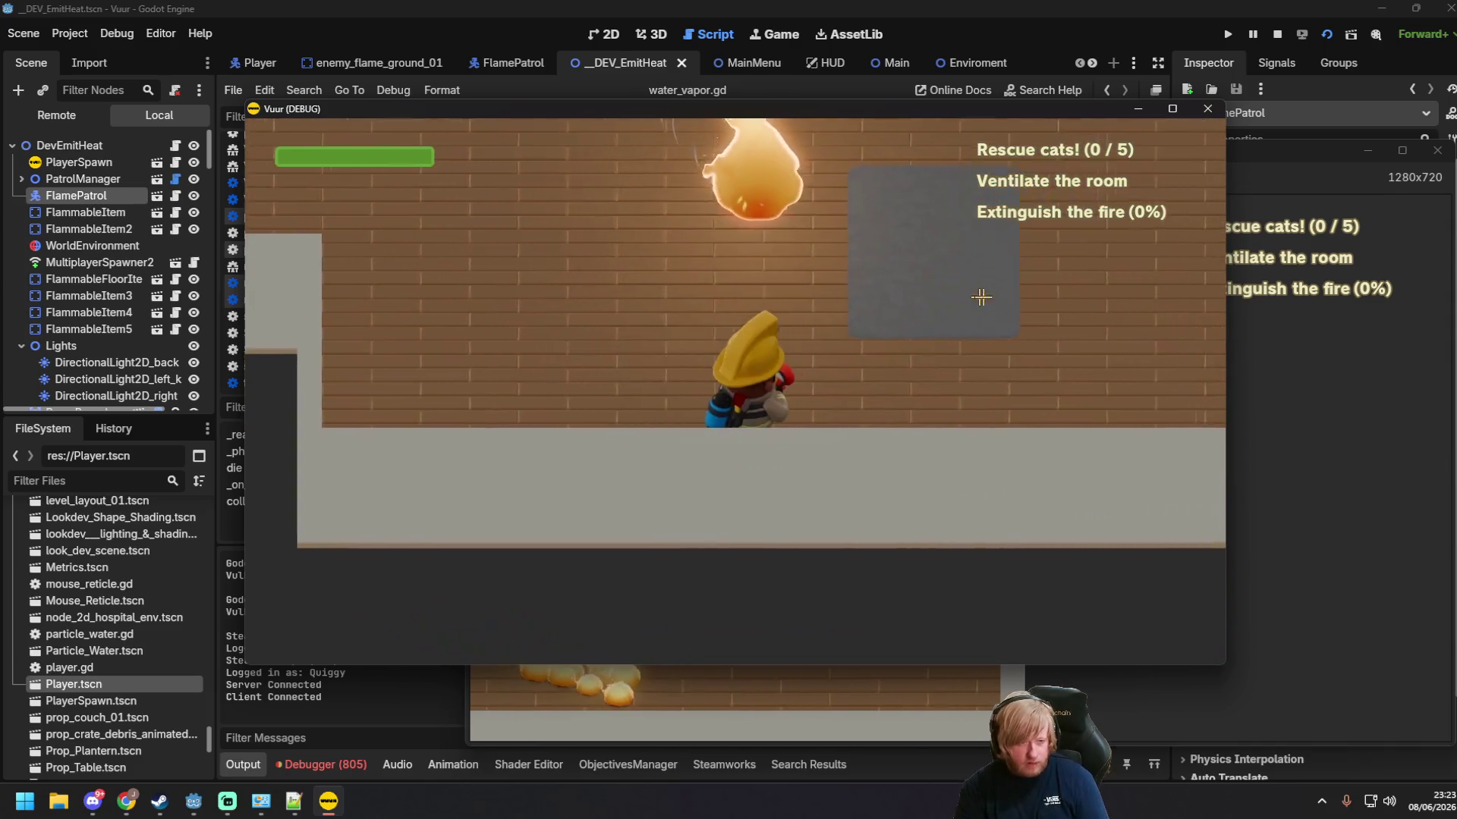
pyautogui.moveTo(1015, 253); pyautogui.dragTo(1089, 313)
pyautogui.press('w')
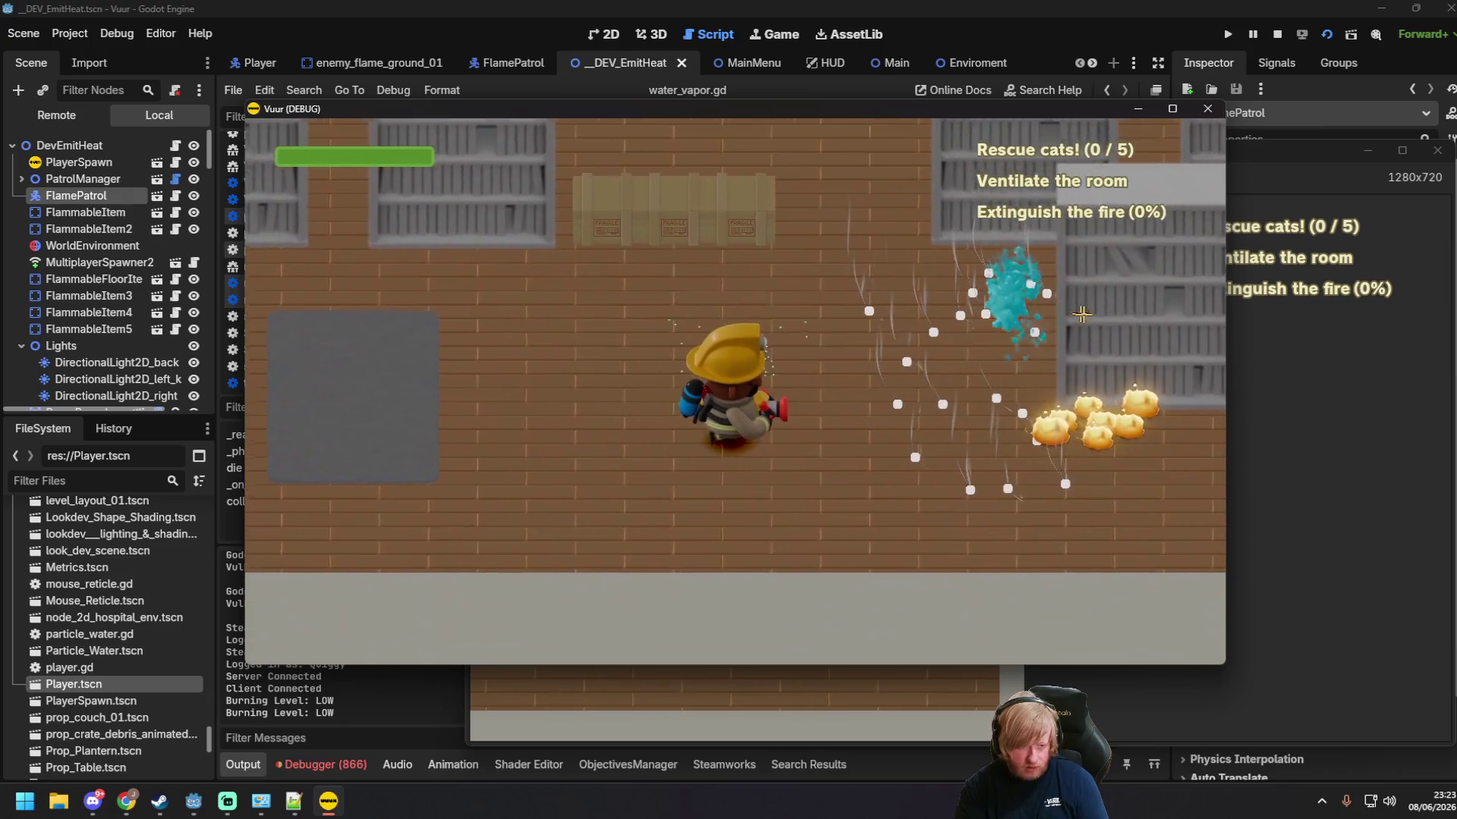
pyautogui.press('BackSpace')
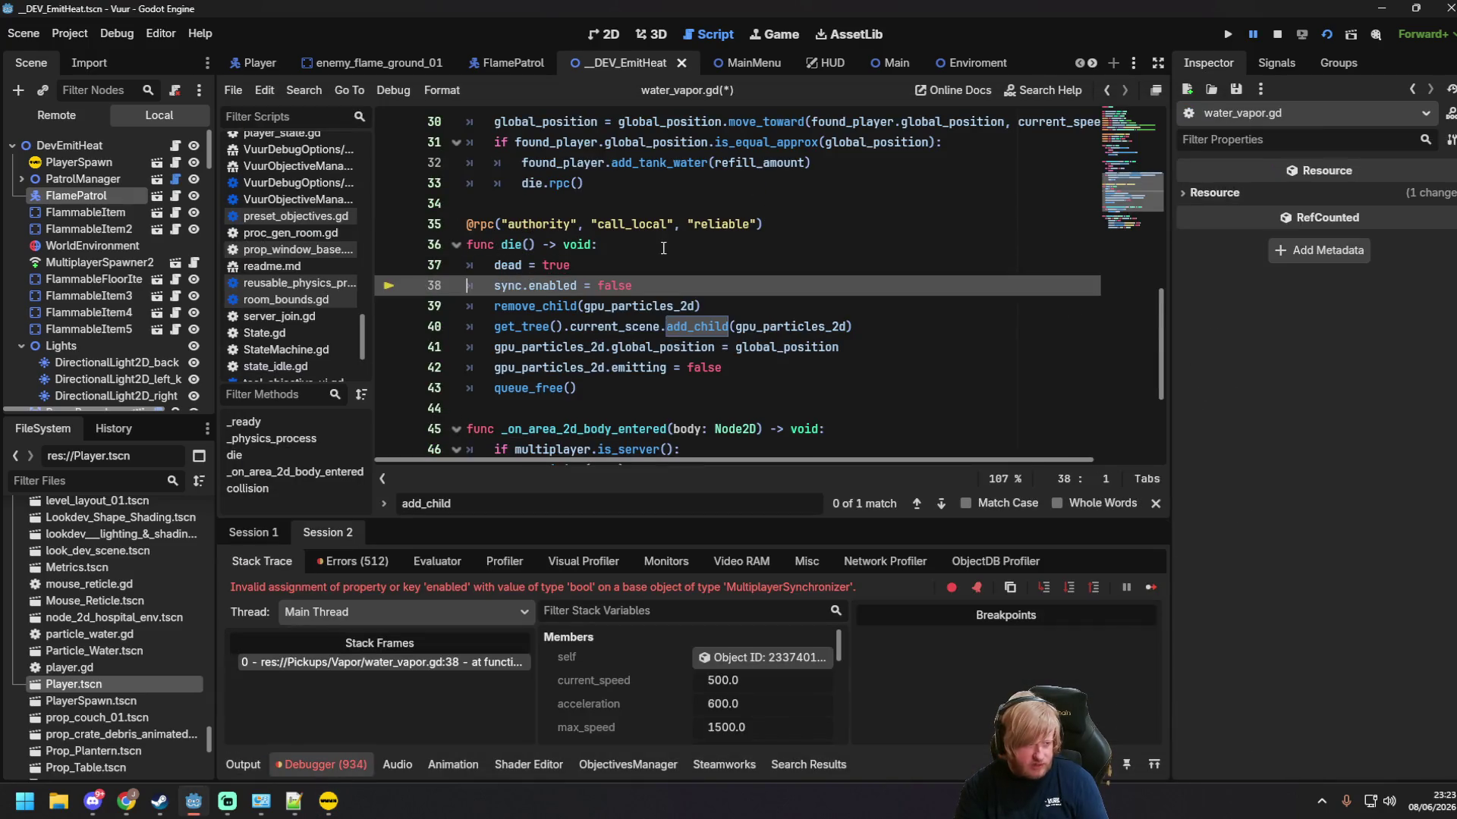